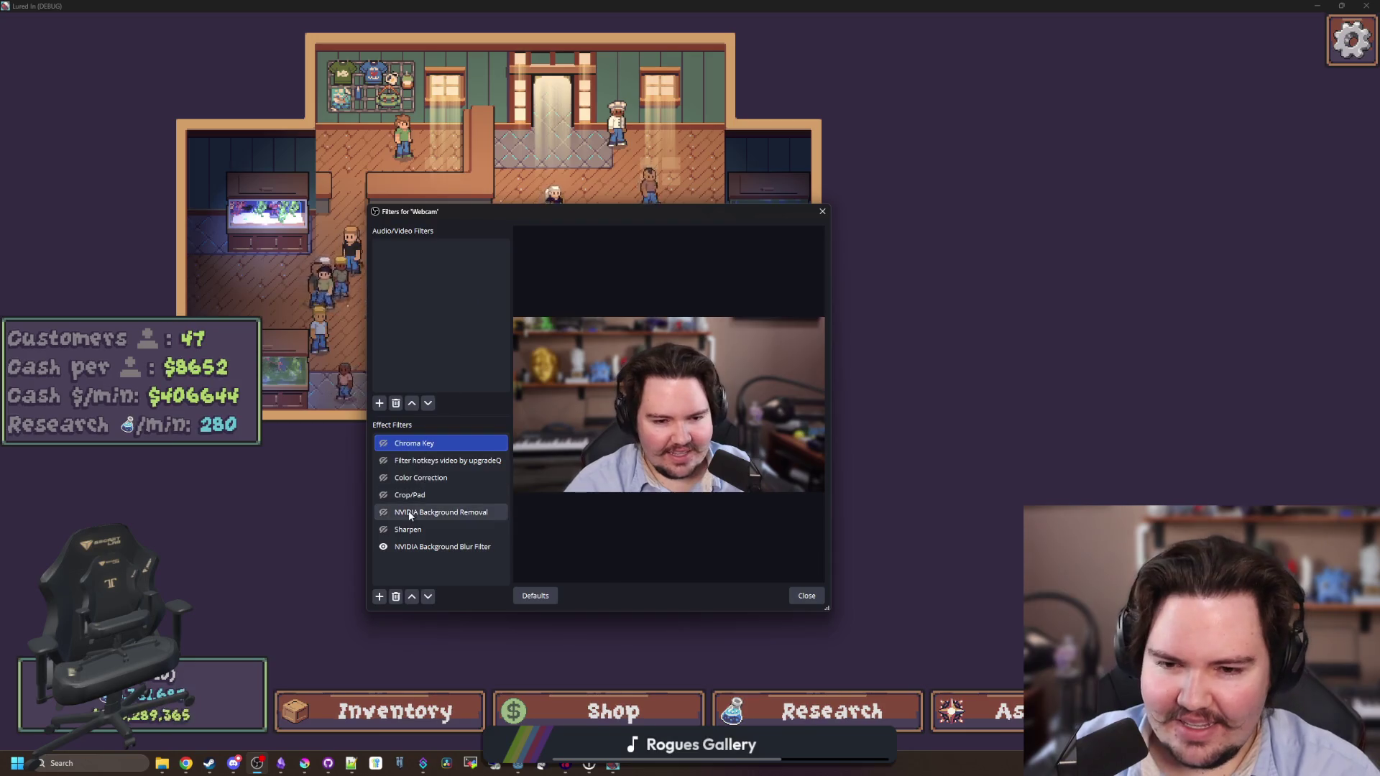
# Disable the webcam's NVIDIA Background Blur filter and close the Filters window.
pyautogui.click(383, 546)
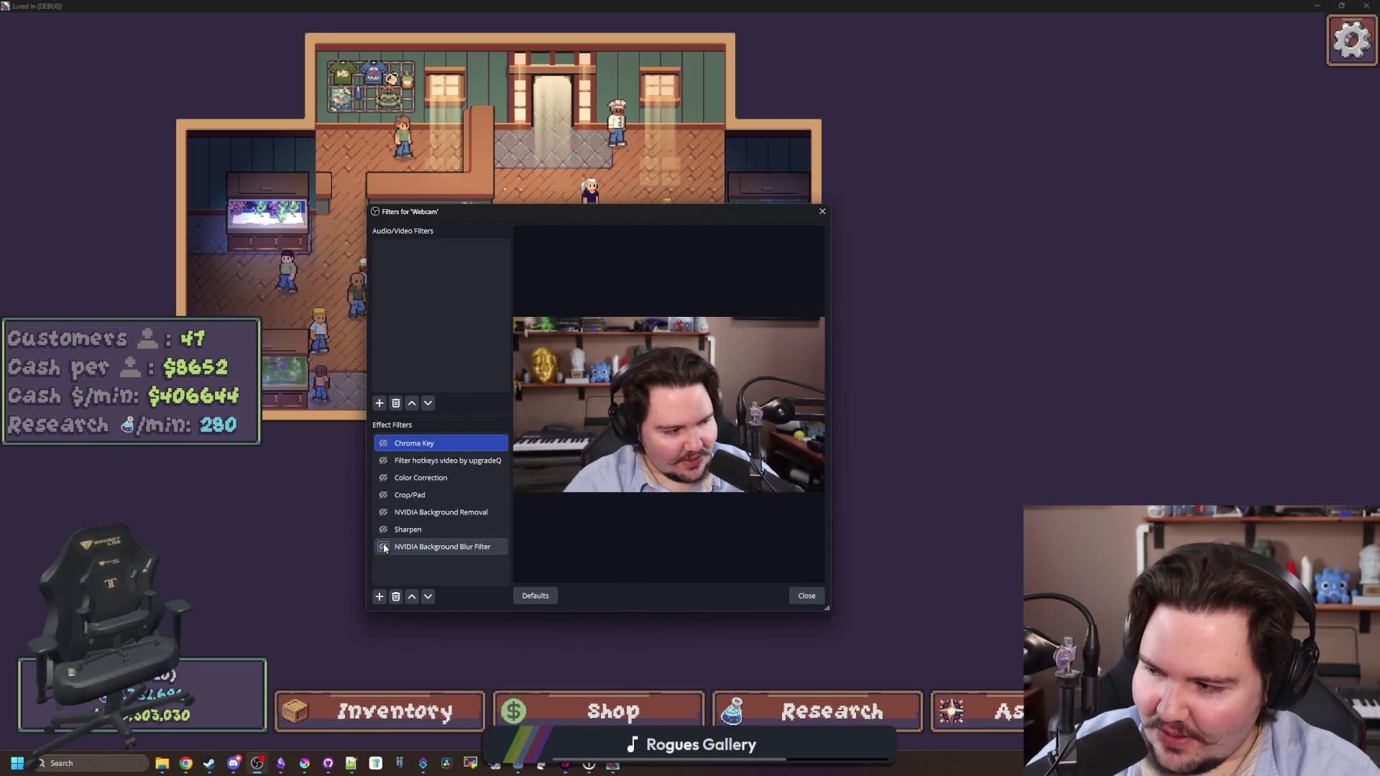
pyautogui.click(805, 596)
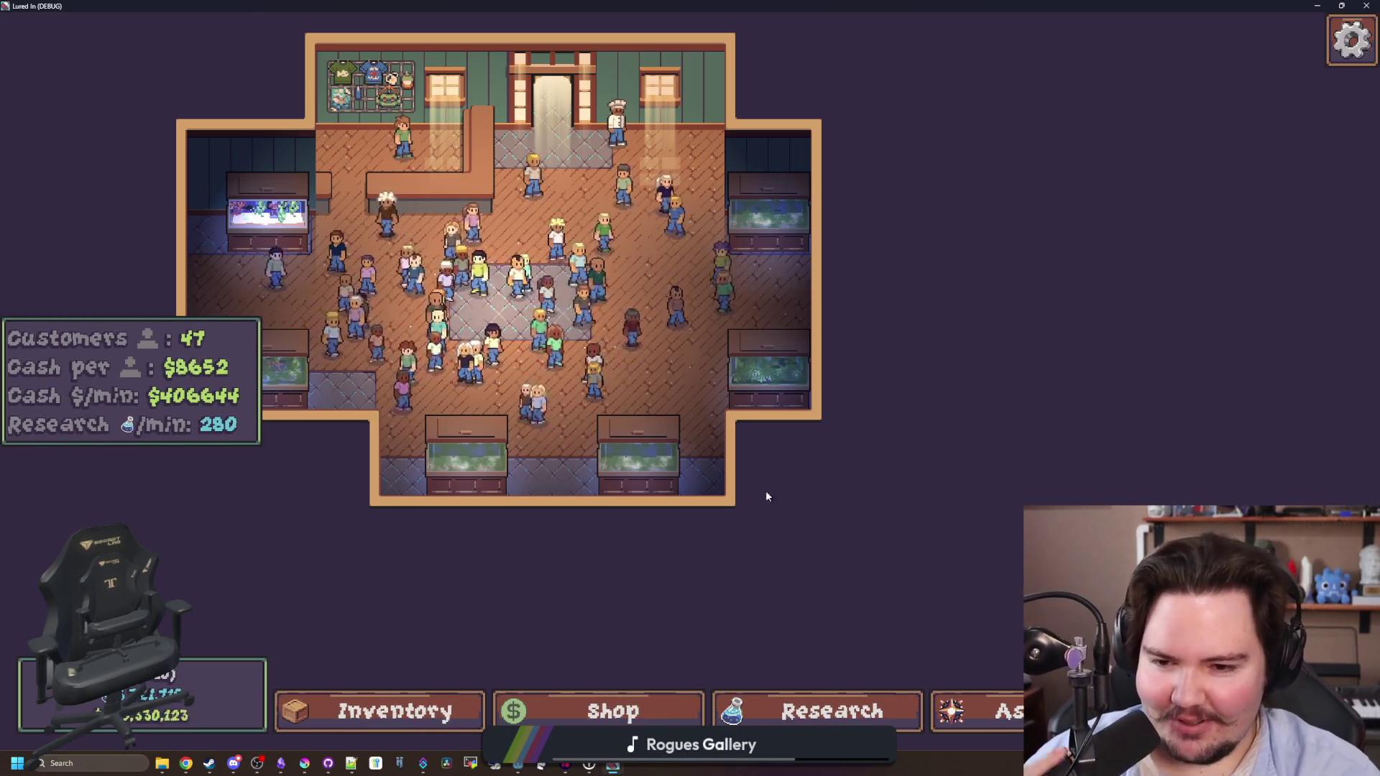
# Decline the chef customer's fish deal, then shrink the Lured In window to reveal Godot.
pyautogui.moveTo(611, 441); pyautogui.dragTo(938, 640)
pyautogui.scroll(2, 961, 317)
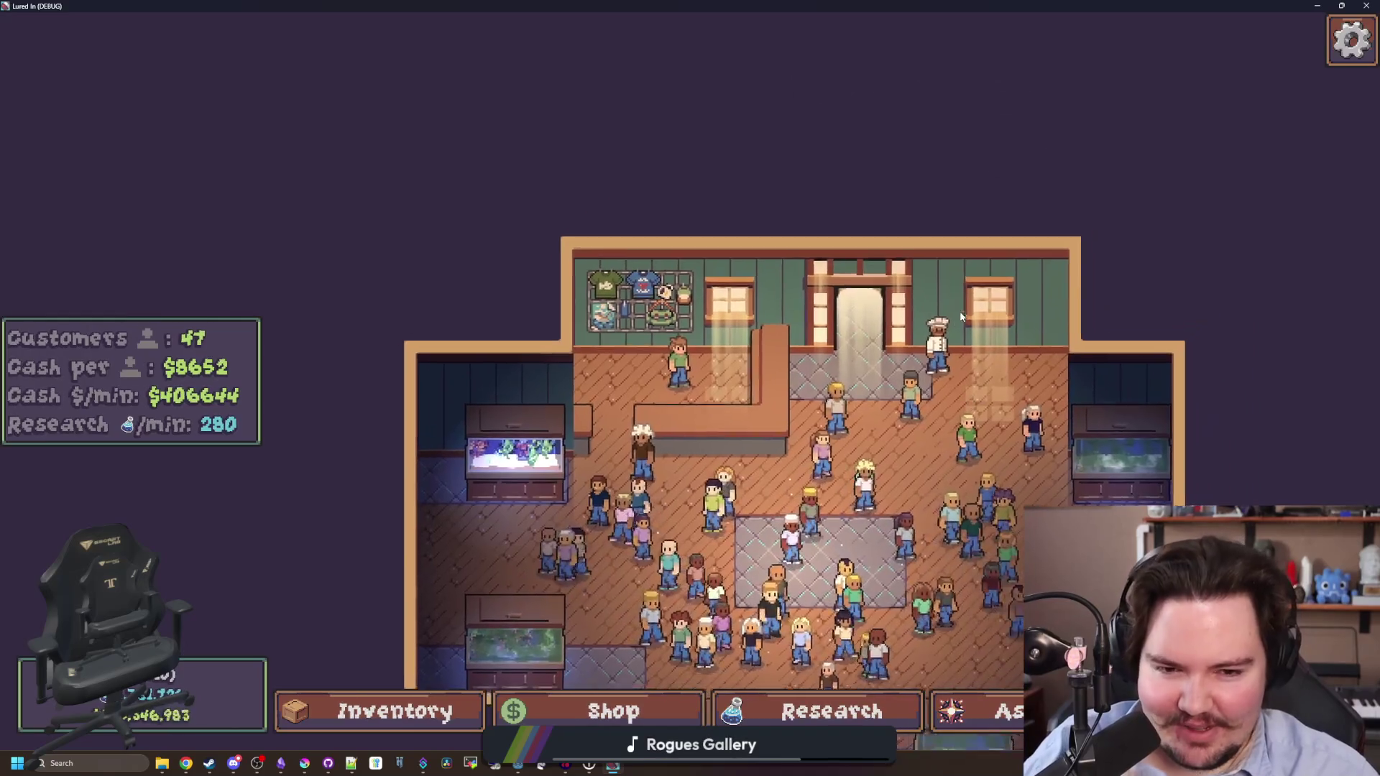
pyautogui.click(945, 332)
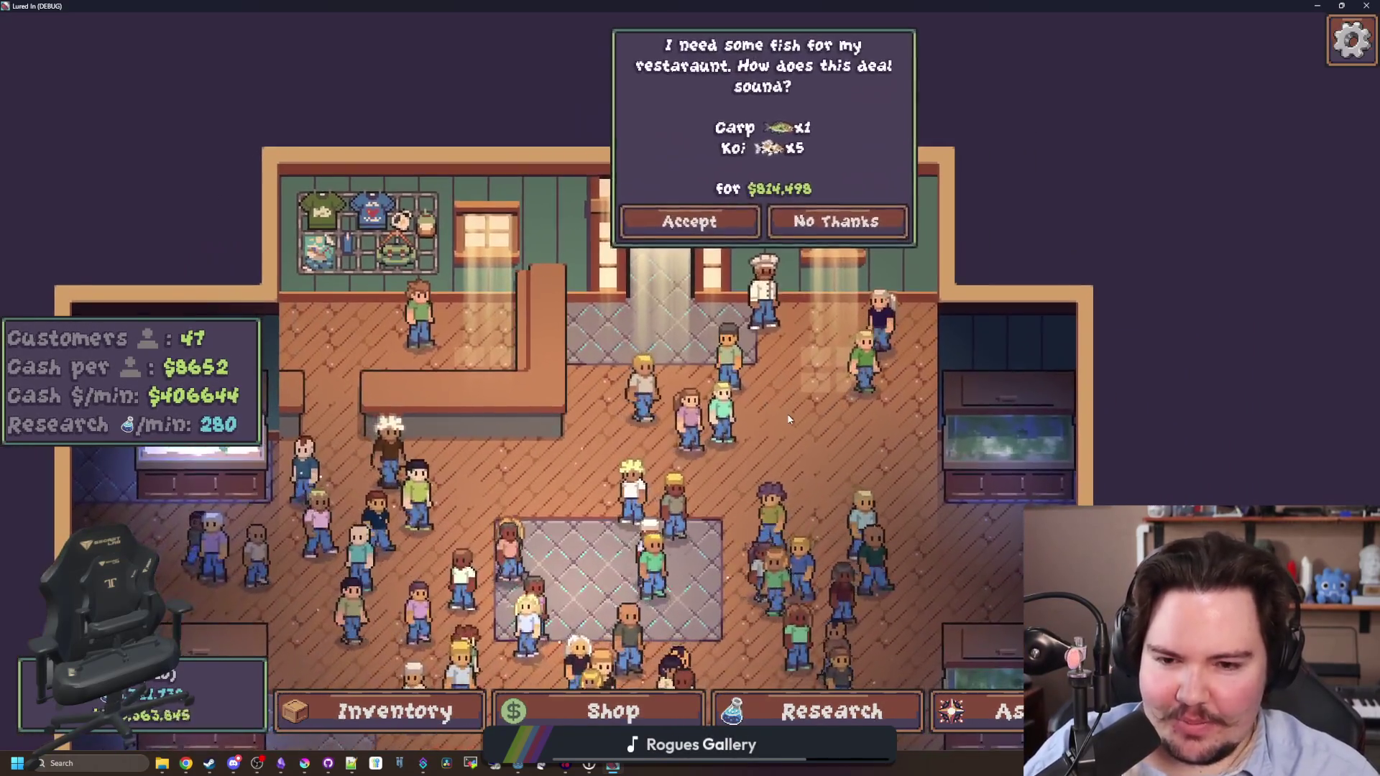
pyautogui.click(786, 286)
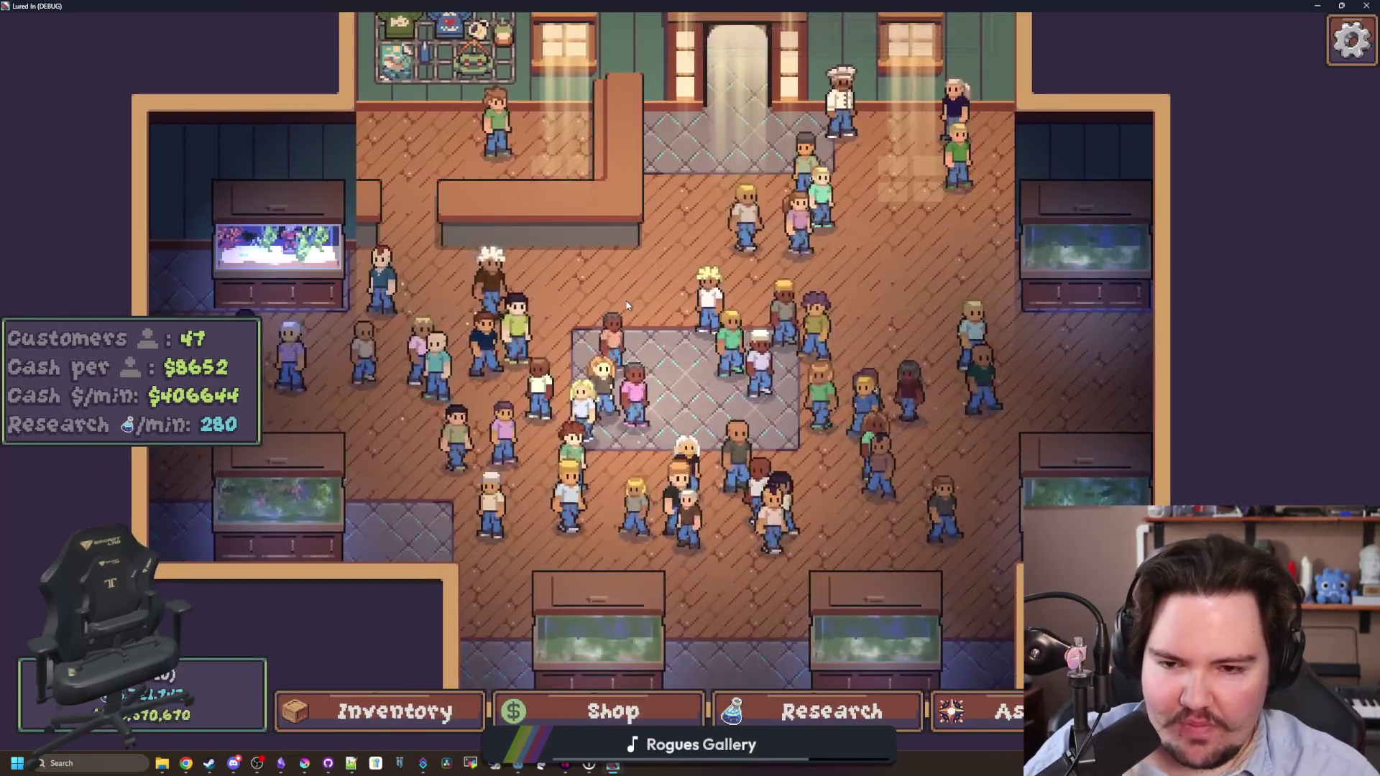
pyautogui.press('super+Down')
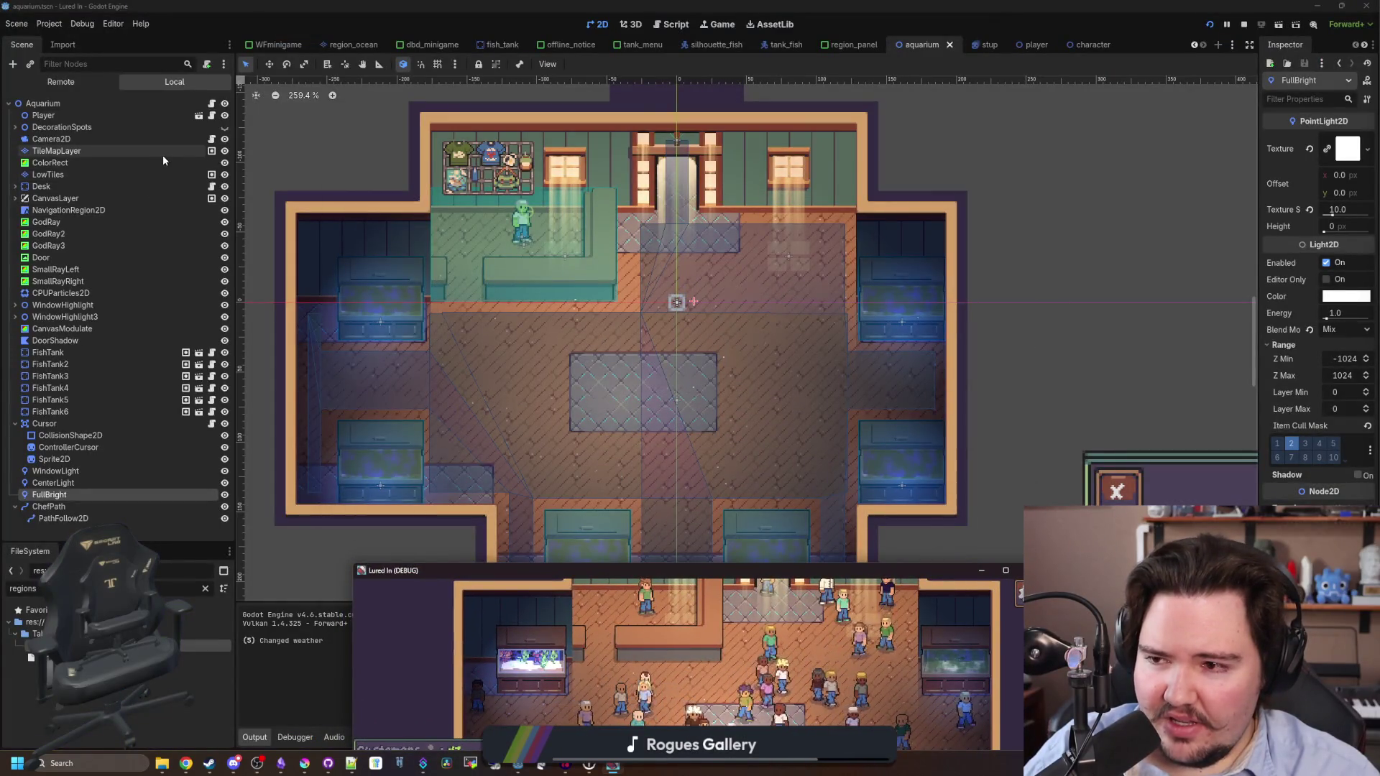
# Unhide DecorationSpots, zoom onto the red markers, and expand the group to list Spot1–Spot17.
pyautogui.click(224, 127)
pyautogui.scroll(3, 660, 496)
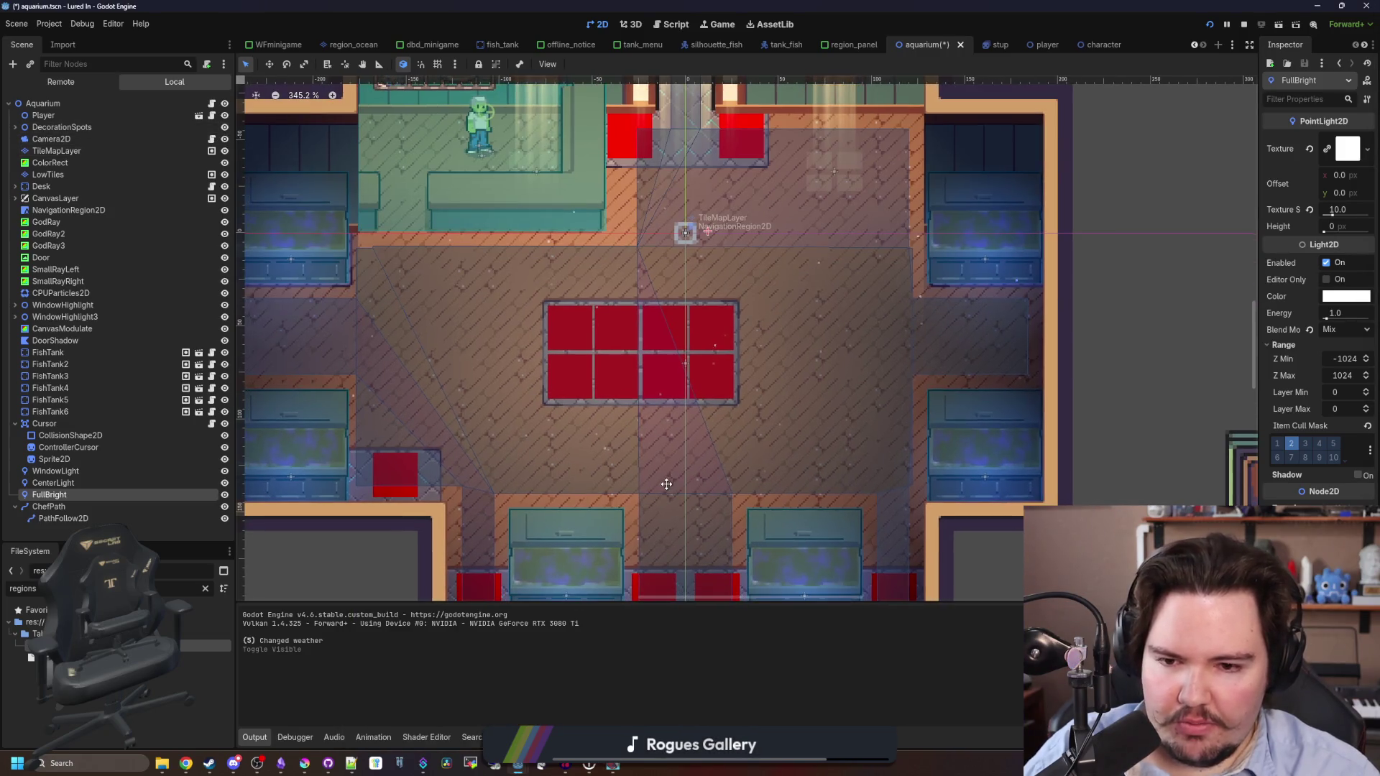
pyautogui.scroll(-4, 665, 412)
pyautogui.scroll(4, 688, 497)
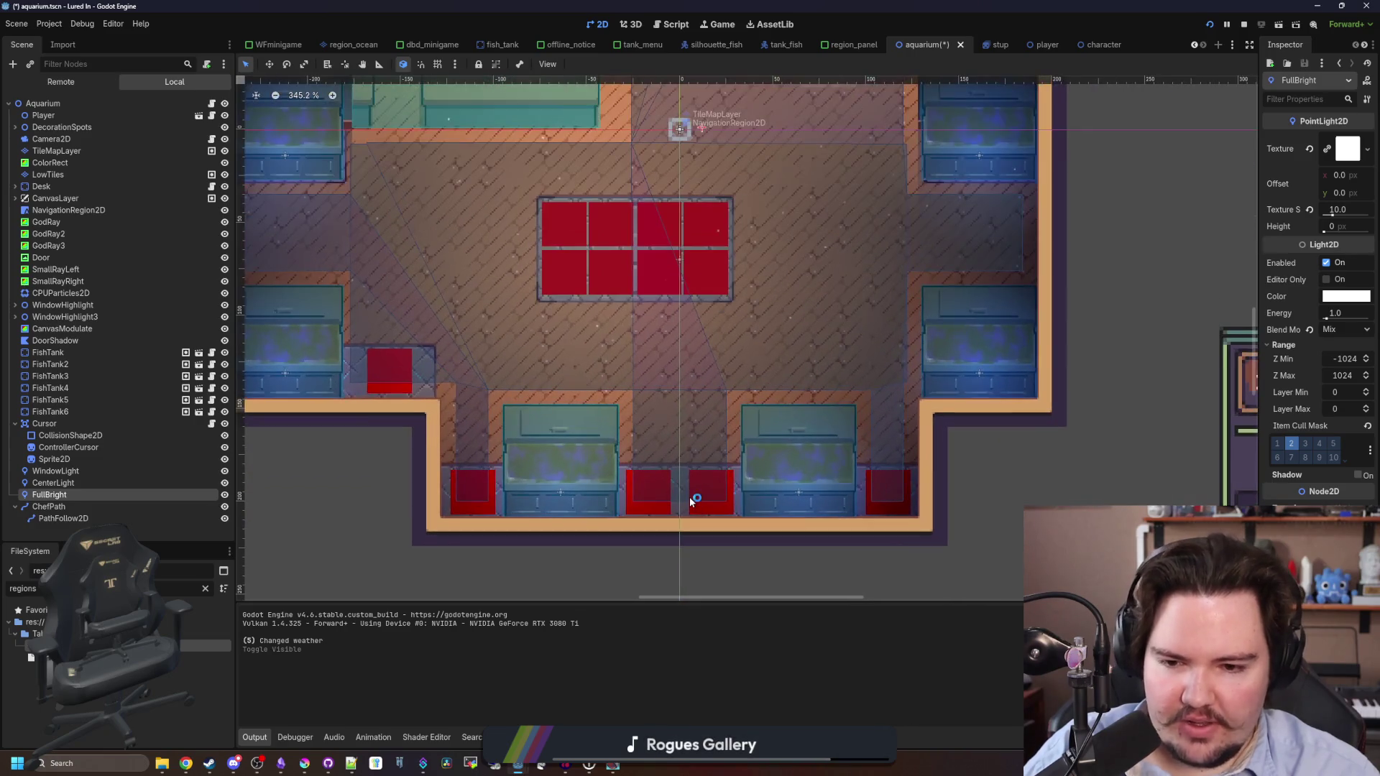
pyautogui.scroll(-3, 688, 498)
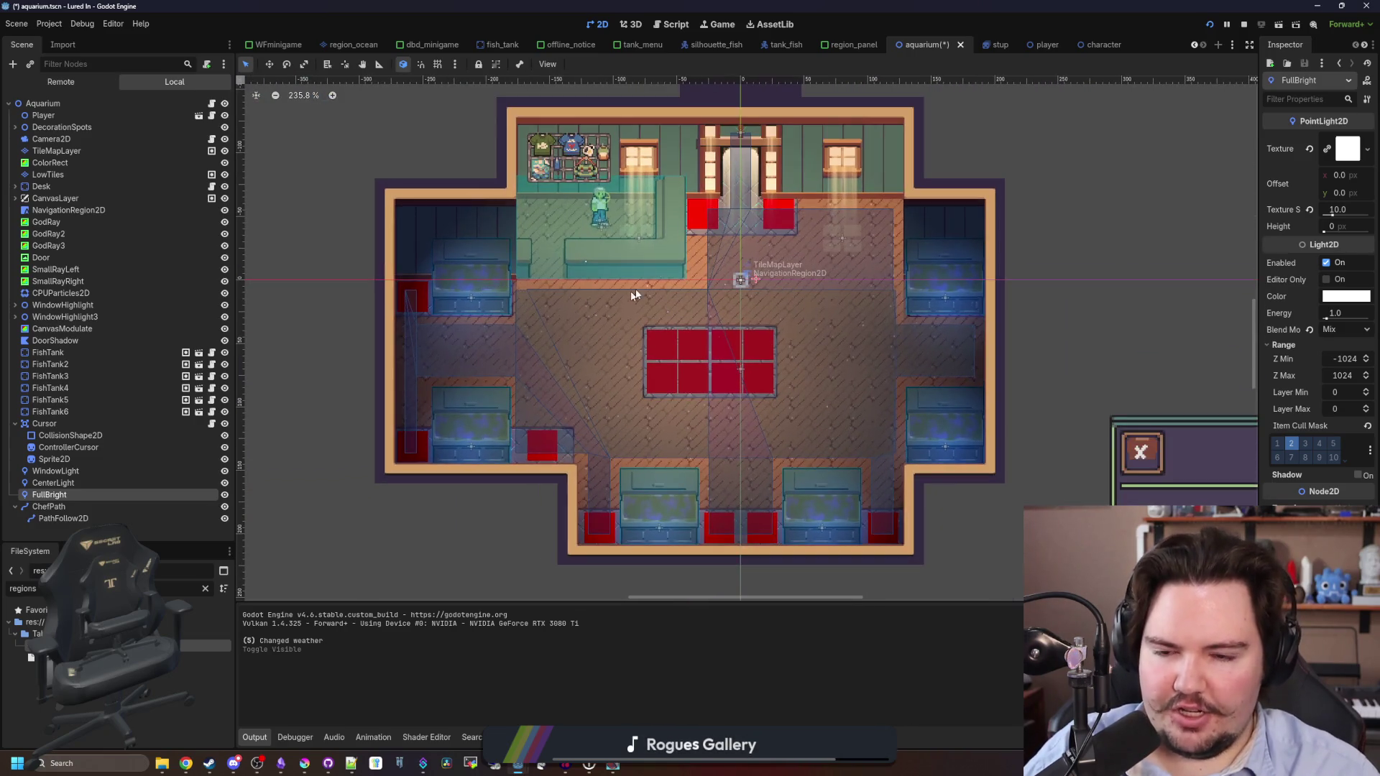
pyautogui.hscroll(2, 909, 365)
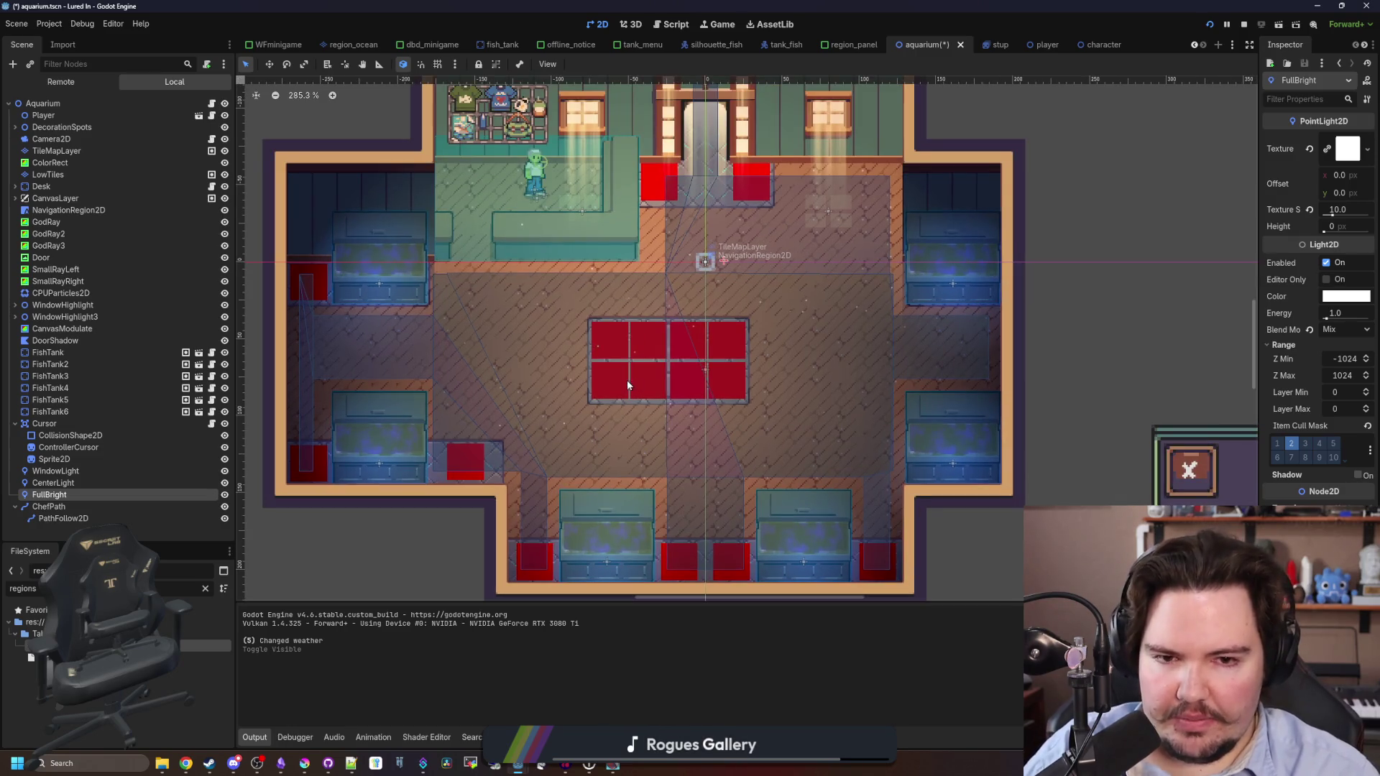
pyautogui.hscroll(1, 645, 345)
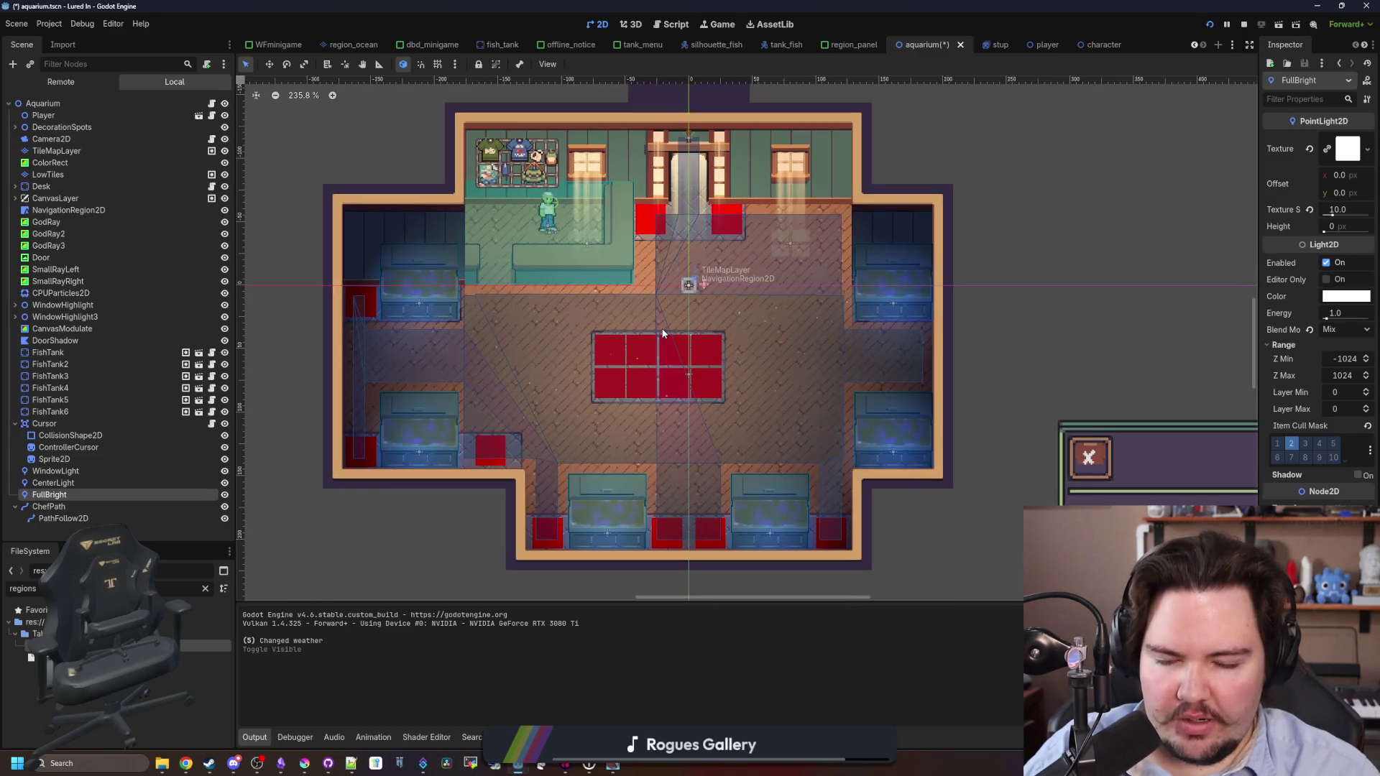
pyautogui.scroll(8, 492, 451)
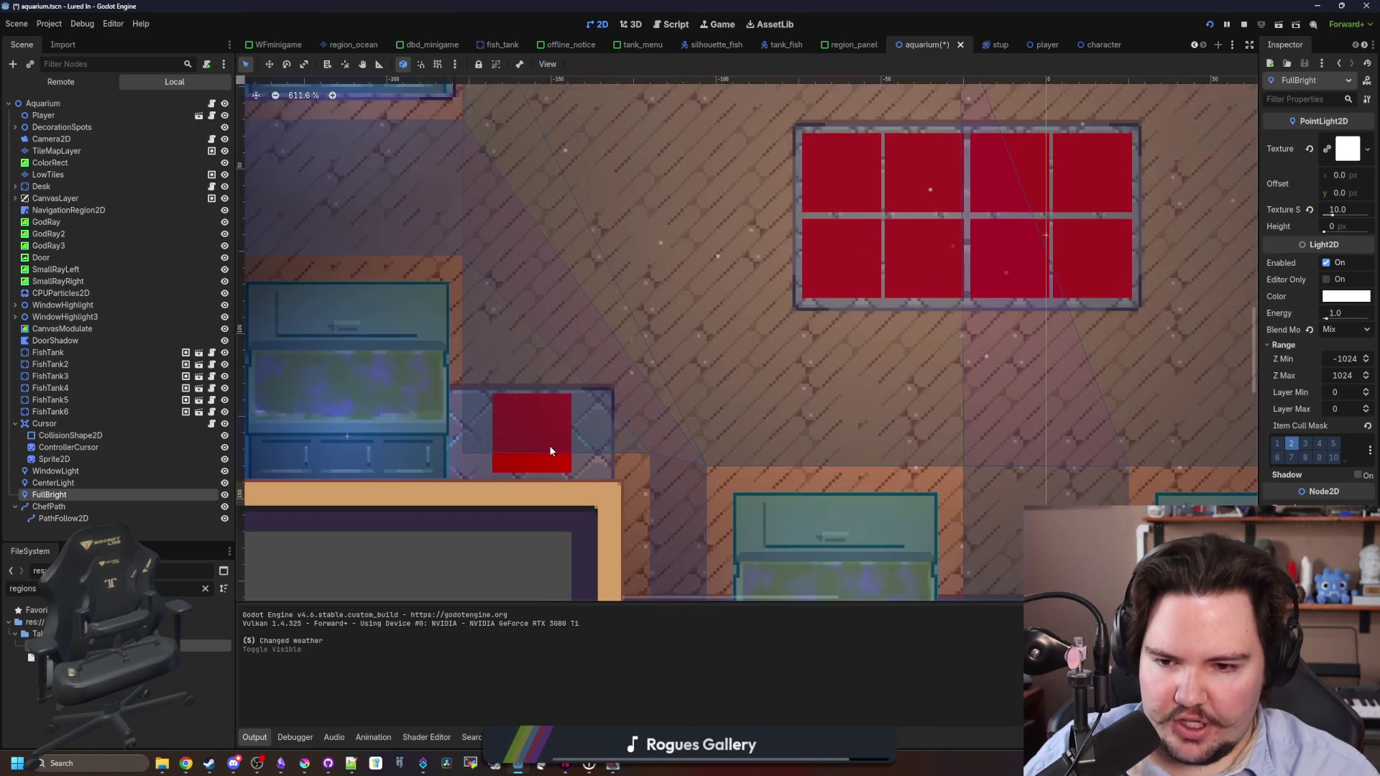
pyautogui.scroll(2, 529, 461)
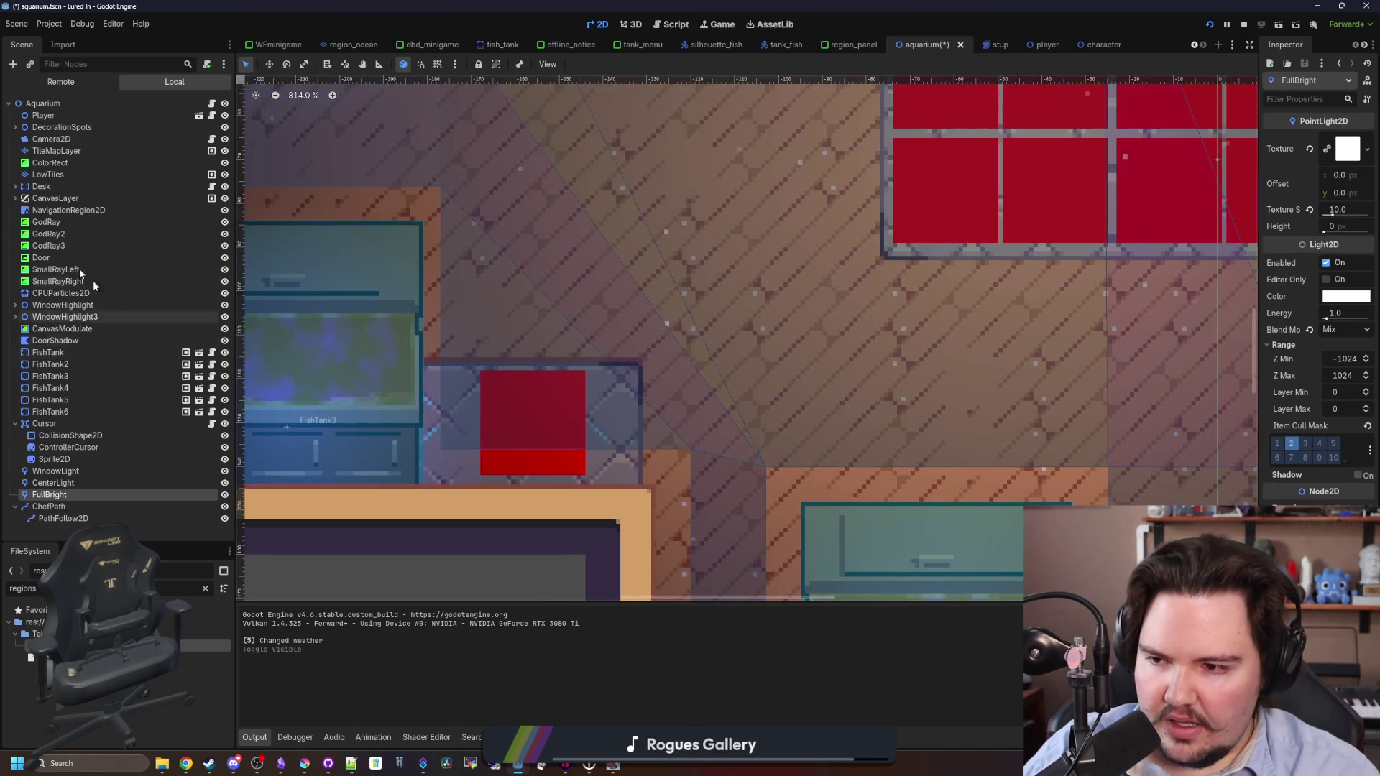
pyautogui.click(15, 126)
pyautogui.click(52, 281)
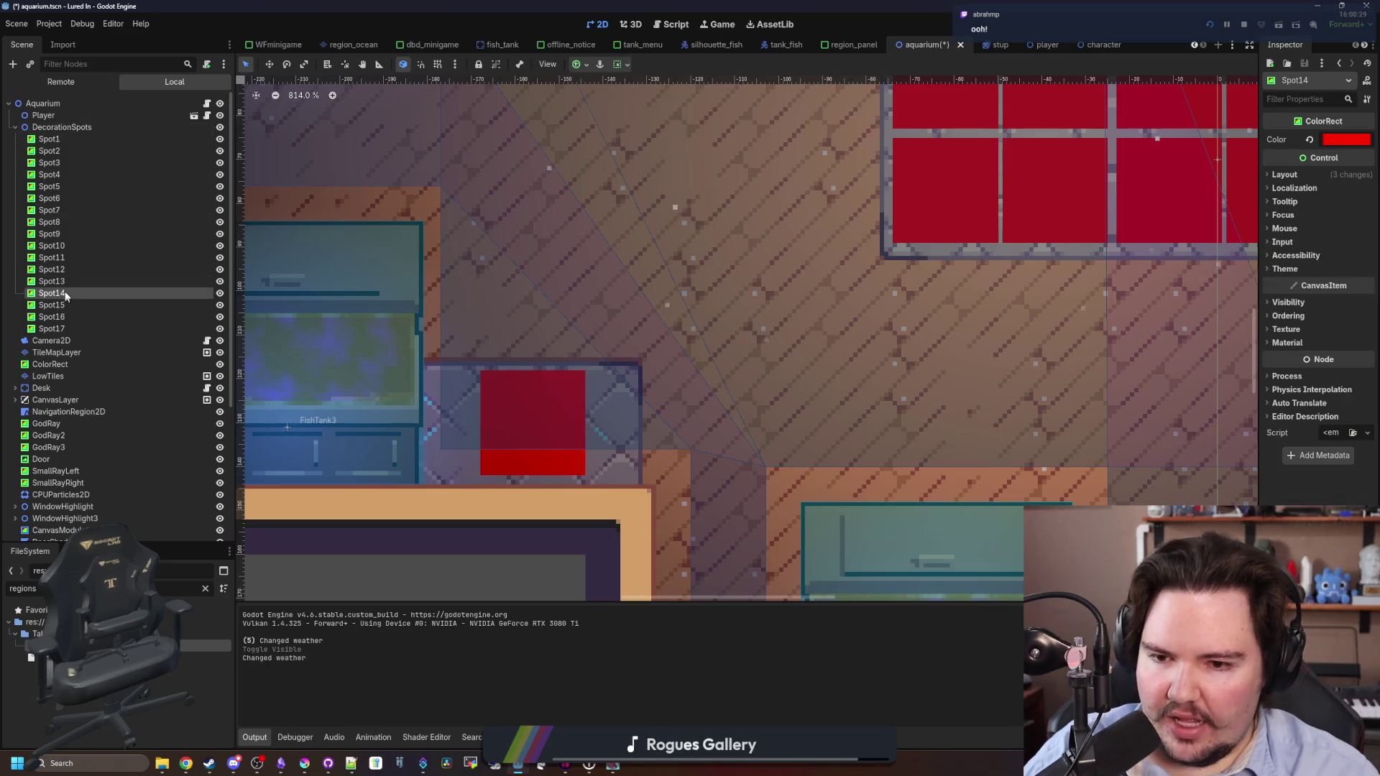
# Select Spot1–Spot17 and drag the Spot17 marker down one pixel to (-168, 119).
pyautogui.click(61, 142)
pyautogui.keyDown('shift'); pyautogui.click(68, 340); pyautogui.keyUp('shift')
pyautogui.keyDown('shift'); pyautogui.click(72, 329); pyautogui.keyUp('shift')
pyautogui.scroll(3, 518, 460)
pyautogui.click(269, 64)
pyautogui.scroll(1, 569, 444)
pyautogui.moveTo(569, 443); pyautogui.dragTo(569, 447)
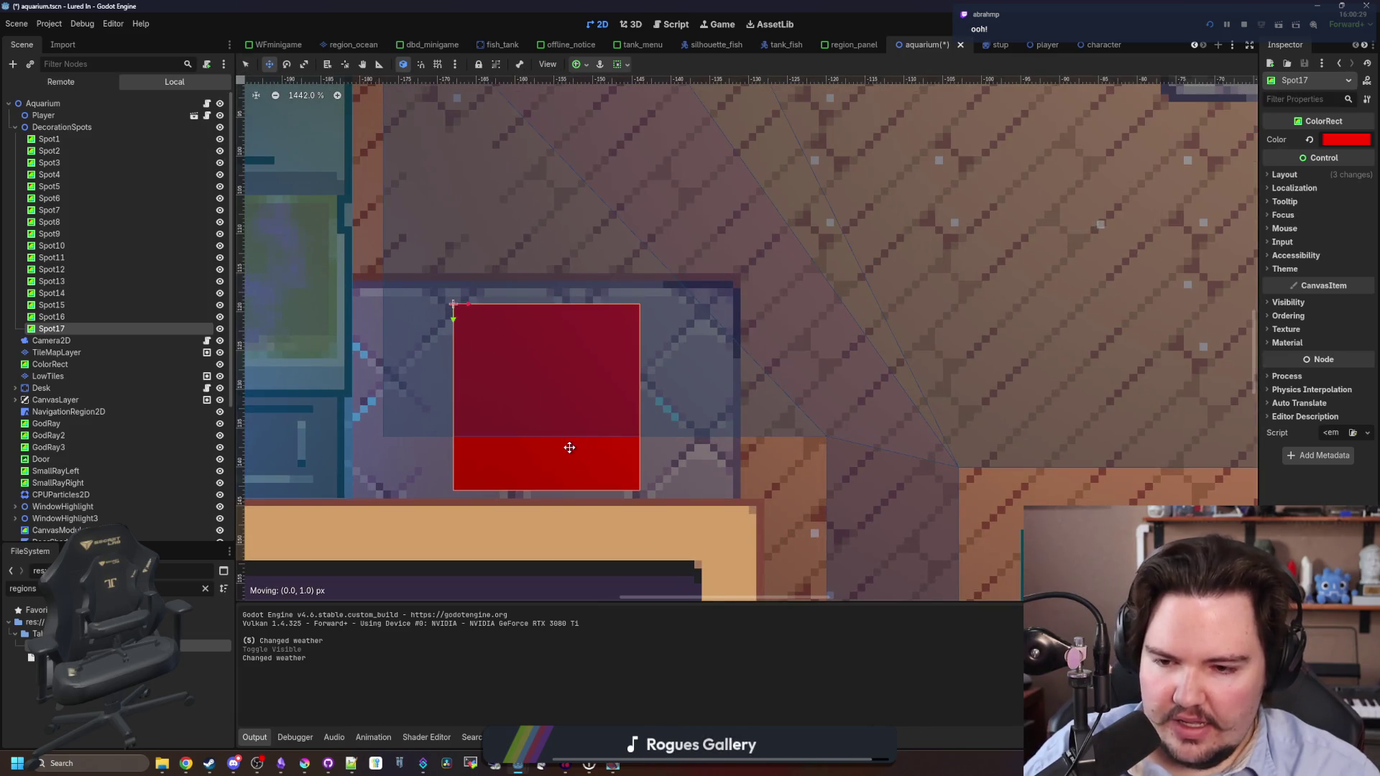
# Zoom around the markers to check the new position, then save the aquarium scene.
pyautogui.scroll(-13, 569, 448)
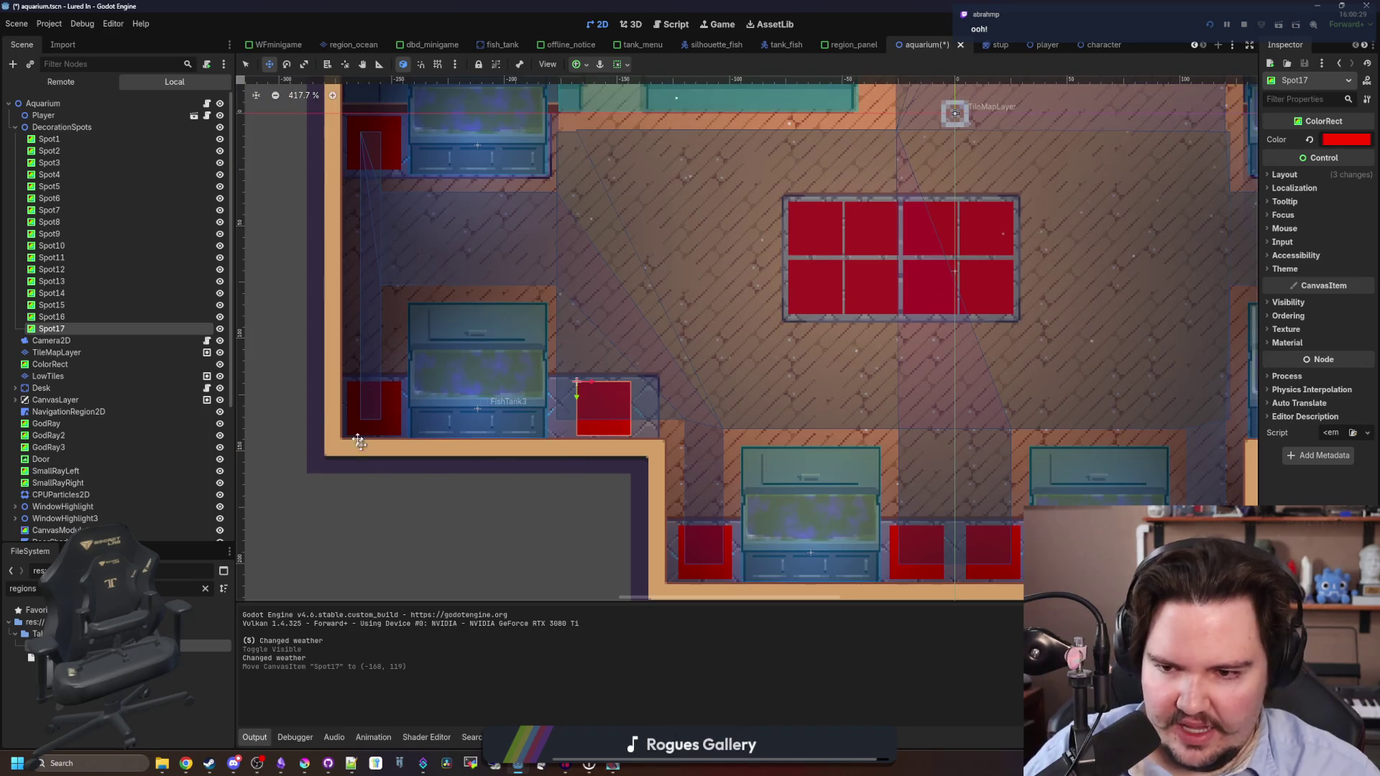
pyautogui.scroll(13, 368, 457)
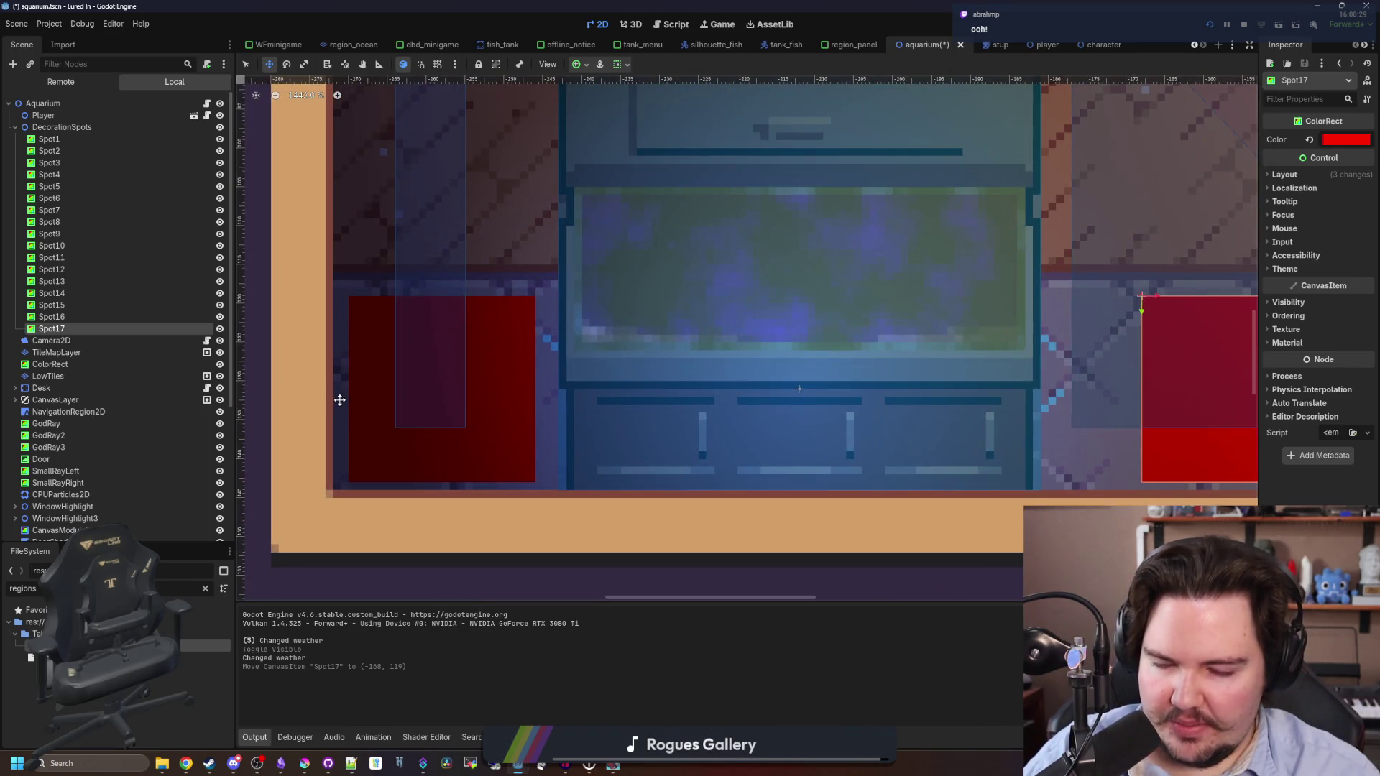
pyautogui.scroll(2, 432, 300)
pyautogui.scroll(-10, 348, 525)
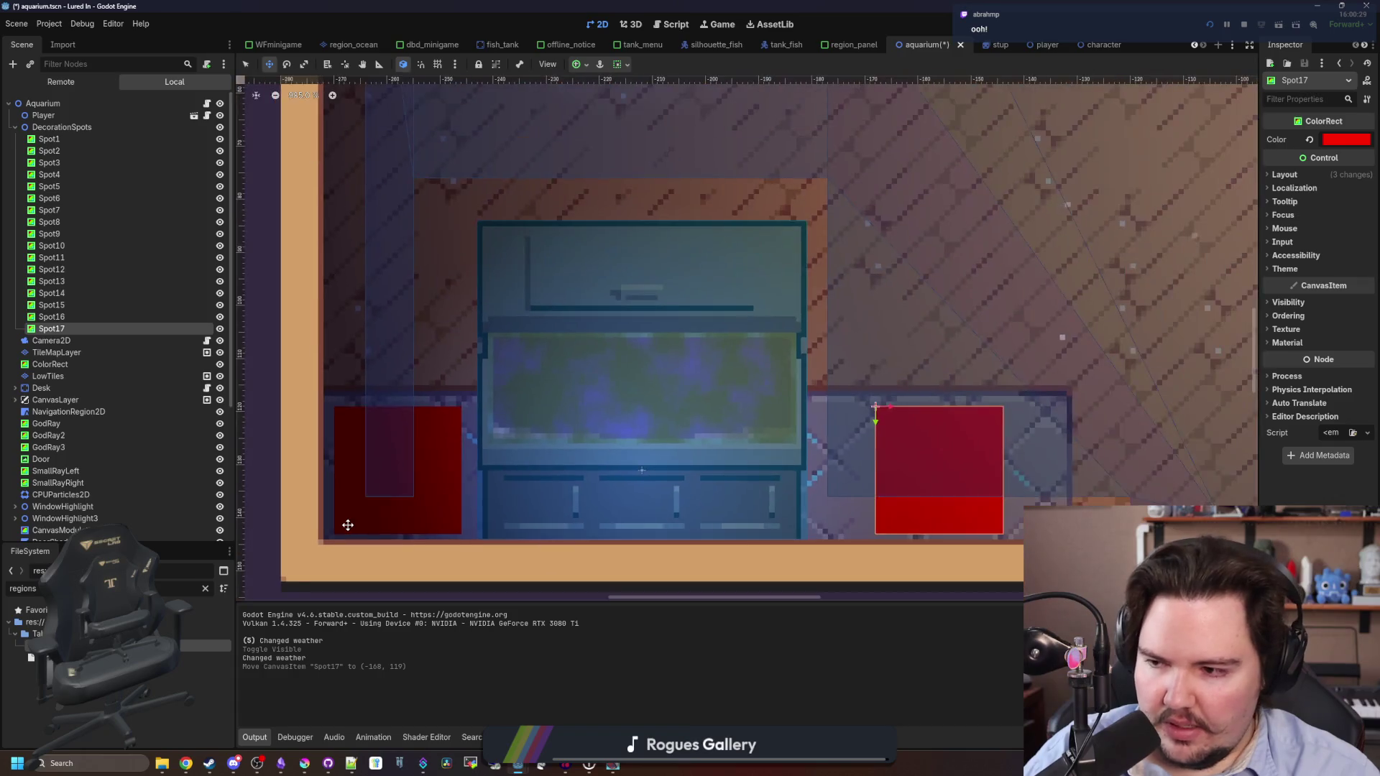
pyautogui.scroll(-7, 317, 181)
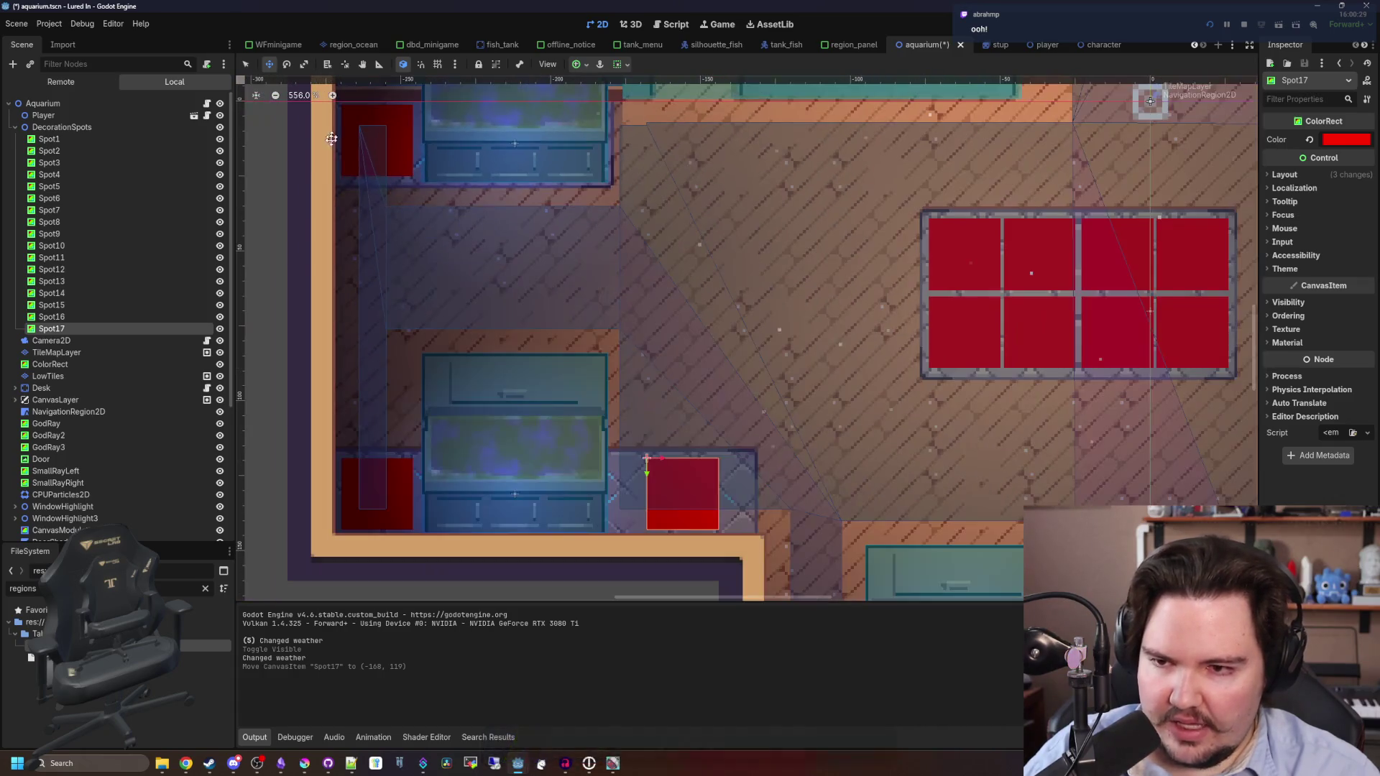
pyautogui.scroll(-3, 515, 158)
pyautogui.scroll(10, 632, 352)
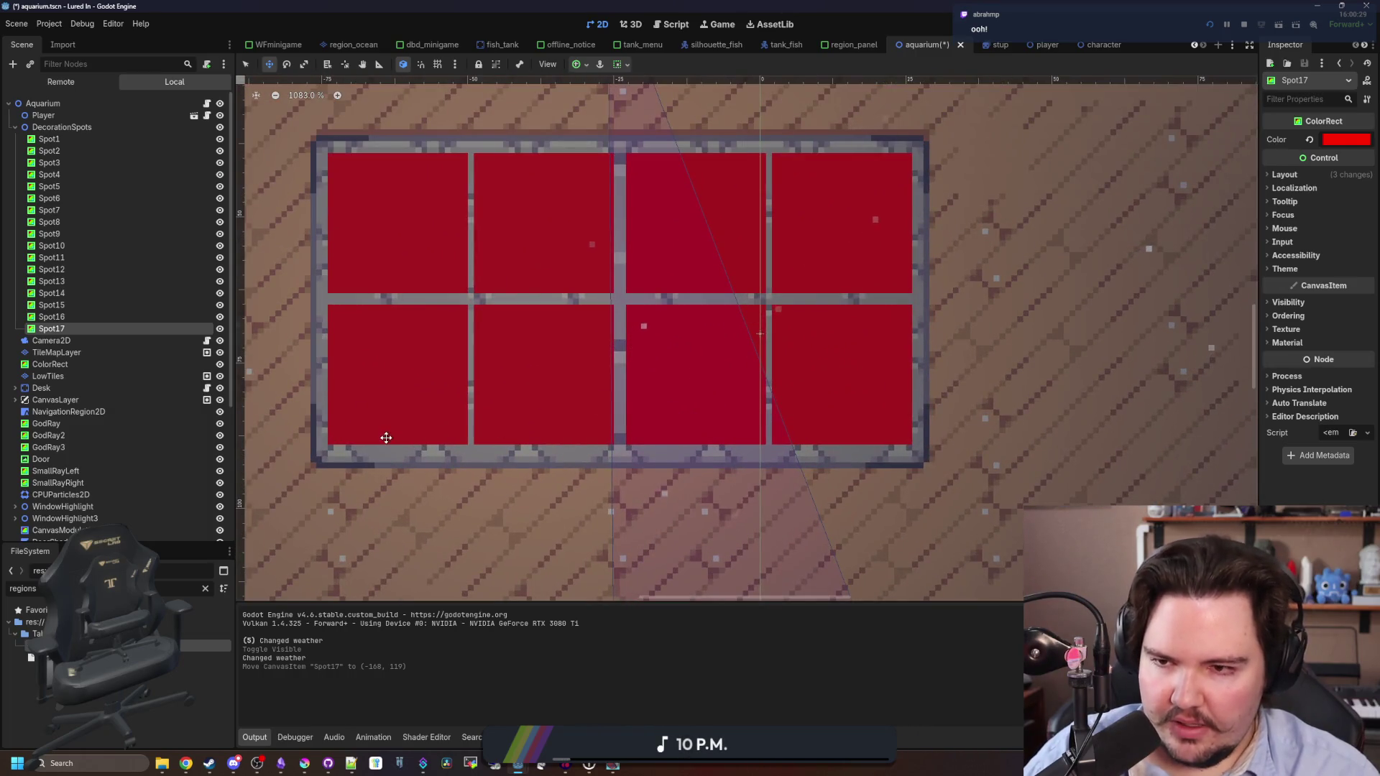
pyautogui.scroll(2, 338, 151)
pyautogui.scroll(-4, 503, 389)
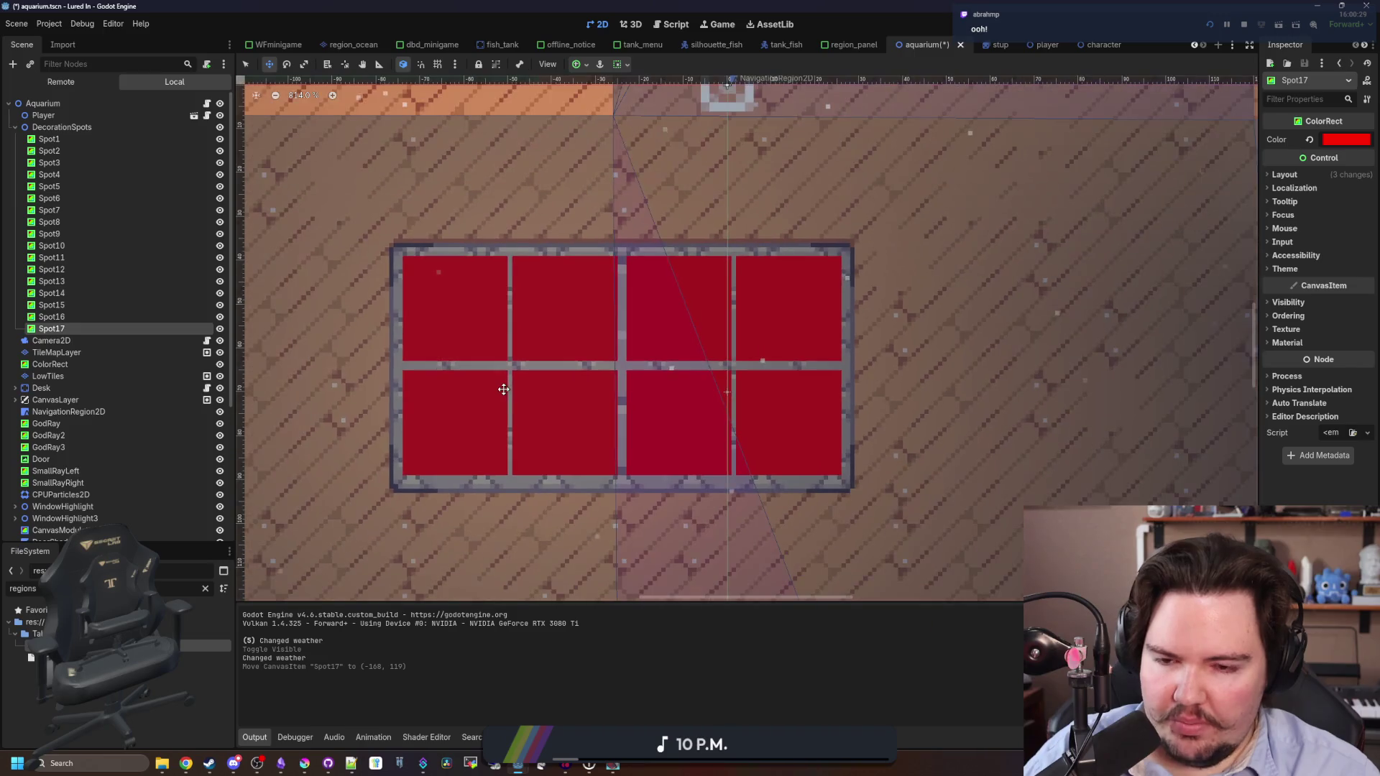
pyautogui.scroll(-9, 639, 385)
pyautogui.scroll(9, 632, 392)
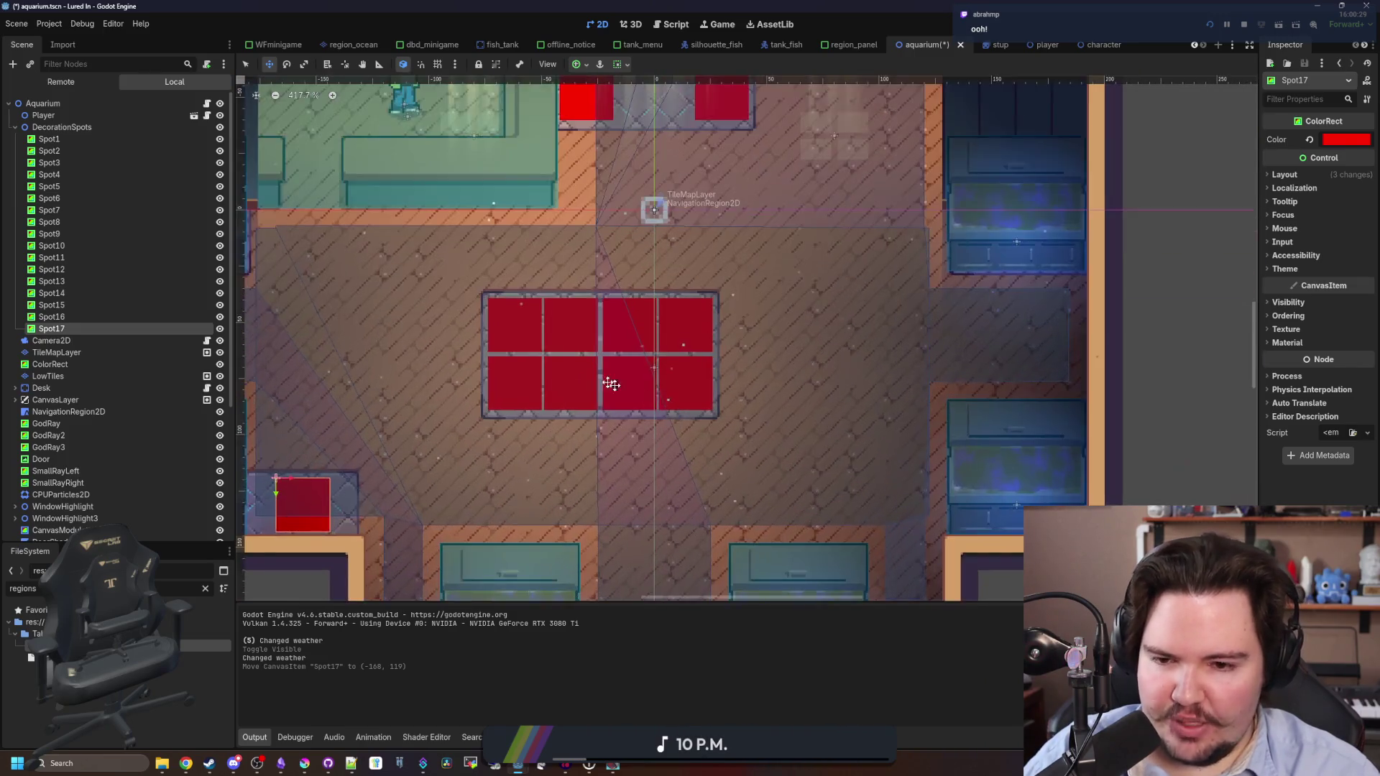
pyautogui.scroll(-10, 570, 366)
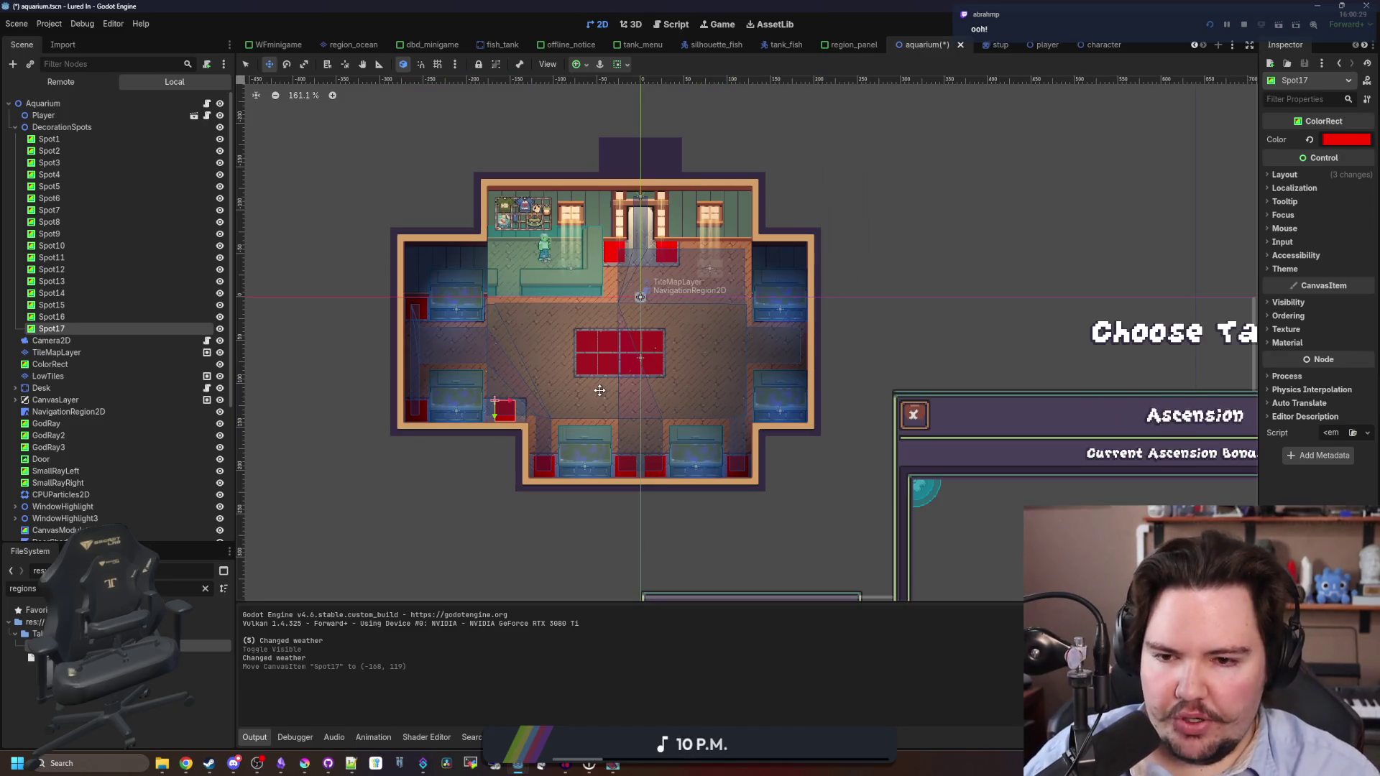
pyautogui.scroll(1, 601, 404)
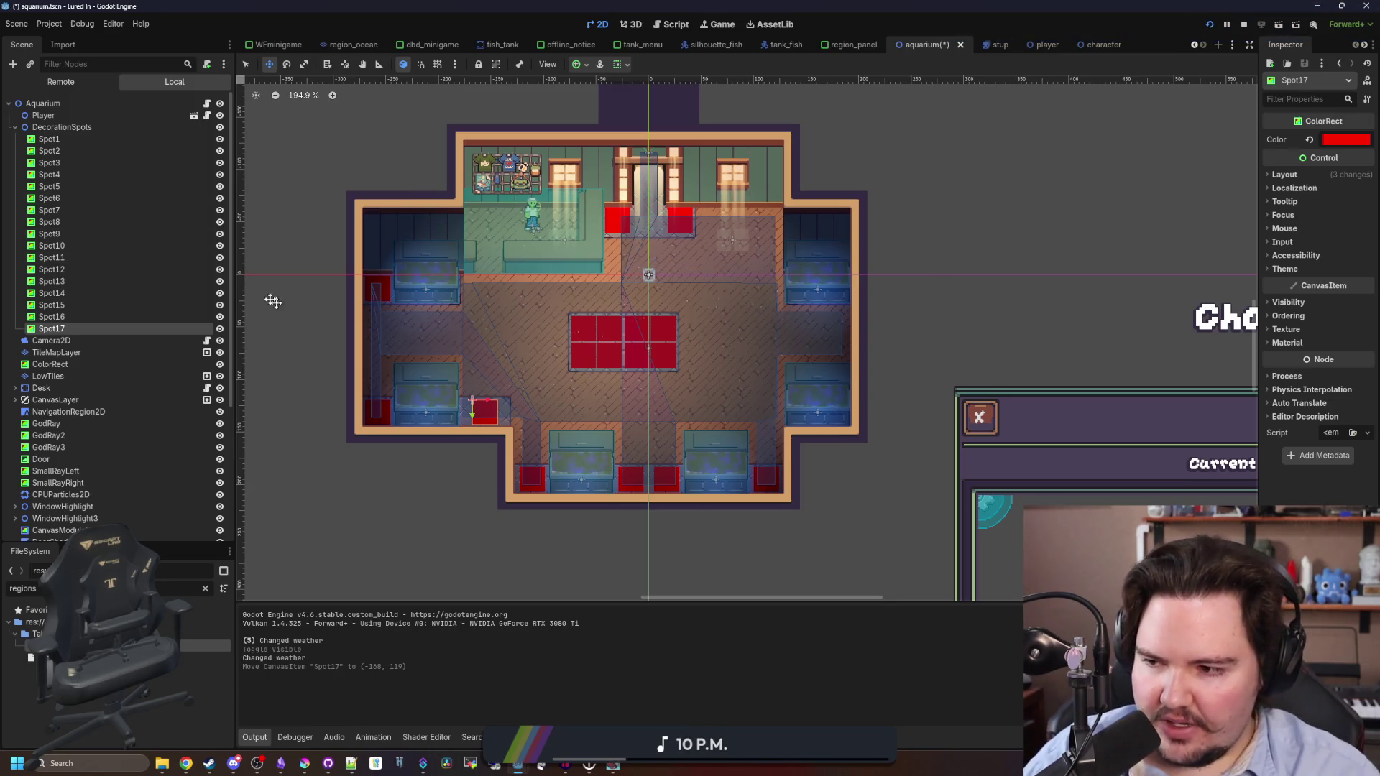
pyautogui.scroll(-1, 338, 403)
pyautogui.scroll(-2, 517, 359)
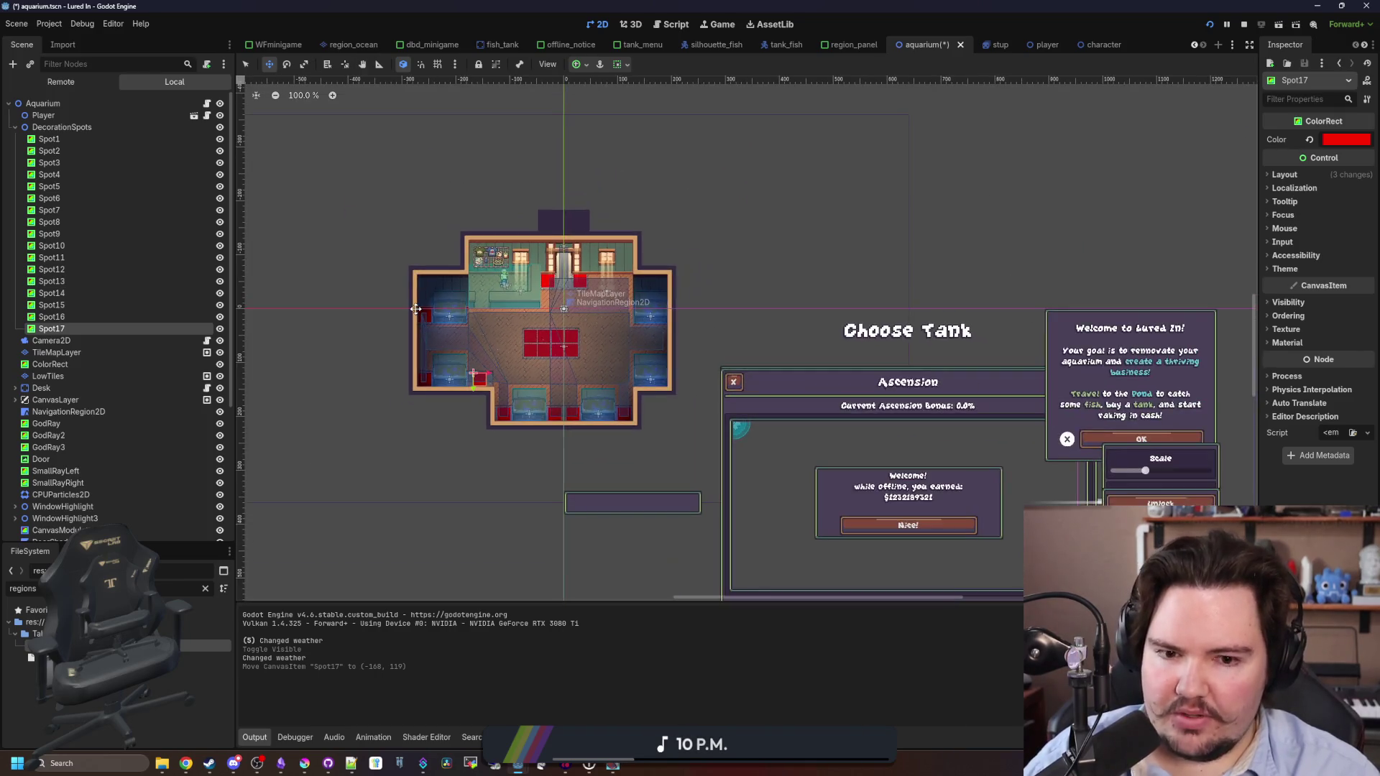
pyautogui.scroll(2, 416, 309)
pyautogui.scroll(4, 584, 322)
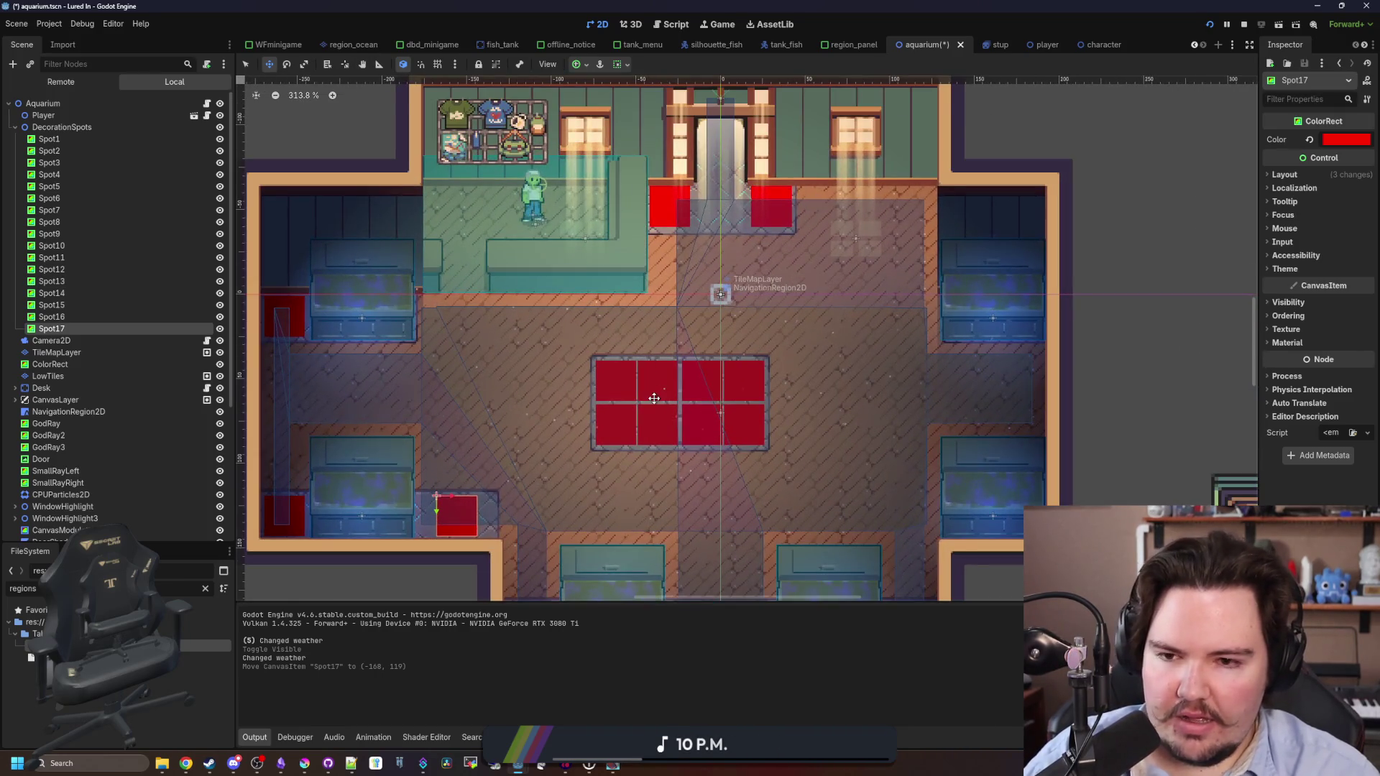
pyautogui.scroll(-4, 654, 398)
pyautogui.hotkey('ctrl', 's')
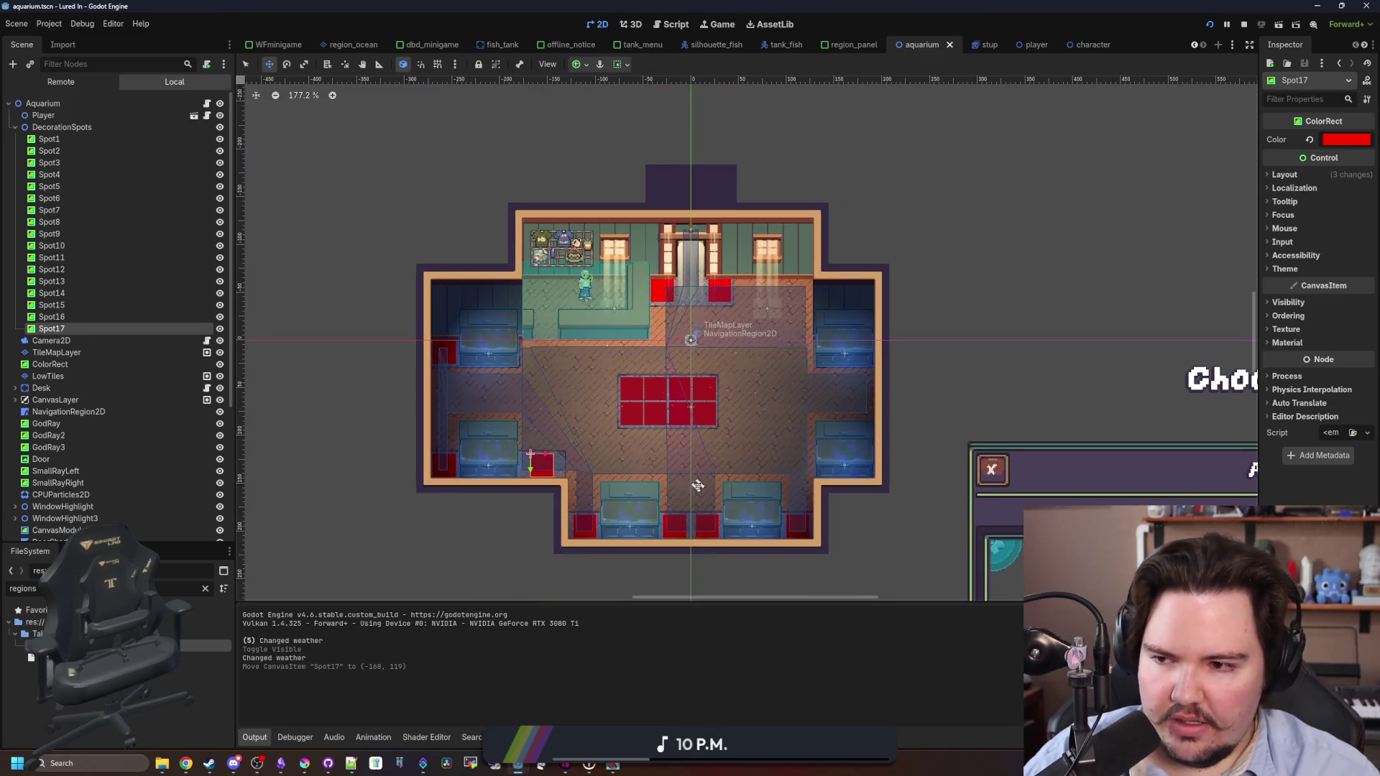
pyautogui.scroll(2, 696, 483)
# Collapse the DecorationSpots group and save aquarium.tscn.
pyautogui.click(13, 128)
pyautogui.click(25, 127)
pyautogui.doubleClick(25, 127)
pyautogui.hotkey('ctrl', 's')
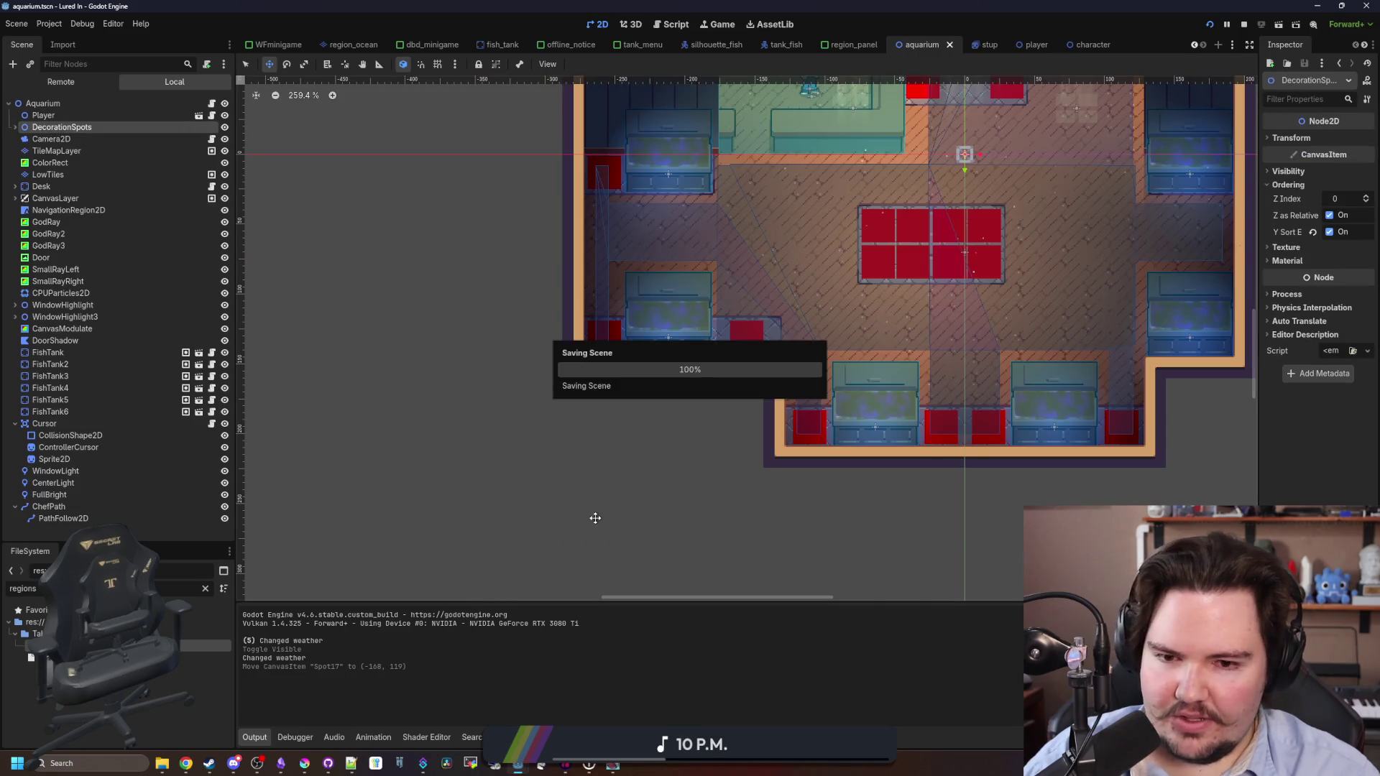
# Zoom the viewport in and out to inspect the whole room, re-saving the scene.
pyautogui.scroll(-2, 595, 503)
pyautogui.scroll(2, 665, 465)
pyautogui.scroll(-2, 647, 431)
pyautogui.scroll(2, 629, 416)
pyautogui.hotkey('ctrl', 's')
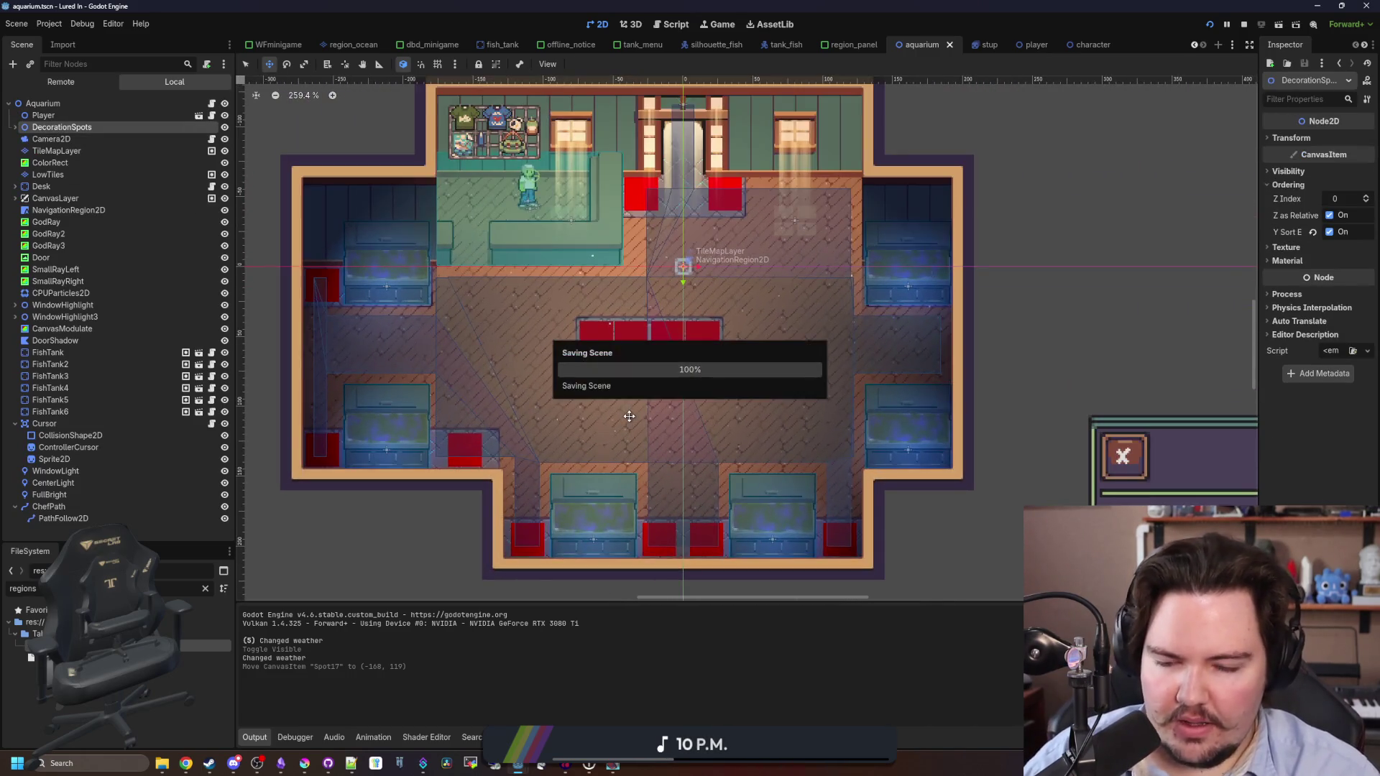
pyautogui.scroll(-1, 629, 424)
pyautogui.hotkey('ctrl', 's')
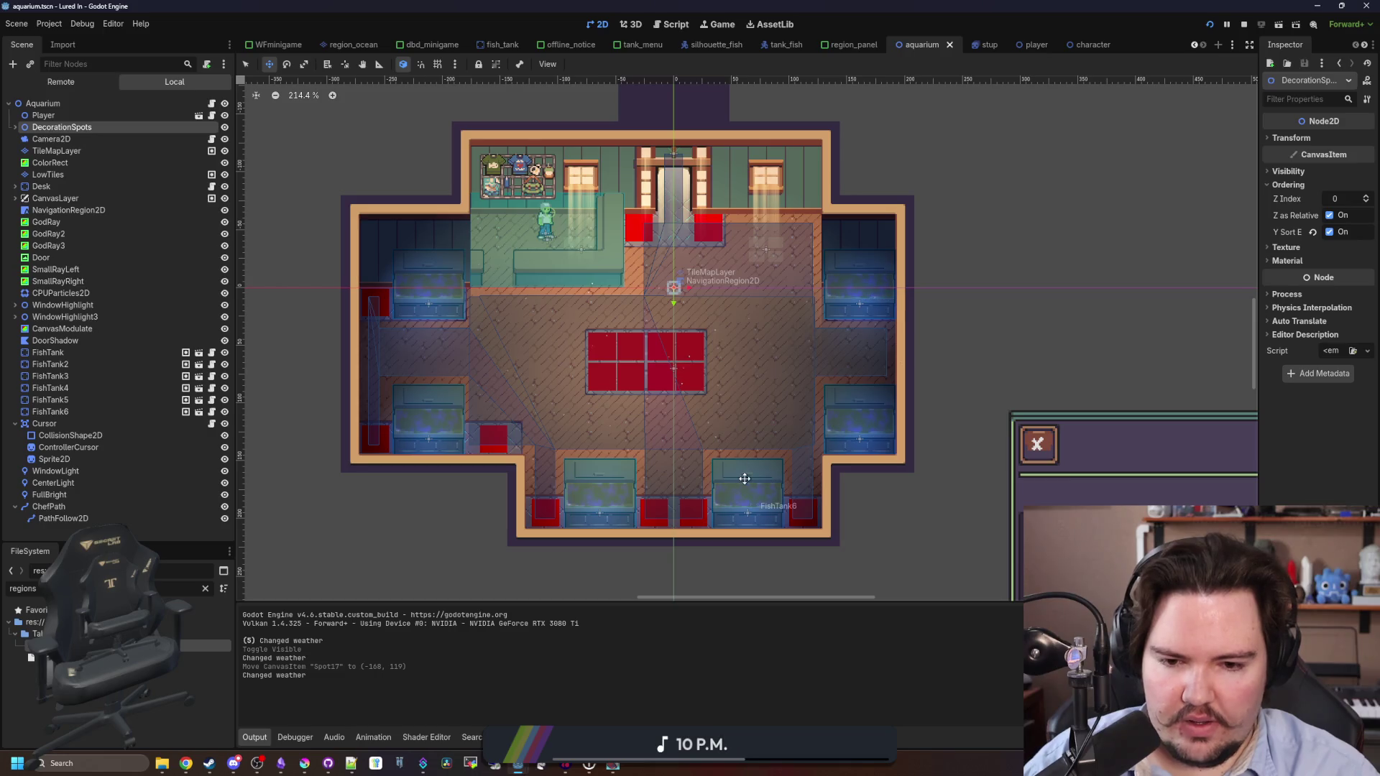
pyautogui.scroll(1, 741, 478)
pyautogui.scroll(2, 656, 559)
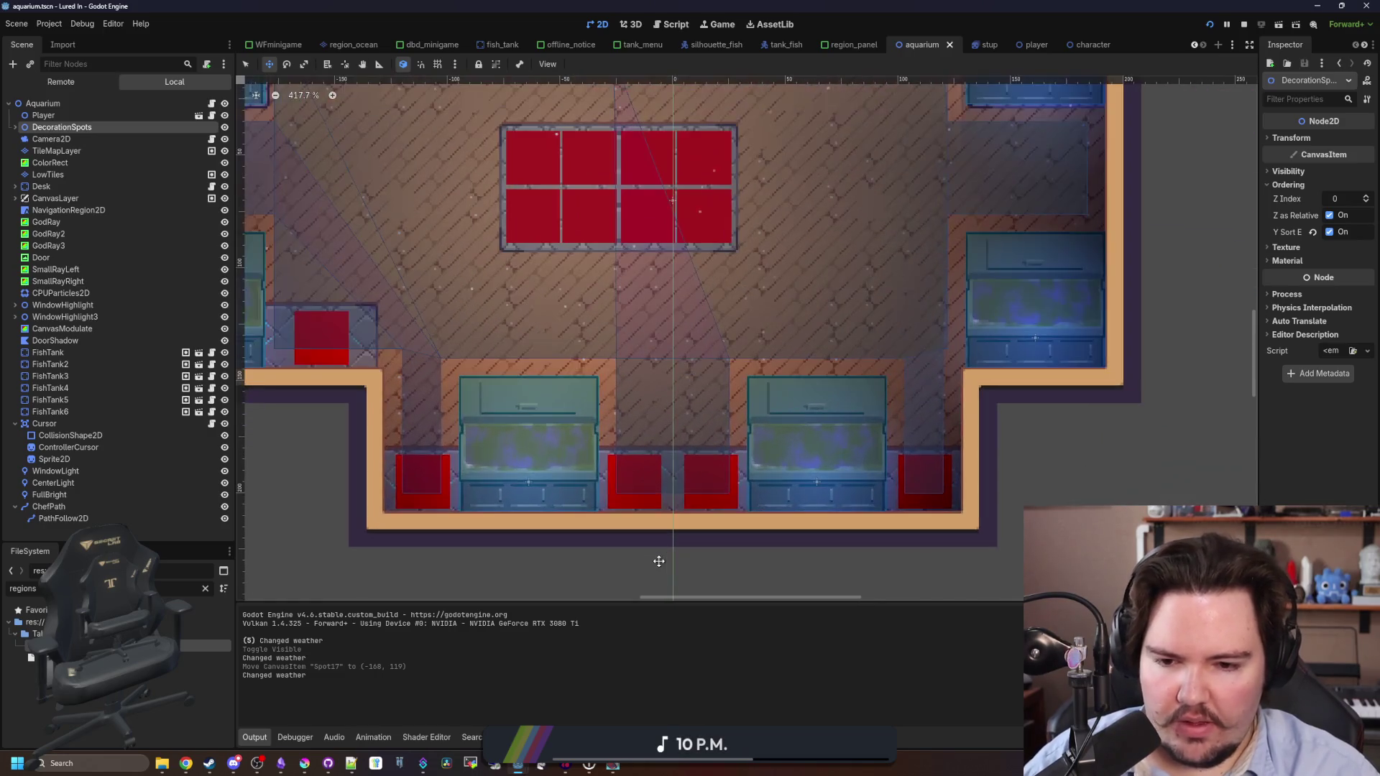
pyautogui.scroll(-3, 659, 562)
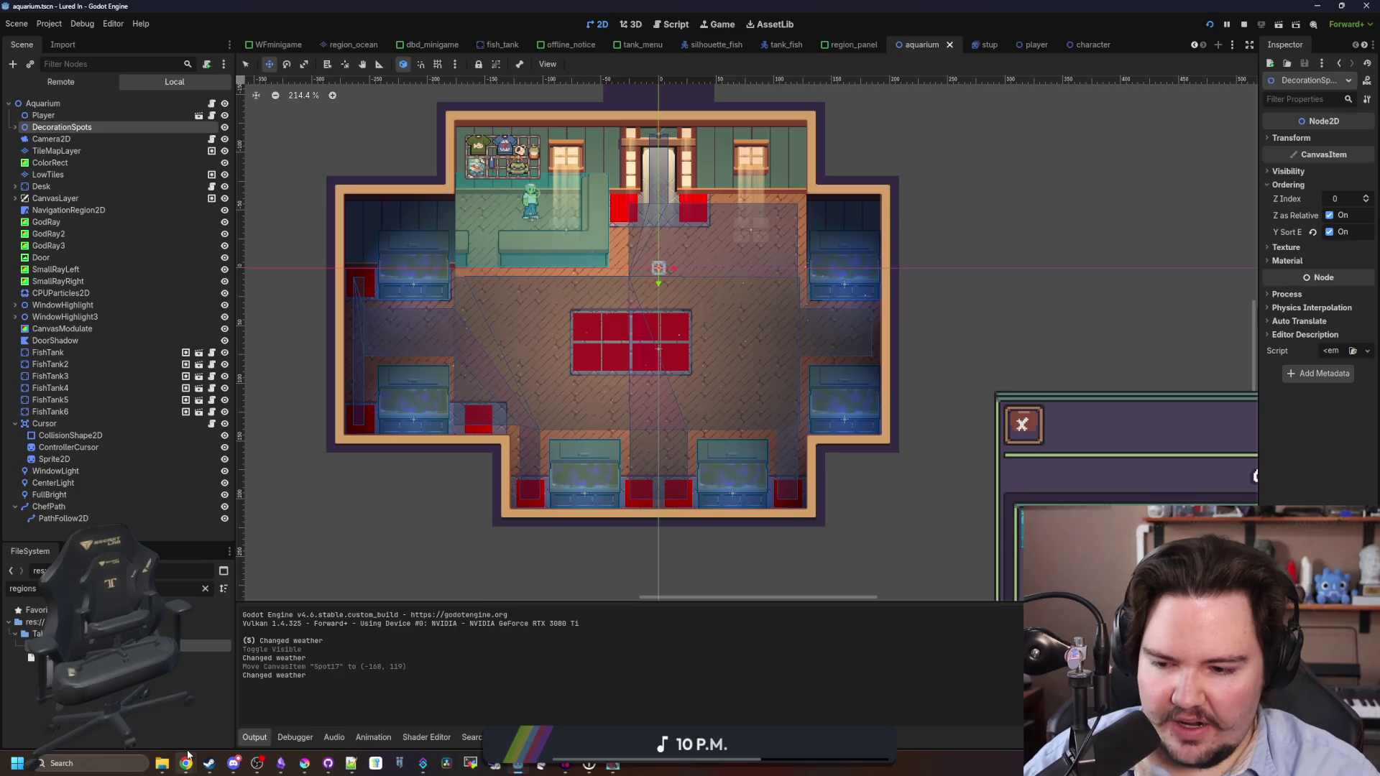
pyautogui.moveTo(189, 754)
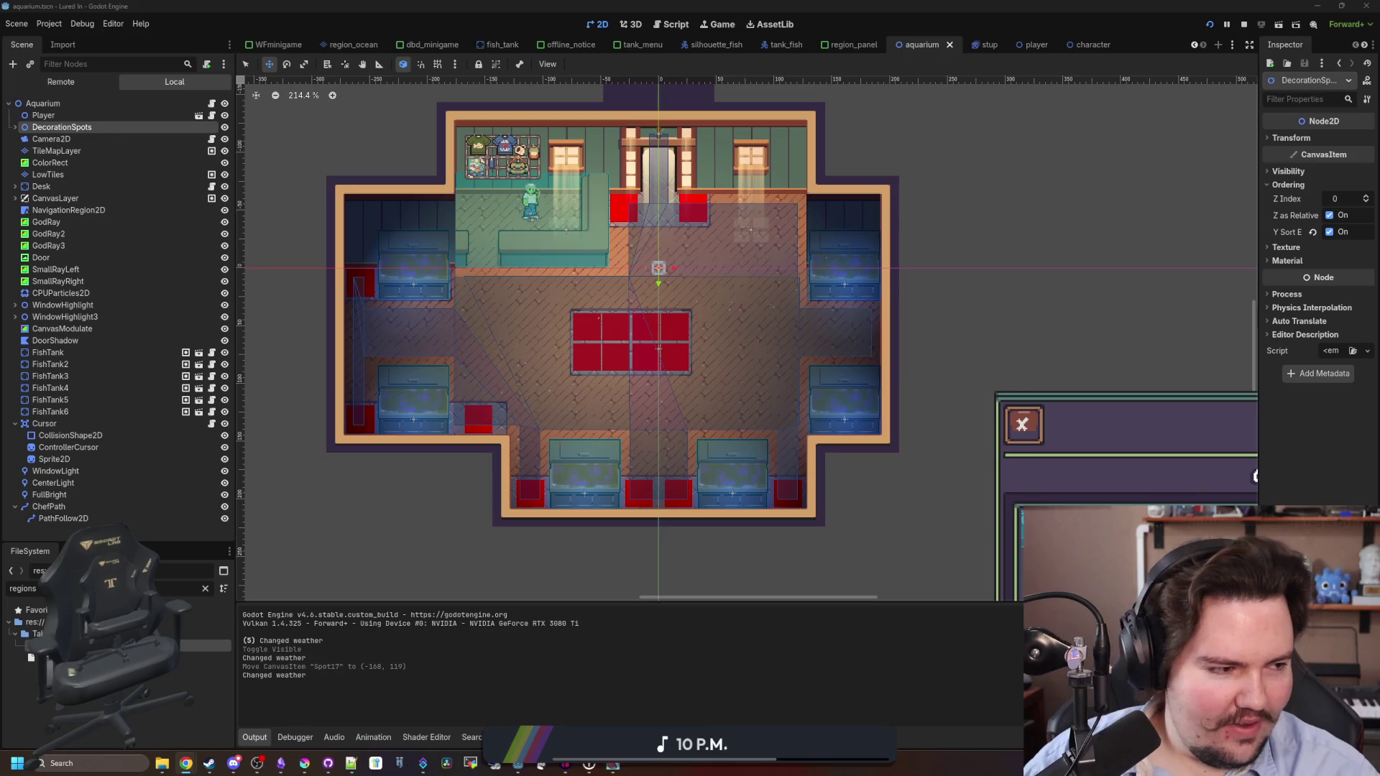
# Search Google for pizzeria simulator and open Freddy Fazbear's Pizzeria Simulator's Steam page, maximized.
pyautogui.hotkey('alt', 'Tab')
pyautogui.write('pixerria')
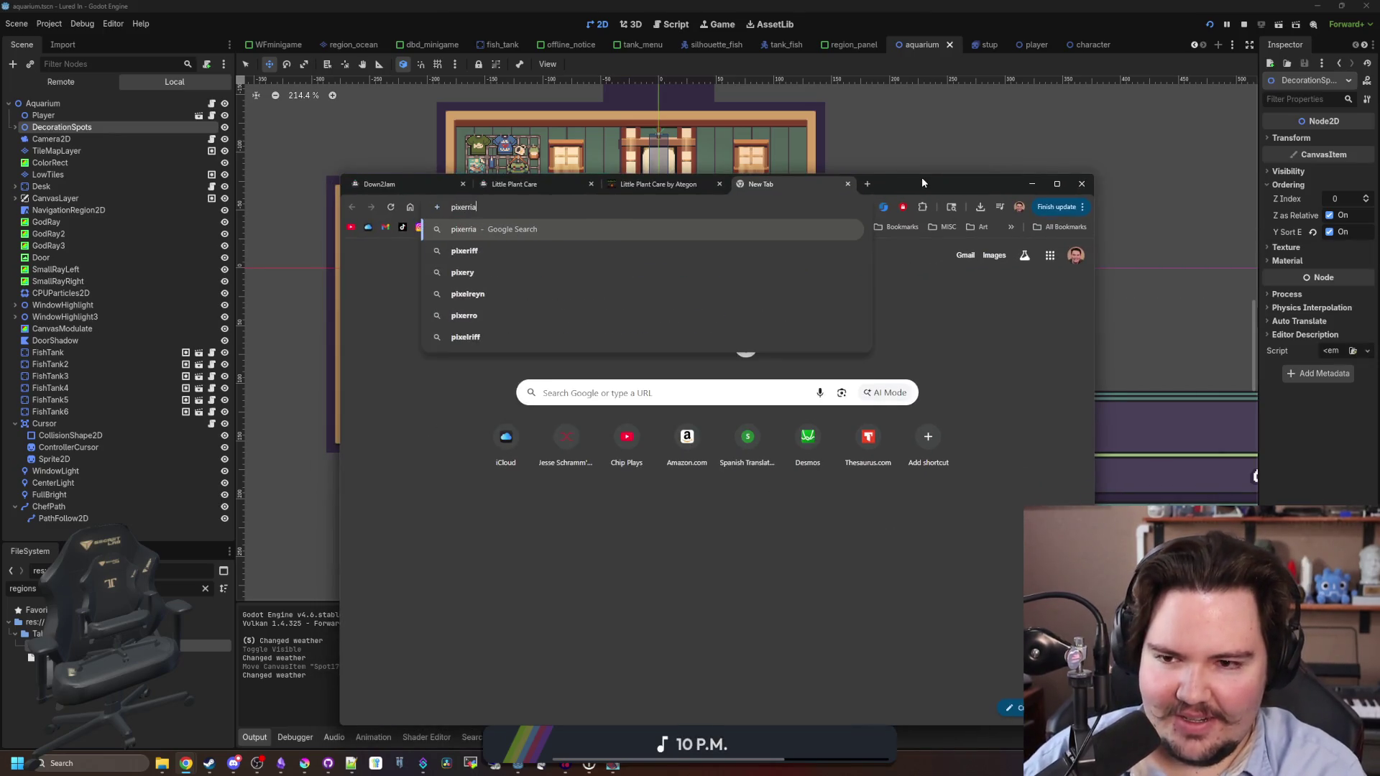
pyautogui.press('BackSpace')
pyautogui.press('BackSpace')
pyautogui.press('BackSpace')
pyautogui.write('z')
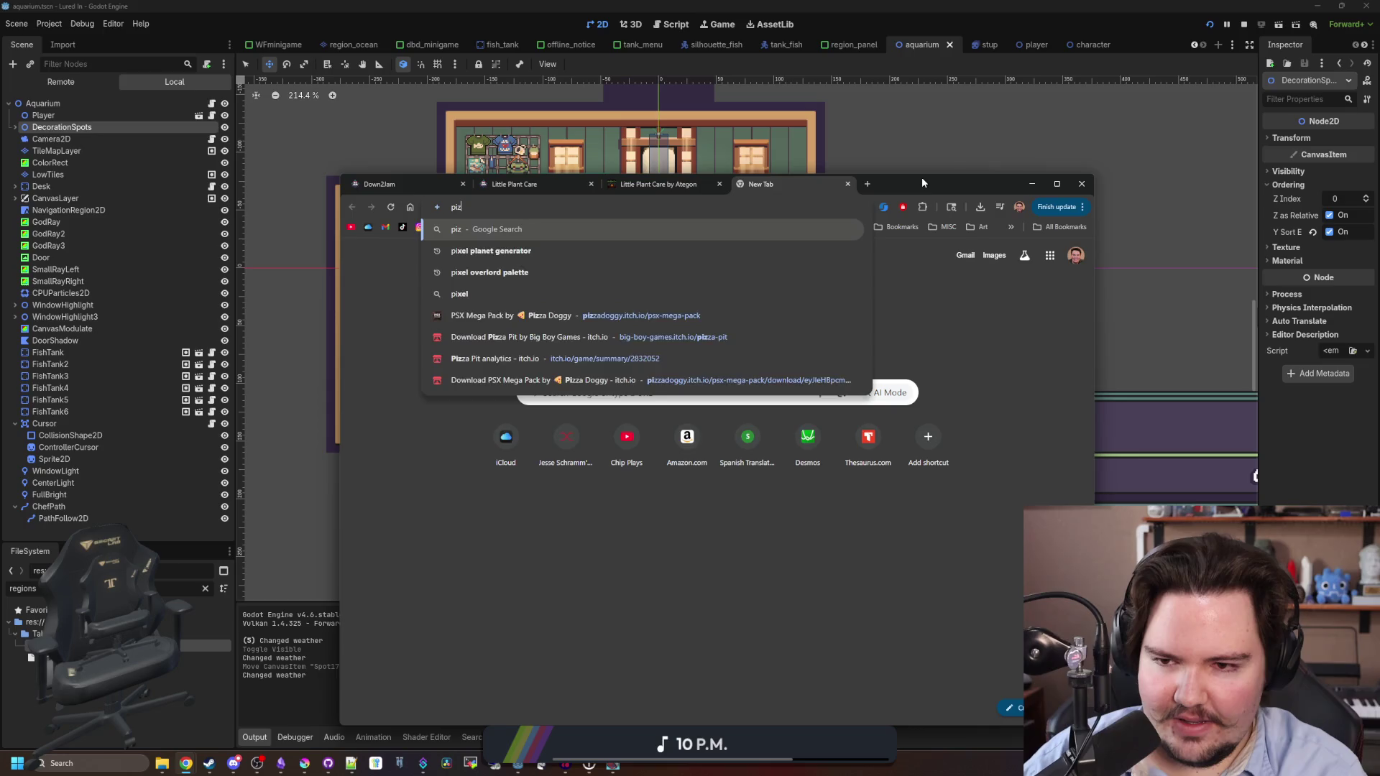
pyautogui.write('eria simulator')
pyautogui.press('Return')
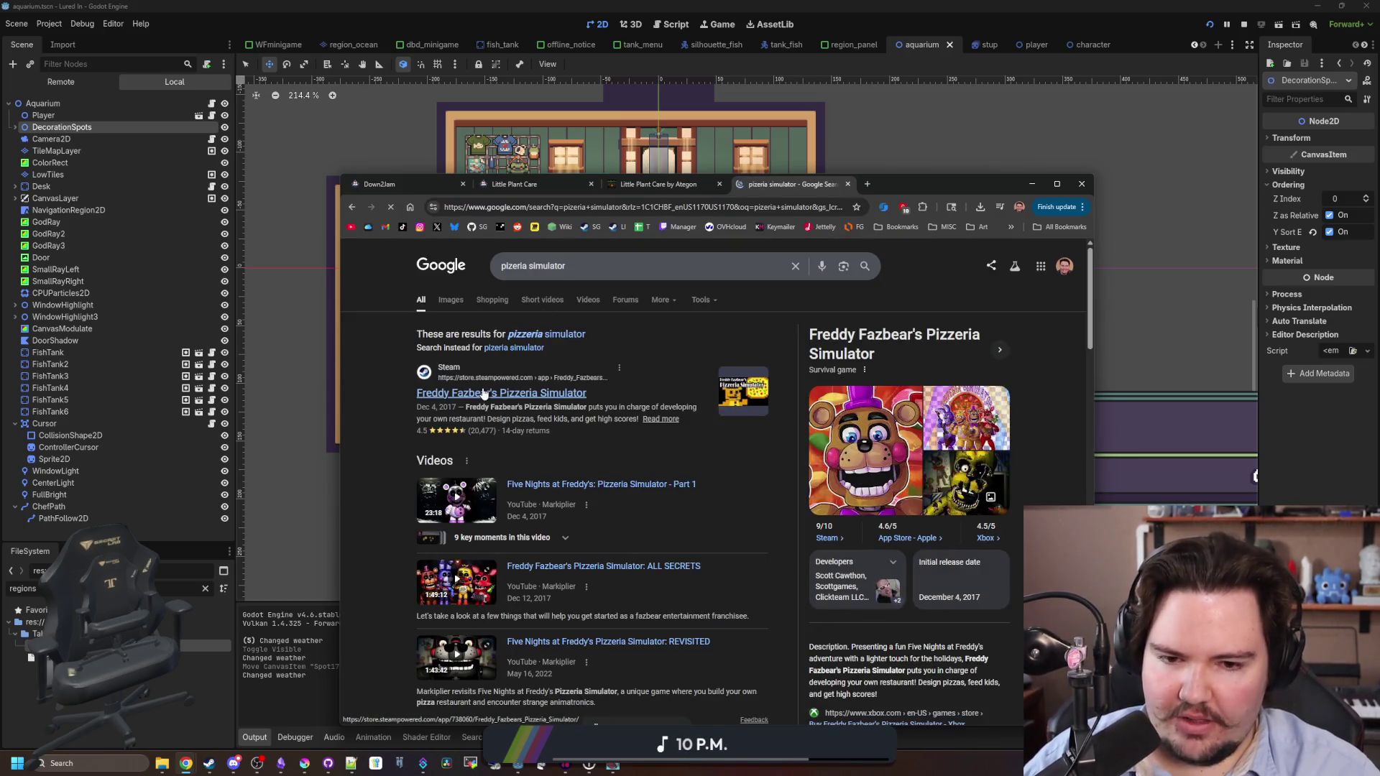
pyautogui.click(483, 393)
pyautogui.press('super+Up')
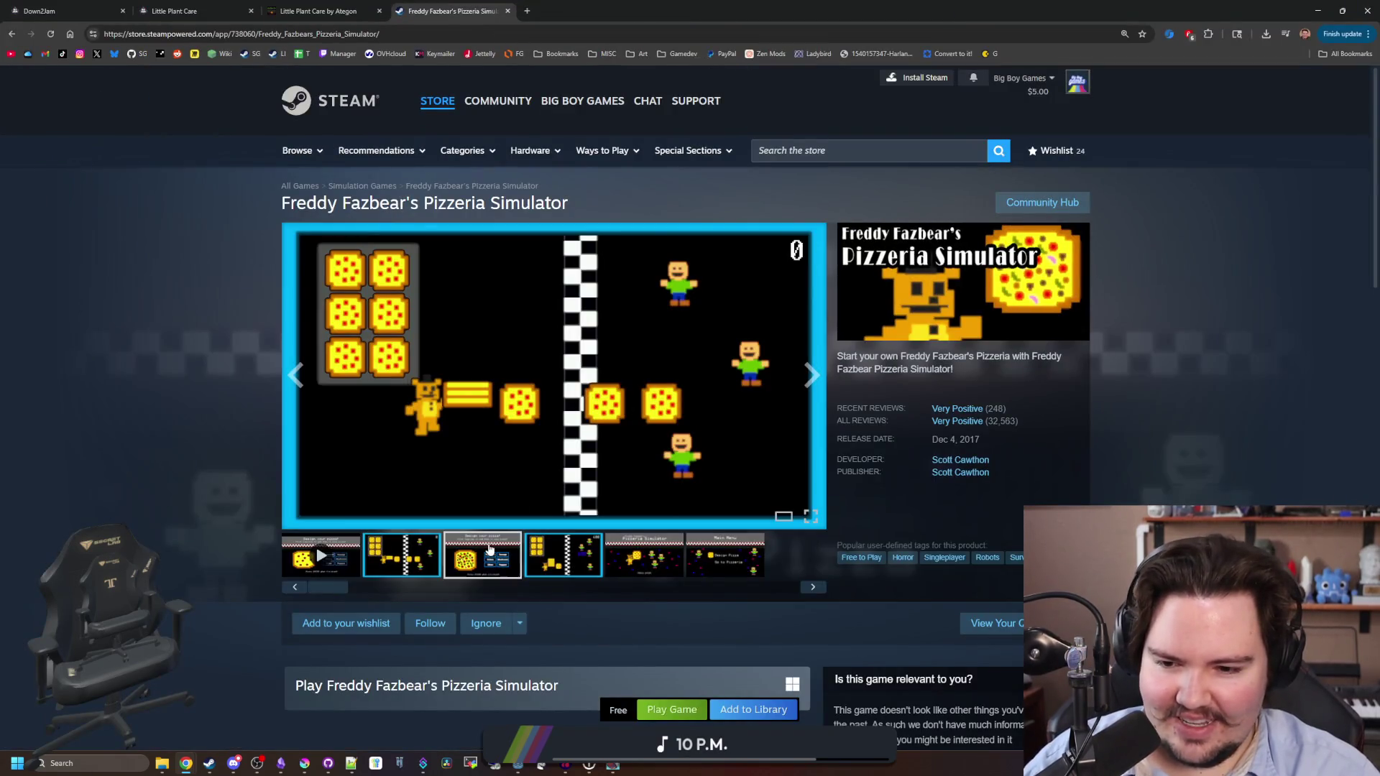
# Browse the Design your pizza, conveyor belt, title screen and Main Menu screenshots.
pyautogui.click(489, 550)
pyautogui.click(564, 555)
pyautogui.click(675, 559)
pyautogui.click(722, 556)
# Play the trailer muted, scrub it near its end, then return to the Google results.
pyautogui.click(321, 555)
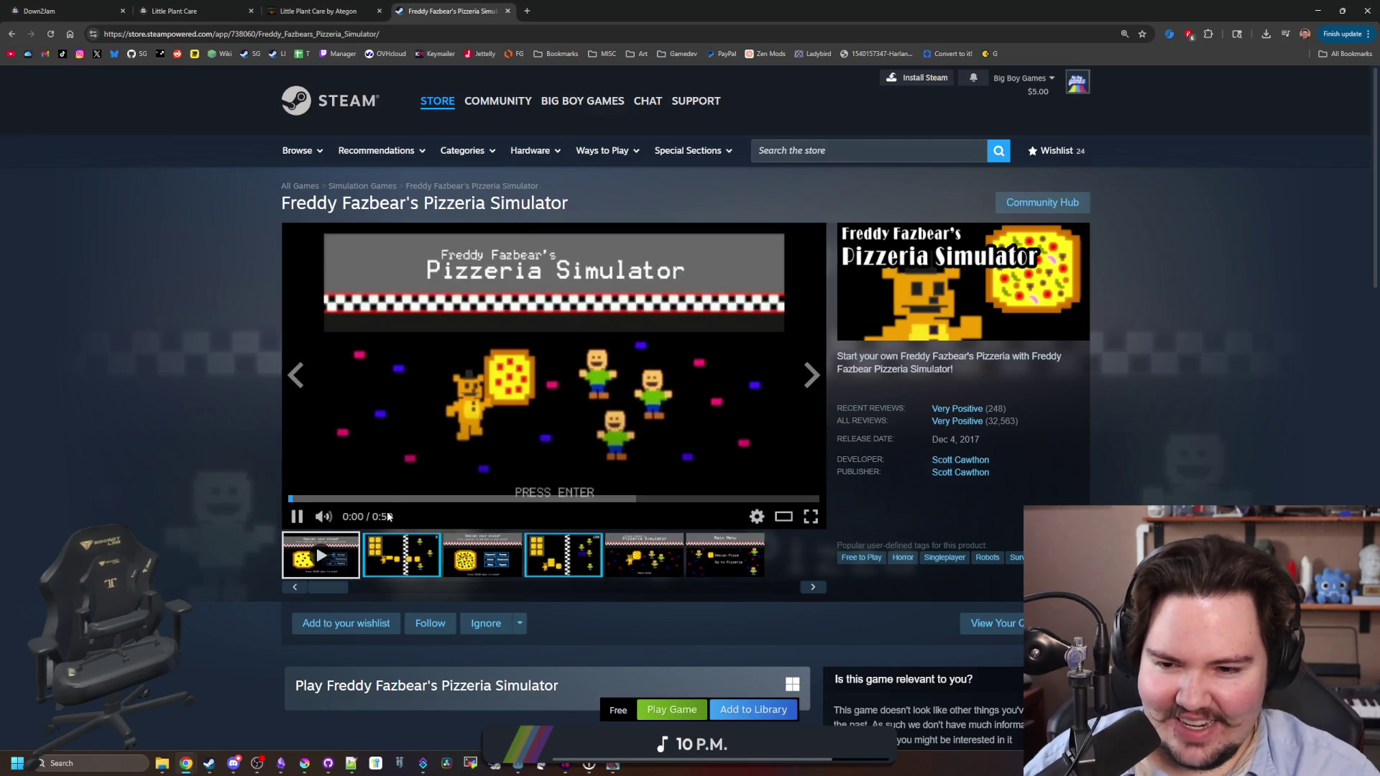
pyautogui.click(437, 499)
pyautogui.click(323, 516)
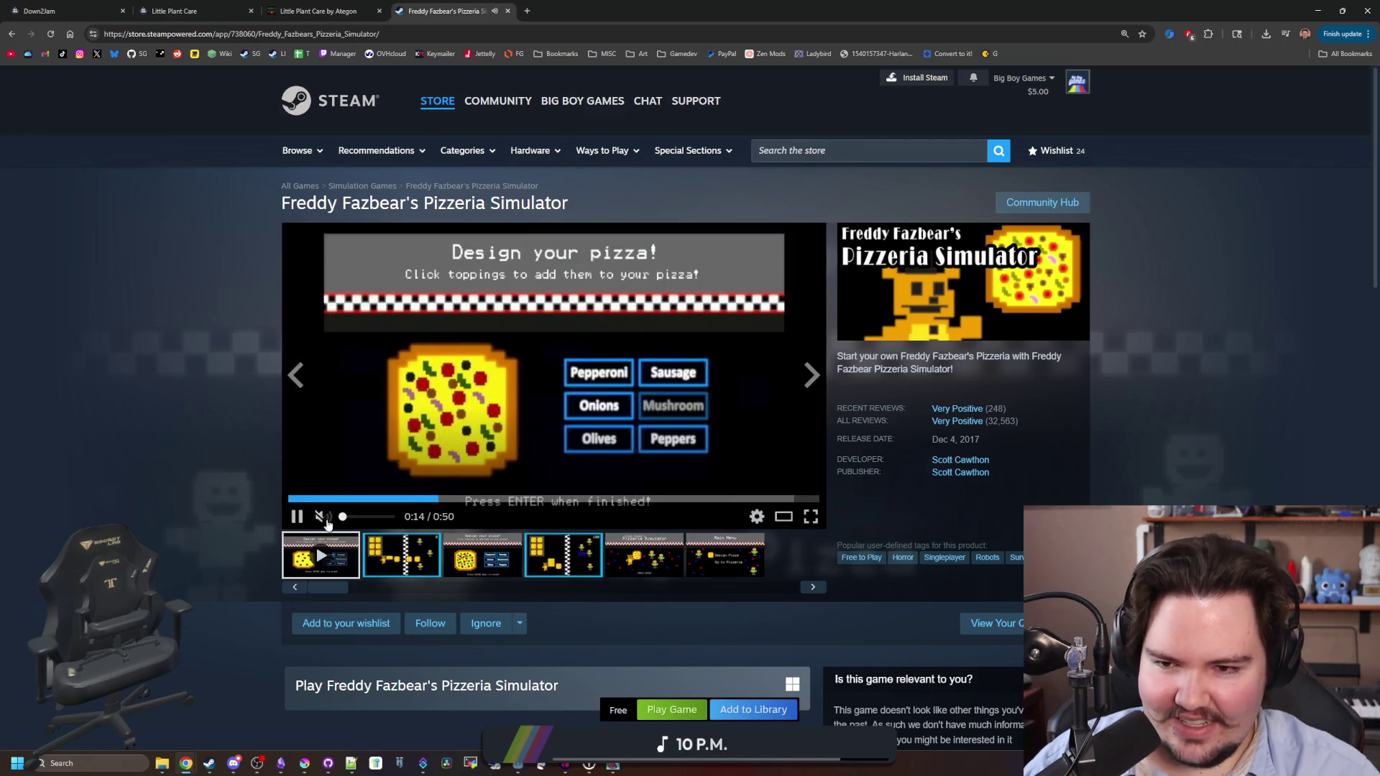
pyautogui.moveTo(549, 499); pyautogui.dragTo(763, 501)
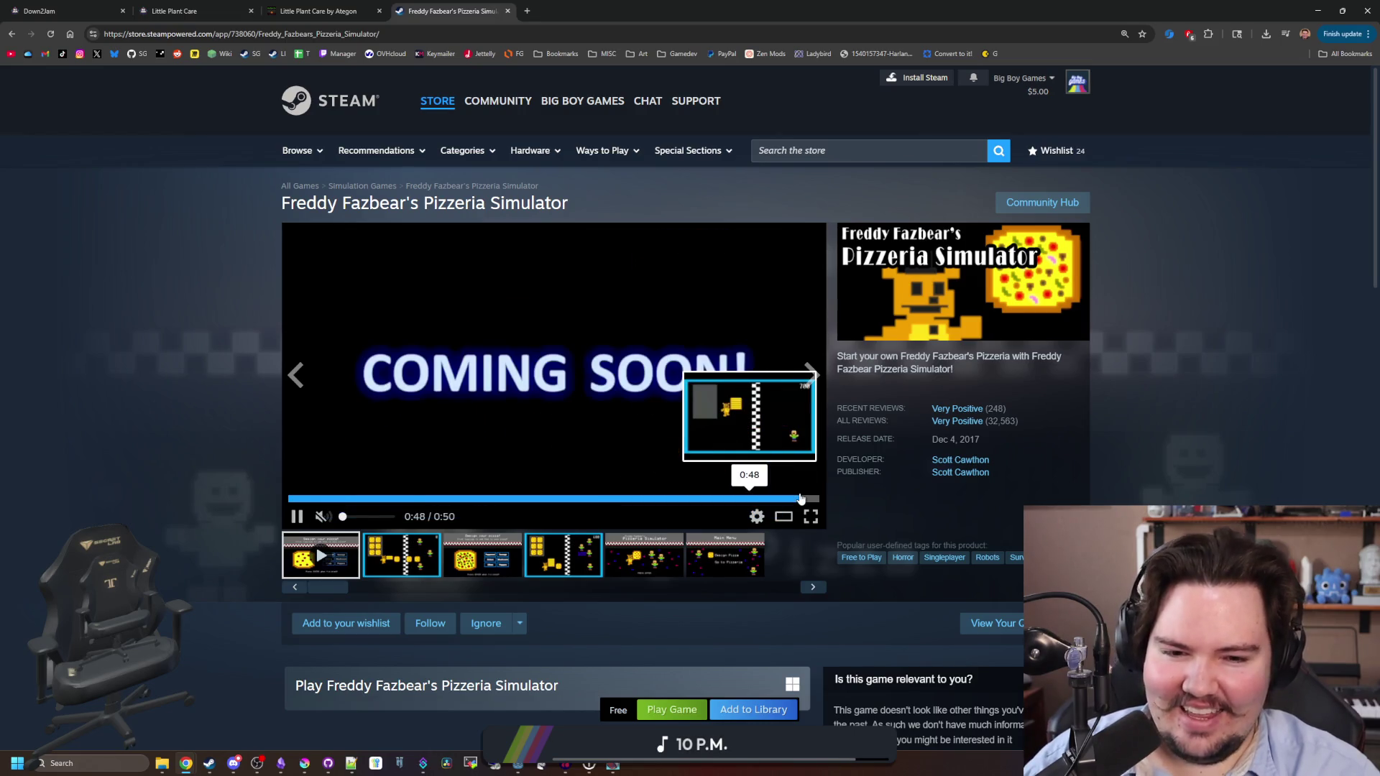
pyautogui.scroll(-6, 898, 467)
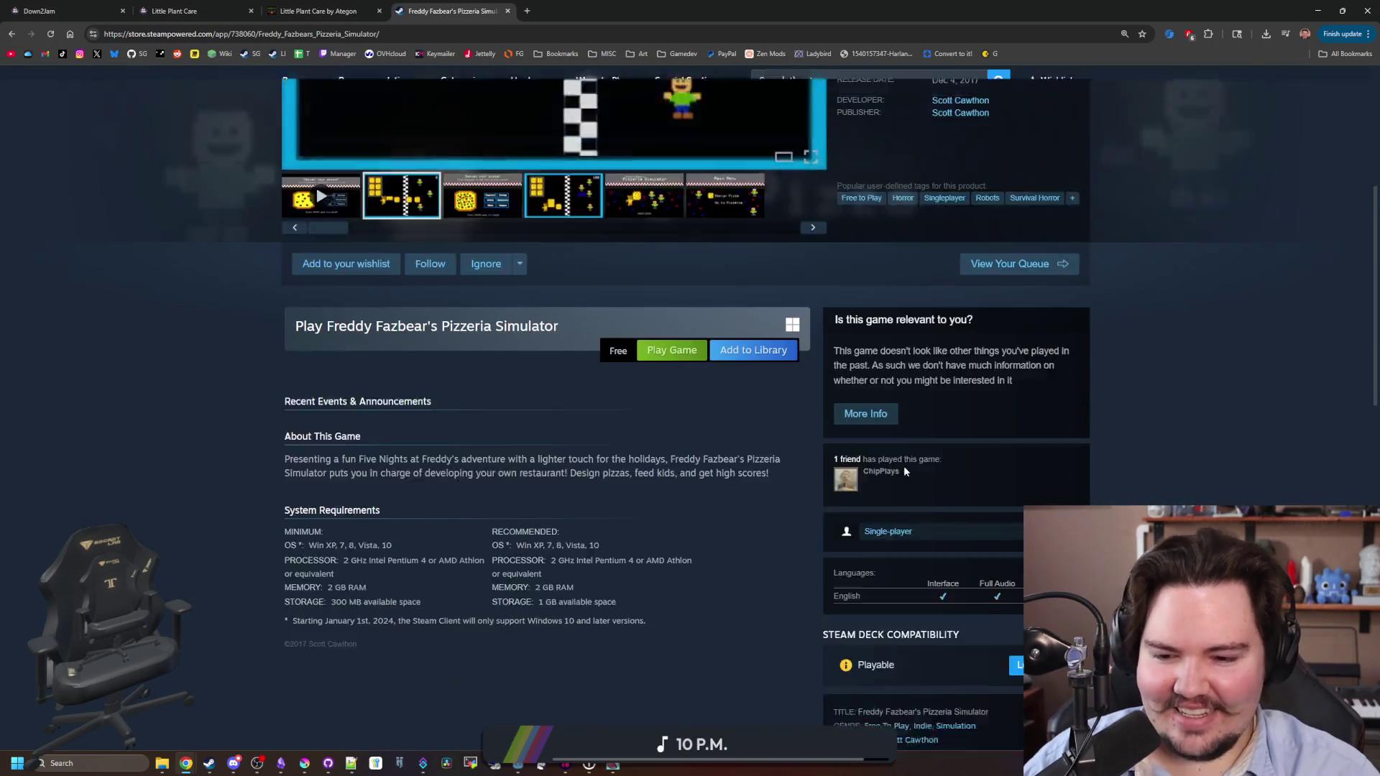
pyautogui.scroll(6, 834, 453)
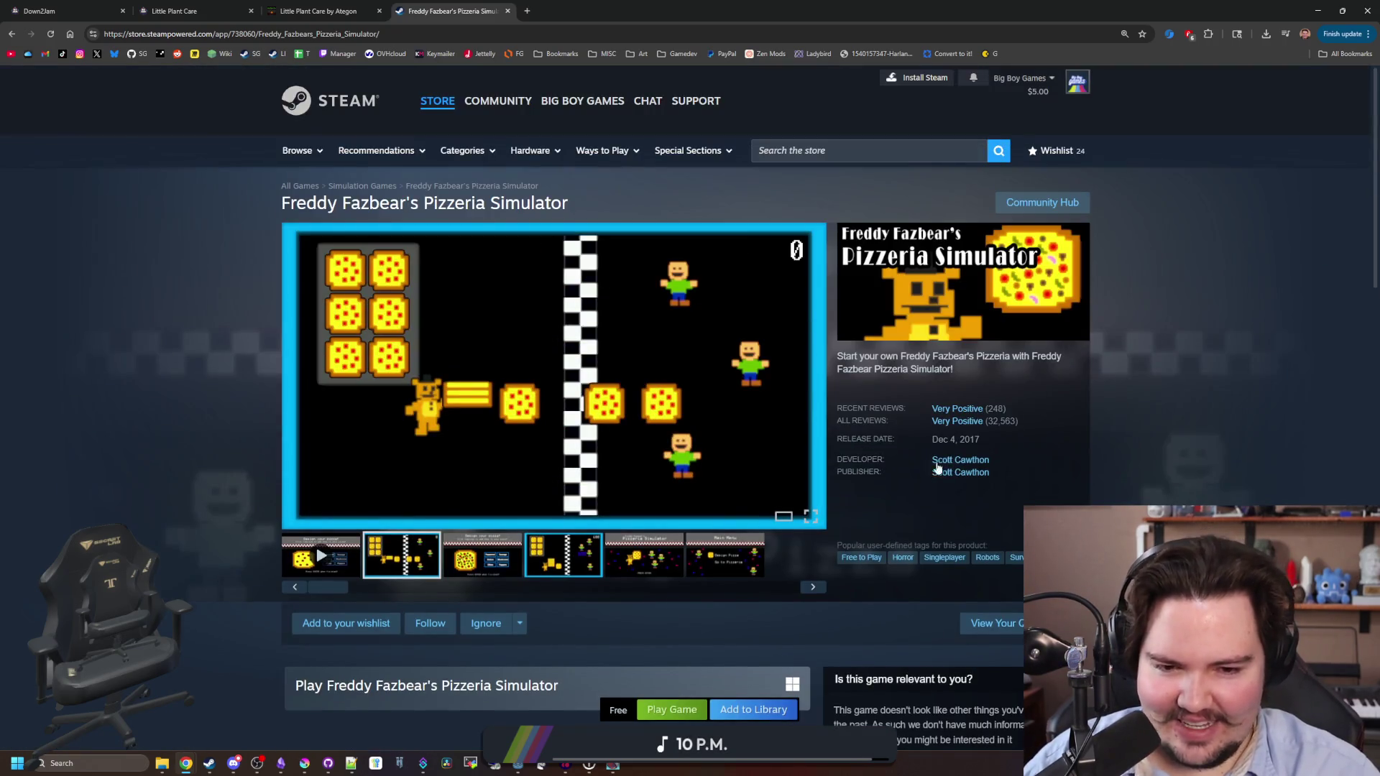
pyautogui.hotkey('alt', 'Left')
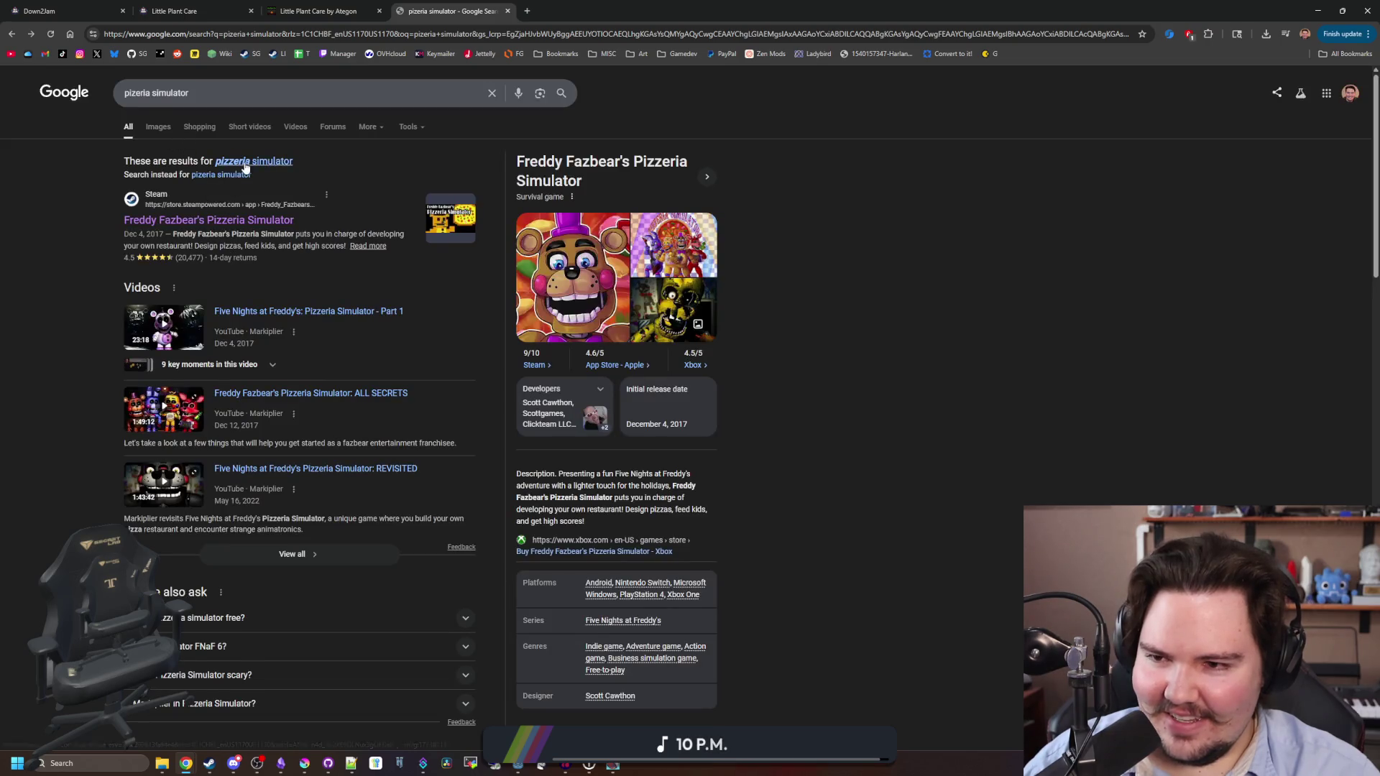
# Show Google Images for the corrected 'pizzeria simulator' and preview the Screen Rant gameplay shot.
pyautogui.click(245, 163)
pyautogui.click(167, 127)
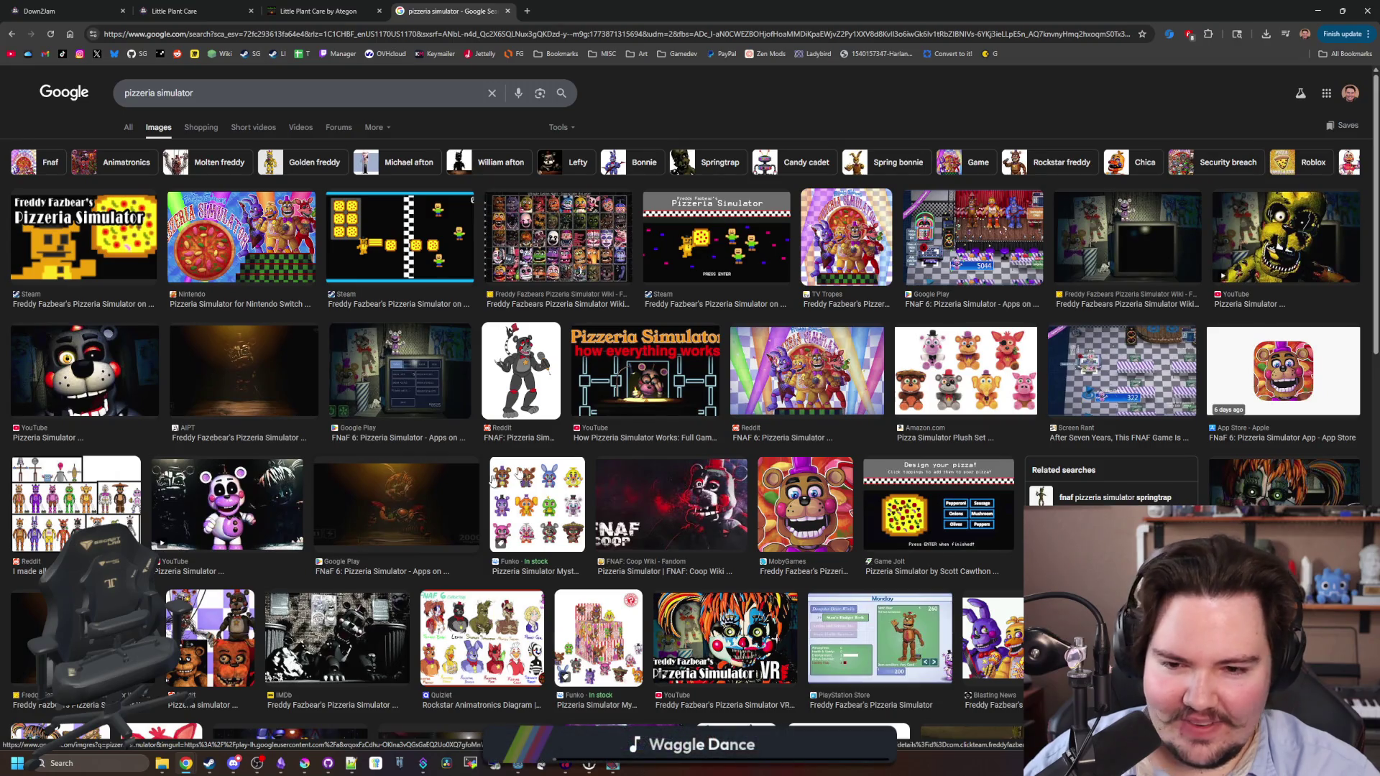
pyautogui.click(1148, 338)
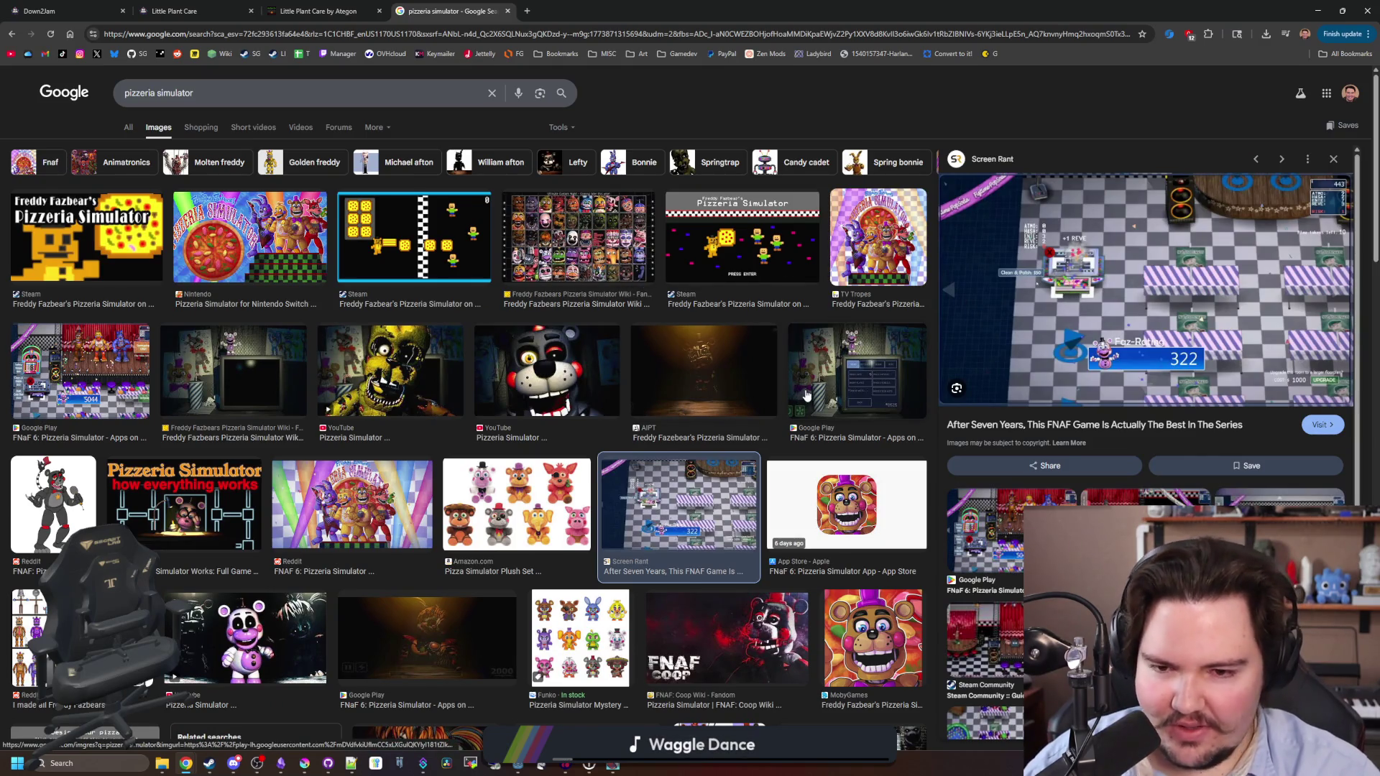
# Scroll through the image results and back up, then shrink the browser to reveal Godot.
pyautogui.scroll(-3, 806, 395)
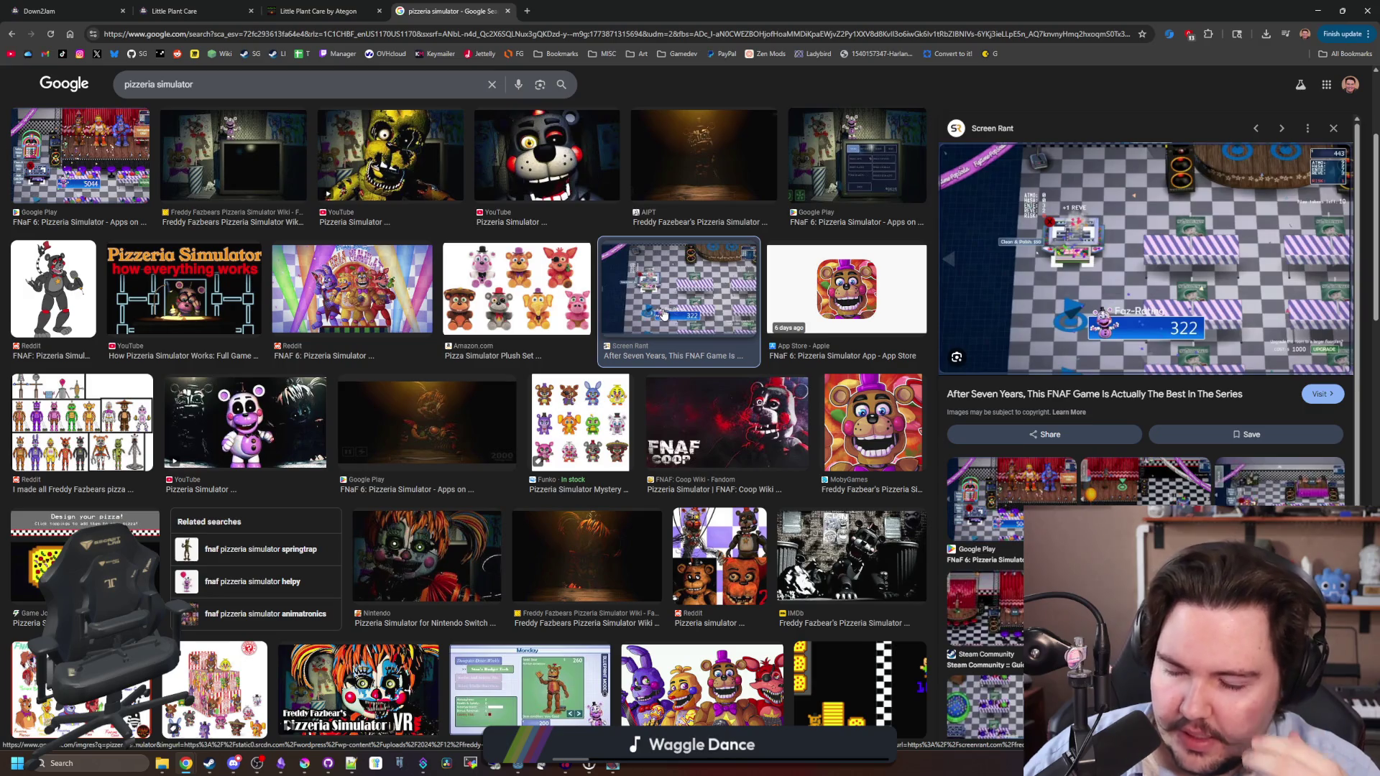
pyautogui.scroll(-10, 664, 314)
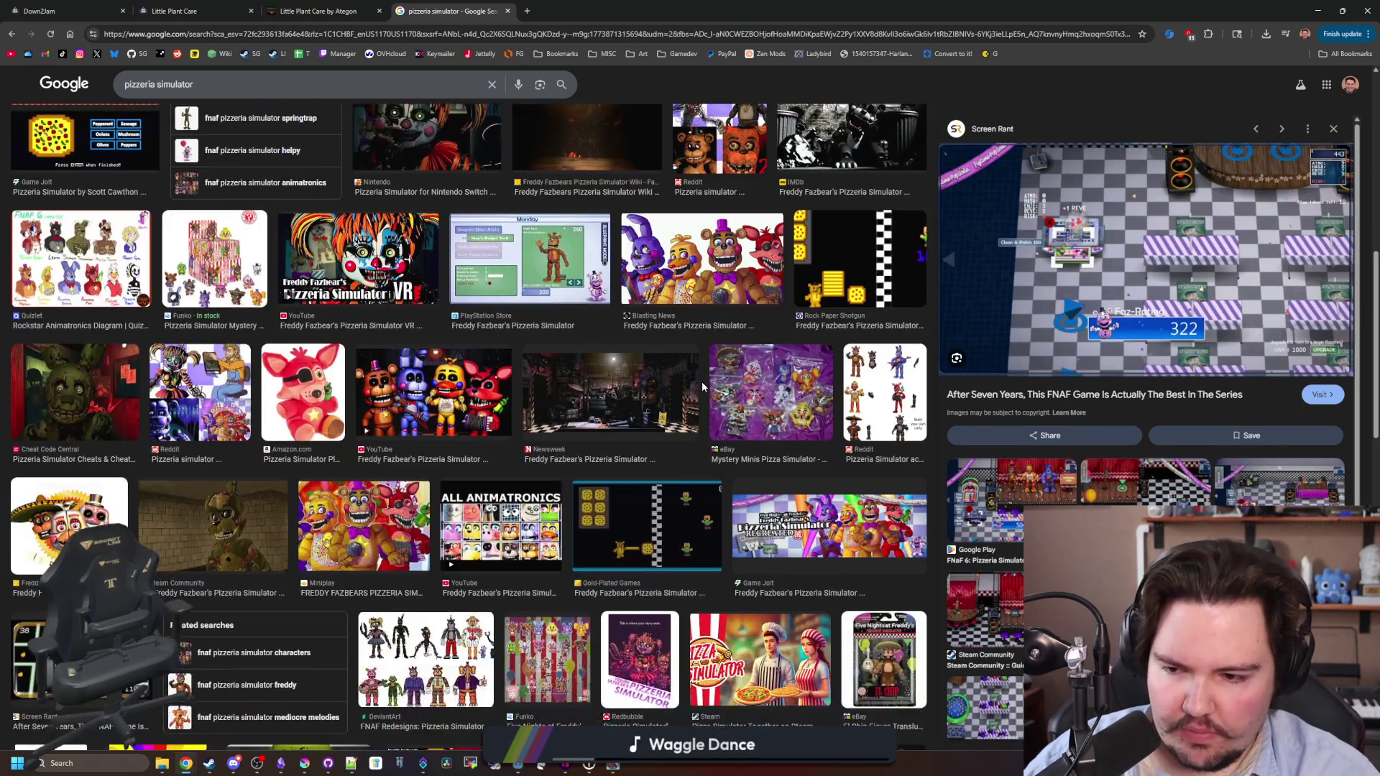
pyautogui.scroll(-5, 701, 381)
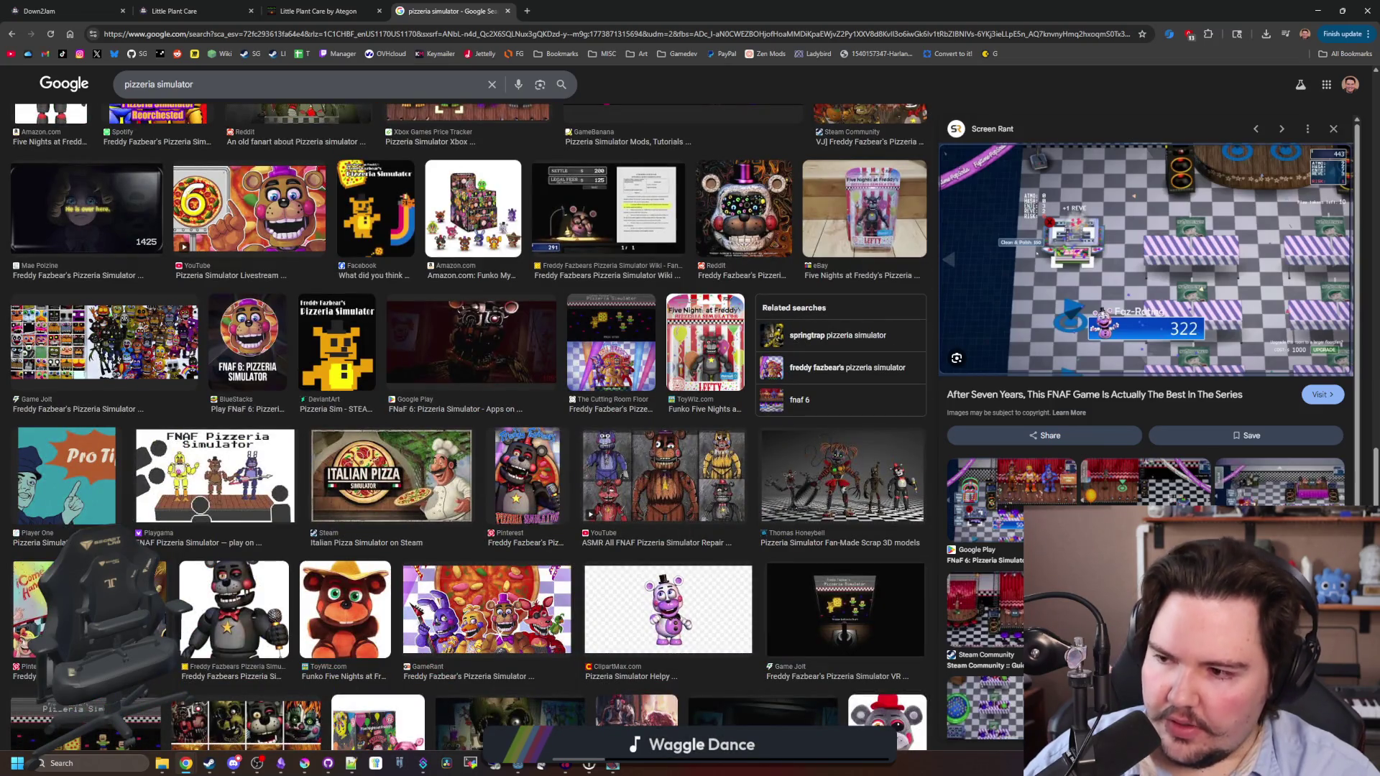
pyautogui.scroll(-15, 532, 506)
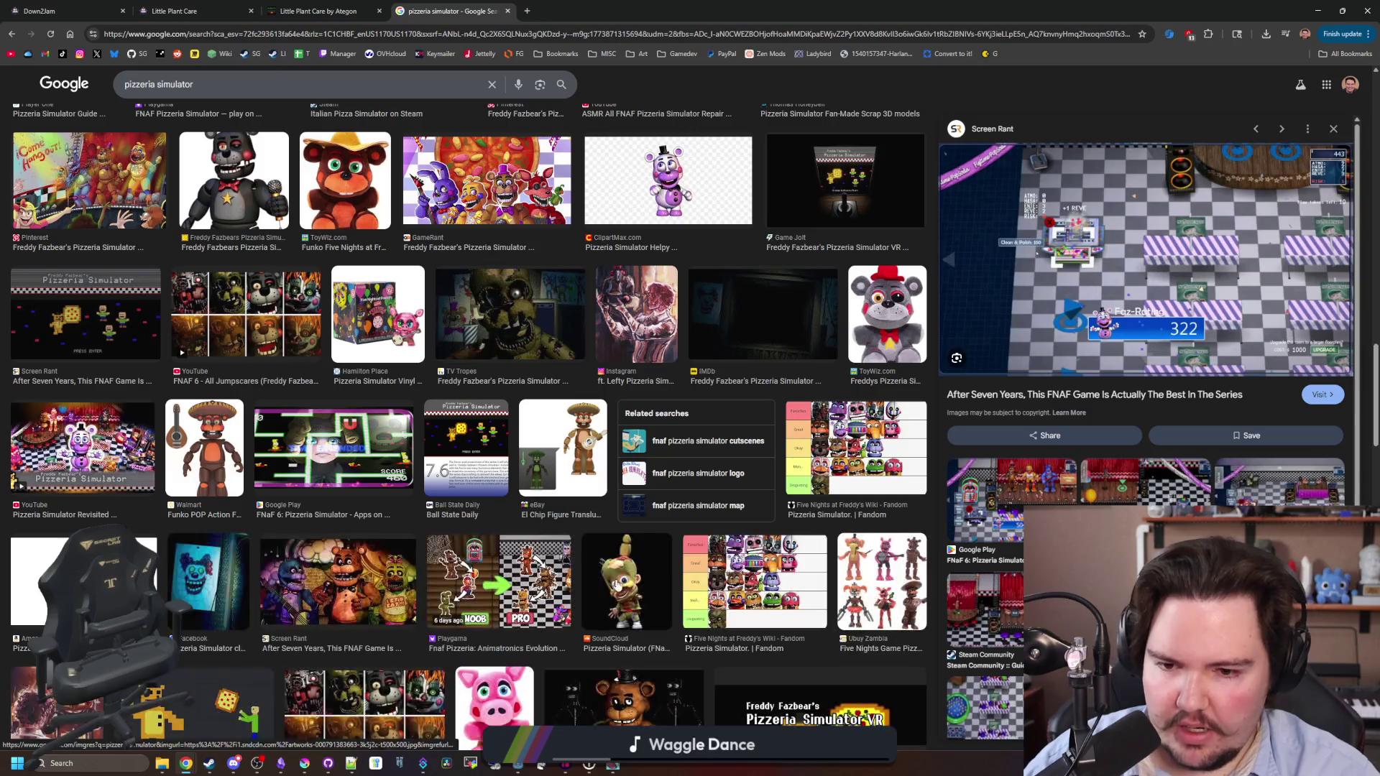
pyautogui.scroll(-12, 585, 568)
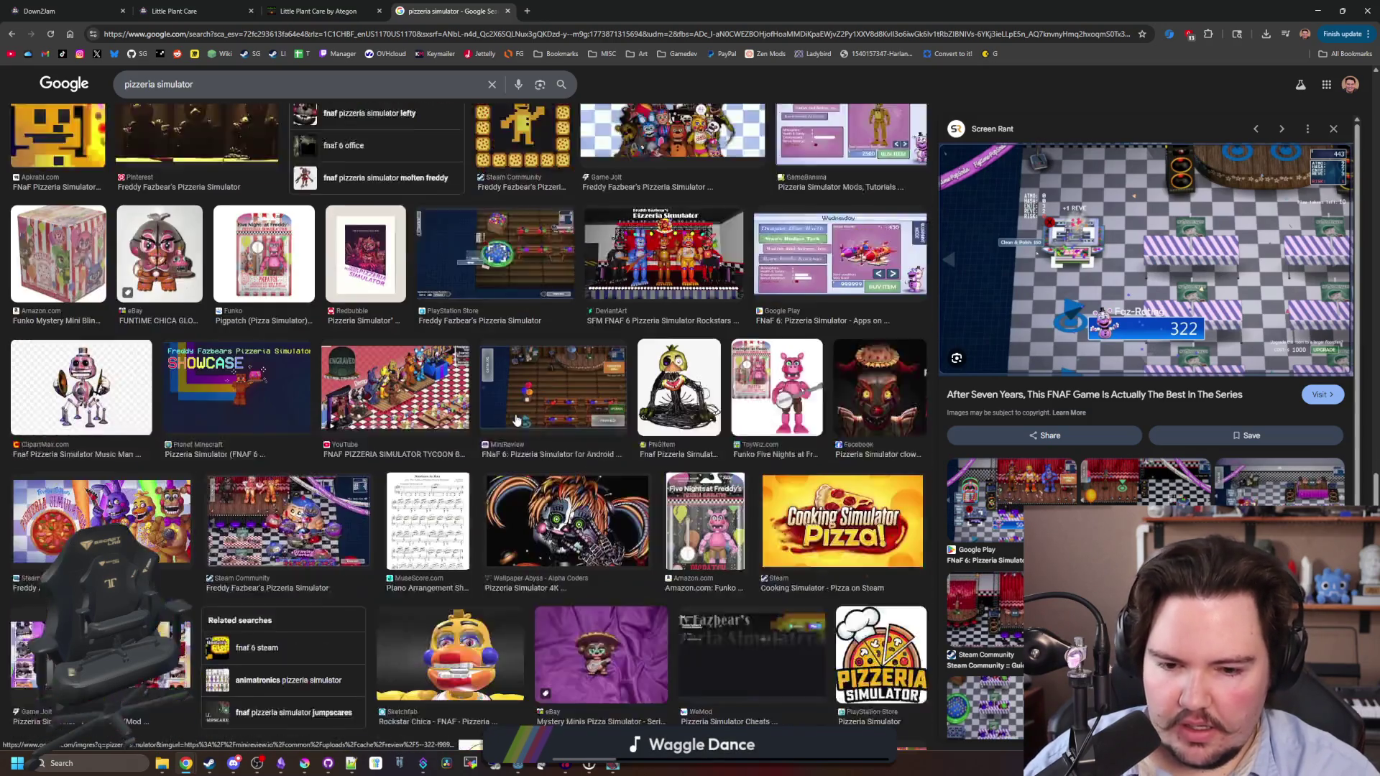
pyautogui.scroll(-12, 516, 419)
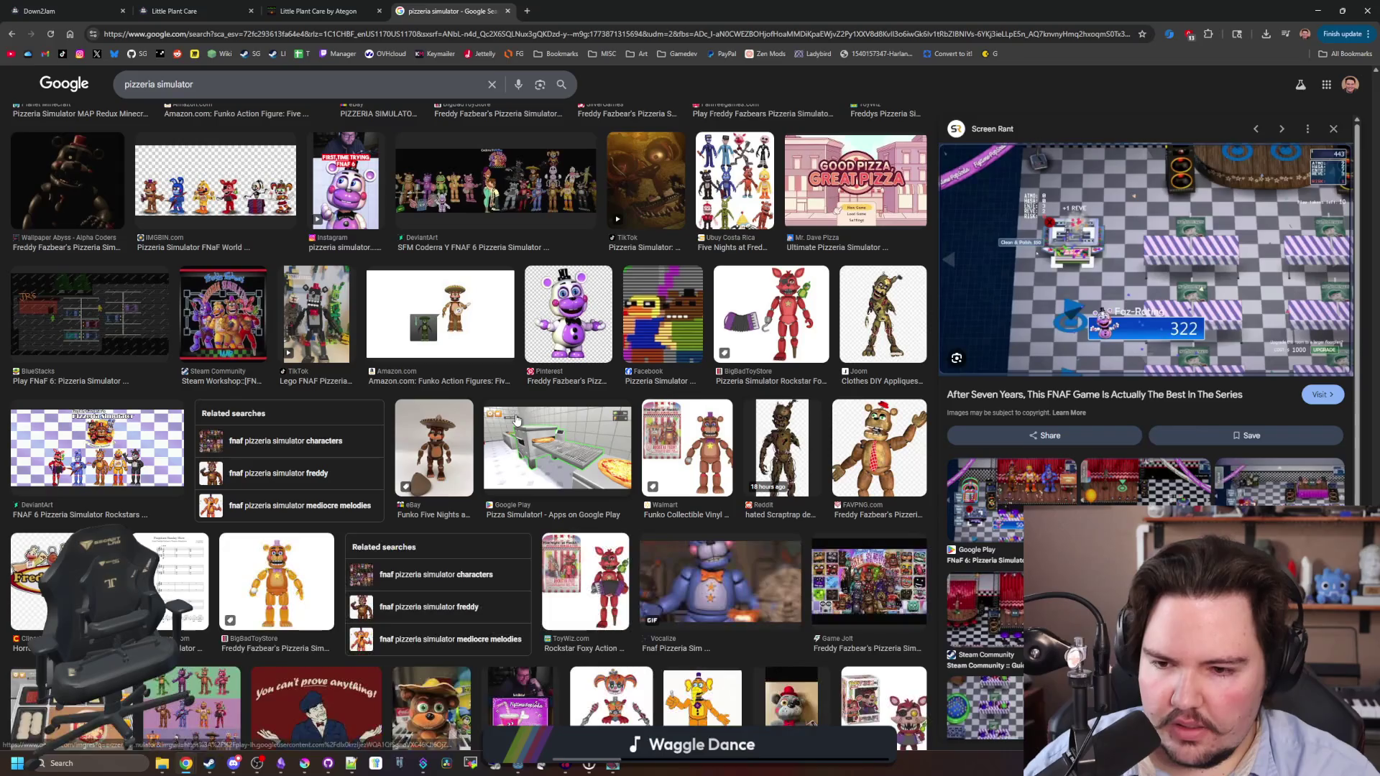
pyautogui.scroll(-1, 516, 420)
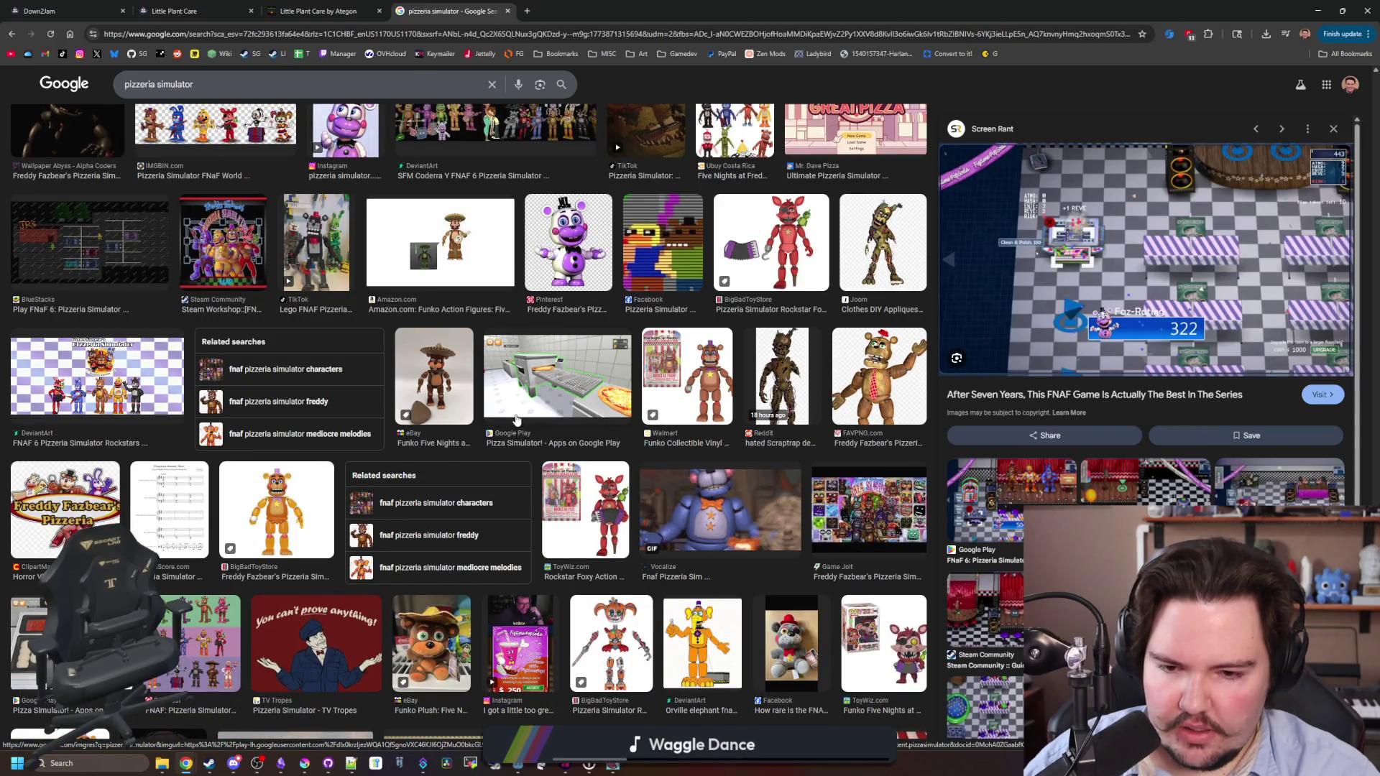
pyautogui.scroll(20, 516, 420)
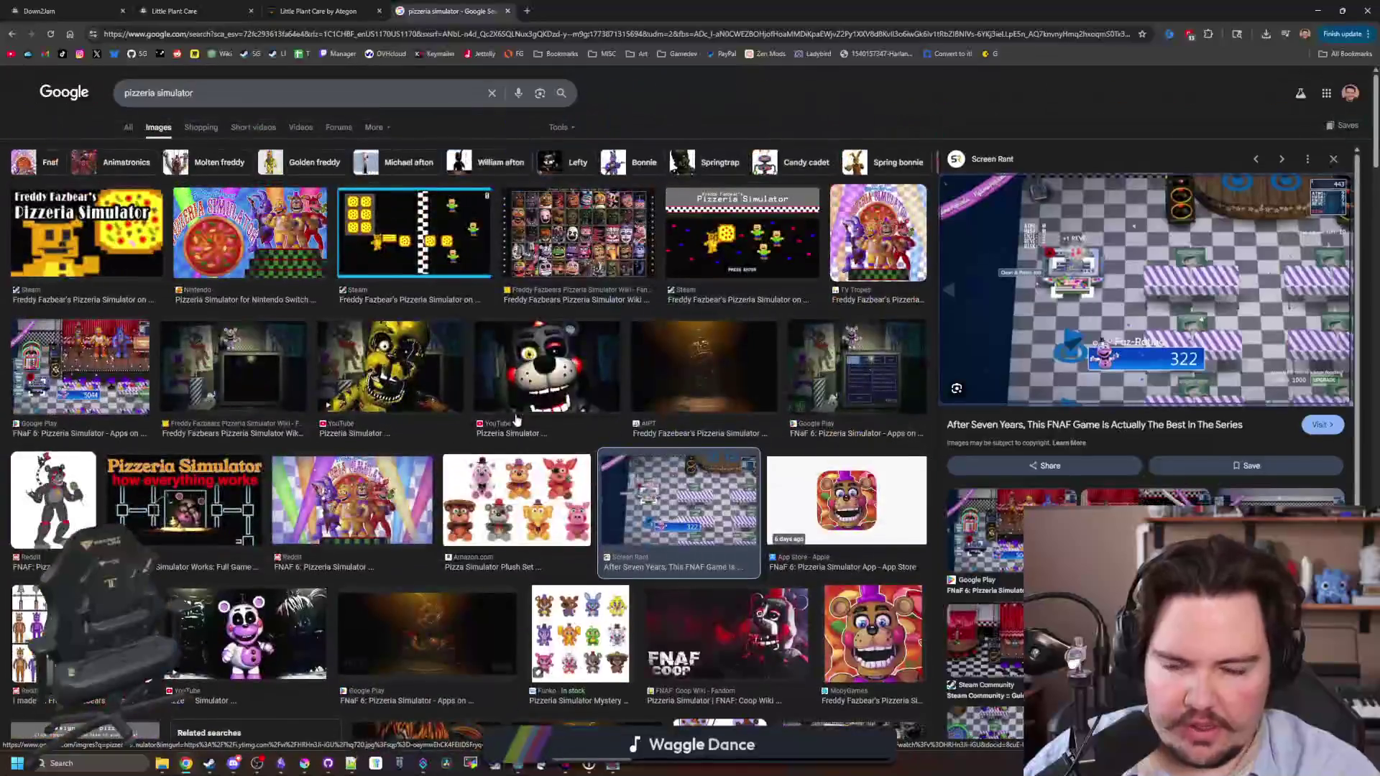
pyautogui.moveTo(671, 5)
pyautogui.mouseDown()
pyautogui.moveTo(723, 54)
pyautogui.moveTo(740, 625)
pyautogui.moveTo(734, 215)
pyautogui.moveTo(773, 136)
pyautogui.mouseUp()
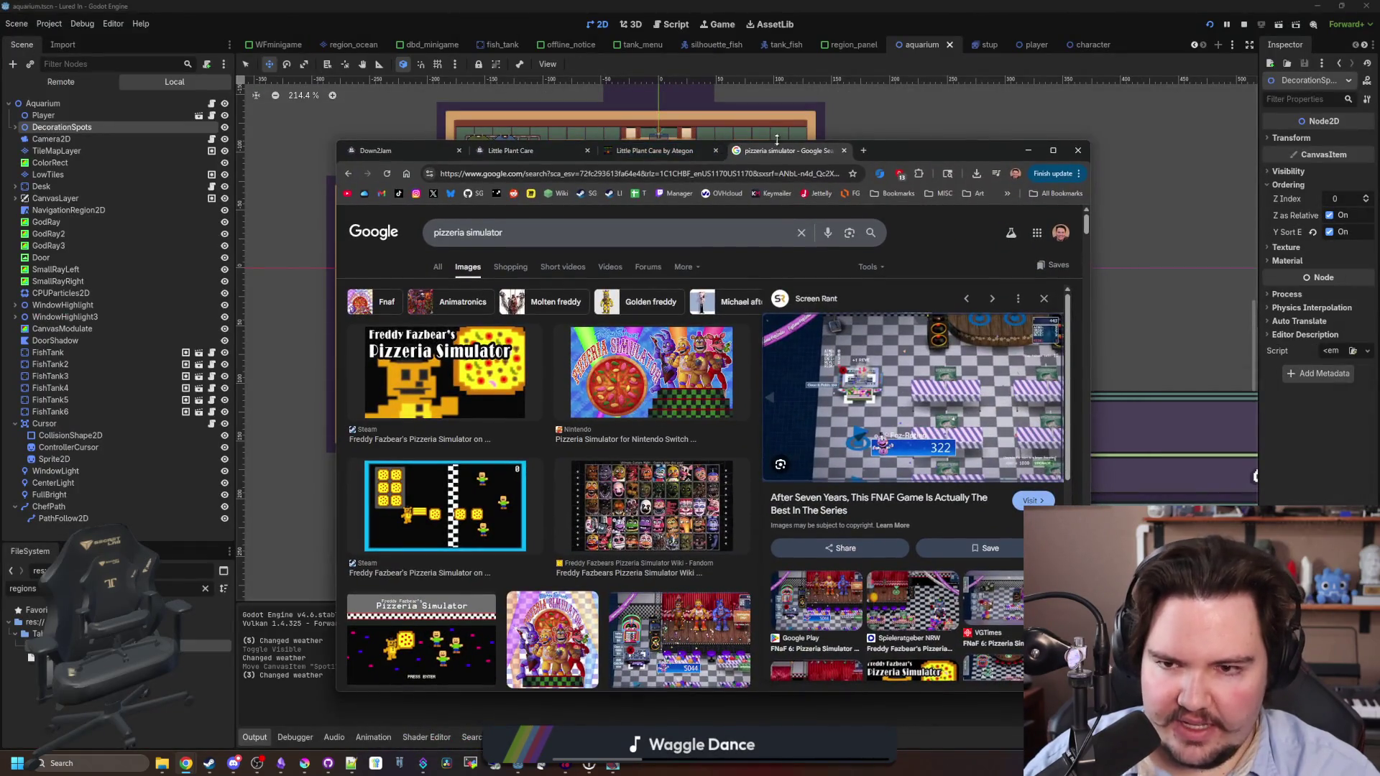
# Close the pizzeria simulator tab and move the browser off screen away from Godot.
pyautogui.click(843, 151)
pyautogui.moveTo(826, 152); pyautogui.dragTo(1379, 144)
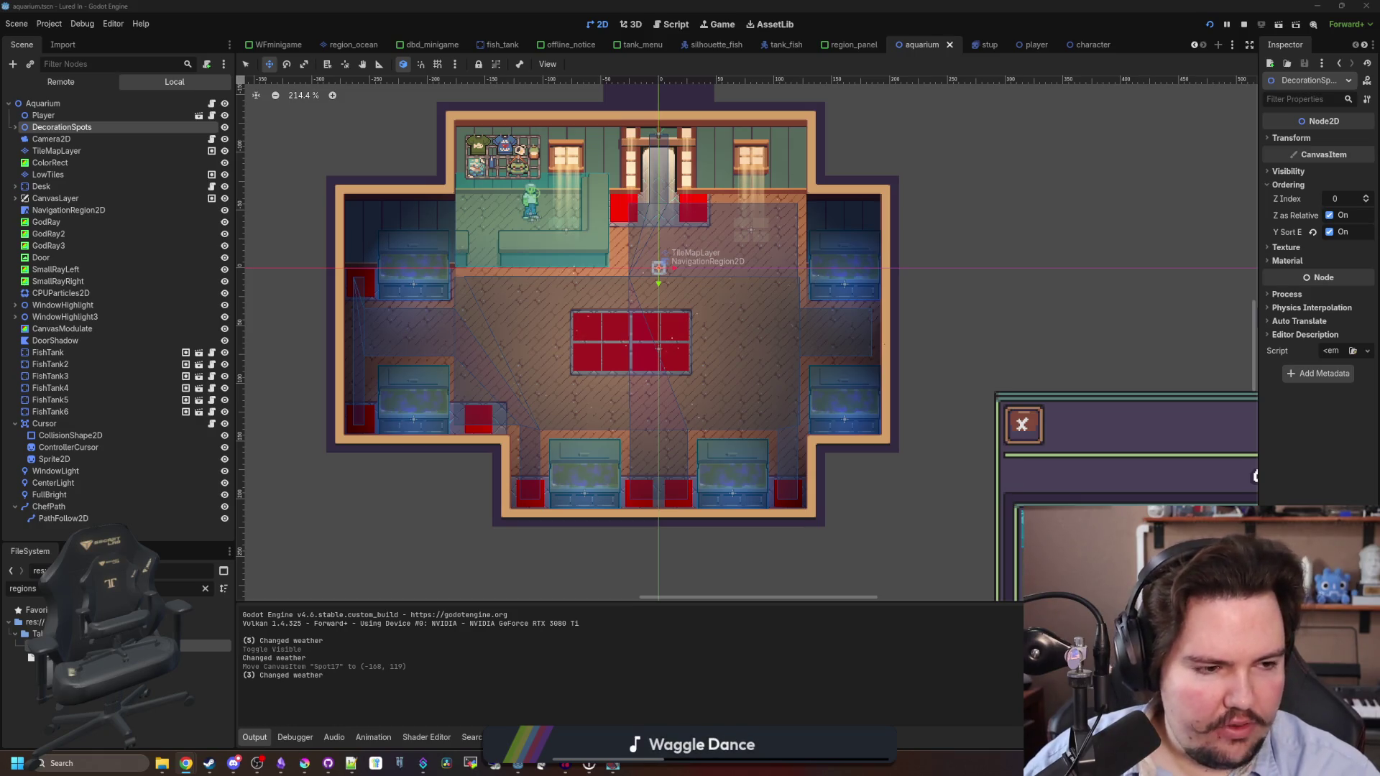
pyautogui.scroll(10, 649, 296)
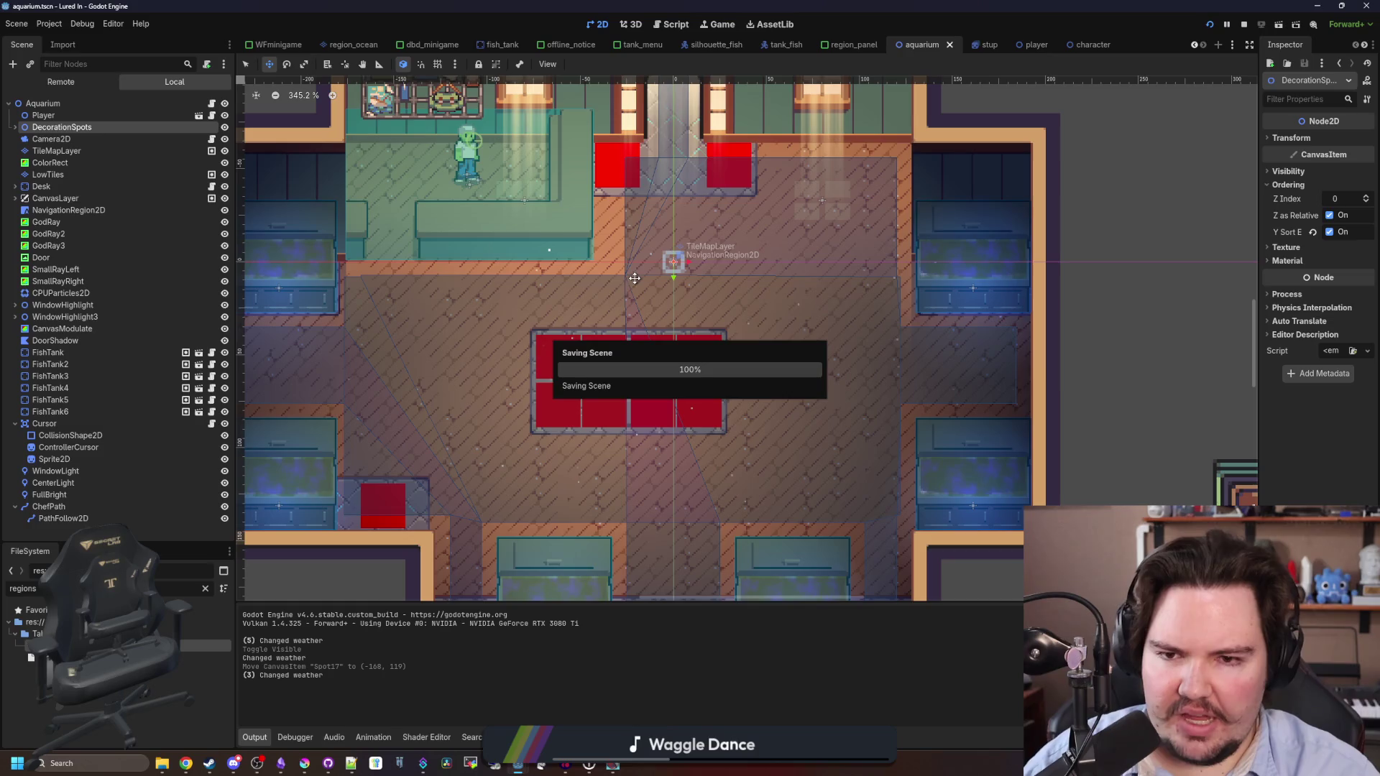
pyautogui.scroll(-7, 625, 357)
pyautogui.scroll(15, 626, 244)
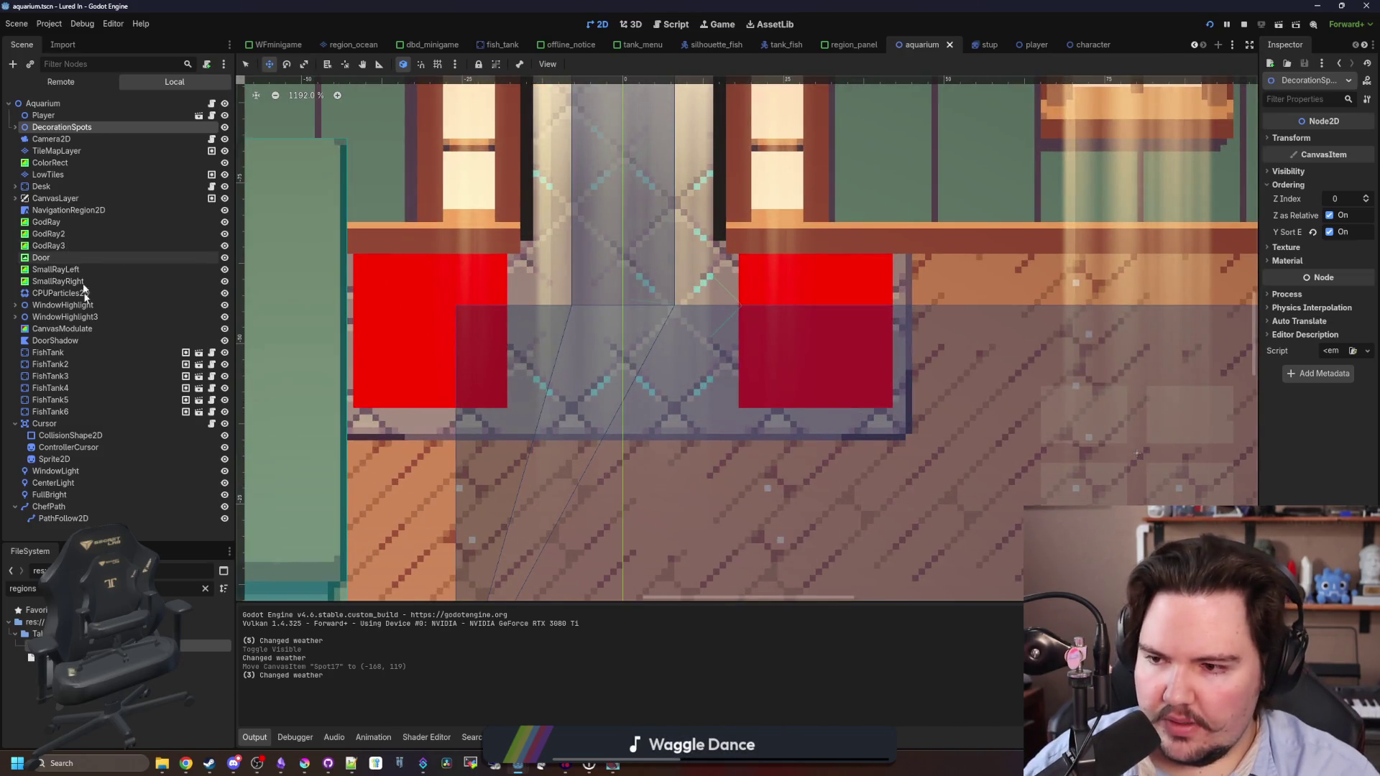
# Select Spot1 and Spot2 under DecorationSpots and drag both slightly upward with the Move tool.
pyautogui.click(15, 126)
pyautogui.click(34, 140)
pyautogui.keyDown('shift'); pyautogui.click(48, 151); pyautogui.keyUp('shift')
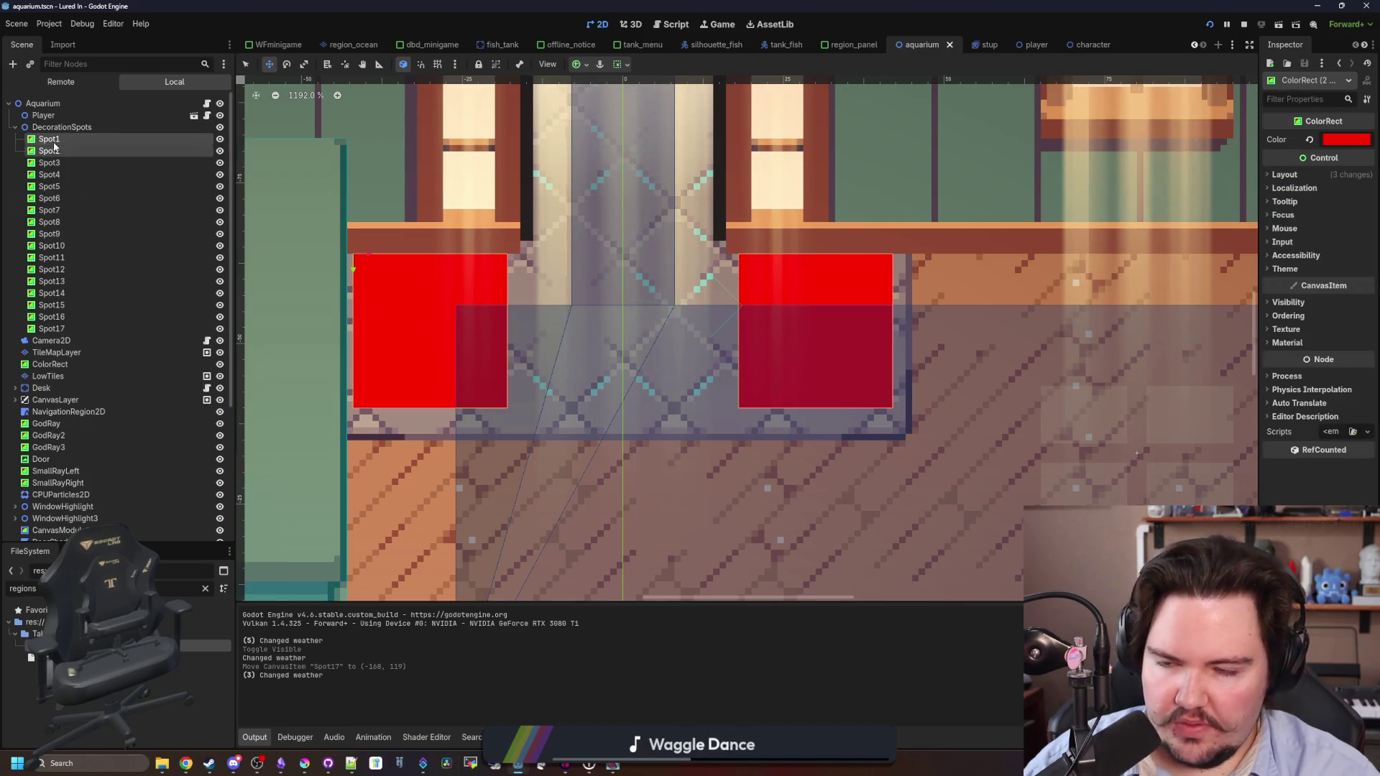
pyautogui.click(267, 65)
pyautogui.scroll(1, 436, 288)
pyautogui.moveTo(436, 294); pyautogui.dragTo(436, 283)
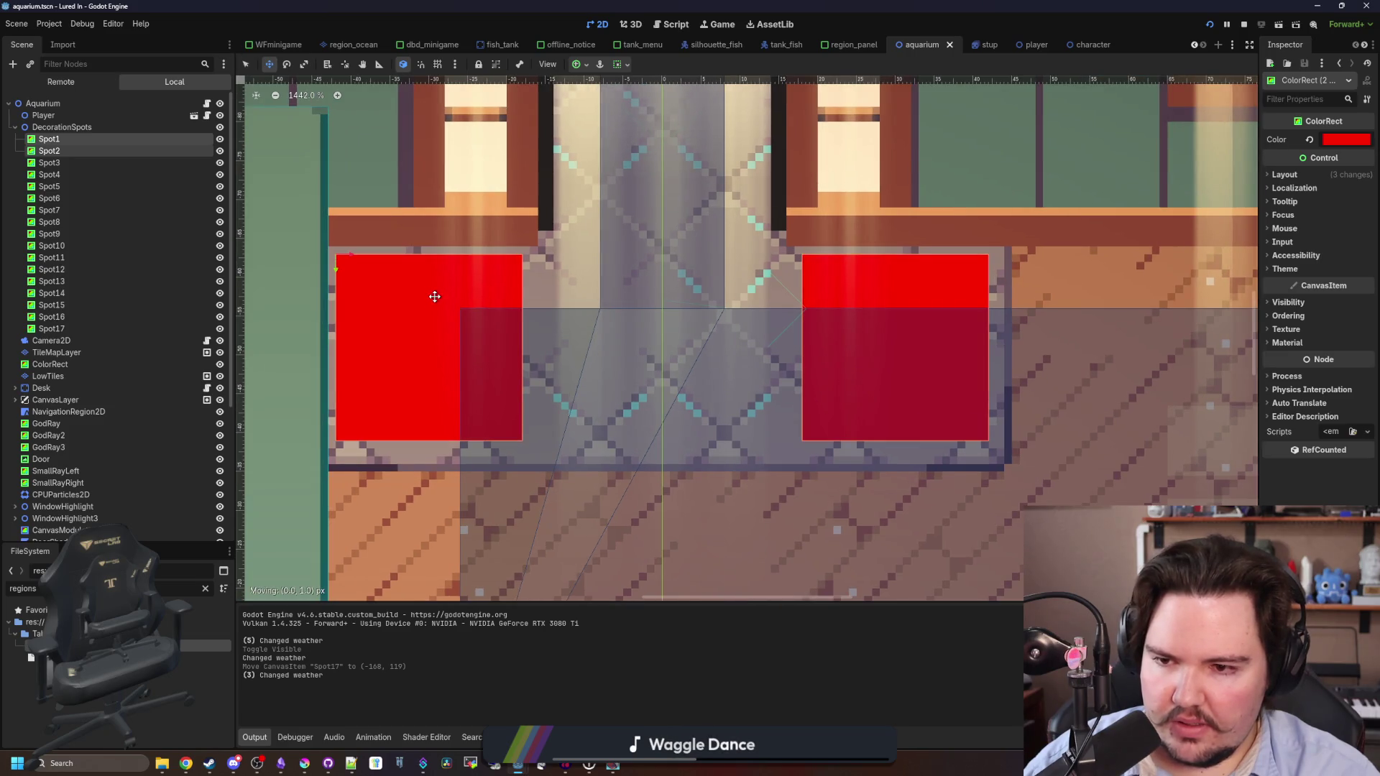
pyautogui.scroll(-11, 681, 538)
pyautogui.scroll(3, 651, 567)
# Save the aquarium scene, repeating Ctrl+S with the DecorationSpots group selected.
pyautogui.hotkey('ctrl', 's')
pyautogui.scroll(-3, 654, 560)
pyautogui.scroll(1, 762, 372)
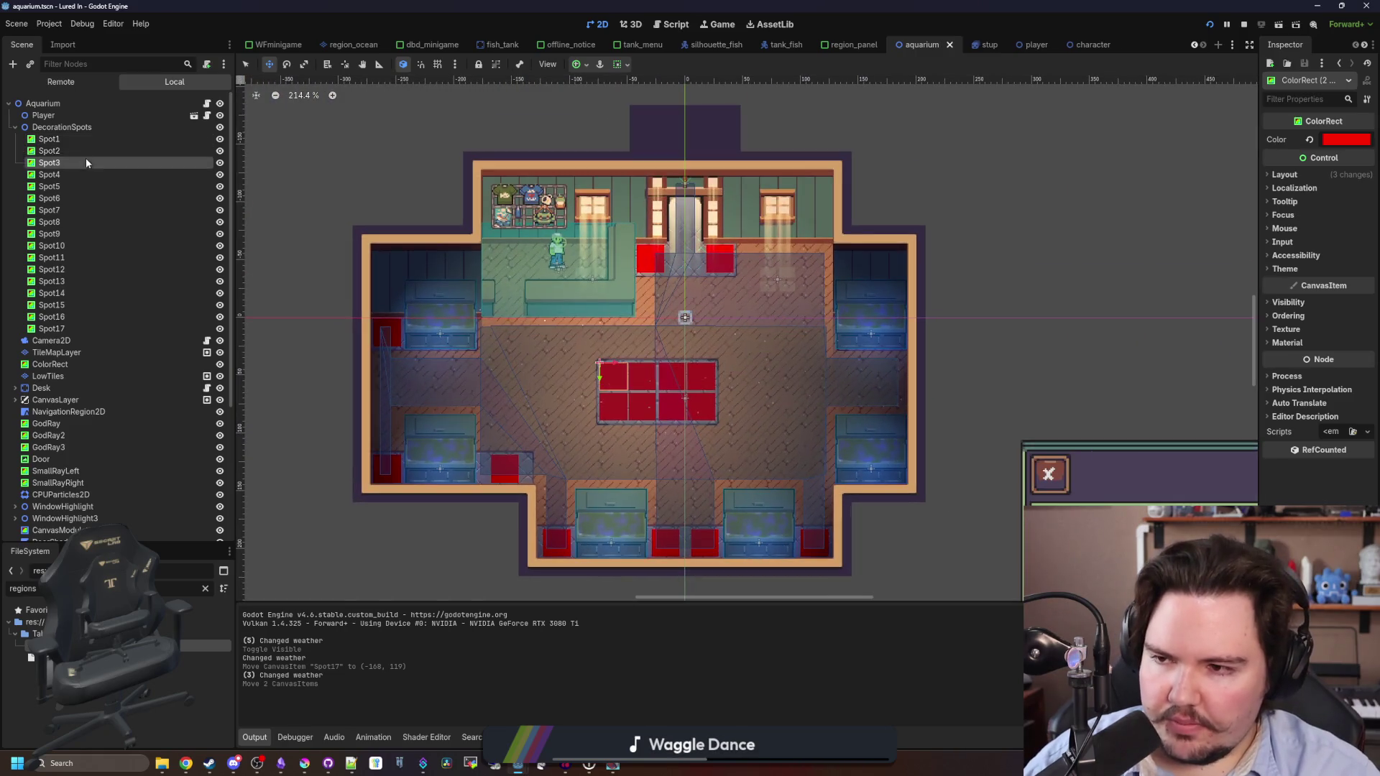
pyautogui.click(64, 126)
pyautogui.hotkey('ctrl', 's')
pyautogui.scroll(2, 707, 413)
pyautogui.hotkey('ctrl', 's')
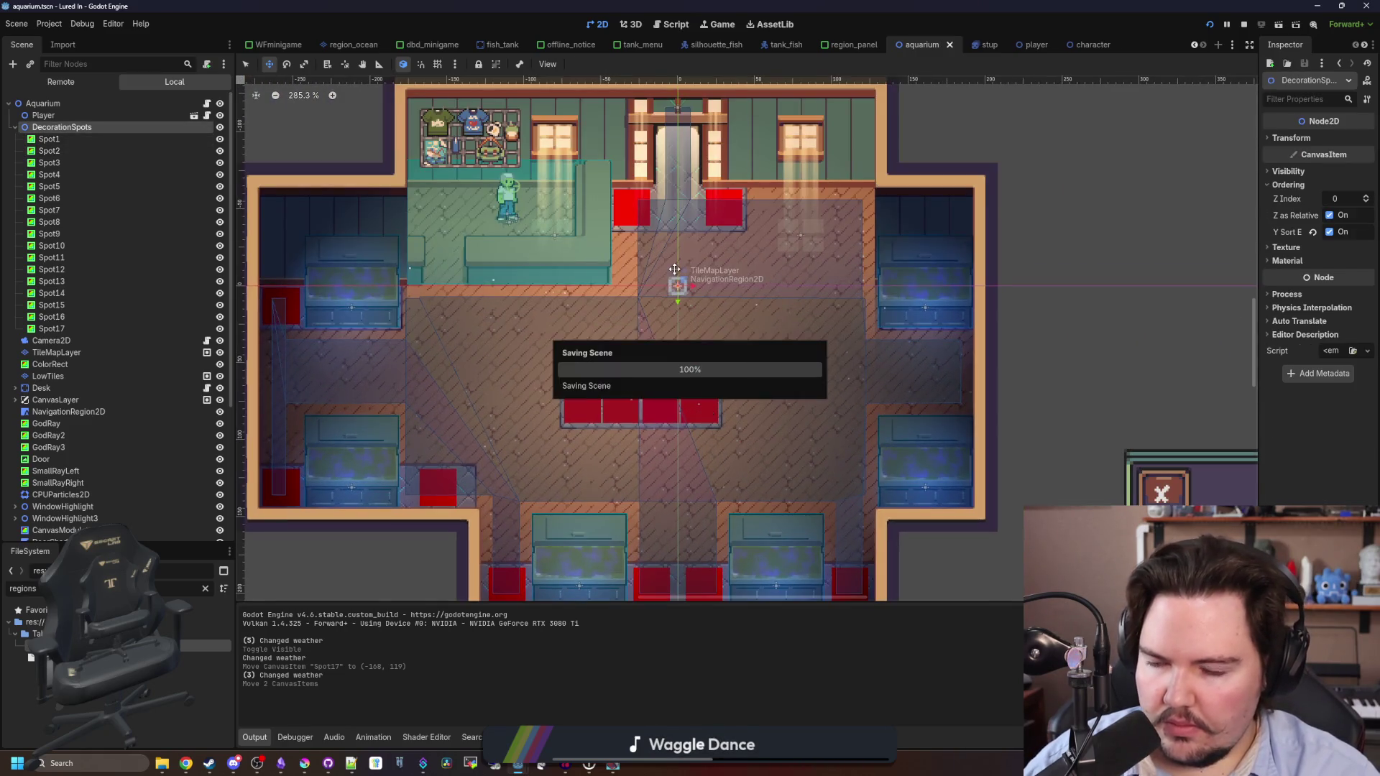
pyautogui.scroll(-3, 707, 413)
pyautogui.hotkey('ctrl', 's')
pyautogui.scroll(1, 707, 413)
# Select the DecorationSpots group and the FullBright light node while zooming around the room.
pyautogui.click(36, 128)
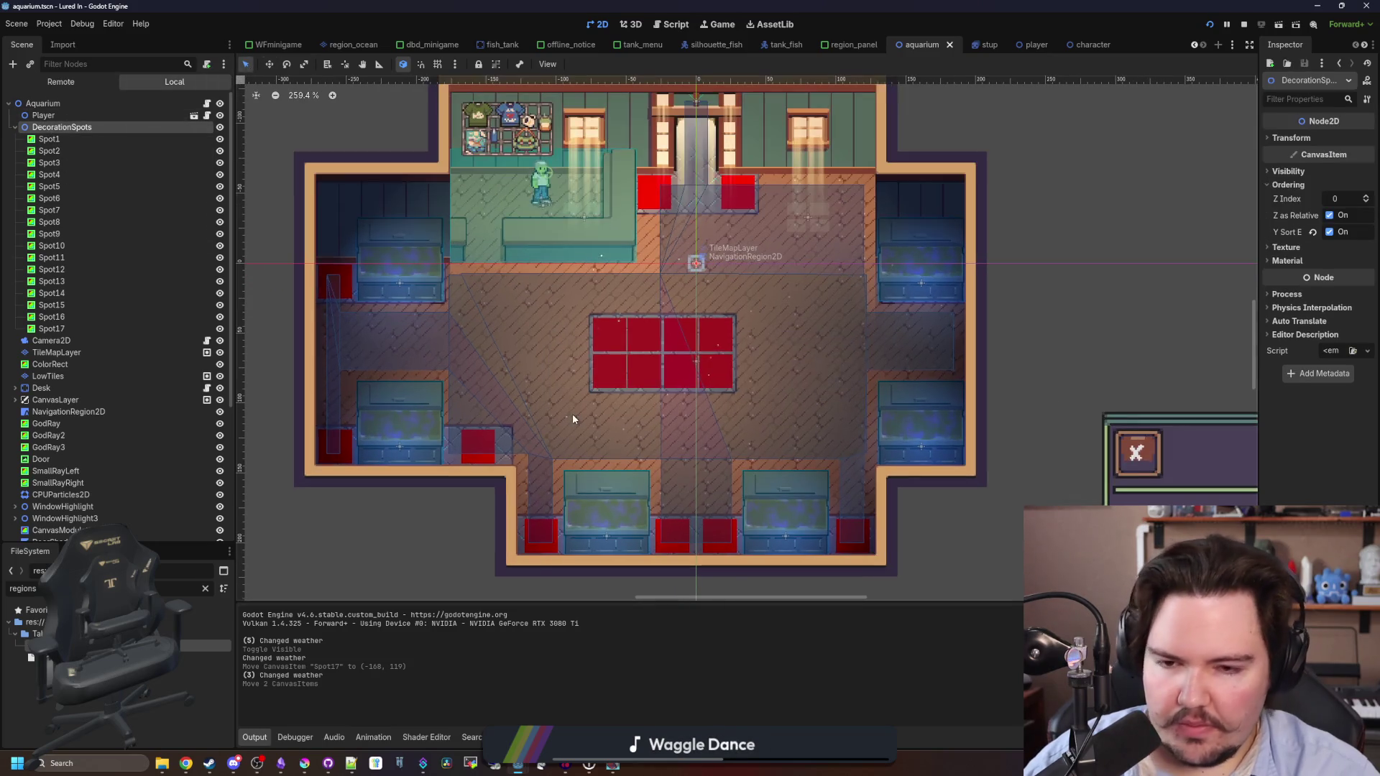
pyautogui.scroll(-2, 572, 412)
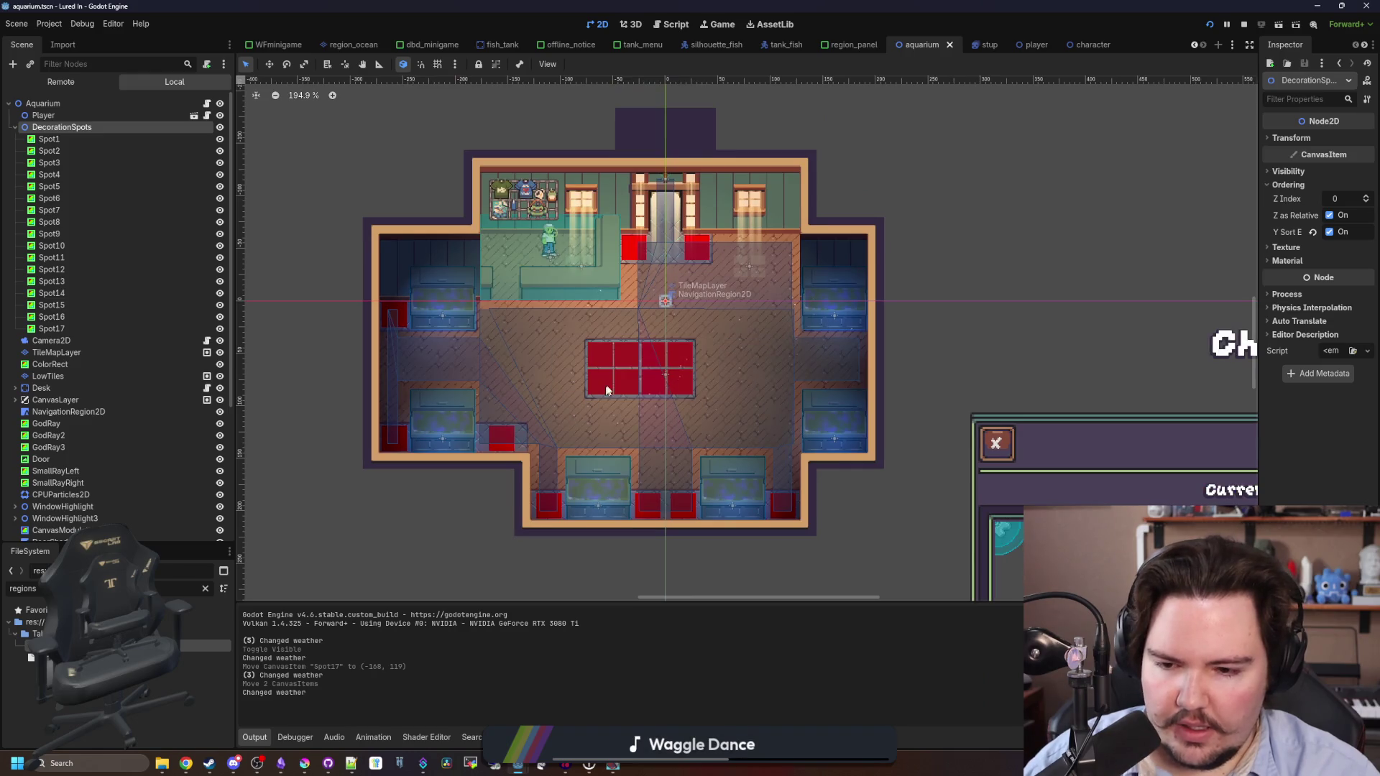
pyautogui.scroll(10, 572, 412)
pyautogui.click(590, 357)
pyautogui.scroll(-15, 588, 346)
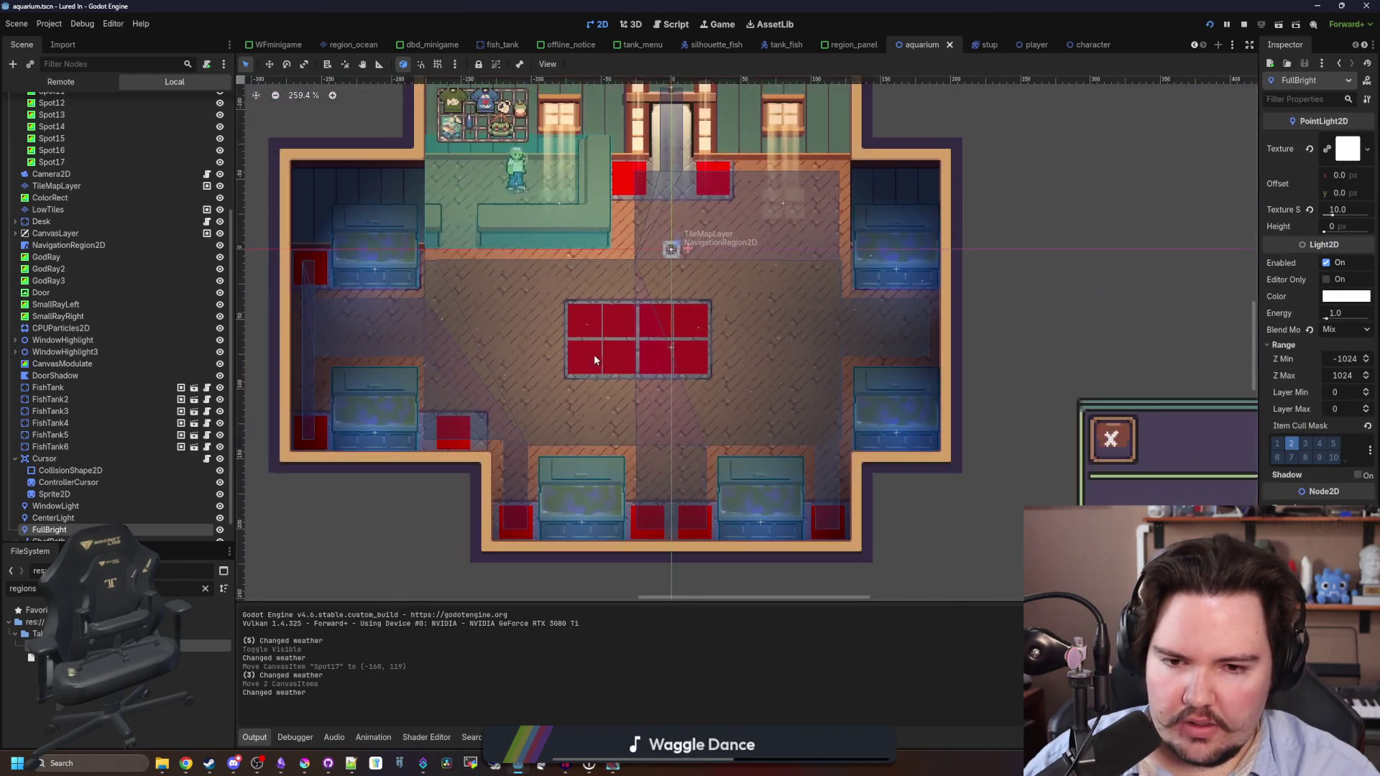
pyautogui.scroll(5, 761, 486)
pyautogui.scroll(5, 785, 493)
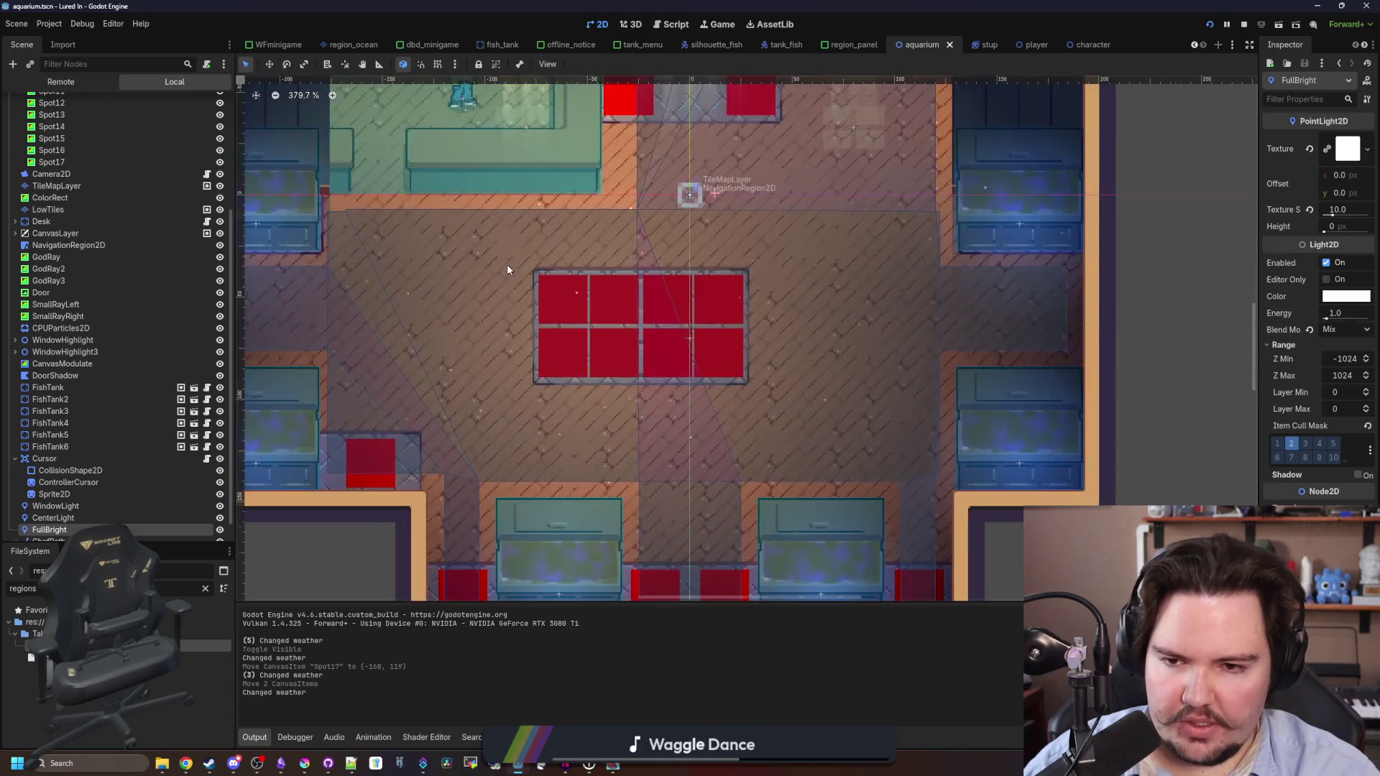
pyautogui.scroll(-4, 506, 264)
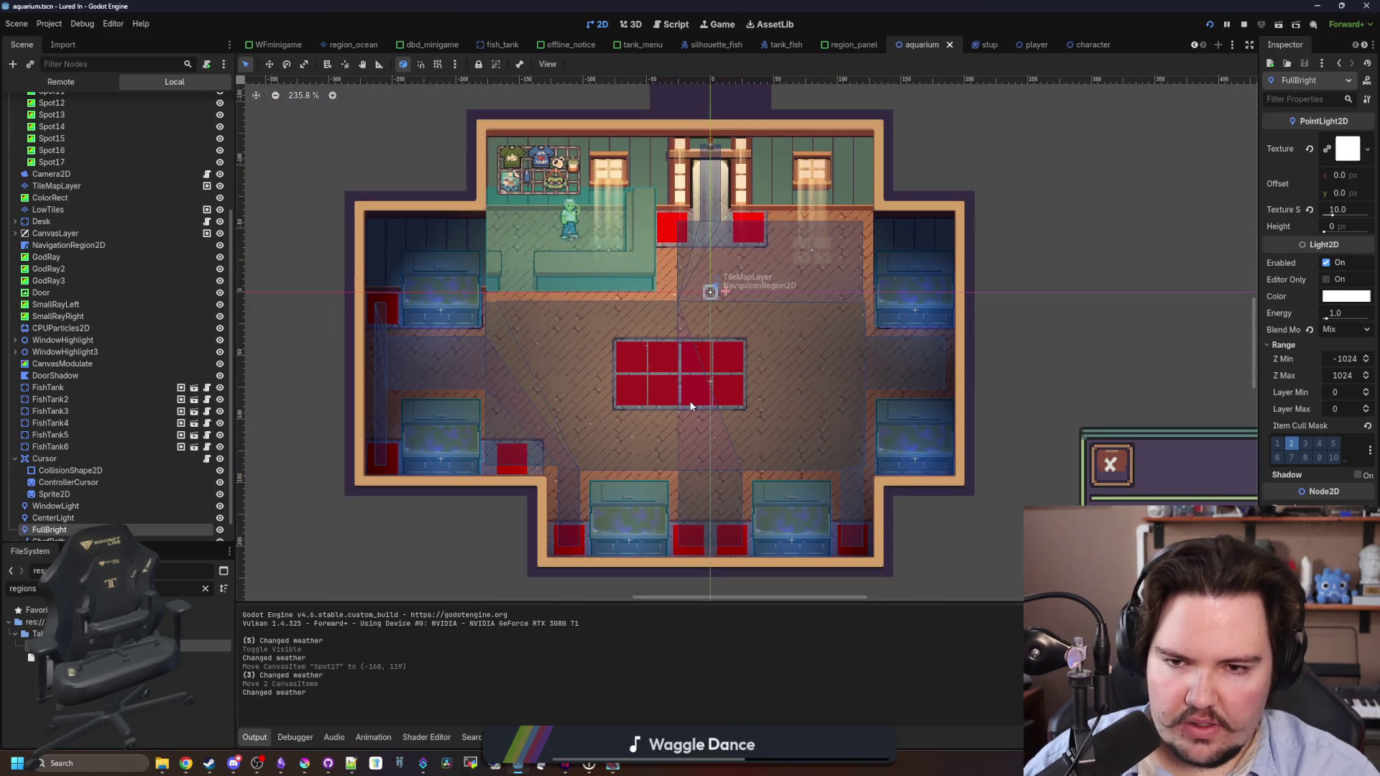
# Switch to Krita and create a new 24×24 pixel document.
pyautogui.moveTo(307, 763)
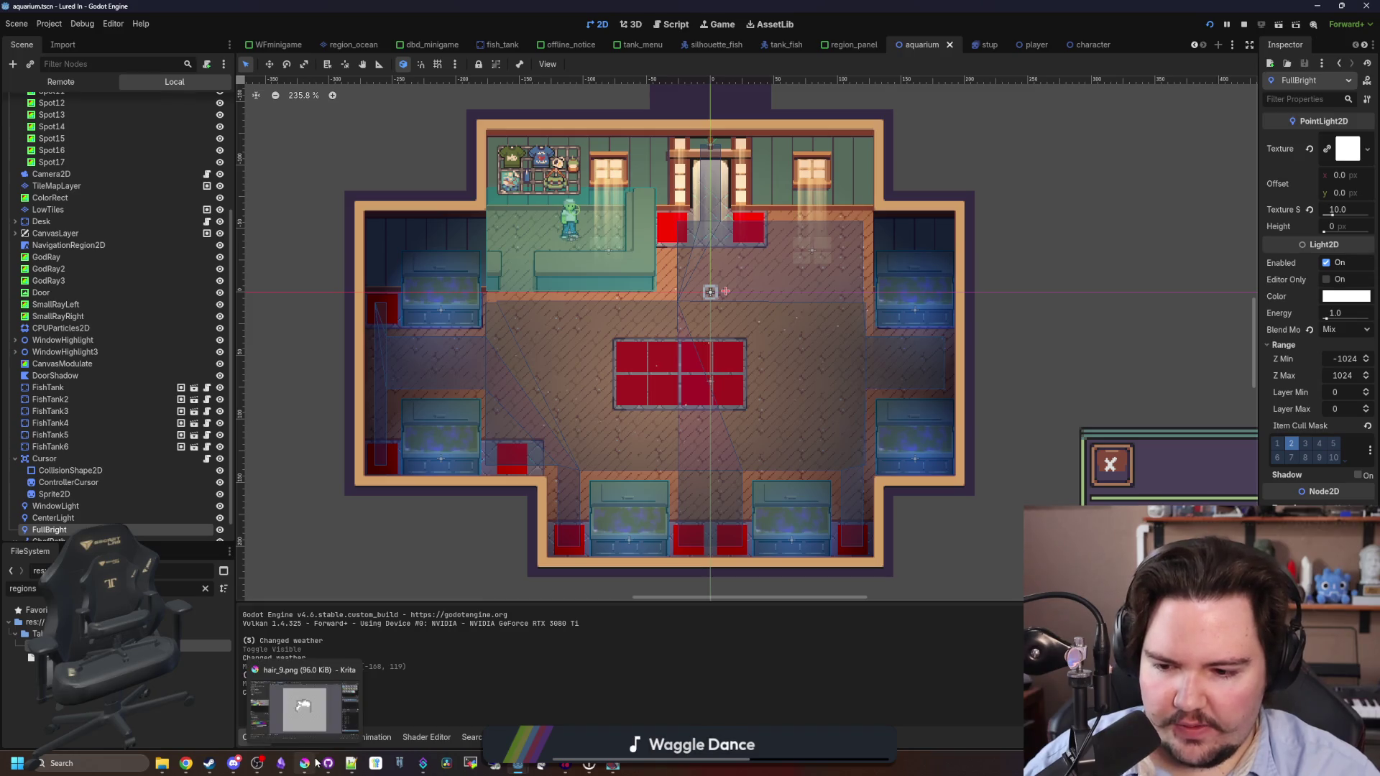
pyautogui.click(312, 732)
pyautogui.click(11, 17)
pyautogui.press('Escape')
pyautogui.hotkey('ctrl', 'n')
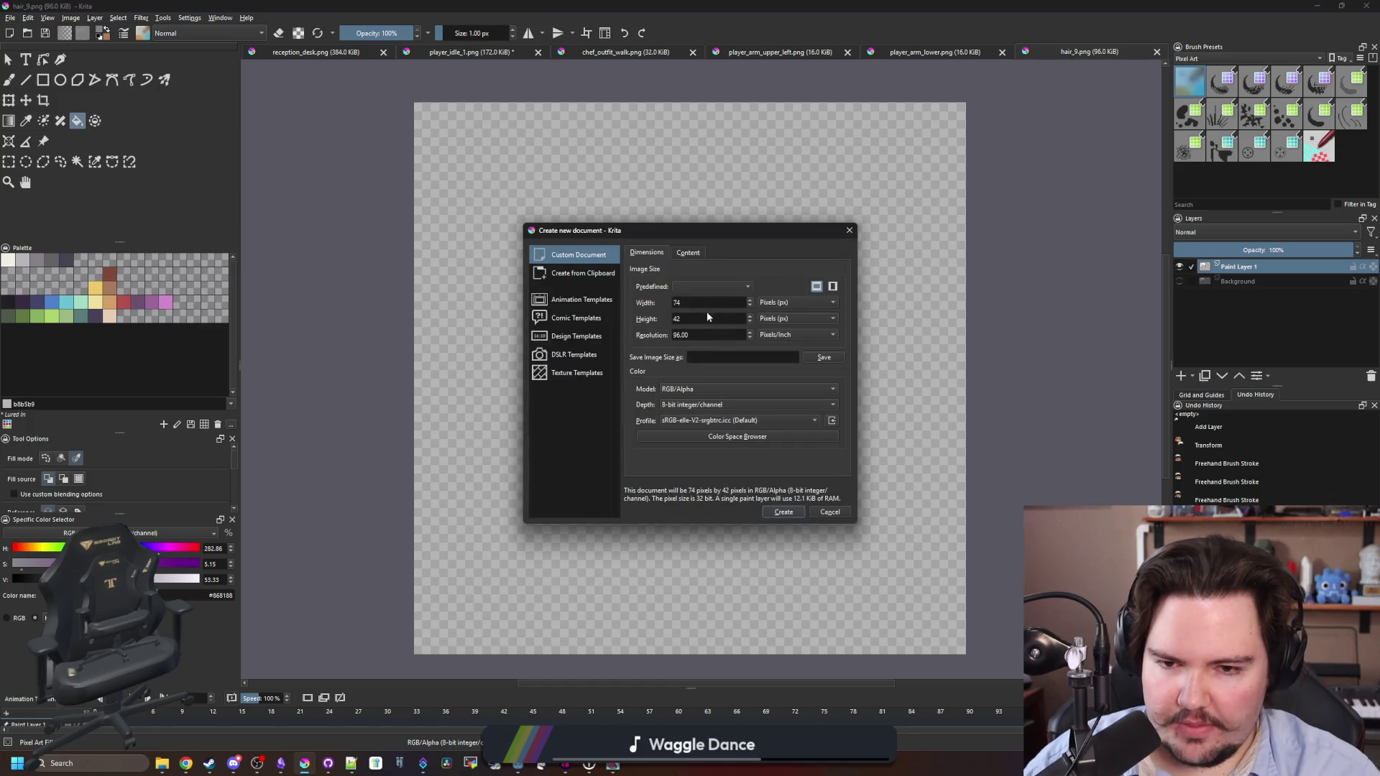
pyautogui.write('24')
pyautogui.press('Tab')
pyautogui.write('24')
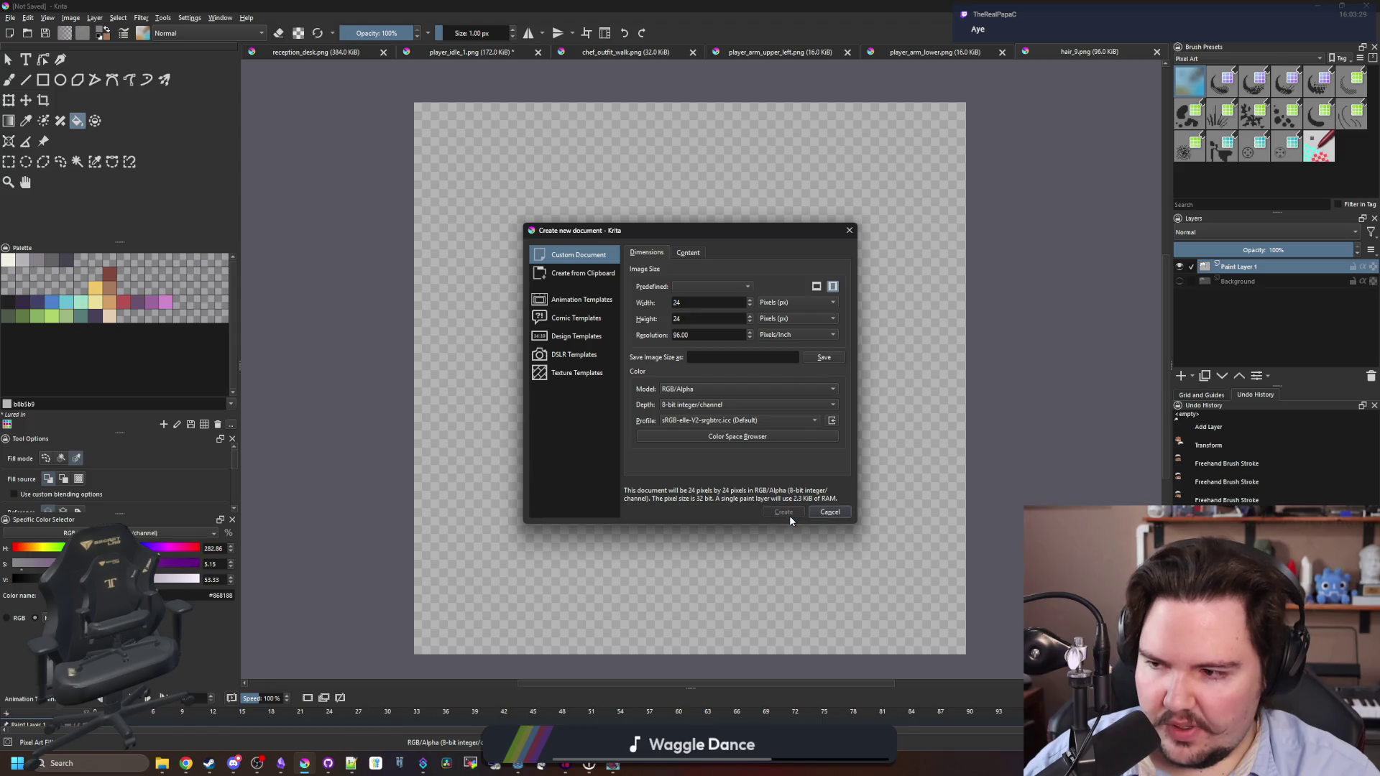
pyautogui.click(790, 516)
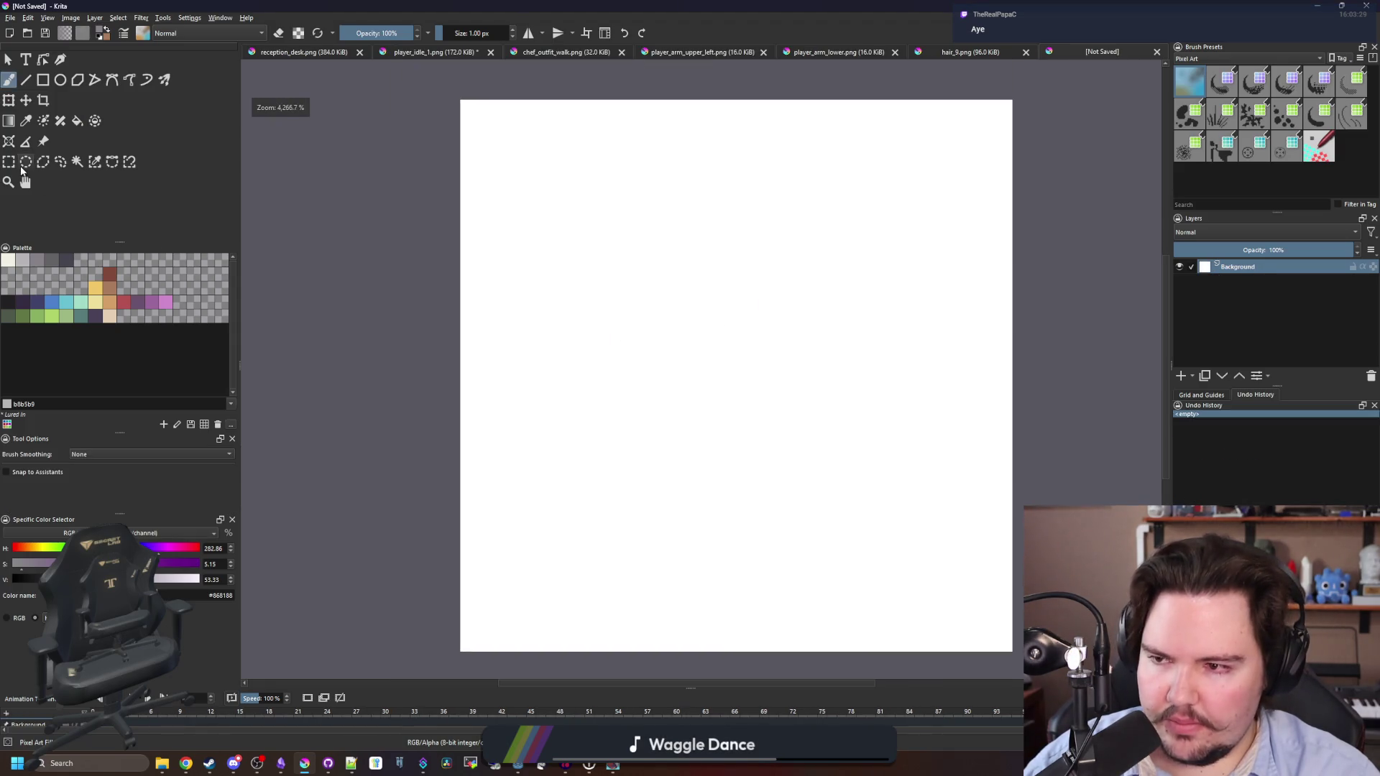
# Select the whole canvas and delete its contents so it is transparent.
pyautogui.click(8, 161)
pyautogui.moveTo(414, 122); pyautogui.dragTo(948, 594)
pyautogui.press('Delete')
pyautogui.scroll(-1, 949, 595)
pyautogui.hotkey('ctrl', 'shift', 'a')
pyautogui.scroll(1, 767, 440)
# Pick the red b45252 swatch for the brush and scribble a test stroke.
pyautogui.press('b')
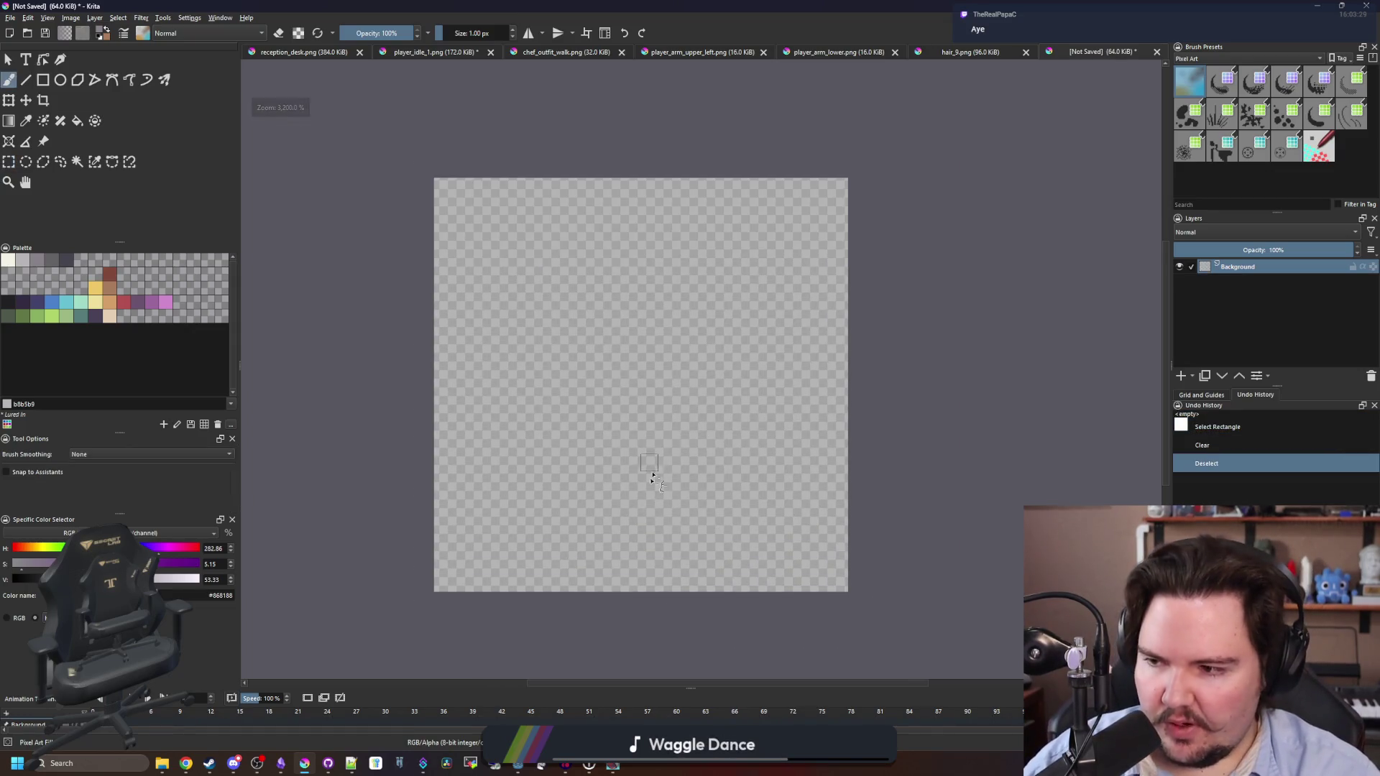
pyautogui.click(123, 303)
pyautogui.scroll(-1, 601, 435)
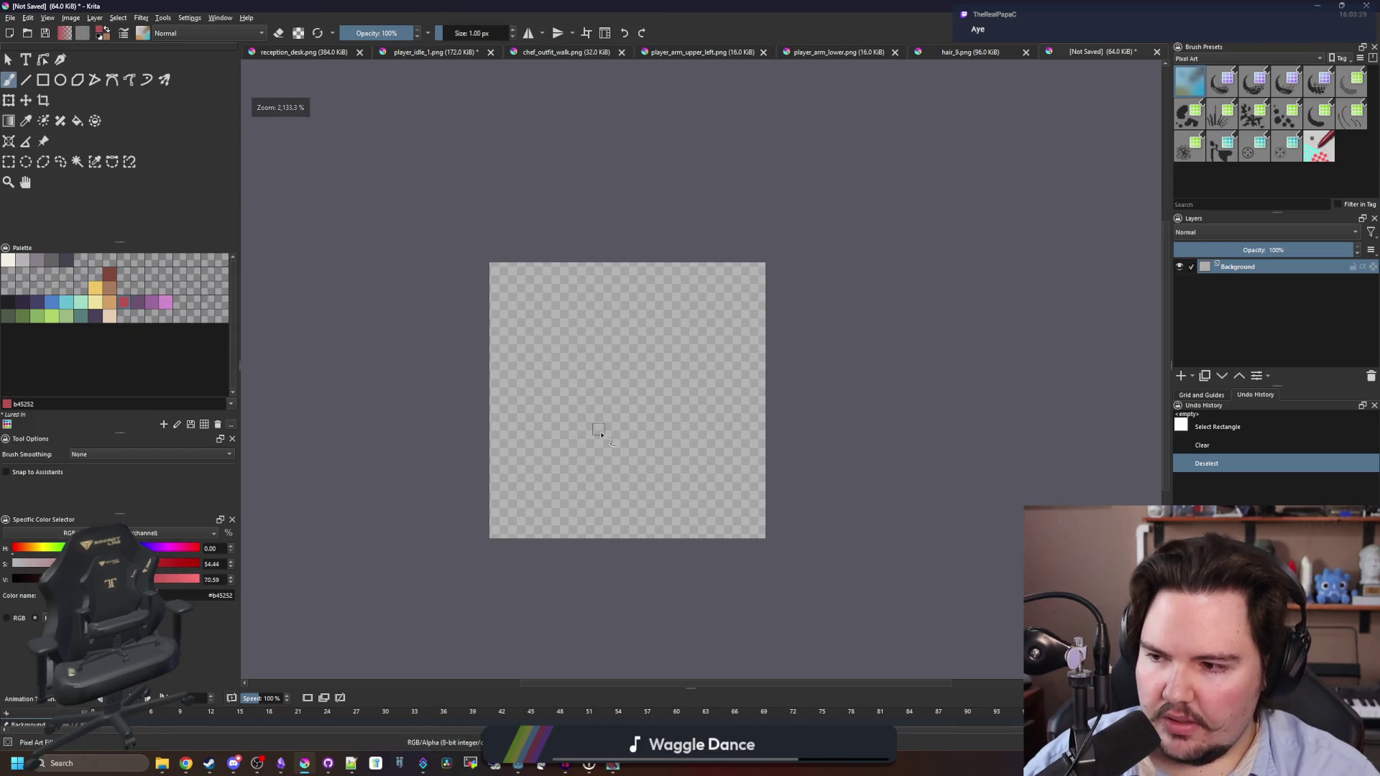
pyautogui.scroll(1, 598, 431)
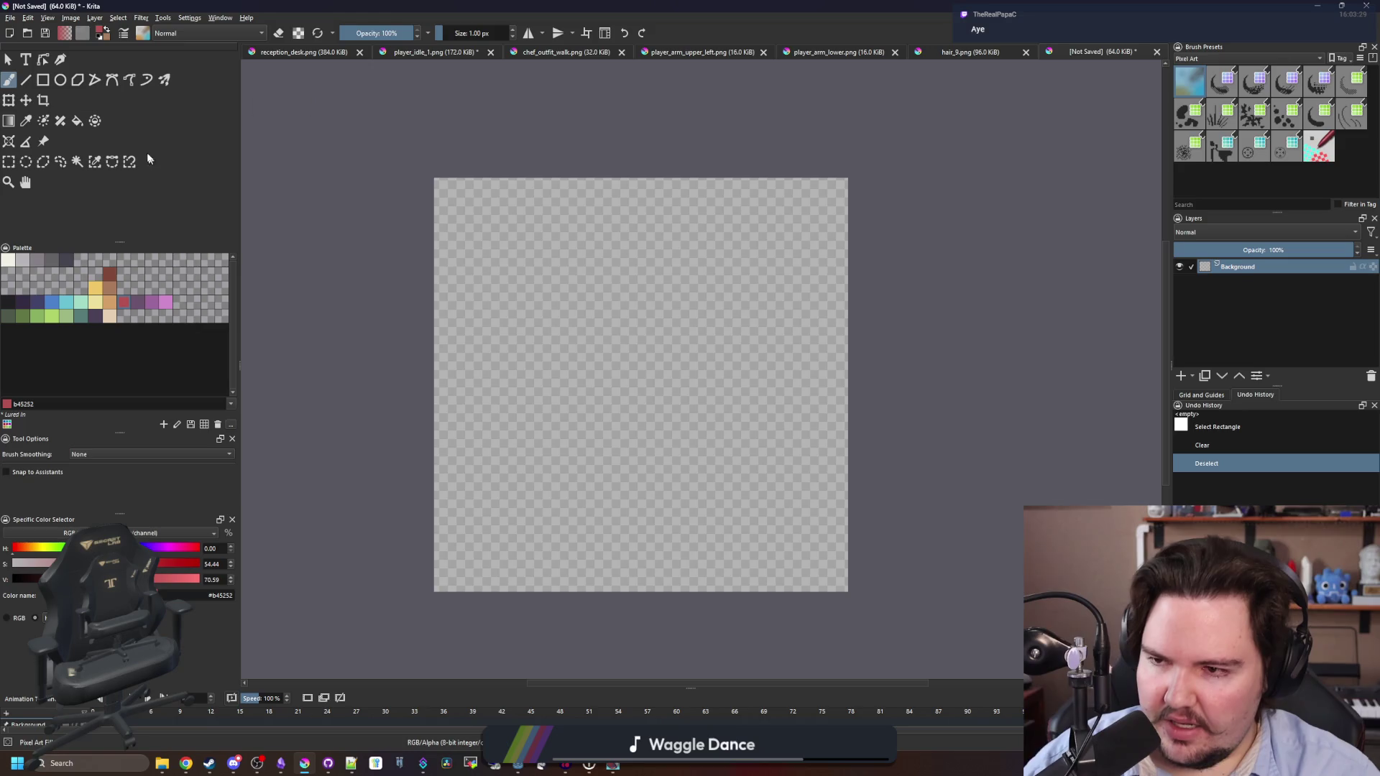
pyautogui.moveTo(647, 452)
pyautogui.mouseDown()
pyautogui.moveTo(762, 421)
pyautogui.moveTo(682, 302)
pyautogui.moveTo(652, 360)
pyautogui.mouseUp()
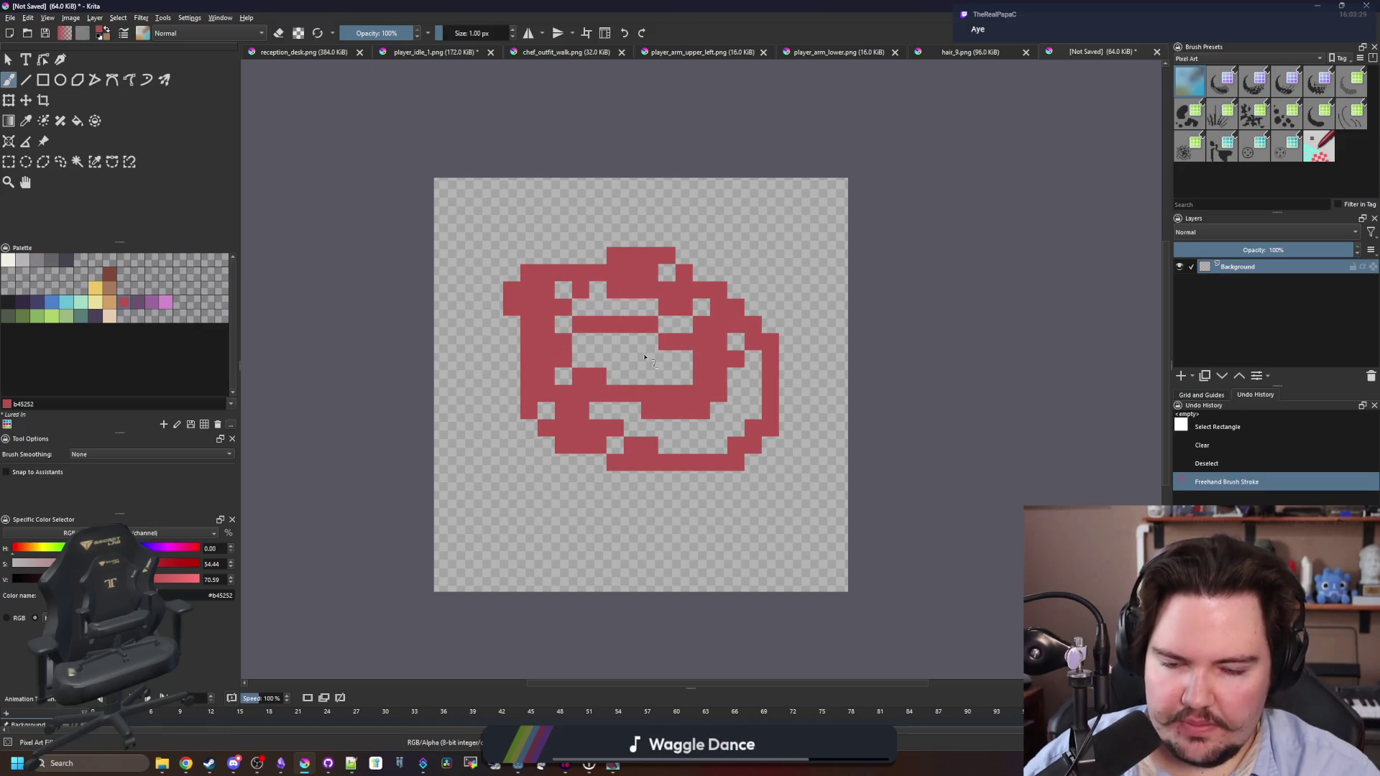
# Undo the test stroke and try brush sizes from 2 to 22 px.
pyautogui.hotkey('ctrl', 'z')
pyautogui.press(']')
pyautogui.press(']')
pyautogui.press(']')
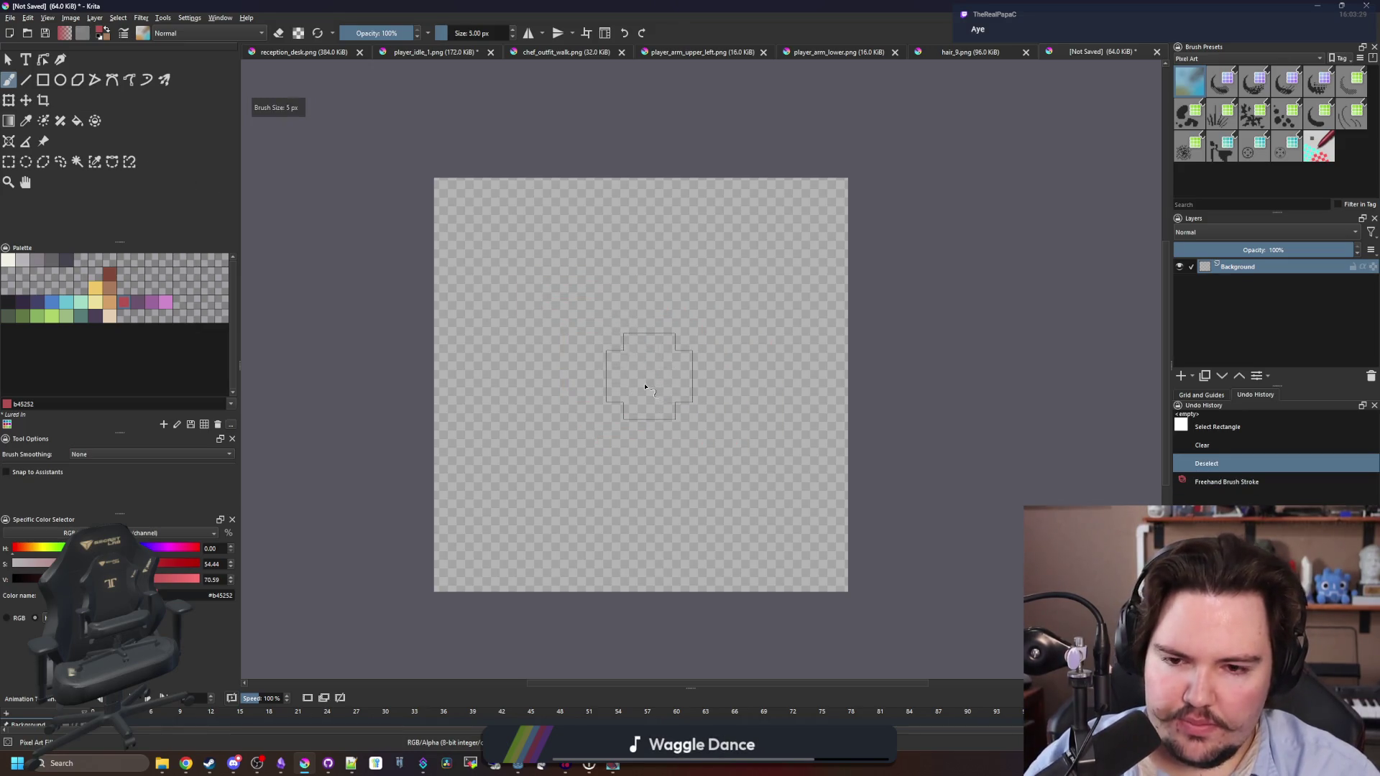
pyautogui.press(']')
pyautogui.press(']')
pyautogui.press(']')
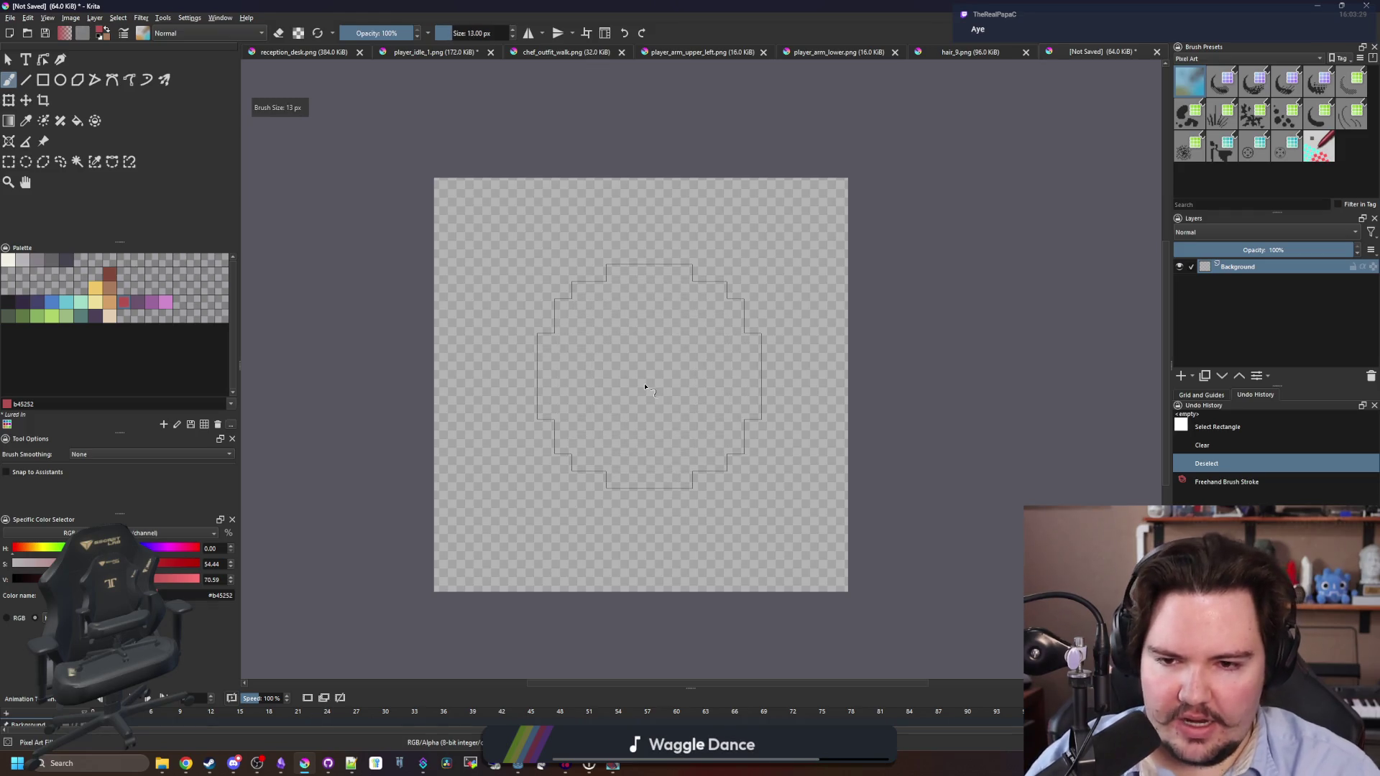
pyautogui.press('[')
pyautogui.press('[')
pyautogui.press('[')
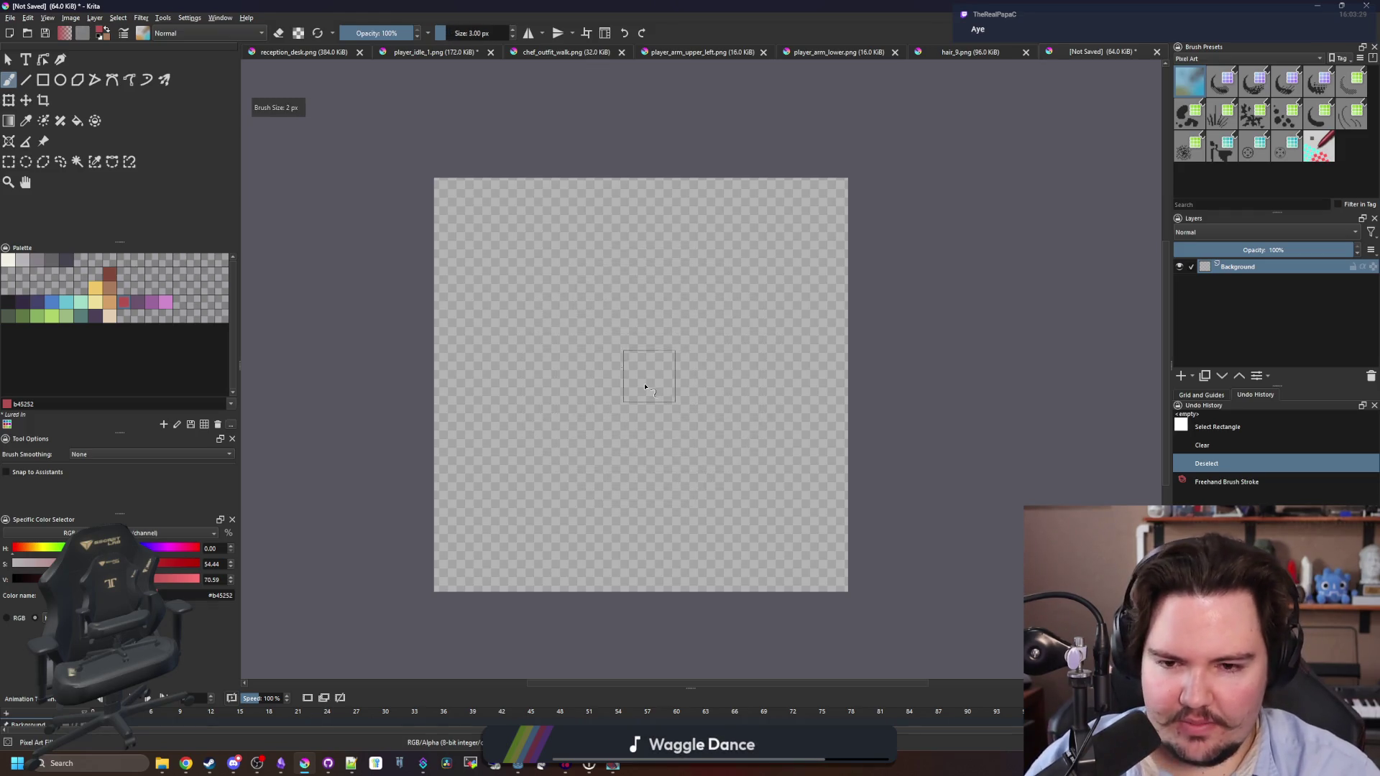
pyautogui.press(']')
pyautogui.press(']')
pyautogui.press(']')
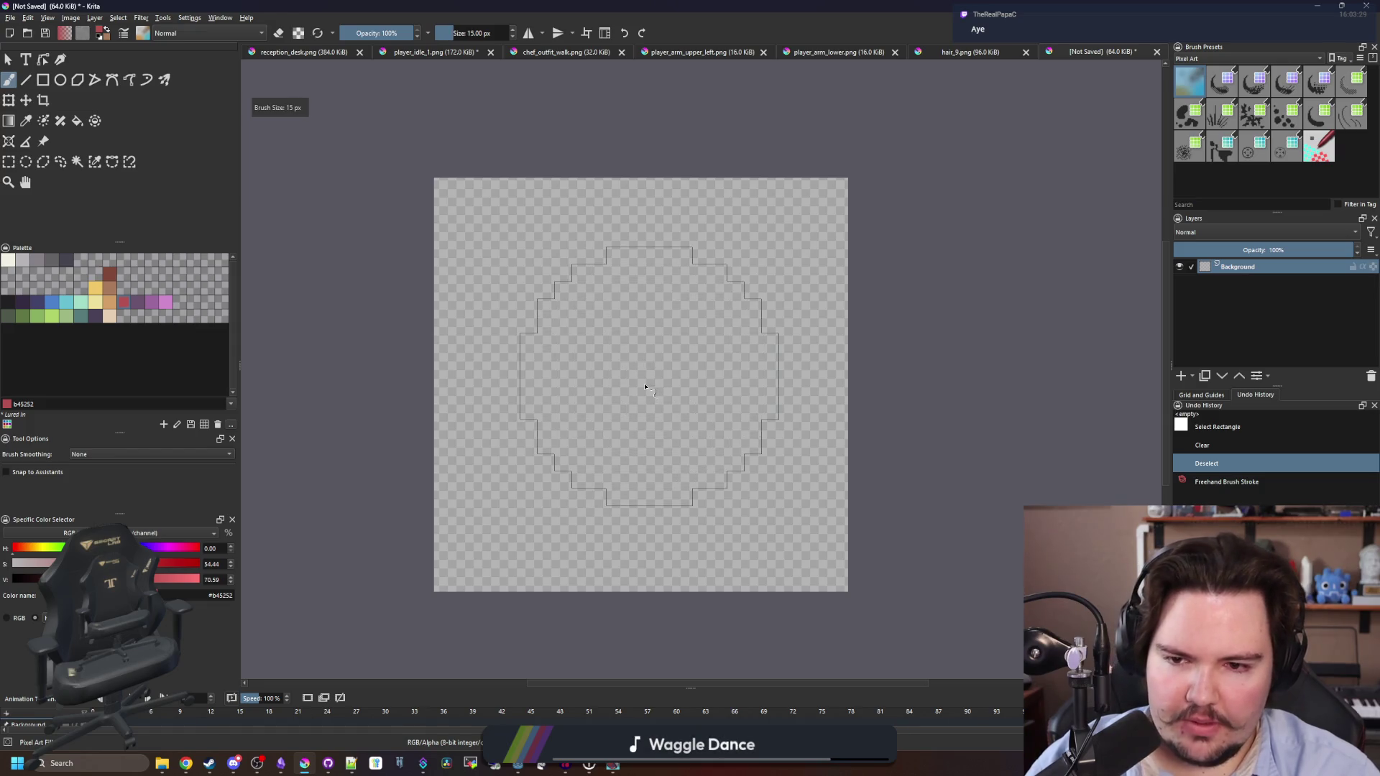
pyautogui.press(']')
pyautogui.press(']')
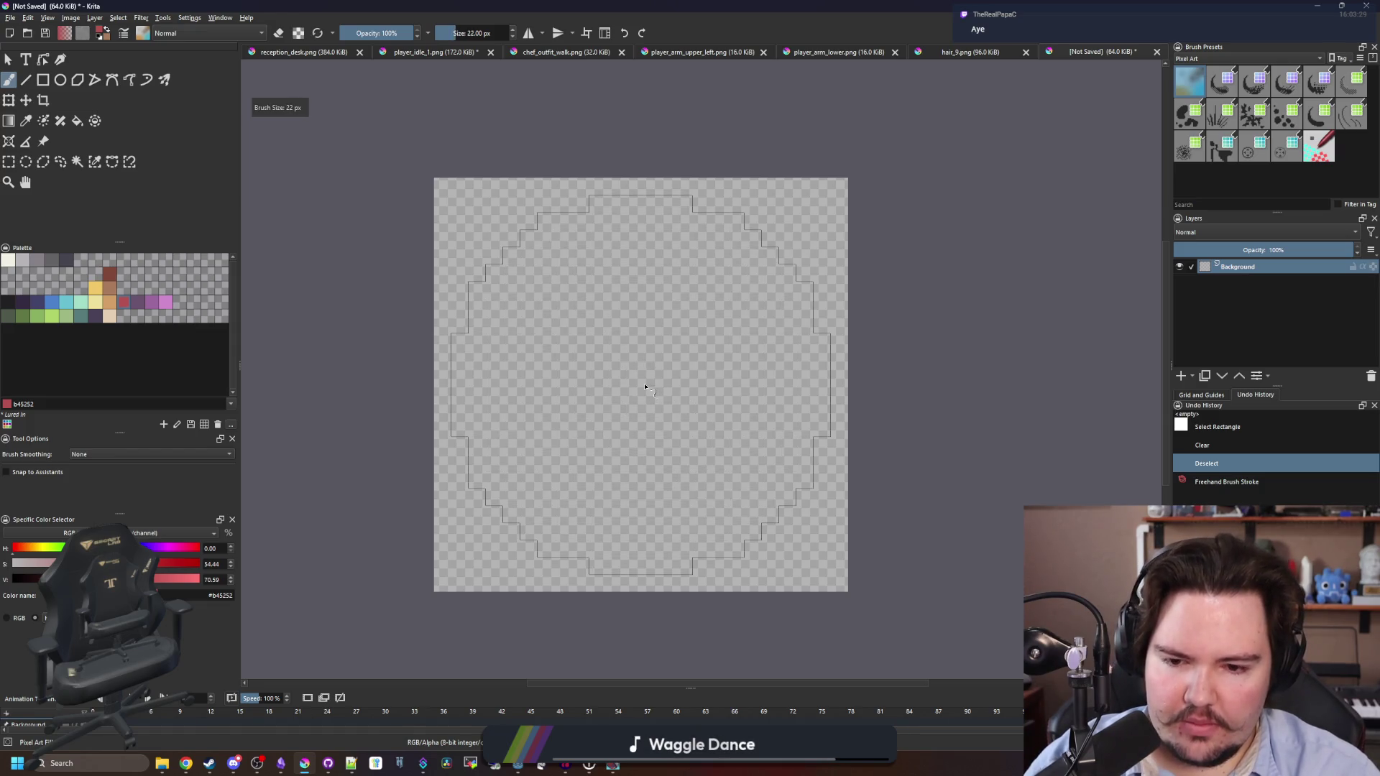
pyautogui.press('[')
pyautogui.press('[')
pyautogui.press('[')
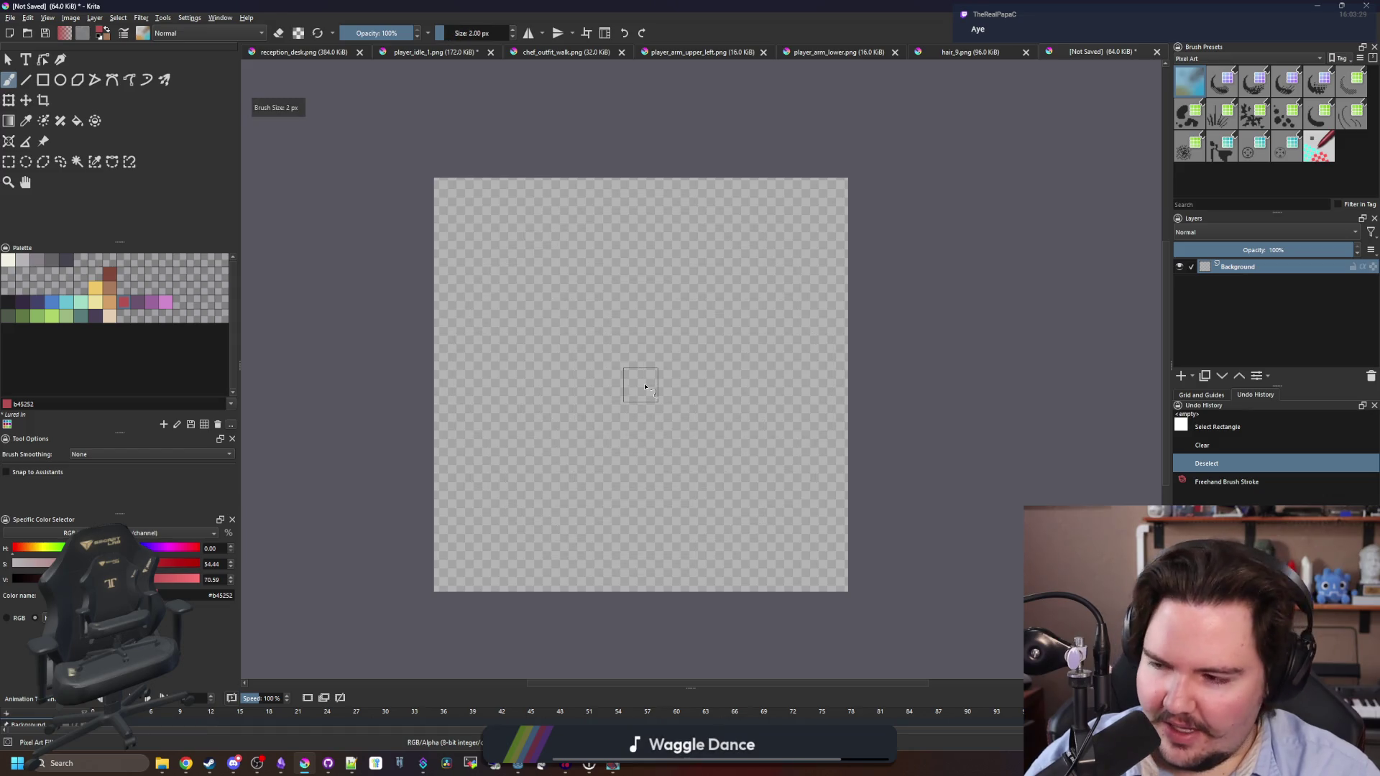
pyautogui.press(']')
pyautogui.press(']')
pyautogui.press(']')
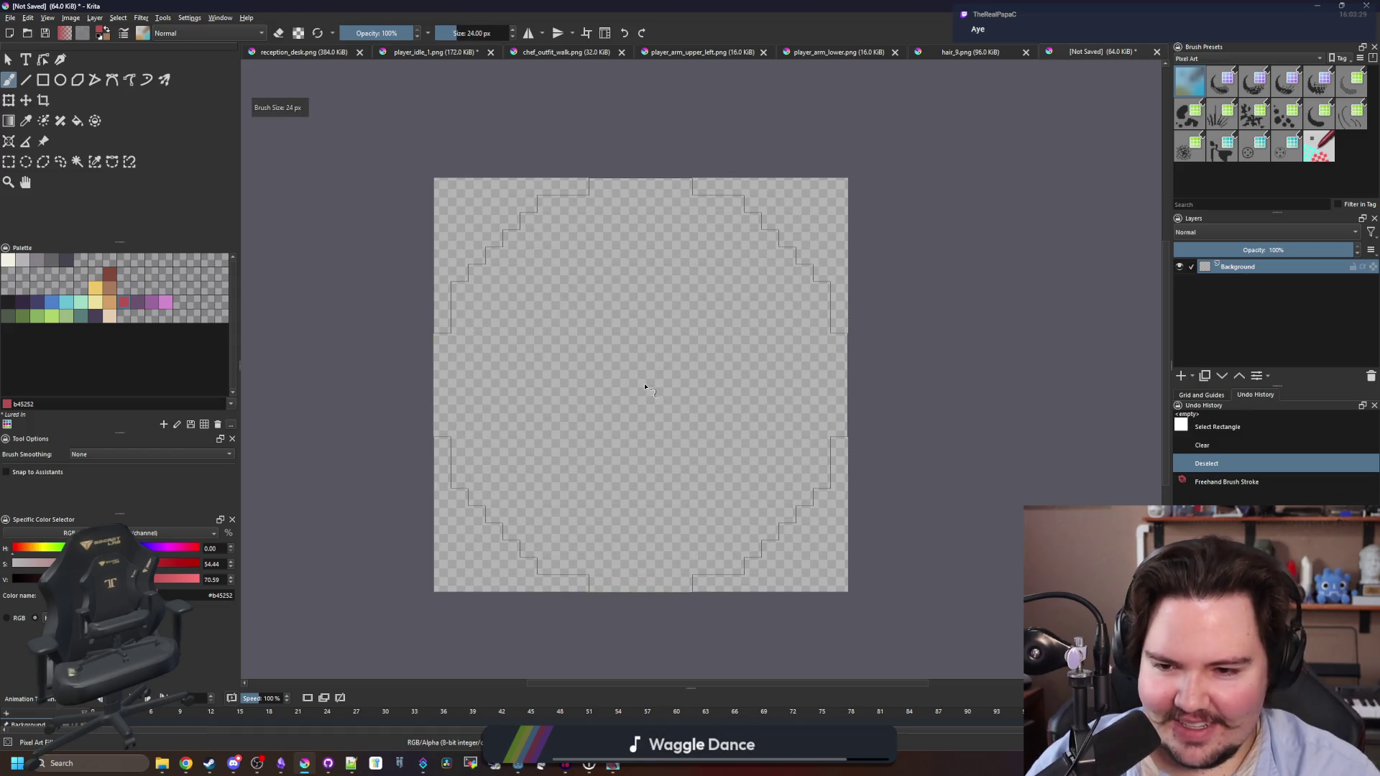
# Stamp trial red circles at 22 and 20 px, undoing each to leave the canvas empty.
pyautogui.click(644, 387)
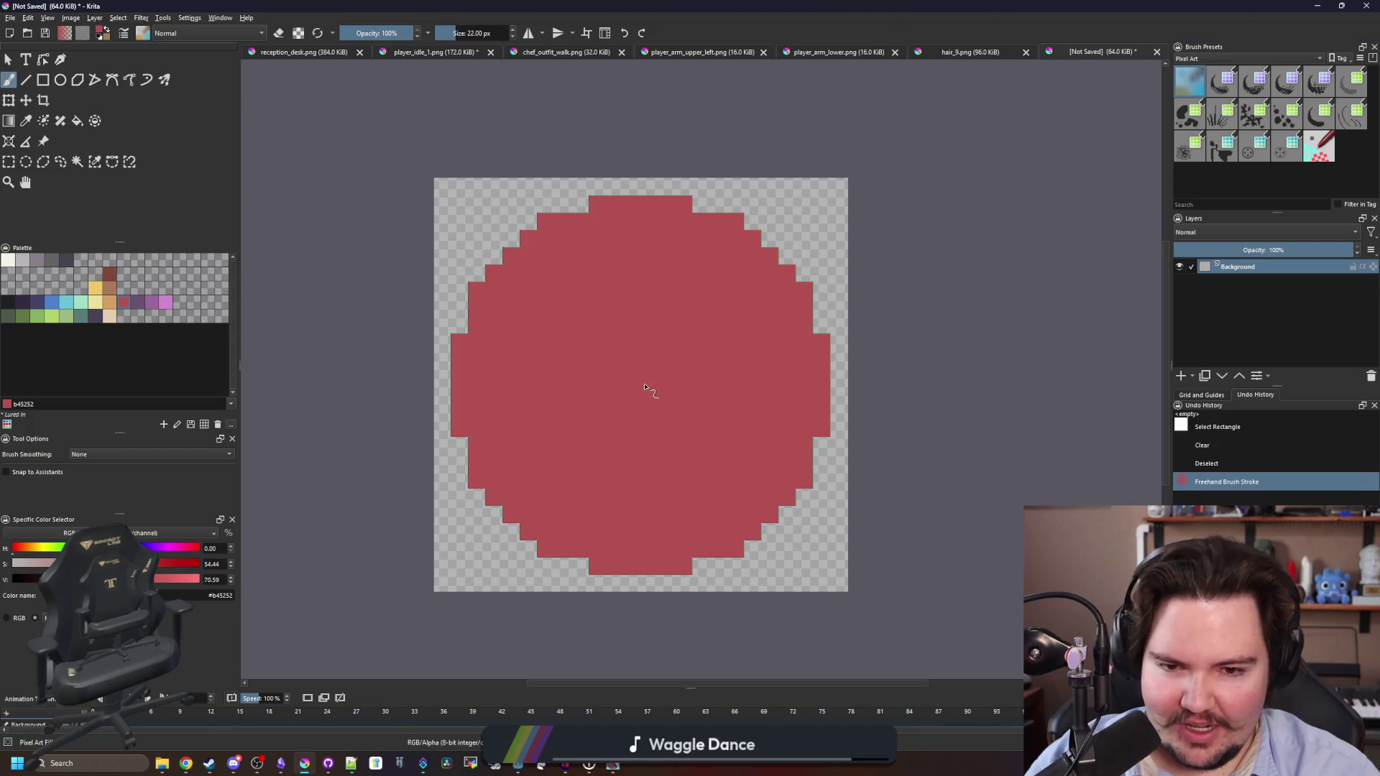
pyautogui.press('[')
pyautogui.hotkey('ctrl', 'z')
pyautogui.click(645, 386)
pyautogui.hotkey('ctrl', 'z')
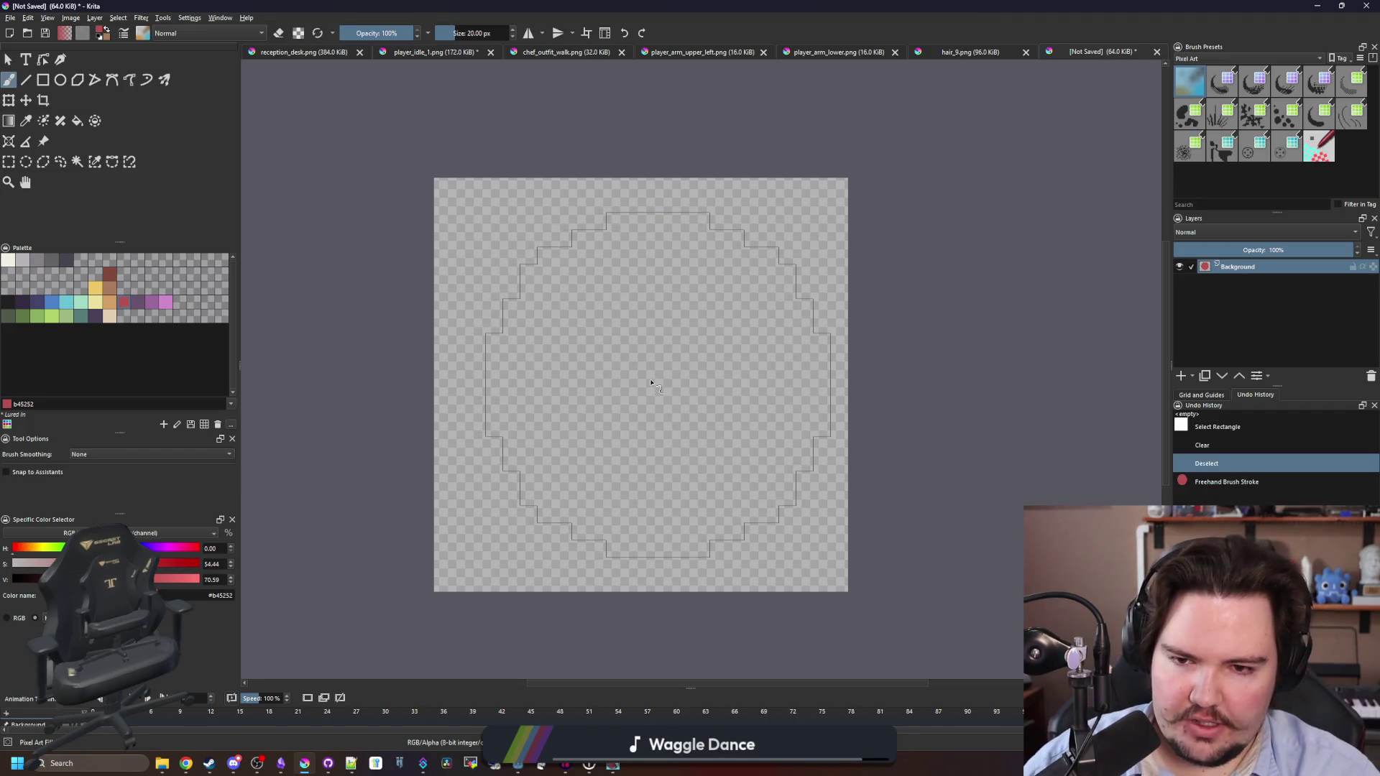
pyautogui.click(654, 379)
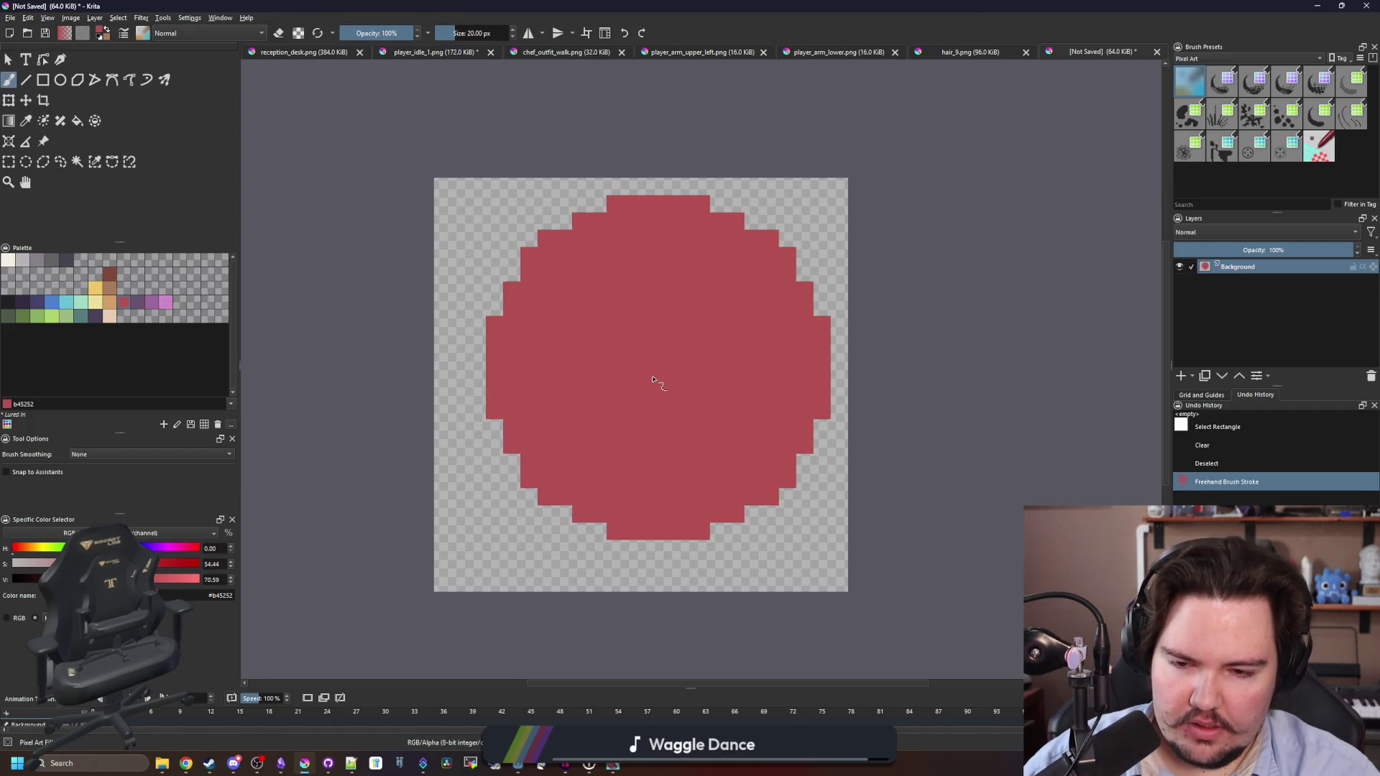
pyautogui.hotkey('ctrl', 'z')
pyautogui.click(643, 386)
pyautogui.hotkey('ctrl', 'z')
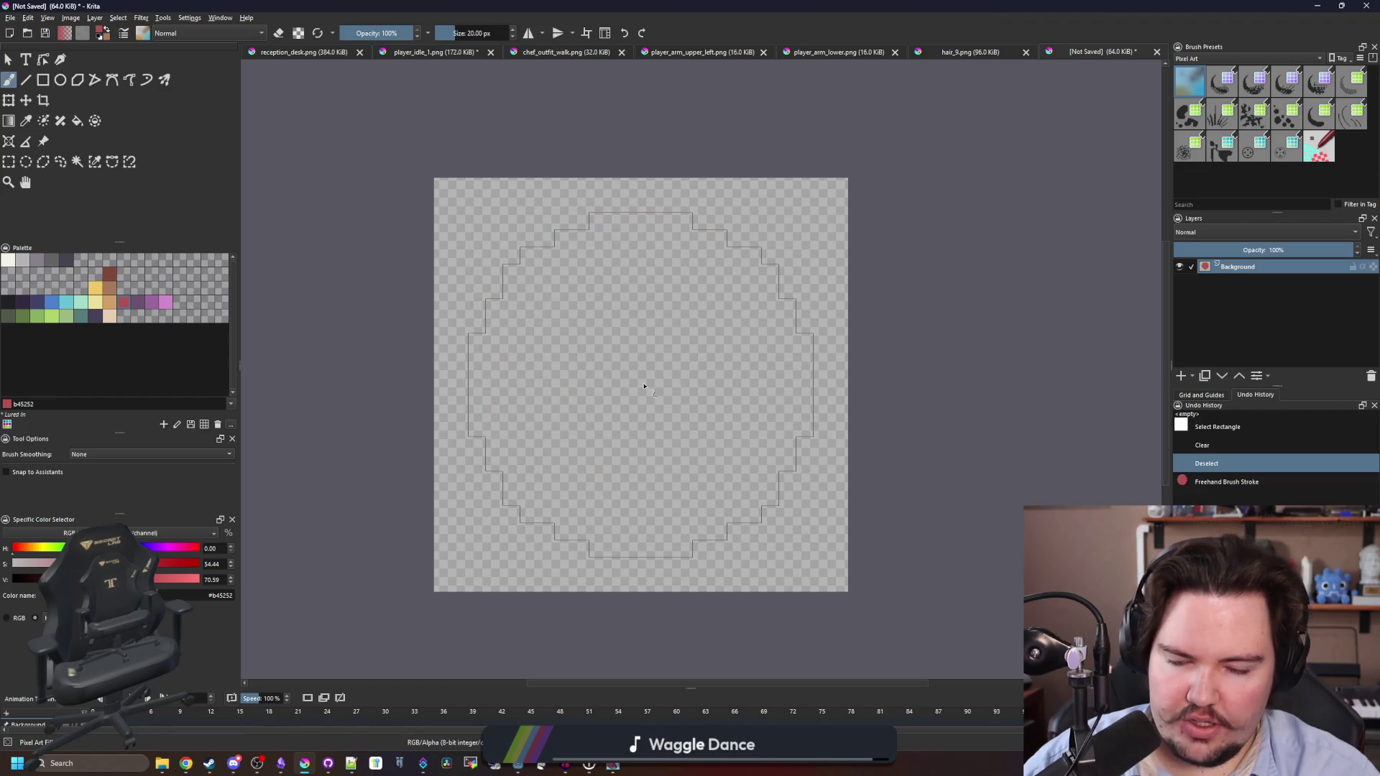
pyautogui.click(60, 80)
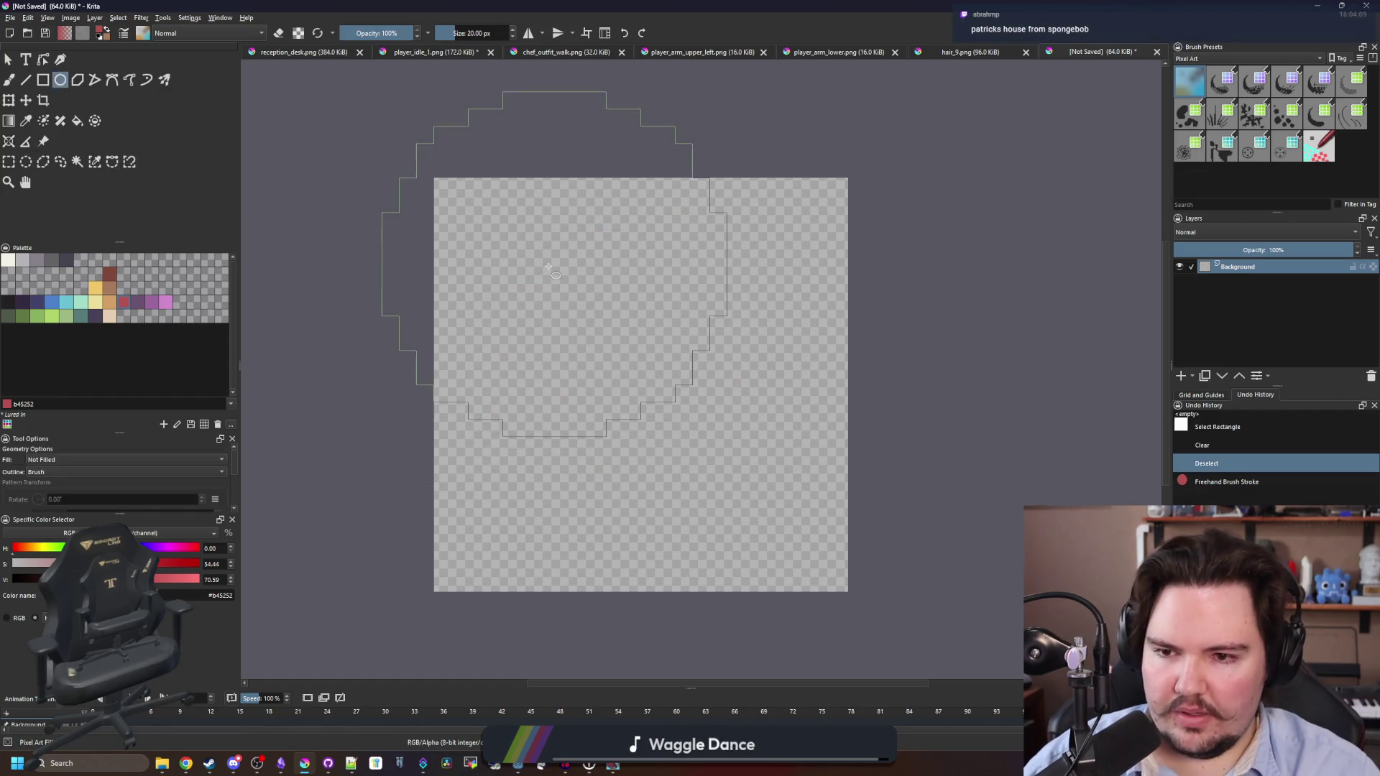
# Try red ellipse outlines and undo them, then draw a 1 px freehand red outline.
pyautogui.moveTo(554, 284); pyautogui.dragTo(768, 484)
pyautogui.hotkey('ctrl', 'z')
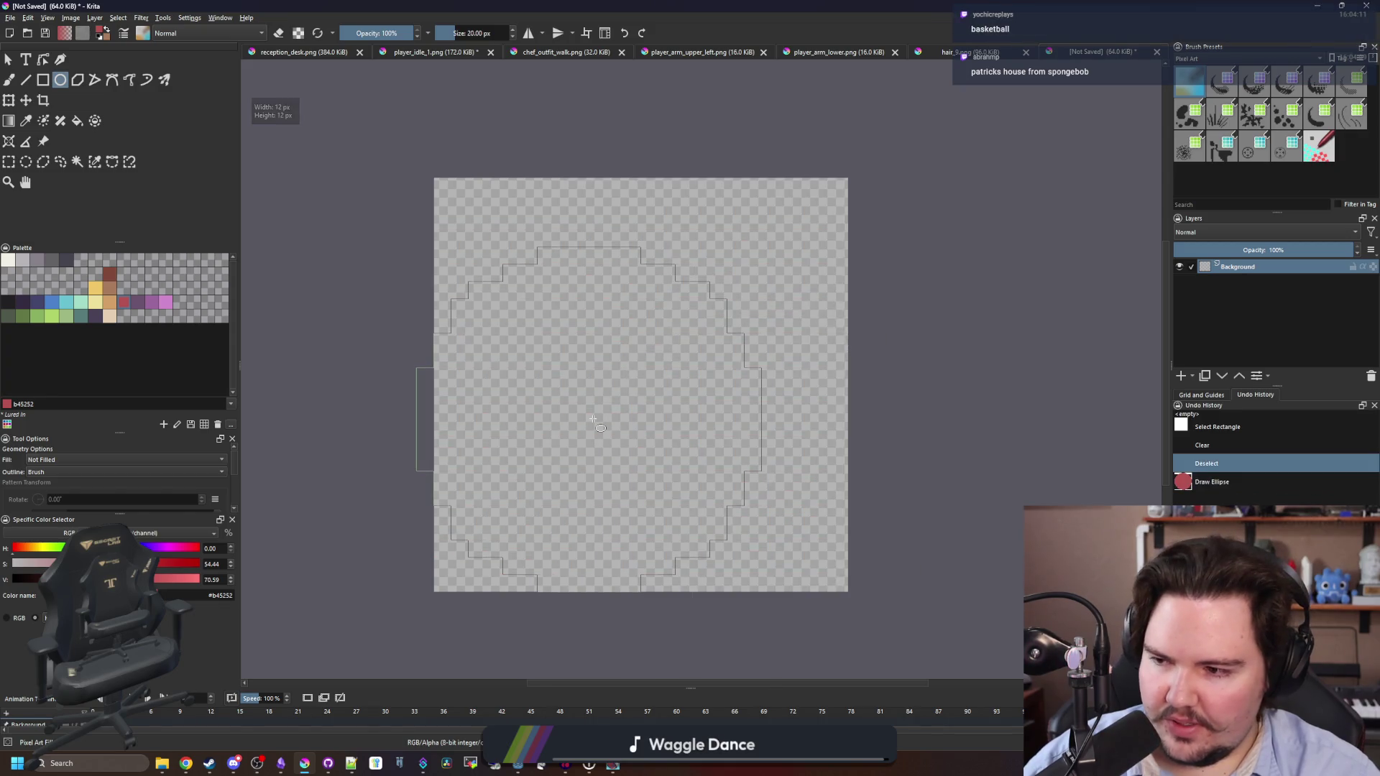
pyautogui.moveTo(586, 415); pyautogui.dragTo(567, 397)
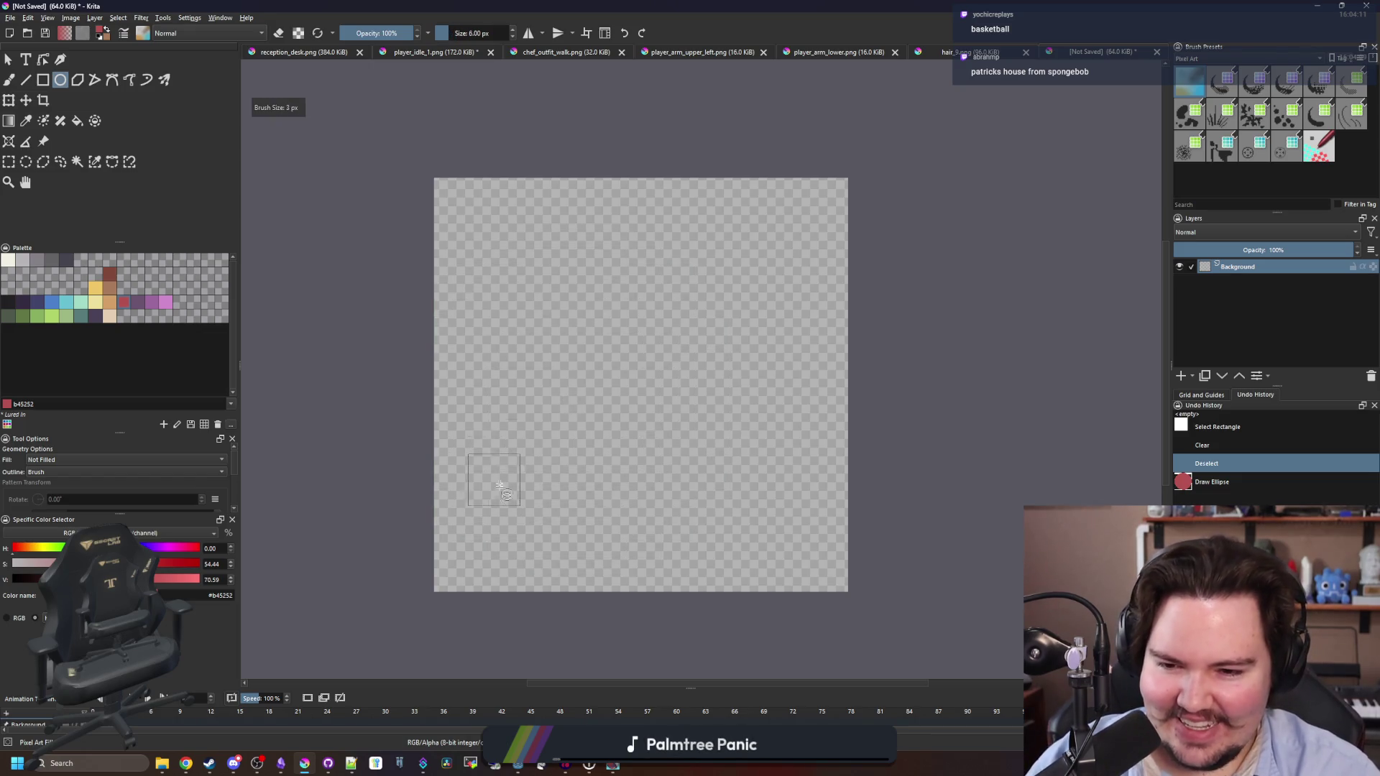
pyautogui.moveTo(491, 431)
pyautogui.mouseDown()
pyautogui.moveTo(557, 516)
pyautogui.moveTo(752, 528)
pyautogui.mouseUp()
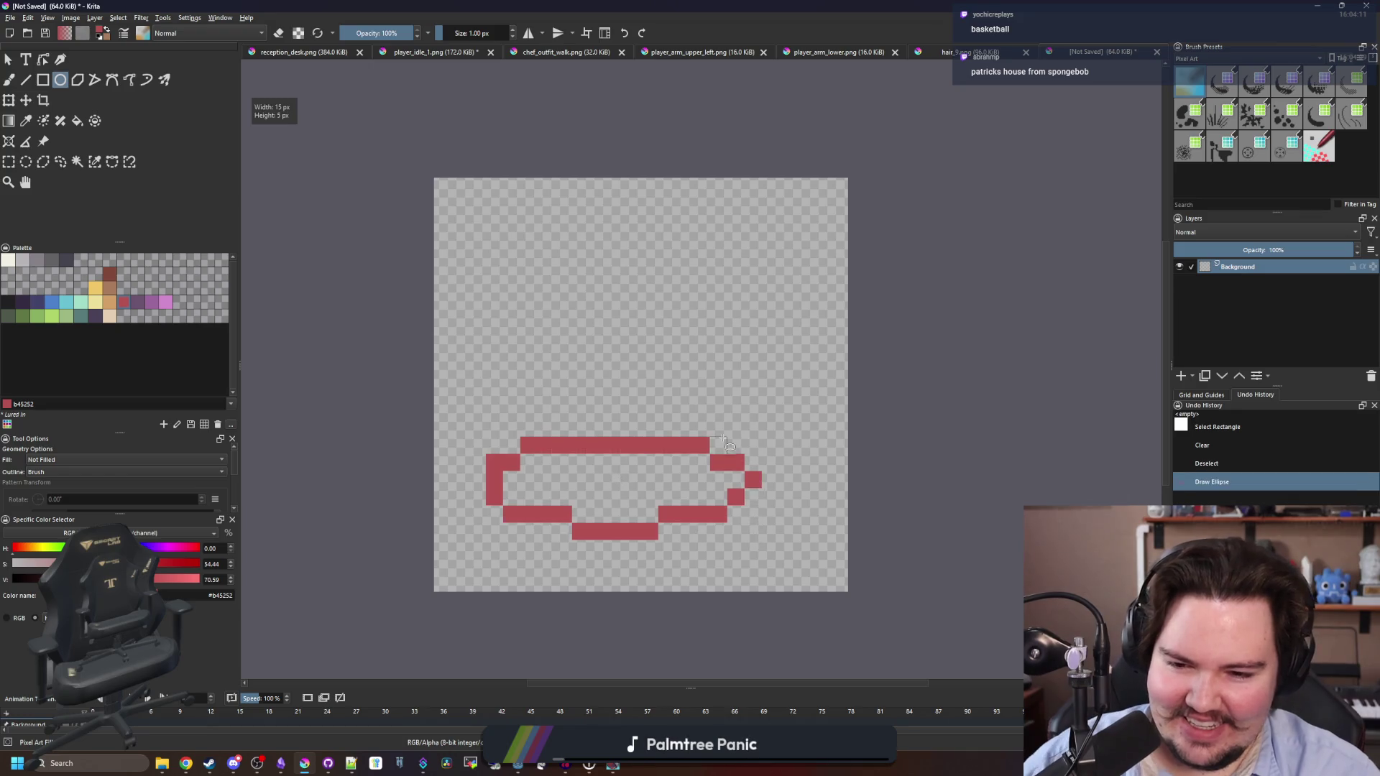
pyautogui.hotkey('ctrl', 'z')
pyautogui.press('b')
pyautogui.press('[')
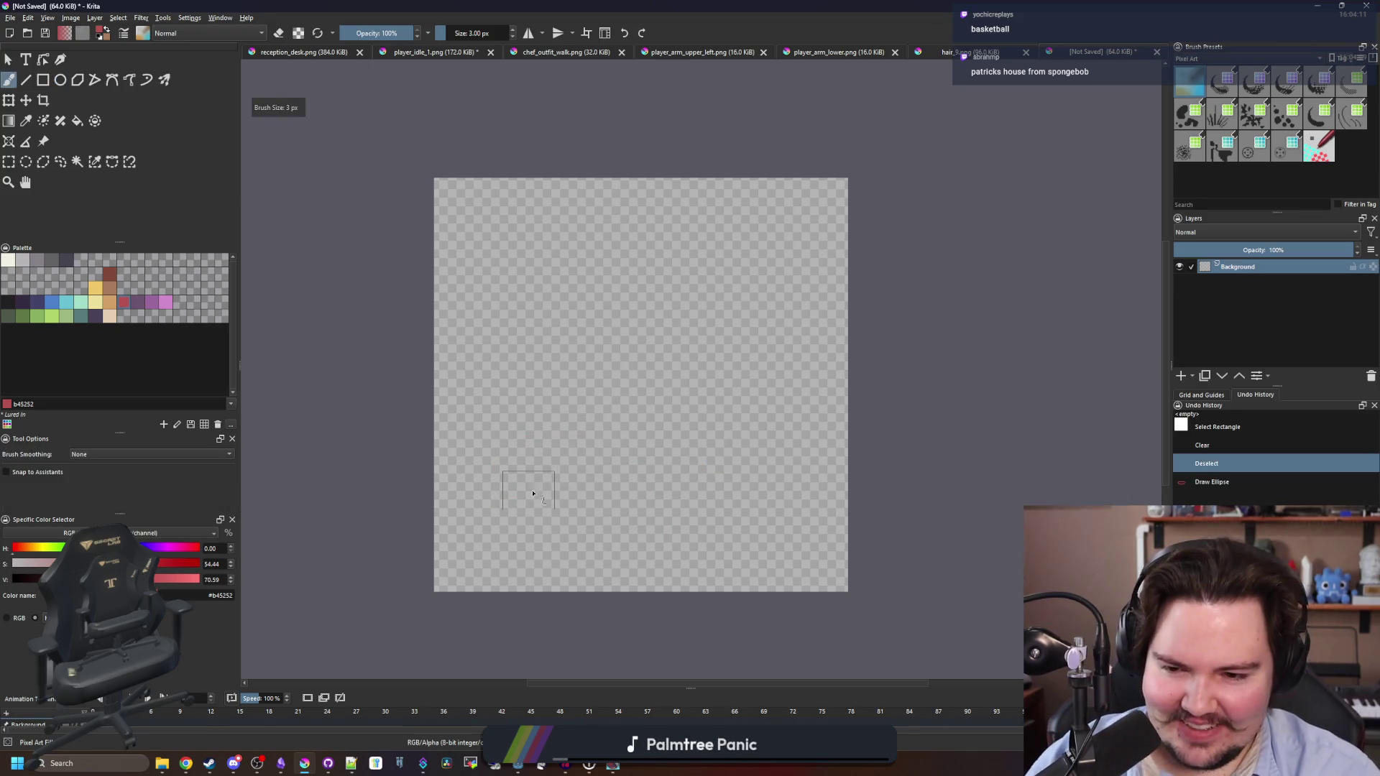
pyautogui.moveTo(472, 458)
pyautogui.mouseDown()
pyautogui.moveTo(625, 550)
pyautogui.moveTo(809, 475)
pyautogui.moveTo(762, 332)
pyautogui.moveTo(536, 363)
pyautogui.moveTo(488, 450)
pyautogui.mouseUp()
# Test filling the outline red with the Fill tool, then undo so only the outline remains.
pyautogui.press('f')
pyautogui.click(630, 446)
pyautogui.hotkey('ctrl', 'z')
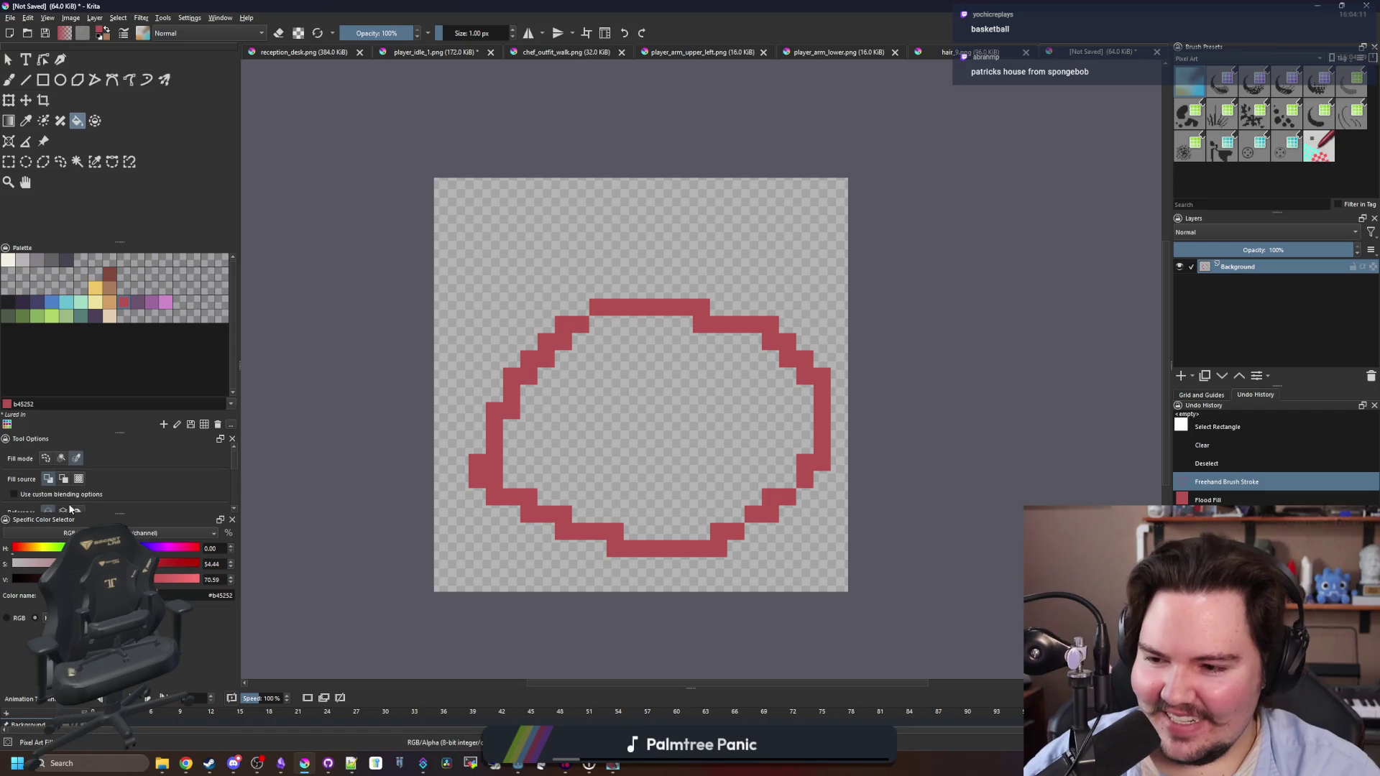
pyautogui.click(62, 458)
pyautogui.click(631, 472)
pyautogui.scroll(-4, 632, 474)
pyautogui.scroll(3, 634, 453)
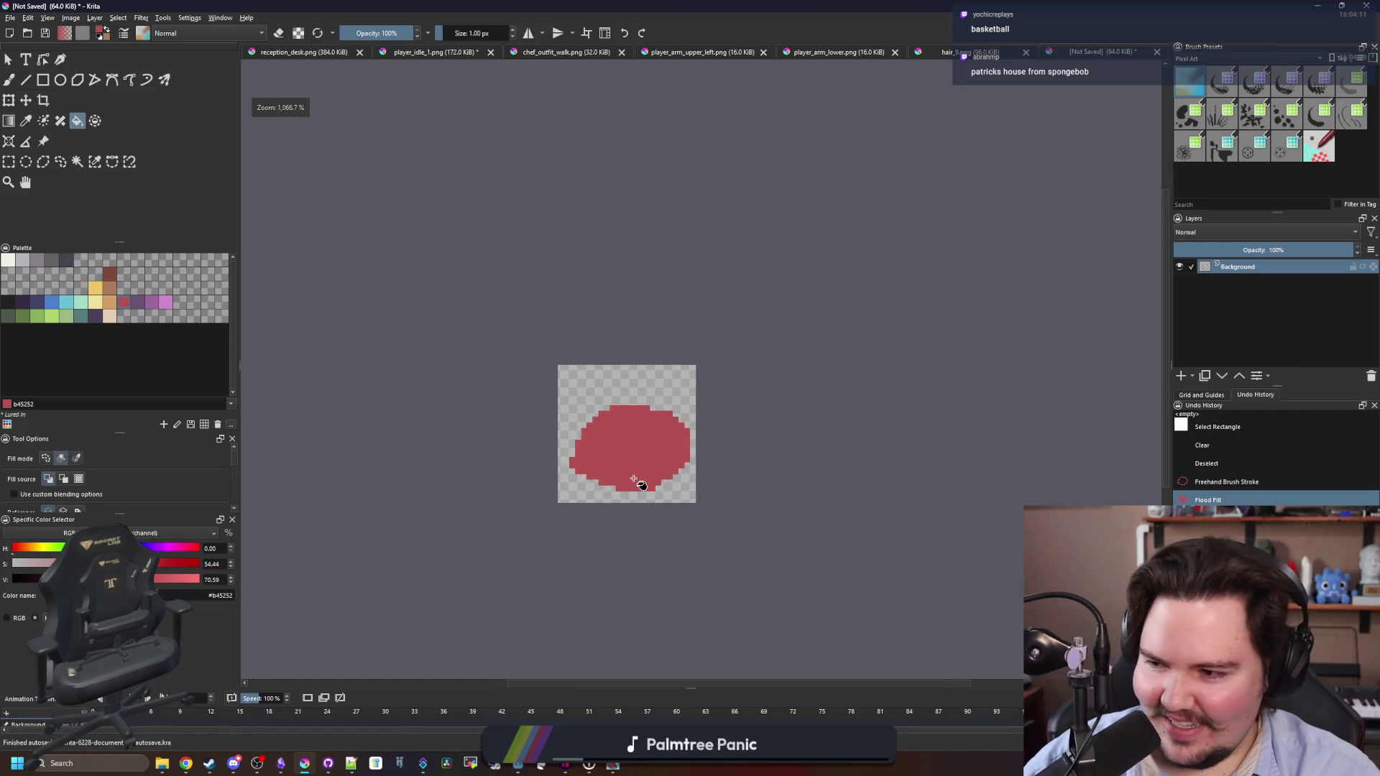
pyautogui.hotkey('ctrl', 'z')
pyautogui.scroll(3, 636, 453)
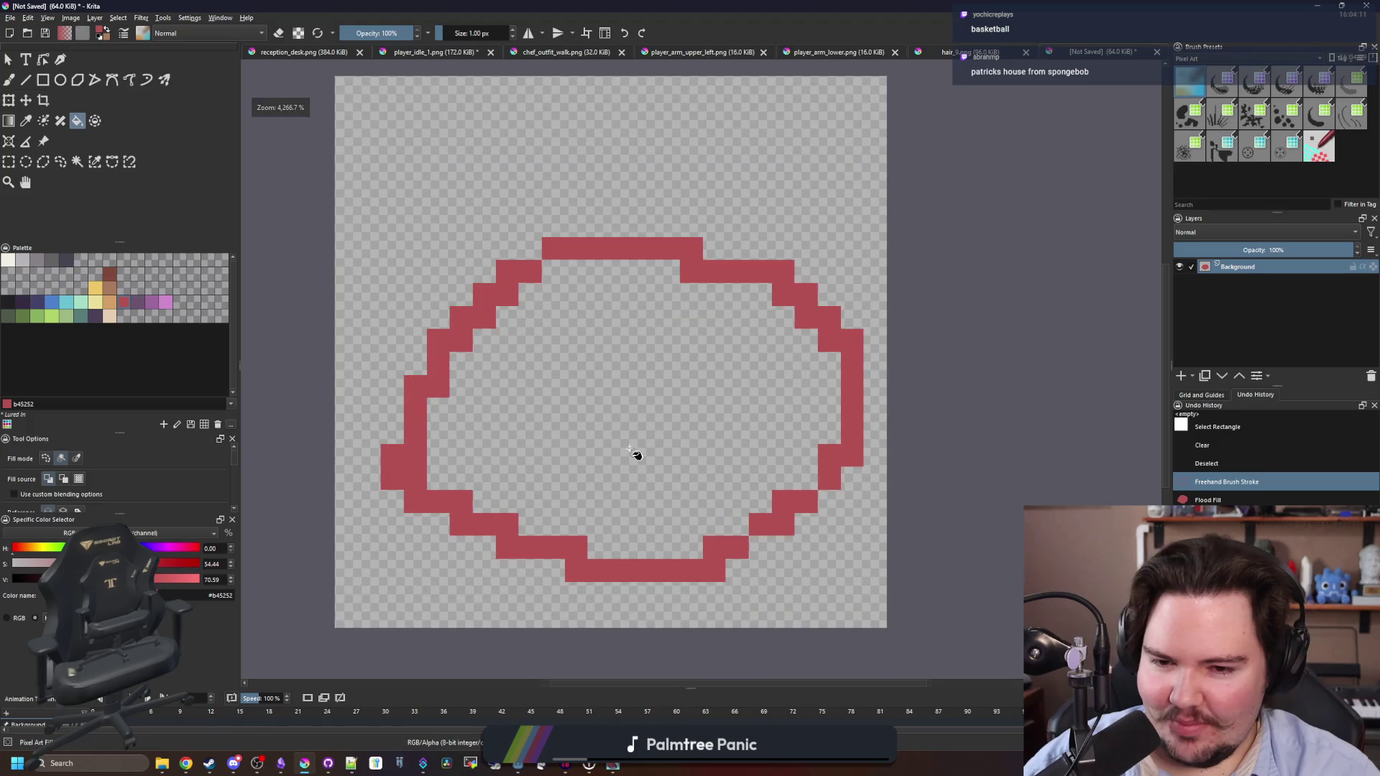
pyautogui.click(9, 162)
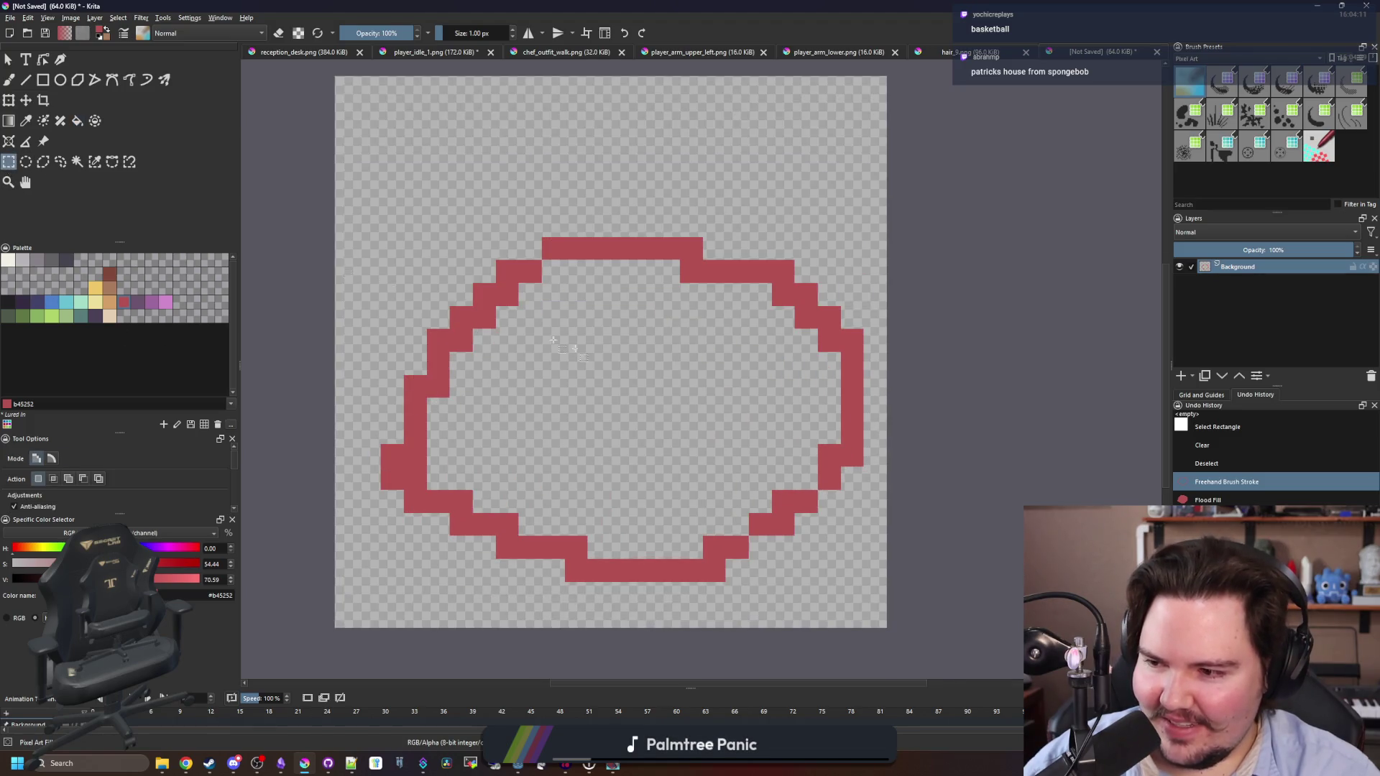
# Select the whole canvas, delete the red outline and deselect.
pyautogui.press('-')
pyautogui.moveTo(438, 187)
pyautogui.mouseDown()
pyautogui.moveTo(759, 460)
pyautogui.moveTo(911, 544)
pyautogui.mouseUp()
pyautogui.press('Delete')
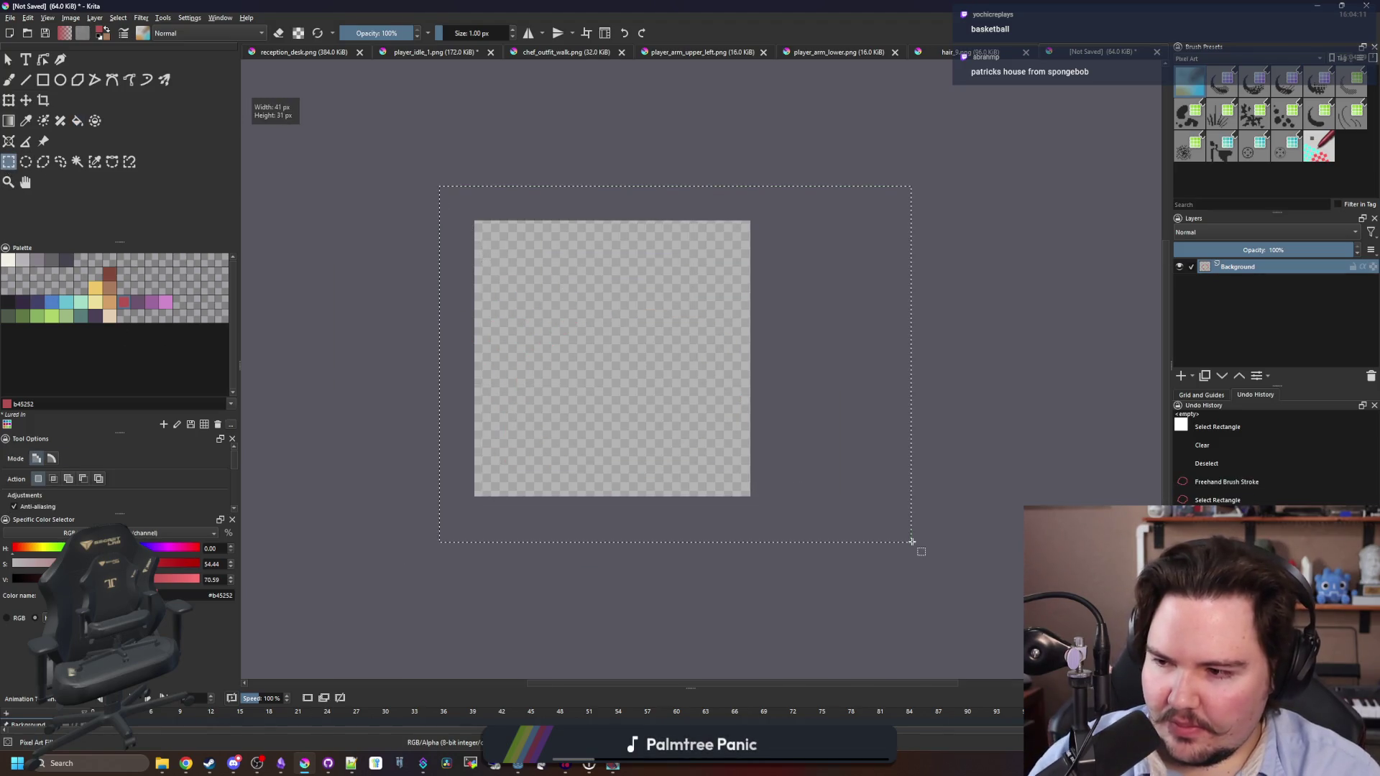
pyautogui.press('+')
pyautogui.scroll(1, 458, 315)
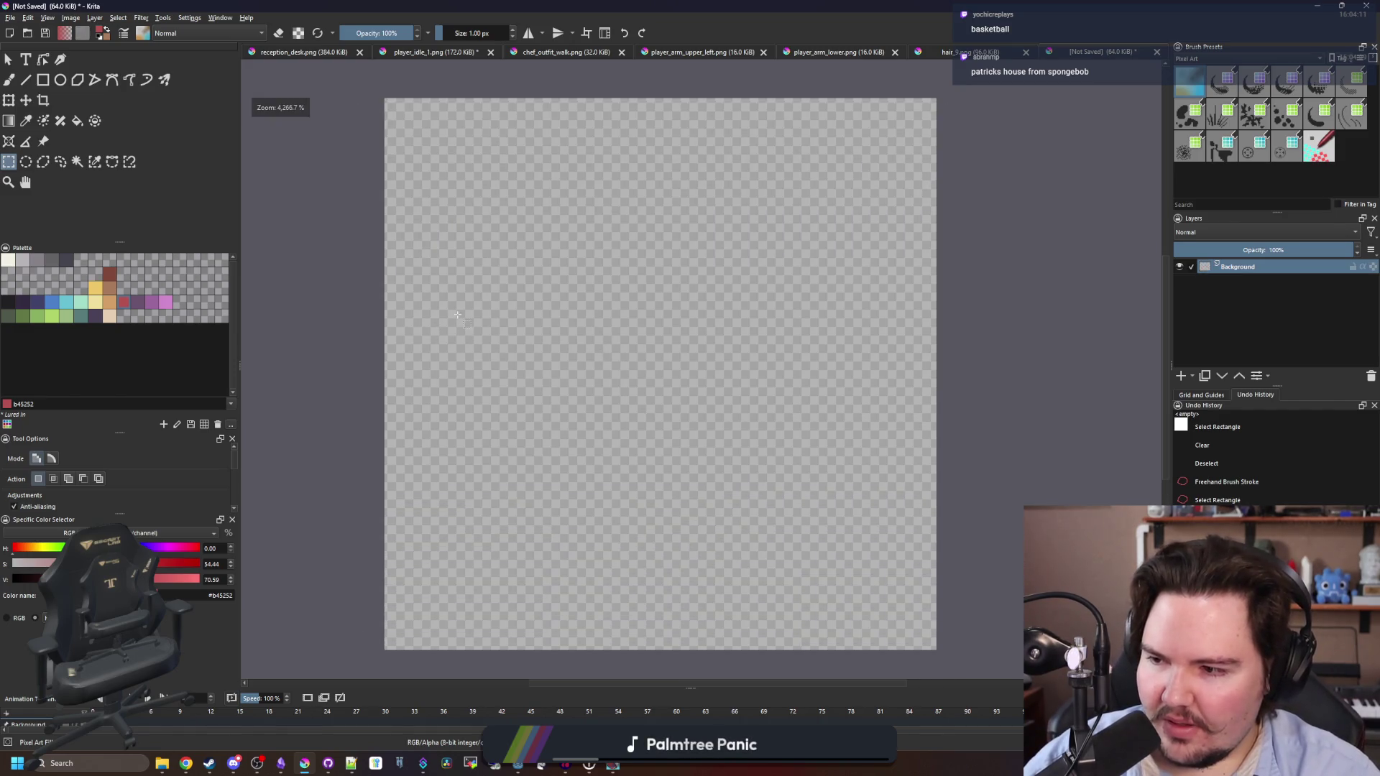
pyautogui.scroll(-1, 562, 363)
pyautogui.scroll(1, 600, 355)
pyautogui.scroll(-1, 600, 355)
pyautogui.scroll(1, 569, 373)
pyautogui.scroll(-1, 568, 373)
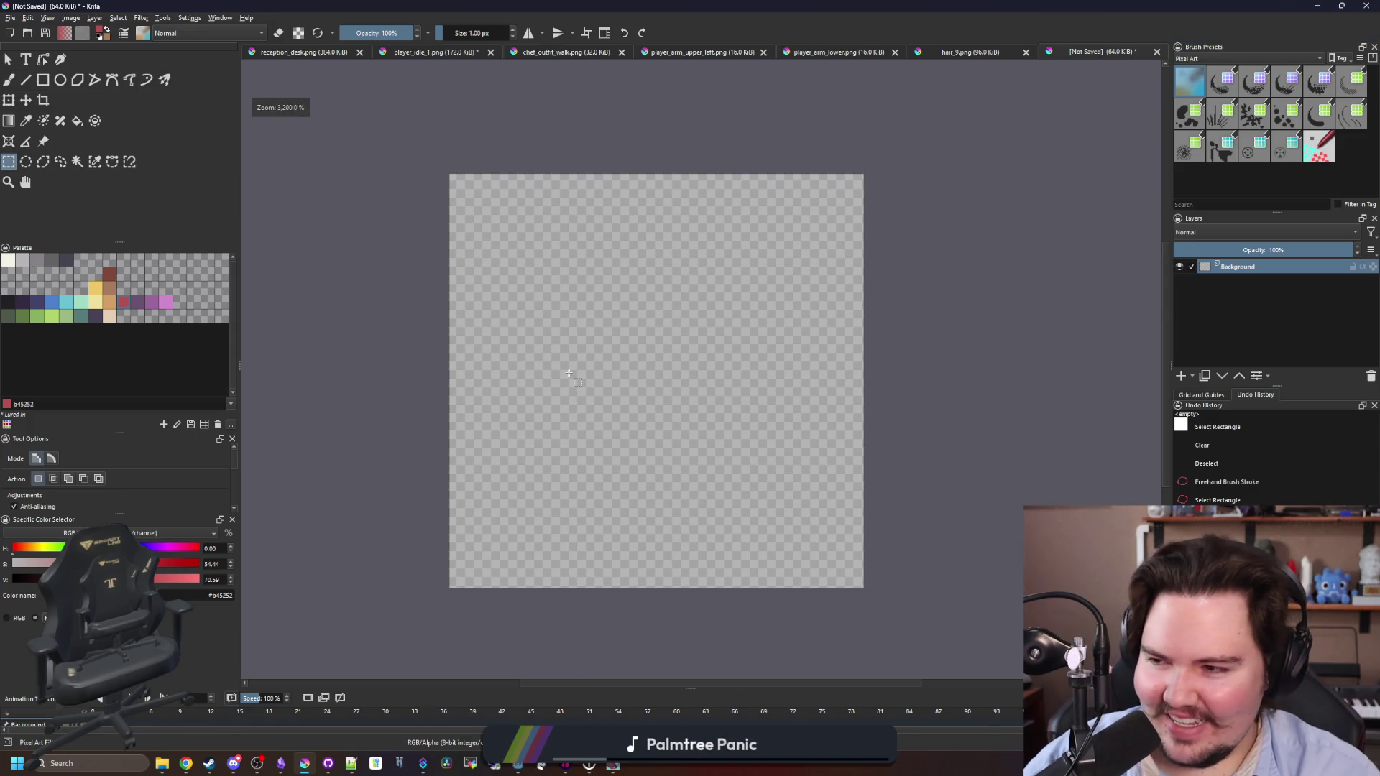
pyautogui.scroll(1, 574, 374)
pyautogui.scroll(-1, 575, 374)
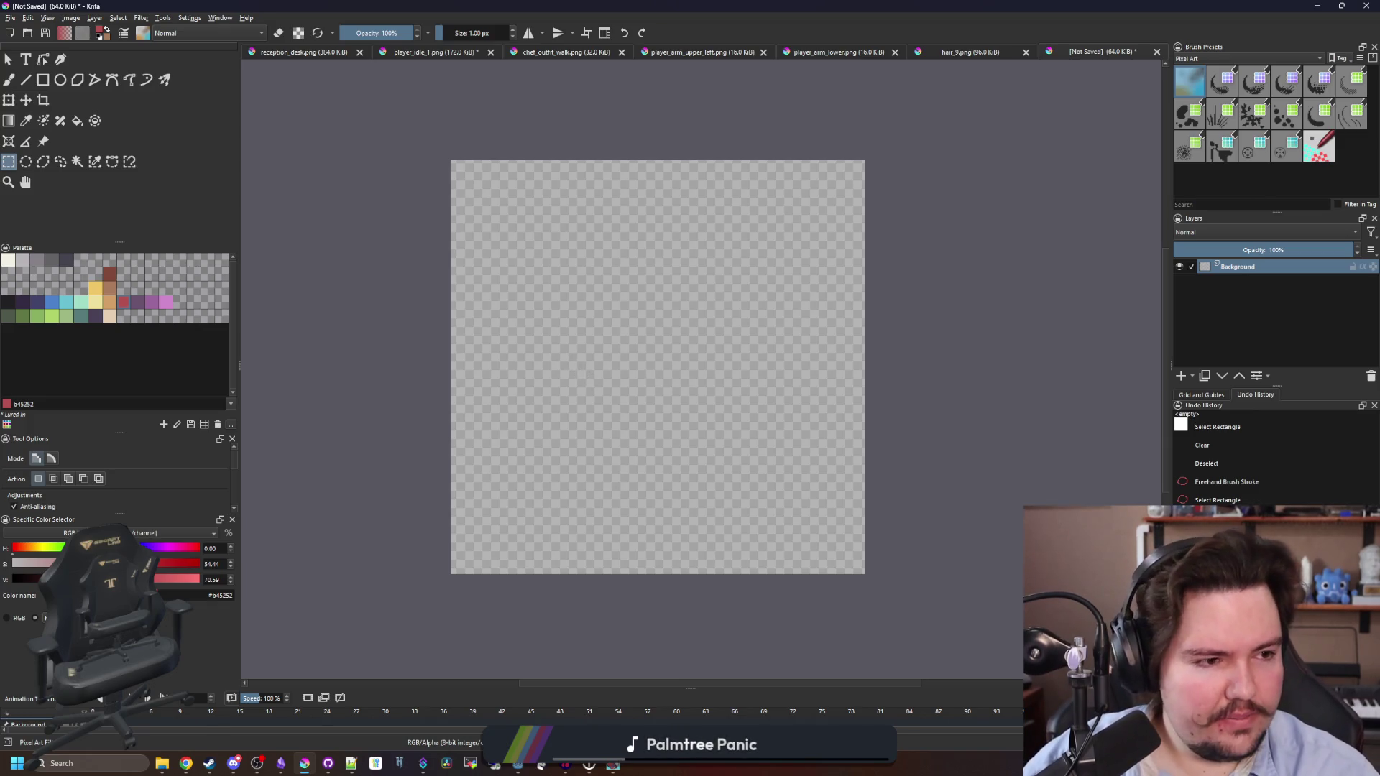
# Look at the reference image of Patrick's house in the browser, then return to Krita's brush.
pyautogui.hotkey('alt', 'Tab')
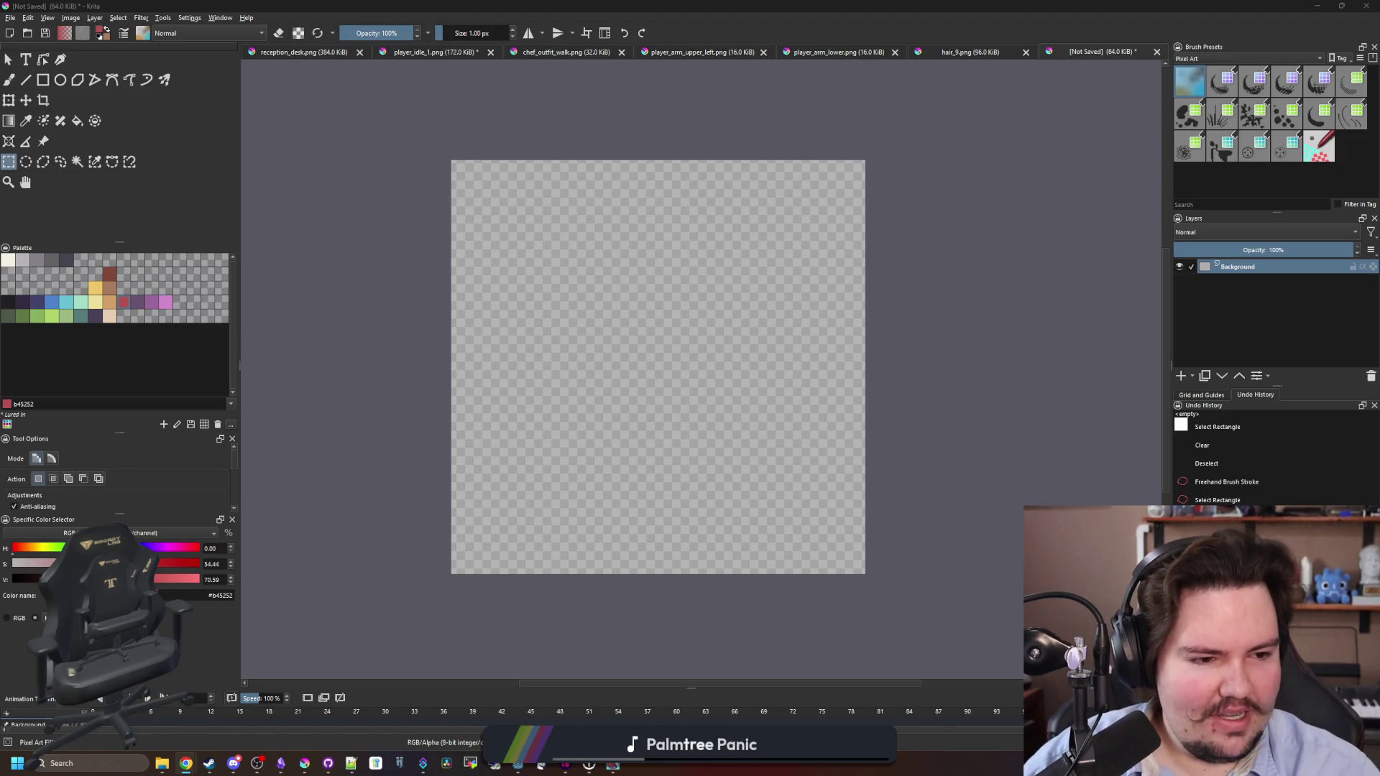
pyautogui.hotkey('alt', 'Tab')
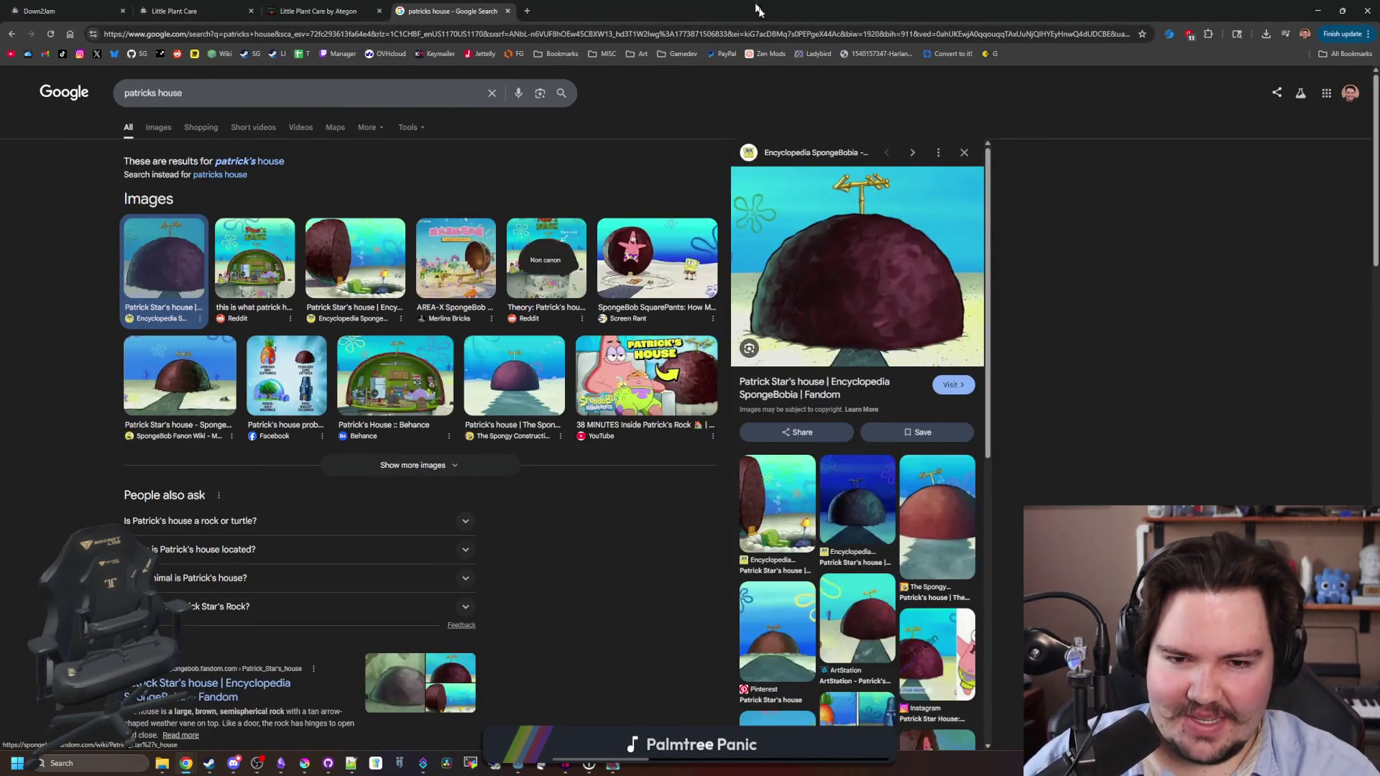
pyautogui.hotkey('alt', 'Tab')
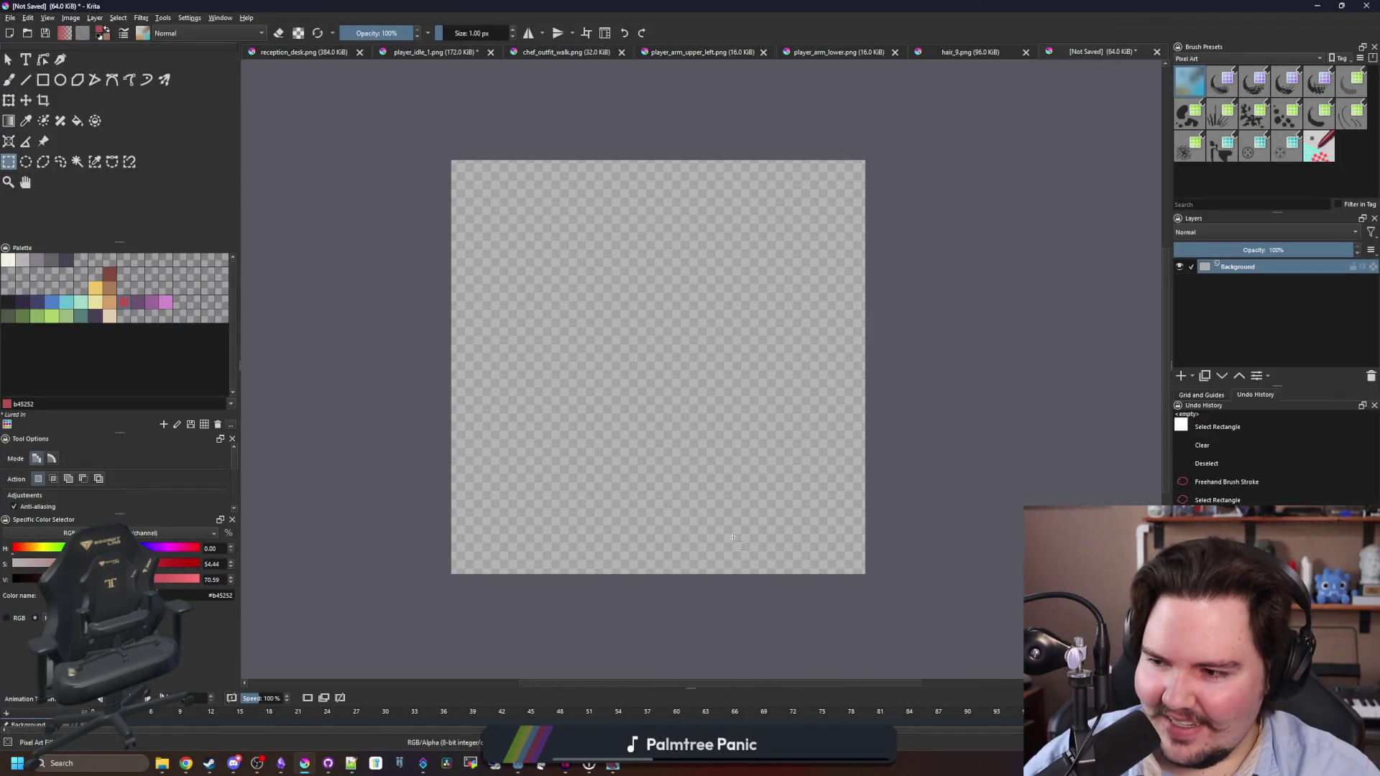
pyautogui.scroll(1, 719, 445)
pyautogui.press('b')
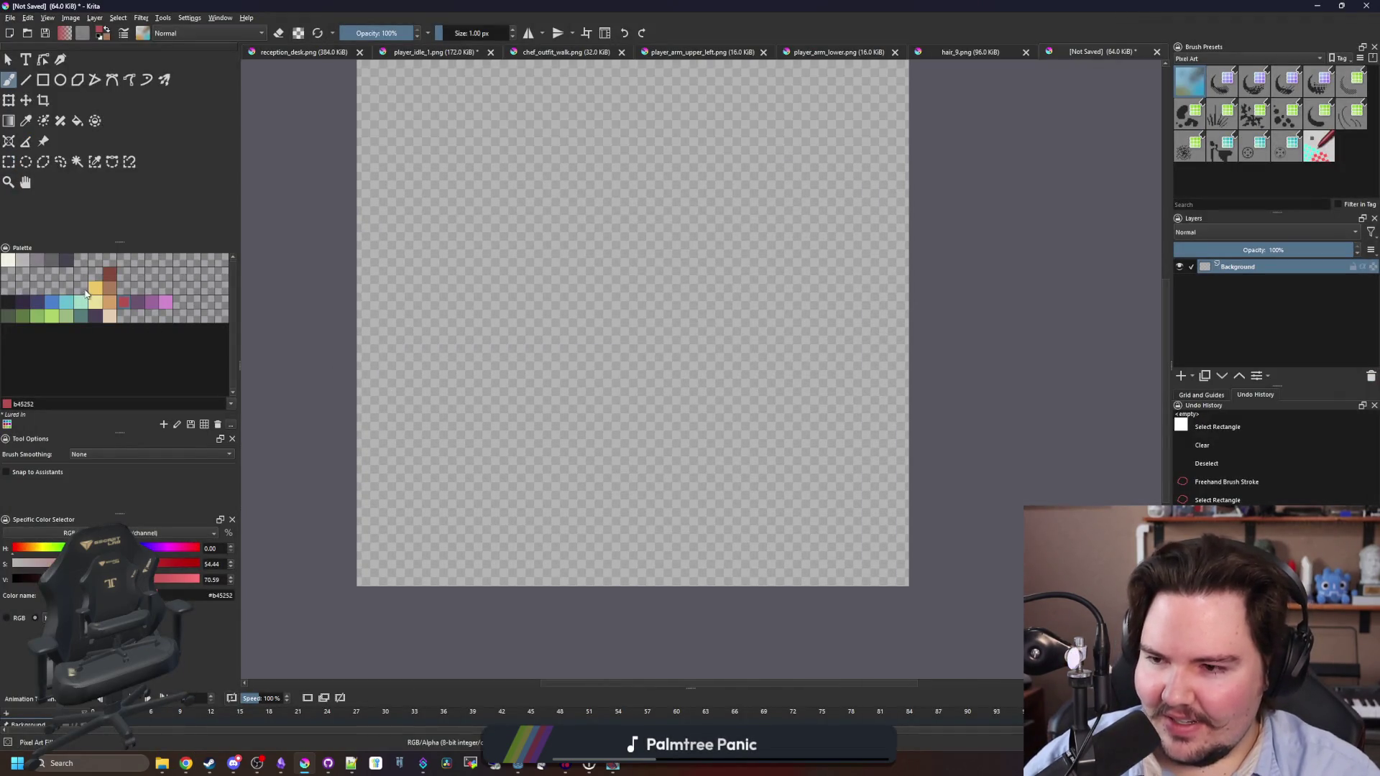
# Paint a pink pixel U shape with a bottom bar and stepped corners.
pyautogui.click(164, 305)
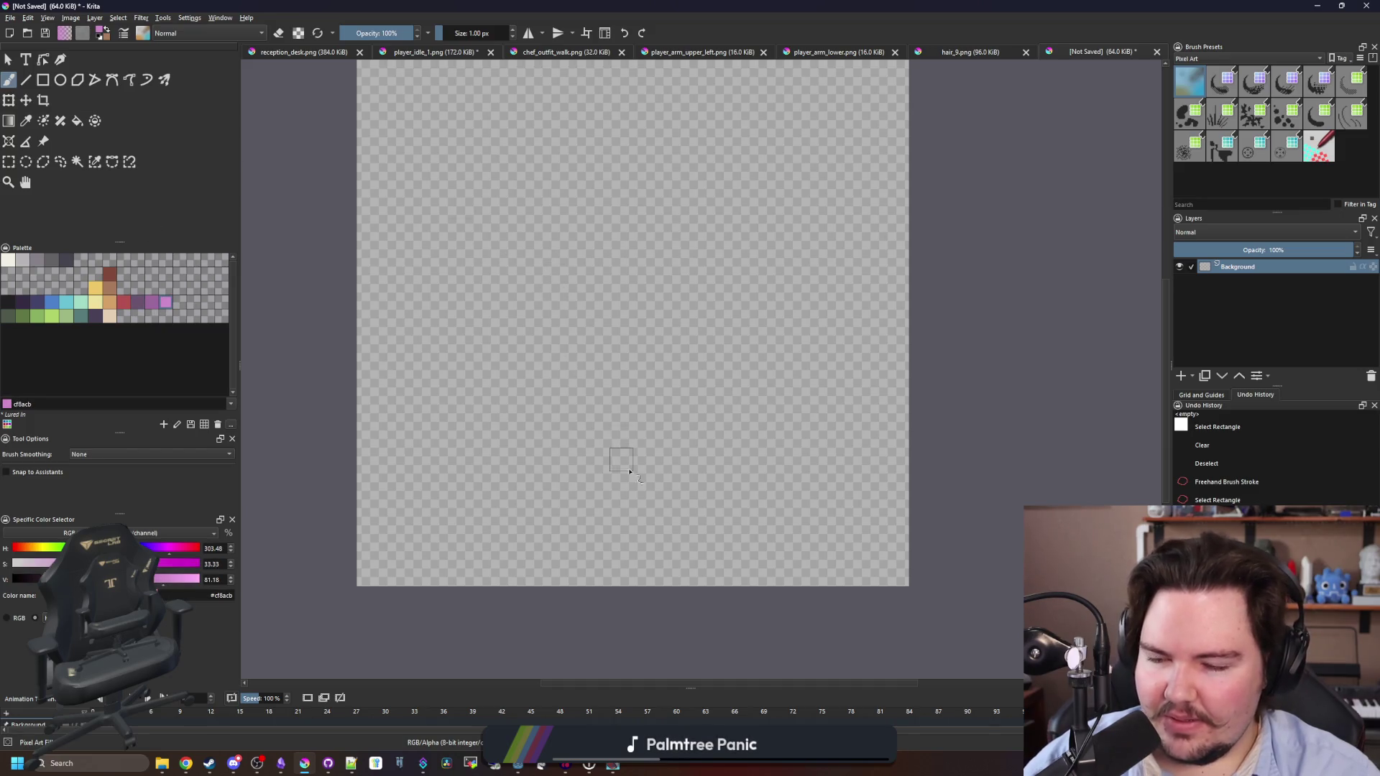
pyautogui.moveTo(393, 280); pyautogui.dragTo(393, 322)
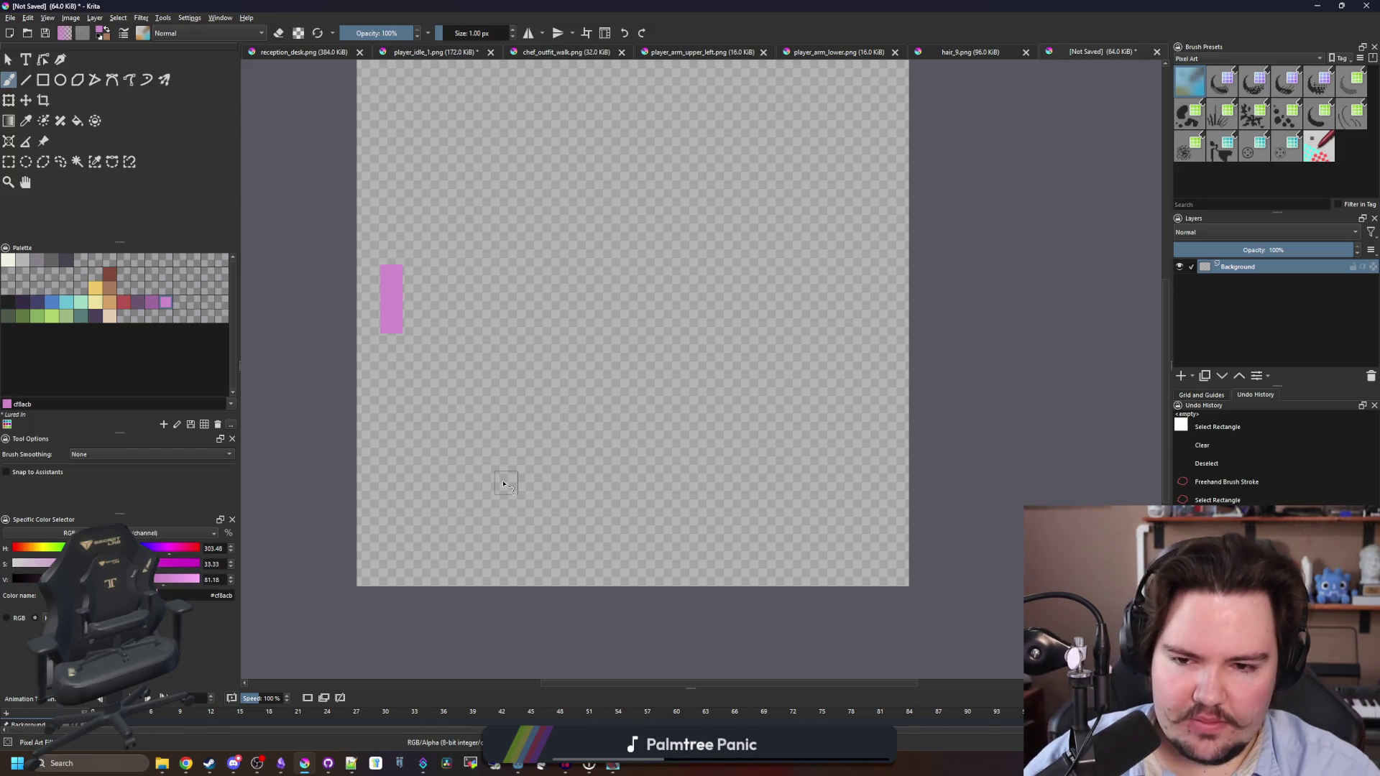
pyautogui.moveTo(553, 506); pyautogui.dragTo(737, 506)
pyautogui.moveTo(514, 488)
pyautogui.mouseDown()
pyautogui.moveTo(414, 437)
pyautogui.moveTo(381, 377)
pyautogui.moveTo(382, 334)
pyautogui.mouseUp()
pyautogui.moveTo(767, 483)
pyautogui.mouseDown()
pyautogui.moveTo(856, 460)
pyautogui.moveTo(879, 430)
pyautogui.moveTo(895, 267)
pyautogui.mouseUp()
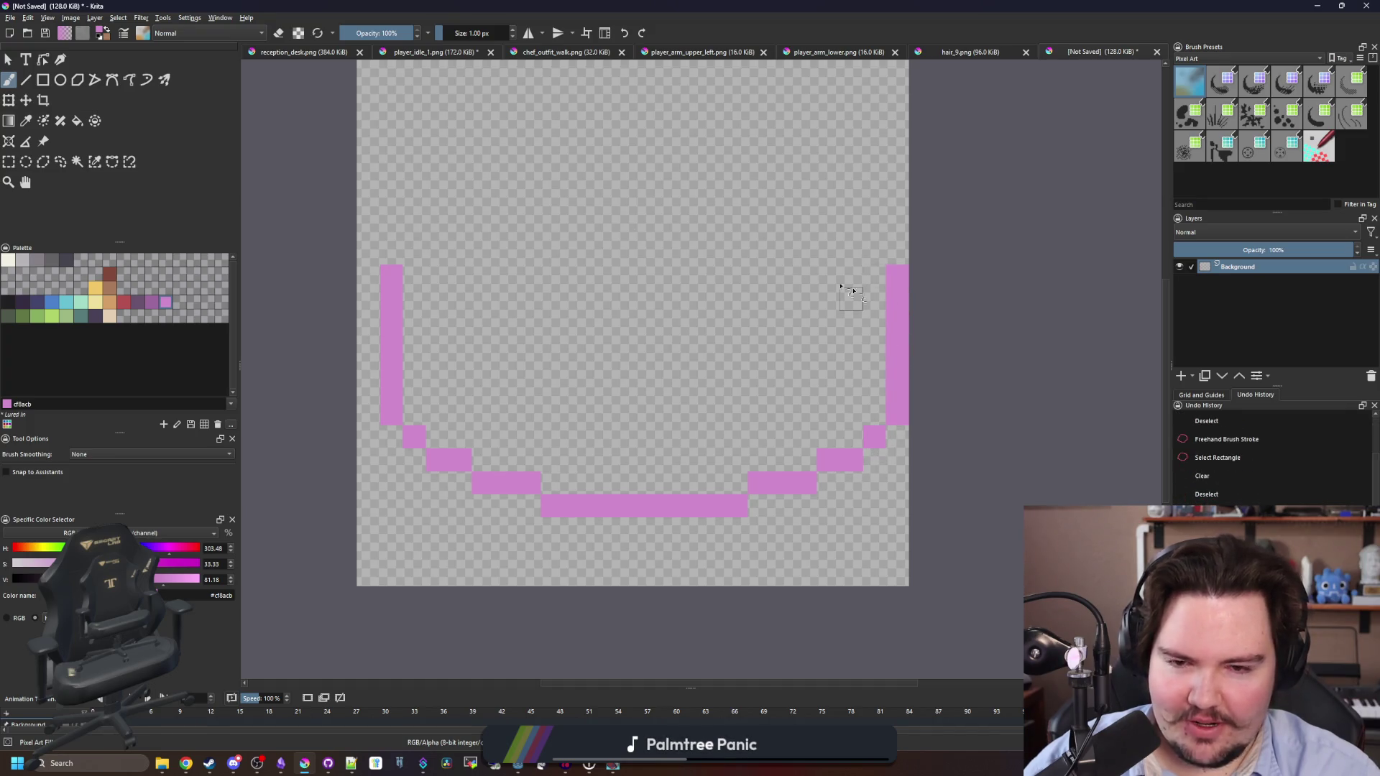
# Select the right half of the pink shape and move it one pixel left.
pyautogui.click(9, 162)
pyautogui.moveTo(700, 194); pyautogui.dragTo(1024, 541)
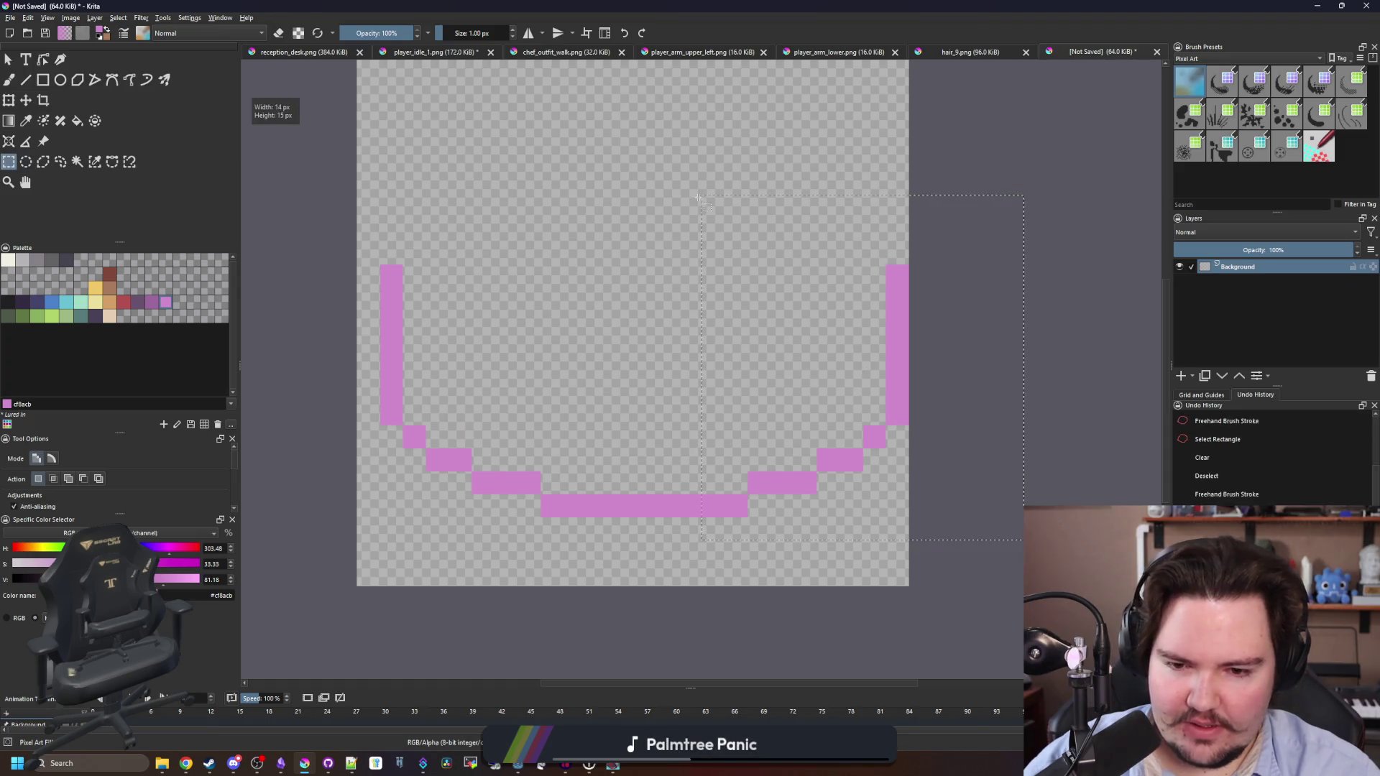
pyautogui.click(26, 100)
pyautogui.moveTo(803, 407); pyautogui.dragTo(781, 424)
pyautogui.scroll(-2, 672, 467)
pyautogui.scroll(-2, 672, 468)
pyautogui.scroll(3, 713, 452)
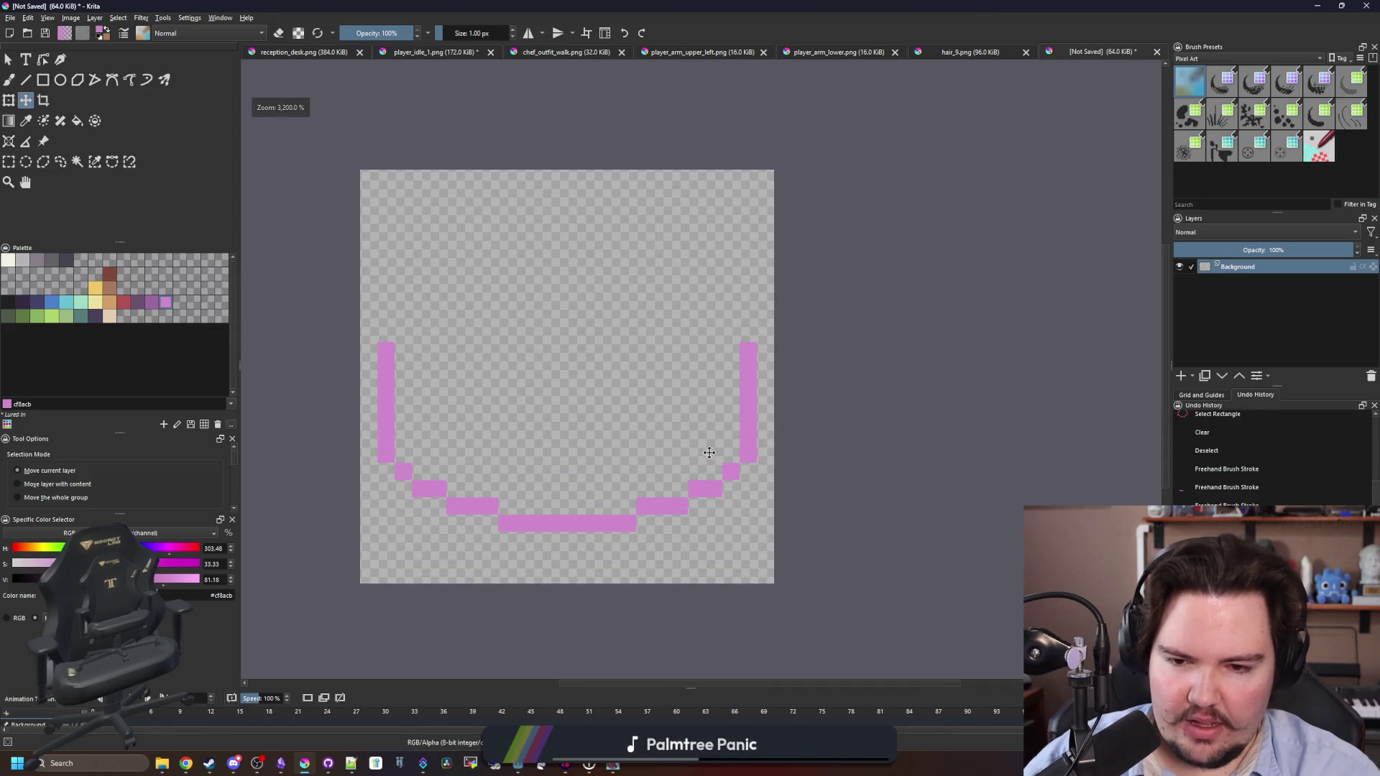
pyautogui.click(70, 17)
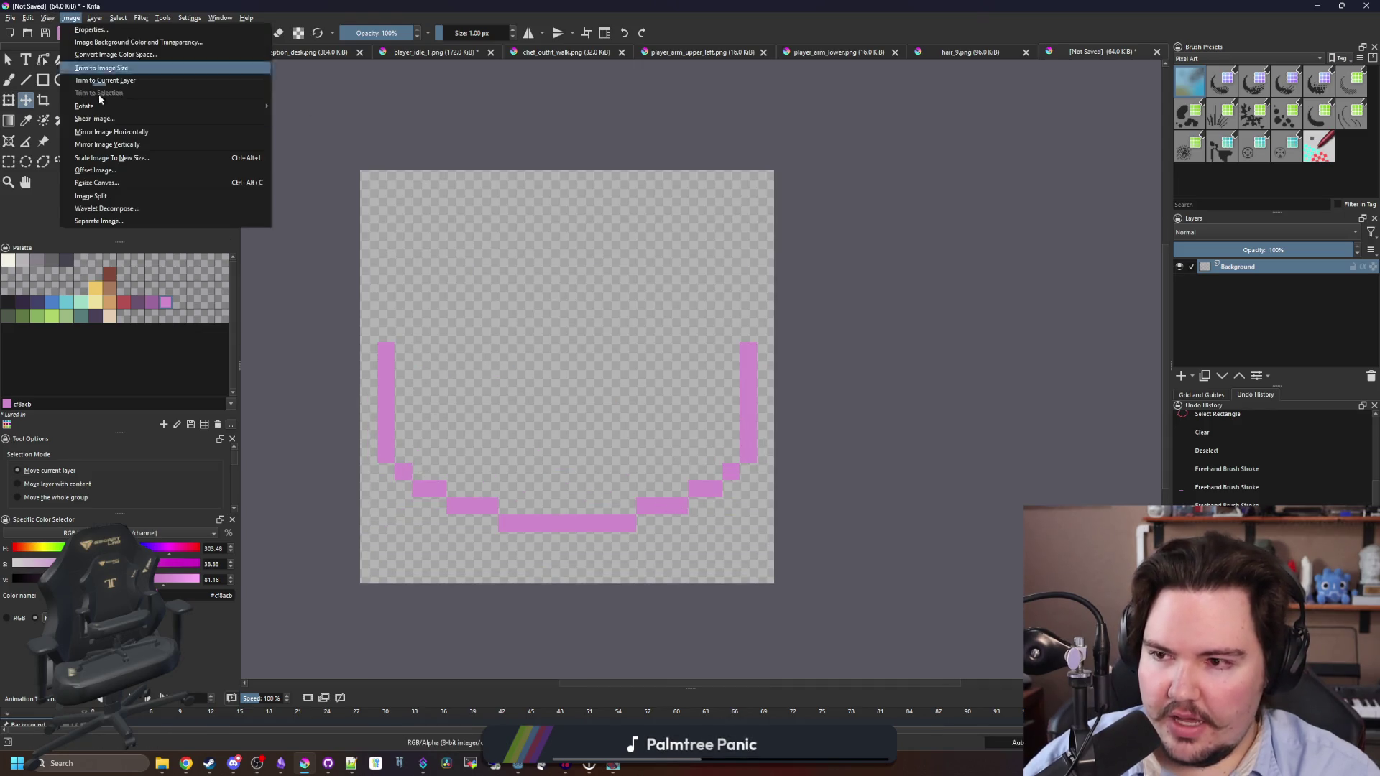
# Scale the image to 26 pixels wide.
pyautogui.click(131, 161)
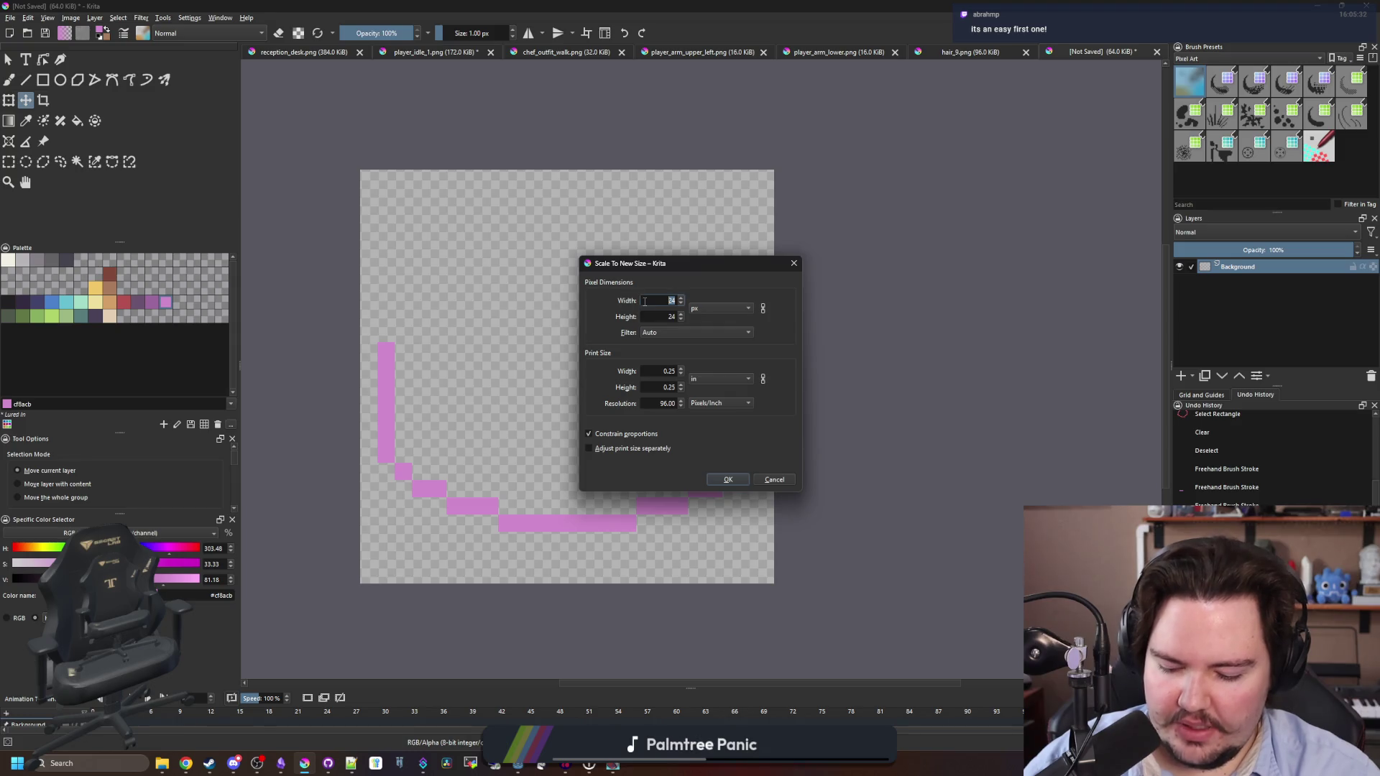
pyautogui.write('26')
pyautogui.press('Tab')
pyautogui.click(725, 479)
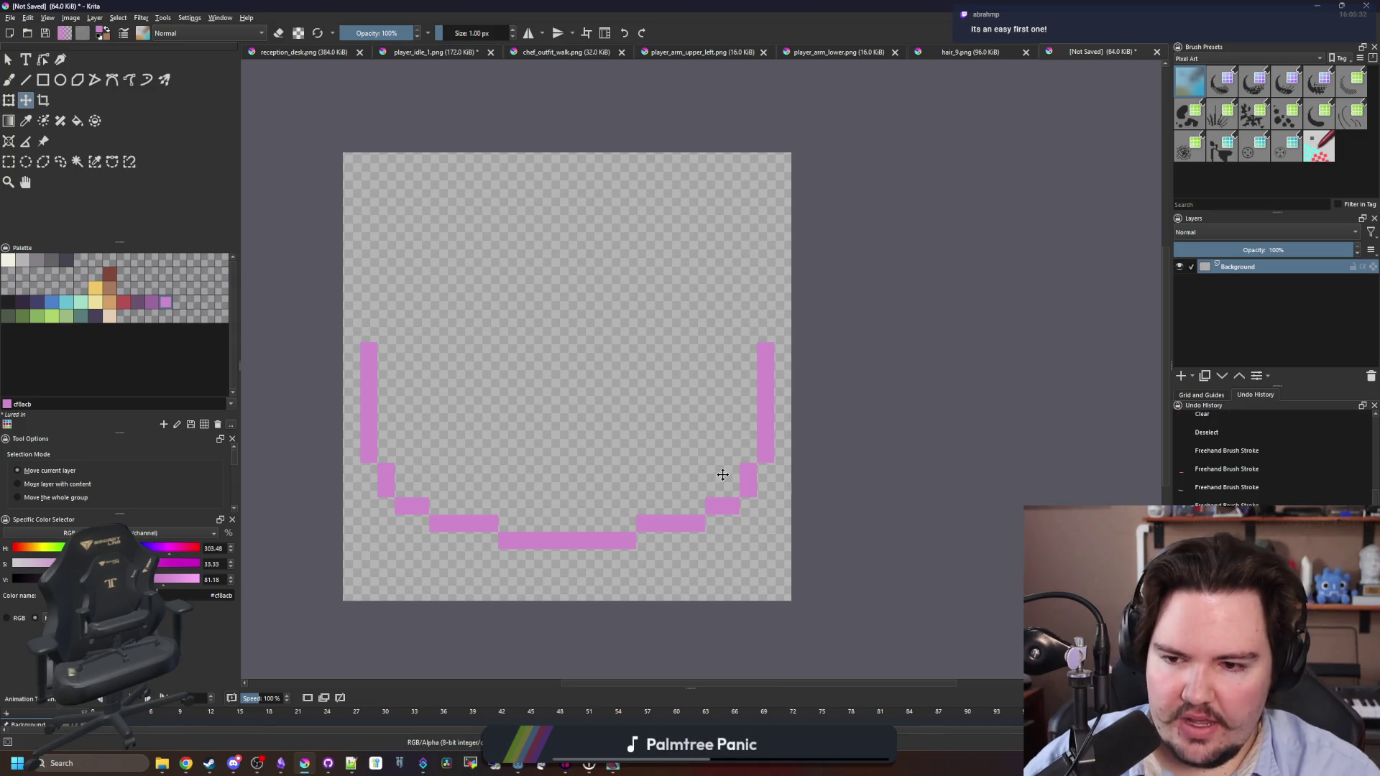
# Resize the canvas to 26 × 26 pixels.
pyautogui.click(71, 18)
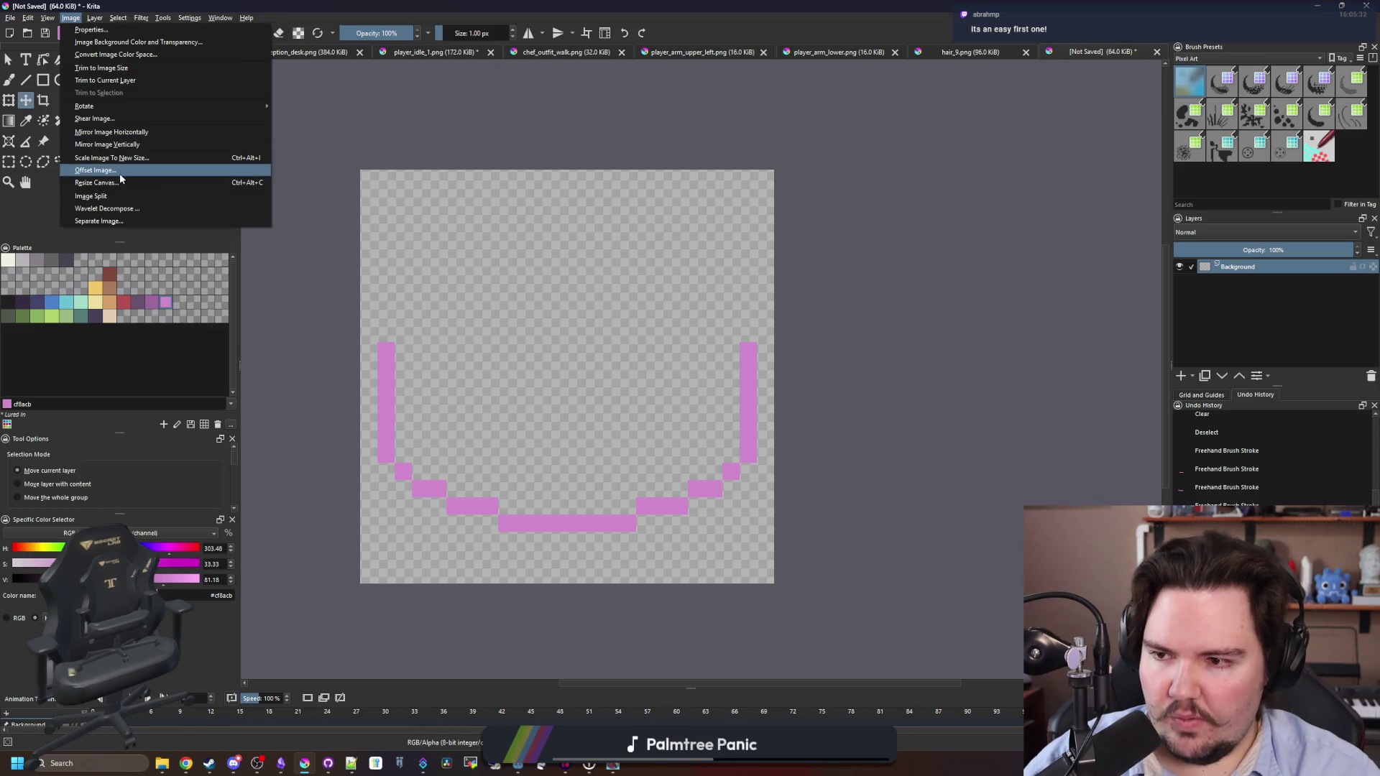
pyautogui.click(97, 183)
pyautogui.write('26')
pyautogui.press('Tab')
pyautogui.write('26')
pyautogui.click(706, 474)
pyautogui.scroll(-1, 543, 413)
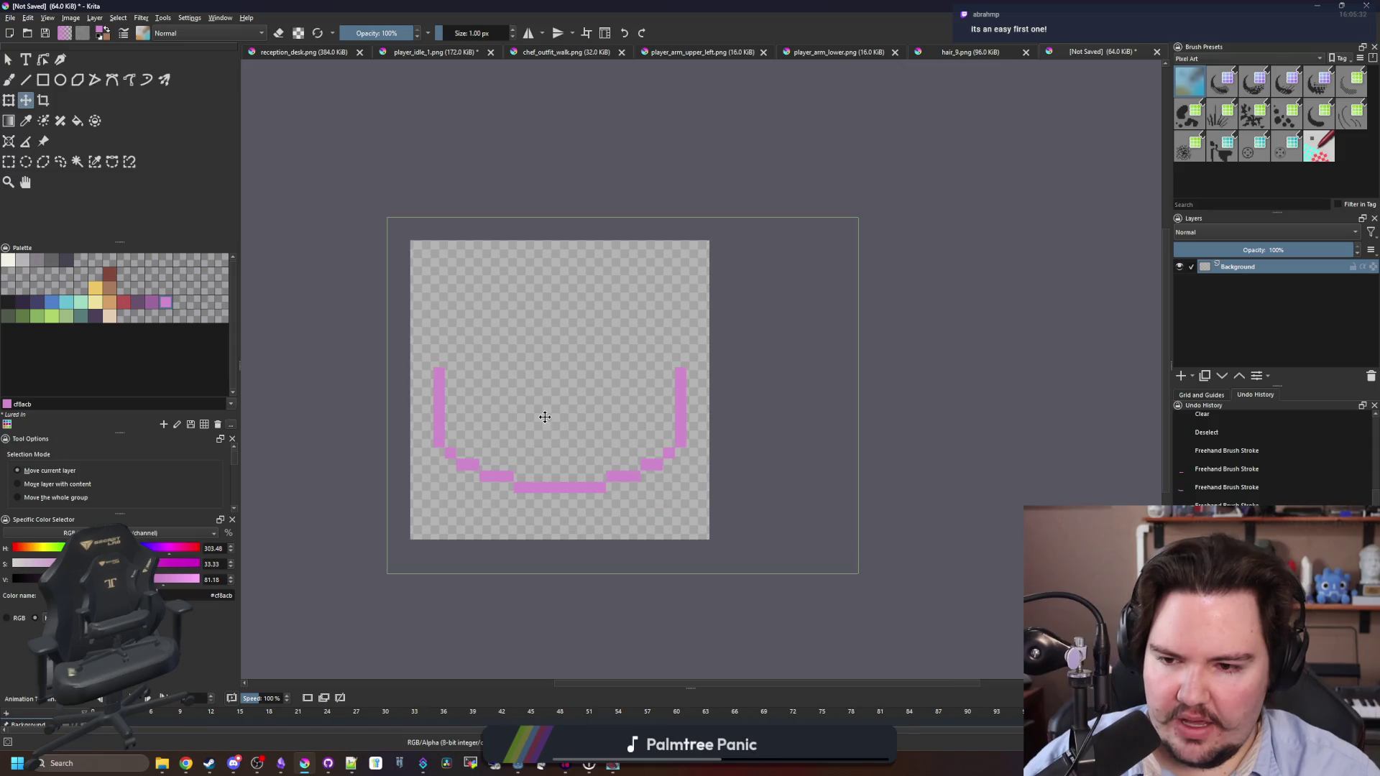
pyautogui.scroll(1, 540, 478)
pyautogui.press('b')
pyautogui.scroll(1, 471, 488)
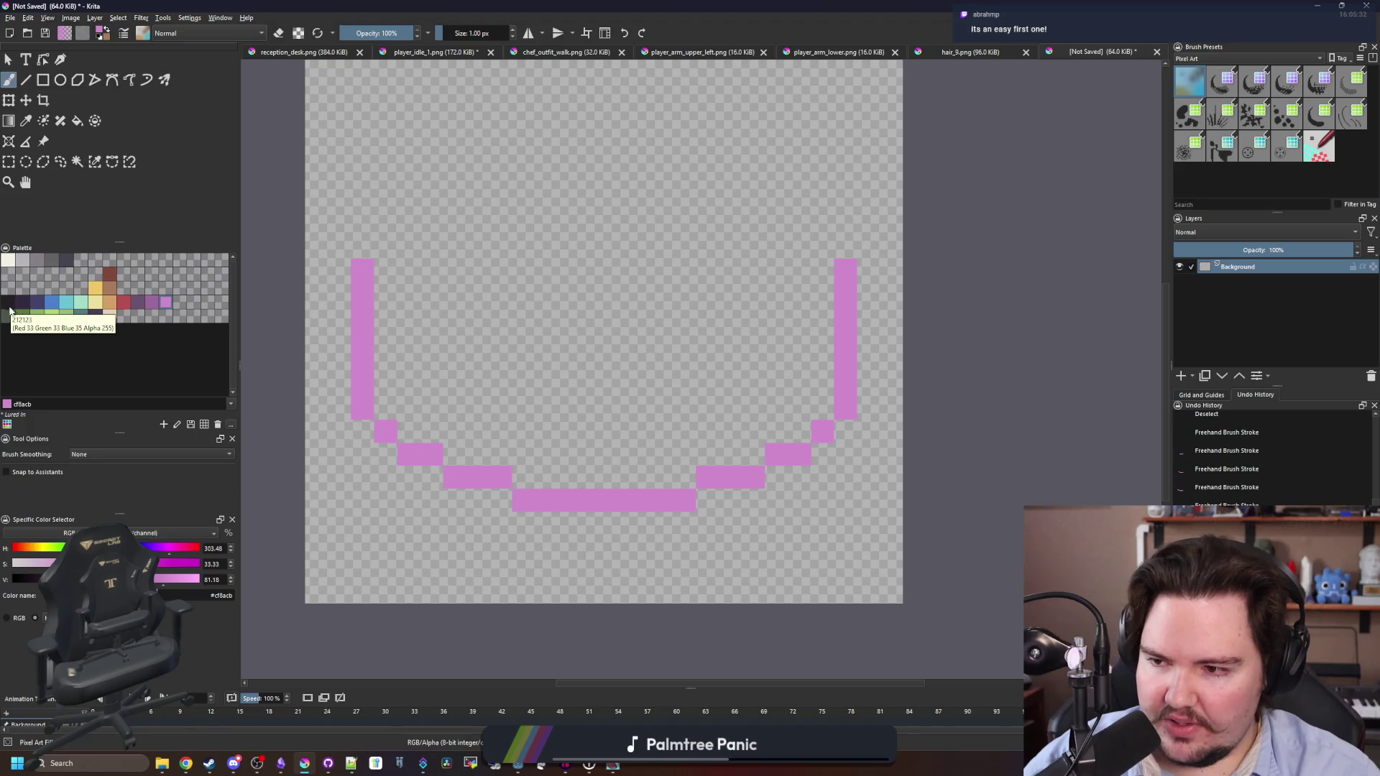
# Erase the top pixels of both side columns of the pink U.
pyautogui.moveTo(472, 337); pyautogui.dragTo(490, 382)
pyautogui.press('e')
pyautogui.moveTo(364, 313); pyautogui.dragTo(376, 331)
pyautogui.click(872, 342)
pyautogui.moveTo(855, 323); pyautogui.dragTo(857, 337)
pyautogui.press('p')
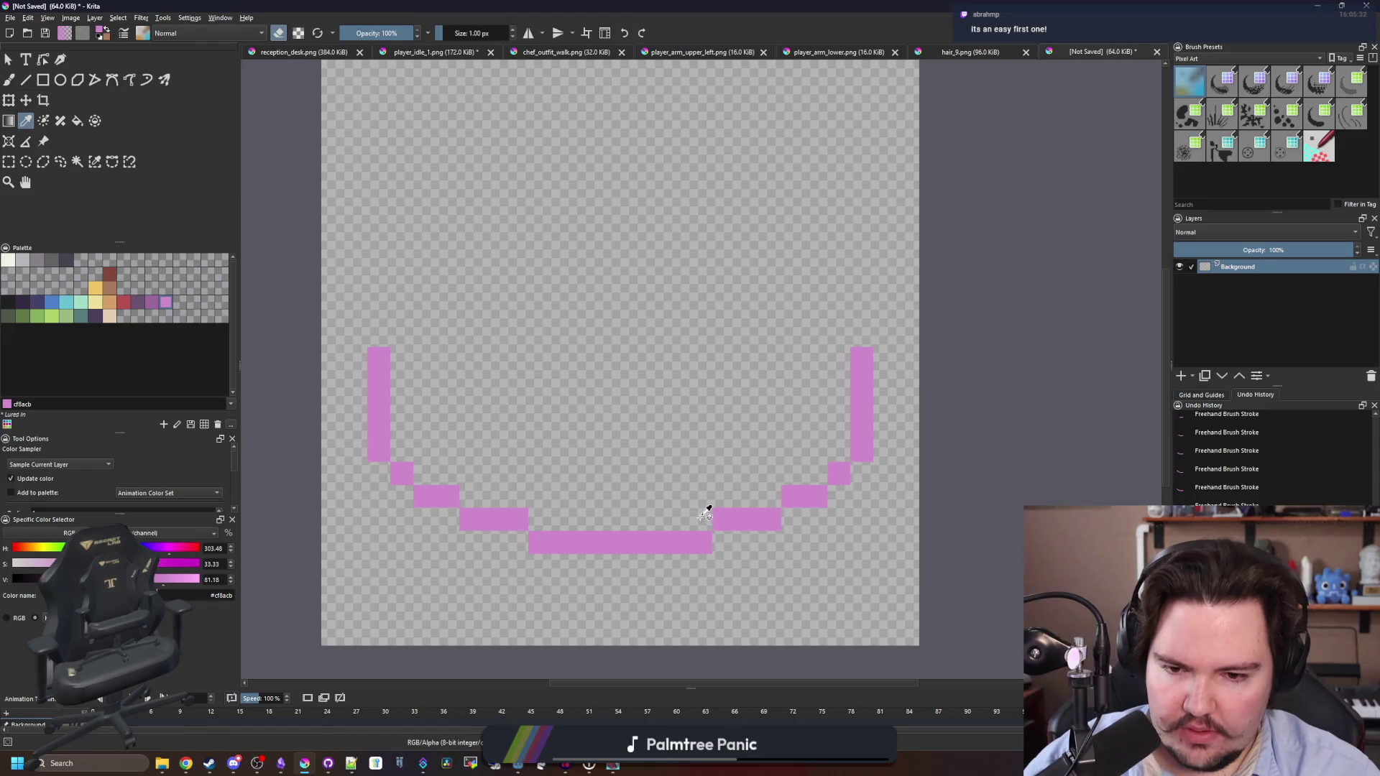
pyautogui.press('b')
# Paint a stepped pink dome curve up both sides and across the top row.
pyautogui.moveTo(402, 335); pyautogui.dragTo(402, 312)
pyautogui.click(425, 289)
pyautogui.click(451, 268)
pyautogui.moveTo(471, 245); pyautogui.dragTo(486, 249)
pyautogui.moveTo(839, 335); pyautogui.dragTo(839, 312)
pyautogui.click(816, 290)
pyautogui.click(793, 267)
pyautogui.moveTo(770, 244); pyautogui.dragTo(701, 219)
pyautogui.moveTo(517, 219); pyautogui.dragTo(686, 220)
# Fill the closed dome outline with solid pink.
pyautogui.press('f')
pyautogui.click(637, 430)
pyautogui.scroll(-5, 631, 428)
pyautogui.scroll(3, 638, 429)
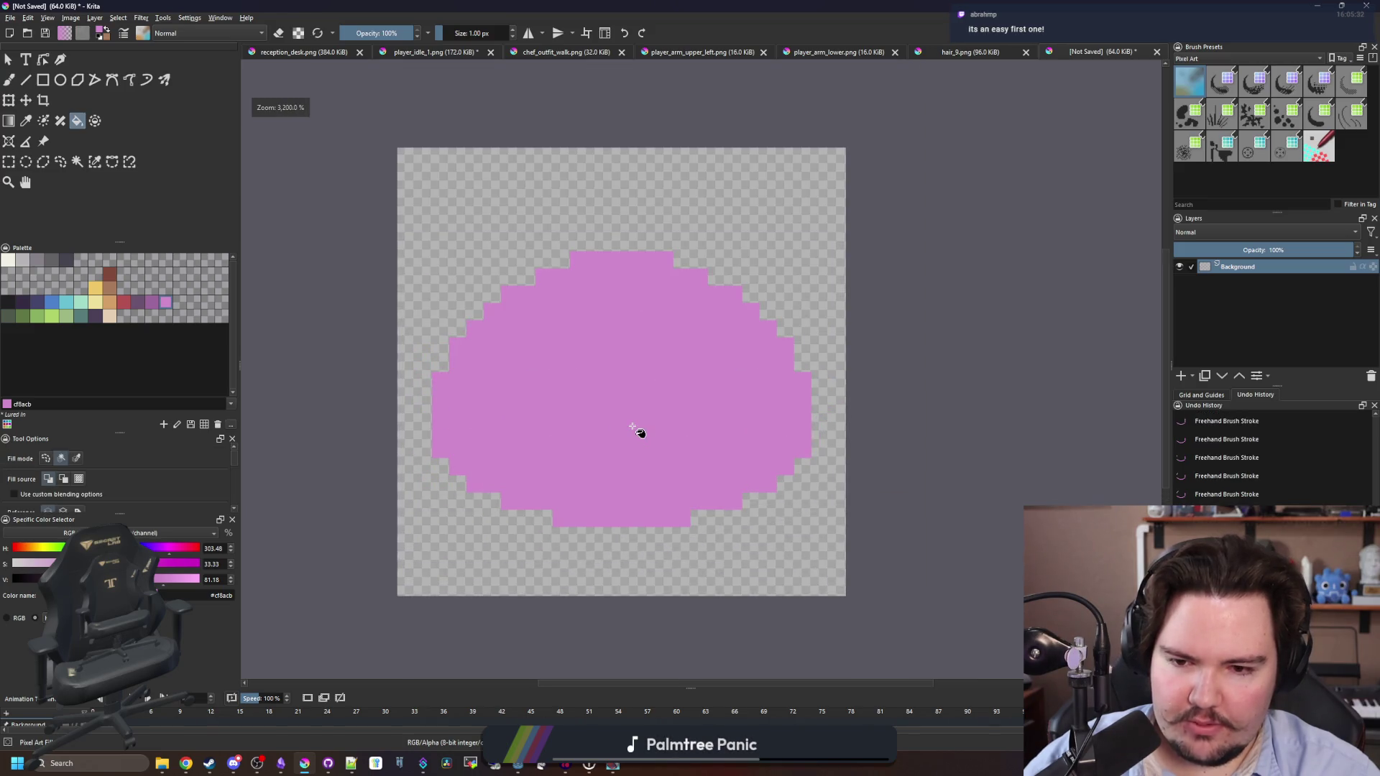
pyautogui.press('b')
pyautogui.scroll(2, 647, 410)
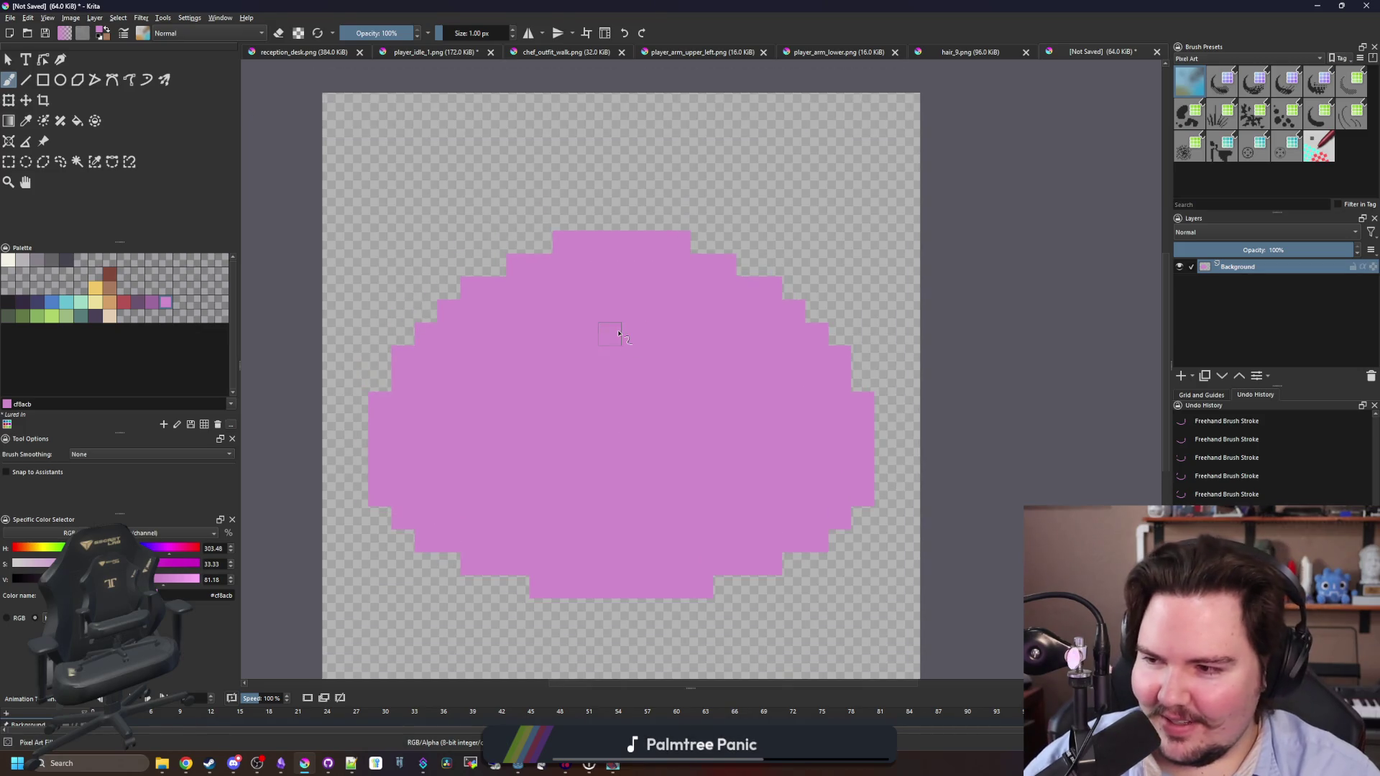
pyautogui.scroll(-1, 632, 317)
pyautogui.scroll(1, 657, 281)
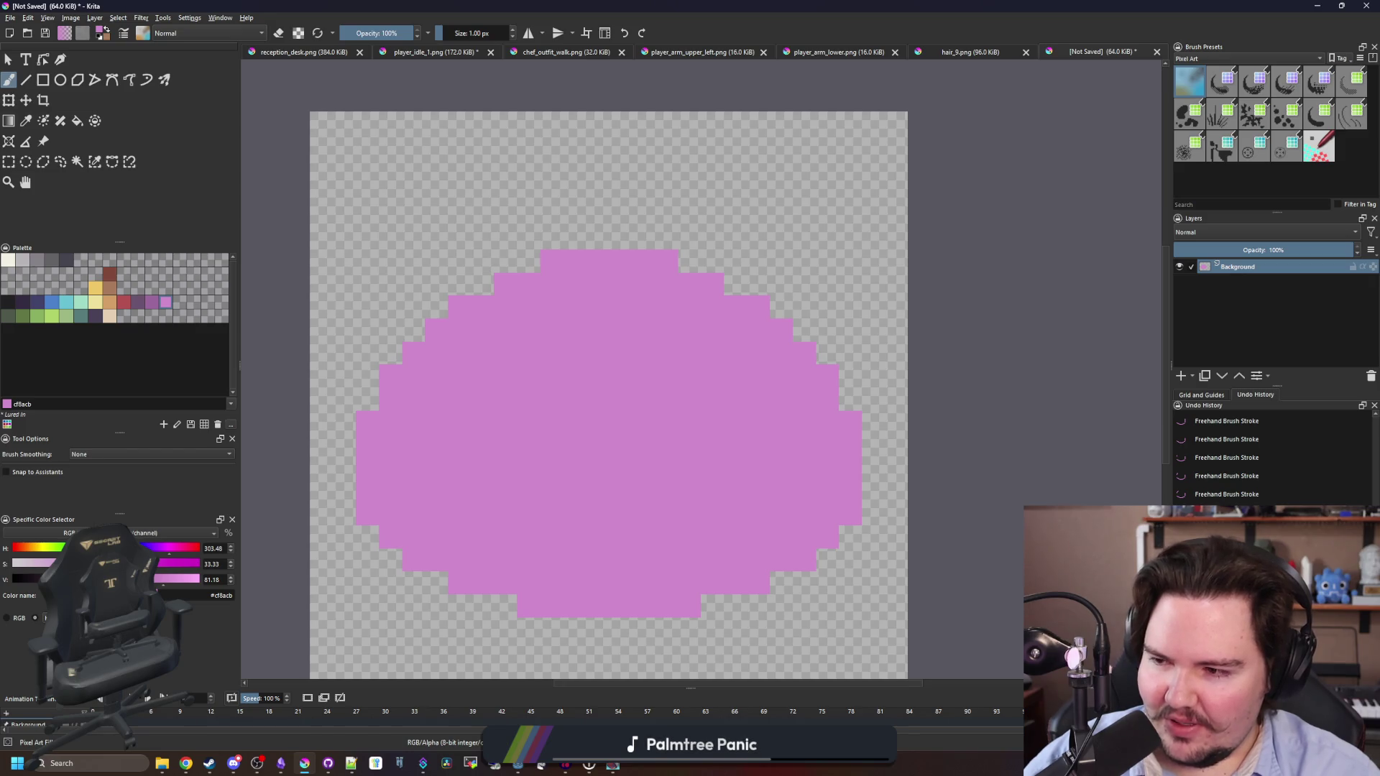
pyautogui.moveTo(681, 298); pyautogui.dragTo(678, 326)
# Pick brown and paint the weathervane's stem and top crossbar above the dome.
pyautogui.click(106, 291)
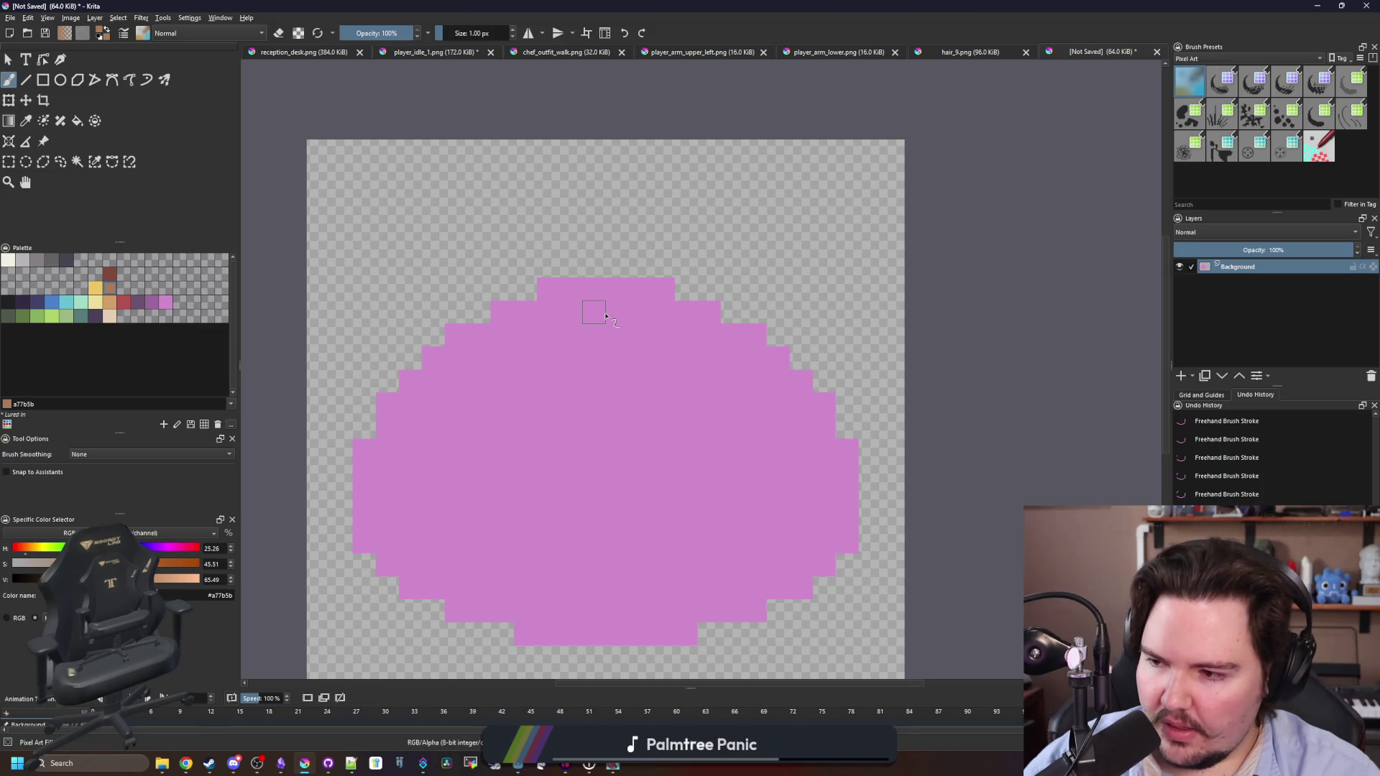
pyautogui.scroll(1, 606, 316)
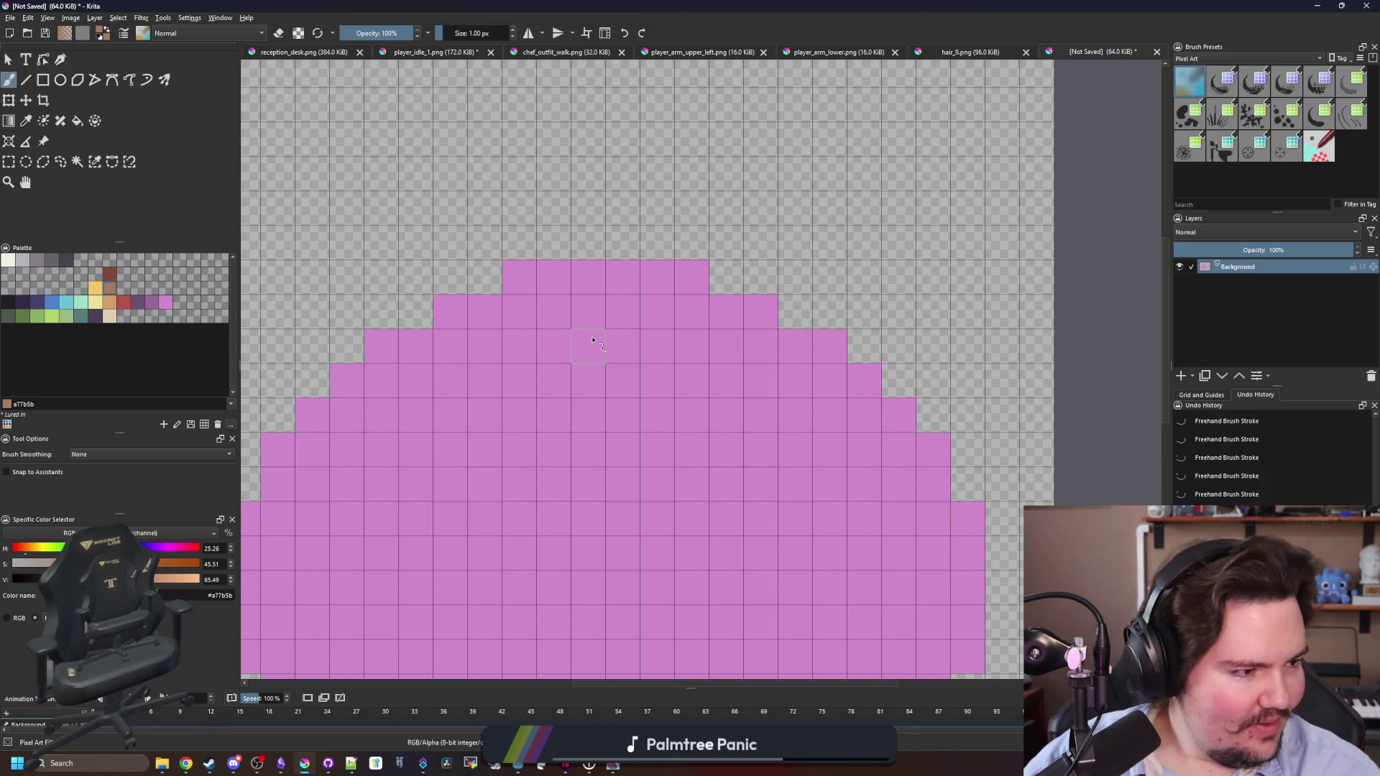
pyautogui.moveTo(593, 340)
pyautogui.mouseDown()
pyautogui.moveTo(611, 241)
pyautogui.moveTo(593, 208)
pyautogui.moveTo(609, 210)
pyautogui.mouseUp()
pyautogui.moveTo(737, 208)
pyautogui.mouseDown()
pyautogui.moveTo(482, 208)
pyautogui.moveTo(755, 209)
pyautogui.moveTo(450, 209)
pyautogui.moveTo(762, 206)
pyautogui.mouseUp()
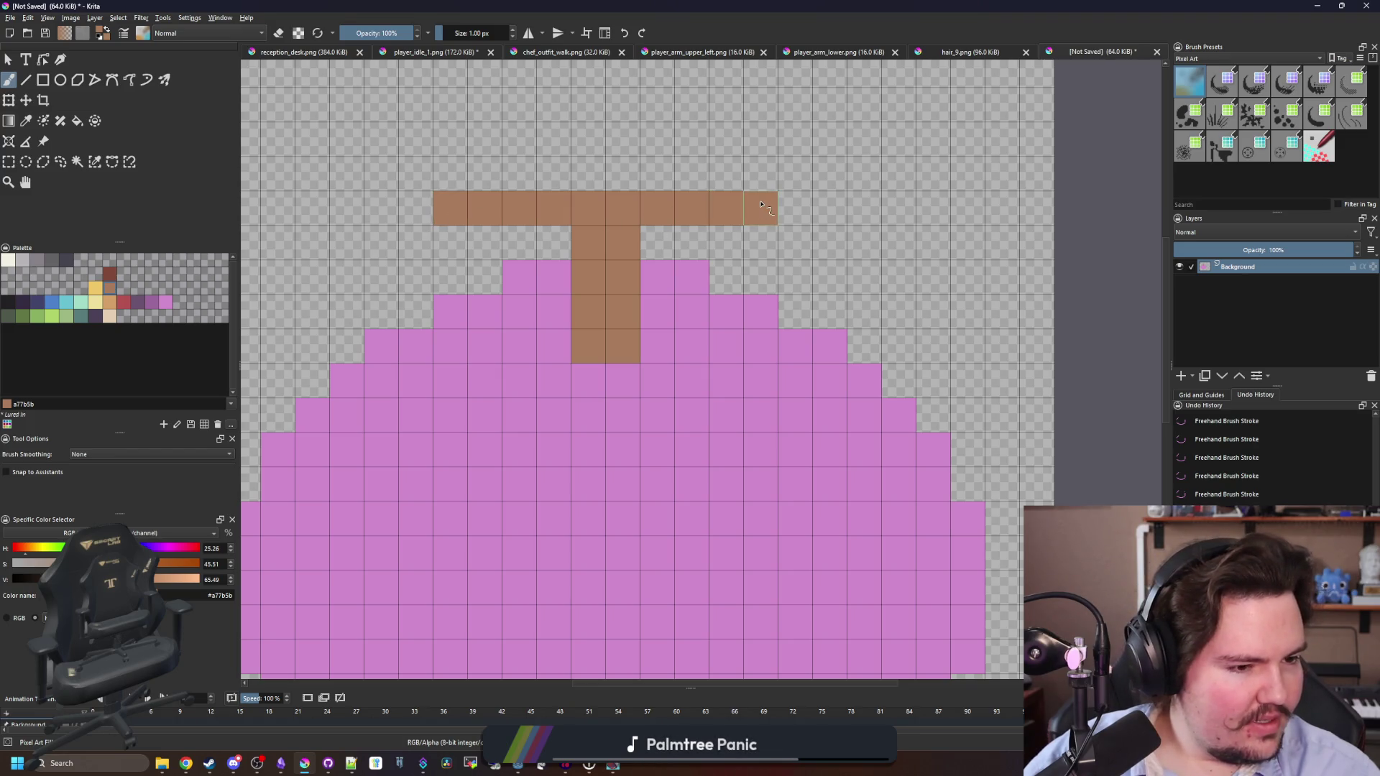
# Add brown detail pixels under the crossbar's left end, undoing a stray stroke.
pyautogui.click(451, 243)
pyautogui.click(450, 277)
pyautogui.moveTo(424, 251)
pyautogui.mouseDown()
pyautogui.moveTo(381, 208)
pyautogui.moveTo(381, 173)
pyautogui.moveTo(416, 173)
pyautogui.mouseUp()
pyautogui.hotkey('ctrl', 'z')
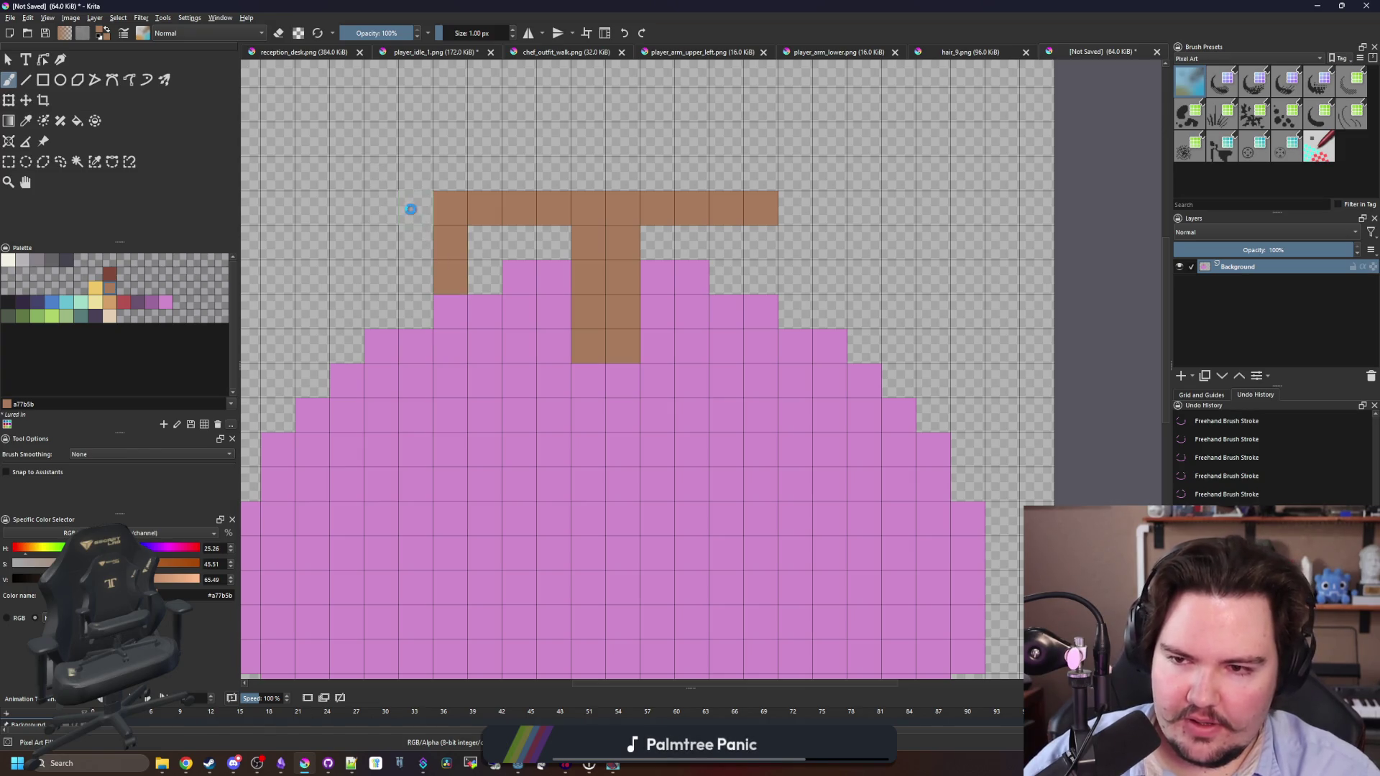
pyautogui.hotkey('ctrl', 's')
pyautogui.click(615, 449)
# Paint a brown pixel stair up-left of the crossbar and pixels at its right end.
pyautogui.moveTo(410, 239)
pyautogui.mouseDown()
pyautogui.moveTo(381, 208)
pyautogui.moveTo(450, 174)
pyautogui.moveTo(451, 140)
pyautogui.mouseUp()
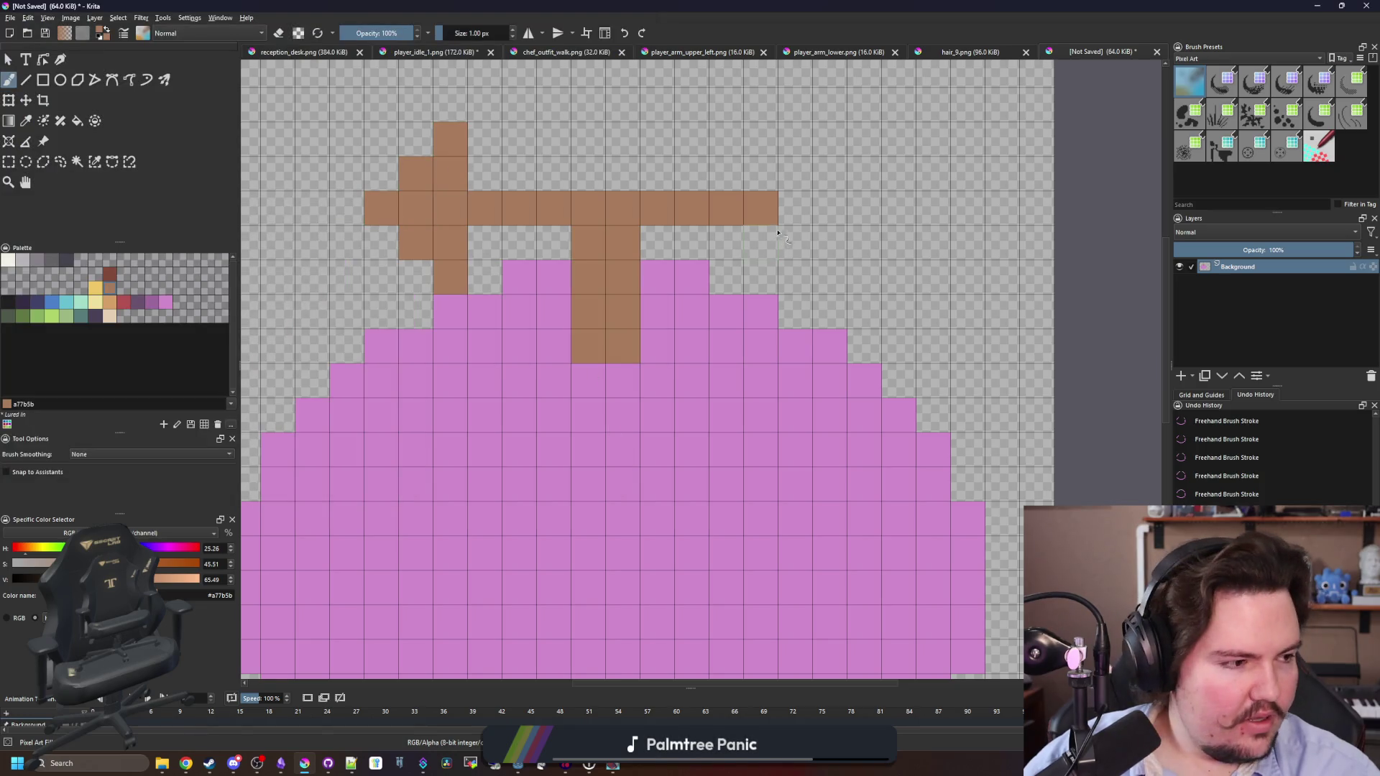
pyautogui.click(726, 242)
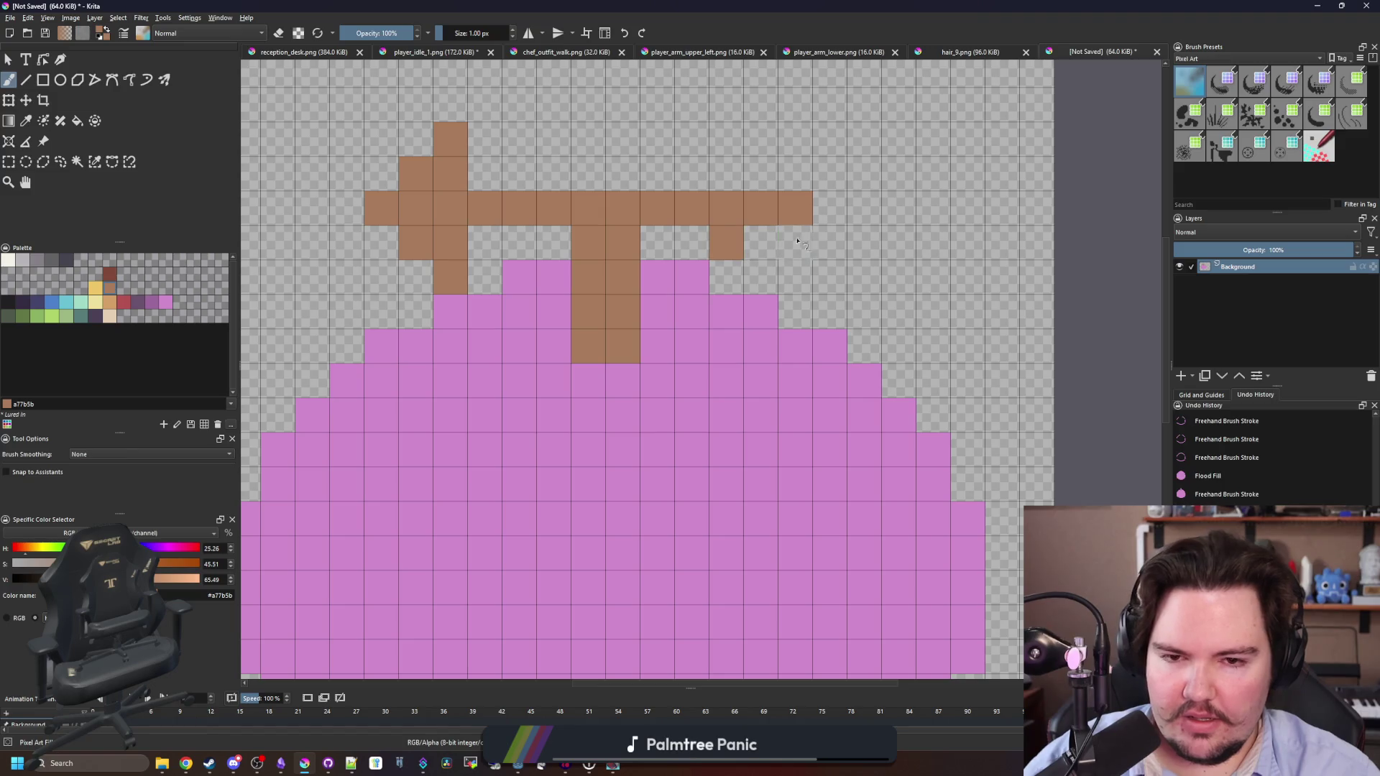
pyautogui.click(796, 242)
pyautogui.click(796, 173)
pyautogui.click(726, 174)
pyautogui.scroll(-5, 726, 180)
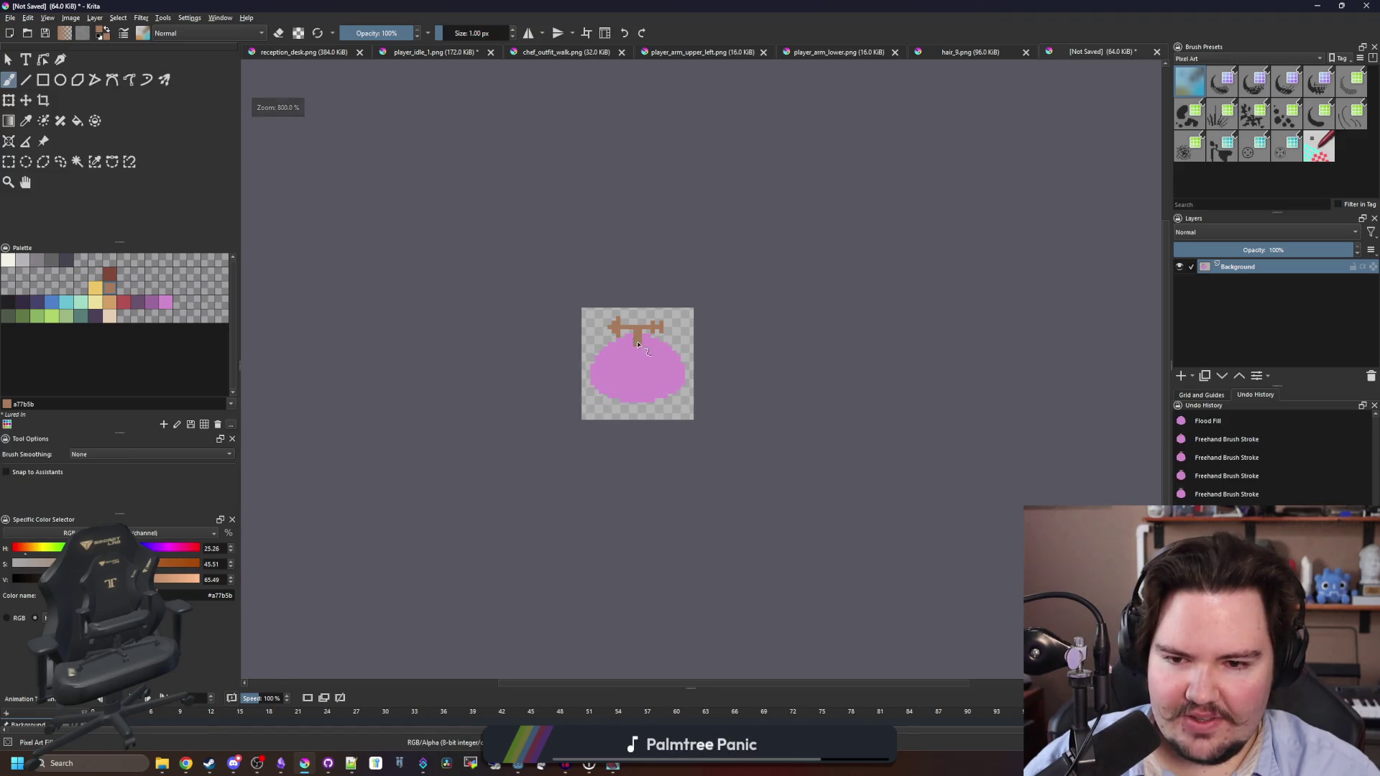
# Erase the weathervane's lower-left diagonal and upper-left pixels.
pyautogui.scroll(5, 637, 345)
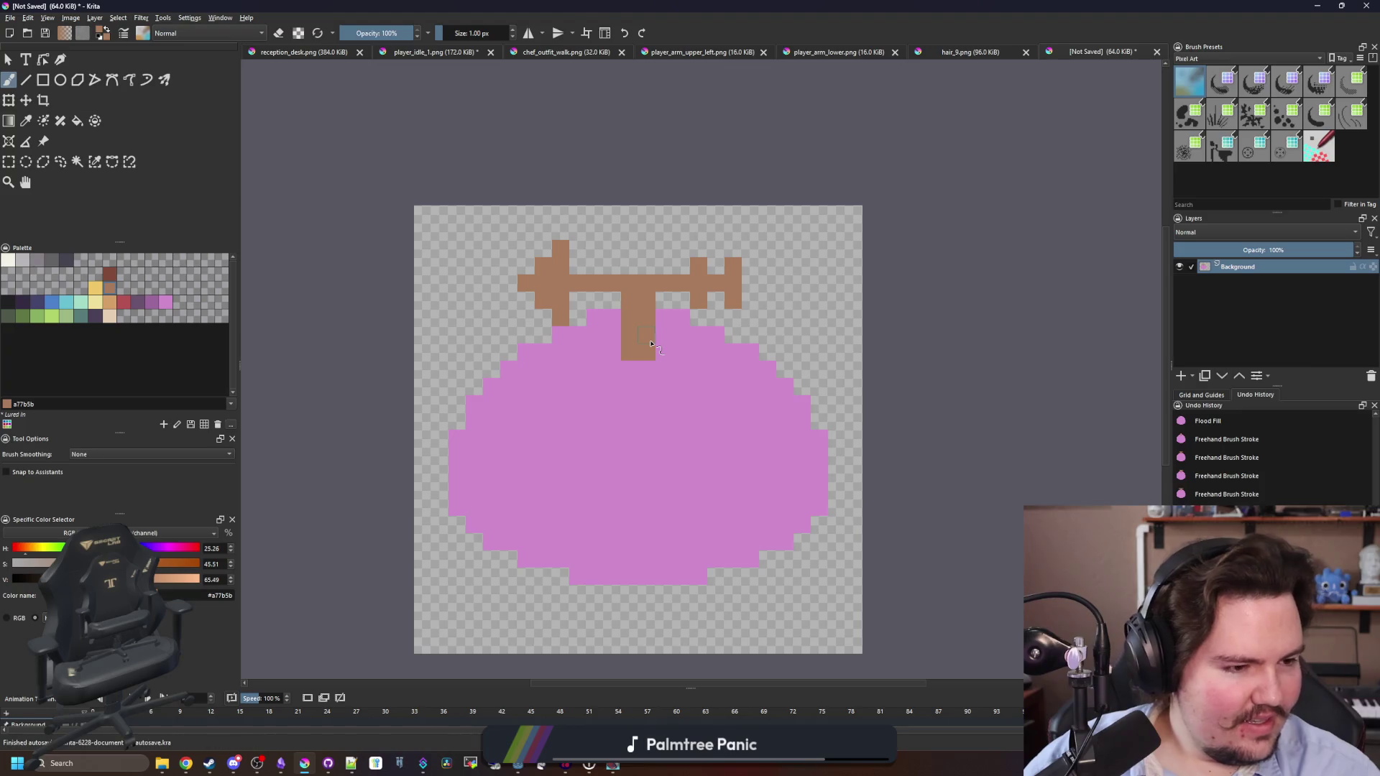
pyautogui.scroll(3, 651, 343)
pyautogui.press('e')
pyautogui.click(517, 324)
pyautogui.scroll(-2, 517, 324)
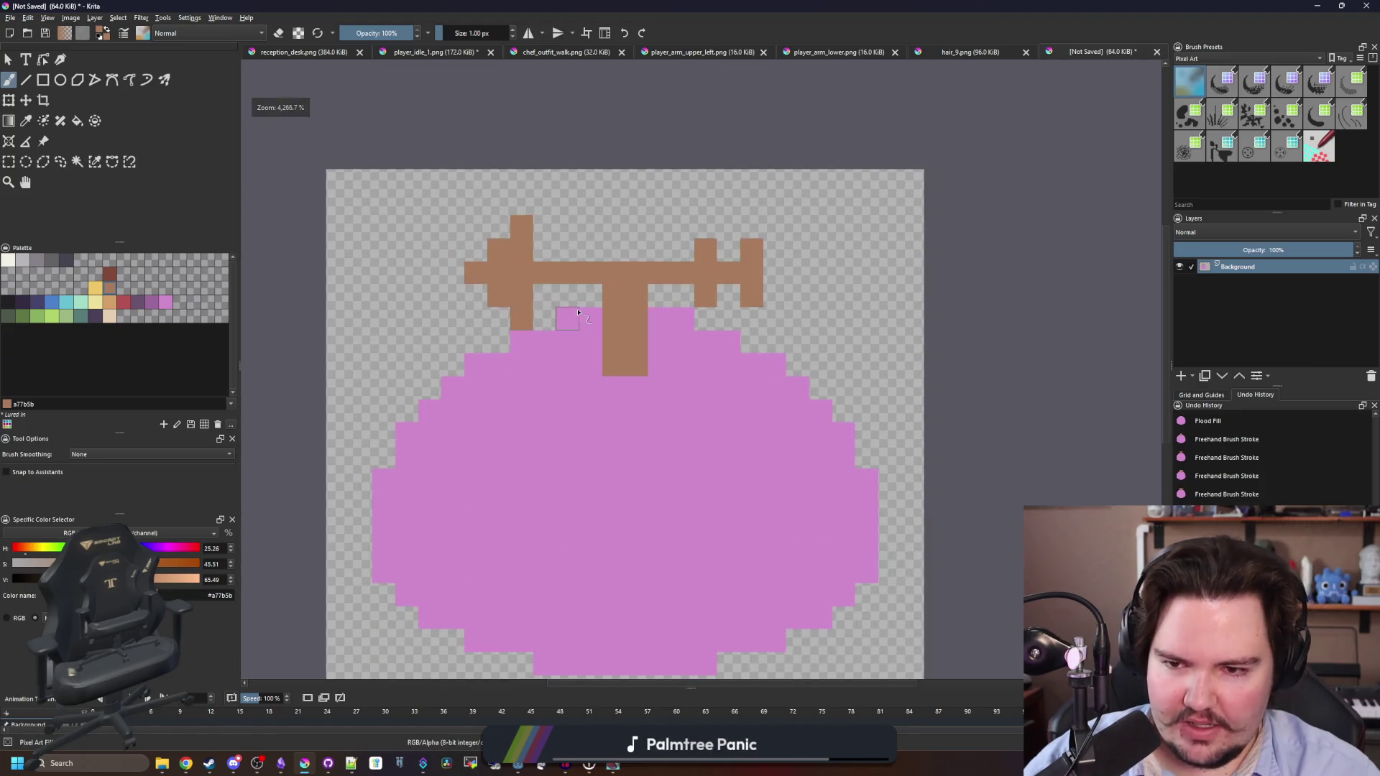
pyautogui.scroll(2, 504, 316)
pyautogui.click(425, 255)
pyautogui.click(460, 290)
pyautogui.click(459, 219)
pyautogui.click(493, 185)
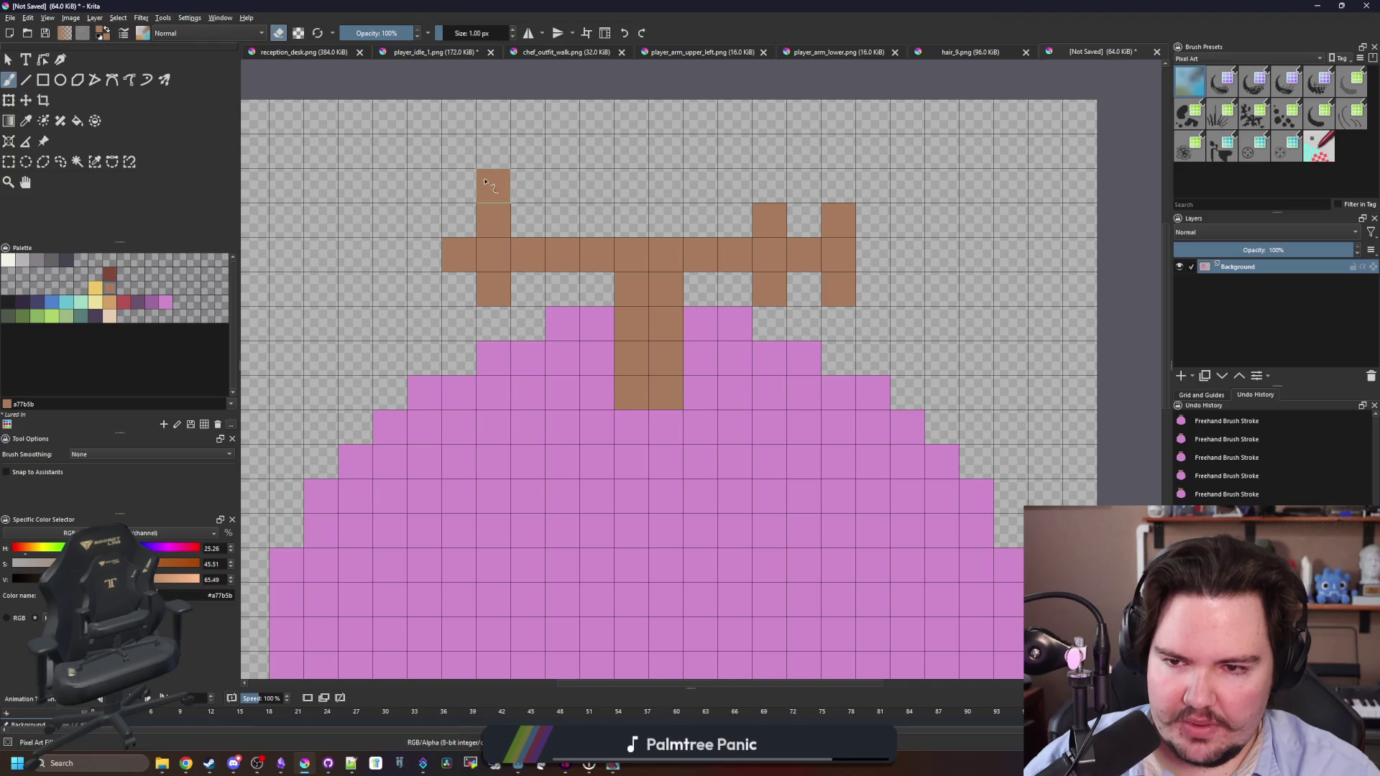
pyautogui.scroll(-4, 527, 279)
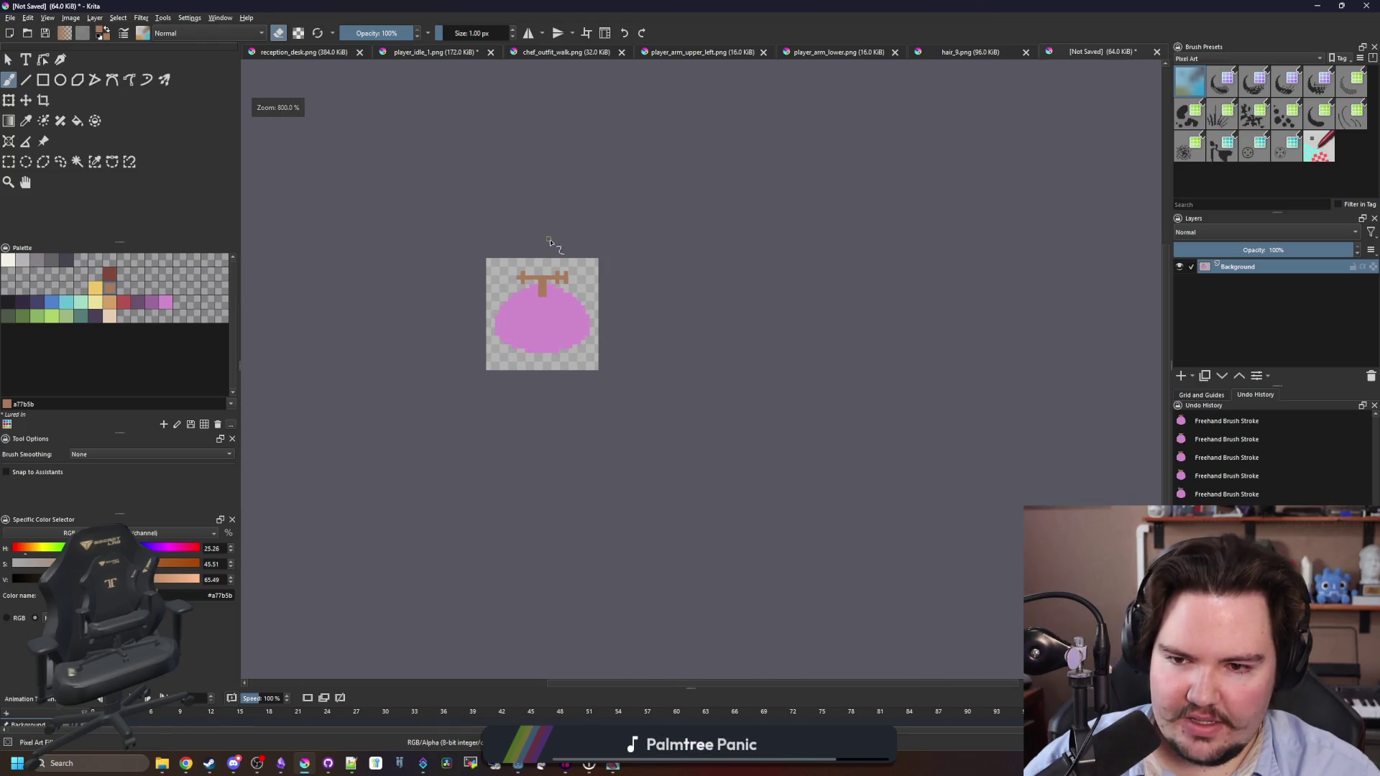
pyautogui.scroll(4, 554, 237)
# Paint a brown column through the crossbar's left side and trim its right-hand cells.
pyautogui.click(466, 251)
pyautogui.press('e')
pyautogui.moveTo(465, 216)
pyautogui.mouseDown()
pyautogui.moveTo(464, 280)
pyautogui.moveTo(363, 252)
pyautogui.moveTo(417, 226)
pyautogui.mouseUp()
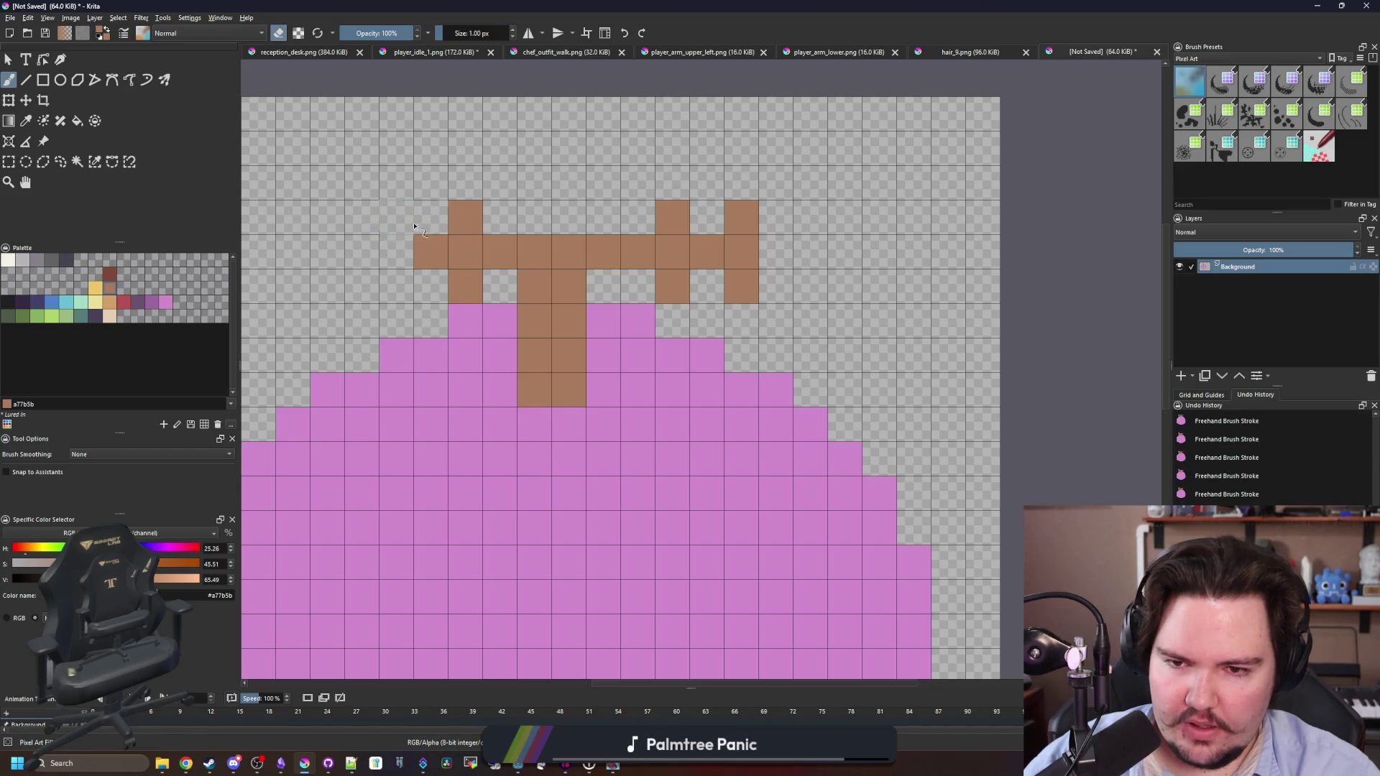
pyautogui.click(740, 286)
pyautogui.moveTo(708, 252)
pyautogui.mouseDown()
pyautogui.moveTo(736, 229)
pyautogui.moveTo(672, 252)
pyautogui.moveTo(657, 282)
pyautogui.mouseUp()
pyautogui.press('e')
pyautogui.moveTo(632, 227)
pyautogui.mouseDown()
pyautogui.moveTo(672, 219)
pyautogui.moveTo(647, 219)
pyautogui.mouseUp()
pyautogui.hotkey('ctrl', 'z')
pyautogui.click(639, 286)
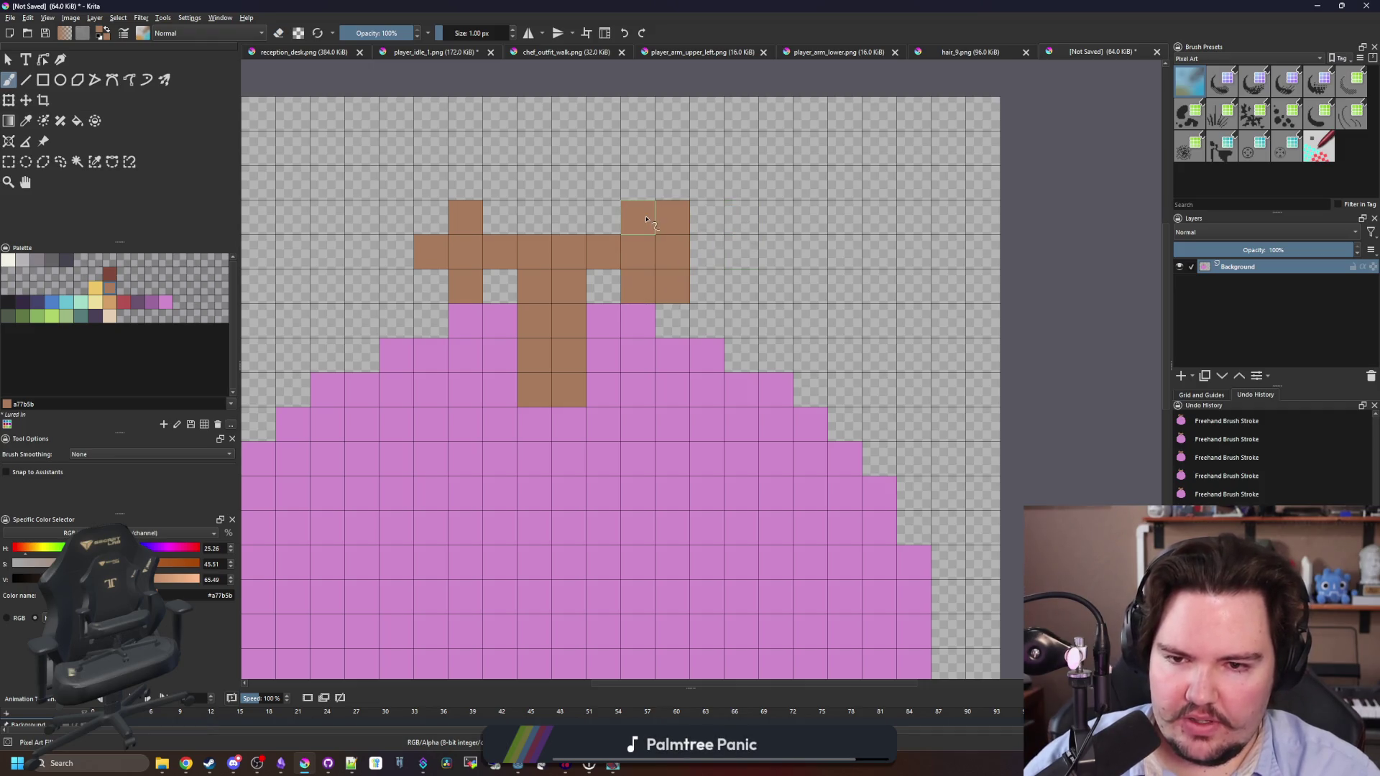
# Slim the stem to one pixel, repainting its bottom cell pink and filling the gap brown.
pyautogui.press('e')
pyautogui.moveTo(550, 310)
pyautogui.mouseDown()
pyautogui.moveTo(539, 392)
pyautogui.moveTo(541, 322)
pyautogui.mouseUp()
pyautogui.press('e')
pyautogui.keyDown('ctrl'); pyautogui.click(623, 392); pyautogui.keyUp('ctrl')
pyautogui.click(572, 390)
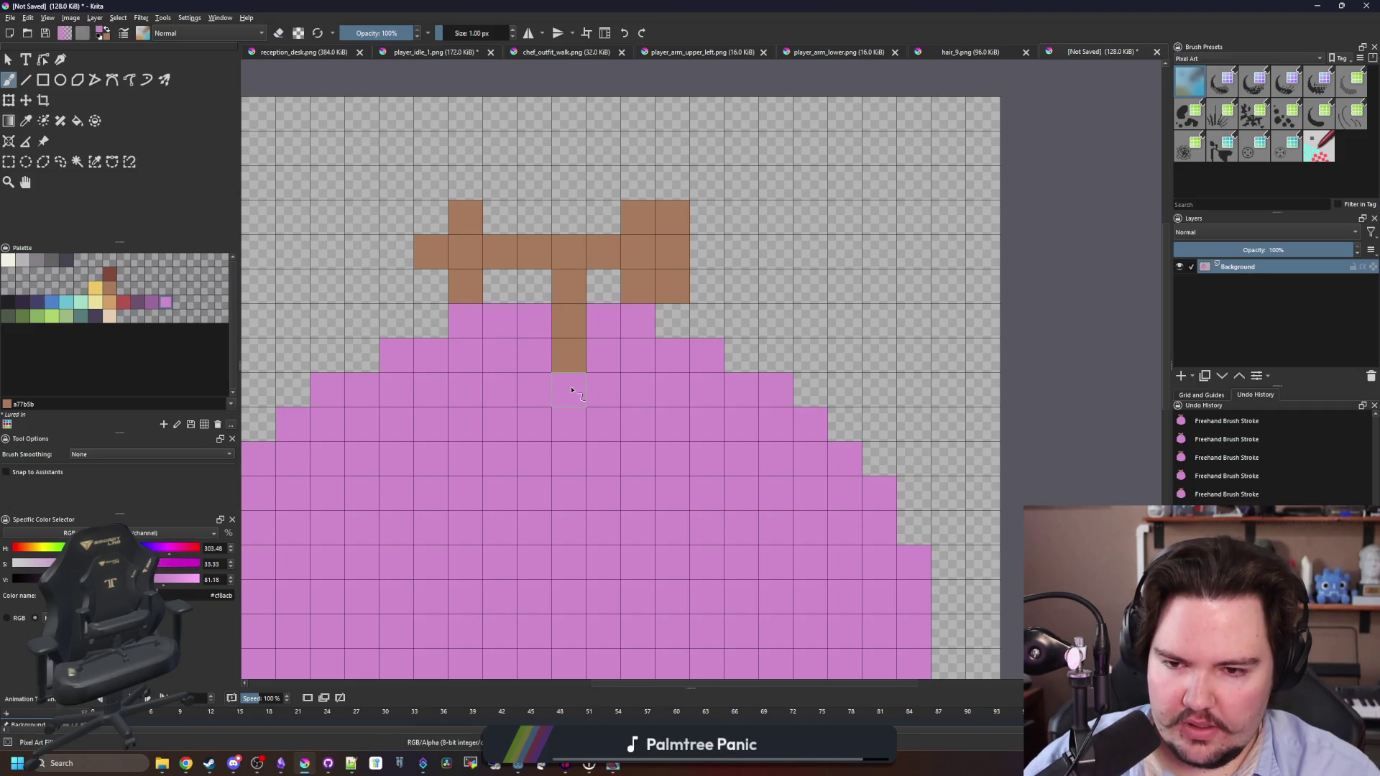
pyautogui.click(571, 329)
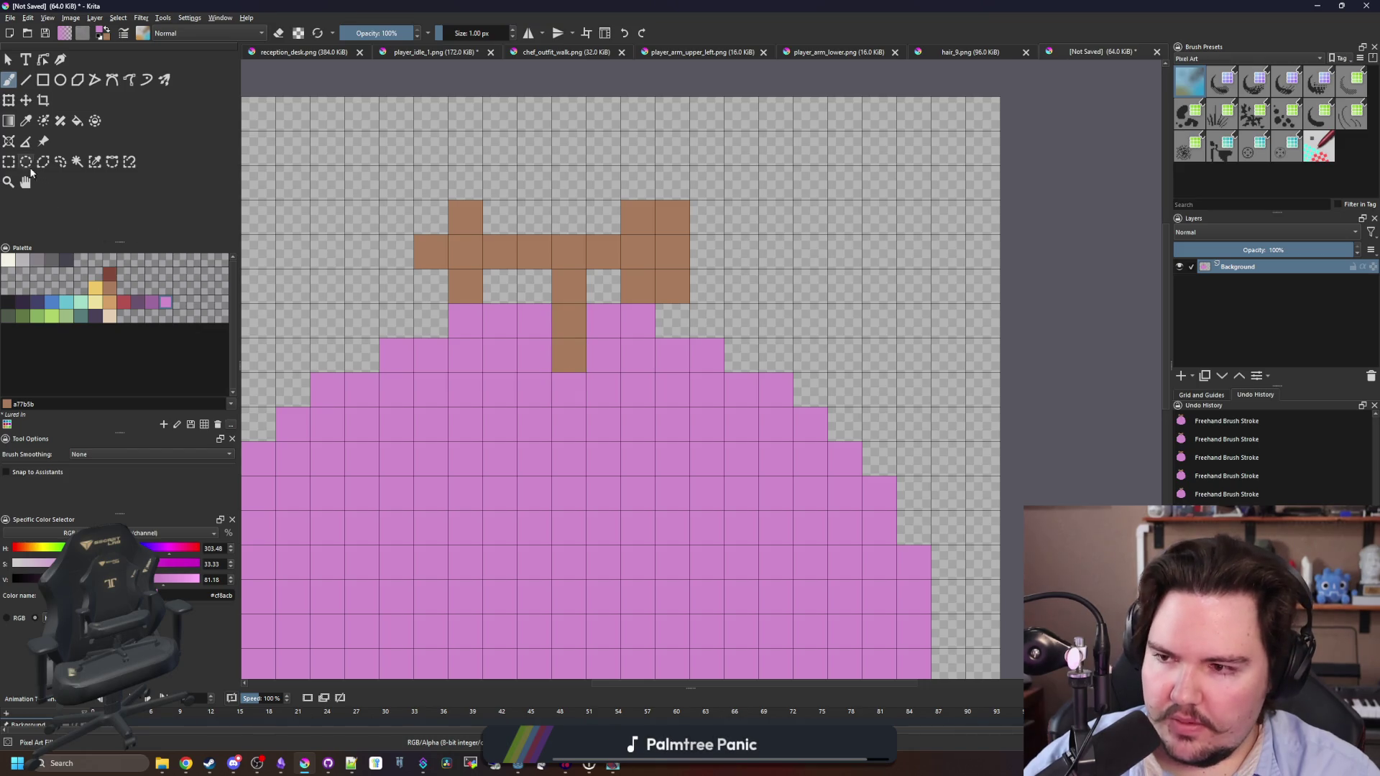
# Move the weathervane's top three rows down one cell, then bring up the Patrick's house reference.
pyautogui.click(9, 162)
pyautogui.moveTo(421, 305); pyautogui.dragTo(692, 199)
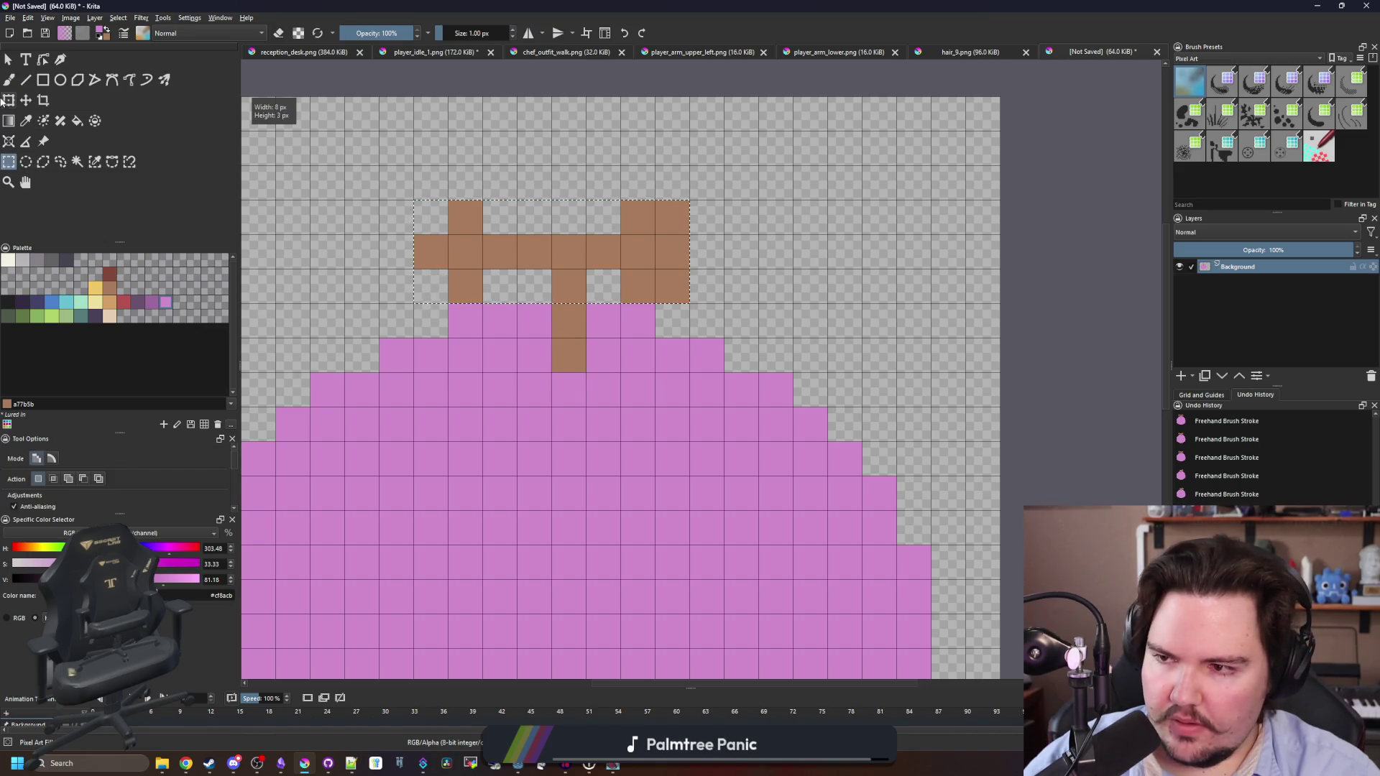
pyautogui.press('t')
pyautogui.moveTo(595, 247); pyautogui.dragTo(595, 282)
pyautogui.scroll(-5, 595, 282)
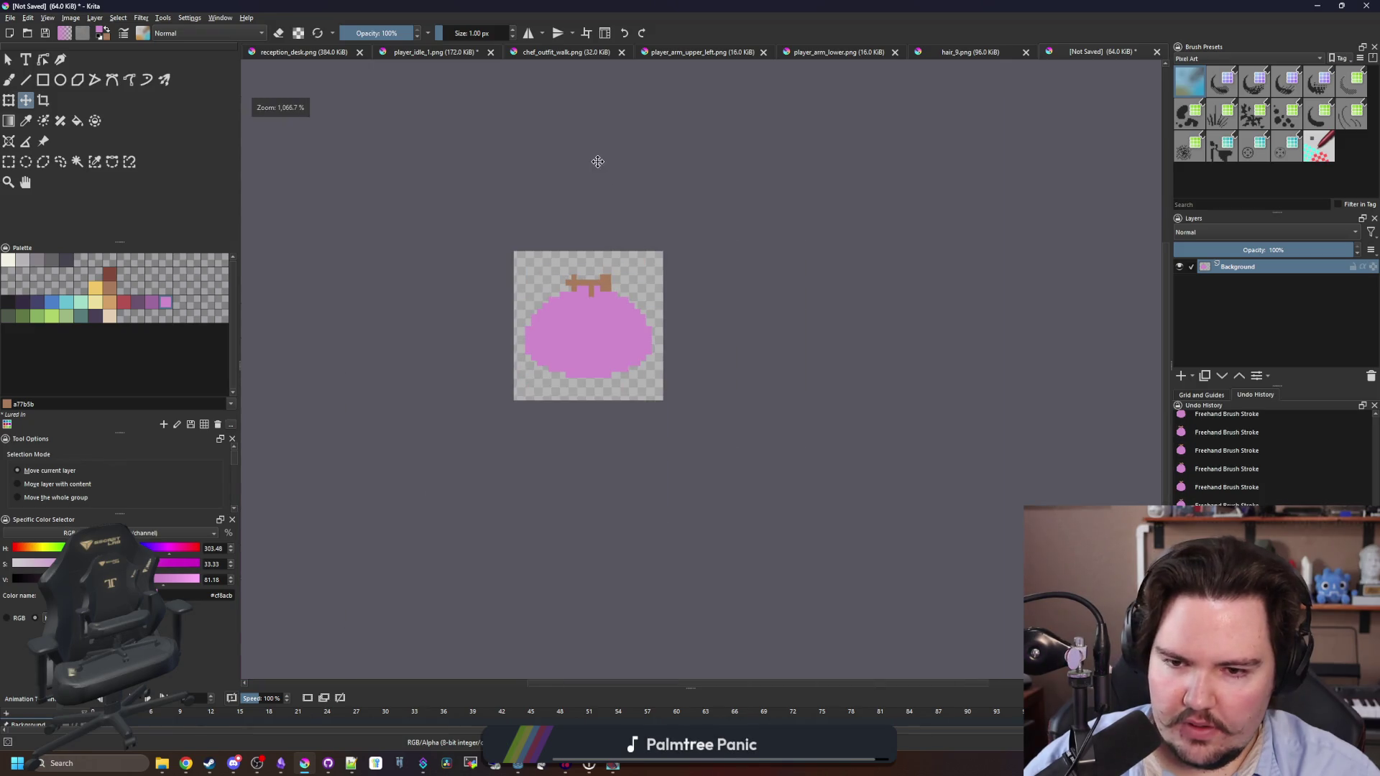
pyautogui.scroll(4, 595, 320)
pyautogui.press('f')
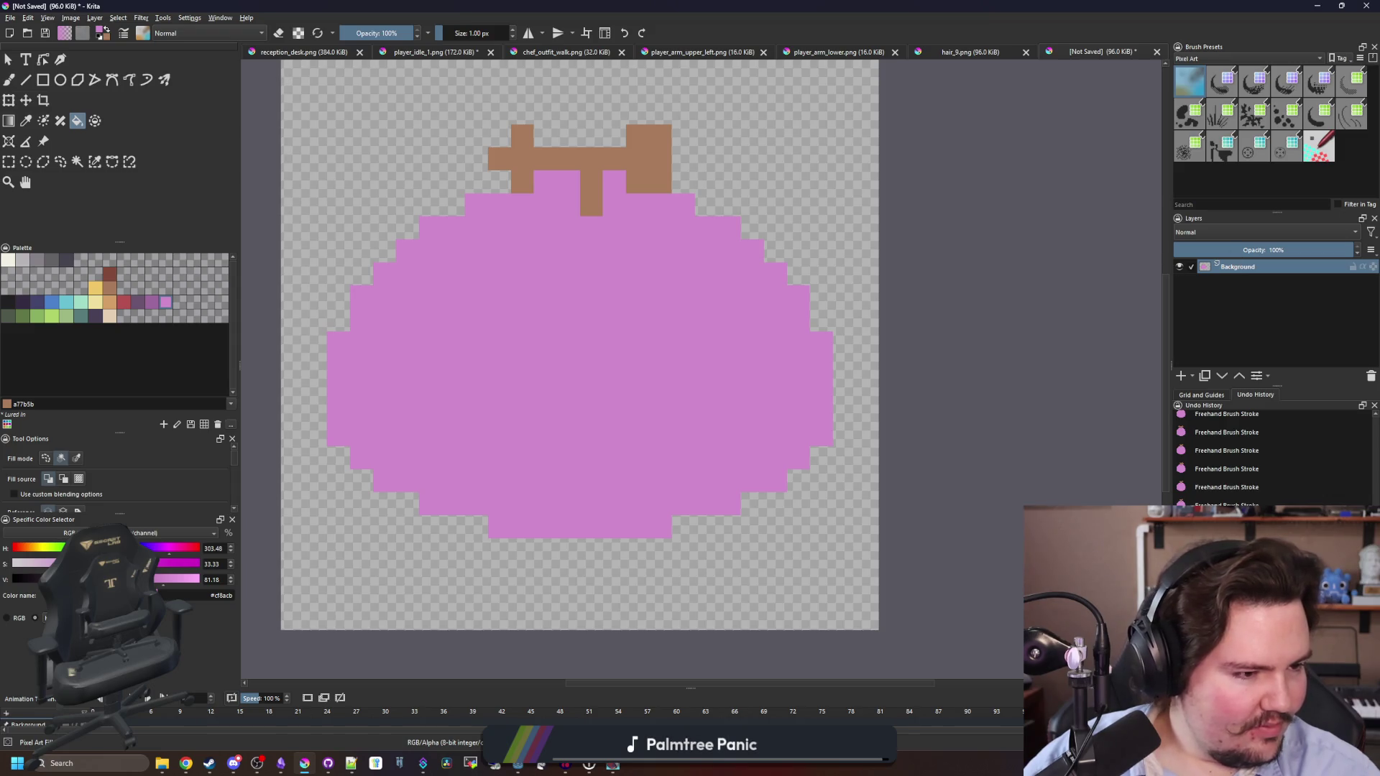
pyautogui.hotkey('alt', 'Tab')
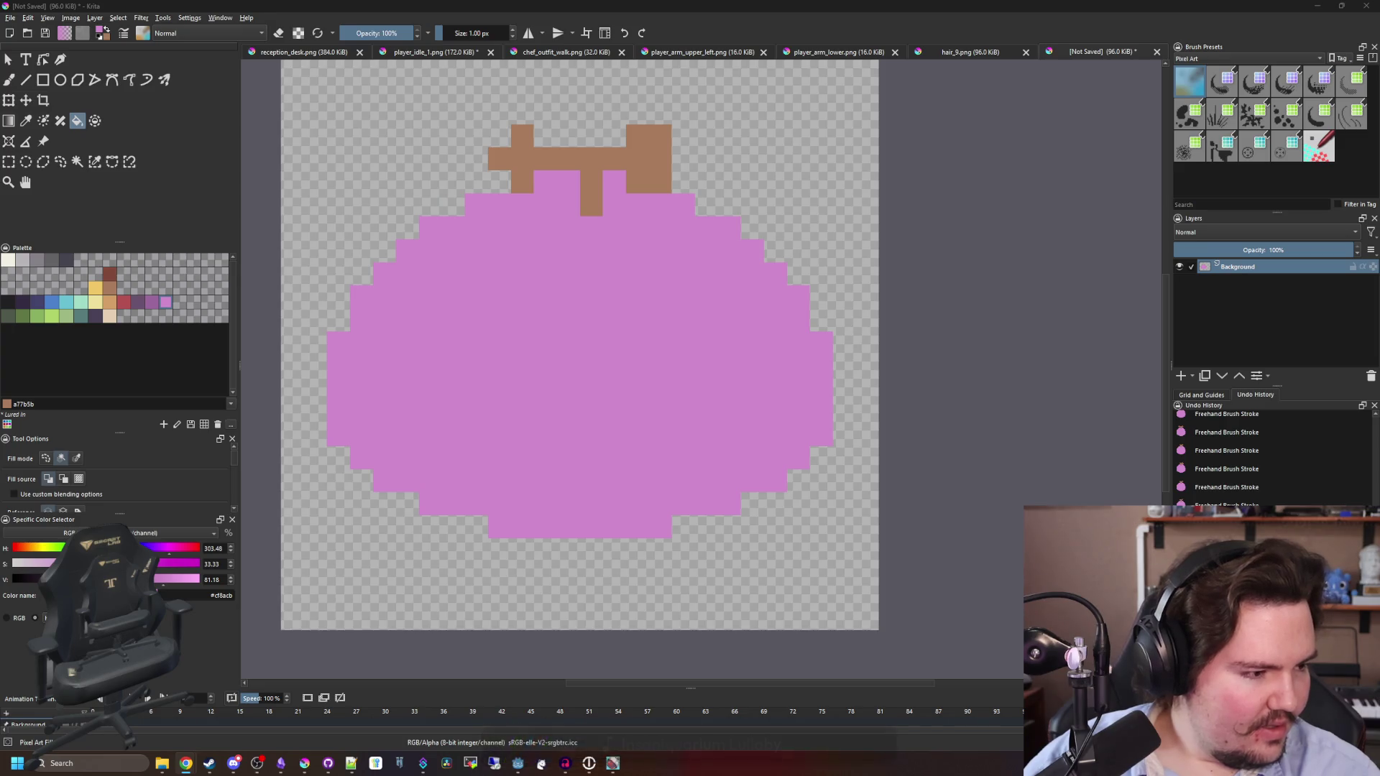
pyautogui.press('super+shift+Left')
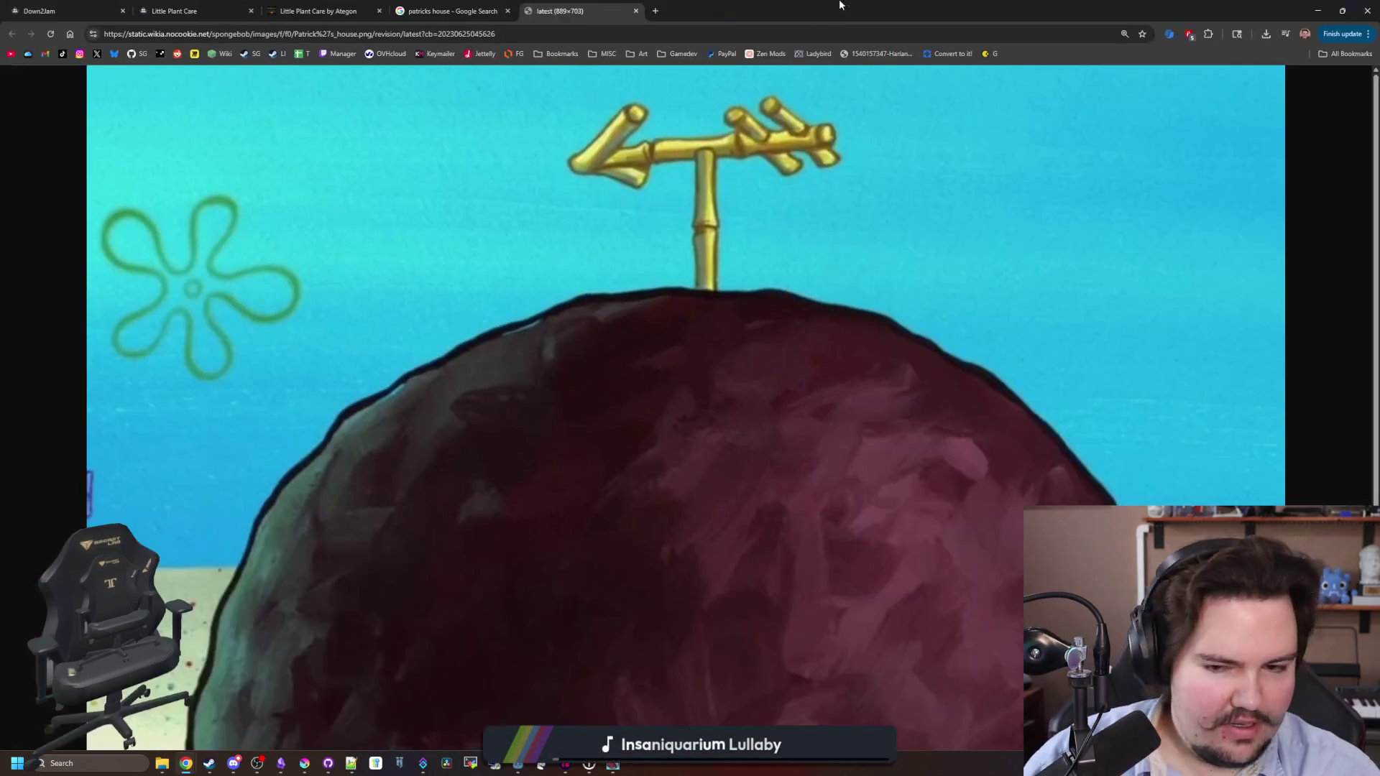
# Return to the search and show image results for the corrected query 'patrick's house'.
pyautogui.scroll(-3, 675, 293)
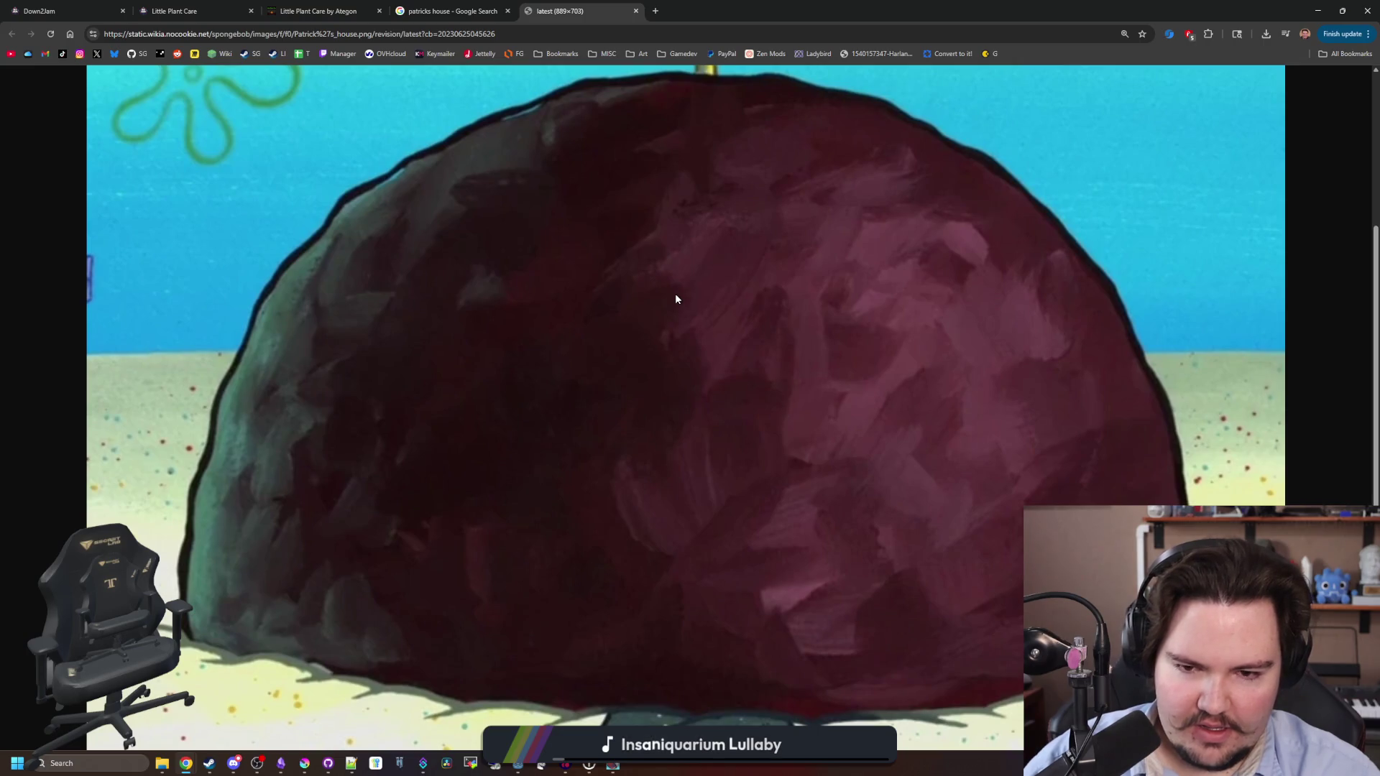
pyautogui.keyDown('ctrl'); pyautogui.scroll(-5, 677, 299); pyautogui.keyUp('ctrl')
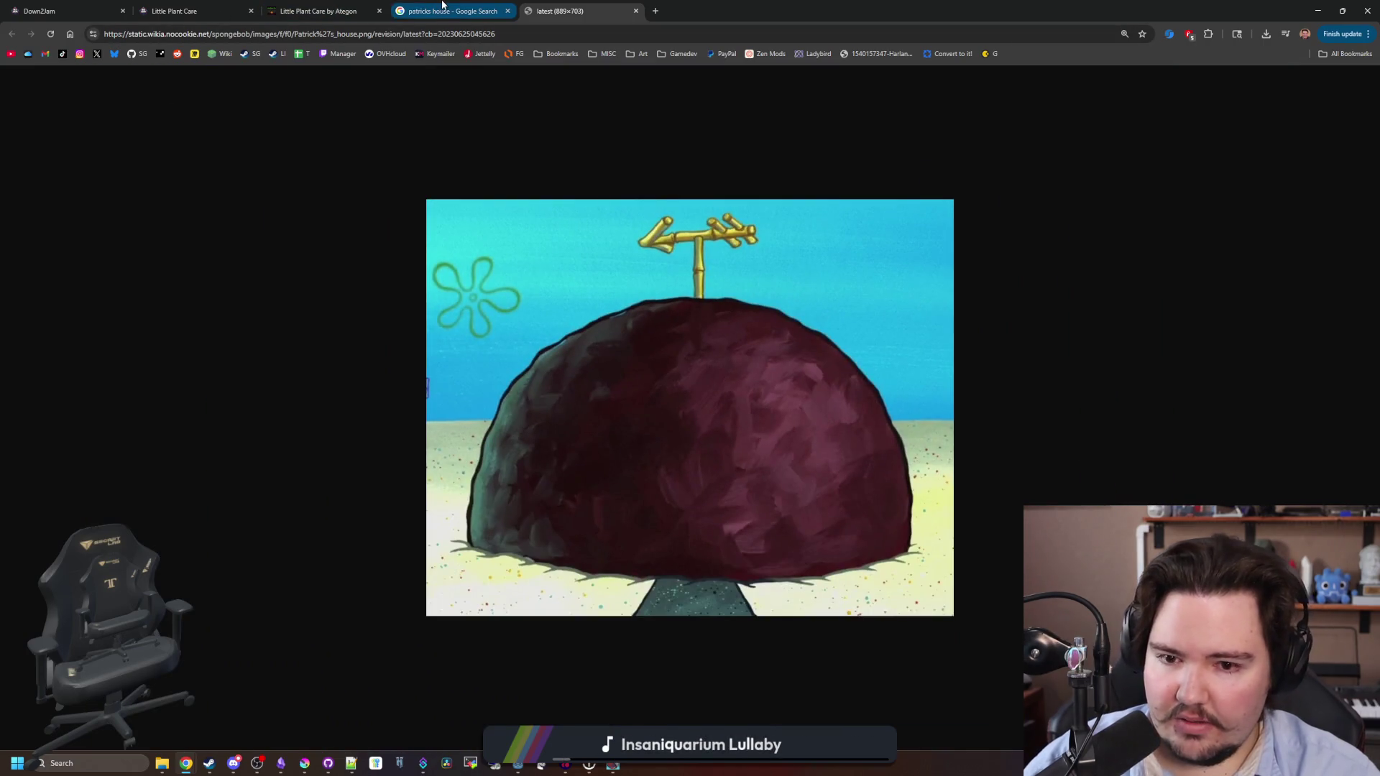
pyautogui.keyDown('ctrl'); pyautogui.scroll(4, 862, 552); pyautogui.keyUp('ctrl')
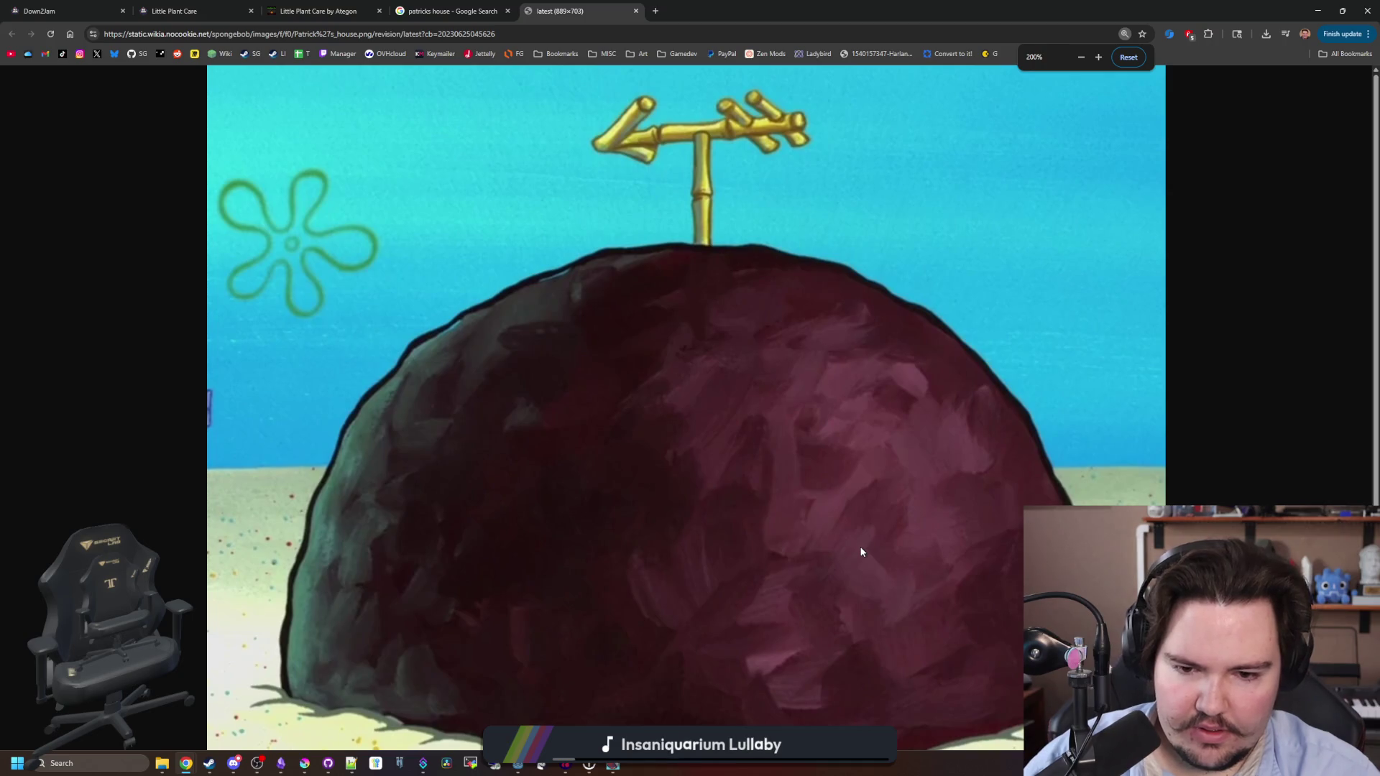
pyautogui.keyDown('ctrl'); pyautogui.scroll(-5, 862, 552); pyautogui.keyUp('ctrl')
pyautogui.click(424, 10)
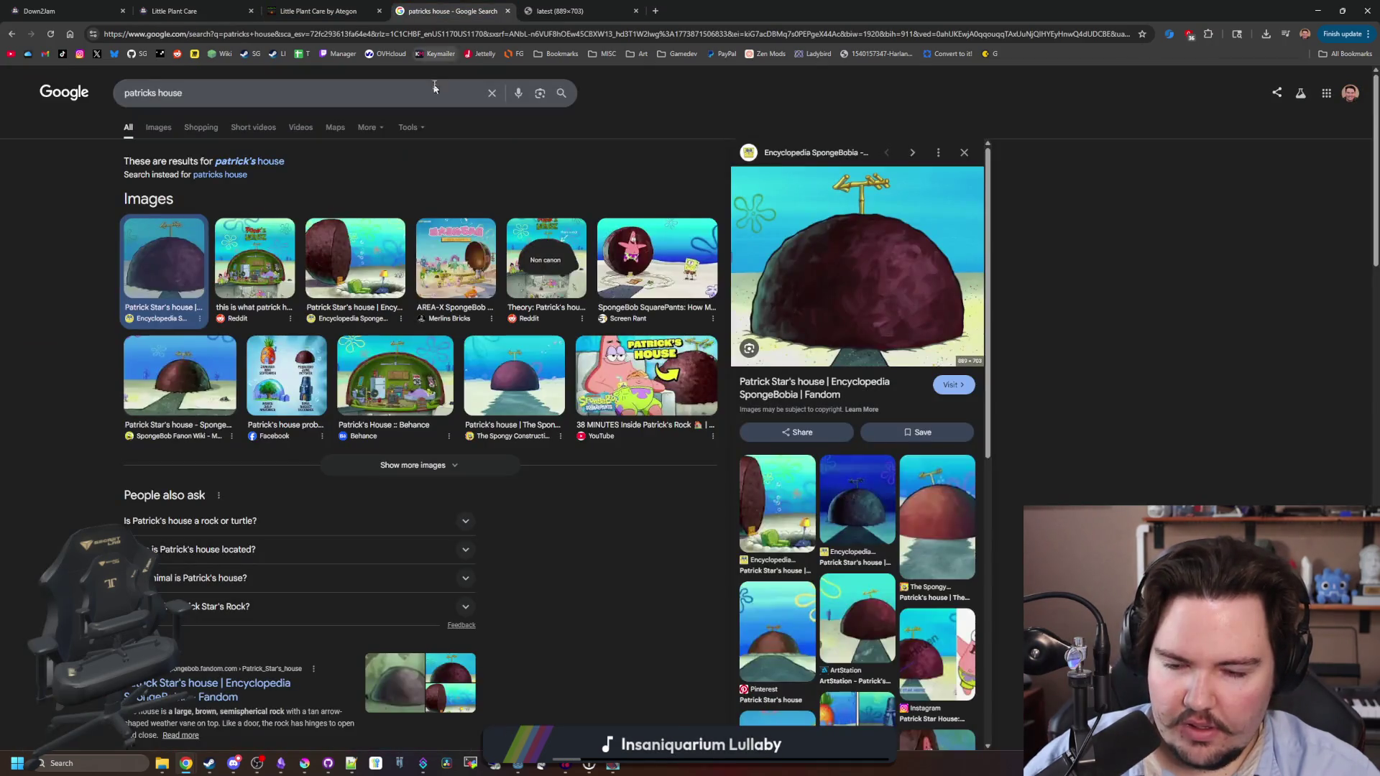
pyautogui.click(180, 374)
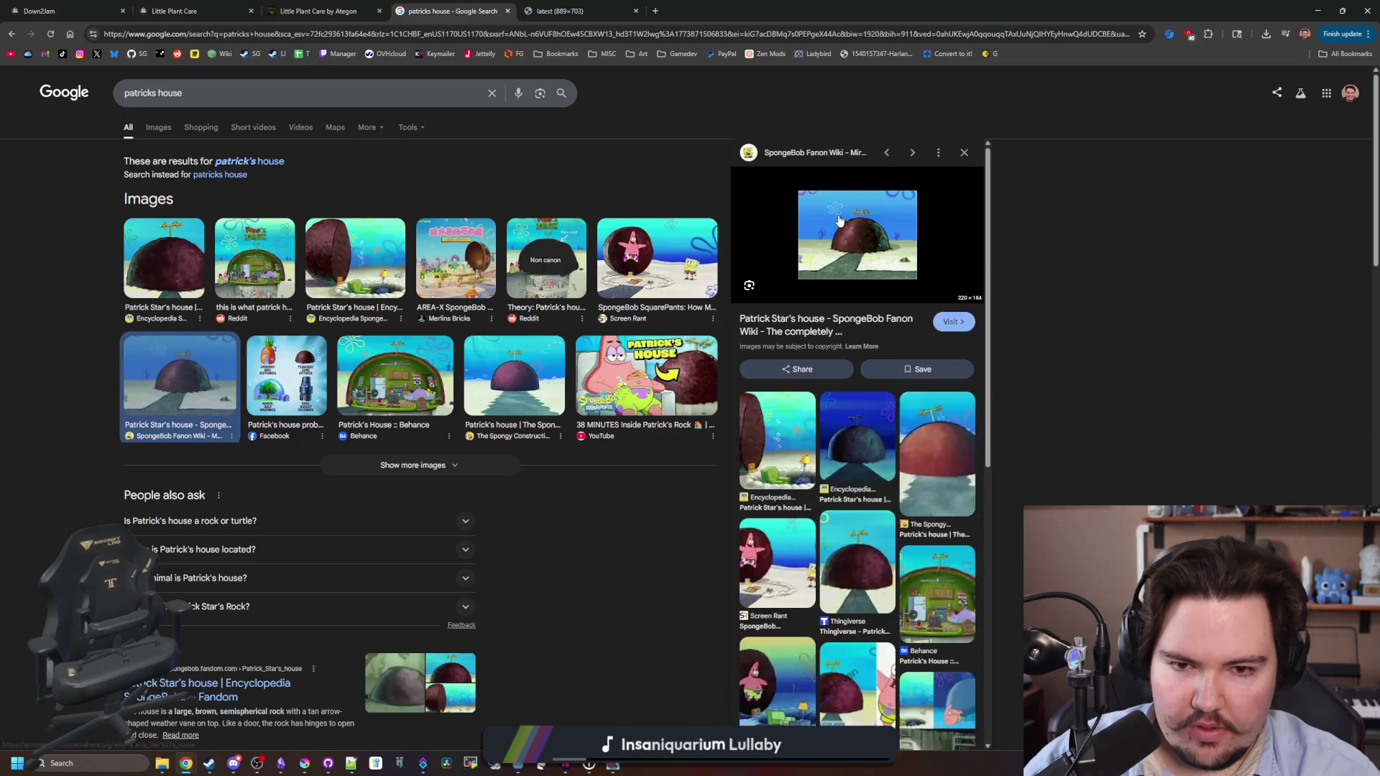
pyautogui.click(252, 161)
pyautogui.click(169, 135)
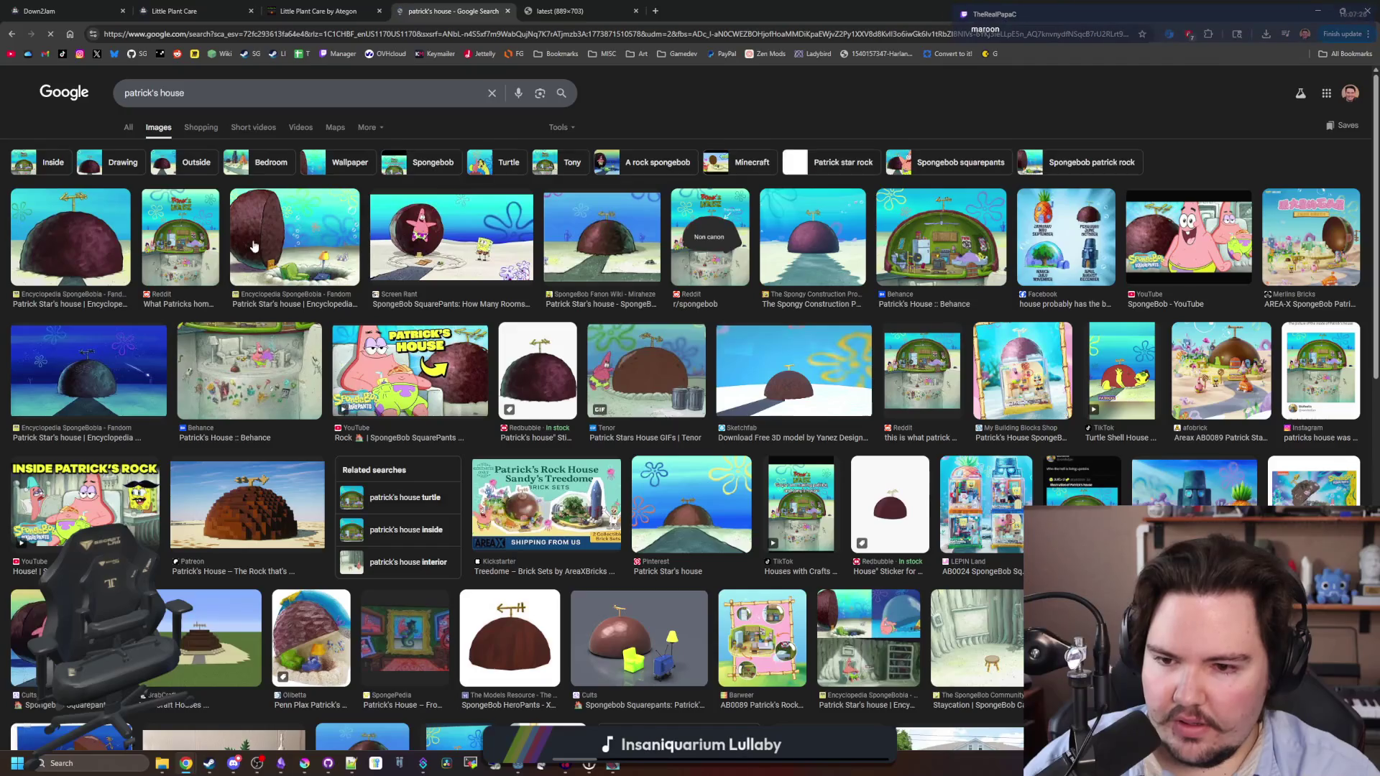
# Preview the Fanon Wiki, night-time SpongeBobia and Redbubble sticker house images.
pyautogui.click(615, 208)
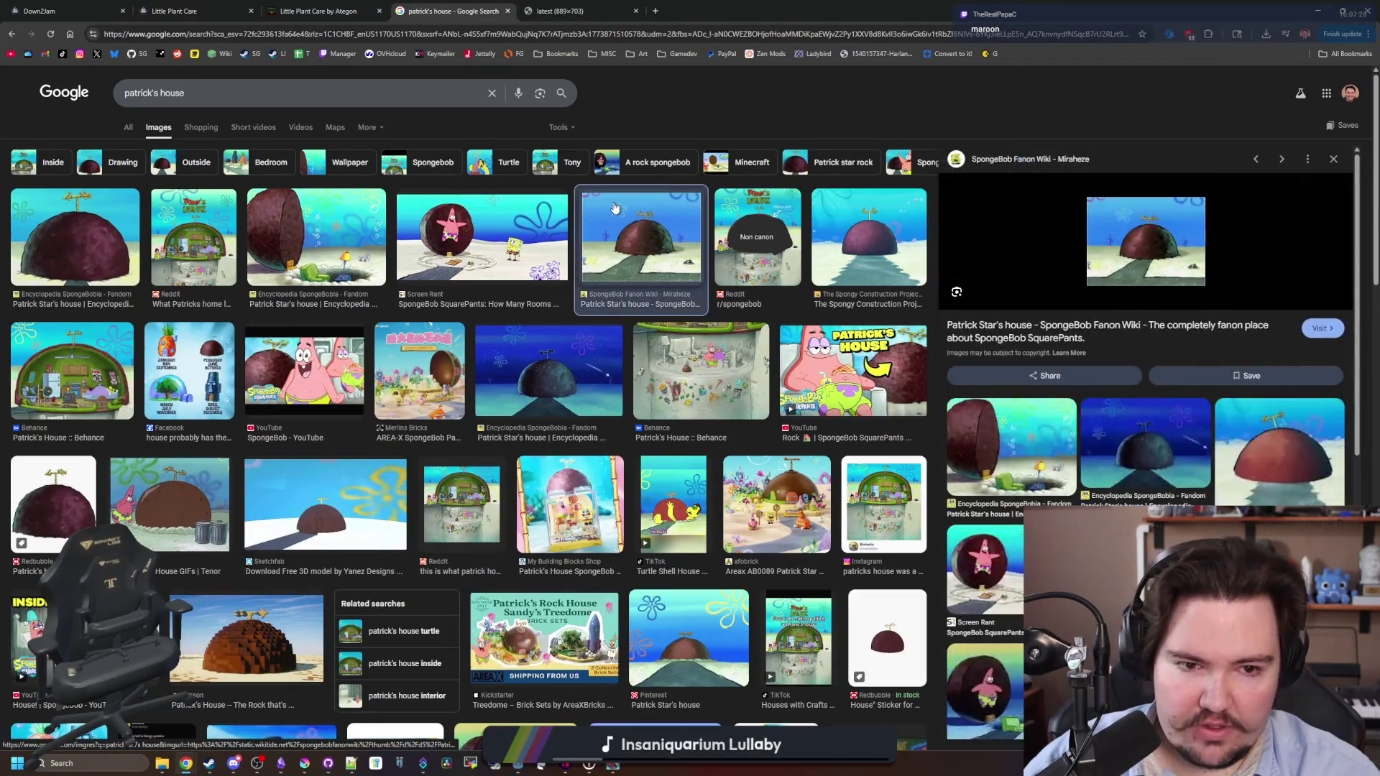
pyautogui.click(549, 370)
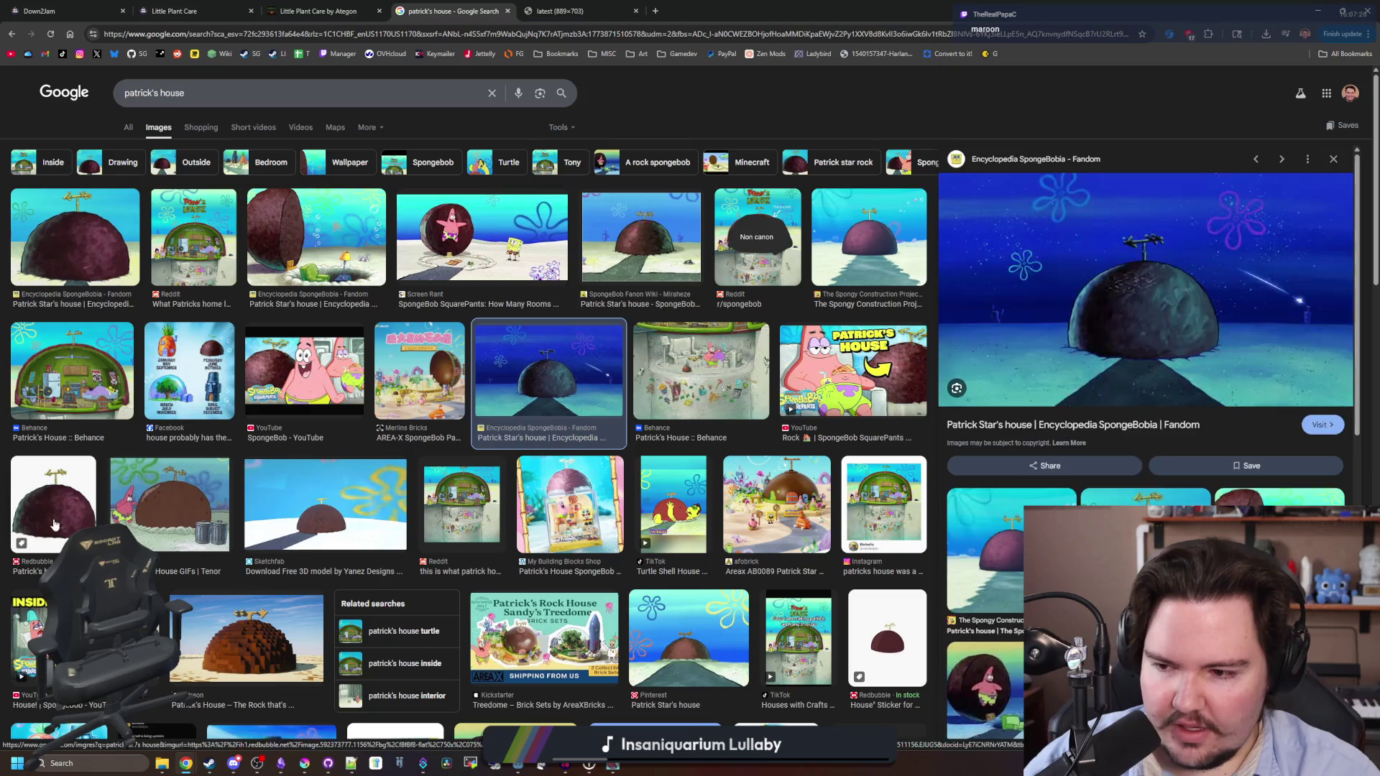
pyautogui.click(54, 503)
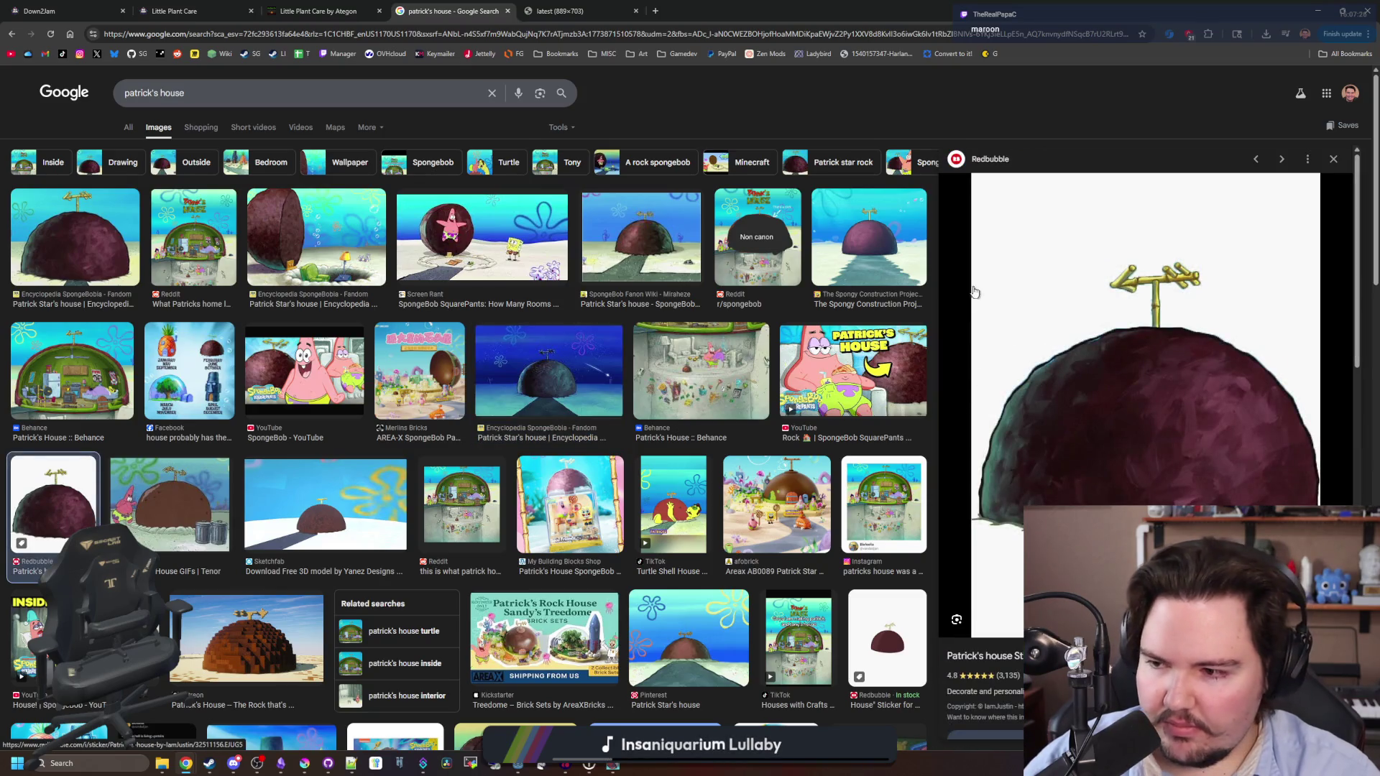
pyautogui.scroll(-4, 769, 358)
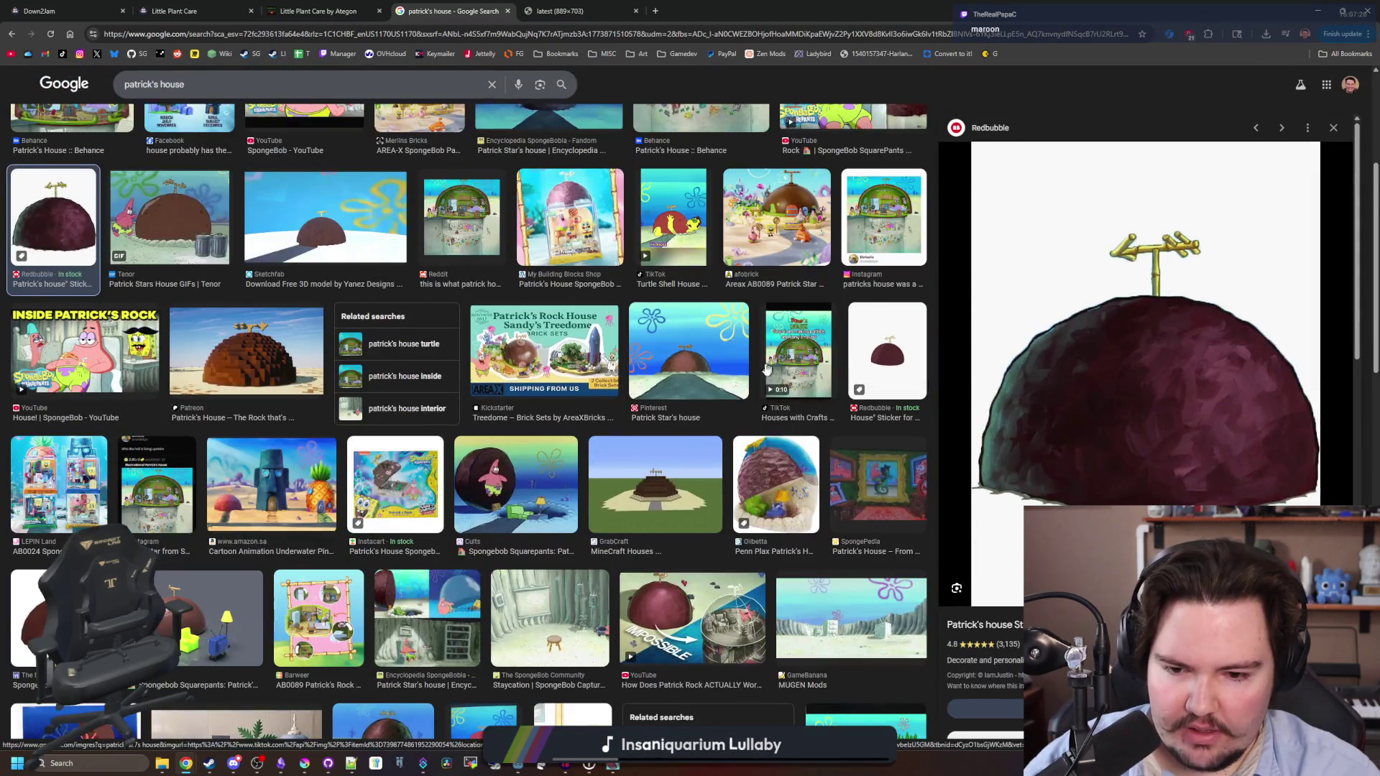
pyautogui.scroll(-2, 768, 362)
pyautogui.scroll(-1, 264, 401)
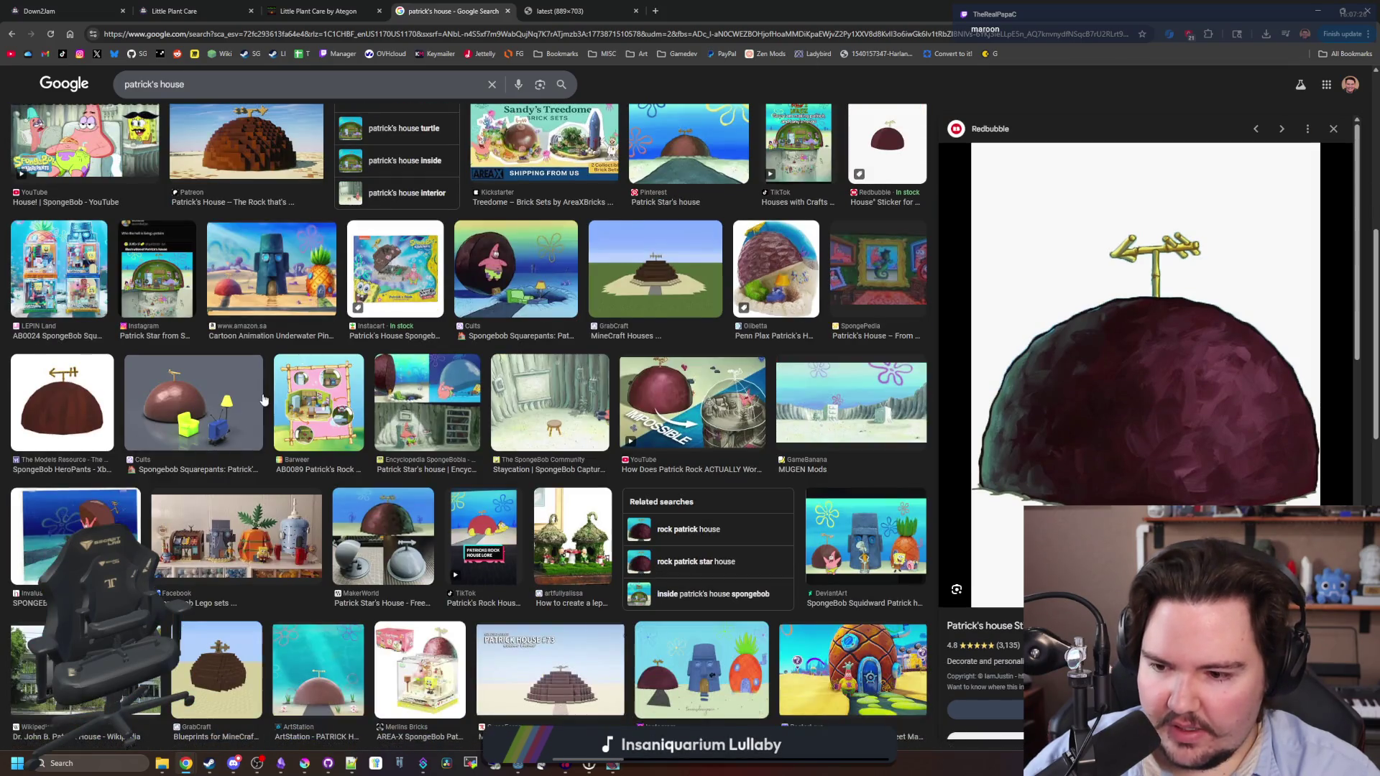
pyautogui.scroll(-5, 264, 401)
pyautogui.scroll(12, 694, 342)
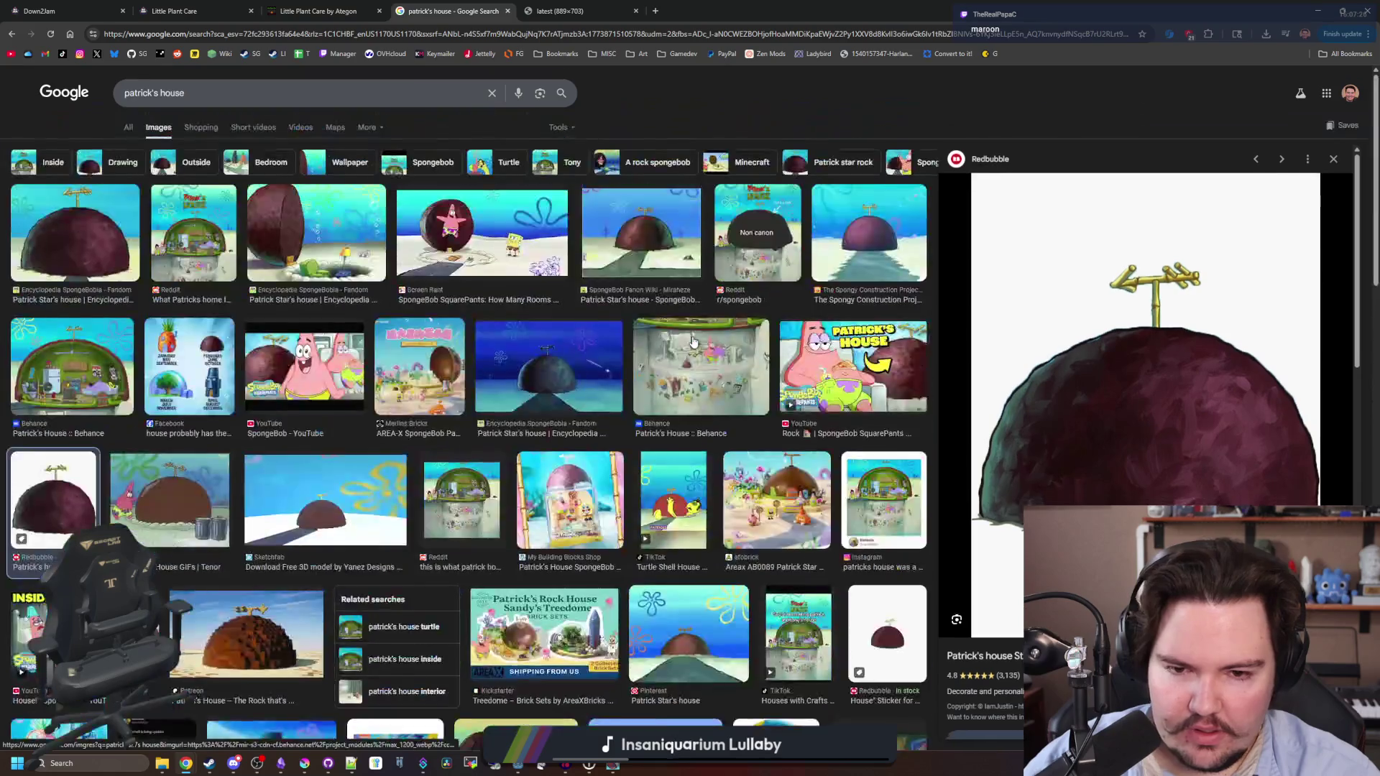
# Revisit the night-time and Fanon Wiki images, then close the preview and return to Krita.
pyautogui.click(554, 352)
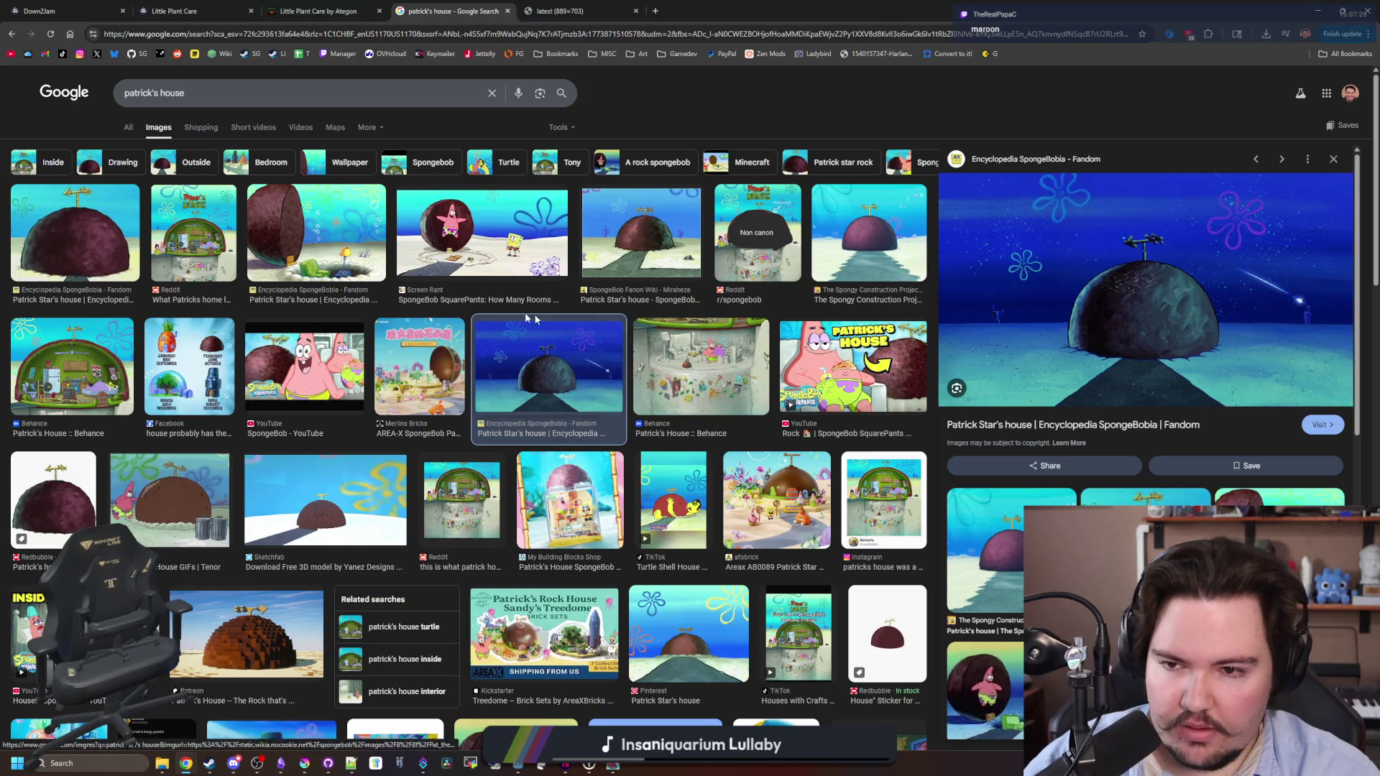
pyautogui.click(646, 240)
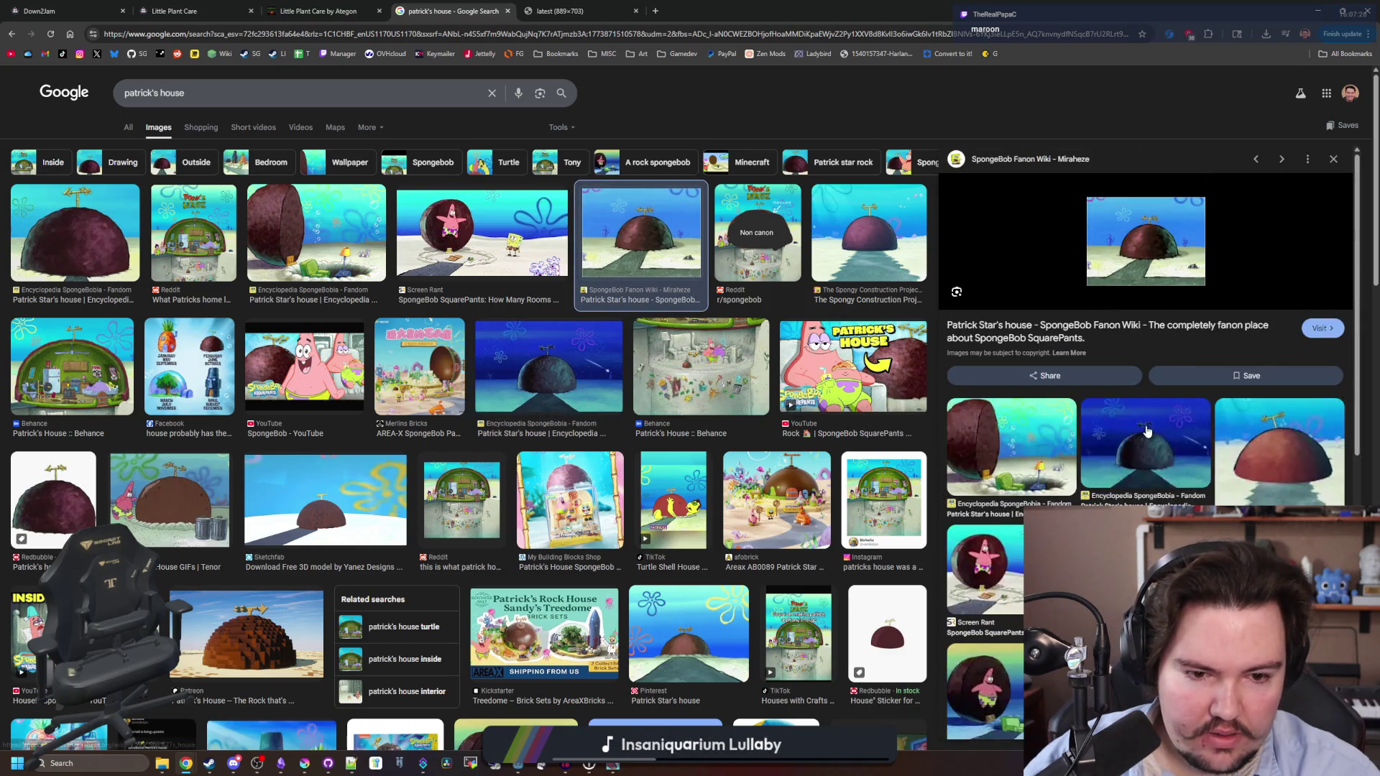
pyautogui.press('Escape')
pyautogui.click(1318, 10)
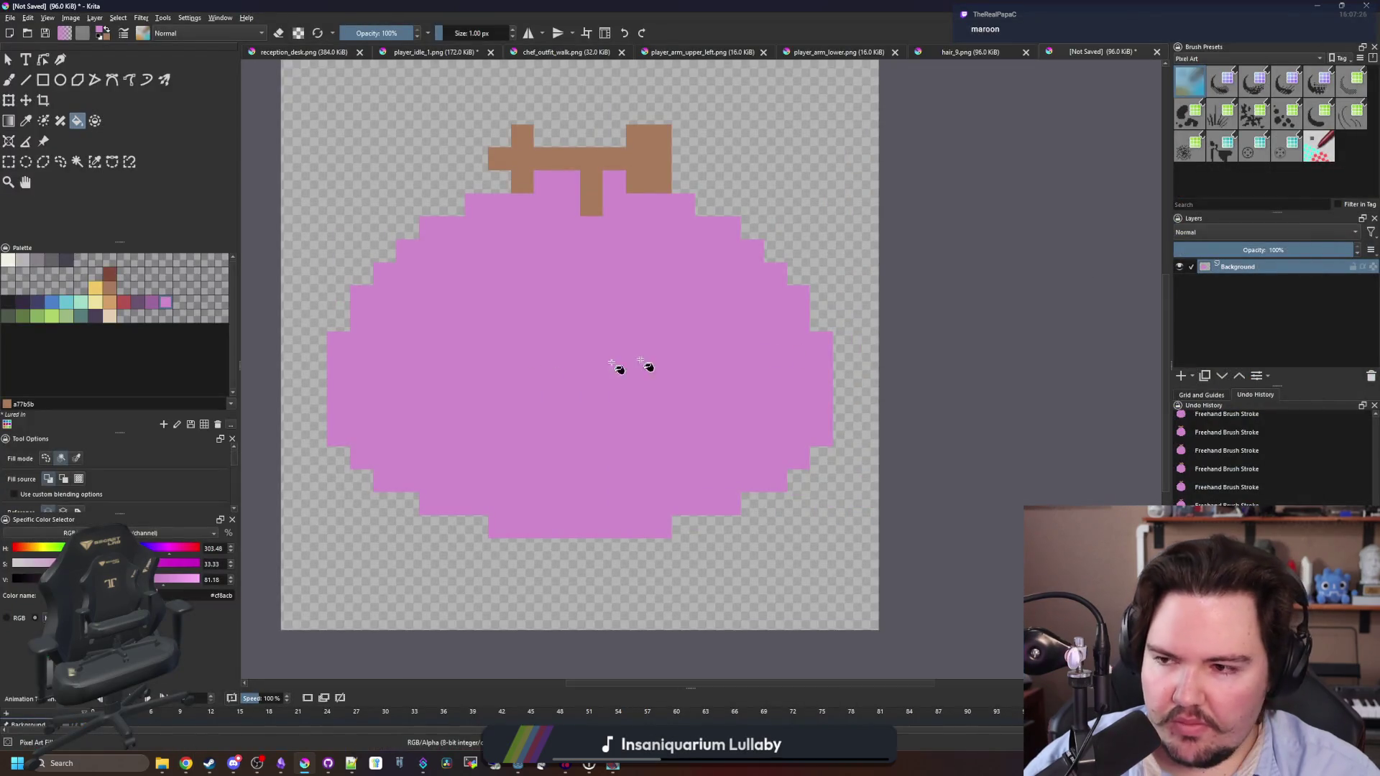
# Fill the pink shape with dark grey #45444f.
pyautogui.moveTo(358, 323)
pyautogui.mouseDown()
pyautogui.moveTo(412, 410)
pyautogui.moveTo(361, 432)
pyautogui.moveTo(432, 416)
pyautogui.mouseUp()
pyautogui.click(66, 260)
pyautogui.click(711, 450)
pyautogui.press('b')
pyautogui.scroll(2, 475, 416)
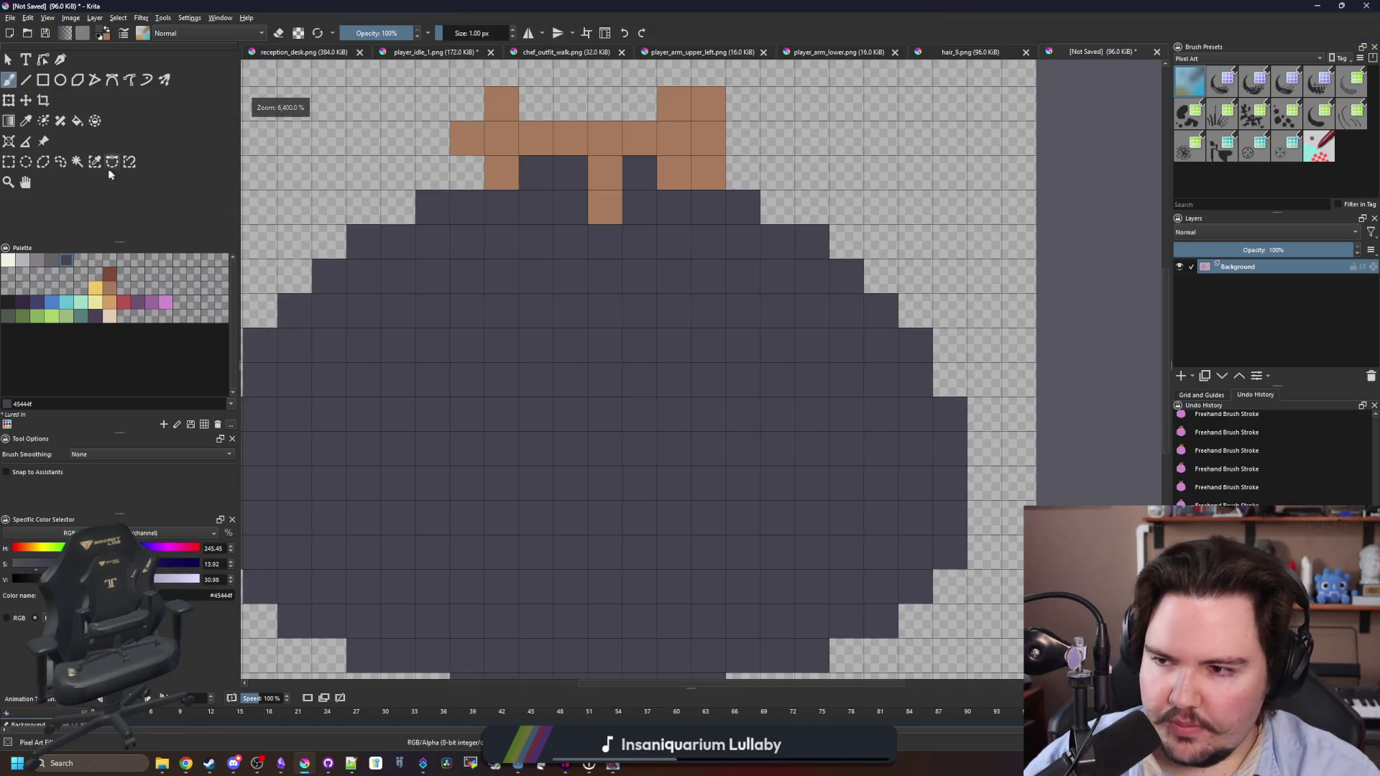
pyautogui.scroll(-2, 503, 309)
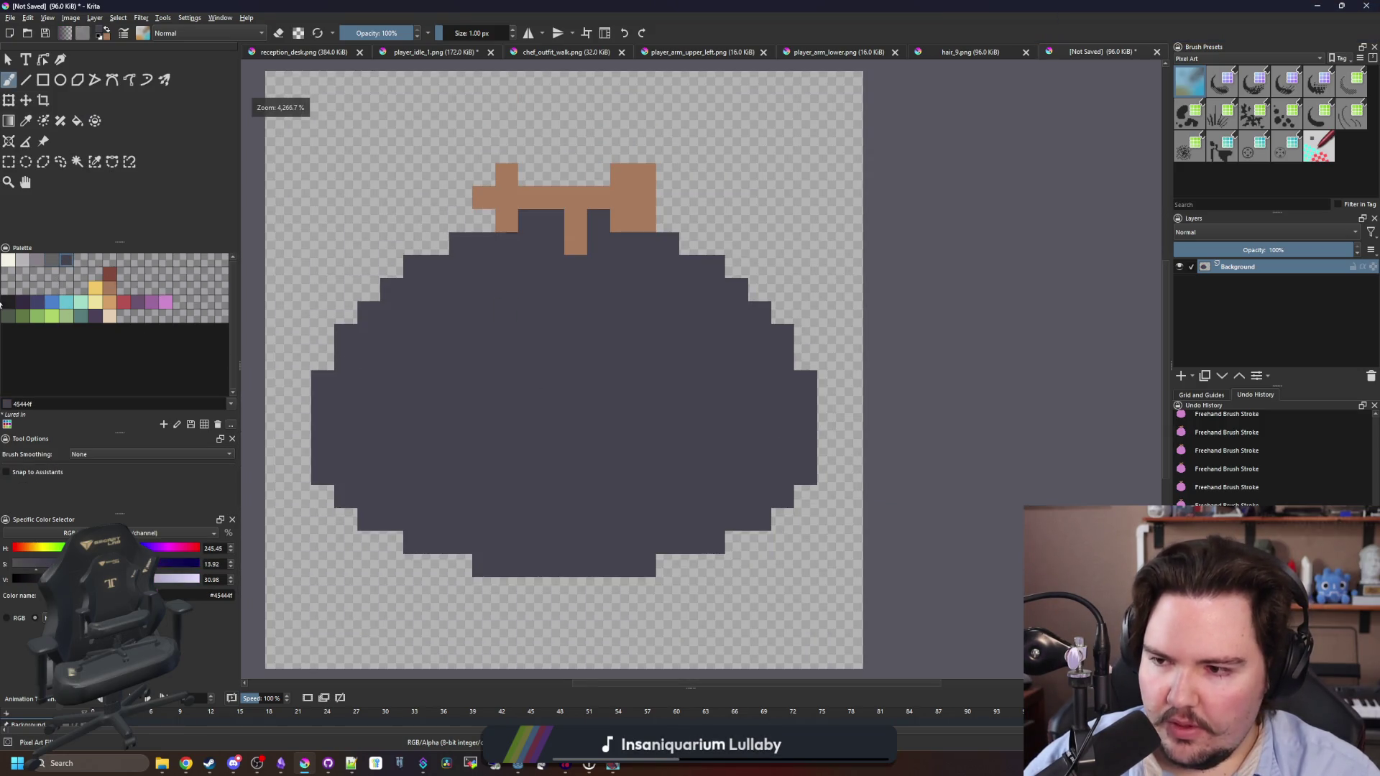
# Select the dark body and stamp a lighter grey #646365 blob on it.
pyautogui.click(55, 266)
pyautogui.click(93, 163)
pyautogui.click(548, 351)
pyautogui.press('b')
pyautogui.press(']')
pyautogui.press(']')
pyautogui.press(']')
pyautogui.press(']')
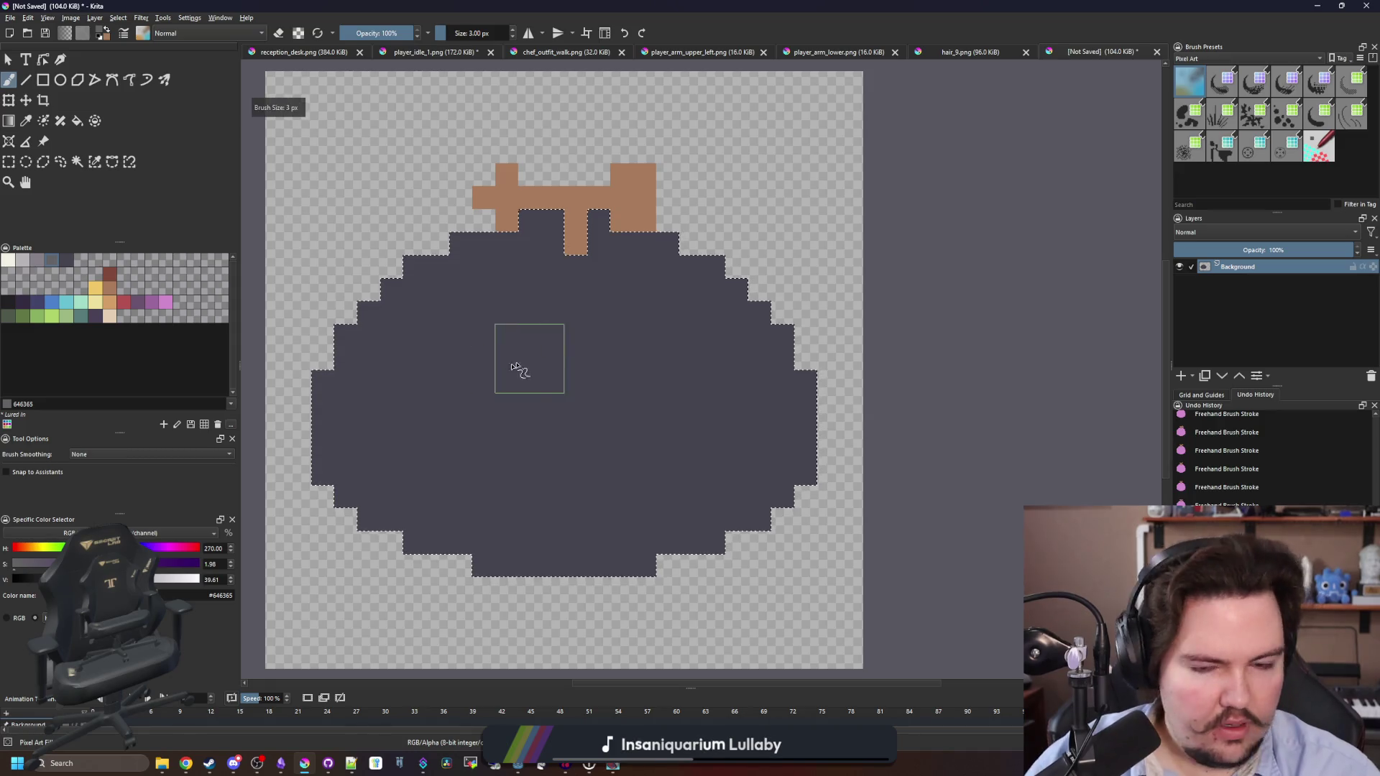
pyautogui.press('[')
pyautogui.click(514, 355)
pyautogui.press('[')
pyautogui.press('[')
pyautogui.press('[')
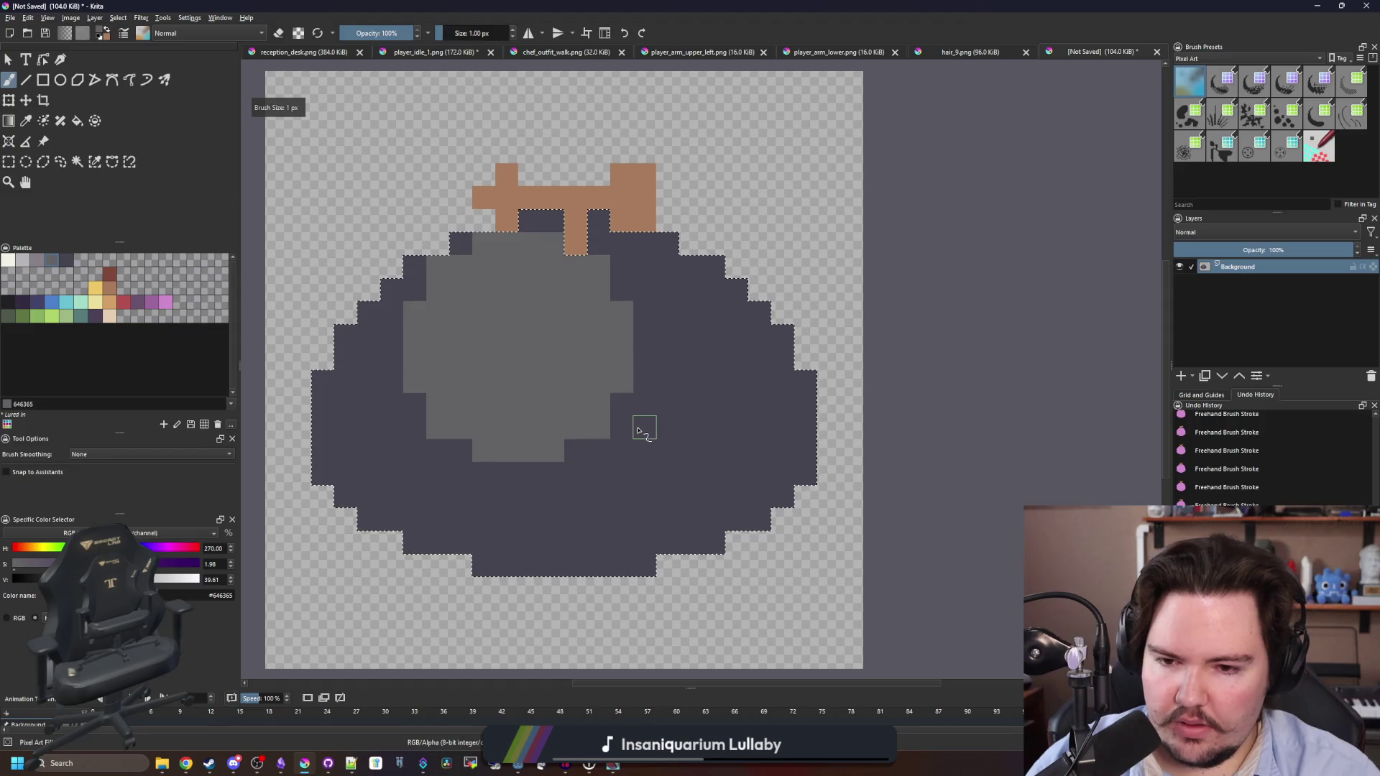
# Add a 2x2 and a single pale #b8b5b9 highlight pixel, then clear the selection.
pyautogui.click(23, 260)
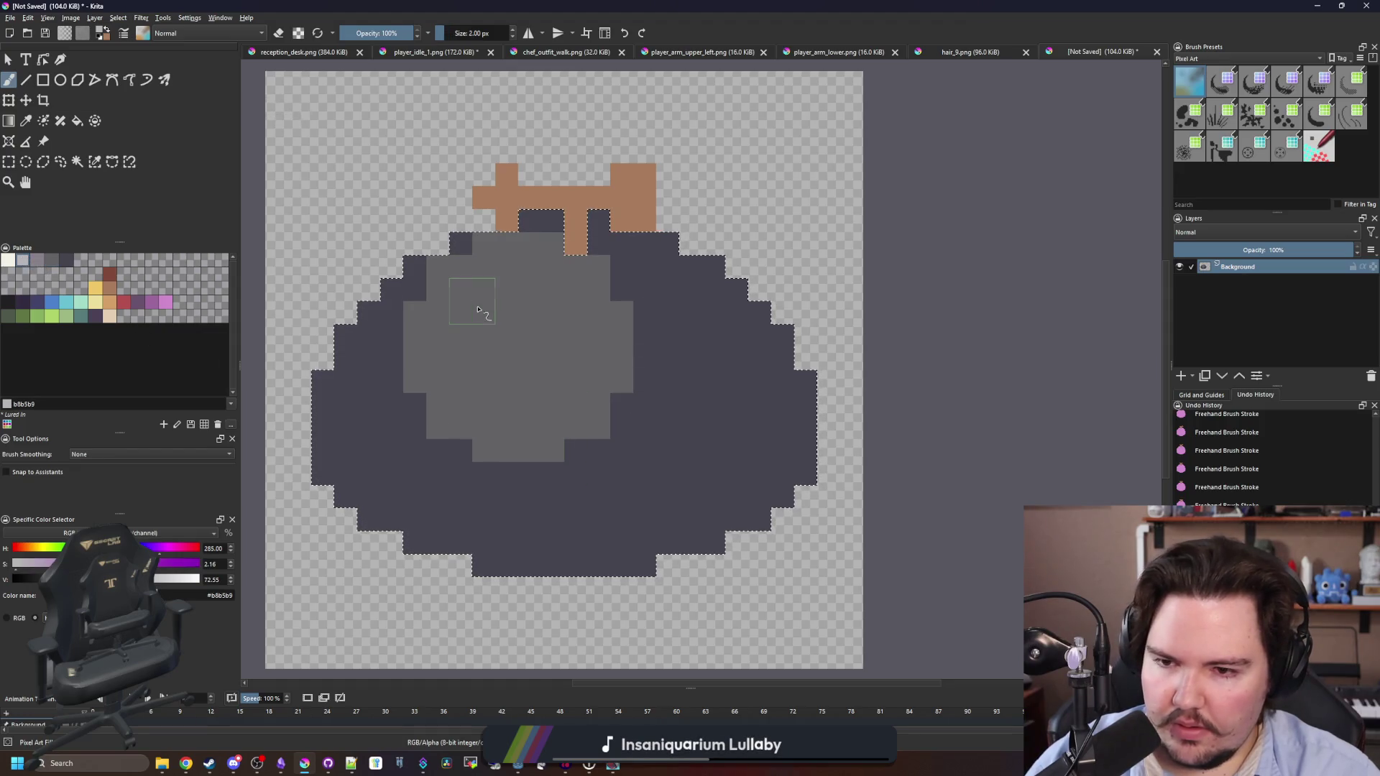
pyautogui.moveTo(460, 289); pyautogui.dragTo(483, 312)
pyautogui.click(552, 358)
pyautogui.hotkey('ctrl', 'shift', 'a')
pyautogui.scroll(-3, 618, 511)
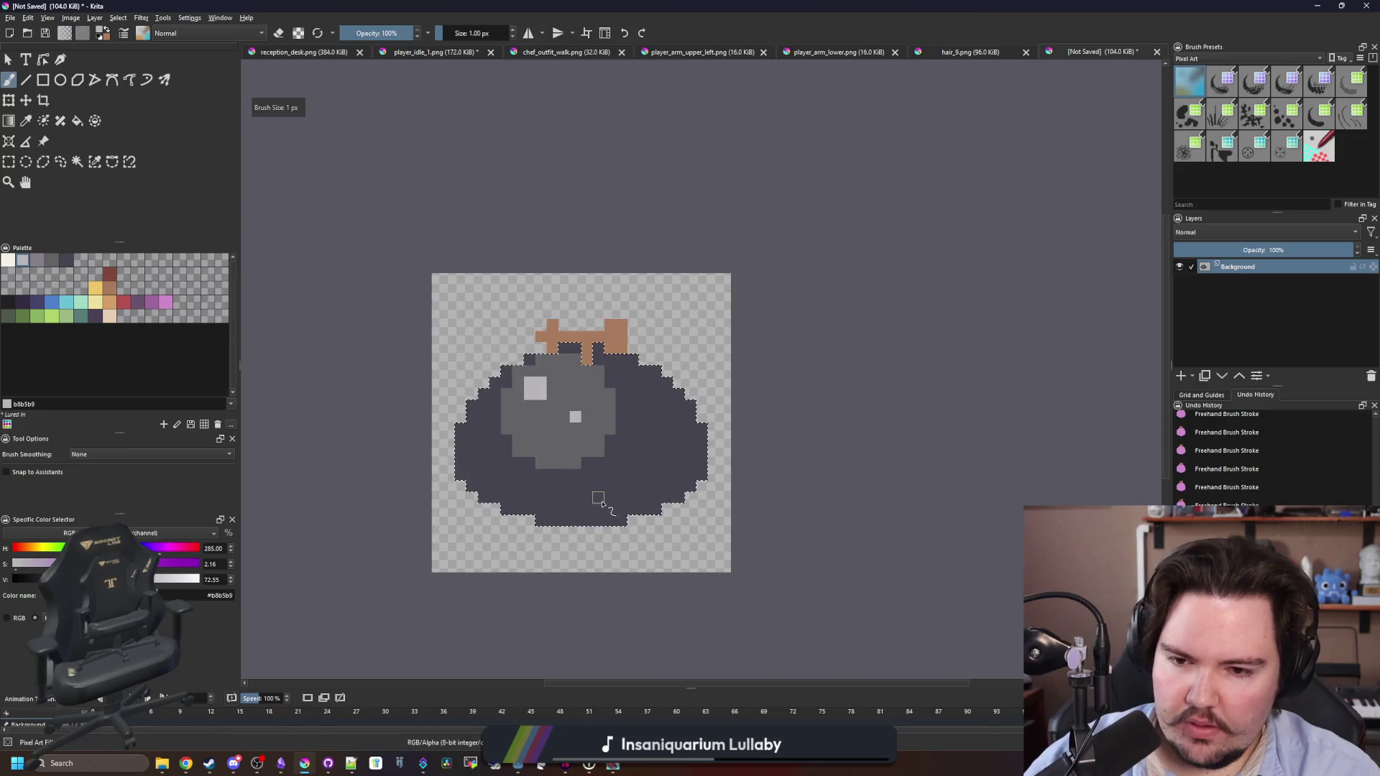
pyautogui.scroll(5, 575, 487)
pyautogui.scroll(-3, 561, 492)
pyautogui.scroll(1, 539, 496)
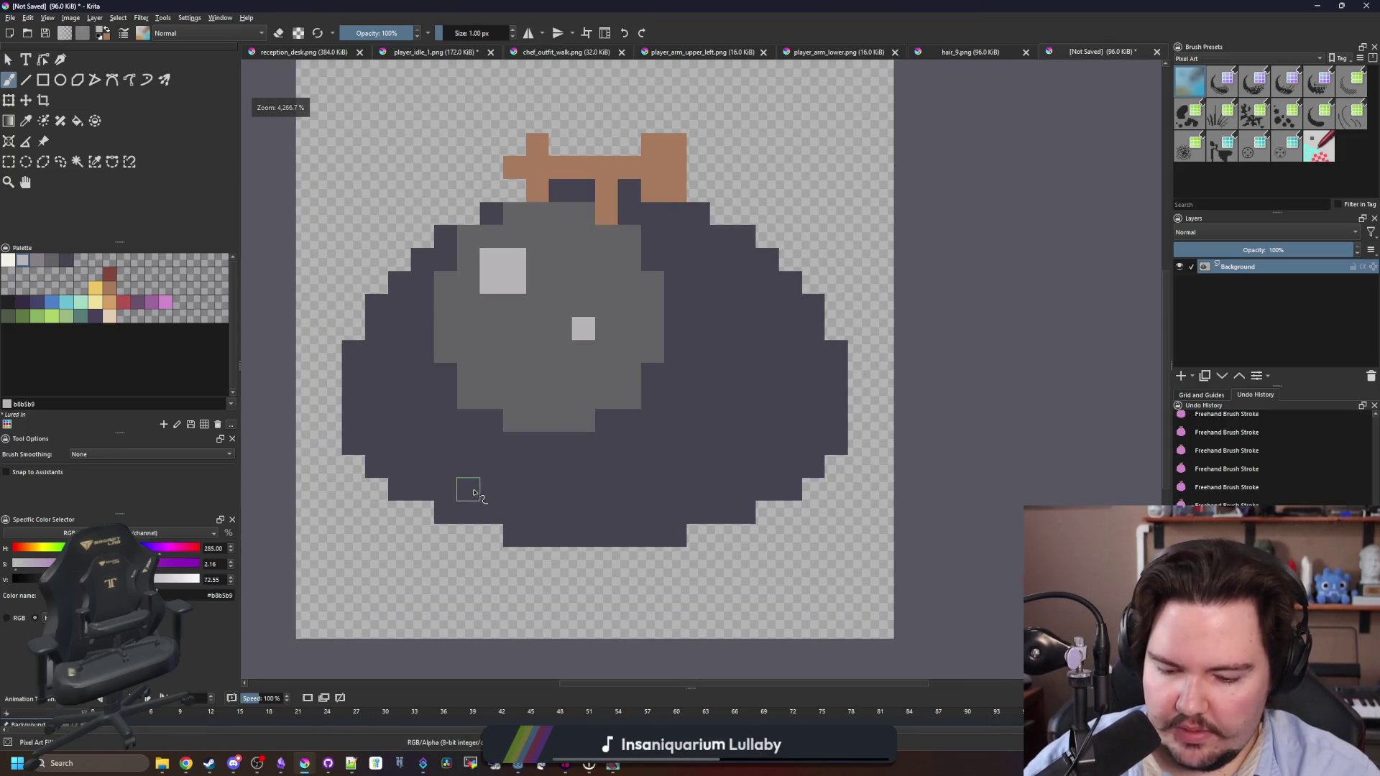
# Paint dark grey pixels along the sprite's bottom edge.
pyautogui.keyDown('ctrl'); pyautogui.click(464, 487); pyautogui.keyUp('ctrl')
pyautogui.moveTo(453, 540)
pyautogui.mouseDown()
pyautogui.moveTo(604, 564)
pyautogui.moveTo(665, 558)
pyautogui.moveTo(790, 511)
pyautogui.moveTo(836, 466)
pyautogui.mouseUp()
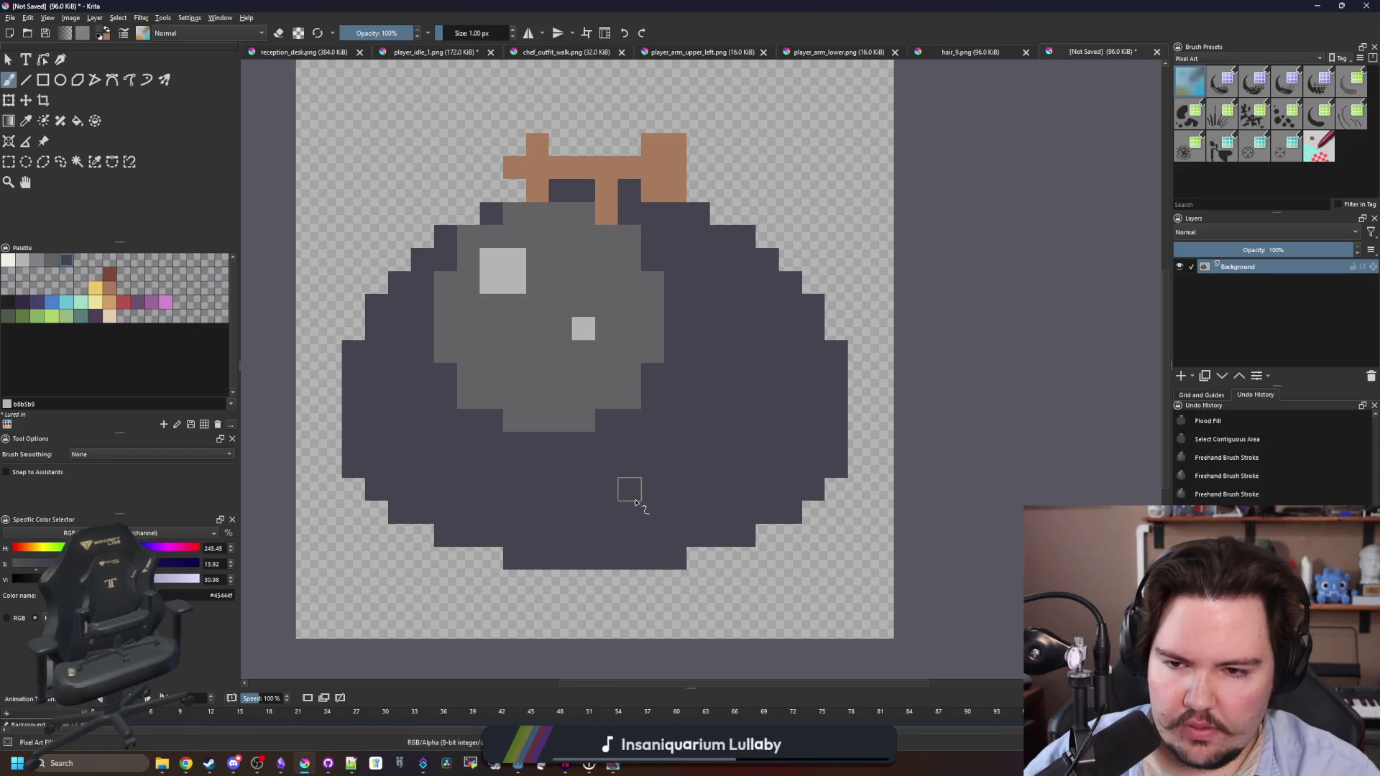
pyautogui.click(138, 302)
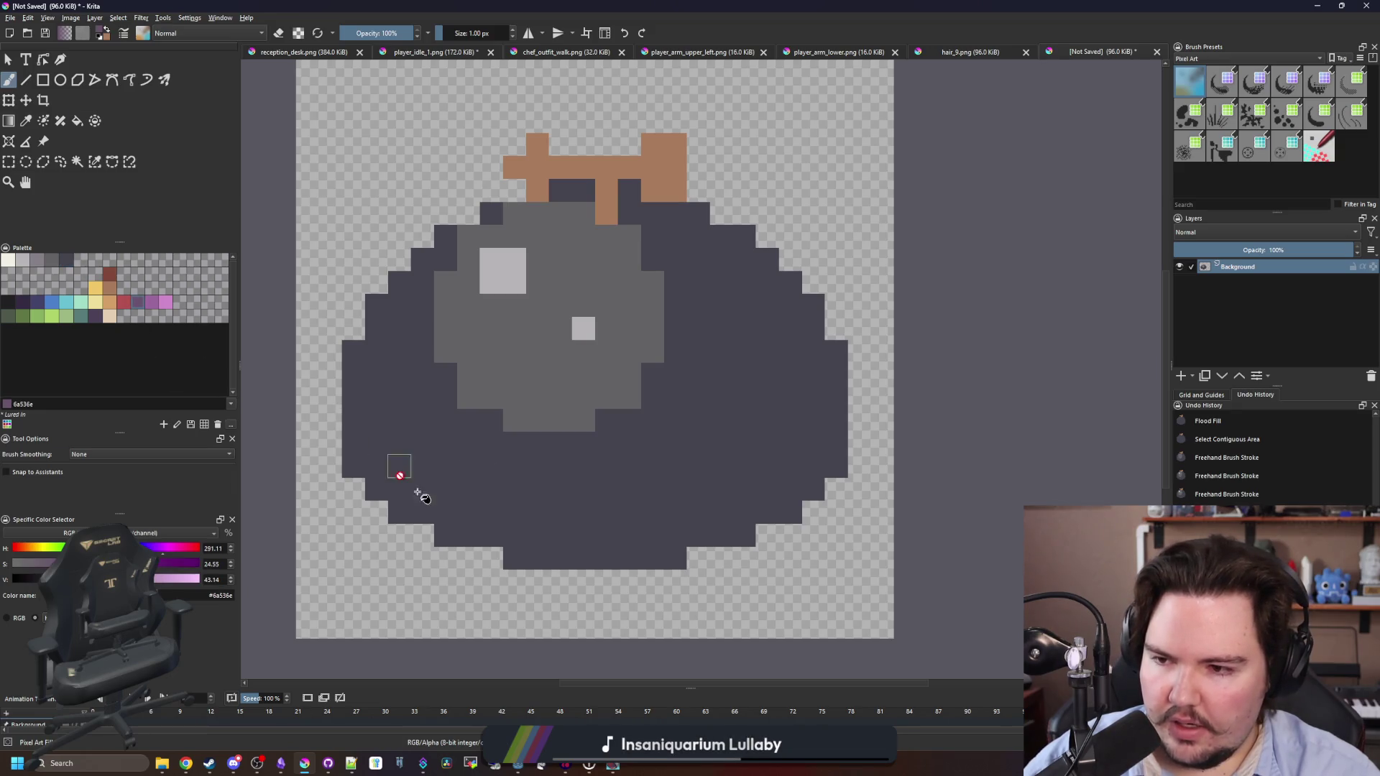
# Fill the dark body with purple #6a536e, after a couple of retried fills.
pyautogui.press('f')
pyautogui.hotkey('ctrl', 'shift', 'a')
pyautogui.click(456, 538)
pyautogui.hotkey('ctrl', 'z')
pyautogui.click(636, 504)
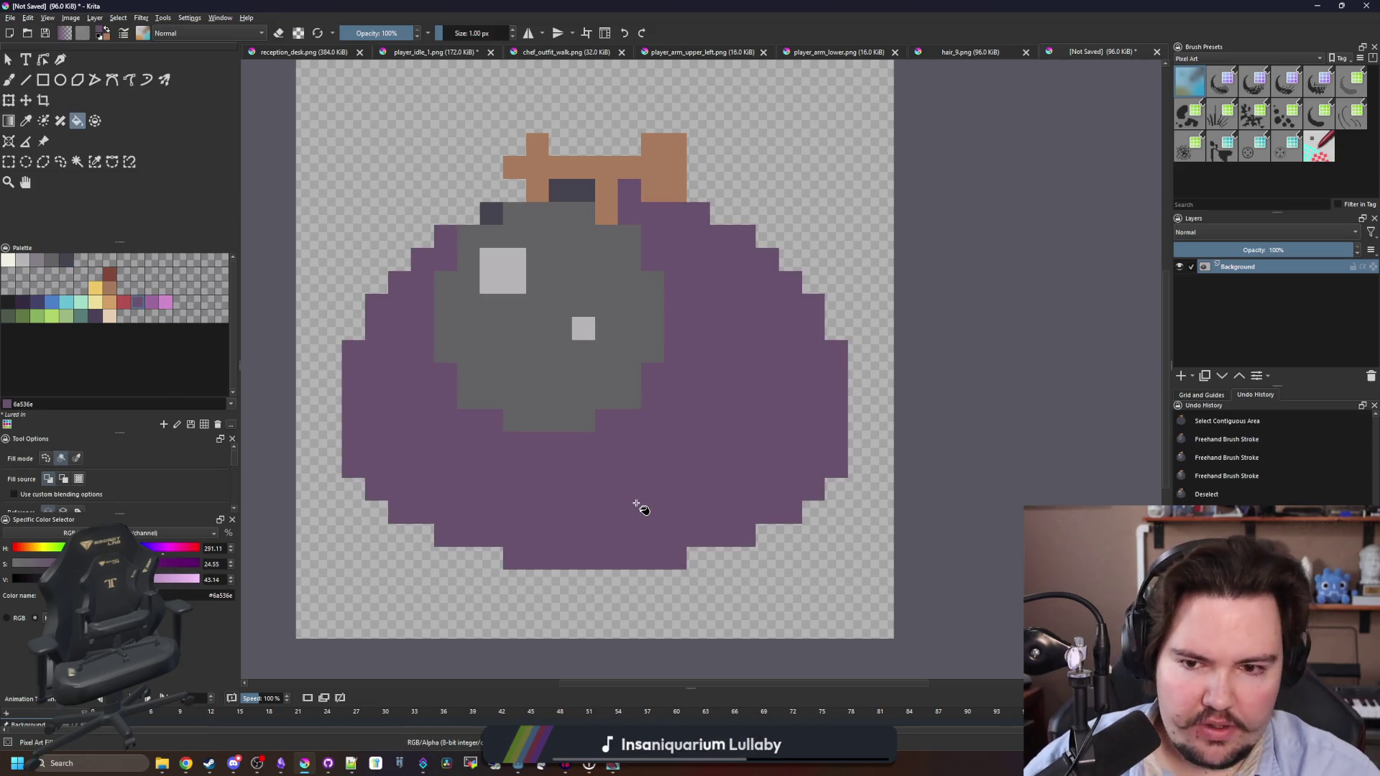
pyautogui.scroll(-5, 643, 509)
pyautogui.hotkey('ctrl', 'z')
pyautogui.scroll(5, 563, 493)
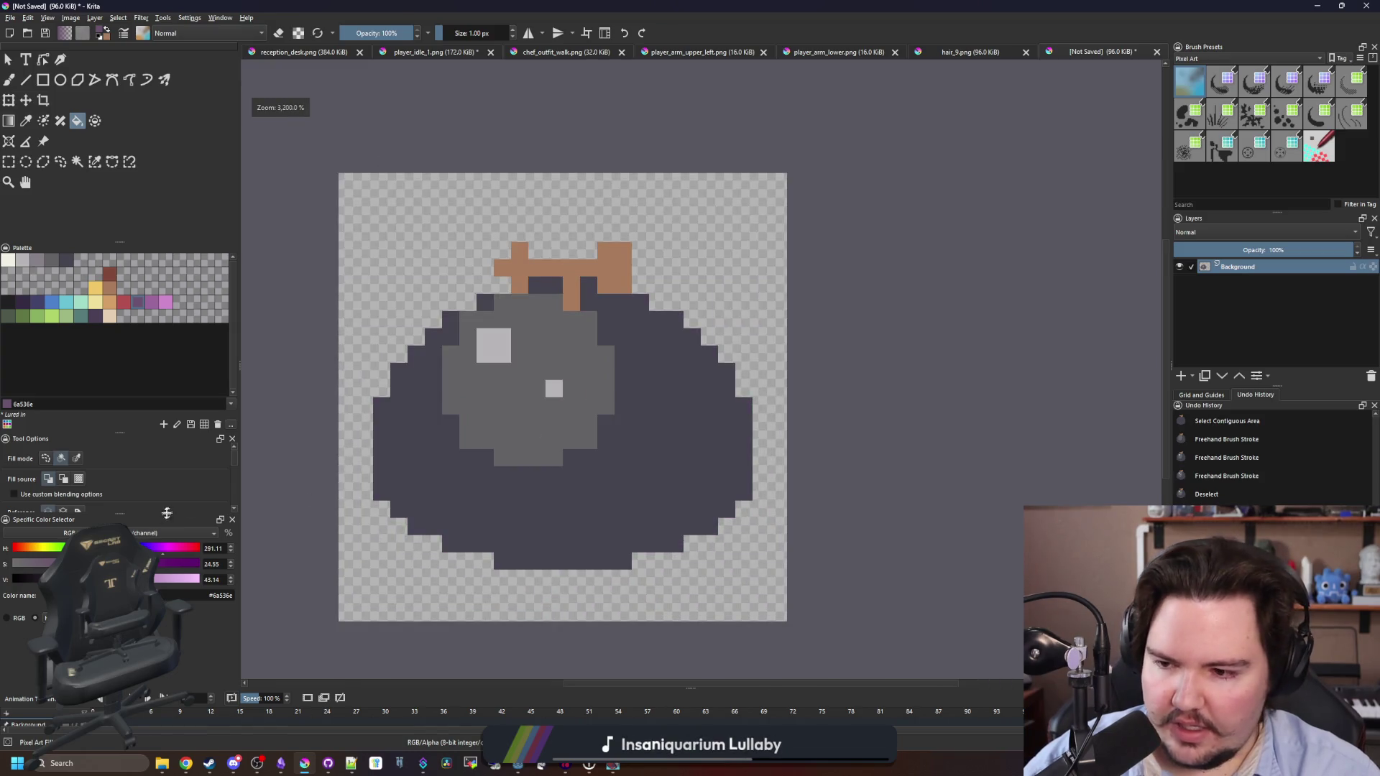
pyautogui.click(657, 511)
pyautogui.scroll(1, 561, 489)
# Paint #45444f outline pixels on the lower-left edge, bottom row and upper-left edge.
pyautogui.press('b')
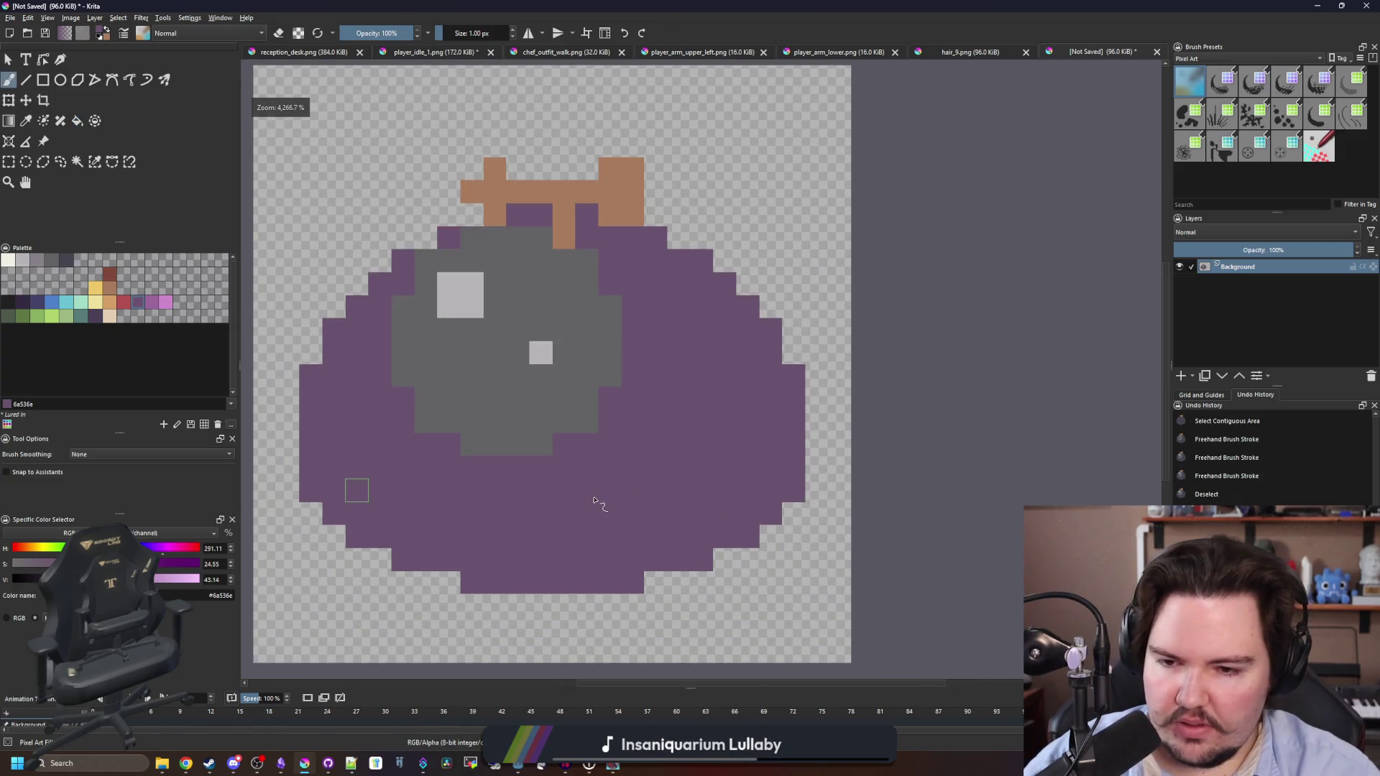
pyautogui.click(67, 263)
pyautogui.moveTo(311, 441)
pyautogui.mouseDown()
pyautogui.moveTo(311, 489)
pyautogui.moveTo(334, 514)
pyautogui.mouseUp()
pyautogui.click(338, 513)
pyautogui.moveTo(497, 579)
pyautogui.mouseDown()
pyautogui.moveTo(634, 584)
pyautogui.moveTo(381, 536)
pyautogui.moveTo(751, 538)
pyautogui.moveTo(773, 512)
pyautogui.moveTo(795, 385)
pyautogui.moveTo(769, 349)
pyautogui.moveTo(779, 409)
pyautogui.moveTo(727, 514)
pyautogui.moveTo(709, 521)
pyautogui.moveTo(748, 419)
pyautogui.moveTo(725, 294)
pyautogui.mouseUp()
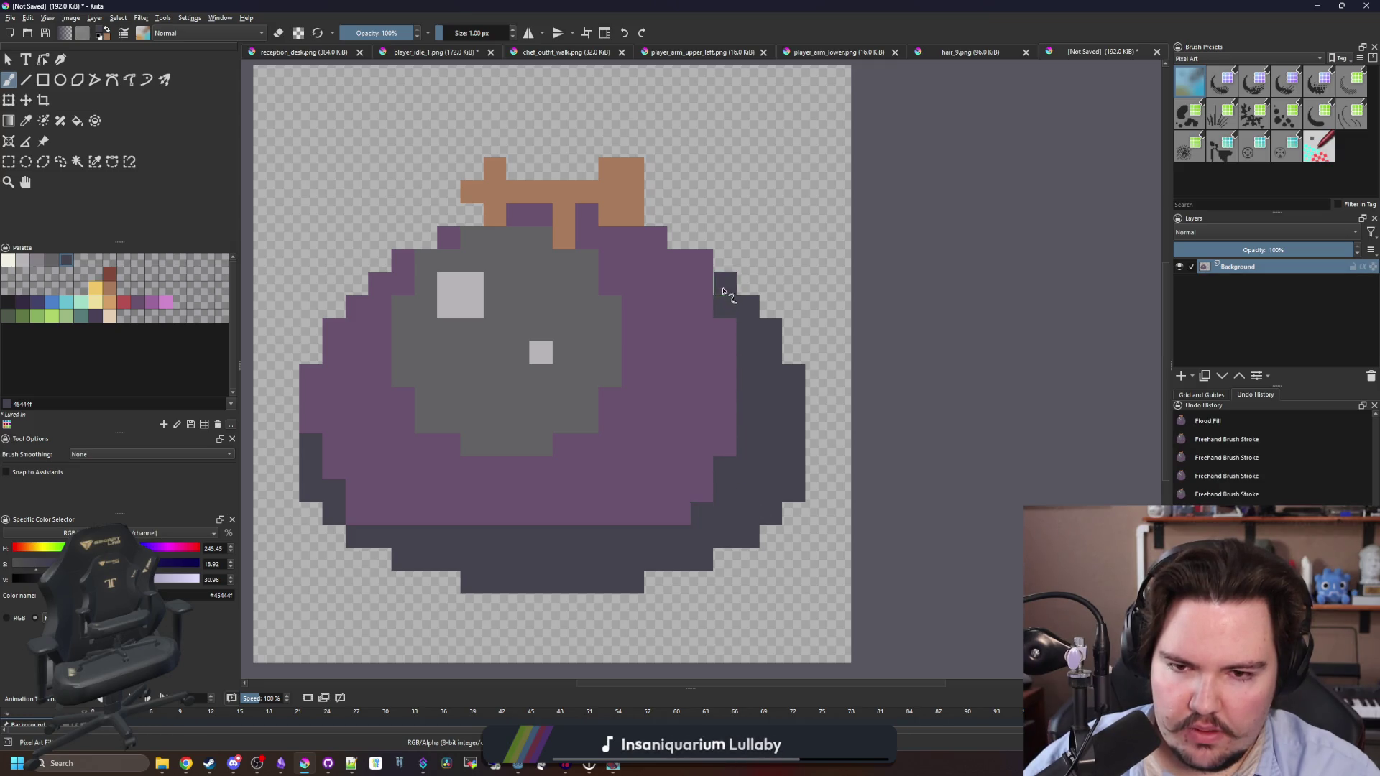
pyautogui.click(407, 264)
pyautogui.click(335, 330)
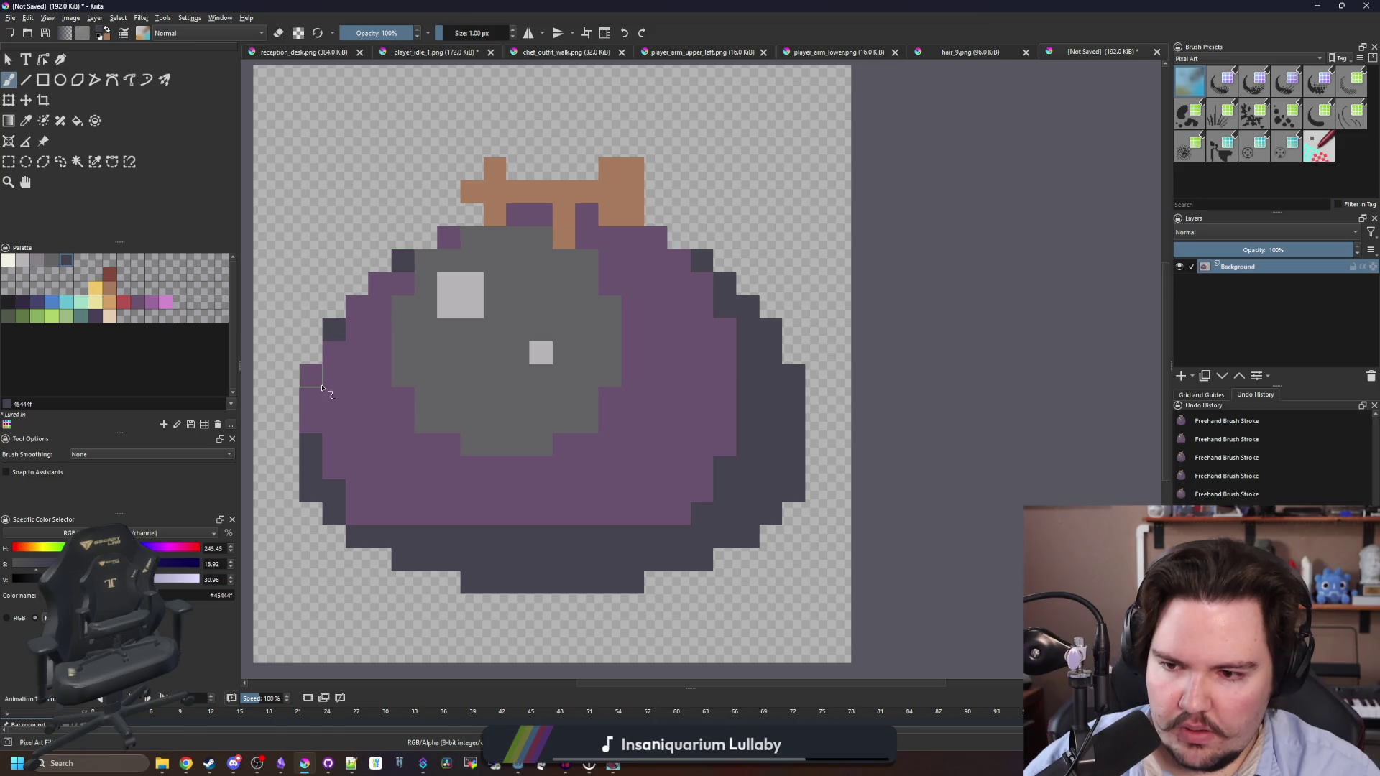
# Repaint one left outline pixel purple and add dark outline pixels on the lower left.
pyautogui.keyDown('ctrl'); pyautogui.click(345, 483); pyautogui.keyUp('ctrl')
pyautogui.click(322, 441)
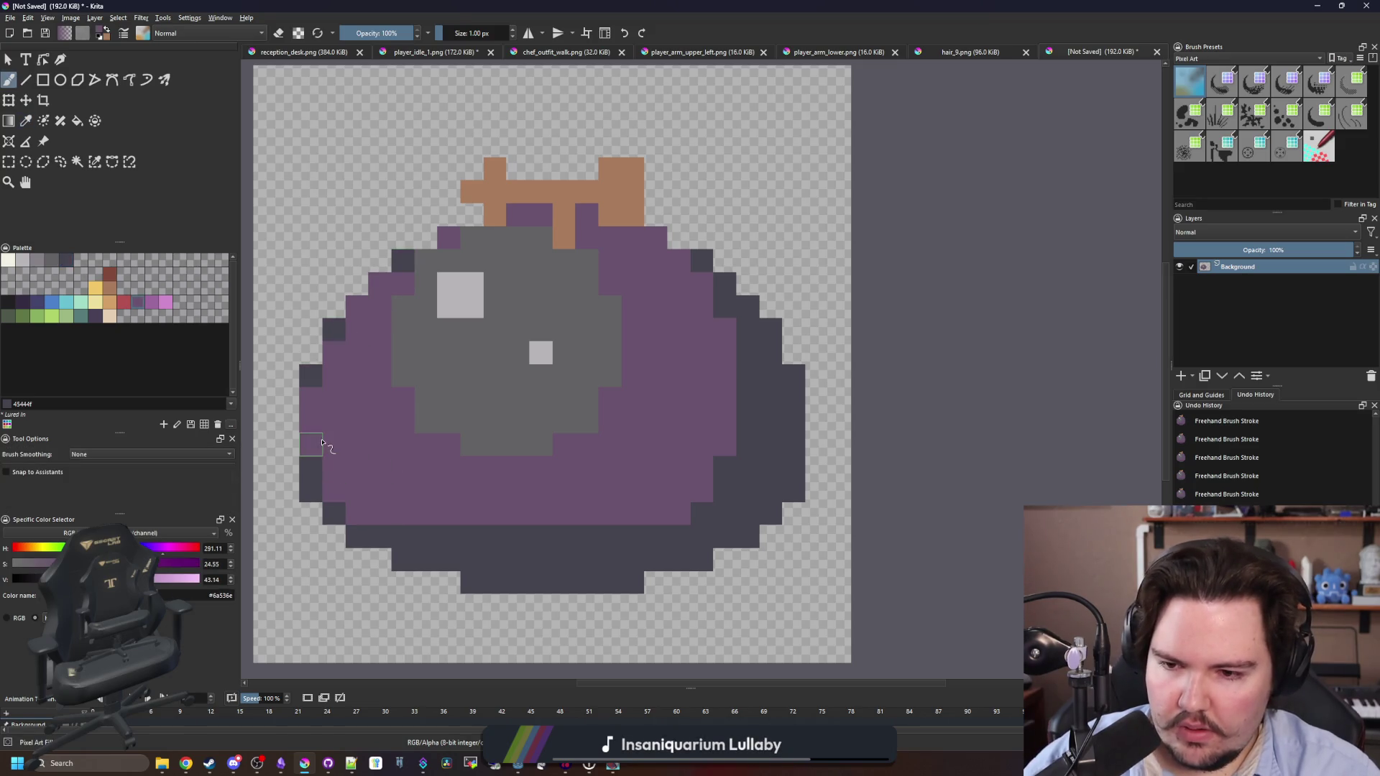
pyautogui.keyDown('ctrl'); pyautogui.click(368, 532); pyautogui.keyUp('ctrl')
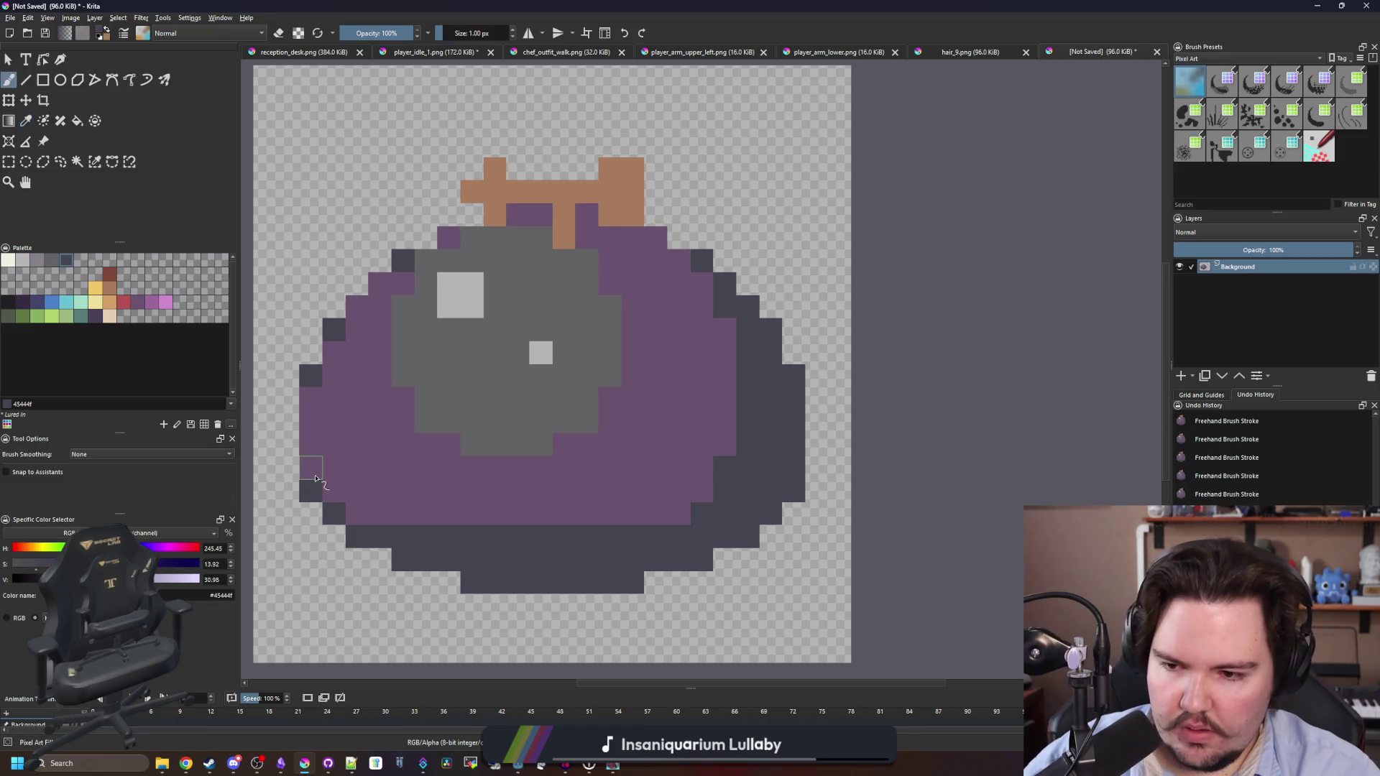
pyautogui.moveTo(311, 468); pyautogui.dragTo(333, 490)
pyautogui.scroll(-5, 485, 492)
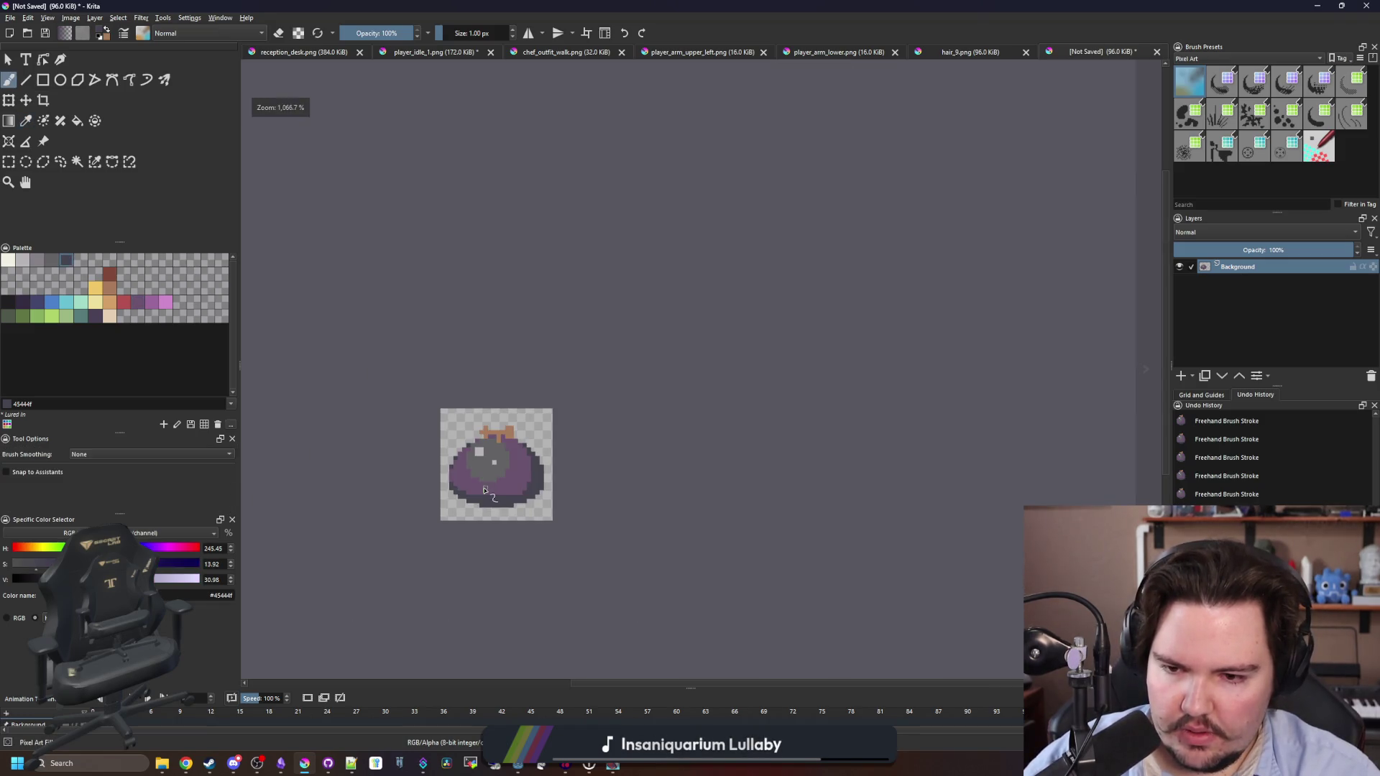
pyautogui.scroll(5, 501, 496)
# Shade the right and lower-right outline with dark pixels.
pyautogui.click(573, 470)
pyautogui.click(595, 439)
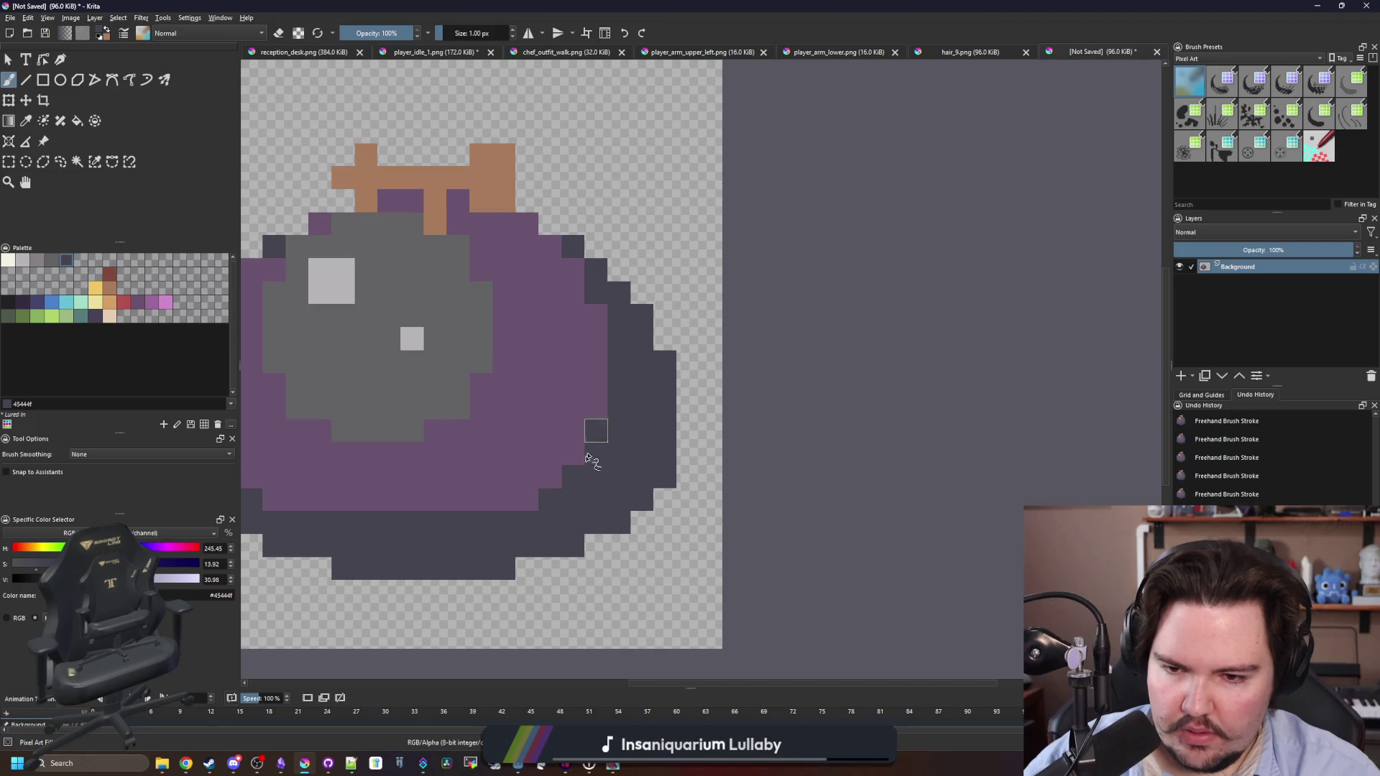
pyautogui.moveTo(570, 461); pyautogui.dragTo(532, 502)
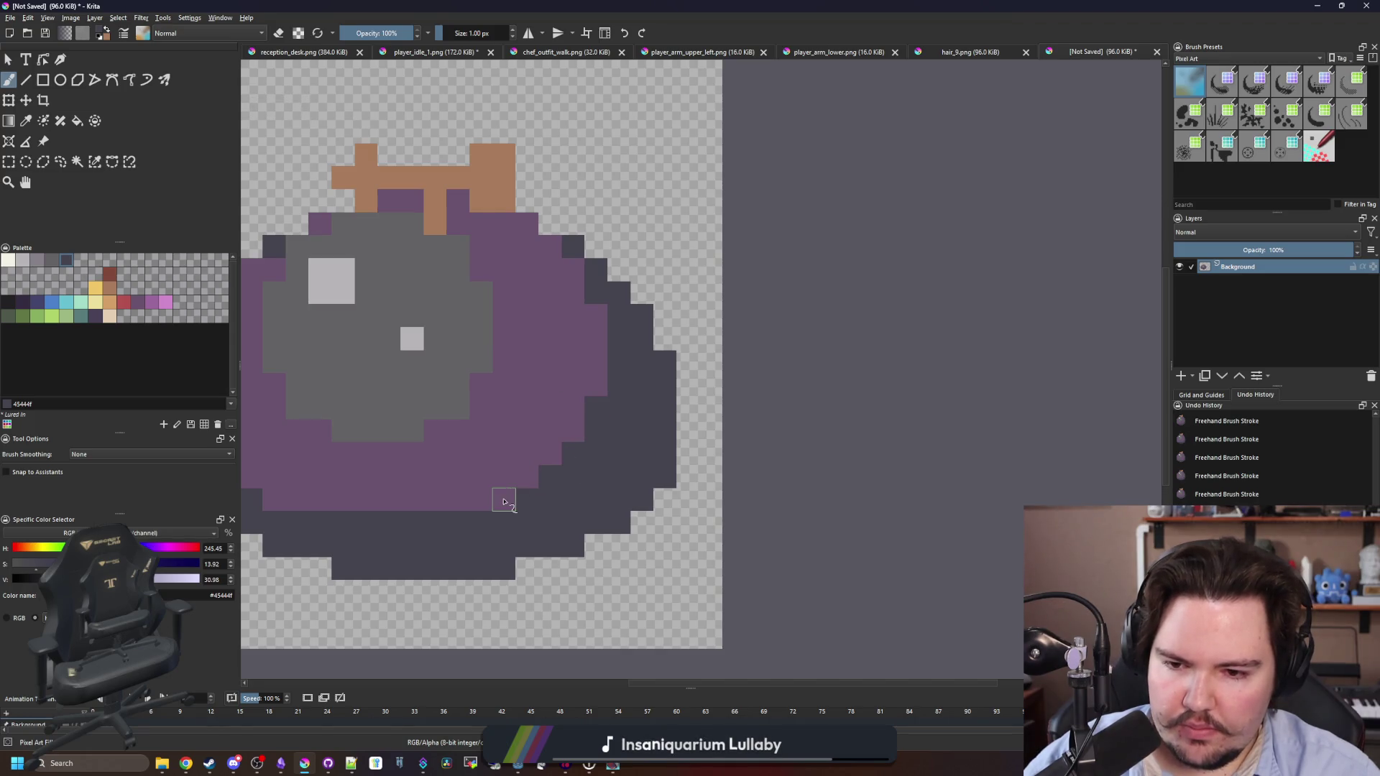
pyautogui.scroll(-5, 604, 446)
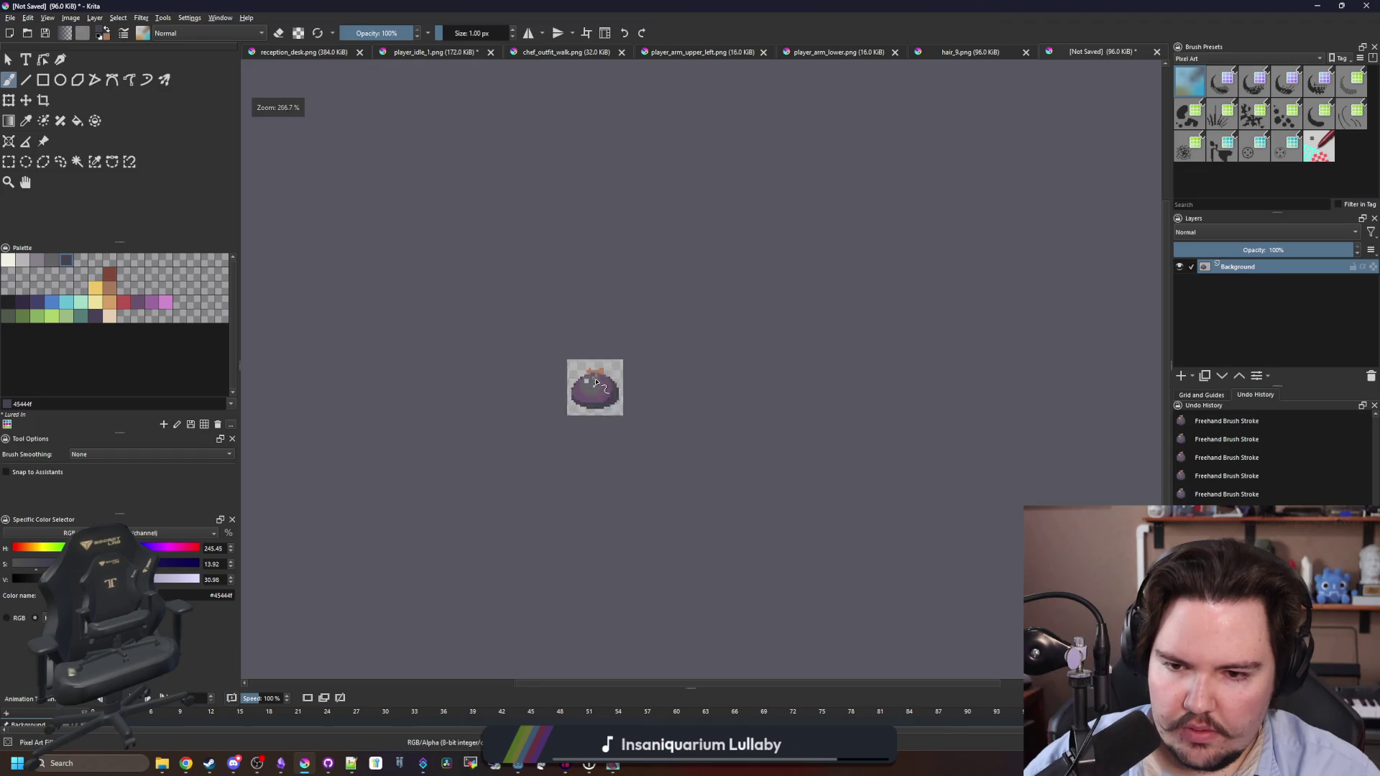
pyautogui.scroll(7, 612, 420)
pyautogui.scroll(-1, 377, 334)
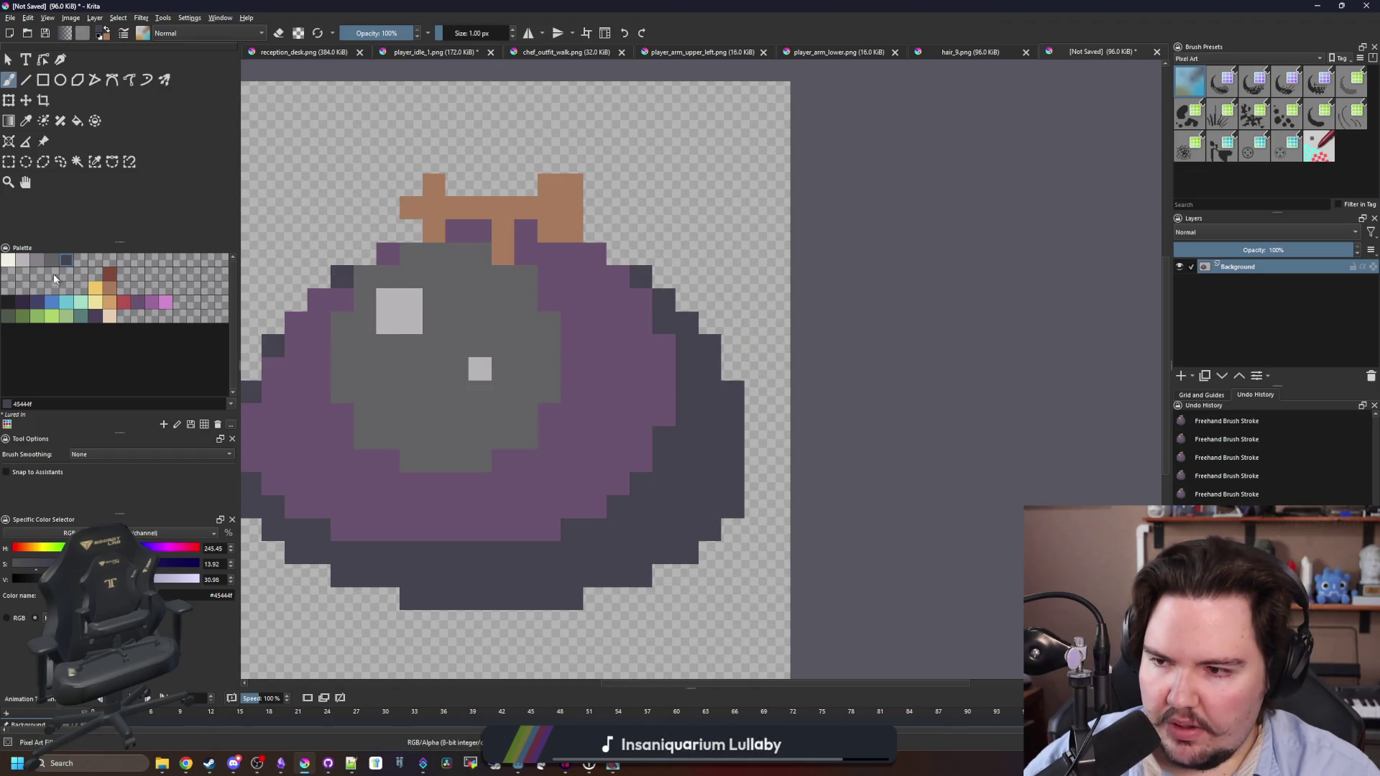
pyautogui.click(33, 266)
# Fill the sprite's grey area with the lighter grey 868188.
pyautogui.press('f')
pyautogui.click(429, 376)
pyautogui.scroll(-8, 424, 360)
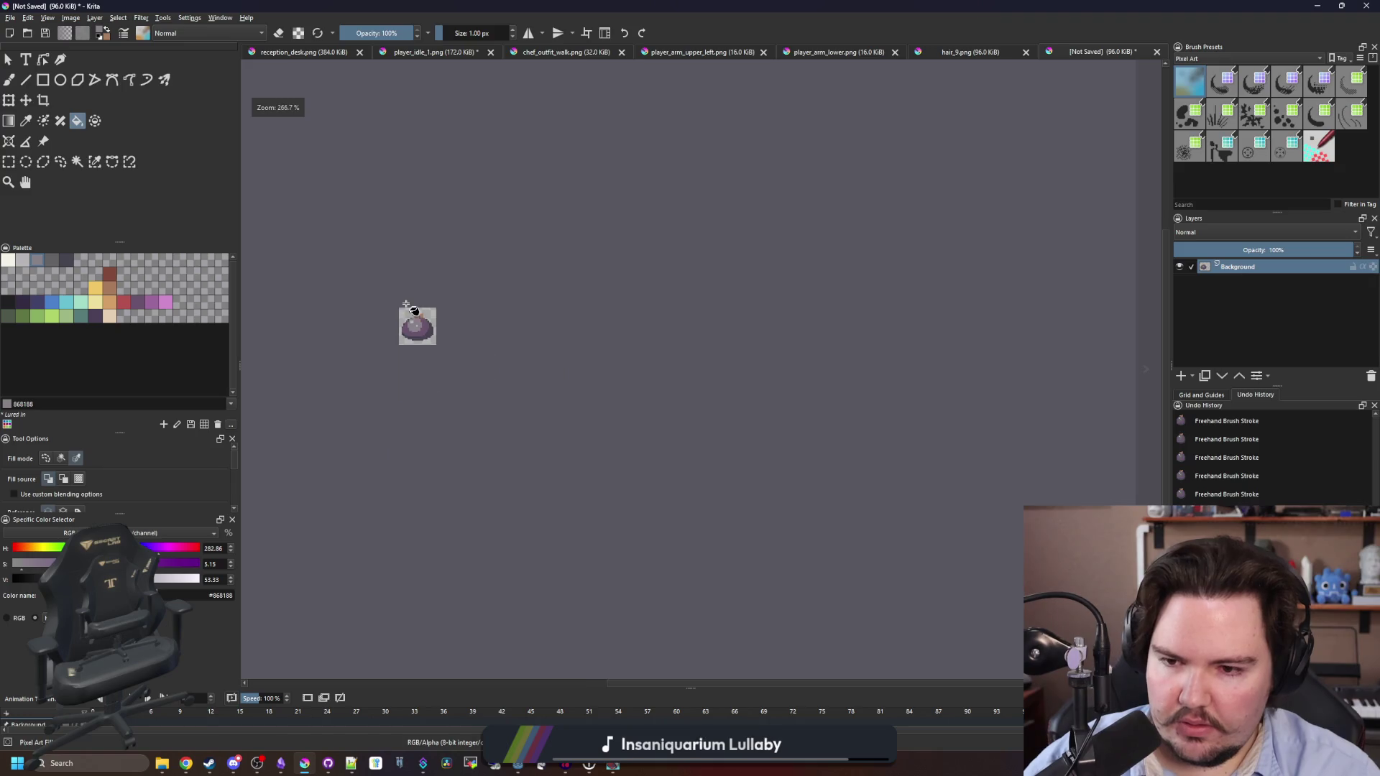
pyautogui.scroll(8, 406, 299)
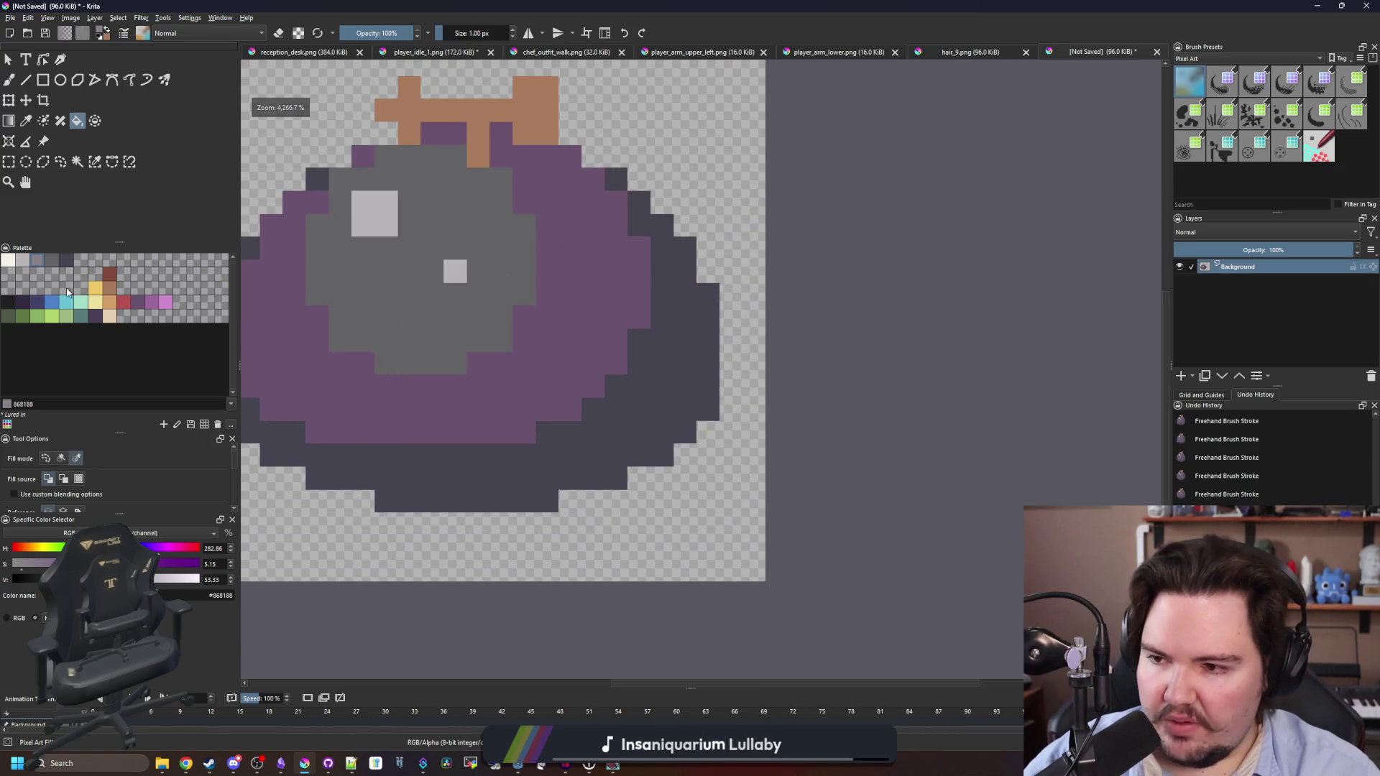
pyautogui.moveTo(422, 332); pyautogui.dragTo(268, 364)
pyautogui.scroll(1, 443, 440)
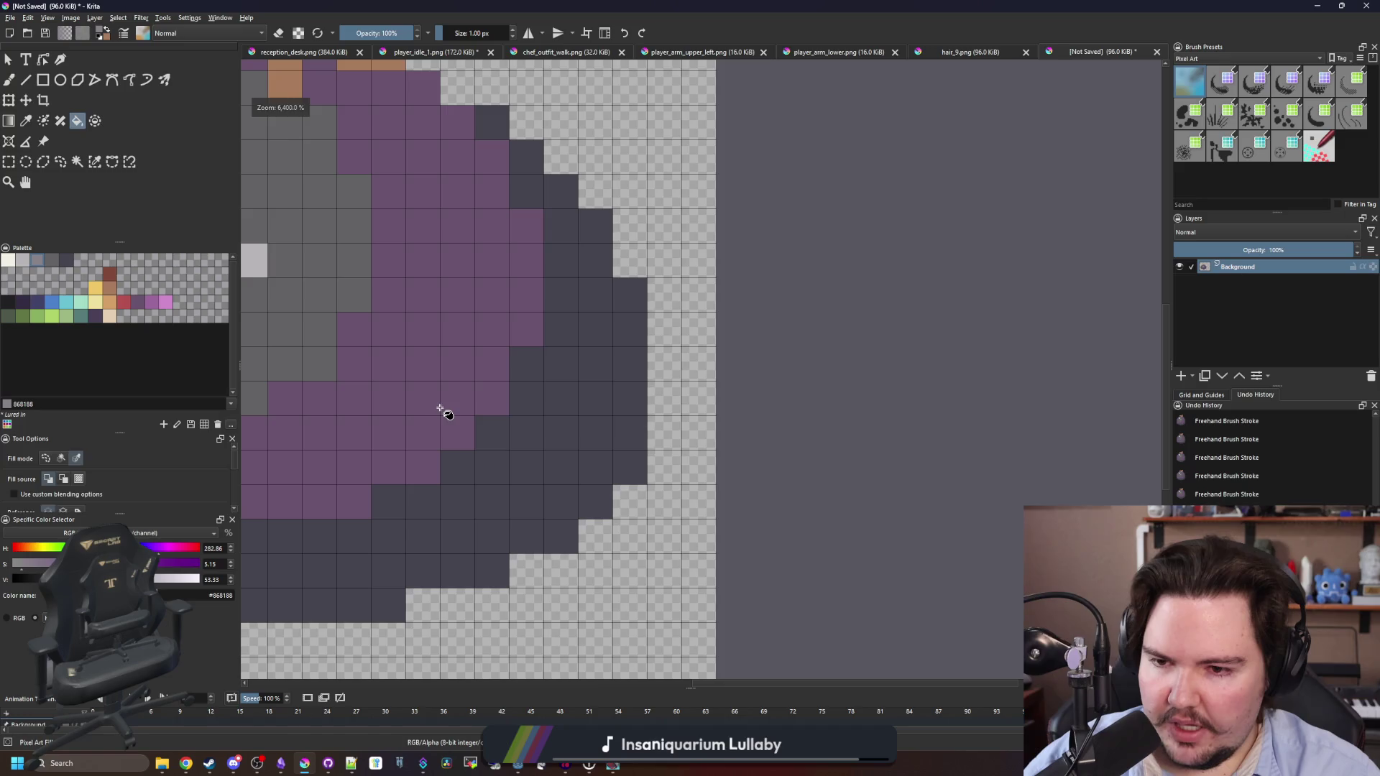
# Paint a light grey highlight column down the sprite's right rim with a few bottom-right pixels.
pyautogui.press('b')
pyautogui.click(560, 468)
pyautogui.moveTo(595, 435); pyautogui.dragTo(602, 330)
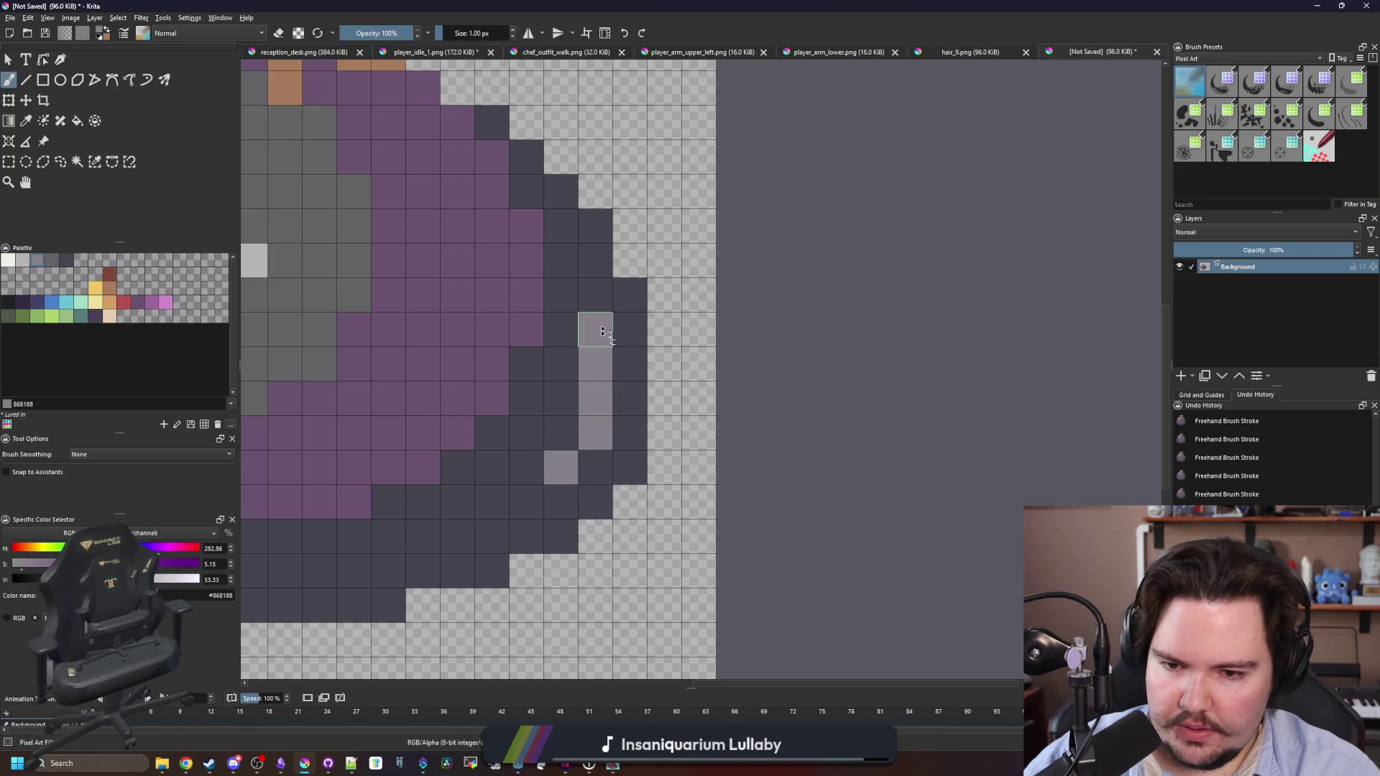
pyautogui.hotkey('ctrl', 'z')
pyautogui.moveTo(595, 467); pyautogui.dragTo(595, 323)
pyautogui.moveTo(561, 502); pyautogui.dragTo(526, 502)
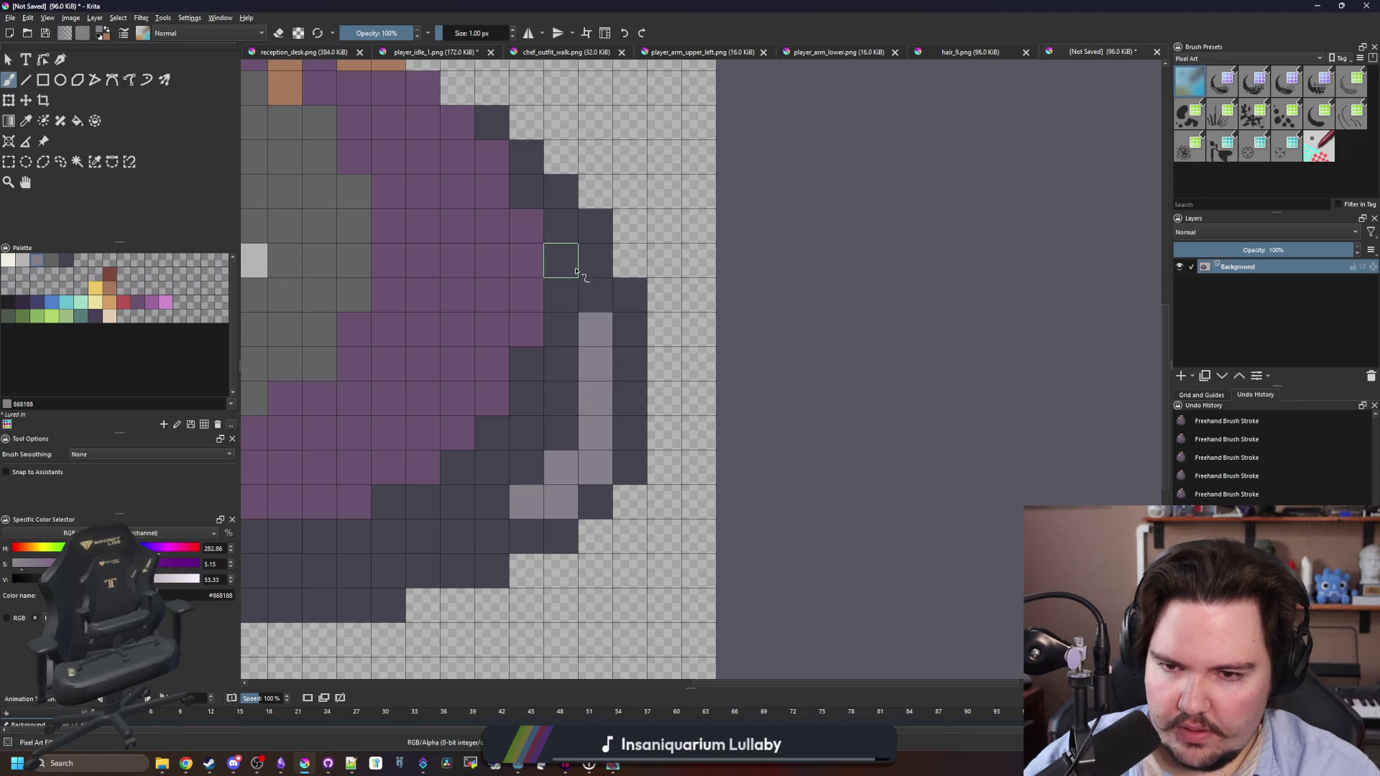
pyautogui.click(586, 301)
# Shade the top and nearby highlight pixels with darker grey 646365.
pyautogui.click(51, 260)
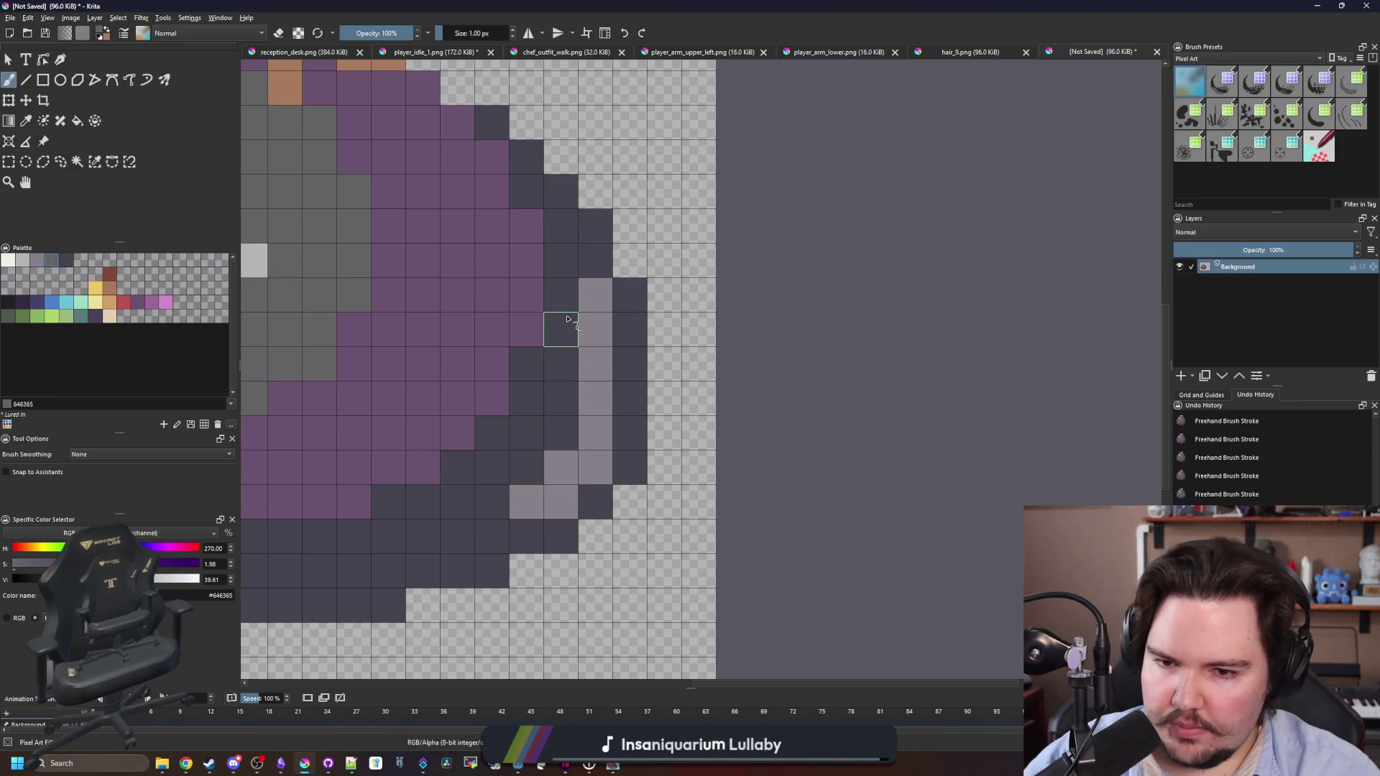
pyautogui.click(595, 294)
pyautogui.moveTo(557, 471)
pyautogui.mouseDown()
pyautogui.moveTo(559, 503)
pyautogui.moveTo(524, 529)
pyautogui.mouseUp()
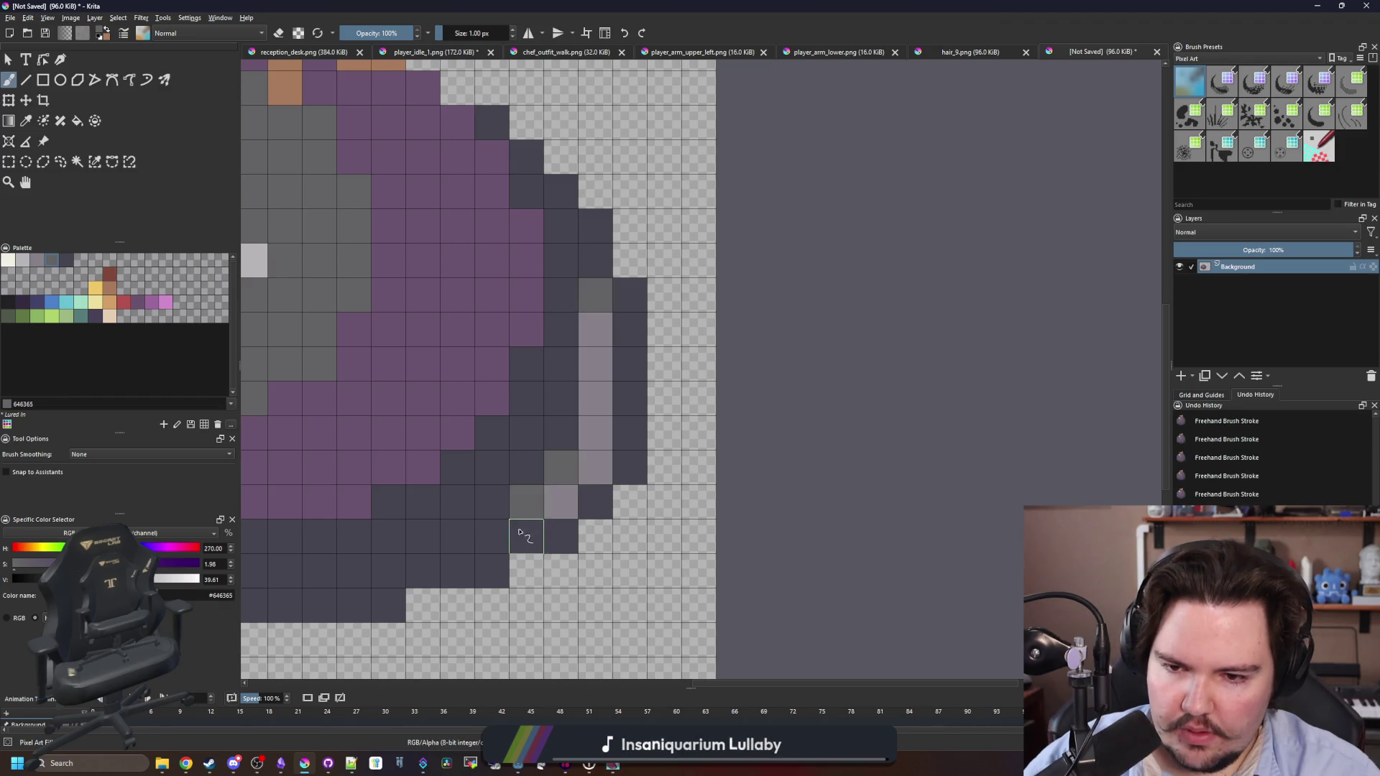
pyautogui.scroll(-10, 555, 358)
pyautogui.scroll(10, 589, 392)
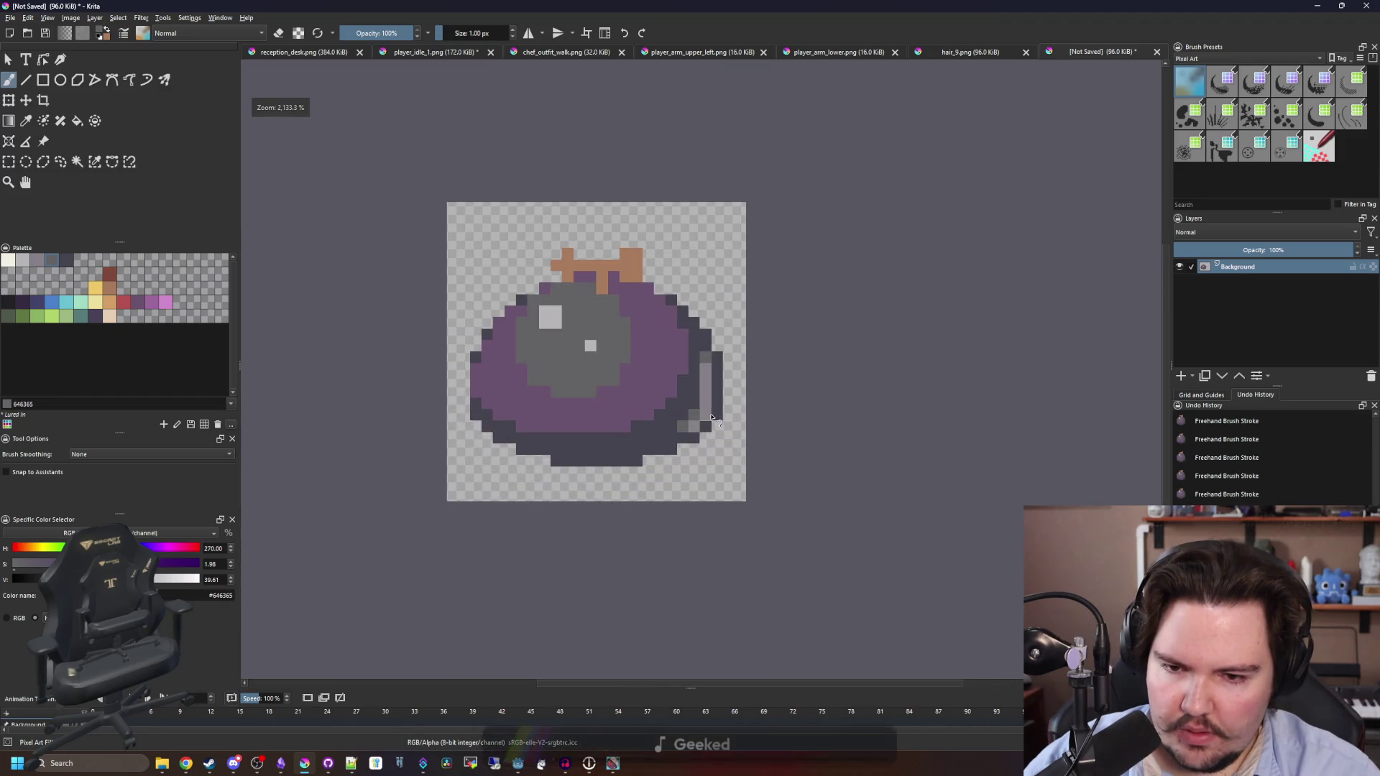
pyautogui.hotkey('ctrl', 'z')
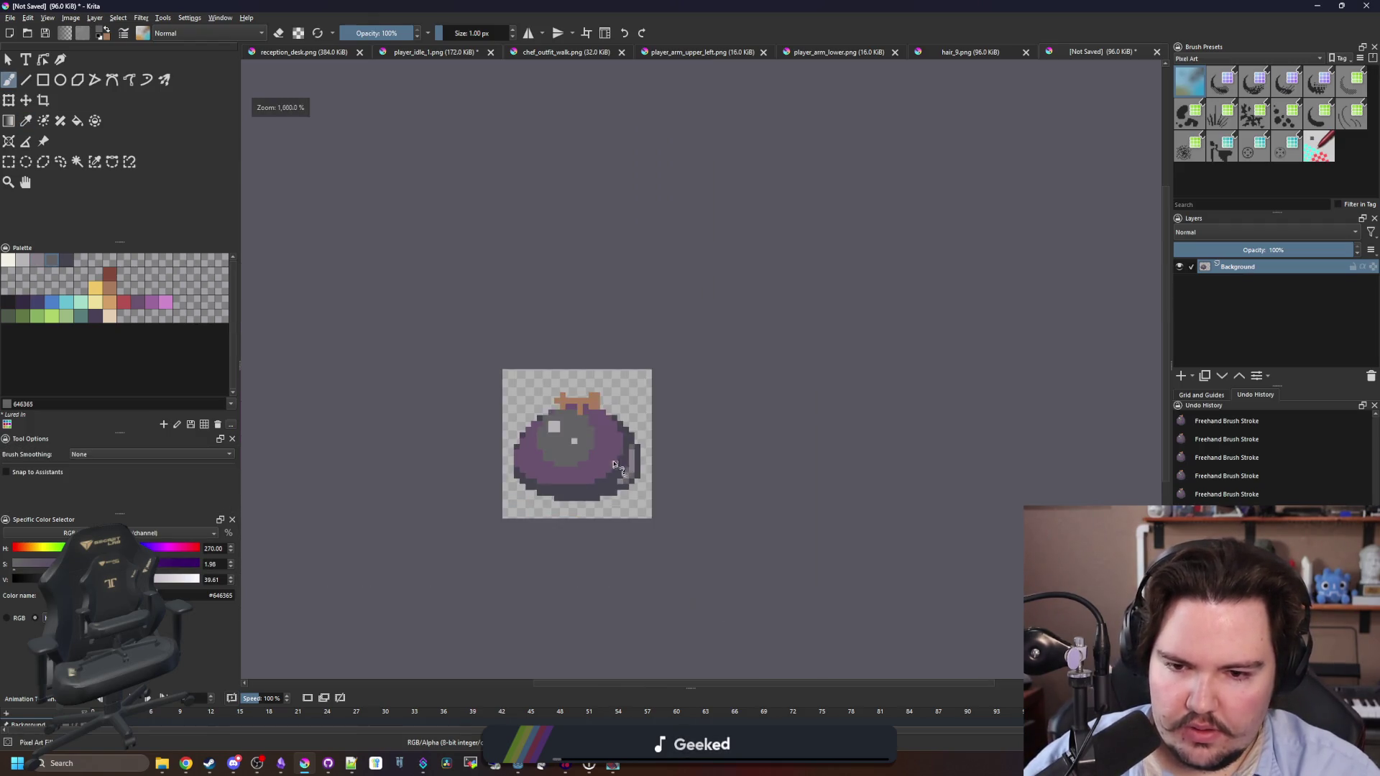
pyautogui.scroll(-10, 517, 392)
pyautogui.scroll(10, 517, 392)
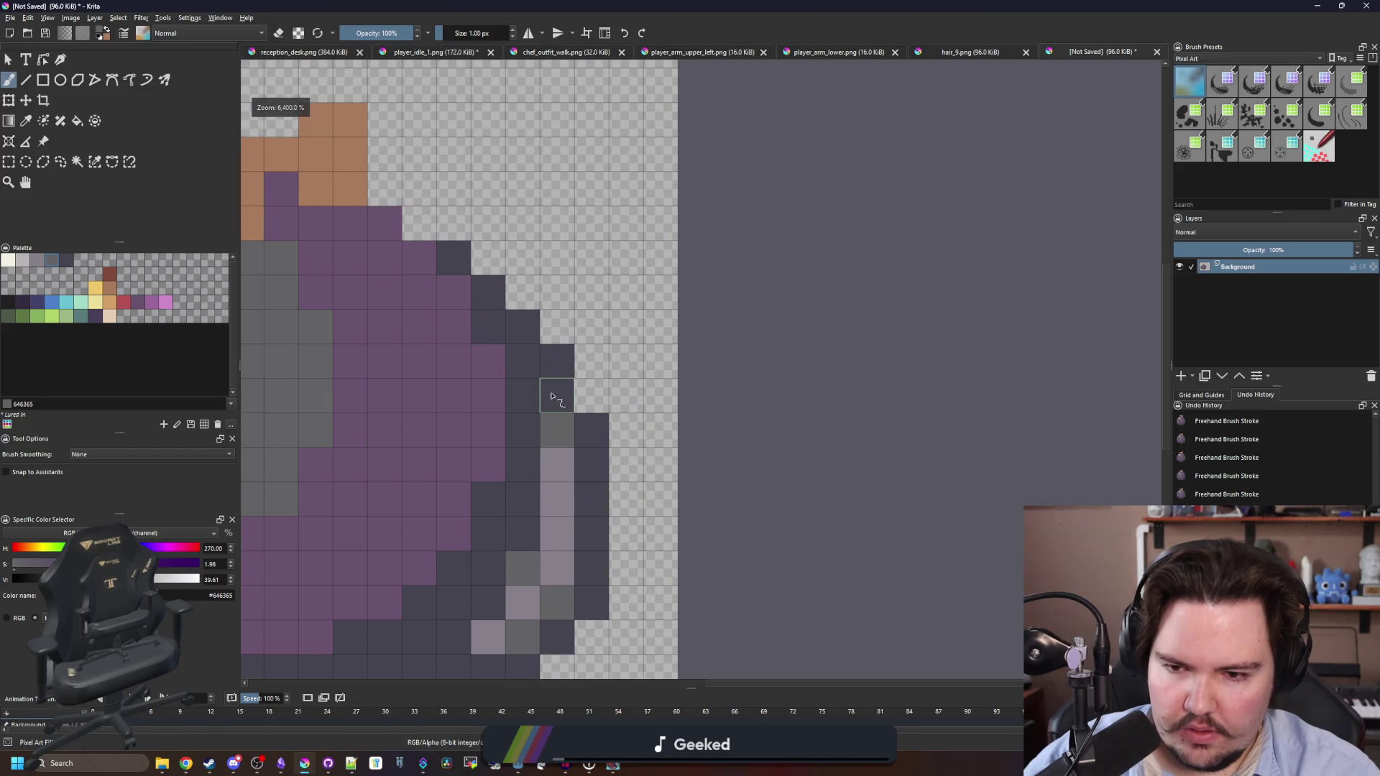
pyautogui.scroll(-1, 632, 401)
pyautogui.scroll(-5, 632, 400)
pyautogui.scroll(6, 555, 453)
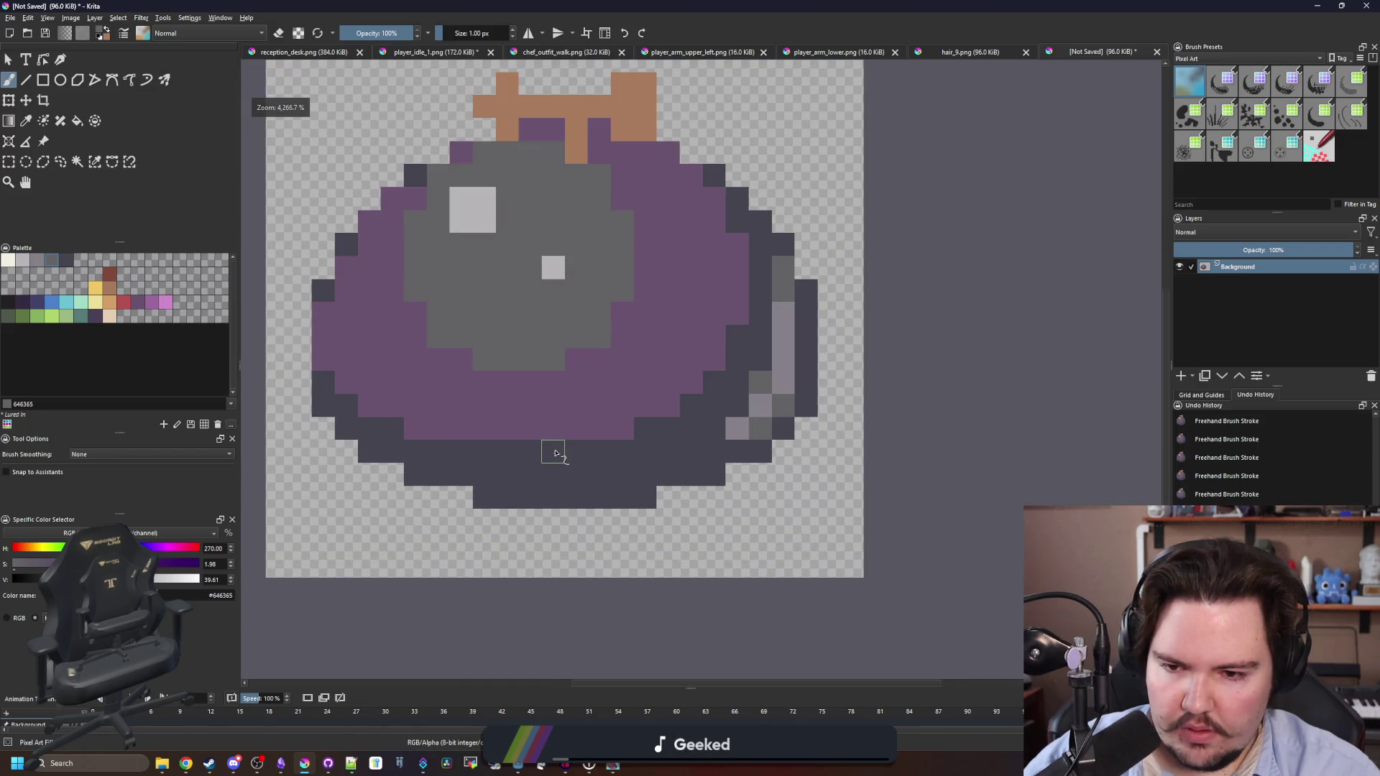
pyautogui.scroll(-1, 474, 420)
pyautogui.scroll(1, 438, 431)
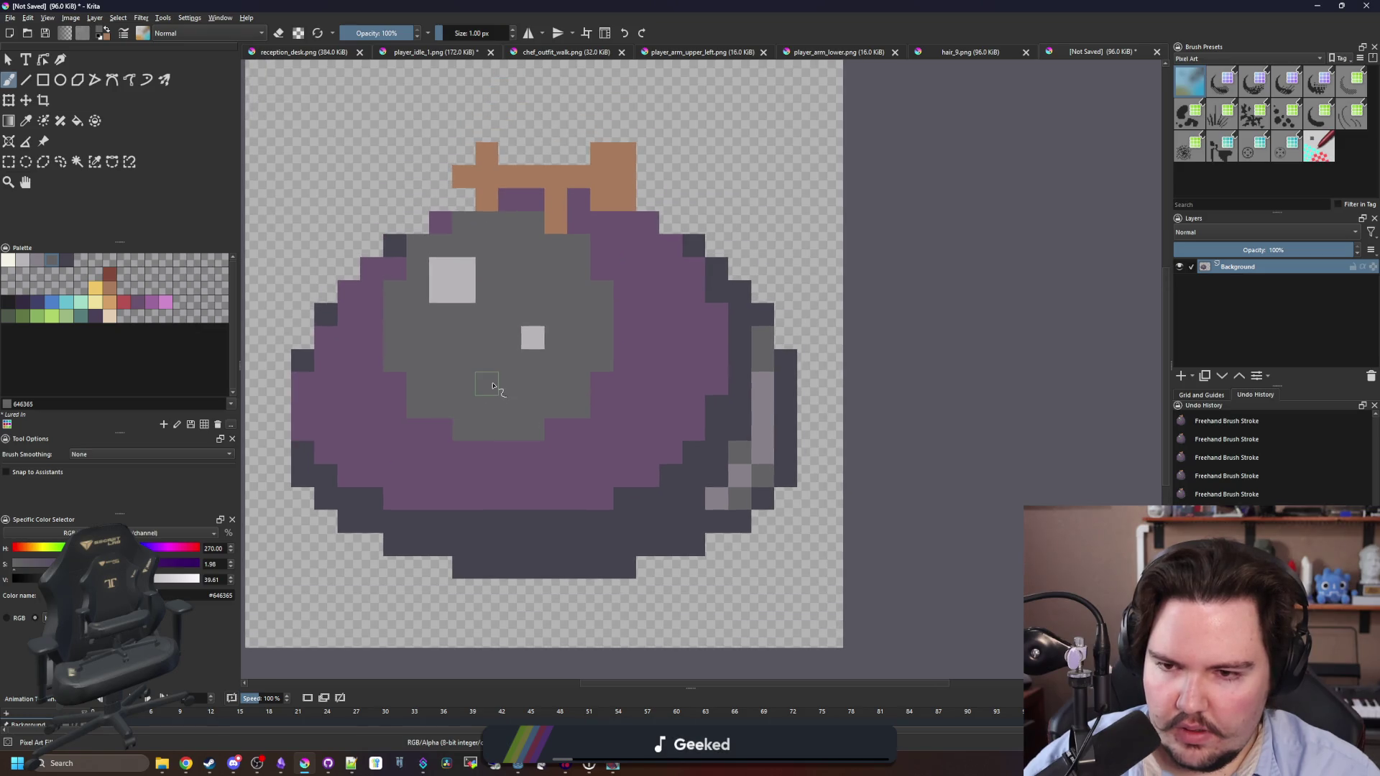
# Draw a near-black 212123 outline around the sprite's stem and sides.
pyautogui.press('p')
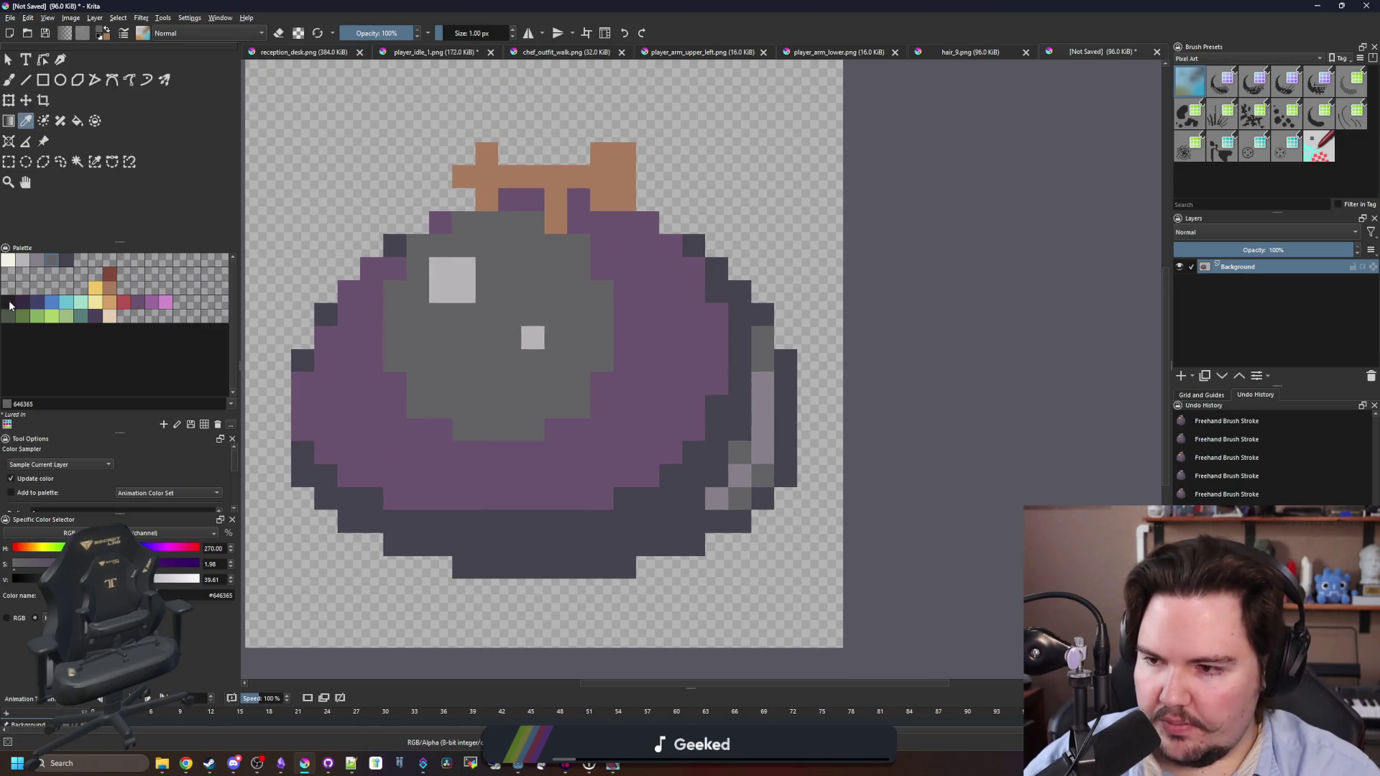
pyautogui.click(9, 303)
pyautogui.press('b')
pyautogui.moveTo(280, 478)
pyautogui.mouseDown()
pyautogui.moveTo(284, 381)
pyautogui.moveTo(325, 293)
pyautogui.moveTo(512, 133)
pyautogui.moveTo(543, 154)
pyautogui.moveTo(648, 148)
pyautogui.moveTo(644, 196)
pyautogui.moveTo(733, 251)
pyautogui.moveTo(792, 341)
pyautogui.moveTo(805, 458)
pyautogui.mouseUp()
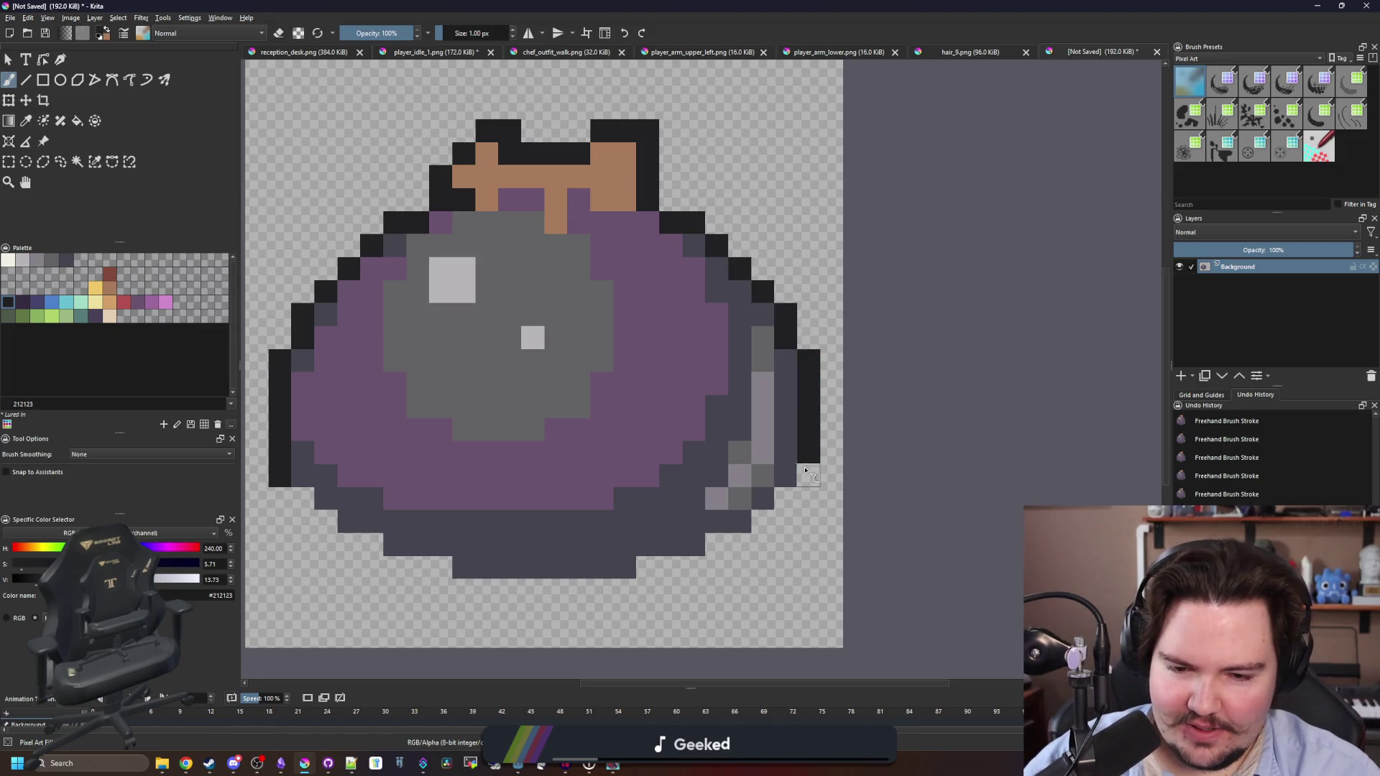
pyautogui.scroll(-2, 577, 406)
pyautogui.scroll(2, 521, 379)
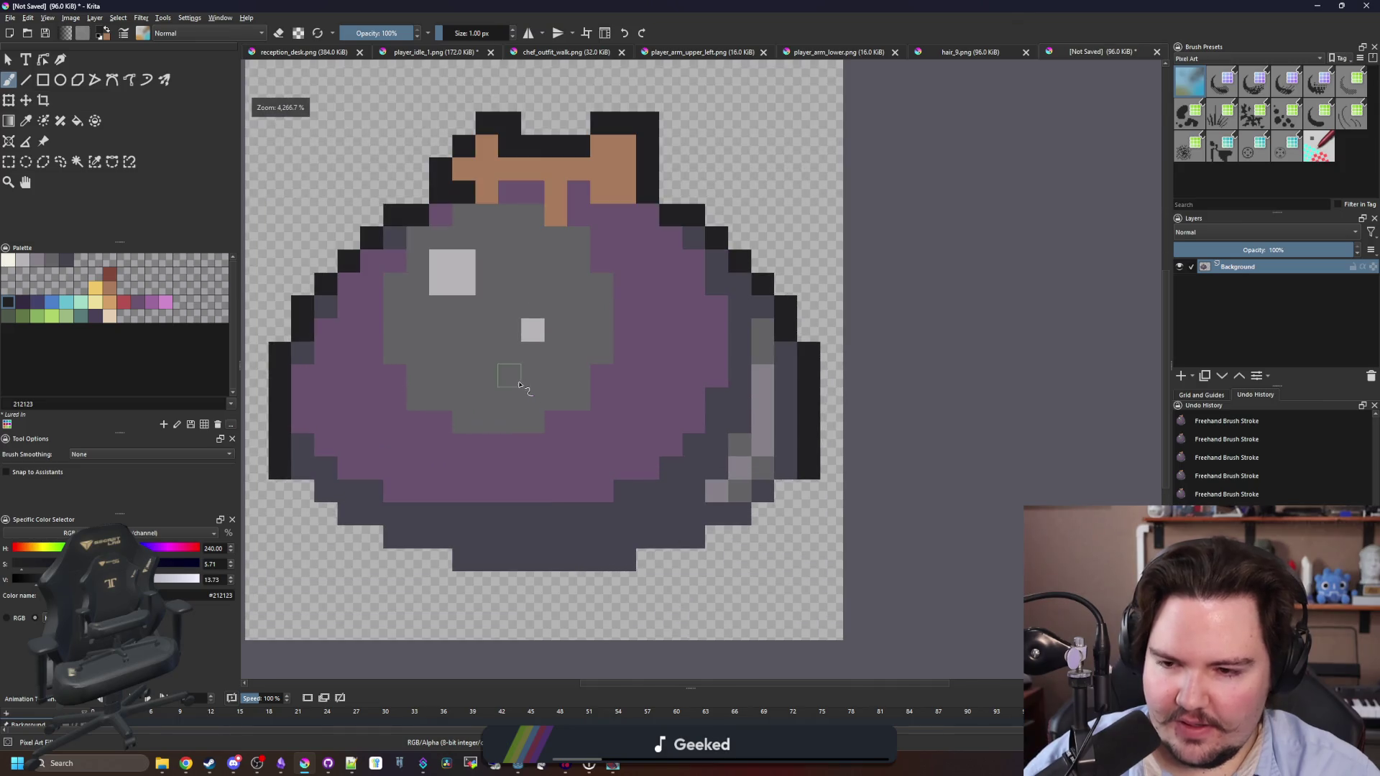
pyautogui.scroll(-5, 504, 489)
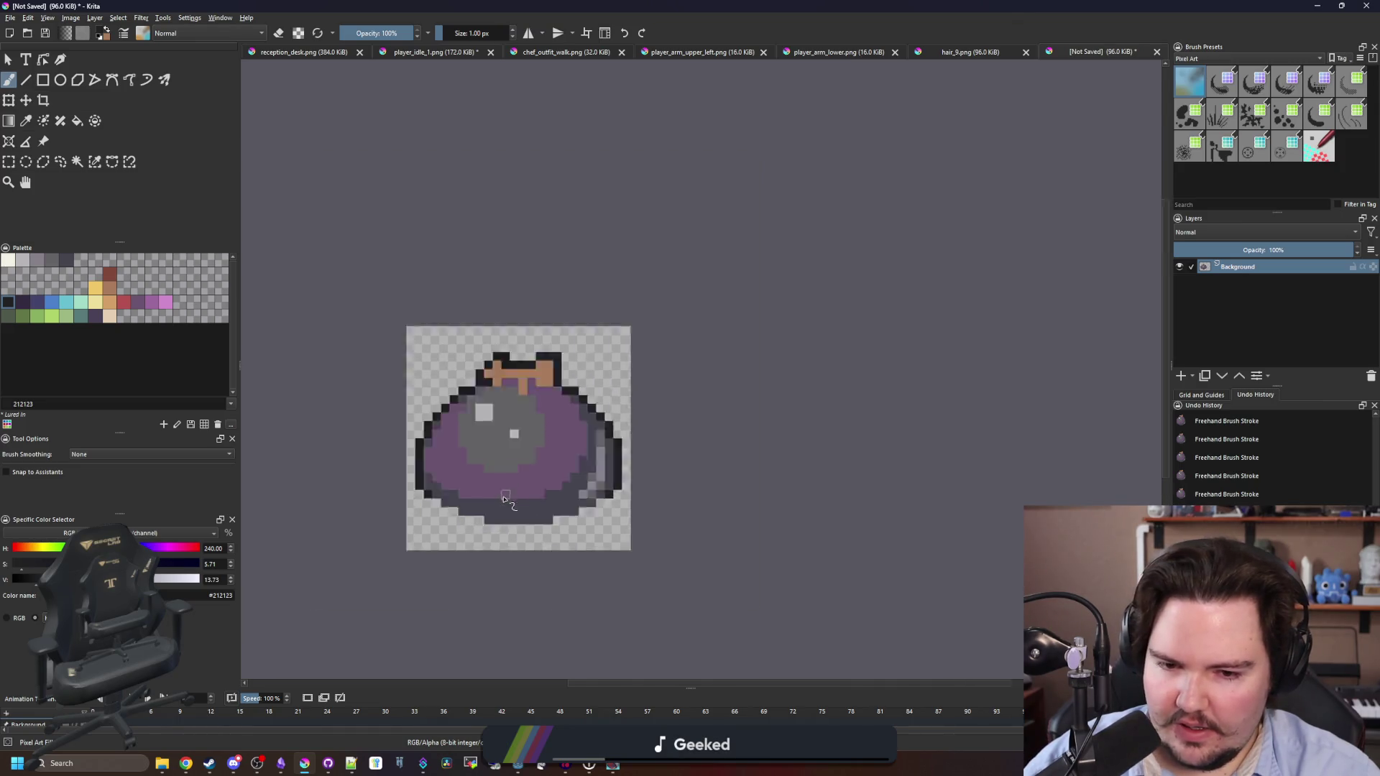
pyautogui.scroll(-1, 491, 398)
pyautogui.scroll(2, 503, 496)
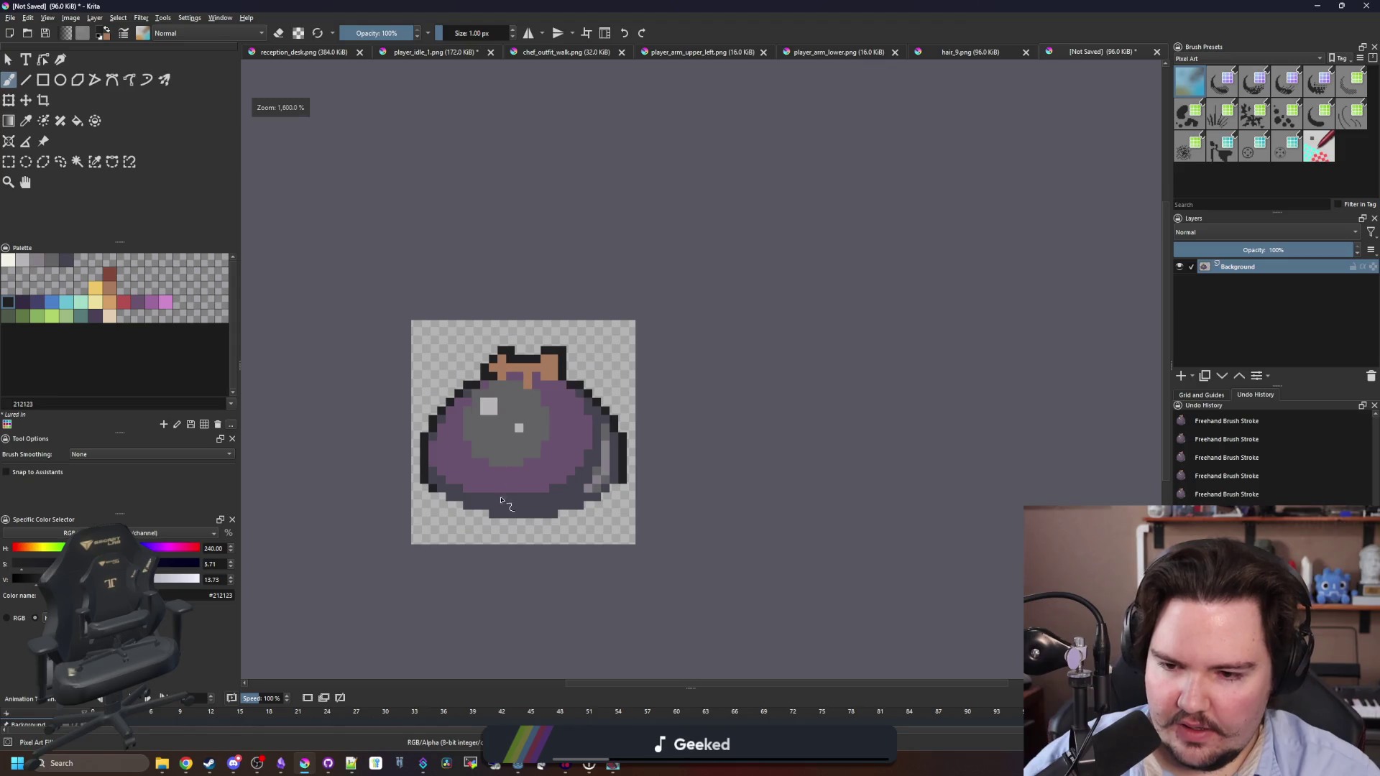
pyautogui.scroll(2, 505, 507)
# Sample the sprite's dark grey and paint it along the bottom-right edge.
pyautogui.keyDown('ctrl'); pyautogui.click(504, 509); pyautogui.keyUp('ctrl')
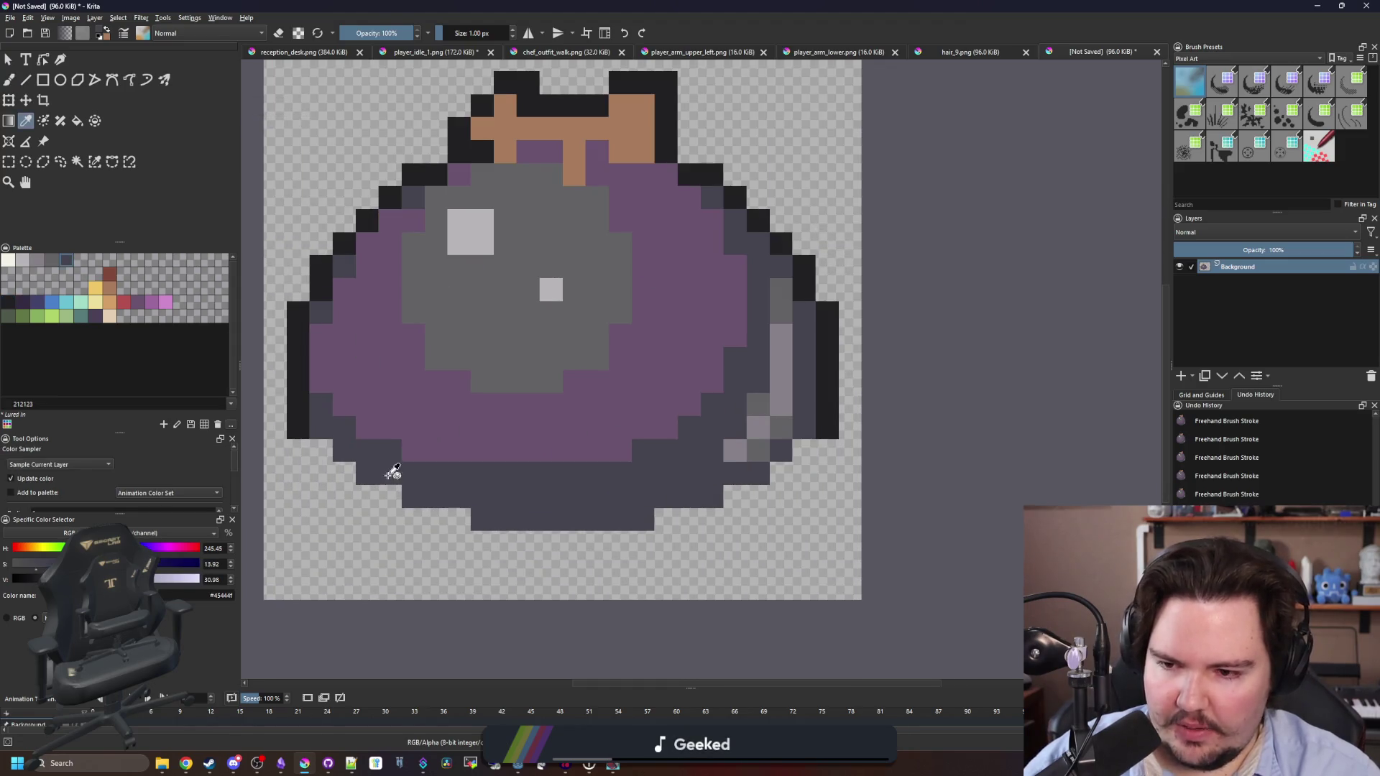
pyautogui.moveTo(769, 485); pyautogui.dragTo(739, 503)
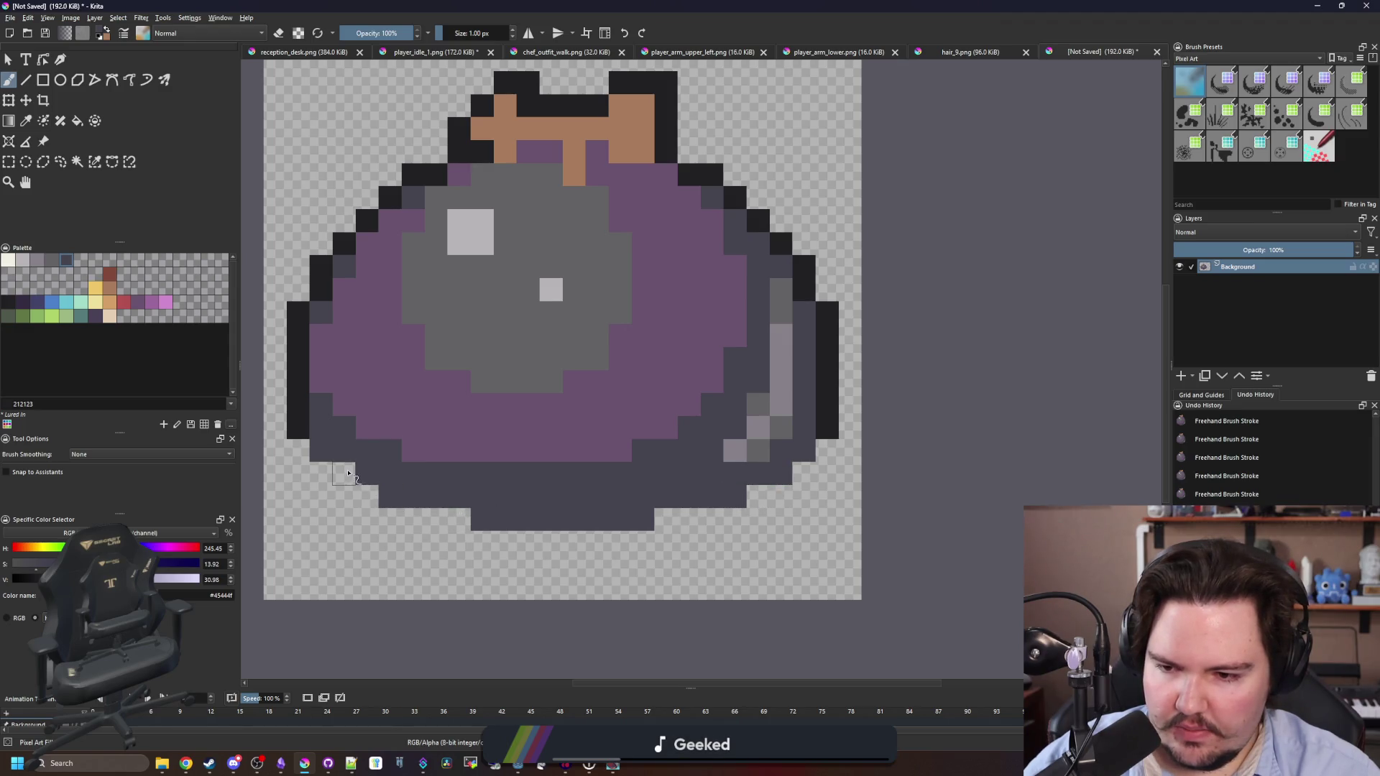
pyautogui.scroll(-10, 614, 440)
pyautogui.scroll(10, 613, 440)
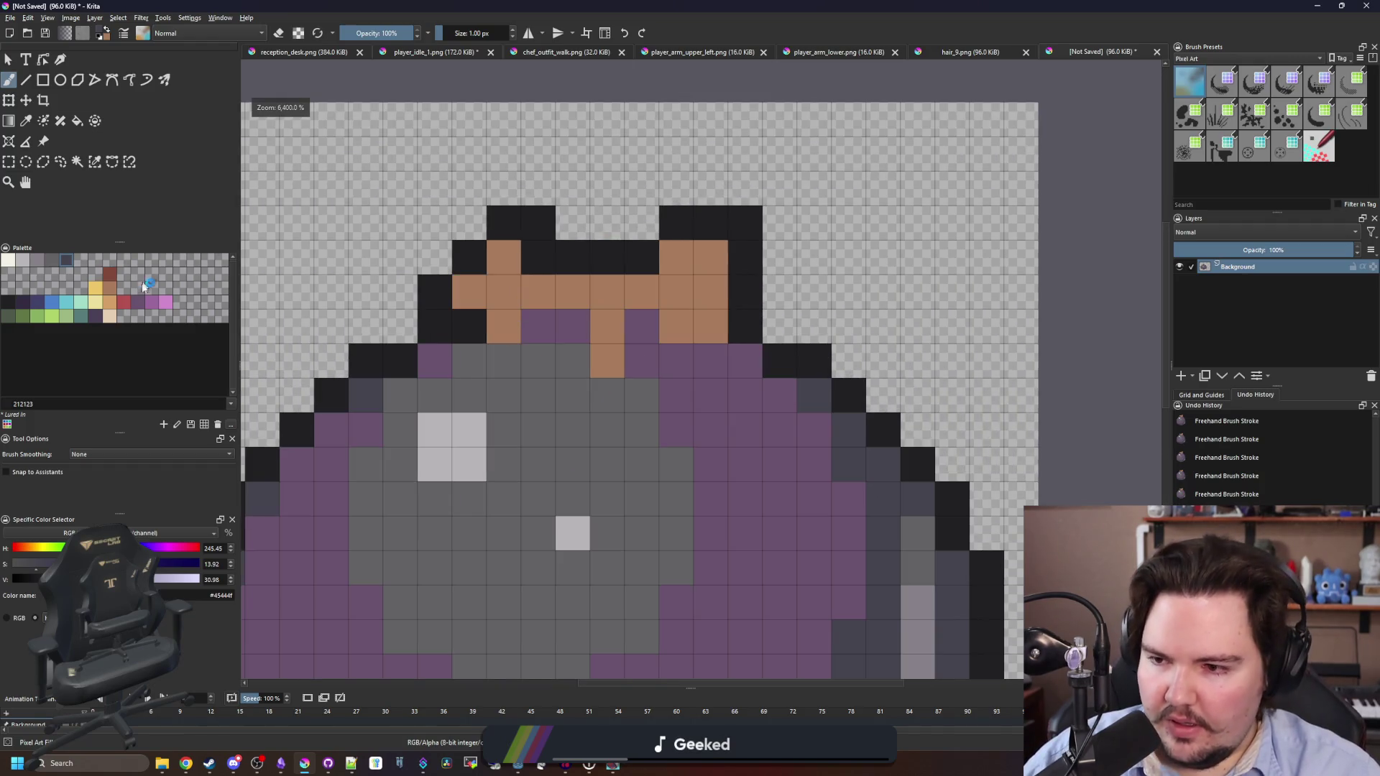
# Add lighter tan d3a068 highlights to the stem's ends.
pyautogui.click(112, 303)
pyautogui.click(109, 289)
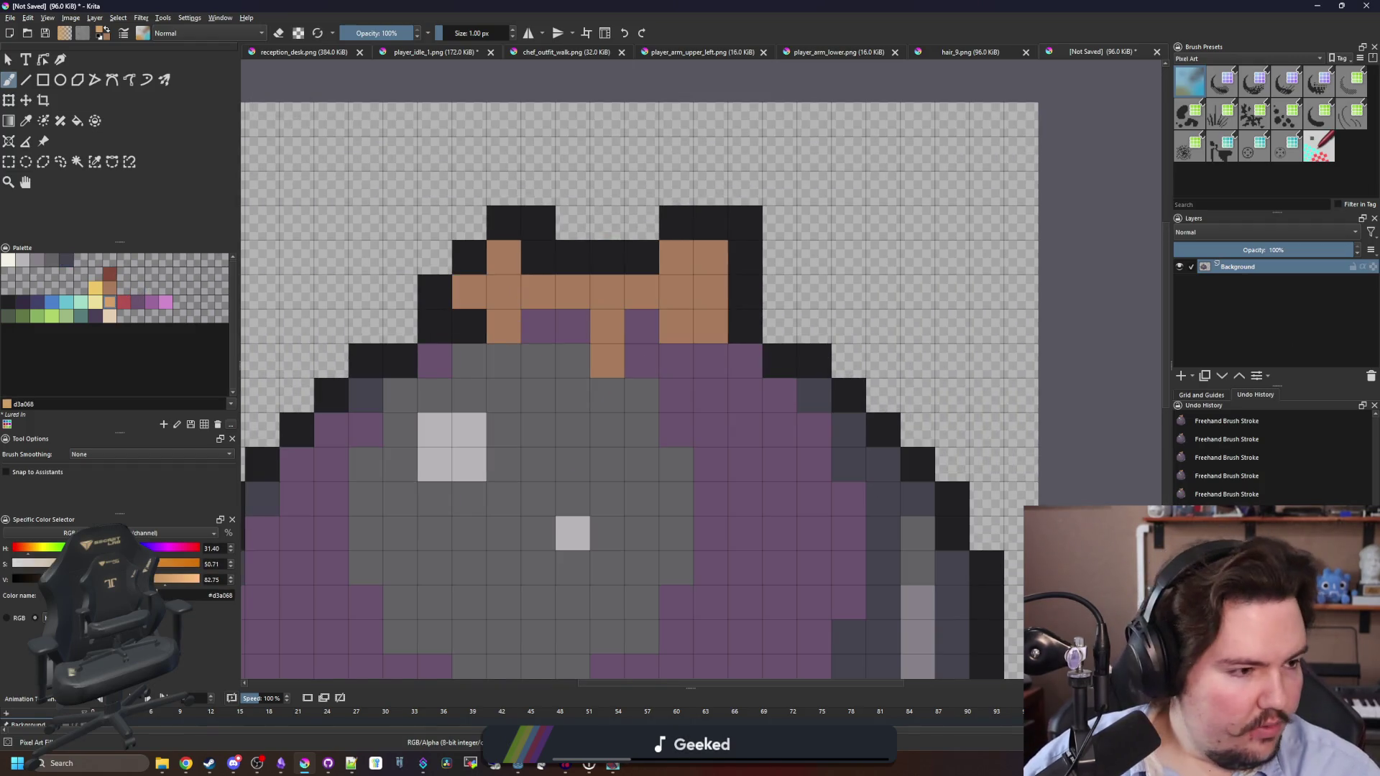
pyautogui.moveTo(503, 256)
pyautogui.mouseDown()
pyautogui.moveTo(508, 324)
pyautogui.moveTo(468, 291)
pyautogui.mouseUp()
pyautogui.click(676, 256)
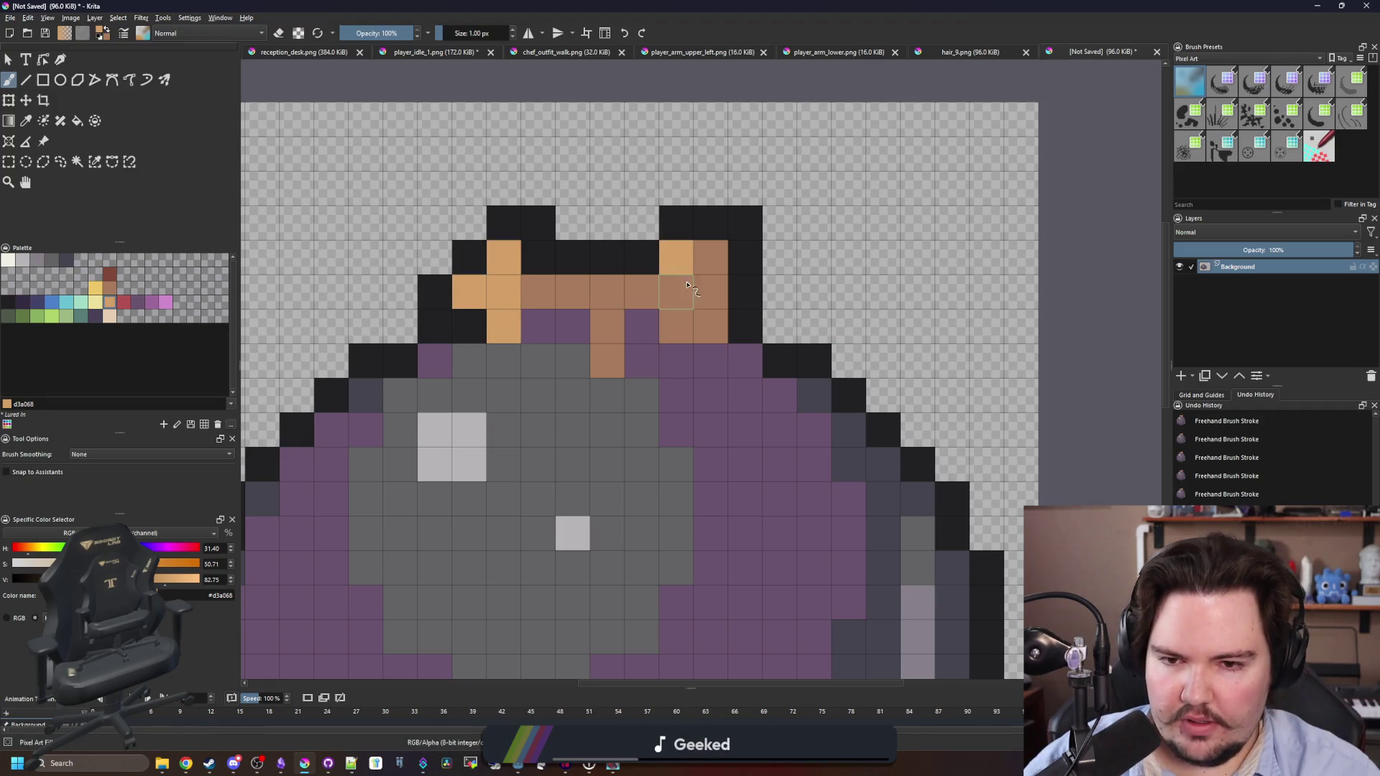
pyautogui.scroll(-5, 683, 321)
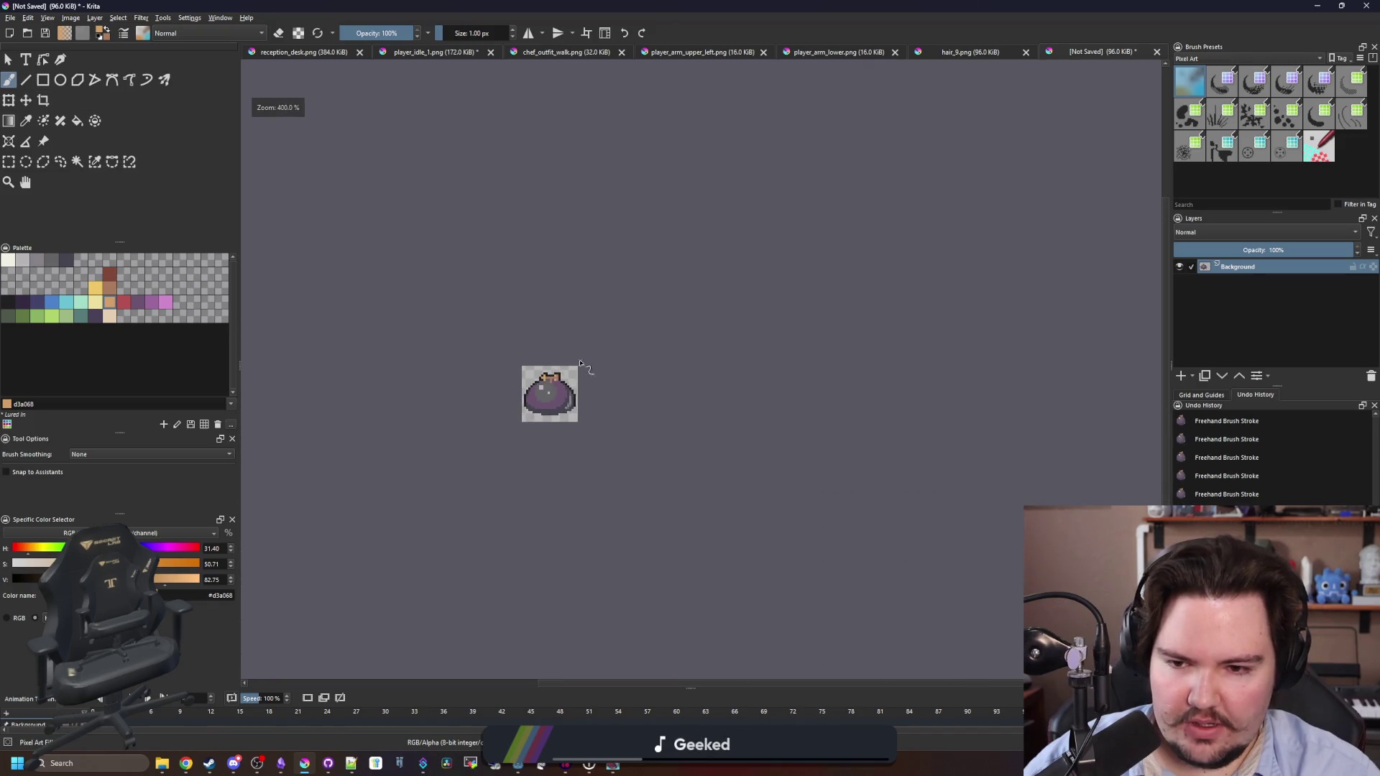
pyautogui.scroll(6, 552, 397)
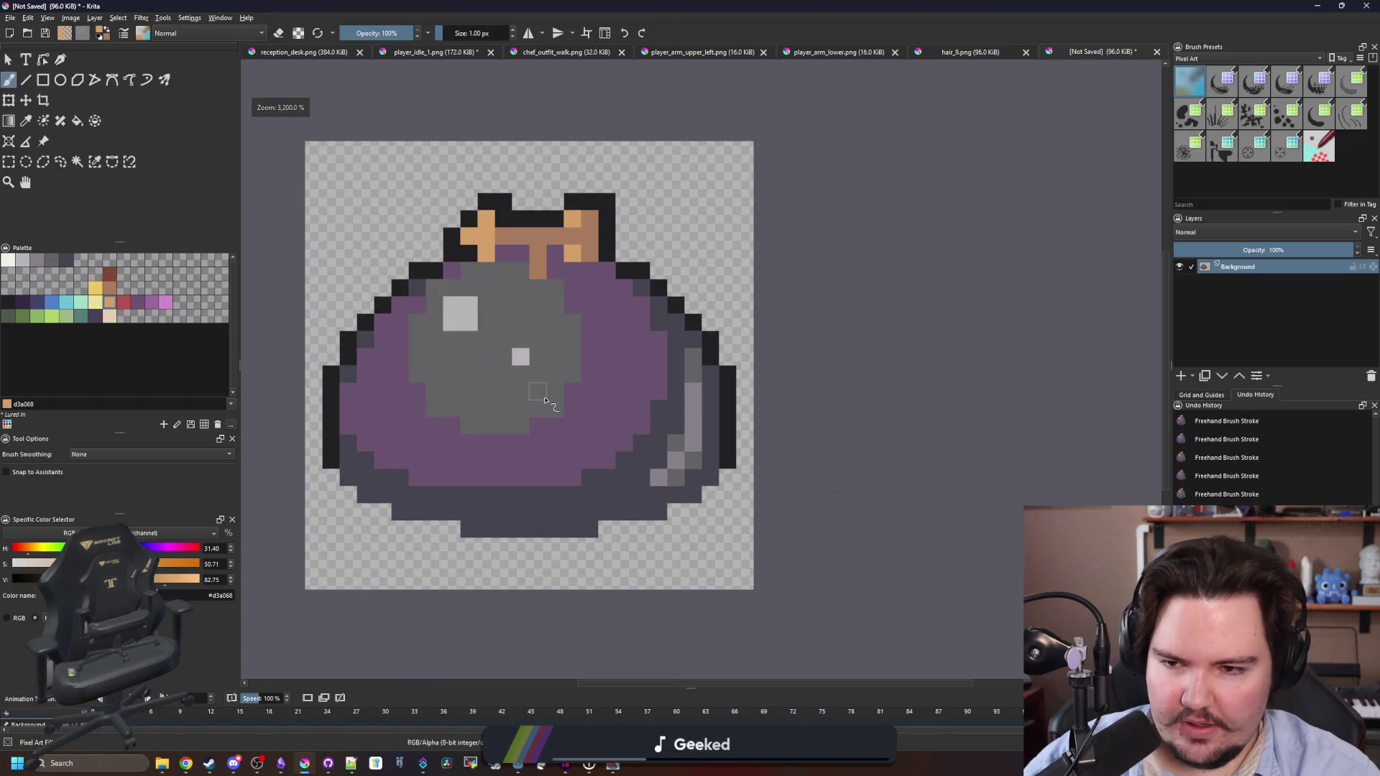
pyautogui.scroll(1, 381, 425)
pyautogui.scroll(-1, 384, 425)
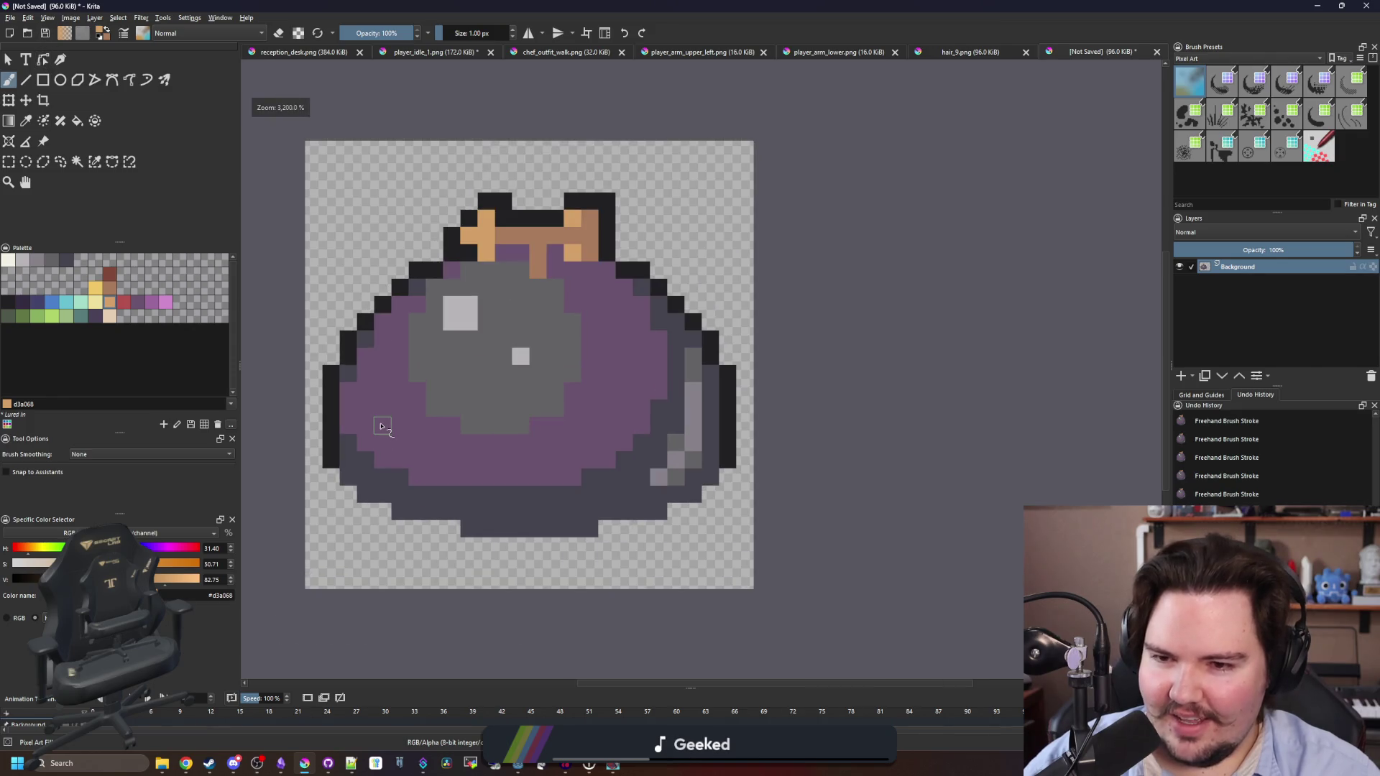
# Paint a dark grey 45444f row beneath the stem on both sides.
pyautogui.moveTo(392, 430); pyautogui.dragTo(428, 444)
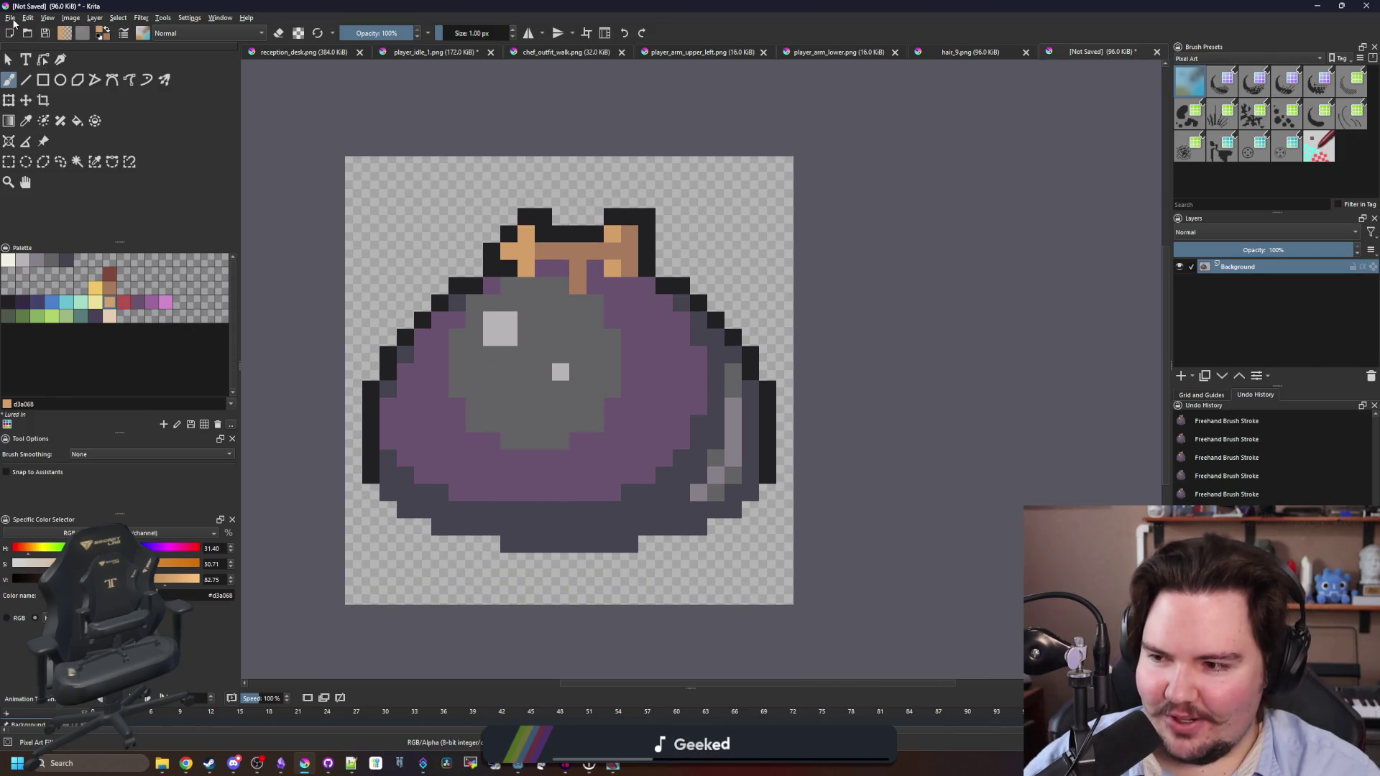
pyautogui.scroll(2, 552, 288)
pyautogui.keyDown('ctrl'); pyautogui.click(844, 349); pyautogui.keyUp('ctrl')
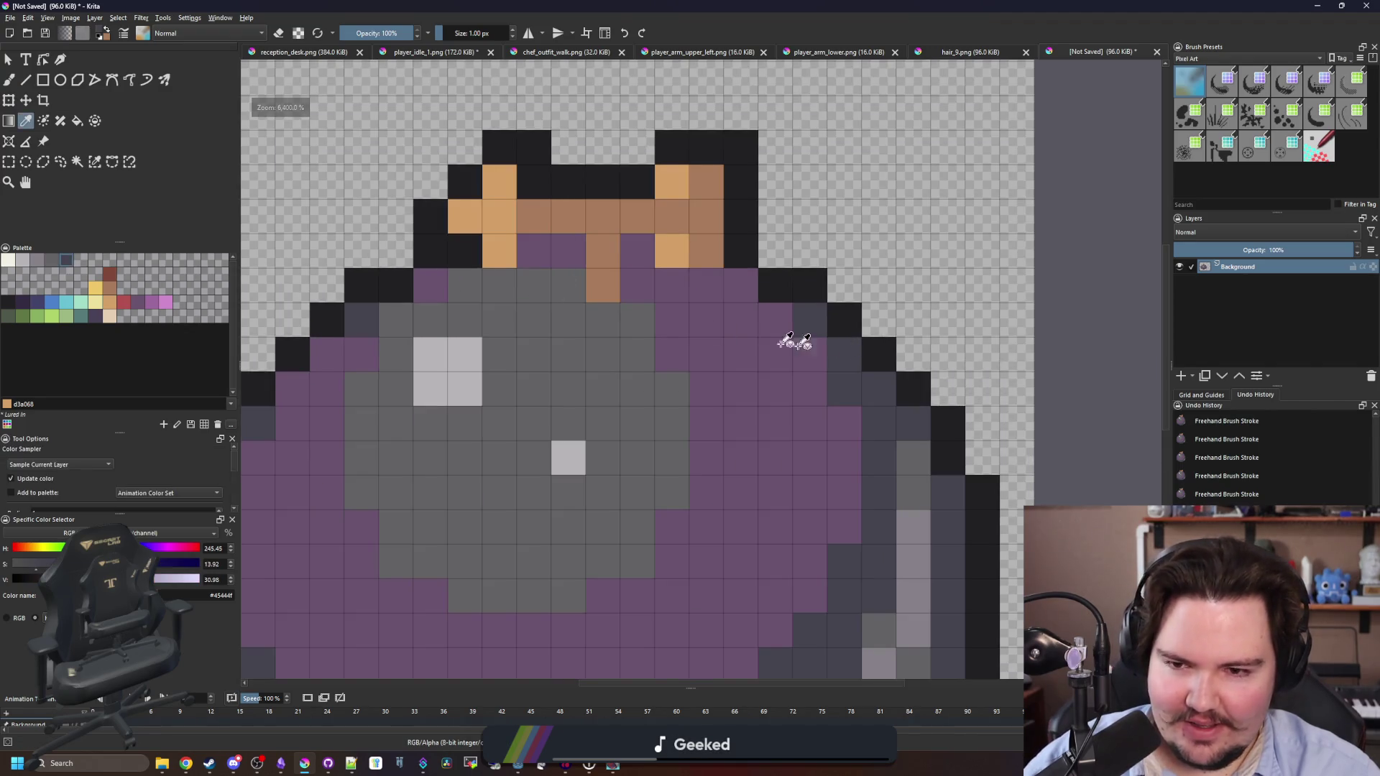
pyautogui.moveTo(556, 285); pyautogui.dragTo(456, 286)
pyautogui.moveTo(636, 285); pyautogui.dragTo(740, 284)
pyautogui.scroll(-5, 579, 350)
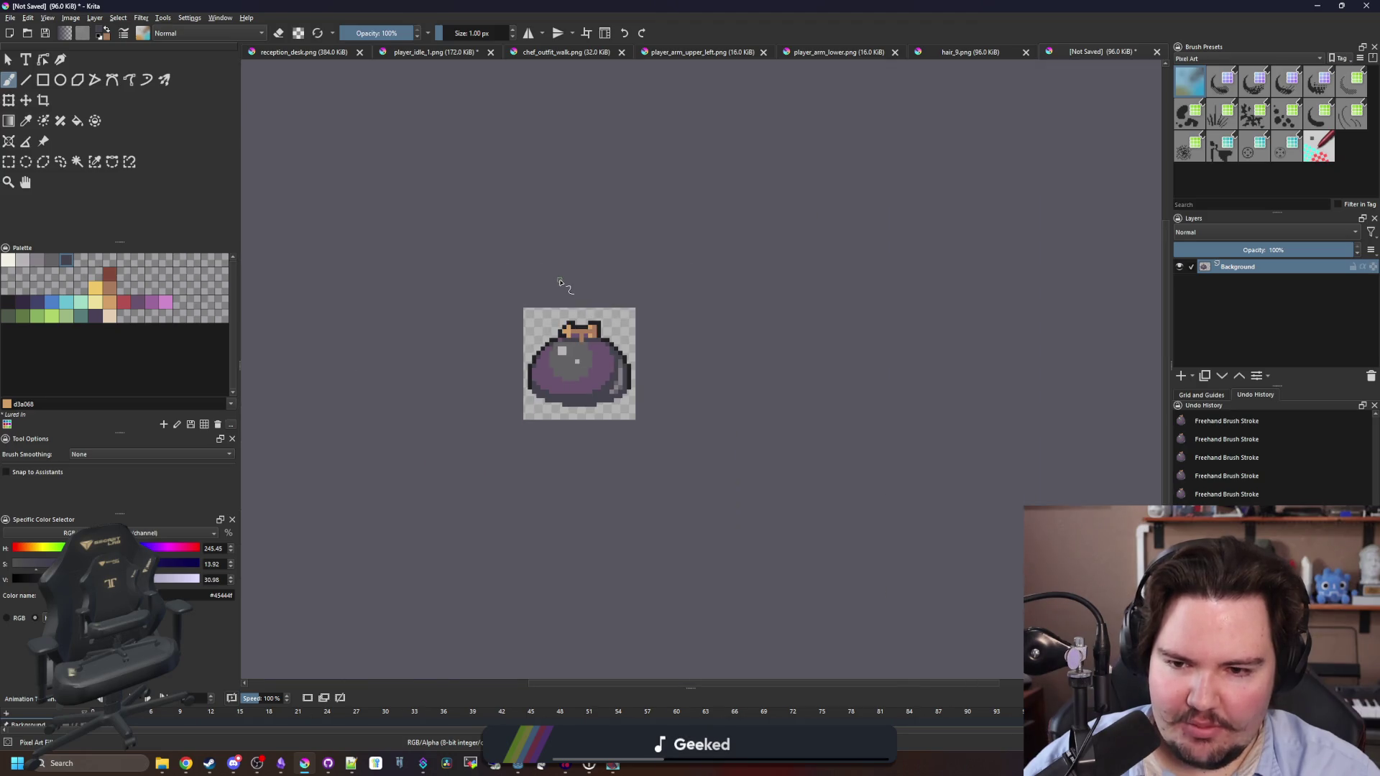
pyautogui.scroll(-1, 560, 282)
pyautogui.scroll(5, 560, 282)
# Shade the row of pixels under the lid dark grey, left and right of the stem.
pyautogui.hotkey('ctrl', 'z')
pyautogui.hotkey('ctrl', 'z')
pyautogui.hotkey('ctrl', 'z')
pyautogui.click(545, 308)
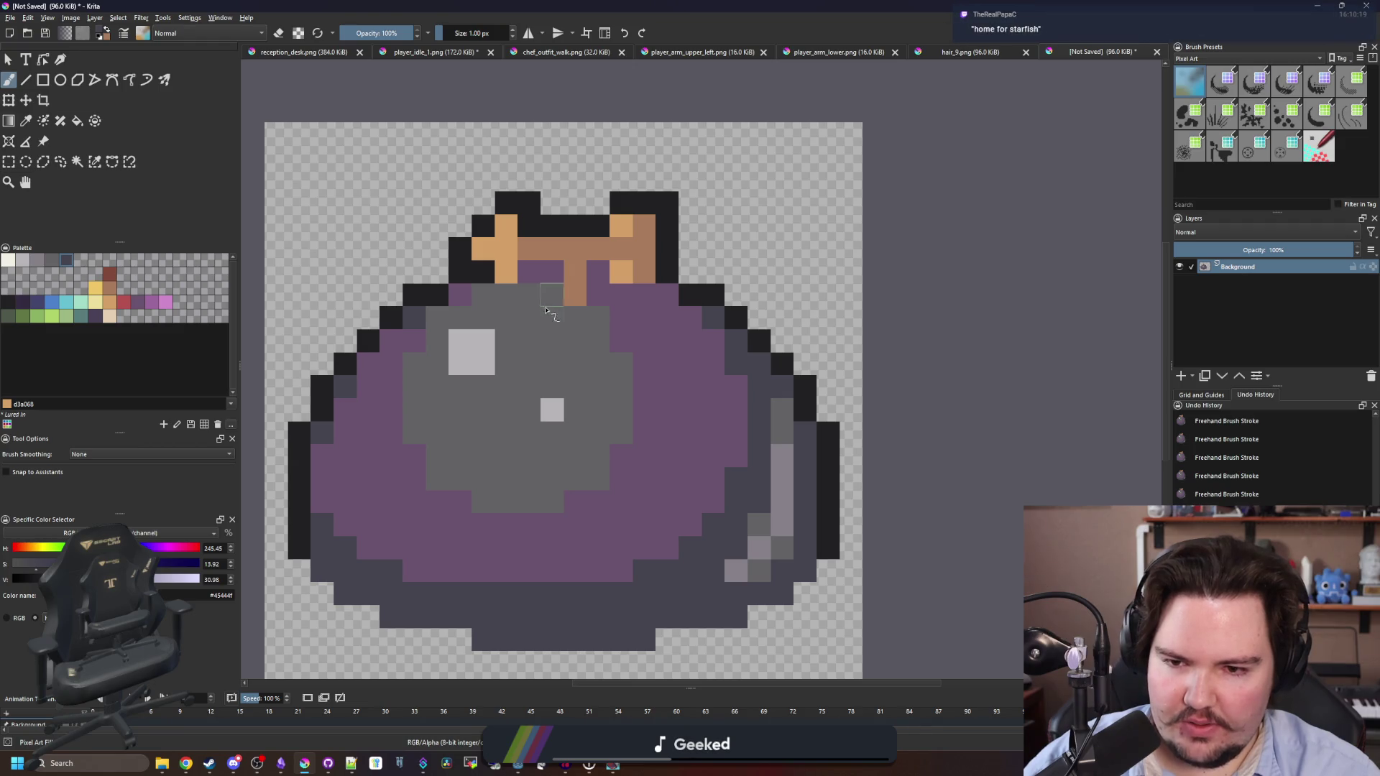
pyautogui.click(546, 313)
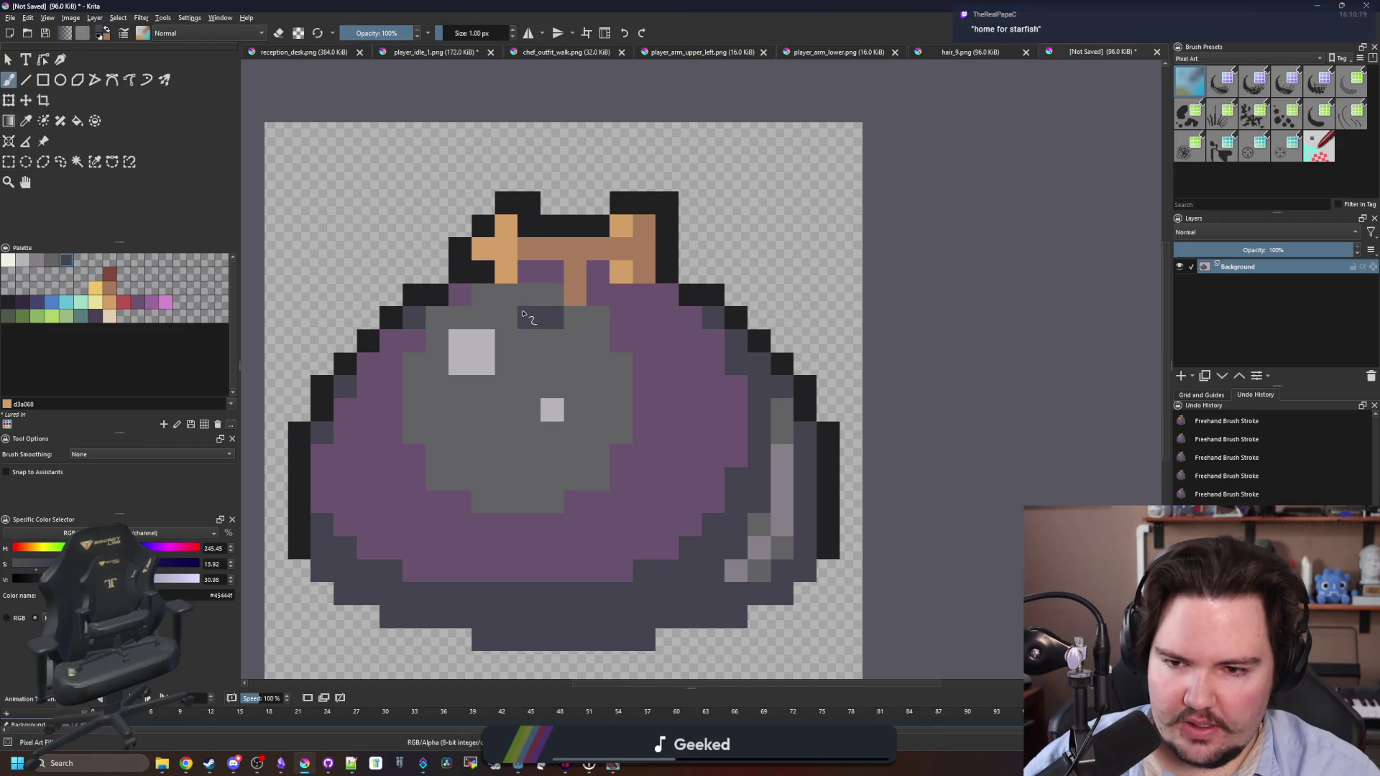
pyautogui.hotkey('ctrl', 'z')
pyautogui.click(541, 294)
pyautogui.click(518, 294)
pyautogui.click(483, 318)
pyautogui.click(506, 318)
pyautogui.click(598, 294)
pyautogui.click(621, 294)
pyautogui.click(644, 316)
# Sample the purple body colour and repaint the stray dark pixel purple.
pyautogui.keyDown('ctrl'); pyautogui.click(546, 332); pyautogui.keyUp('ctrl')
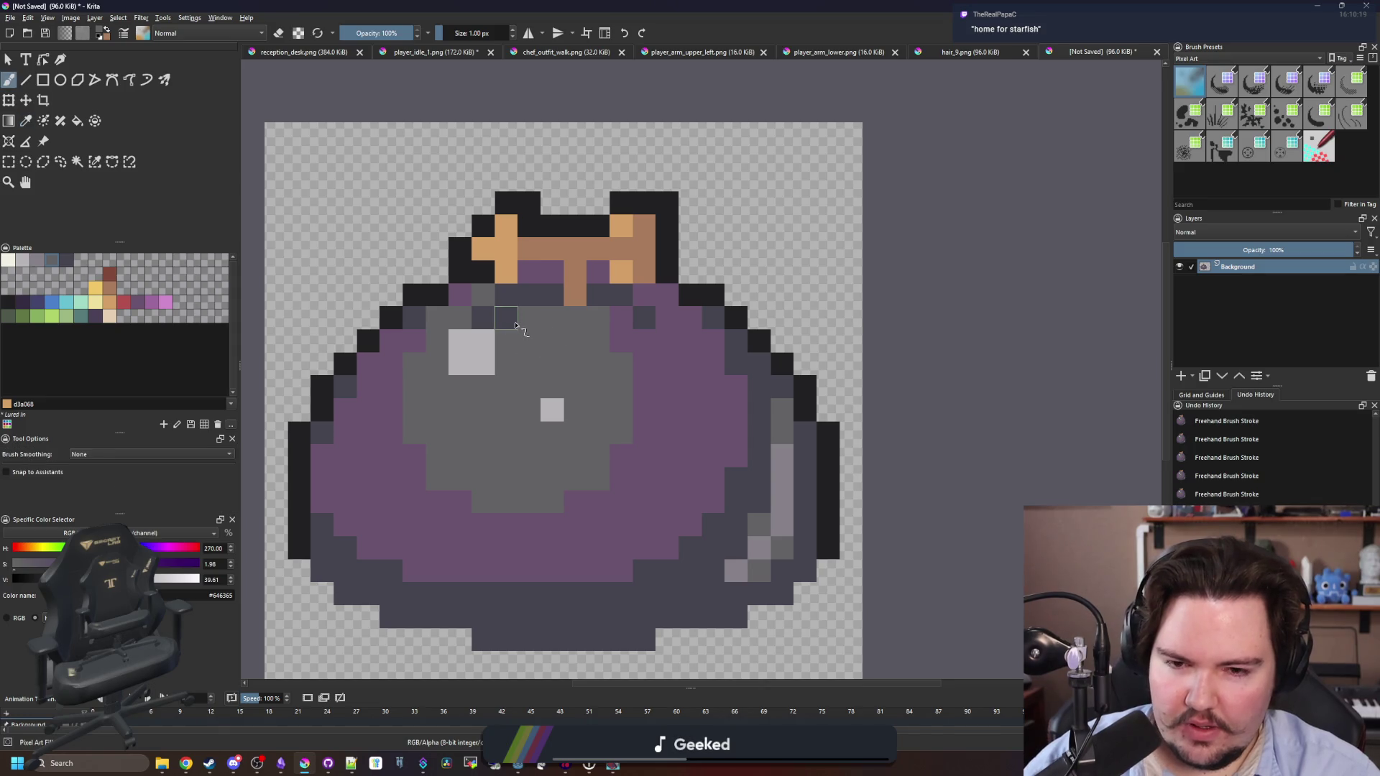
pyautogui.keyDown('ctrl'); pyautogui.click(662, 391); pyautogui.keyUp('ctrl')
pyautogui.click(506, 318)
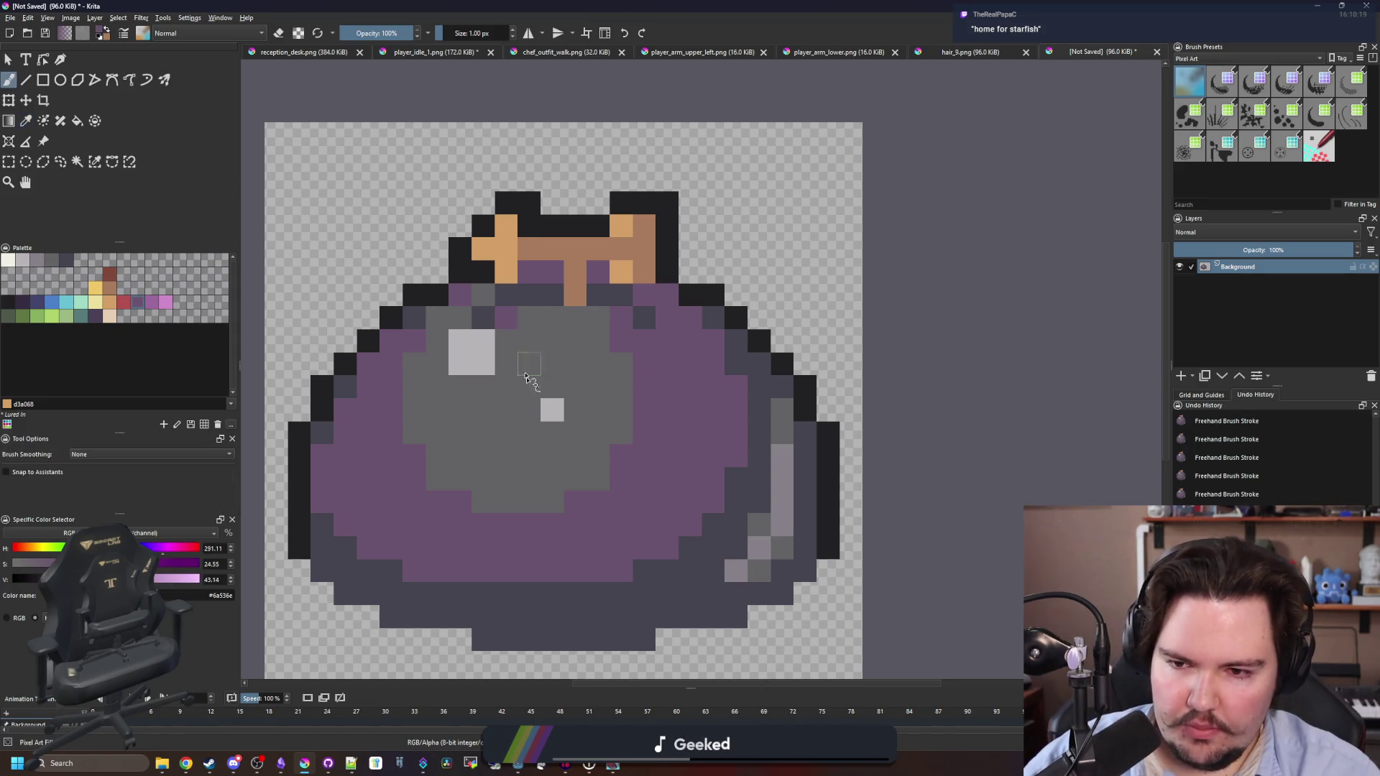
pyautogui.scroll(-1, 526, 368)
pyautogui.scroll(1, 607, 351)
pyautogui.scroll(-4, 642, 338)
pyautogui.scroll(4, 654, 320)
pyautogui.scroll(-4, 606, 373)
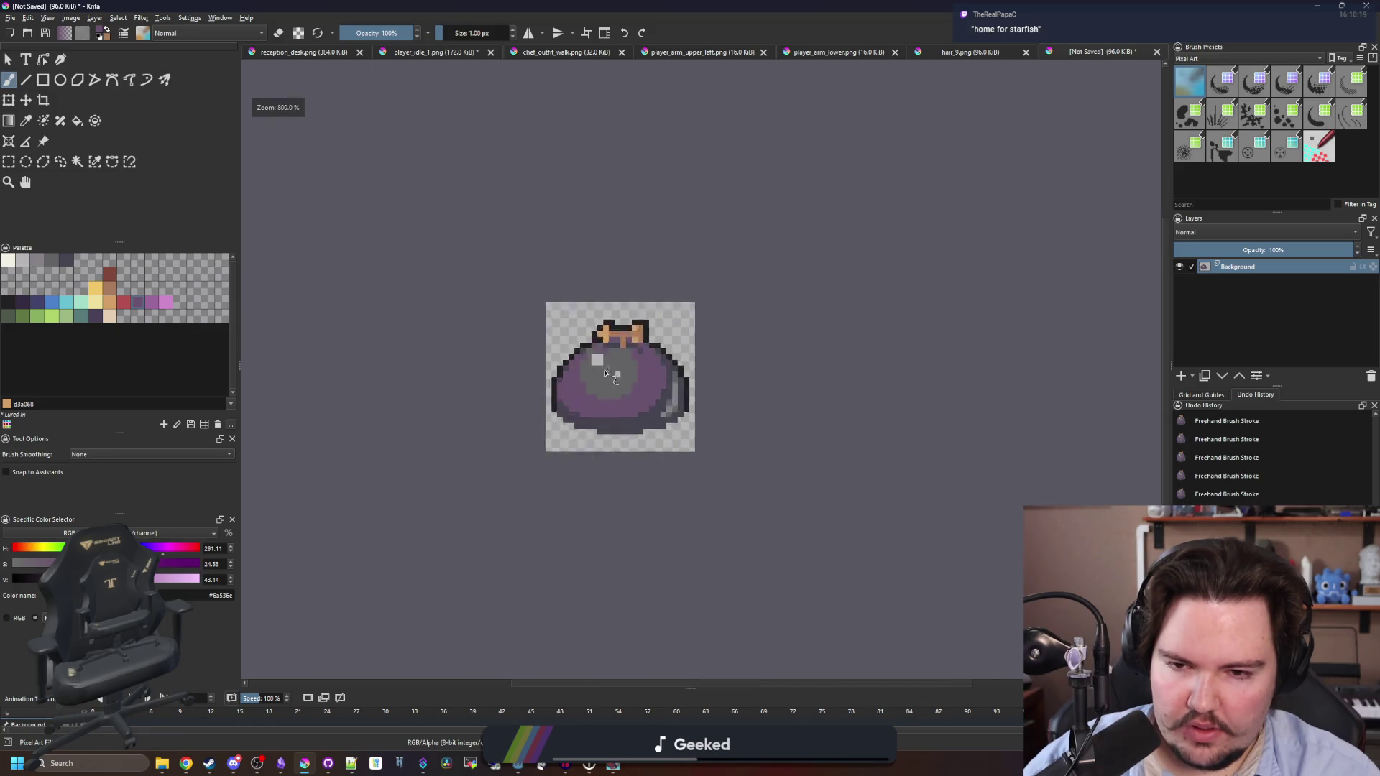
pyautogui.scroll(-2, 608, 374)
pyautogui.scroll(2, 569, 418)
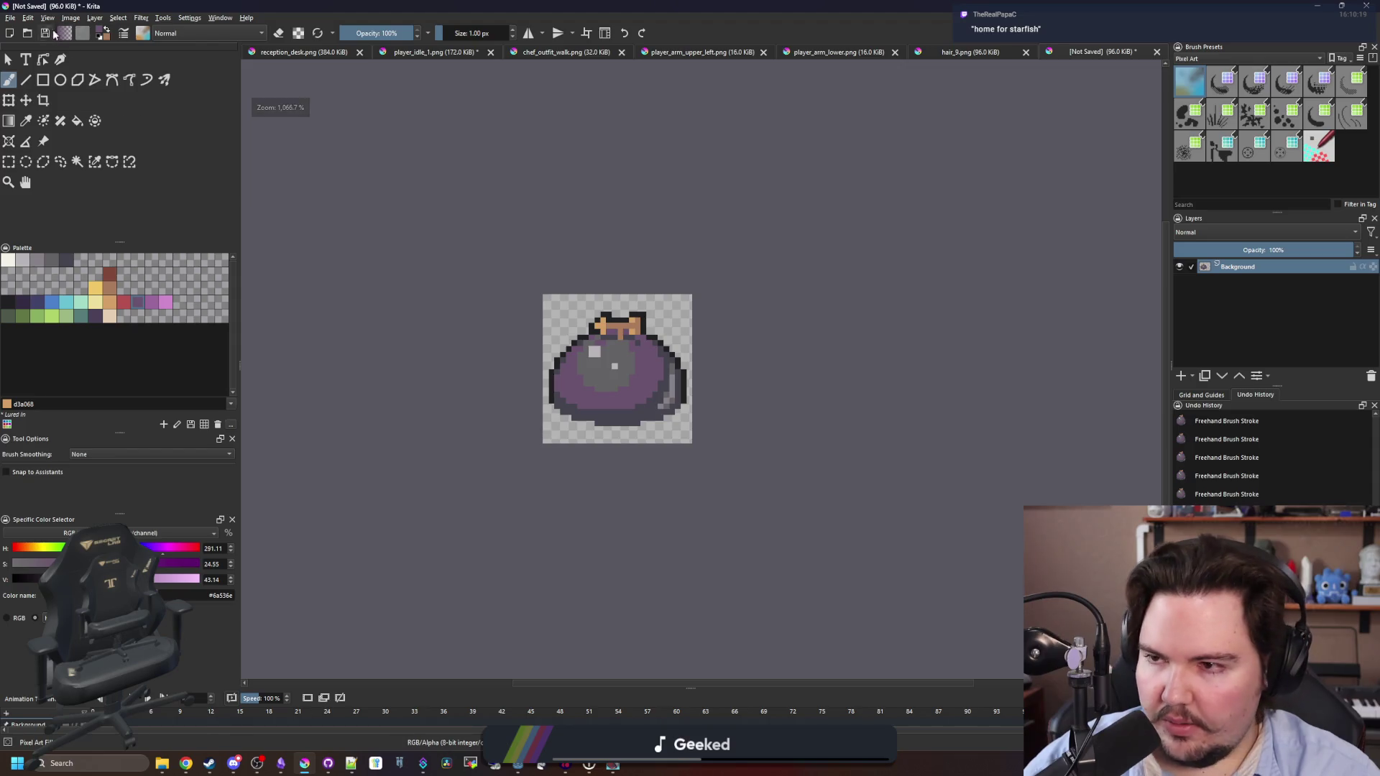
pyautogui.click(11, 19)
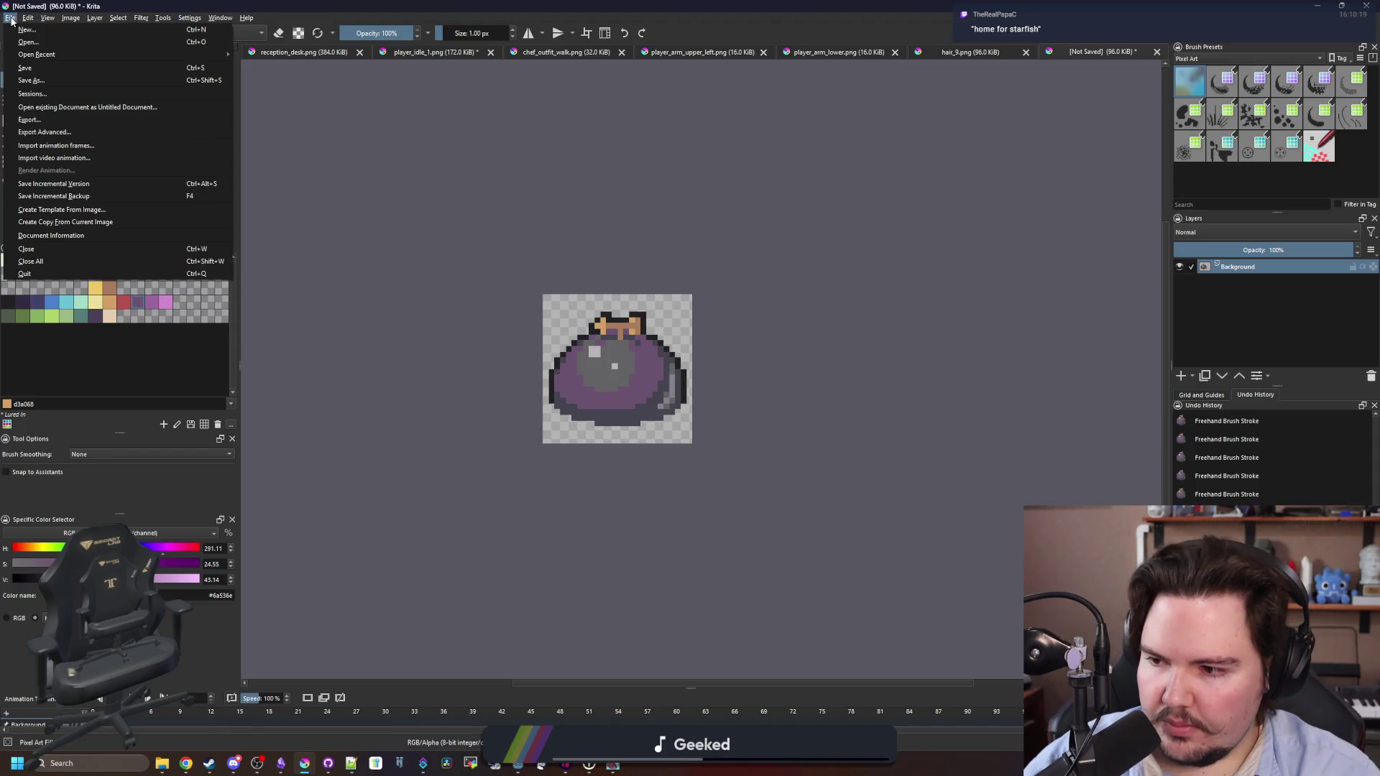
# Save the image as PNG starfish_home.png in the Sprites folder, accepting the PNG options.
pyautogui.click(36, 80)
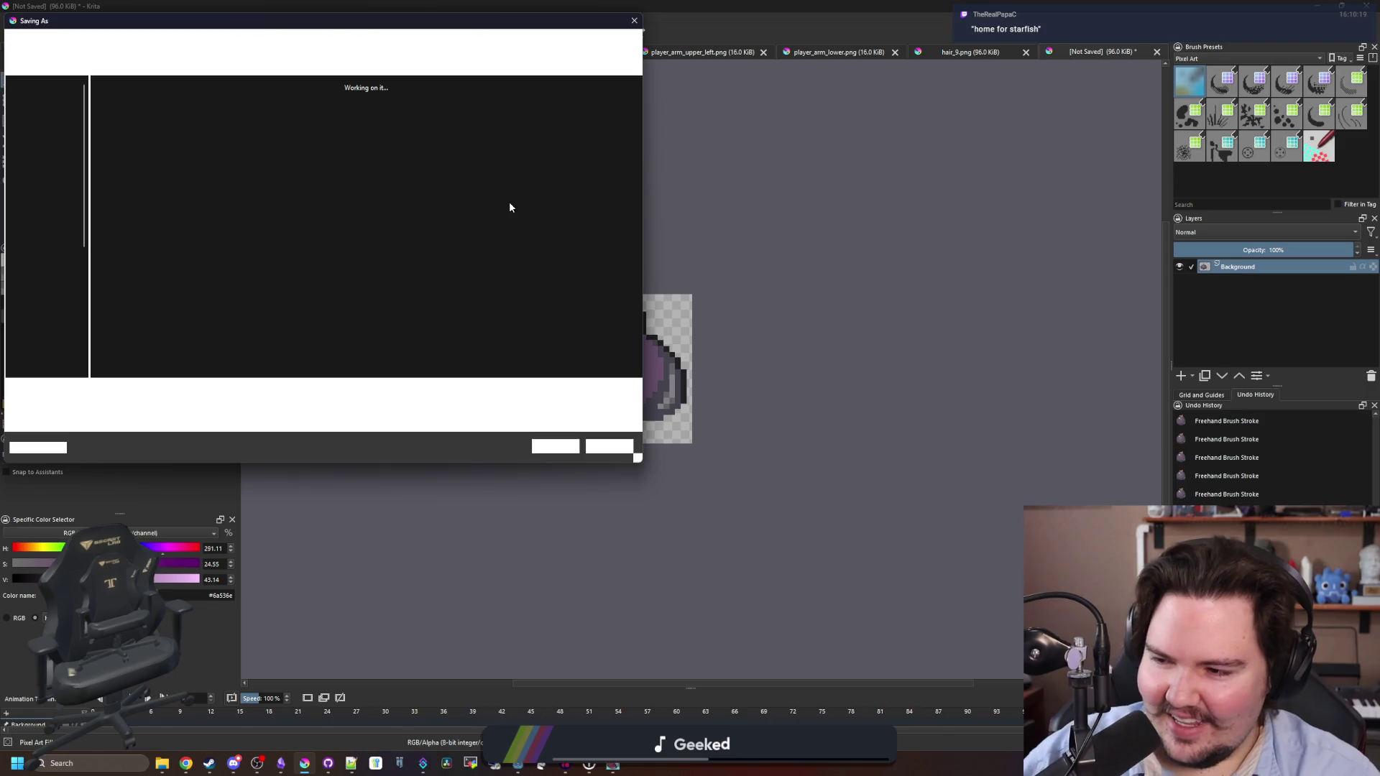
pyautogui.moveTo(283, 29); pyautogui.dragTo(580, 188)
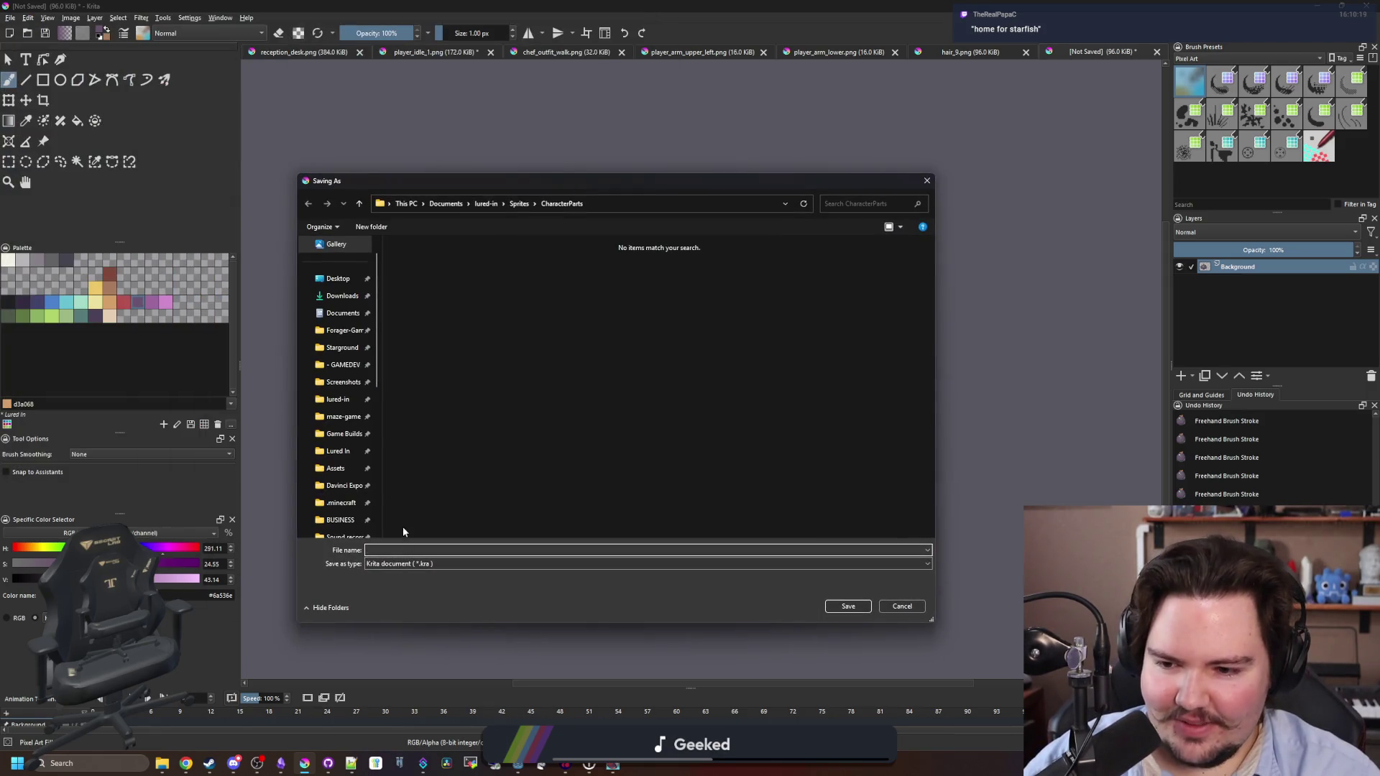
pyautogui.click(403, 563)
pyautogui.click(402, 448)
pyautogui.click(404, 549)
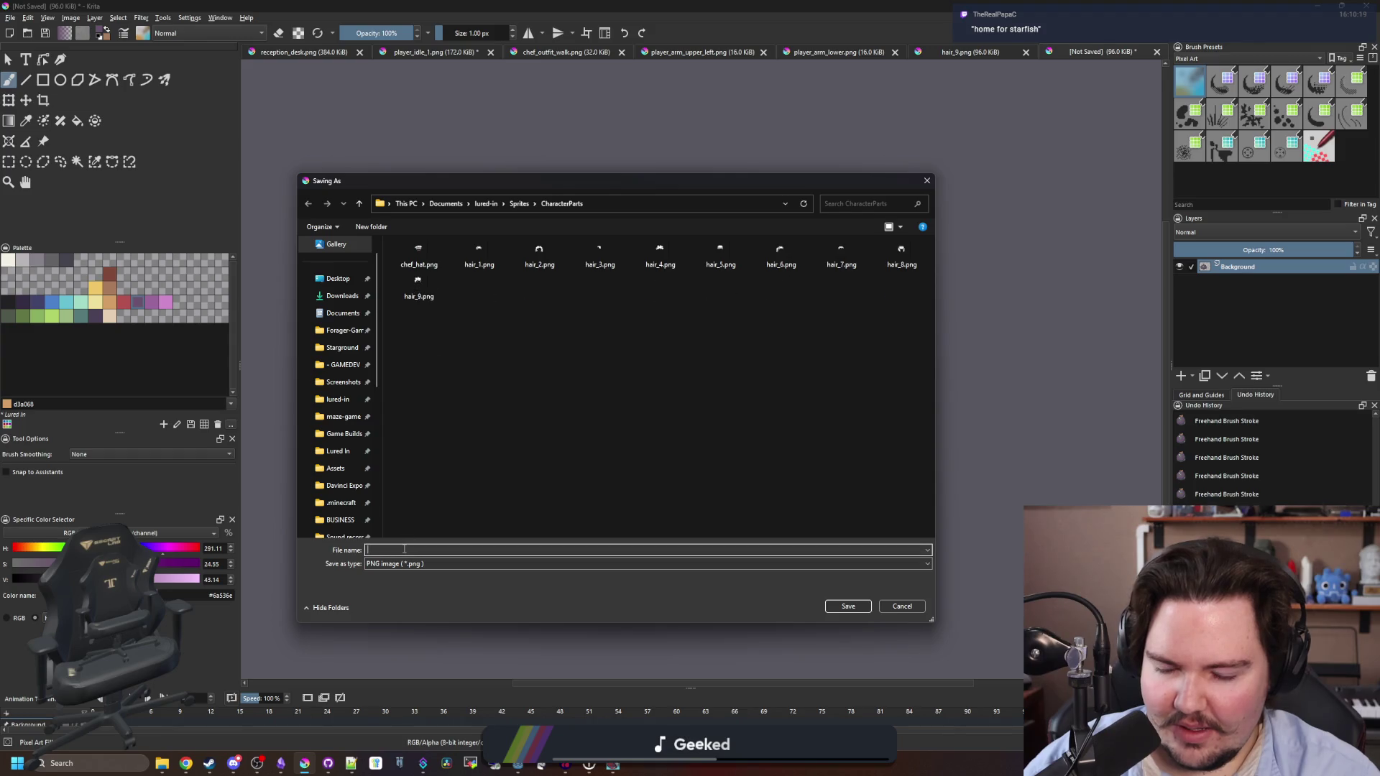
pyautogui.click(519, 203)
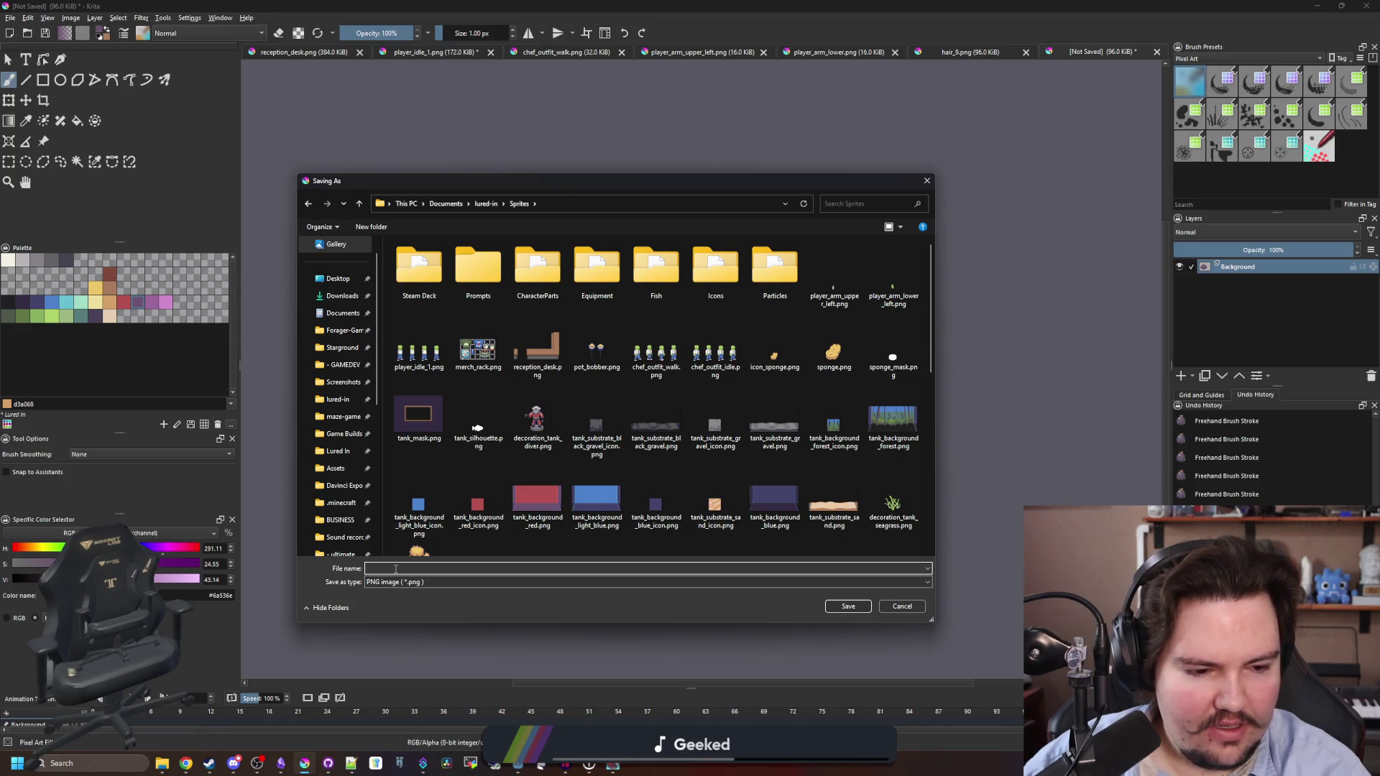
pyautogui.write('starfish_home')
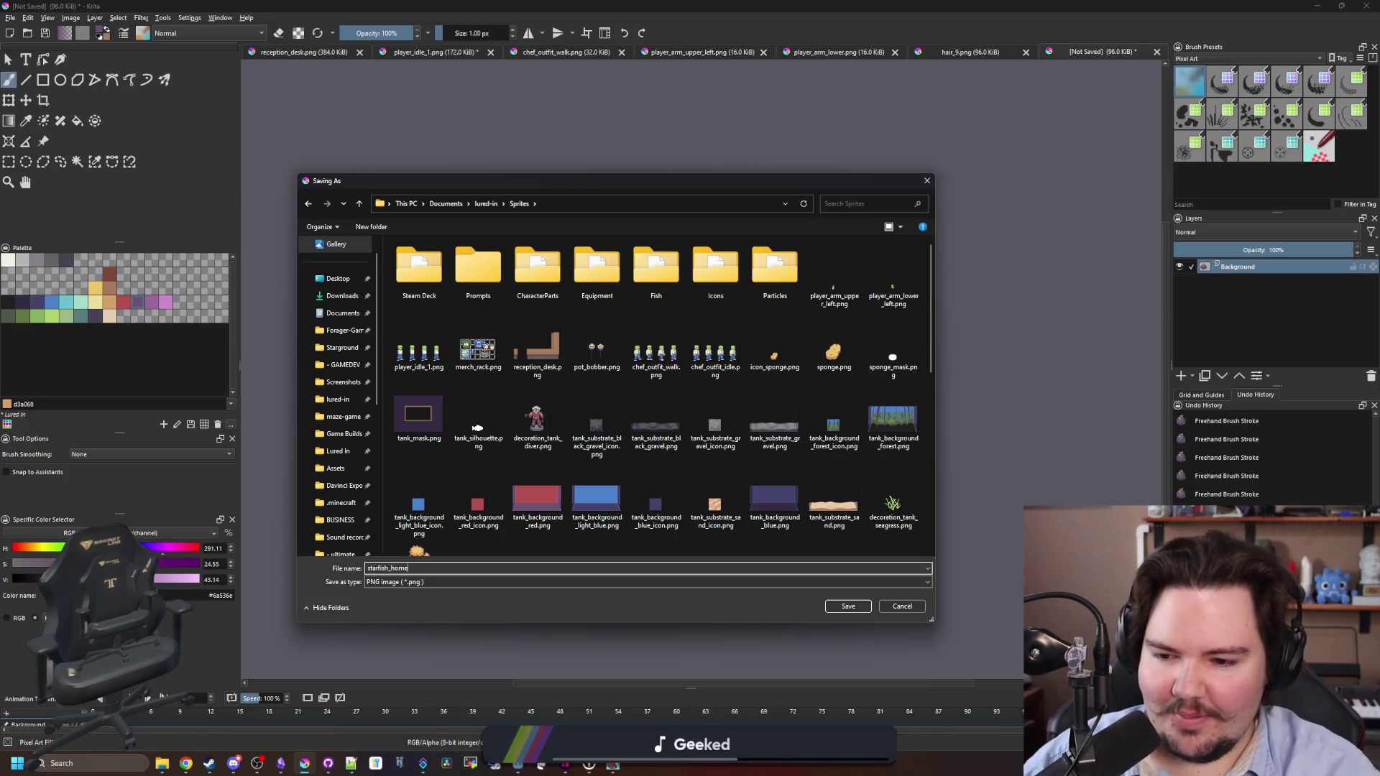
pyautogui.click(848, 608)
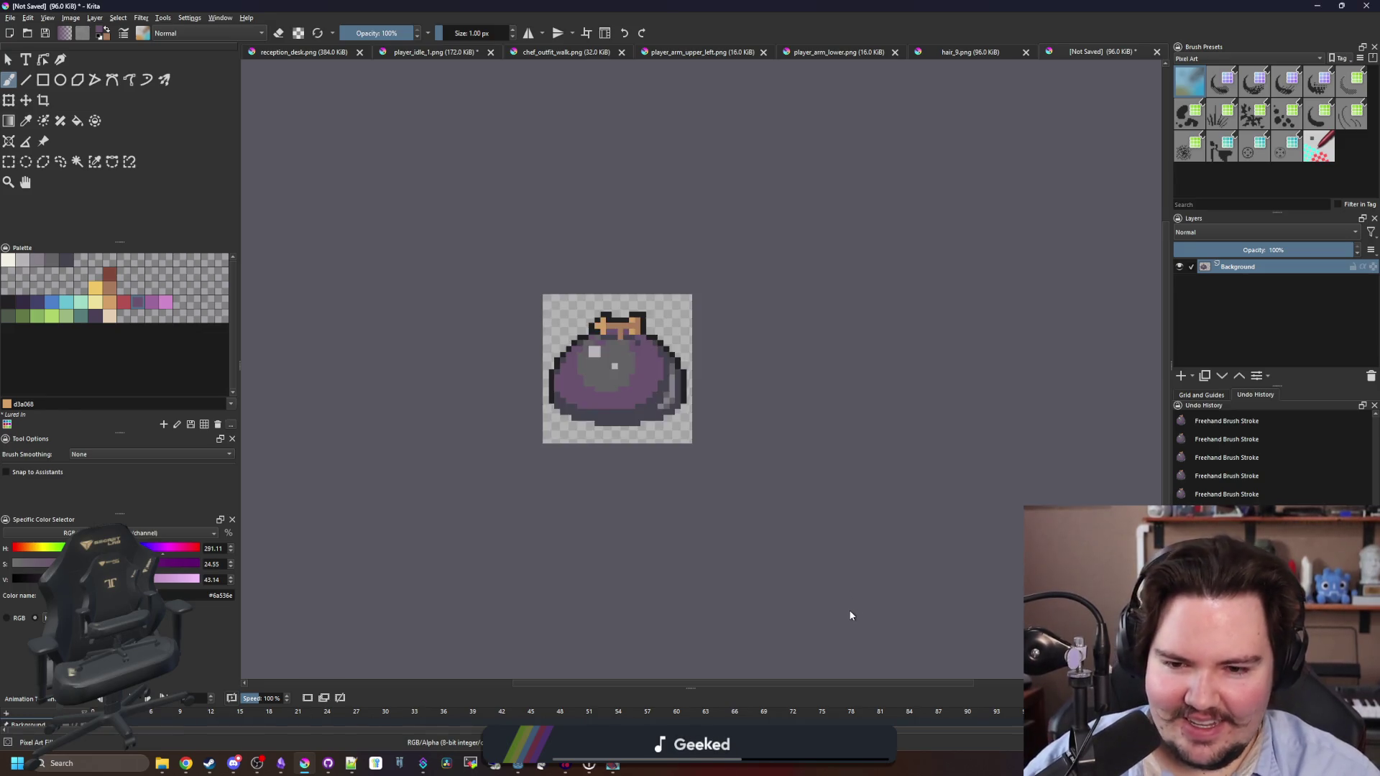
pyautogui.click(740, 480)
# Back in Godot, filter the FileSystem by 'decor' and open decorations_table.gd.
pyautogui.hotkey('alt', 'Tab')
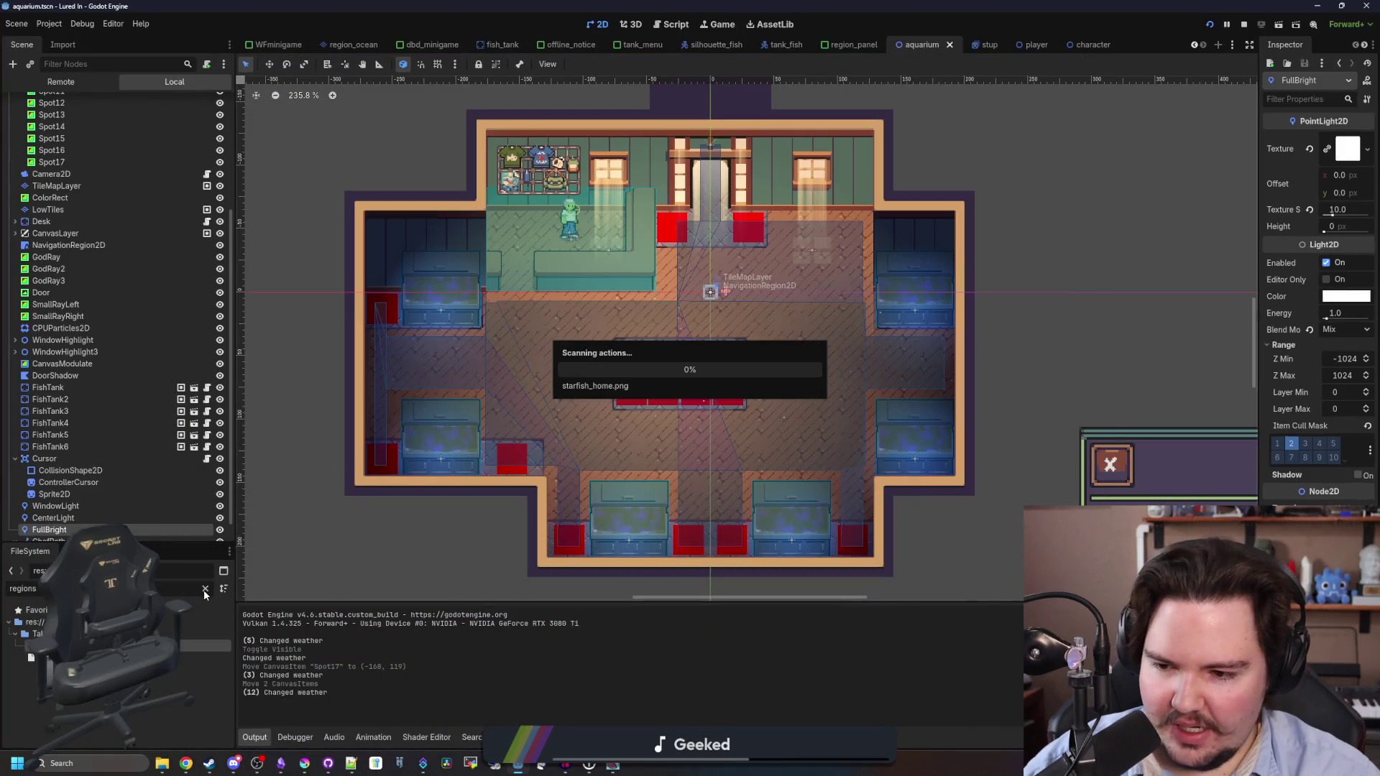
pyautogui.click(206, 589)
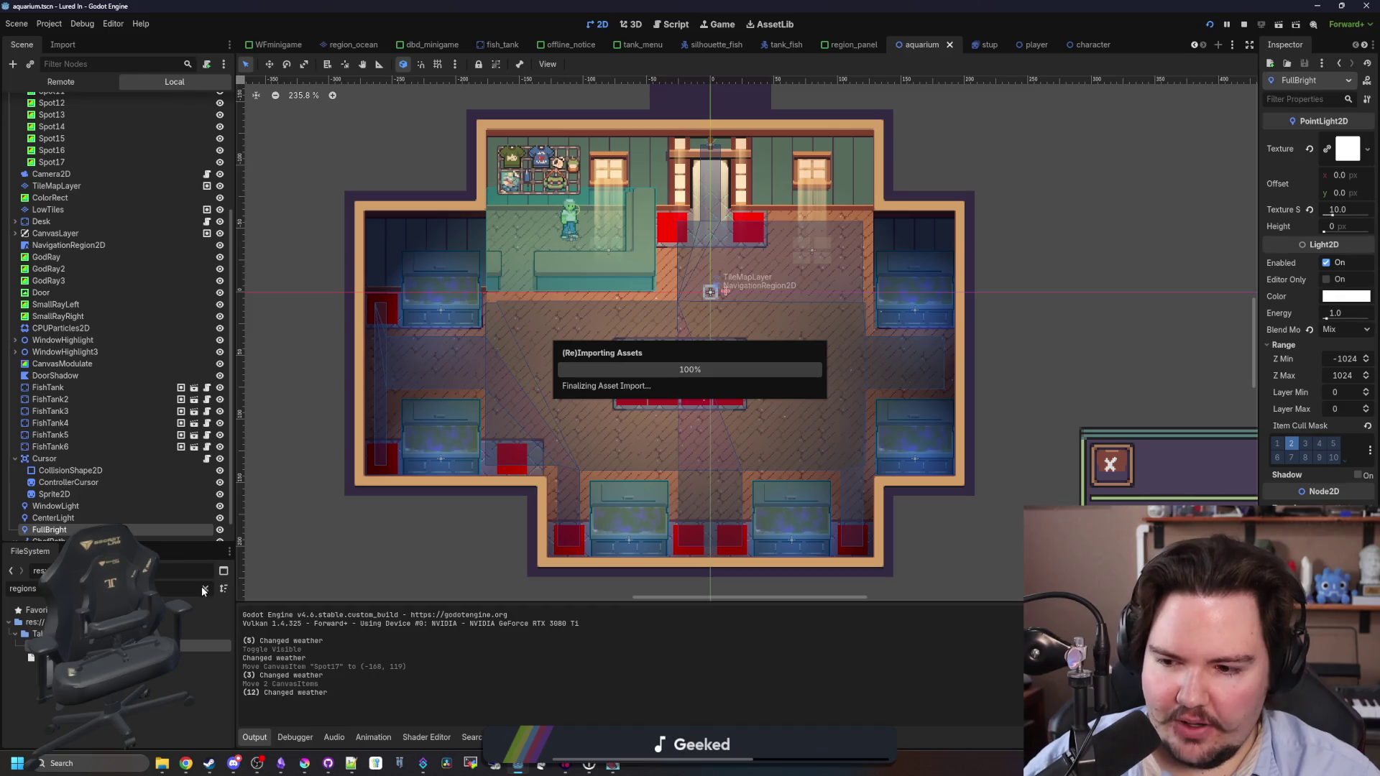
pyautogui.write('decor')
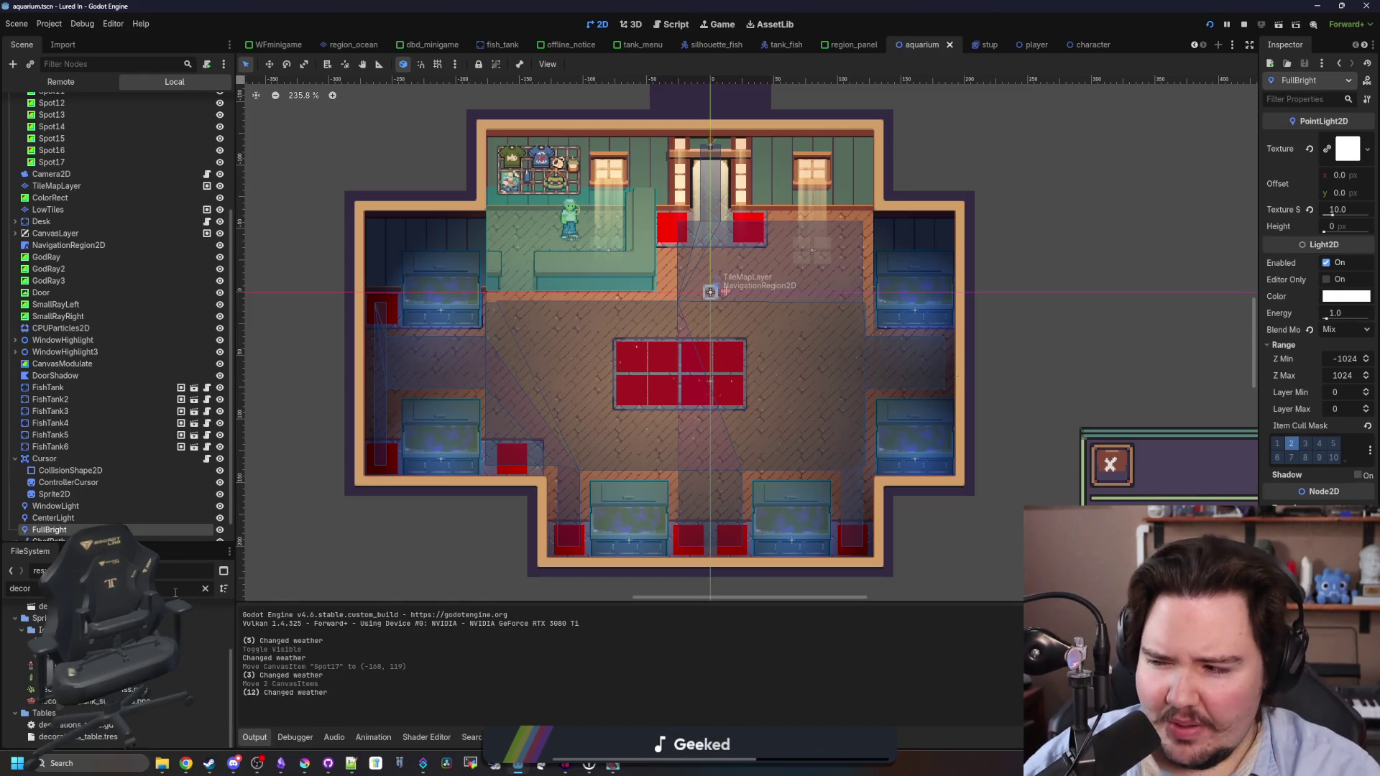
pyautogui.scroll(-3, 110, 728)
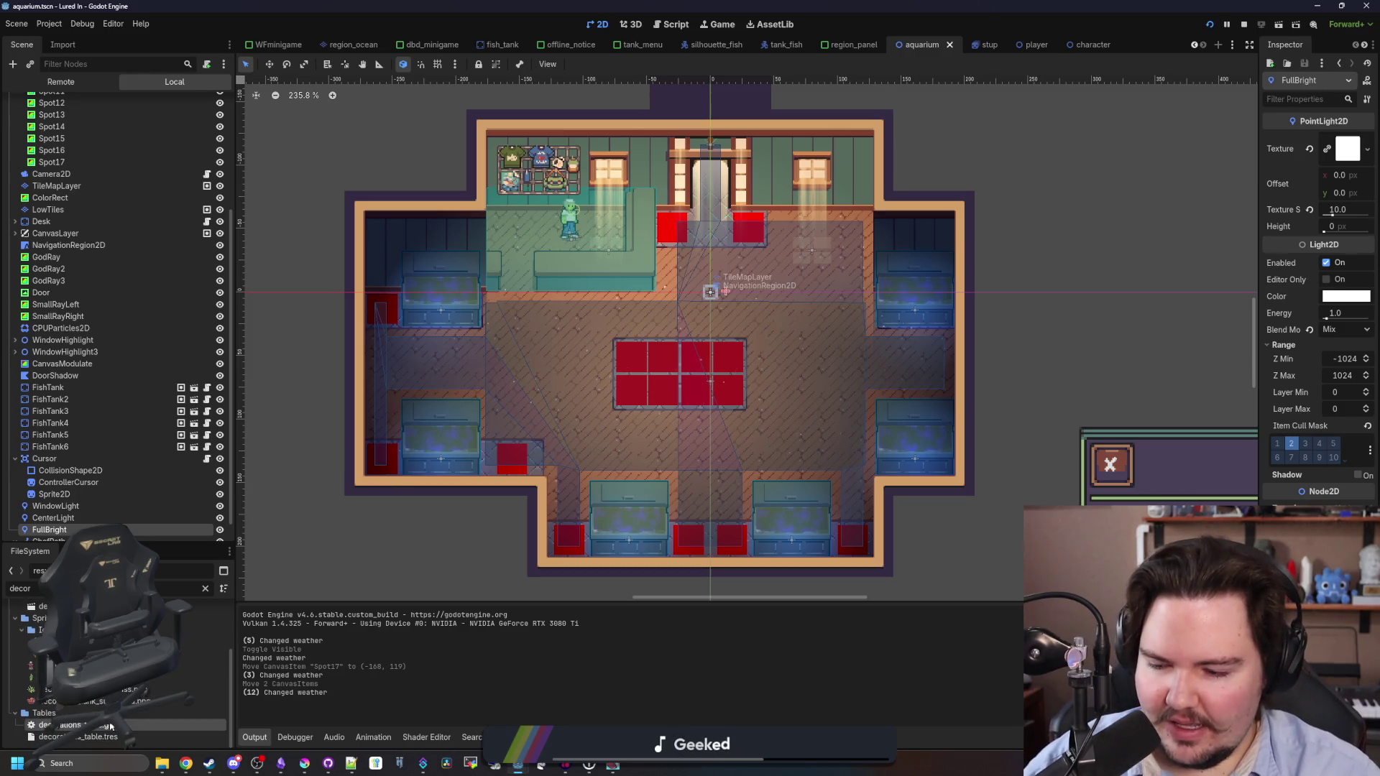
pyautogui.doubleClick(110, 727)
pyautogui.doubleClick(505, 286)
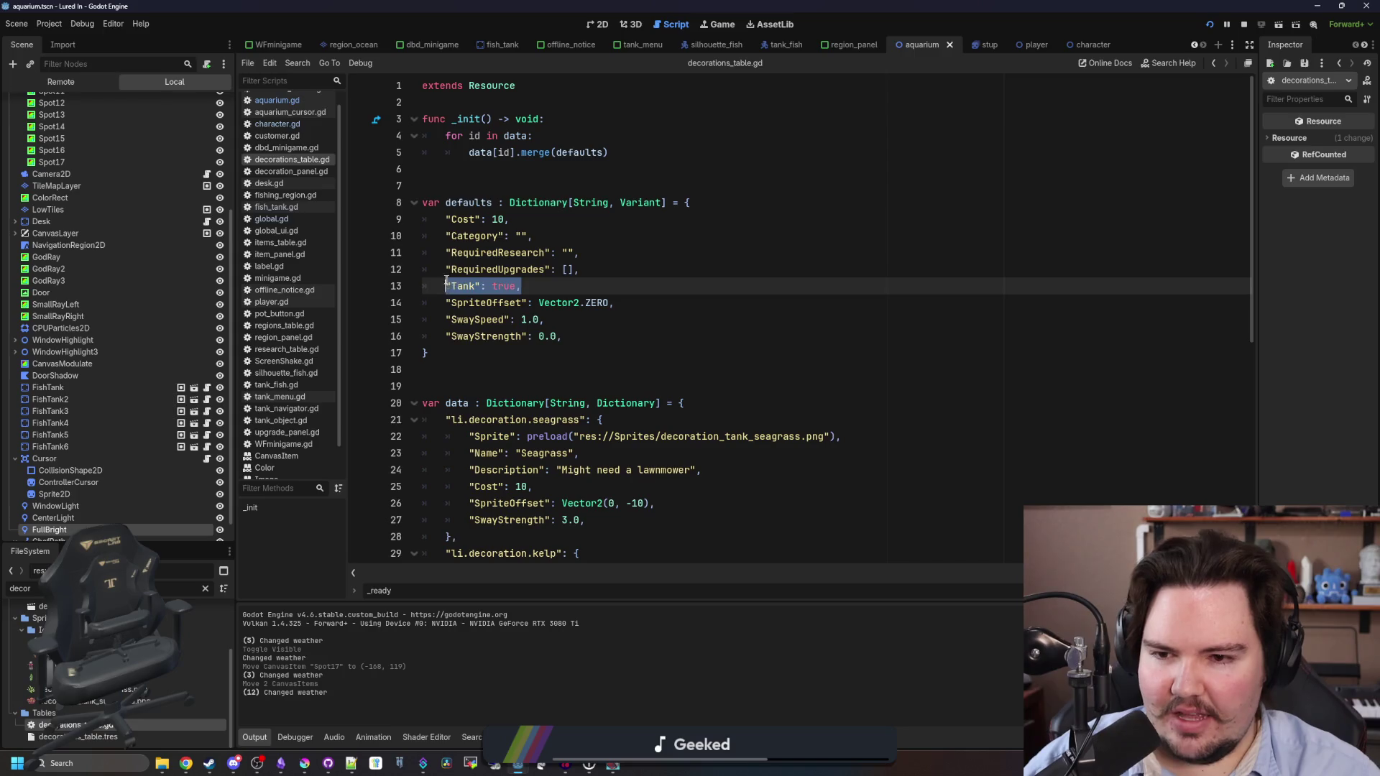
# Select the "Tank": true default line and move it down and back up.
pyautogui.click(478, 354)
pyautogui.moveTo(527, 286); pyautogui.dragTo(445, 287)
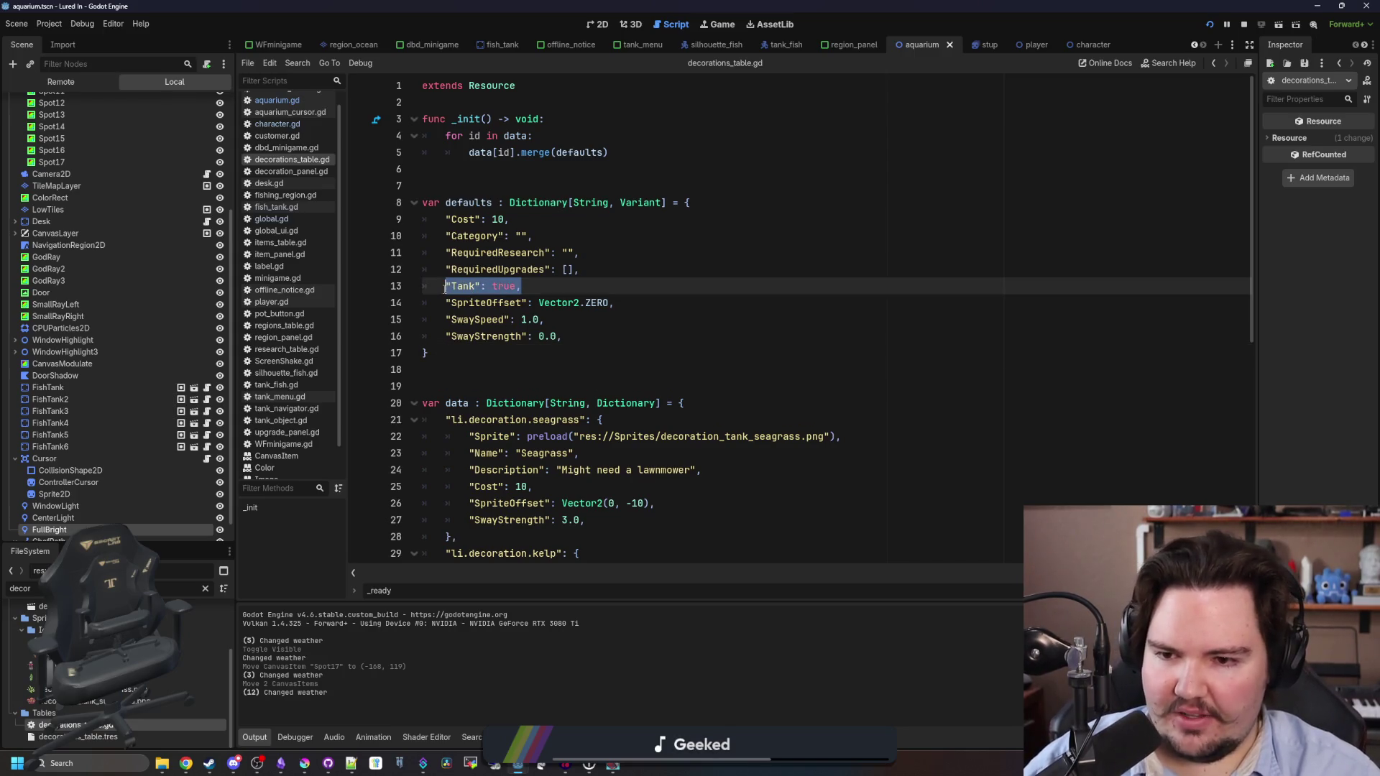
pyautogui.hotkey('alt', 'Down')
pyautogui.hotkey('alt', 'Up')
pyautogui.click(517, 285)
pyautogui.scroll(-8, 513, 400)
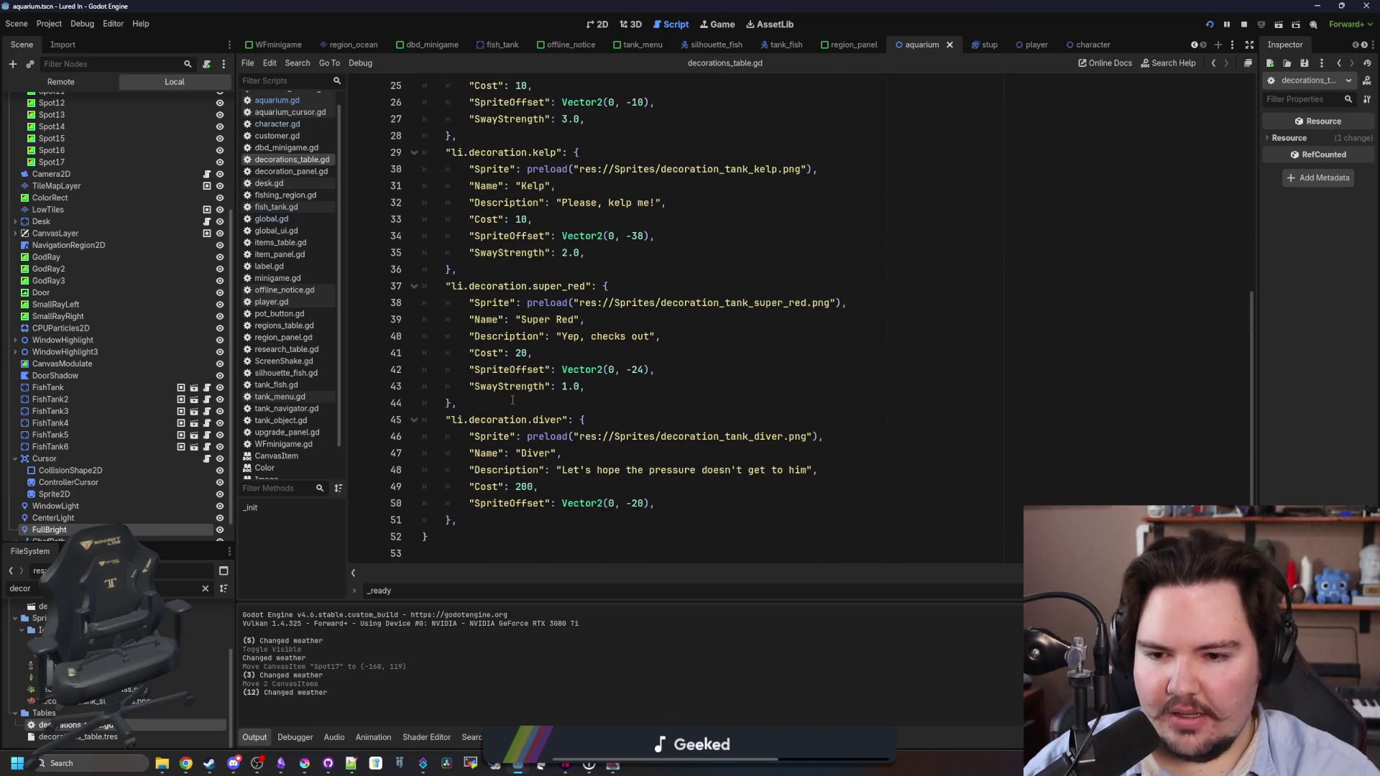
pyautogui.scroll(4, 508, 278)
# Paste a duplicate of the seagrass entry at the top of the data dictionary and unindent it.
pyautogui.click(733, 201)
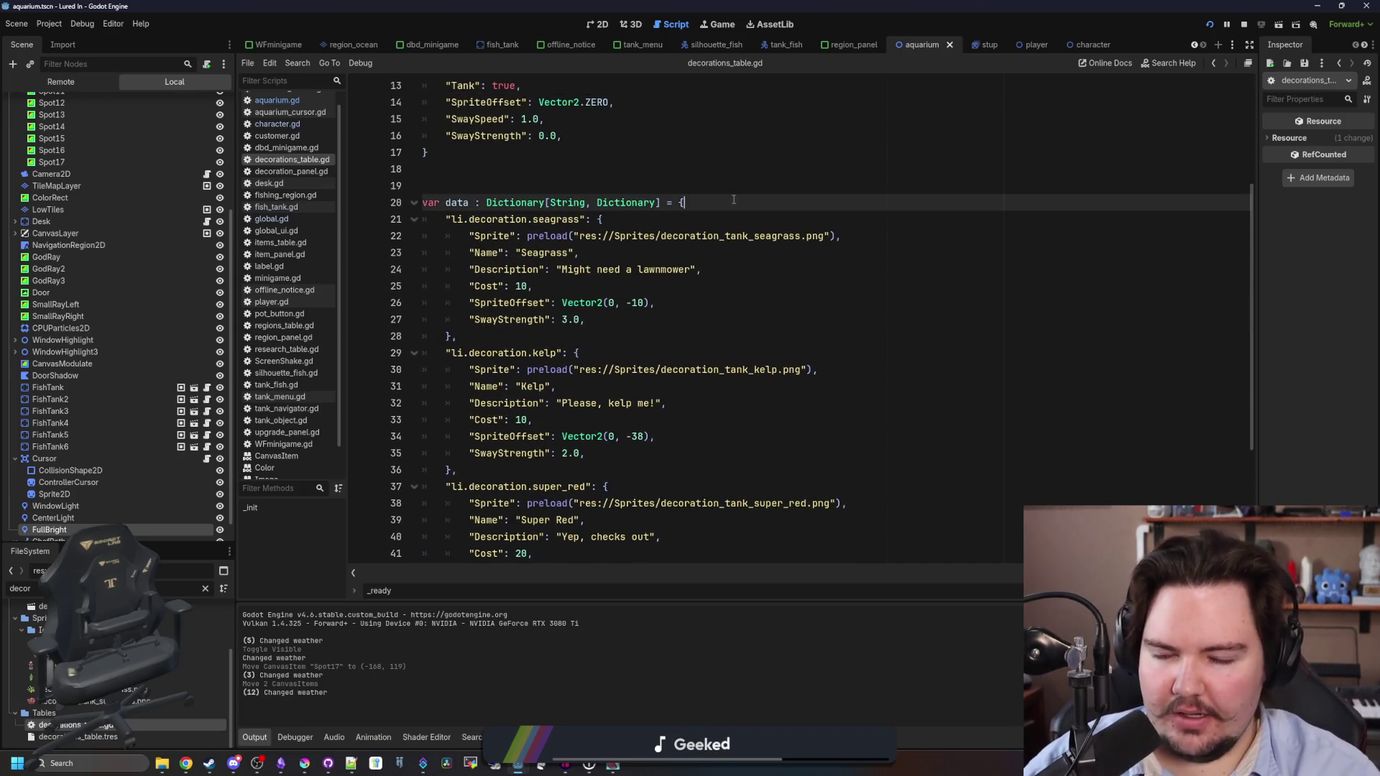
pyautogui.press('Return')
pyautogui.press('Return')
pyautogui.press('Up')
pyautogui.moveTo(457, 370); pyautogui.dragTo(425, 253)
pyautogui.hotkey('ctrl', 'c')
pyautogui.click(489, 219)
pyautogui.hotkey('ctrl', 'v')
pyautogui.click(464, 220)
pyautogui.press('BackSpace')
# Copy the "Tank" setting into the new entry on a line after Cost.
pyautogui.scroll(1, 463, 219)
pyautogui.moveTo(521, 136); pyautogui.dragTo(449, 137)
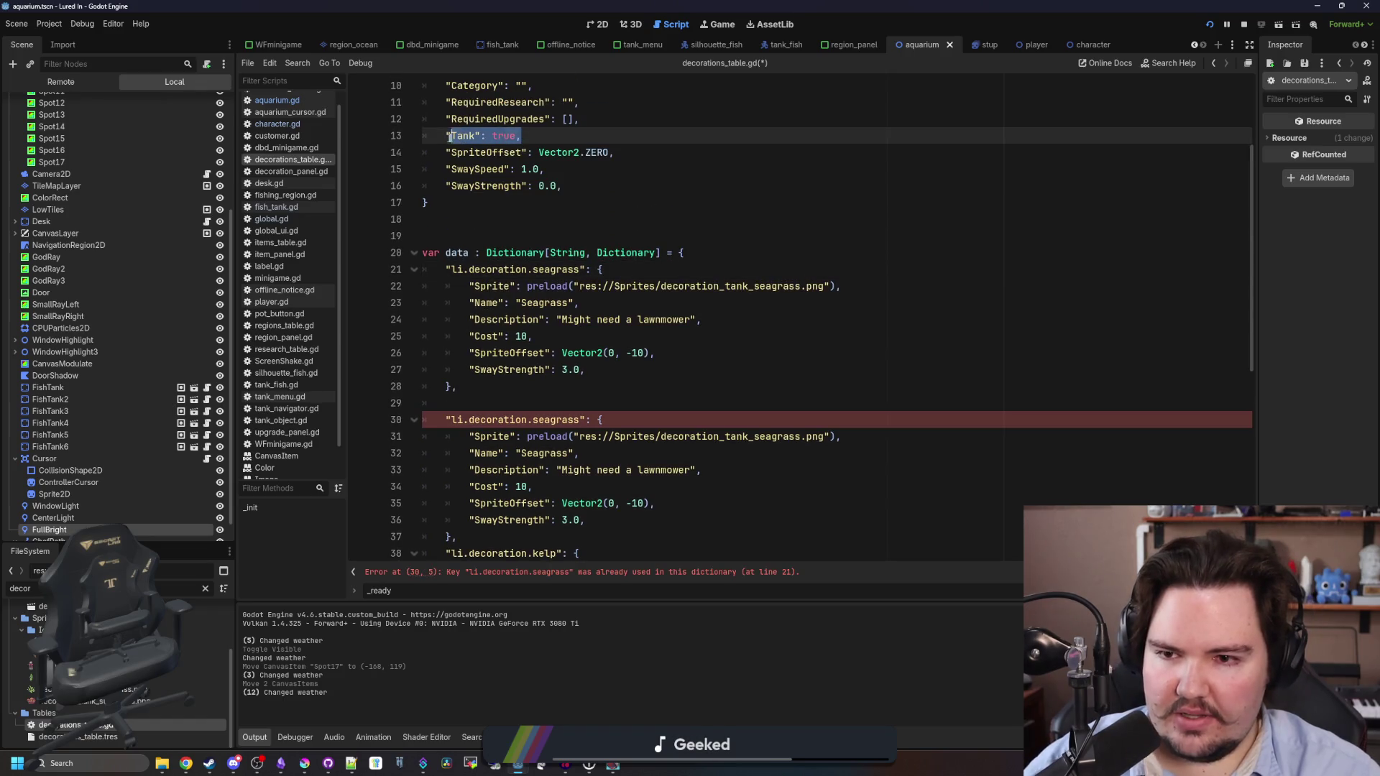
pyautogui.hotkey('ctrl', 'c')
pyautogui.click(604, 331)
pyautogui.press('Return')
pyautogui.hotkey('ctrl', 'v')
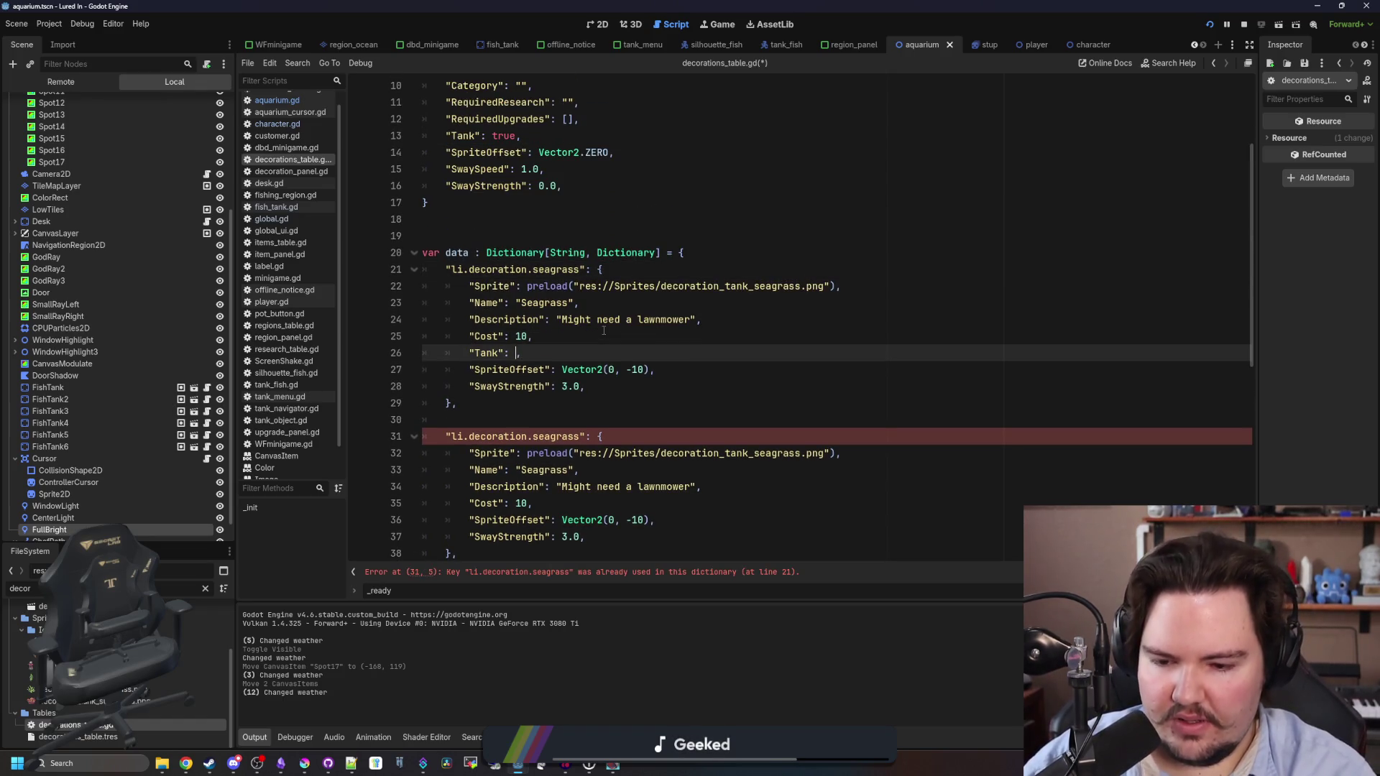
pyautogui.write('false,')
# Rename the entry key to li.decoration.starfish_home and point its sprite to starfish_home.png.
pyautogui.click(476, 402)
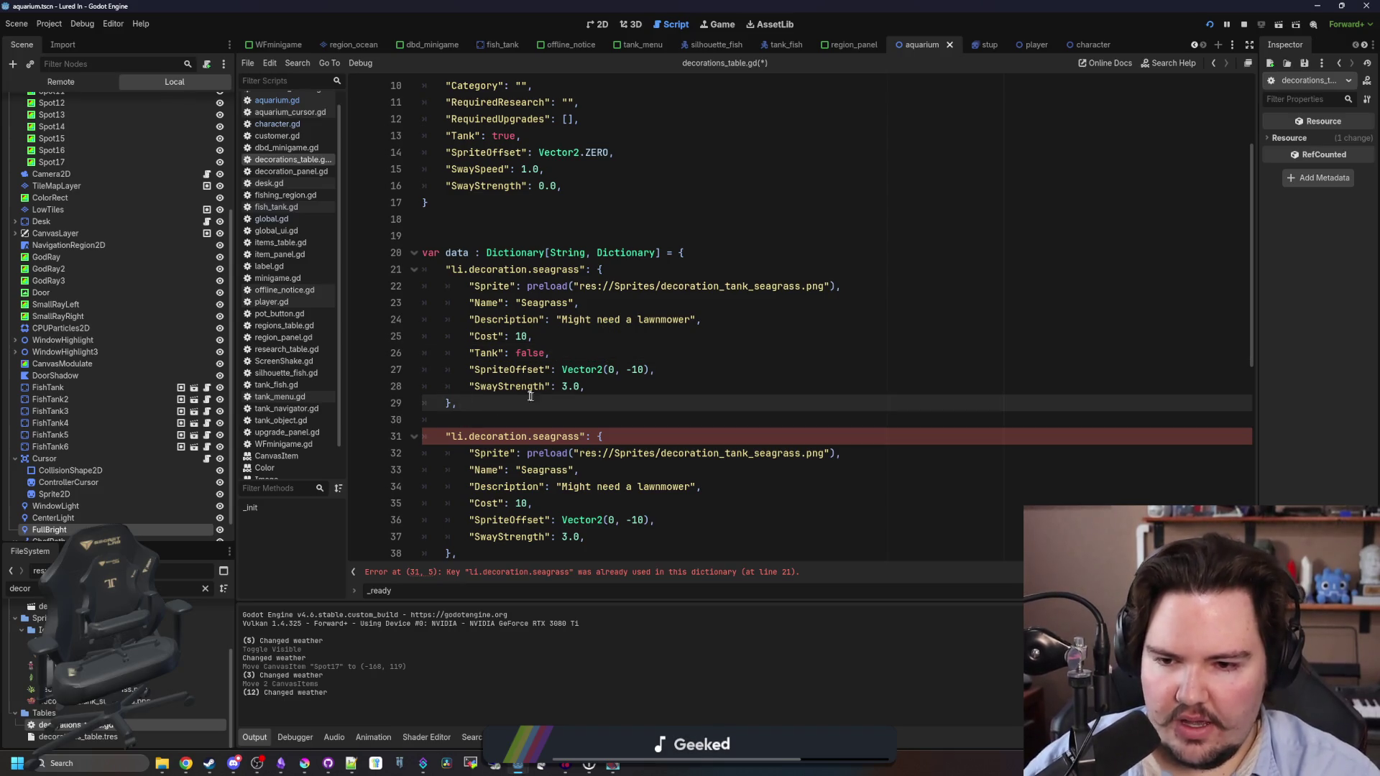
pyautogui.doubleClick(559, 269)
pyautogui.write('starfish_hom')
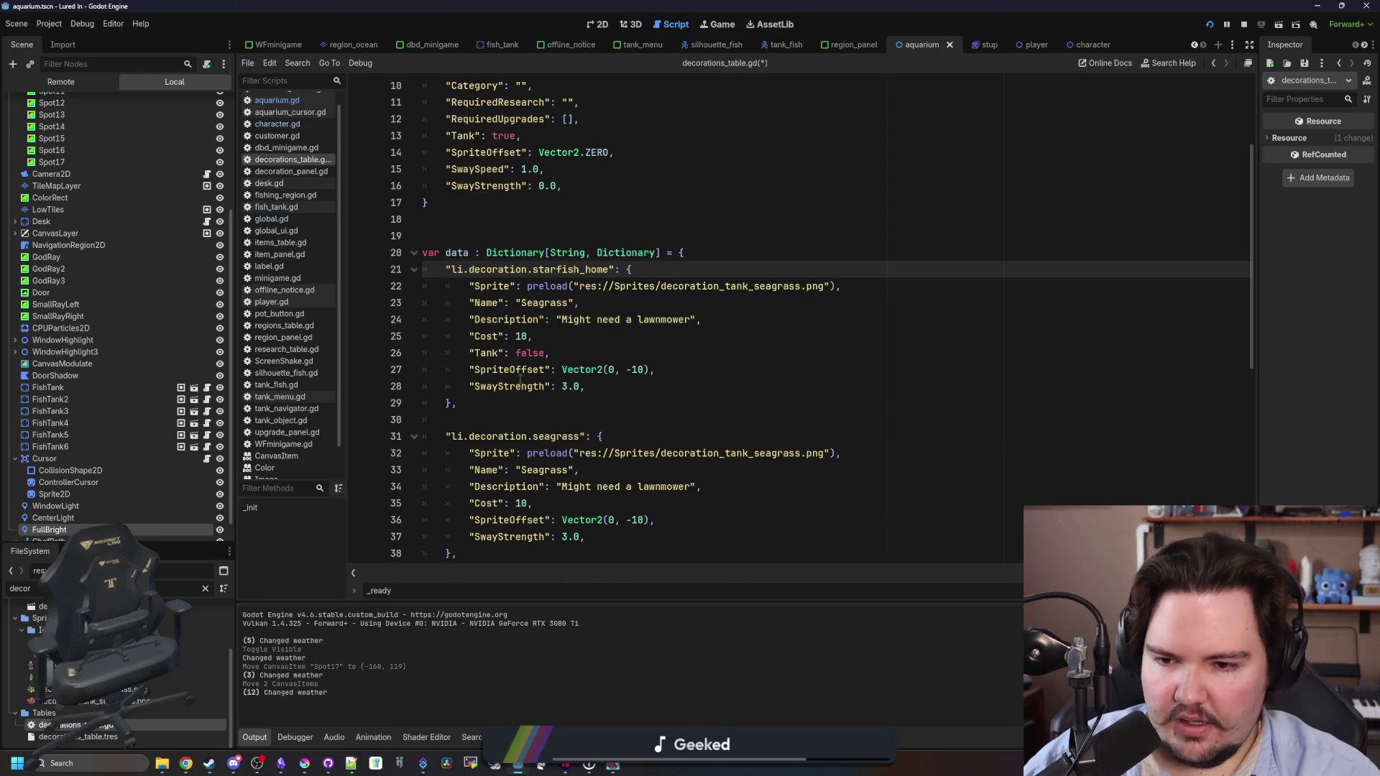
pyautogui.click(517, 403)
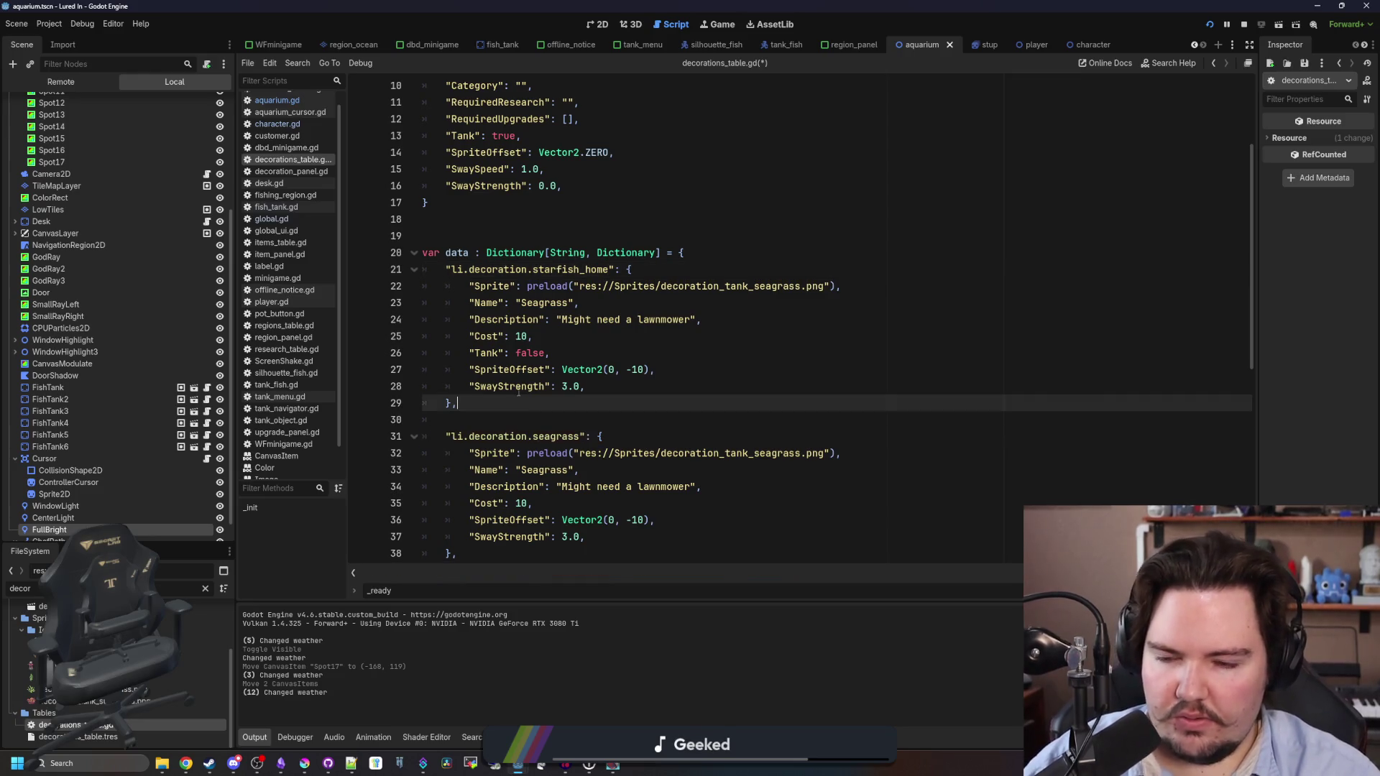
pyautogui.click(580, 306)
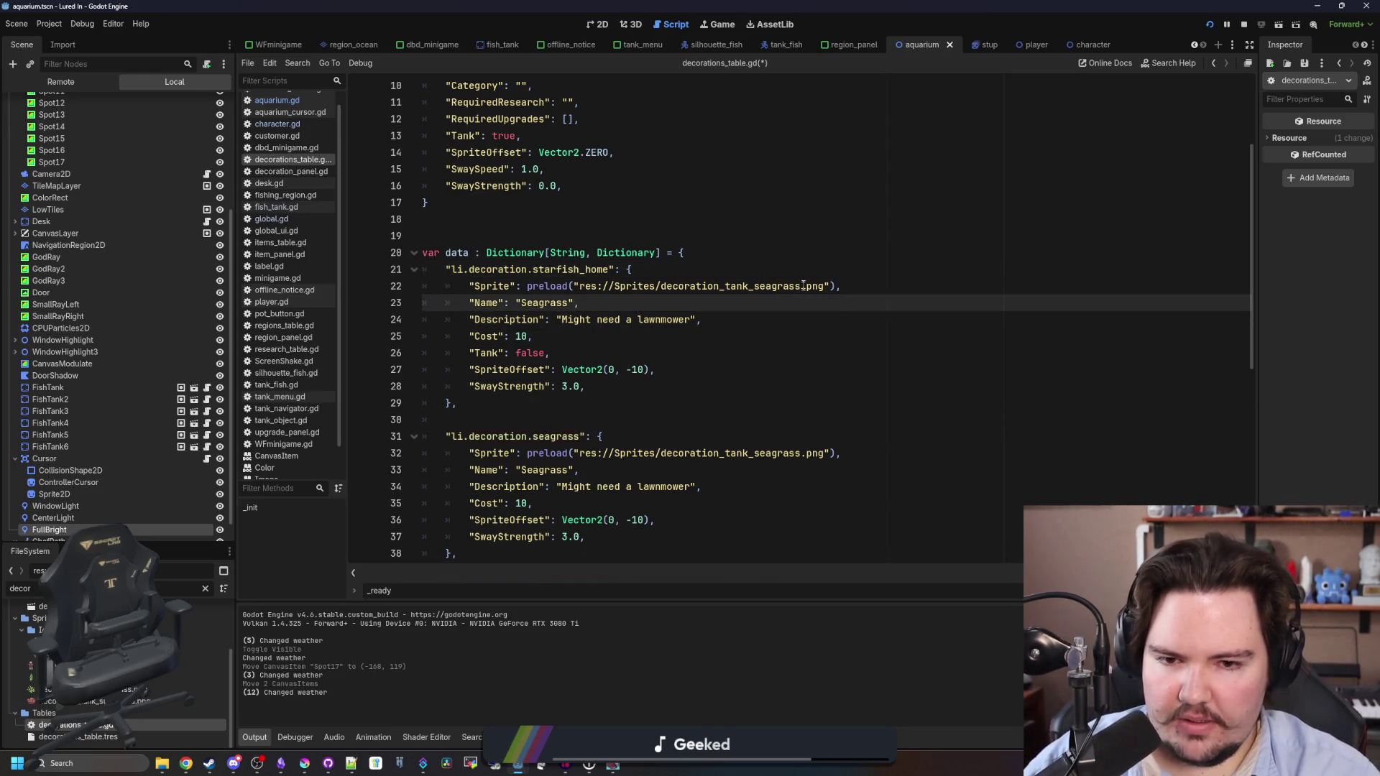
pyautogui.doubleClick(805, 286)
pyautogui.write('starf')
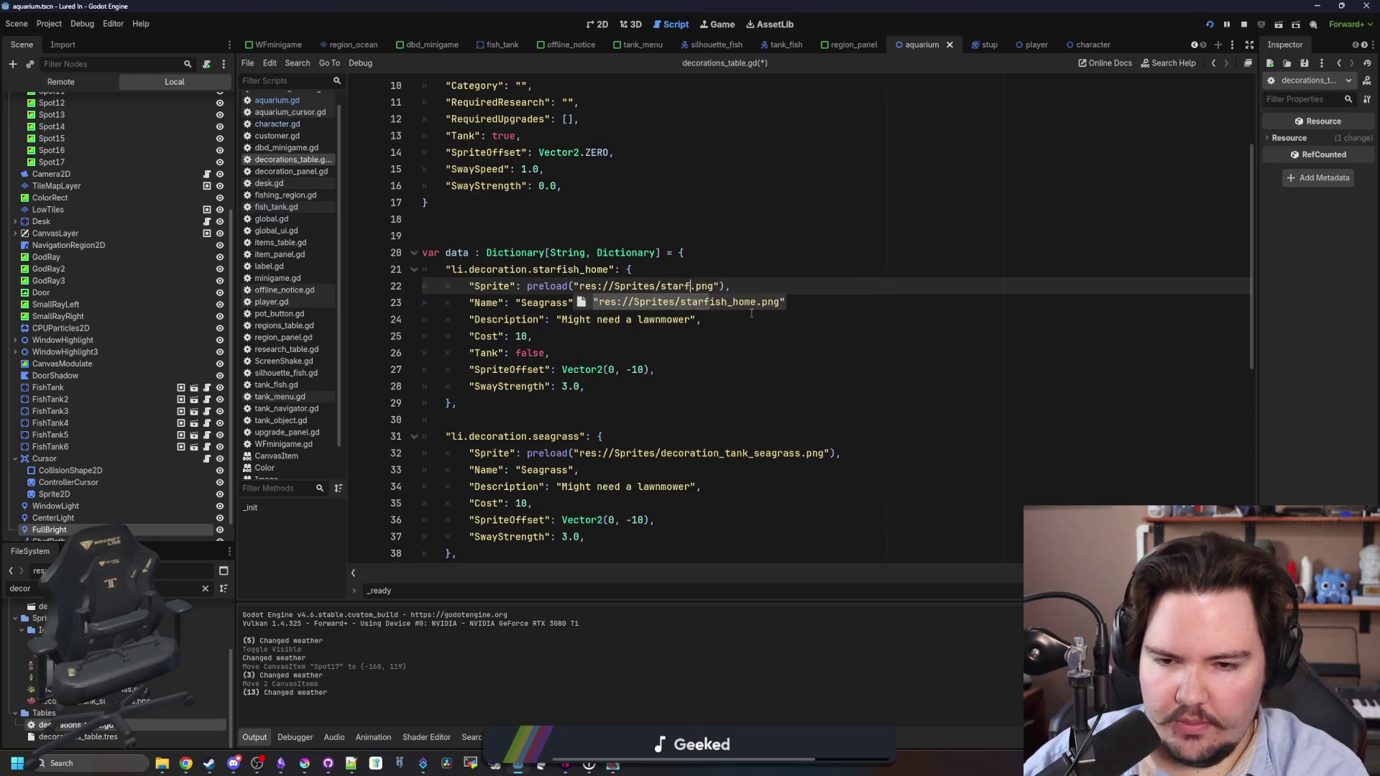
pyautogui.press('Return')
# Set the Name to "Starfish Home" and clear the old description text.
pyautogui.click(751, 314)
pyautogui.doubleClick(545, 303)
pyautogui.write('Starfish Hom')
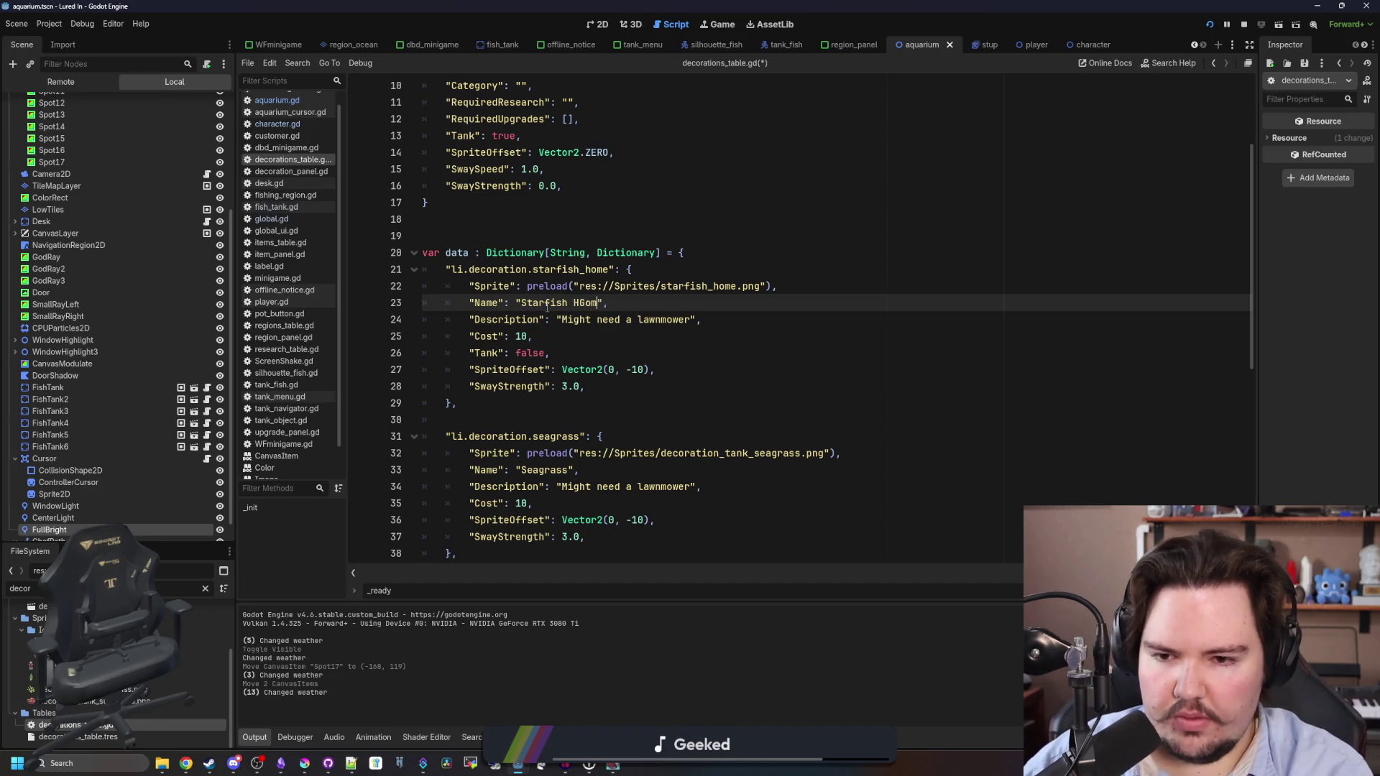
pyautogui.doubleClick(662, 320)
pyautogui.press('BackSpace')
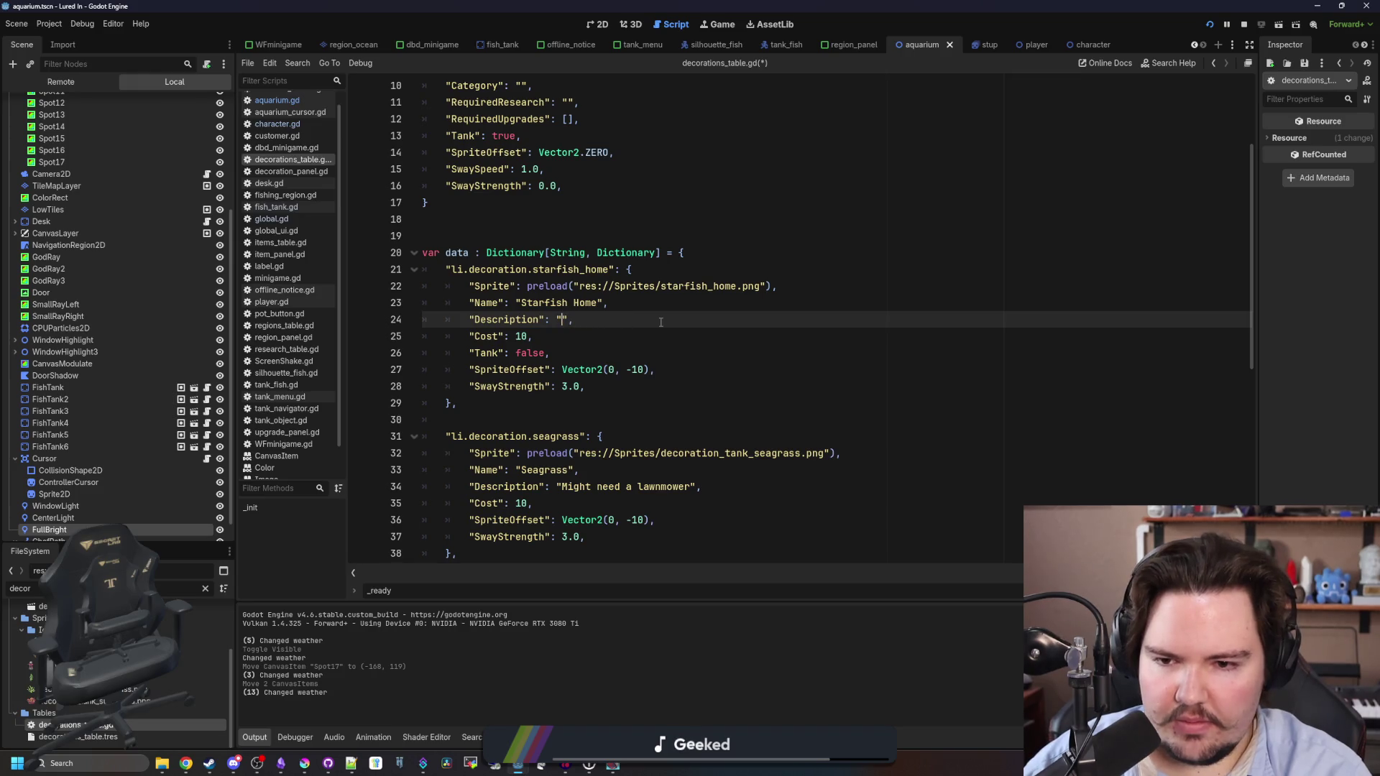
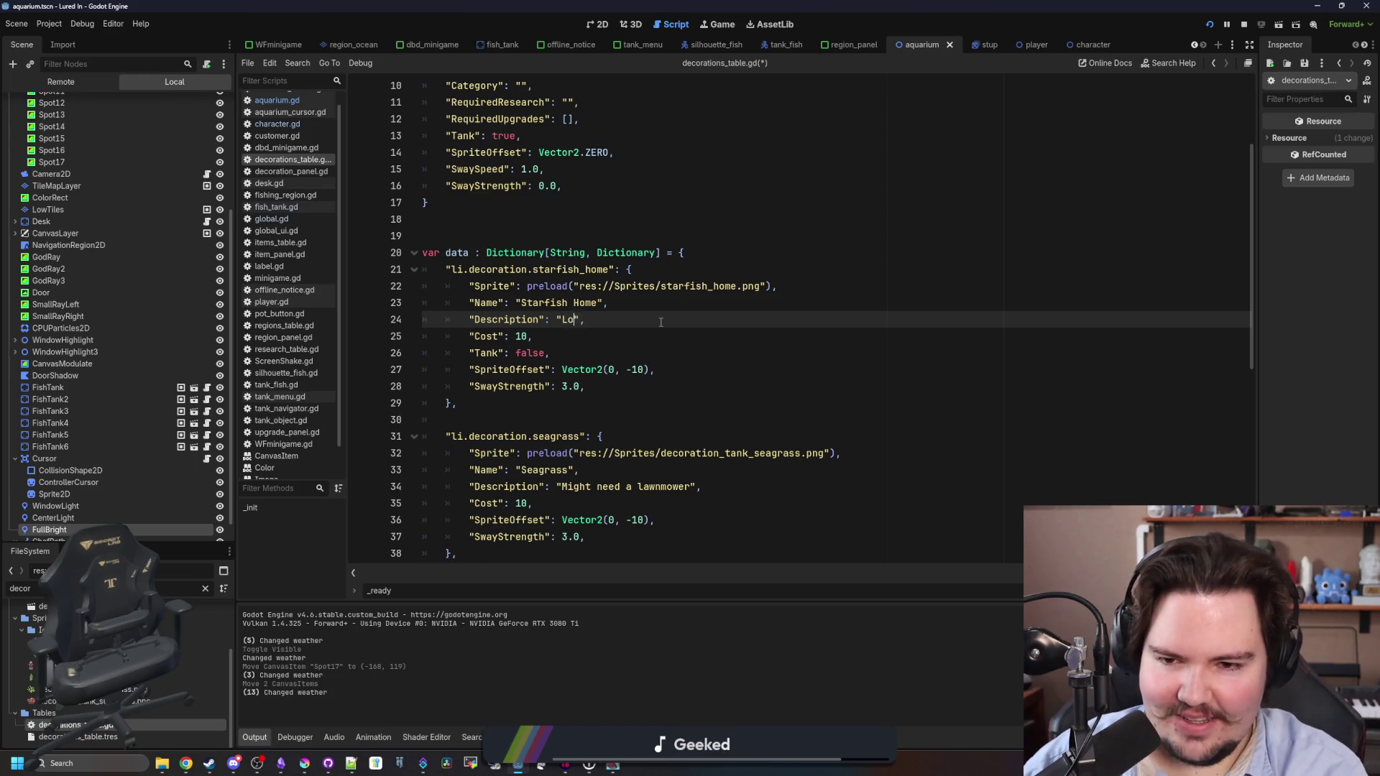
# Change the Starfish Home SpriteOffset in decorations_table.gd to Vector2(0, -4).
pyautogui.click(628, 350)
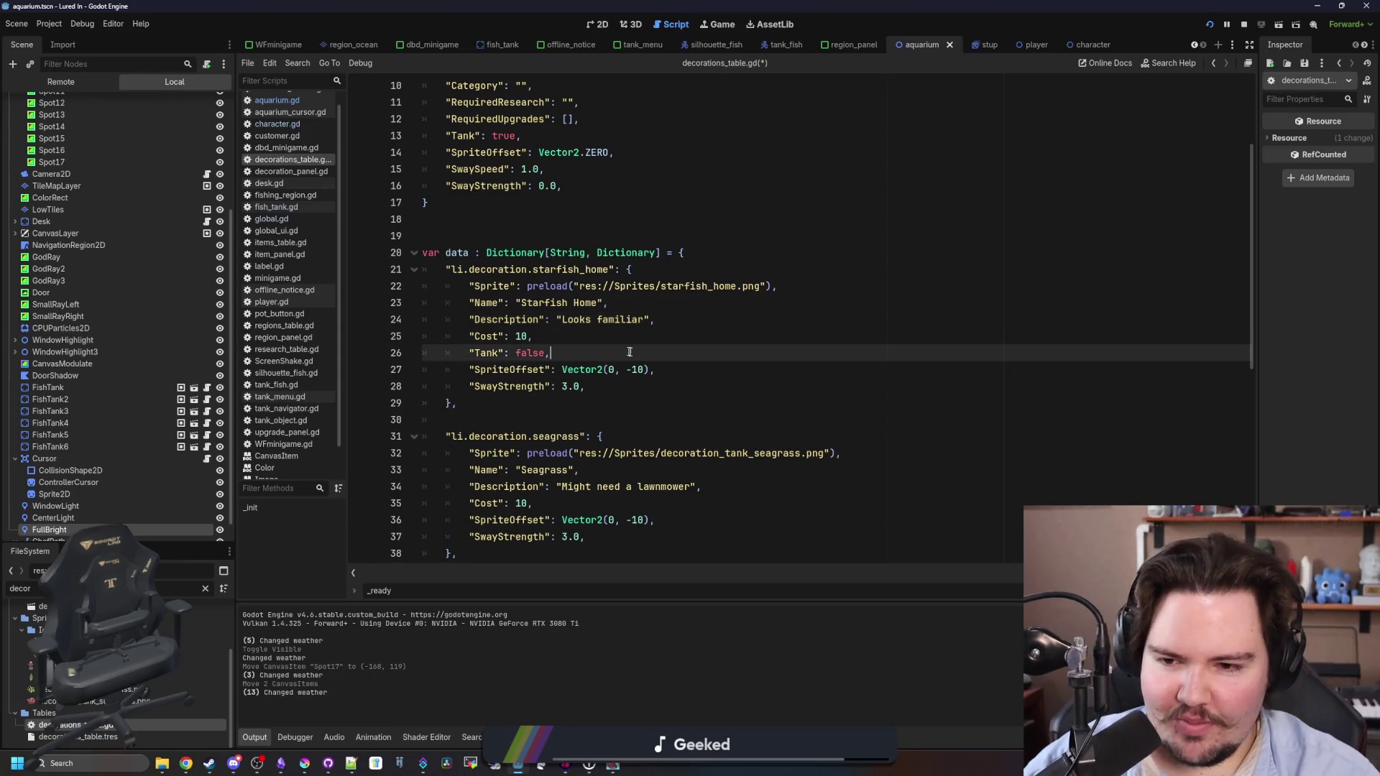
pyautogui.click(550, 336)
pyautogui.click(643, 370)
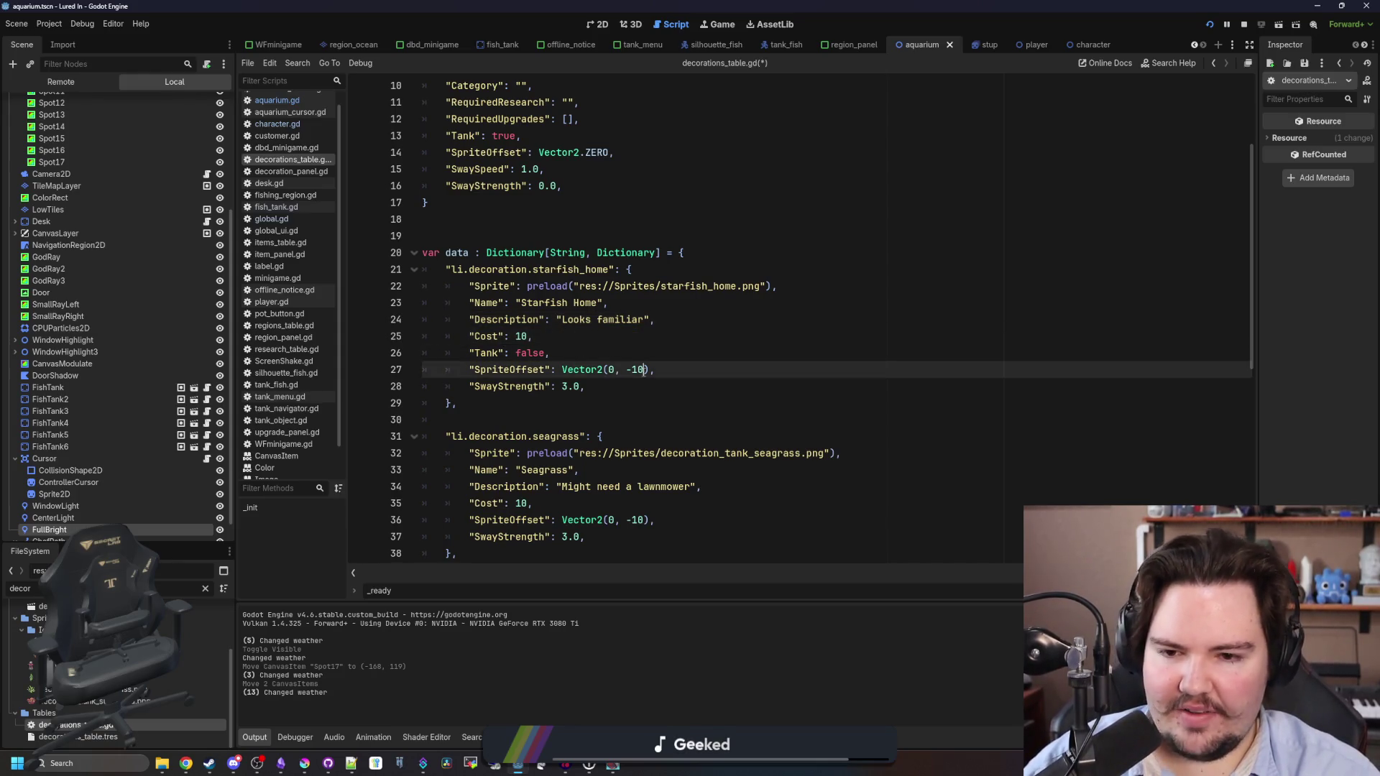
pyautogui.write('4')
pyautogui.click(758, 348)
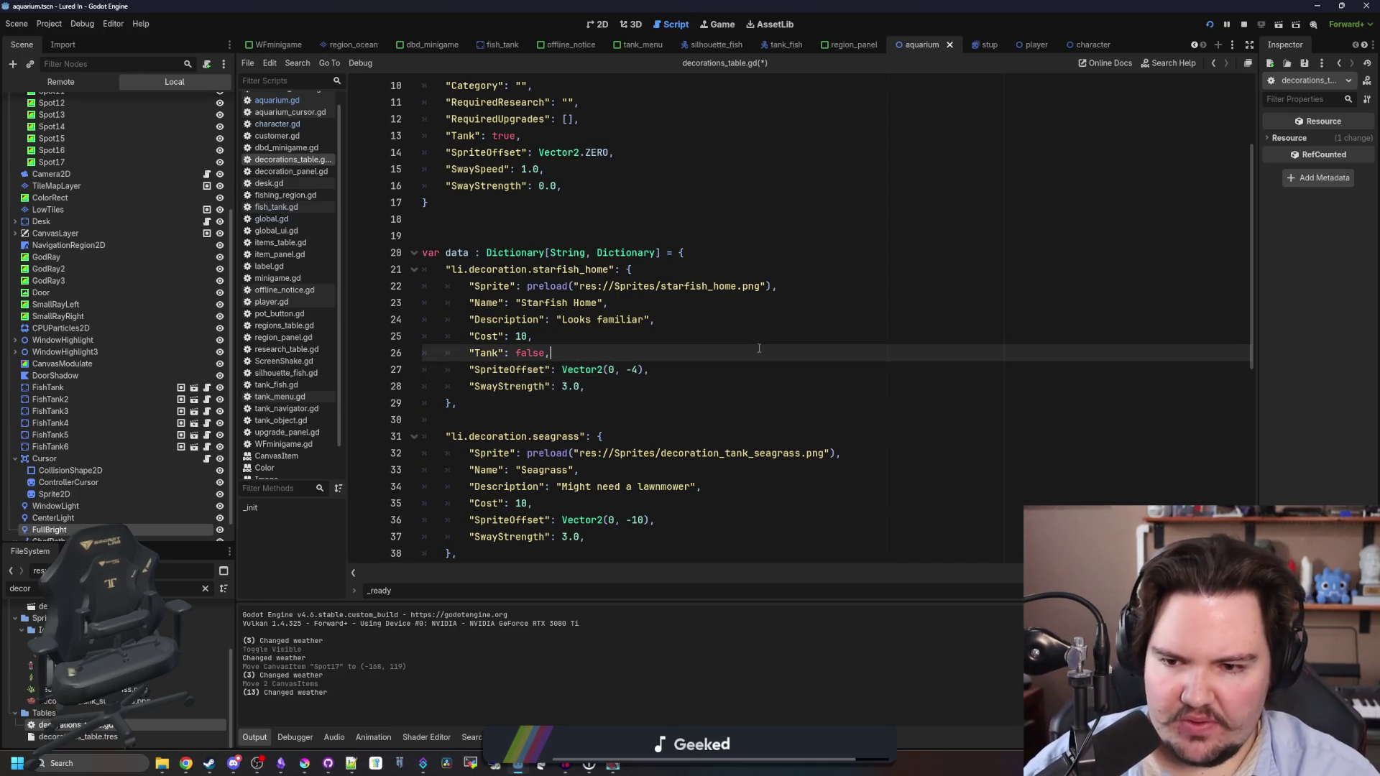
# Delete the Starfish Home SwayStrength line and save decorations_table.gd.
pyautogui.click(548, 400)
pyautogui.moveTo(366, 398); pyautogui.dragTo(344, 394)
pyautogui.rightClick(345, 394)
pyautogui.press('Escape')
pyautogui.click(579, 387)
pyautogui.hotkey('shift', 'Home')
pyautogui.press('BackSpace')
pyautogui.press('BackSpace')
pyautogui.press('BackSpace')
pyautogui.press('Up')
pyautogui.press('Up')
pyautogui.hotkey('ctrl', 's')
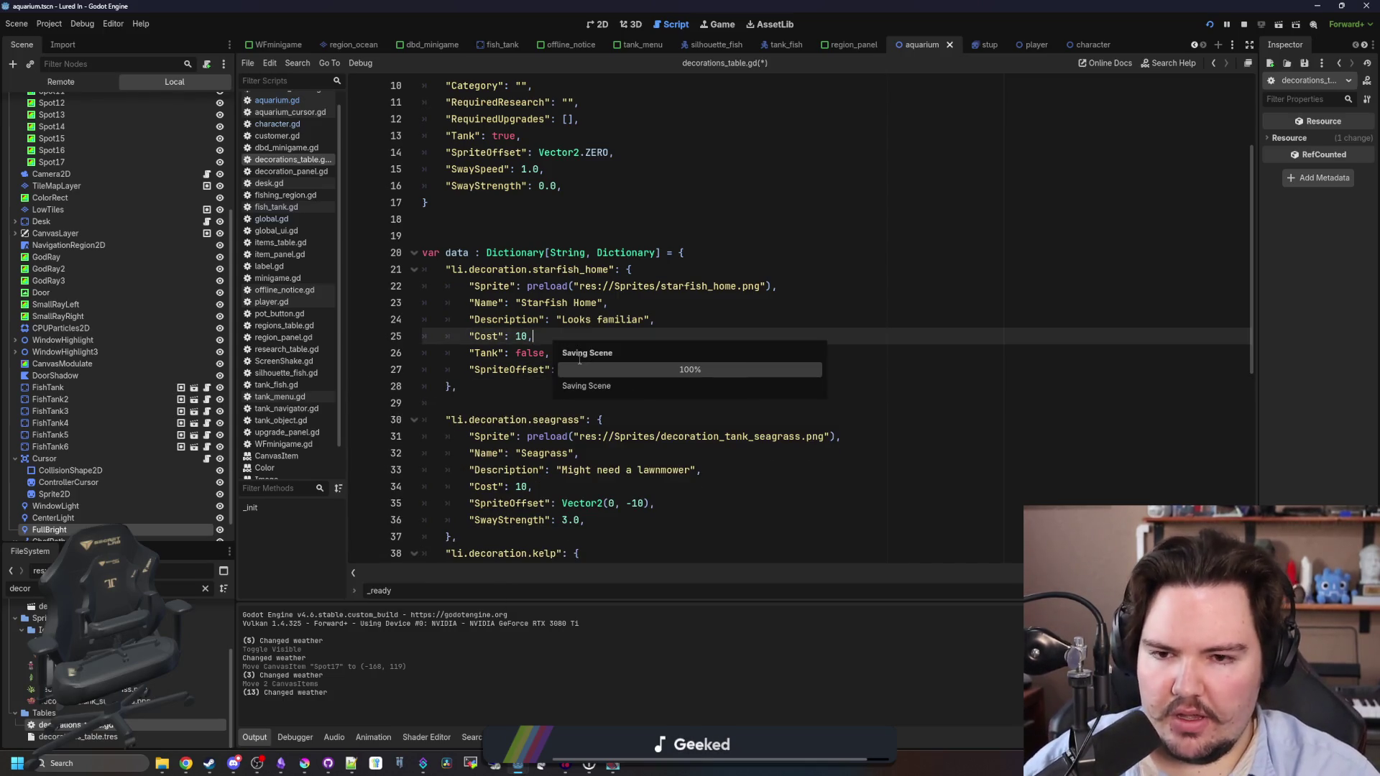
pyautogui.click(446, 236)
pyautogui.scroll(5, 163, 246)
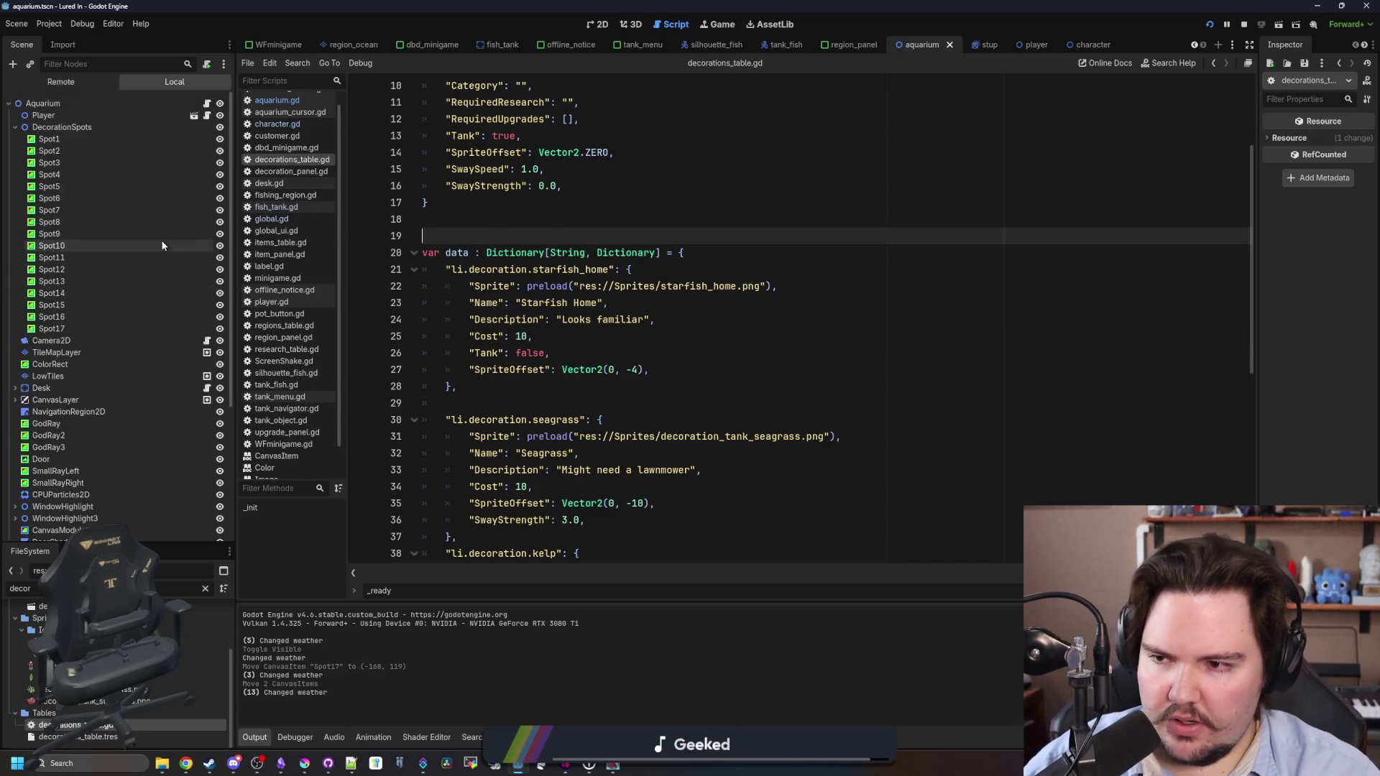
# Save the aquarium scene and open shop_menu.tscn by filtering files for 'shop'.
pyautogui.keyDown('ctrl'); pyautogui.click(632, 252); pyautogui.keyUp('ctrl')
pyautogui.click(599, 24)
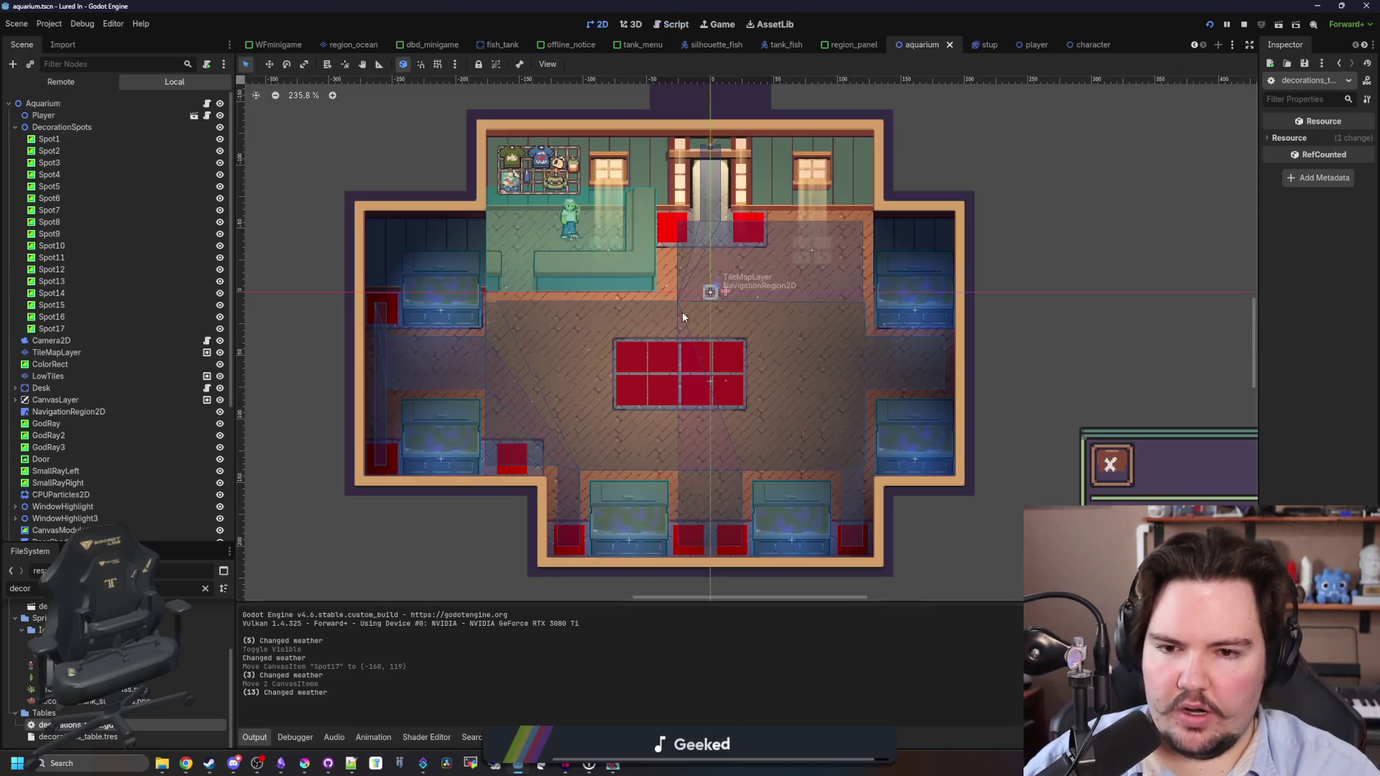
pyautogui.hotkey('ctrl', 's')
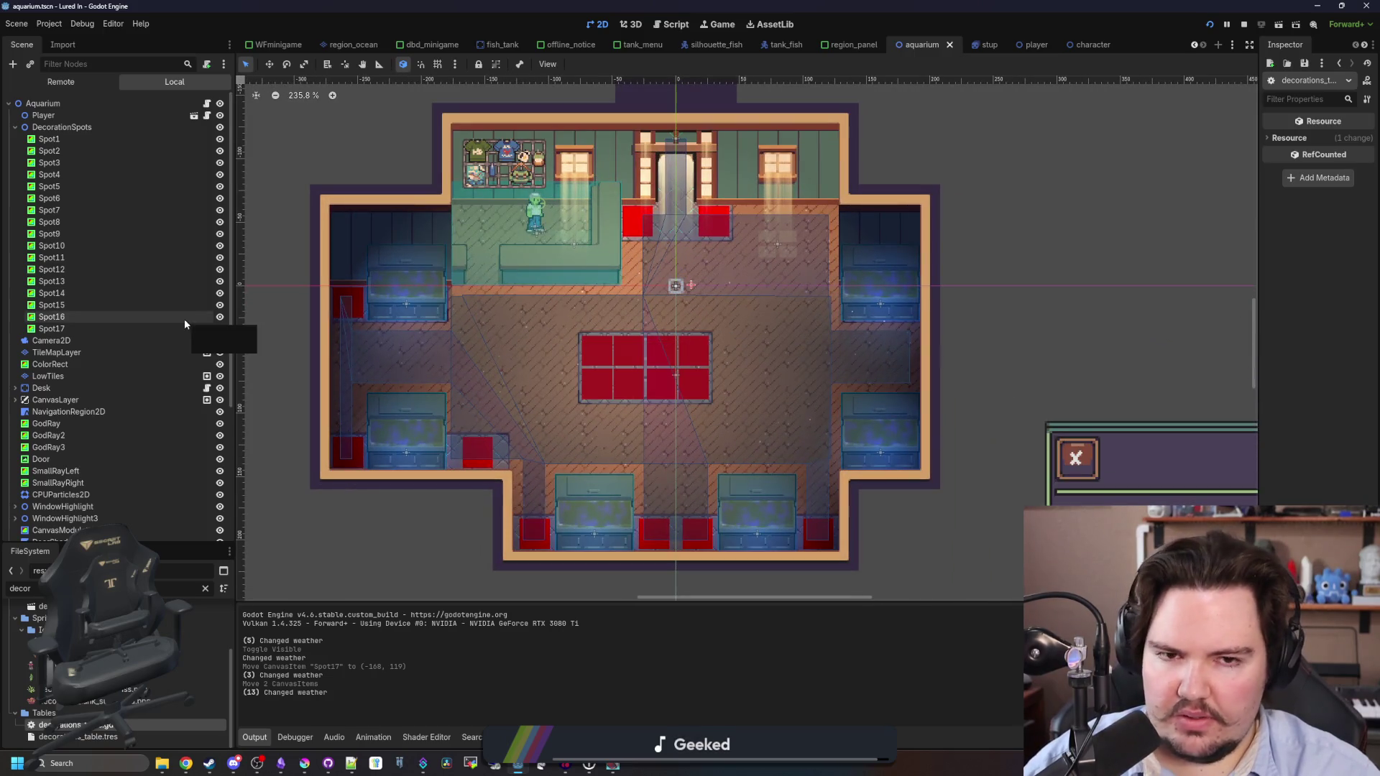
pyautogui.click(205, 589)
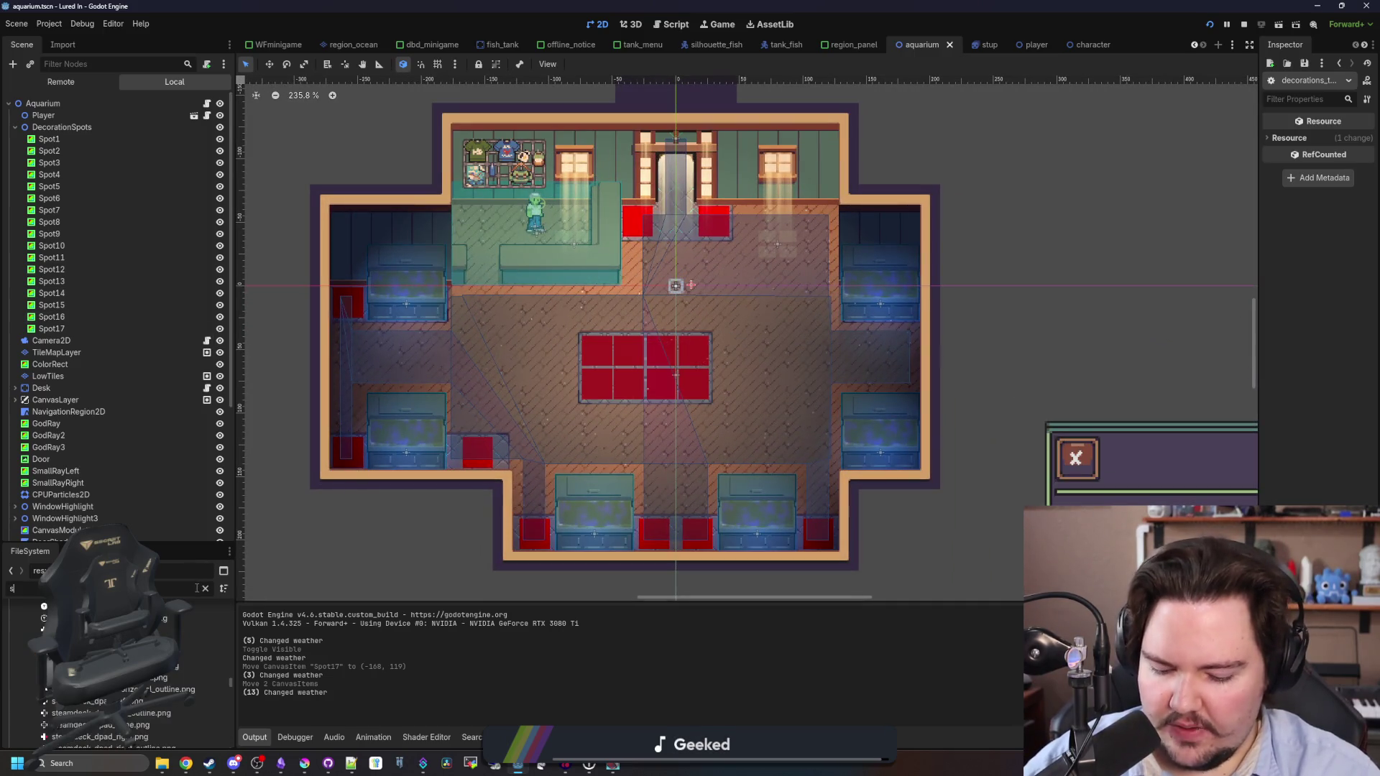
pyautogui.write('shop')
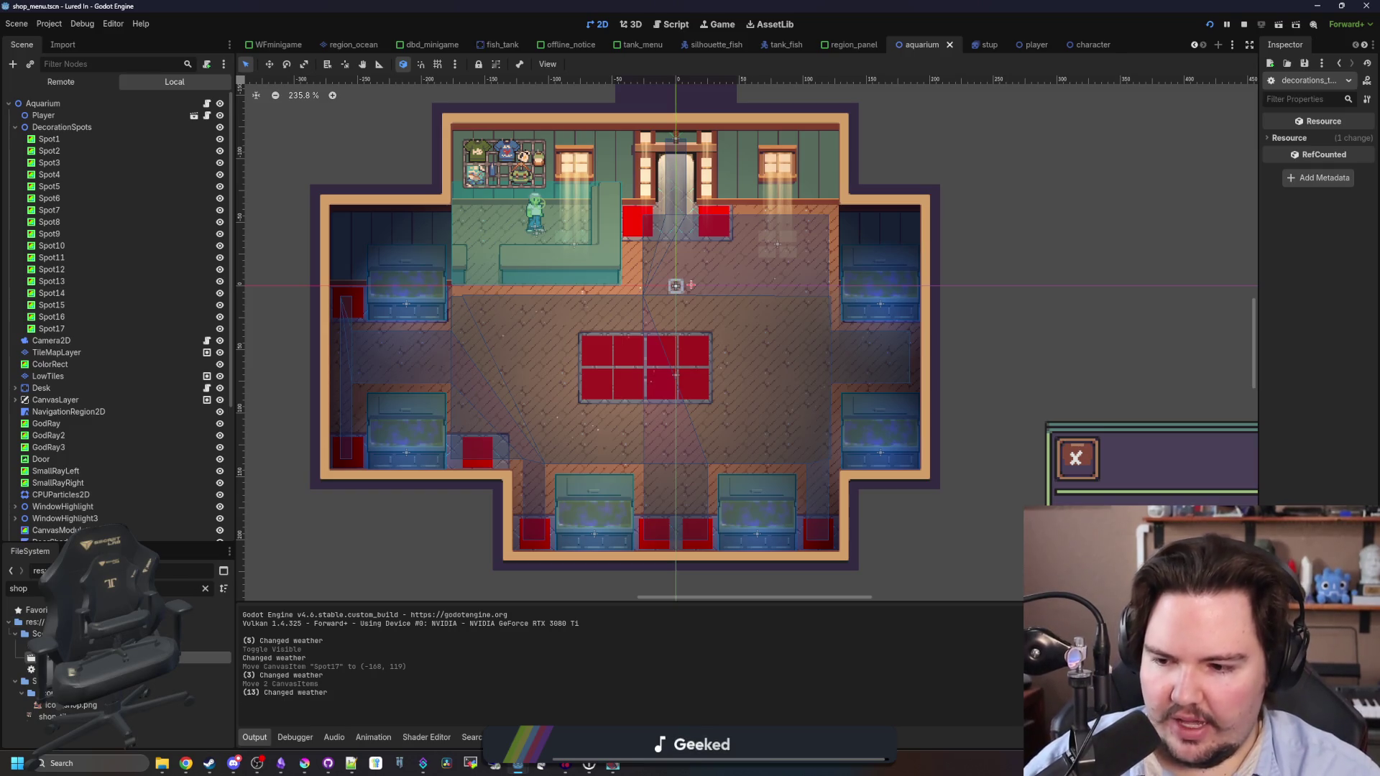
pyautogui.doubleClick(209, 657)
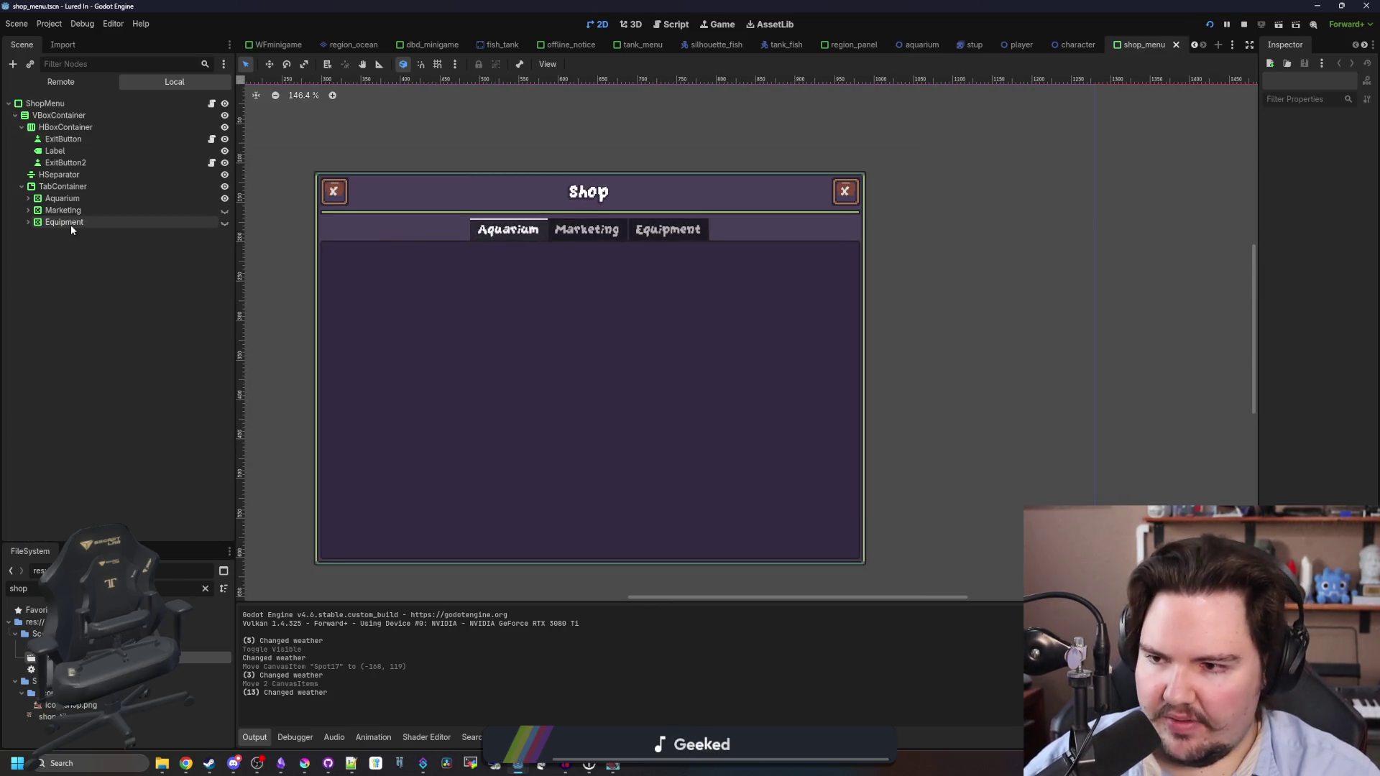
# Duplicate the Equipment tab node and rename the copy Decorations.
pyautogui.click(70, 223)
pyautogui.rightClick(71, 225)
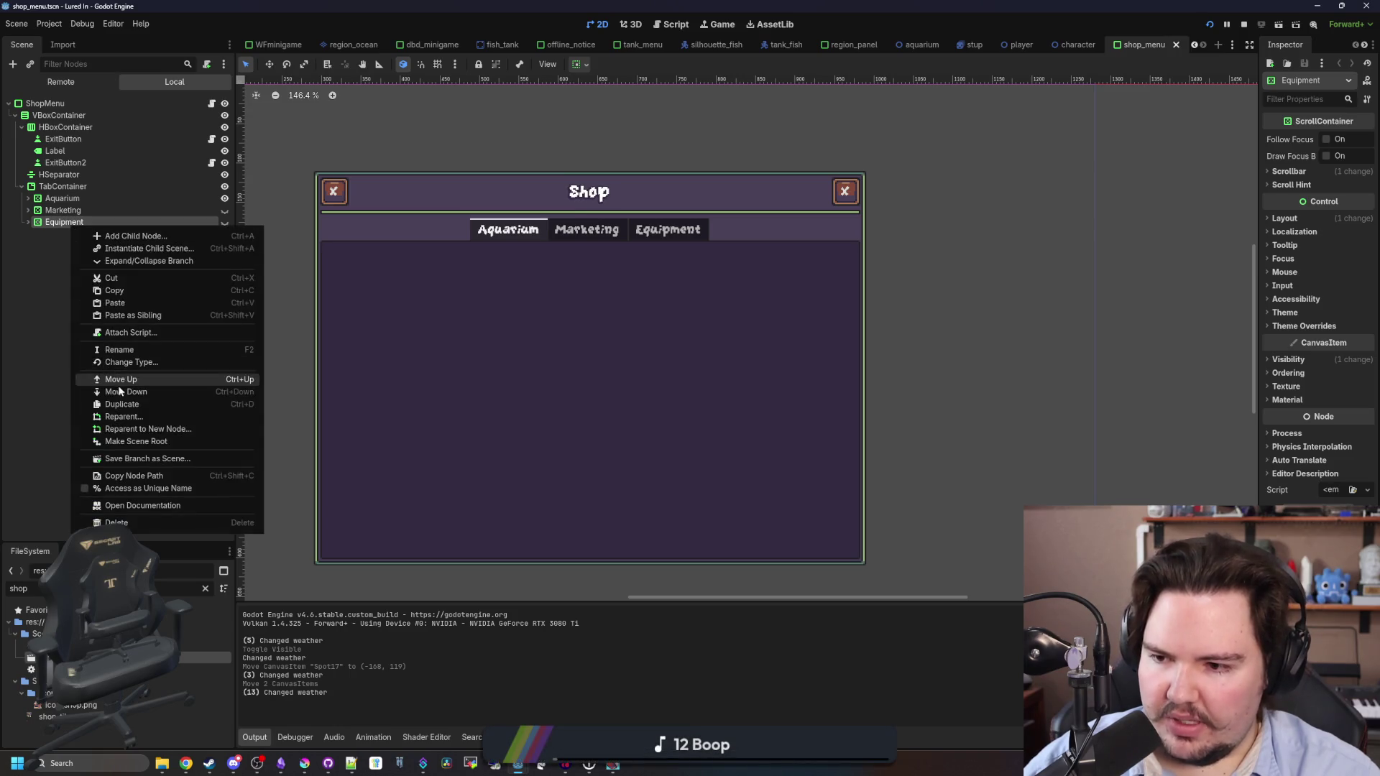
pyautogui.click(117, 403)
pyautogui.doubleClick(83, 238)
pyautogui.write('Decora')
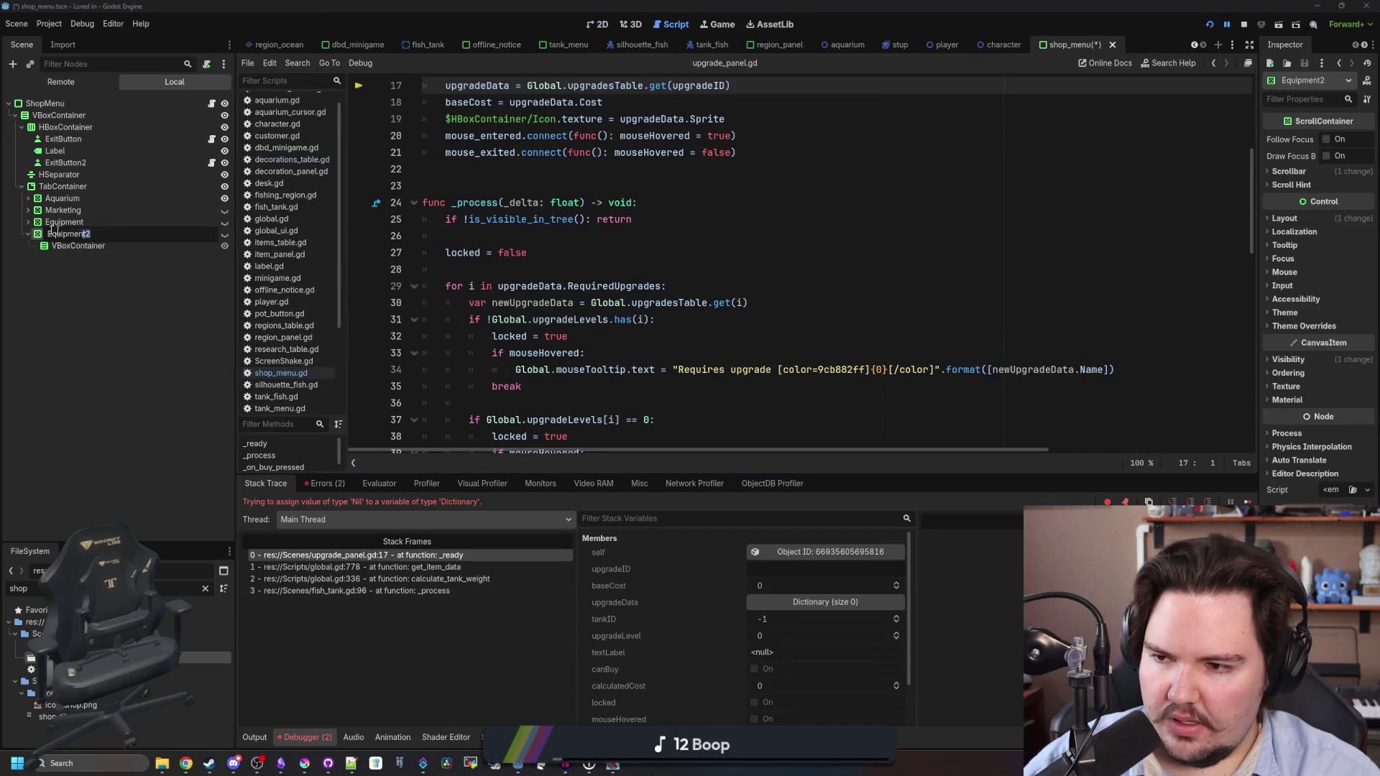
pyautogui.write('tions')
pyautogui.press('Return')
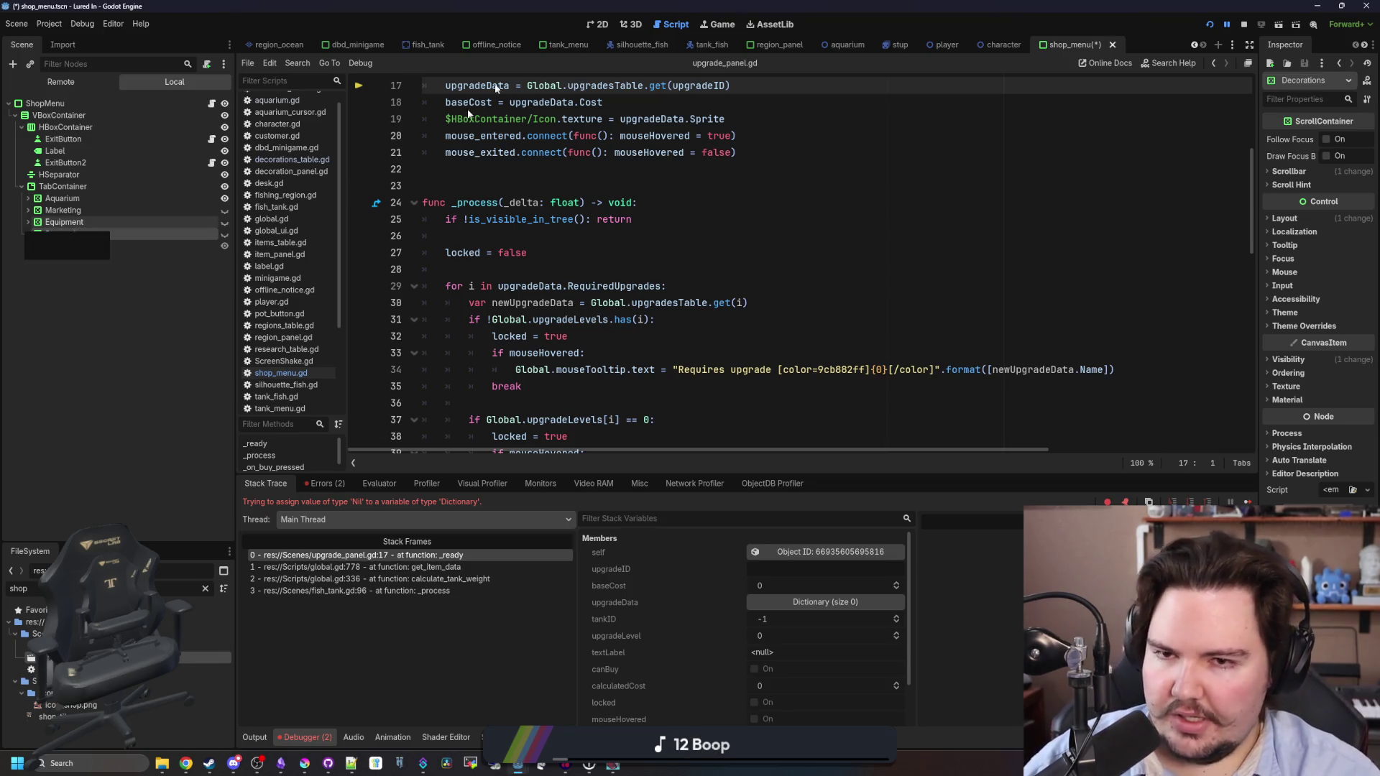
# Open the shop menu's attached script, shop_menu.gd.
pyautogui.click(544, 185)
pyautogui.scroll(5, 554, 183)
pyautogui.click(436, 204)
pyautogui.scroll(-10, 460, 205)
pyautogui.scroll(-3, 479, 204)
pyautogui.scroll(6, 503, 180)
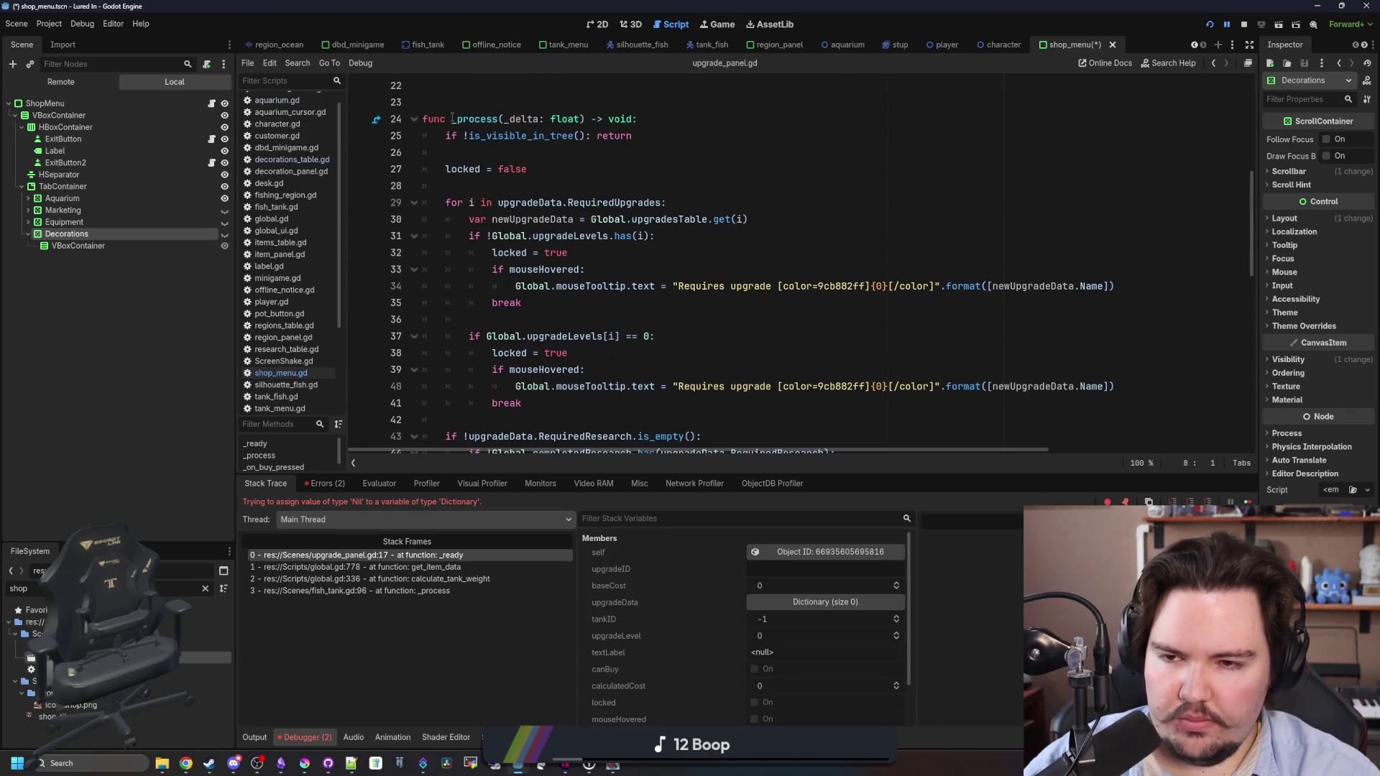
pyautogui.scroll(5, 453, 117)
pyautogui.click(211, 104)
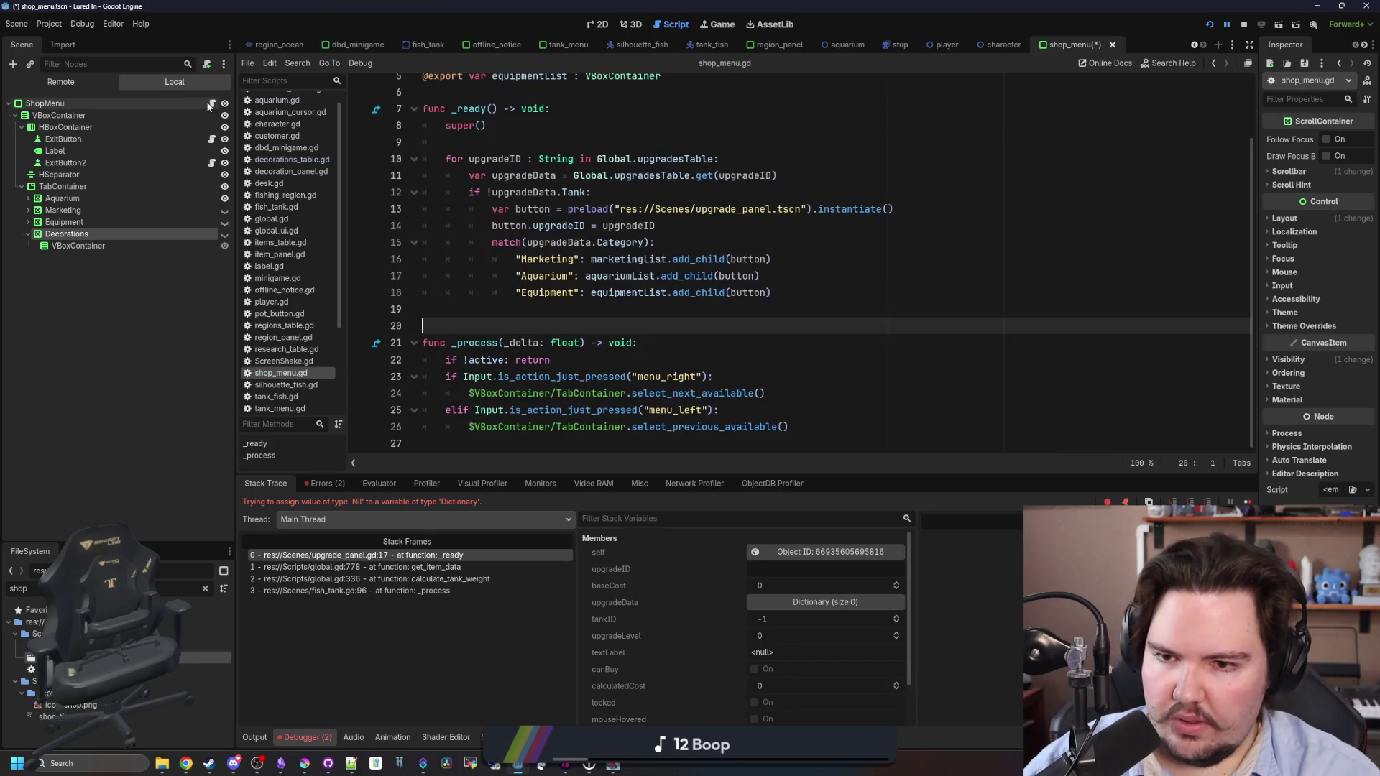
pyautogui.scroll(1, 631, 318)
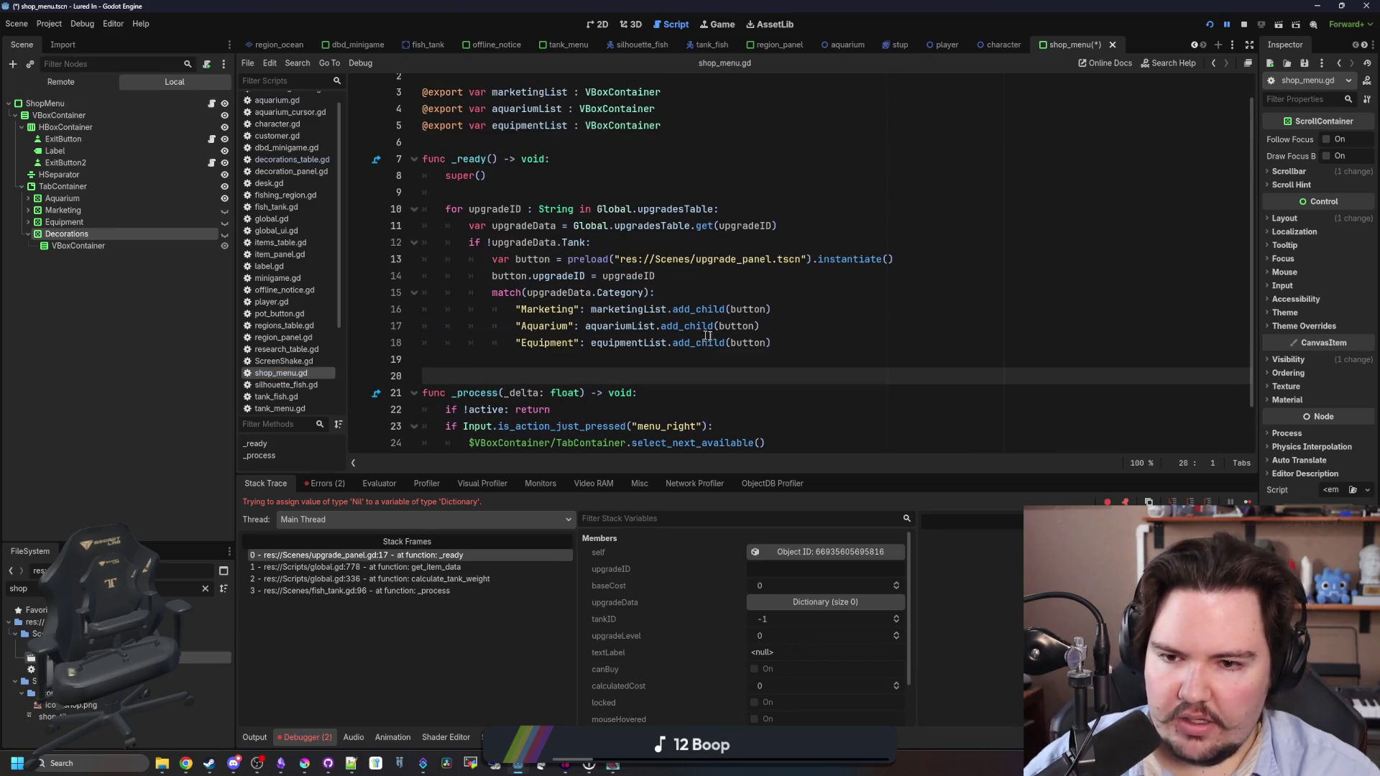
# Paste a second copy of the upgrades for-loop below the original in _ready.
pyautogui.moveTo(836, 353)
pyautogui.mouseDown()
pyautogui.moveTo(719, 259)
pyautogui.moveTo(719, 210)
pyautogui.mouseUp()
pyautogui.click(772, 342)
pyautogui.hotkey('shift', 'Up')
pyautogui.hotkey('shift', 'Up')
pyautogui.hotkey('shift', 'Up')
pyautogui.hotkey('shift', 'Up')
pyautogui.hotkey('shift', 'Home')
pyautogui.hotkey('ctrl', 'c')
pyautogui.click(826, 342)
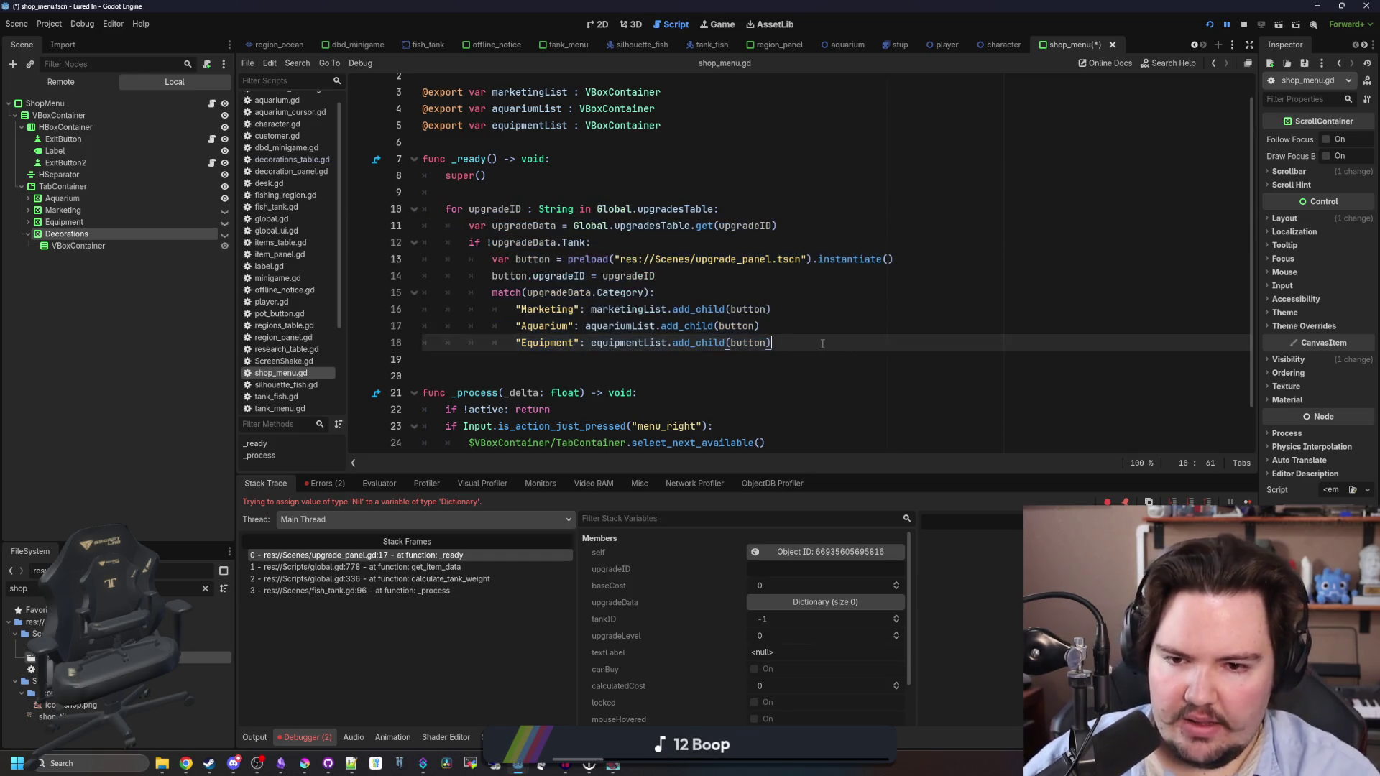
pyautogui.press('Return')
pyautogui.hotkey('ctrl', 'v')
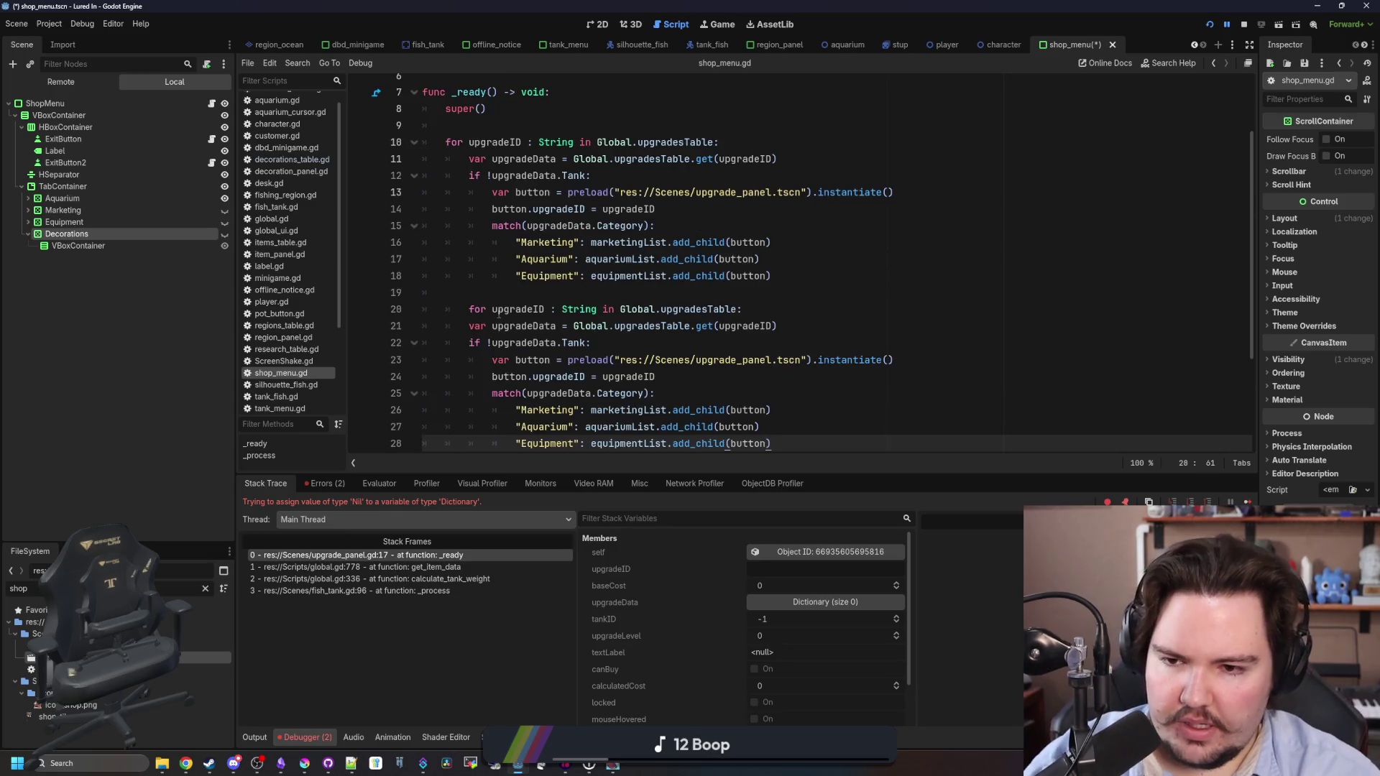
pyautogui.click(445, 309)
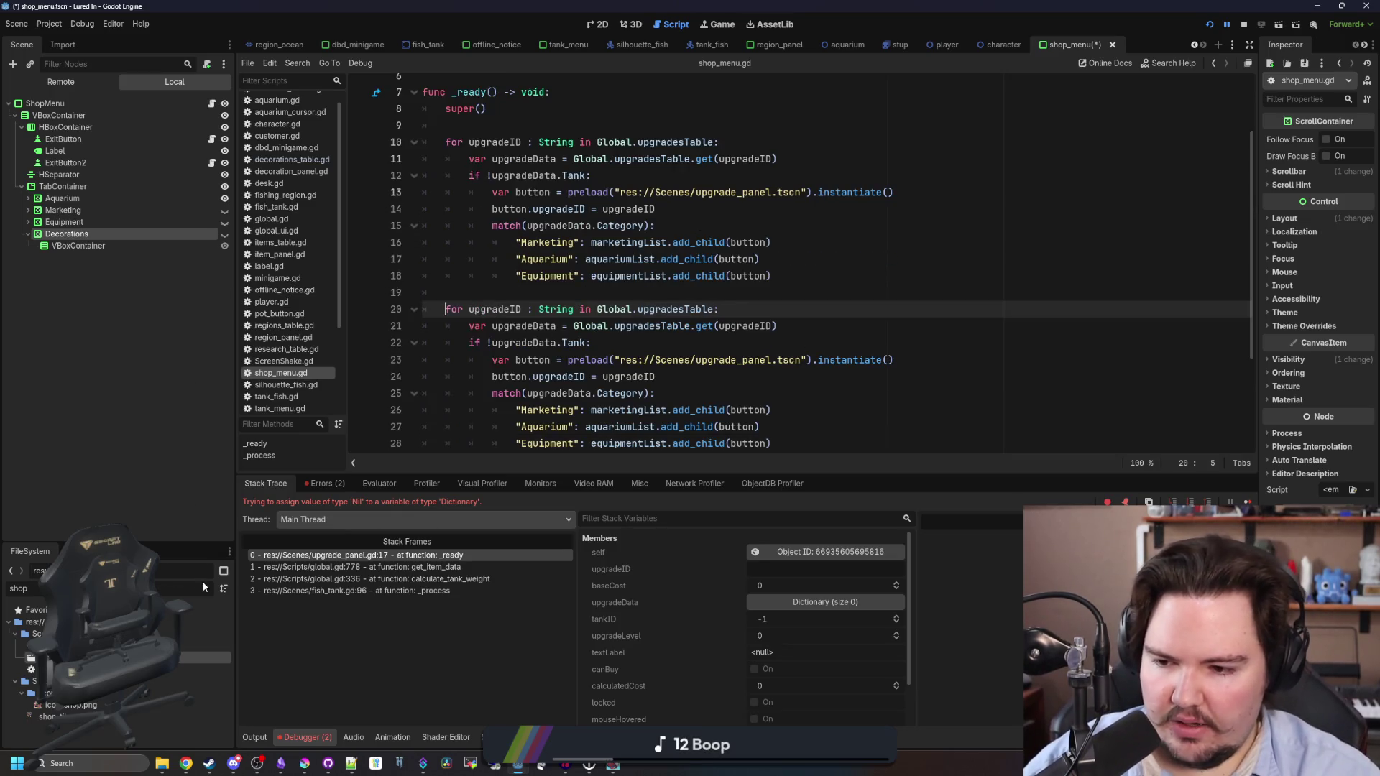
pyautogui.scroll(-1, 795, 392)
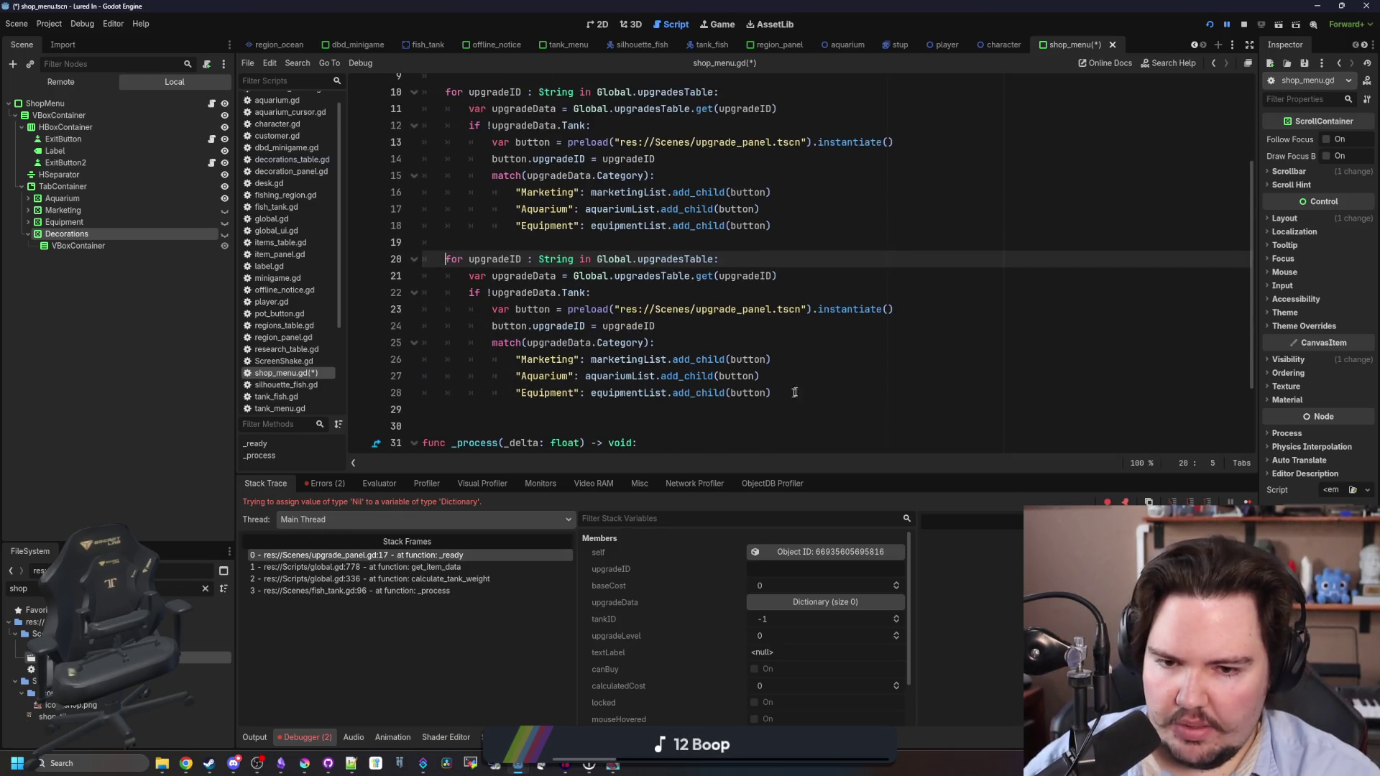
# Open tank_menu.tscn by filtering the FileSystem for 'tank_me'.
pyautogui.click(205, 588)
pyautogui.write('tank_')
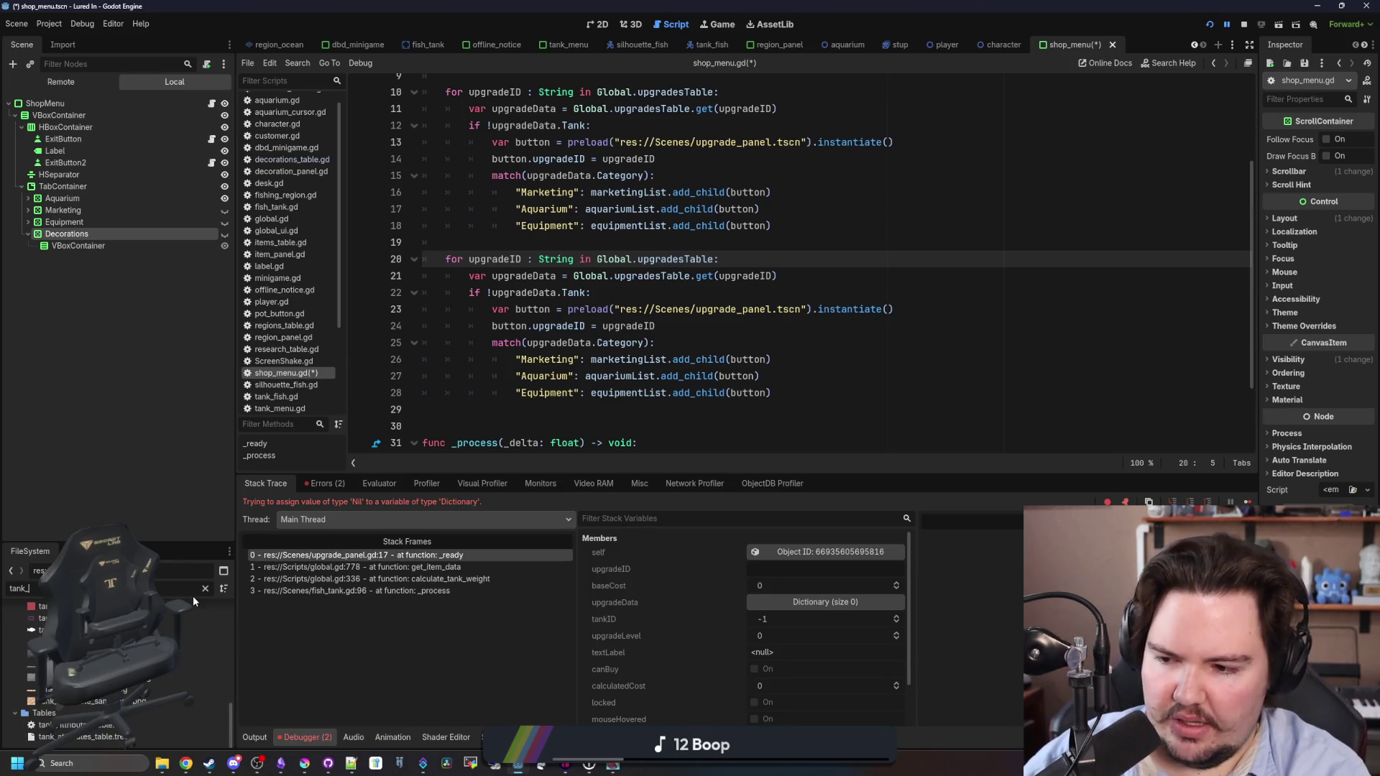
pyautogui.write('me')
pyautogui.doubleClick(204, 658)
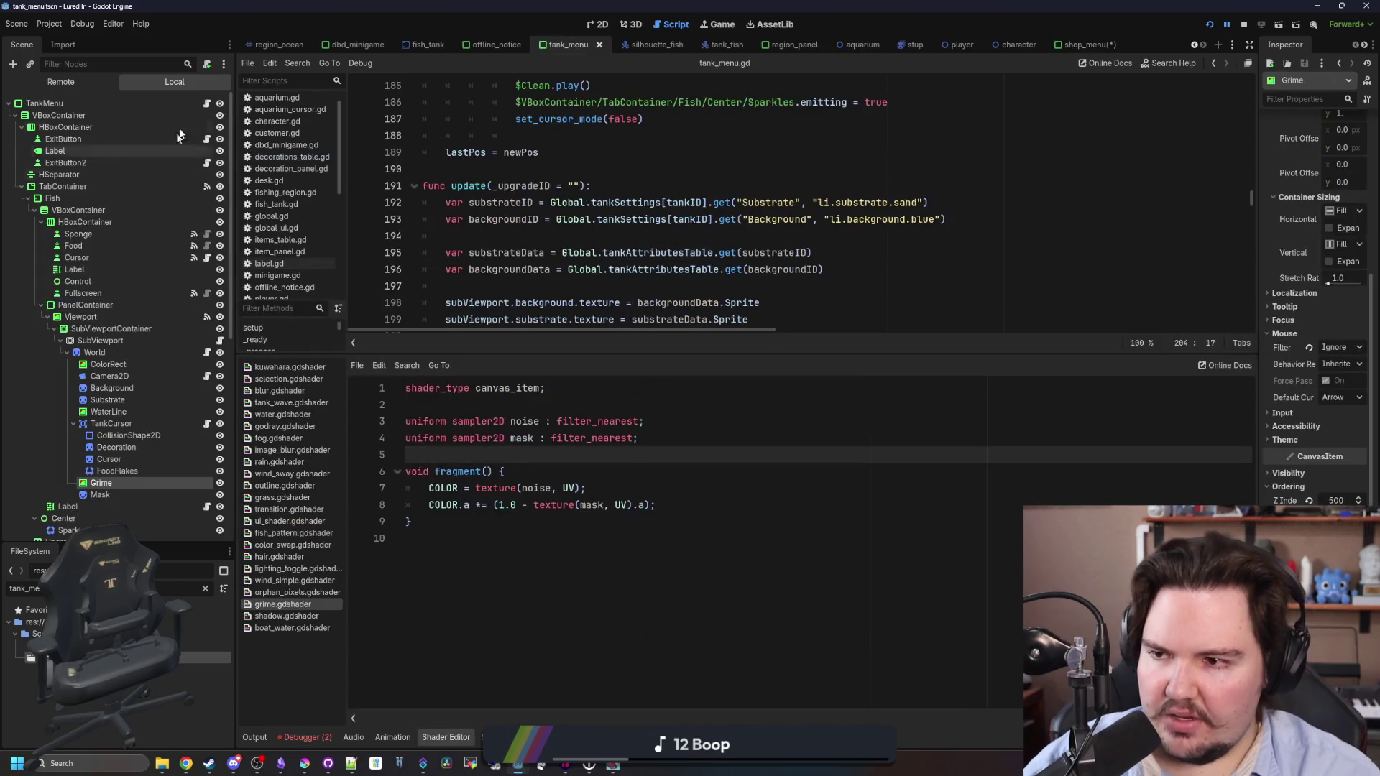
# Find _ready in tank_menu.gd and copy its decorationID loop.
pyautogui.click(658, 189)
pyautogui.hotkey('ctrl', 'f')
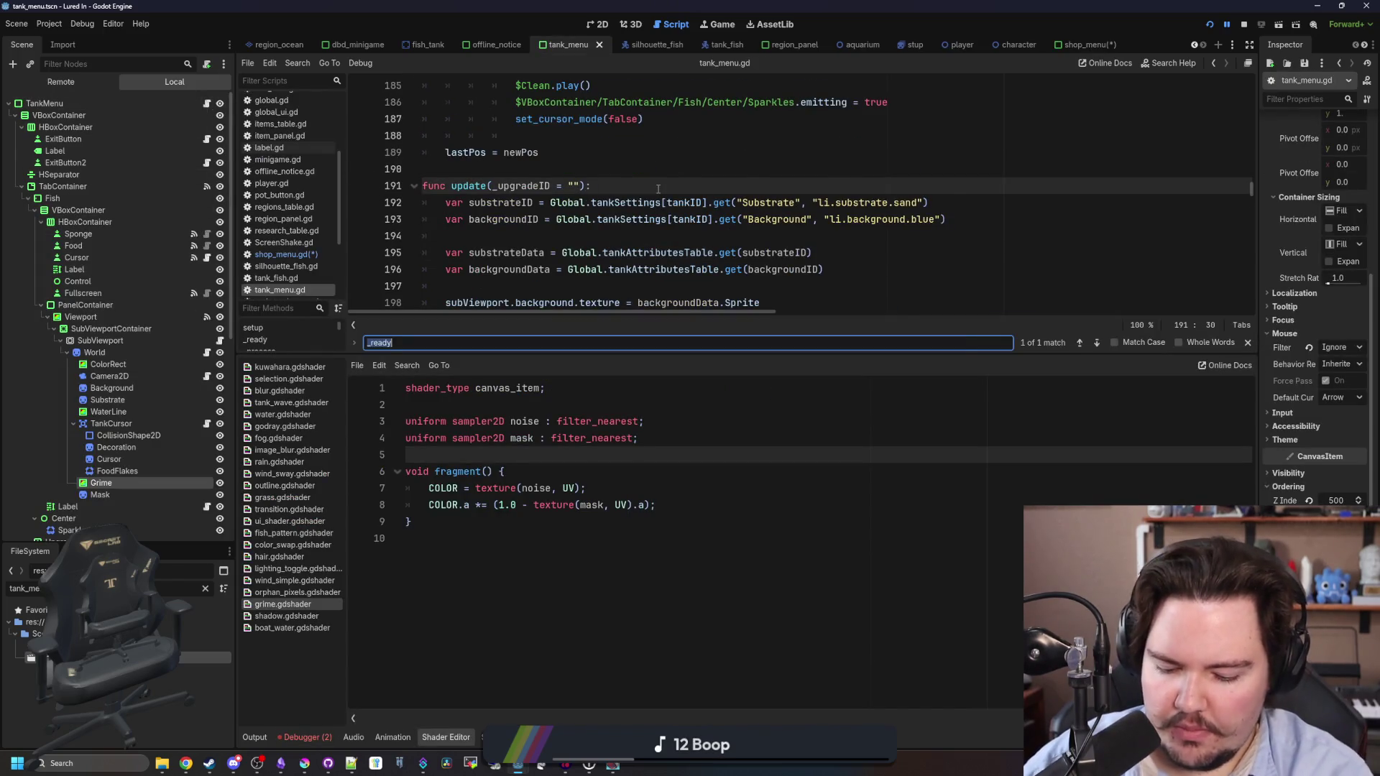
pyautogui.write('_ready')
pyautogui.scroll(-5, 658, 189)
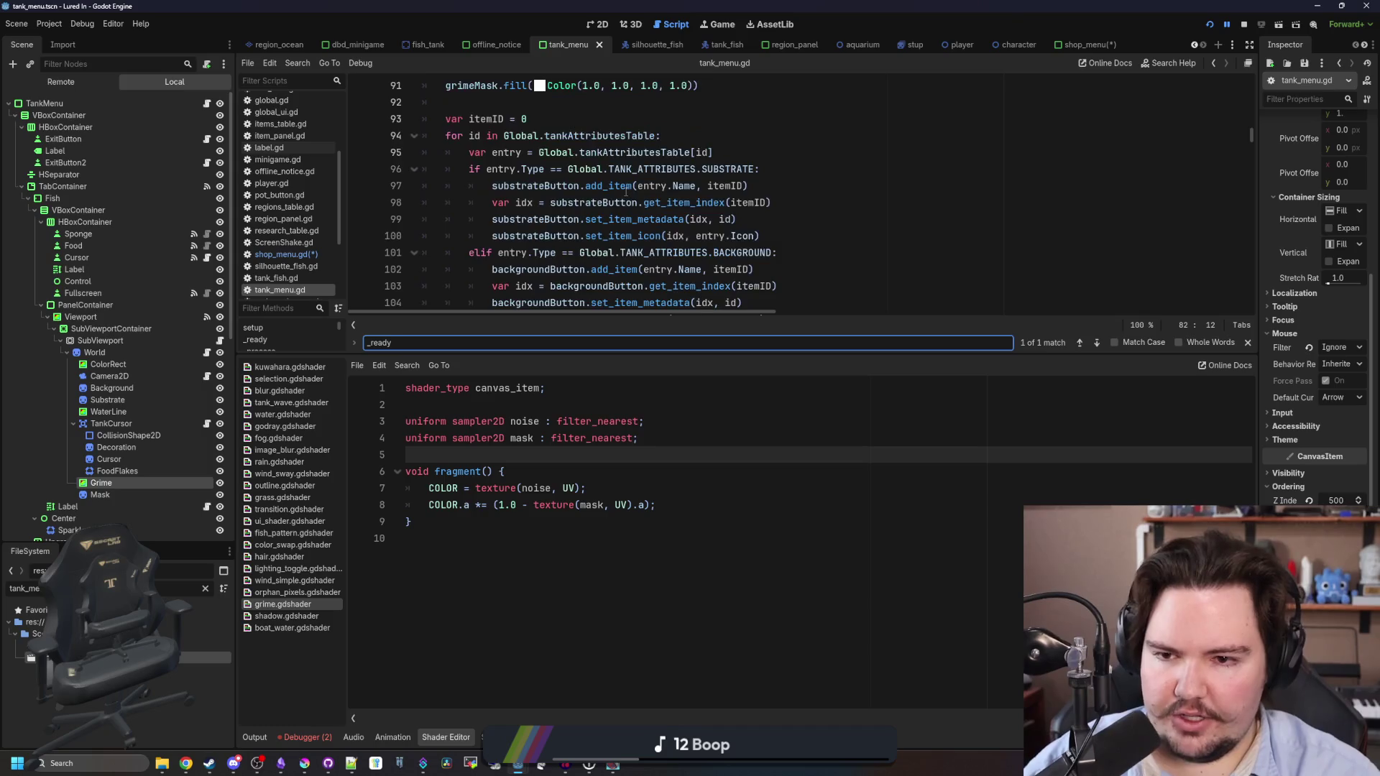
pyautogui.scroll(1, 603, 187)
pyautogui.moveTo(671, 355); pyautogui.dragTo(671, 561)
pyautogui.scroll(4, 647, 376)
pyautogui.scroll(-1, 647, 376)
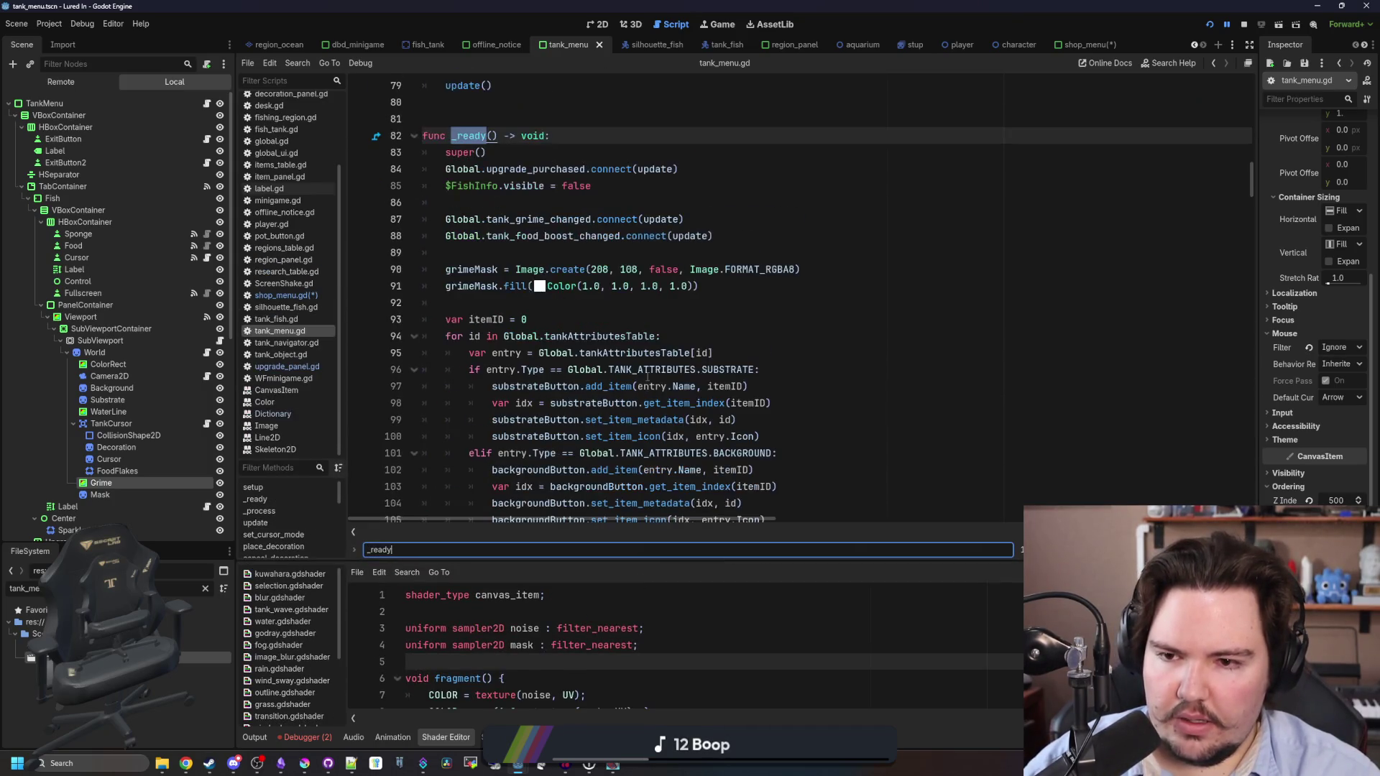
pyautogui.scroll(-6, 532, 331)
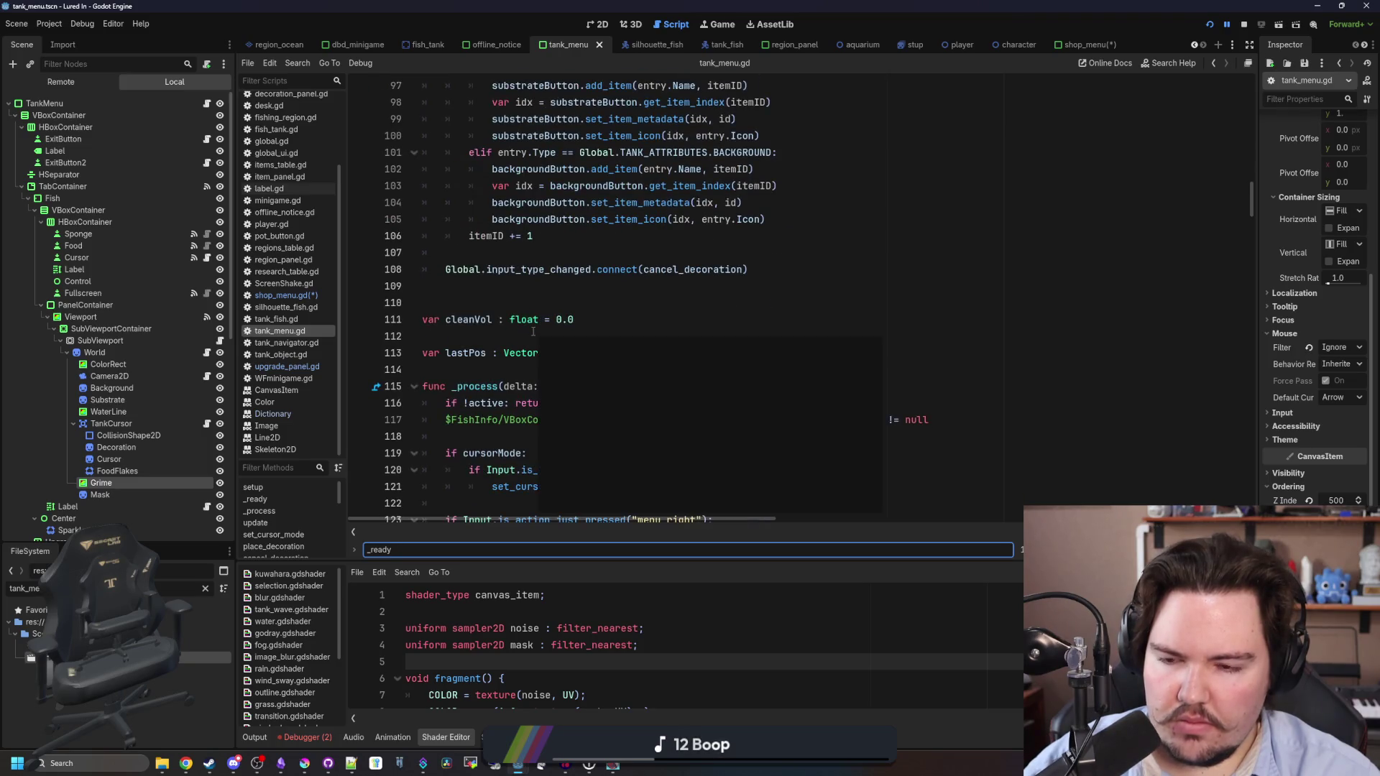
pyautogui.scroll(18, 528, 319)
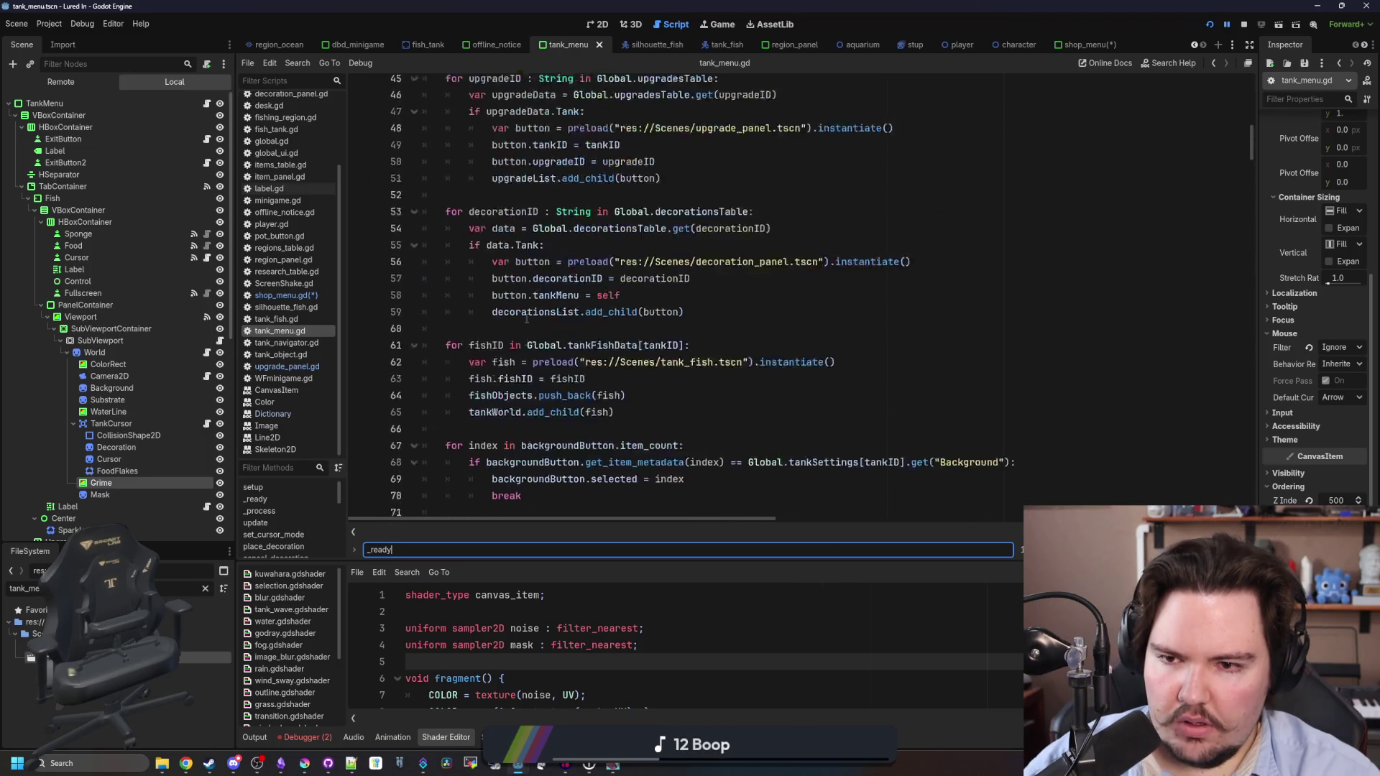
pyautogui.moveTo(686, 353)
pyautogui.mouseDown()
pyautogui.moveTo(646, 356)
pyautogui.moveTo(504, 273)
pyautogui.moveTo(329, 265)
pyautogui.mouseUp()
pyautogui.hotkey('ctrl', 'c')
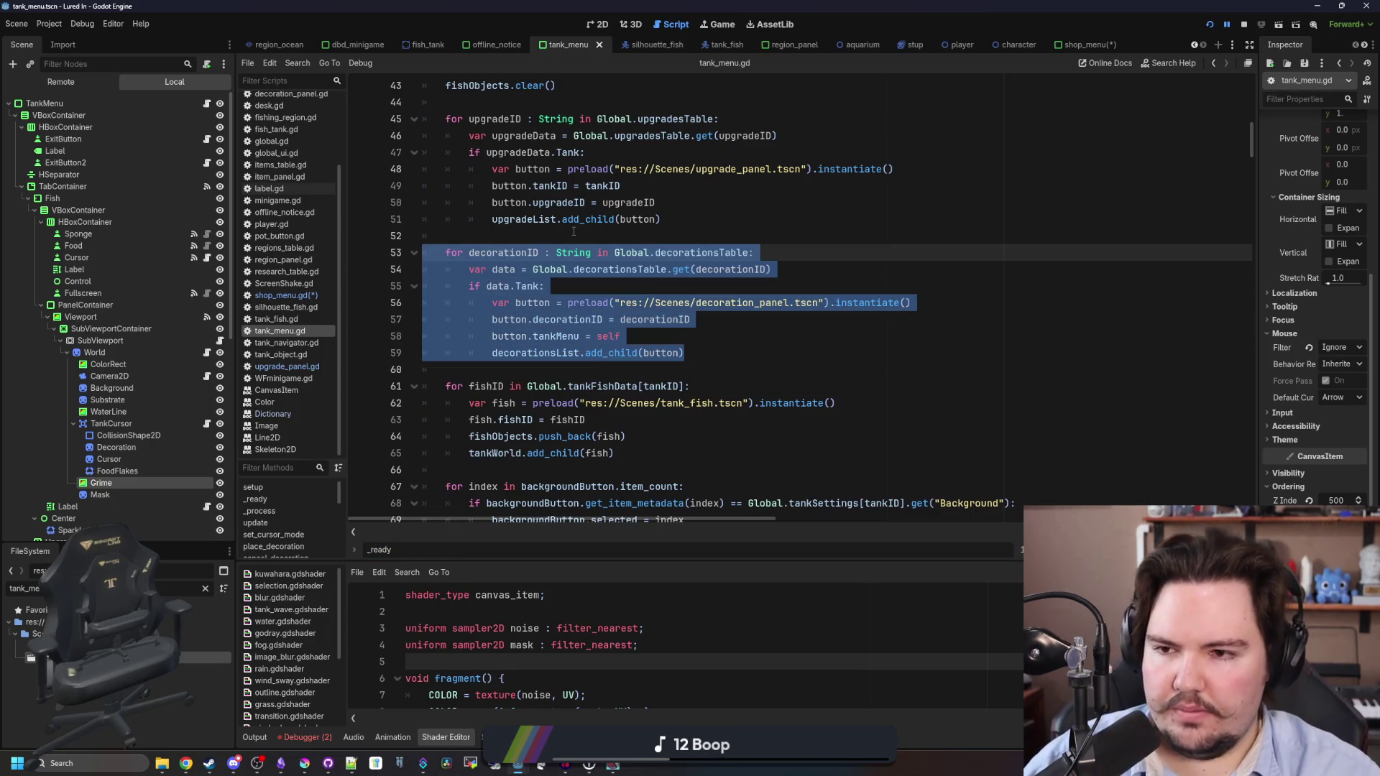
# Paste the decoration loop over the duplicated upgrades loop in shop_menu.gd.
pyautogui.click(280, 298)
pyautogui.moveTo(795, 399)
pyautogui.mouseDown()
pyautogui.moveTo(496, 316)
pyautogui.moveTo(425, 270)
pyautogui.mouseUp()
pyautogui.hotkey('ctrl', 'v')
pyautogui.click(556, 259)
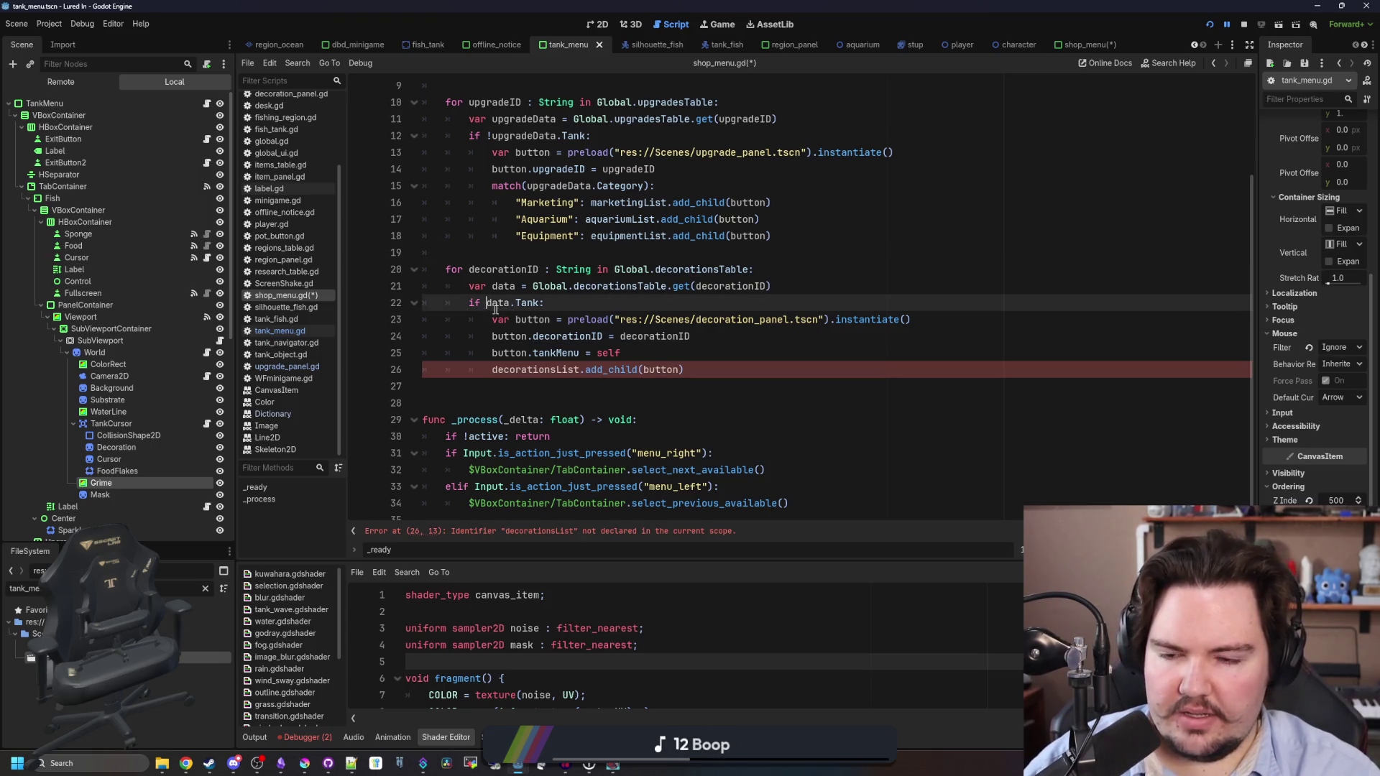
pyautogui.write('!')
# Duplicate the equipmentList export line in shop_menu.gd.
pyautogui.moveTo(515, 319)
pyautogui.mouseDown()
pyautogui.moveTo(911, 320)
pyautogui.moveTo(694, 363)
pyautogui.mouseUp()
pyautogui.click(542, 381)
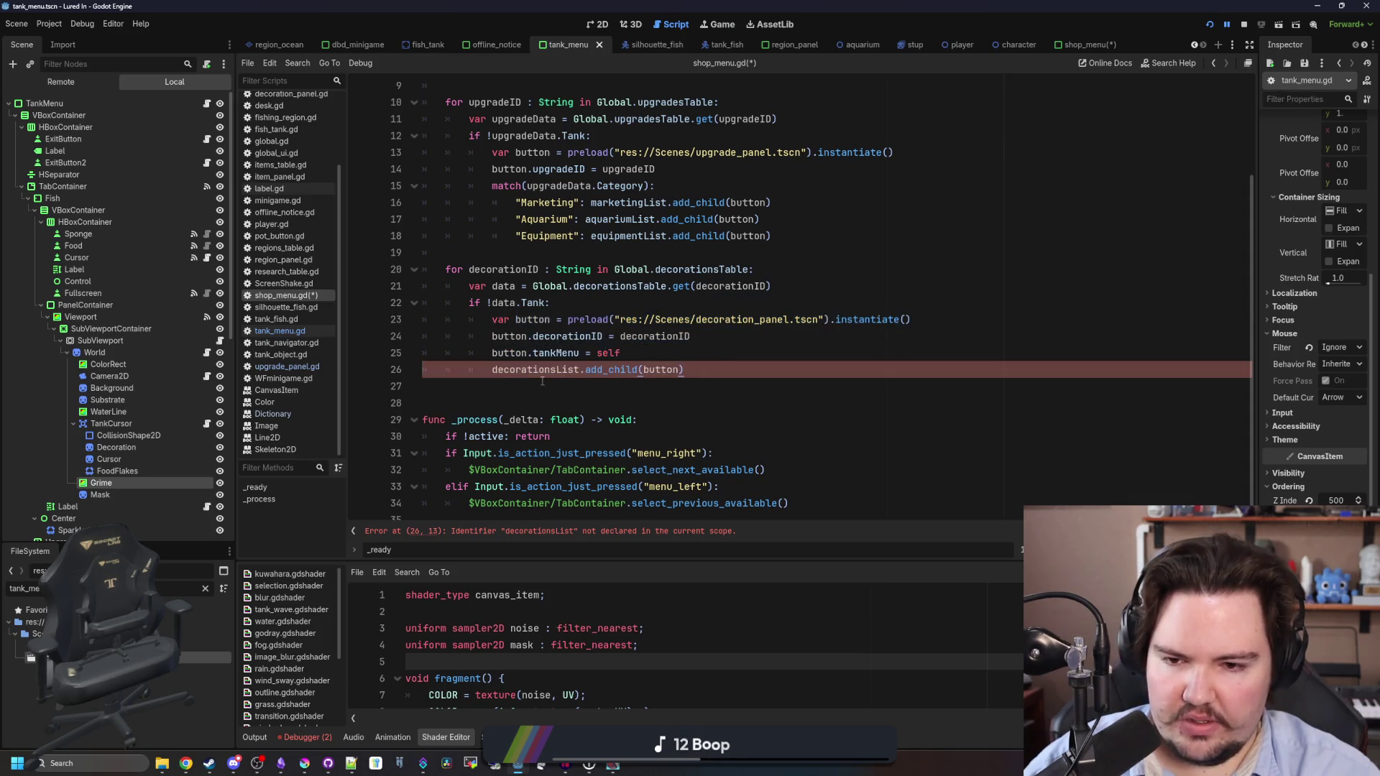
pyautogui.scroll(3, 617, 297)
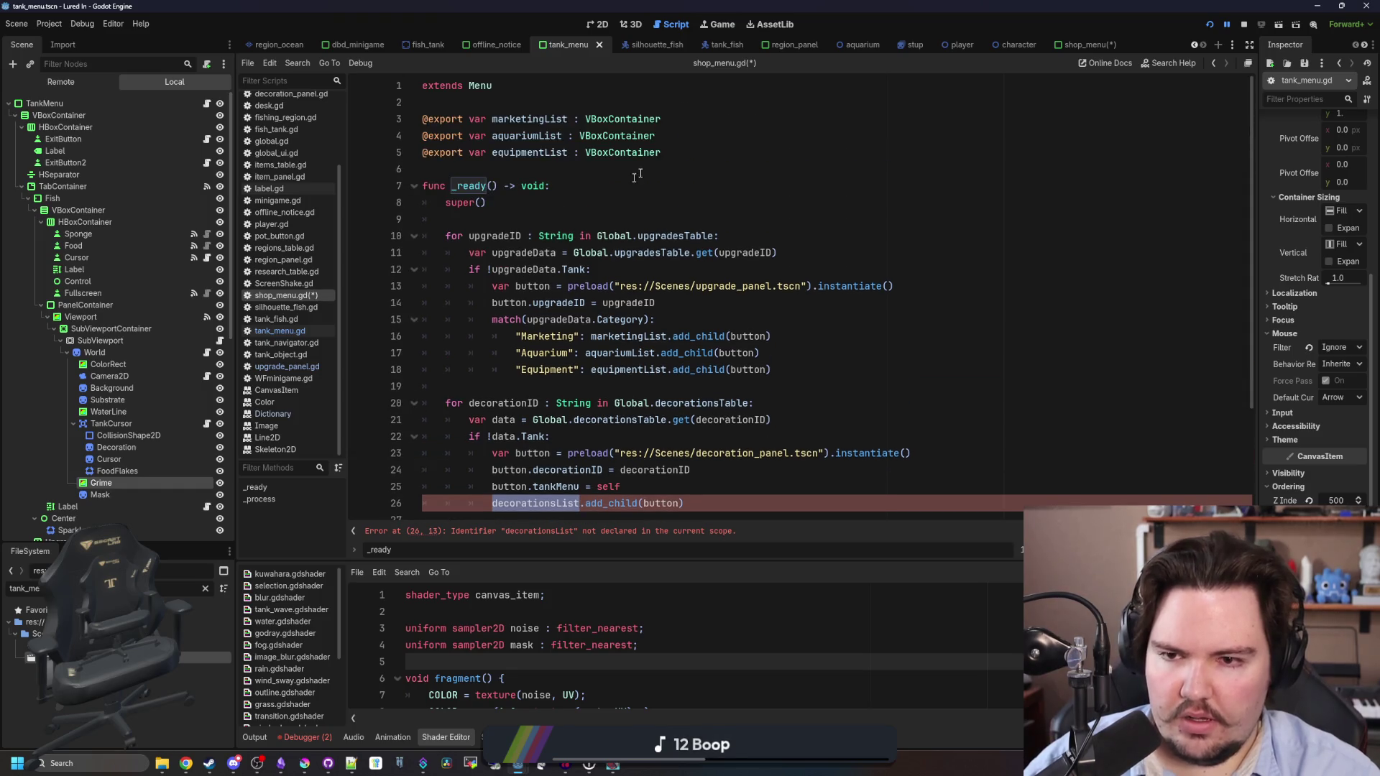
pyautogui.click(731, 154)
pyautogui.press('Return')
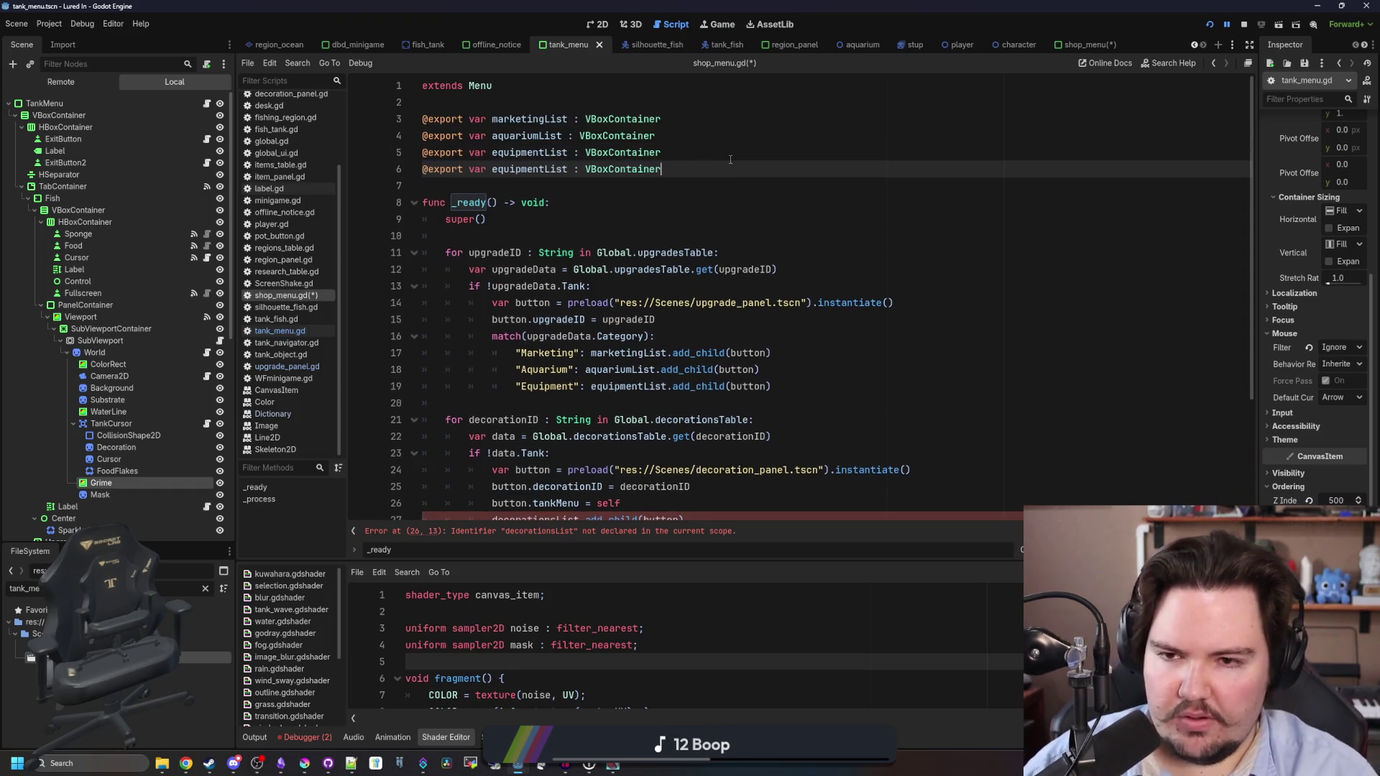
pyautogui.write('@export var equipmentList : VBoxContainer')
pyautogui.scroll(-4, 647, 287)
# Rename the duplicated export to decorationsList and save shop_menu.gd.
pyautogui.doubleClick(536, 371)
pyautogui.hotkey('ctrl', 'c')
pyautogui.scroll(4, 548, 288)
pyautogui.doubleClick(548, 169)
pyautogui.hotkey('ctrl', 'v')
pyautogui.scroll(-3, 719, 324)
pyautogui.click(756, 363)
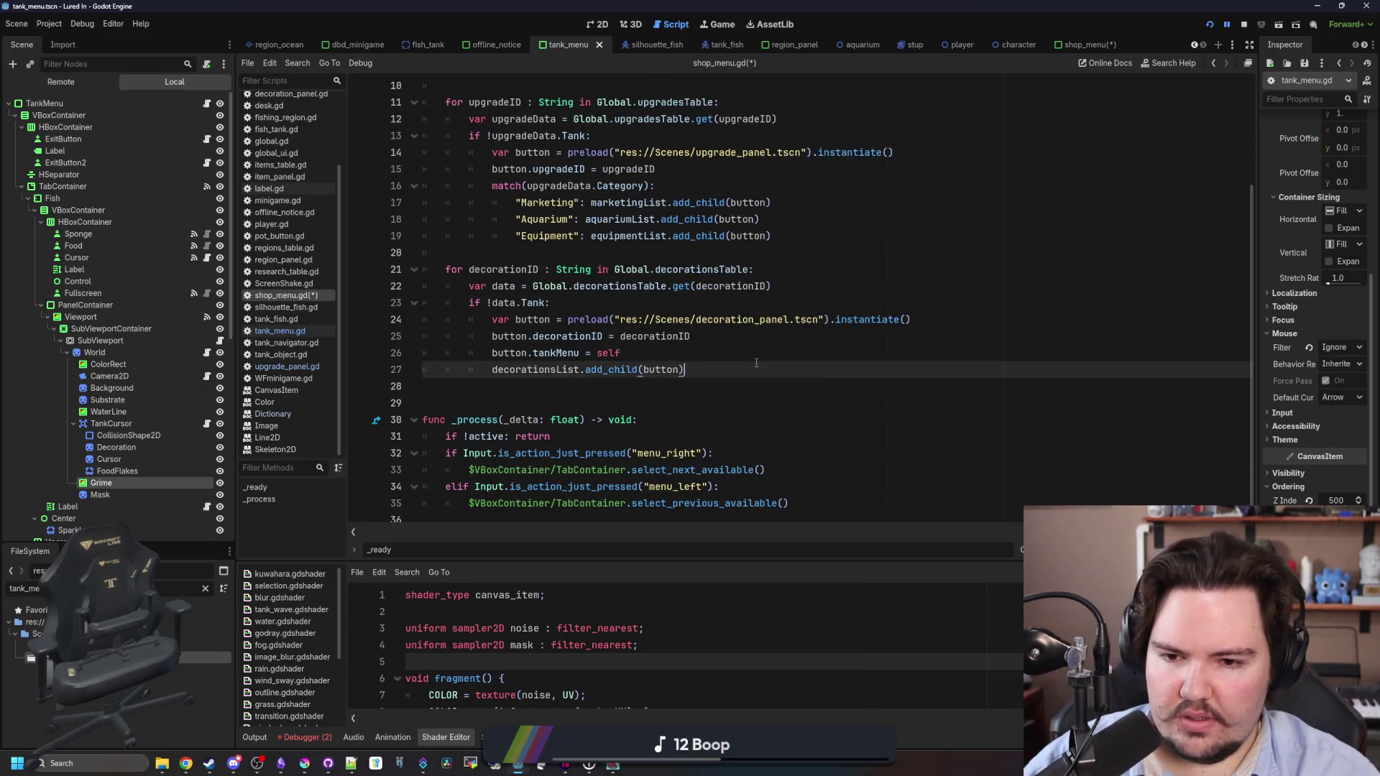
pyautogui.hotkey('ctrl', 's')
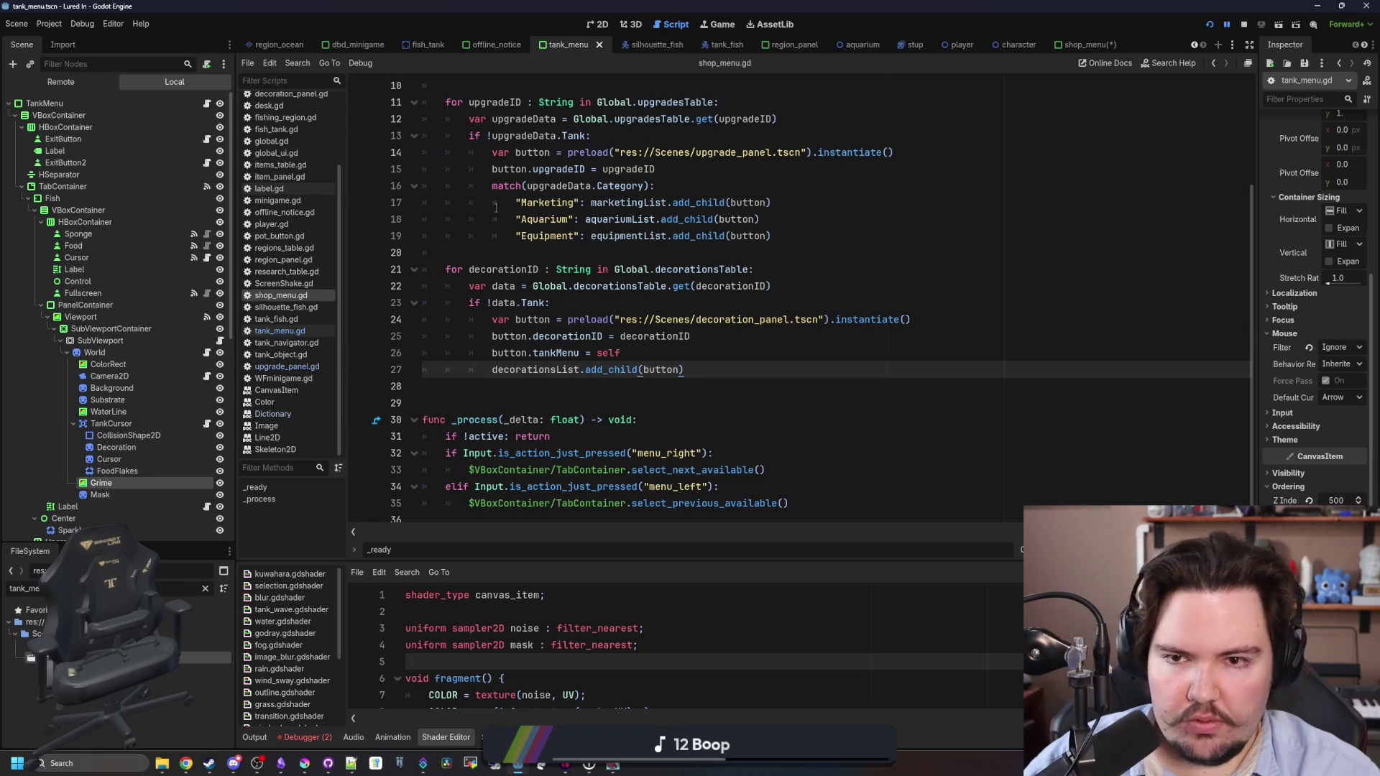
# Assign the Decorations VBoxContainer to ShopMenu's Decorations List, then open decoration_panel.gd.
pyautogui.click(205, 589)
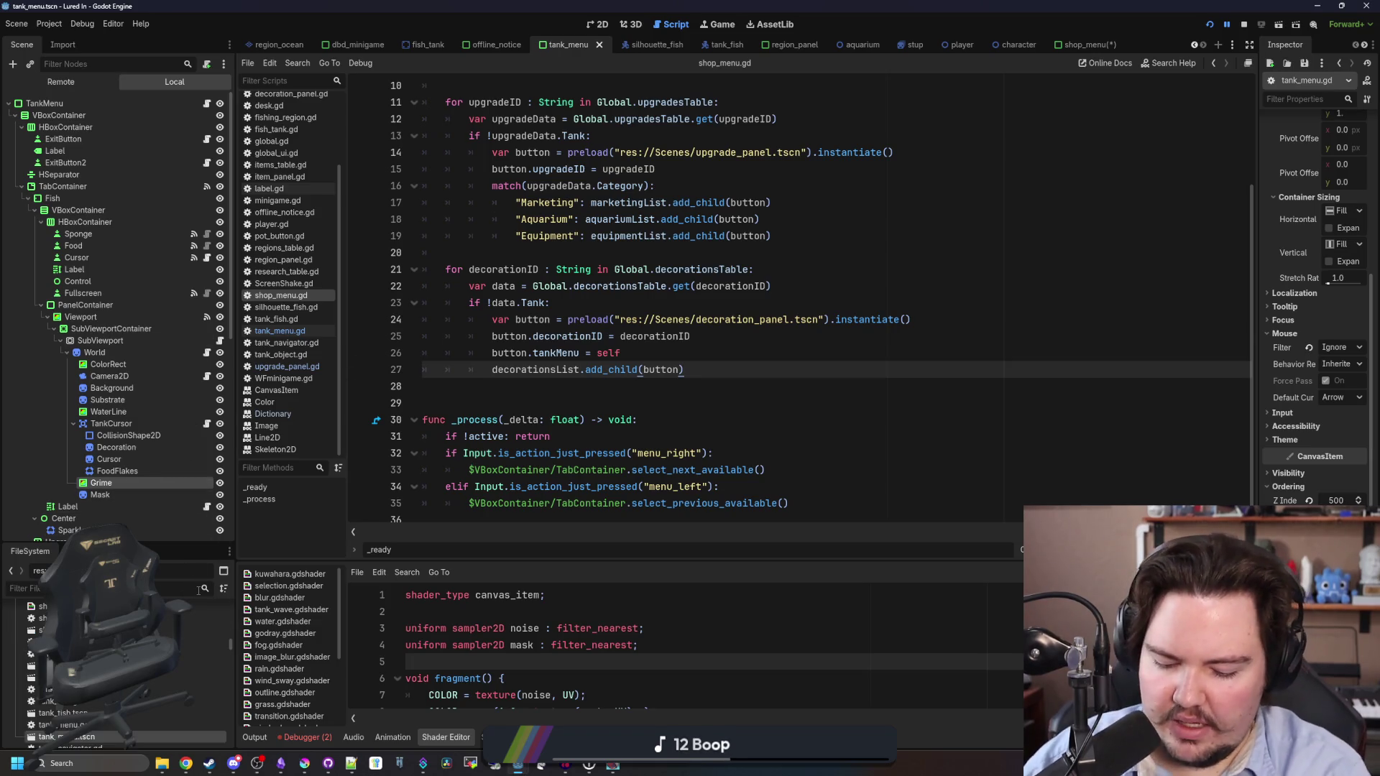
pyautogui.write('shop')
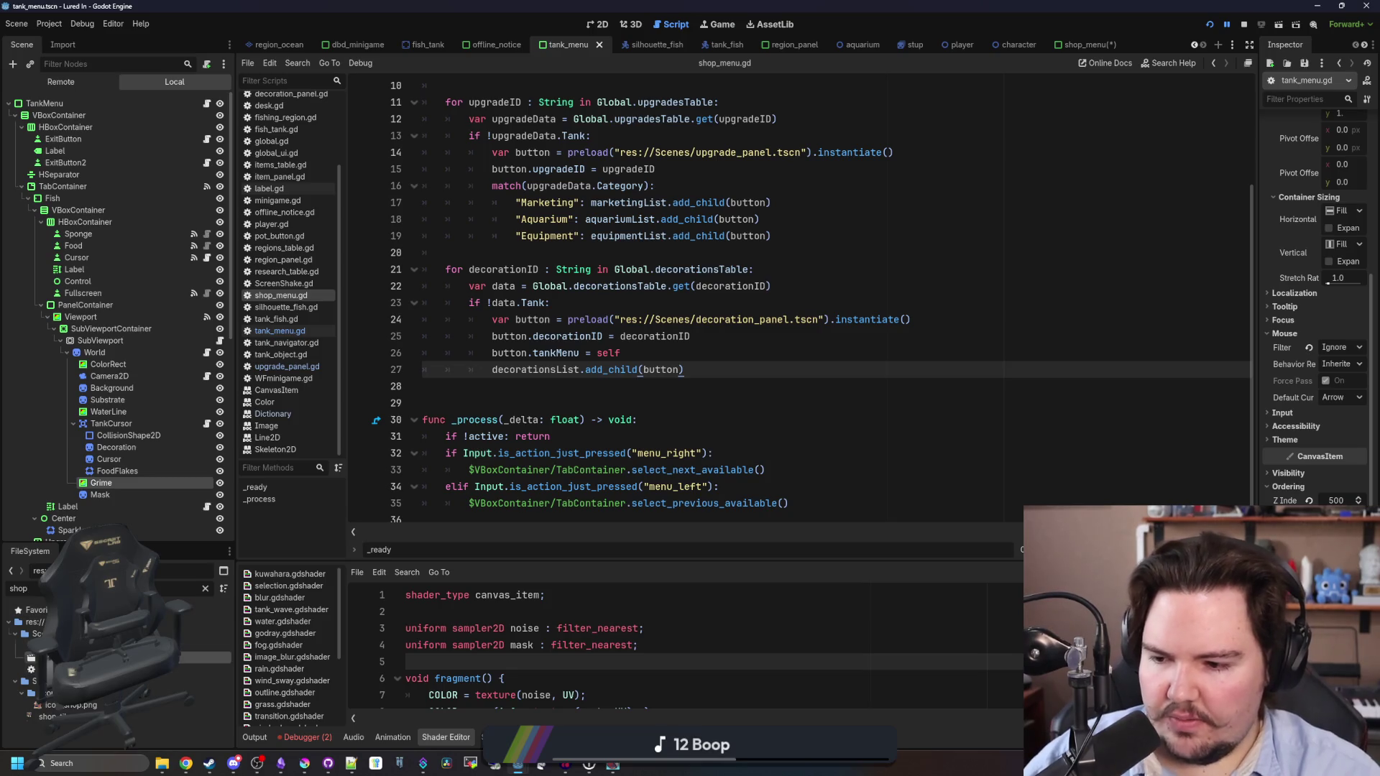
pyautogui.doubleClick(50, 716)
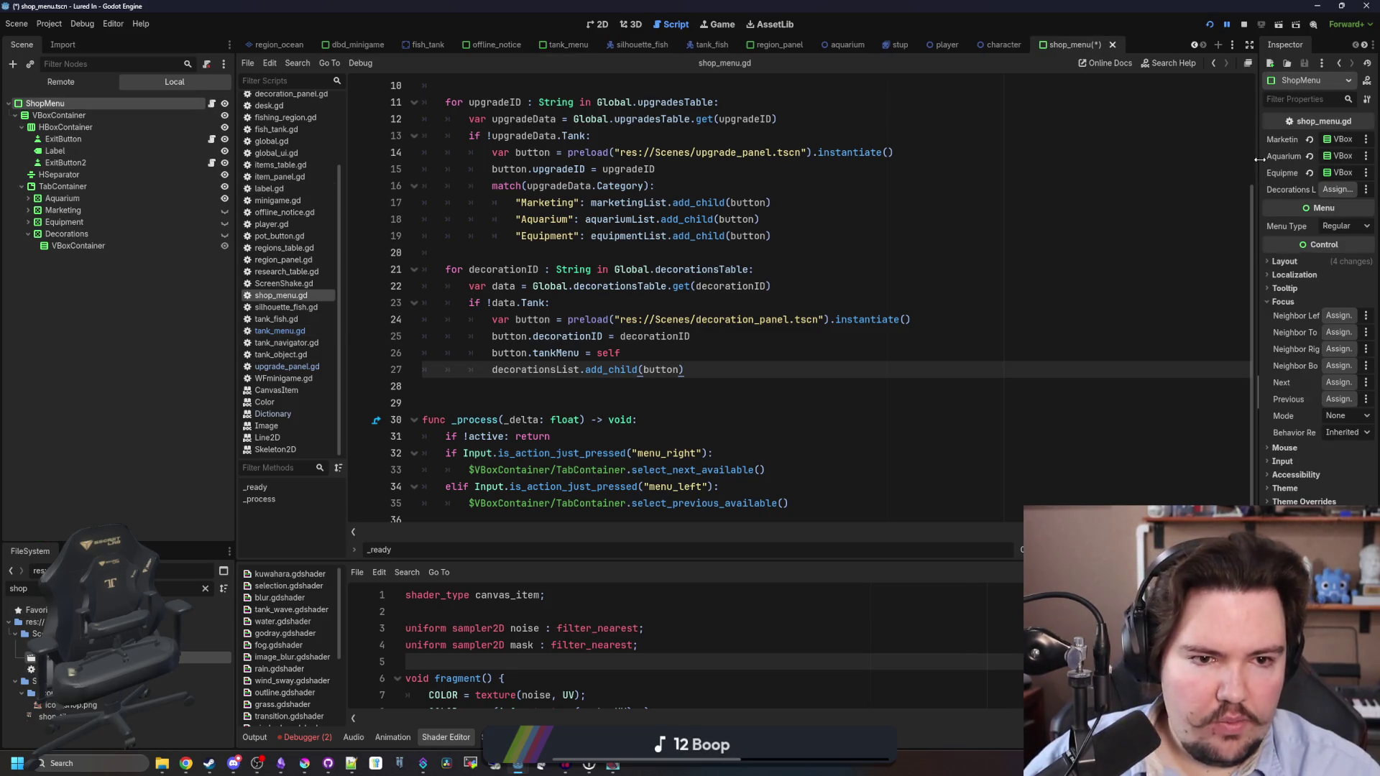
pyautogui.moveTo(1259, 158); pyautogui.dragTo(783, 196)
pyautogui.moveTo(115, 248); pyautogui.dragTo(1286, 189)
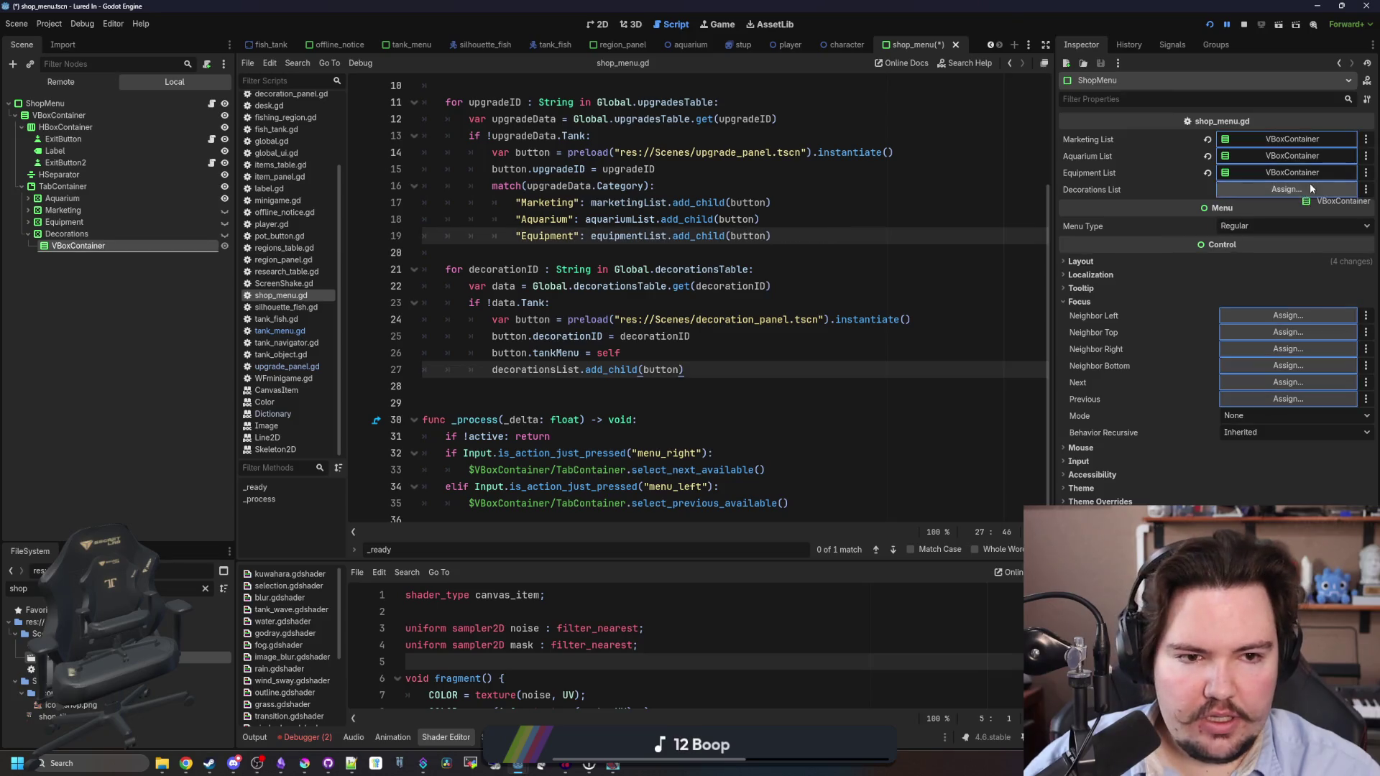
pyautogui.click(748, 305)
pyautogui.keyDown('ctrl'); pyautogui.click(782, 320); pyautogui.keyUp('ctrl')
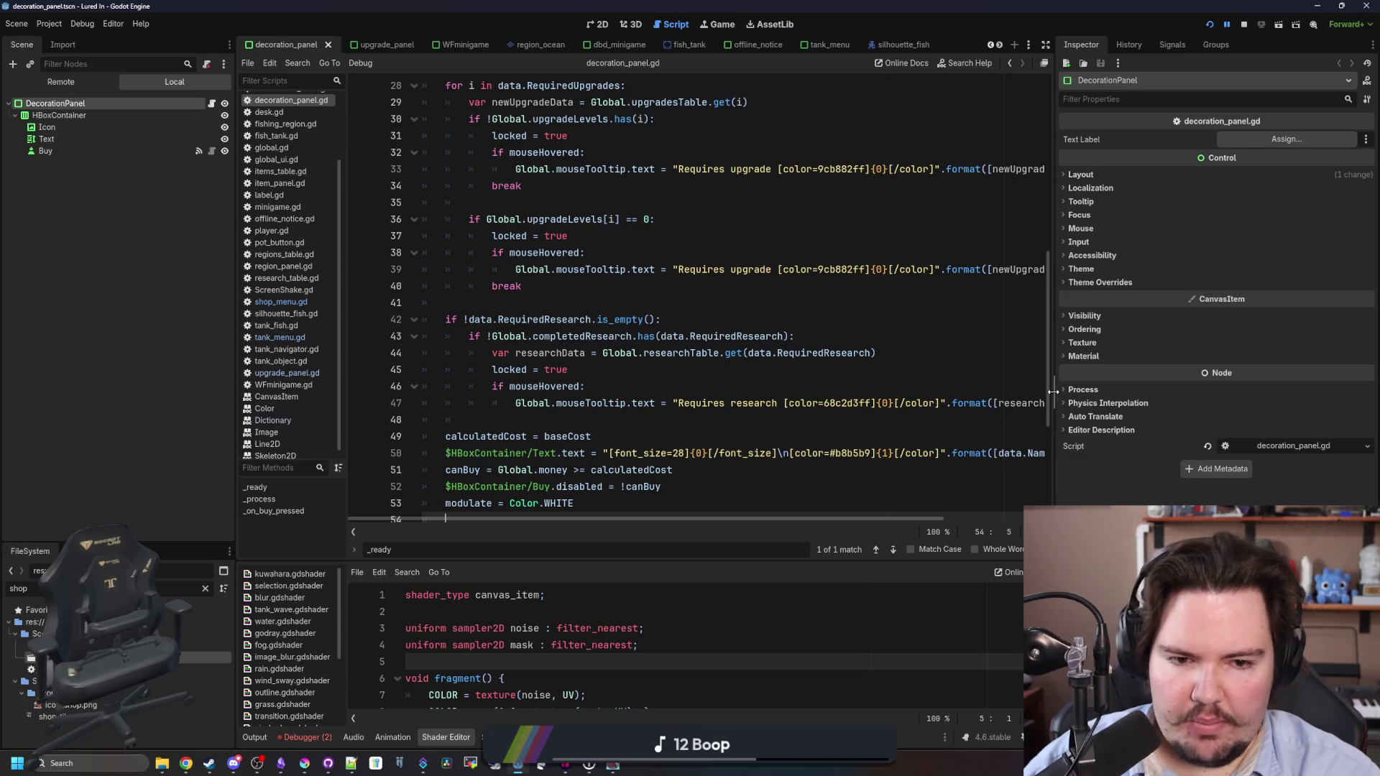
# Wrap the place_decoration call in decoration_panel.gd in an 'if tankMenu:' check.
pyautogui.moveTo(1053, 392); pyautogui.dragTo(1258, 392)
pyautogui.scroll(-4, 751, 413)
pyautogui.click(531, 435)
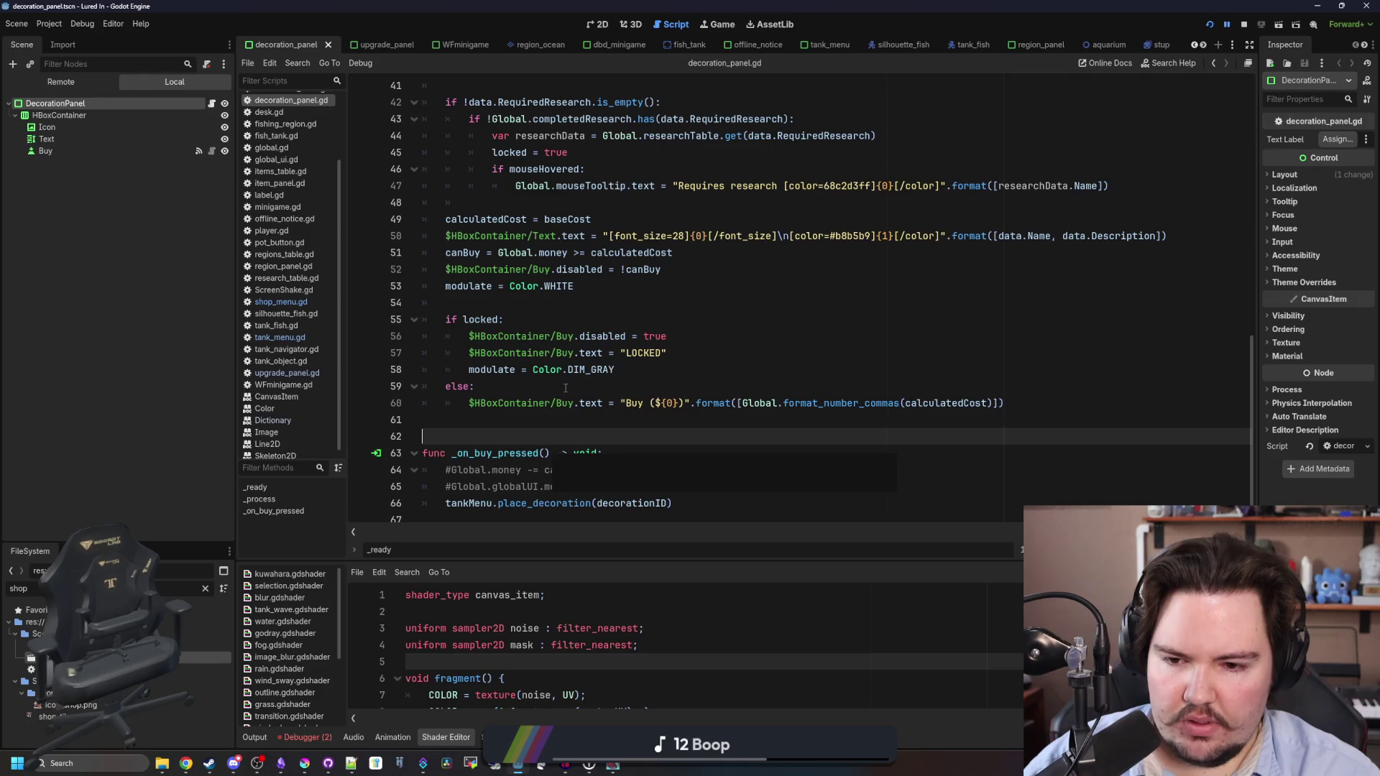
pyautogui.scroll(12, 568, 374)
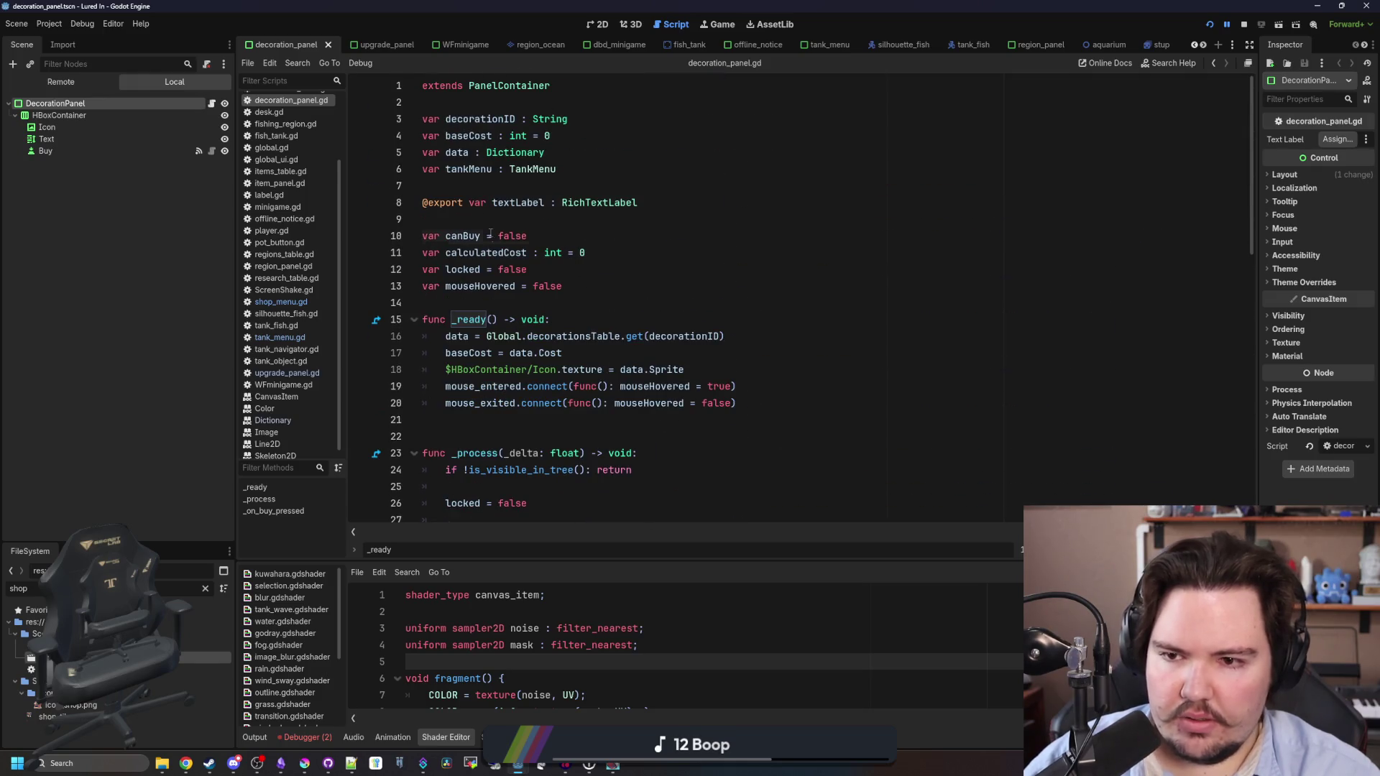
pyautogui.click(513, 220)
pyautogui.click(528, 184)
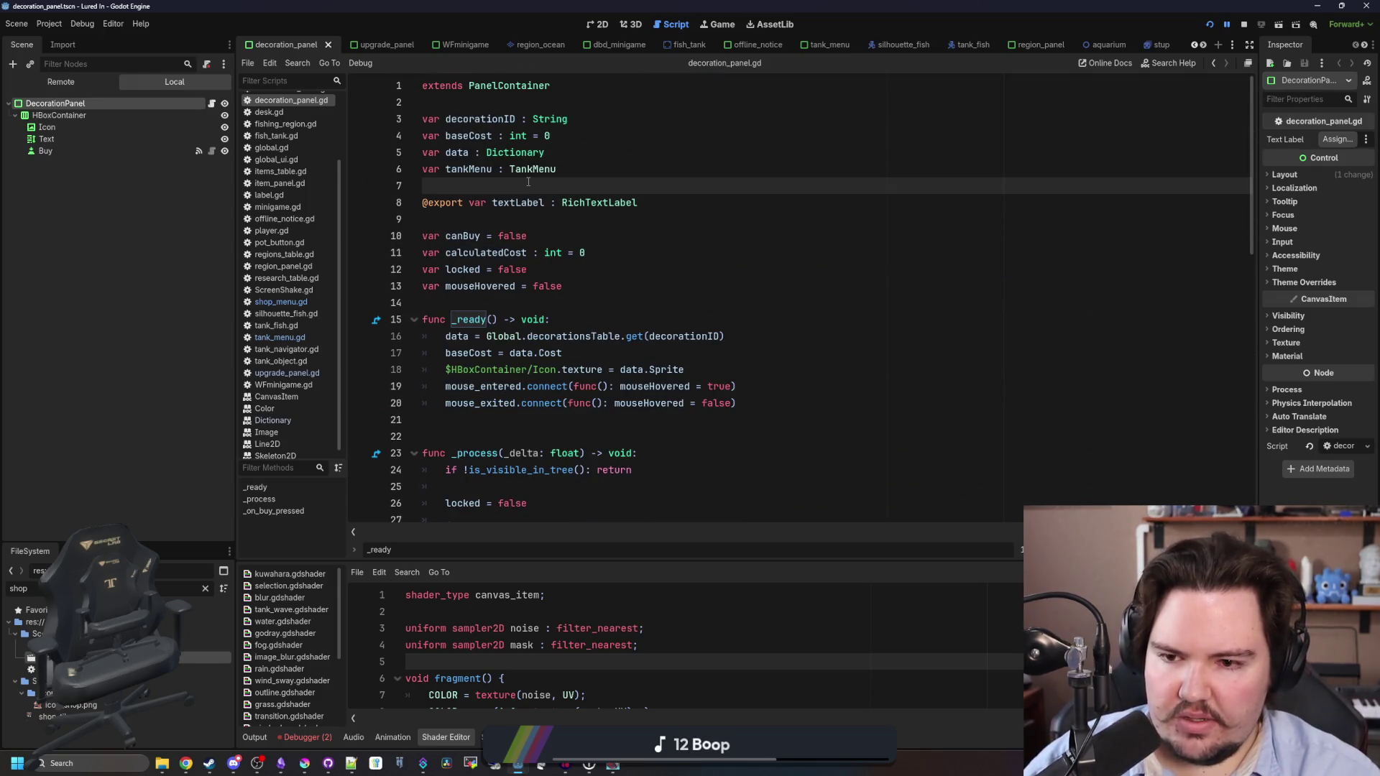
pyautogui.scroll(-1, 529, 181)
pyautogui.scroll(-12, 529, 182)
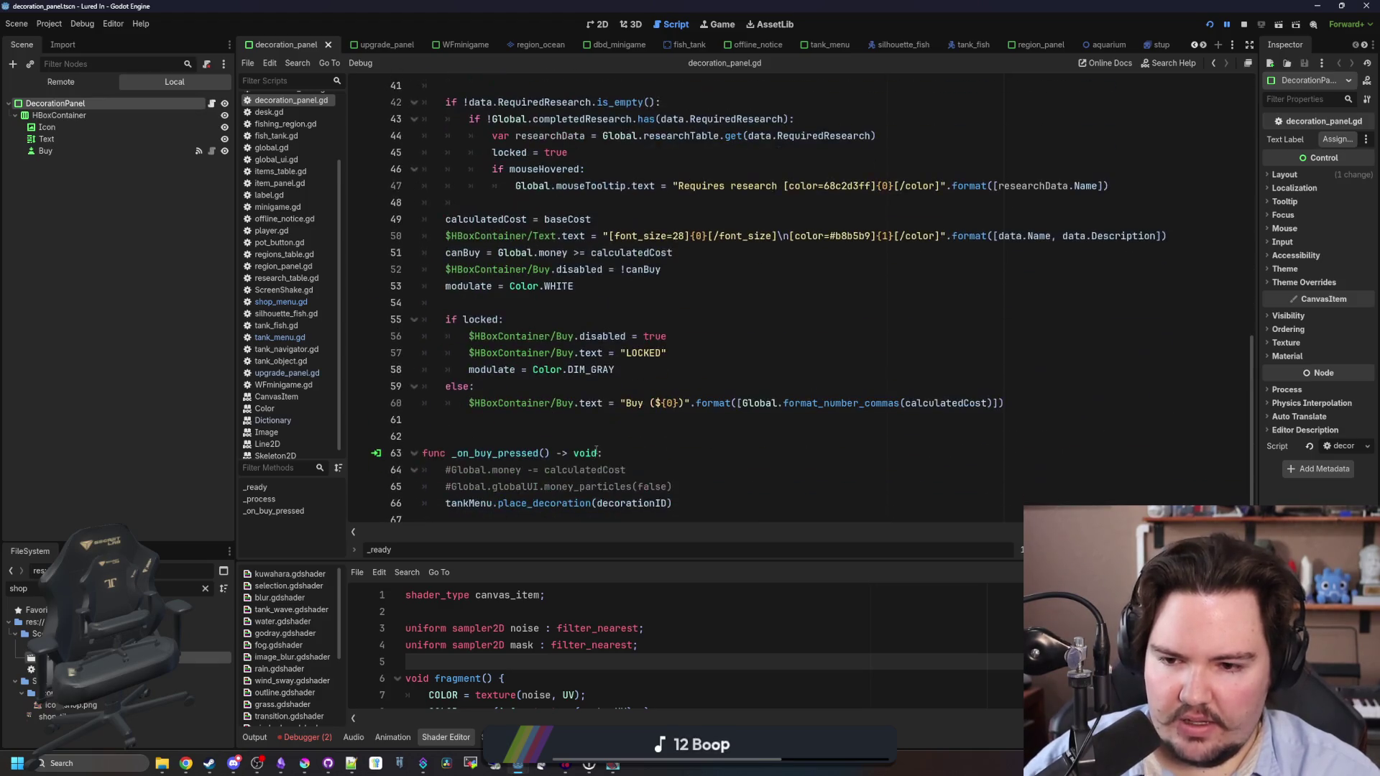
pyautogui.click(675, 487)
pyautogui.press('Return')
pyautogui.write('if tankMenu:')
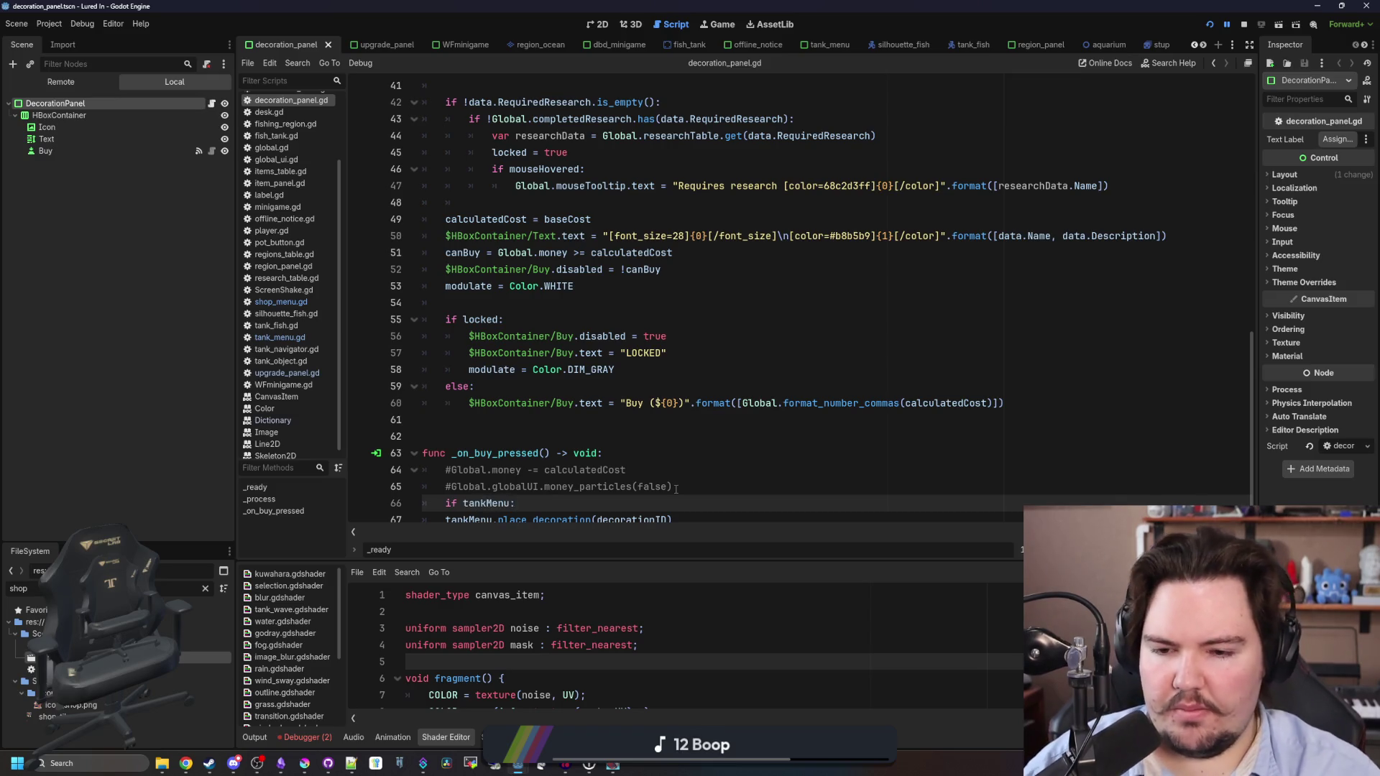
pyautogui.press('BackSpace')
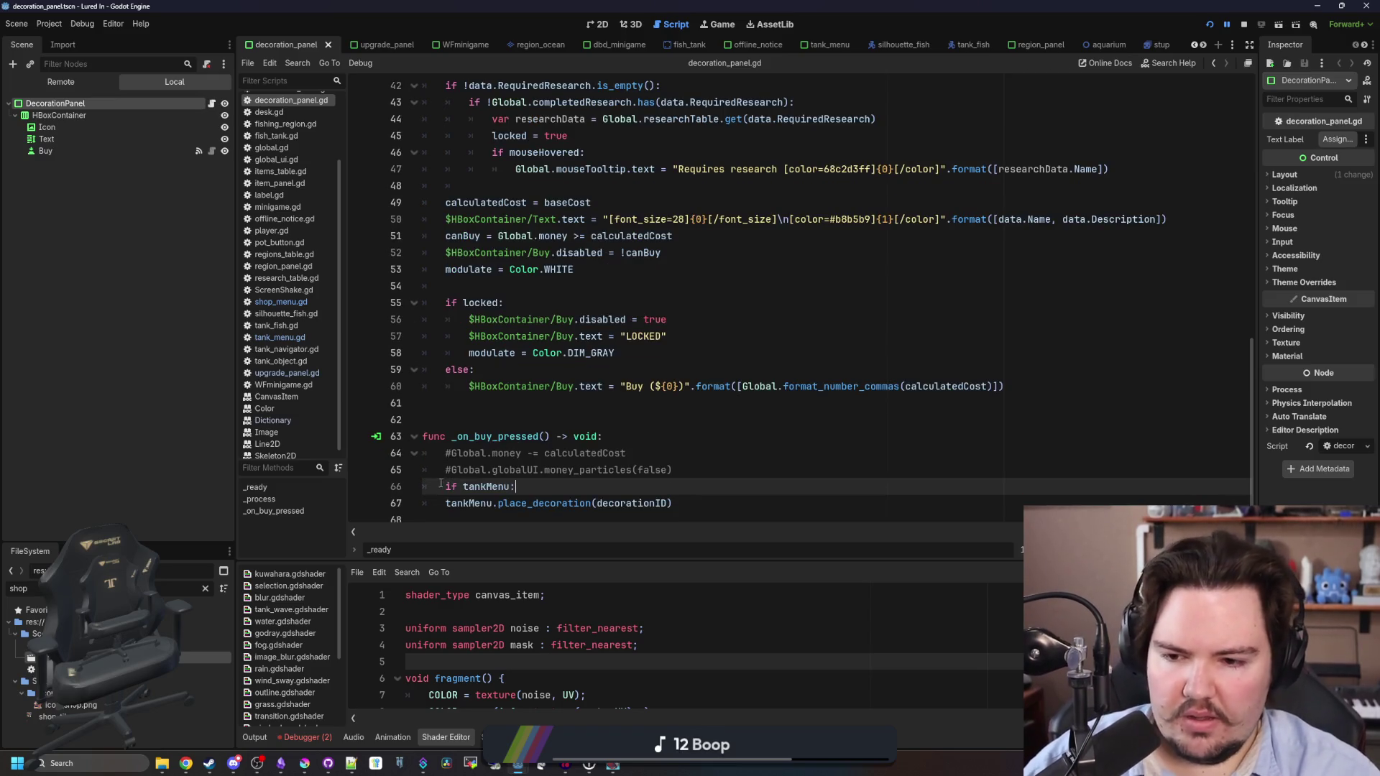
# Delete the button.tankMenu = self line from shop_menu.gd's decorations loop.
pyautogui.click(280, 302)
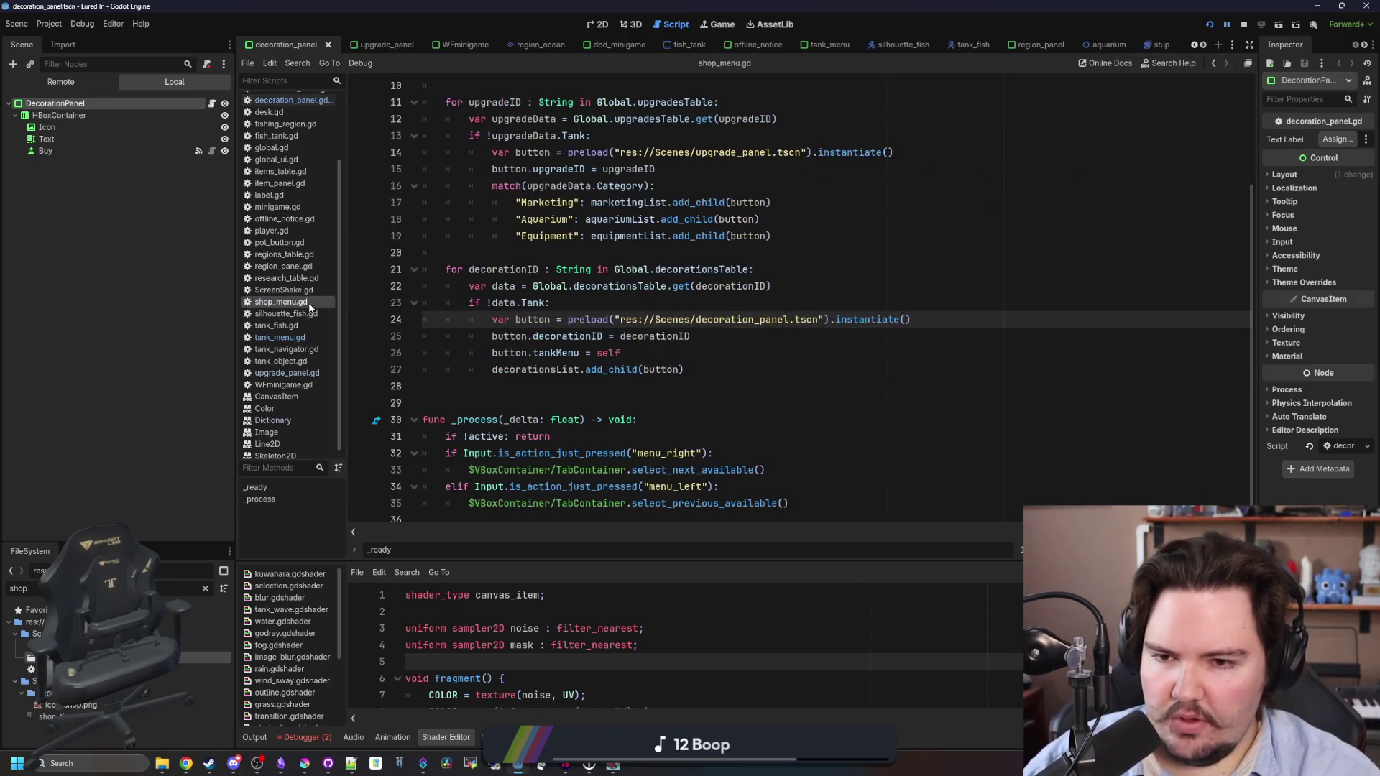
pyautogui.click(210, 105)
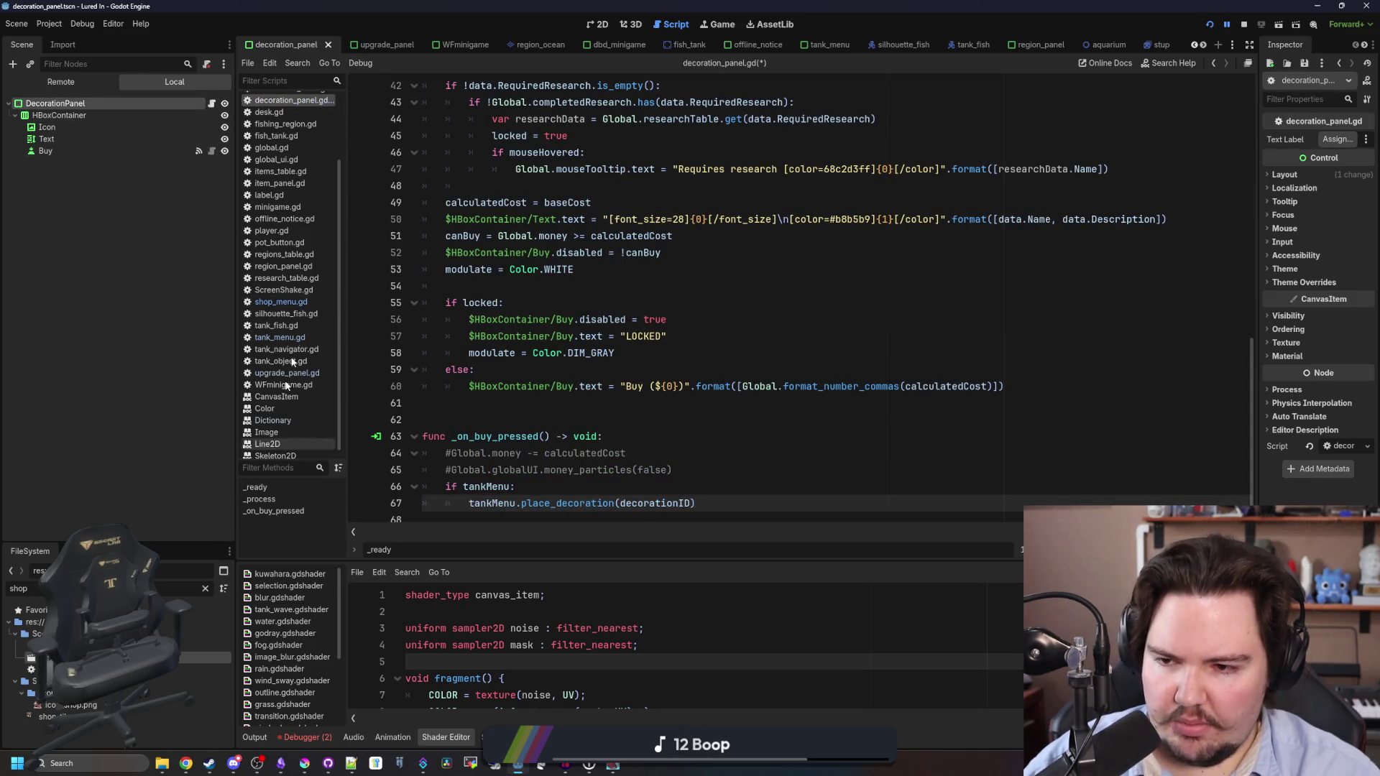
pyautogui.click(281, 302)
pyautogui.moveTo(710, 351); pyautogui.dragTo(340, 362)
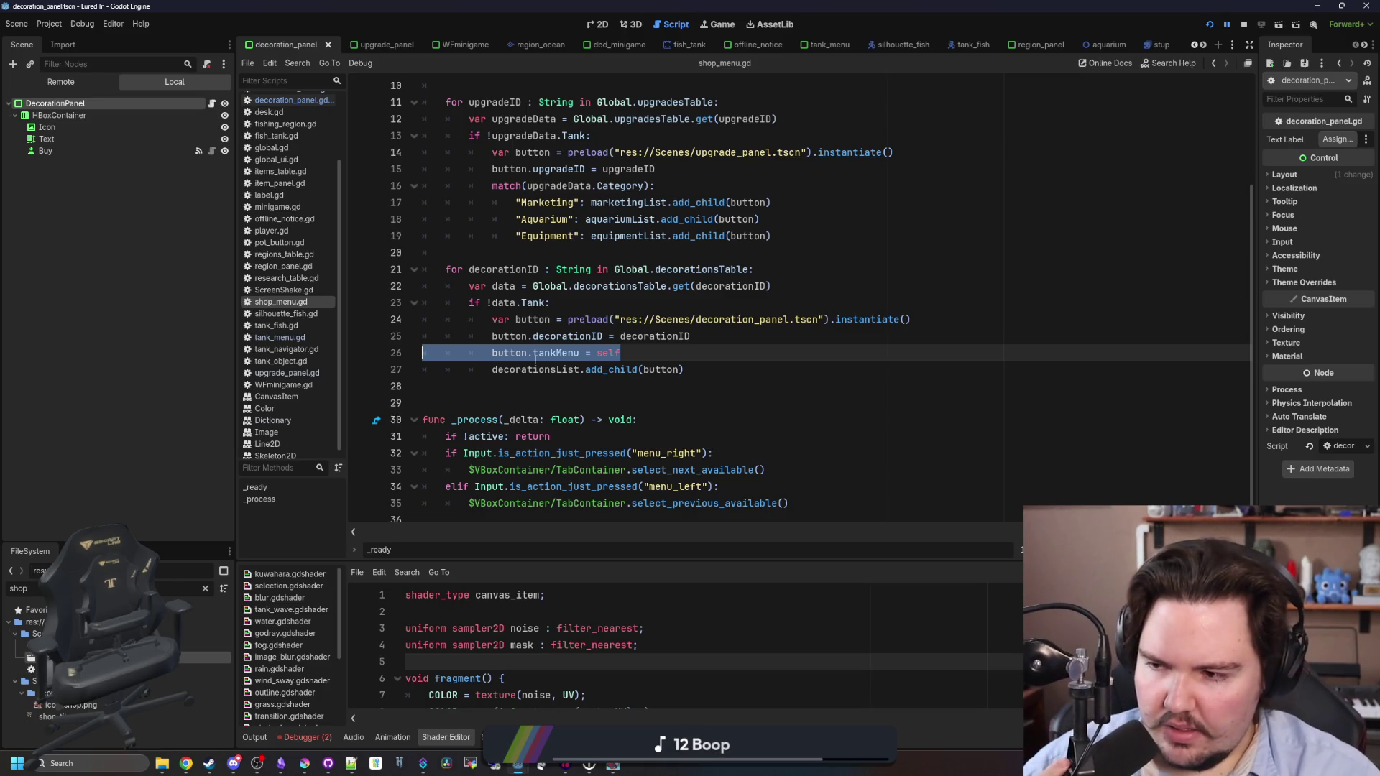
pyautogui.press('BackSpace')
pyautogui.press('BackSpace')
pyautogui.press('Down')
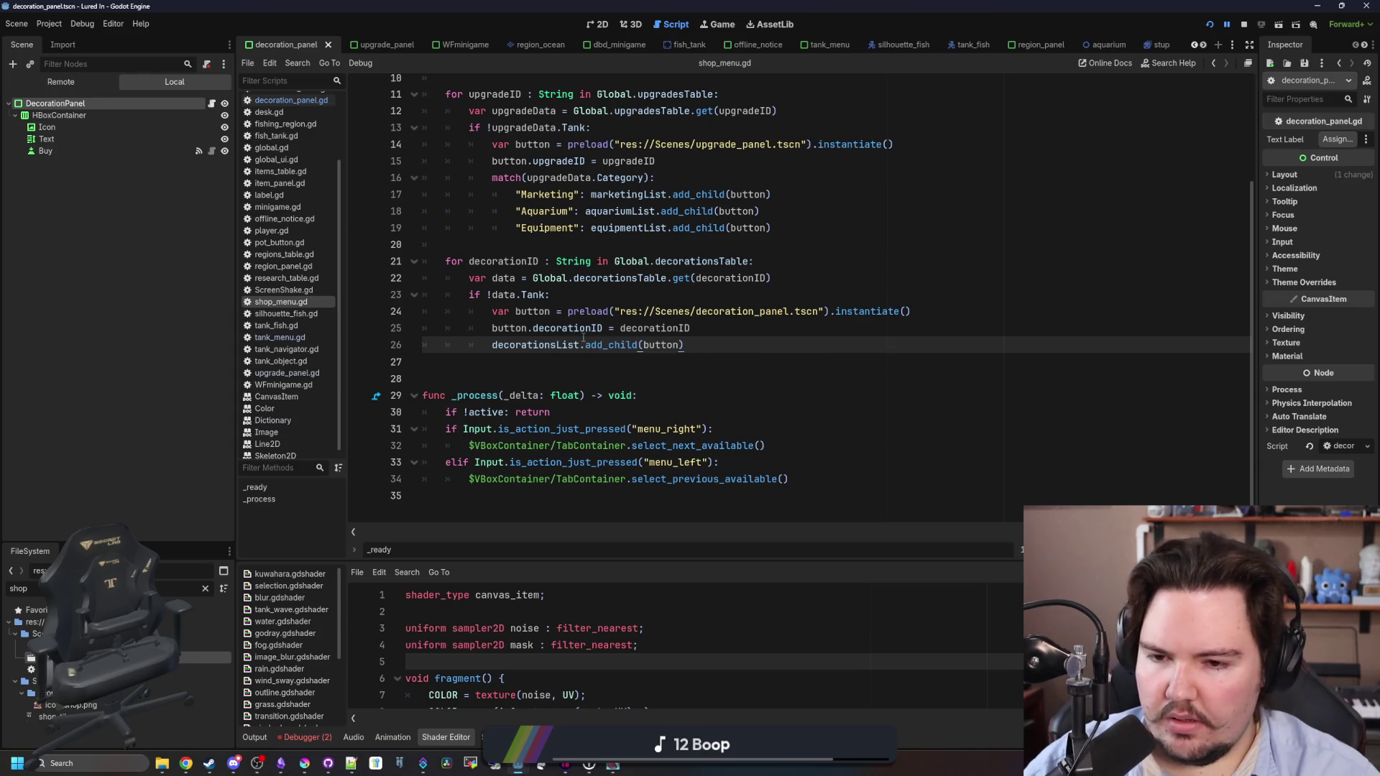
pyautogui.click(789, 312)
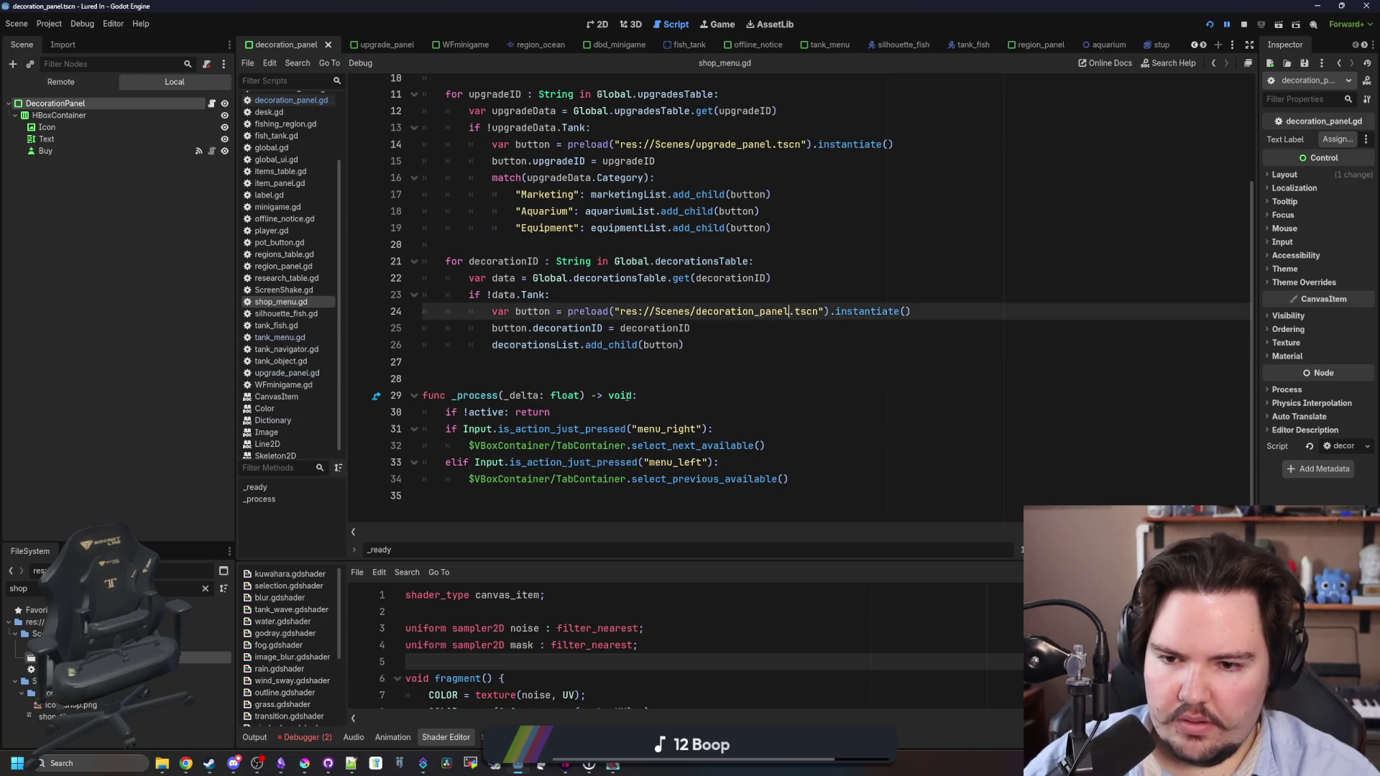
pyautogui.click(731, 332)
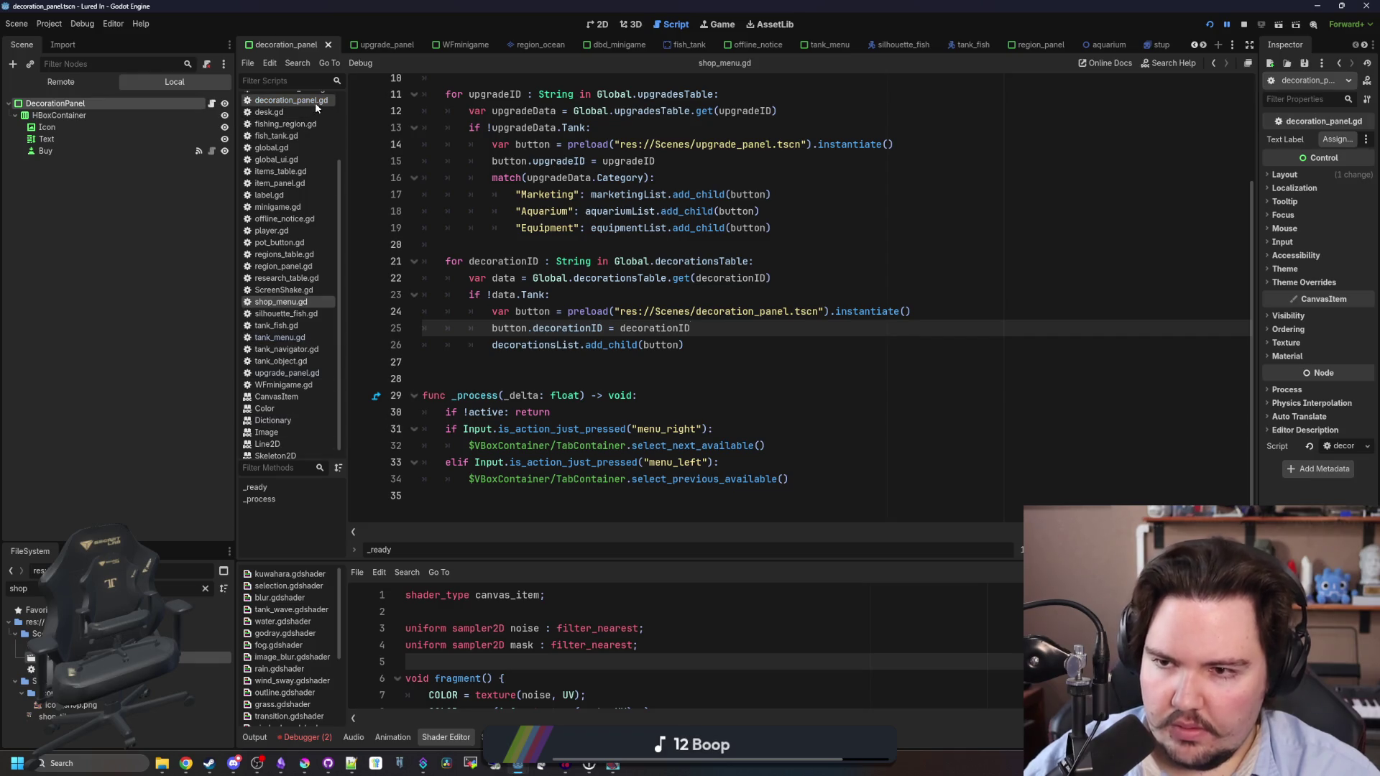
pyautogui.click(315, 102)
pyautogui.click(713, 474)
# Delete the two commented money lines in _on_buy_pressed and save decoration_panel.gd.
pyautogui.hotkey('shift', 'Up')
pyautogui.hotkey('shift', 'Up')
pyautogui.press('BackSpace')
pyautogui.hotkey('ctrl', 'z')
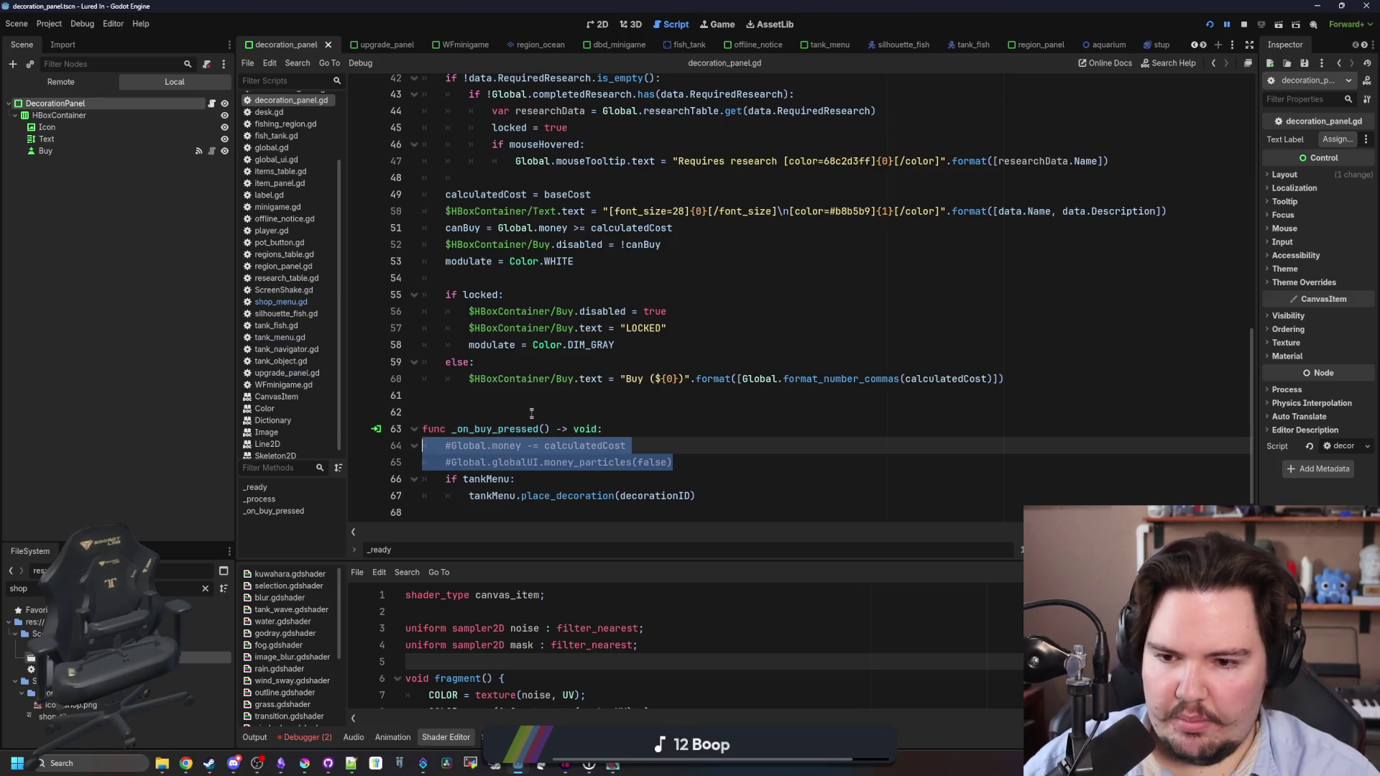
pyautogui.click(532, 411)
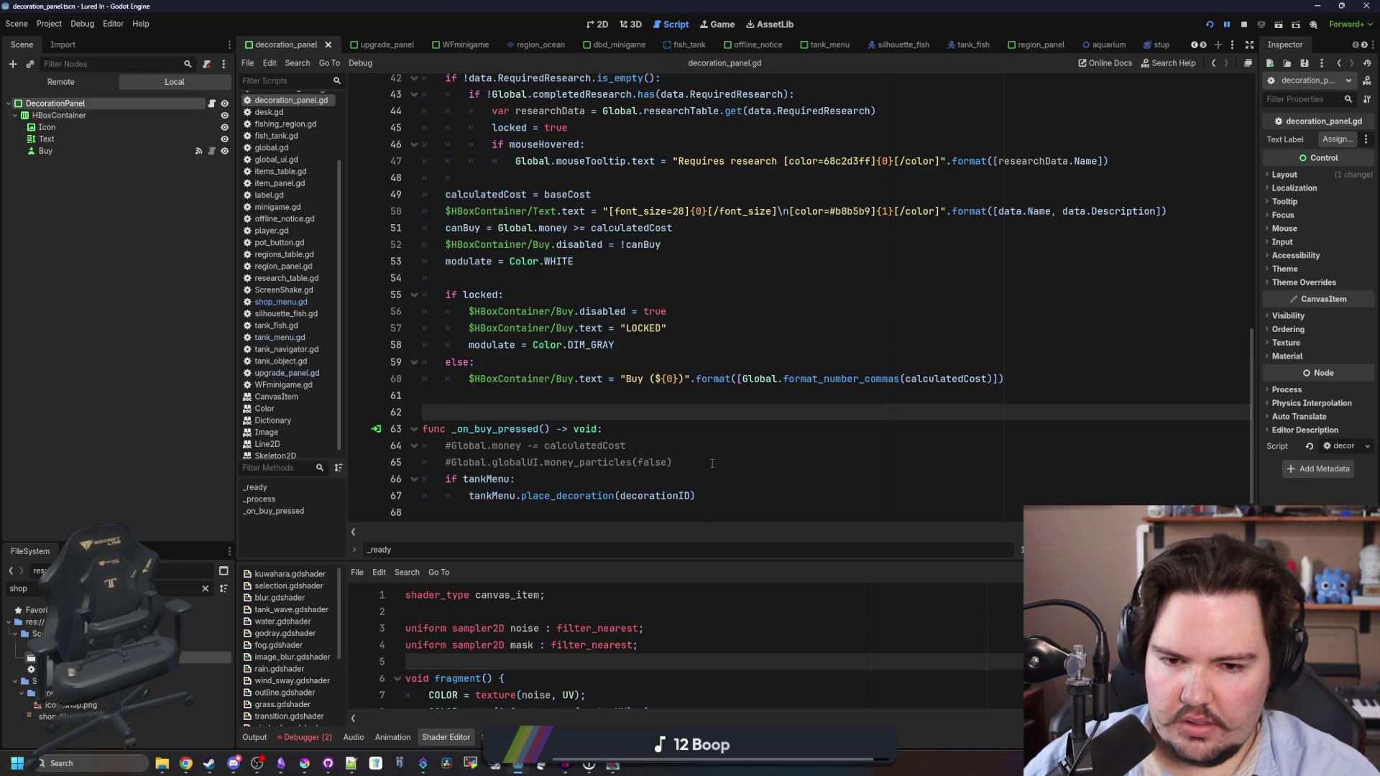
pyautogui.click(712, 463)
pyautogui.moveTo(589, 463); pyautogui.dragTo(607, 429)
pyautogui.press('BackSpace')
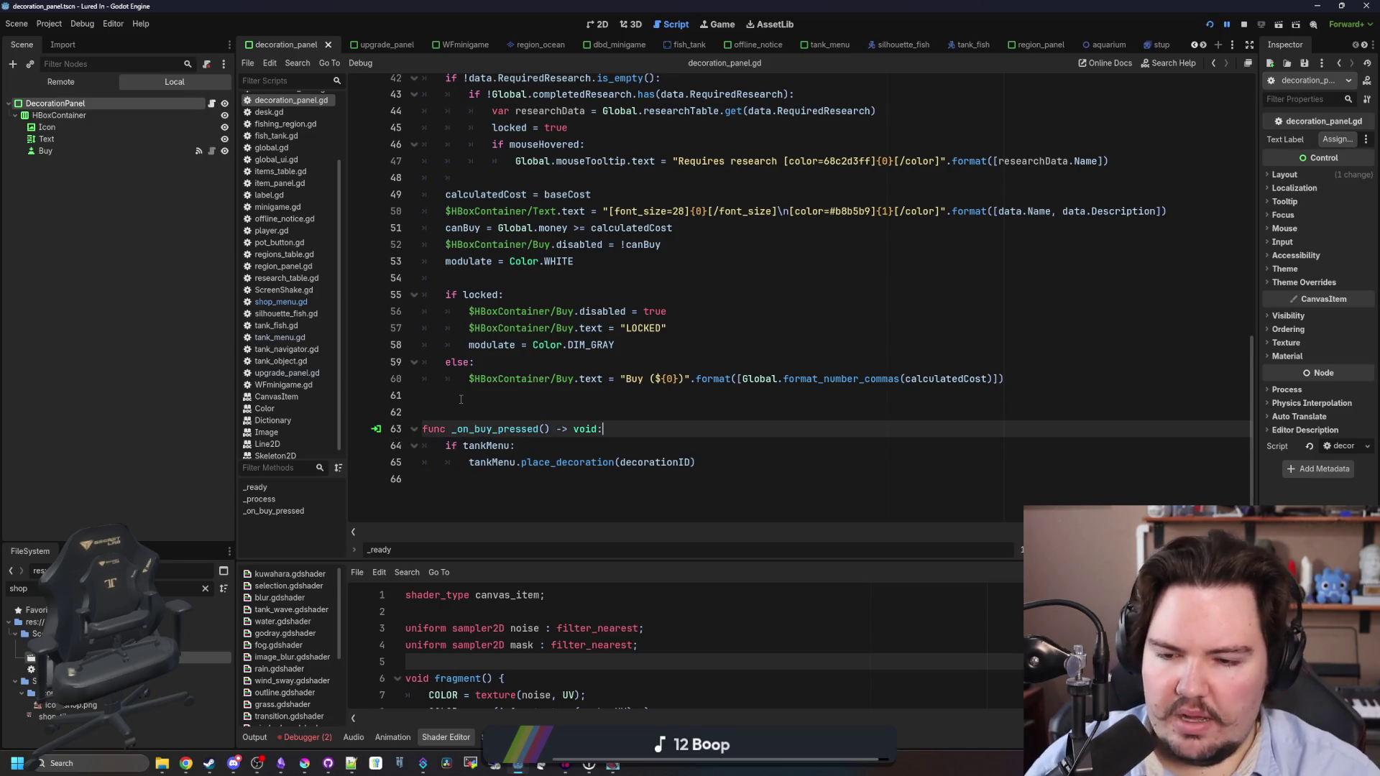
pyautogui.click(468, 400)
pyautogui.hotkey('ctrl', 's')
pyautogui.press('Down')
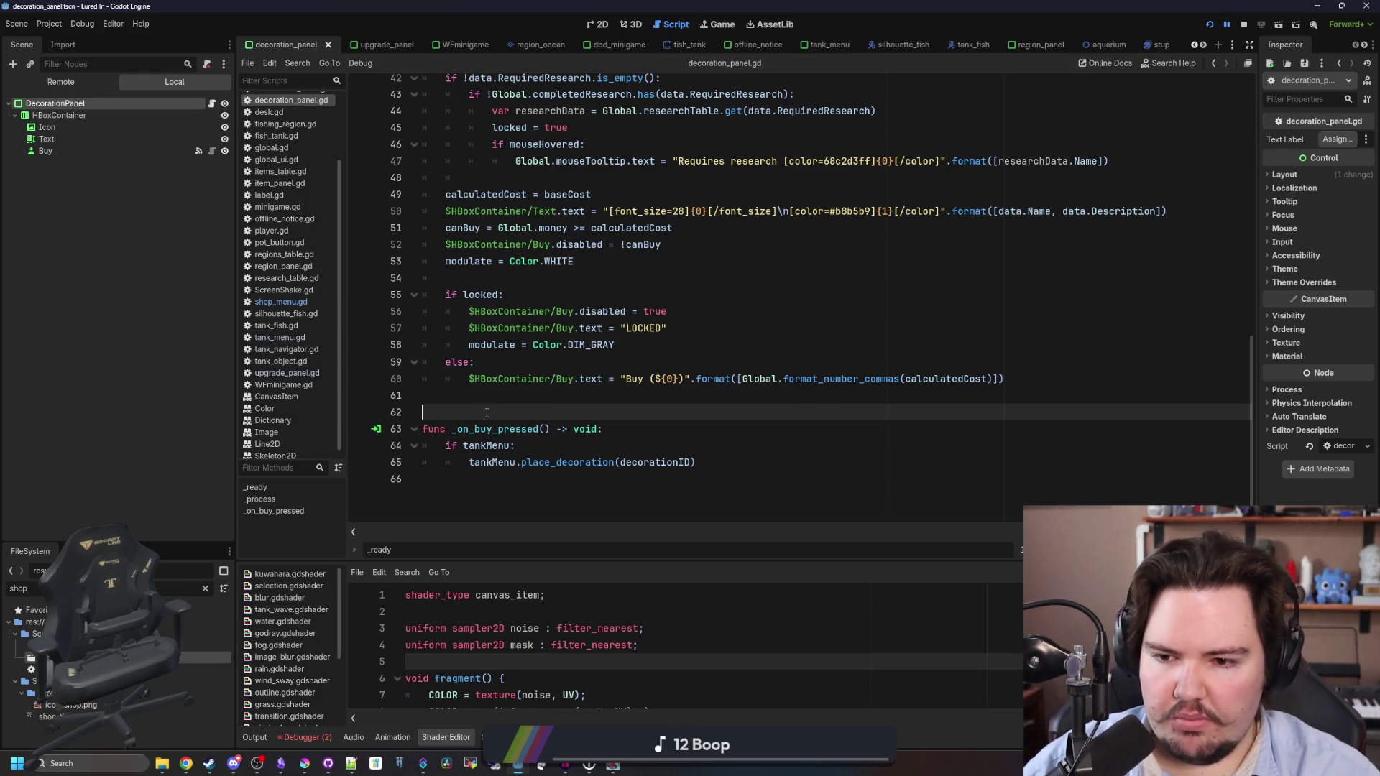
pyautogui.click(721, 25)
# Run the game, dismiss the welcome back message, maximize the window and open the shop.
pyautogui.click(1245, 28)
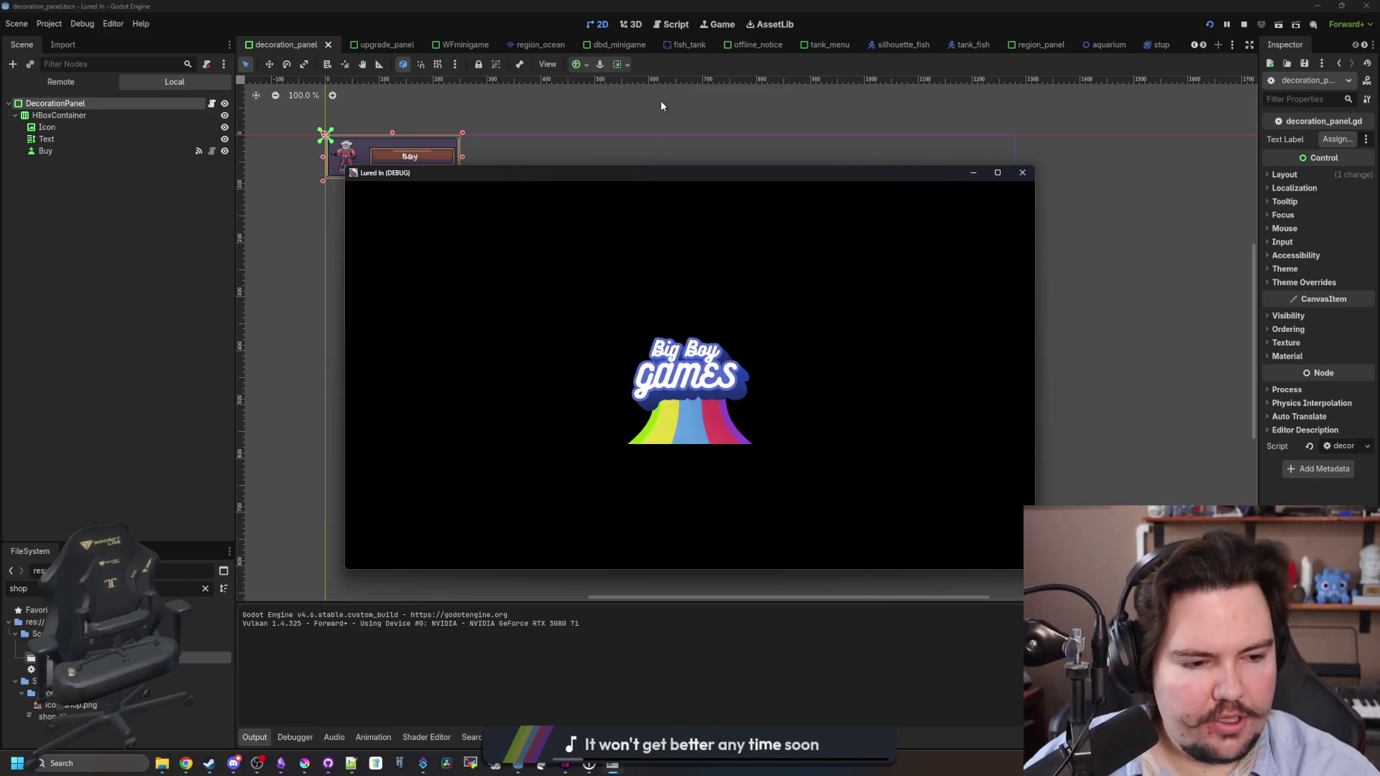
pyautogui.click(693, 428)
pyautogui.click(997, 173)
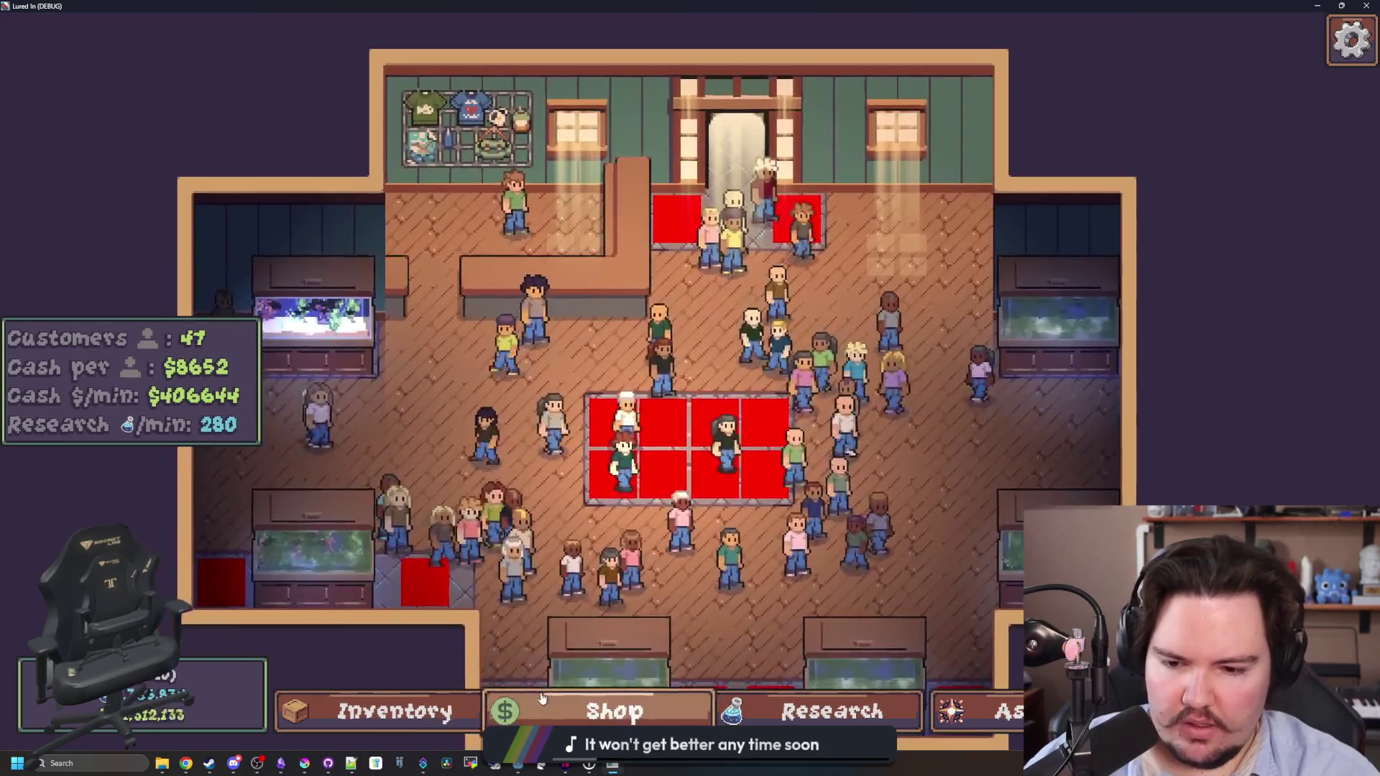
pyautogui.click(542, 698)
# Buy Starfish Home for $10 under Decorations, then cancel placement and close the shop.
pyautogui.click(844, 201)
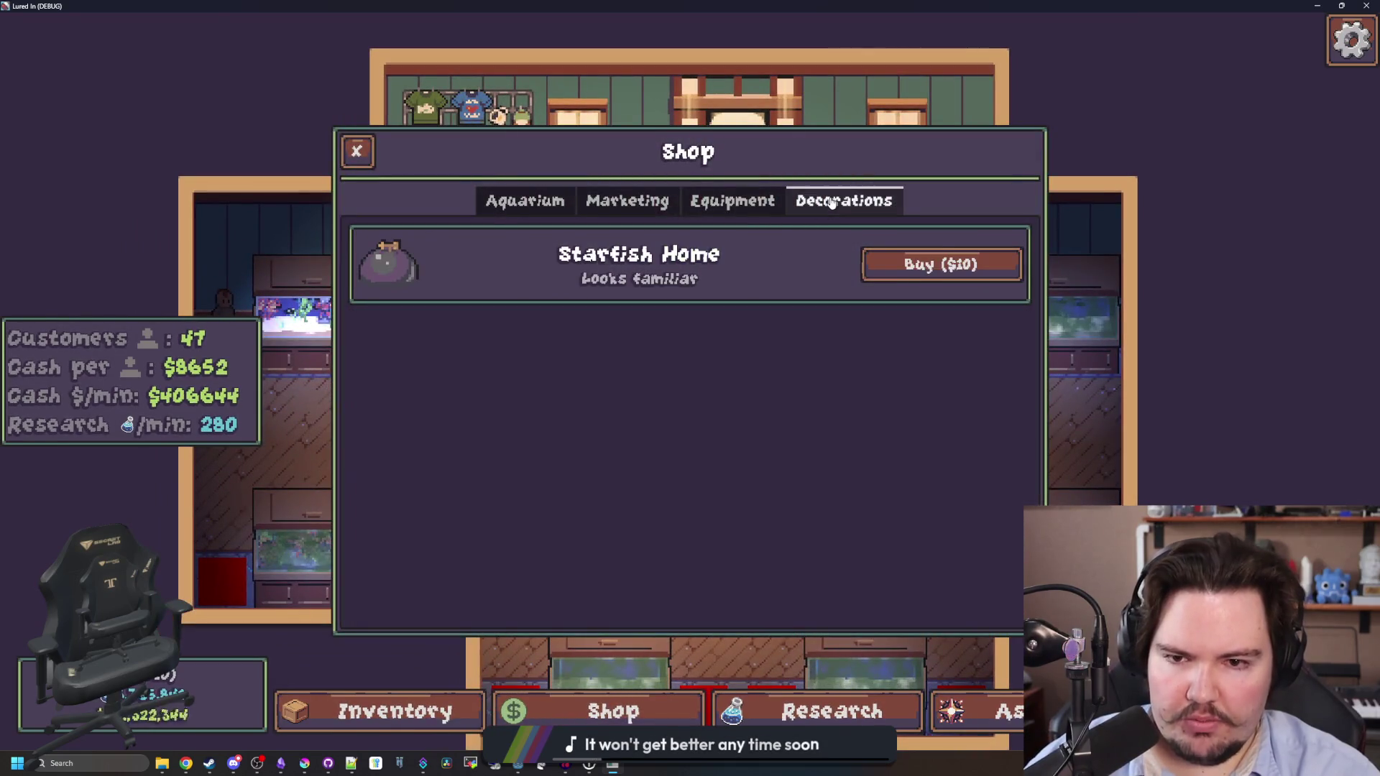
pyautogui.click(961, 265)
pyautogui.click(960, 266)
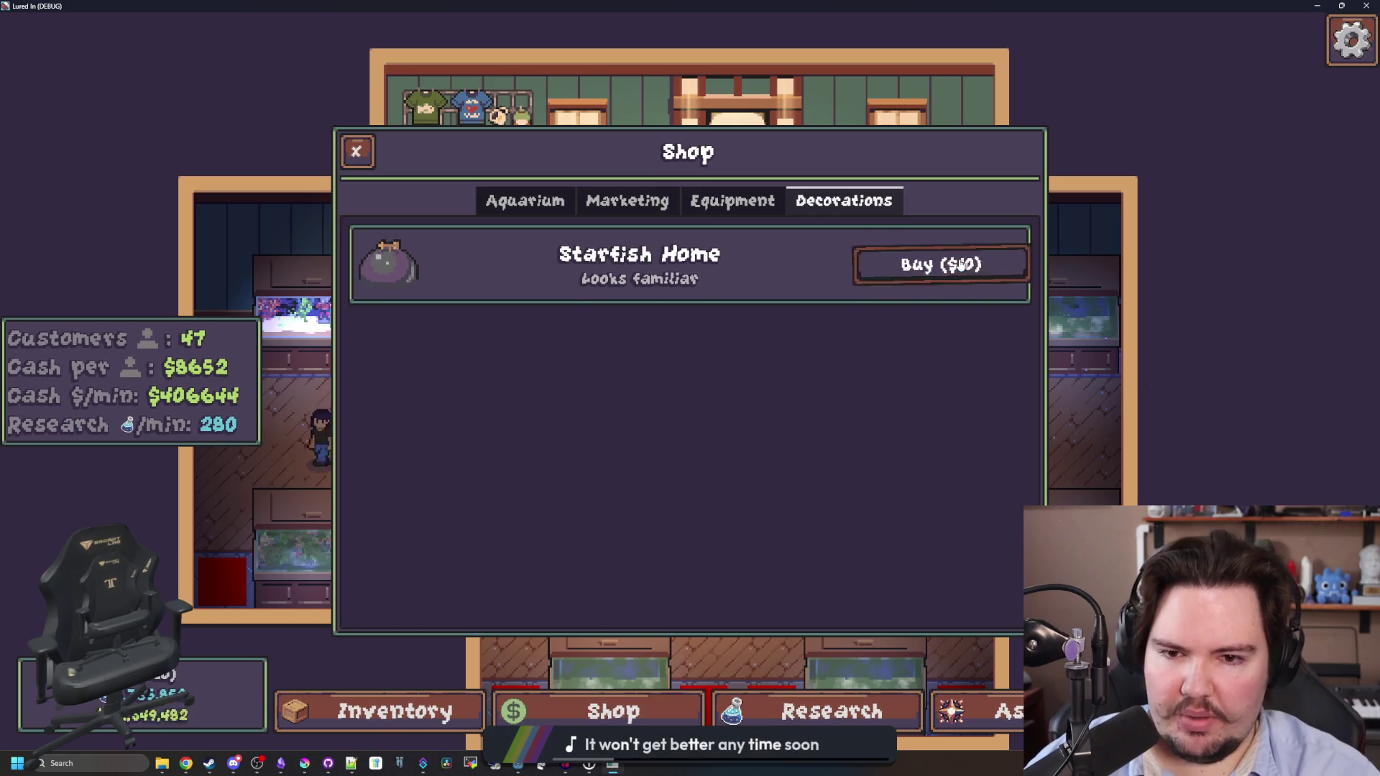
pyautogui.click(961, 265)
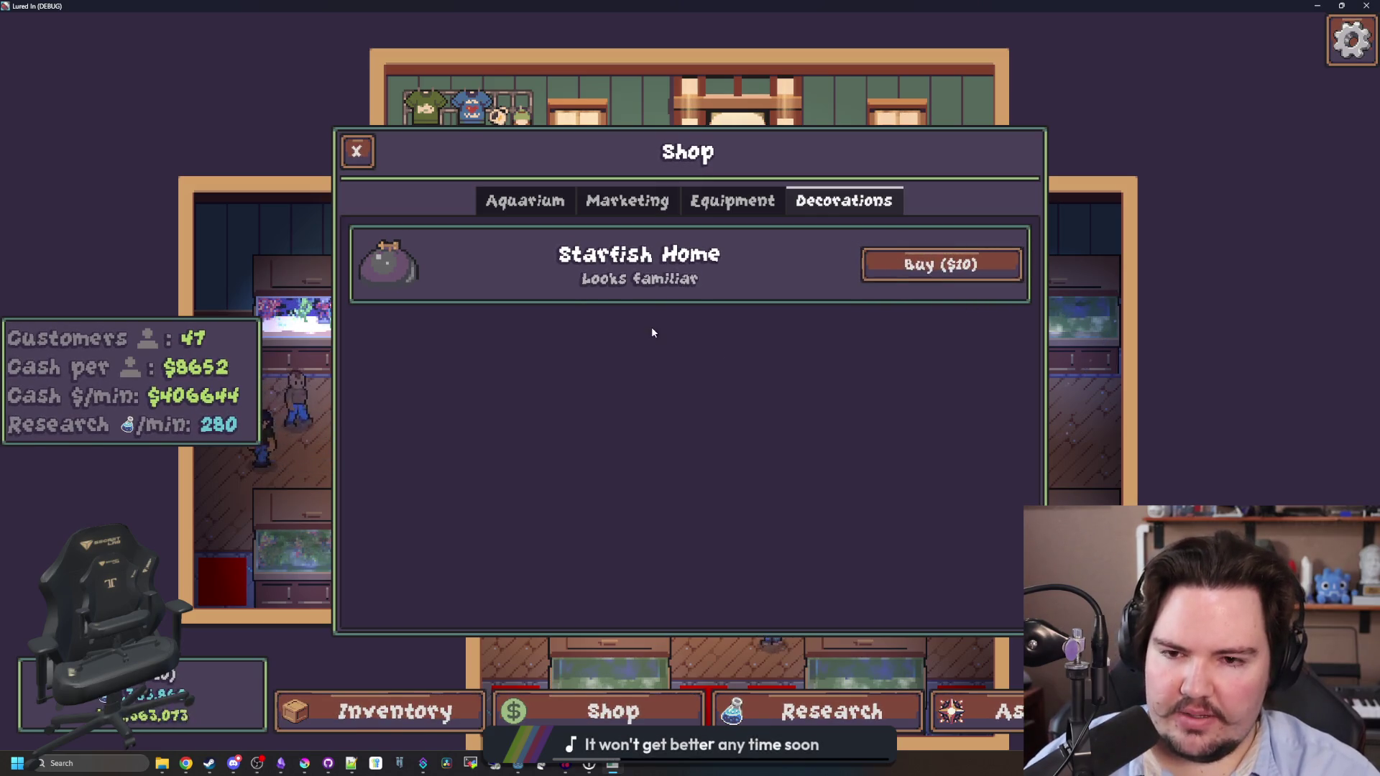
pyautogui.press('Escape')
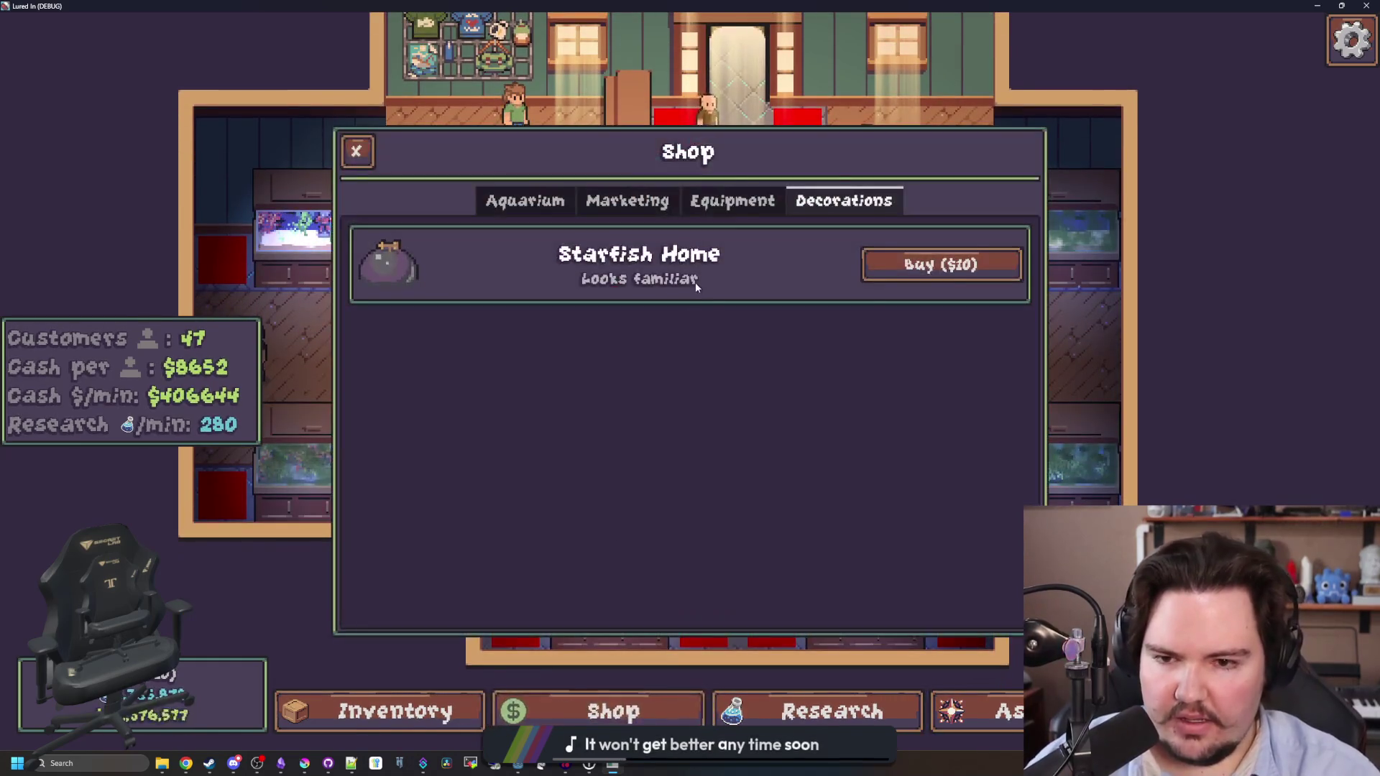
pyautogui.press('Escape')
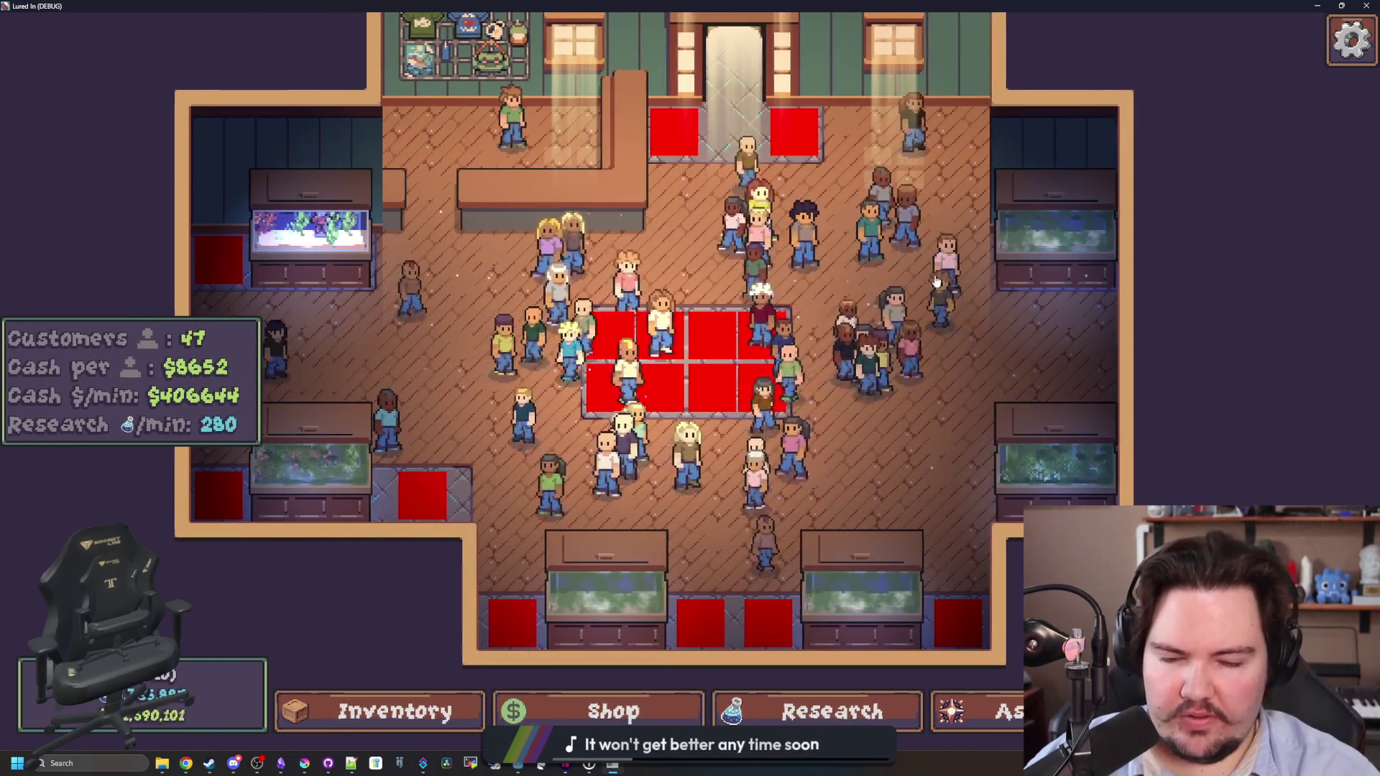
# Pan the view across the shop room with the WASD keys.
pyautogui.press('d')
pyautogui.press('a')
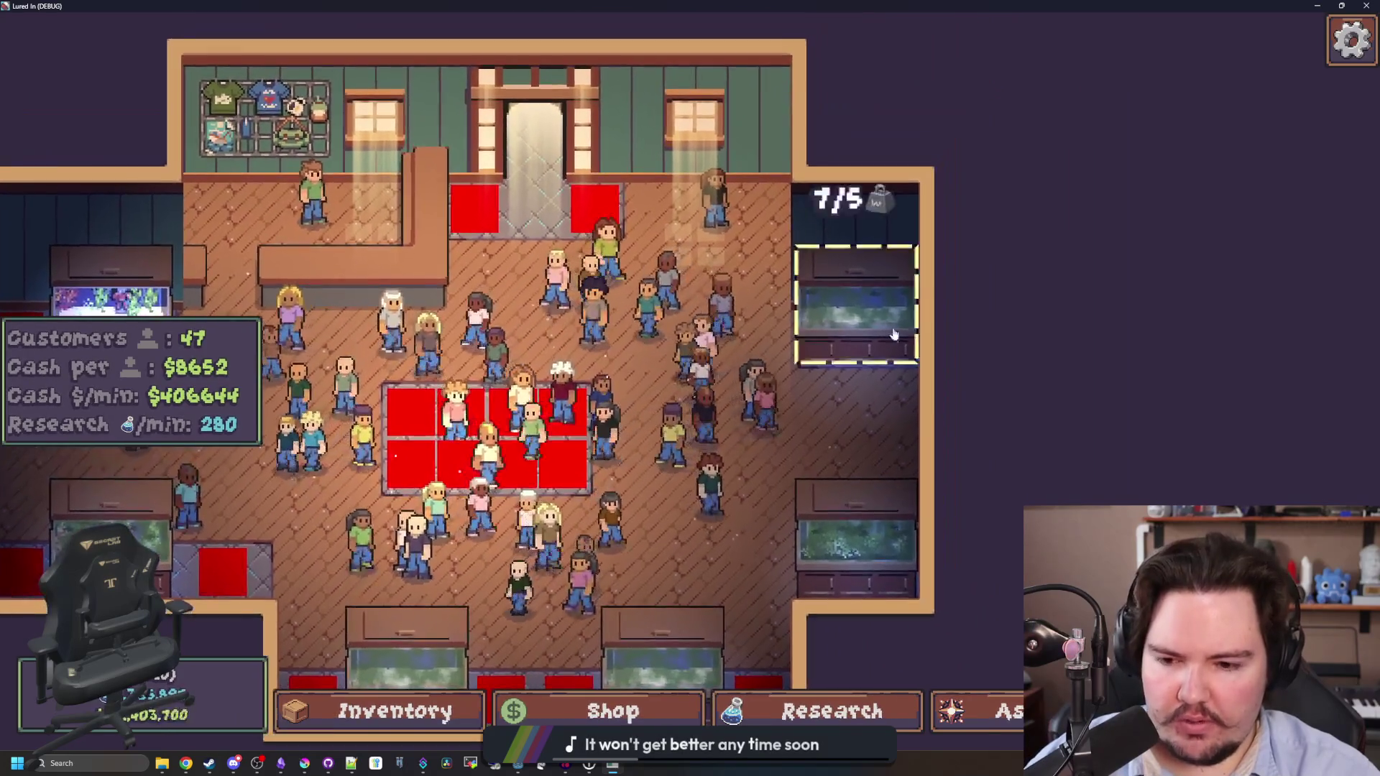
pyautogui.press('s')
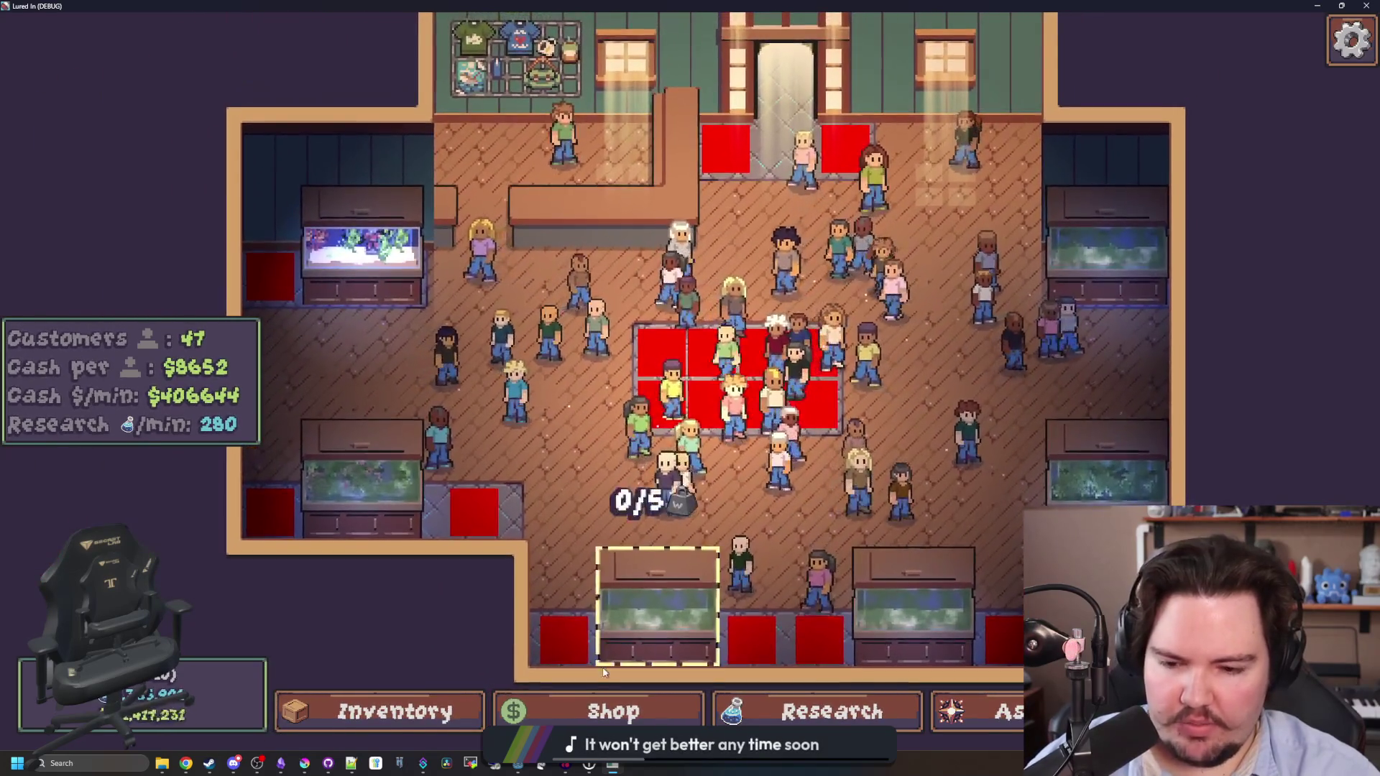
pyautogui.press('w')
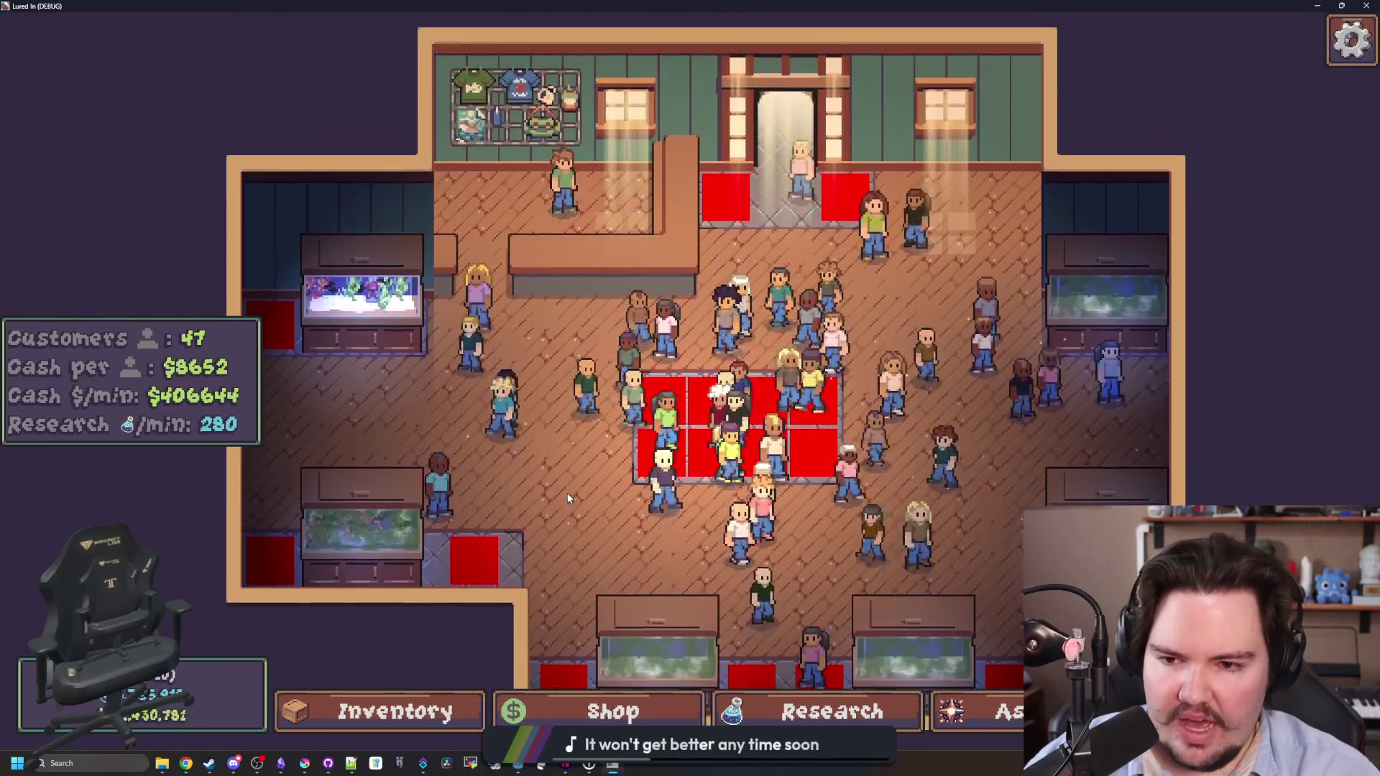
pyautogui.press('a')
pyautogui.press('w')
pyautogui.press('s')
pyautogui.press('d')
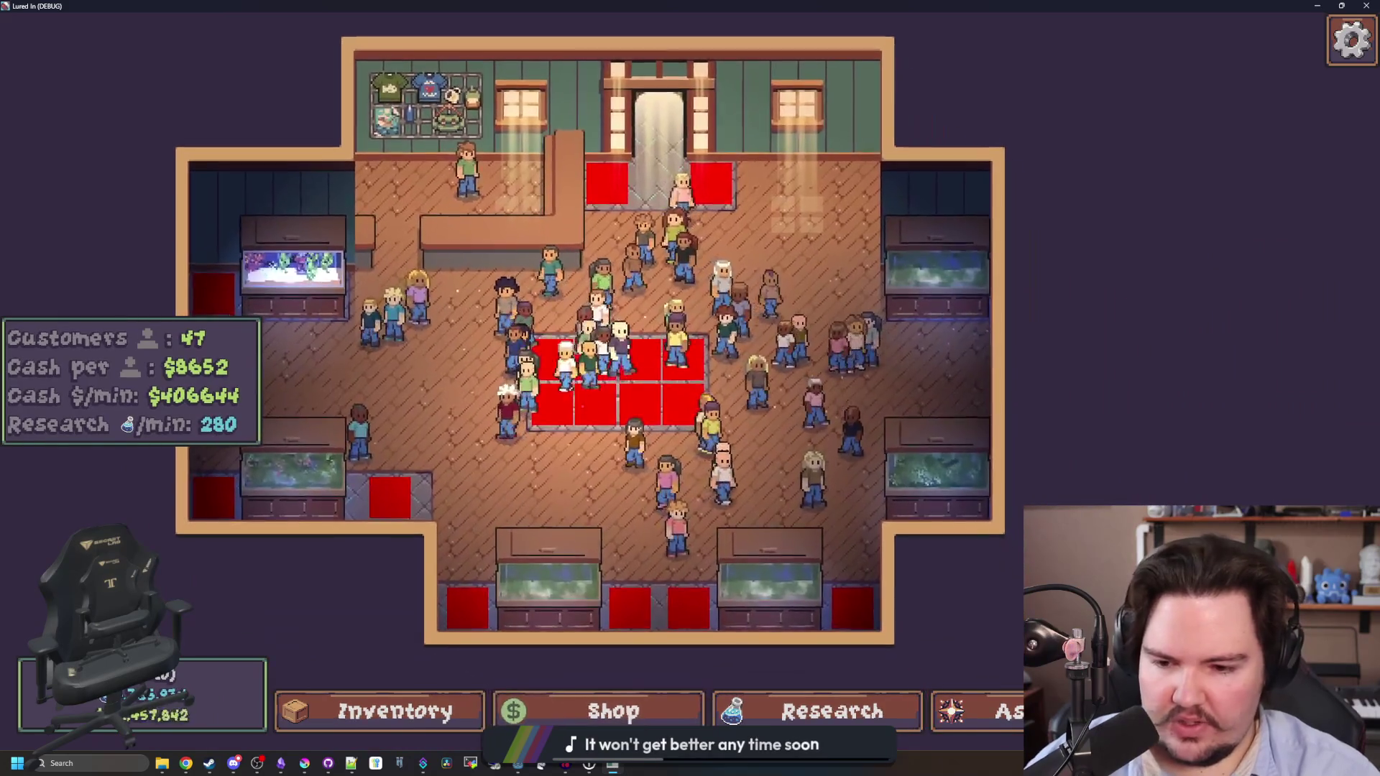
# Pick a fish from the inventory to place in a tank, then pan around the room.
pyautogui.press('i')
pyautogui.click(932, 359)
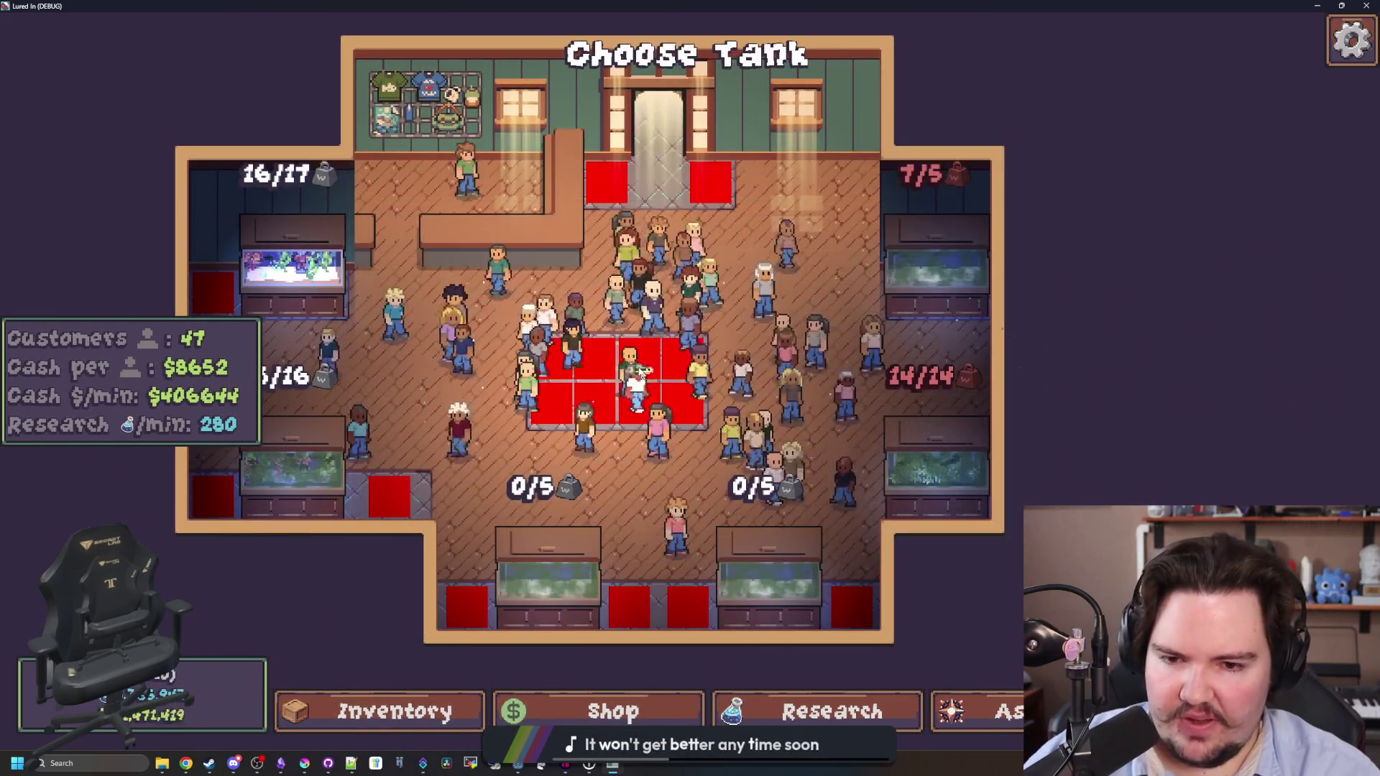
pyautogui.press('s')
pyautogui.press('a')
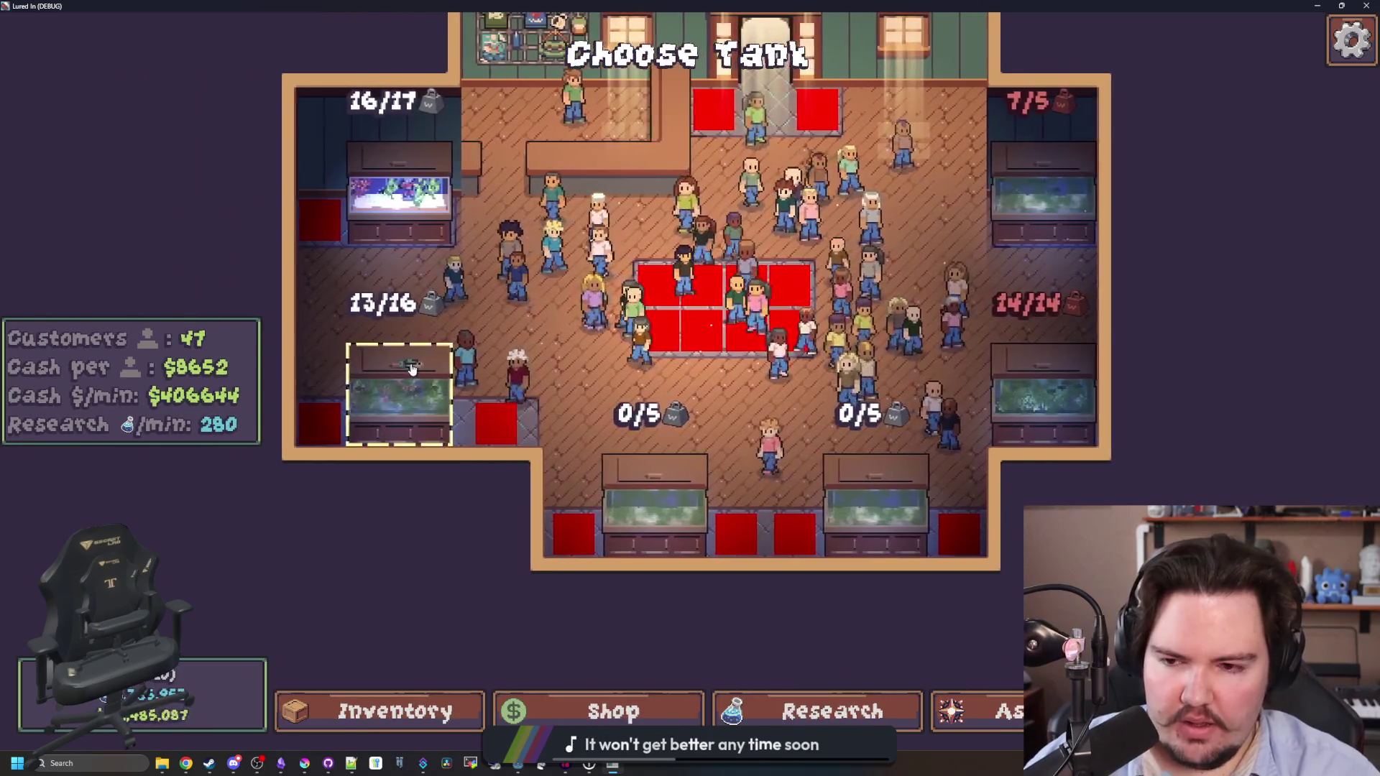
pyautogui.press('s')
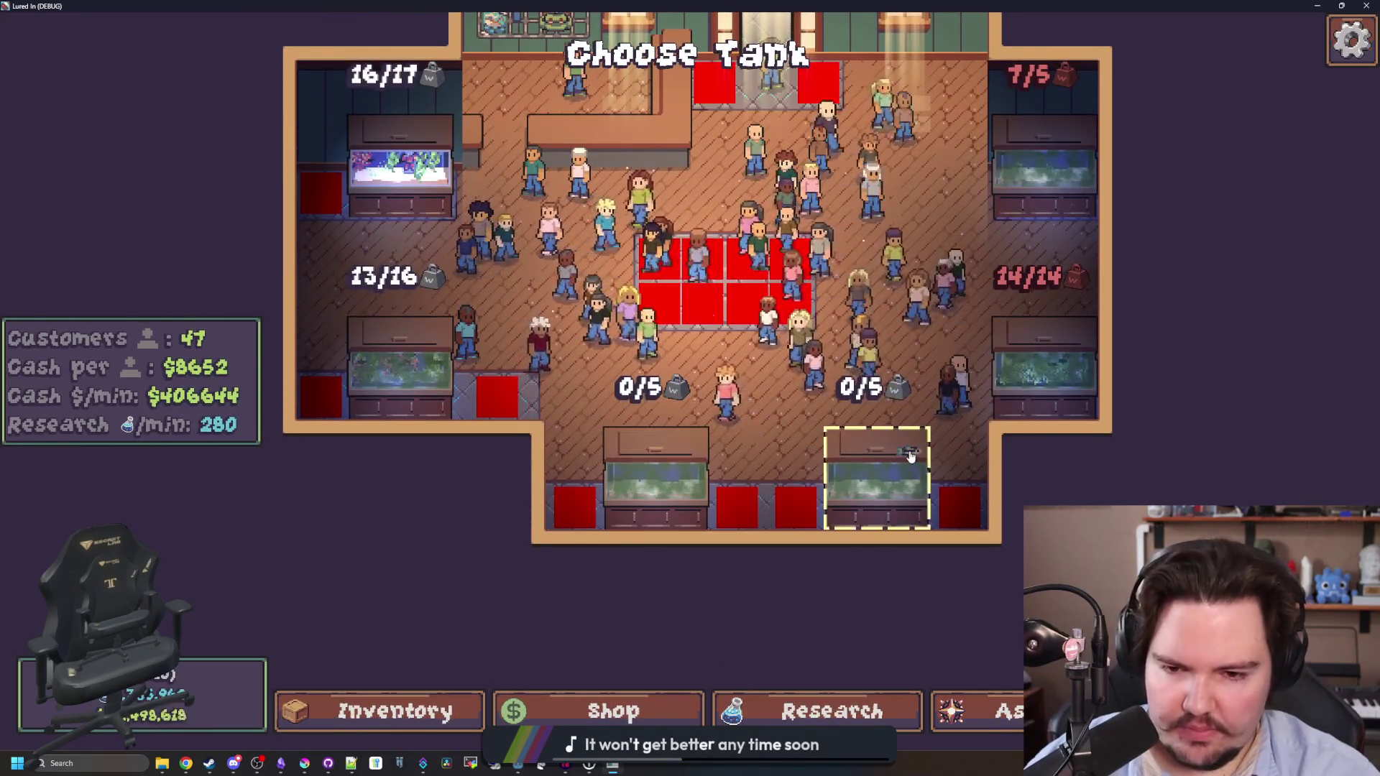
pyautogui.press('w')
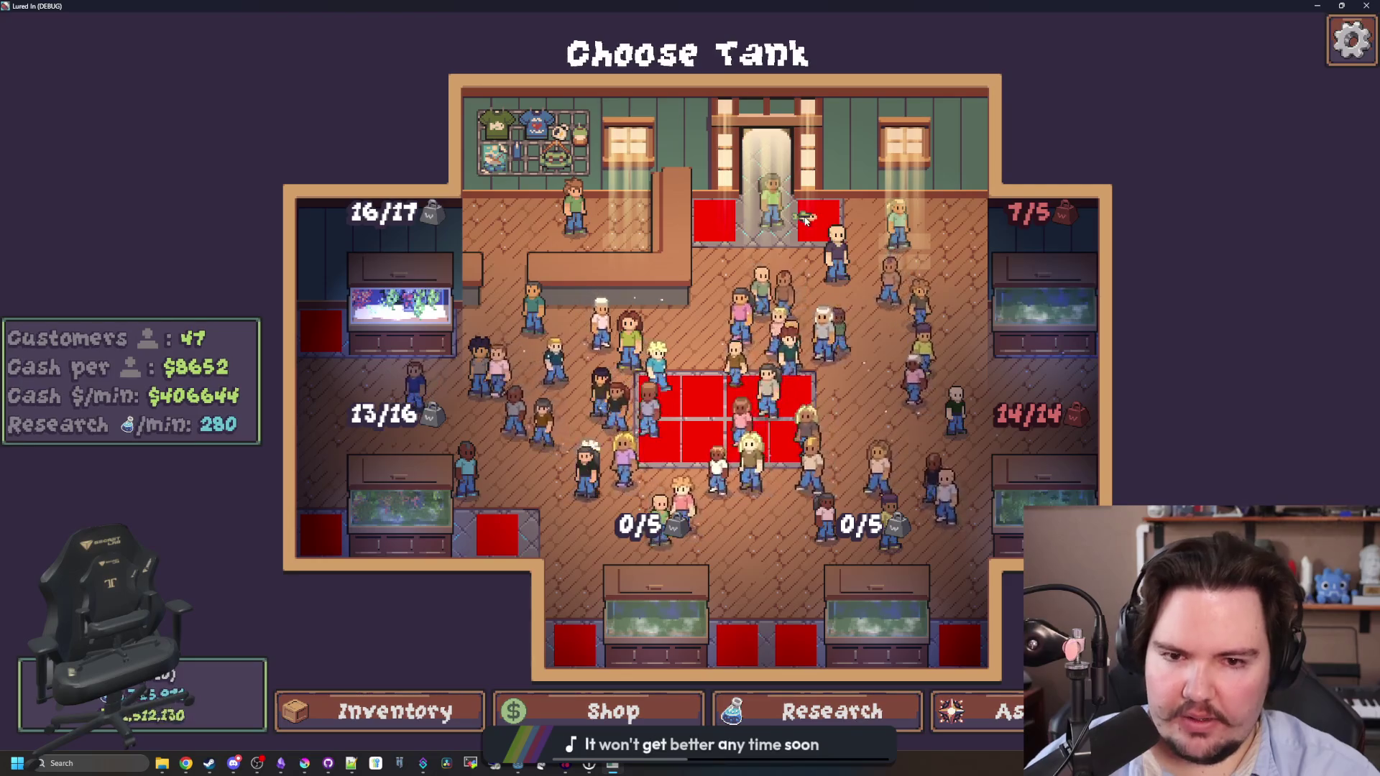
pyautogui.press('s')
pyautogui.press('d')
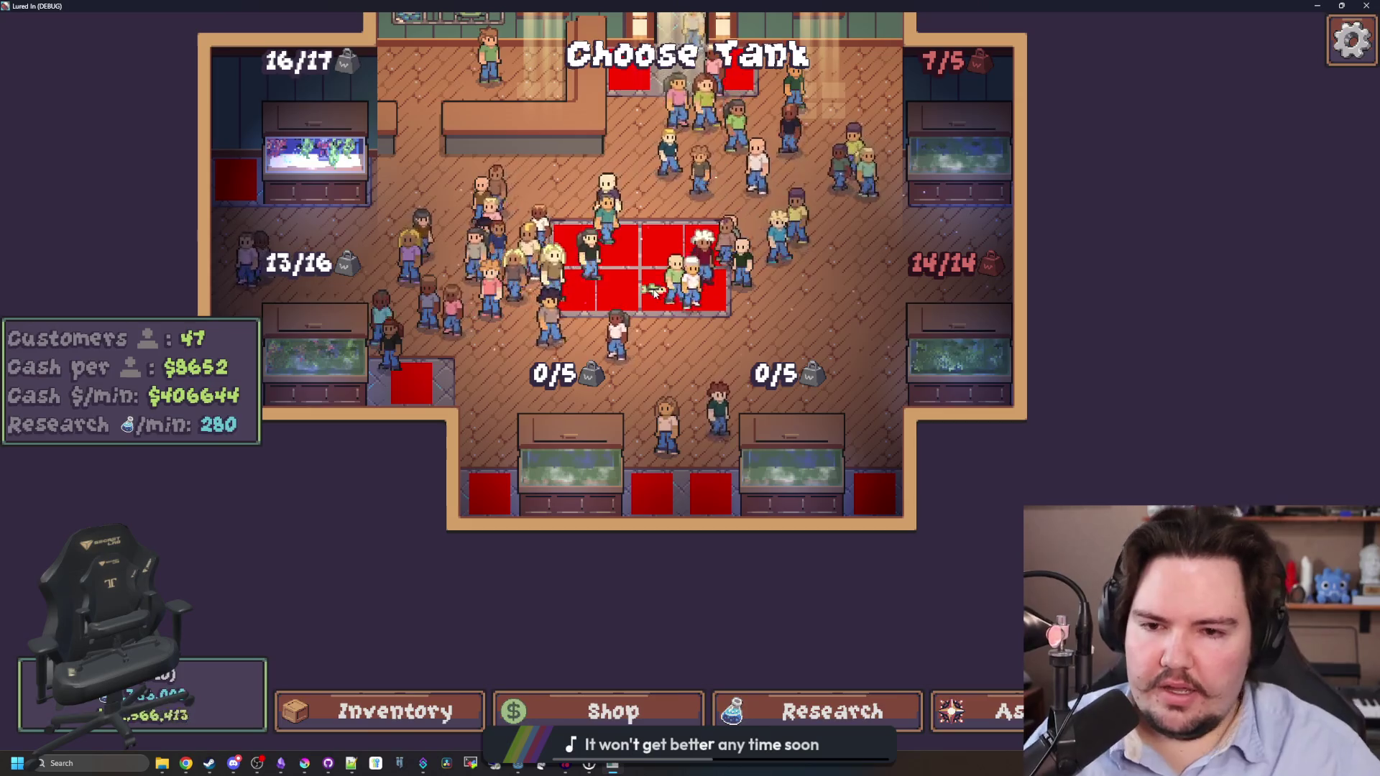
pyautogui.press('w')
pyautogui.press('a')
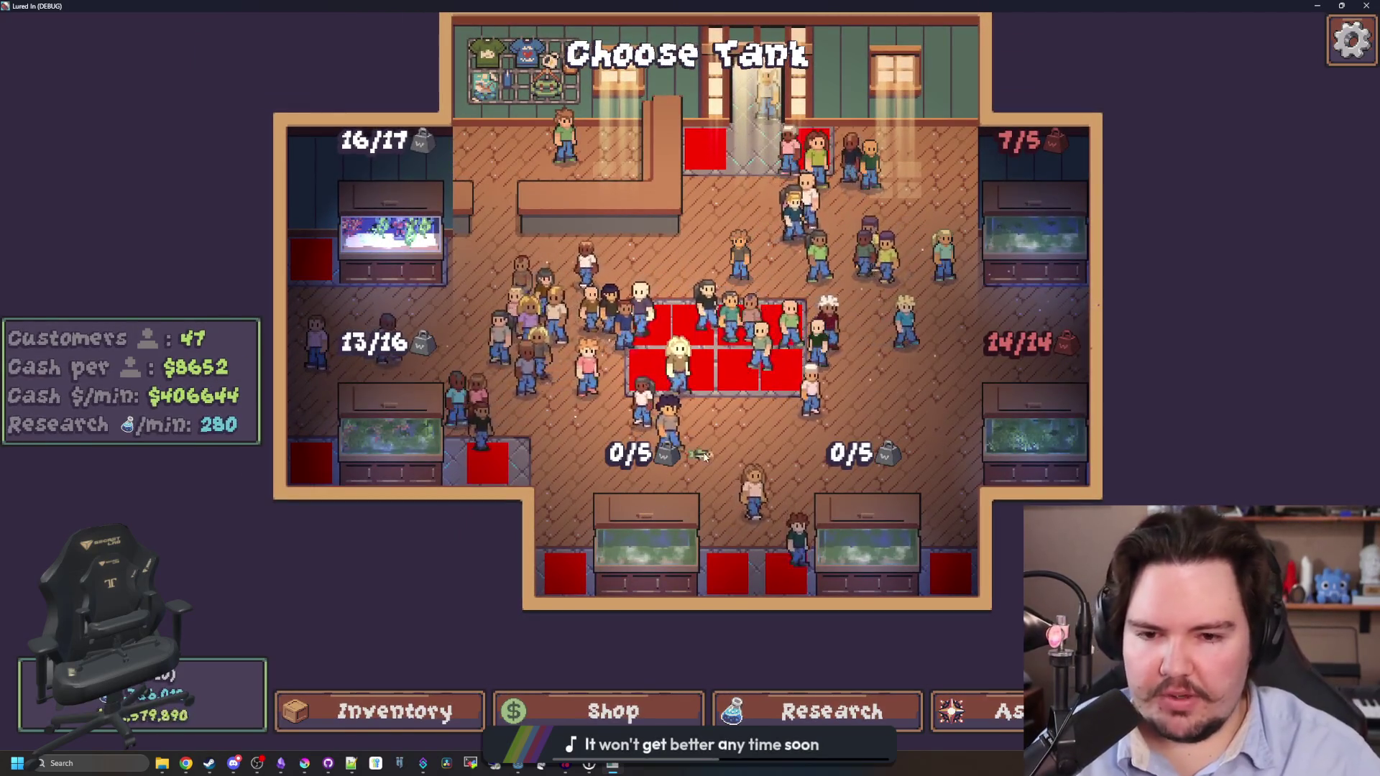
pyautogui.press('w')
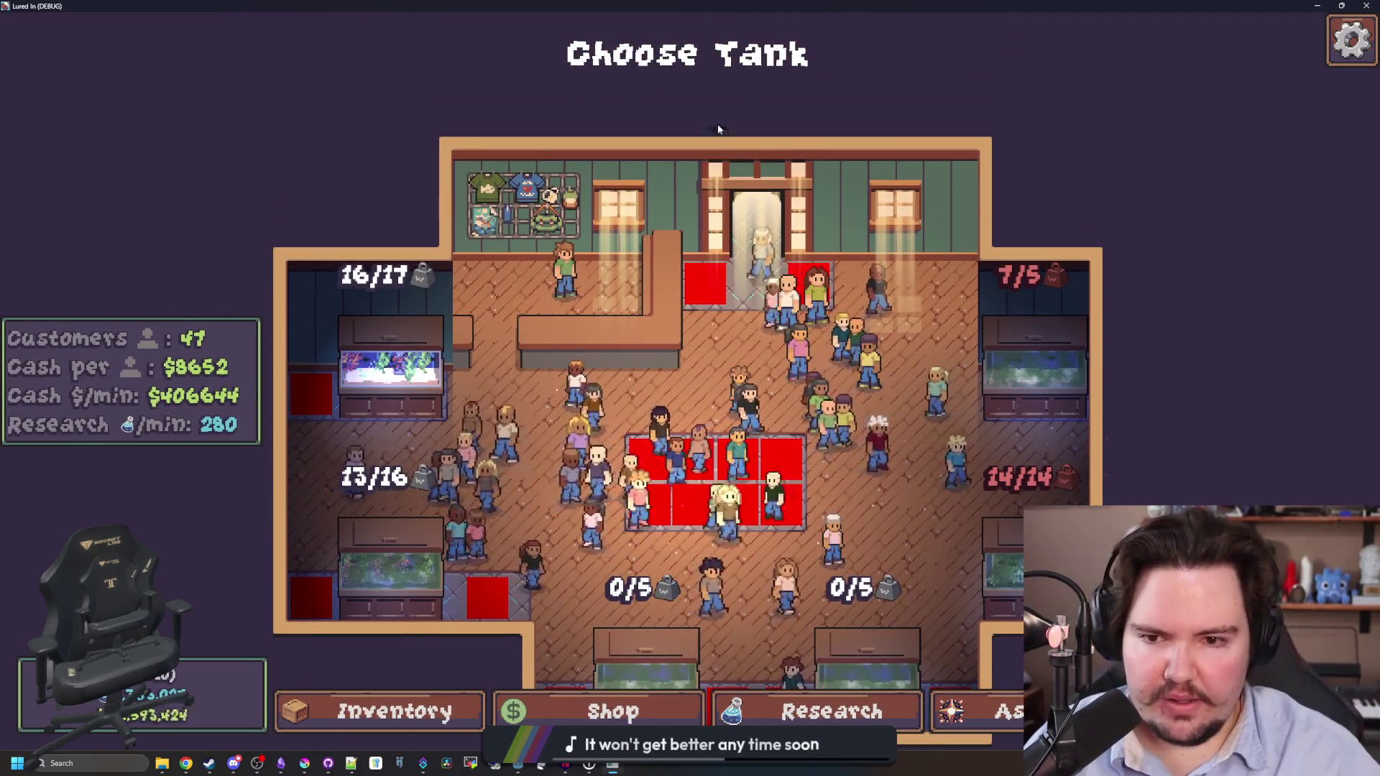
pyautogui.press('s')
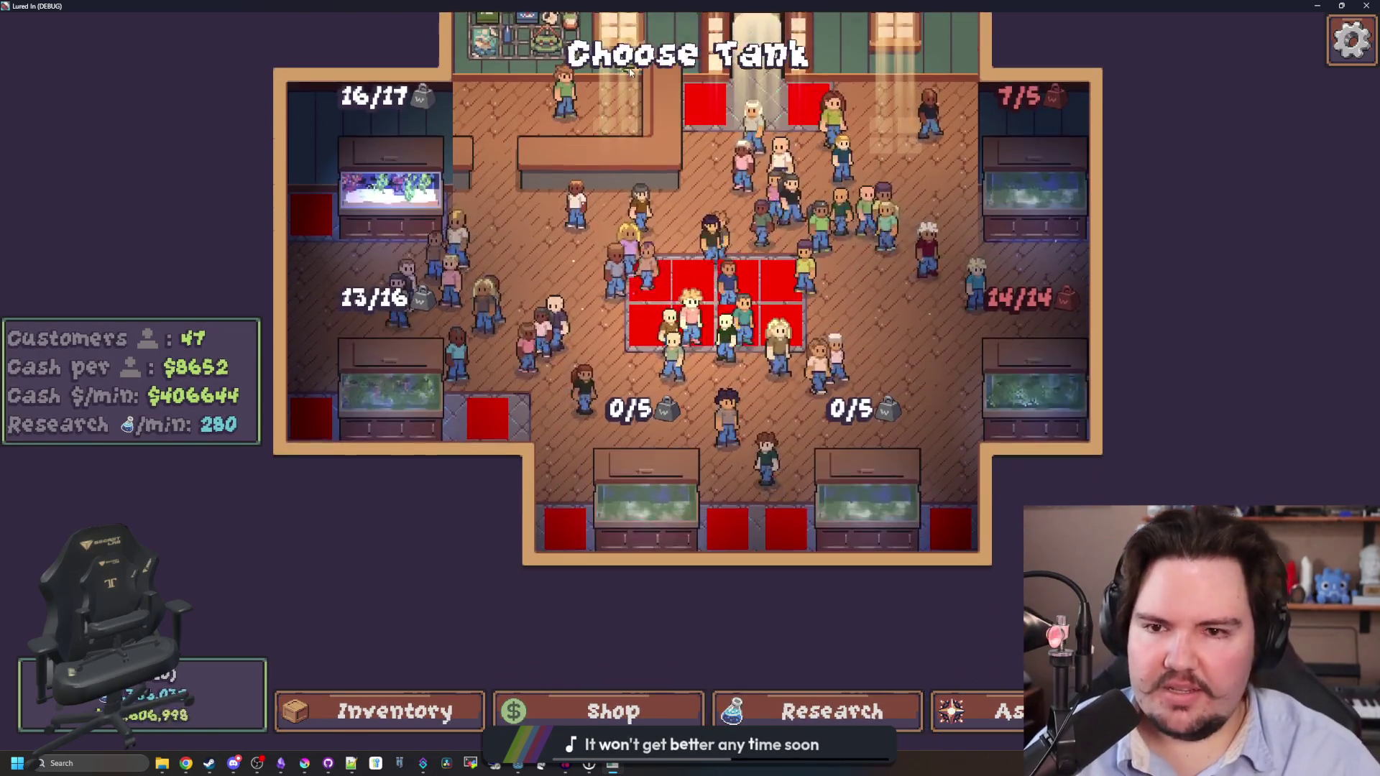
pyautogui.press('w')
pyautogui.press('a')
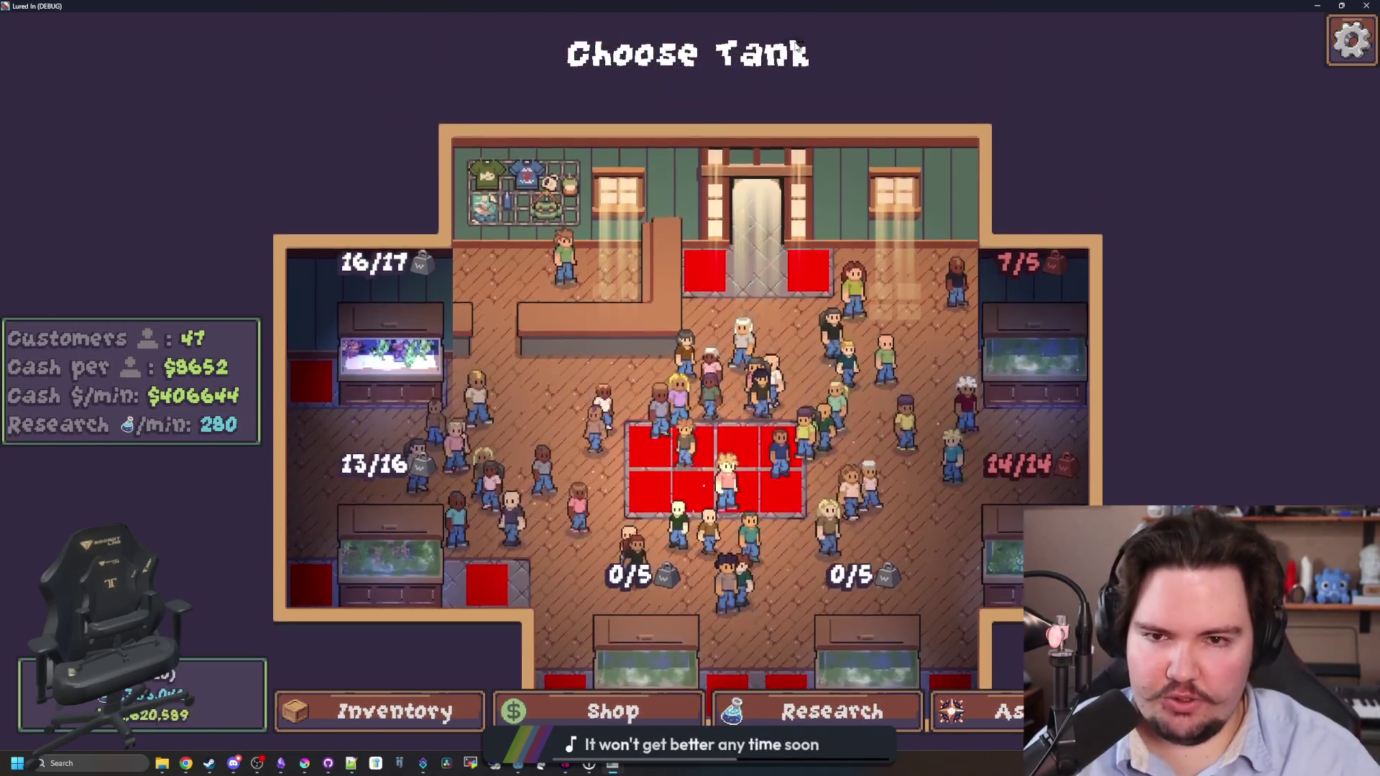
pyautogui.press('s')
pyautogui.press('d')
# Zoom in and out while panning over the room's tanks and entrance.
pyautogui.scroll(2, 624, 248)
pyautogui.press('s')
pyautogui.press('d')
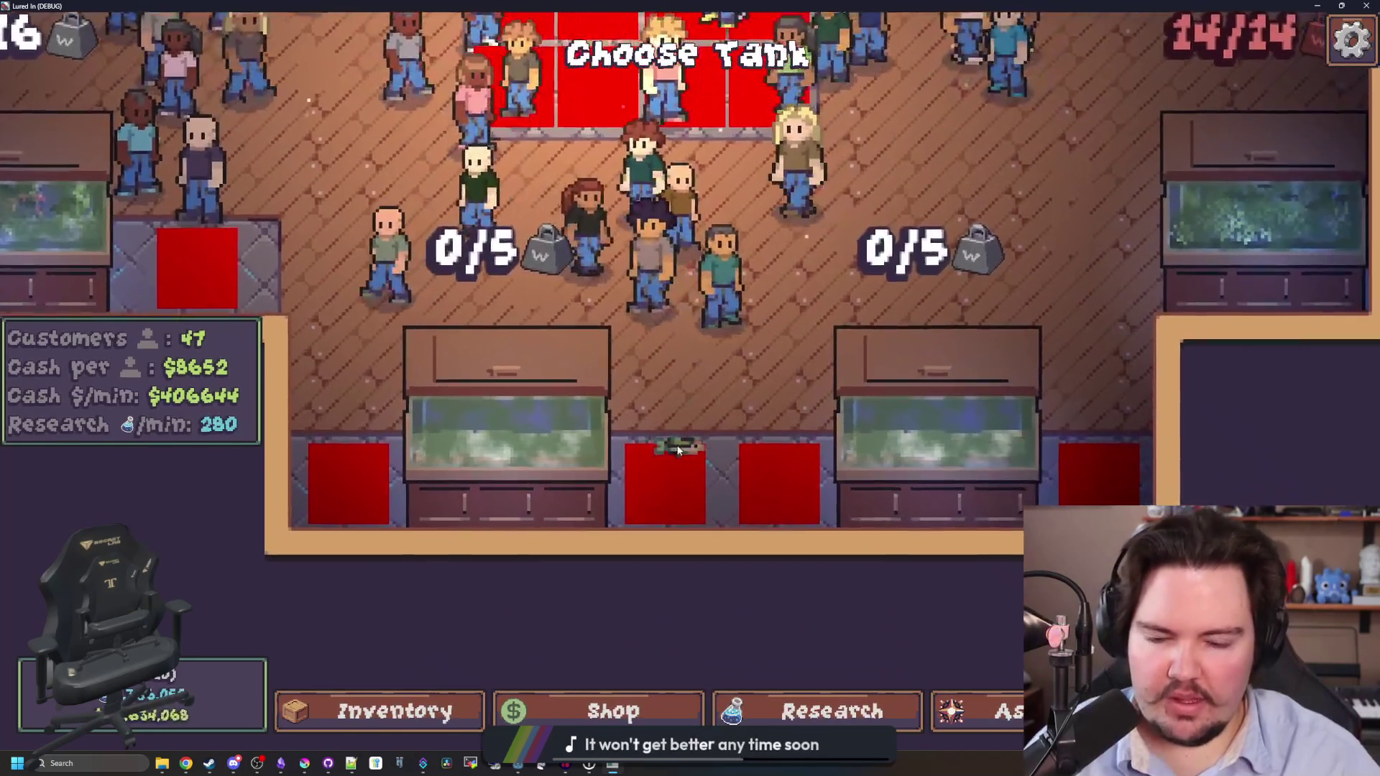
pyautogui.scroll(-1, 1079, 449)
pyautogui.press('w')
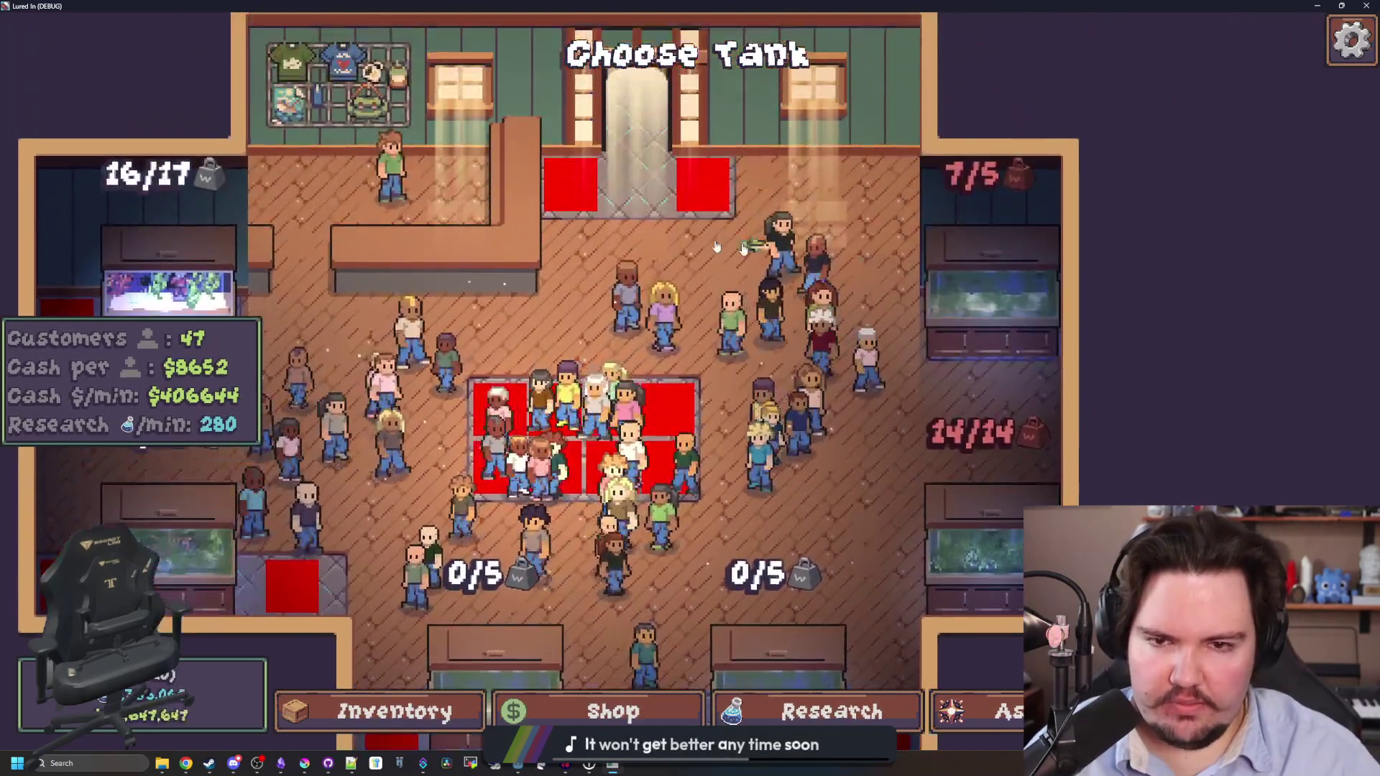
pyautogui.press('s')
pyautogui.press('a')
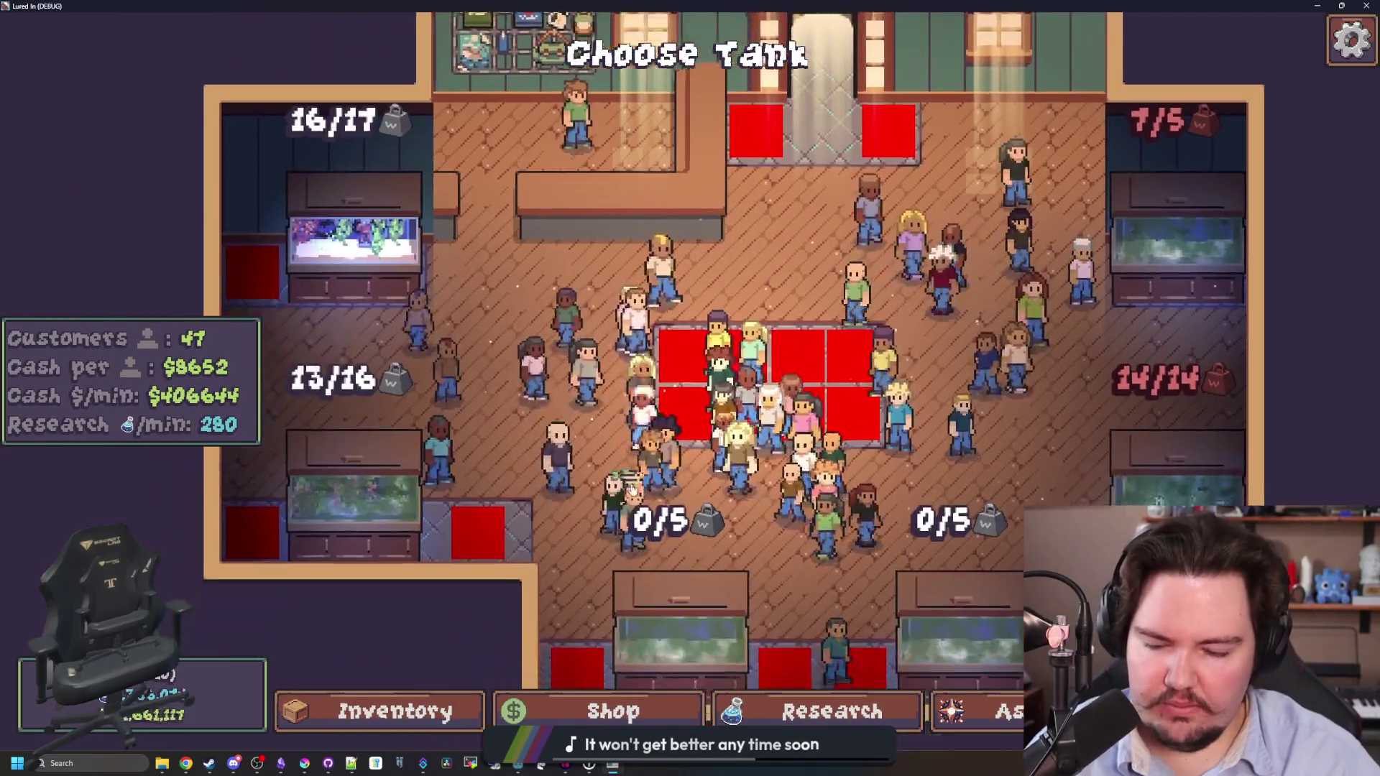
pyautogui.press('d')
pyautogui.press('w')
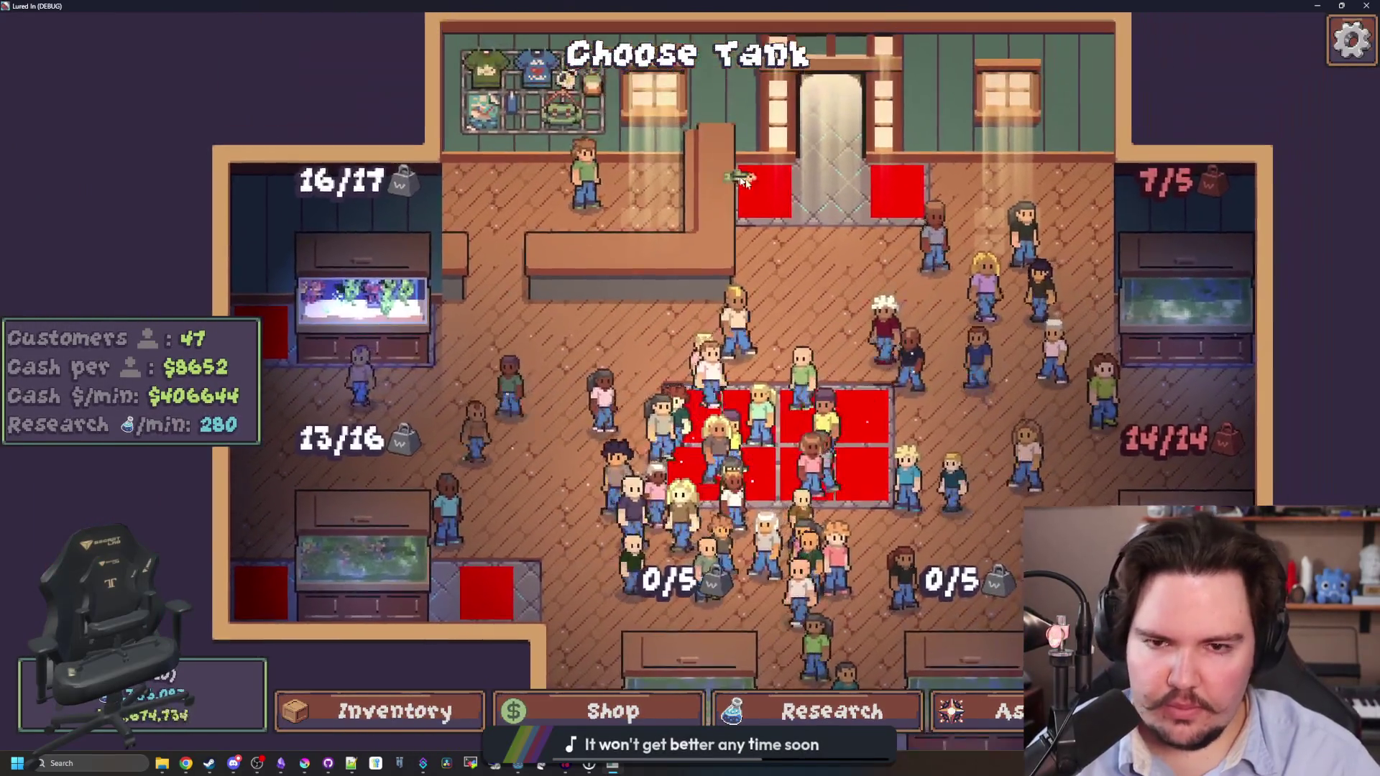
pyautogui.press('s')
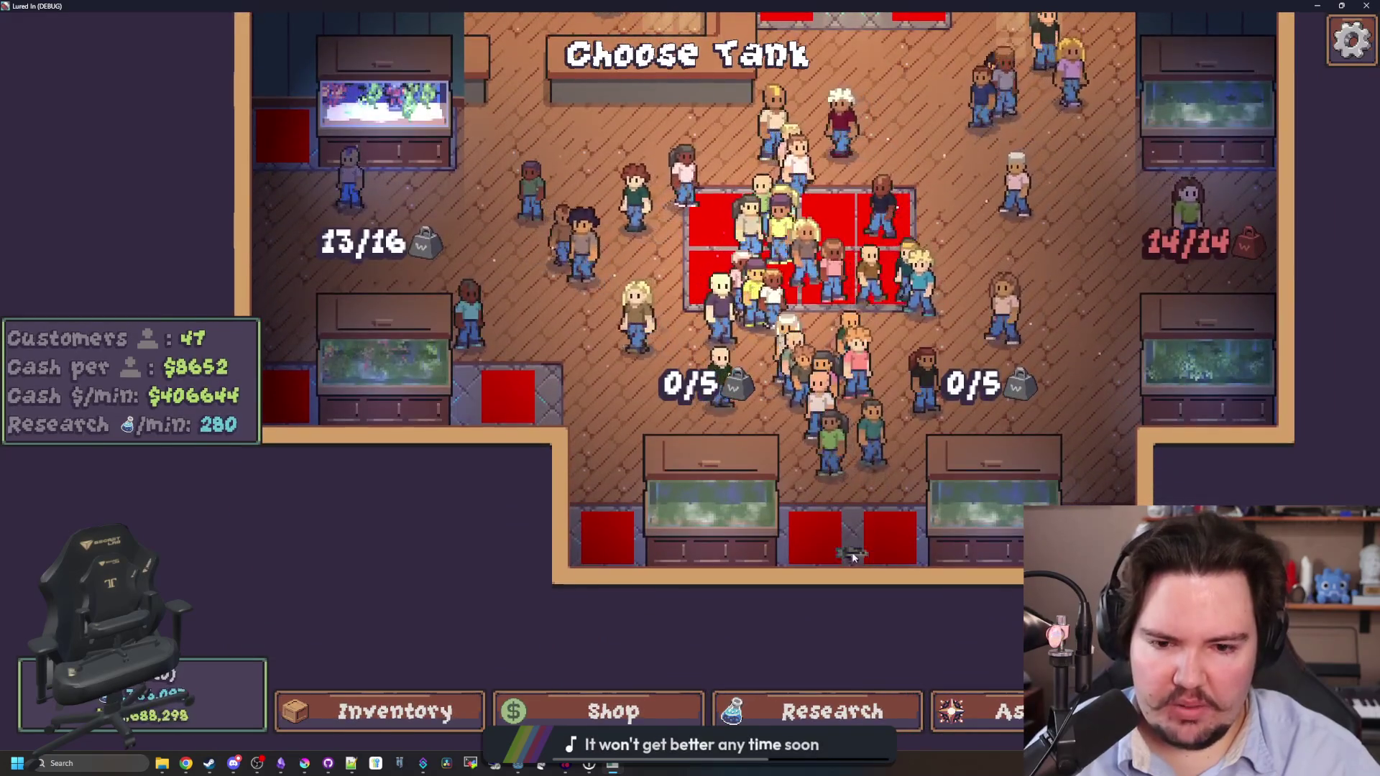
pyautogui.press('a')
pyautogui.press('w')
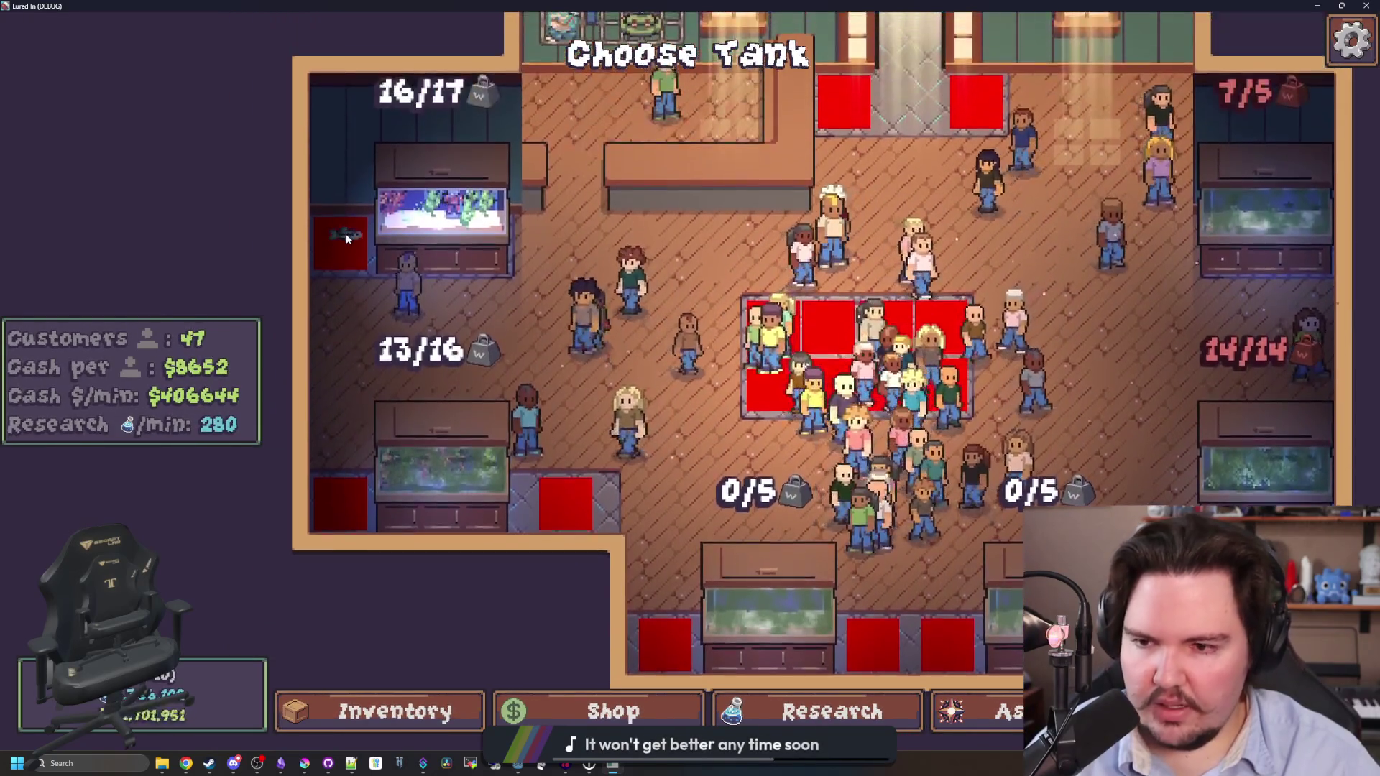
pyautogui.press('d')
pyautogui.press('s')
pyautogui.press('w')
pyautogui.scroll(-2, 695, 314)
pyautogui.scroll(1, 696, 314)
pyautogui.scroll(-1, 696, 314)
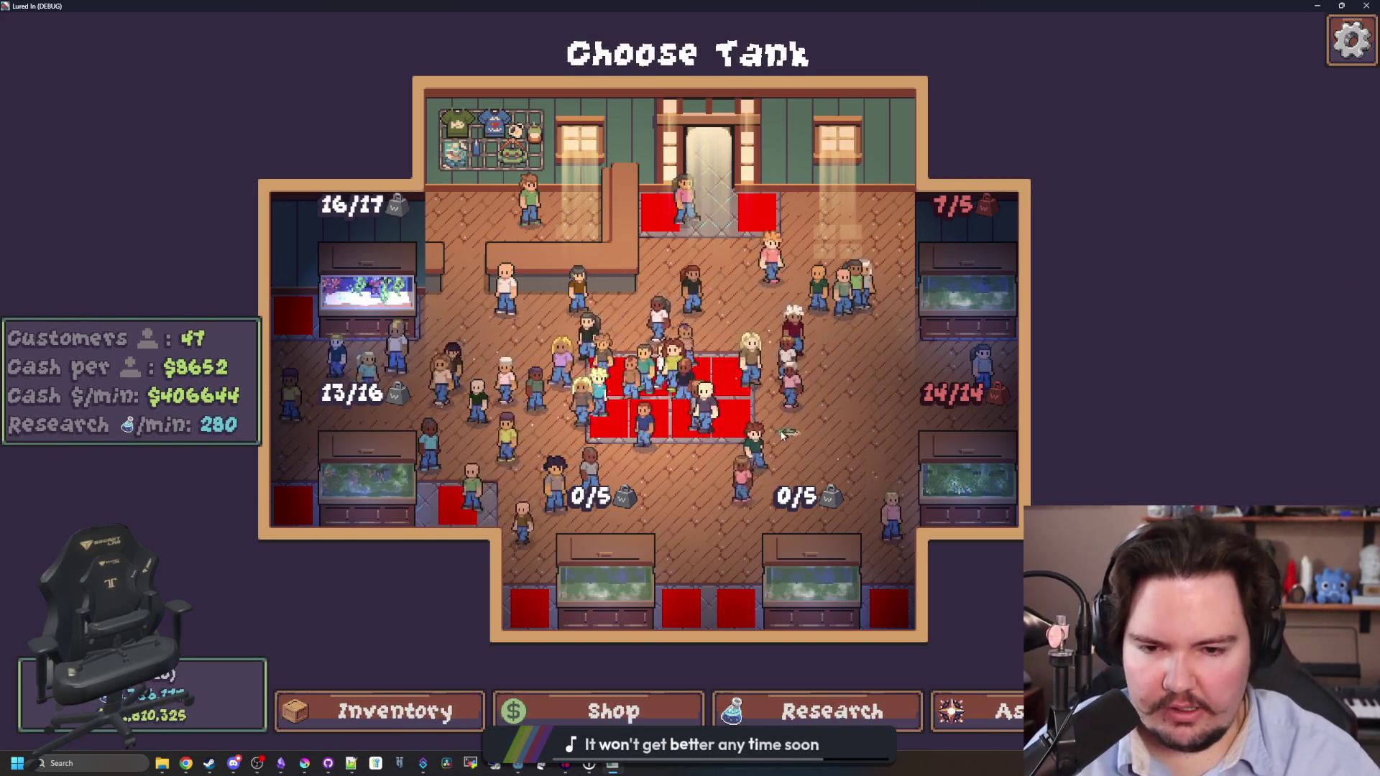
pyautogui.scroll(-2, 752, 407)
pyautogui.scroll(3, 752, 407)
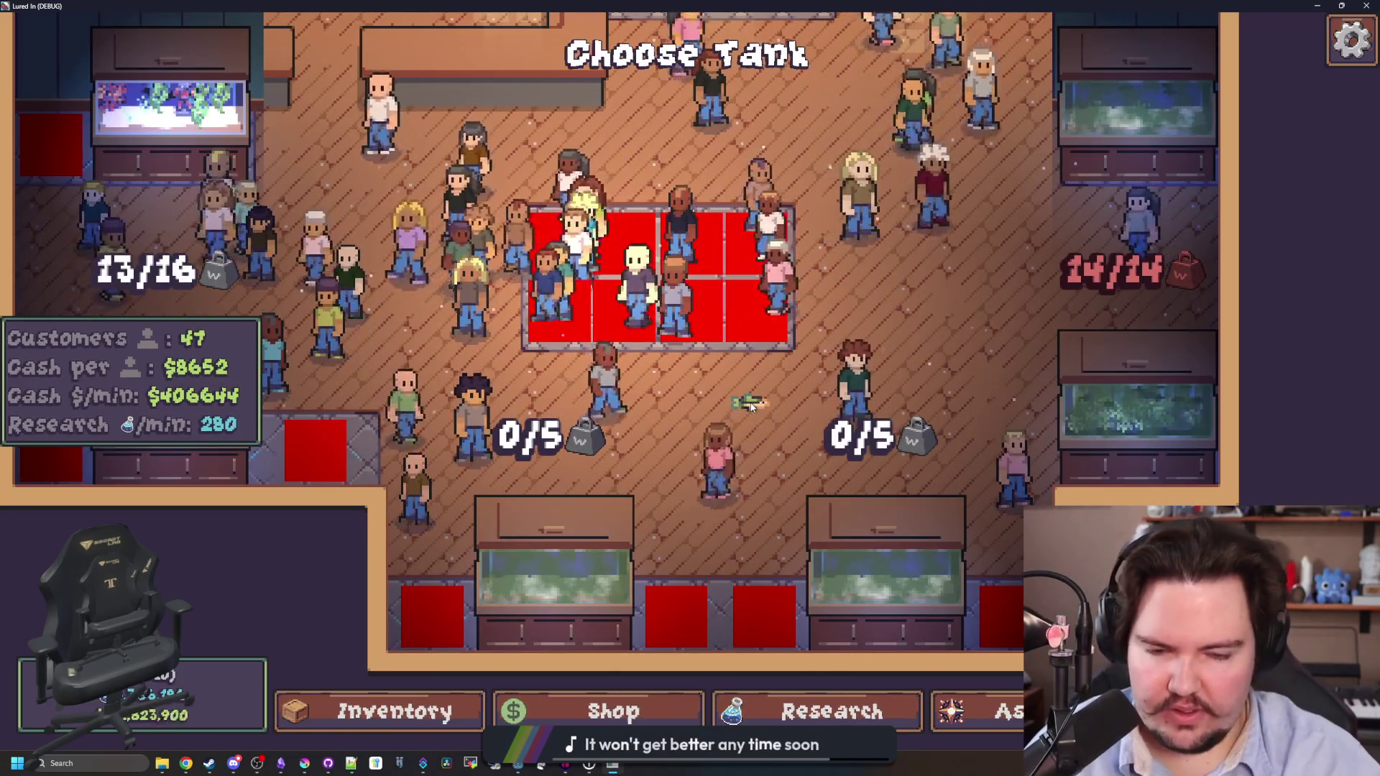
pyautogui.scroll(-3, 752, 357)
# Quit Lured In to desktop from the pause menu and save the open scene.
pyautogui.press('Escape')
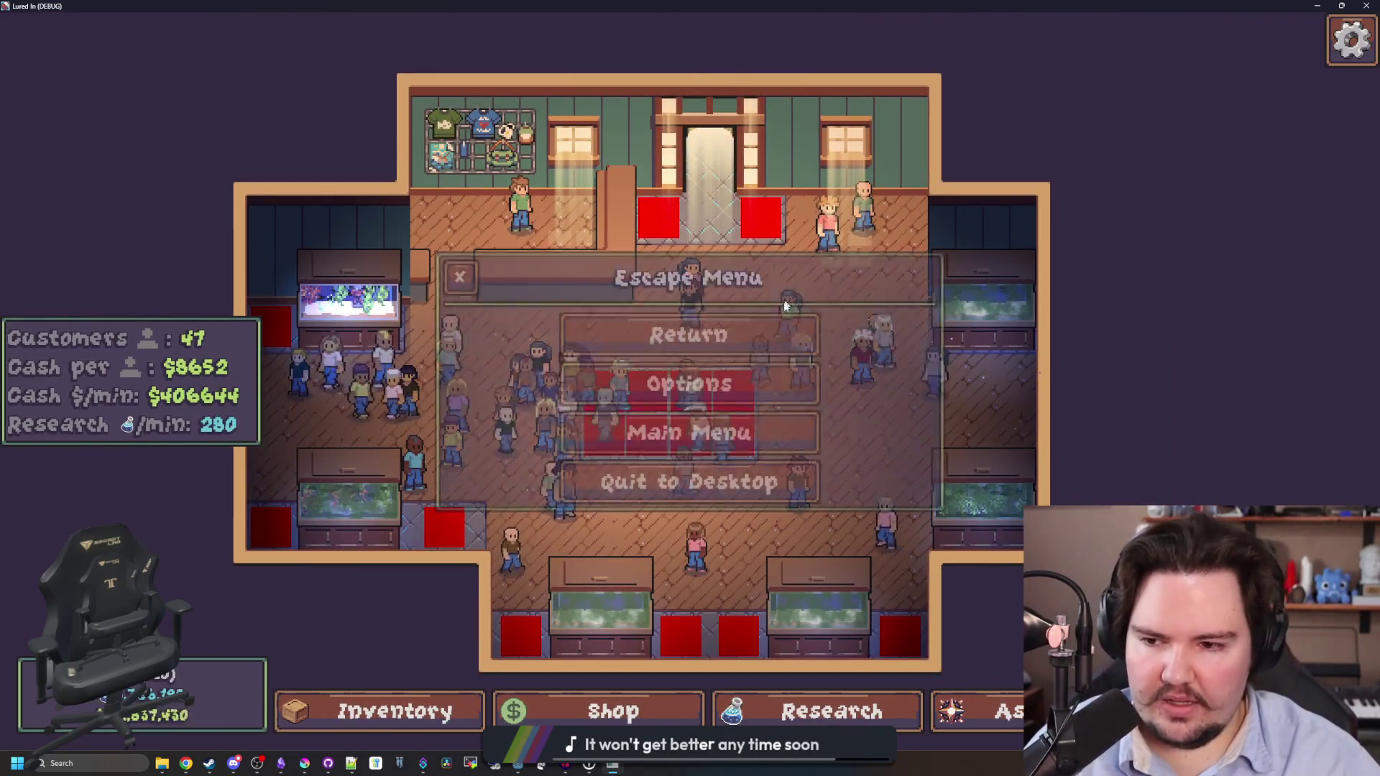
pyautogui.click(716, 482)
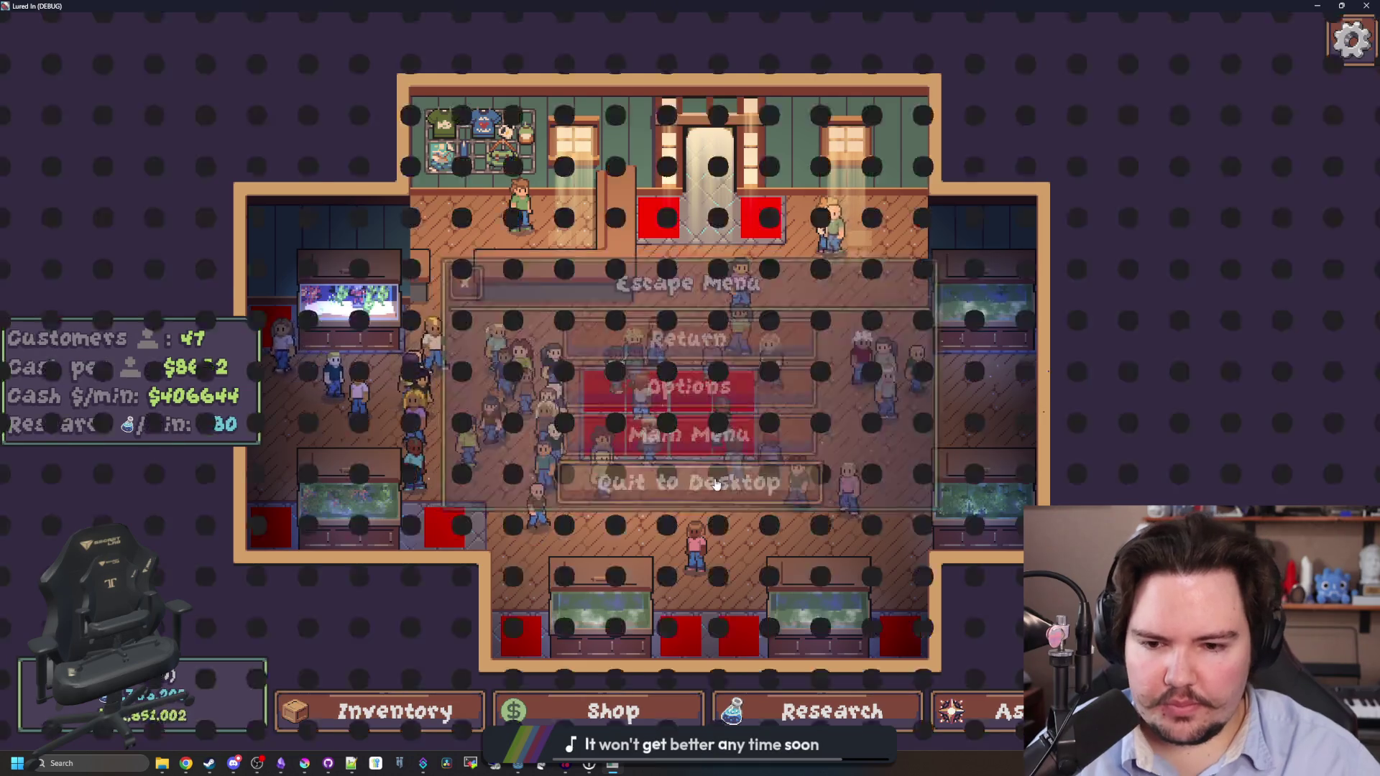
pyautogui.hotkey('ctrl', 's')
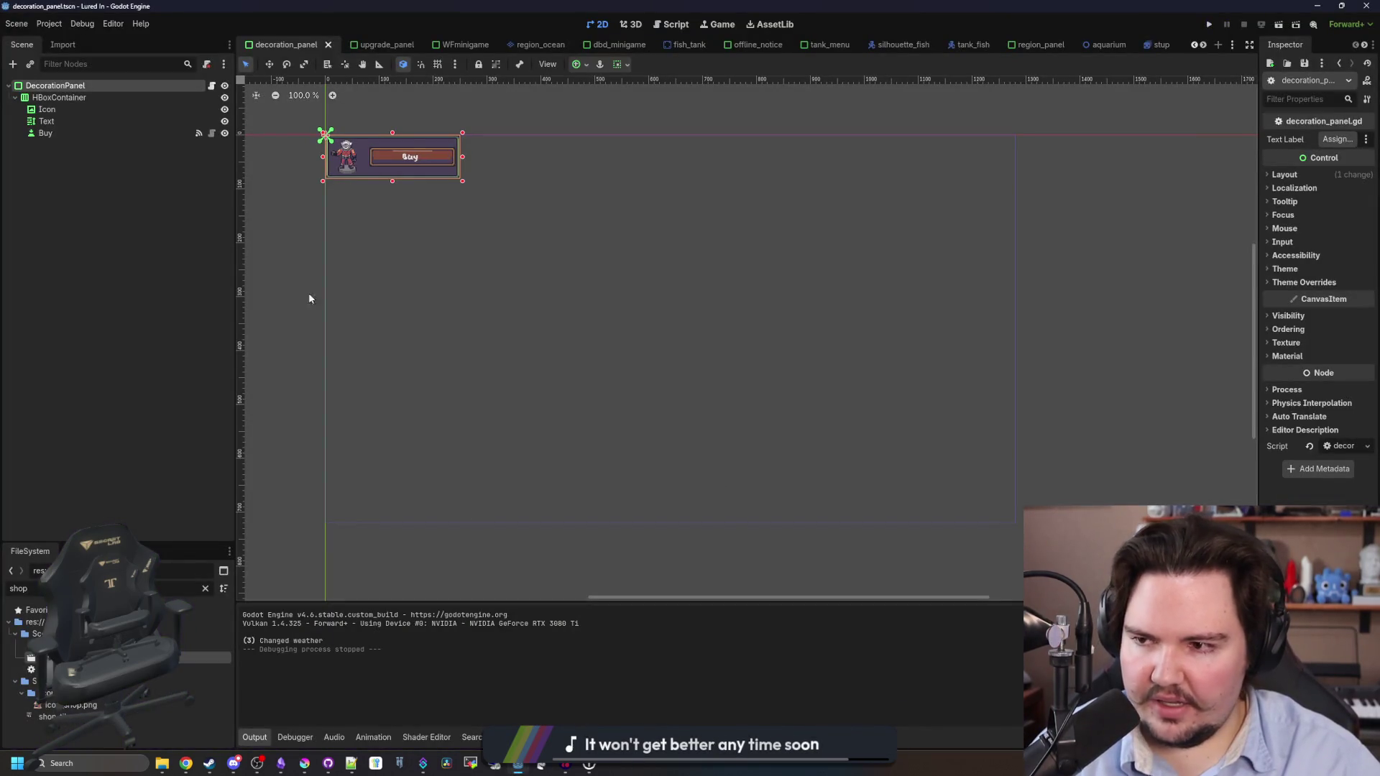
# Filter the FileSystem for 'aquar' and open the aquarium scene.
pyautogui.click(205, 588)
pyautogui.write('aquar')
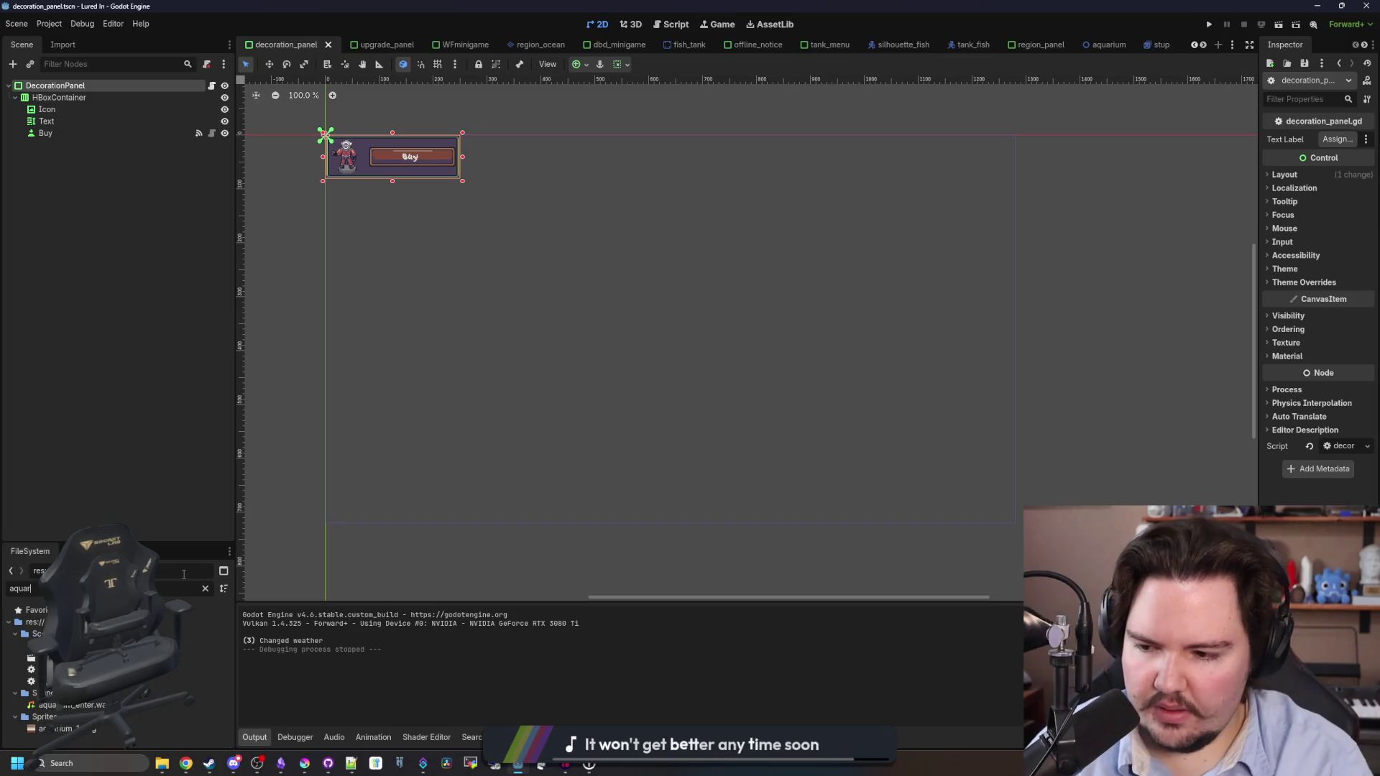
pyautogui.doubleClick(65, 657)
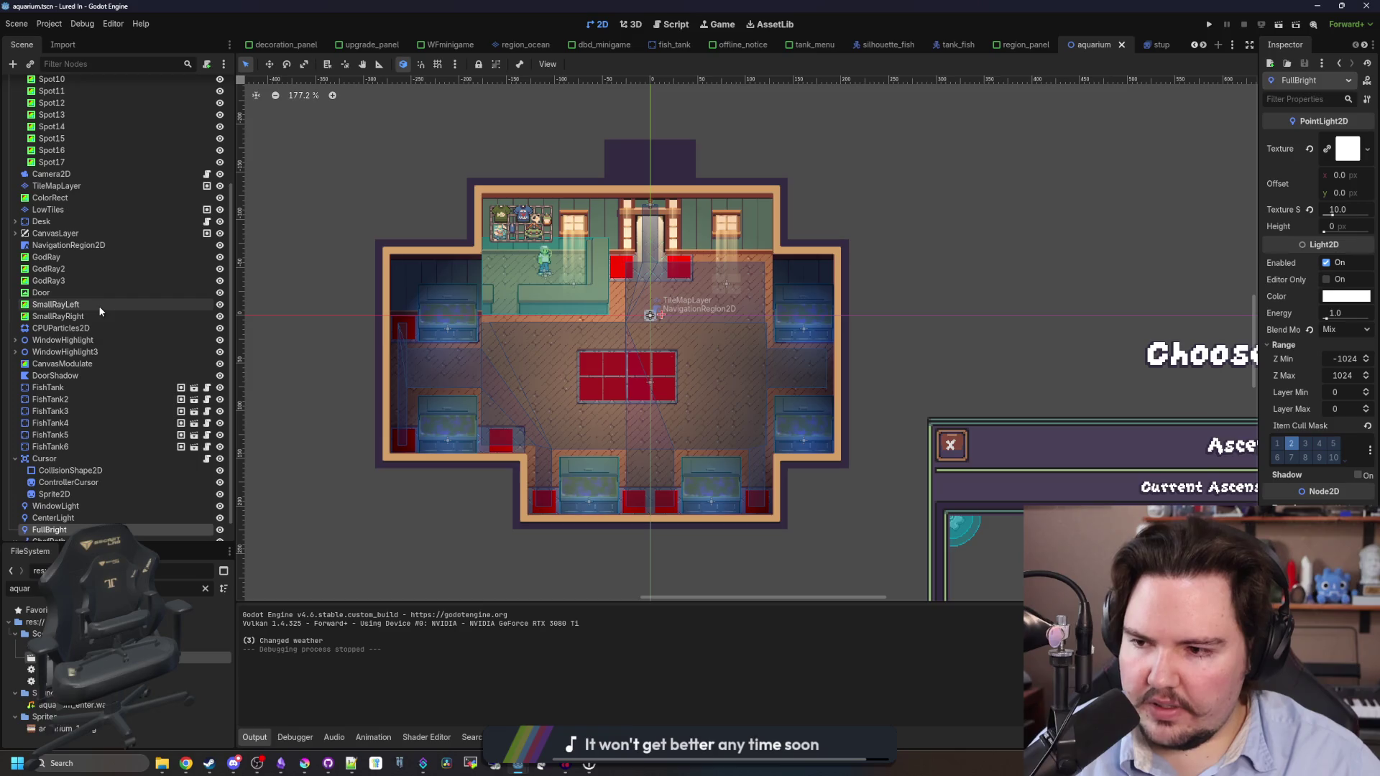
pyautogui.scroll(-1, 98, 295)
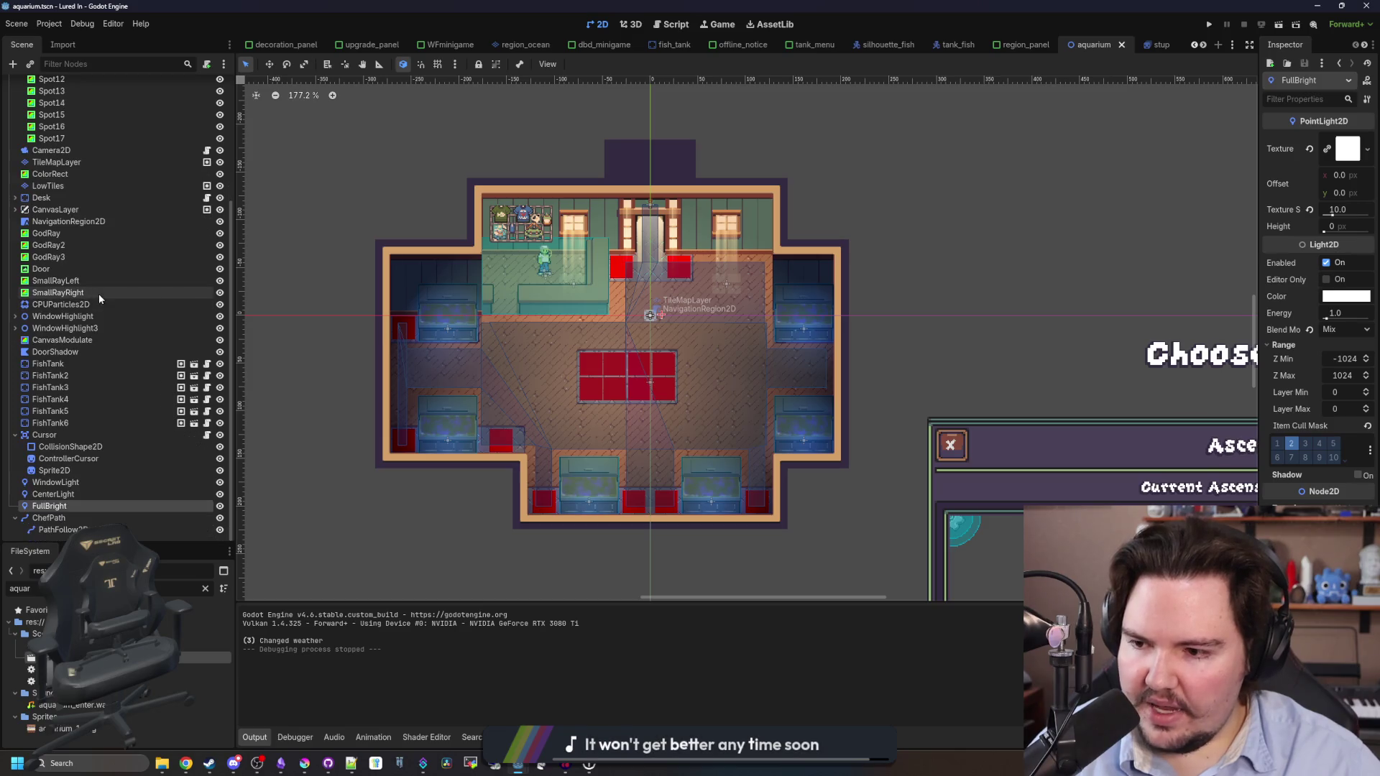
# Collapse MarginContainer and TutorialContainer under CanvasLayer, then open AddToTank's script add_to_tank.gd.
pyautogui.click(16, 209)
pyautogui.click(21, 233)
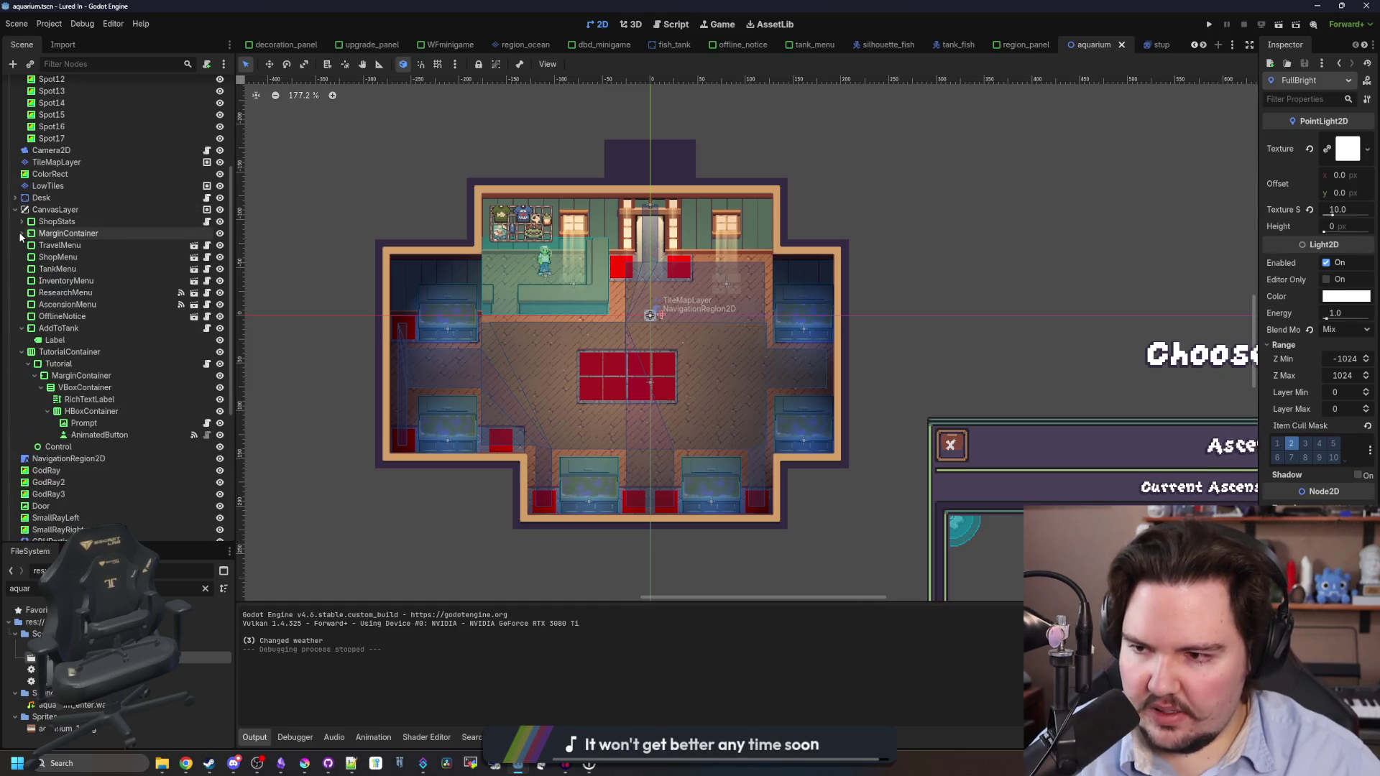
pyautogui.click(21, 328)
pyautogui.click(22, 340)
pyautogui.click(165, 328)
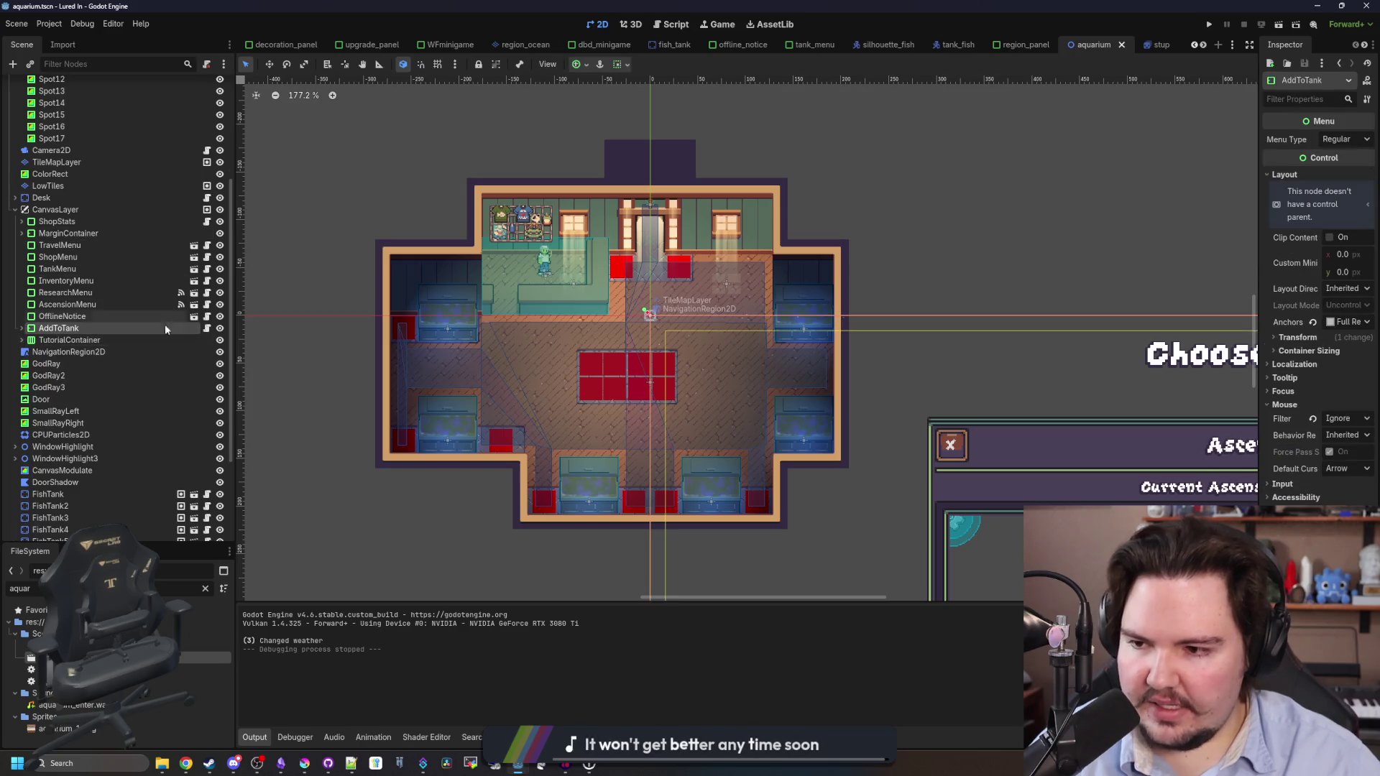
pyautogui.click(206, 330)
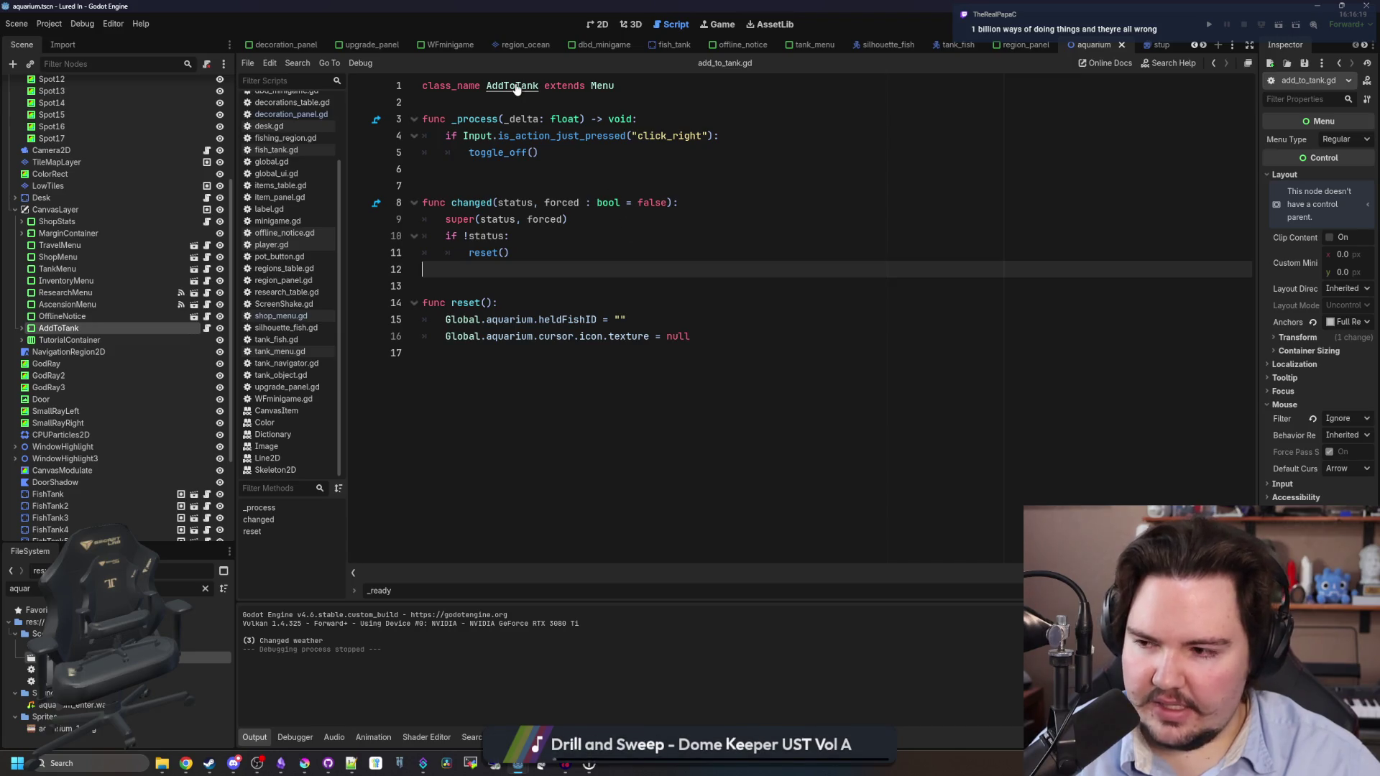
# Copy line 15's heldFishID reset line and paste a duplicate below it.
pyautogui.click(539, 169)
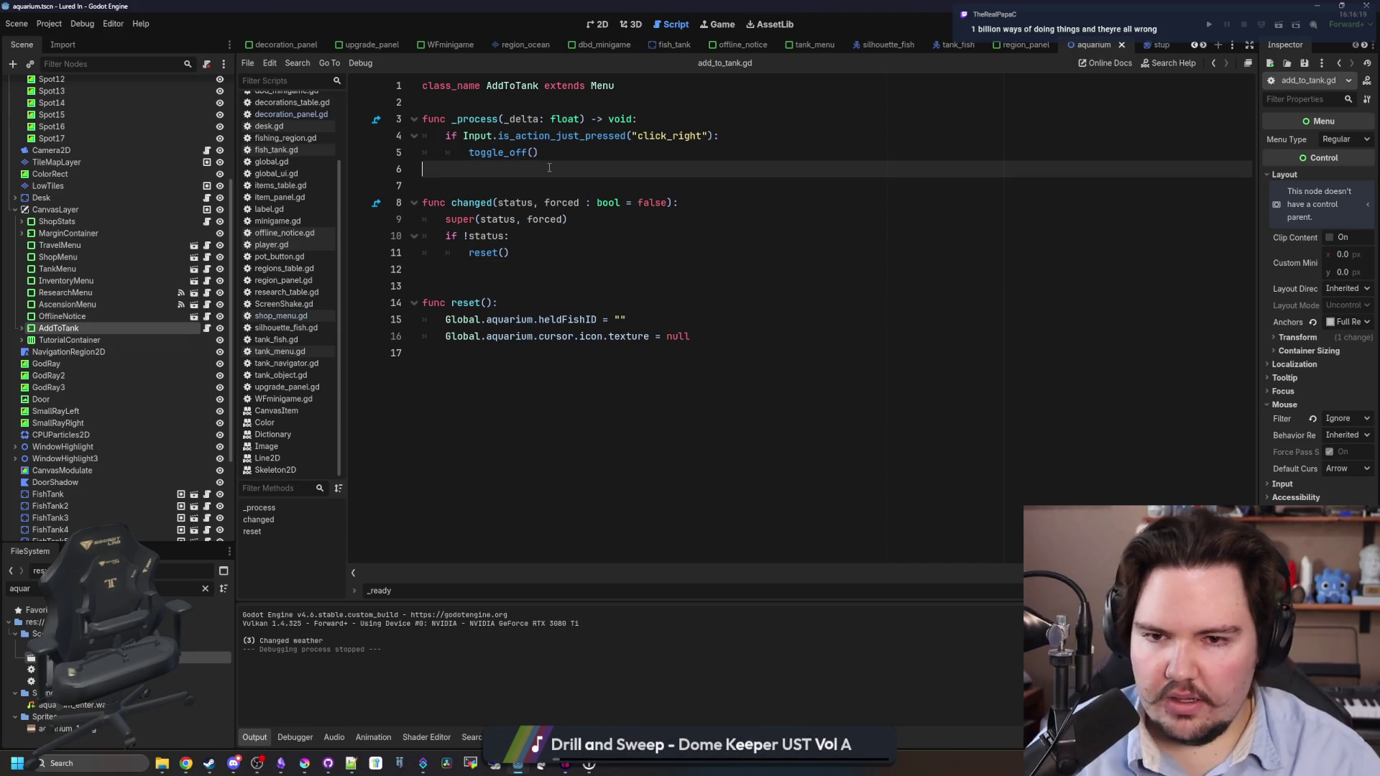
pyautogui.click(498, 286)
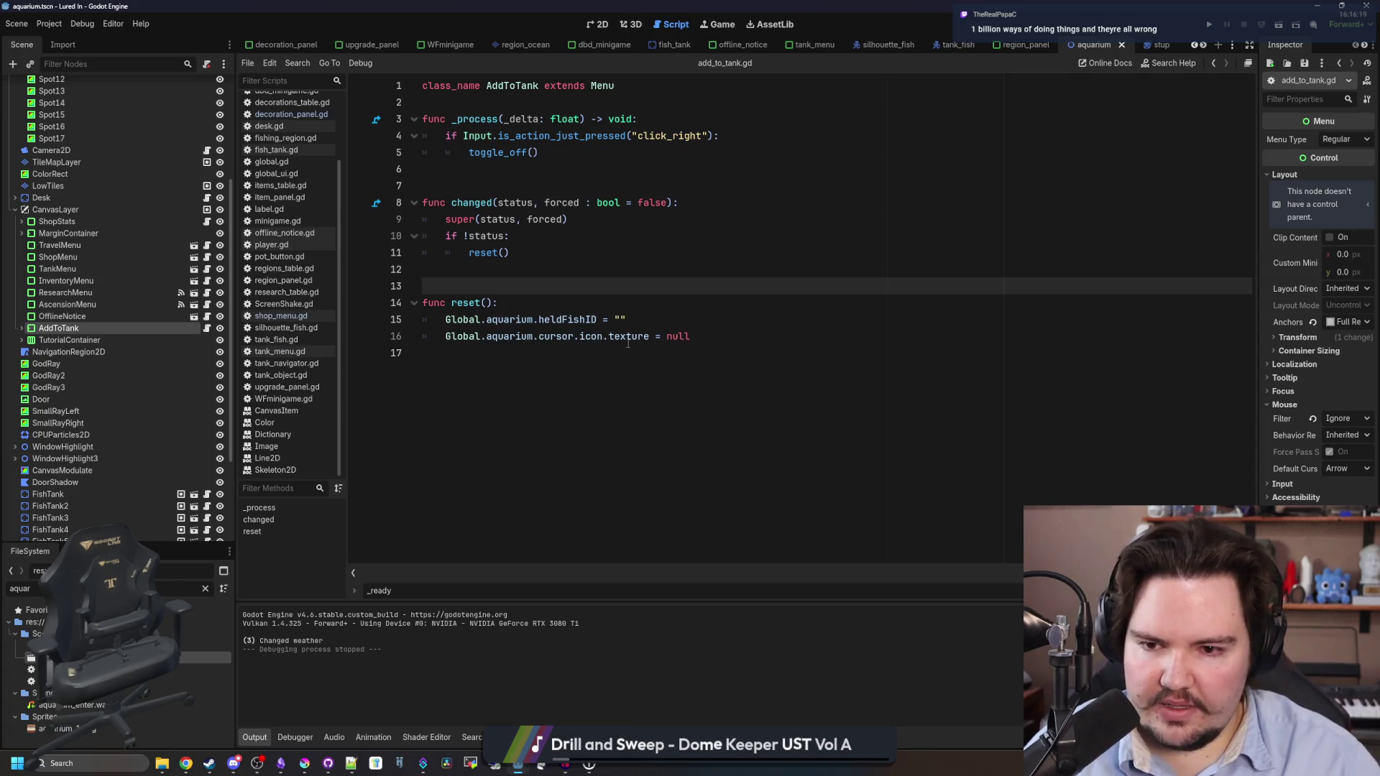
pyautogui.moveTo(638, 319); pyautogui.dragTo(468, 321)
pyautogui.click(579, 286)
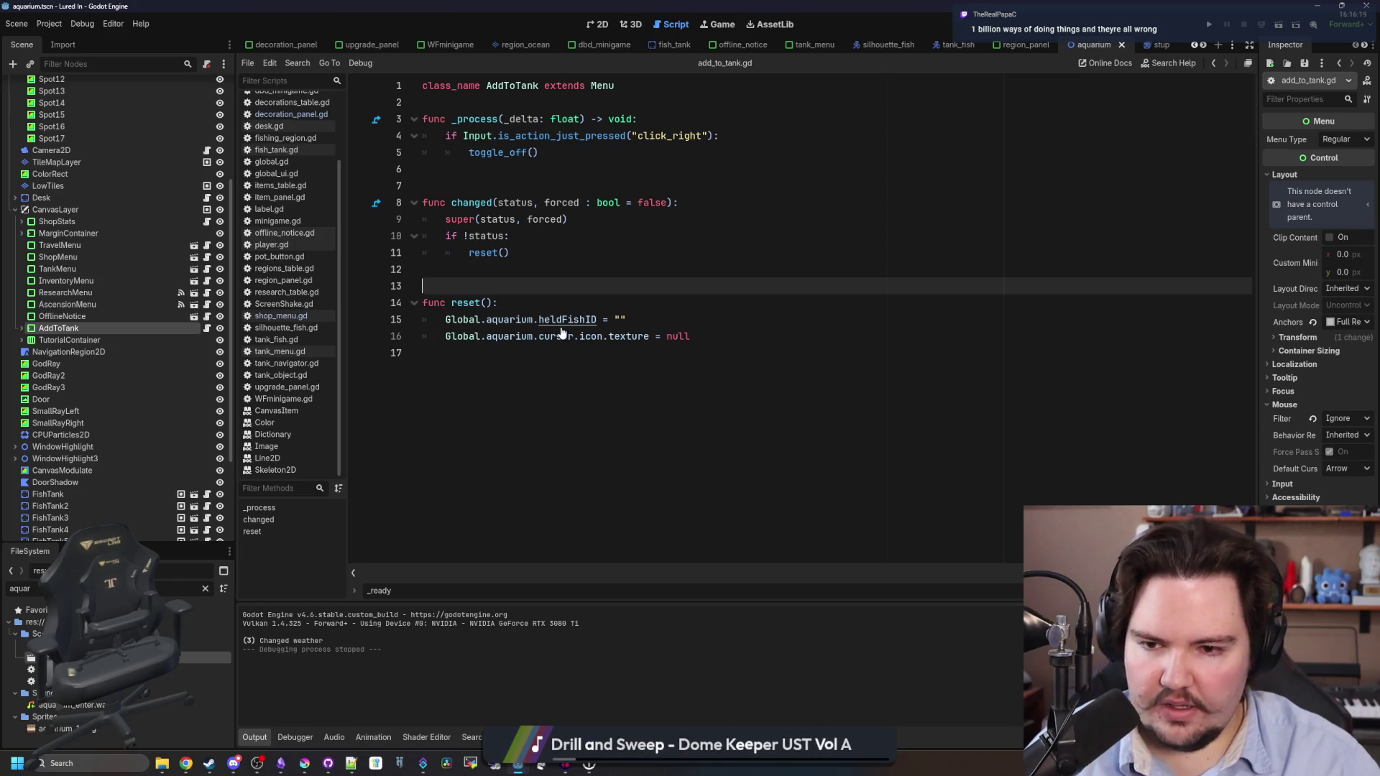
pyautogui.moveTo(632, 319)
pyautogui.mouseDown()
pyautogui.moveTo(443, 333)
pyautogui.moveTo(677, 320)
pyautogui.mouseUp()
pyautogui.hotkey('ctrl', 'c')
pyautogui.click(677, 321)
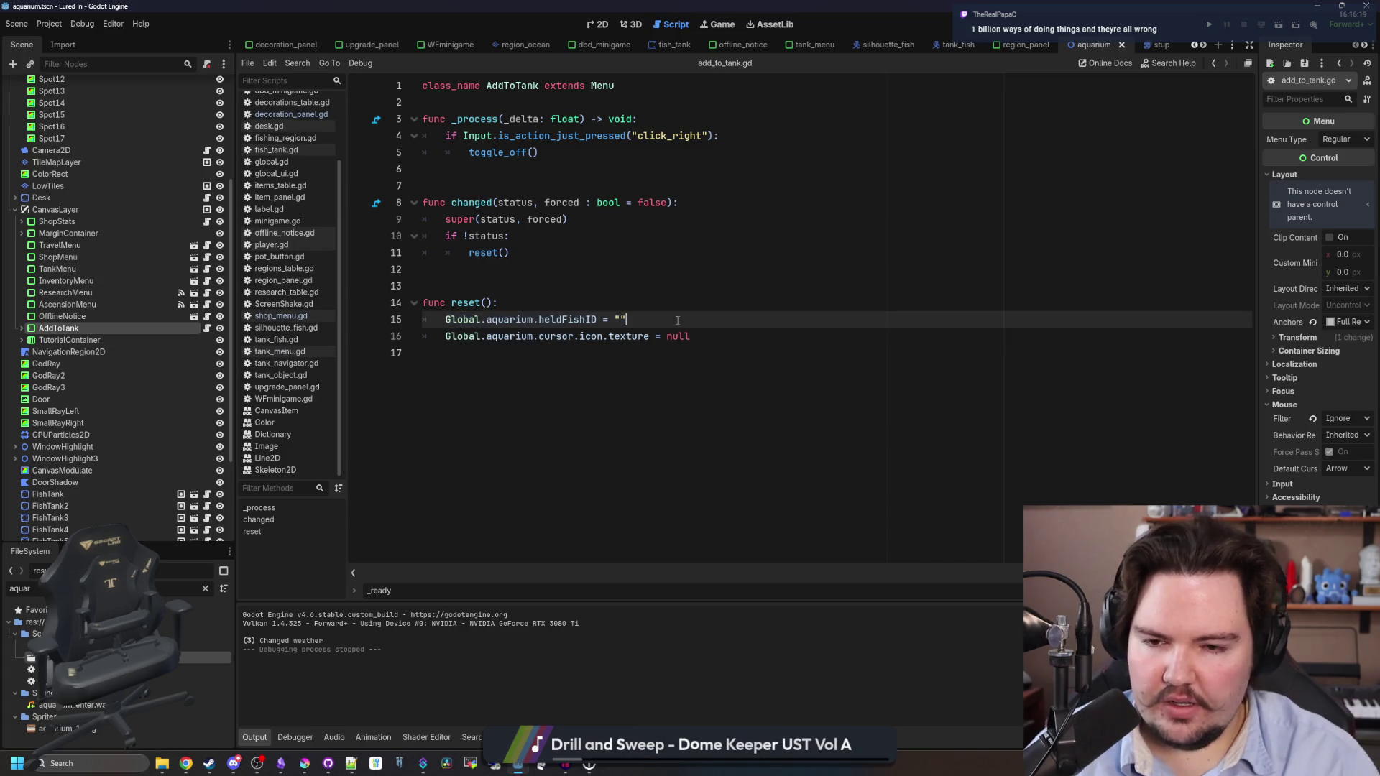
pyautogui.press('Return')
pyautogui.hotkey('ctrl', 'v')
# Jump from 'aquarium' on line 16 to its declaration in global.gd.
pyautogui.press('Left')
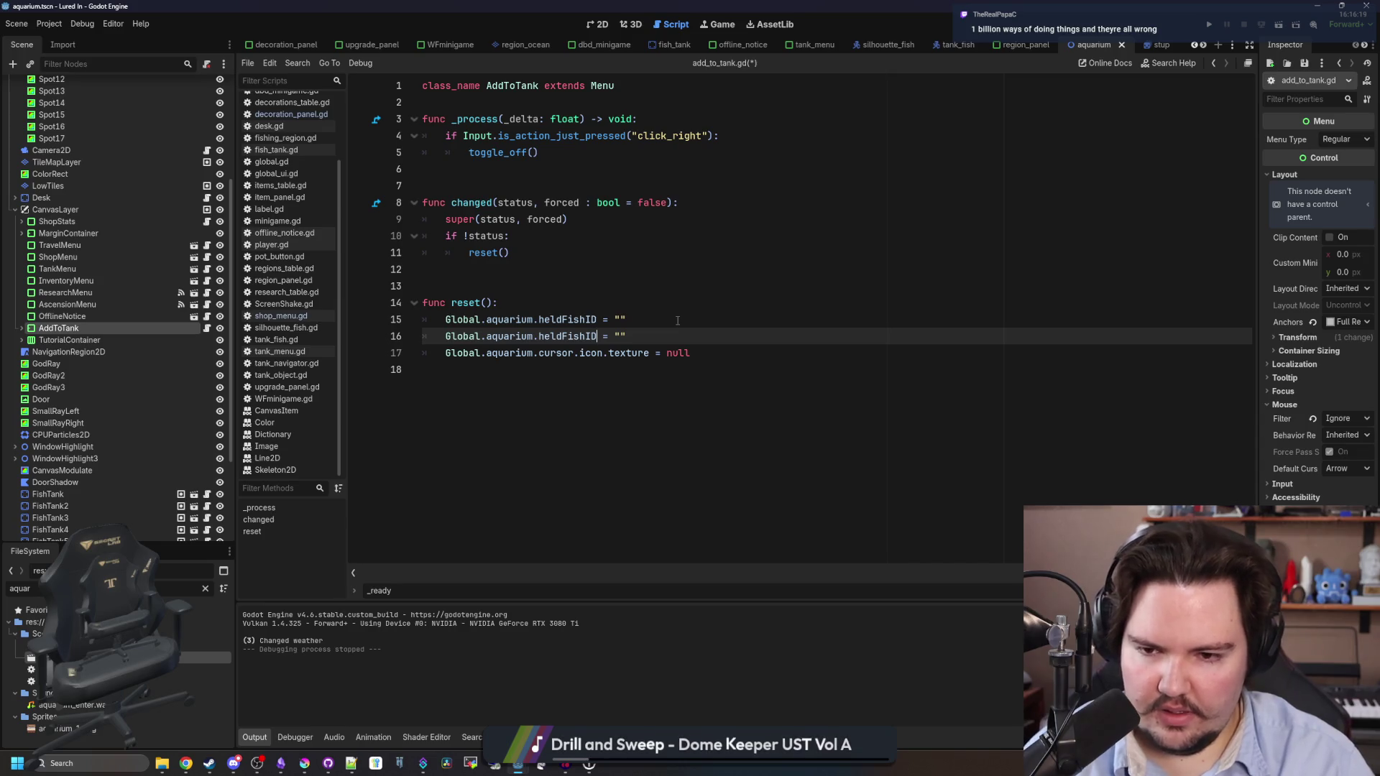
pyautogui.click(493, 333)
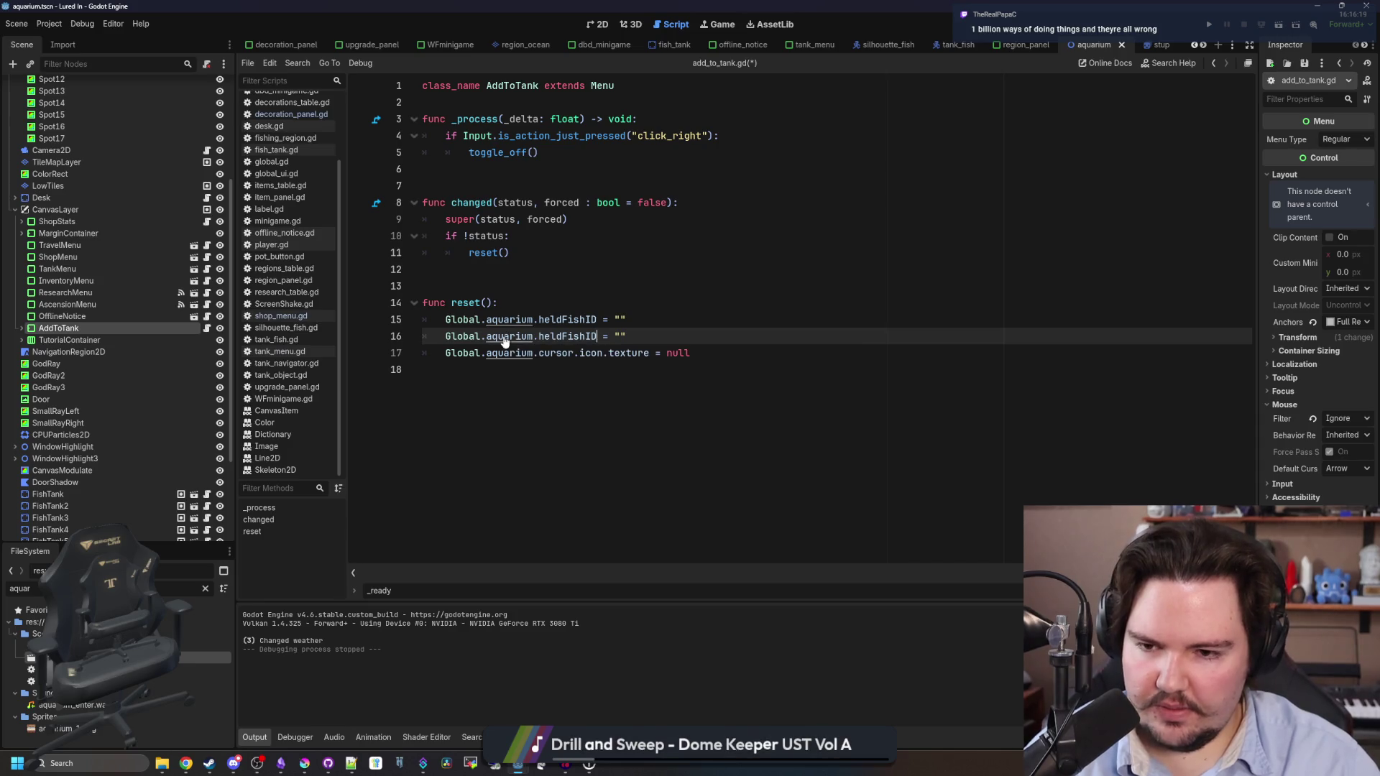
pyautogui.keyDown('ctrl'); pyautogui.click(505, 338); pyautogui.keyUp('ctrl')
pyautogui.press('Up')
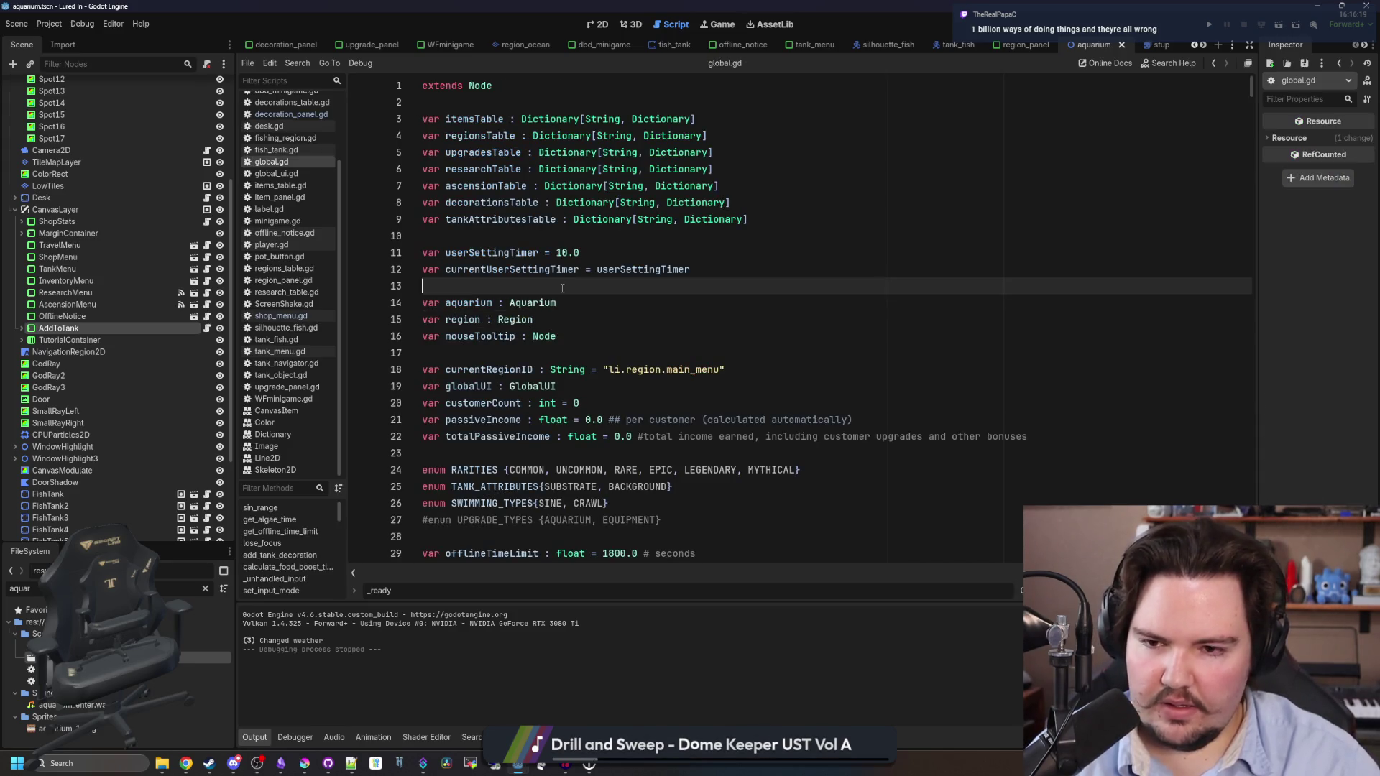
# Add a thingHeld bool declaration above aquarium in global.gd, then delete it.
pyautogui.press('Return')
pyautogui.press('Return')
pyautogui.press('Up')
pyautogui.write('var ')
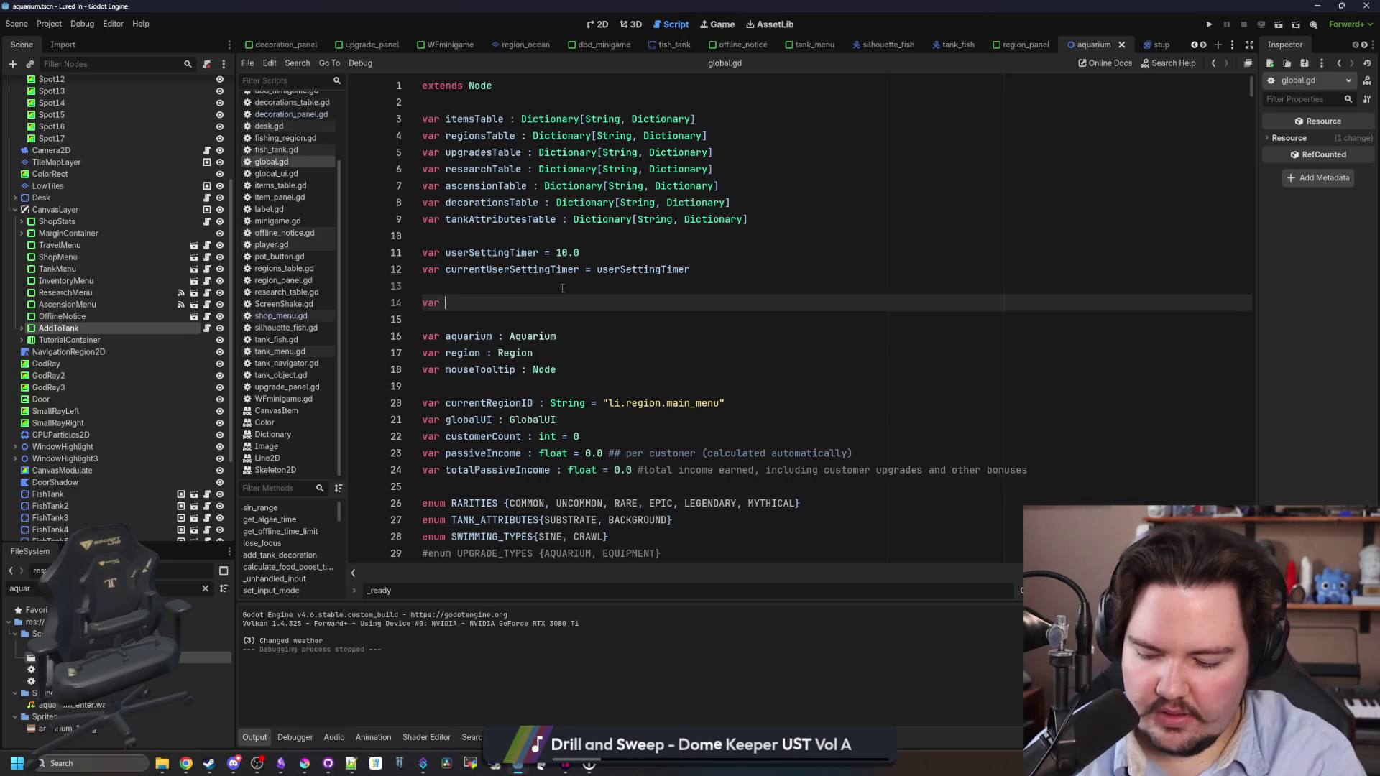
pyautogui.write('tthingHeld :bool = false')
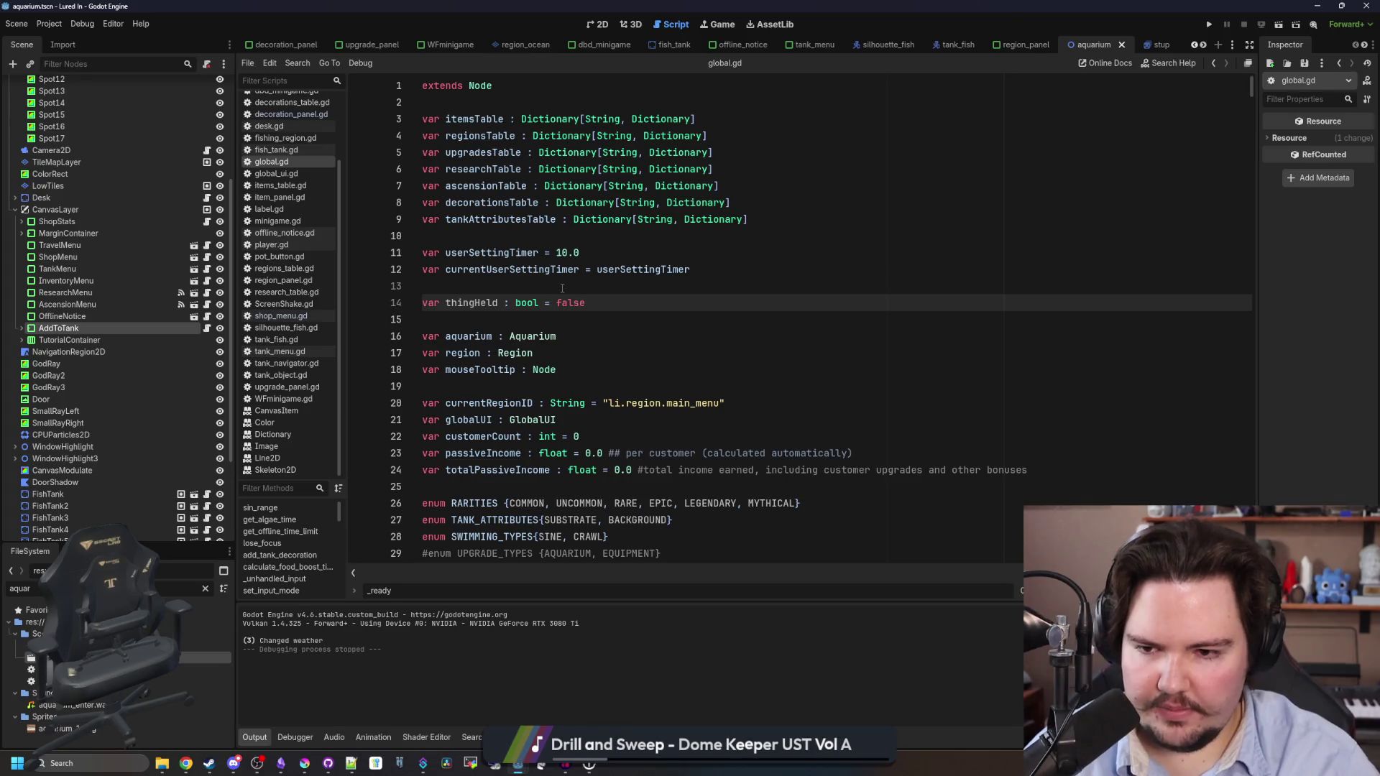
pyautogui.moveTo(606, 303); pyautogui.dragTo(439, 290)
pyautogui.hotkey('ctrl', 'c')
pyautogui.press('BackSpace')
pyautogui.press('BackSpace')
pyautogui.press('BackSpace')
# Search global.gd for 'fishID', then for 'thingHeld'.
pyautogui.hotkey('ctrl', 'f')
pyautogui.write('fishID')
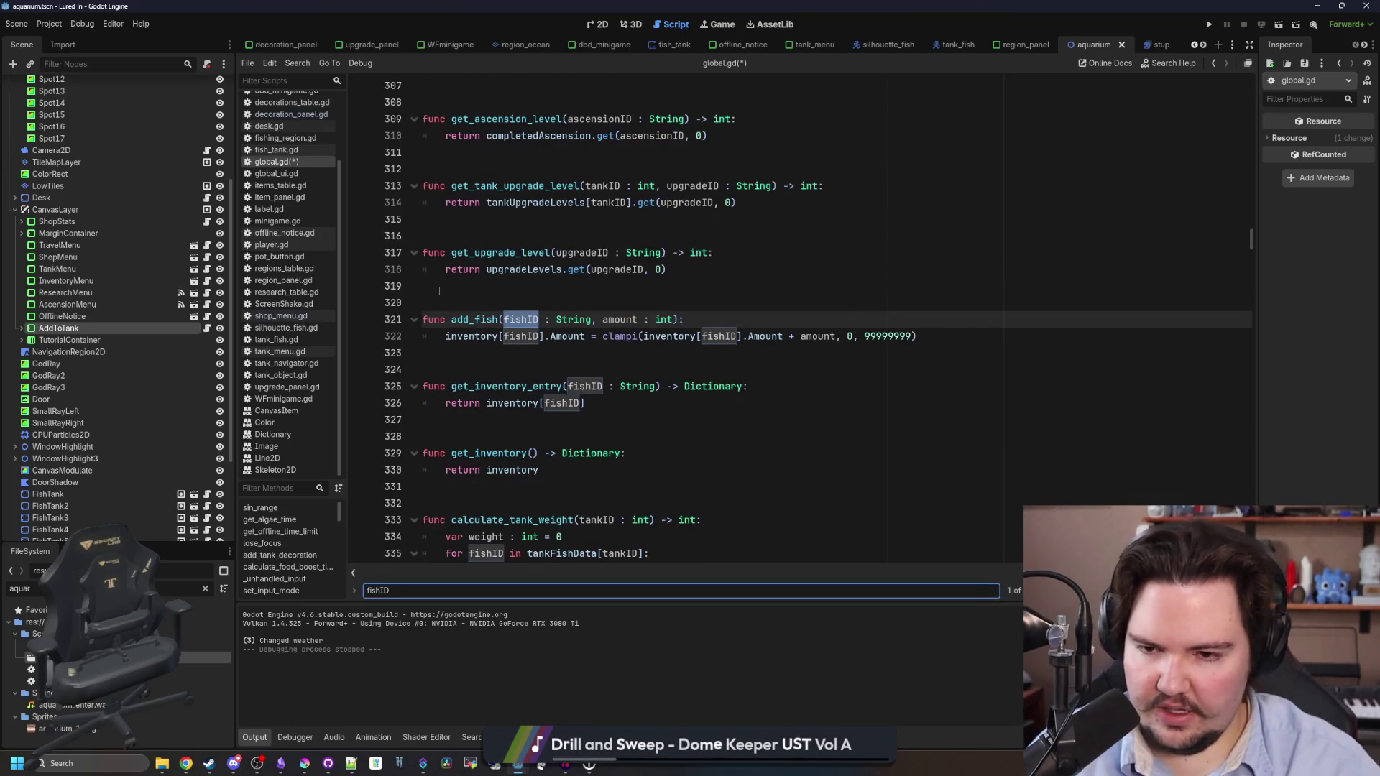
pyautogui.press('Return')
pyautogui.press('Return')
pyautogui.press('Return')
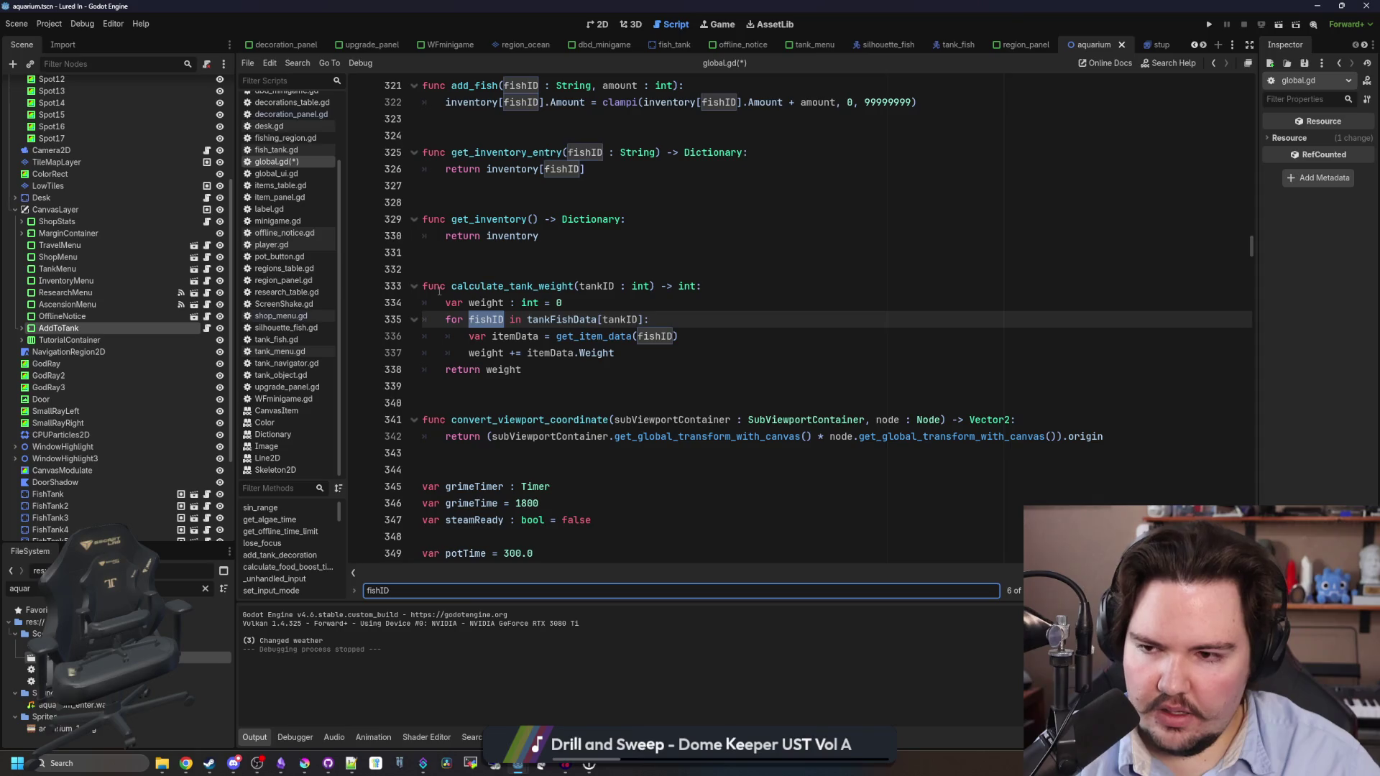
pyautogui.click(443, 264)
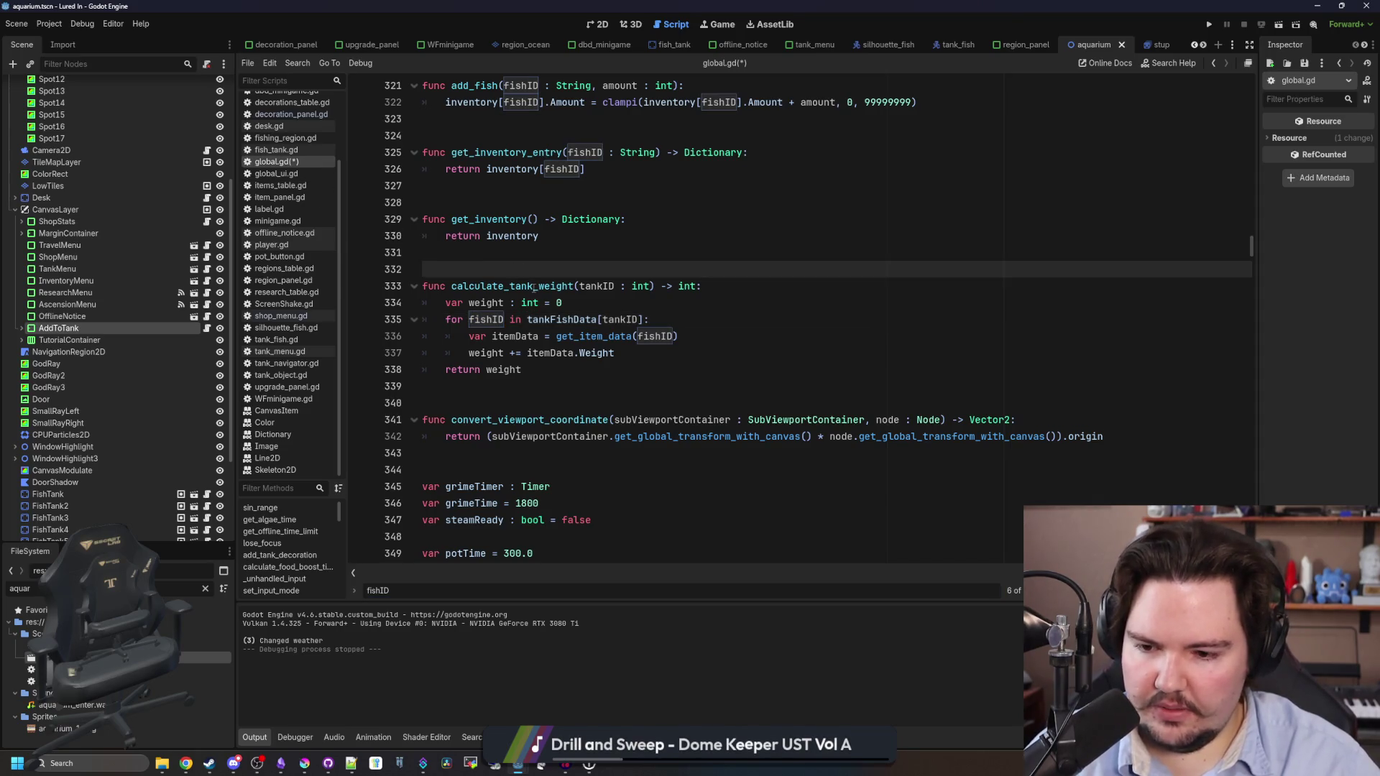
pyautogui.scroll(5, 101, 281)
pyautogui.click(637, 230)
pyautogui.hotkey('ctrl', 'f')
pyautogui.write('thingHeld')
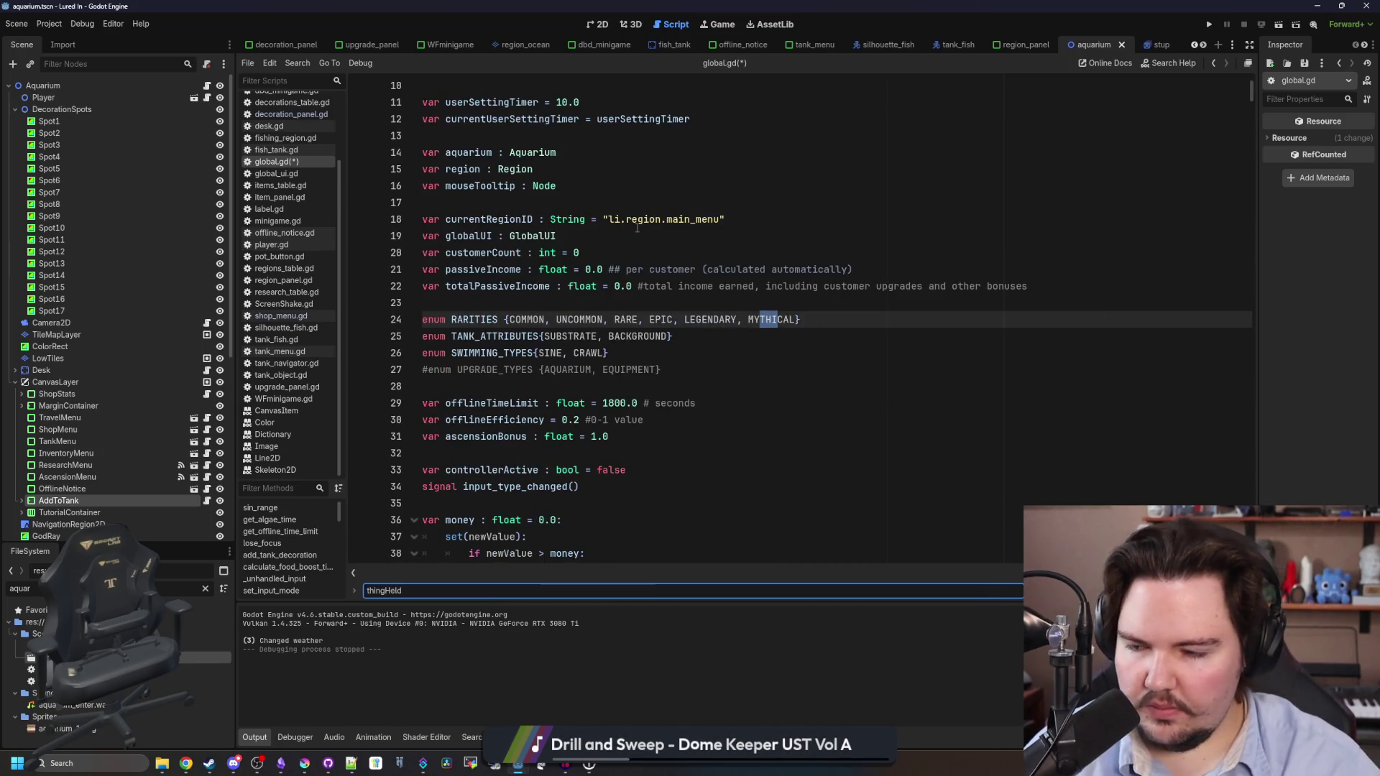
# In aquarium.gd, paste the thingHeld bool declaration onto line 9.
pyautogui.click(207, 84)
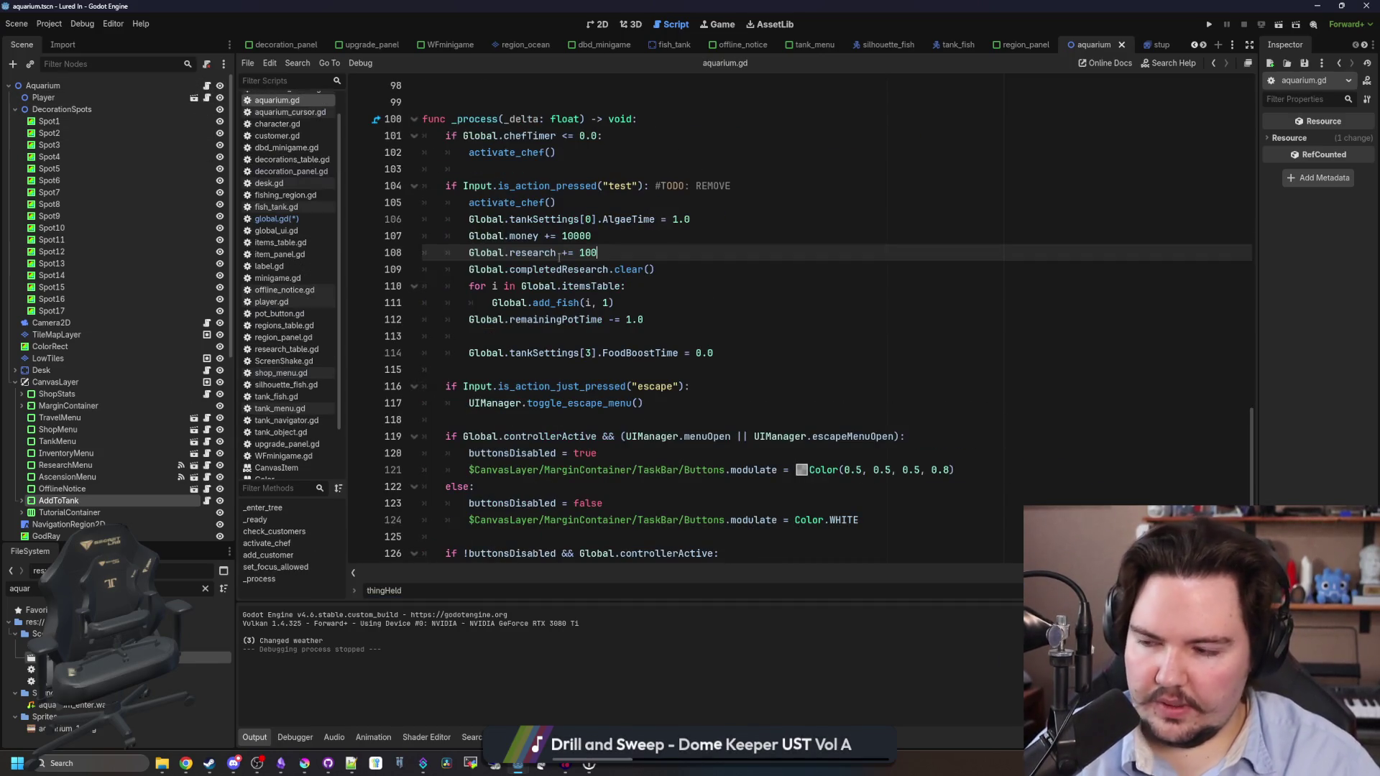
pyautogui.scroll(20, 539, 249)
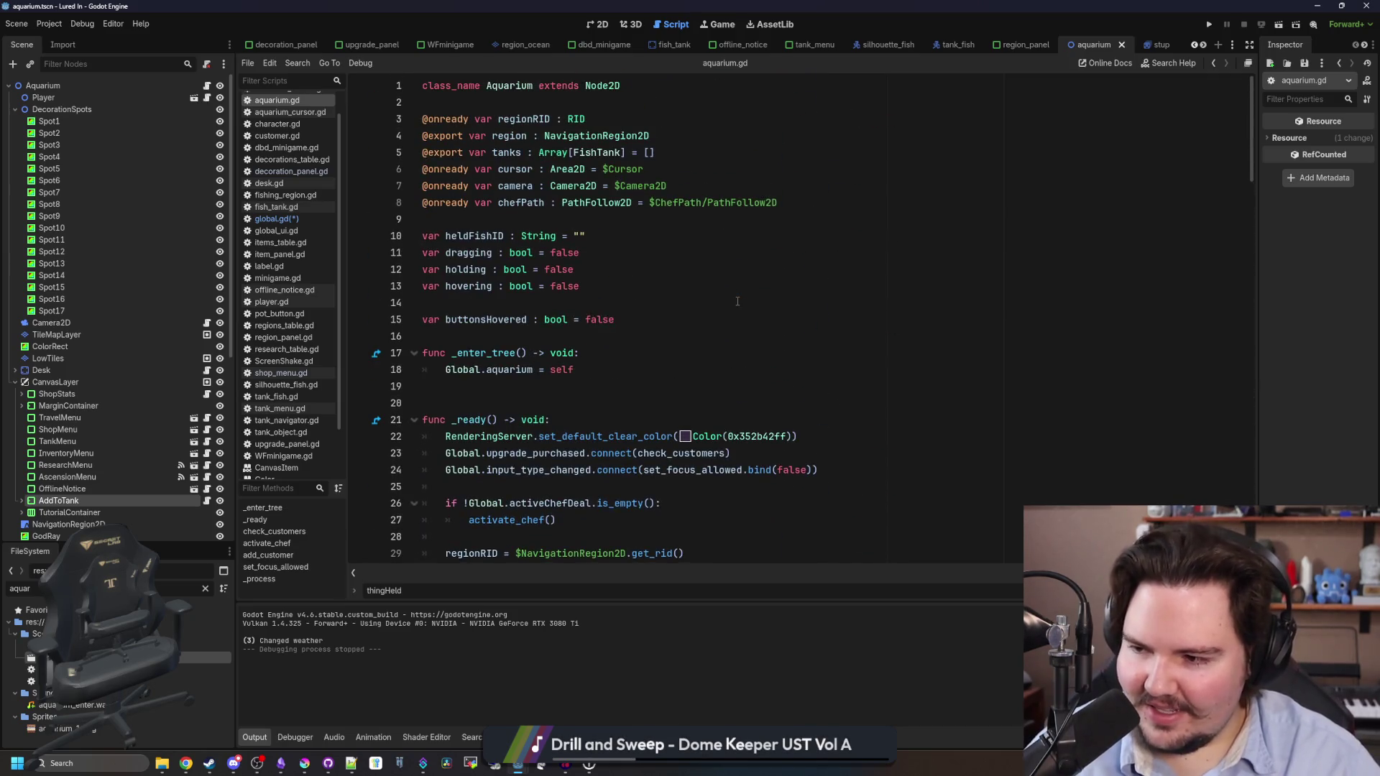
pyautogui.click(565, 288)
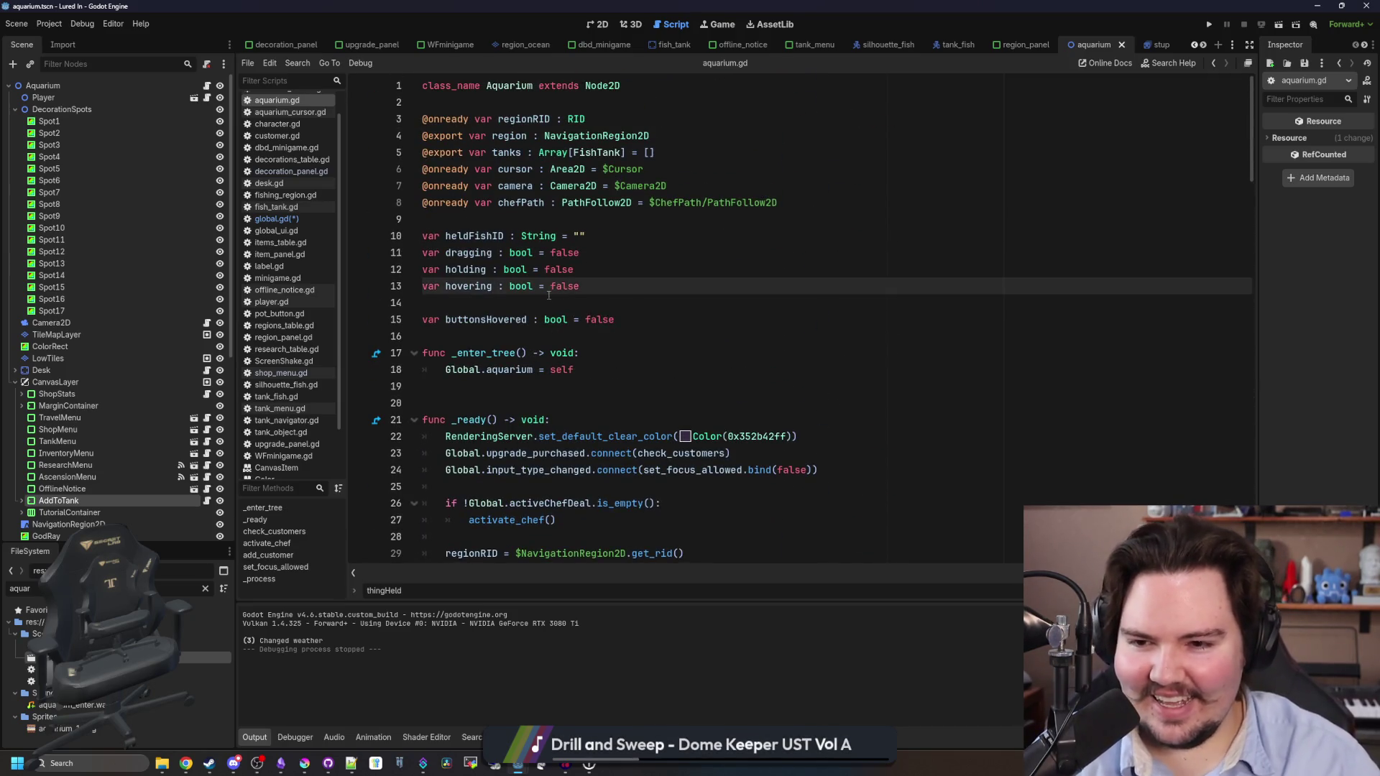
pyautogui.click(549, 295)
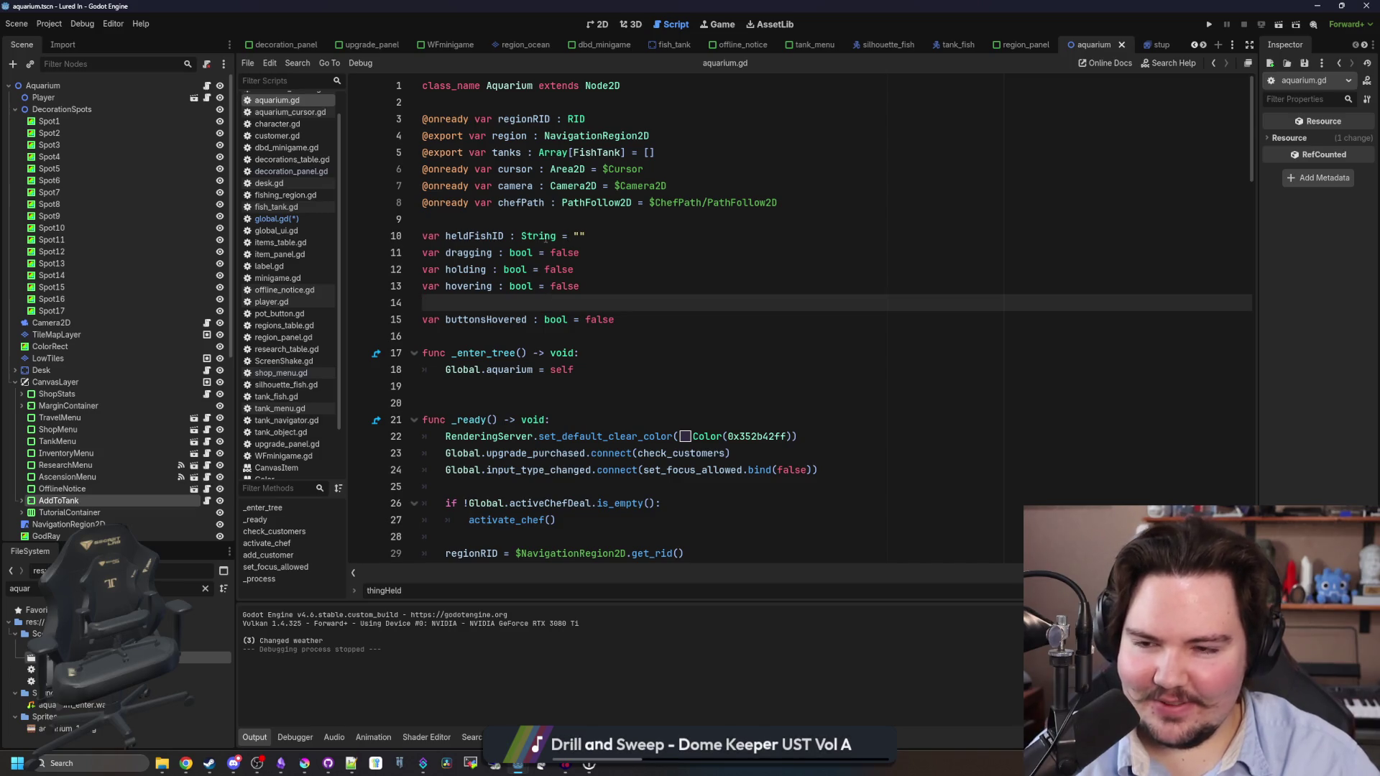
pyautogui.click(544, 214)
pyautogui.hotkey('ctrl', 'v')
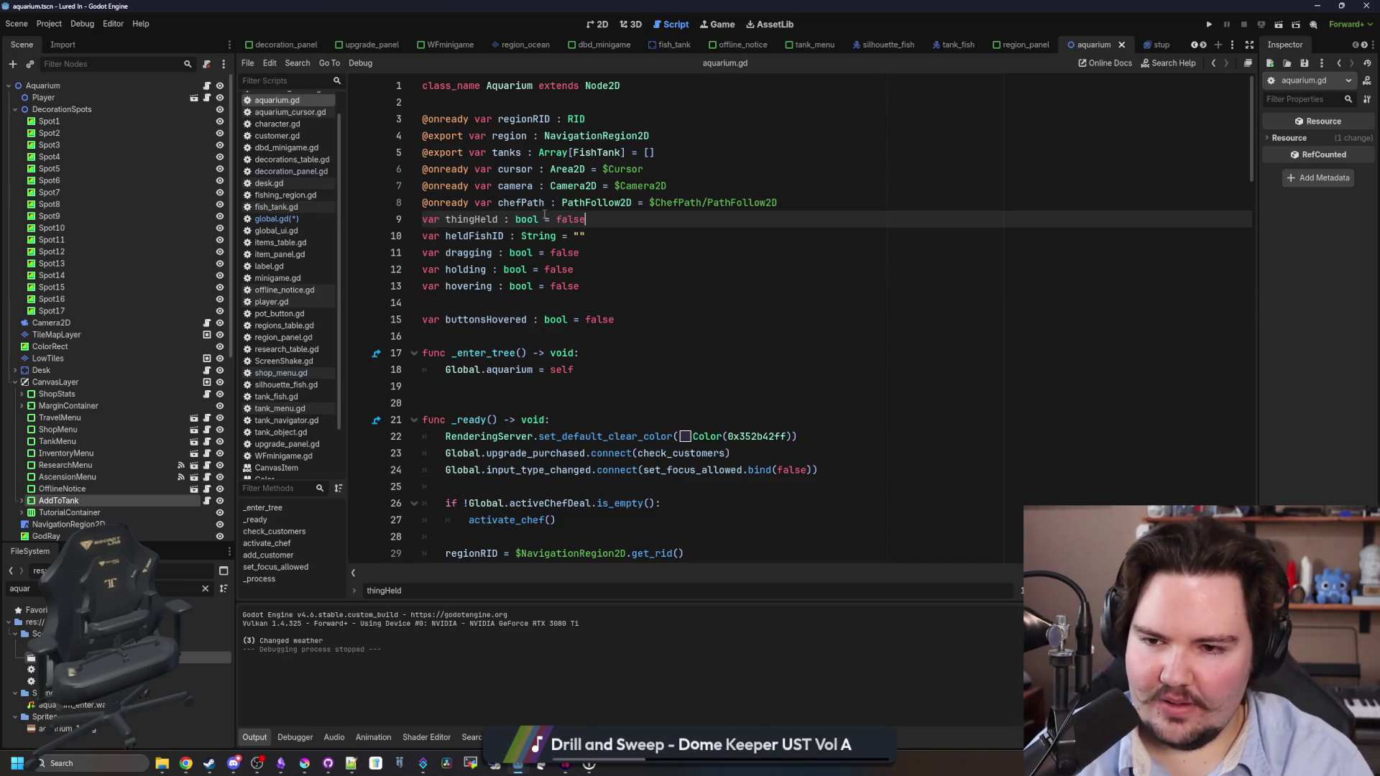
# Tidy blank lines around thingHeld, heldFishID and buttonsHovered.
pyautogui.click(772, 201)
pyautogui.press('Return')
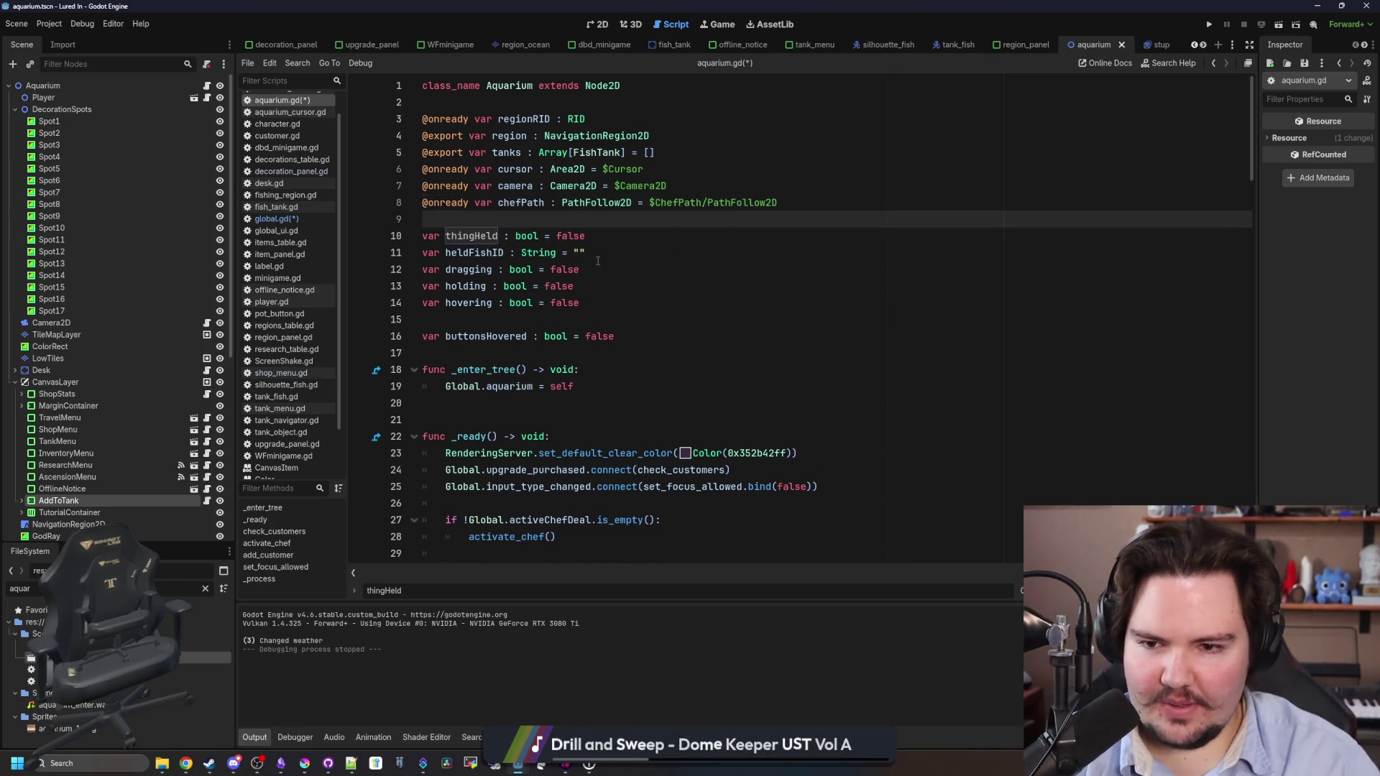
pyautogui.click(601, 255)
pyautogui.press('Return')
pyautogui.click(460, 336)
pyautogui.press('BackSpace')
# Add a '#customer stuff' comment above the dragging variables and select thingHeld.
pyautogui.click(496, 271)
pyautogui.press('Return')
pyautogui.write('customer stuff')
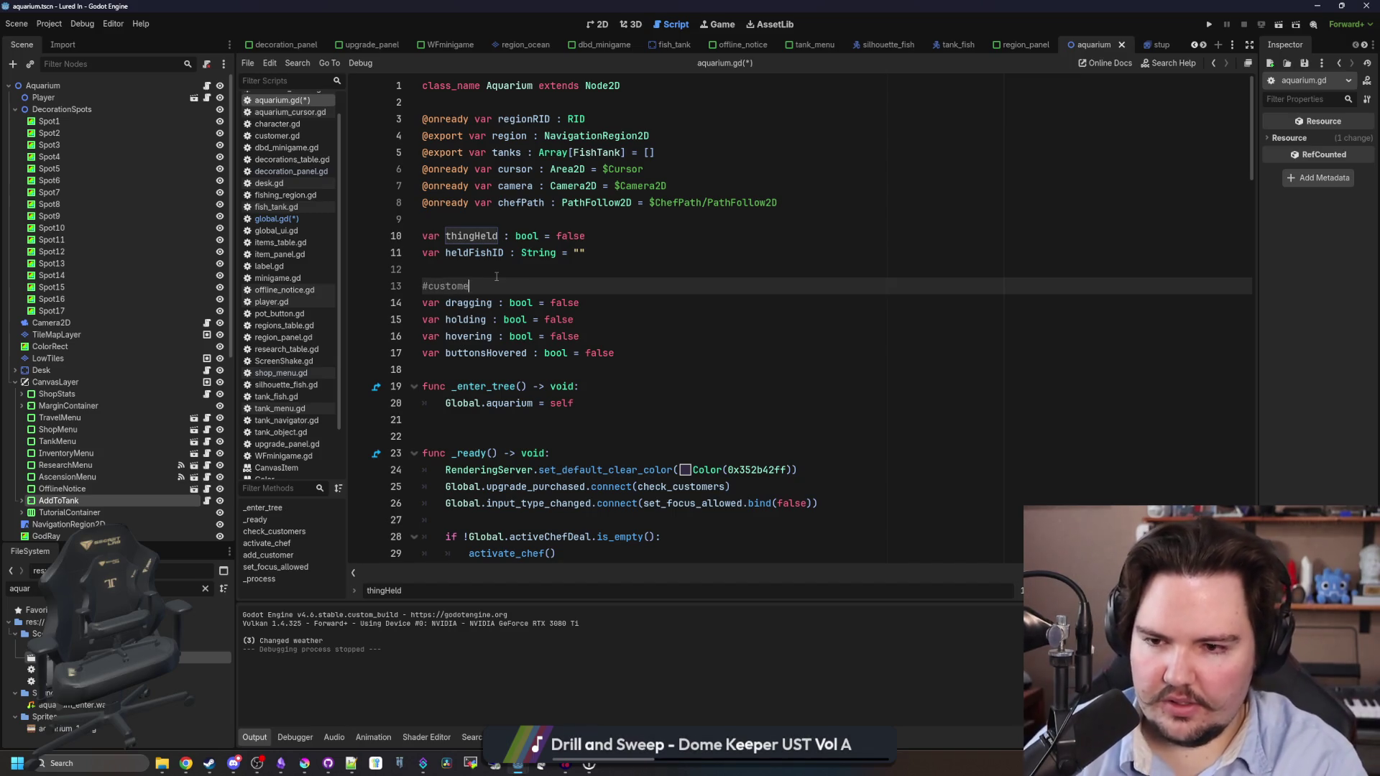
pyautogui.press('Up')
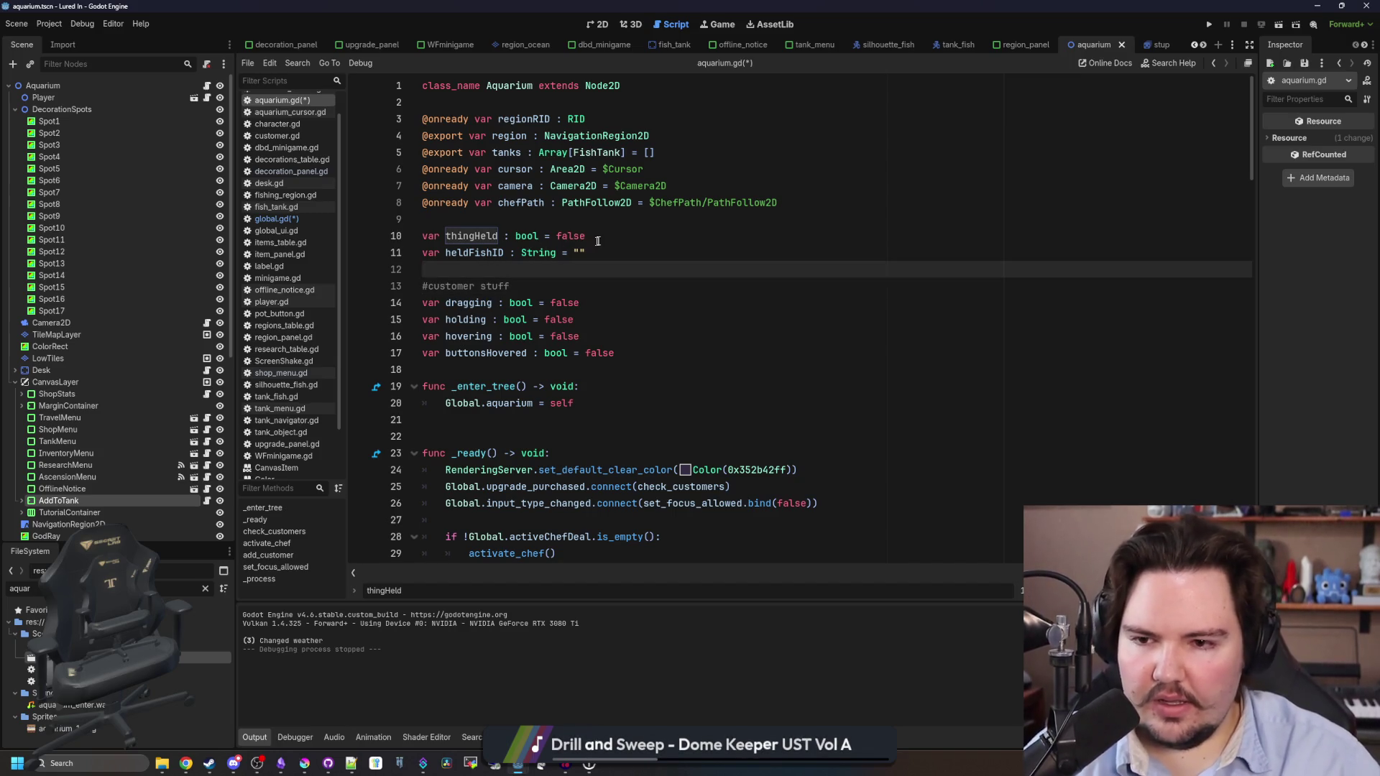
pyautogui.click(596, 242)
pyautogui.click(617, 254)
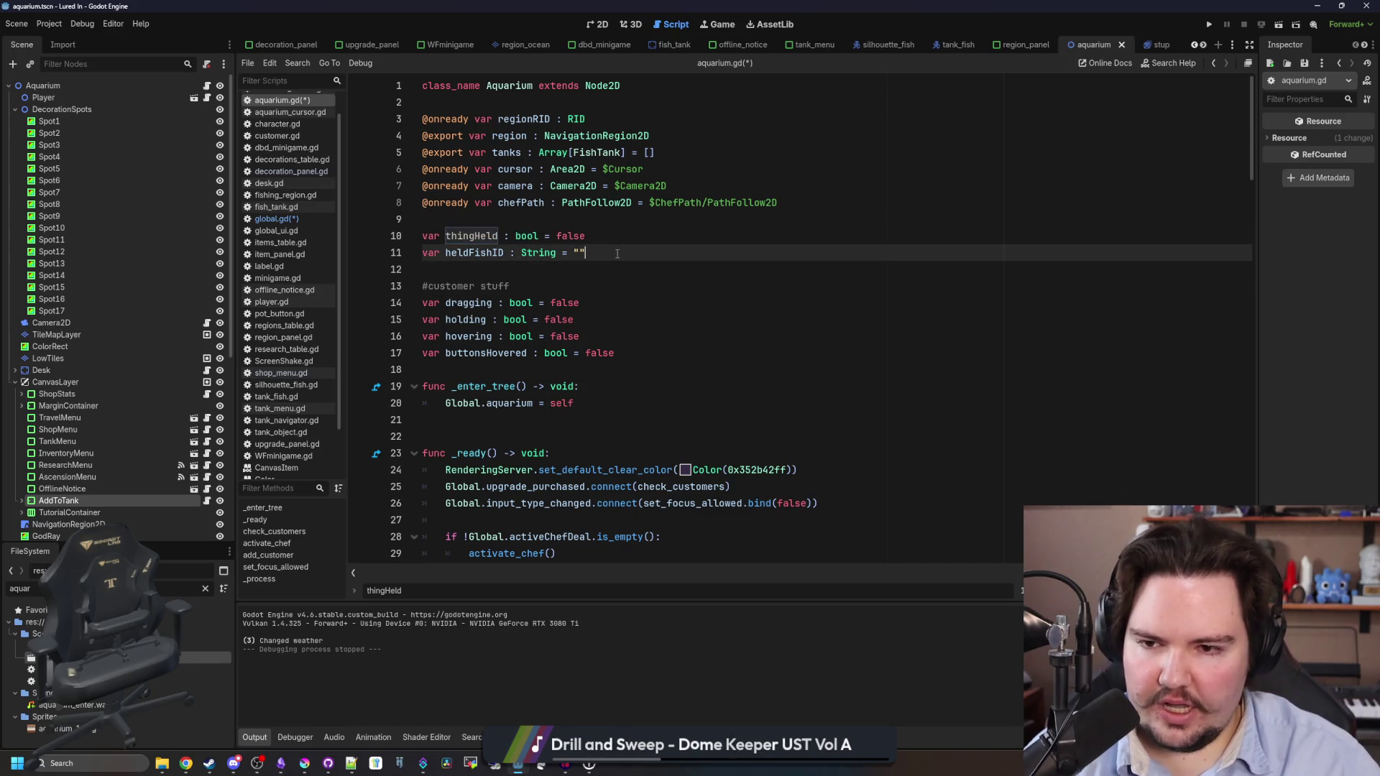
pyautogui.doubleClick(500, 256)
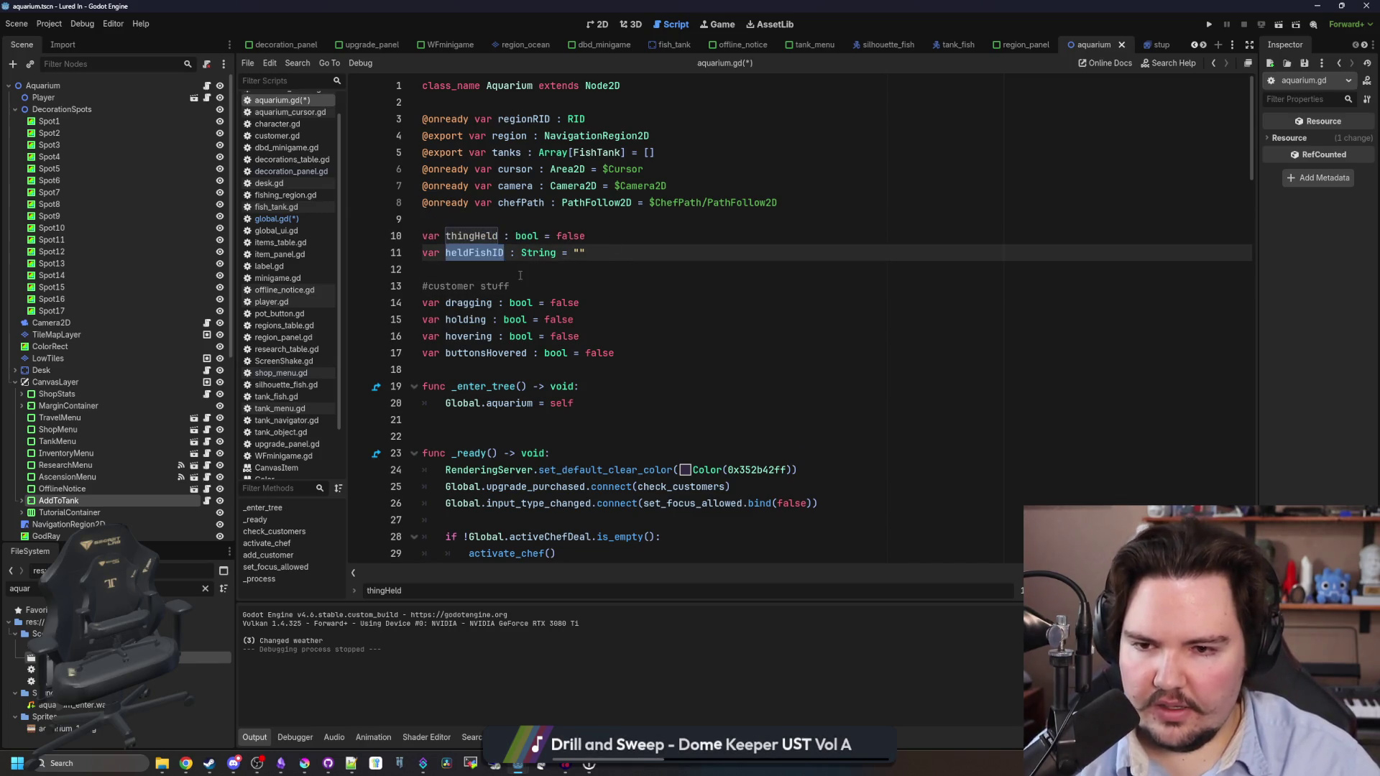
pyautogui.click(608, 257)
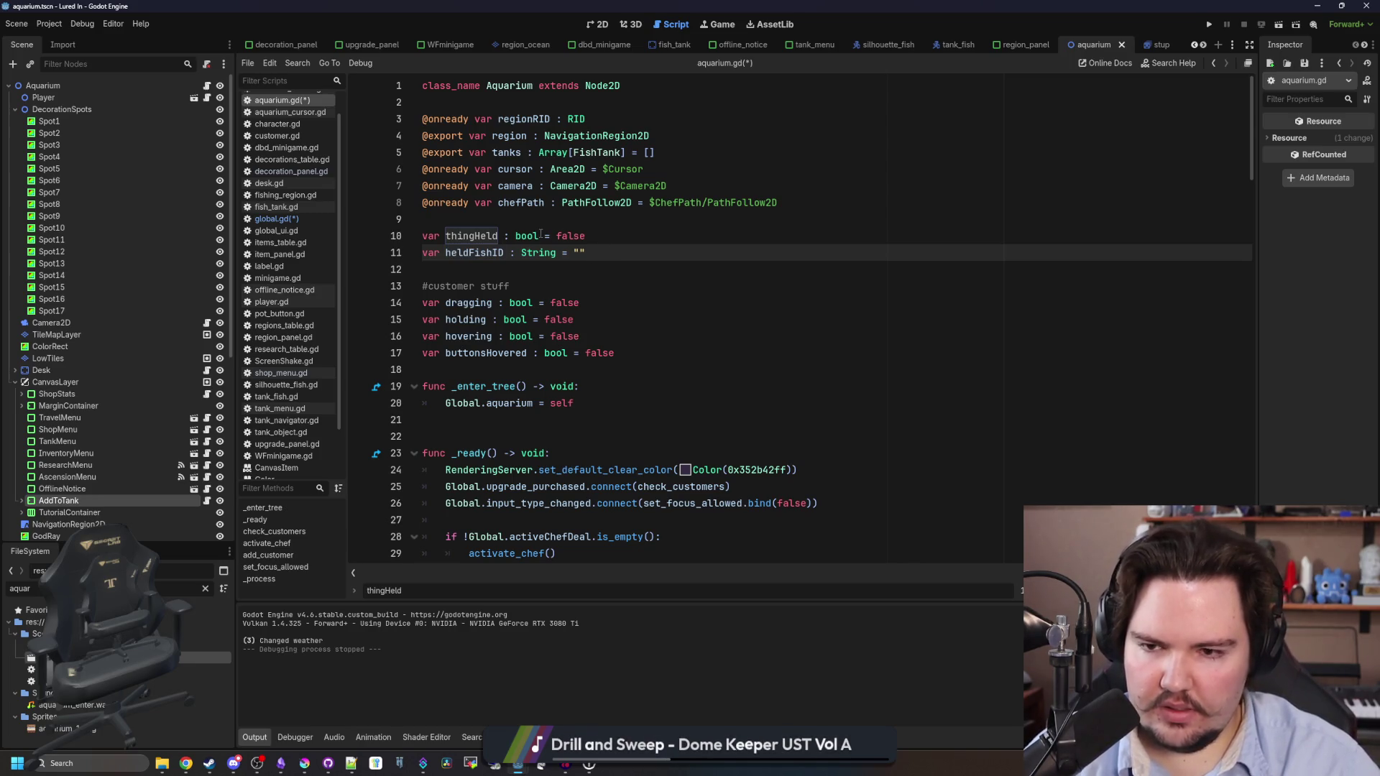
pyautogui.doubleClick(499, 235)
# Rename thingHeld to heldType and change its type to HELD_TYPES.
pyautogui.write('heldType')
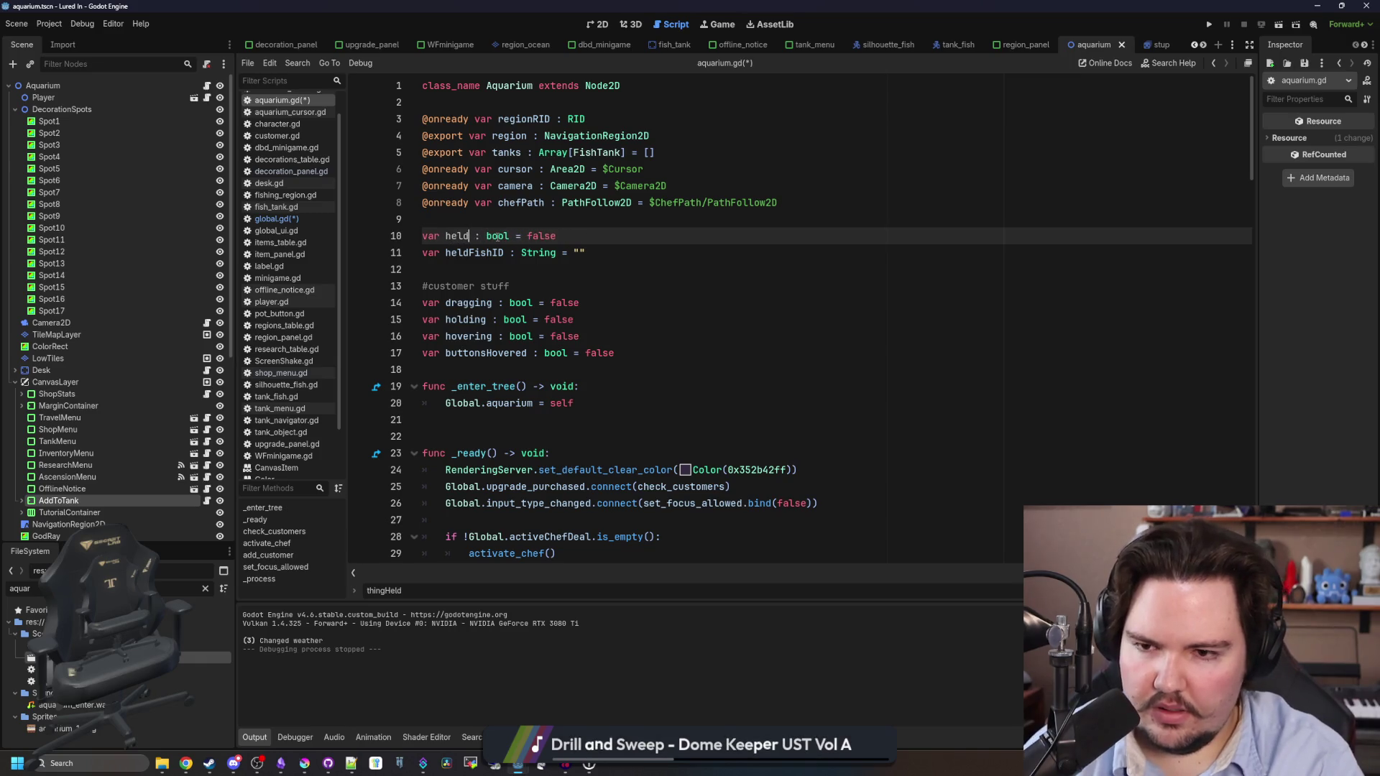
pyautogui.doubleClick(519, 232)
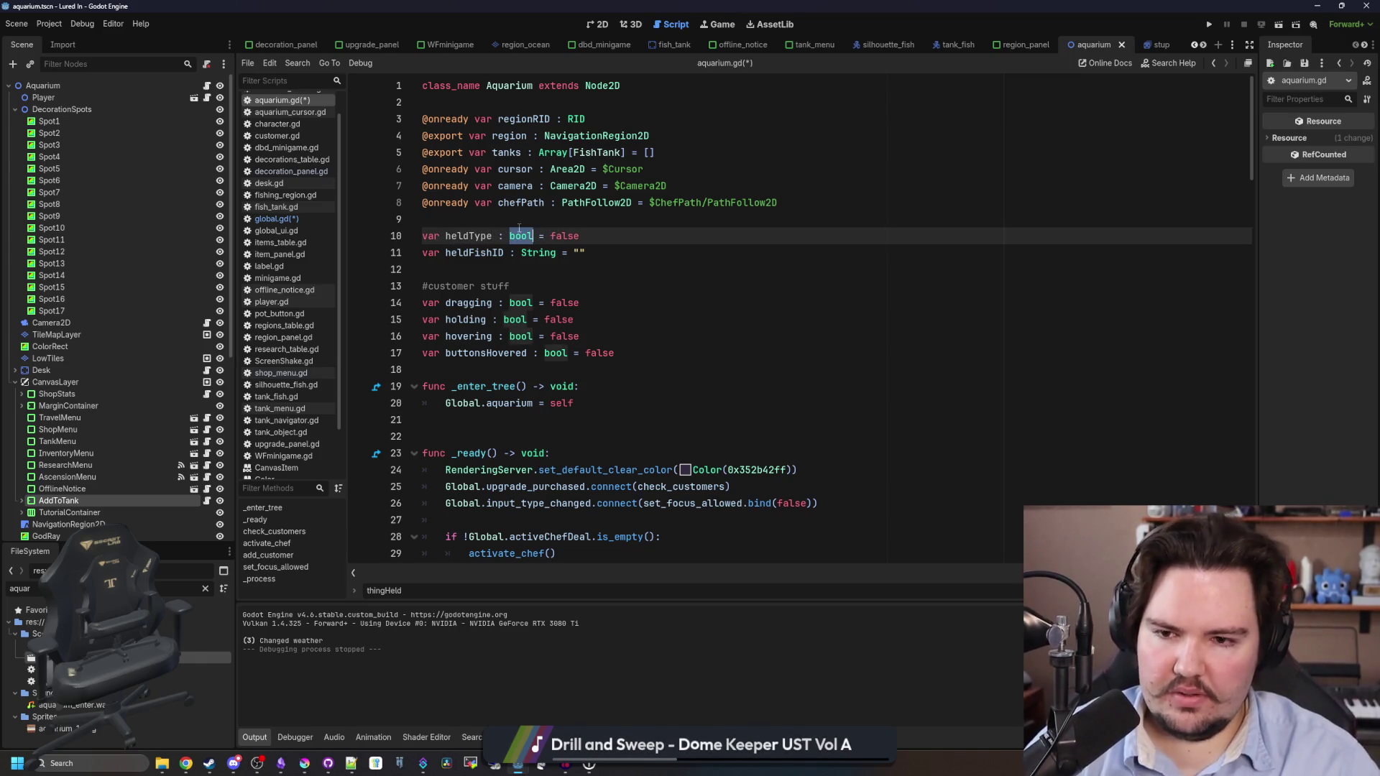
pyautogui.write('int')
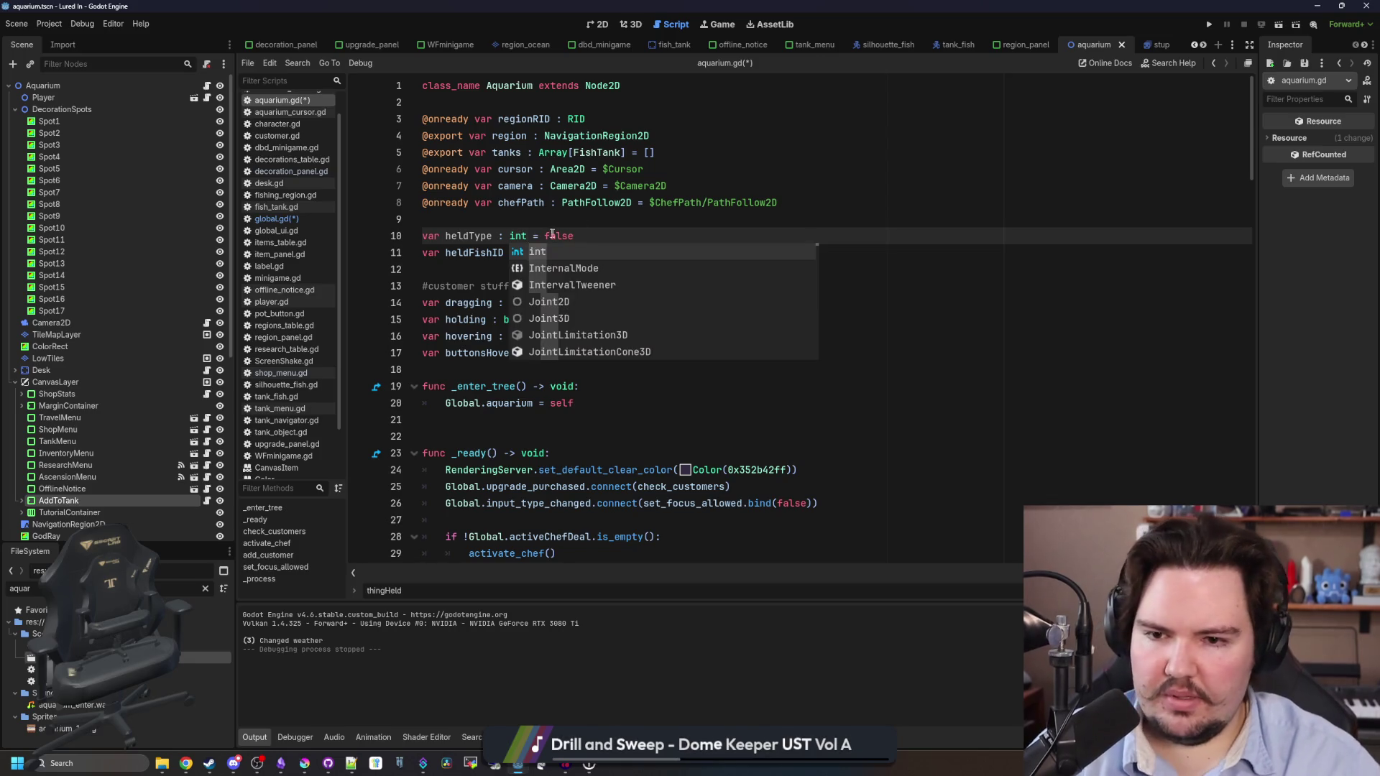
pyautogui.press('BackSpace')
pyautogui.press('BackSpace')
pyautogui.press('BackSpace')
pyautogui.press('BackSpace')
pyautogui.press('BackSpace')
pyautogui.press('BackSpace')
pyautogui.write('HELD_TYPES ')
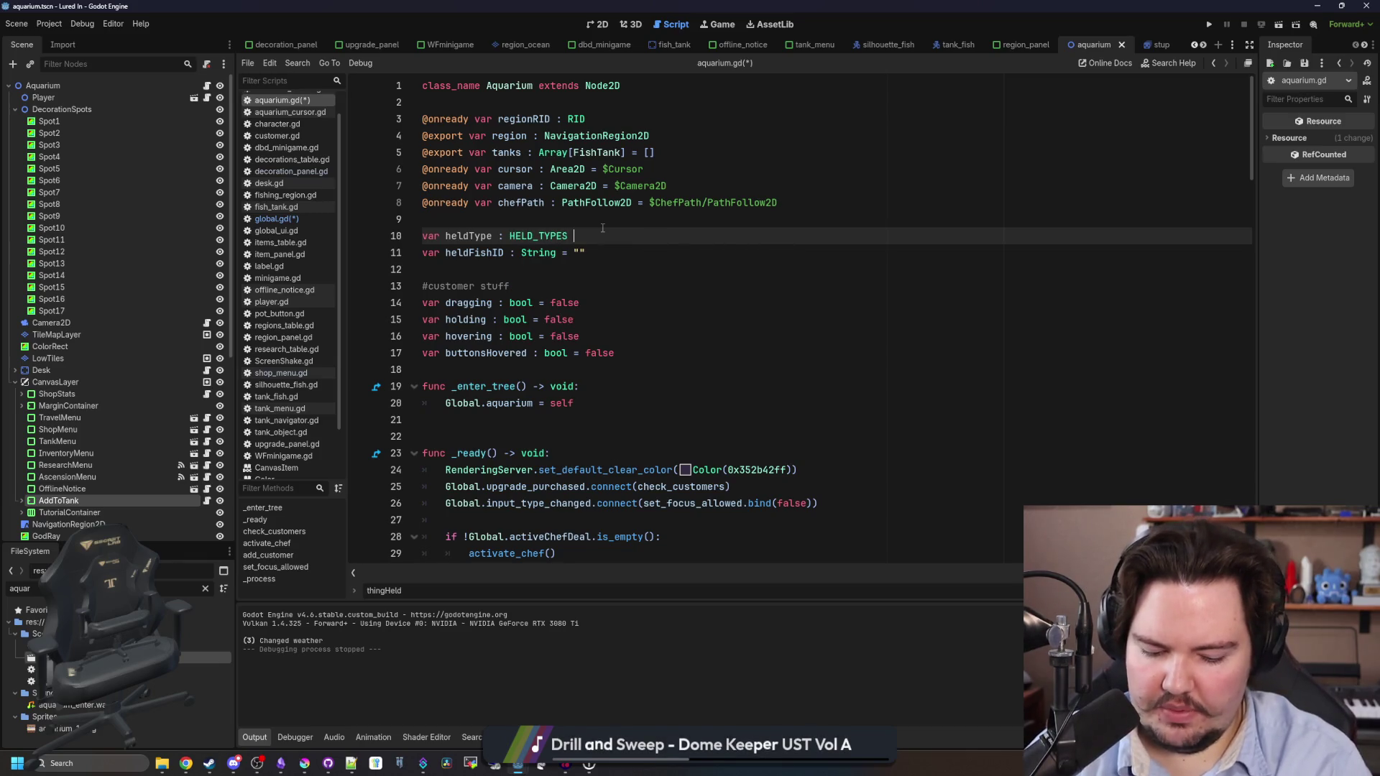
pyautogui.write('=')
# Declare enum HELD_TYPES{NONE, FISH, DECORATION} above heldType.
pyautogui.press('Escape')
pyautogui.click(615, 222)
pyautogui.press('Return')
pyautogui.press('Return')
pyautogui.press('Up')
pyautogui.write('enum heldTypes')
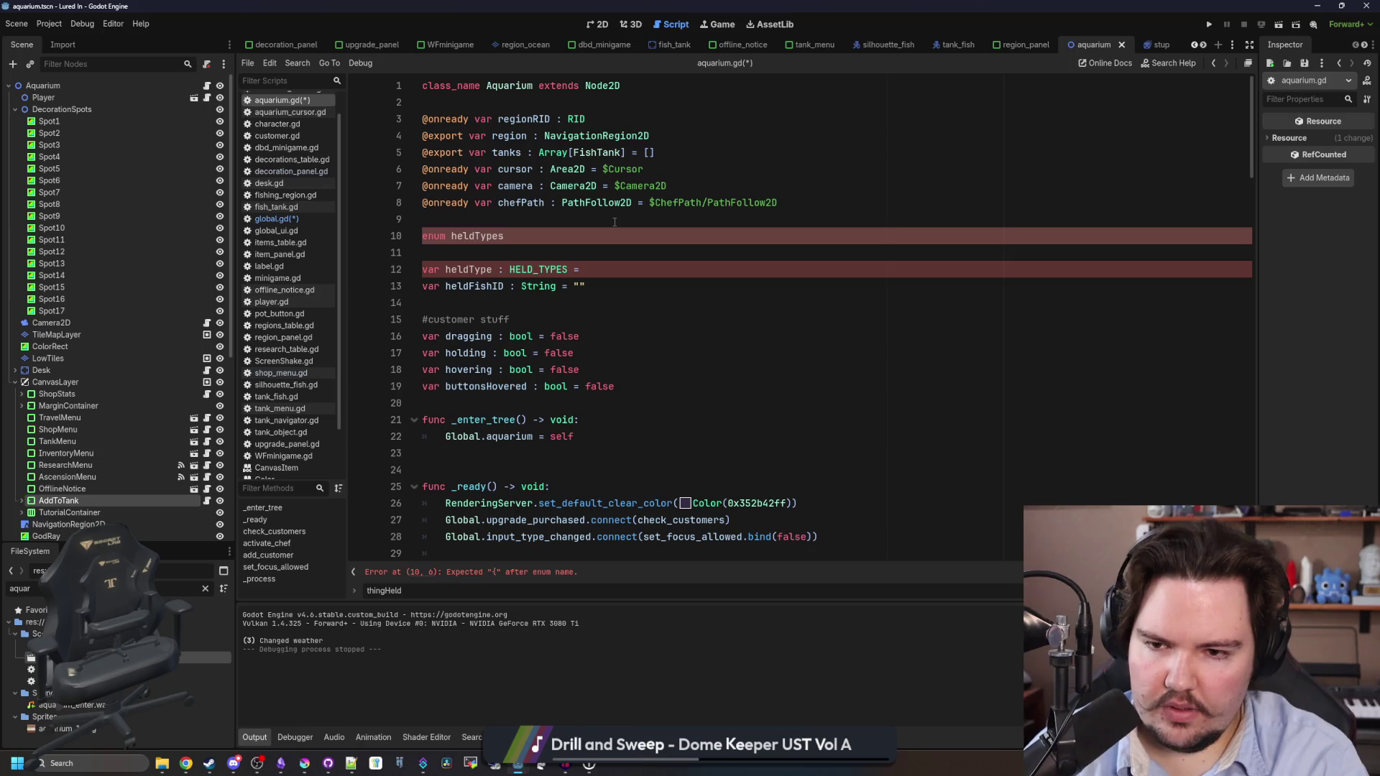
pyautogui.press('BackSpace')
pyautogui.press('BackSpace')
pyautogui.press('BackSpace')
pyautogui.write('HELD_TYPES')
pyautogui.write('{F')
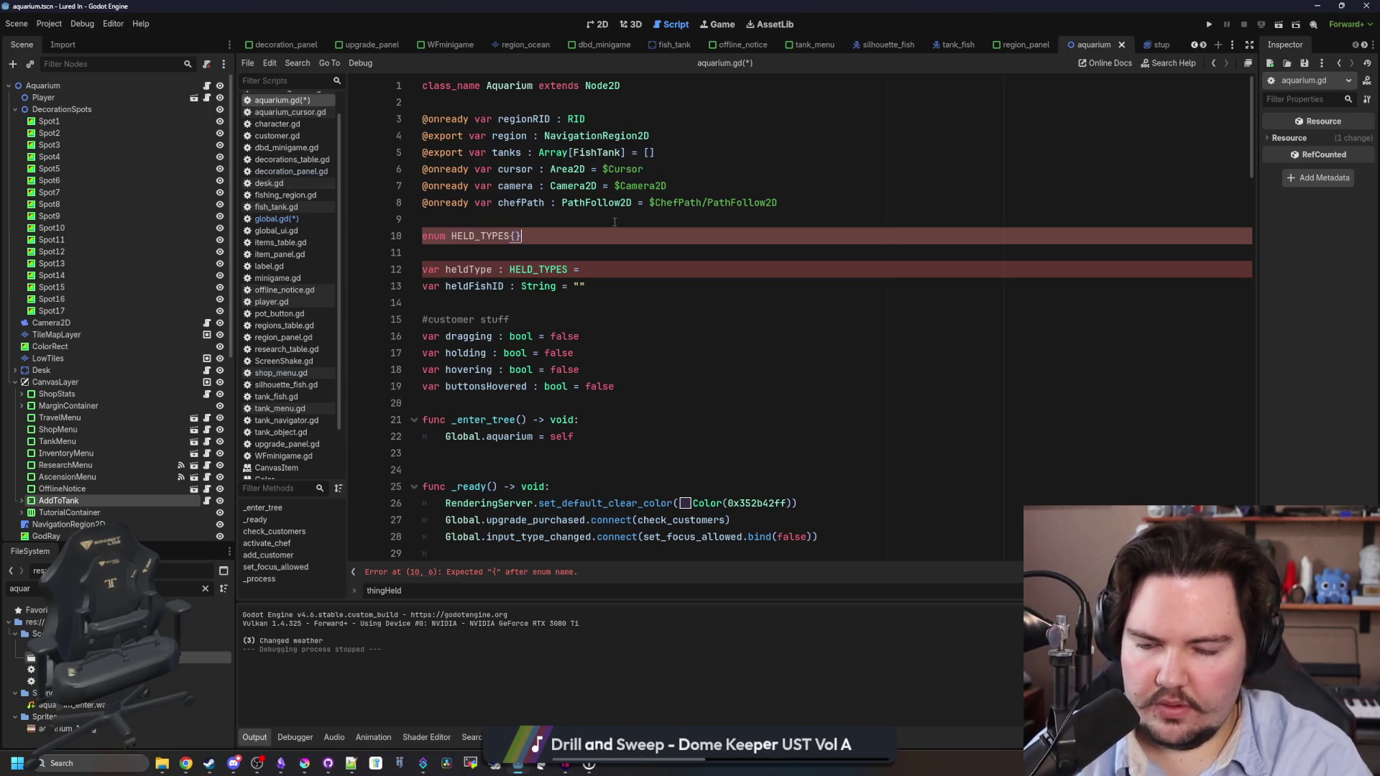
pyautogui.write('ISH, DECORATION')
pyautogui.press('Down')
pyautogui.press('Down')
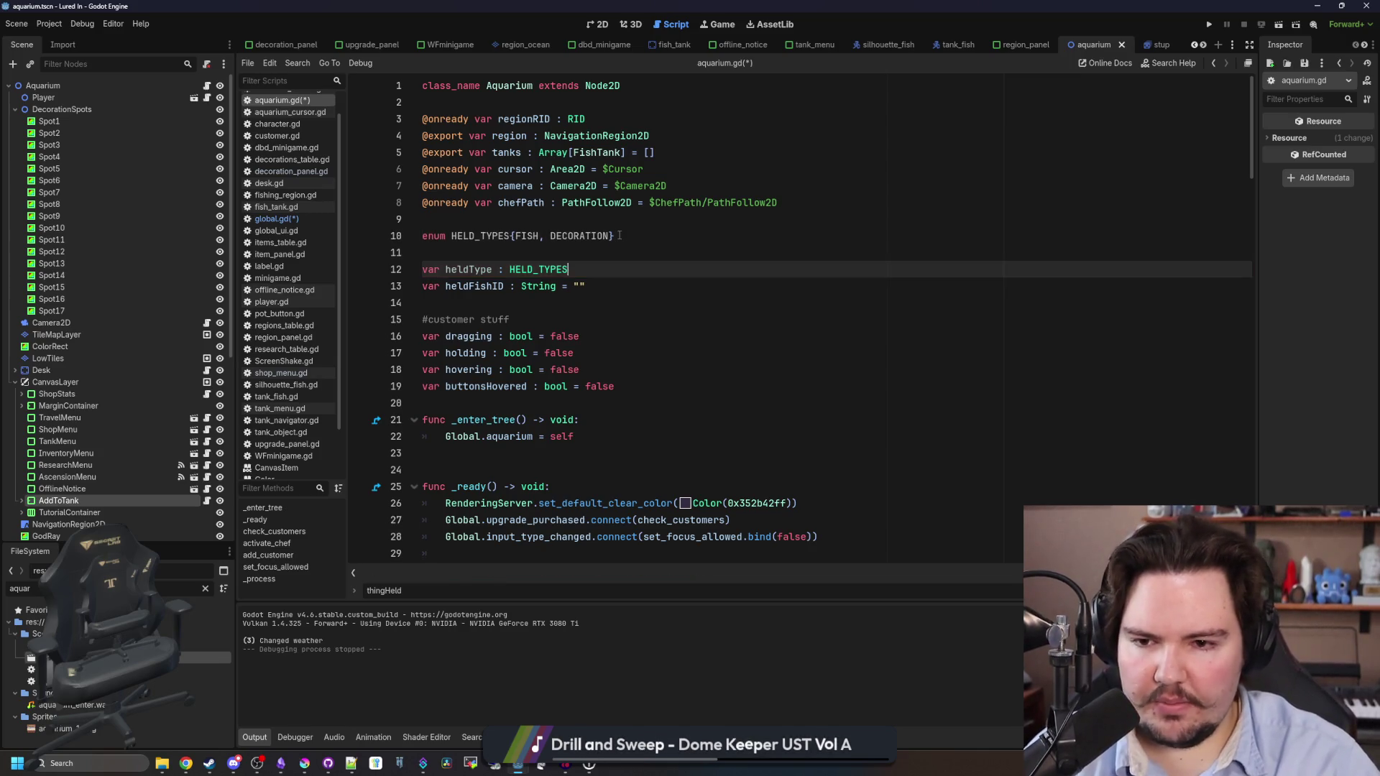
pyautogui.click(580, 251)
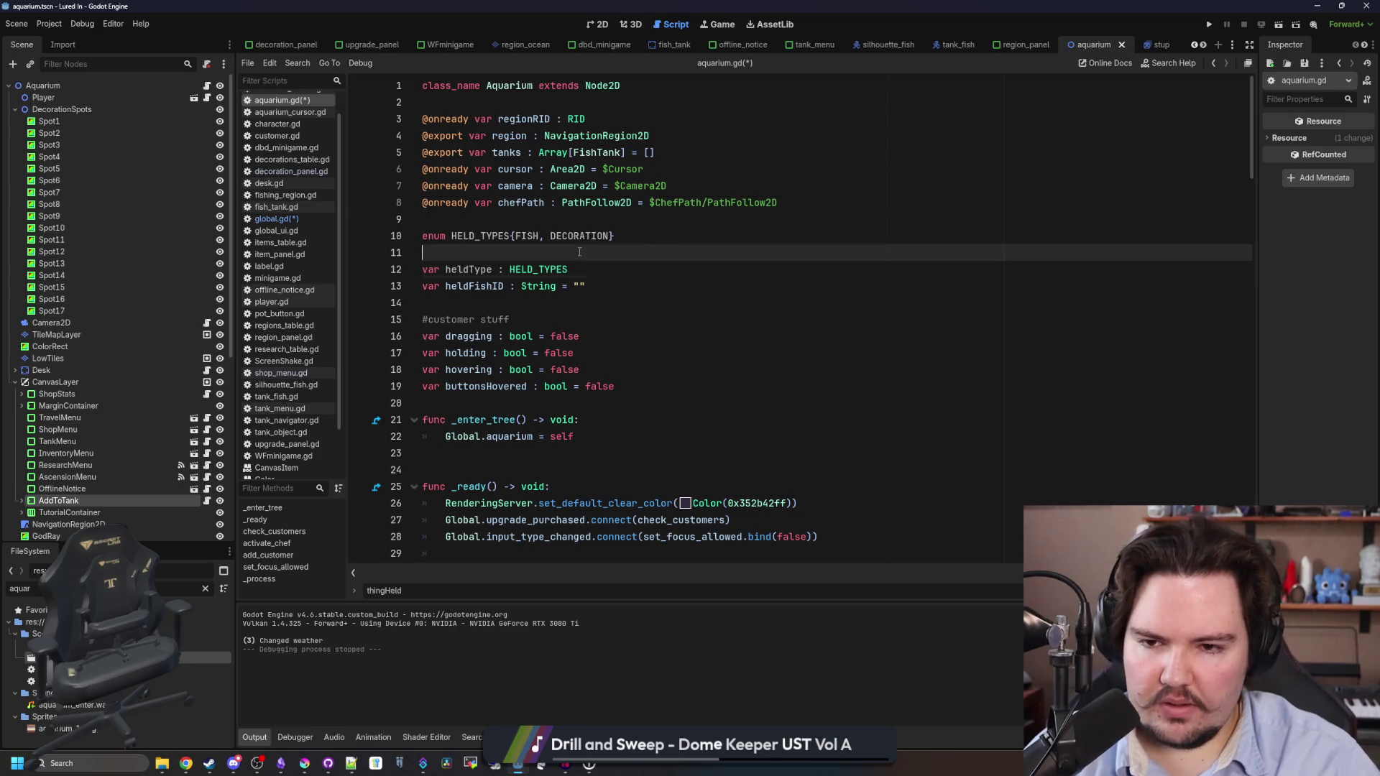
pyautogui.click(514, 236)
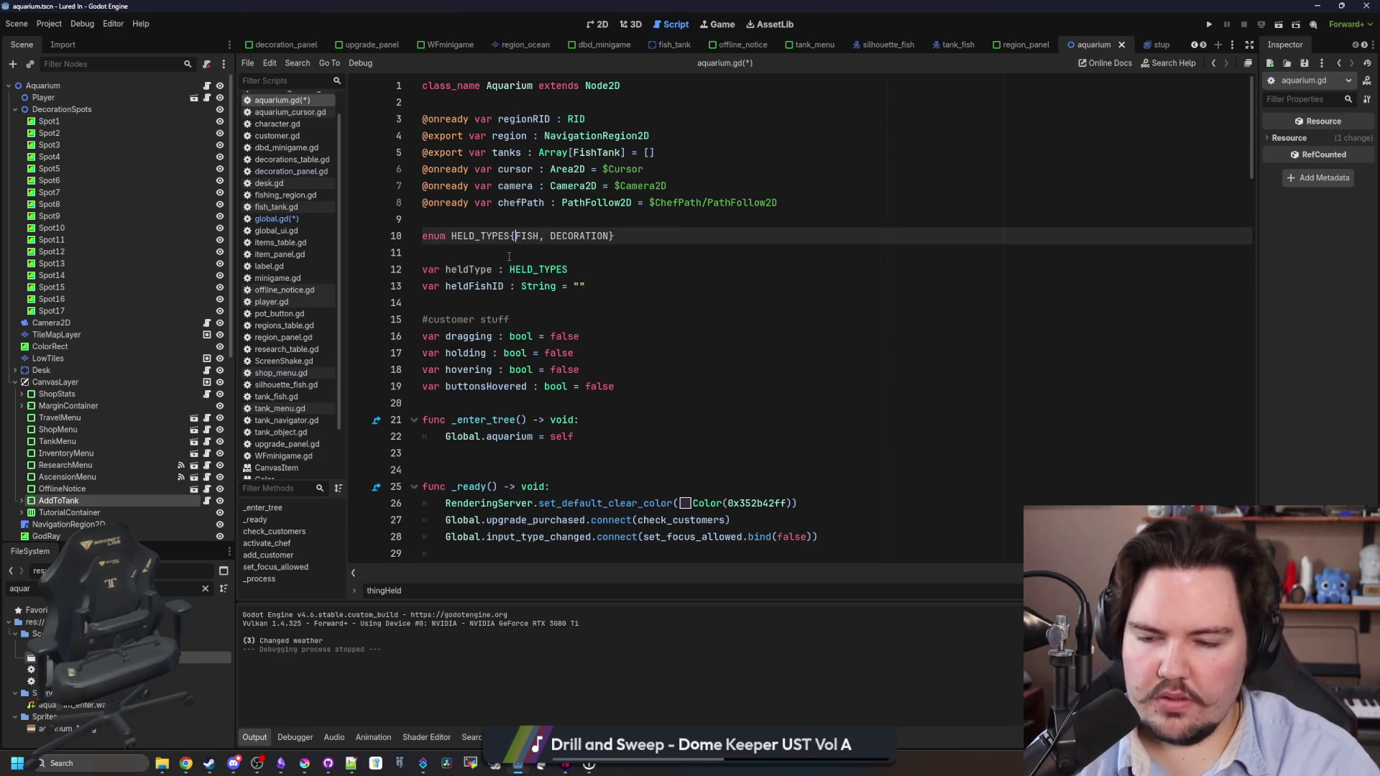
pyautogui.write('NONE,')
# Default heldType to HELD_TYPES.NONE and rename heldFishID to heldID.
pyautogui.click(598, 263)
pyautogui.write('= NONE')
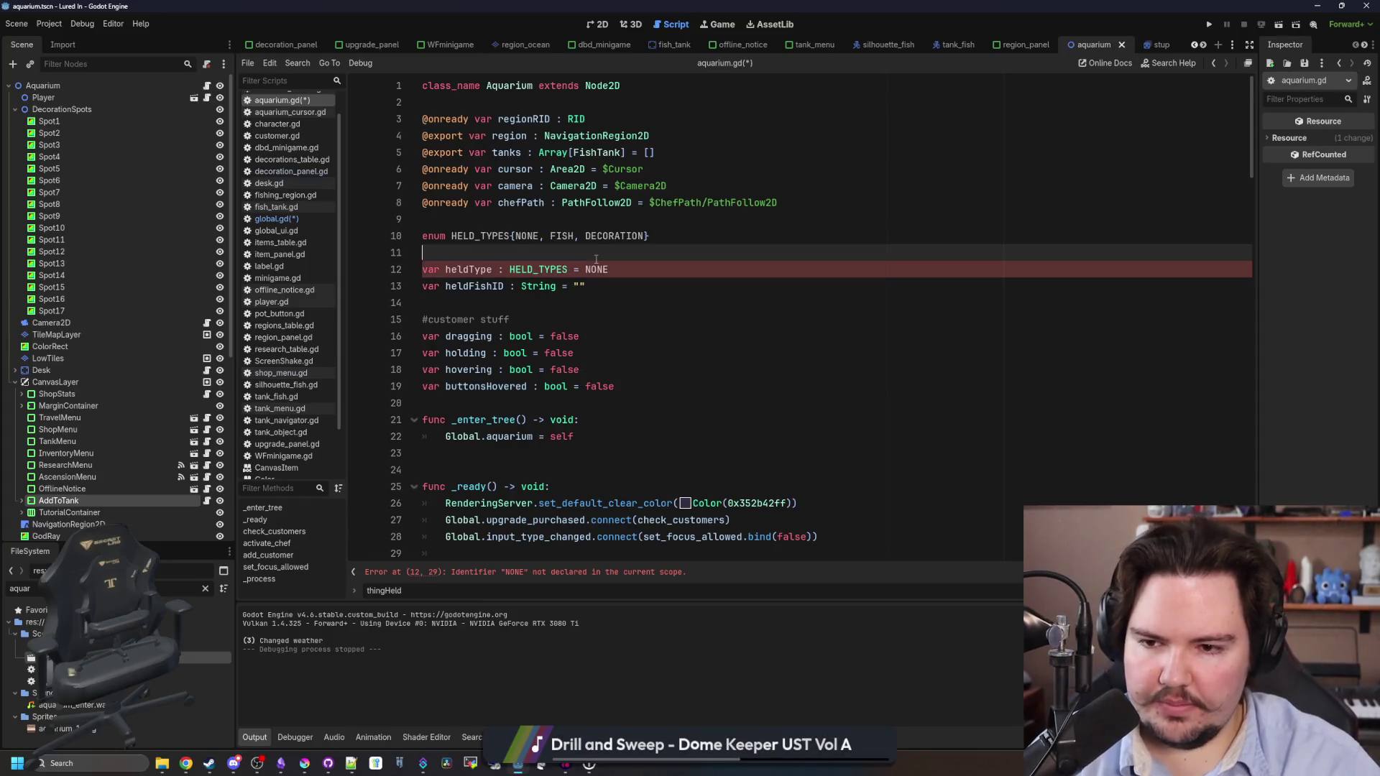
pyautogui.doubleClick(478, 288)
pyautogui.write('heldID')
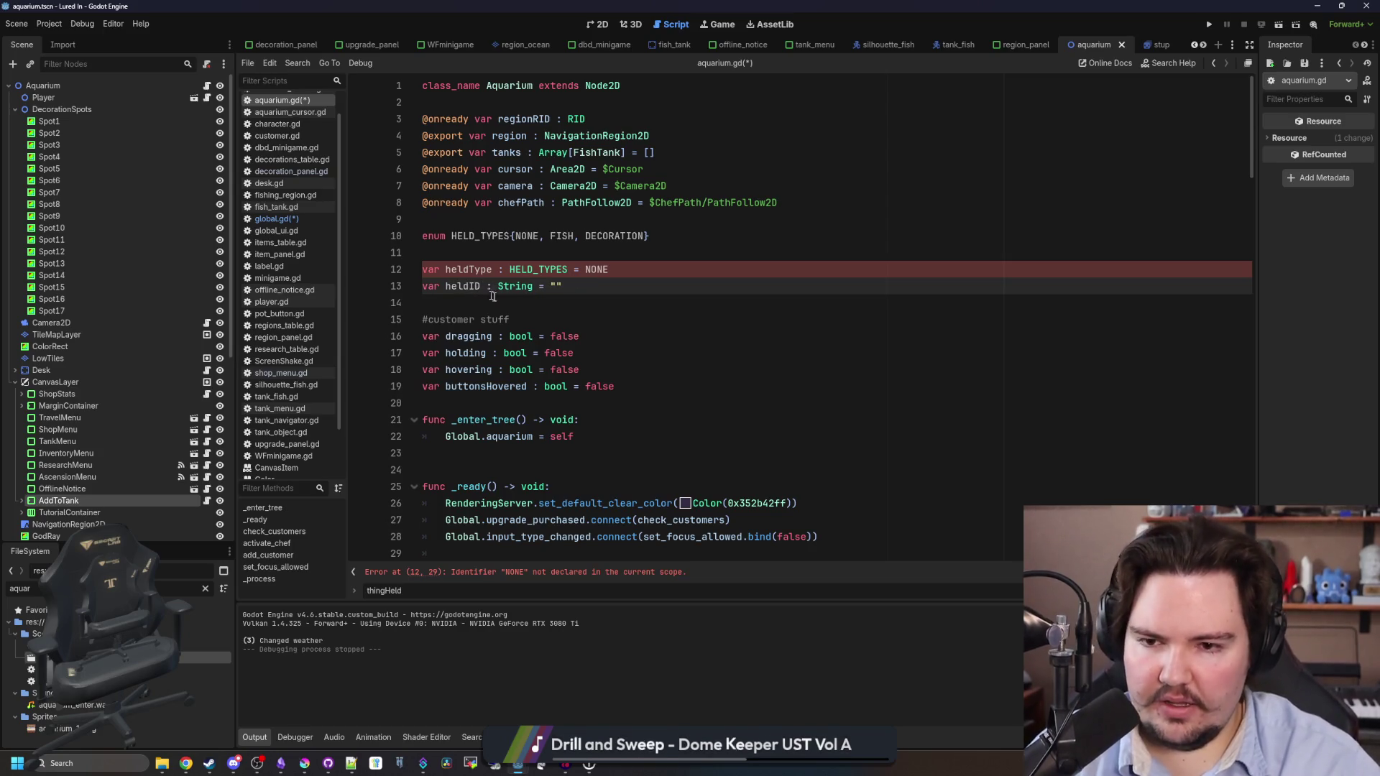
pyautogui.press('Down')
pyautogui.click(586, 270)
pyautogui.write('HELD_TYP')
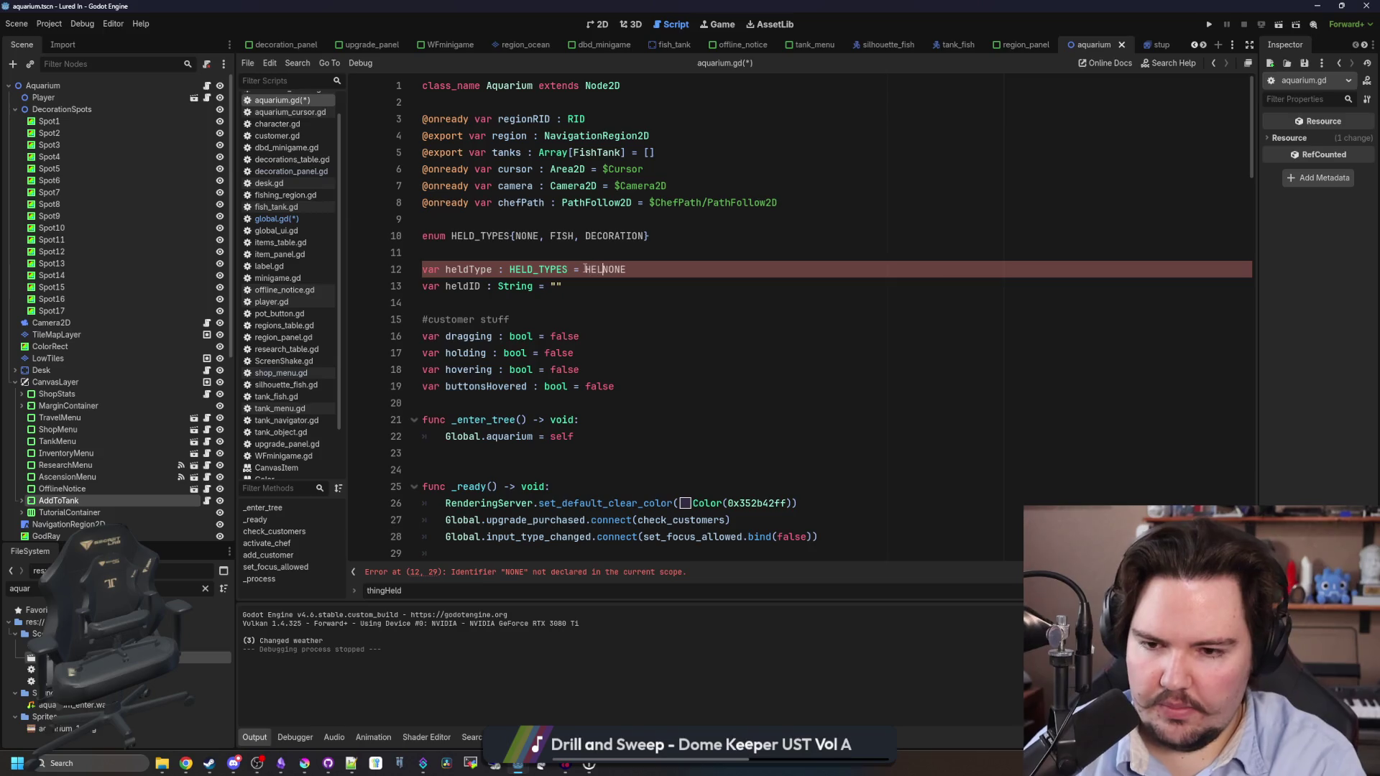
pyautogui.write('ES.')
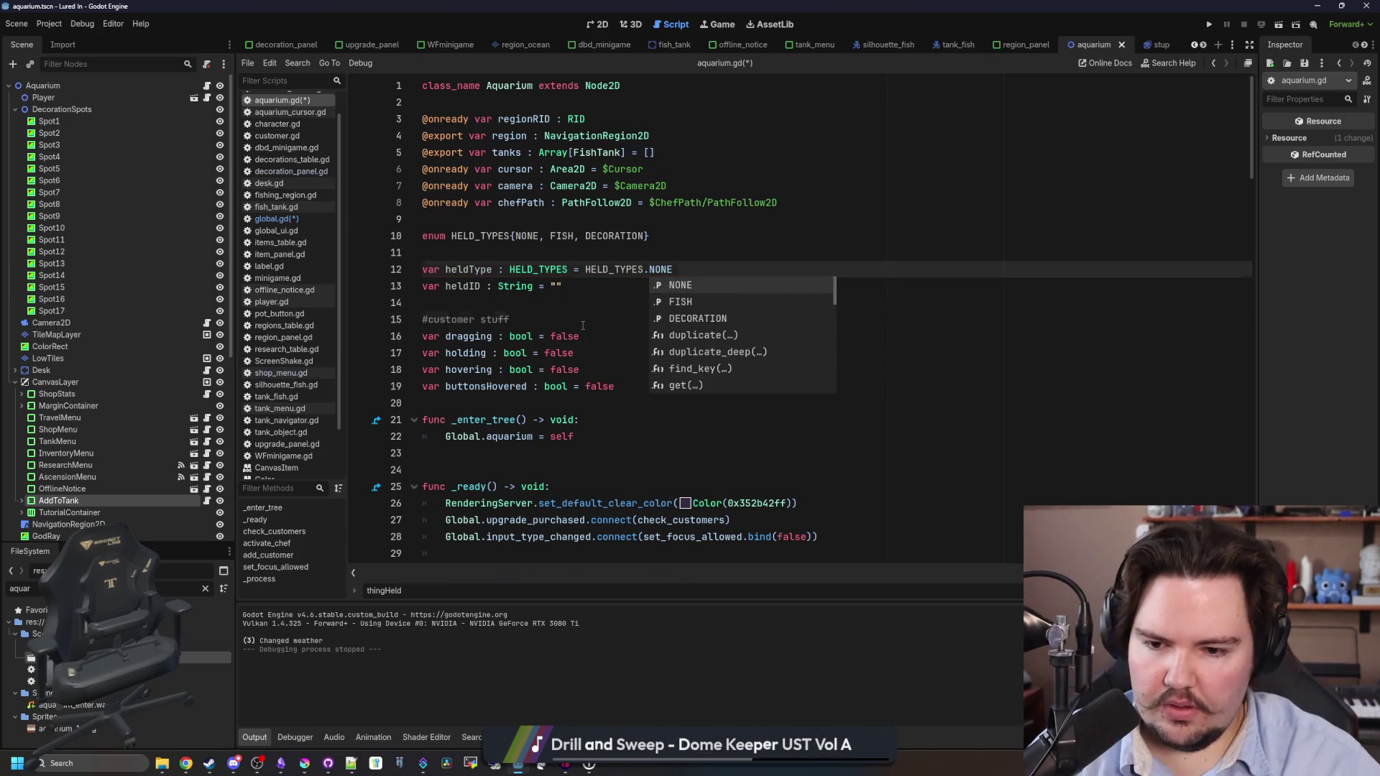
pyautogui.press('Escape')
pyautogui.doubleClick(464, 287)
pyautogui.click(468, 301)
pyautogui.hotkey('ctrl', 'shift', 'f')
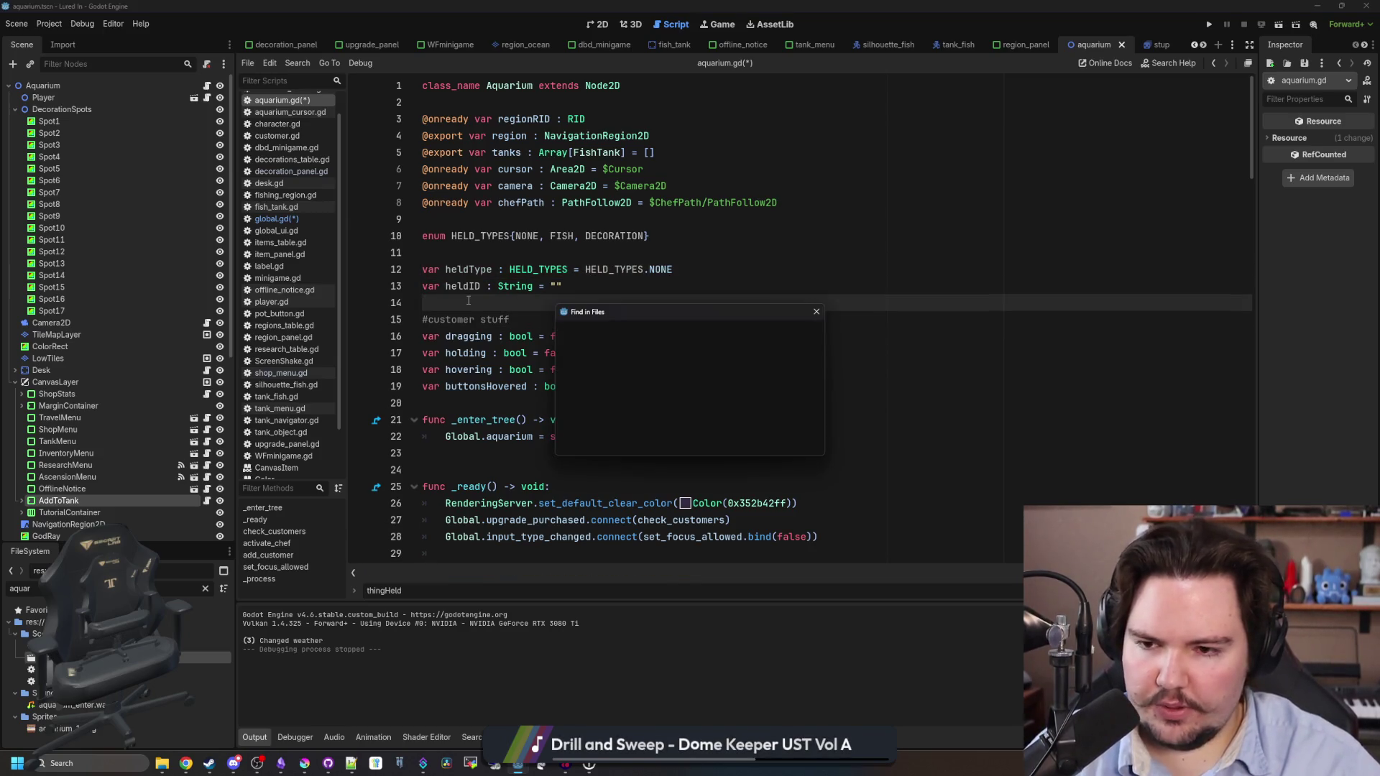
# Find every heldFishID use; in add_to_tank.gd, drop the duplicate line, rename it to heldID, and save.
pyautogui.write('heldFishID')
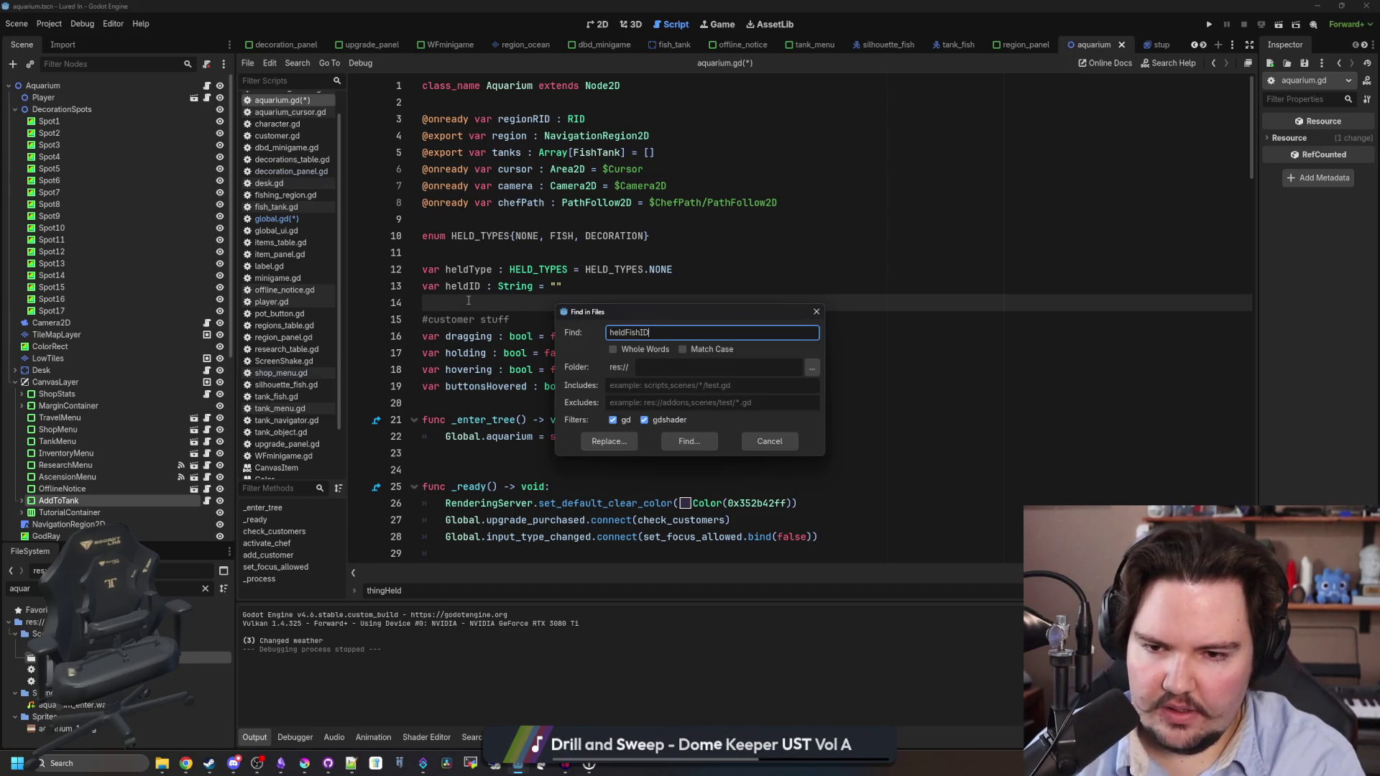
pyautogui.press('Return')
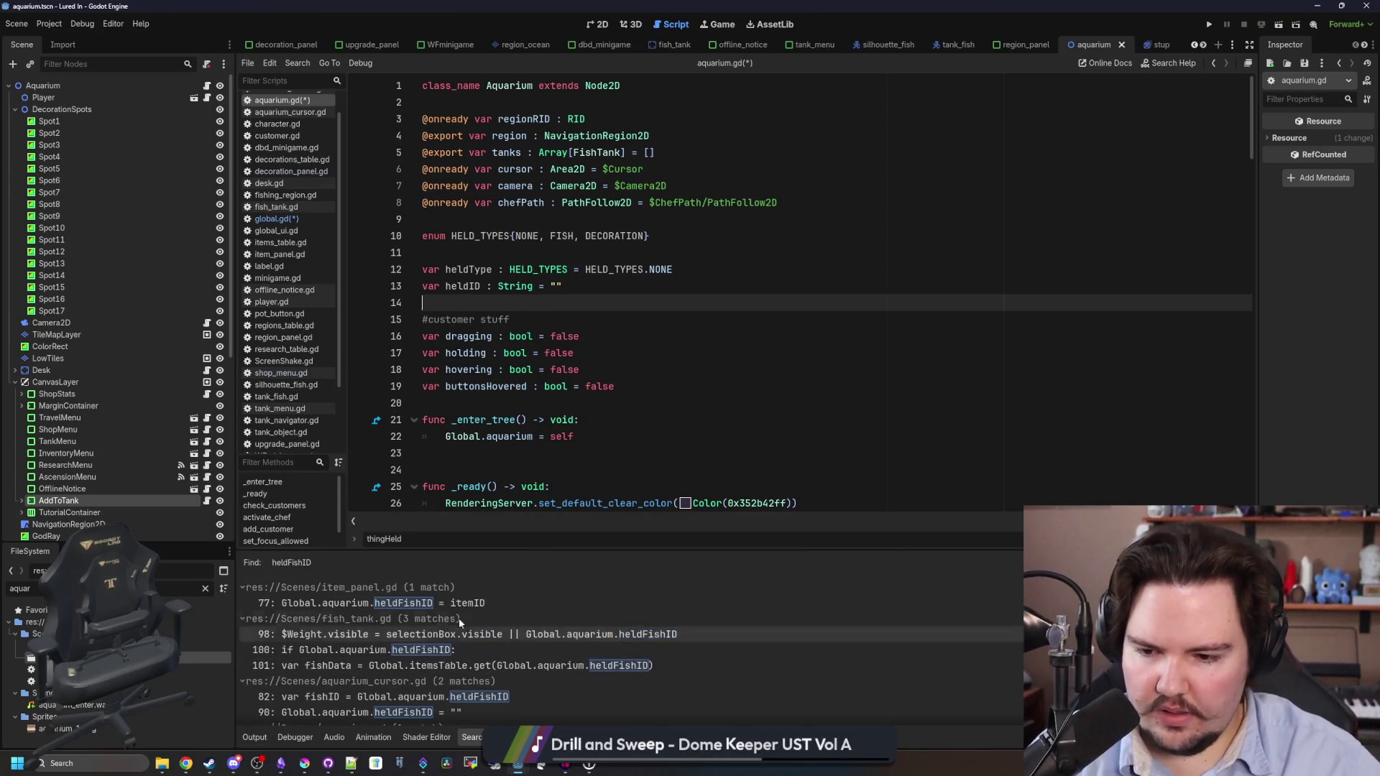
pyautogui.click(403, 714)
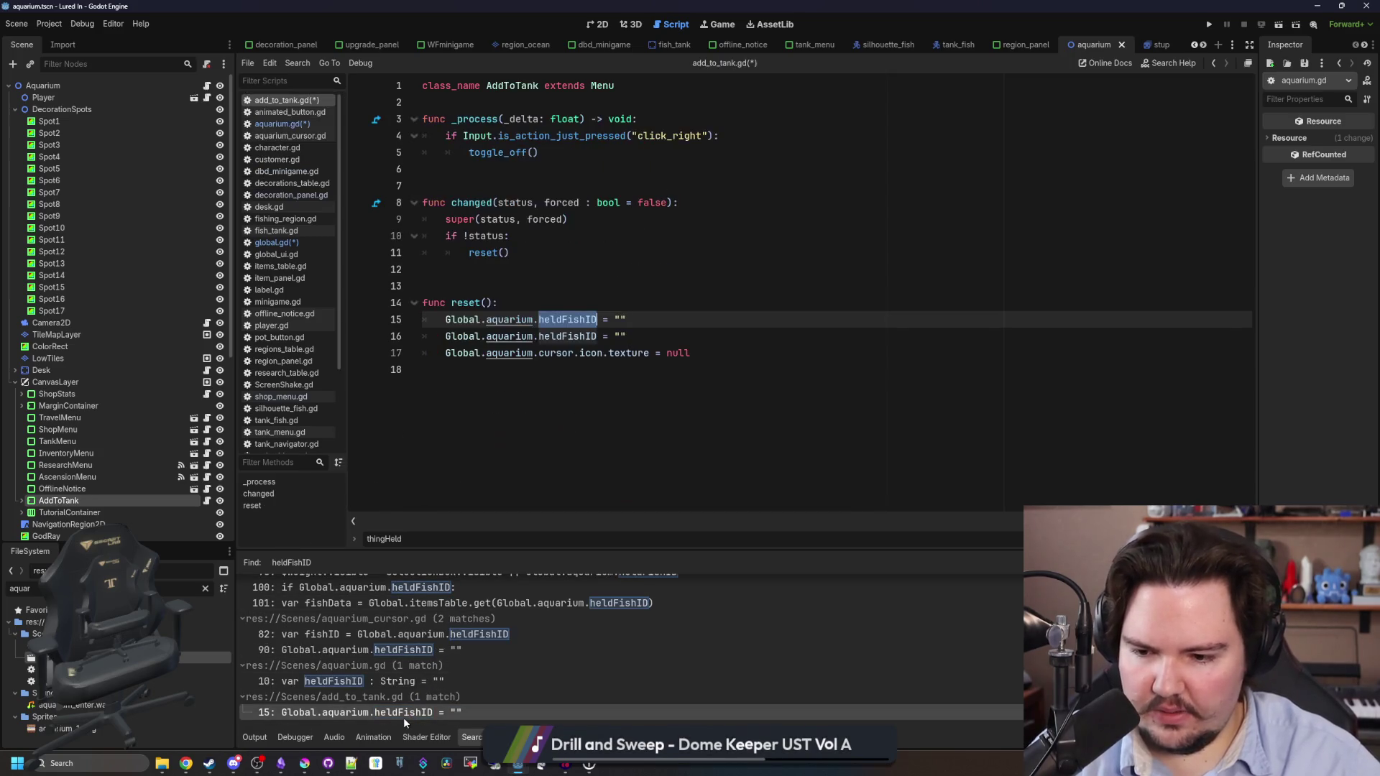
pyautogui.click(639, 335)
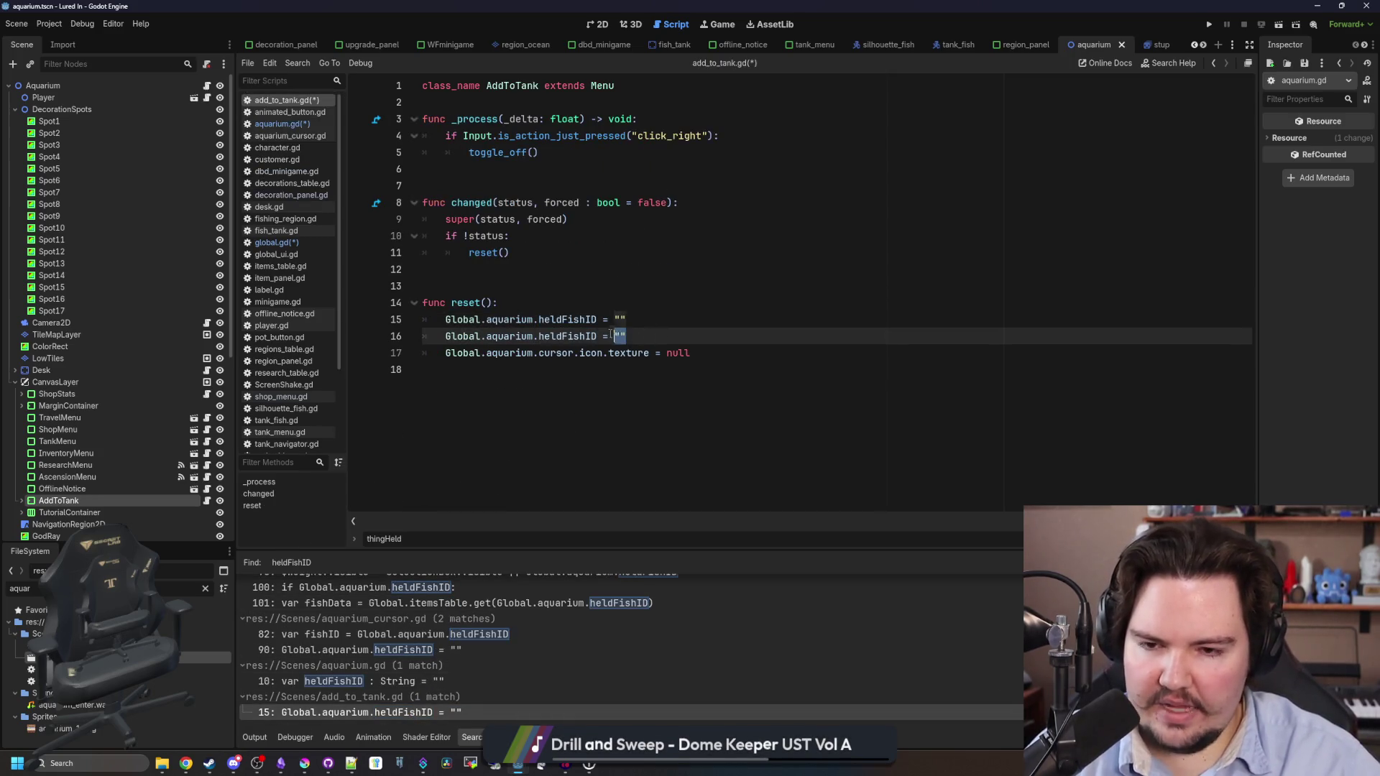
pyautogui.hotkey('shift', 'Home')
pyautogui.press('BackSpace')
pyautogui.press('BackSpace')
pyautogui.press('BackSpace')
pyautogui.doubleClick(584, 319)
pyautogui.write('heldID')
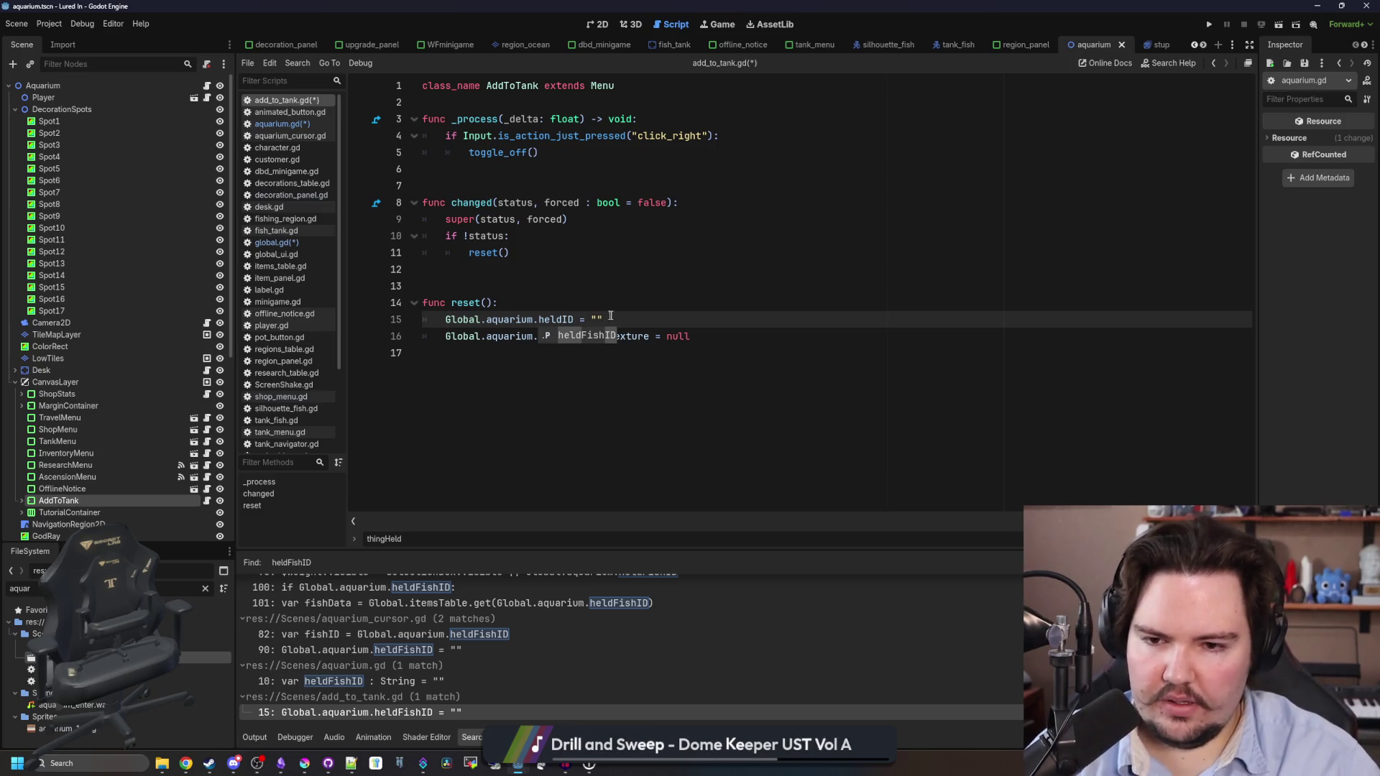
pyautogui.press('End')
pyautogui.click(310, 124)
pyautogui.hotkey('ctrl', 's')
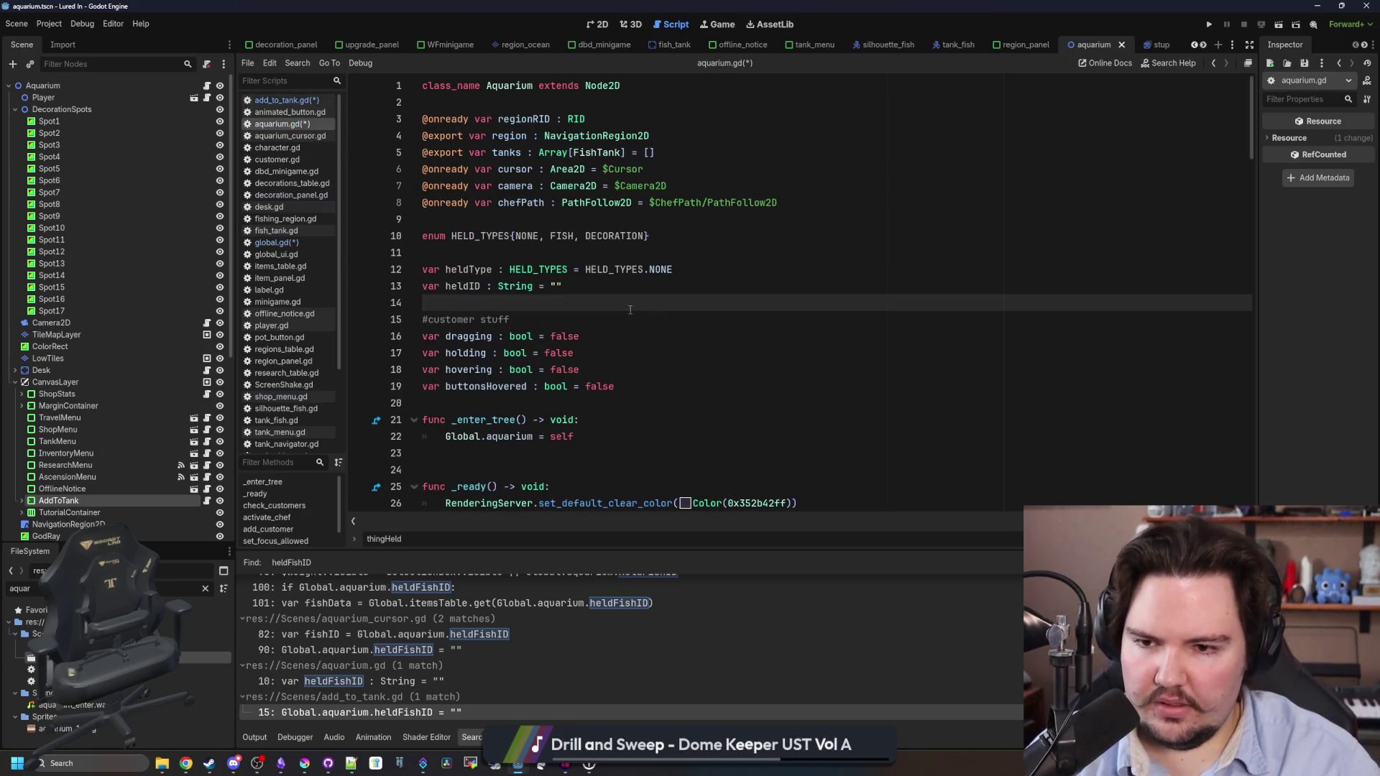
# Add Global.aquarium.heldType = Global.aquarium.HELD_TYPES.NONE below the heldID line in add_to_tank.gd's reset.
pyautogui.click(434, 712)
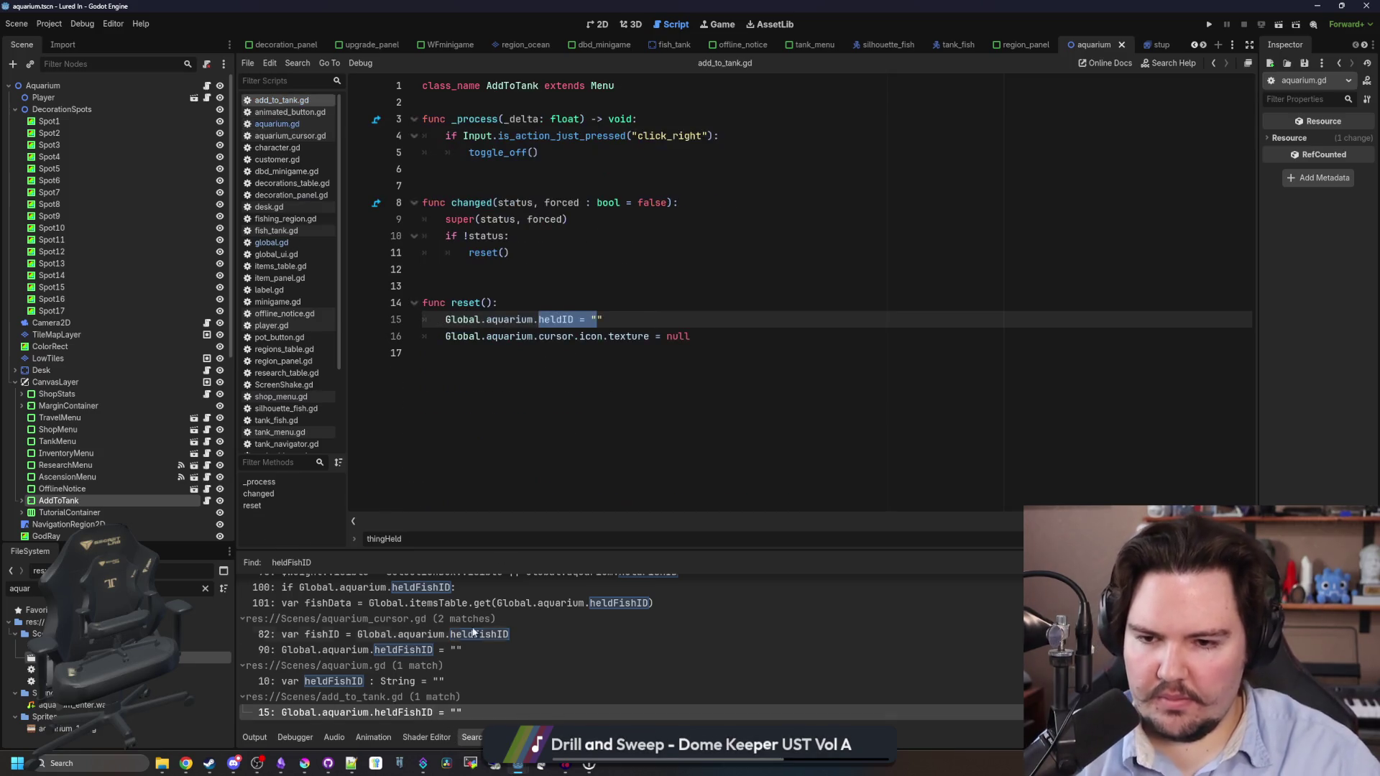
pyautogui.click(614, 323)
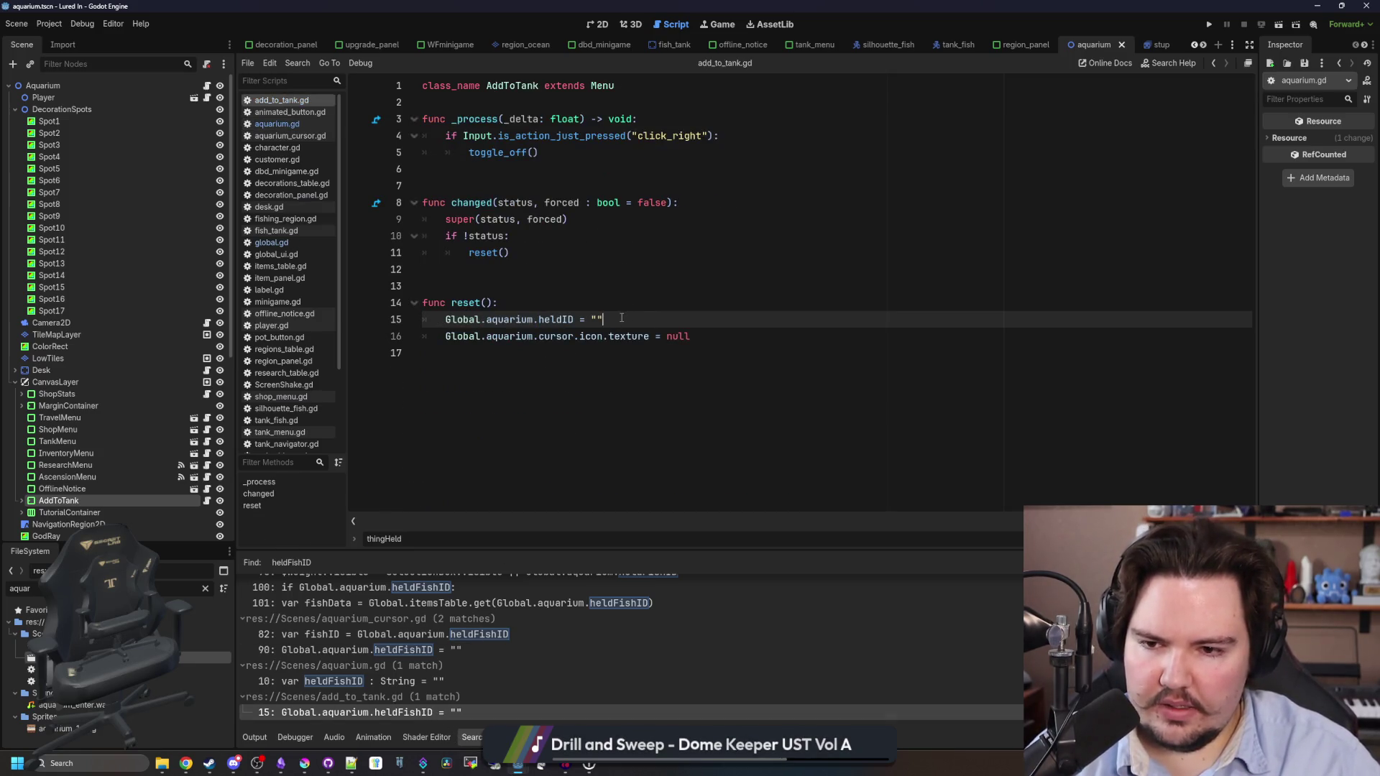
pyautogui.press('Return')
pyautogui.write('Global.aquarium.')
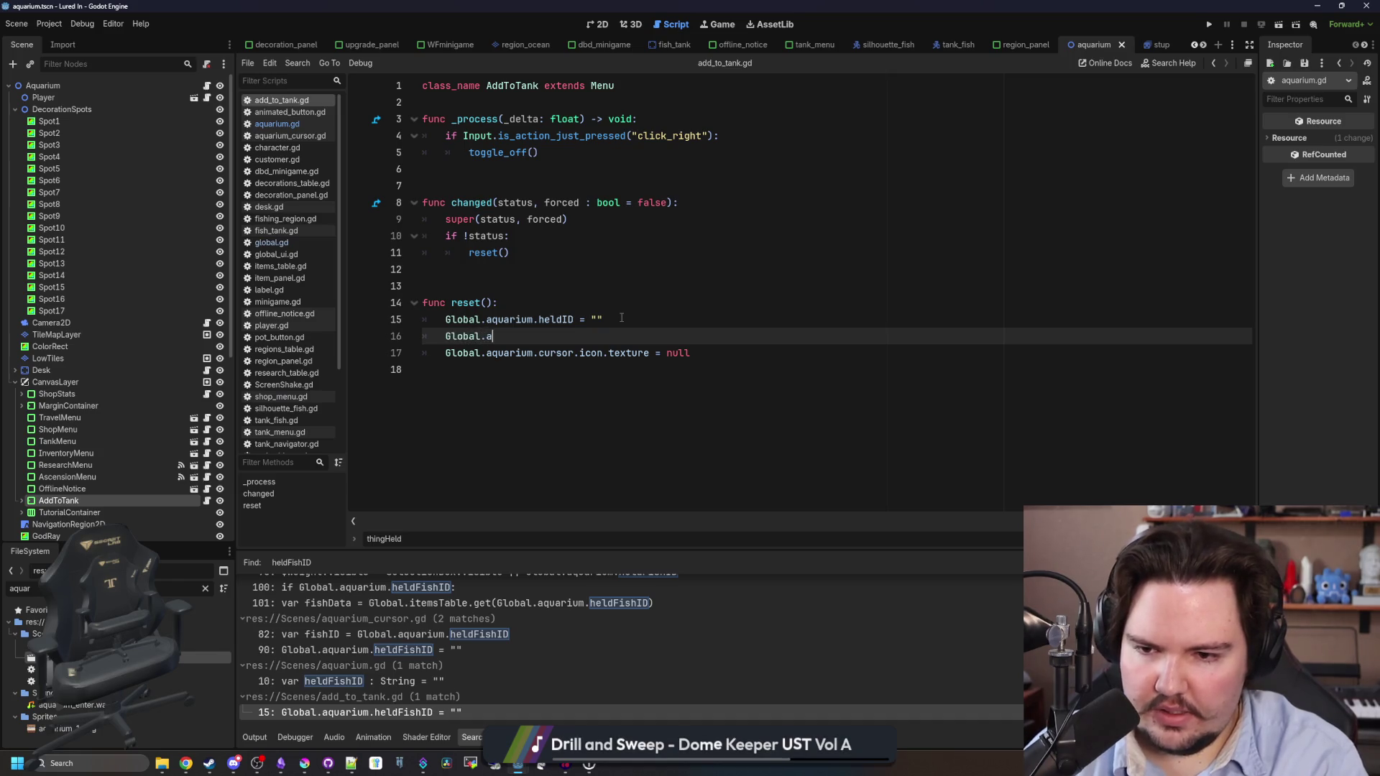
pyautogui.write('held')
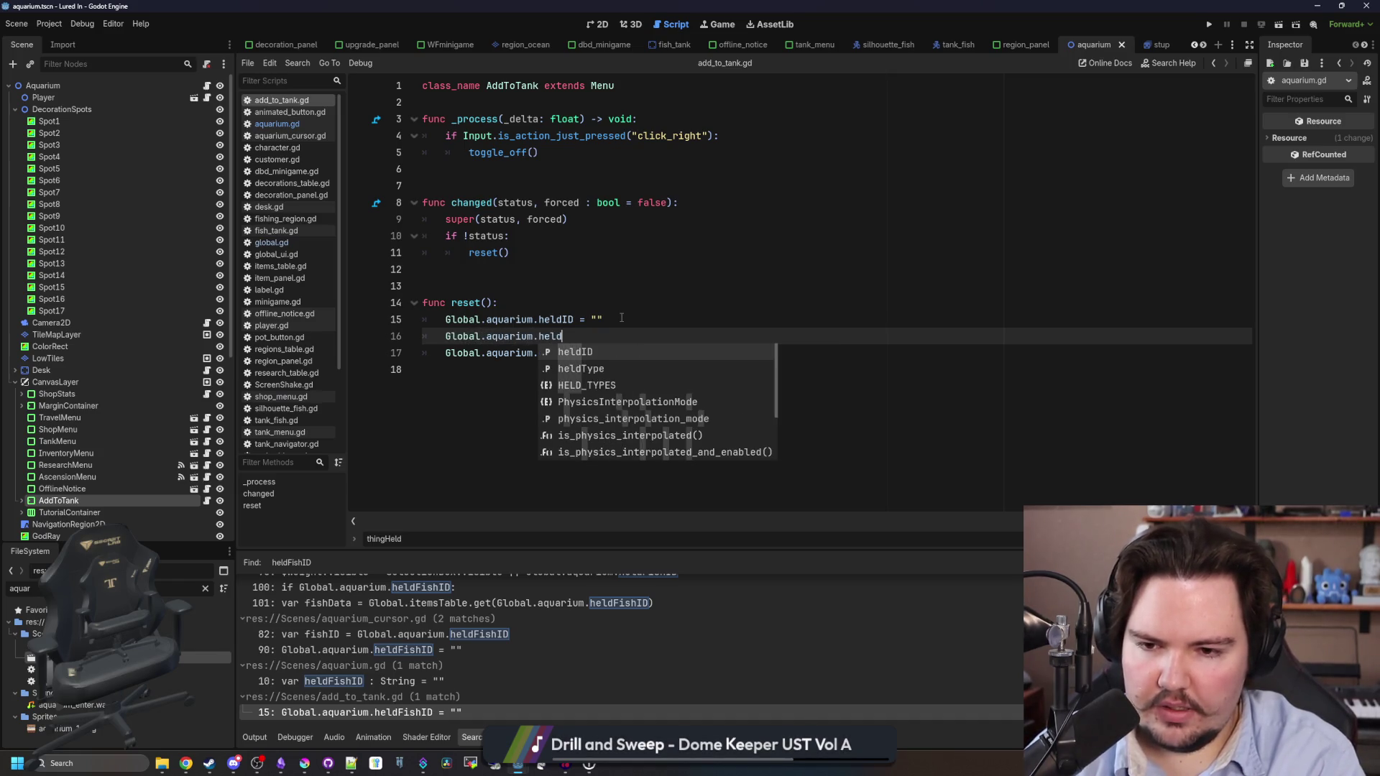
pyautogui.write('Type = P')
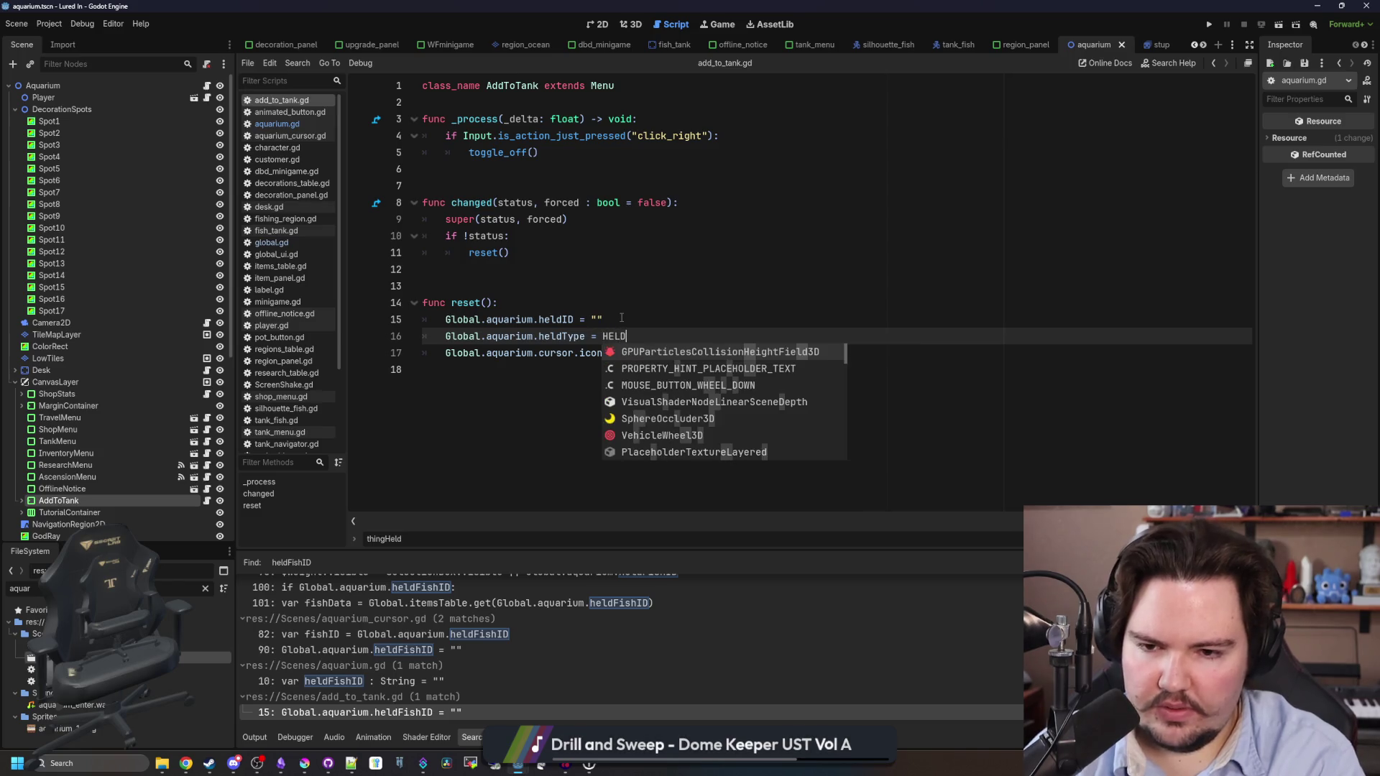
pyautogui.press('BackSpace')
pyautogui.write('Global.aquarium.')
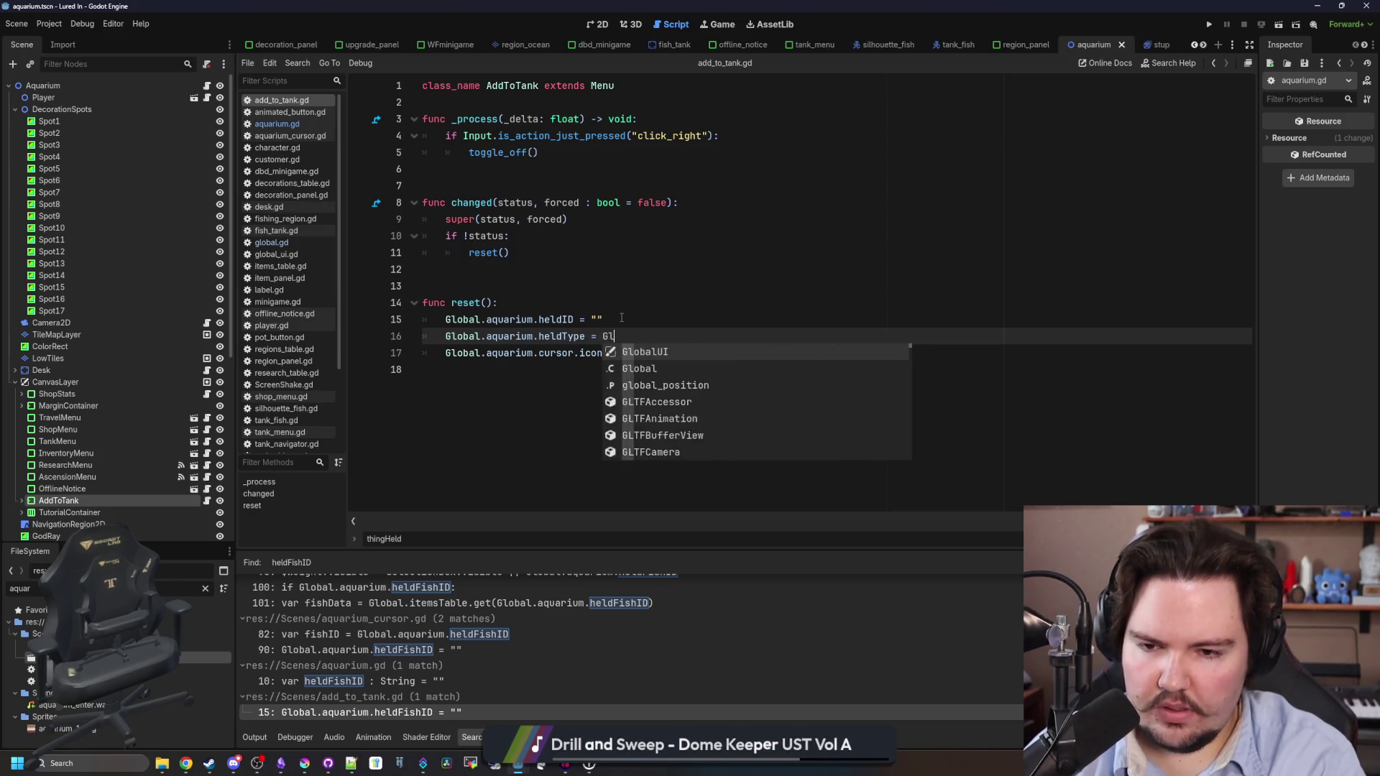
pyautogui.write('HELD_TYPES.NO')
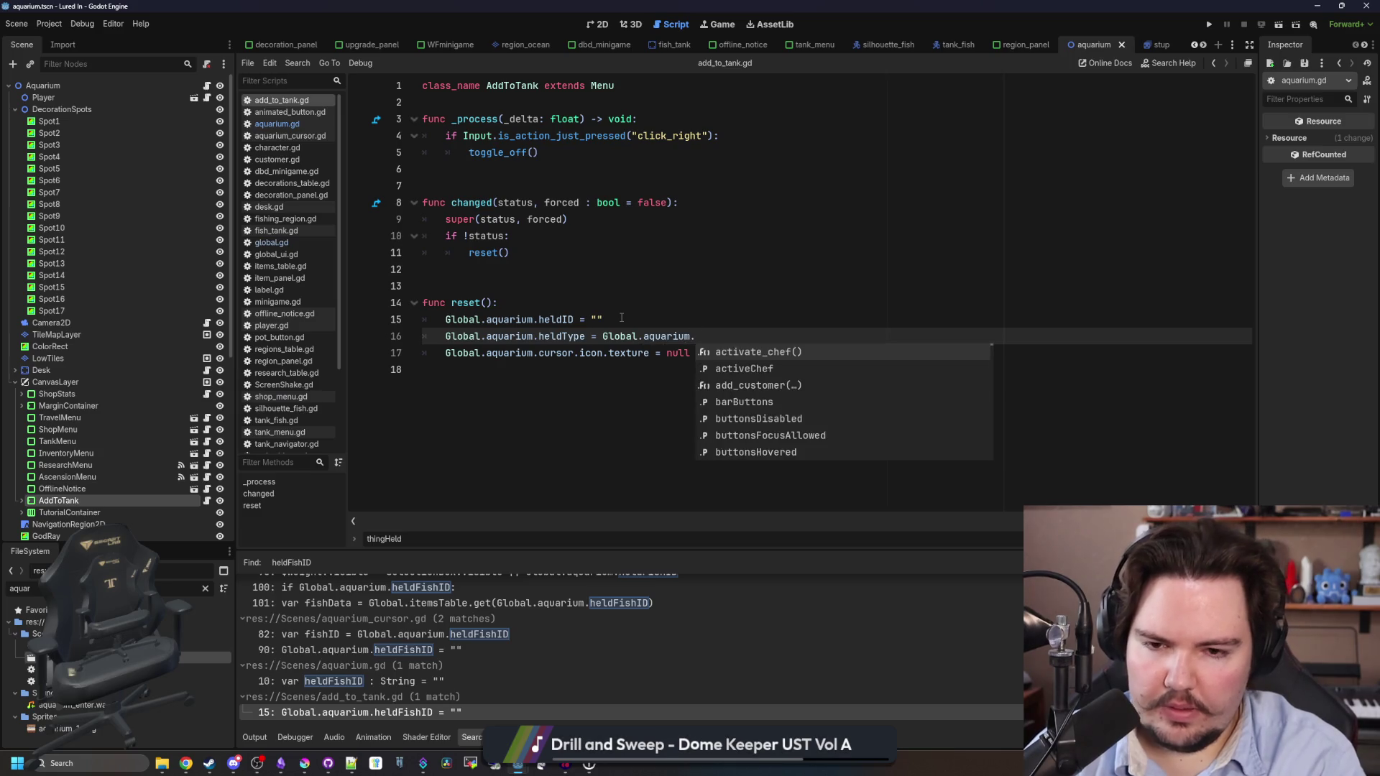
pyautogui.press('Return')
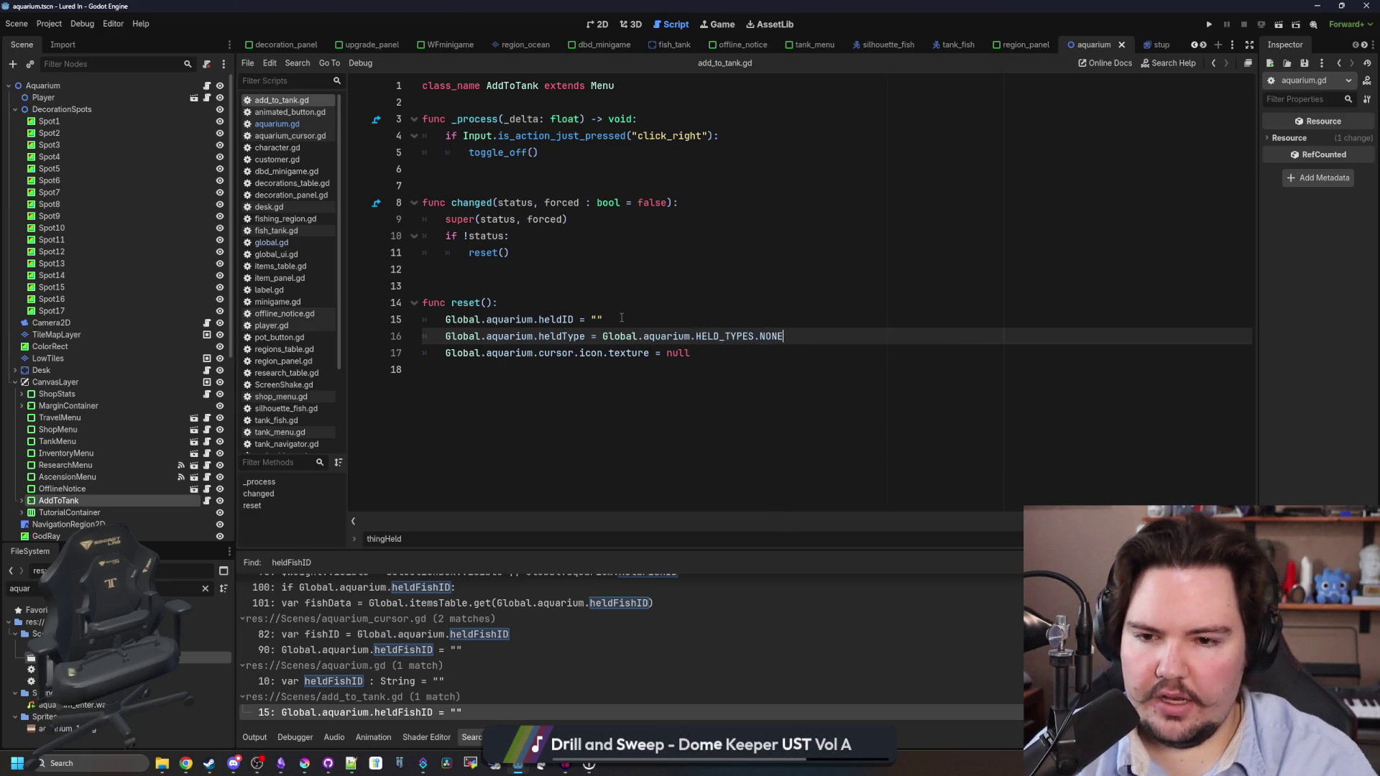
pyautogui.click(622, 318)
pyautogui.moveTo(794, 336); pyautogui.dragTo(446, 337)
pyautogui.hotkey('ctrl', 'c')
# Check the heldFishID declaration in aquarium.gd and the aquarium_cursor.gd line 90 match.
pyautogui.click(398, 687)
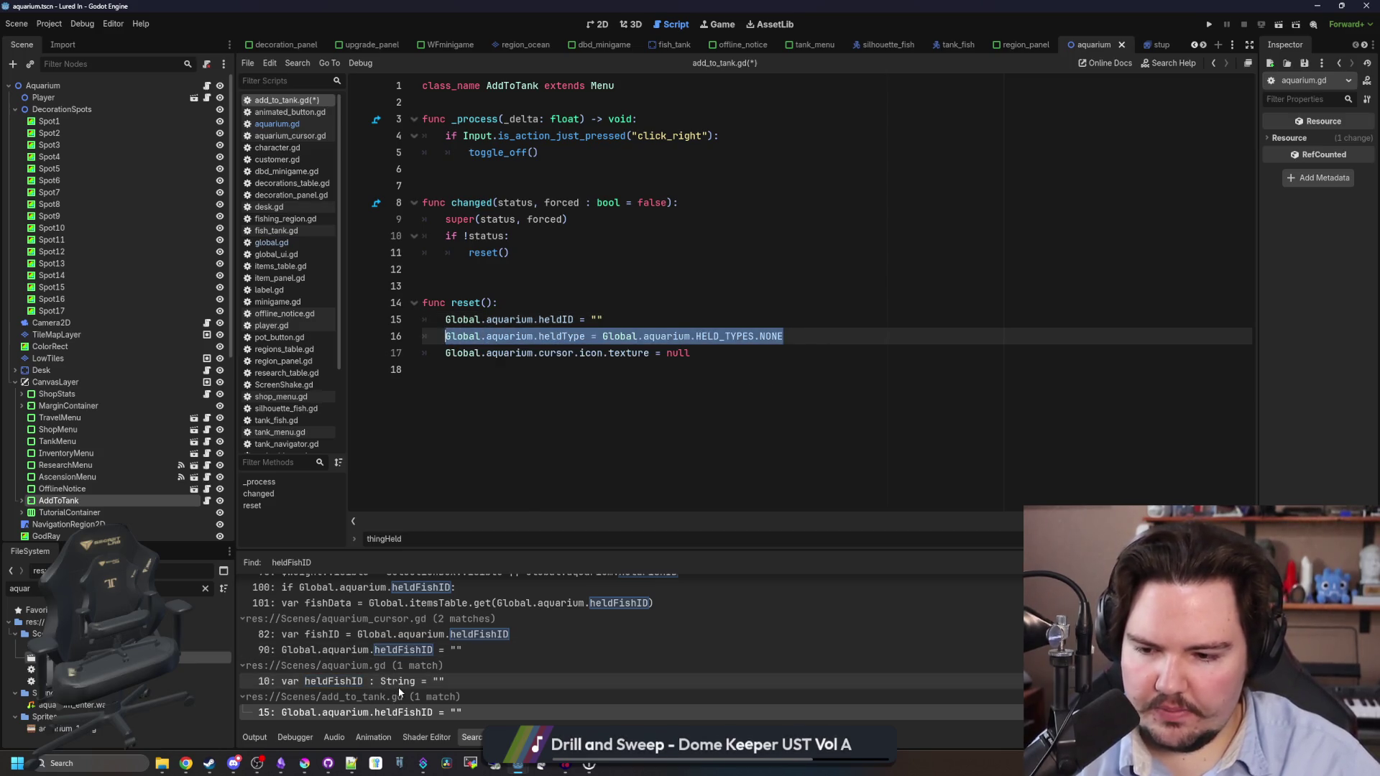
pyautogui.scroll(2, 382, 671)
pyautogui.click(425, 684)
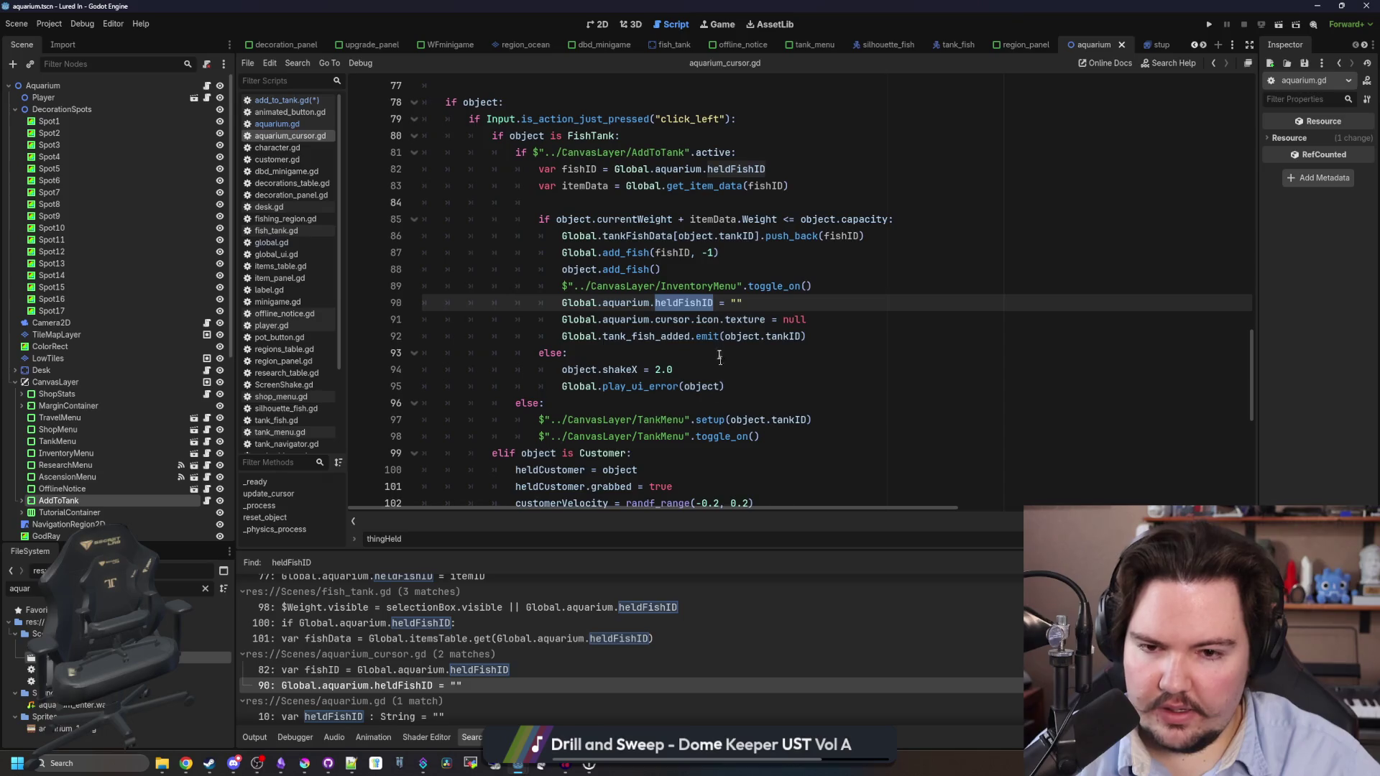
# Declare func reset_held(): in aquarium.gd and paste in the heldType reset line from aquarium_cursor.gd.
pyautogui.click(769, 305)
pyautogui.moveTo(777, 302); pyautogui.dragTo(561, 302)
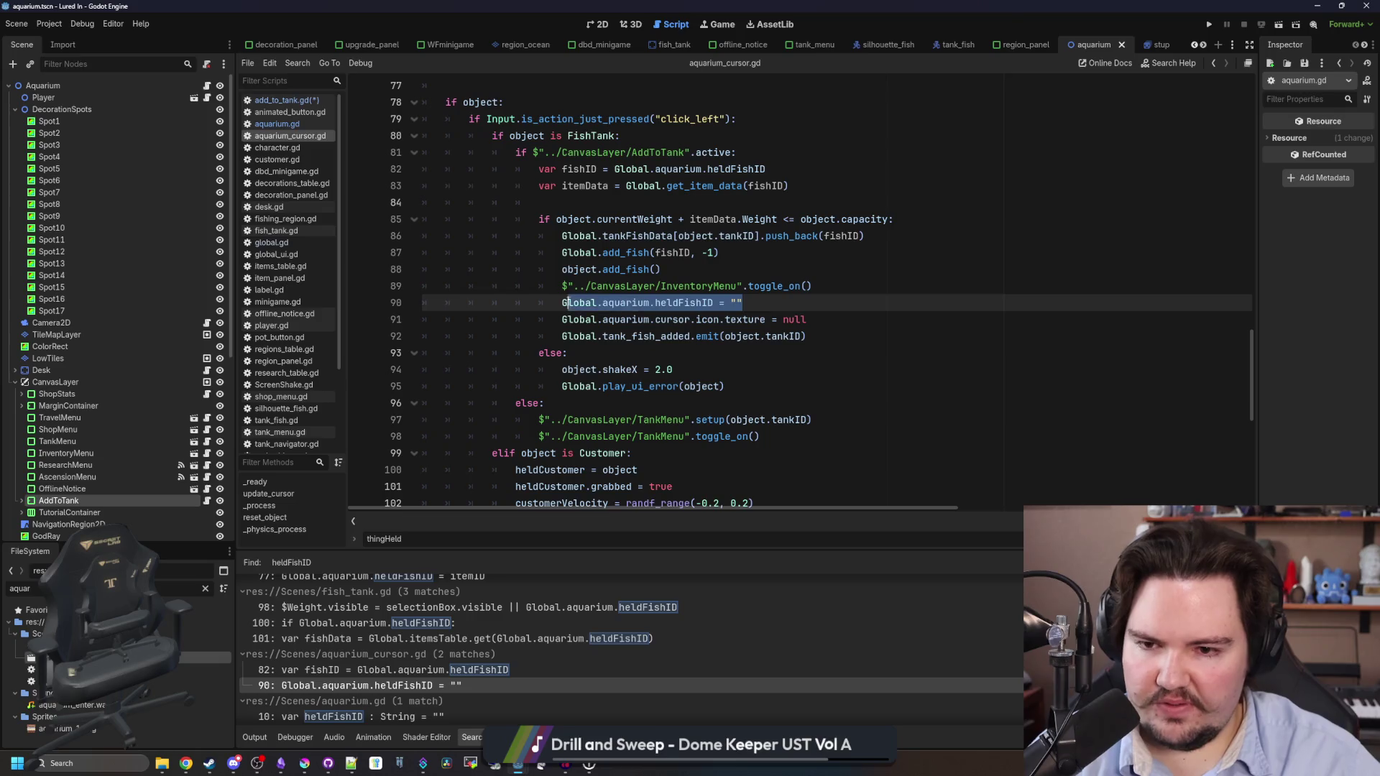
pyautogui.click(276, 124)
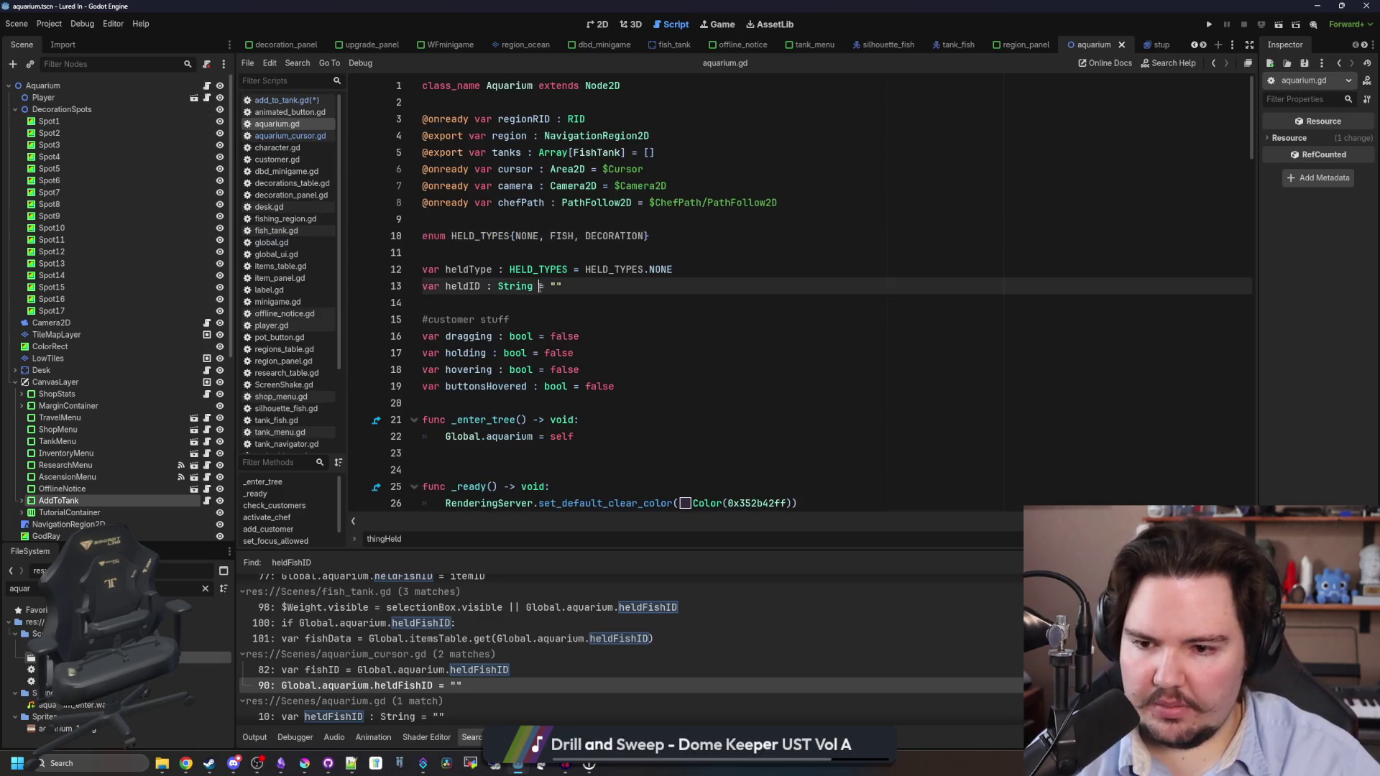
pyautogui.scroll(-2, 485, 303)
pyautogui.click(485, 303)
pyautogui.press('Return')
pyautogui.press('Return')
pyautogui.press('Return')
pyautogui.press('Up')
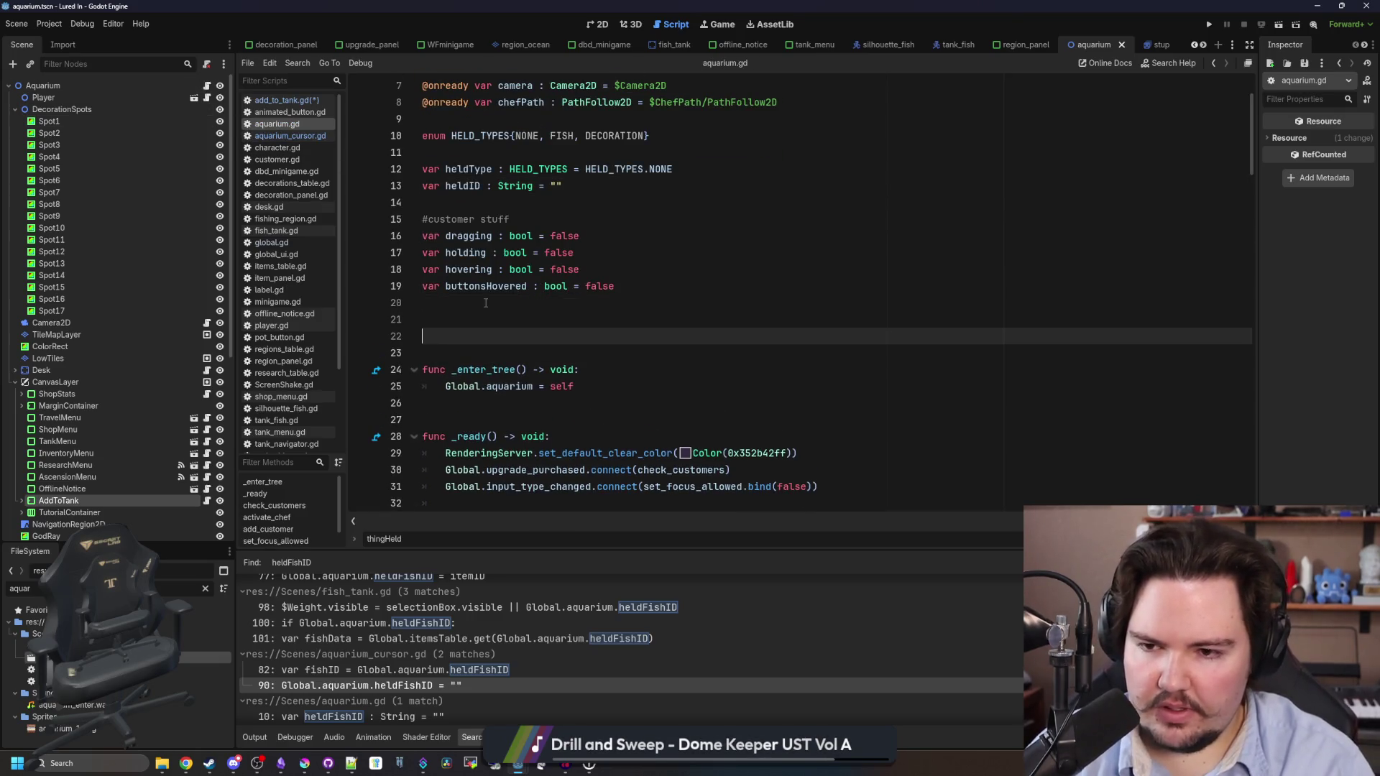
pyautogui.write('func reset_held():')
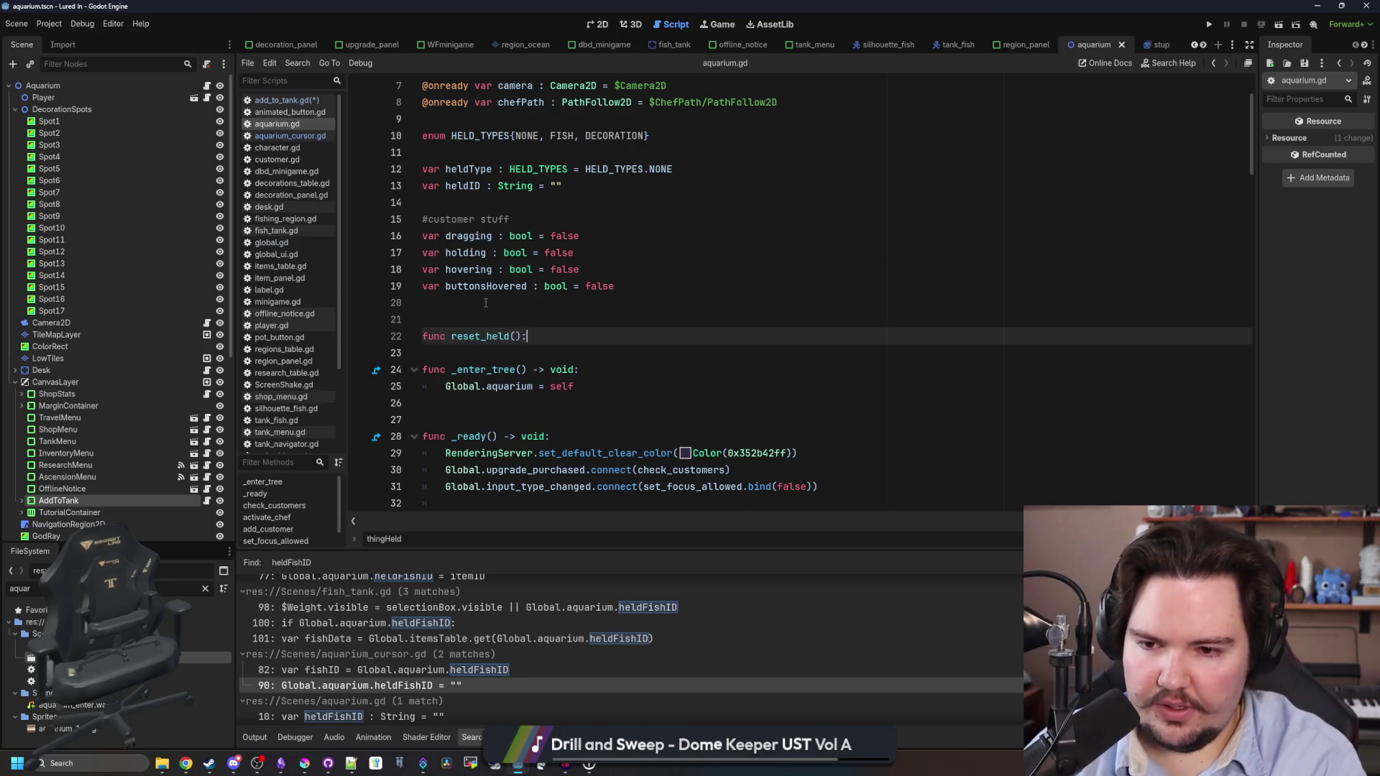
pyautogui.press('Return')
pyautogui.hotkey('ctrl', 'v')
pyautogui.press('Down')
pyautogui.press('Return')
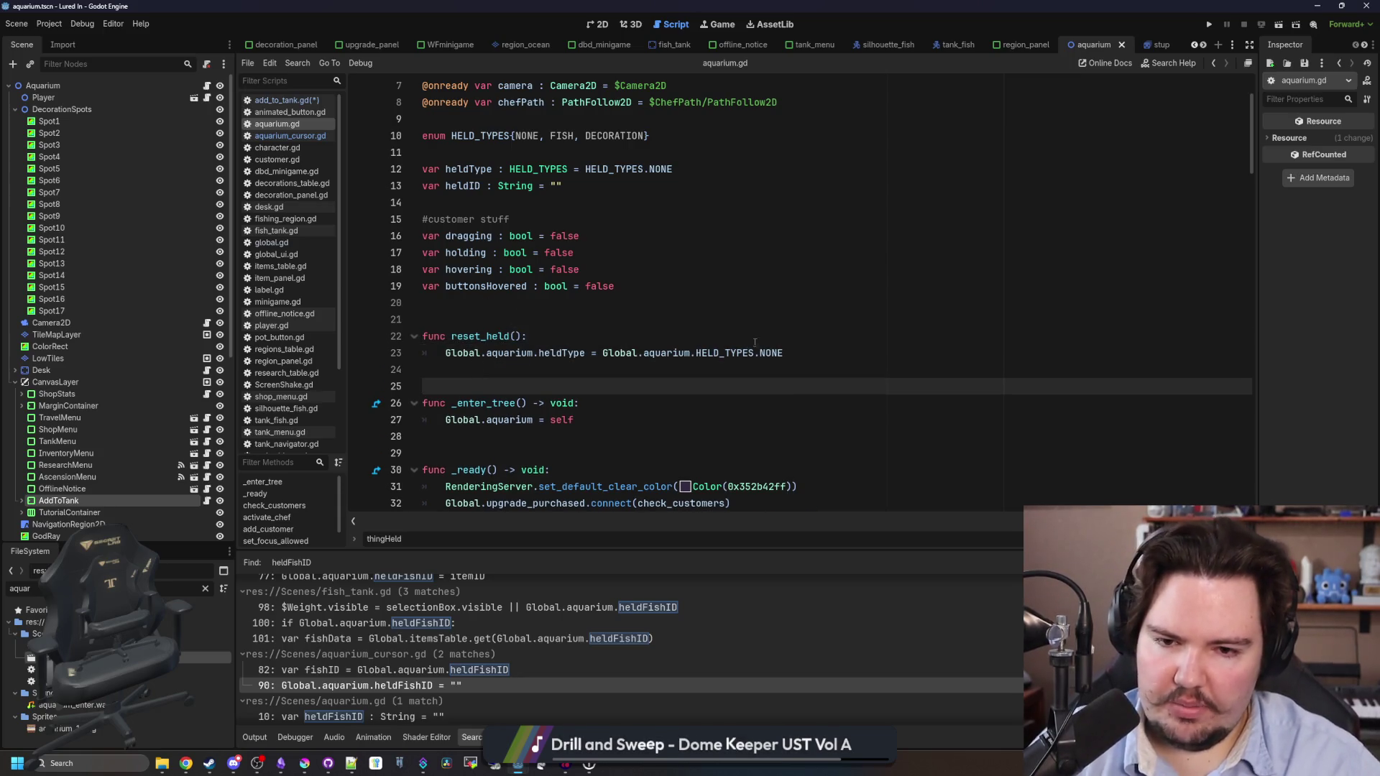
# Shorten the pasted line to heldType = HELD_TYPES.NONE and add a heldID clearing line.
pyautogui.click(806, 350)
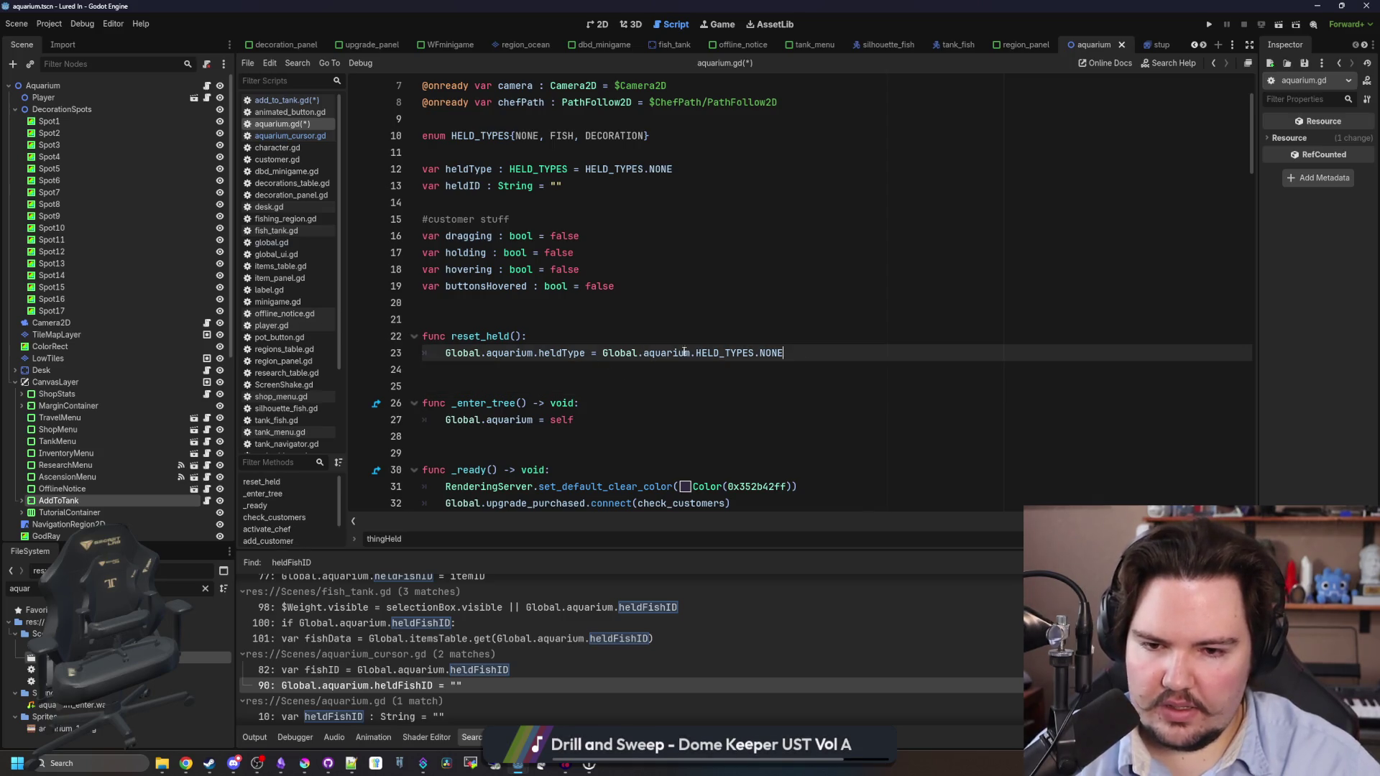
pyautogui.moveTo(690, 352); pyautogui.dragTo(441, 351)
pyautogui.write('heldType =')
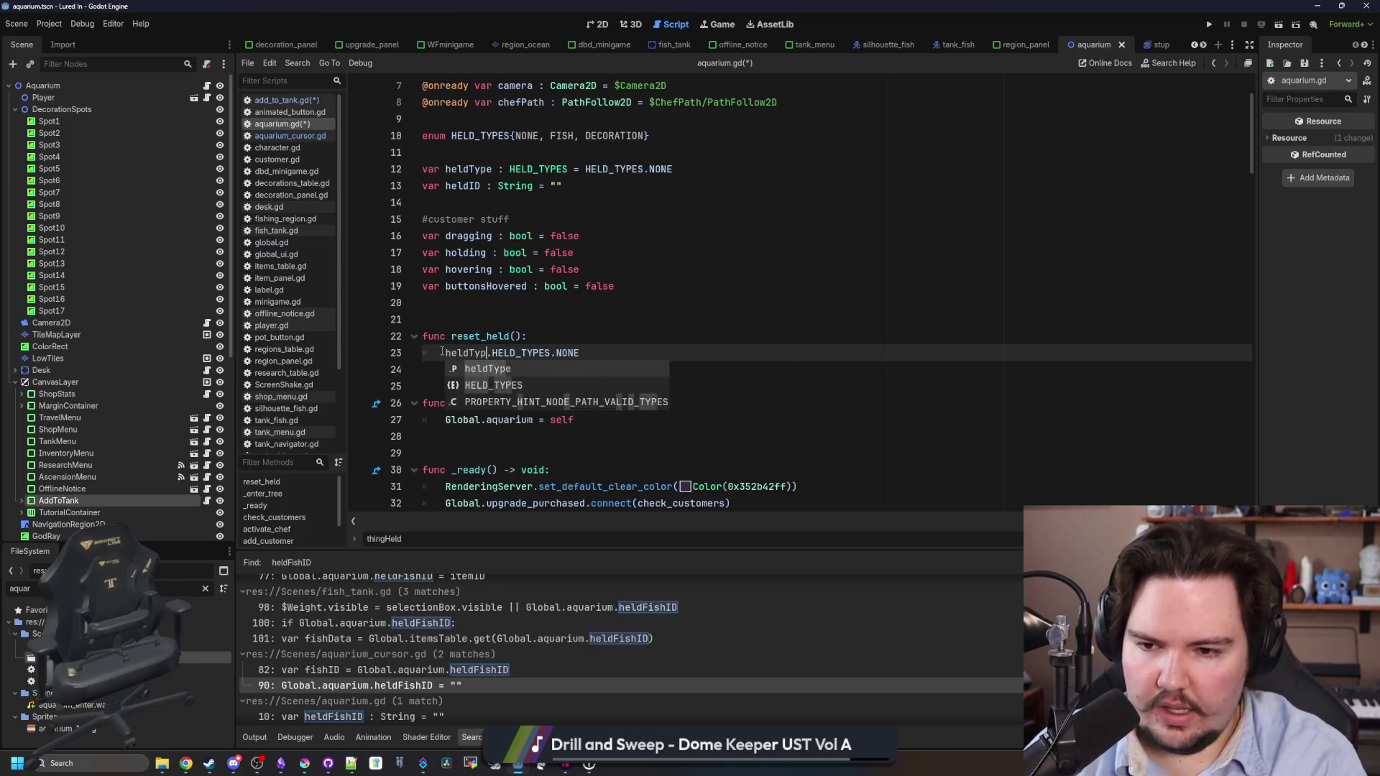
pyautogui.press('Delete')
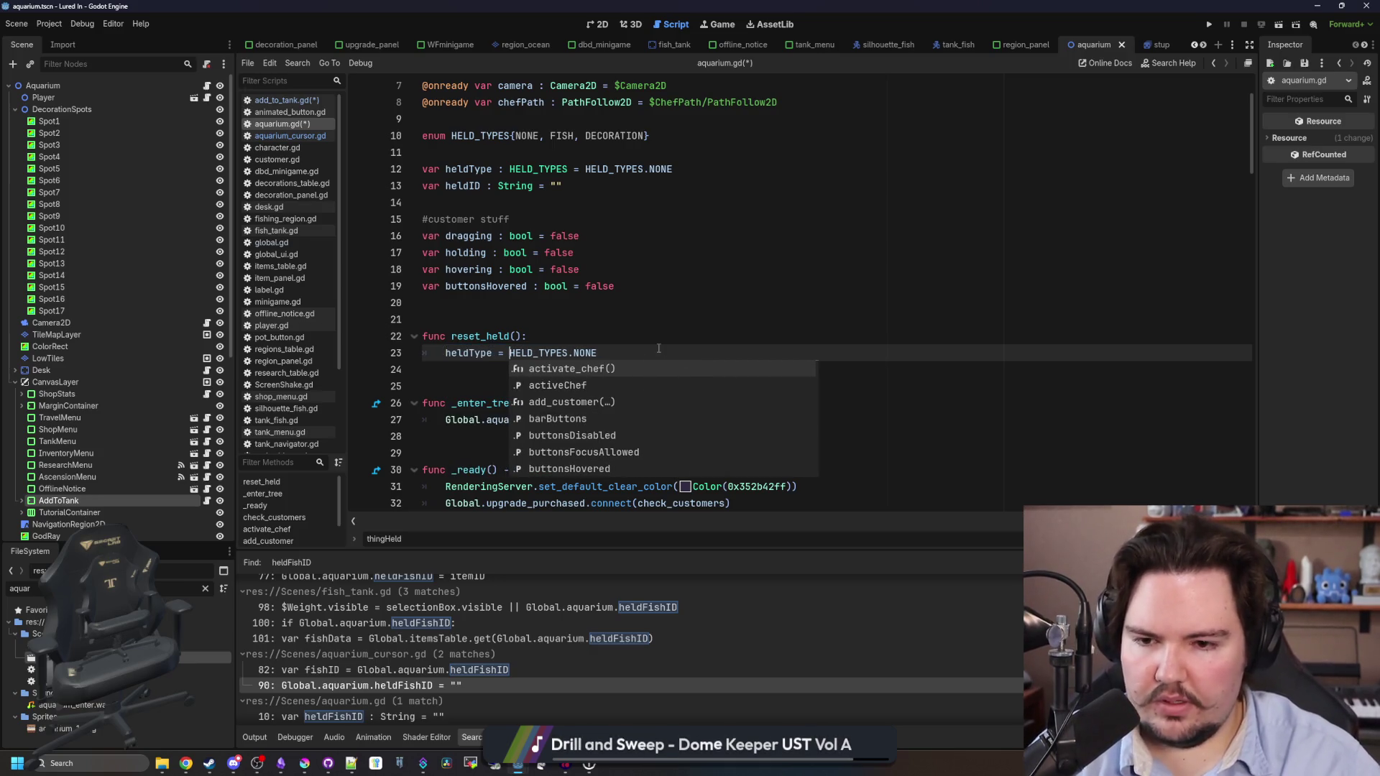
pyautogui.click(658, 348)
pyautogui.press('Return')
pyautogui.write('eldID = "')
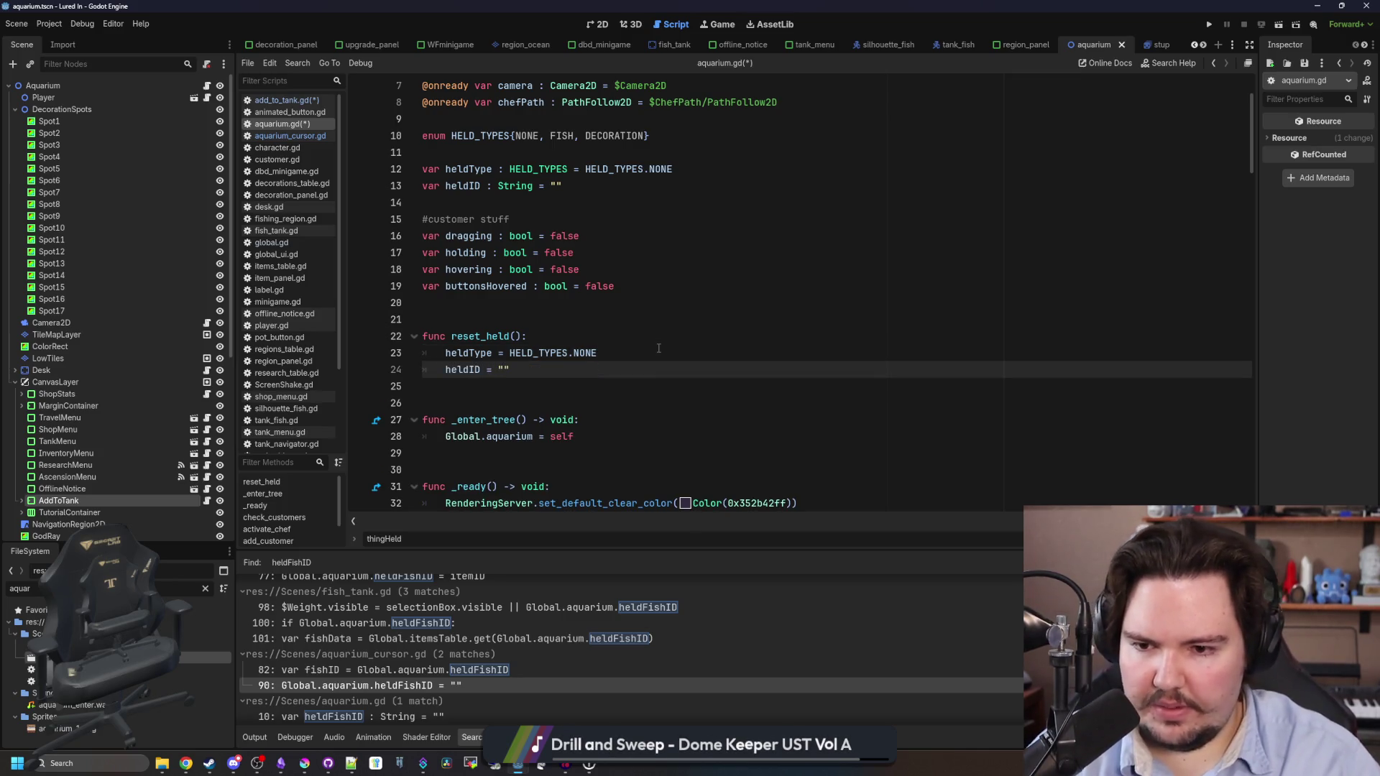
pyautogui.press('Return')
# Copy the cursor icon texture reset from aquarium_cursor.gd line 90 into reset_held.
pyautogui.scroll(2, 482, 588)
pyautogui.click(550, 665)
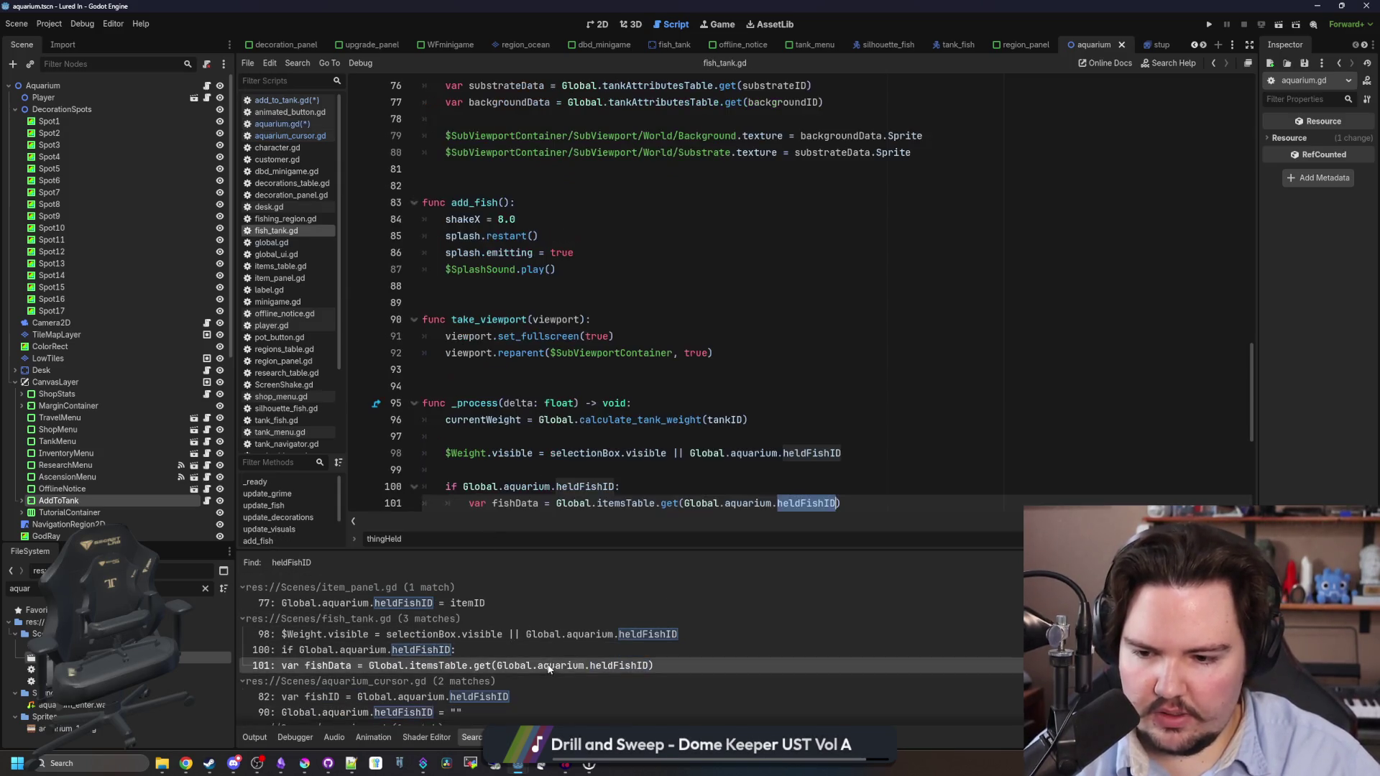
pyautogui.scroll(-2, 467, 675)
pyautogui.click(463, 649)
pyautogui.click(805, 347)
pyautogui.moveTo(834, 325)
pyautogui.mouseDown()
pyautogui.moveTo(537, 321)
pyautogui.moveTo(561, 321)
pyautogui.mouseUp()
pyautogui.hotkey('ctrl', 'c')
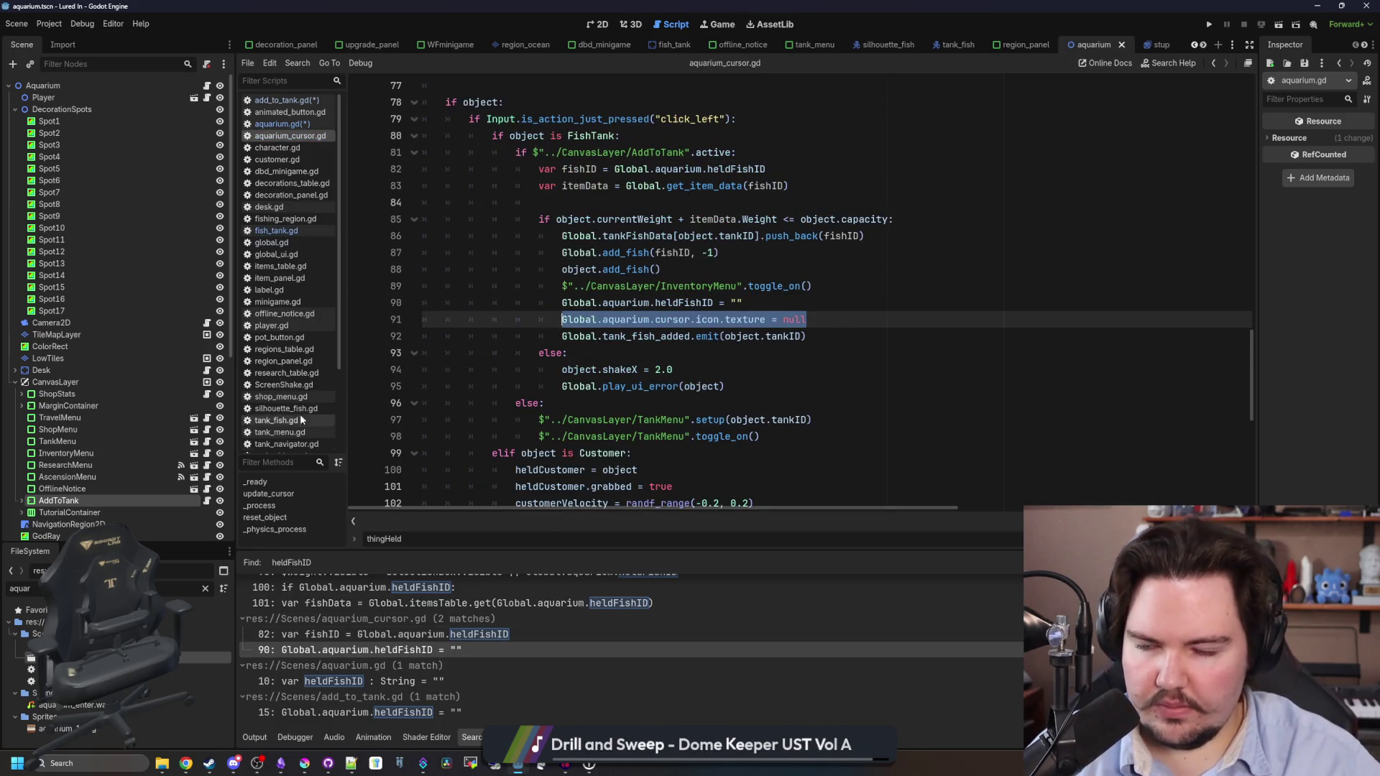
pyautogui.click(207, 84)
pyautogui.hotkey('ctrl', 'v')
pyautogui.click(487, 407)
# Copy the reset_held name and select aquarium_cursor.gd lines 90–91 that clear the held fish.
pyautogui.click(507, 335)
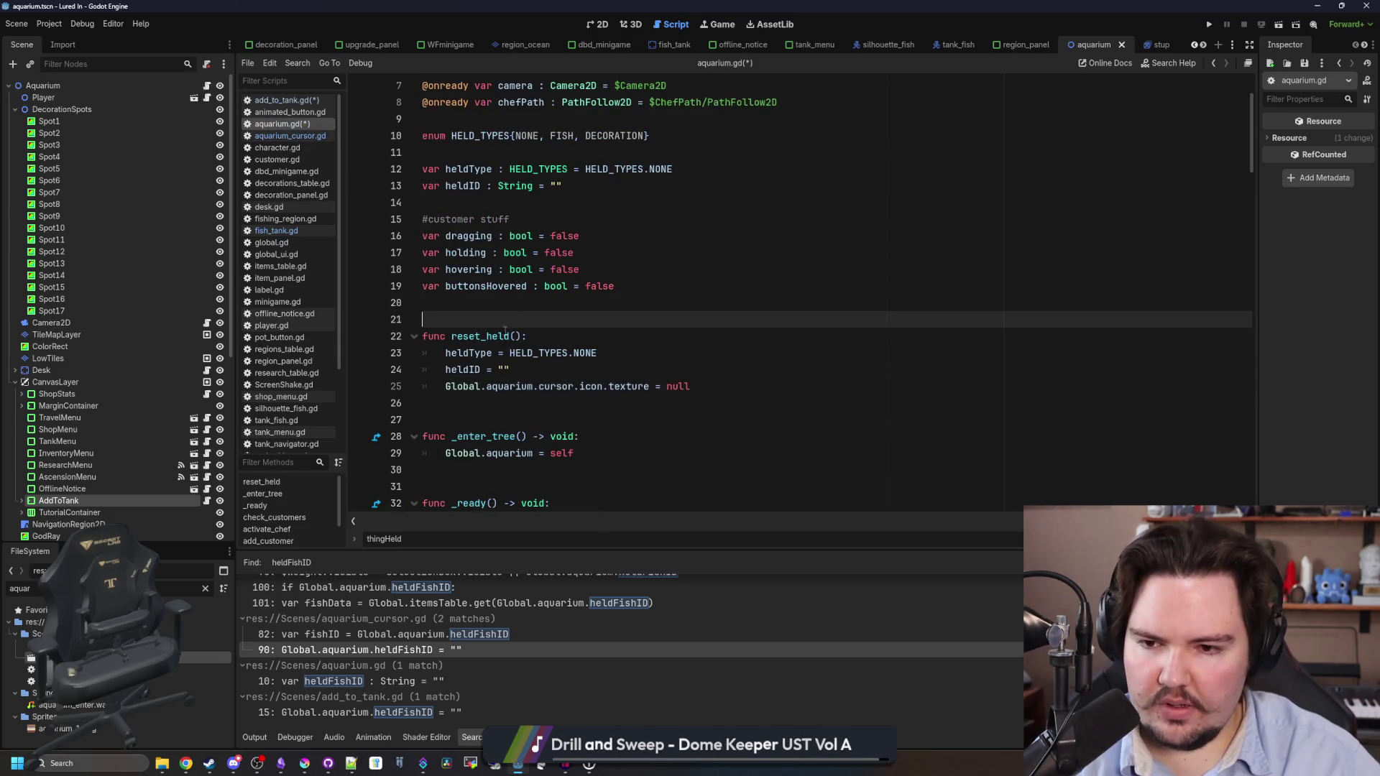
pyautogui.doubleClick(500, 336)
pyautogui.hotkey('ctrl', 'c')
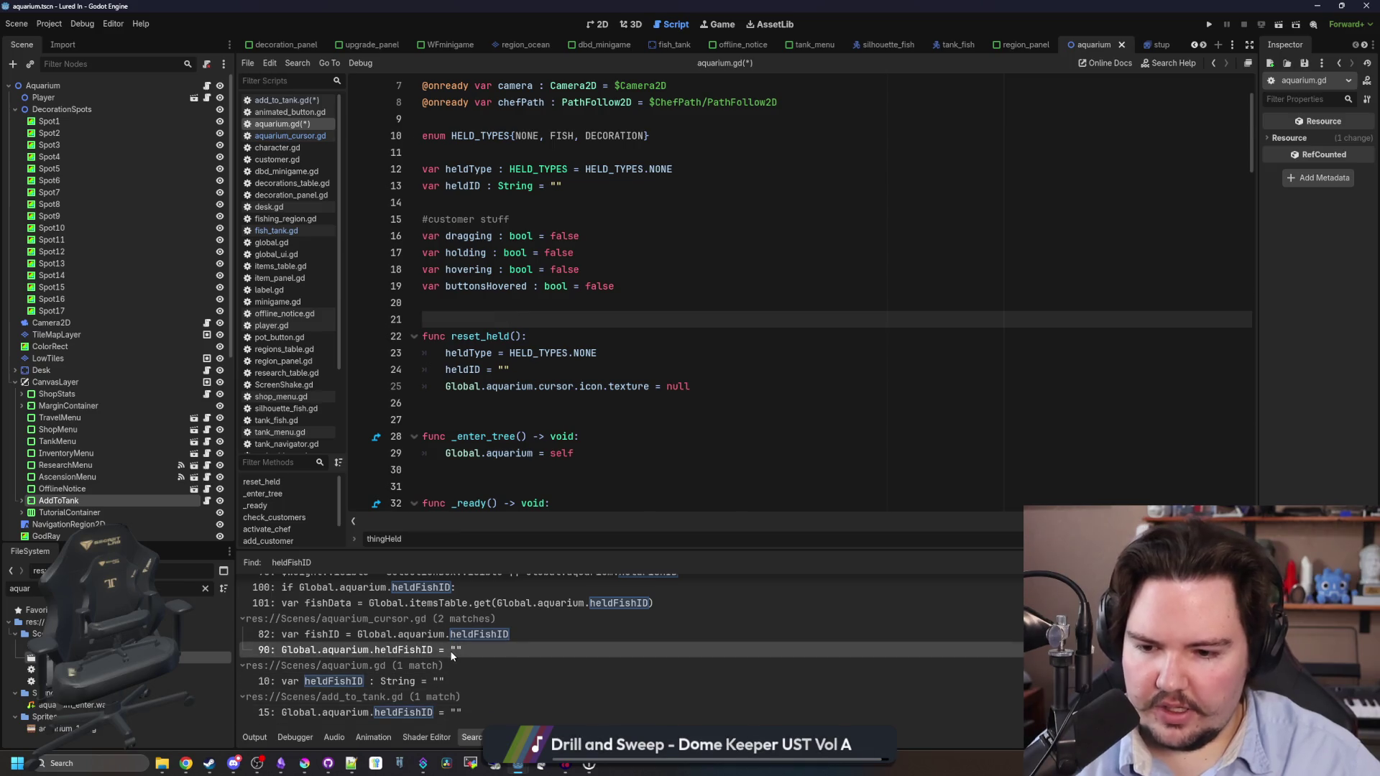
pyautogui.click(450, 649)
pyautogui.moveTo(807, 320); pyautogui.dragTo(562, 303)
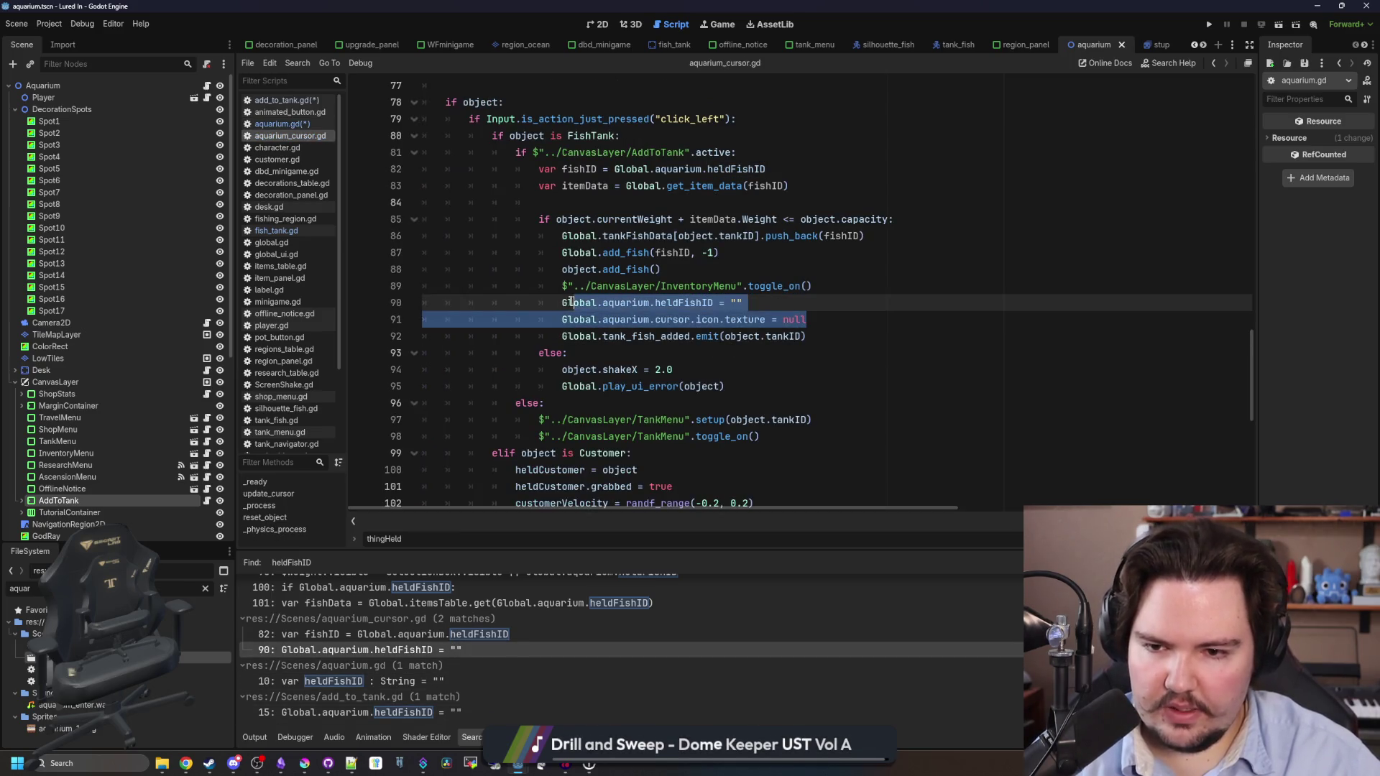
# Replace aquarium_cursor.gd lines 90–91 with Global.aquarium.reset_held() and copy that call.
pyautogui.hotkey('ctrl', 'v')
pyautogui.write('()')
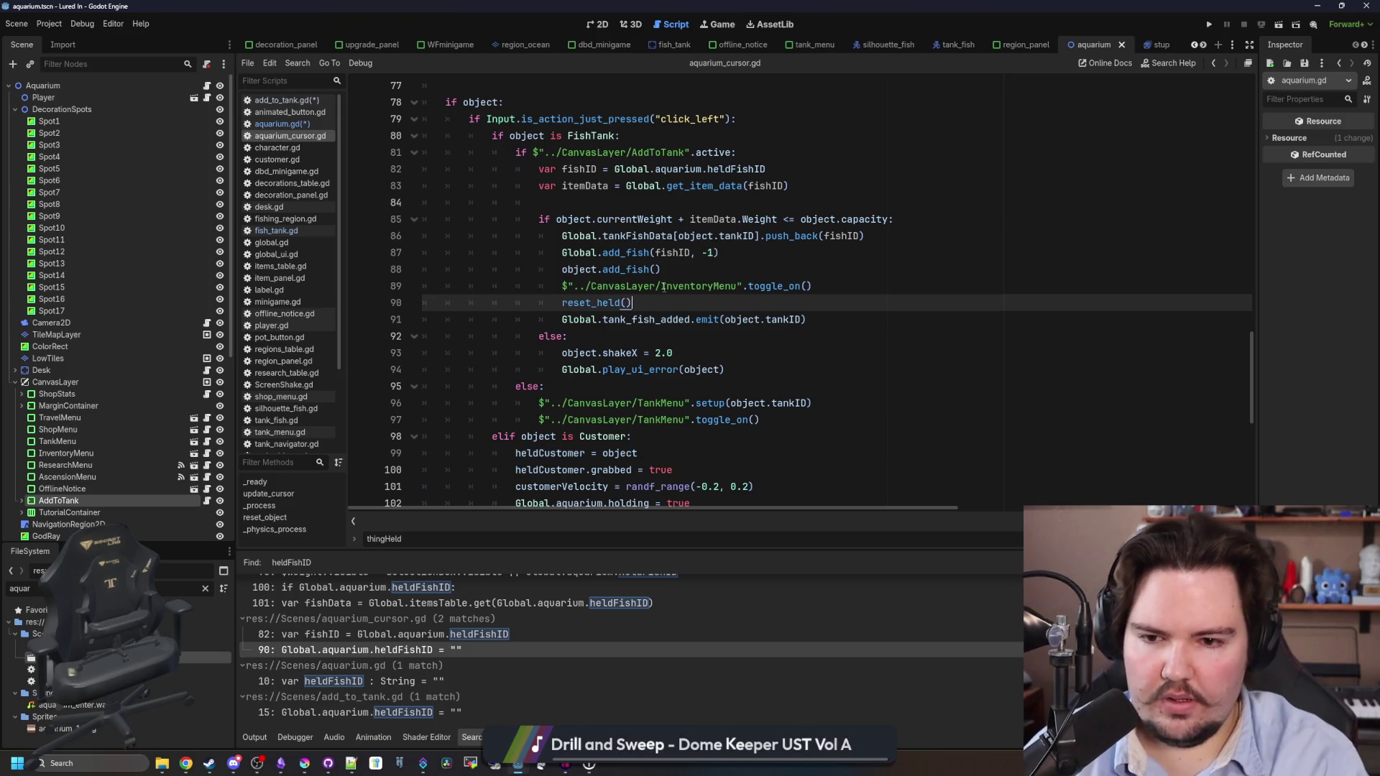
pyautogui.click(562, 302)
pyautogui.write('Global.ad')
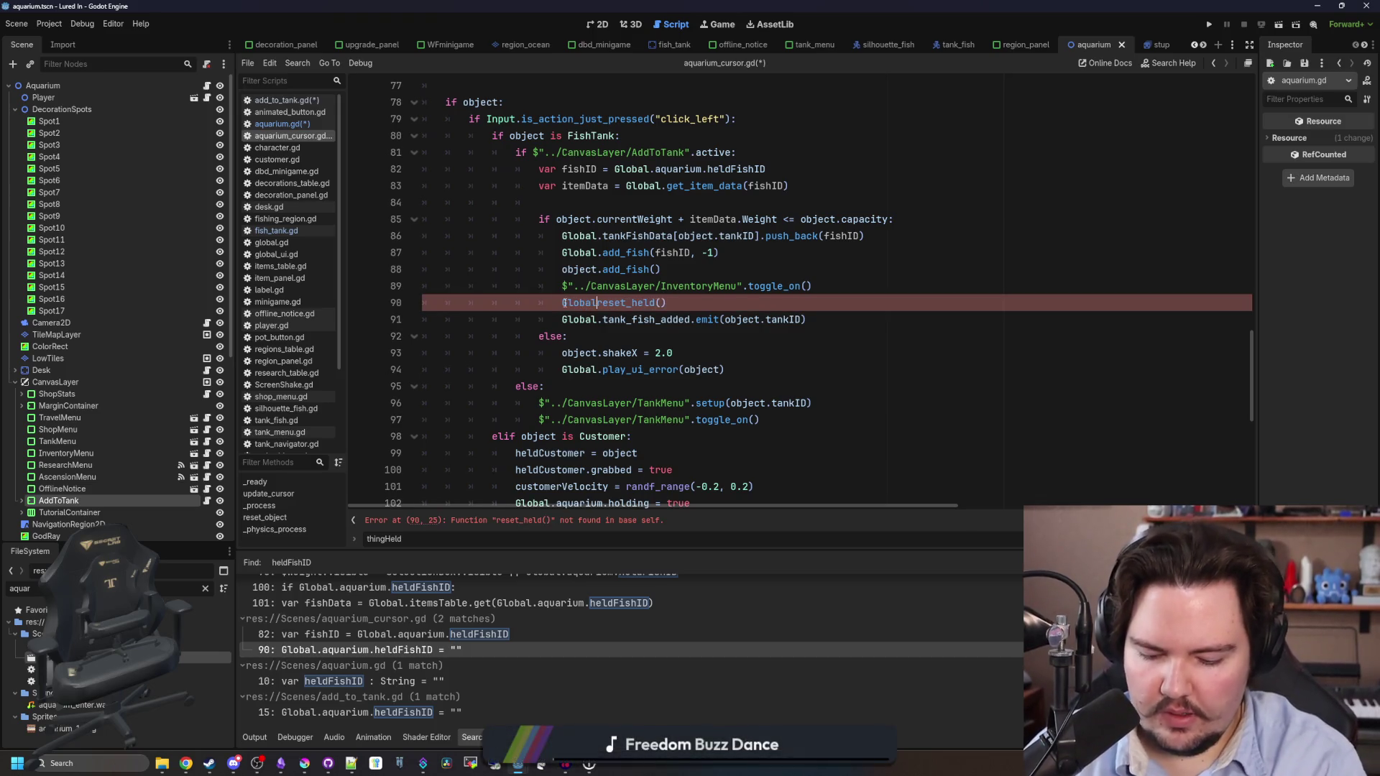
pyautogui.press('BackSpace')
pyautogui.write('quarium.')
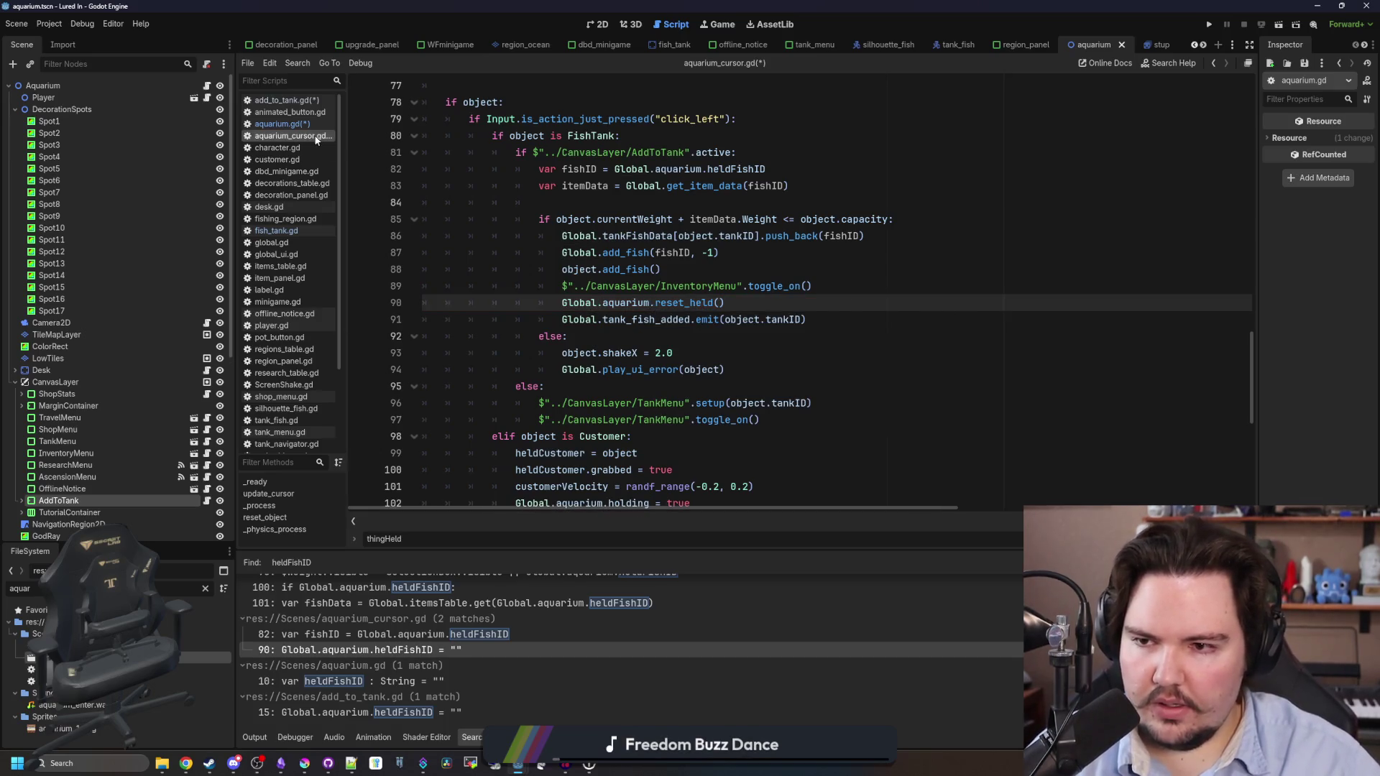
pyautogui.moveTo(725, 302); pyautogui.dragTo(559, 303)
pyautogui.hotkey('ctrl', 'c')
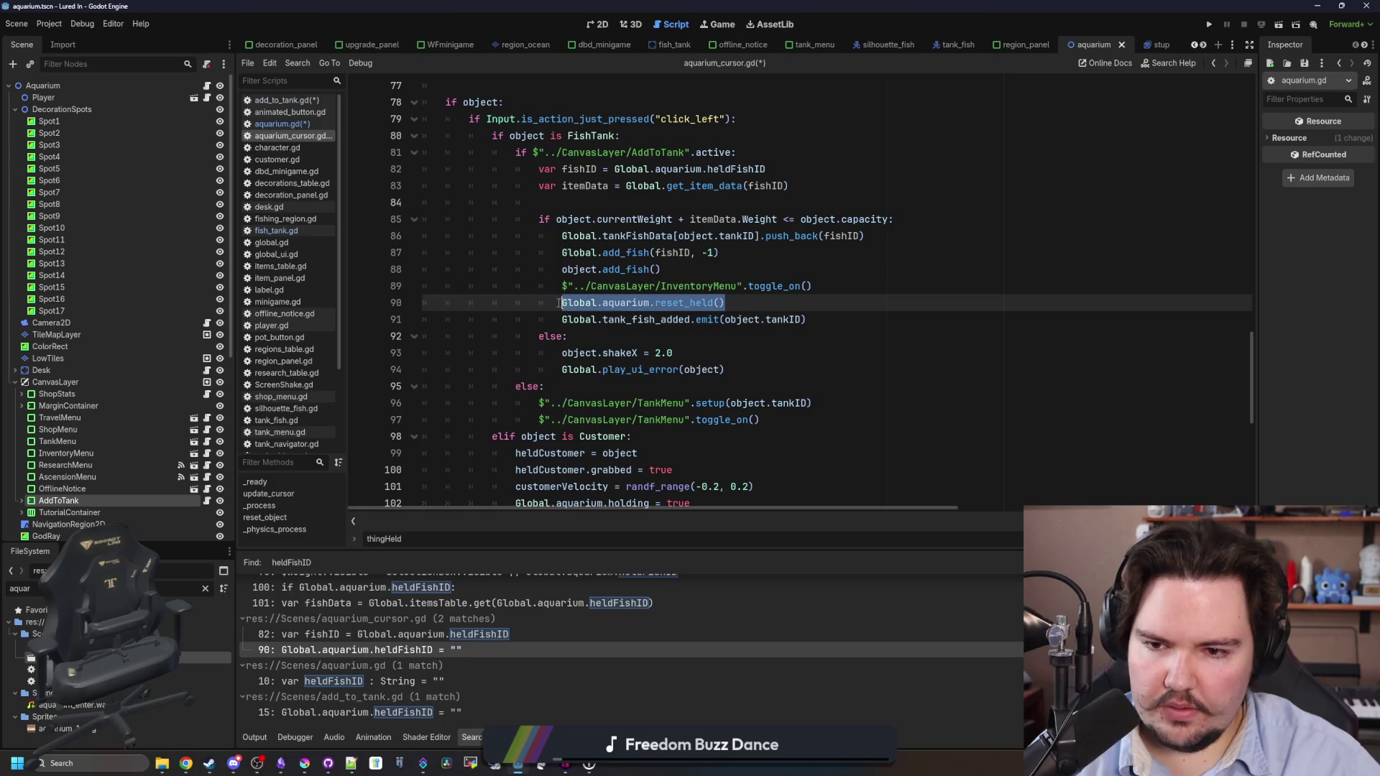
# Replace add_to_tank.gd's reset() body with Global.aquarium.reset_held(), then save it and aquarium.gd.
pyautogui.click(402, 712)
pyautogui.click(553, 394)
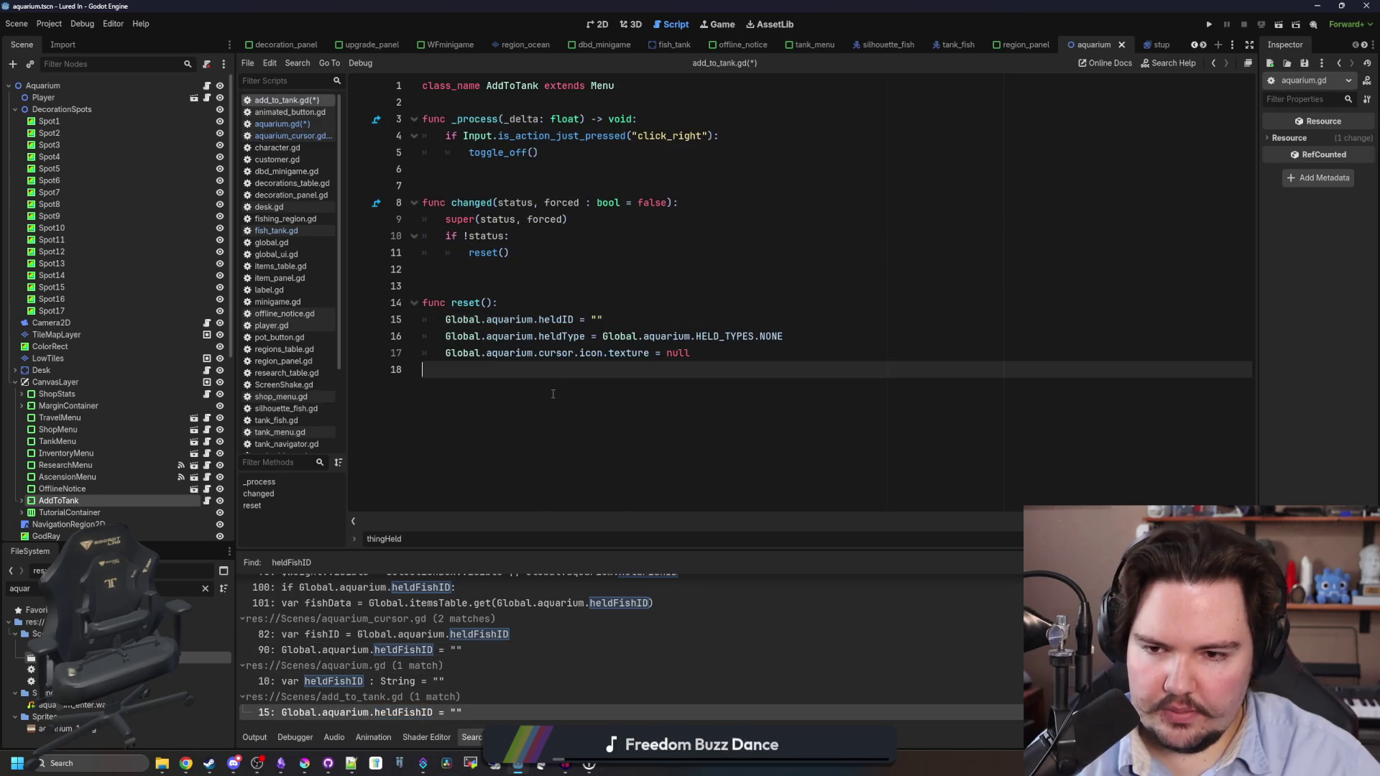
pyautogui.moveTo(736, 354); pyautogui.dragTo(377, 319)
pyautogui.press('BackSpace')
pyautogui.hotkey('ctrl', 'v')
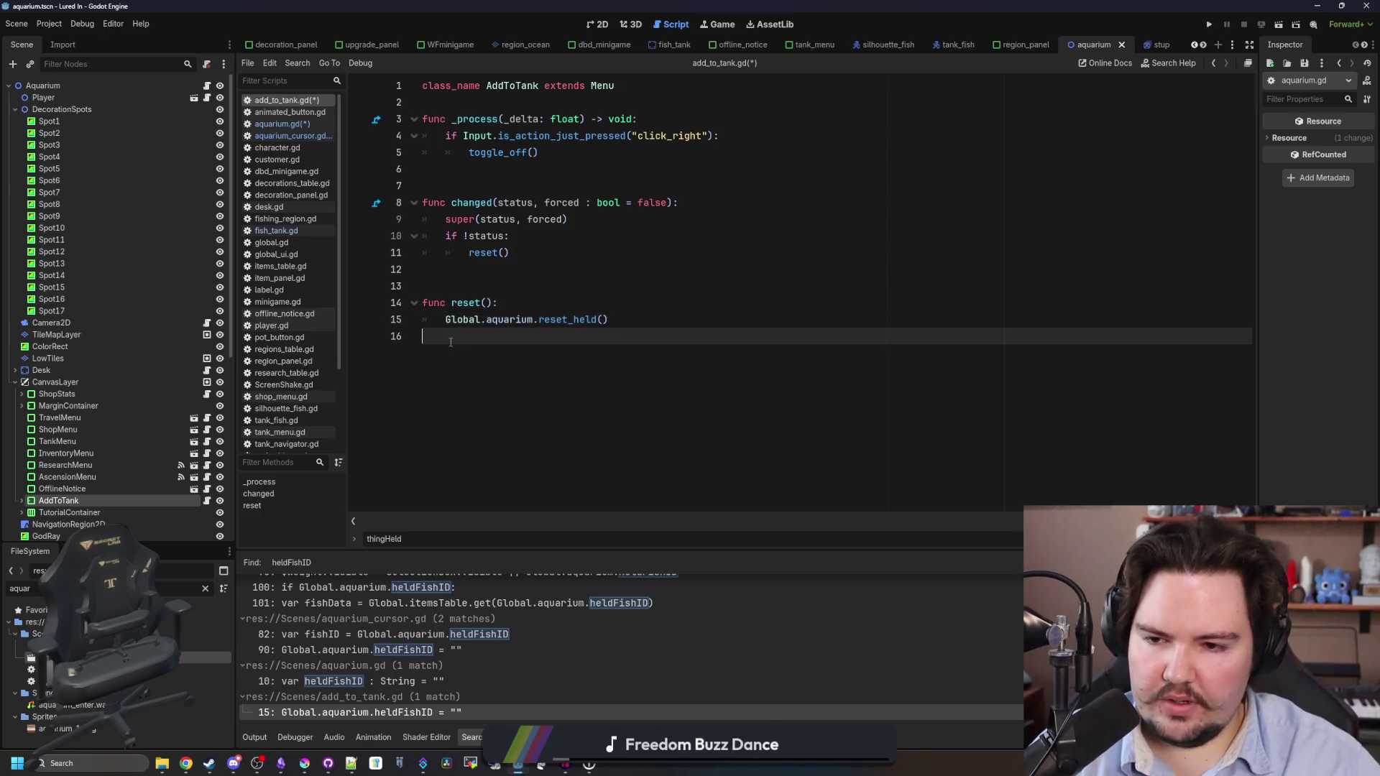
pyautogui.click(560, 299)
pyautogui.hotkey('ctrl', 's')
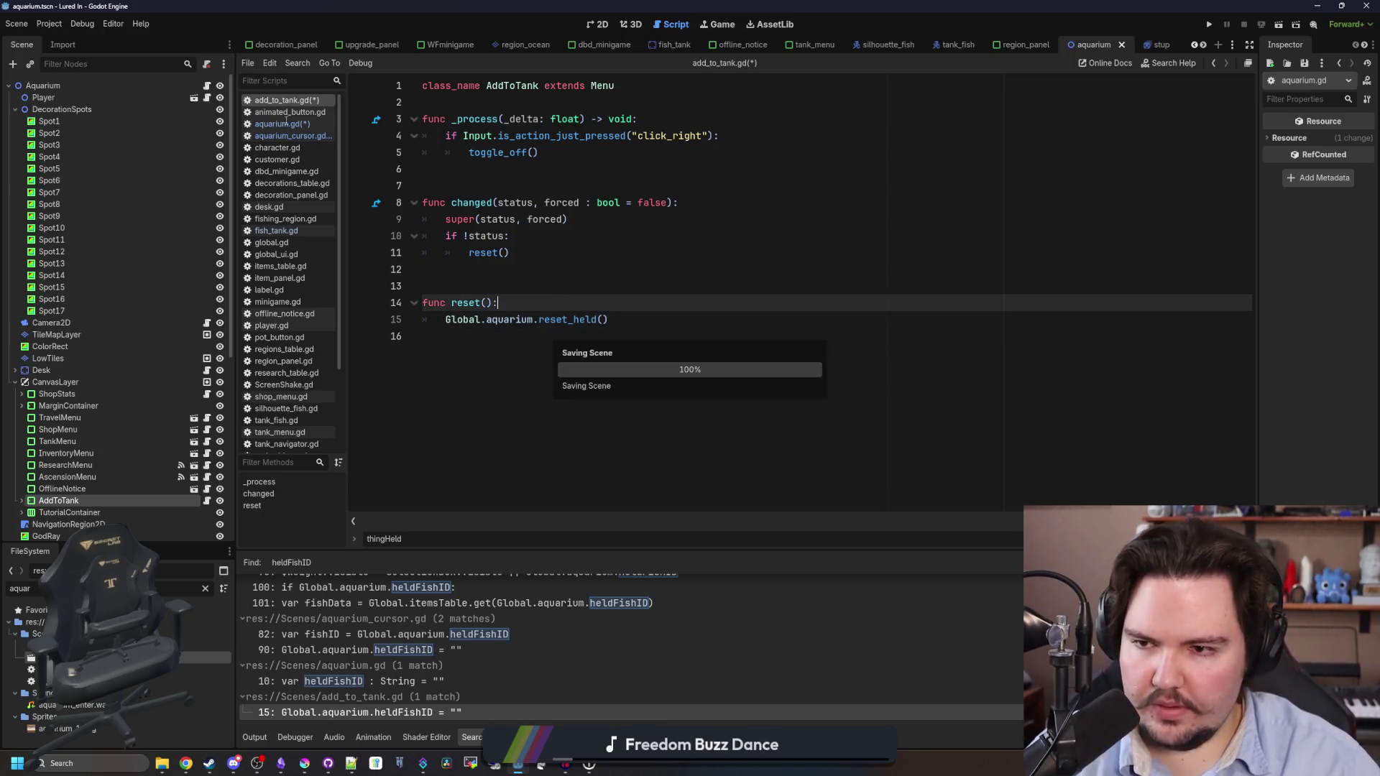
pyautogui.click(286, 123)
pyautogui.hotkey('ctrl', 's')
pyautogui.click(280, 100)
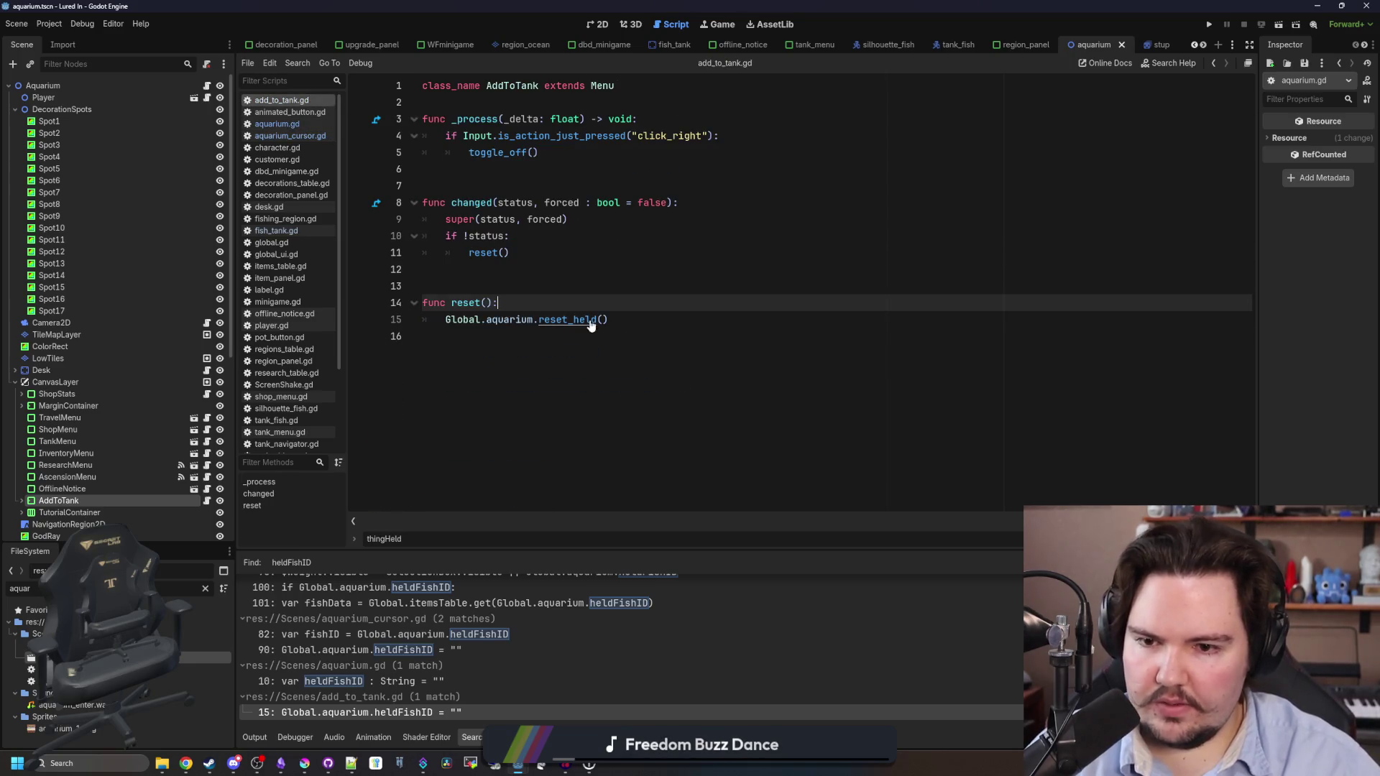
# Rename heldFishID to heldID on lines 98, 100 and 101 of fish_tank.gd and save.
pyautogui.click(417, 685)
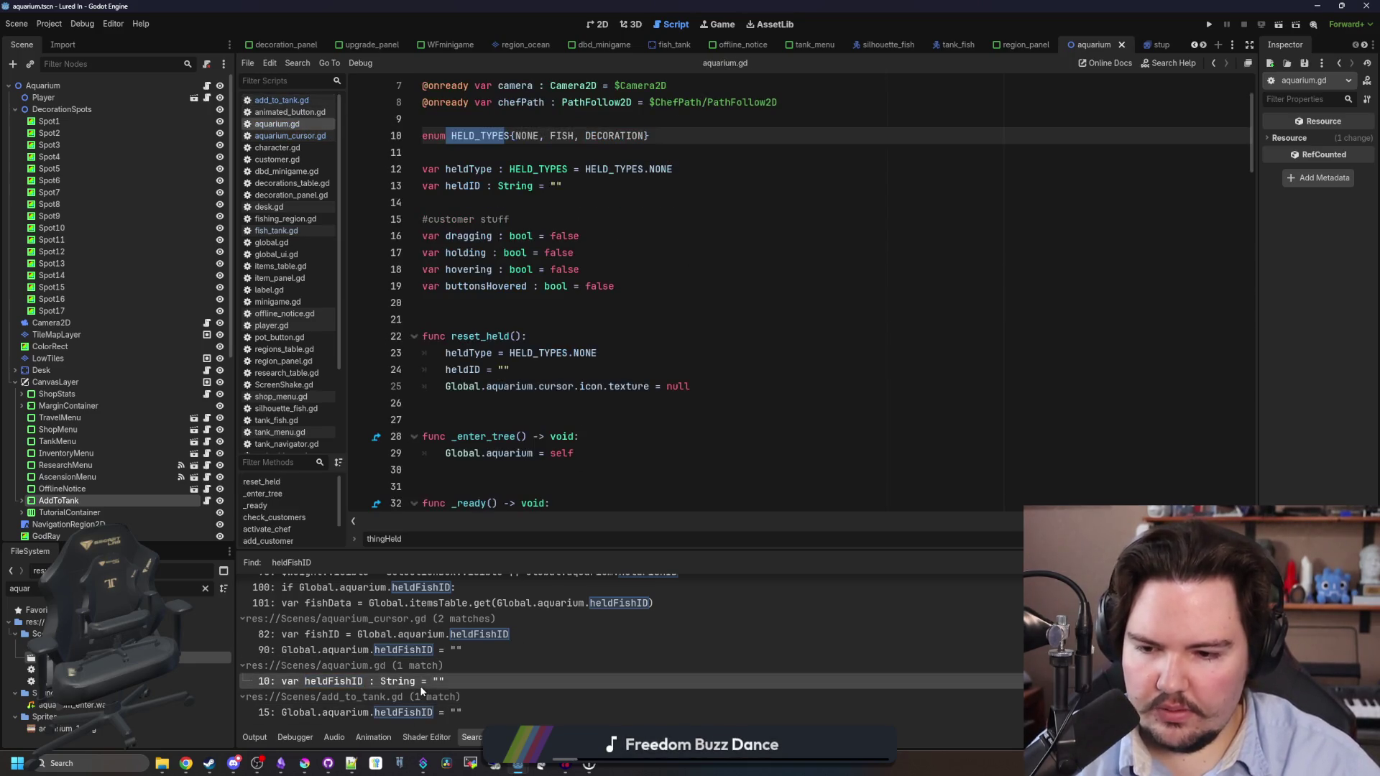
pyautogui.scroll(2, 503, 647)
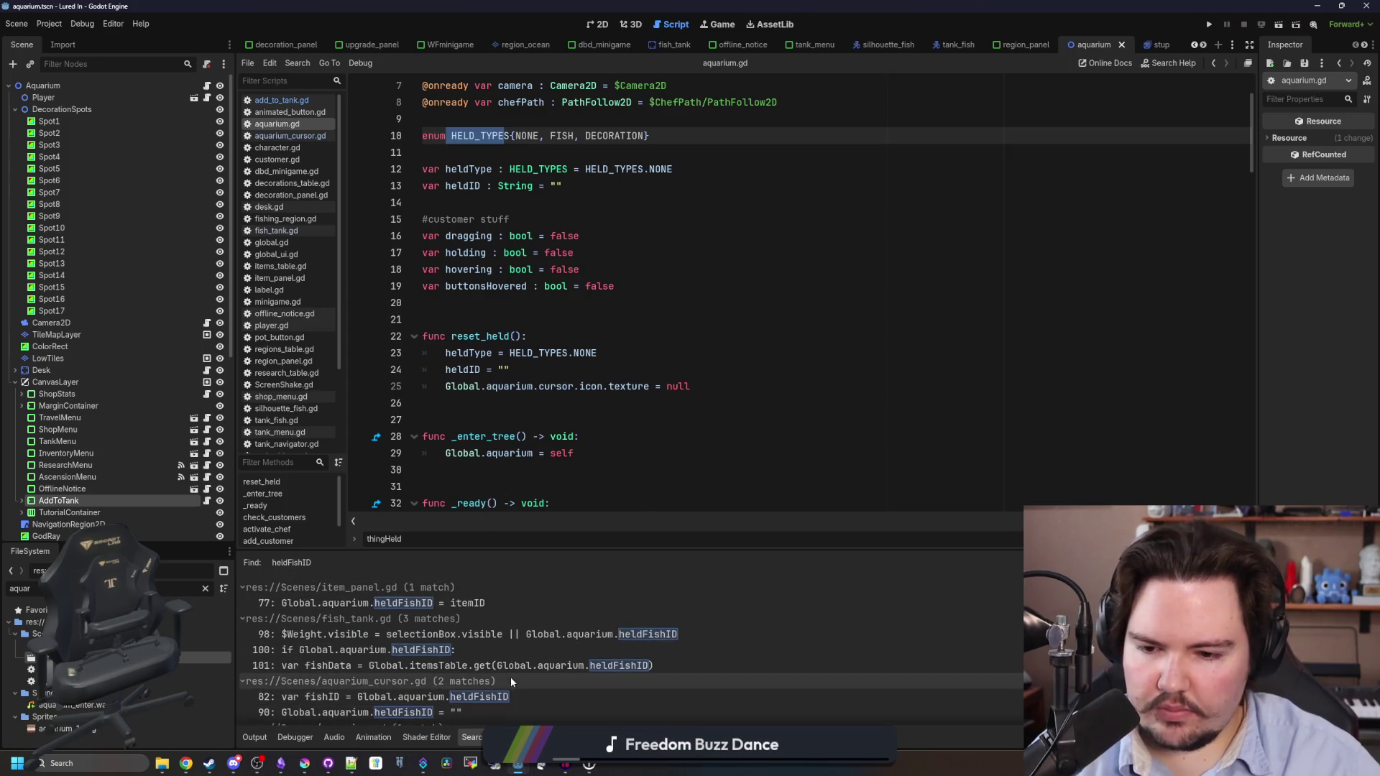
pyautogui.click(502, 637)
pyautogui.click(814, 364)
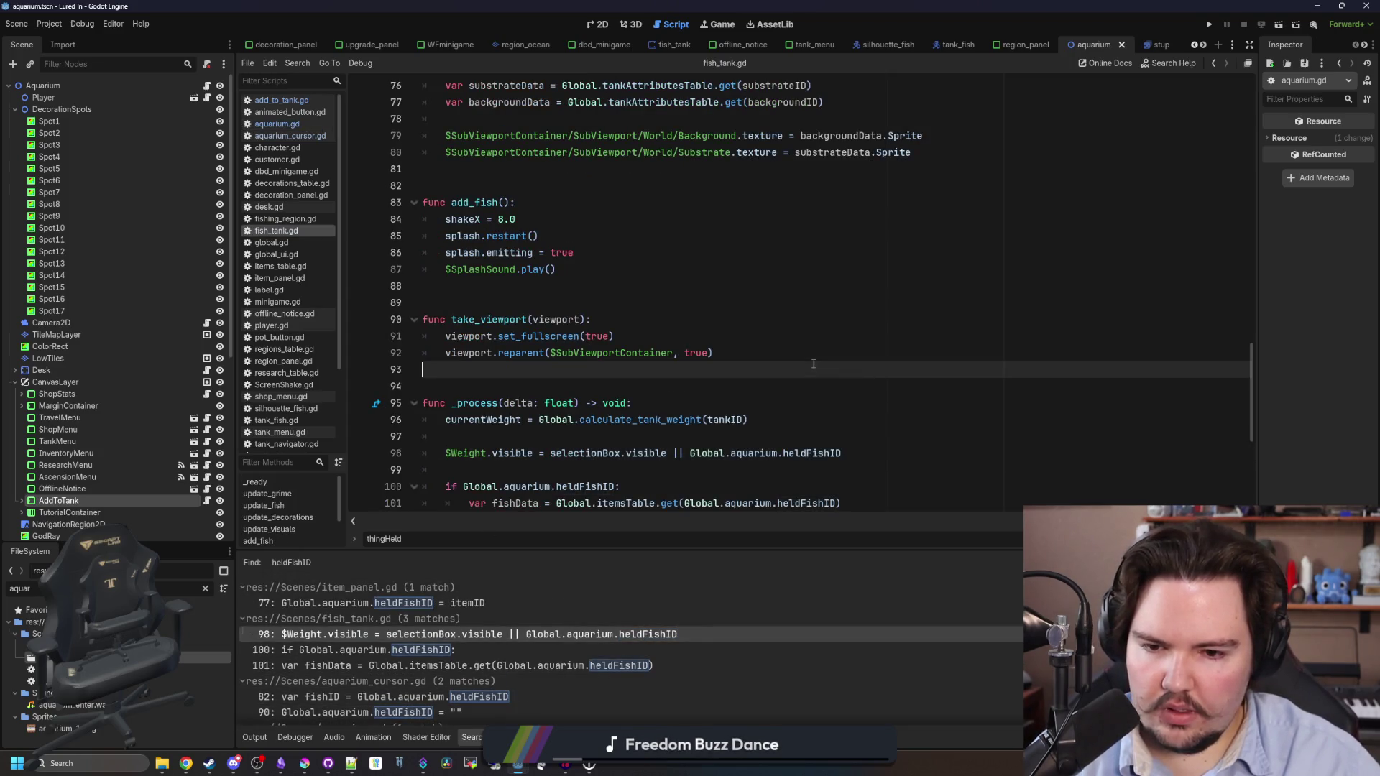
pyautogui.doubleClick(831, 453)
pyautogui.scroll(-2, 611, 429)
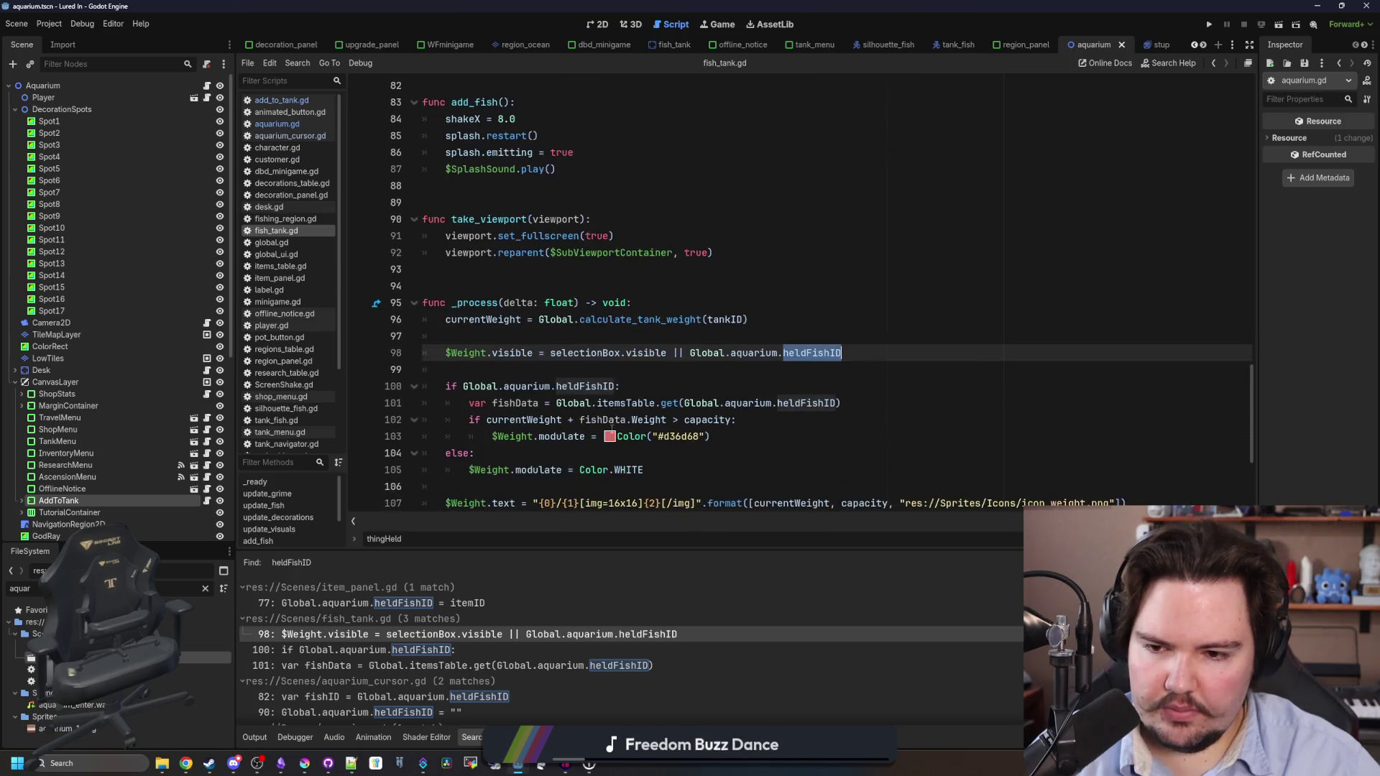
pyautogui.doubleClick(586, 386)
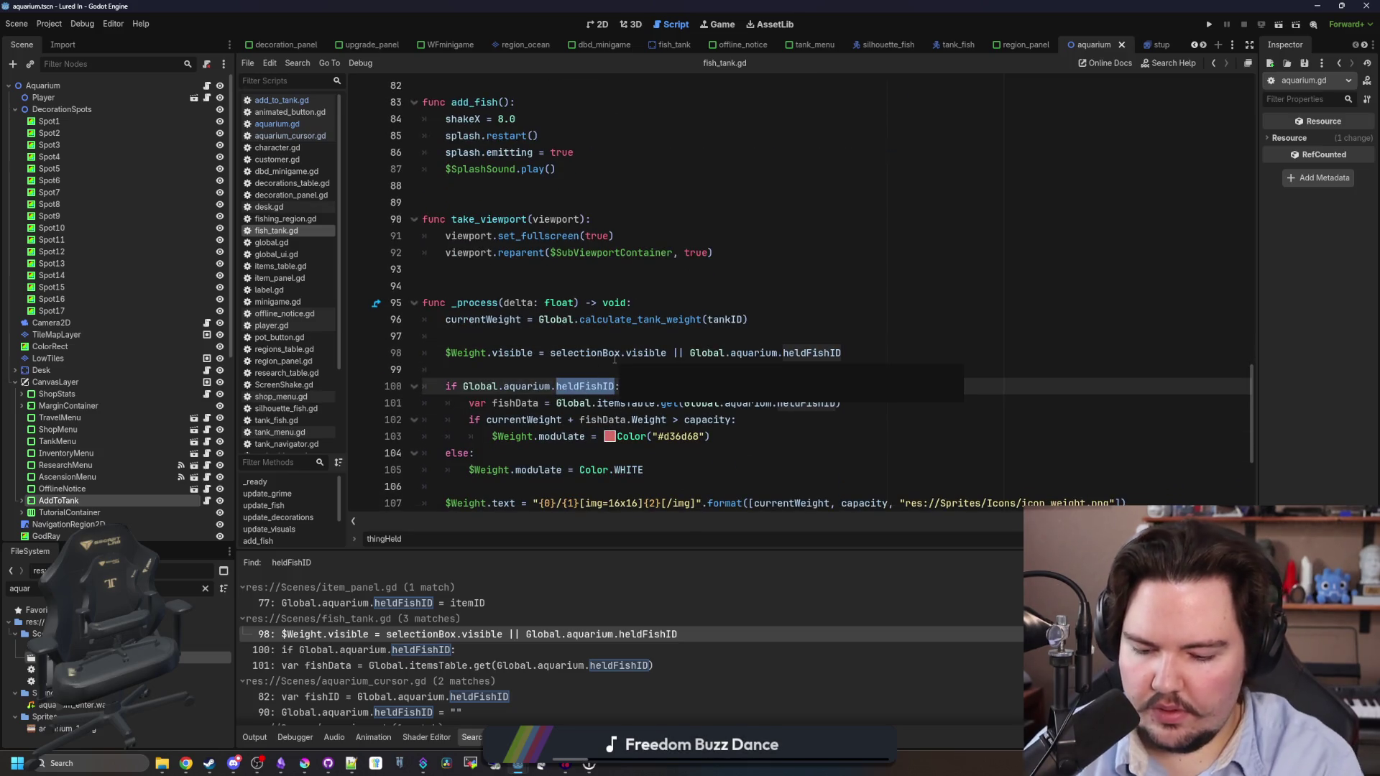
pyautogui.write('heldI')
pyautogui.doubleClick(810, 353)
pyautogui.write('heldID')
pyautogui.doubleClick(806, 401)
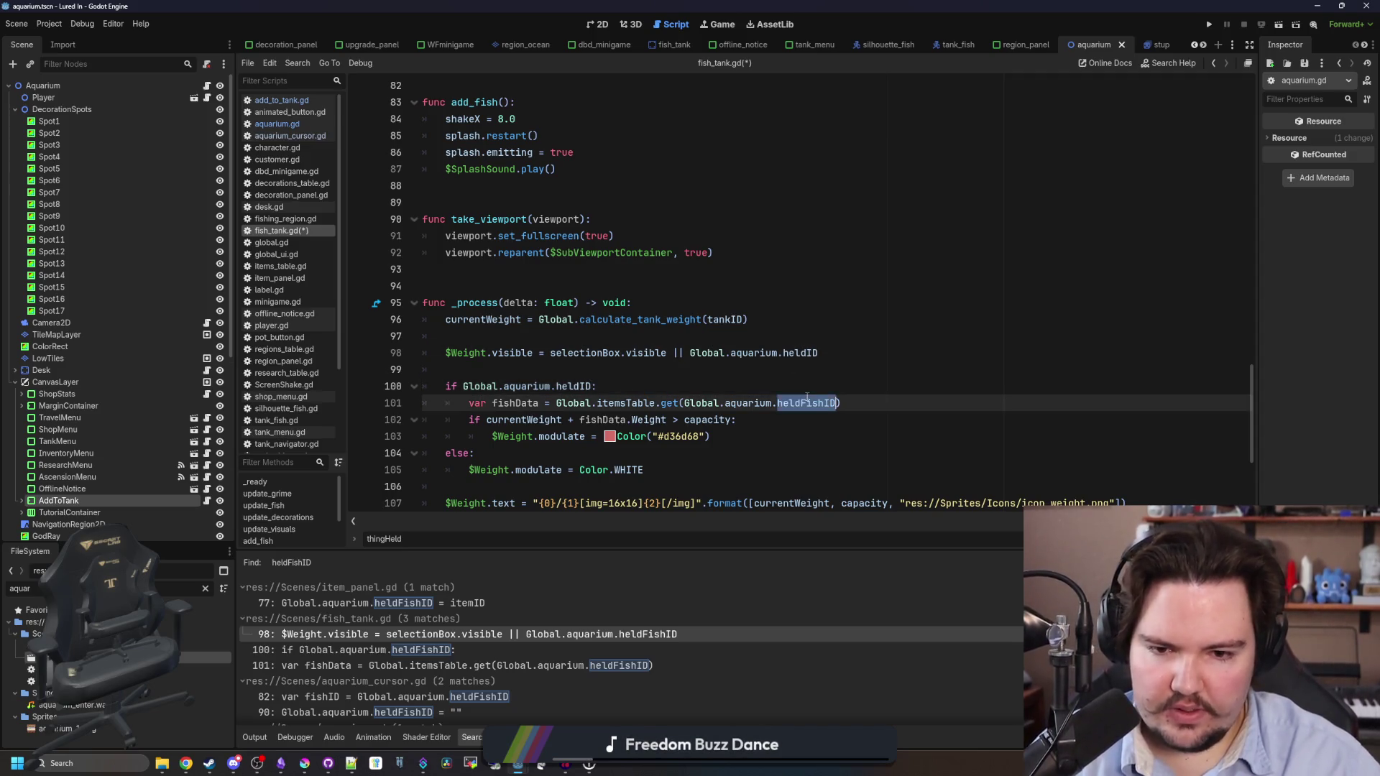
pyautogui.write('heldID')
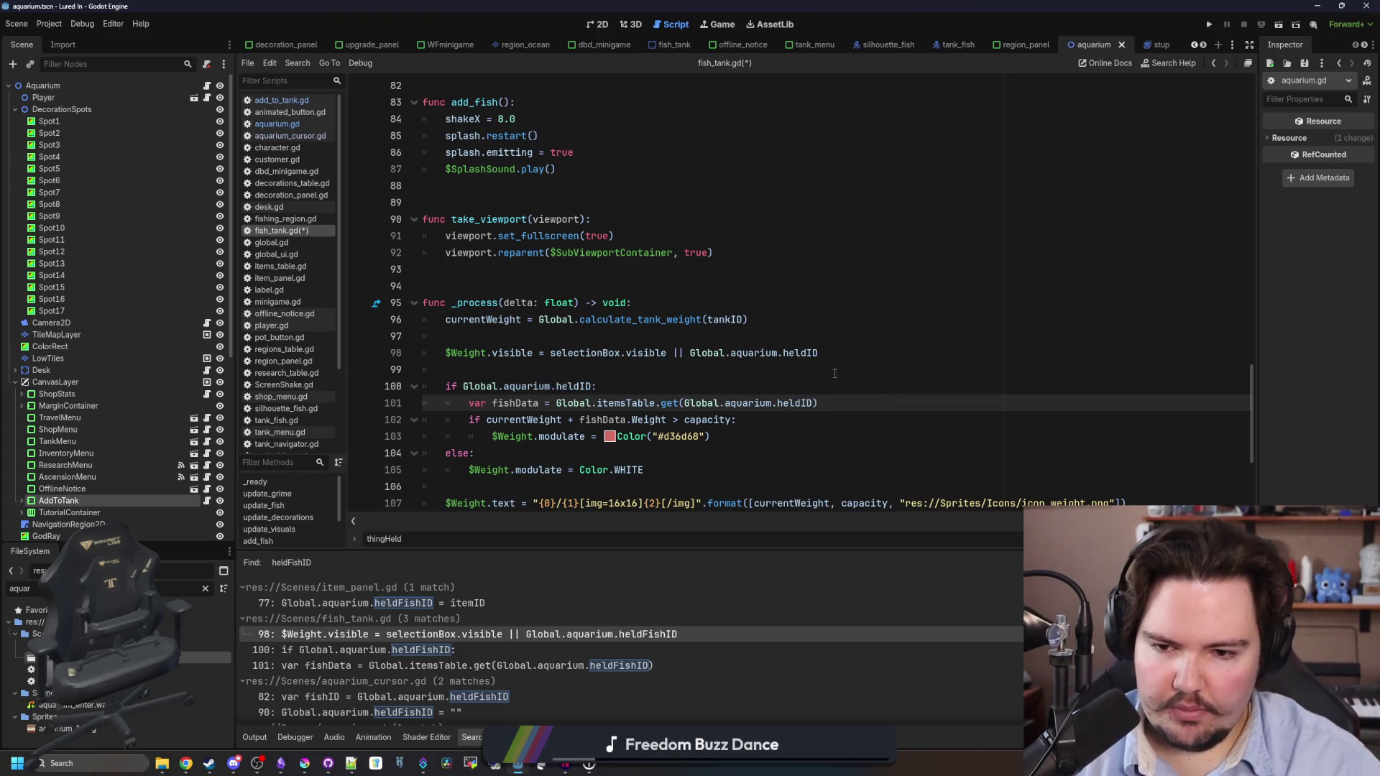
pyautogui.click(835, 373)
pyautogui.hotkey('ctrl', 's')
# Rerun the heldFishID search and rename it to heldID on item_panel.gd line 77.
pyautogui.hotkey('ctrl', 'shift', 'f')
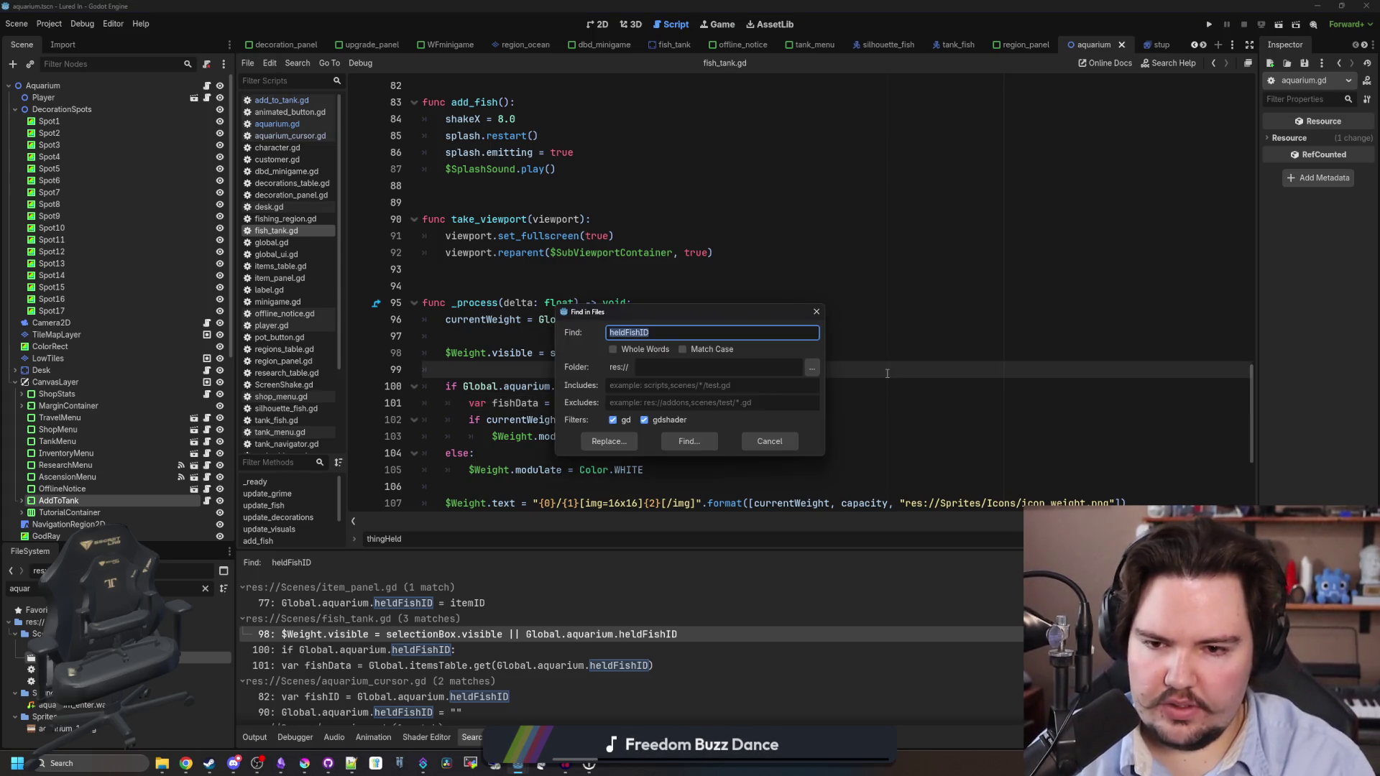
pyautogui.press('Return')
pyautogui.click(417, 605)
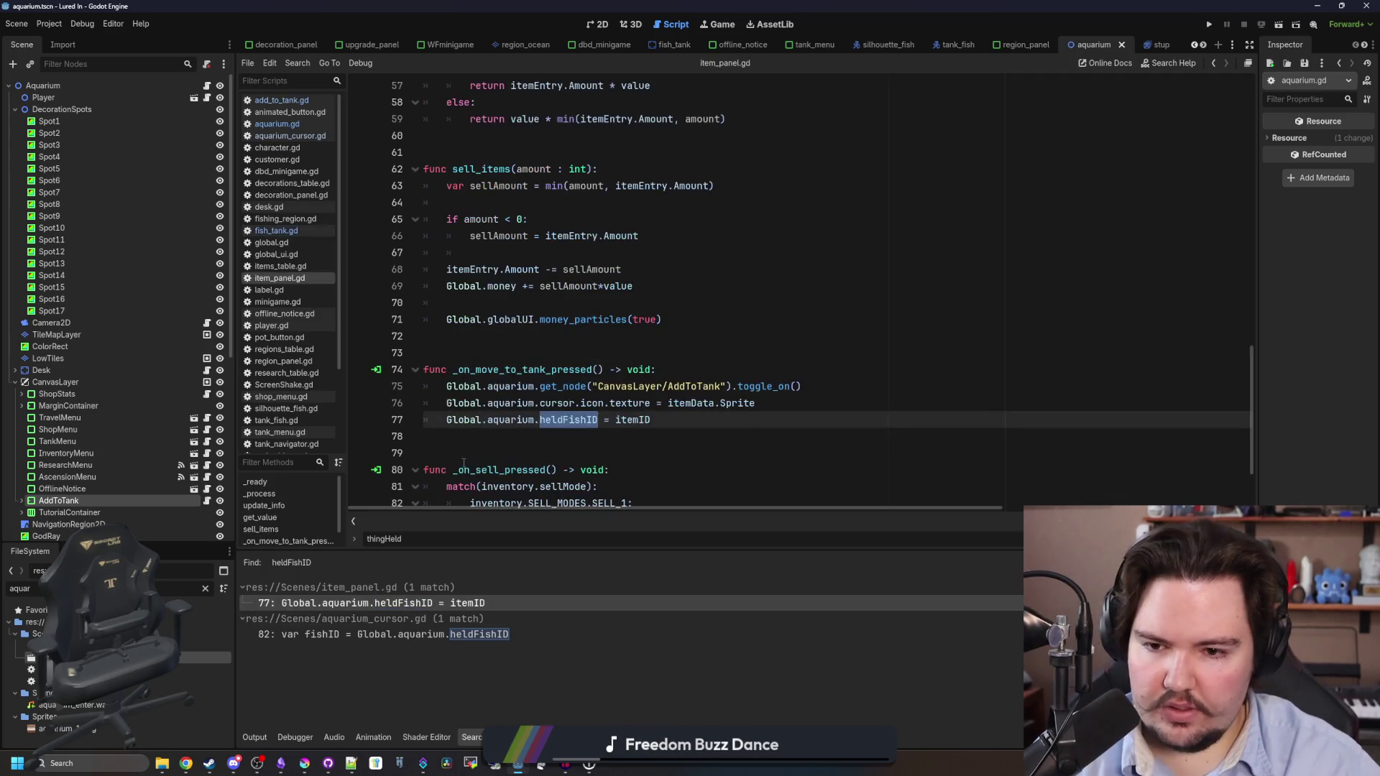
pyautogui.press('Down')
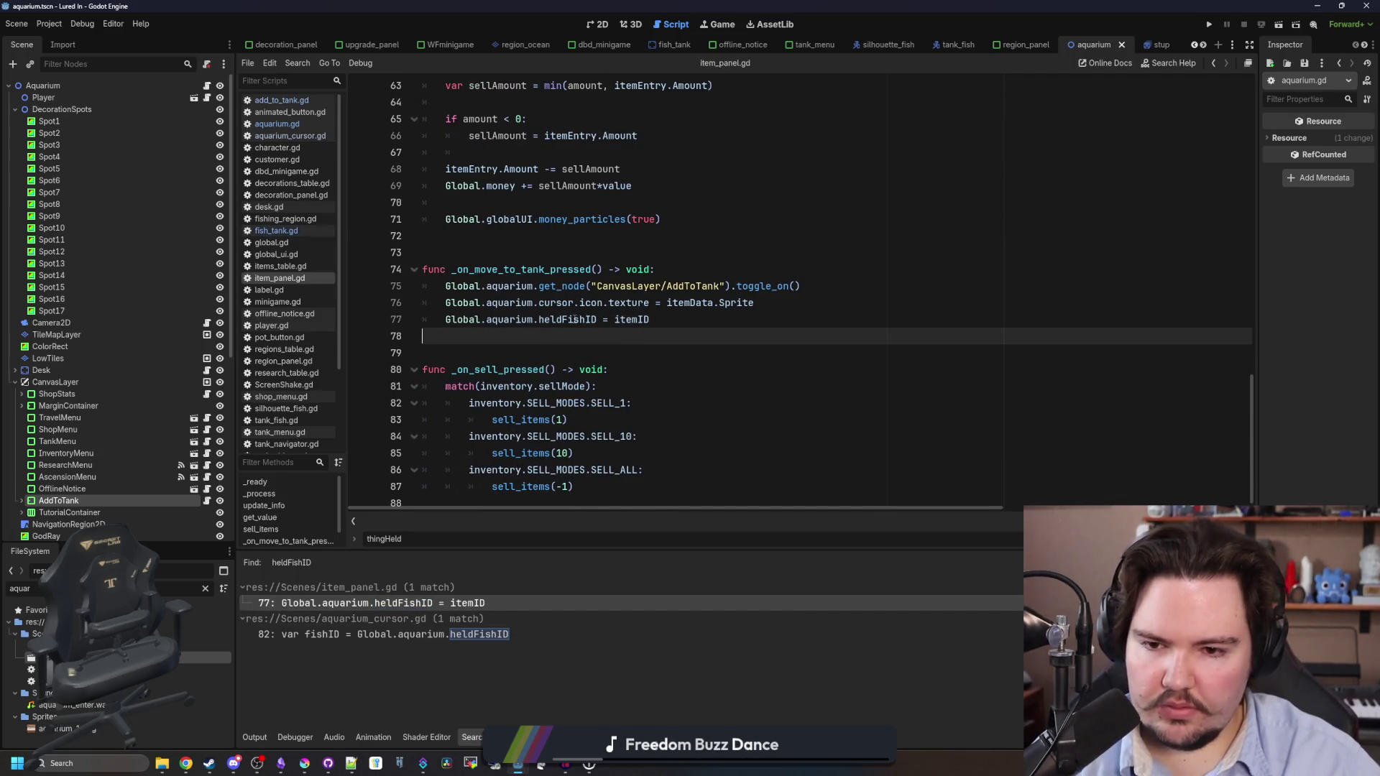
pyautogui.doubleClick(575, 319)
pyautogui.write('heldID')
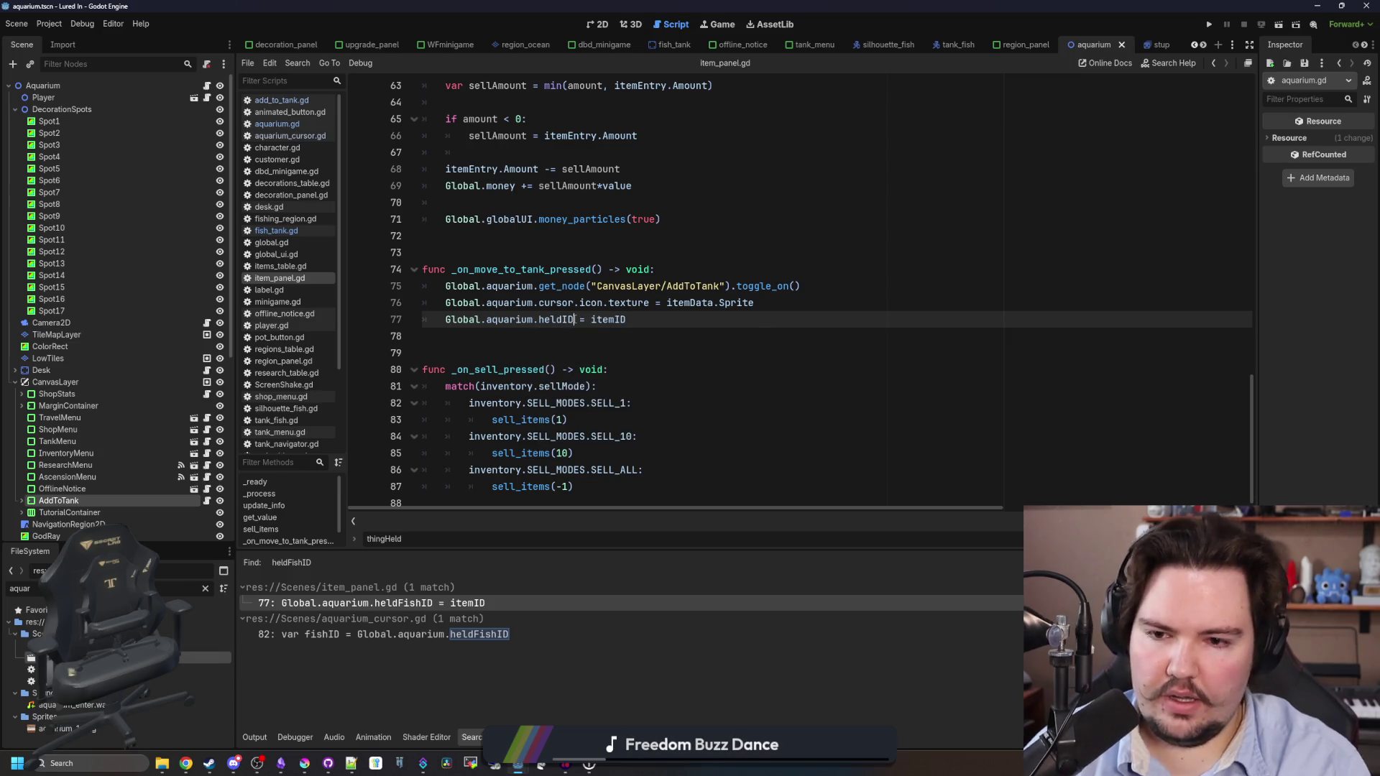
# Rename heldFishID to heldID on aquarium_cursor.gd line 82 and save the scripts.
pyautogui.click(503, 634)
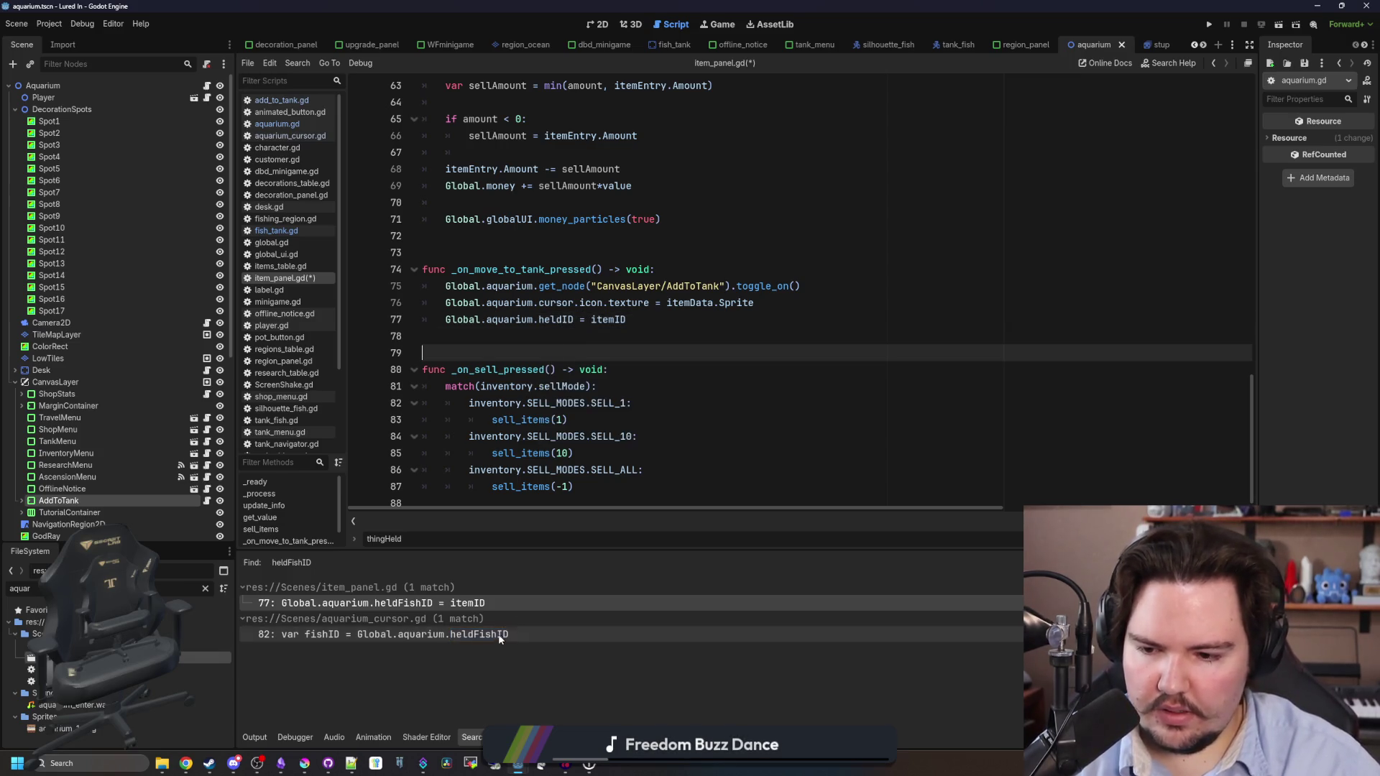
pyautogui.scroll(2, 792, 317)
pyautogui.click(668, 302)
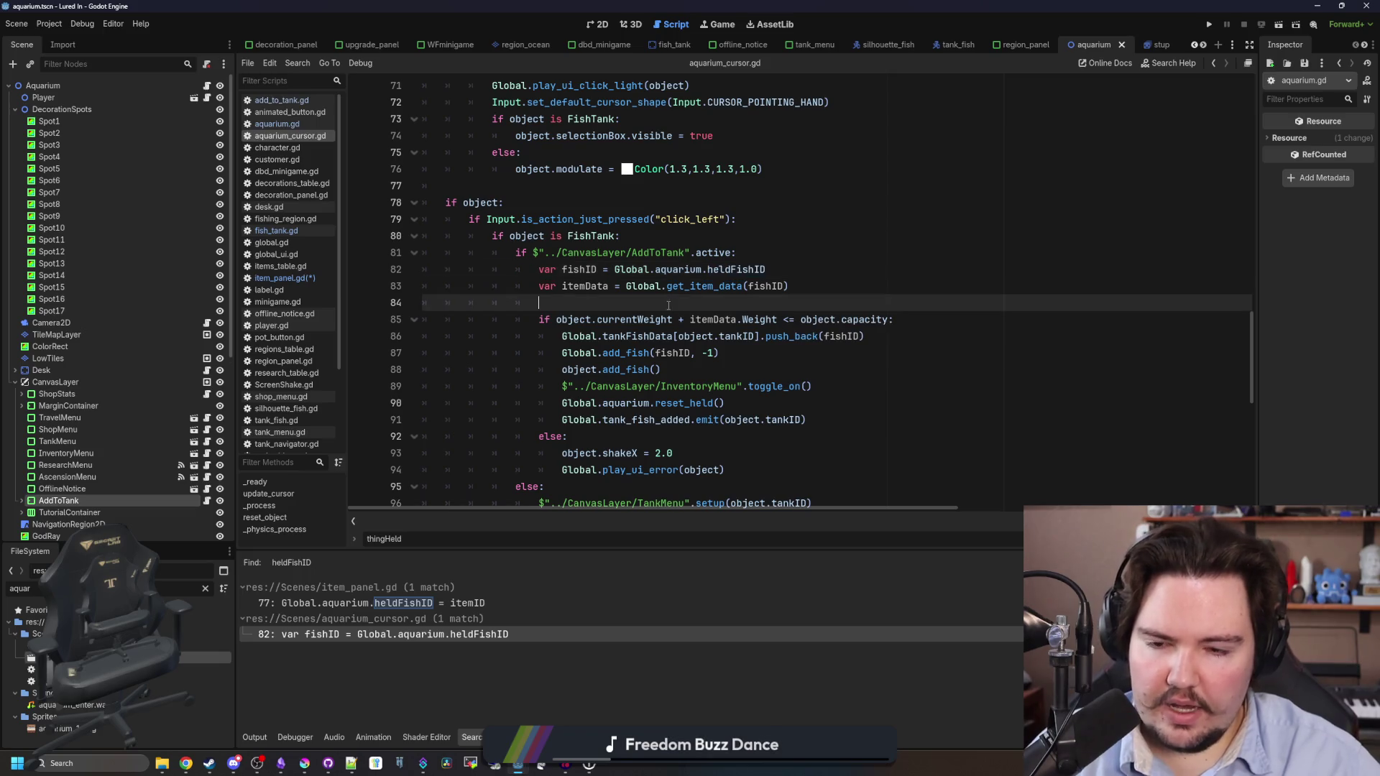
pyautogui.doubleClick(748, 269)
pyautogui.write('heldID')
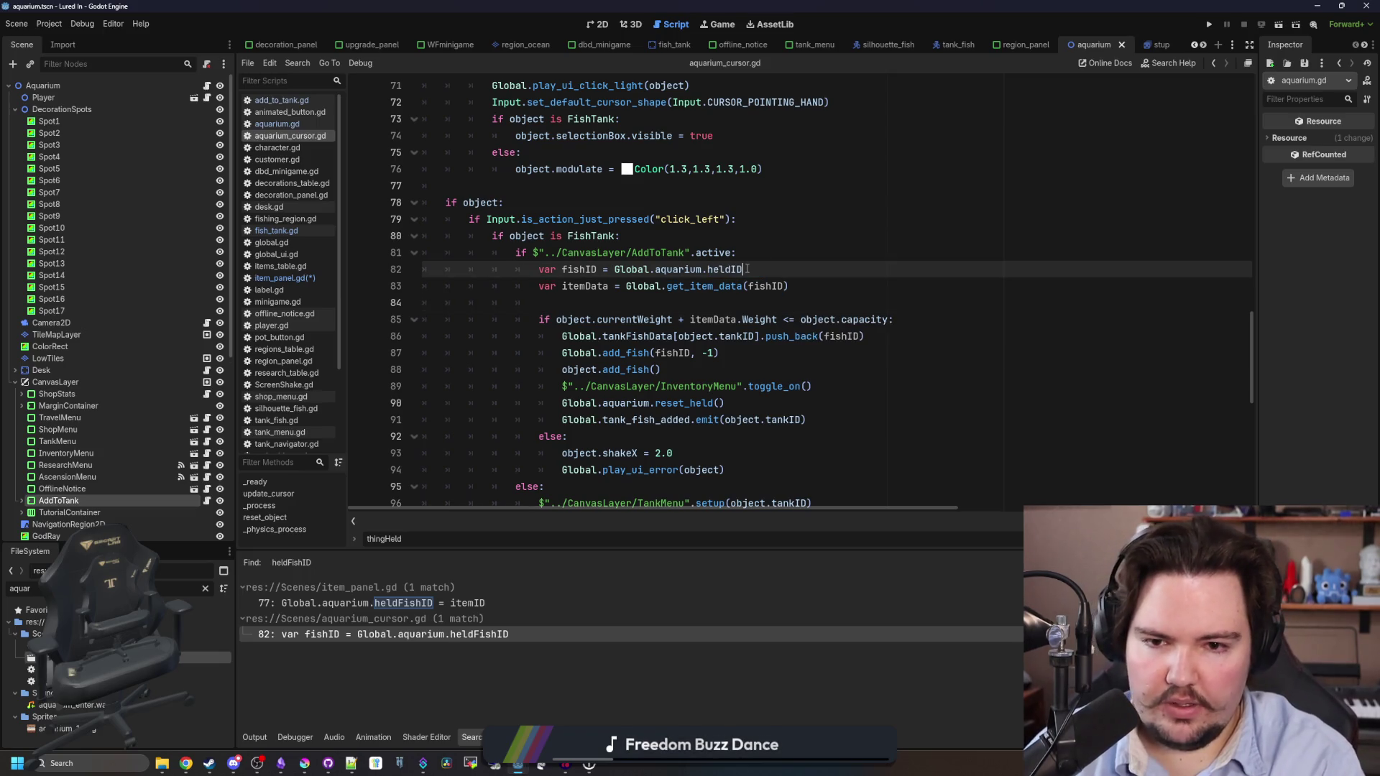
pyautogui.hotkey('ctrl', 's')
pyautogui.click(773, 251)
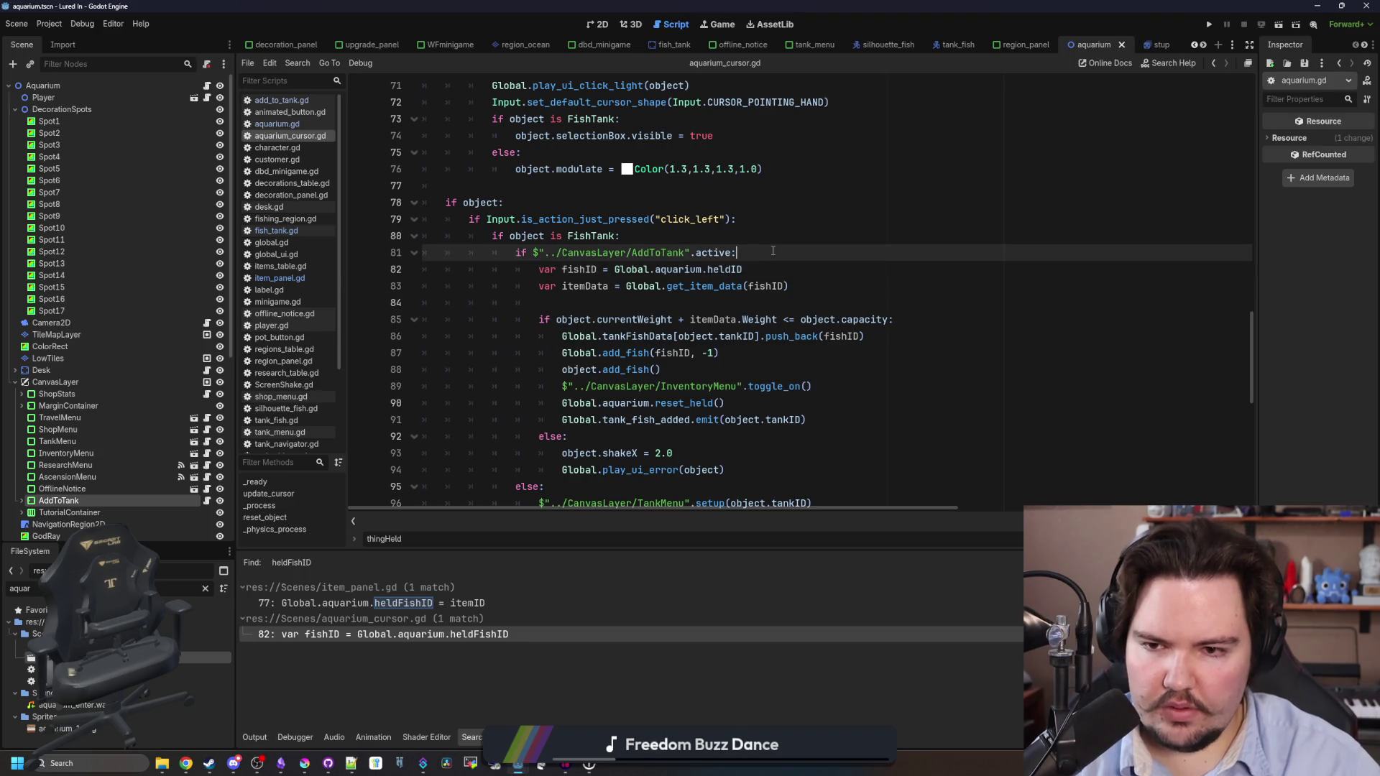
pyautogui.hotkey('ctrl', 'shift', 'f')
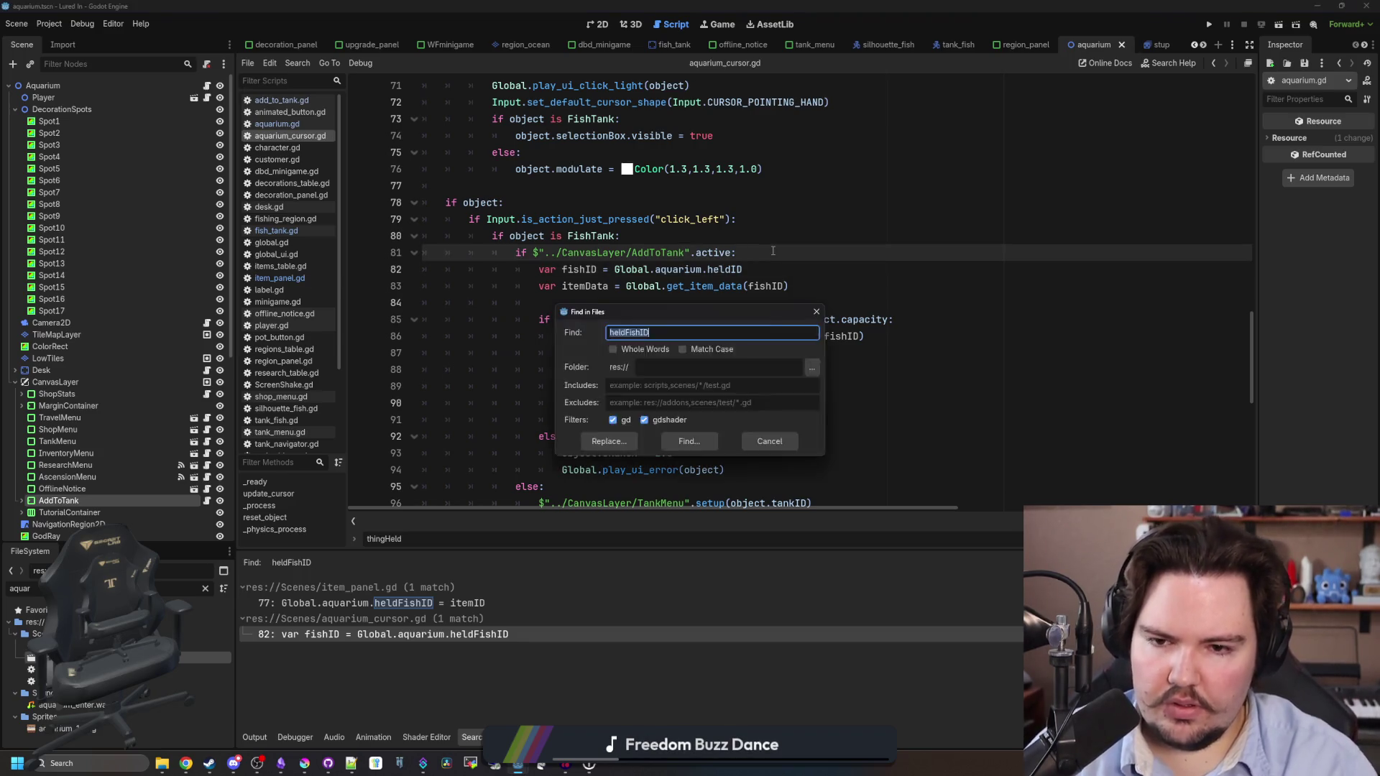
pyautogui.press('Return')
pyautogui.scroll(10, 719, 287)
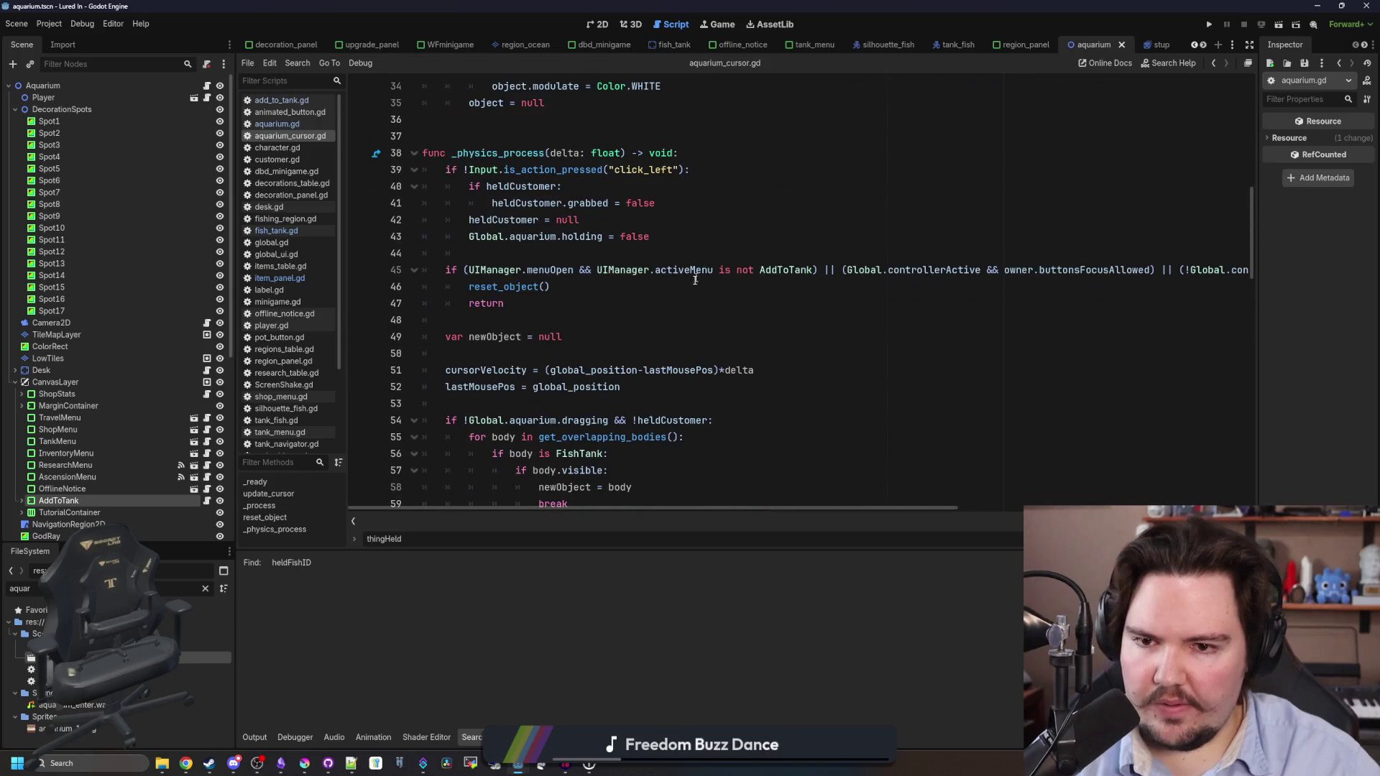
# Search all project scripts for heldID.
pyautogui.click(642, 321)
pyautogui.hotkey('ctrl', 'shift', 'f')
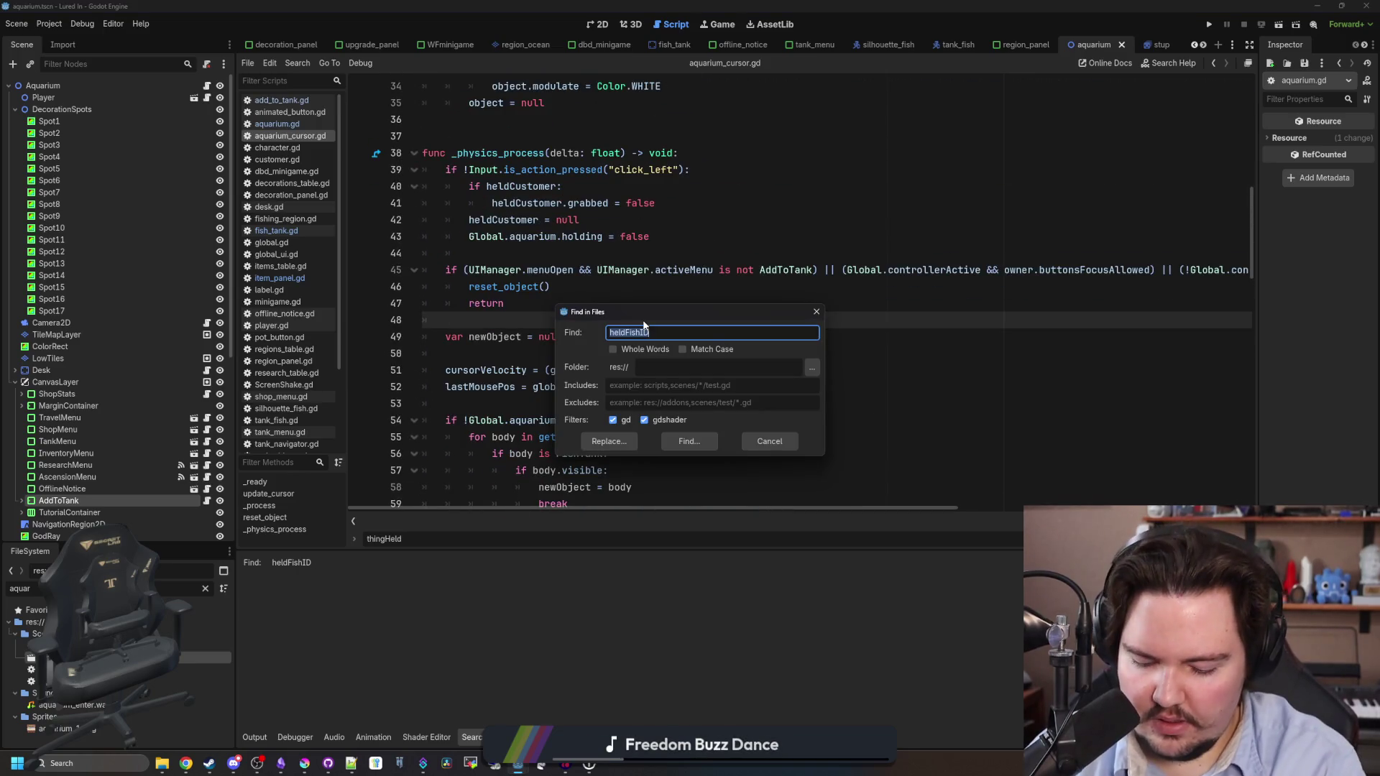
pyautogui.write('heldID')
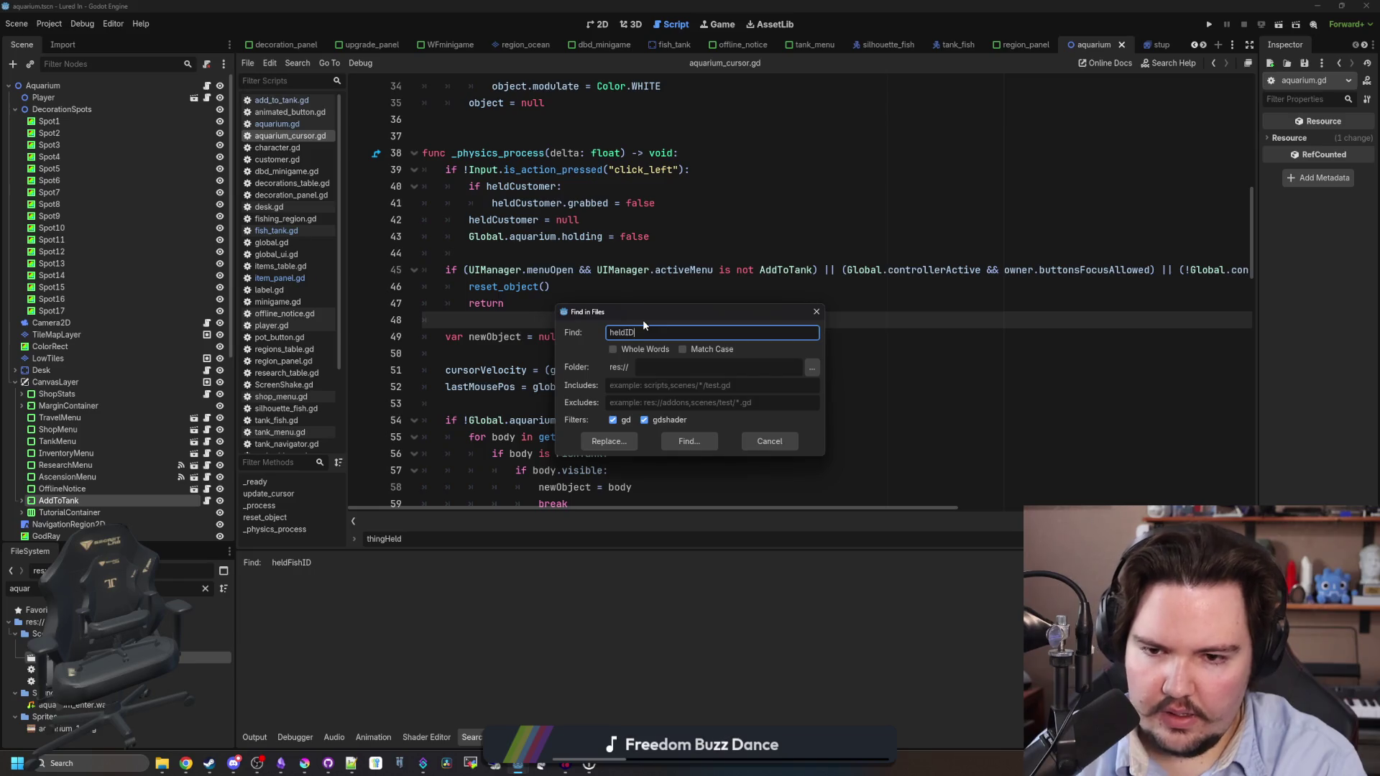
pyautogui.press('Return')
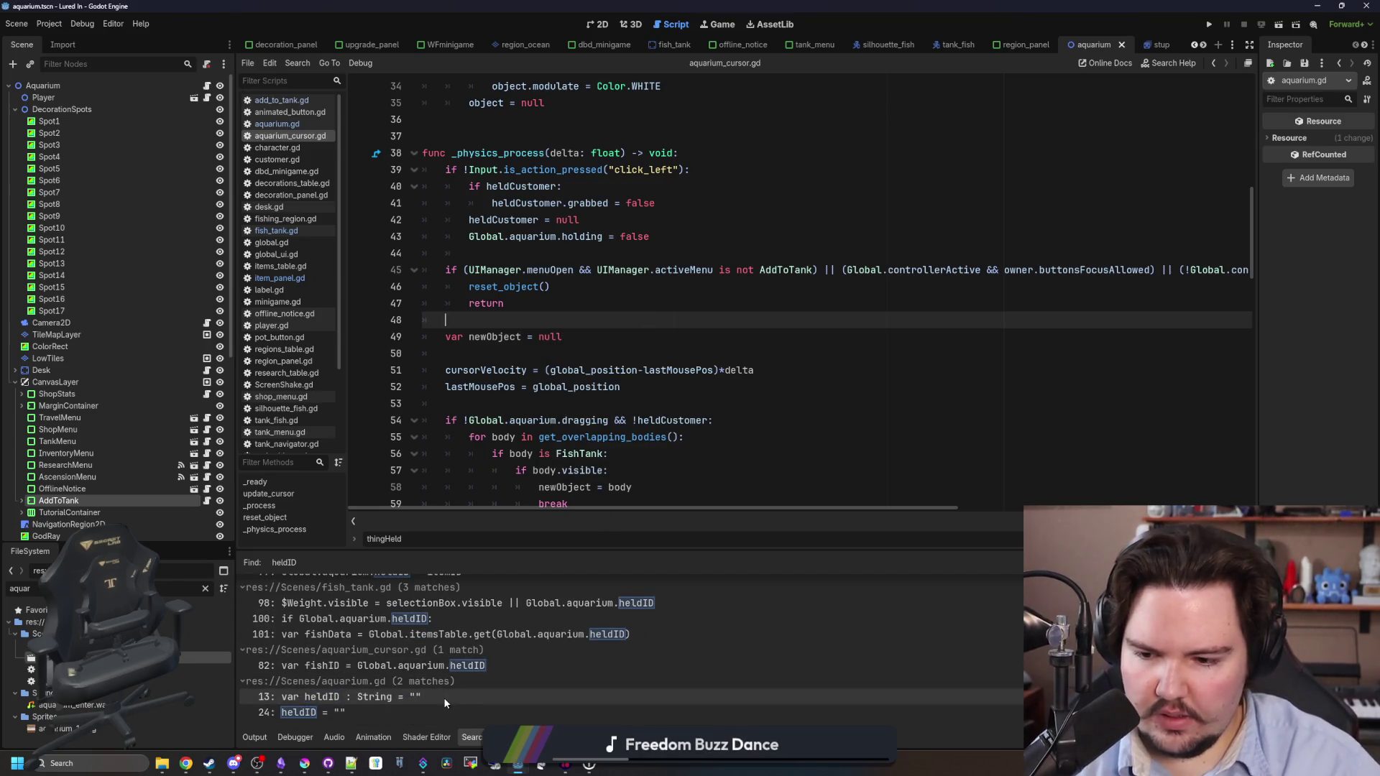
# Review the heldID matches in fish_tank.gd and item_panel.gd, then aquarium.gd's held-type and ID variables.
pyautogui.click(438, 712)
pyautogui.click(474, 634)
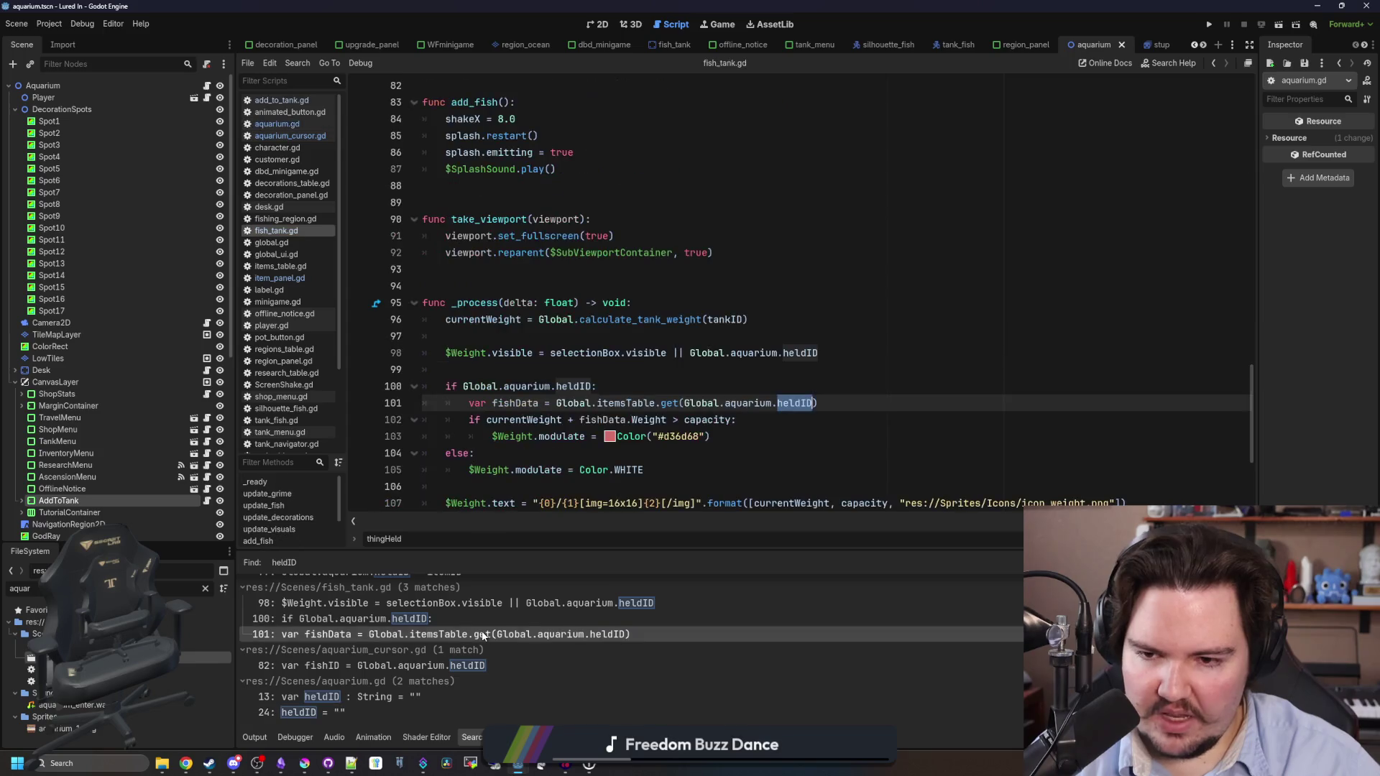
pyautogui.scroll(1, 482, 636)
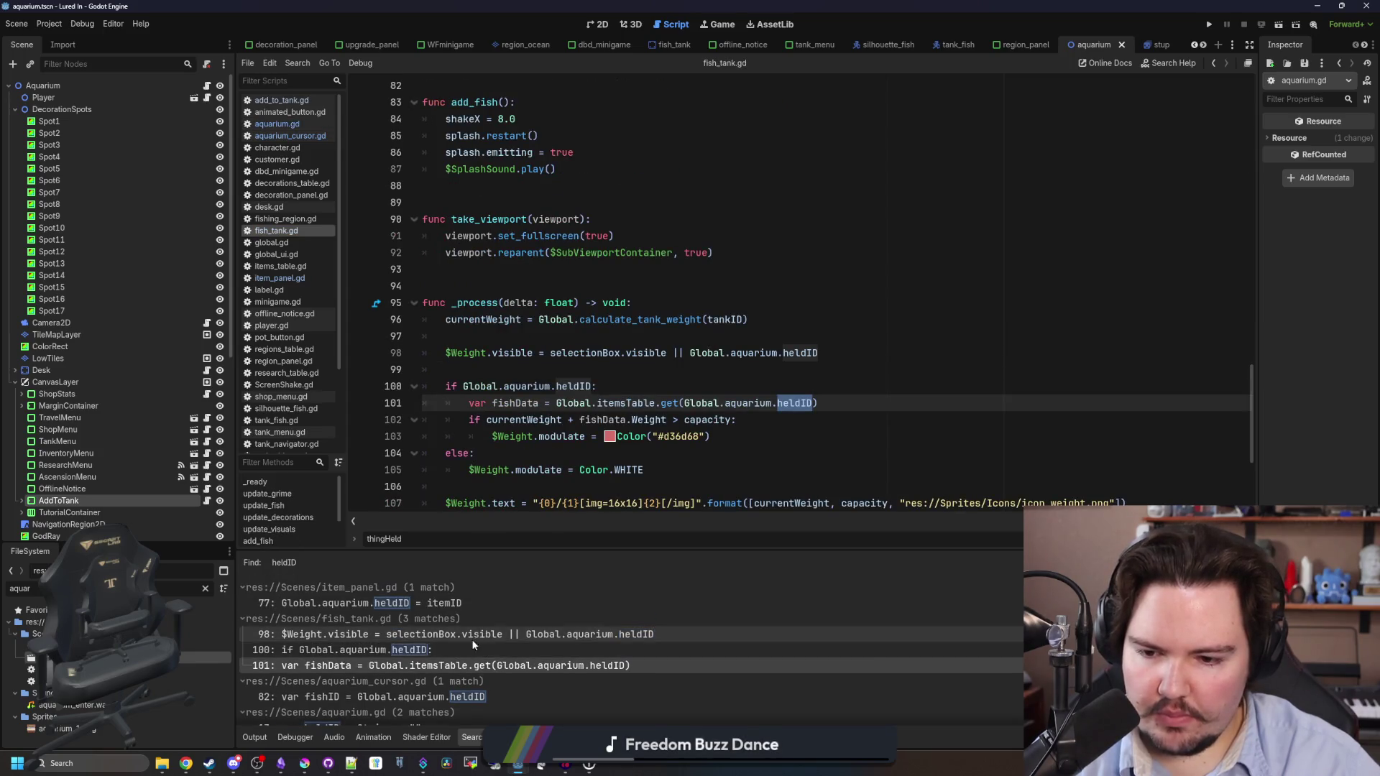
pyautogui.scroll(1, 460, 618)
pyautogui.click(444, 605)
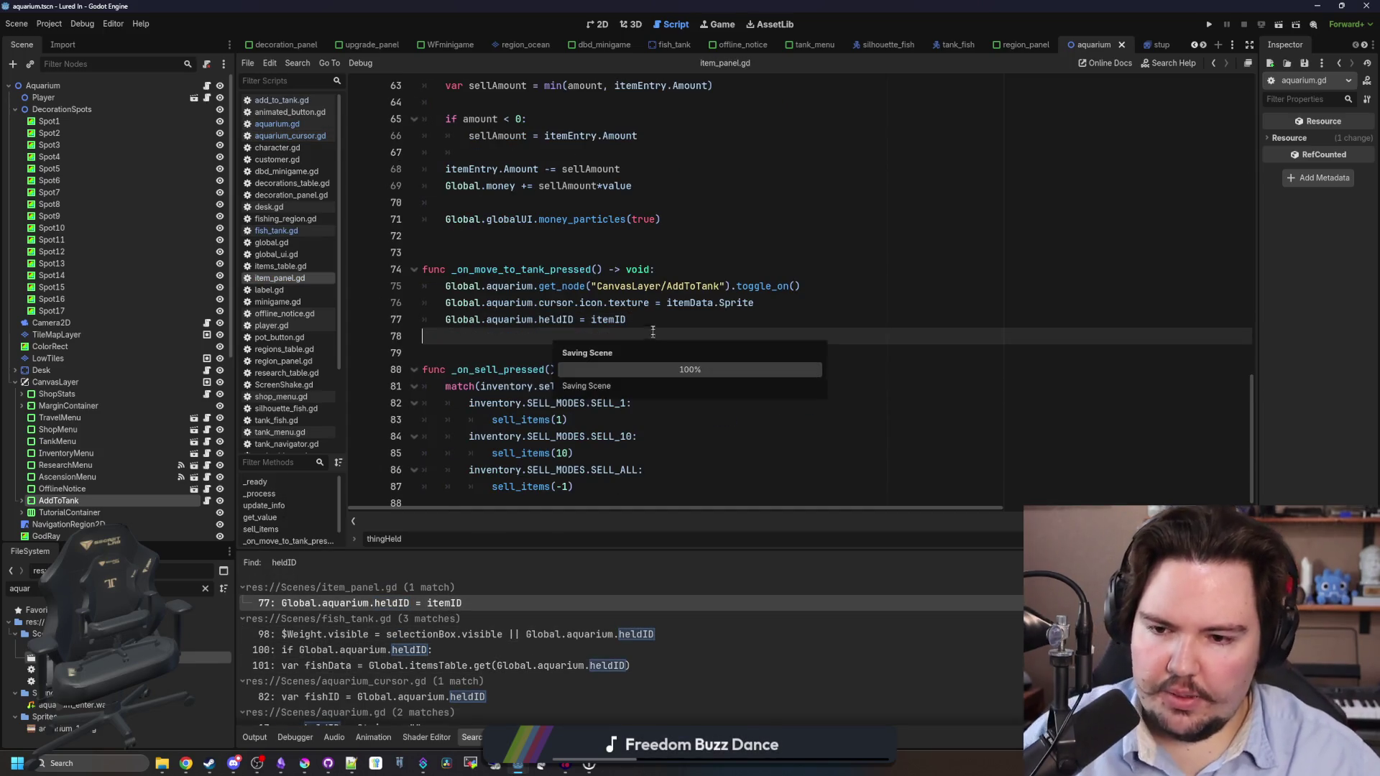
pyautogui.click(207, 85)
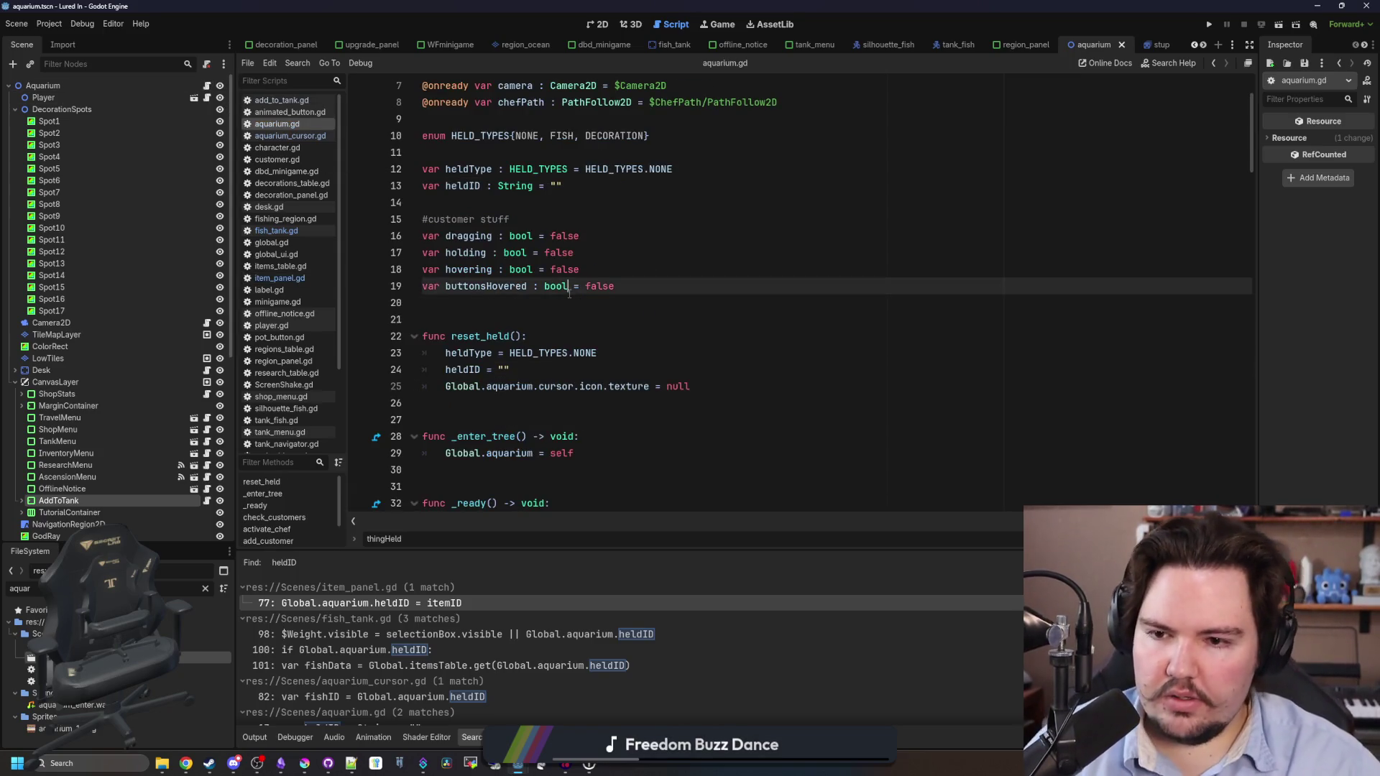
pyautogui.click(475, 286)
pyautogui.press('Down')
pyautogui.doubleClick(194, 589)
# Open decoration_panel.gd via a 'decor' filter and add an else: branch after the tankMenu case in _on_buy_pressed.
pyautogui.write('decor')
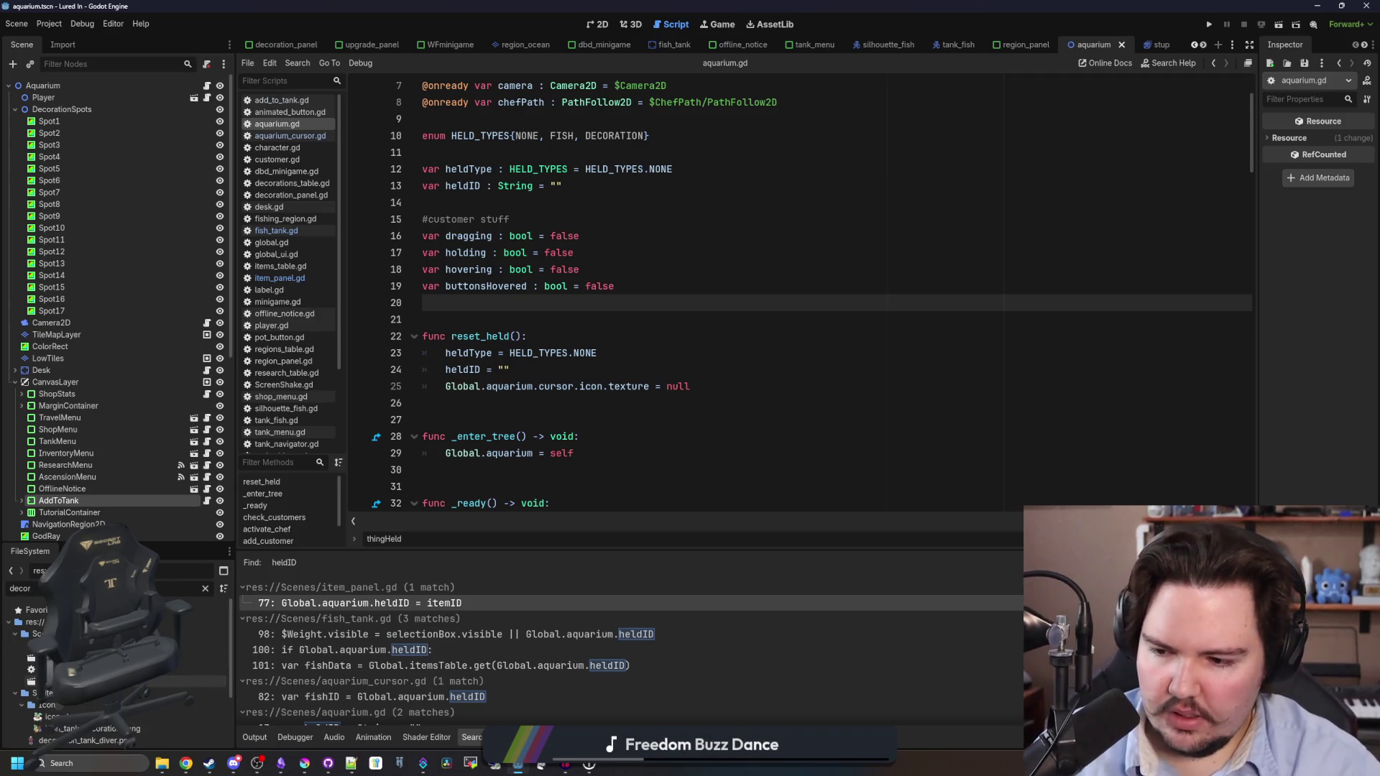
pyautogui.doubleClick(159, 669)
pyautogui.click(740, 489)
pyautogui.press('Return')
pyautogui.press('BackSpace')
pyautogui.write('else:')
pyautogui.press('Return')
# In the else branch, set Global.aquarium.heldID = decorationID and heldType == HELD_TYPES.DECORATION, then save.
pyautogui.write('lobal.aquarium.')
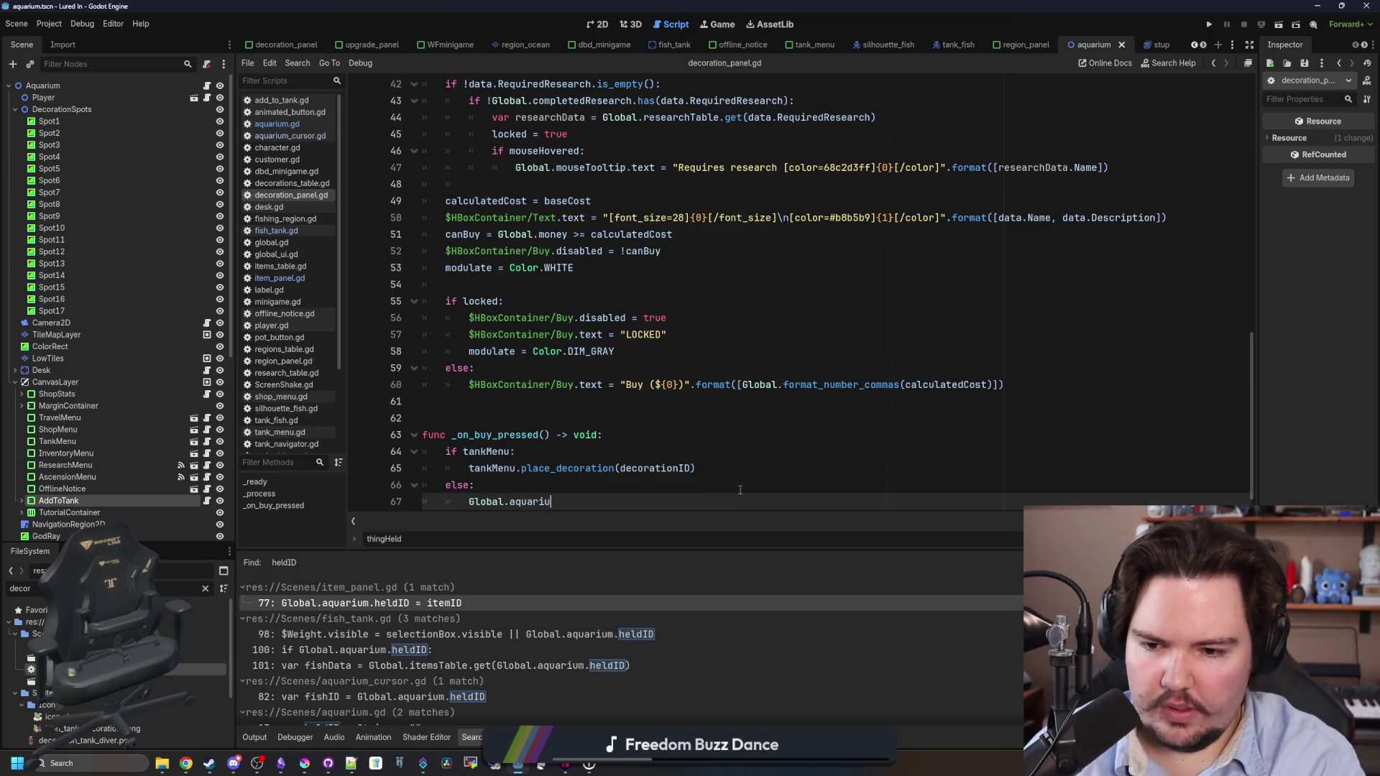
pyautogui.write('heldID')
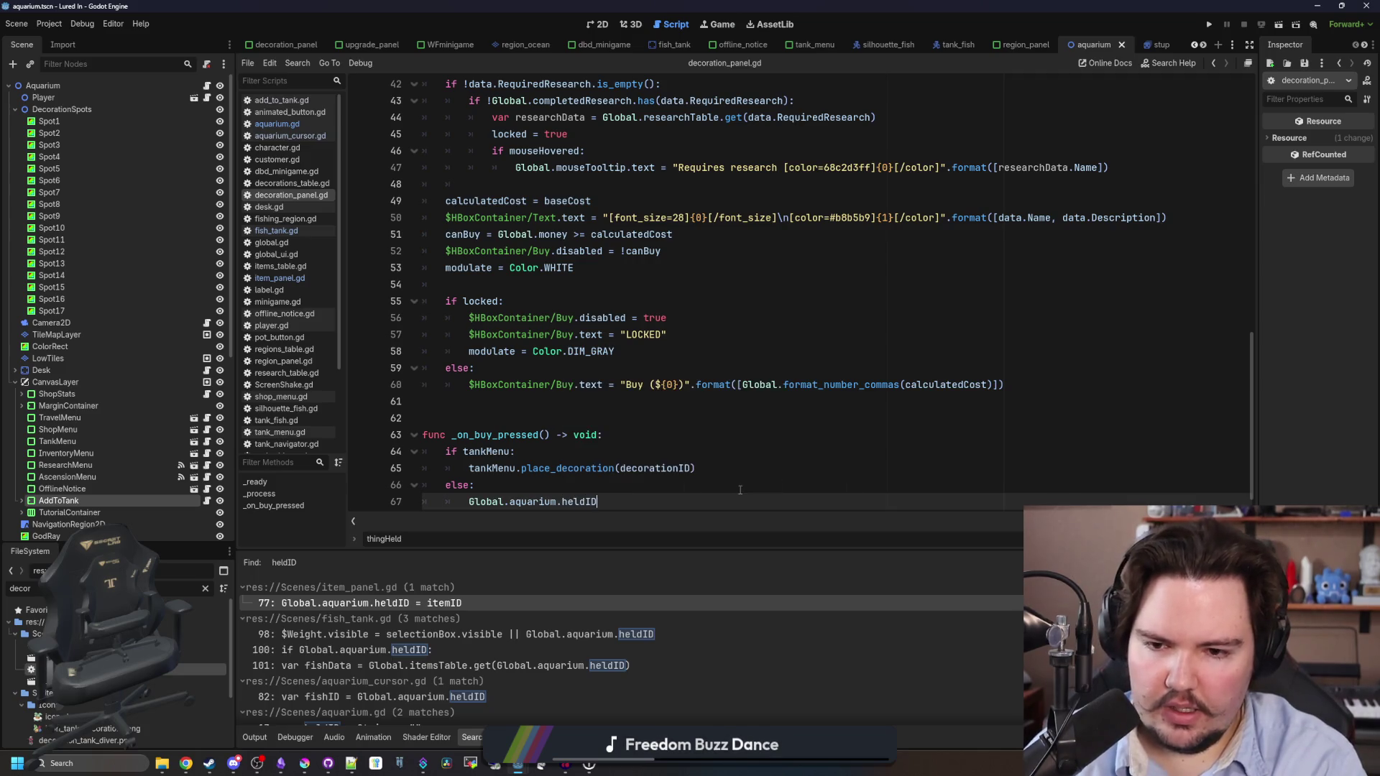
pyautogui.write(' = decorationID')
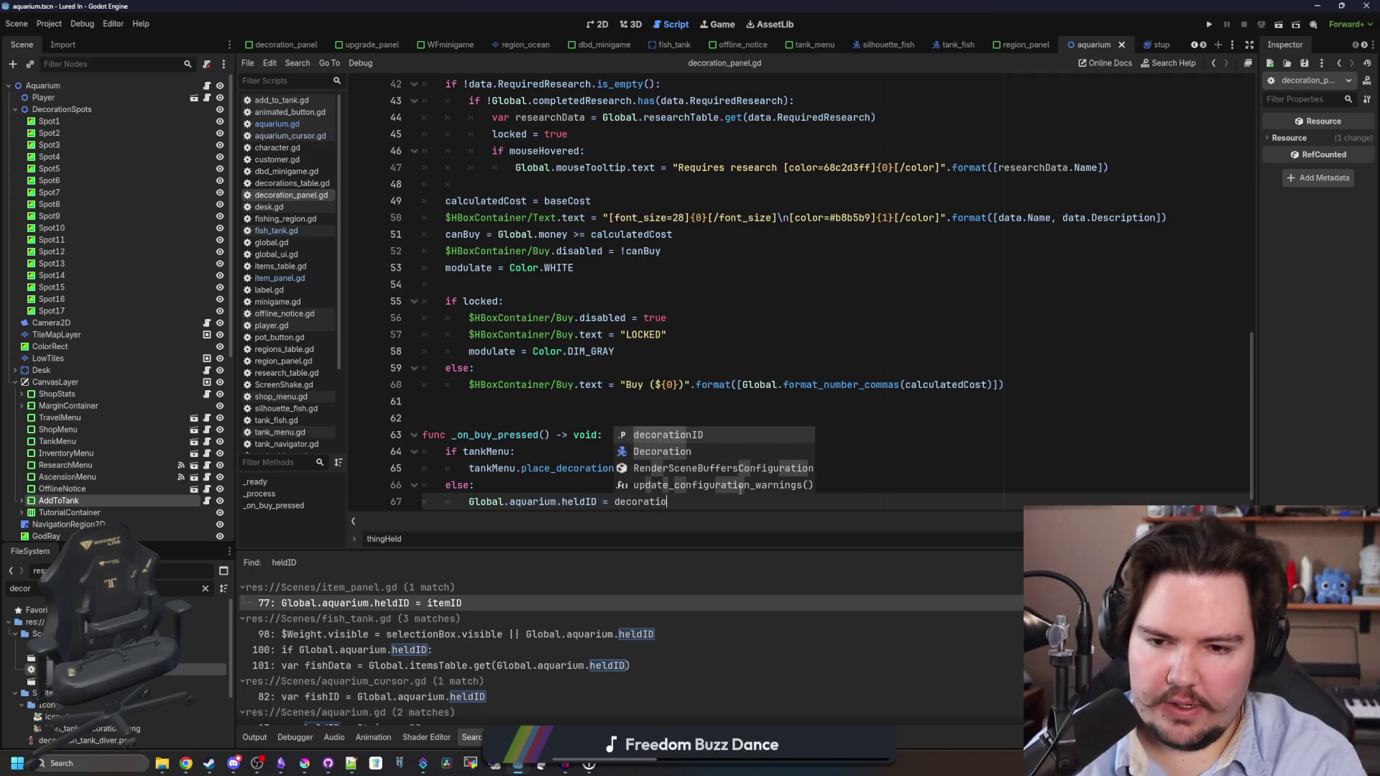
pyautogui.press('Return')
pyautogui.write('lobal.aquarium.')
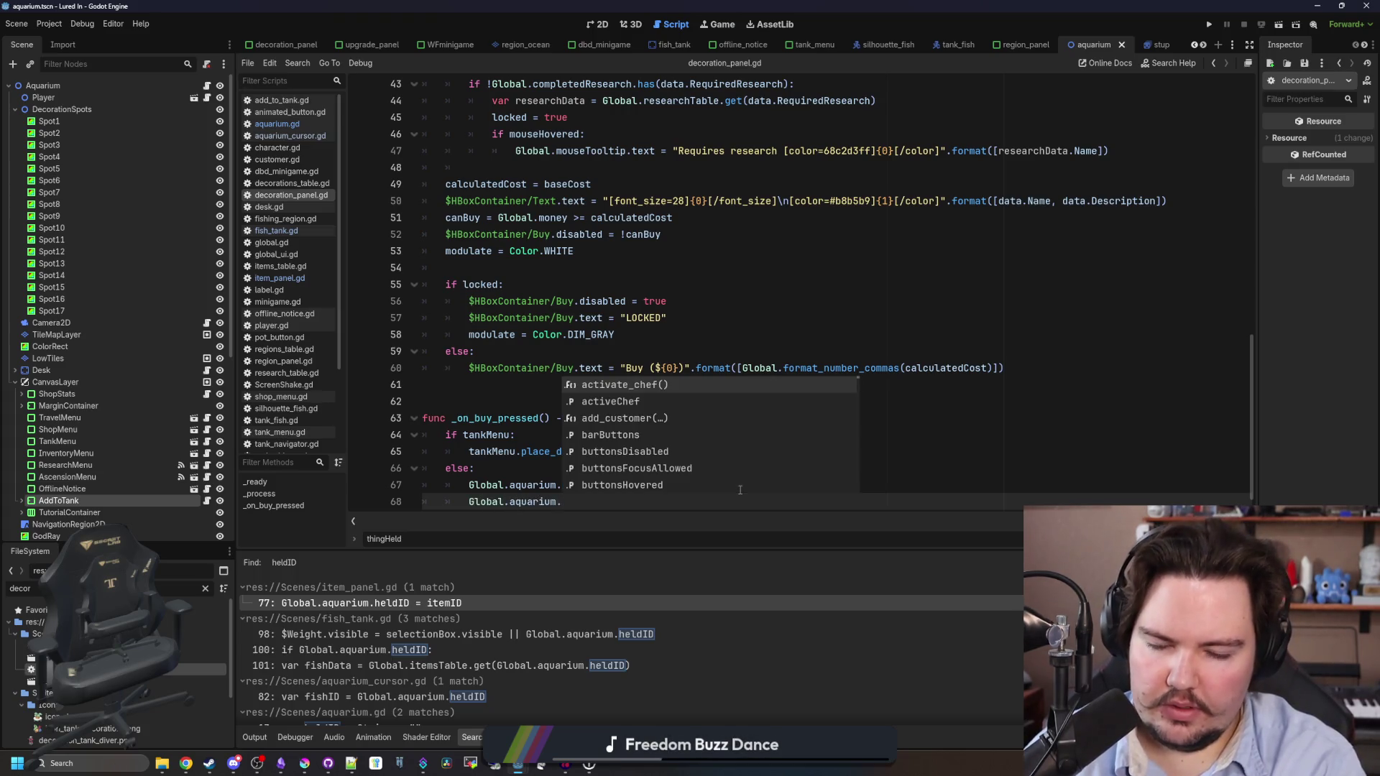
pyautogui.write('heldType ')
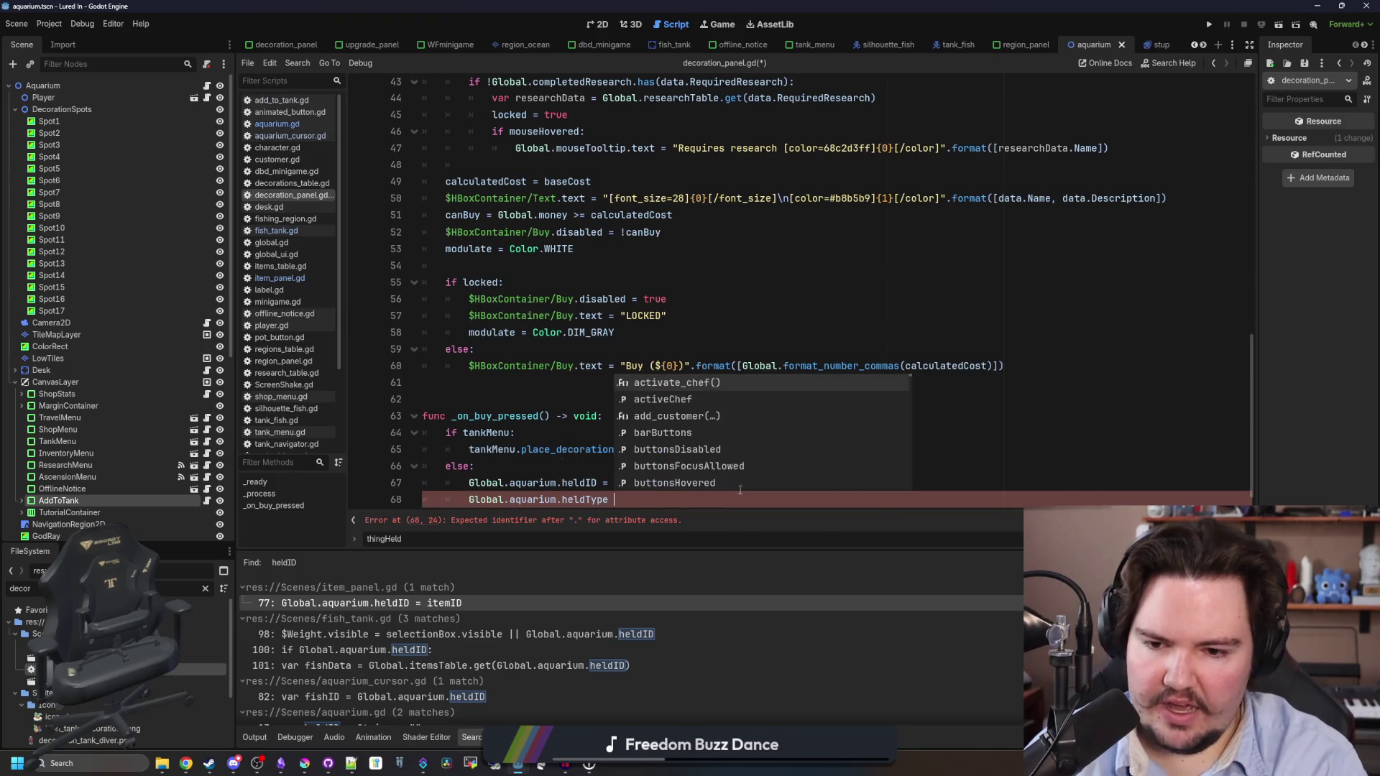
pyautogui.write('== Global.aq')
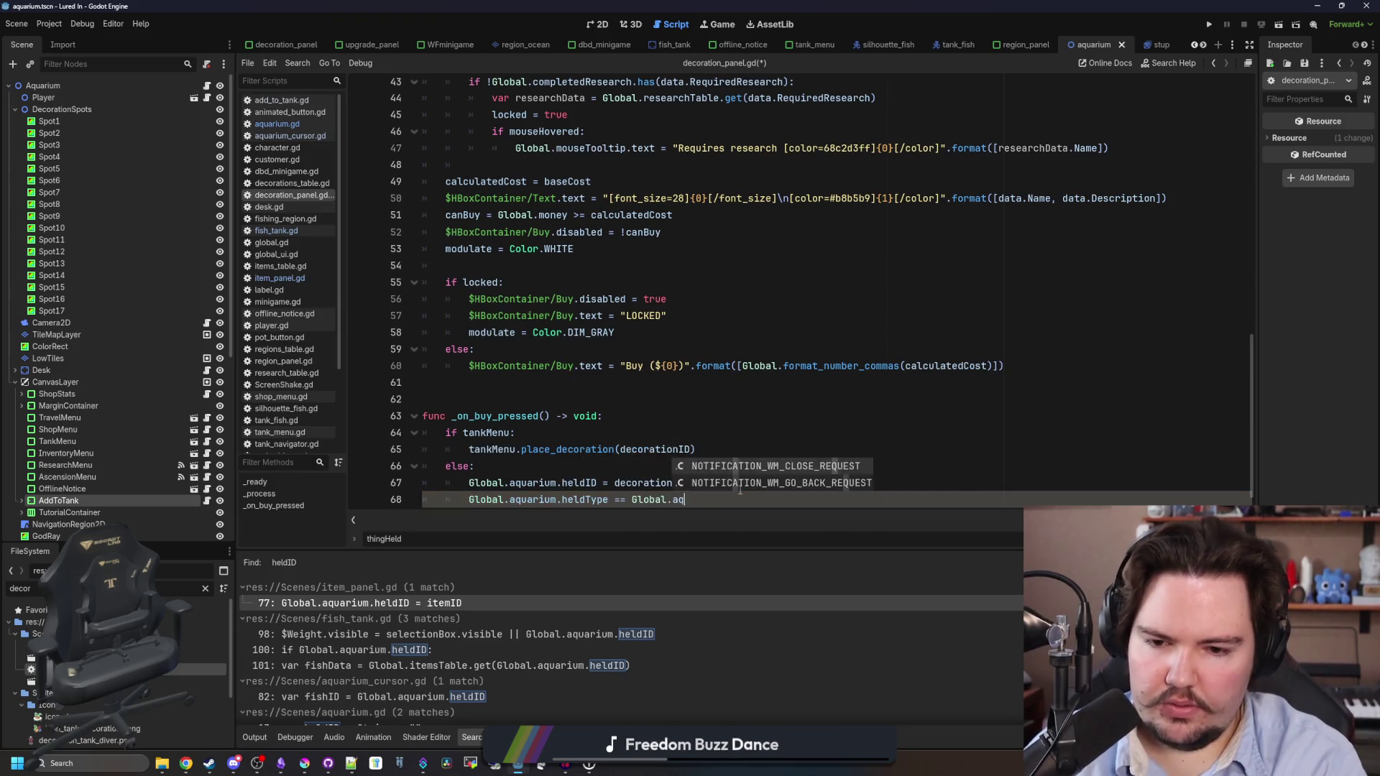
pyautogui.write('uarium.heldType')
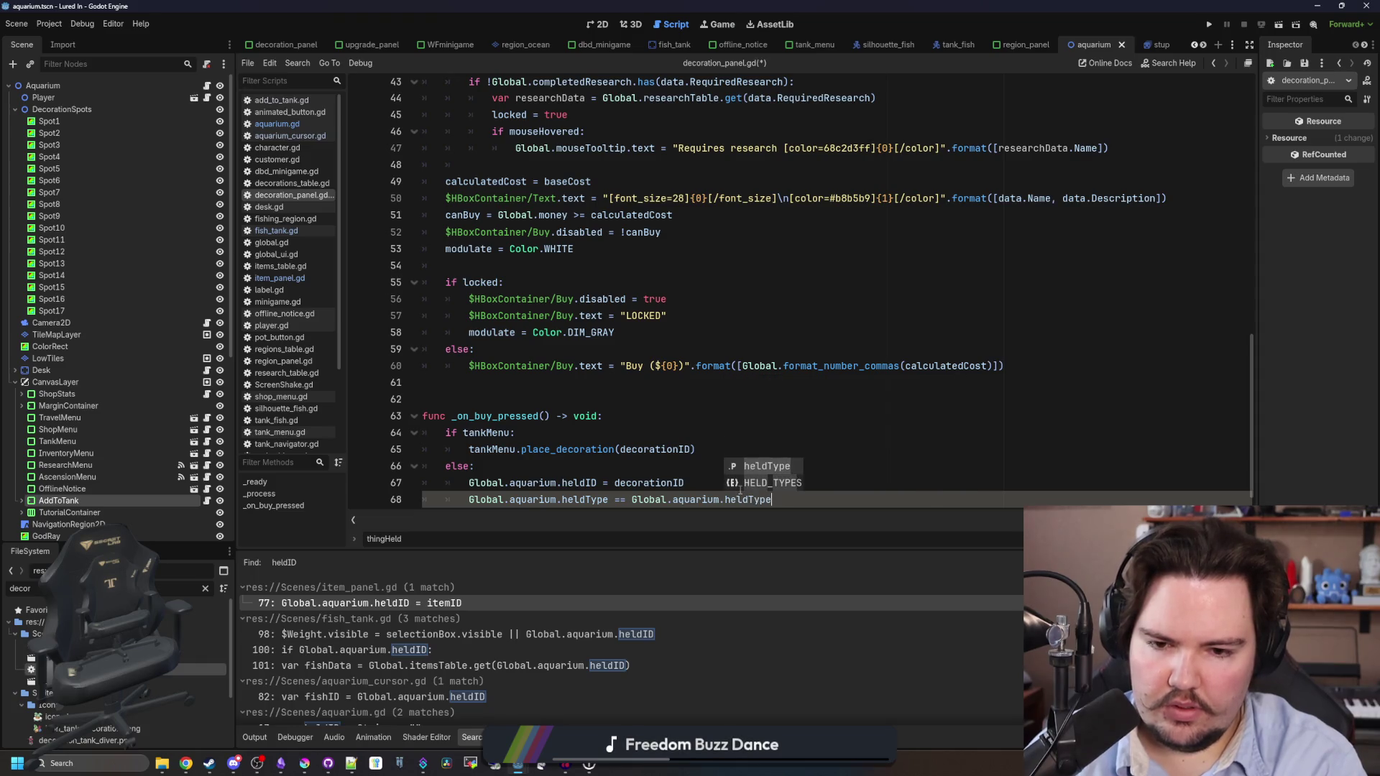
pyautogui.press('Down')
pyautogui.press('Return')
pyautogui.write('.held')
pyautogui.press('Return')
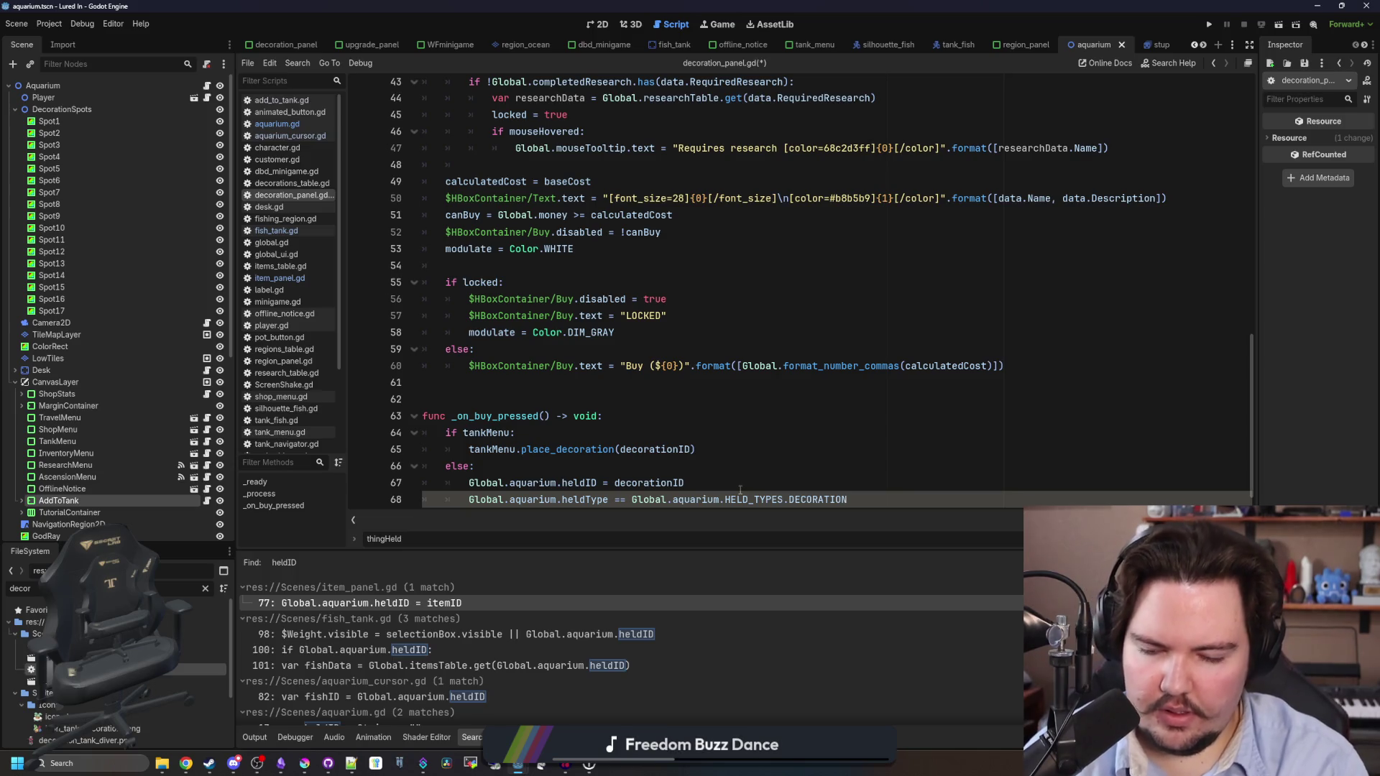
pyautogui.press('Return')
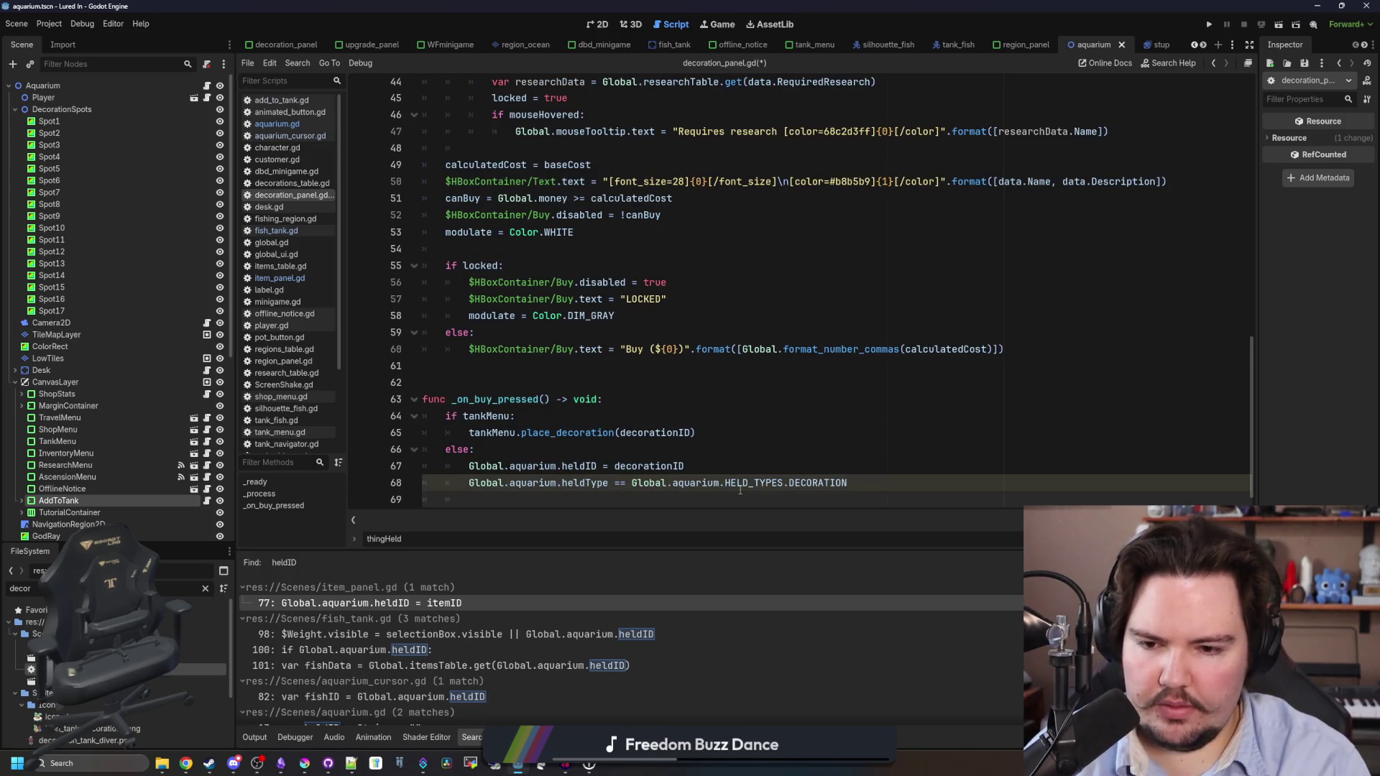
pyautogui.hotkey('ctrl', 'z')
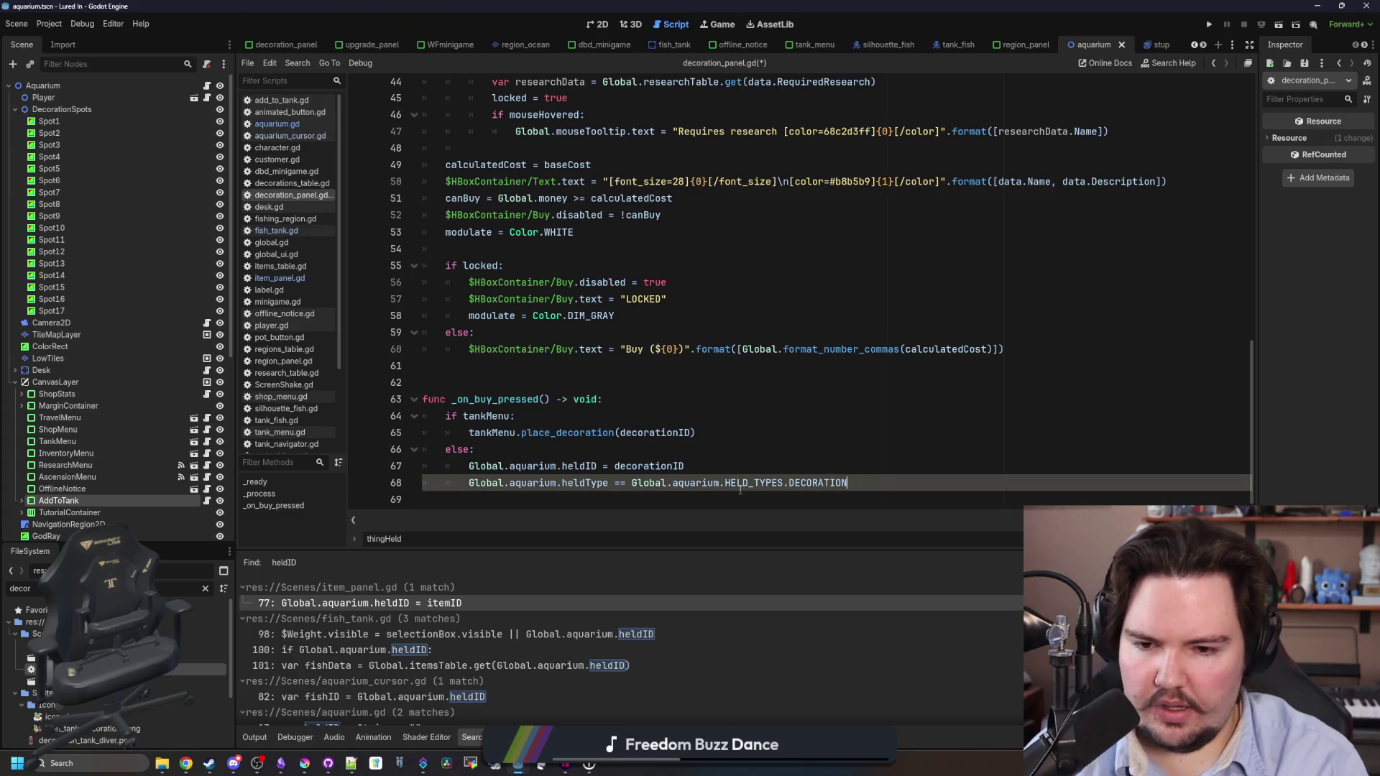
pyautogui.click(690, 452)
pyautogui.hotkey('ctrl', 's')
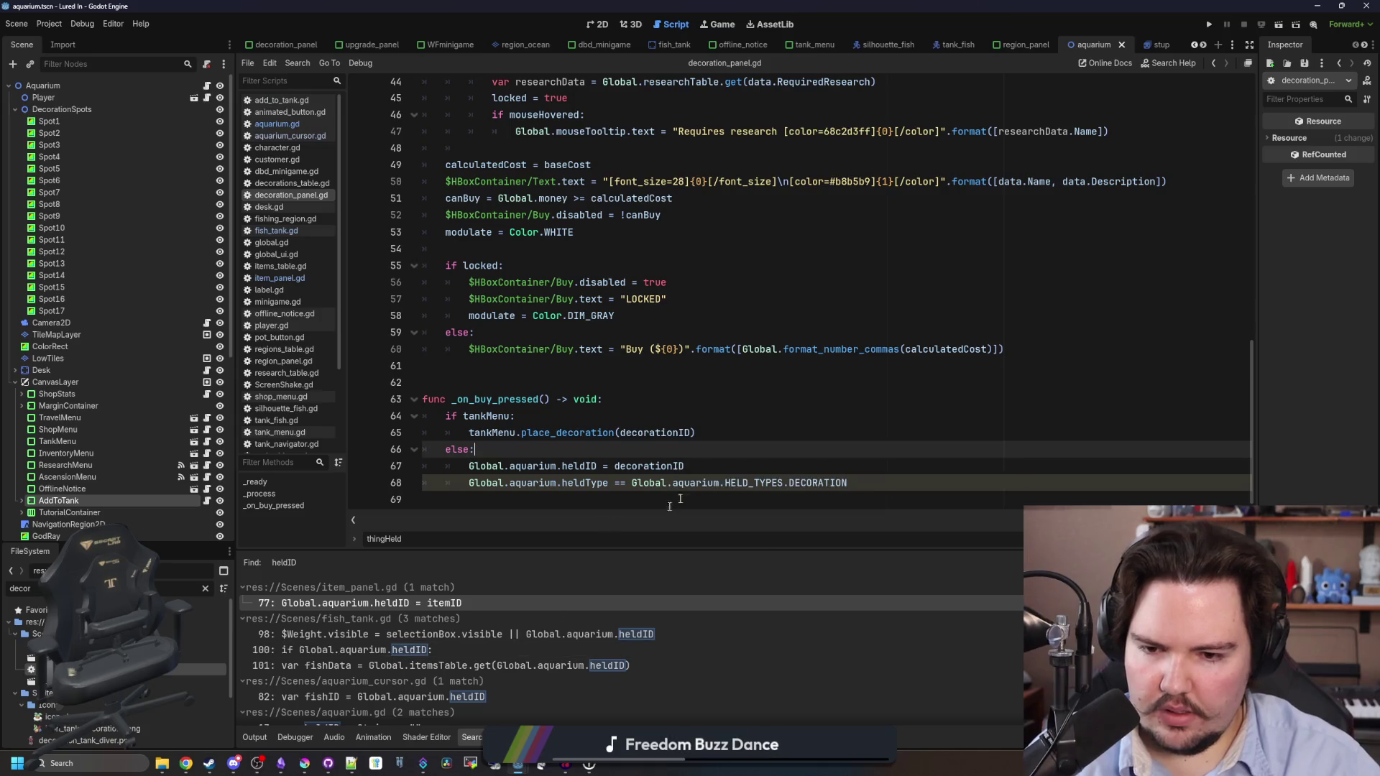
pyautogui.hotkey('ctrl', 'shift', 'f')
pyautogui.write('gLOB')
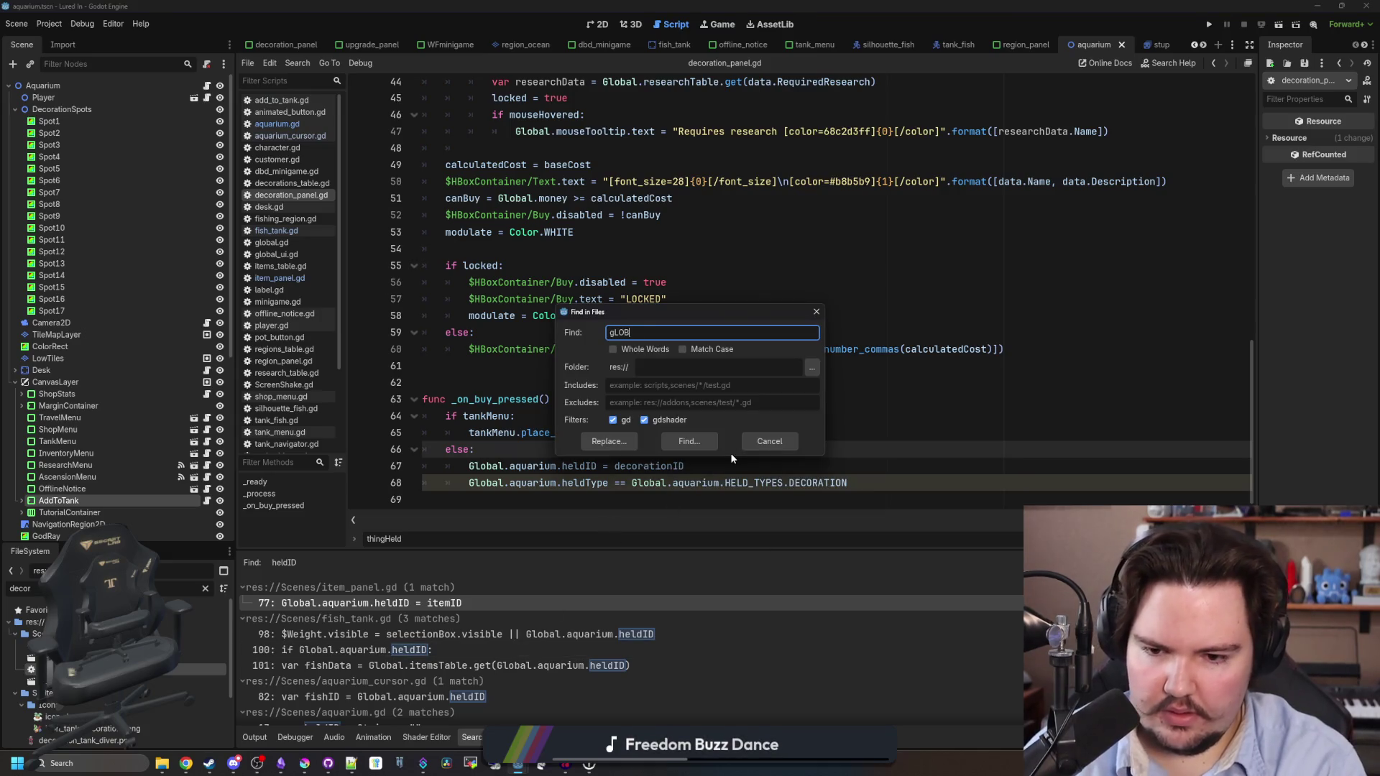
pyautogui.write('AL.AQUARIUM')
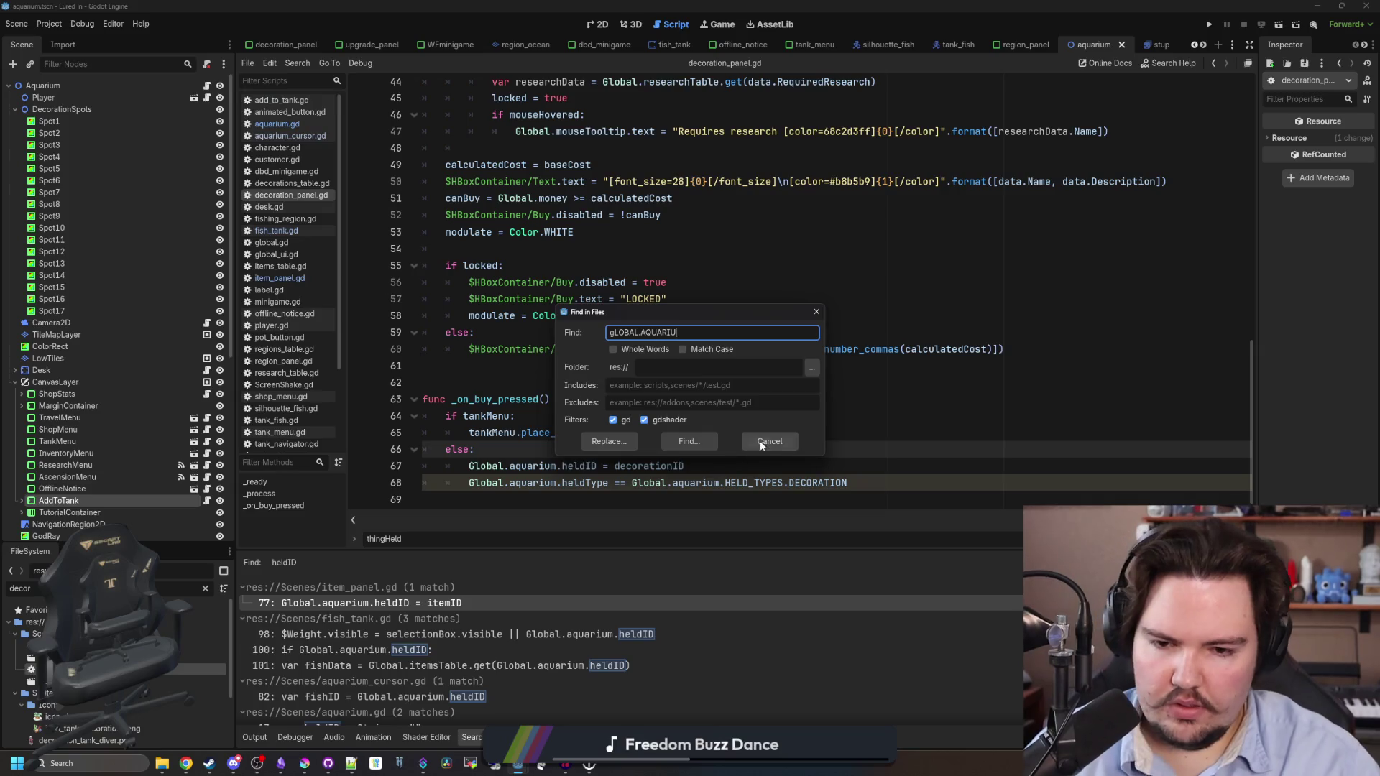
# Cancel the project search and turn the == on line 68 into an assignment.
pyautogui.click(757, 442)
pyautogui.click(627, 483)
pyautogui.press('BackSpace')
pyautogui.click(672, 416)
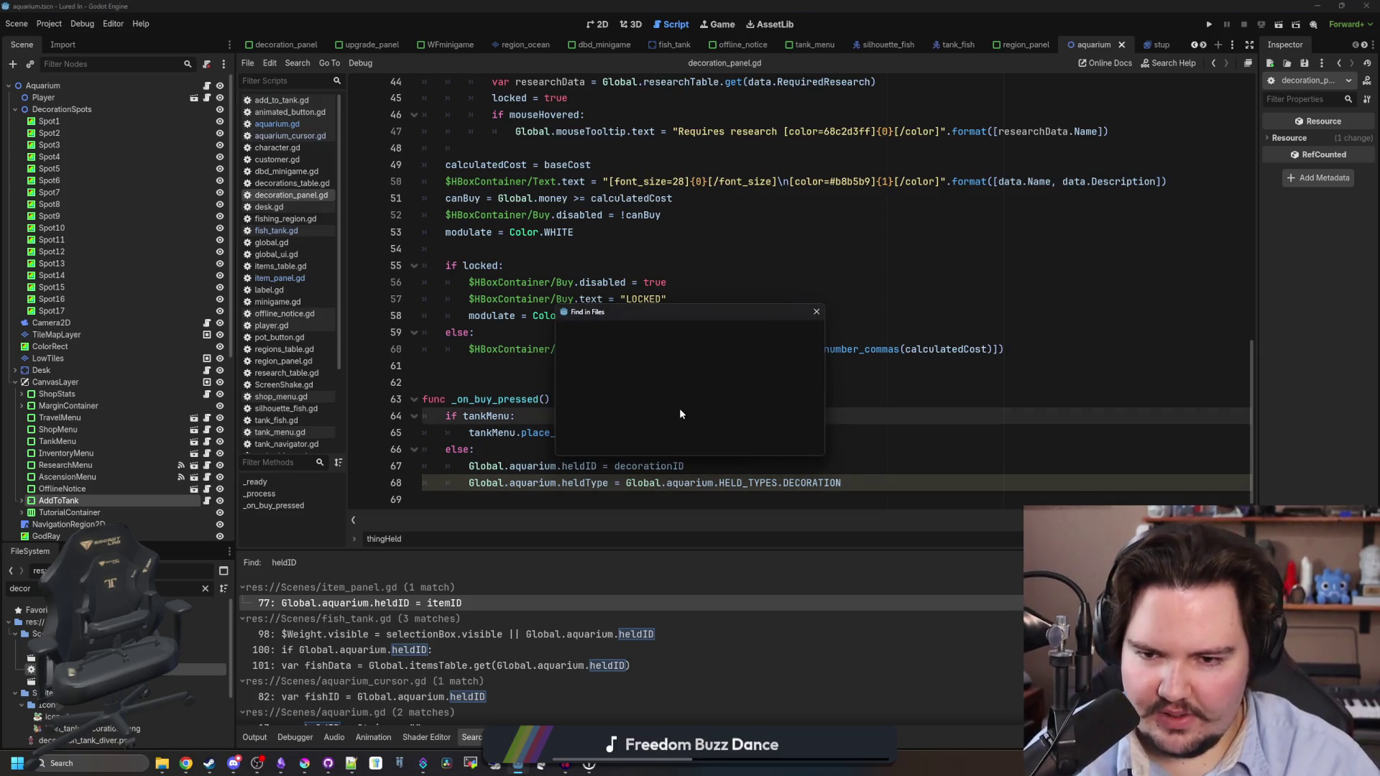
# Search the project for heldType and jump to its line in decoration_panel.gd.
pyautogui.hotkey('ctrl', 'shift', 'f')
pyautogui.press('BackSpace')
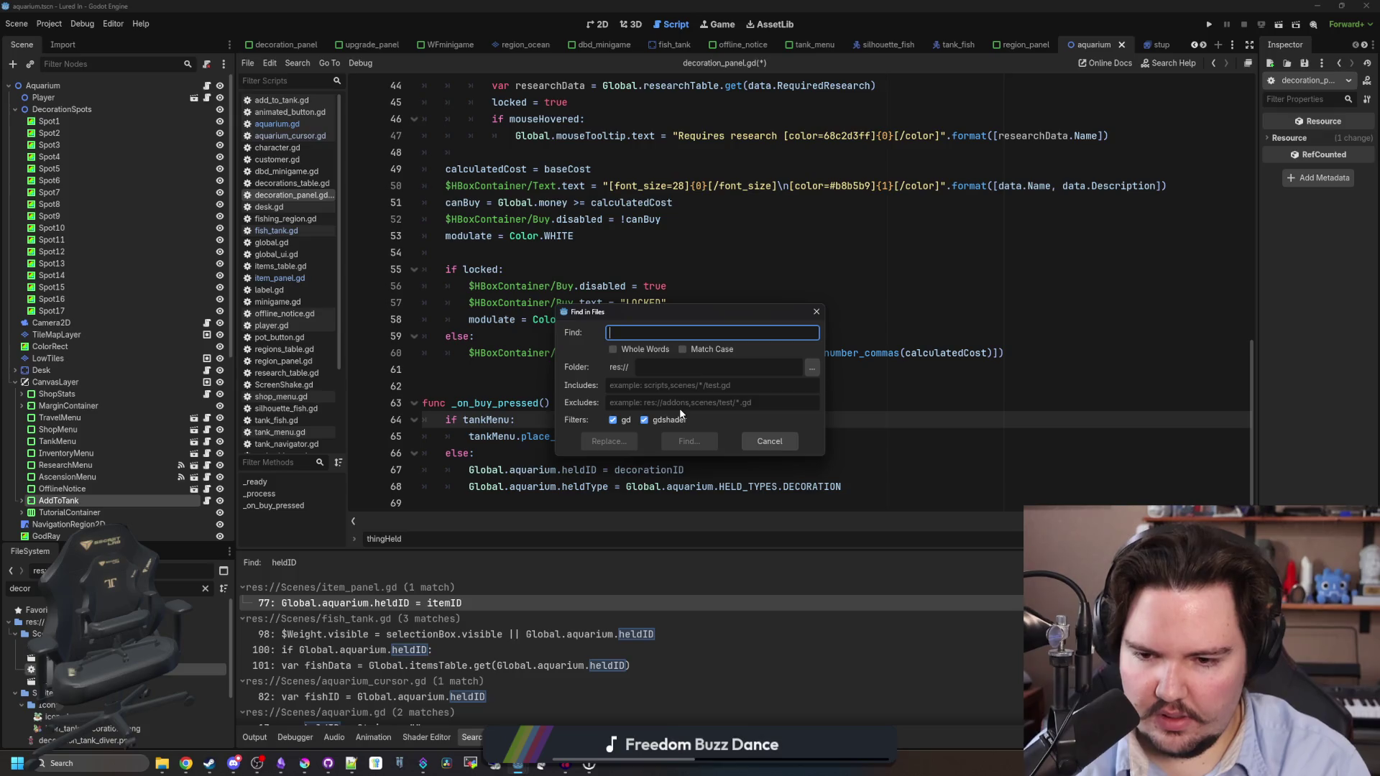
pyautogui.write('HELDtYPE')
pyautogui.press('Return')
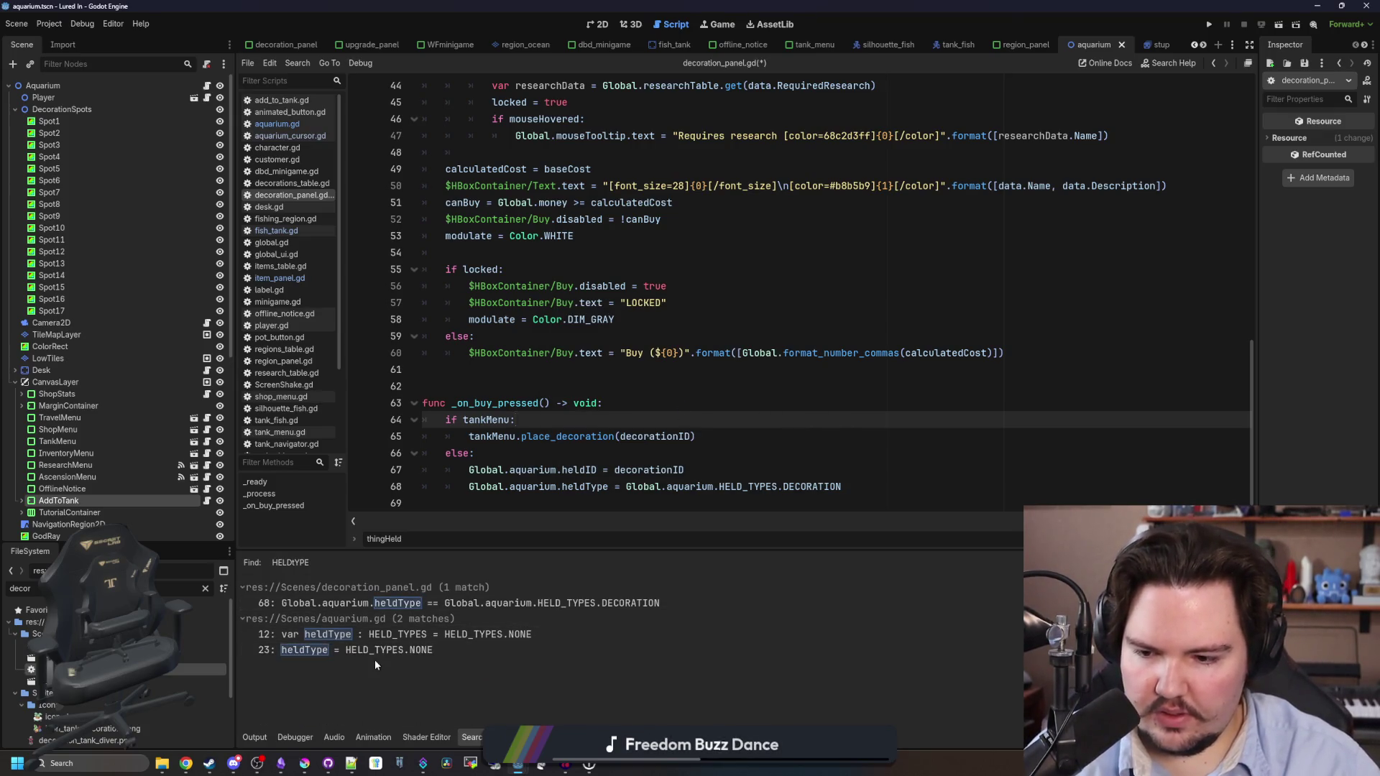
pyautogui.click(419, 605)
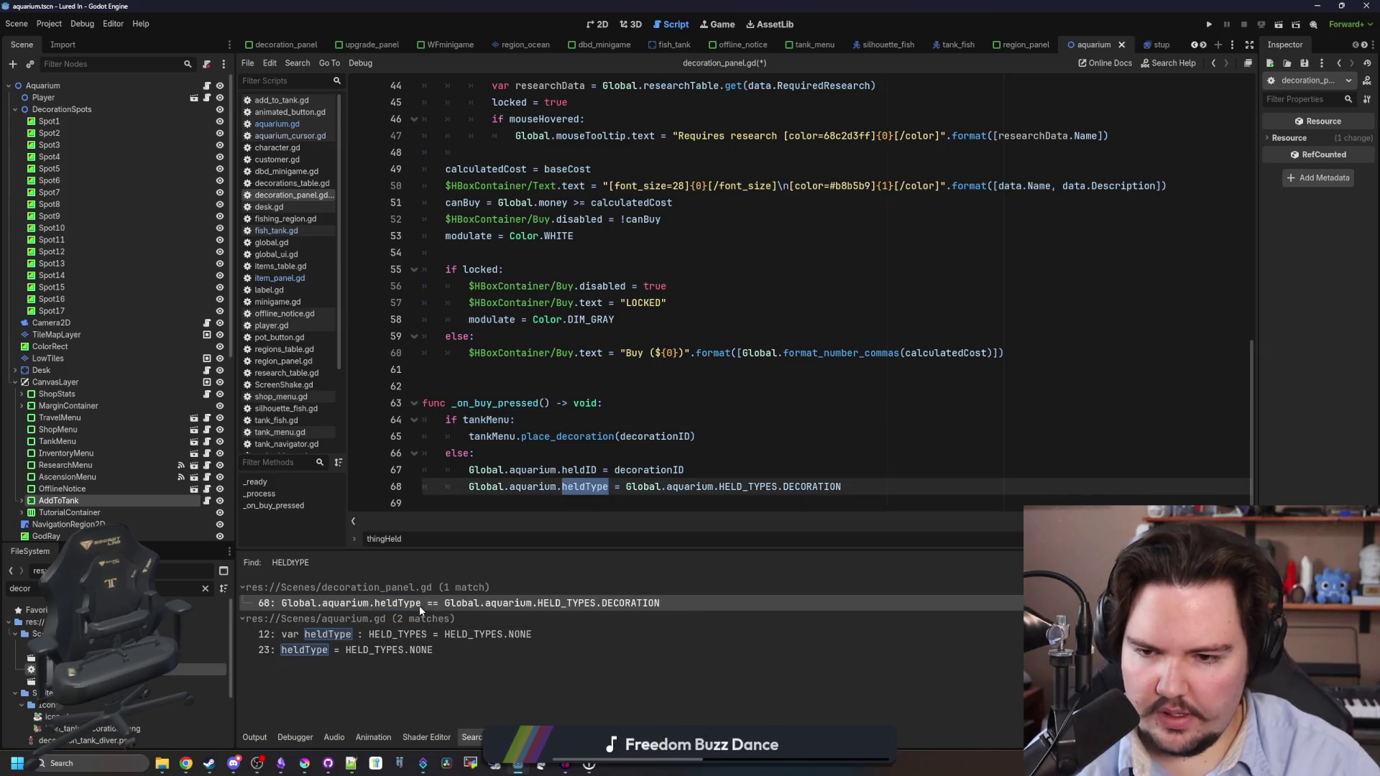
# Undo the stray edit on line 68 and view aquarium.gd's heldType reset line.
pyautogui.write('h')
pyautogui.hotkey('ctrl', 'z')
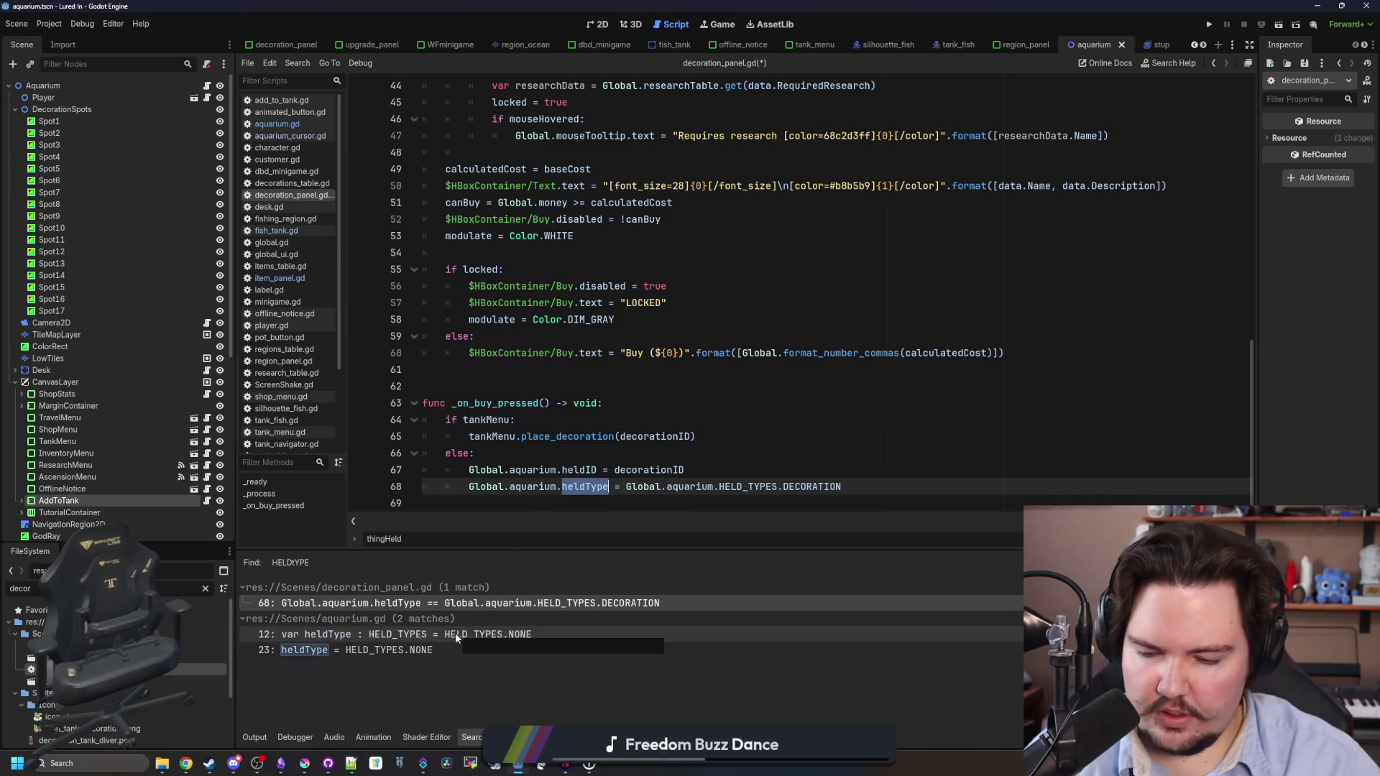
pyautogui.click(434, 650)
pyautogui.click(503, 403)
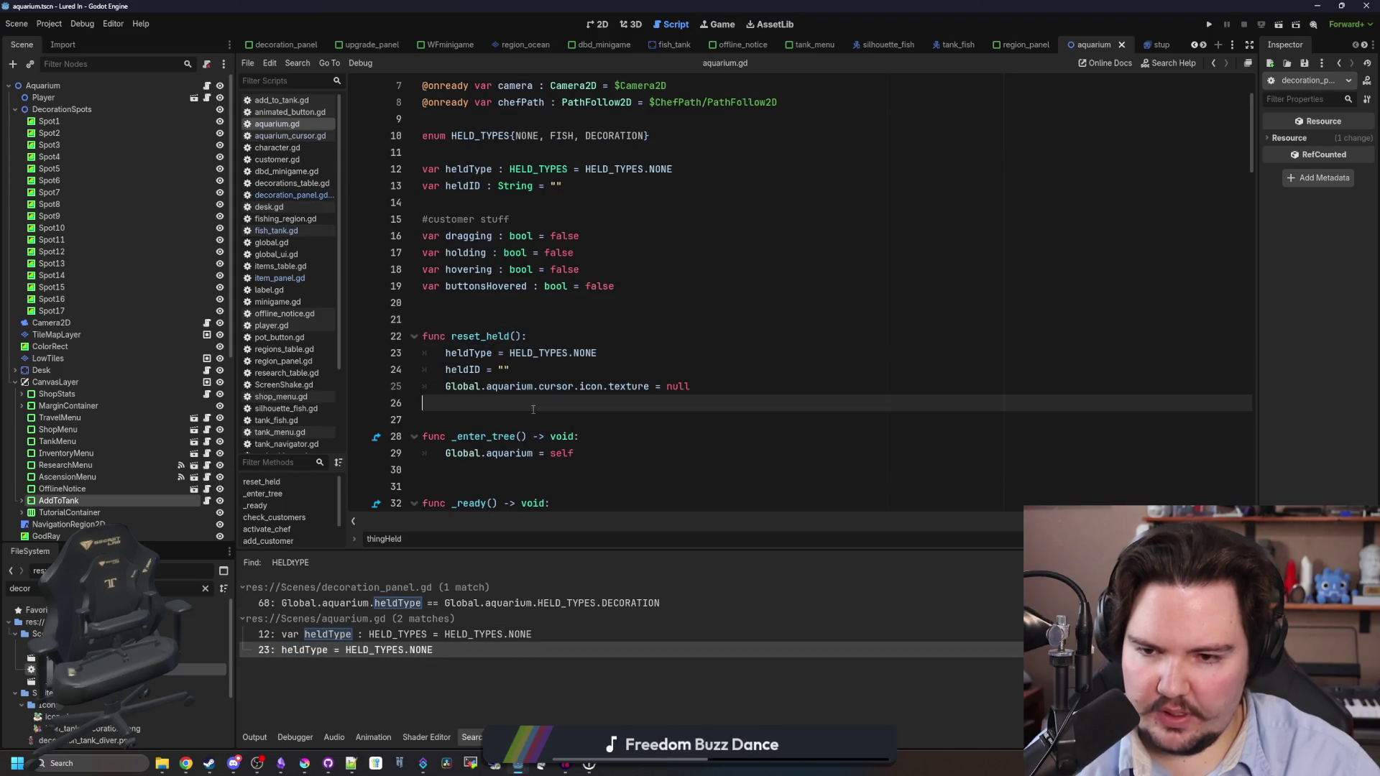
# In item_panel.gd, add 'Global.aquarium.heldType = Global.aquarium.HELD_TYPES.FISH' after line 77.
pyautogui.click(281, 278)
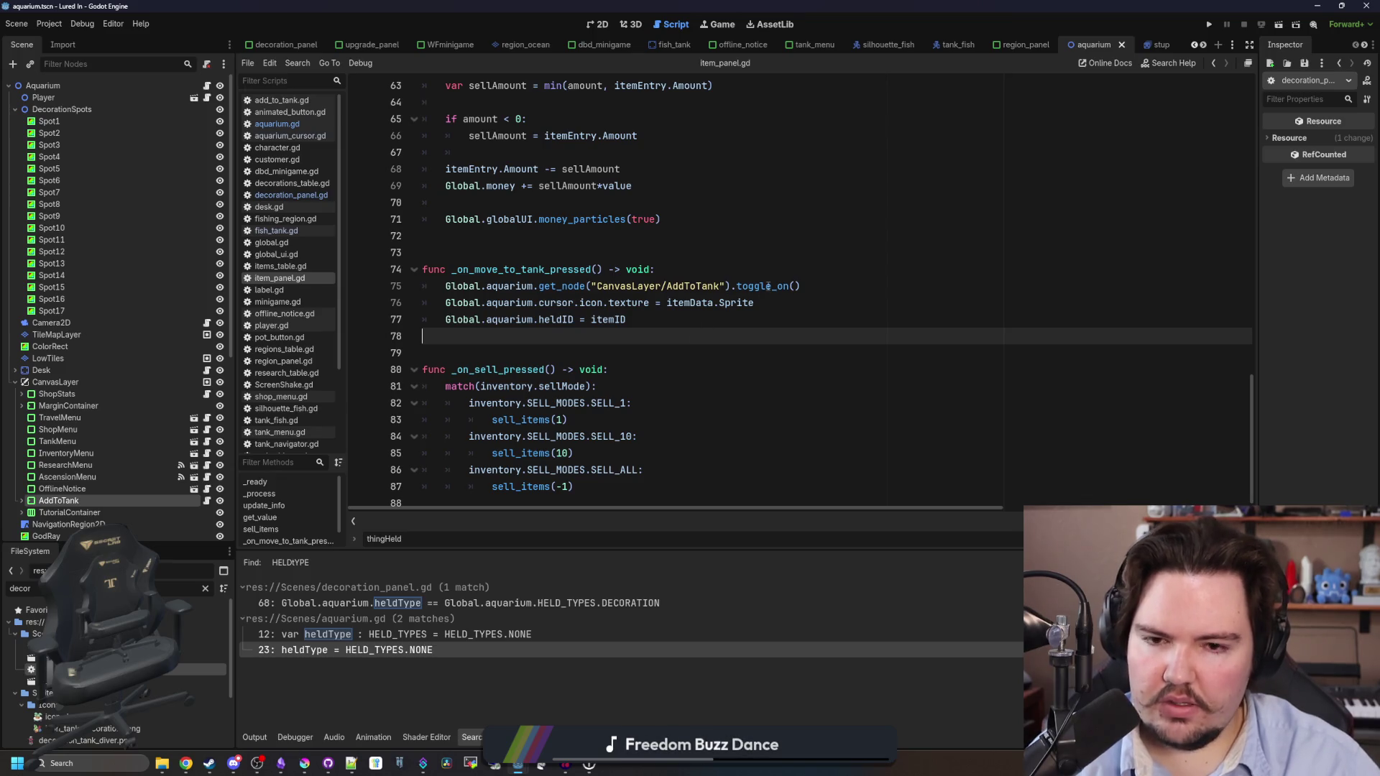
pyautogui.click(644, 311)
pyautogui.press('Return')
pyautogui.write('Globva')
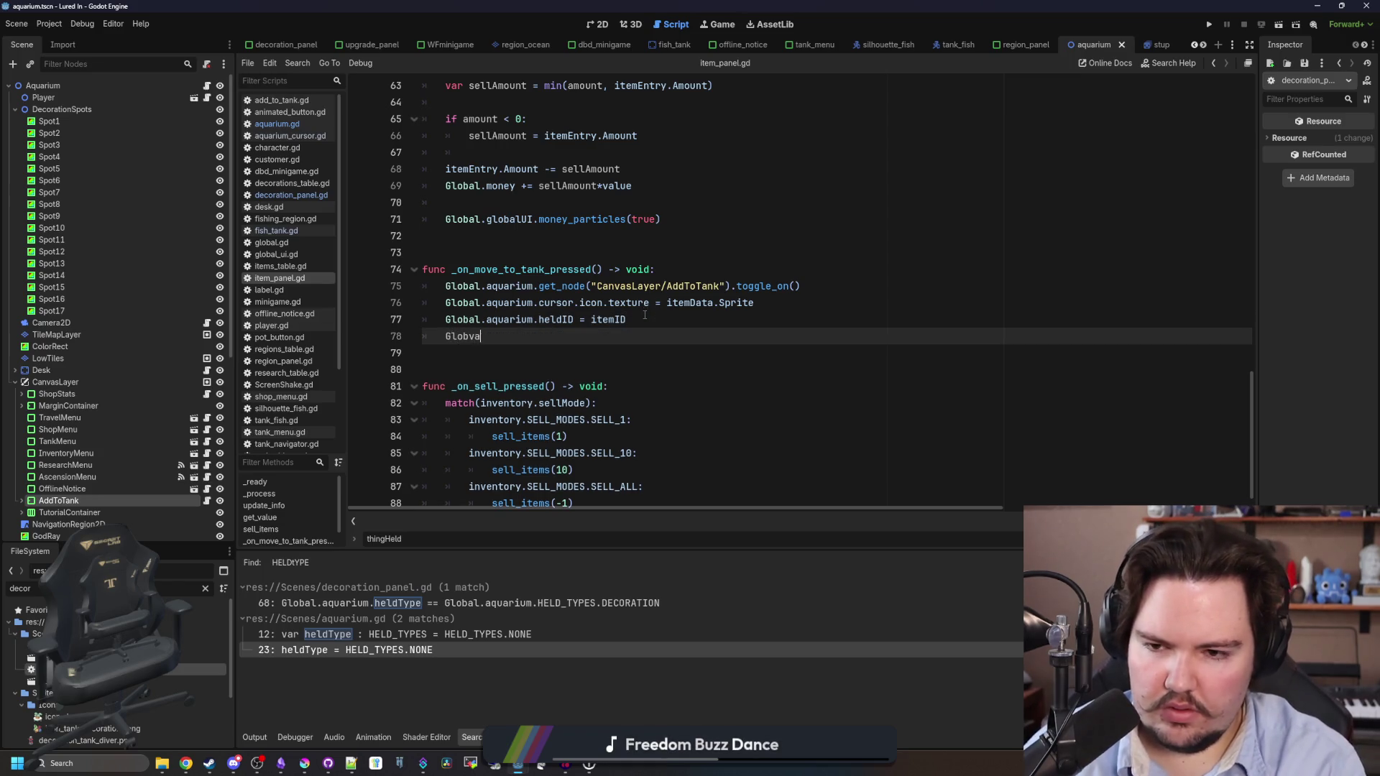
pyautogui.press('BackSpace')
pyautogui.press('BackSpace')
pyautogui.write('al.aquariu')
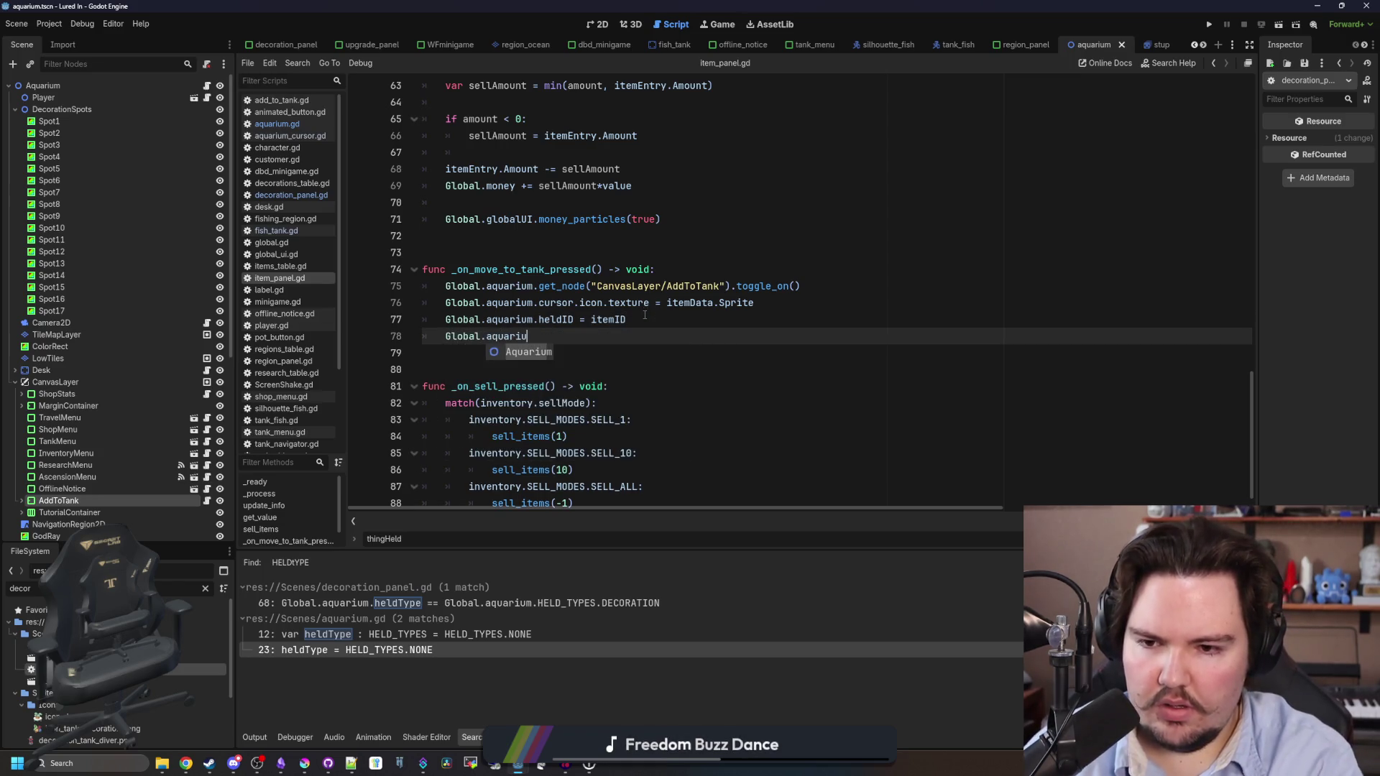
pyautogui.write('m.')
pyautogui.write('held')
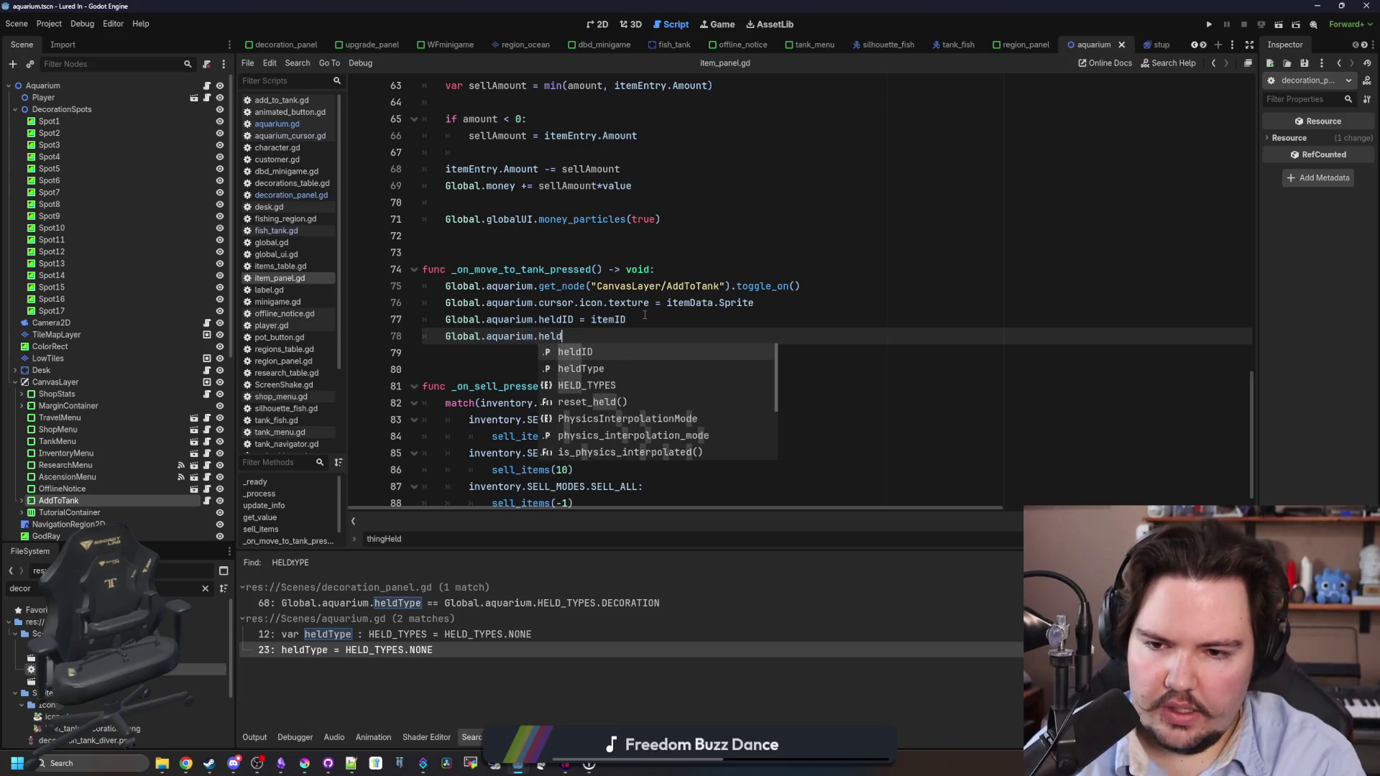
pyautogui.write('Type = Globao.')
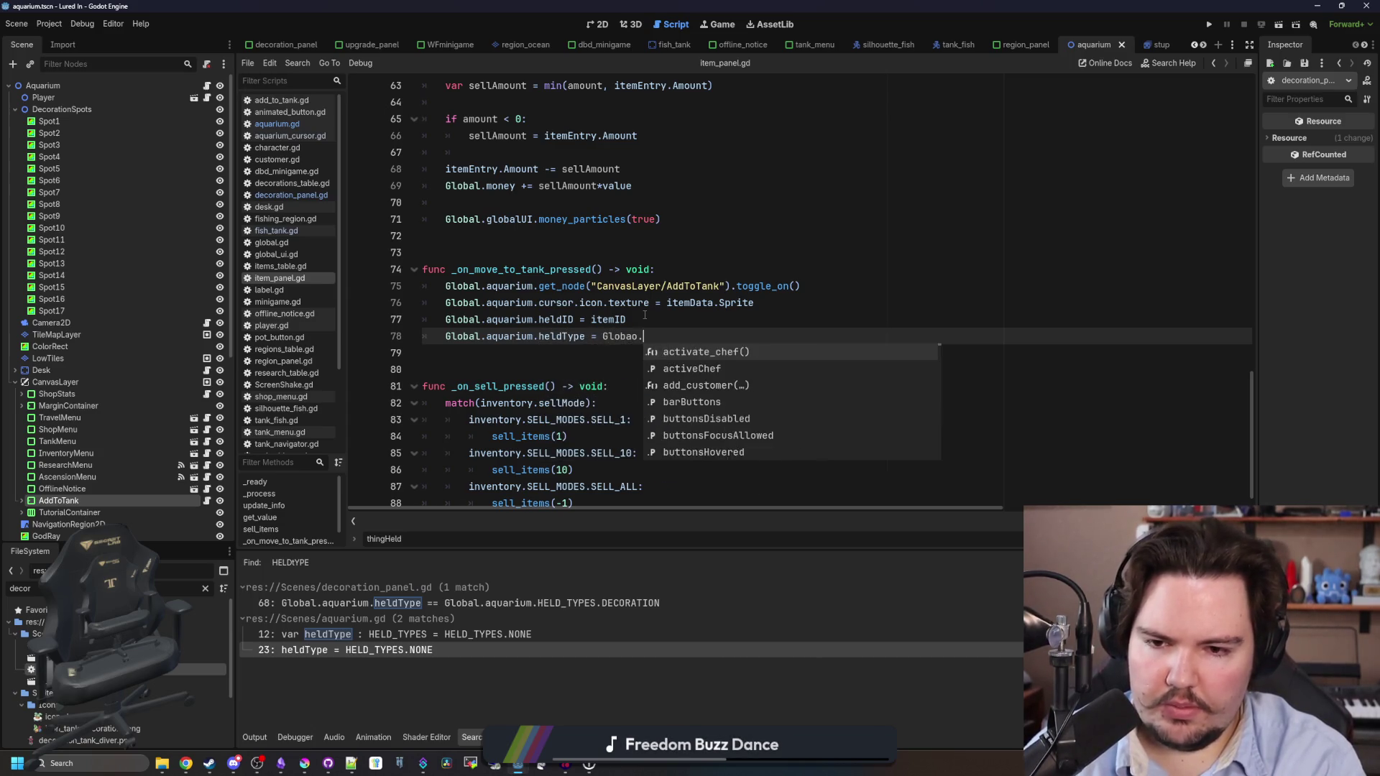
pyautogui.press('BackSpace')
pyautogui.press('BackSpace')
pyautogui.write('l.aquarium.heldType')
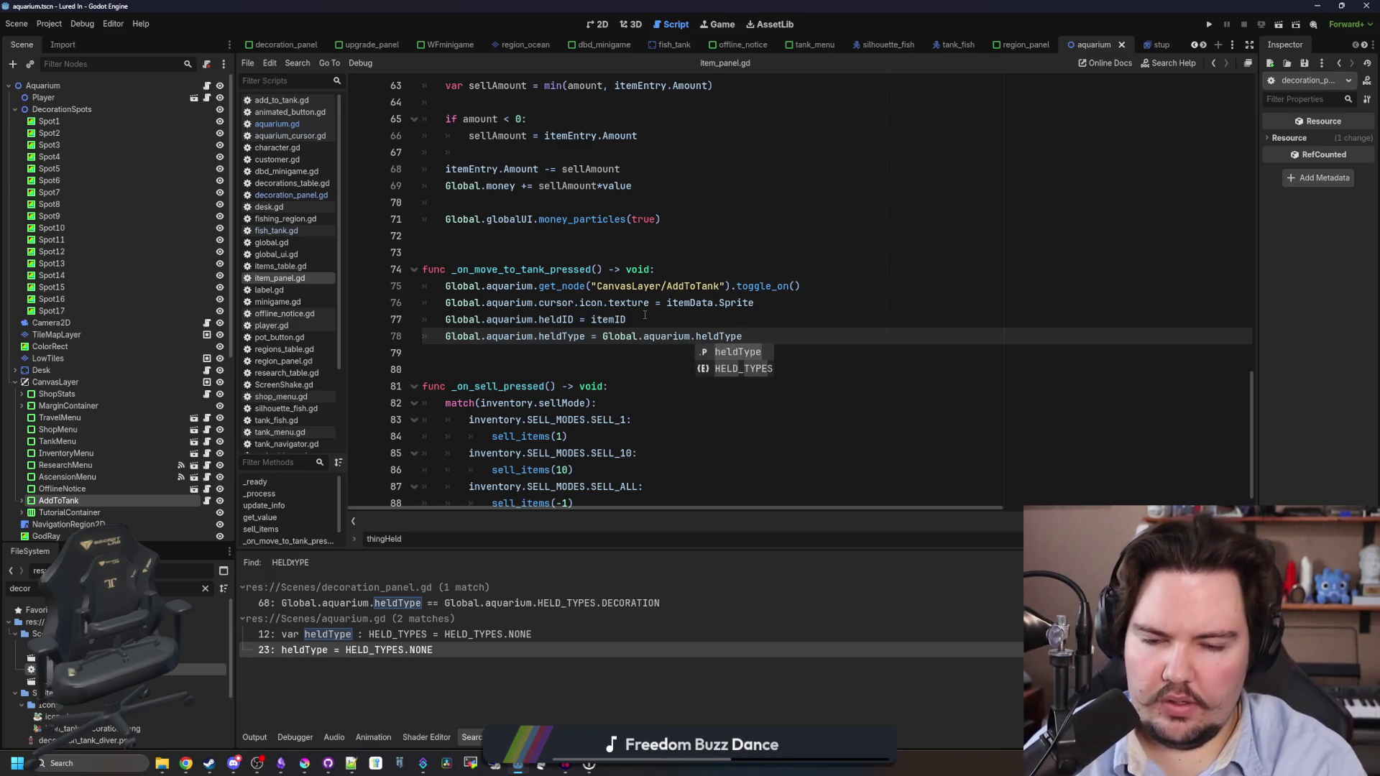
pyautogui.press('Down')
pyautogui.press('Return')
pyautogui.write('.')
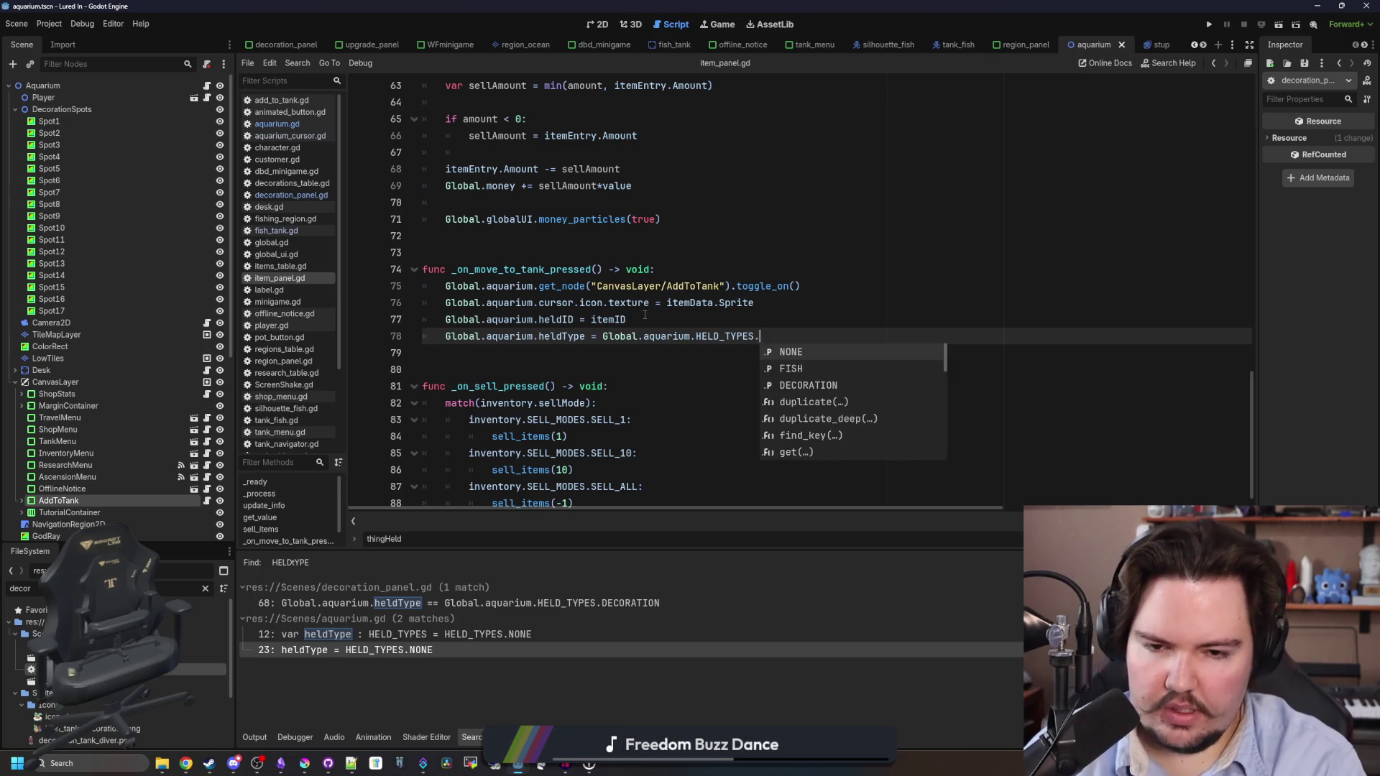
pyautogui.press('Down')
pyautogui.press('Return')
# Look over the cursor texture line 76, then go back to aquarium.gd.
pyautogui.click(645, 317)
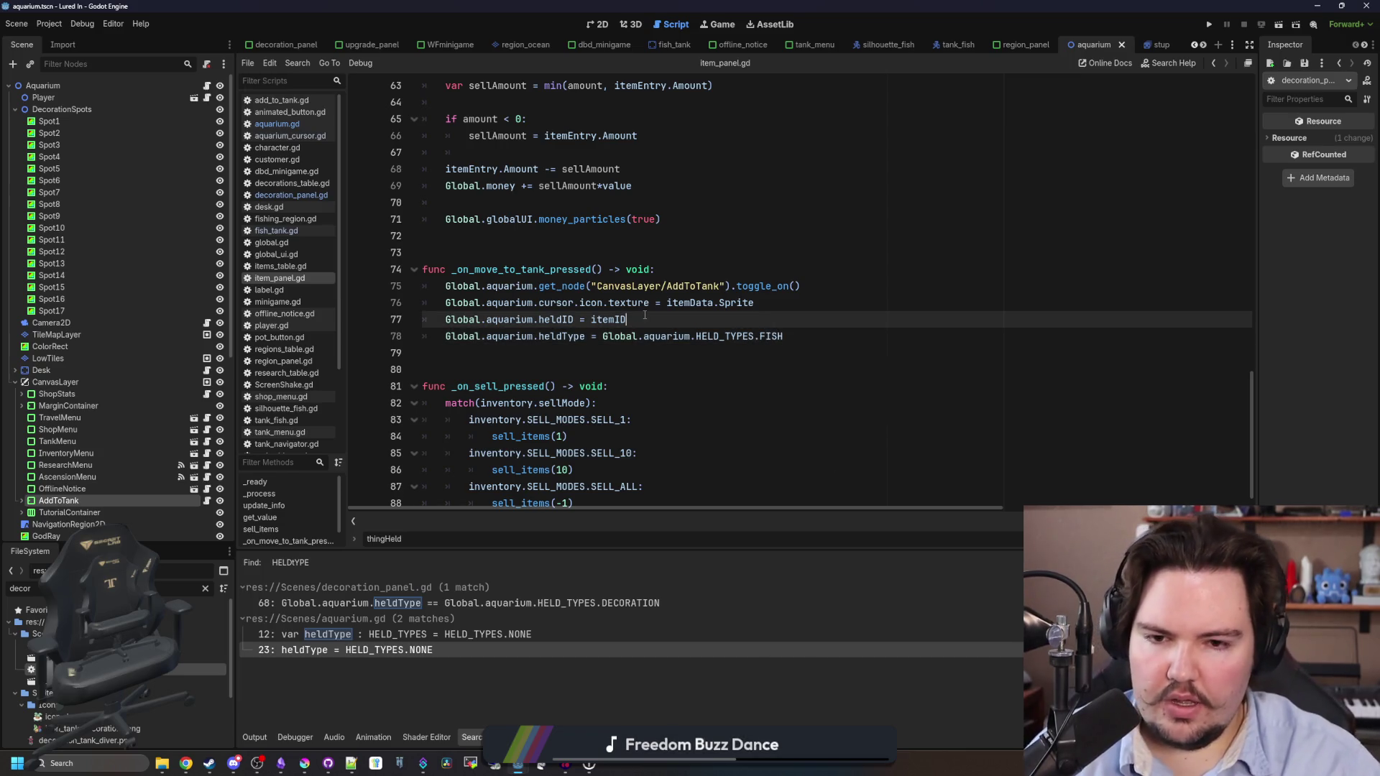
pyautogui.moveTo(762, 302)
pyautogui.mouseDown()
pyautogui.moveTo(460, 286)
pyautogui.moveTo(437, 299)
pyautogui.mouseUp()
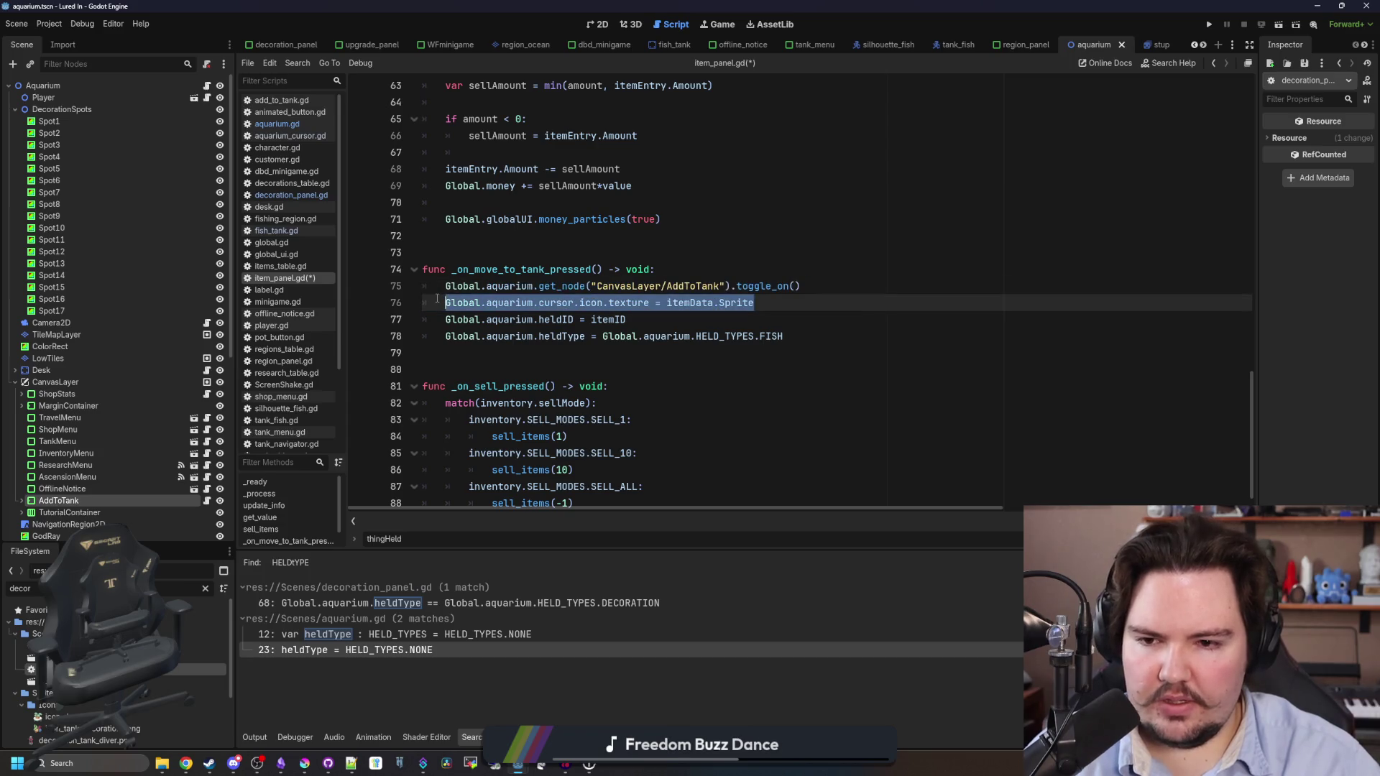
pyautogui.click(828, 289)
pyautogui.click(776, 300)
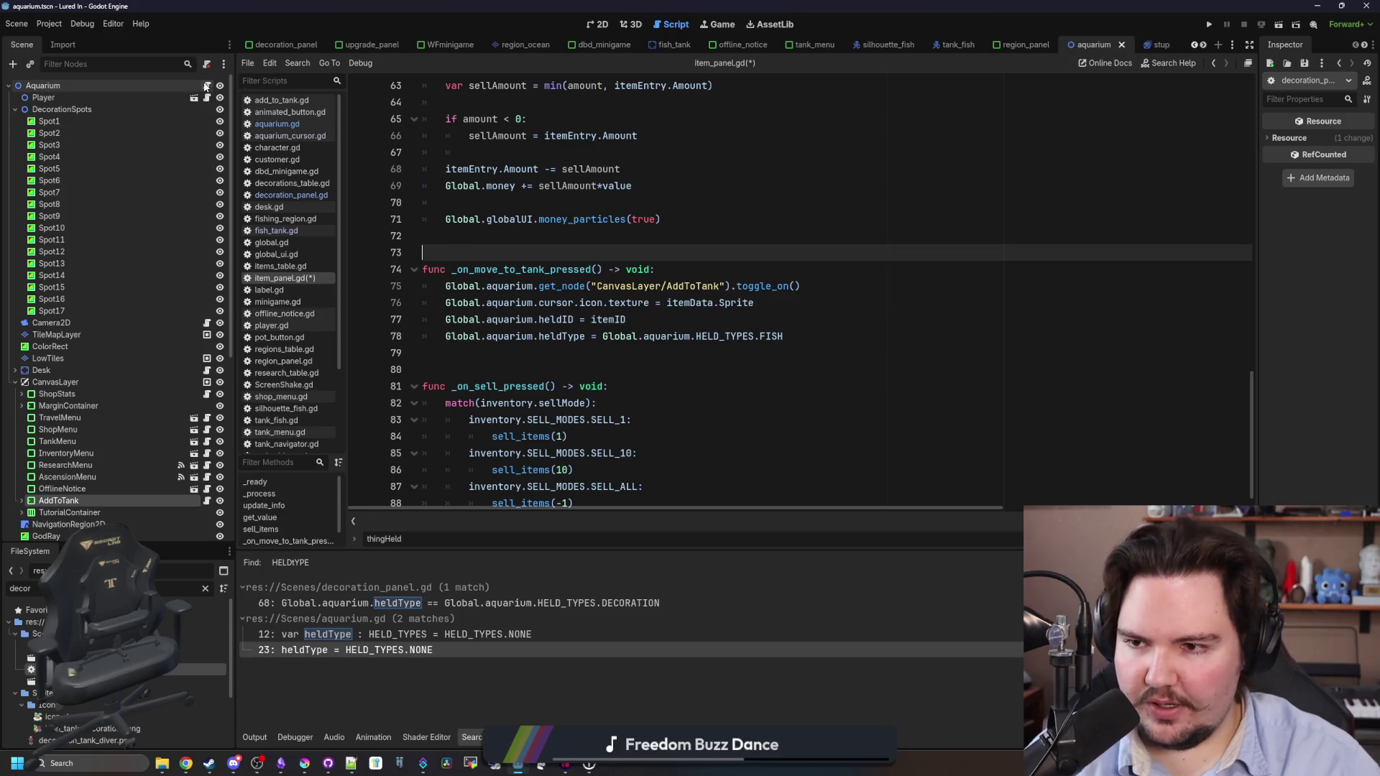
pyautogui.click(277, 124)
pyautogui.scroll(-1, 507, 333)
# Declare a set_held(type, id) function below reset_held in aquarium.gd.
pyautogui.press('Return')
pyautogui.press('Return')
pyautogui.press('Return')
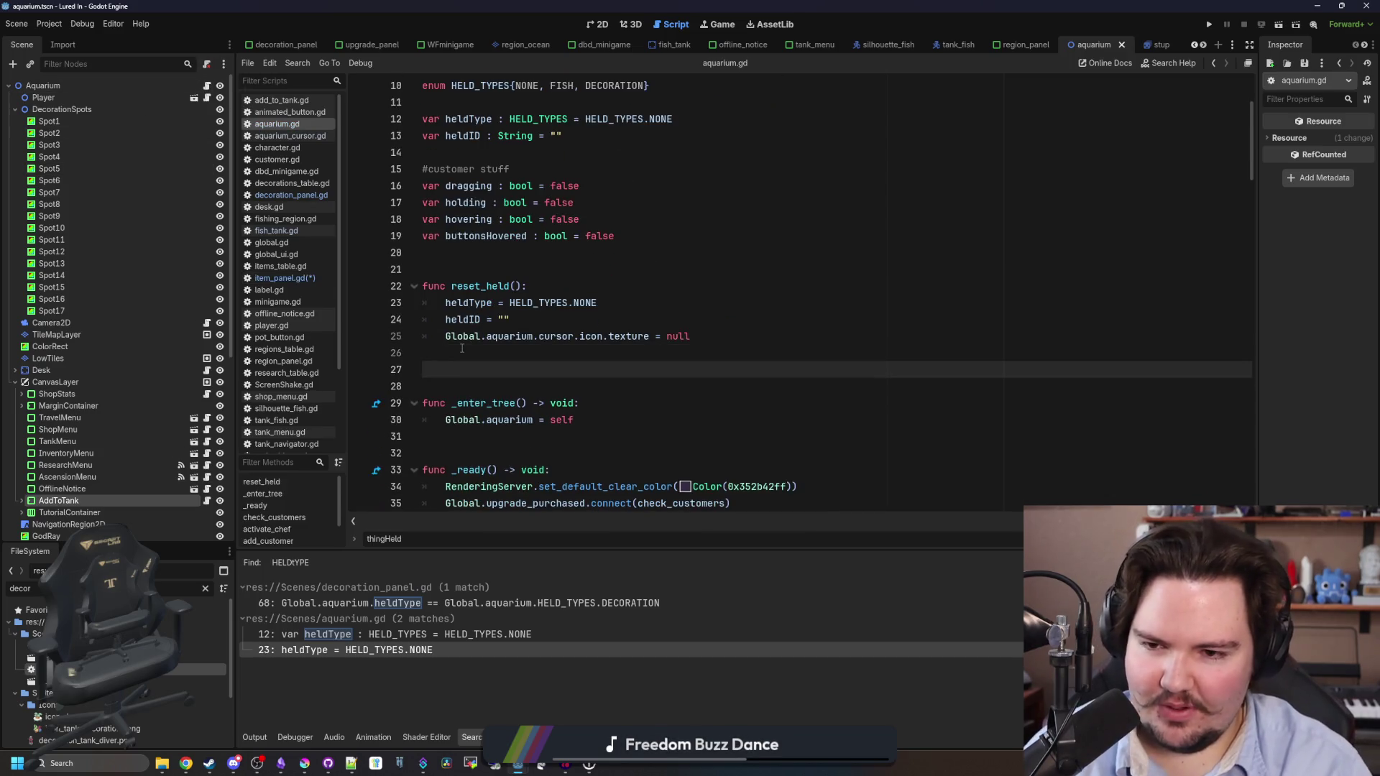
pyautogui.press('Up')
pyautogui.press('BackSpace')
pyautogui.press('Down')
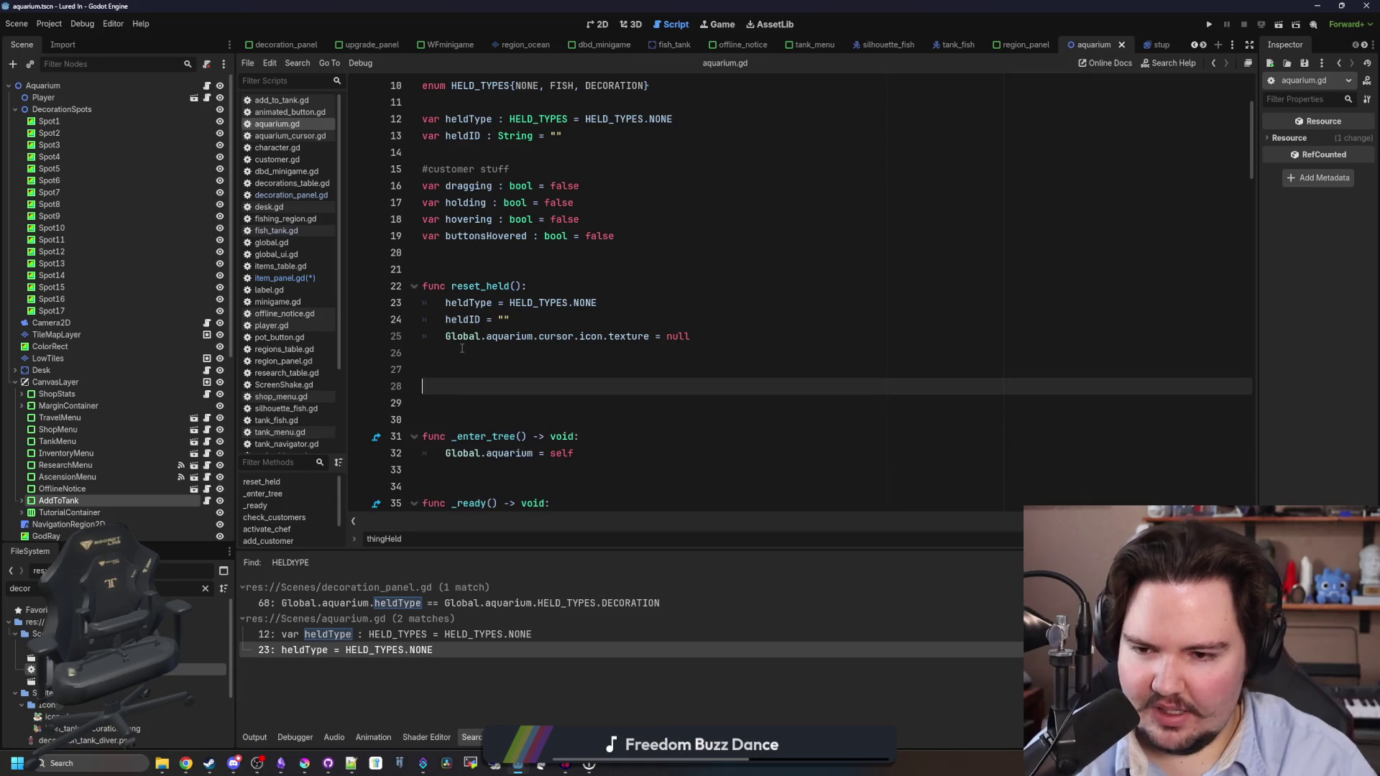
pyautogui.write('func set_held_item()')
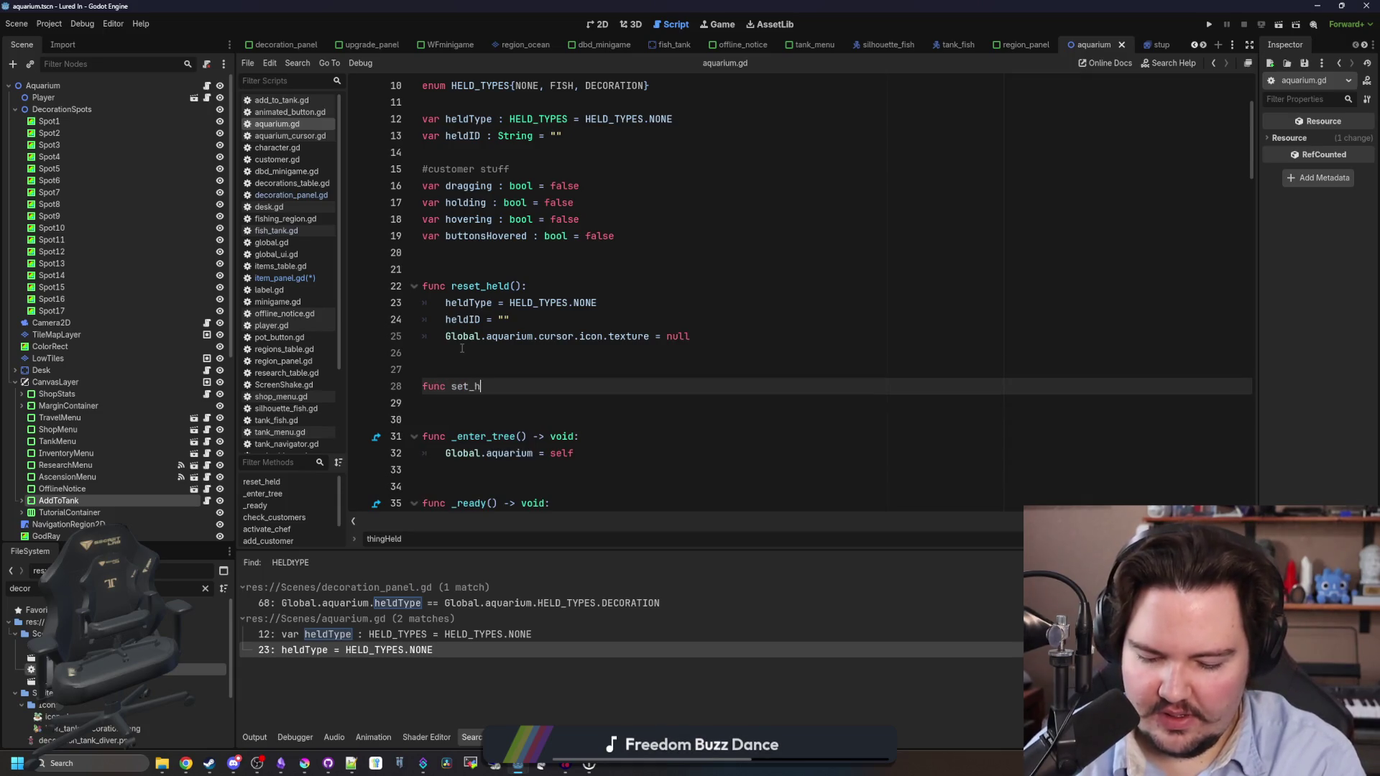
pyautogui.press('BackSpace')
pyautogui.press('BackSpace')
pyautogui.press('BackSpace')
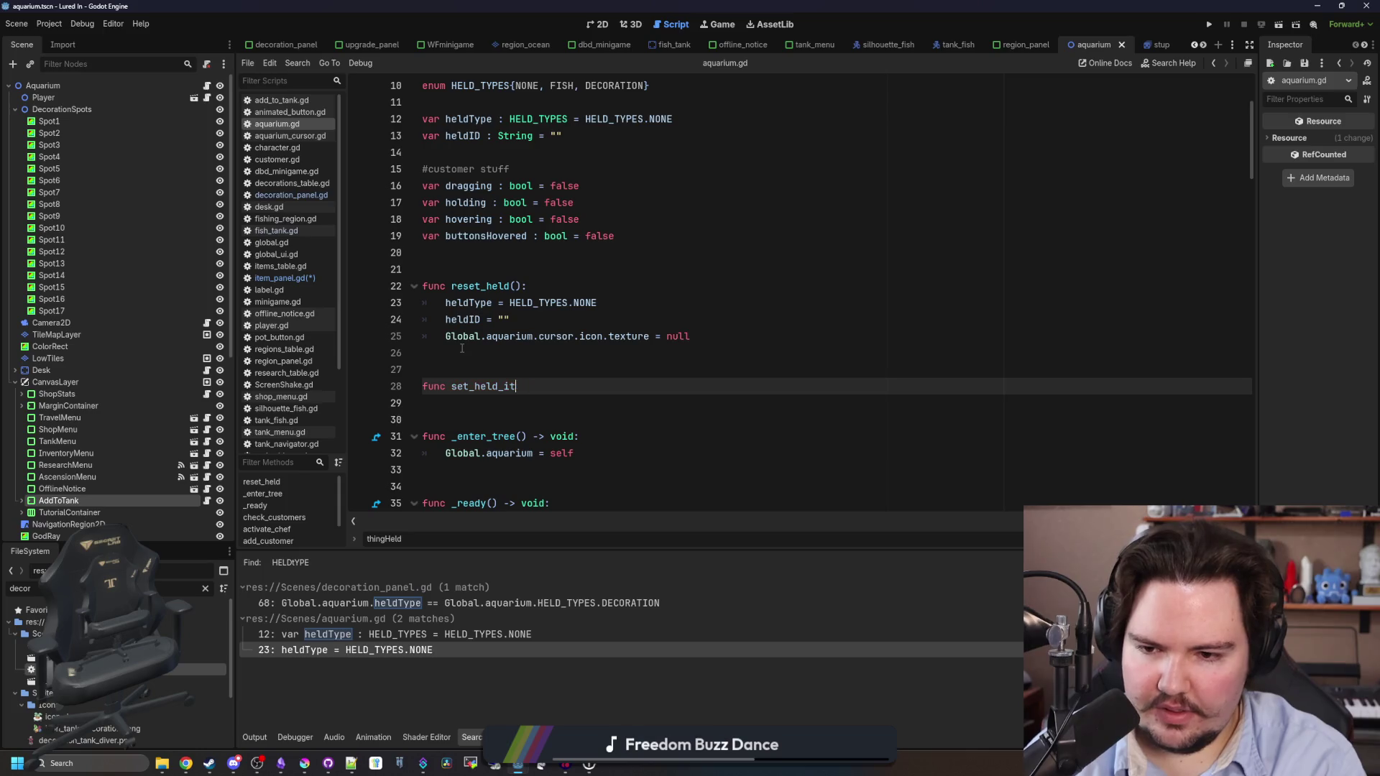
pyautogui.write('()')
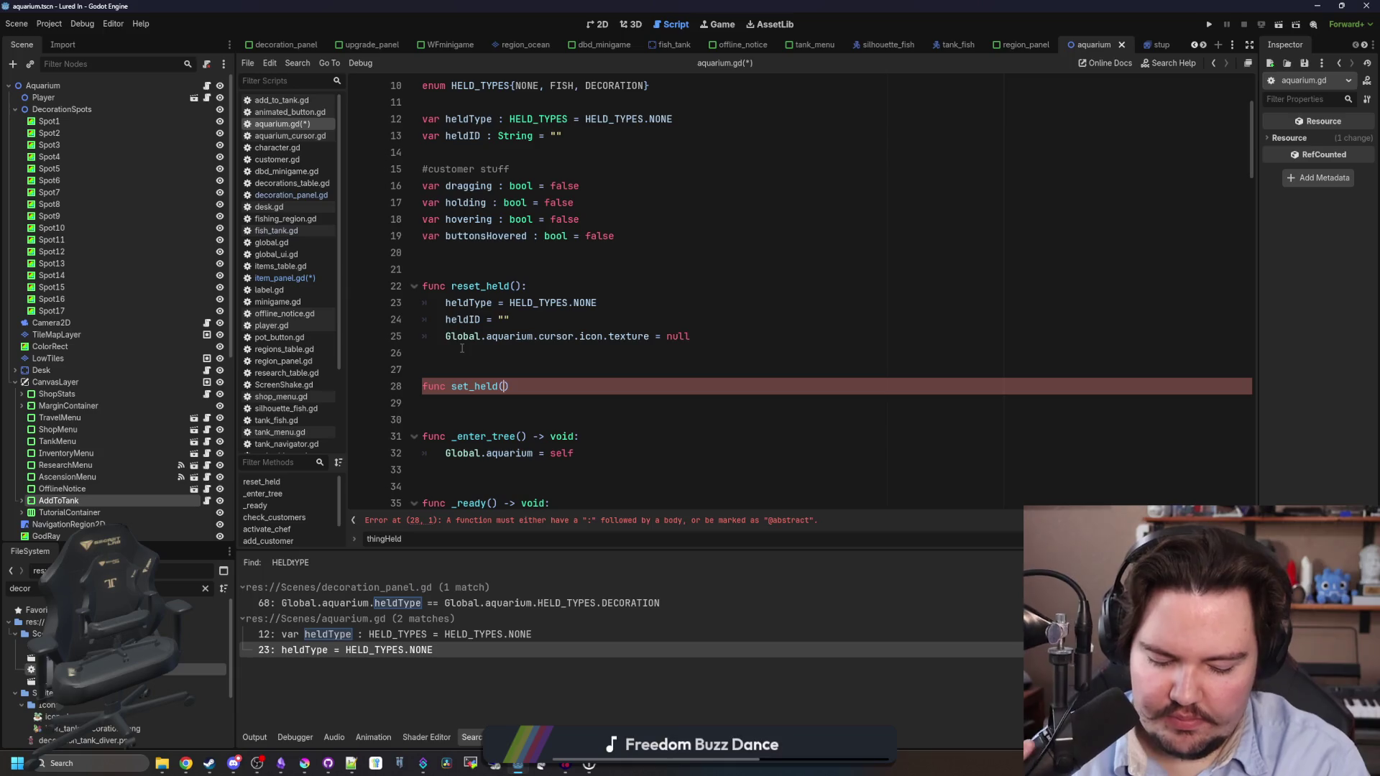
pyautogui.write('type, id,')
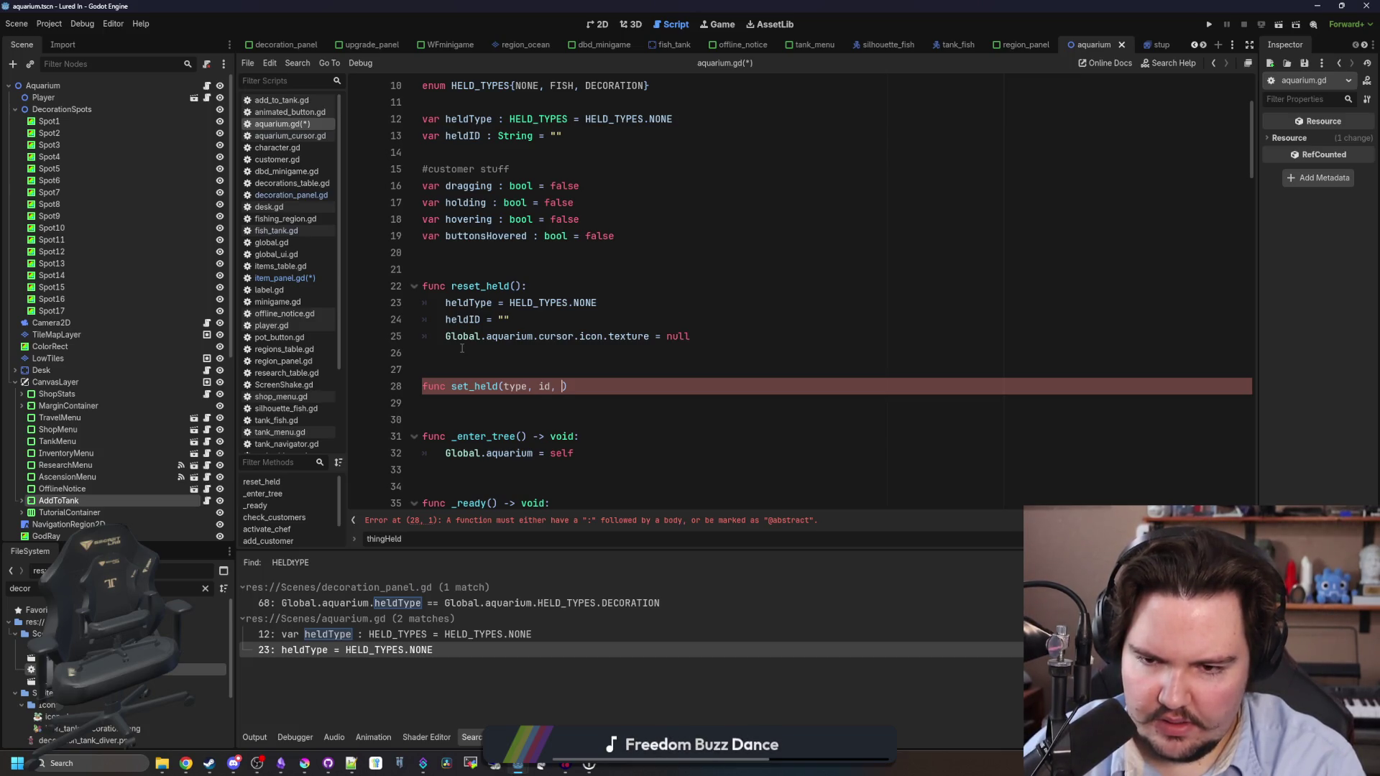
pyautogui.write(':')
# Have set_held assign heldID = id and heldType = type, typing parameters as HELD_TYPES and String.
pyautogui.press('Return')
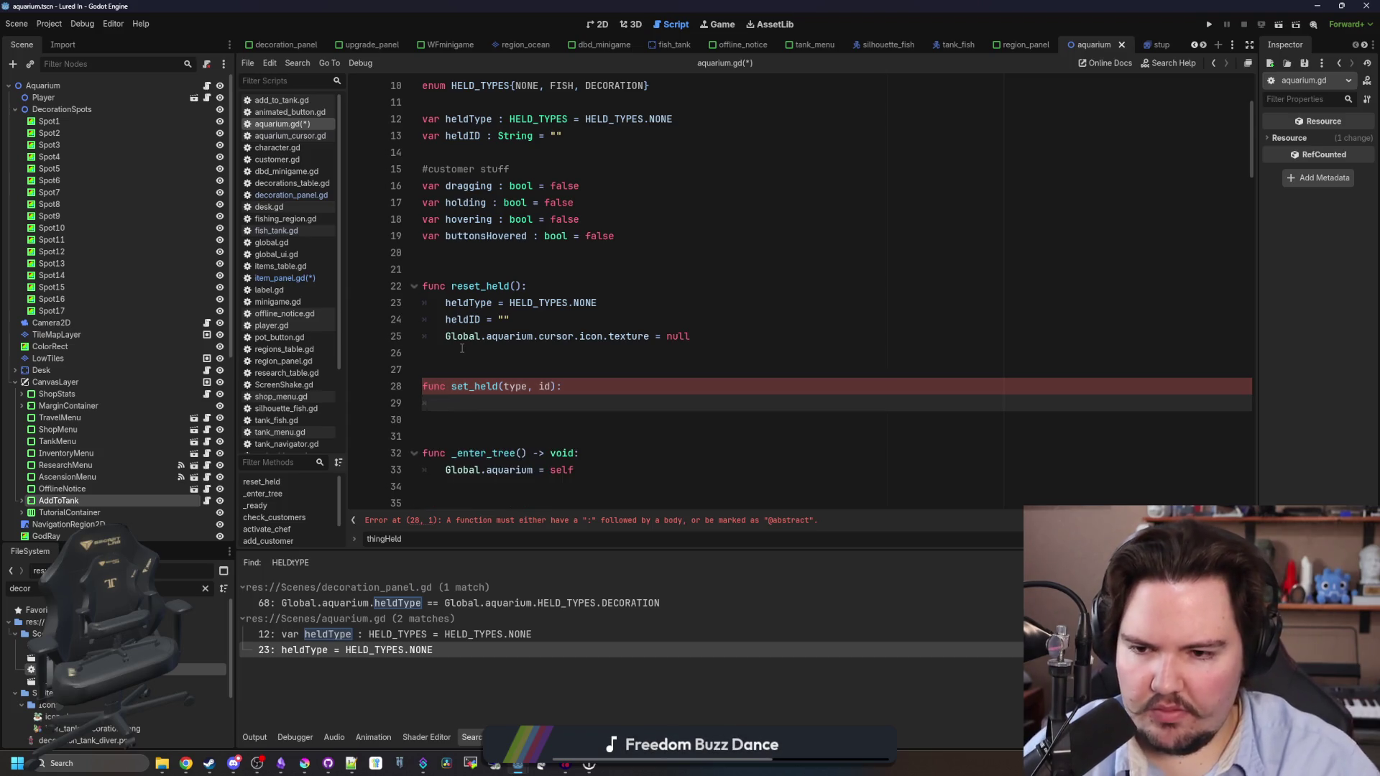
pyautogui.write('heldID')
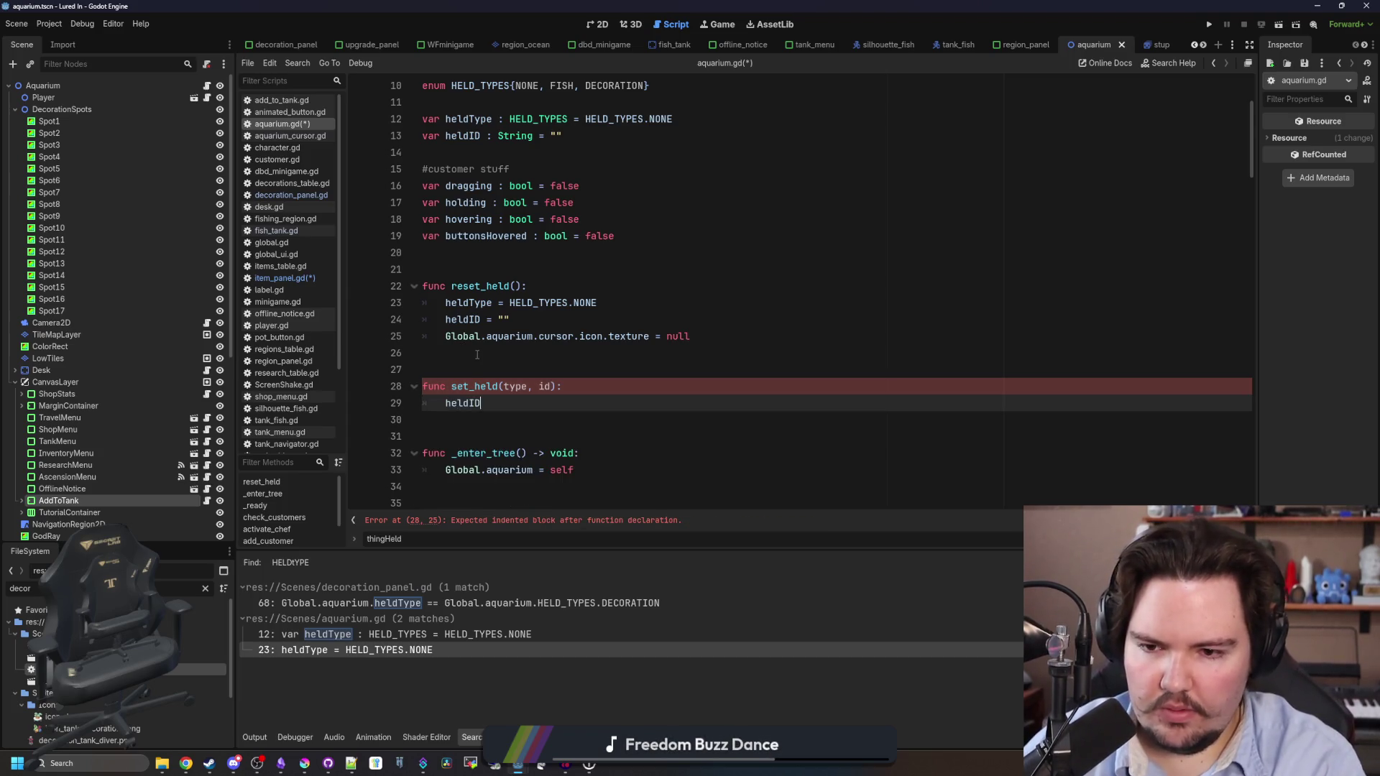
pyautogui.write(' = id')
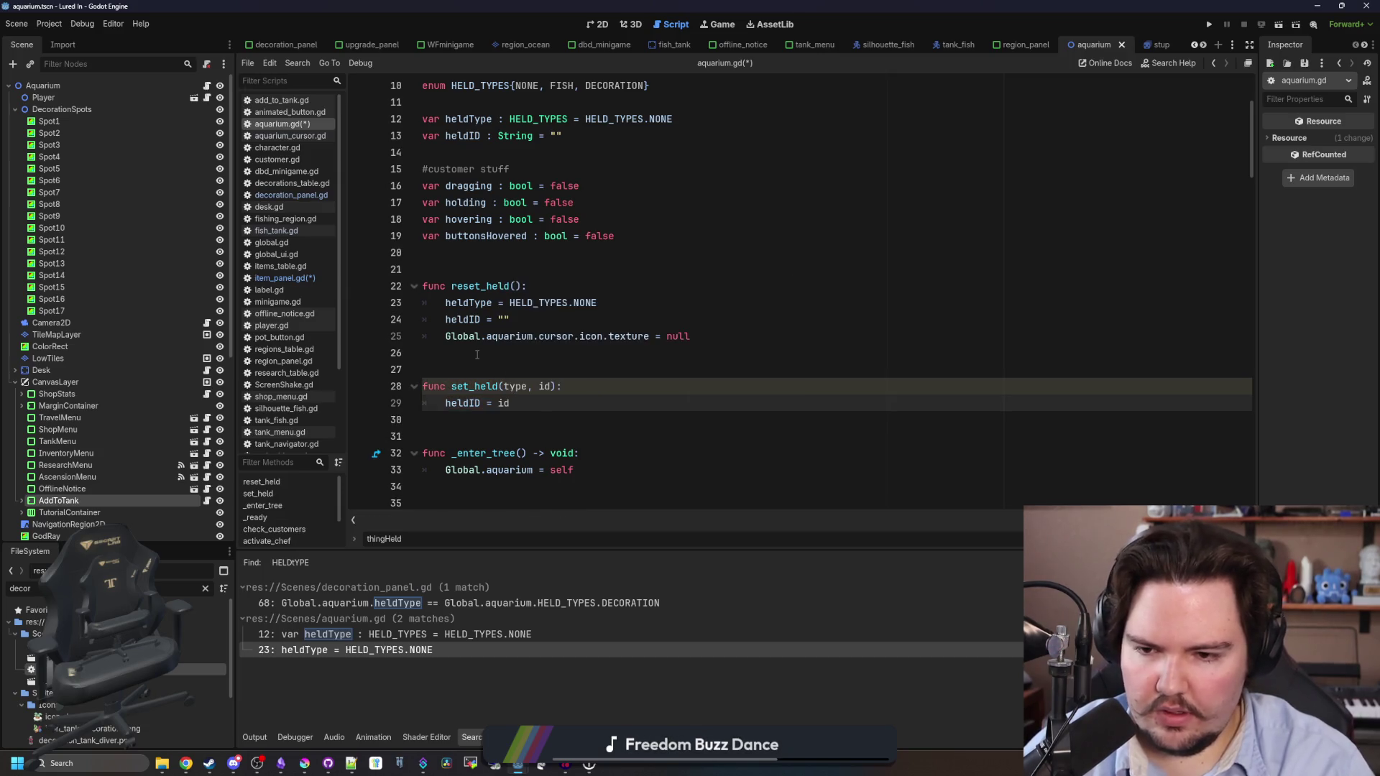
pyautogui.press('Return')
pyautogui.write('heldTy')
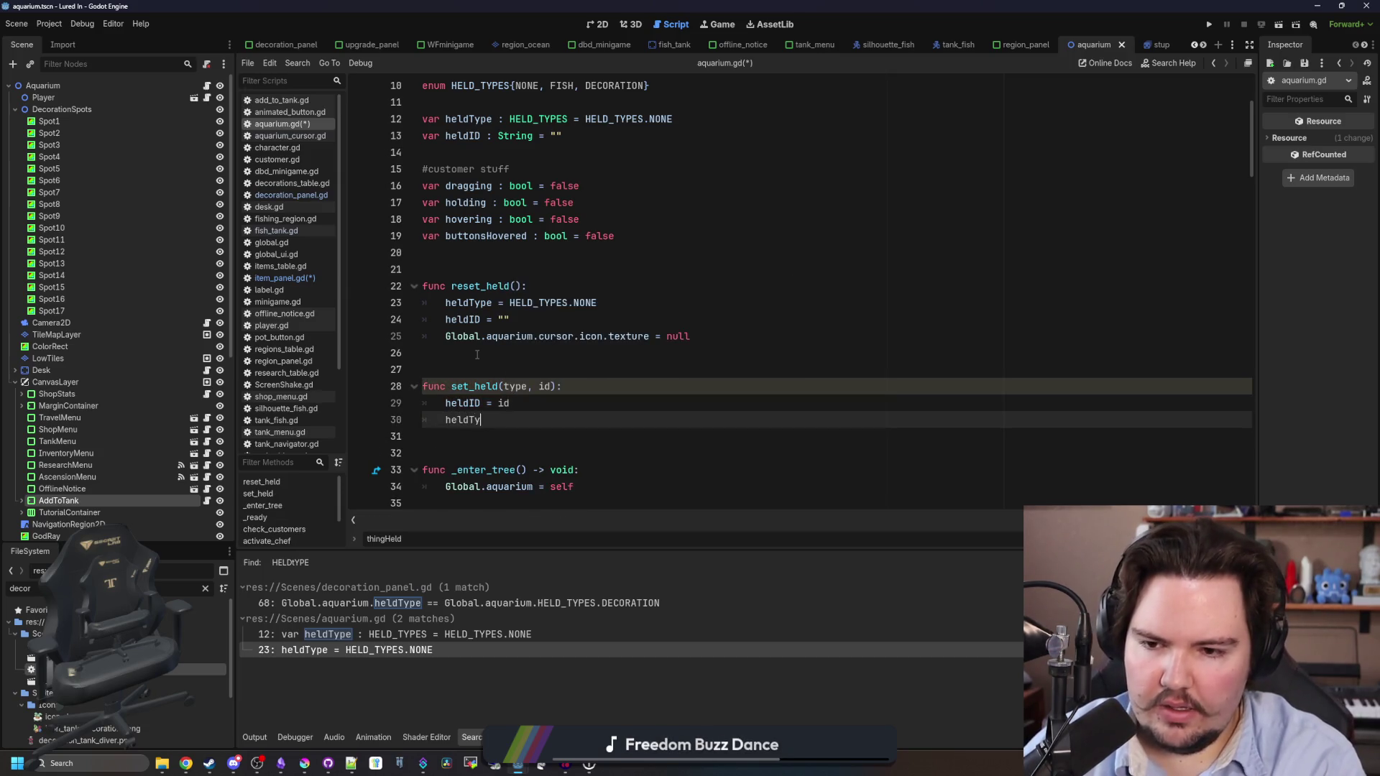
pyautogui.write('pe = type')
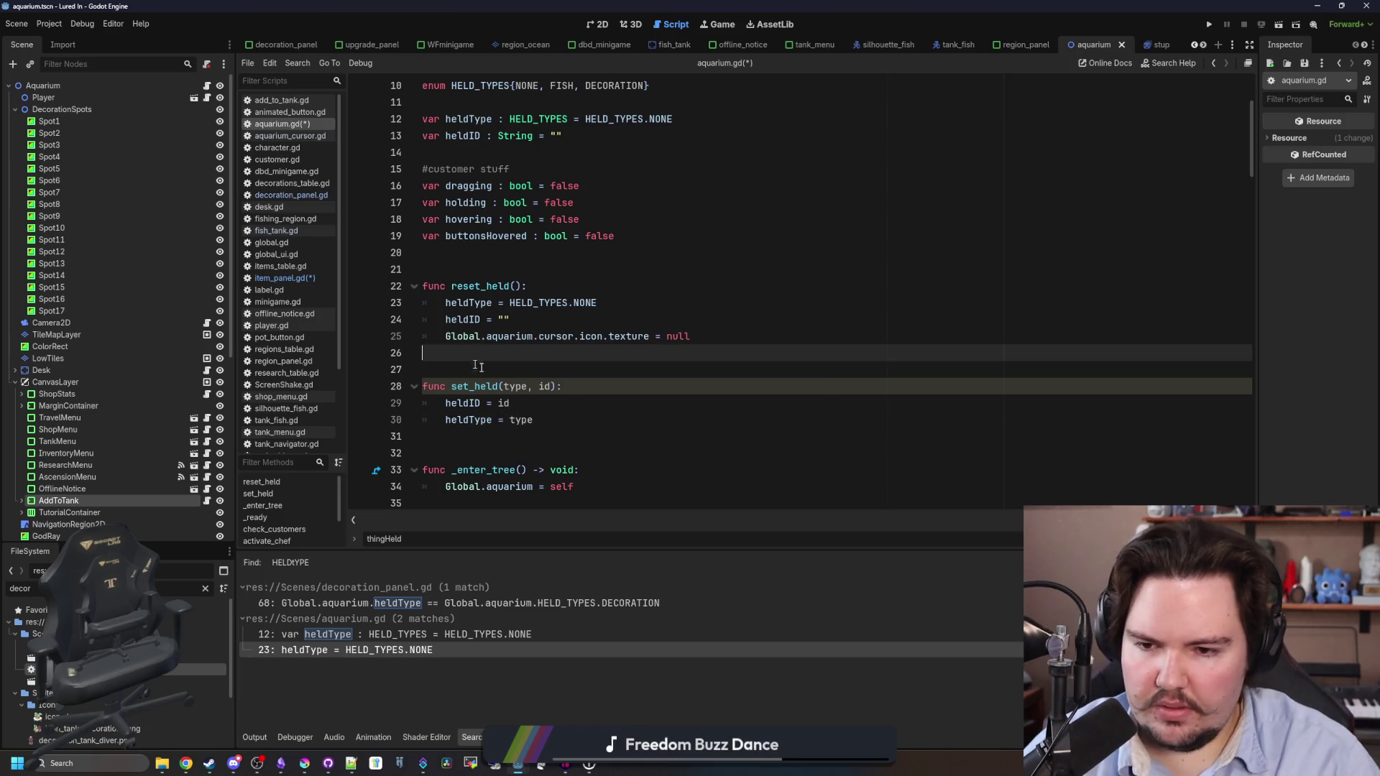
pyautogui.click(528, 386)
pyautogui.write(': HELD_TYPES,')
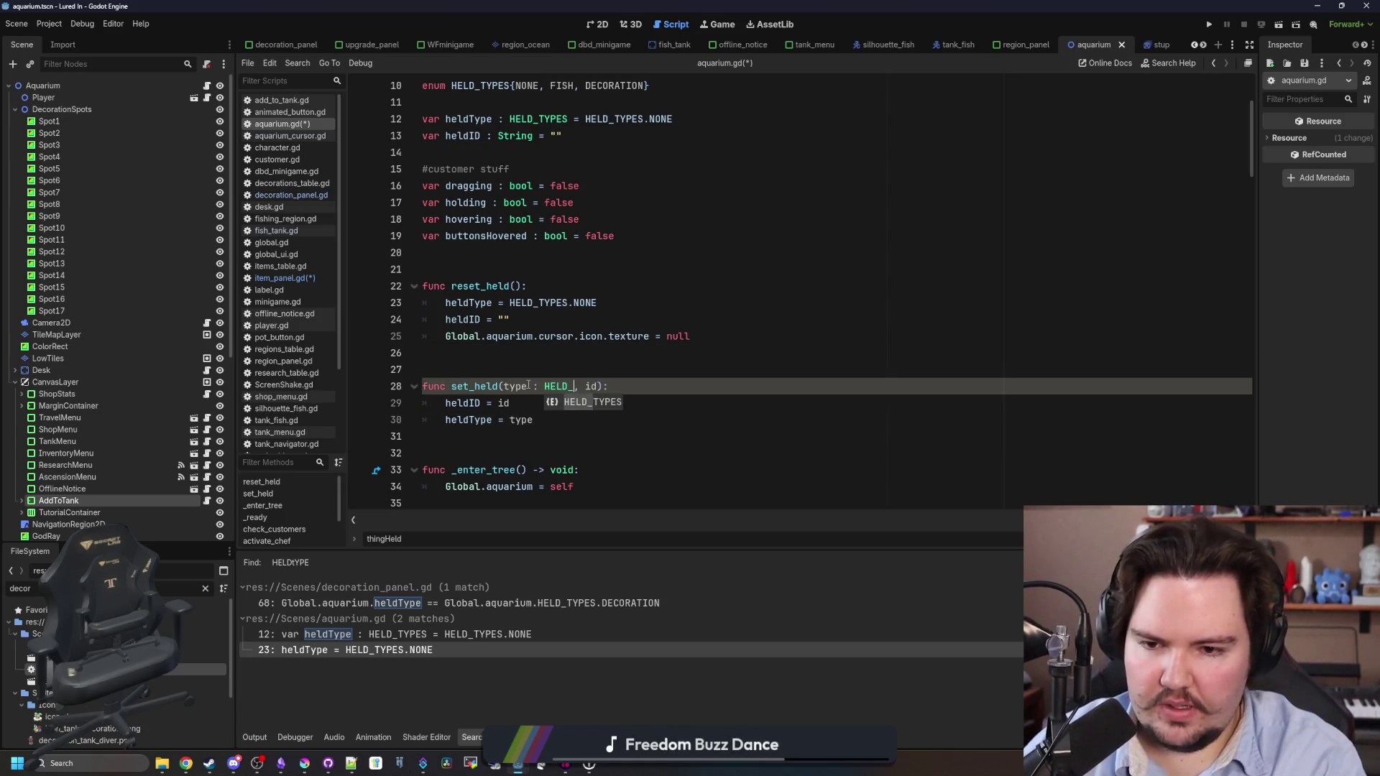
pyautogui.write(' id : String')
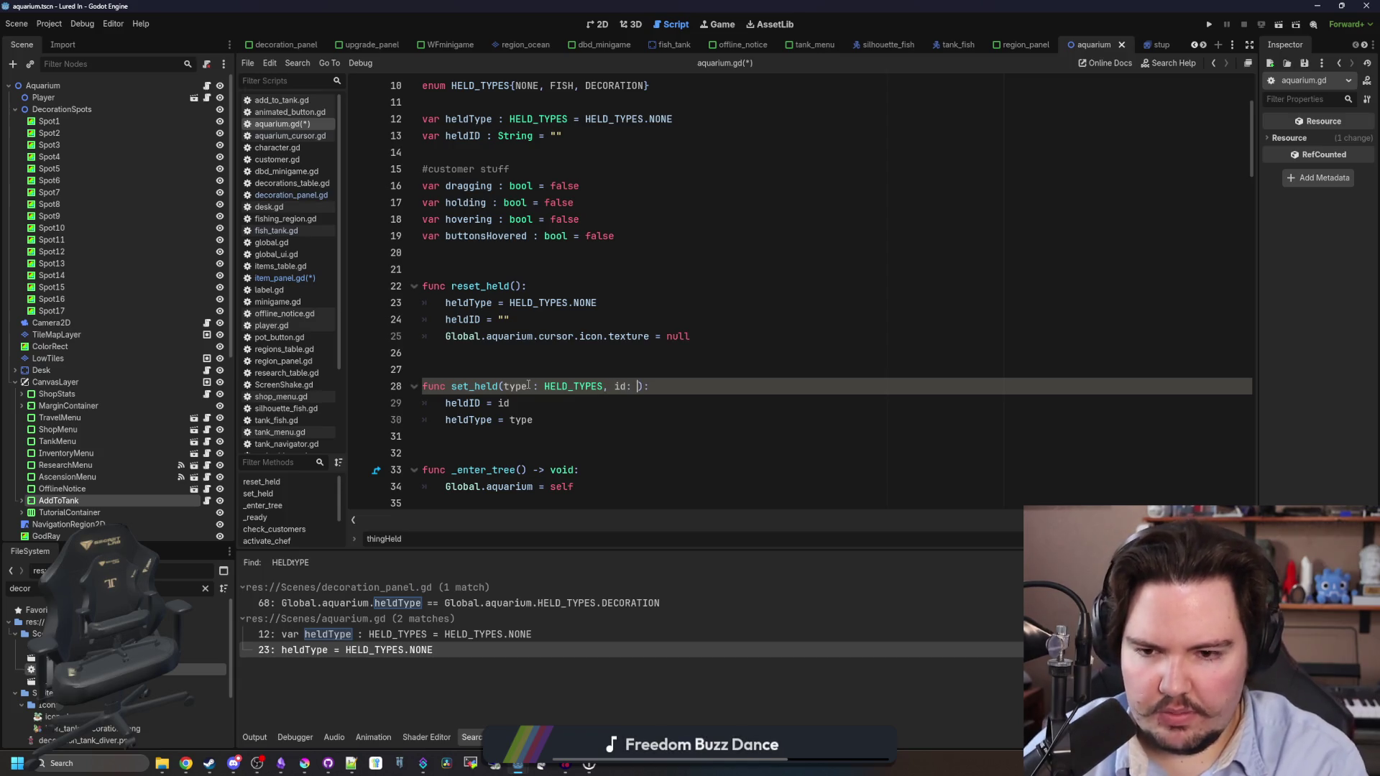
pyautogui.press('Down')
pyautogui.press('Down')
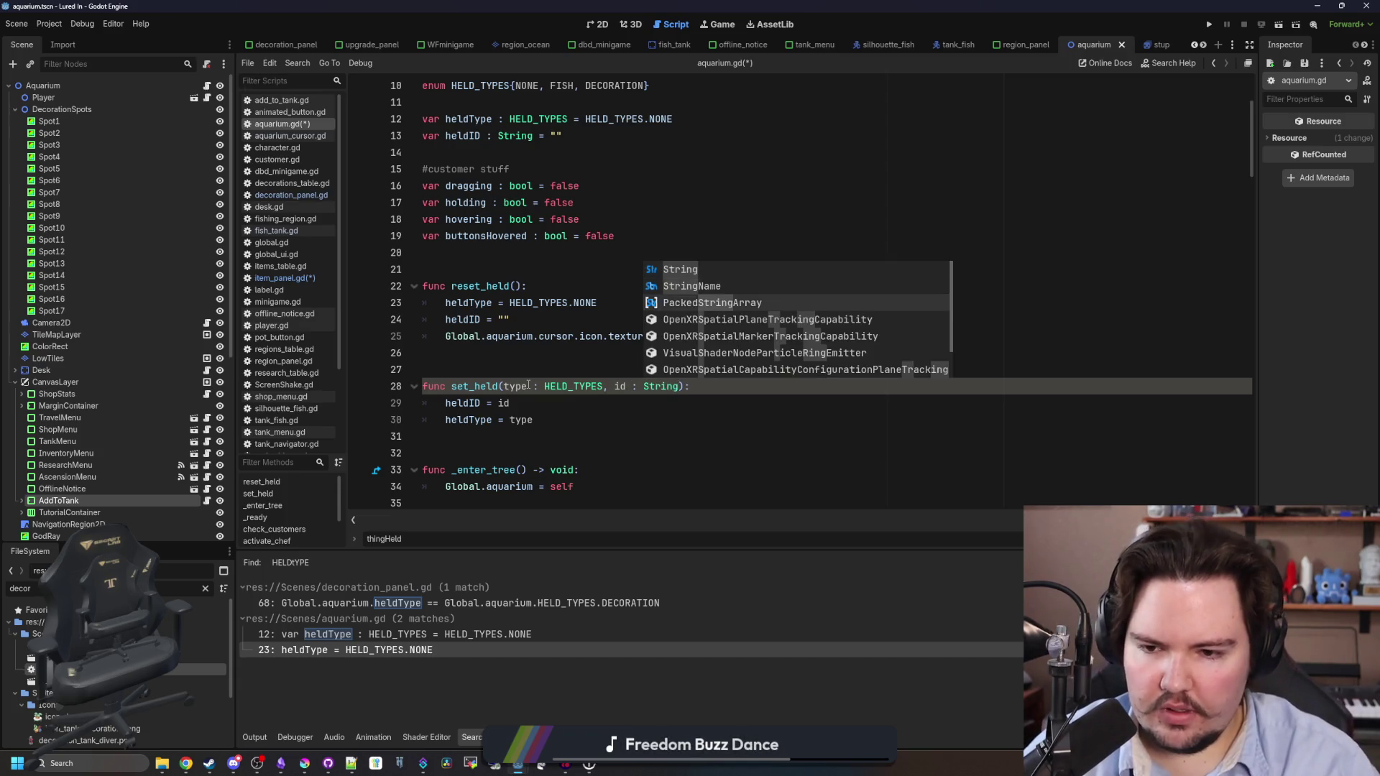
# Add an 'if heldType == HELD_TYPES.FISH:' branch to set_held.
pyautogui.click(503, 436)
pyautogui.moveTo(691, 336); pyautogui.dragTo(451, 338)
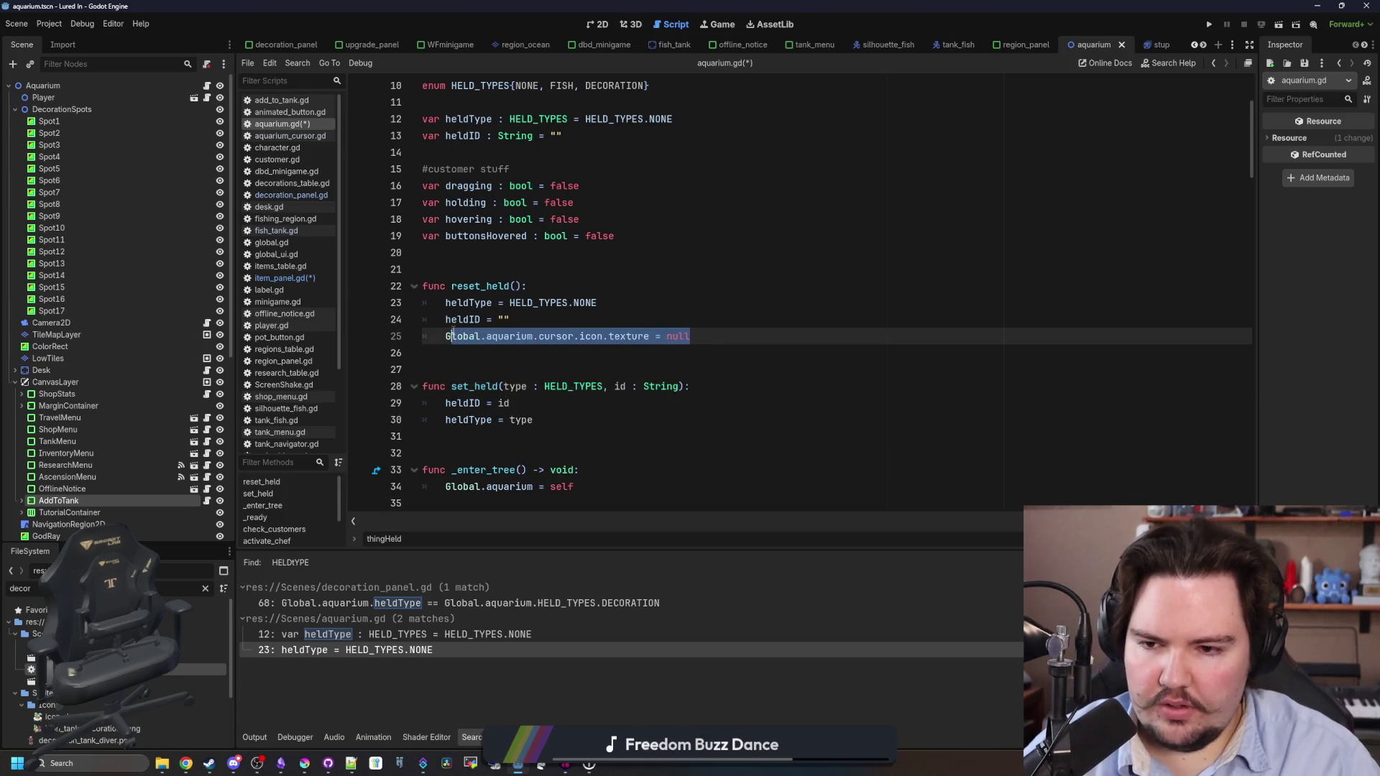
pyautogui.click(568, 412)
pyautogui.click(569, 420)
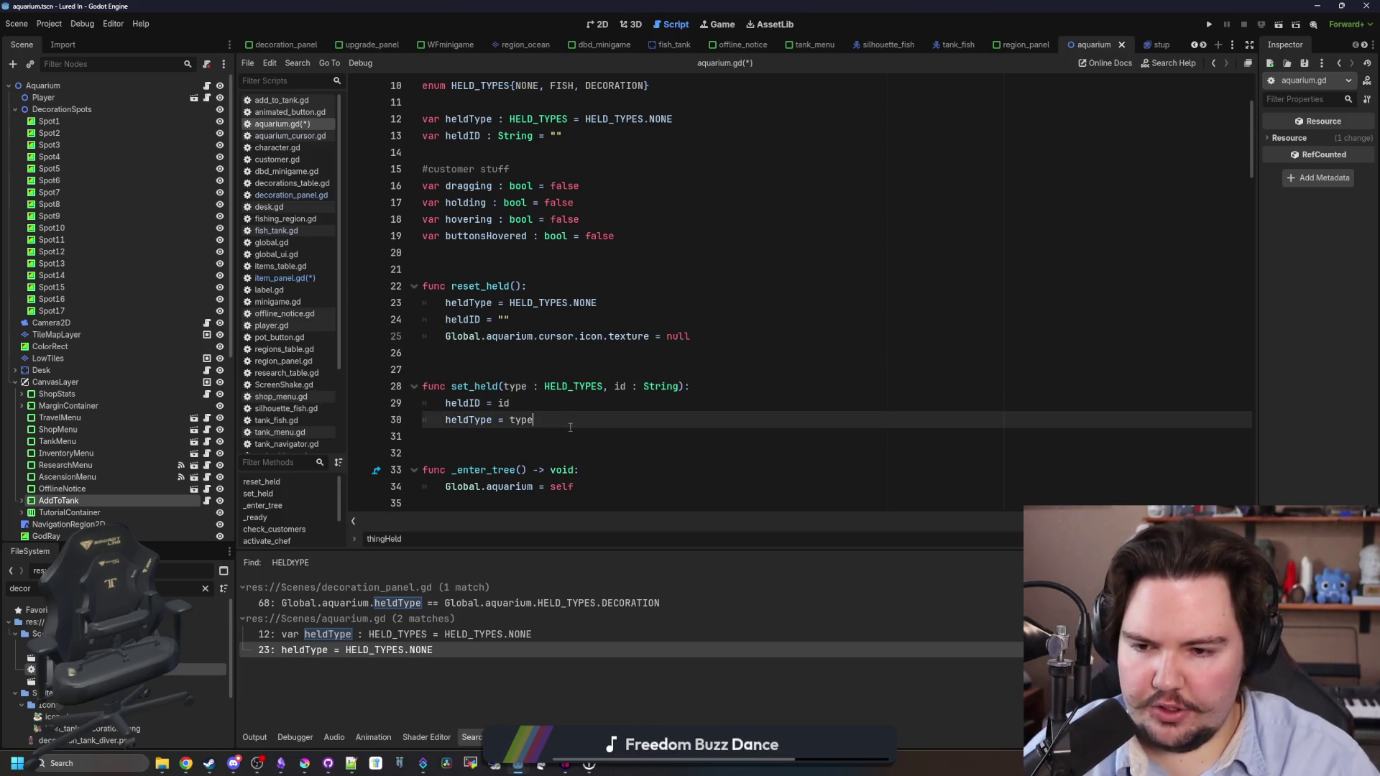
pyautogui.press('Return')
pyautogui.press('Return')
pyautogui.write('if heldType')
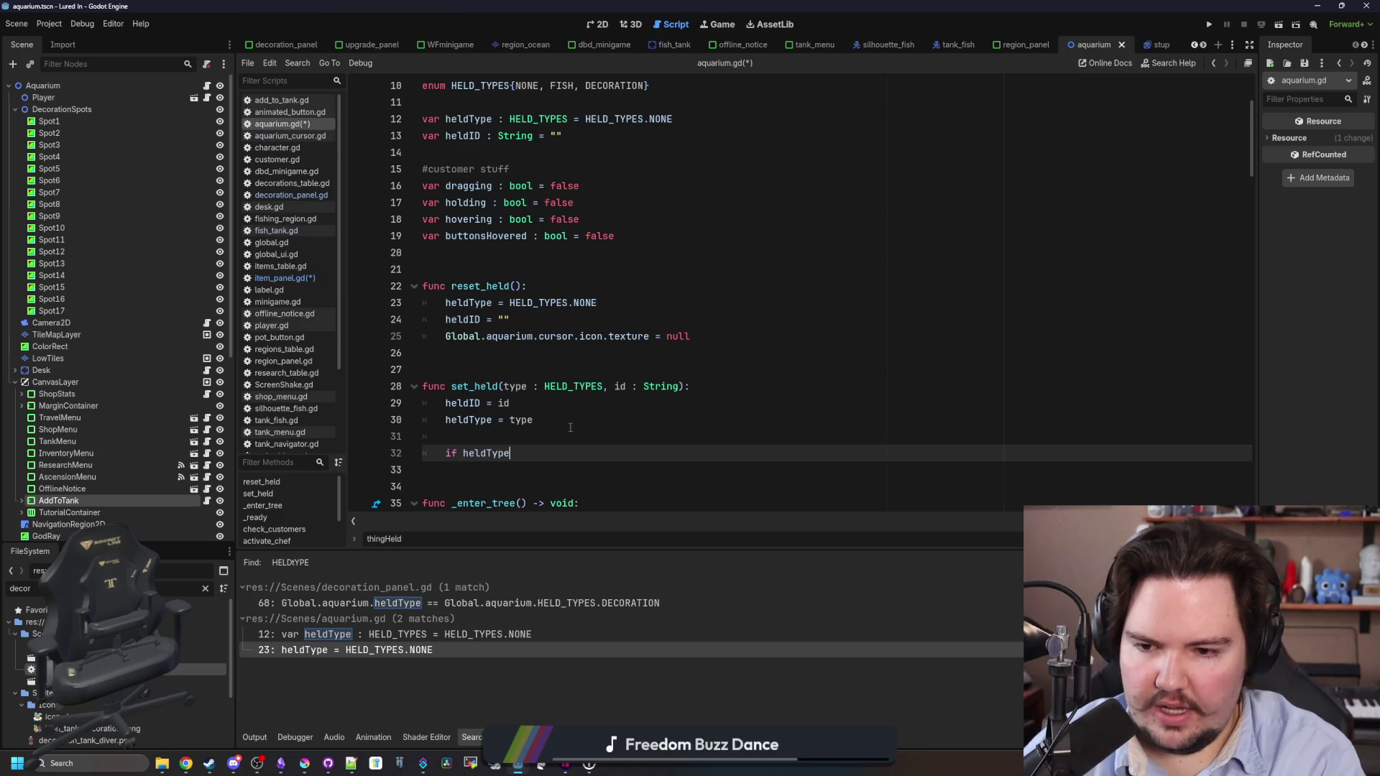
pyautogui.write(' == HELD')
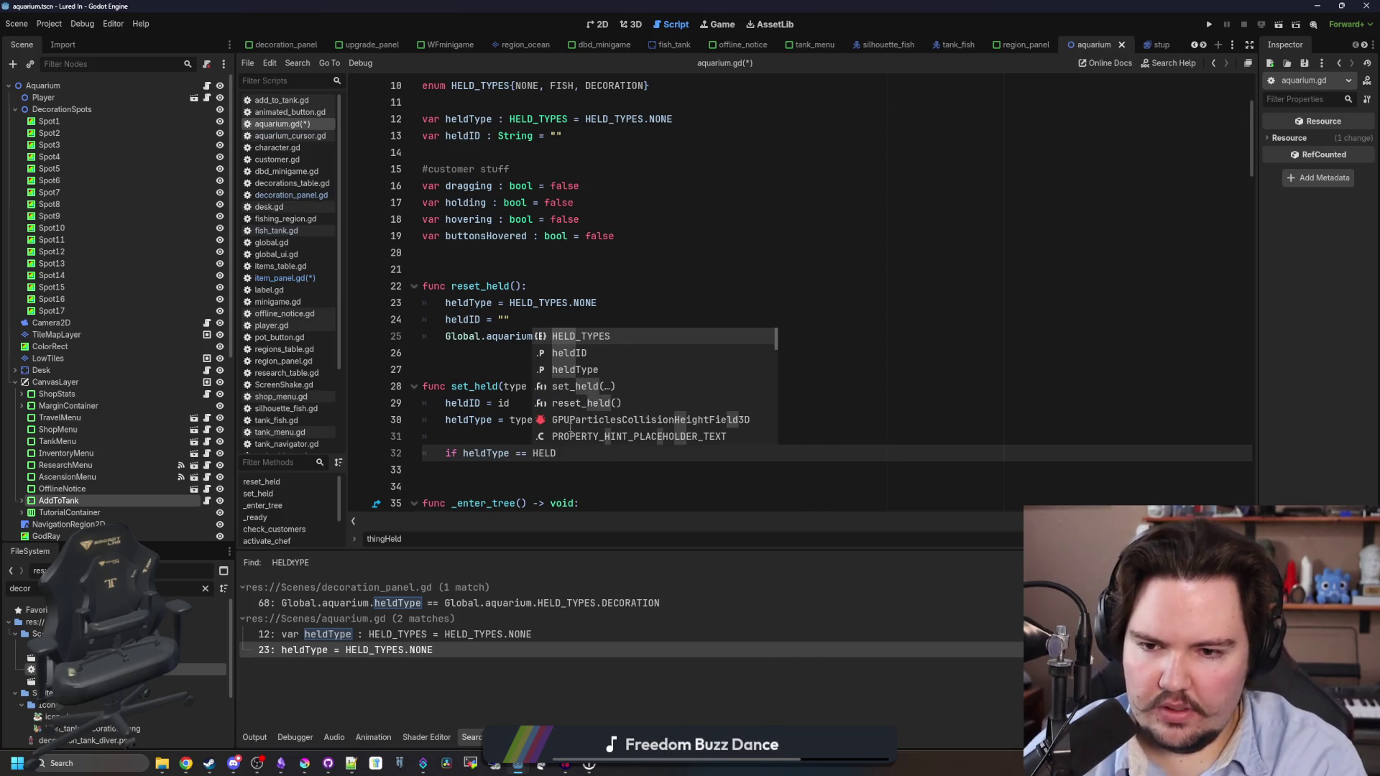
pyautogui.write('_TYPES.FISH:')
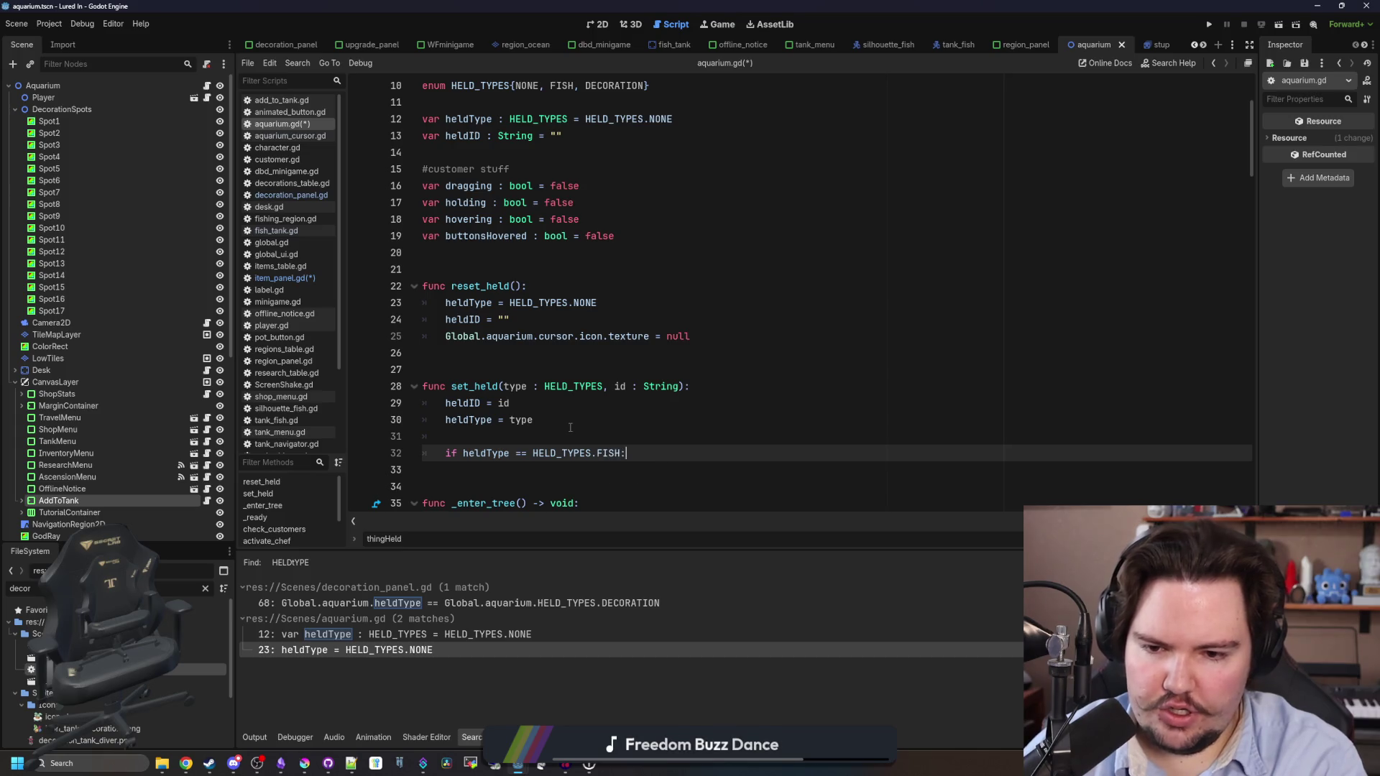
pyautogui.press('Return')
pyautogui.press('Return')
# Add an 'elif heldType == HELD_TYPES.DECORATION:' branch below it.
pyautogui.write('eli')
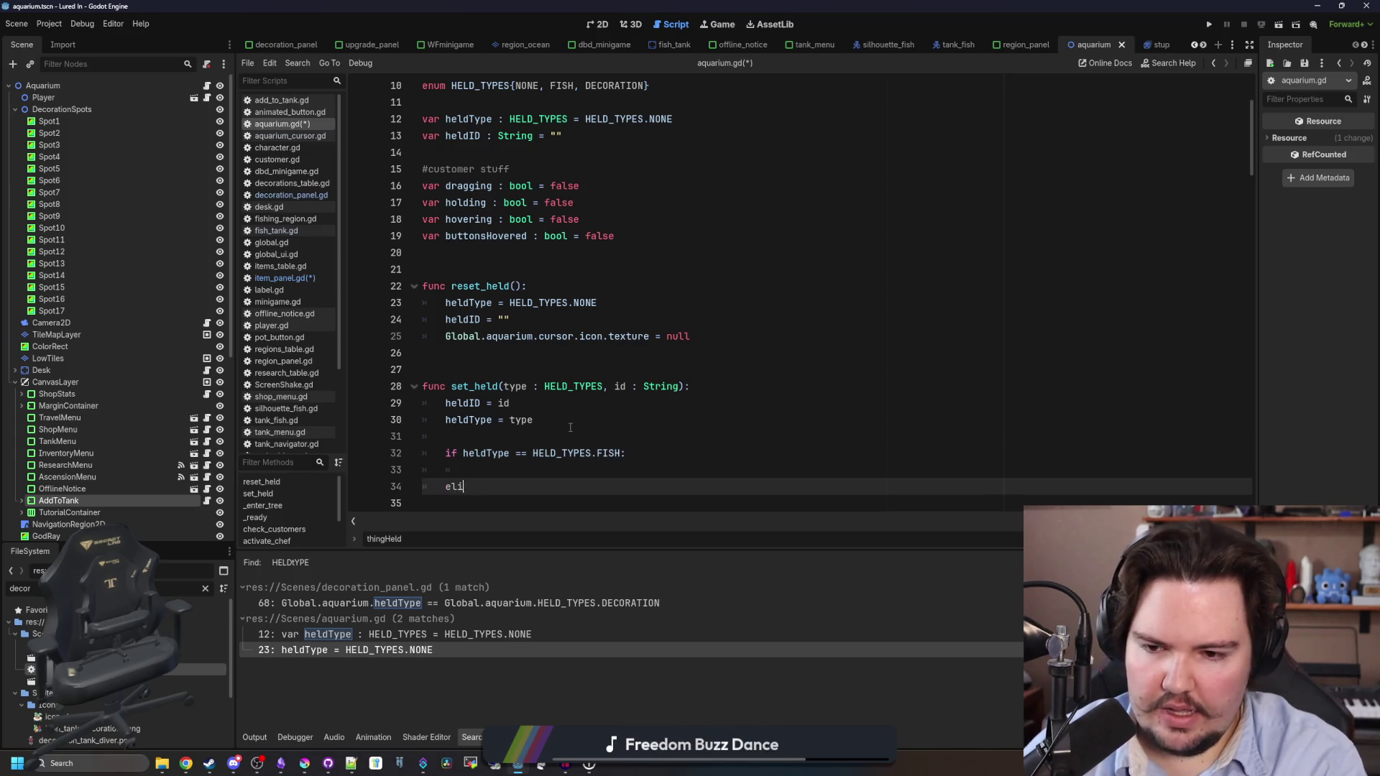
pyautogui.write('f heldType == J')
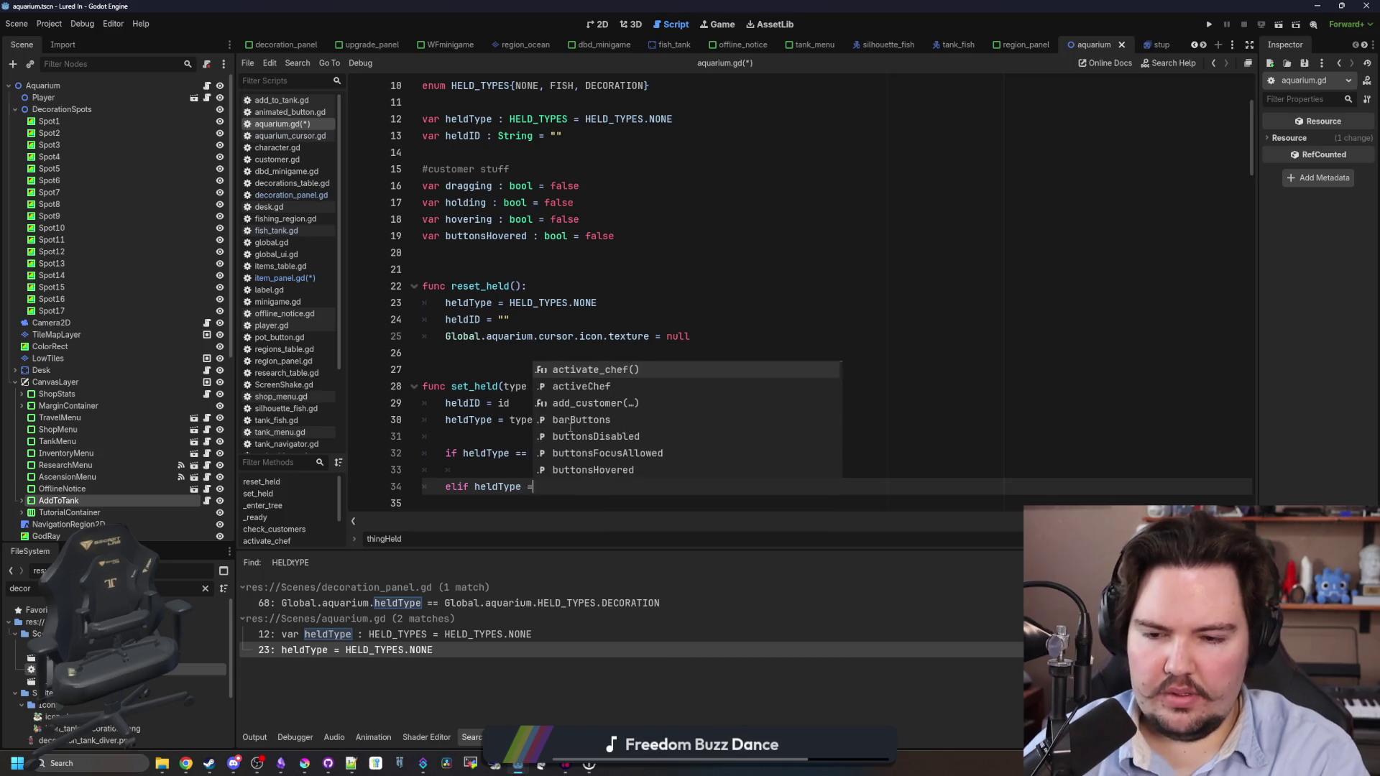
pyautogui.press('BackSpace')
pyautogui.write('HELD_TYPES.')
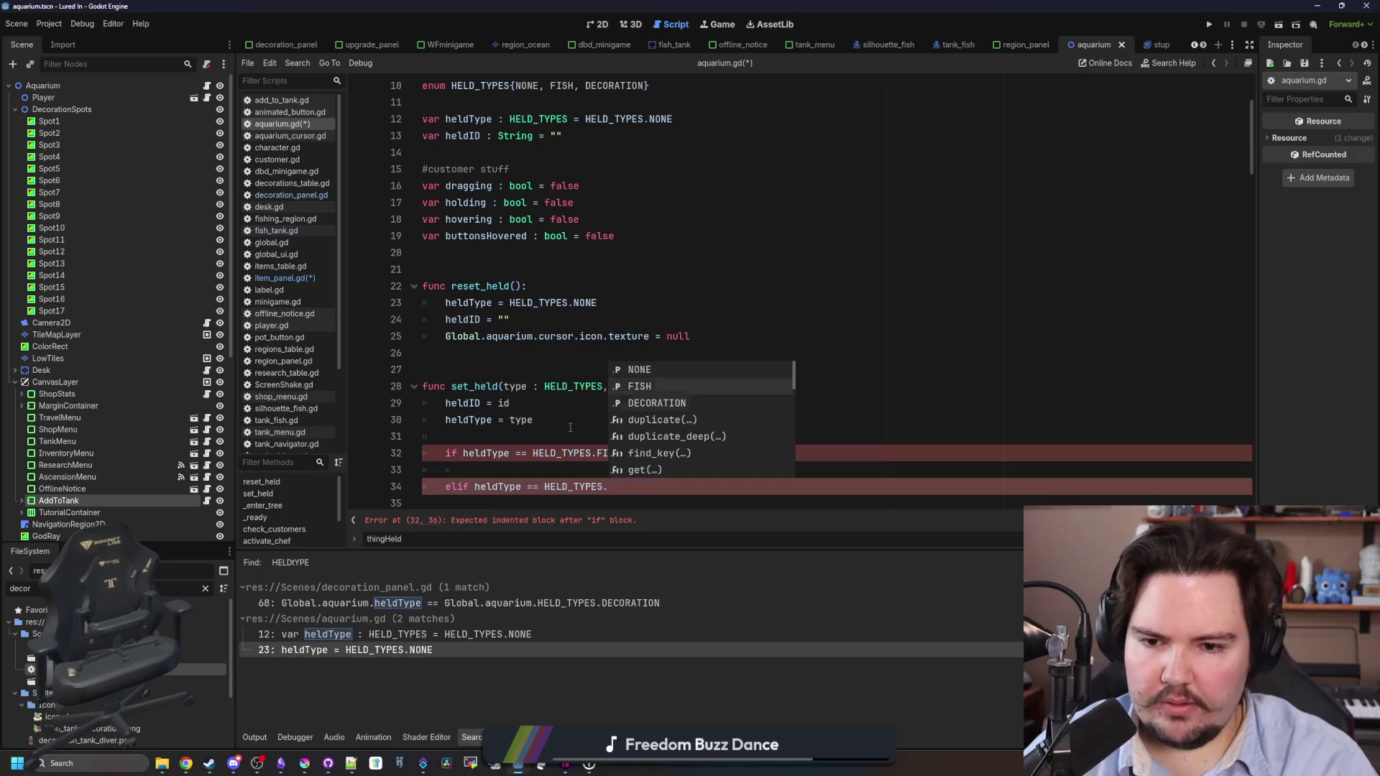
pyautogui.press('Down')
pyautogui.press('Down')
pyautogui.press('Return')
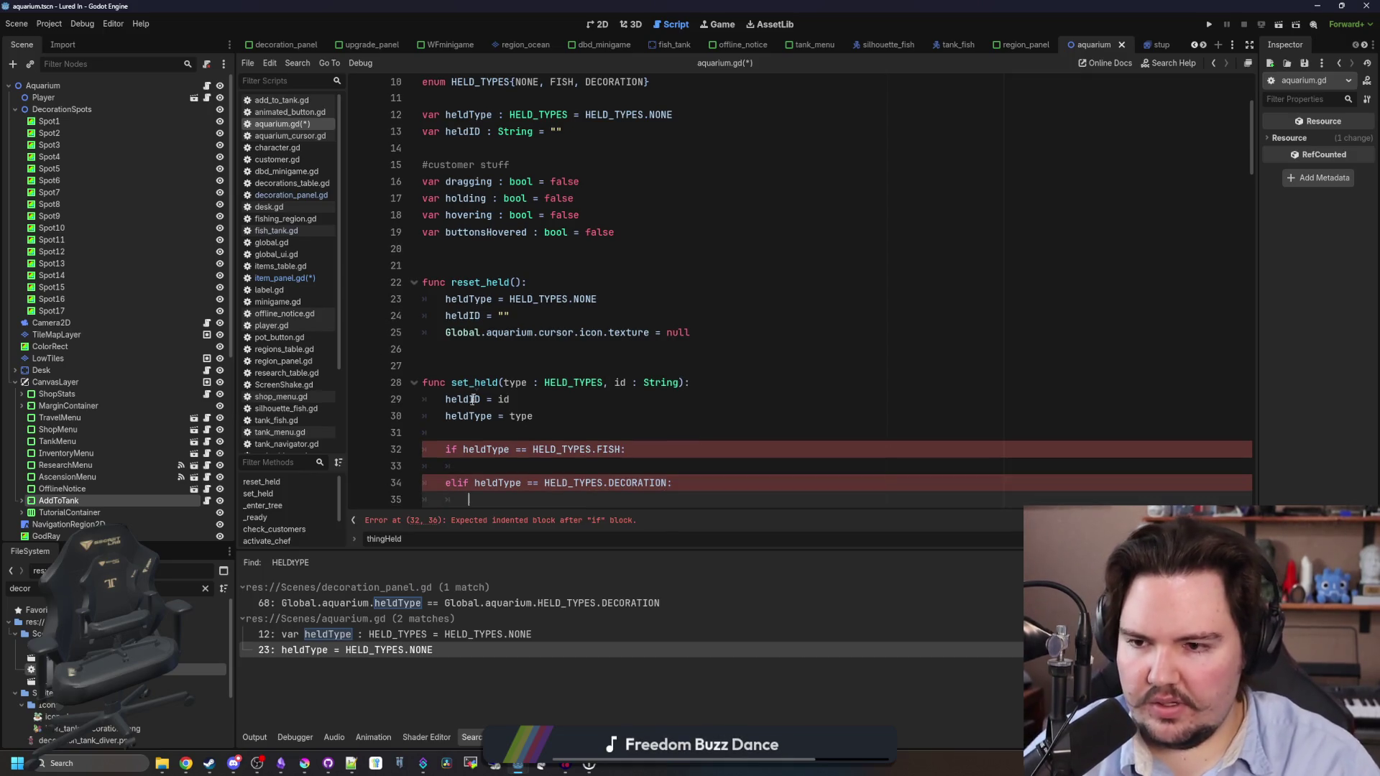
pyautogui.click(284, 278)
# Replace lines 75–78 of _on_move_to_tank_pressed with Global.aquarium.set_held(Global.aquarium.HELD_TYPES.FISH, itemID).
pyautogui.click(815, 286)
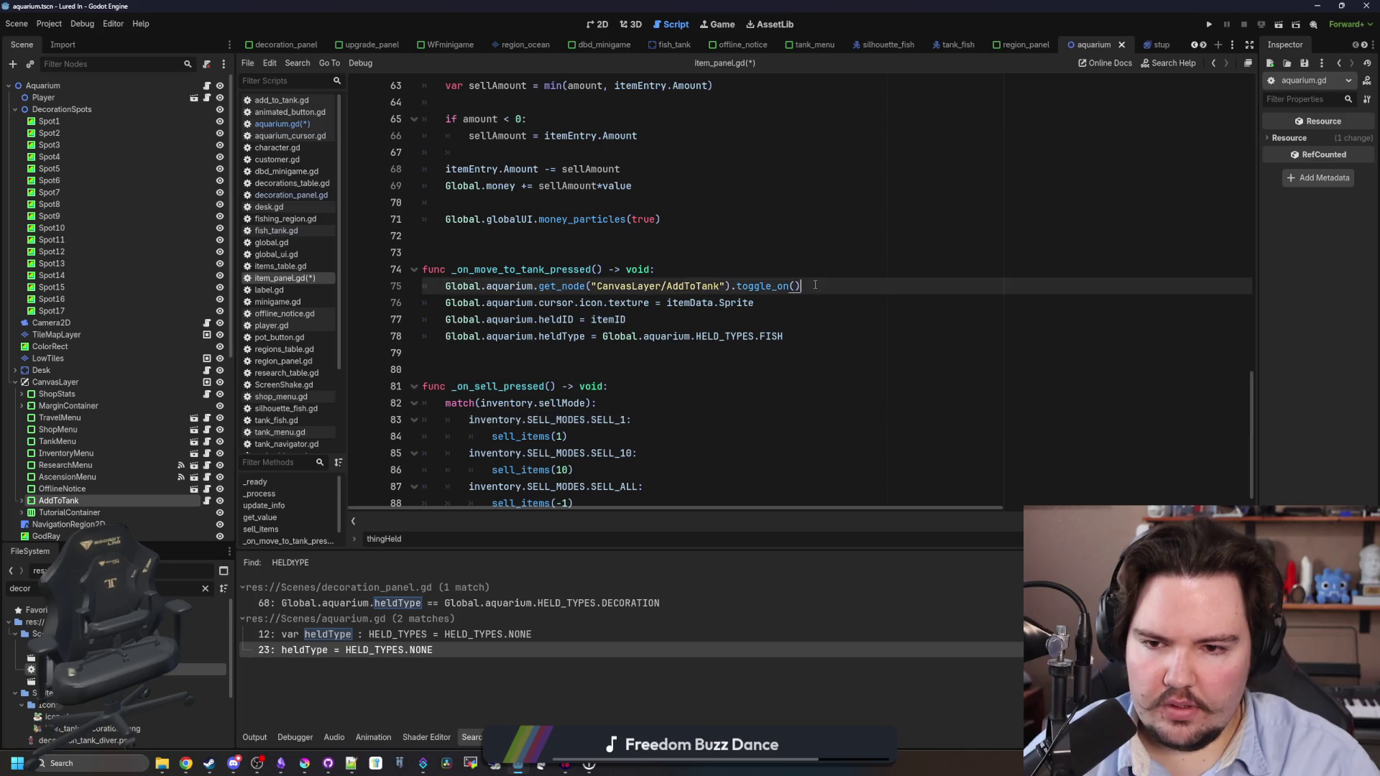
pyautogui.moveTo(791, 337)
pyautogui.mouseDown()
pyautogui.moveTo(590, 319)
pyautogui.moveTo(443, 287)
pyautogui.mouseUp()
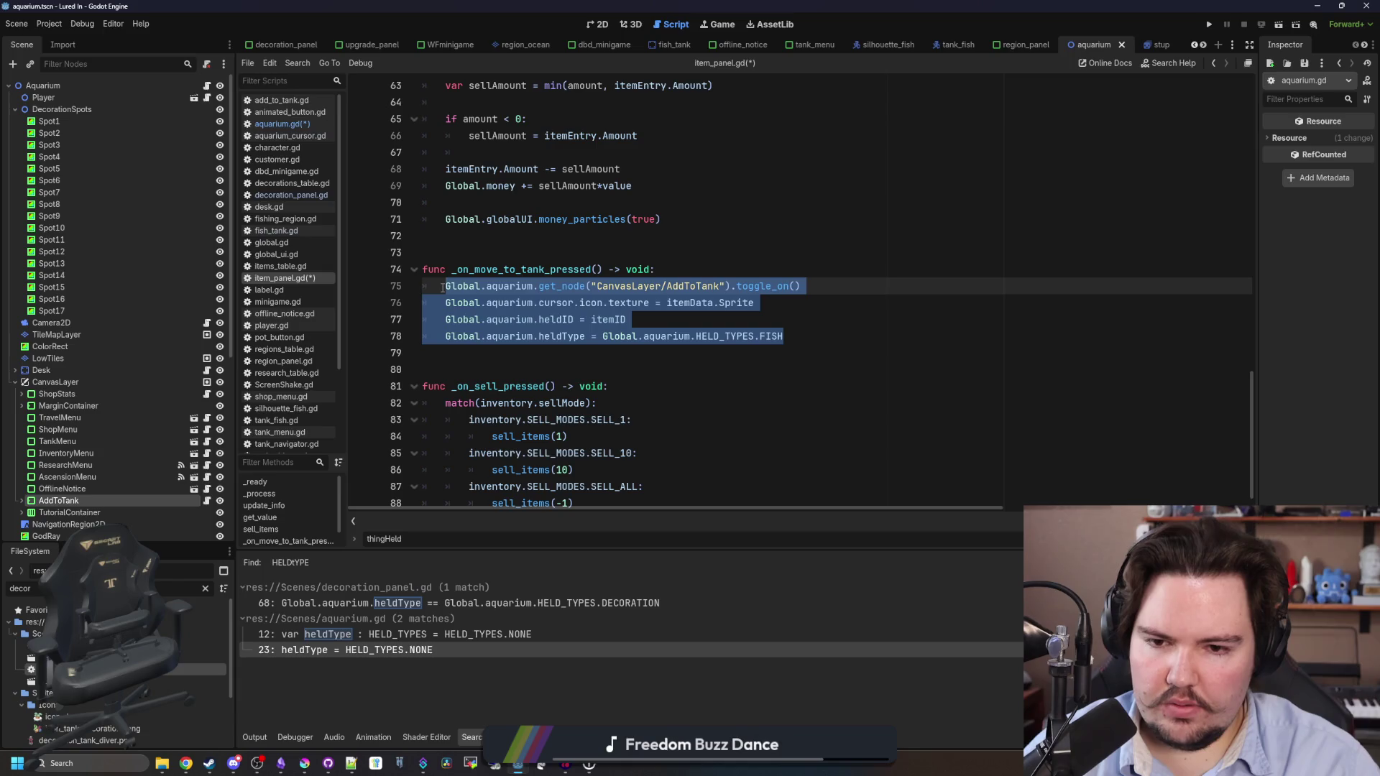
pyautogui.hotkey('ctrl', 'x')
pyautogui.write('Global.aquarium.')
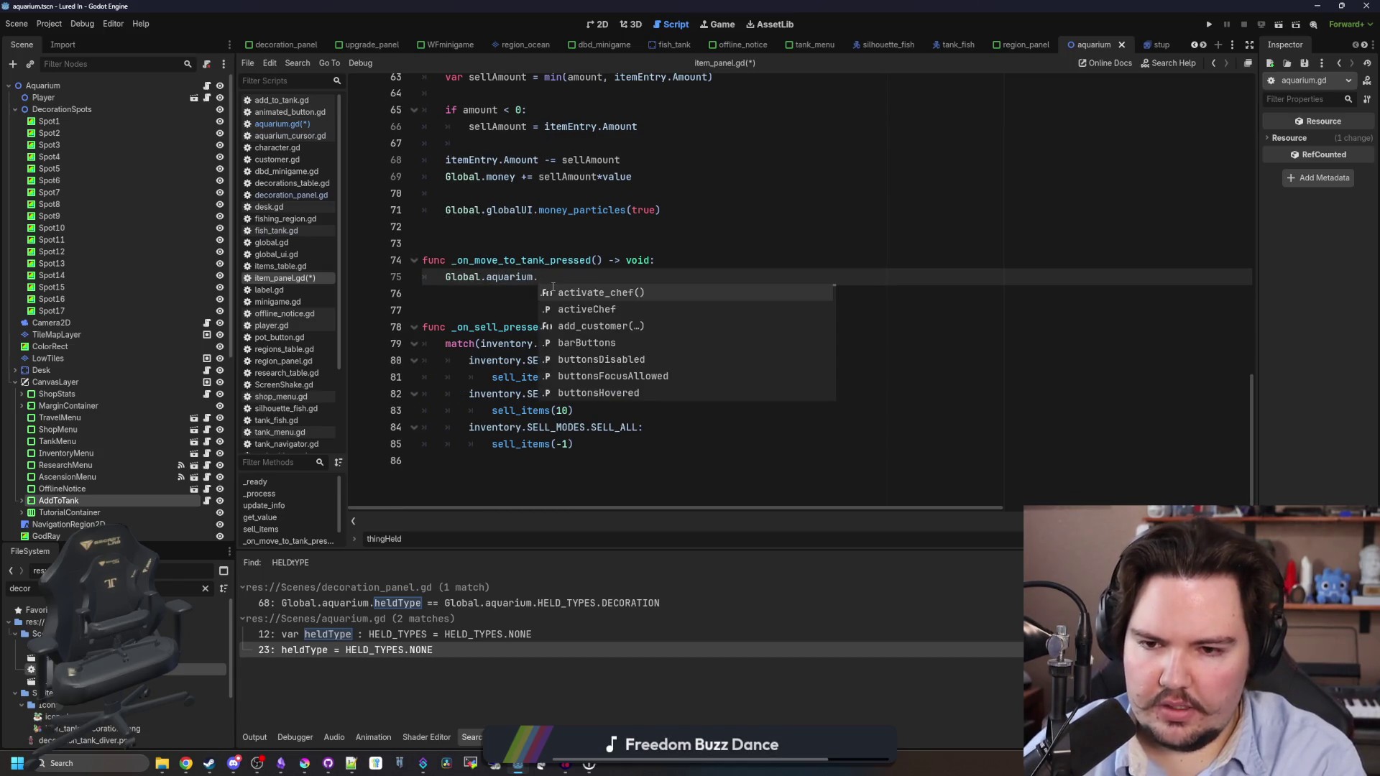
pyautogui.scroll(1, 553, 286)
pyautogui.write('ho')
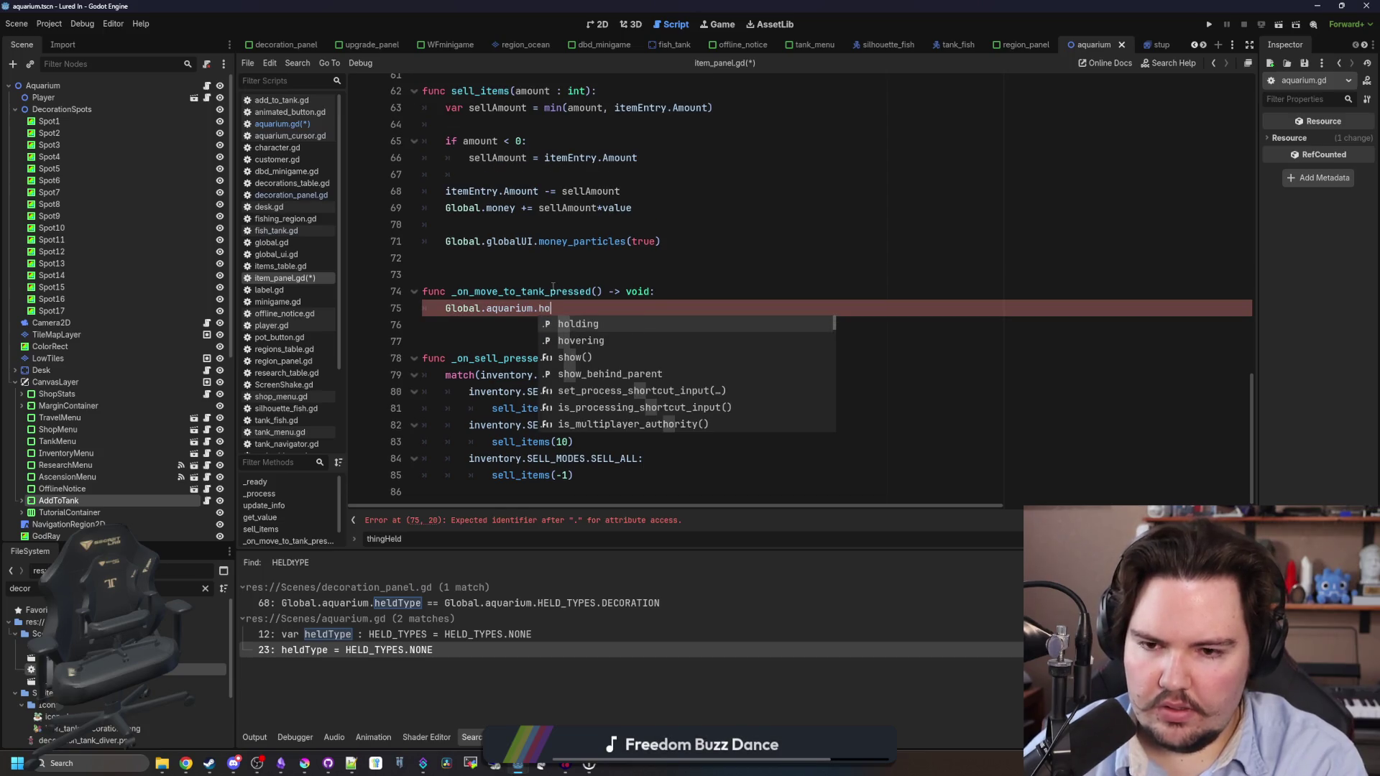
pyautogui.press('BackSpace')
pyautogui.press('BackSpace')
pyautogui.write('set_held()')
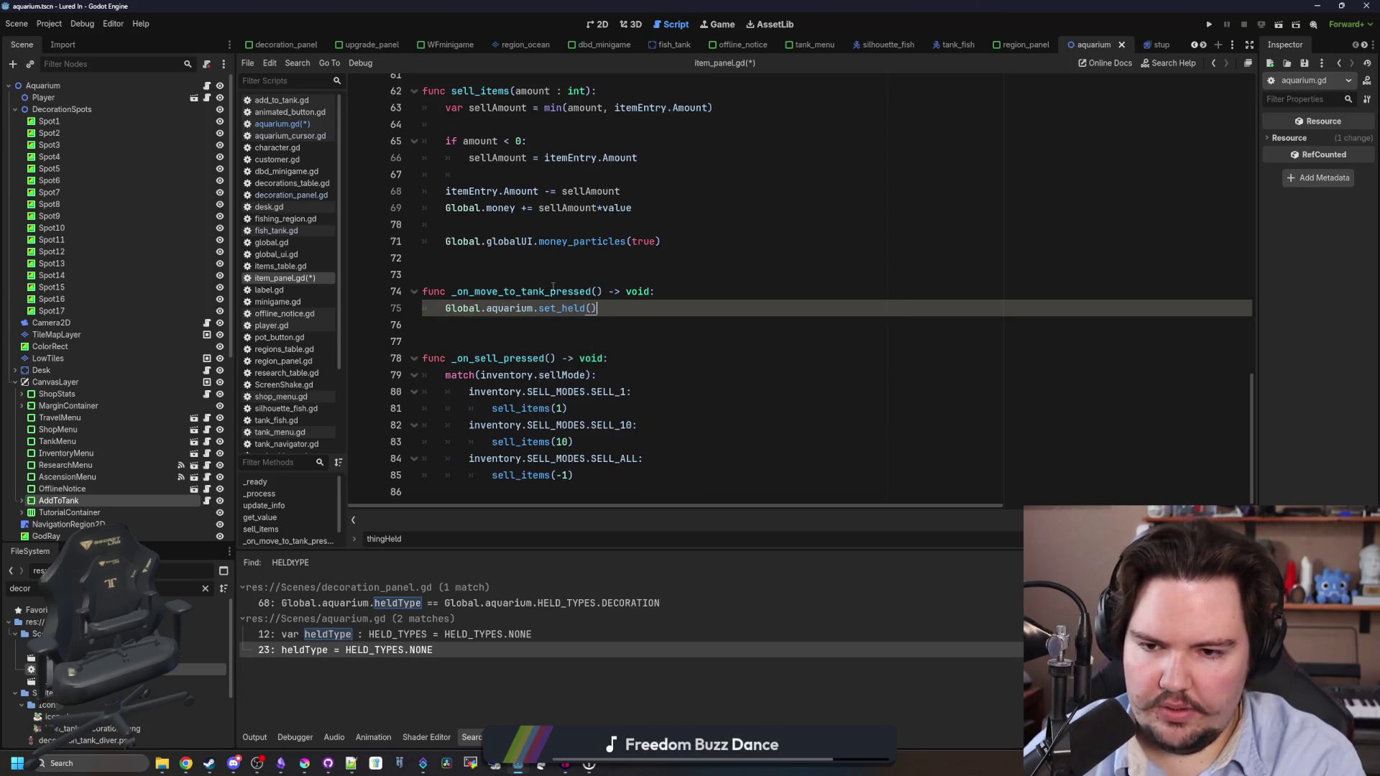
pyautogui.scroll(1, 553, 286)
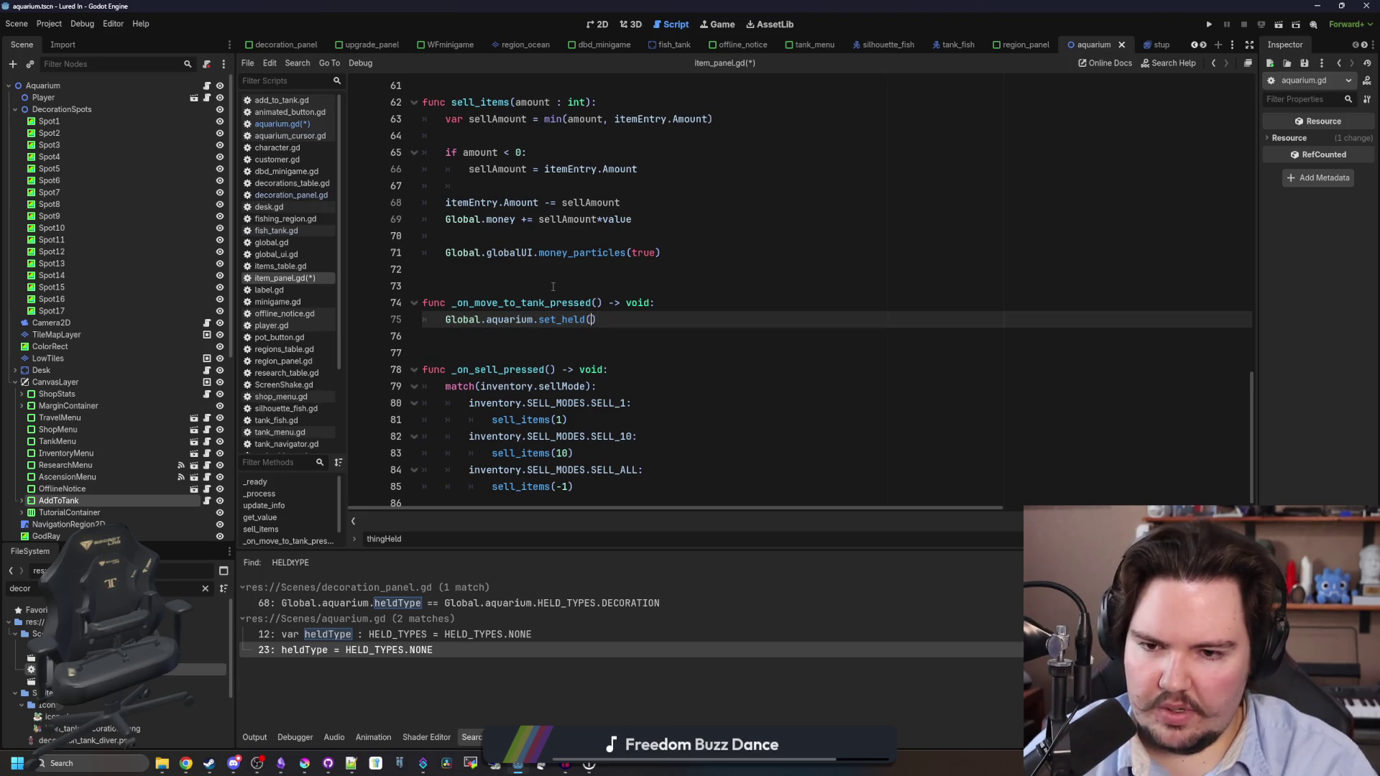
pyautogui.write('Global.aquarium.')
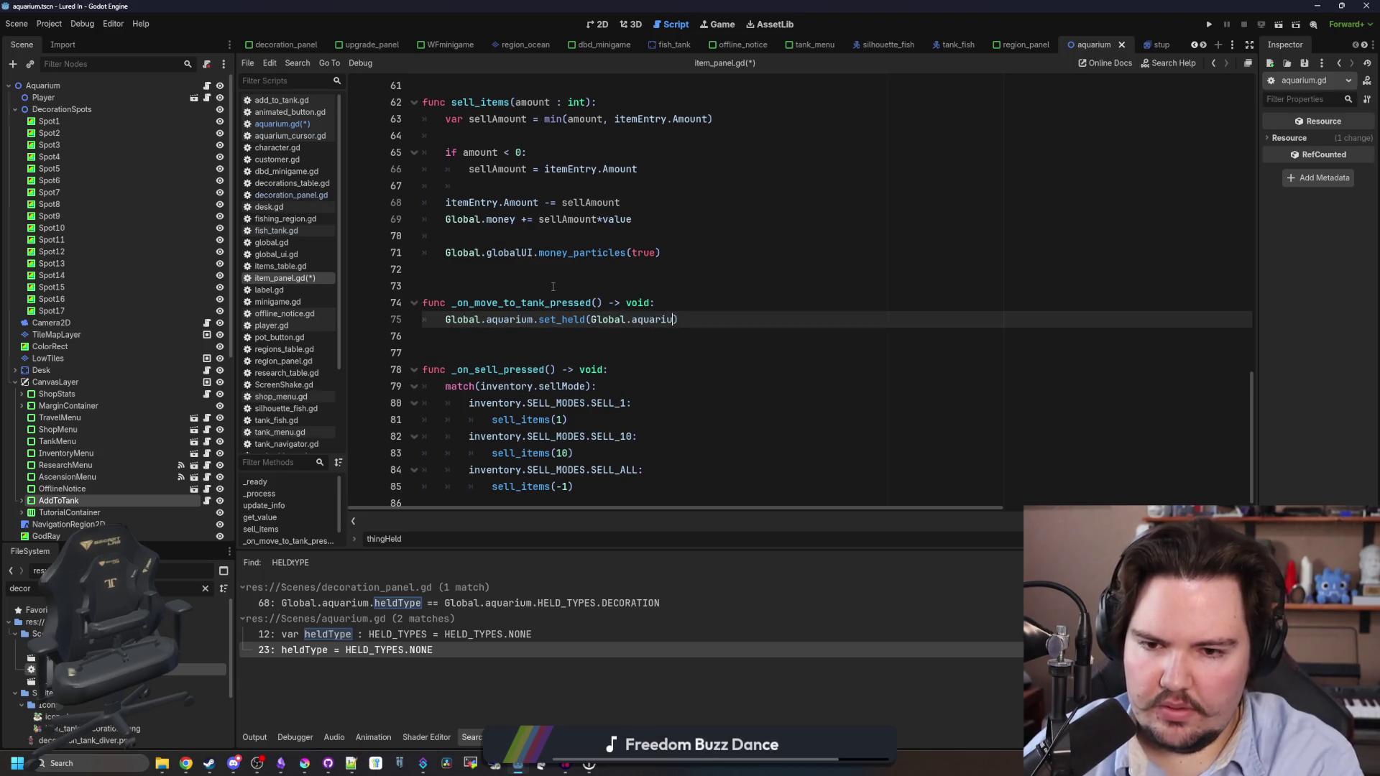
pyautogui.write('HELD_TYPES.FISH, ')
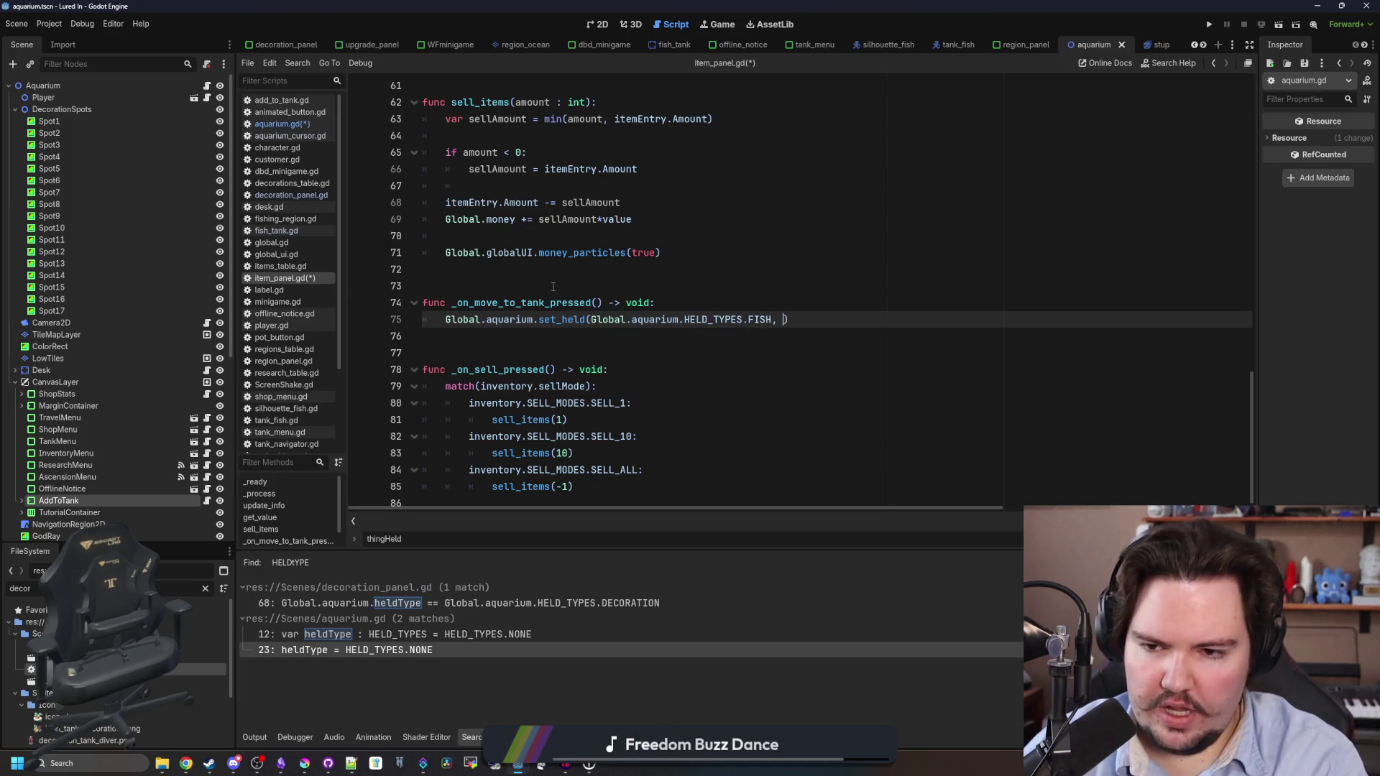
pyautogui.write('itemID')
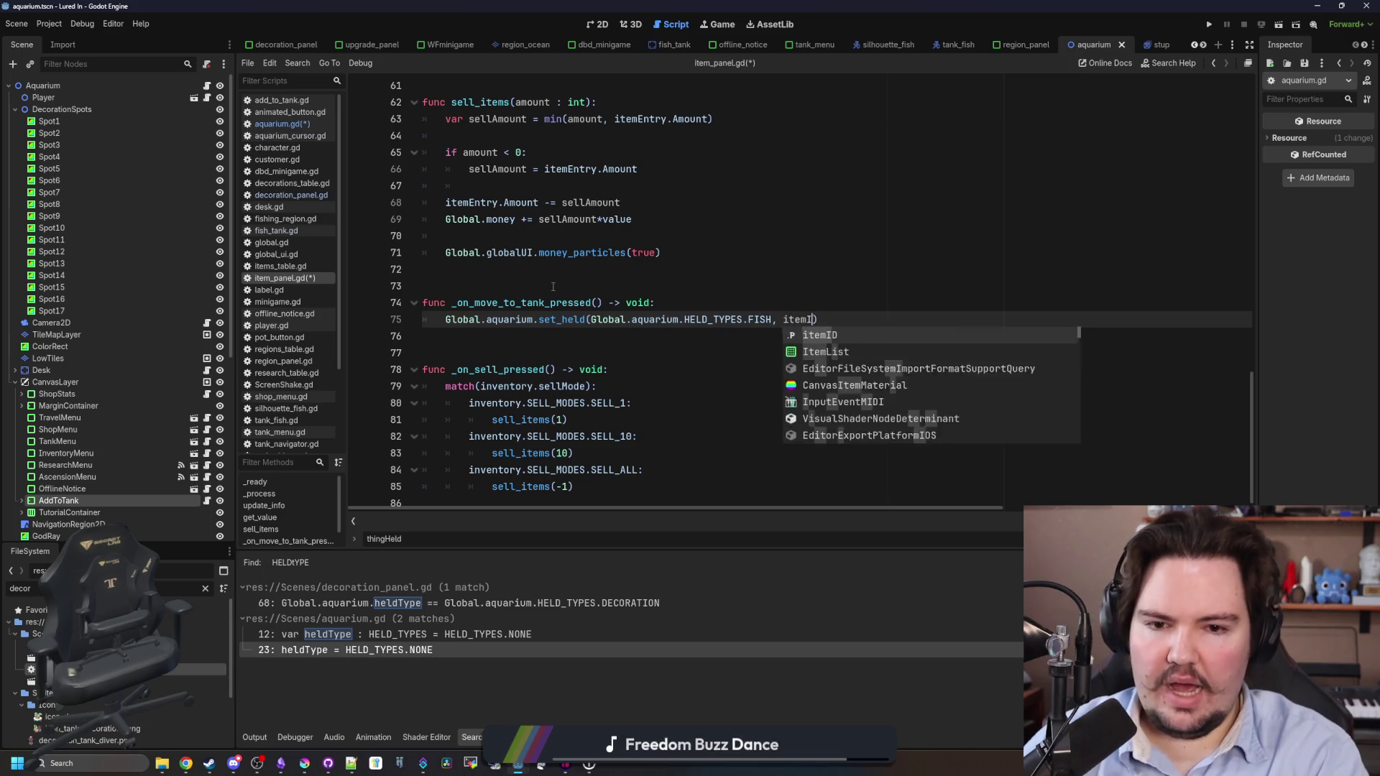
pyautogui.click(553, 287)
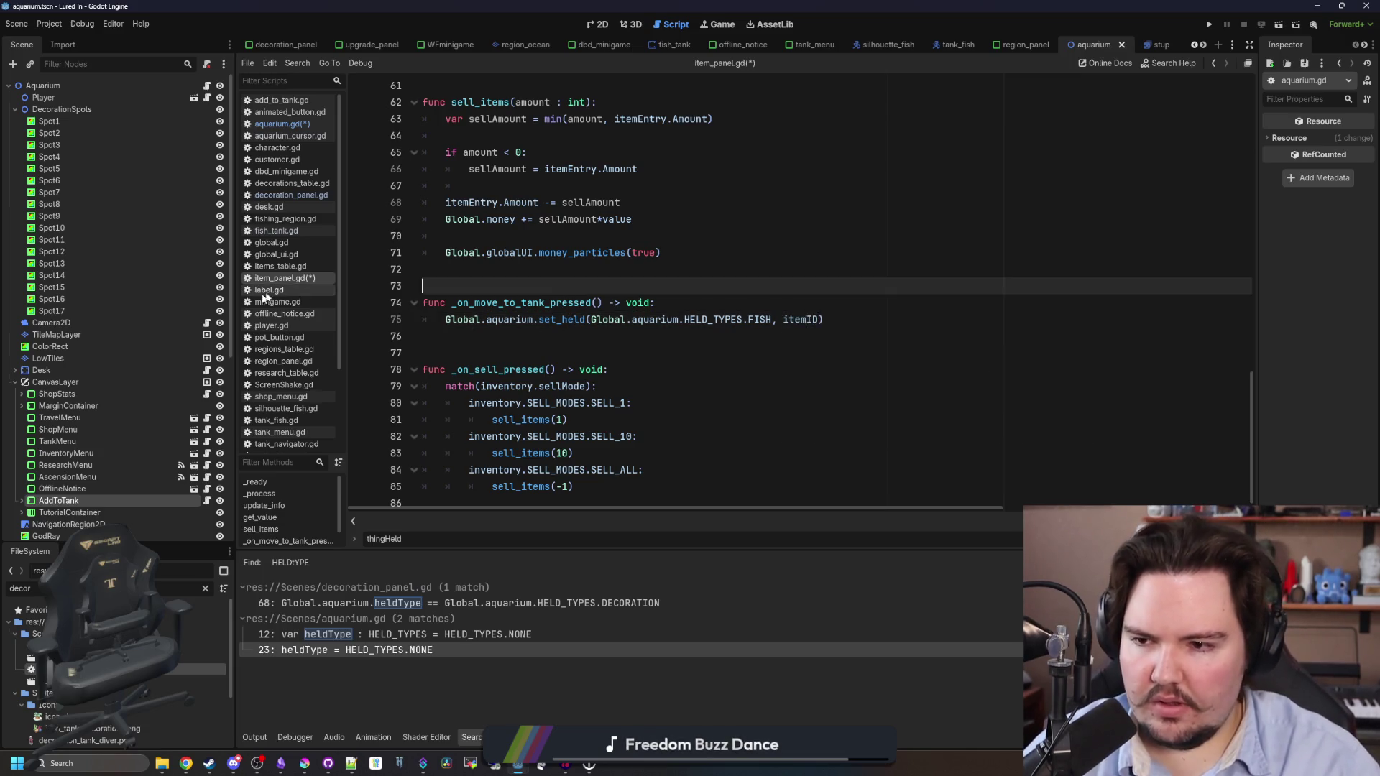
pyautogui.keyDown('ctrl'); pyautogui.click(561, 319); pyautogui.keyUp('ctrl')
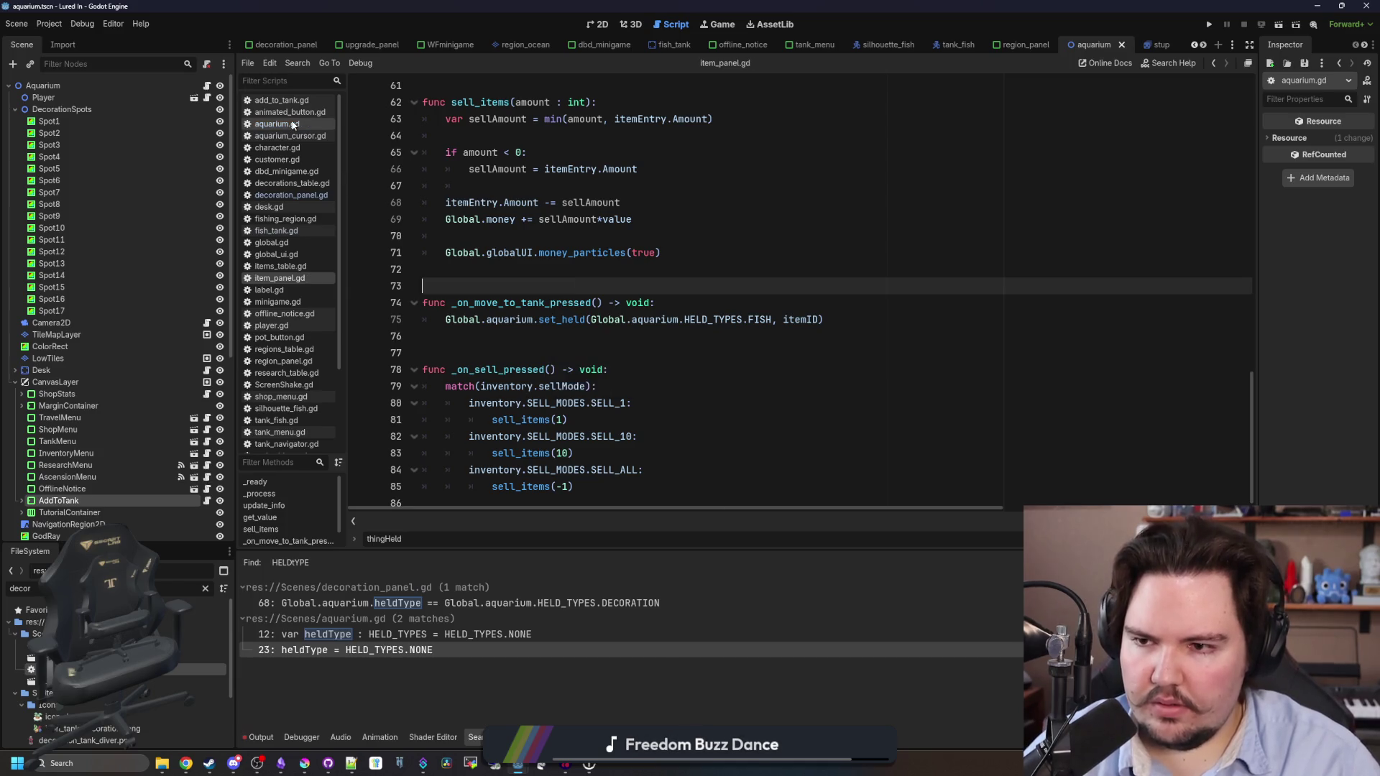
# Paste the handler code into the FISH branch, moving the AddToTank toggle below the branches unprefixed.
pyautogui.click(535, 321)
pyautogui.hotkey('ctrl', 'v')
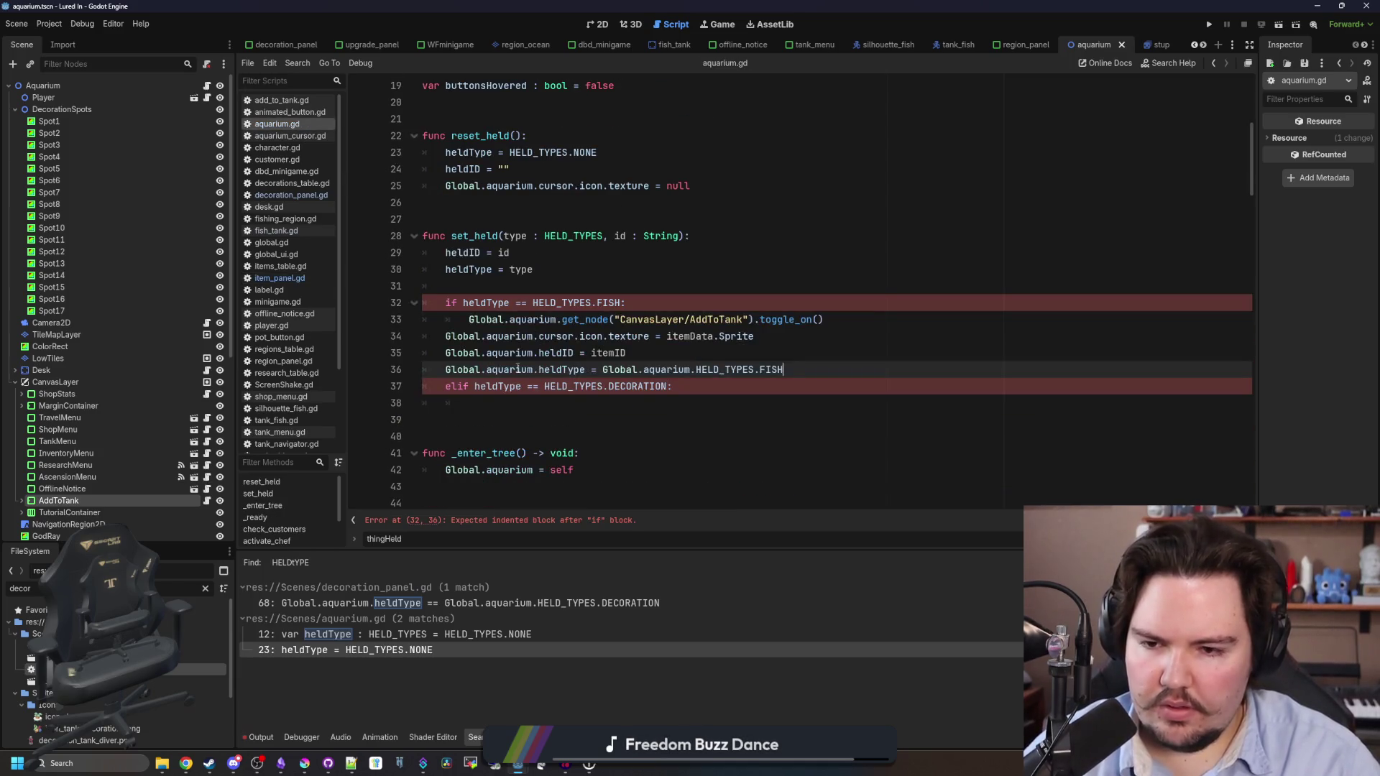
pyautogui.click(843, 308)
pyautogui.moveTo(827, 319); pyautogui.dragTo(468, 319)
pyautogui.hotkey('ctrl', 'x')
pyautogui.click(515, 400)
pyautogui.press('Return')
pyautogui.hotkey('ctrl', 'v')
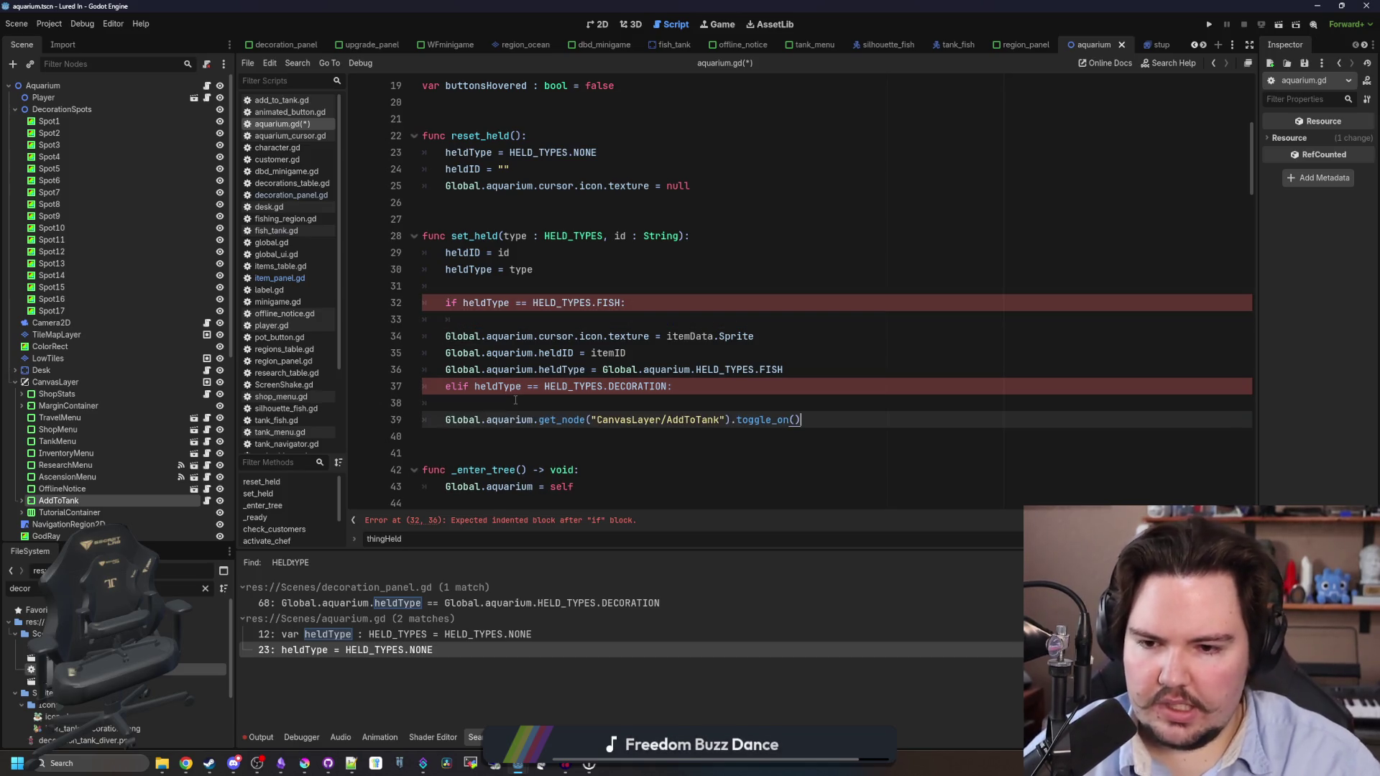
pyautogui.moveTo(538, 420); pyautogui.dragTo(446, 420)
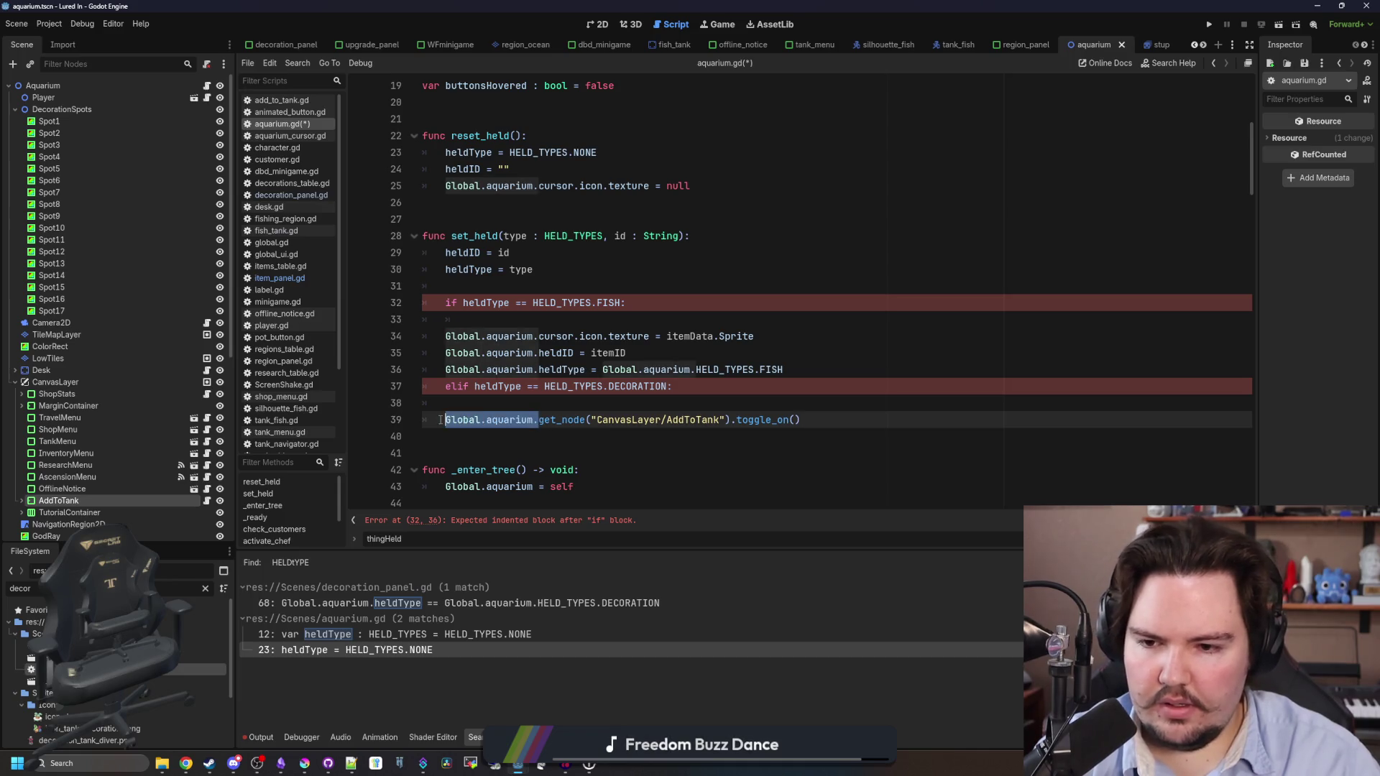
pyautogui.press('BackSpace')
# Delete the redundant heldID/heldType assignments and indent the cursor texture line into the FISH branch.
pyautogui.click(485, 406)
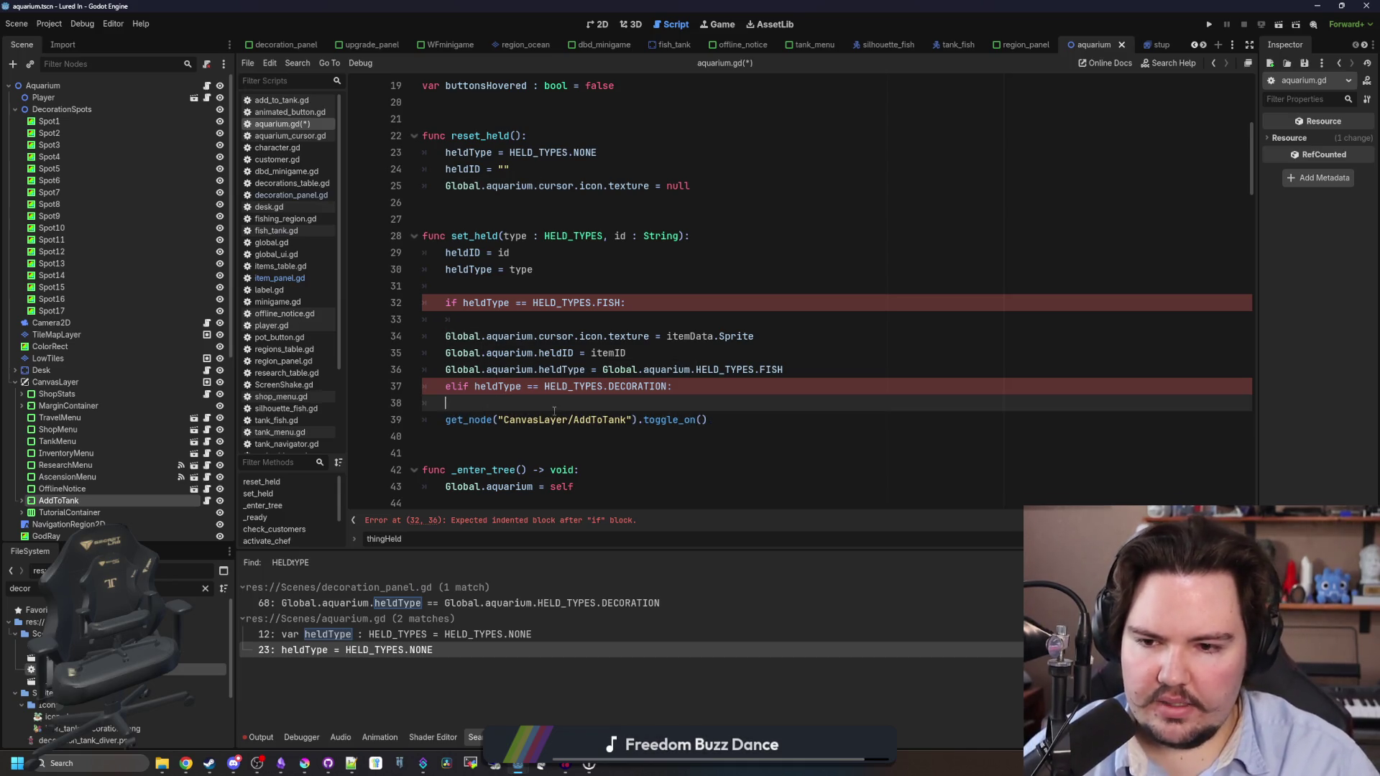
pyautogui.moveTo(816, 368)
pyautogui.mouseDown()
pyautogui.moveTo(554, 369)
pyautogui.moveTo(507, 353)
pyautogui.moveTo(539, 337)
pyautogui.mouseUp()
pyautogui.click(773, 345)
pyautogui.moveTo(811, 368); pyautogui.dragTo(762, 336)
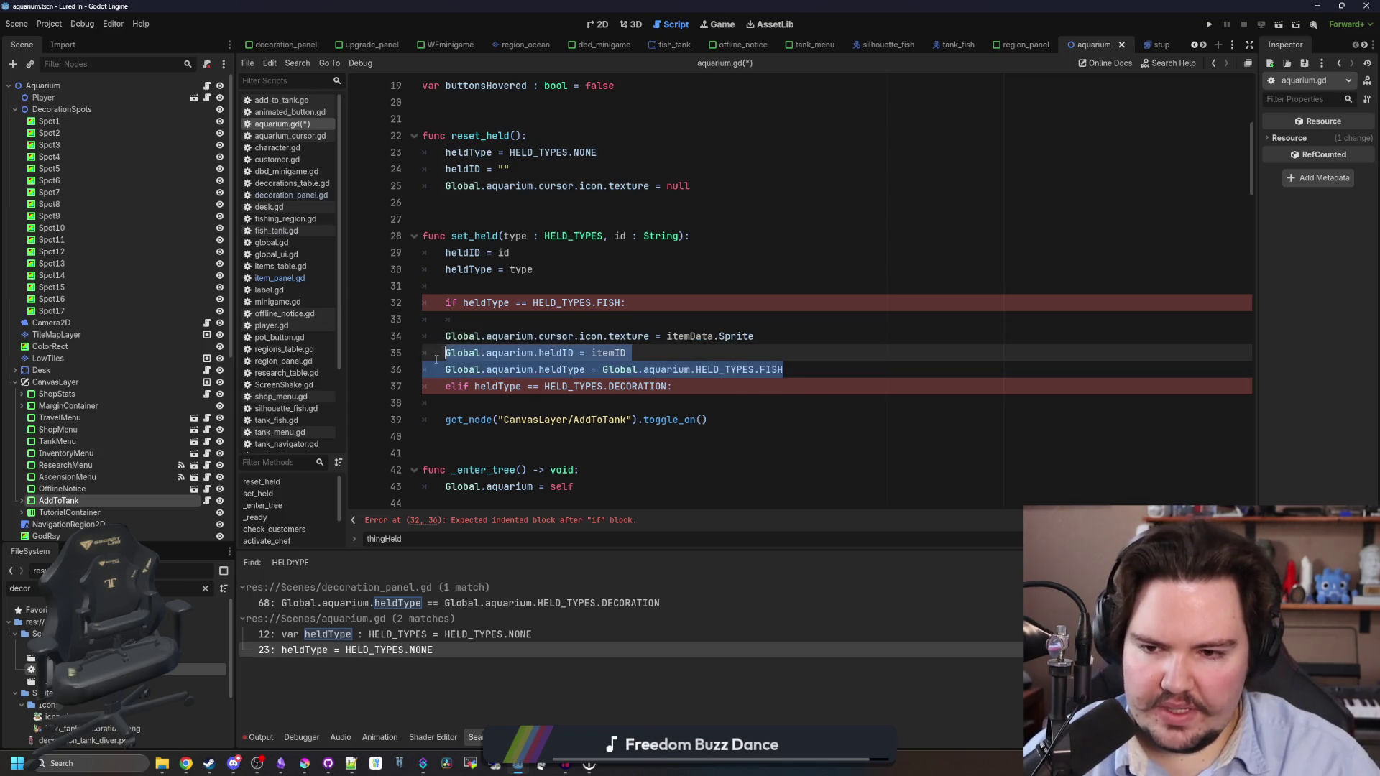
pyautogui.press('BackSpace')
pyautogui.click(440, 333)
pyautogui.press('Tab')
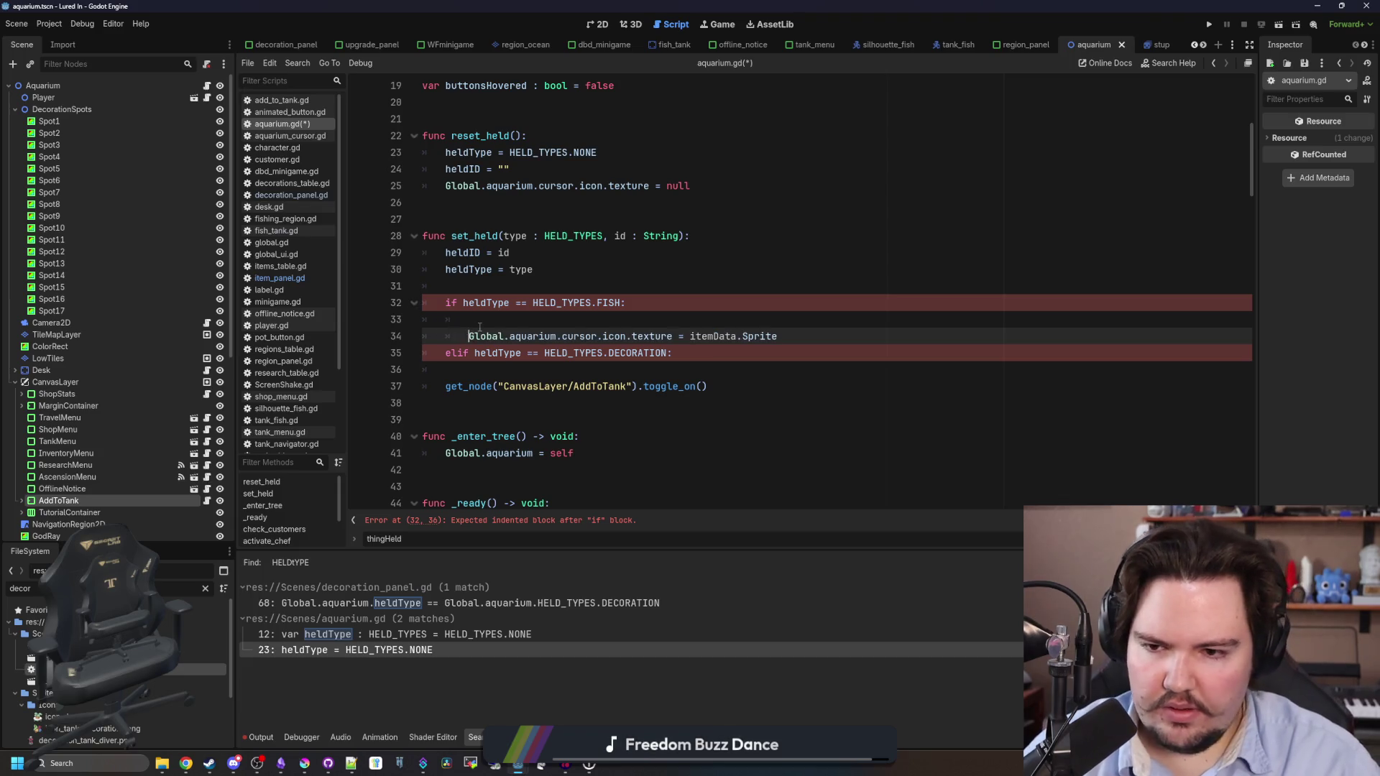
pyautogui.press('Up')
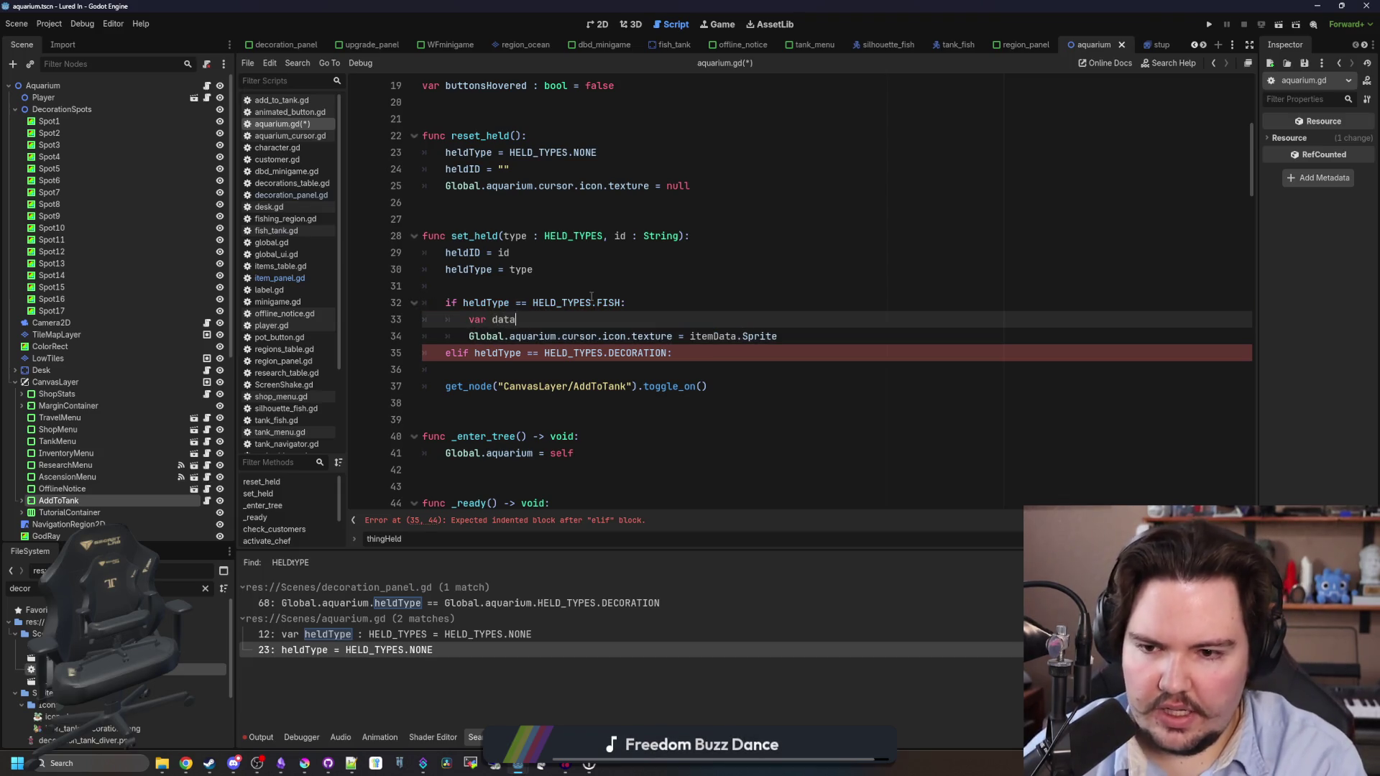
# Add a Global.itemsTable.get(id) data lookup and copy both FISH lines into the DECORATION branch.
pyautogui.write('Global.itemsTable.ge')
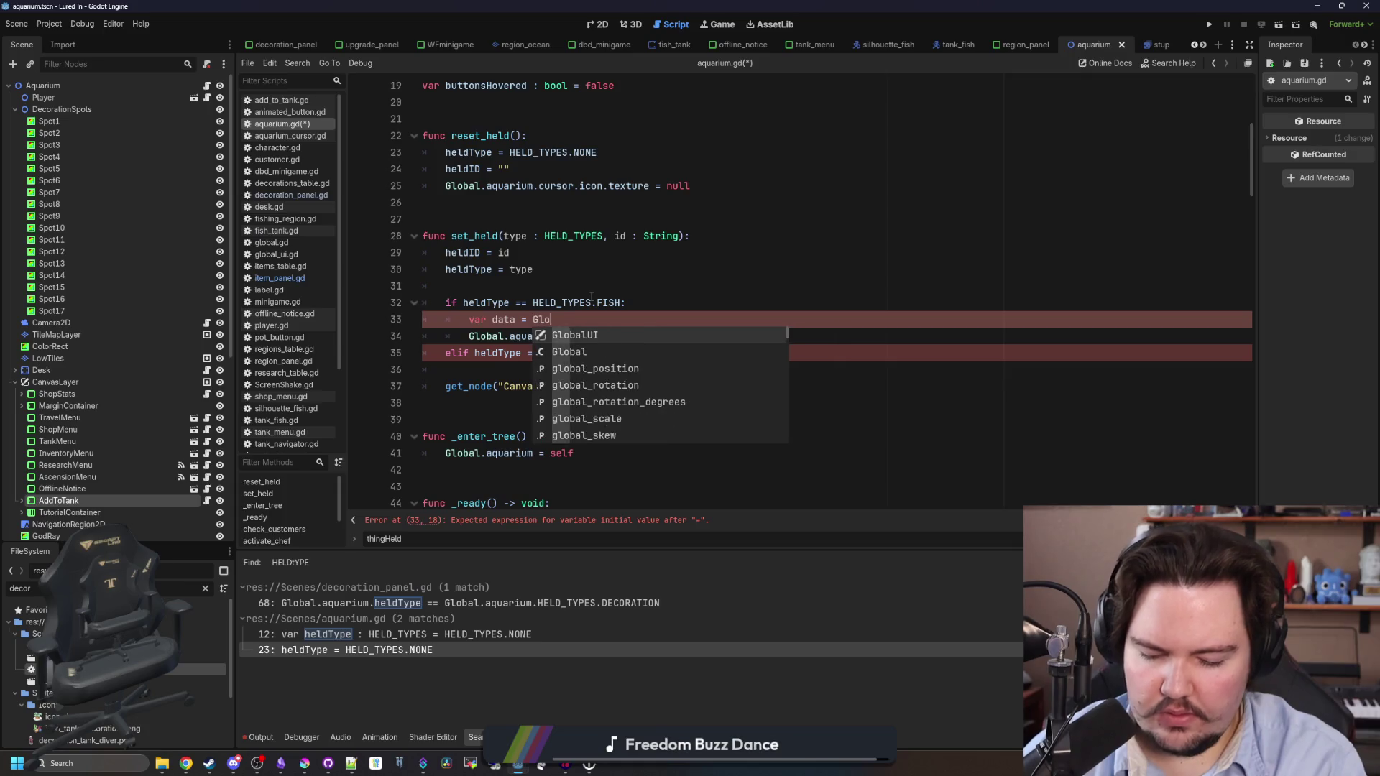
pyautogui.write('t(id)')
pyautogui.click(591, 302)
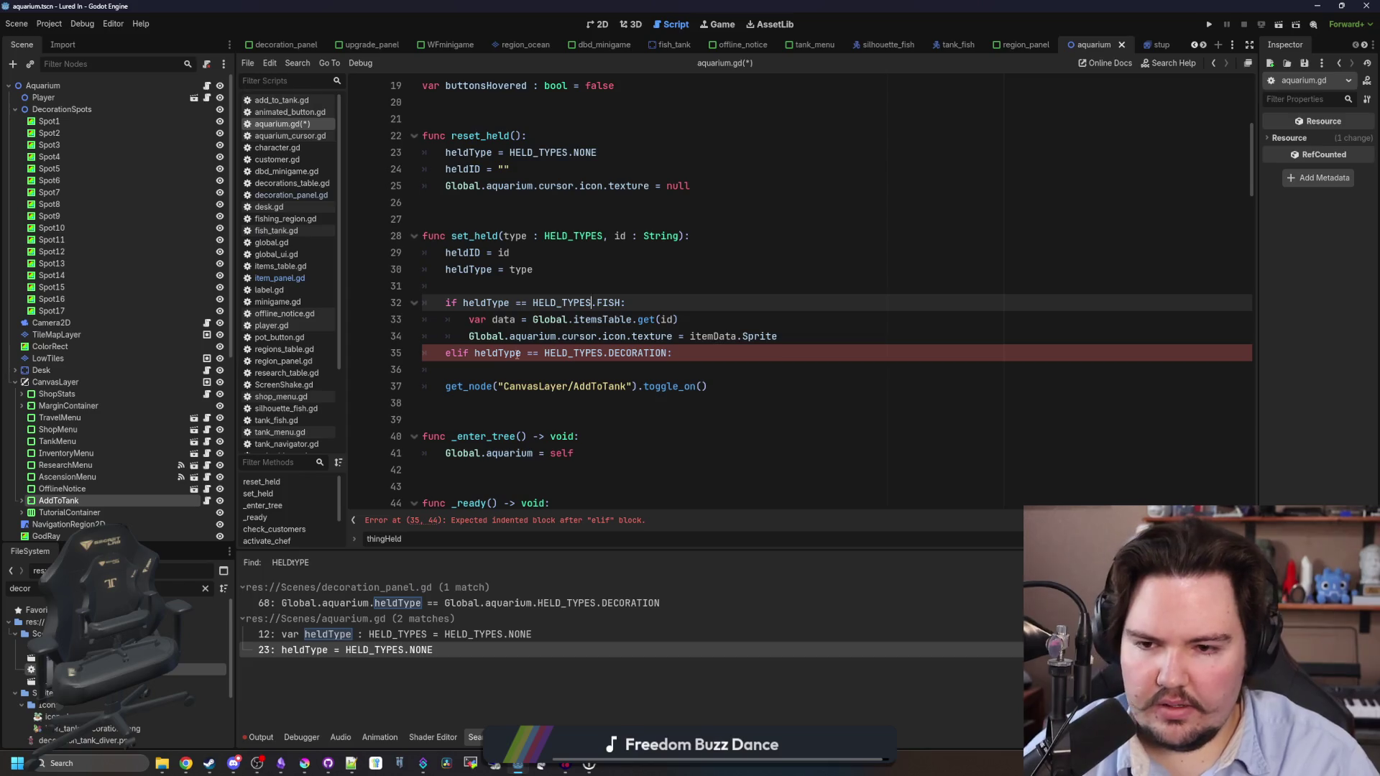
pyautogui.moveTo(792, 342)
pyautogui.mouseDown()
pyautogui.moveTo(446, 336)
pyautogui.moveTo(422, 319)
pyautogui.mouseUp()
pyautogui.click(688, 364)
pyautogui.hotkey('ctrl', 'v')
pyautogui.hotkey('shift', 'Tab')
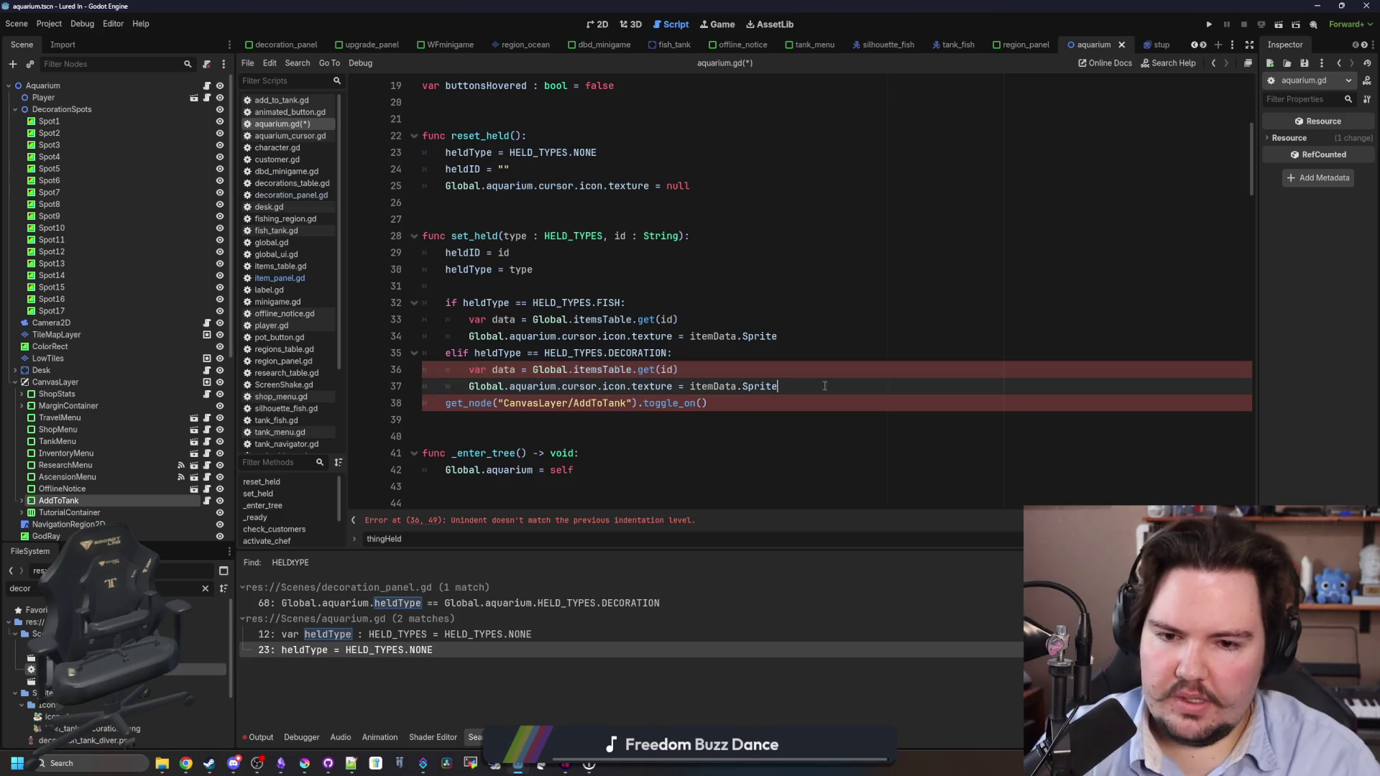
# Make the DECORATION branch look up data in decorationsTable instead of itemsTable.
pyautogui.press('Return')
pyautogui.doubleClick(591, 369)
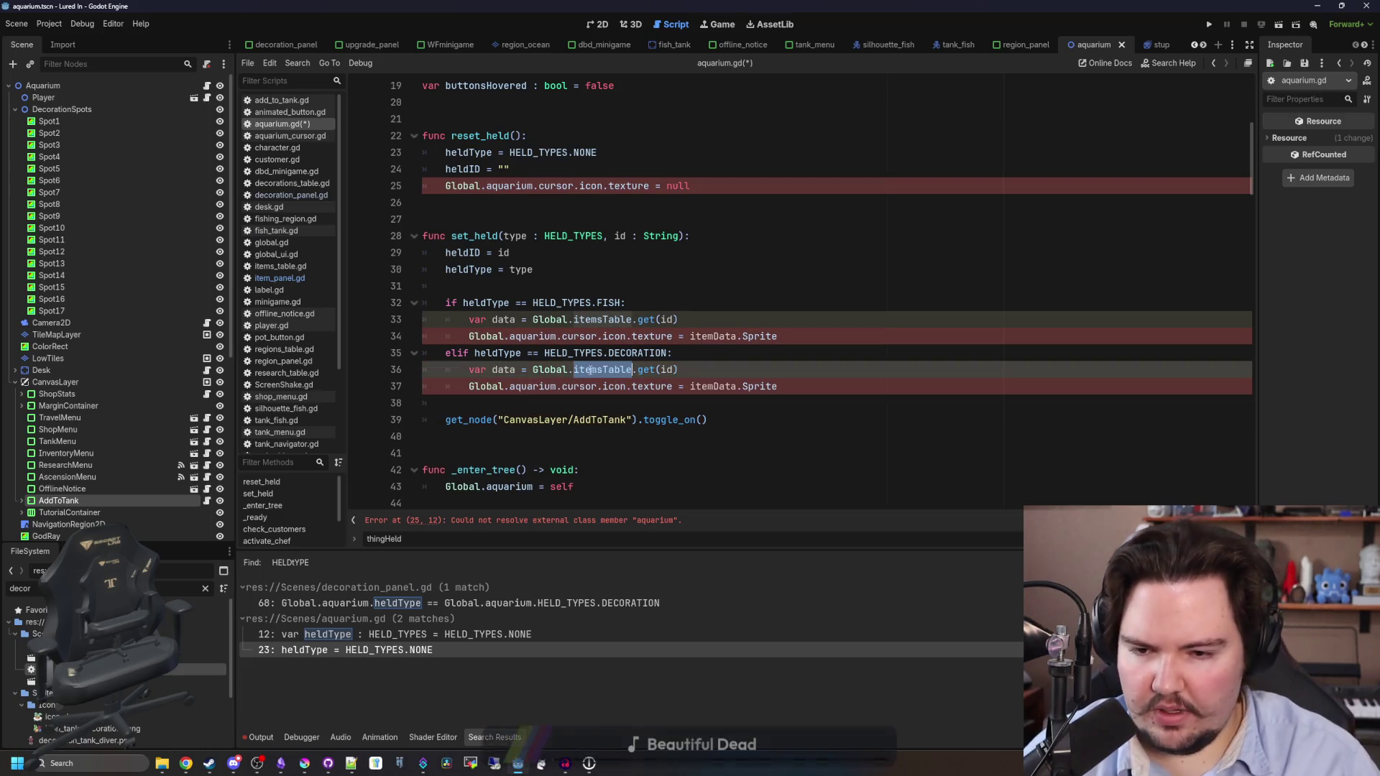
pyautogui.write('deco')
pyautogui.press('Return')
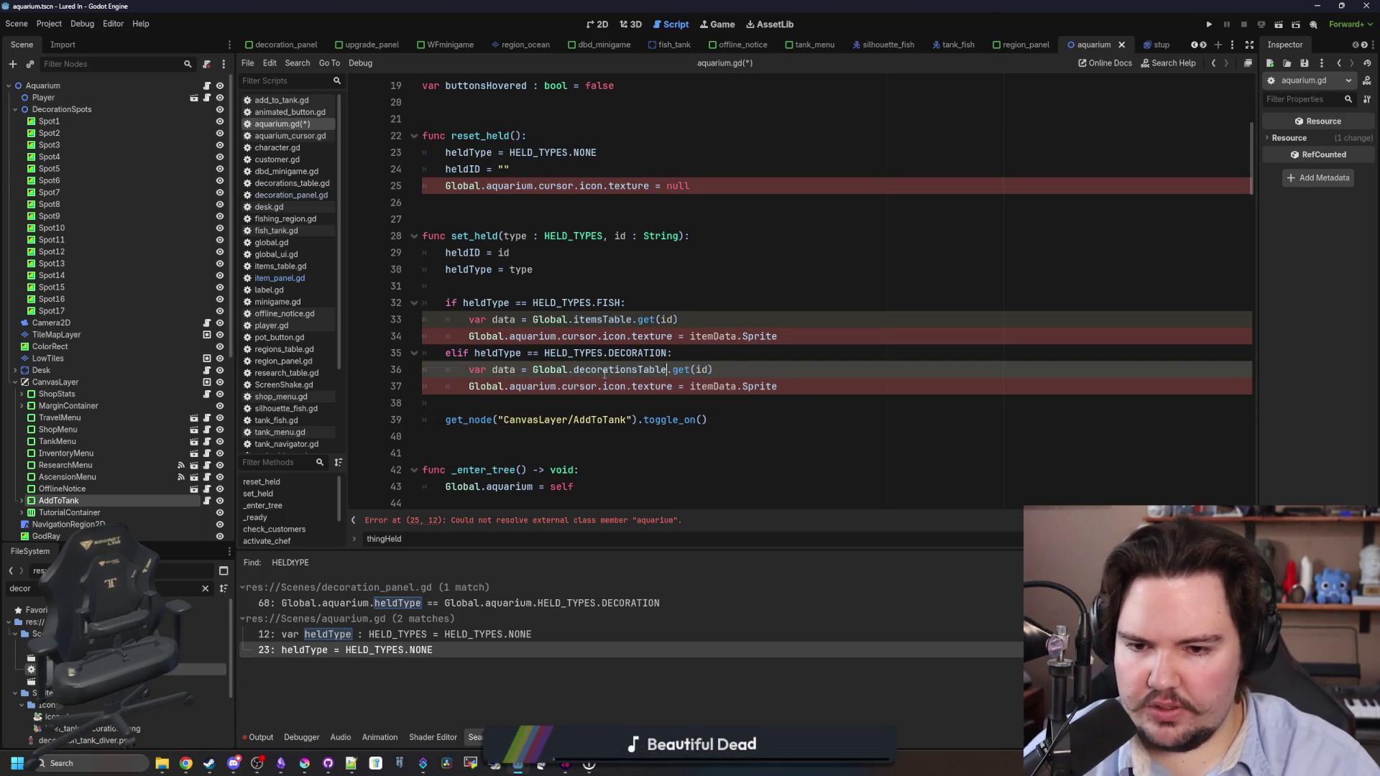
pyautogui.click(608, 403)
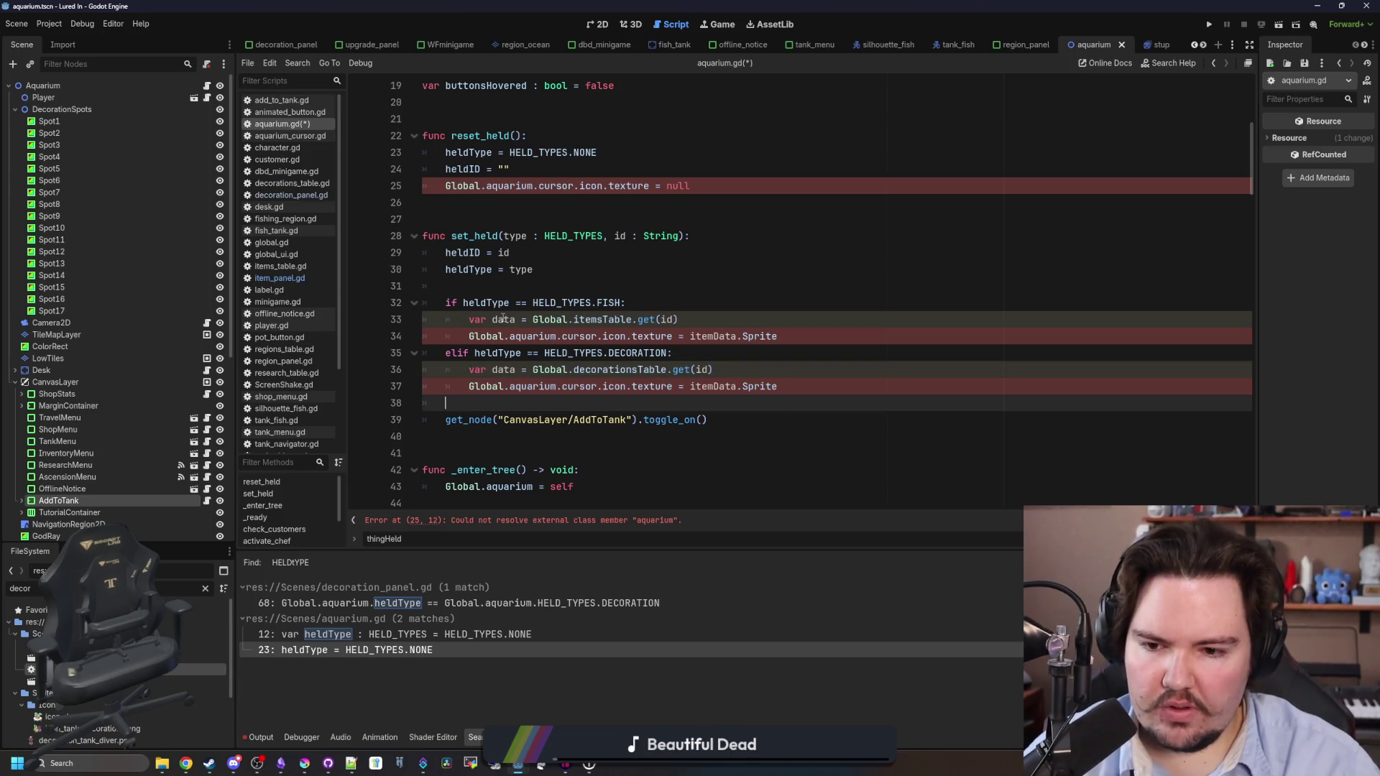
# Drop the Global.aquarium. prefix in reset_held and rename itemData to data in both branches.
pyautogui.click(513, 199)
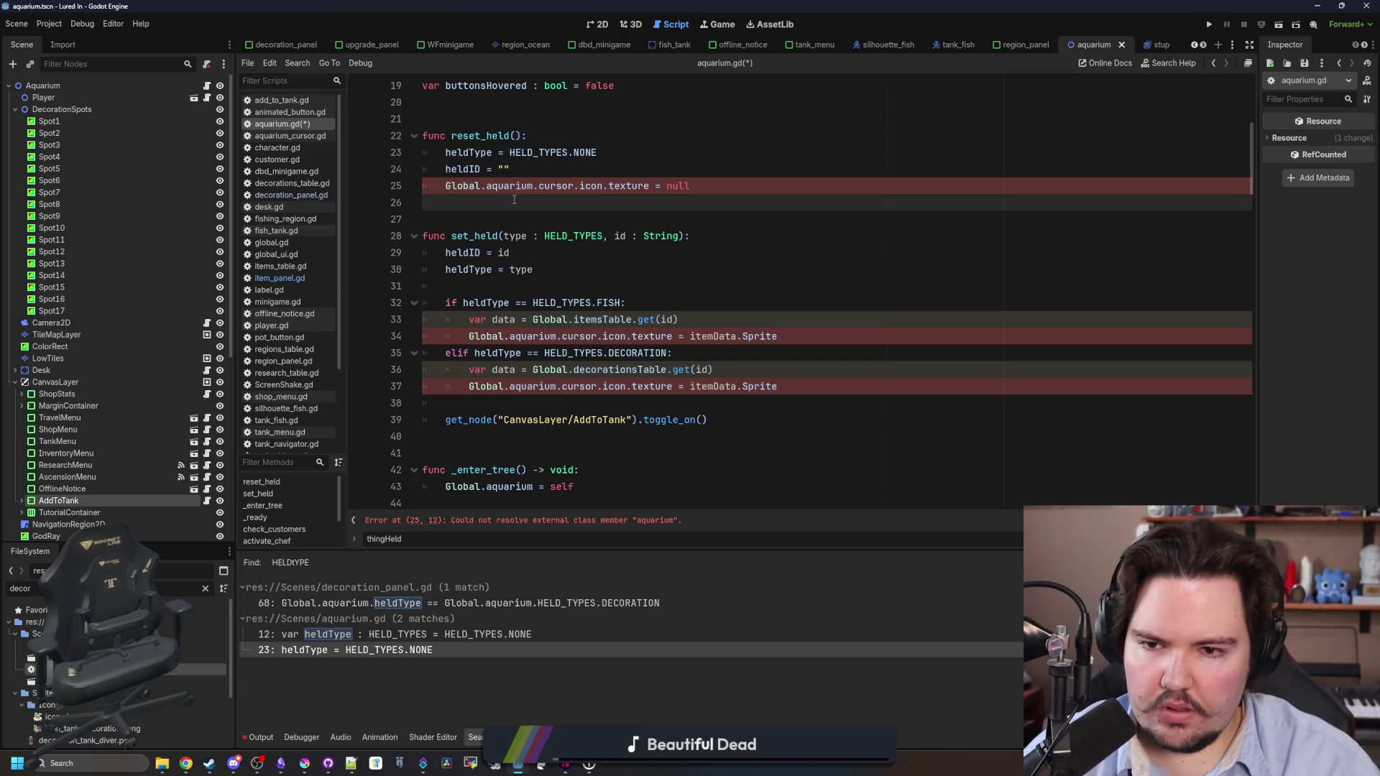
pyautogui.moveTo(539, 185); pyautogui.dragTo(446, 185)
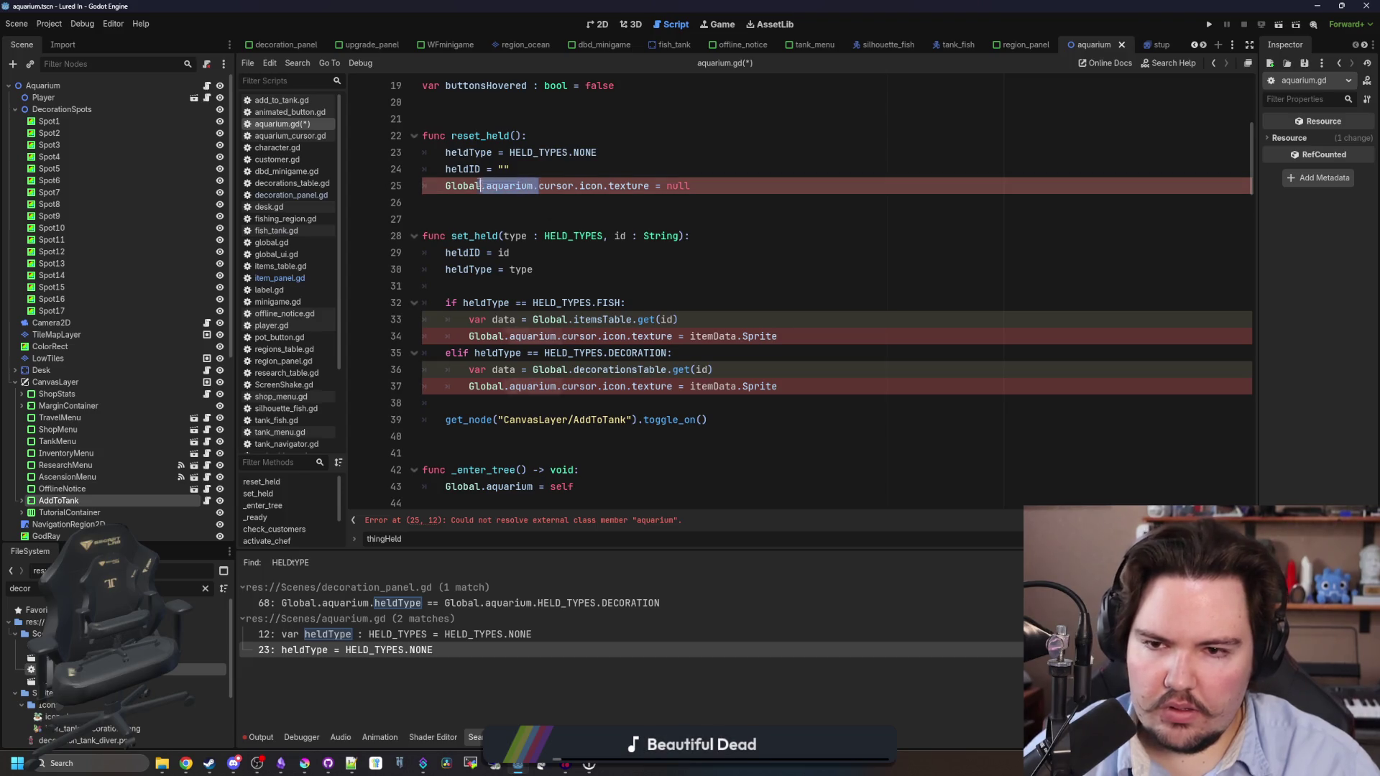
pyautogui.press('BackSpace')
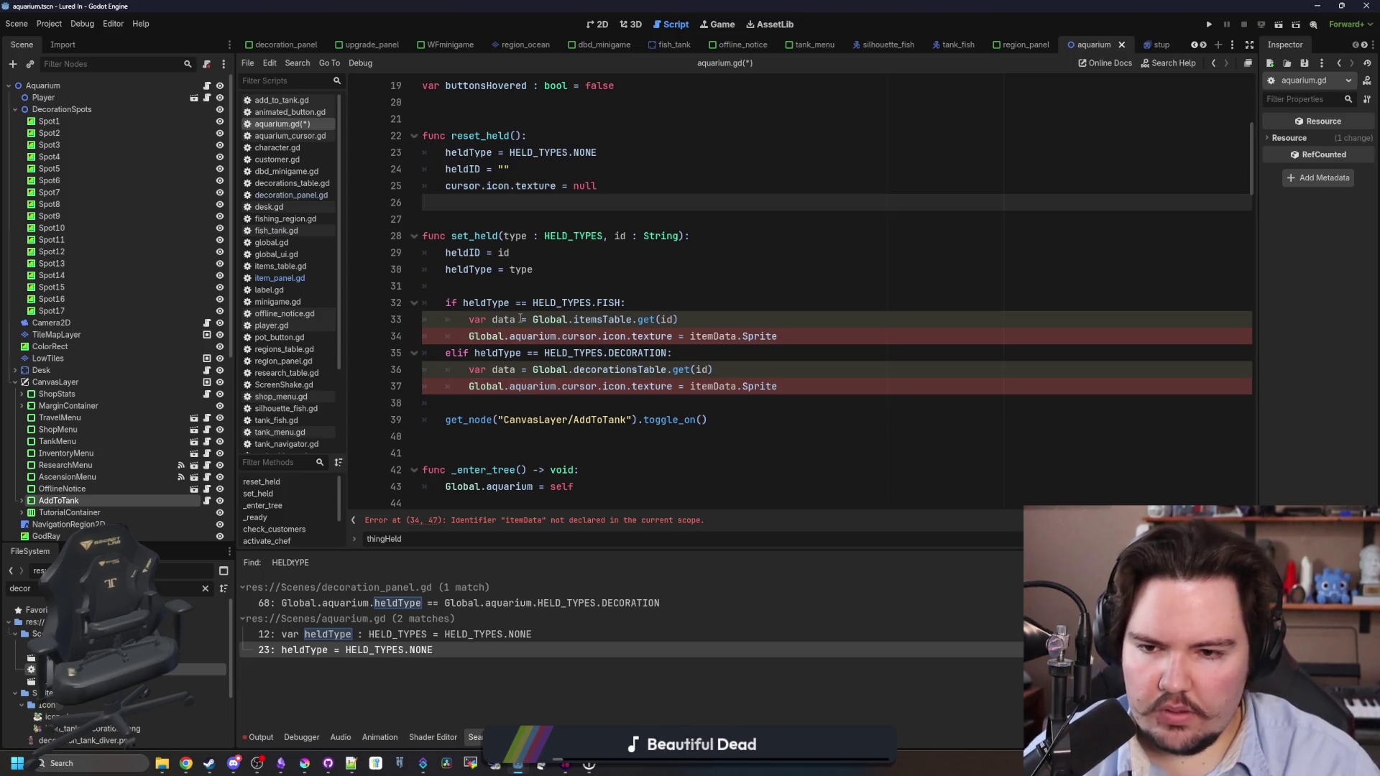
pyautogui.click(628, 303)
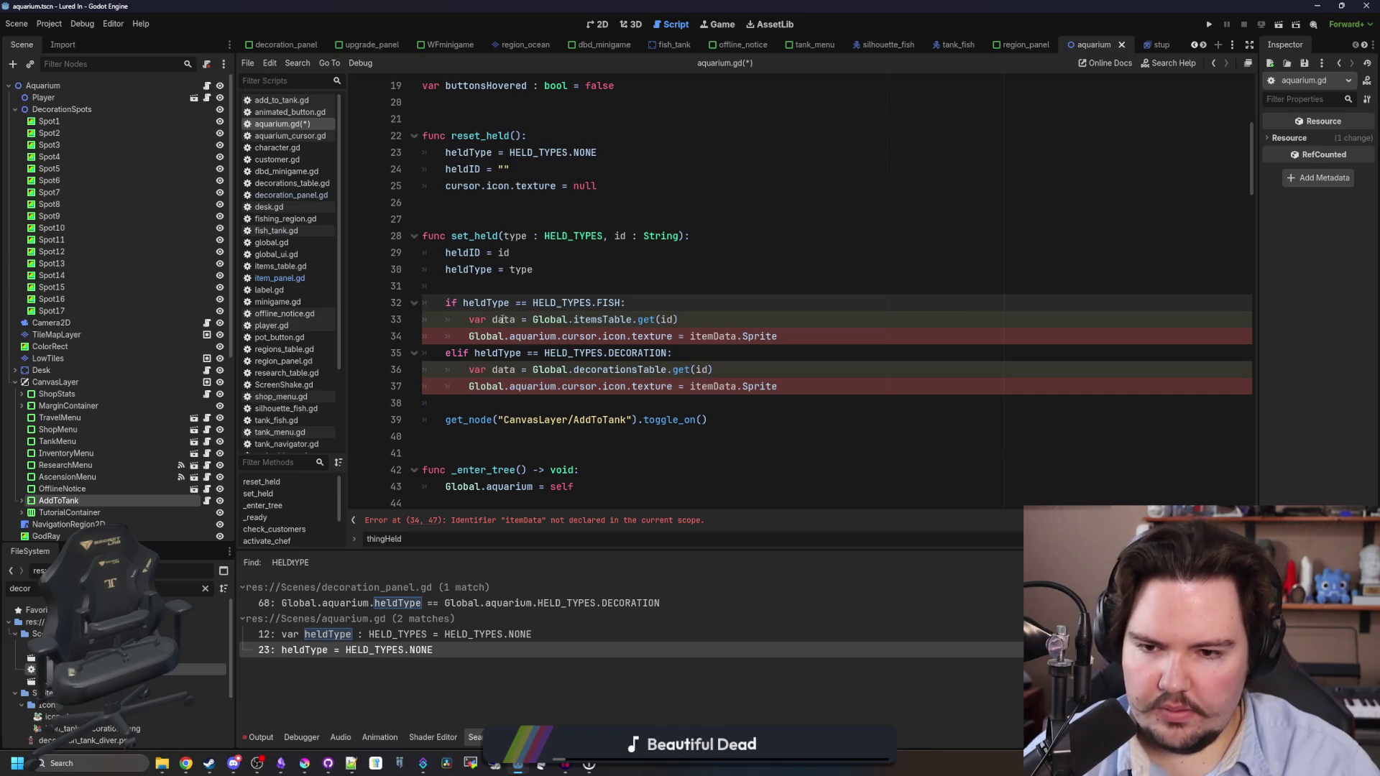
pyautogui.doubleClick(710, 336)
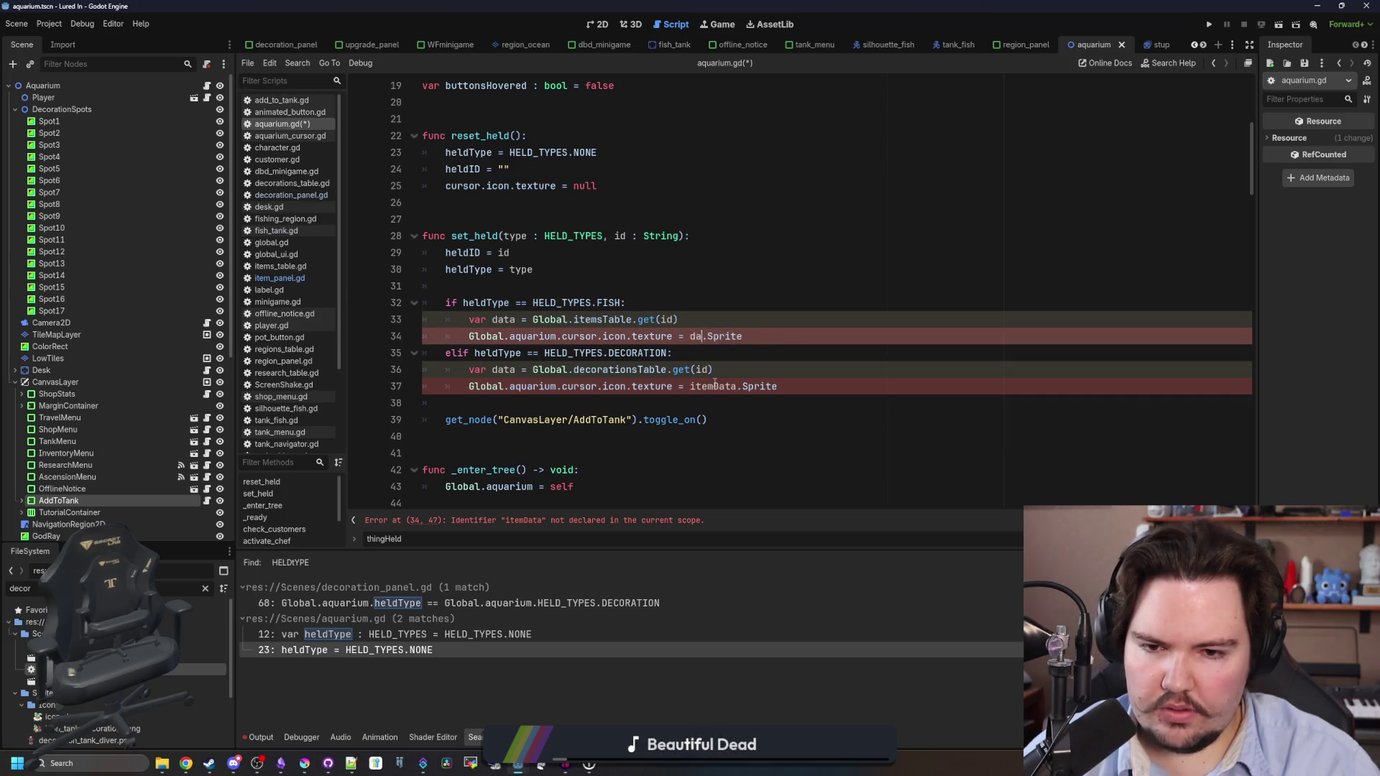
pyautogui.write('data')
pyautogui.doubleClick(710, 386)
pyautogui.write('data')
# Remove the Global.aquarium. prefix from the cursor texture lines 34 and 37.
pyautogui.click(751, 362)
pyautogui.press('Up')
pyautogui.press('Up')
pyautogui.press('Up')
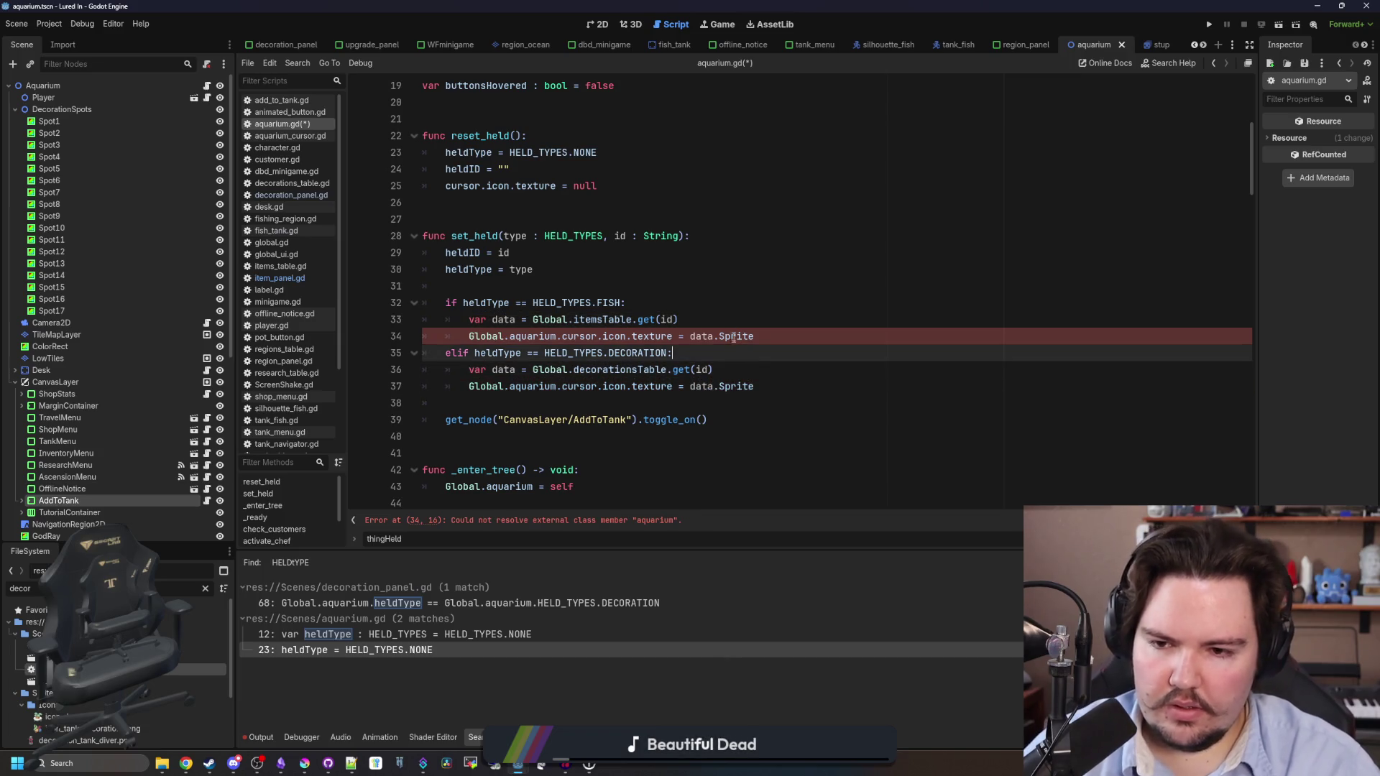
pyautogui.moveTo(561, 337); pyautogui.dragTo(468, 337)
pyautogui.press('BackSpace')
pyautogui.moveTo(565, 388); pyautogui.dragTo(469, 388)
pyautogui.press('BackSpace')
# Save aquarium.gd and bring up item_panel.gd.
pyautogui.click(491, 403)
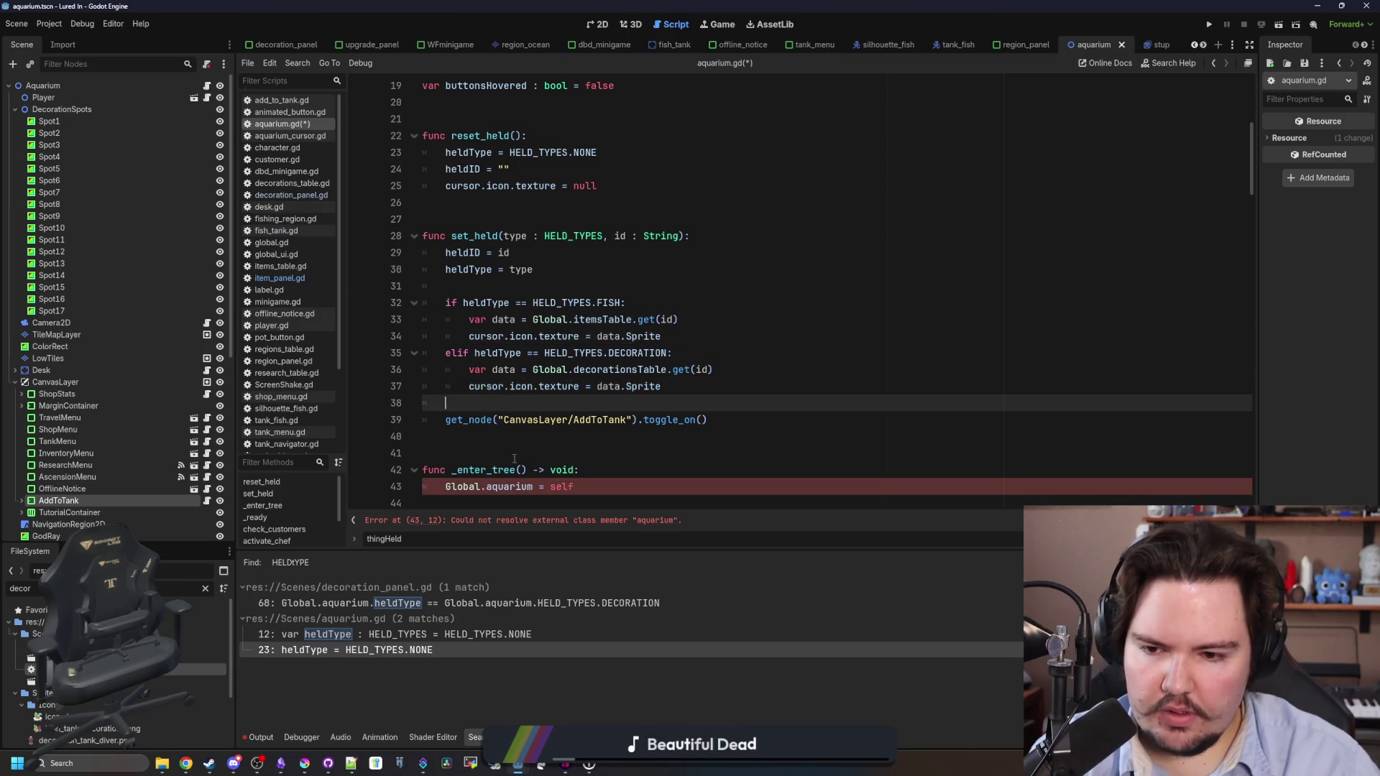
pyautogui.scroll(-2, 513, 459)
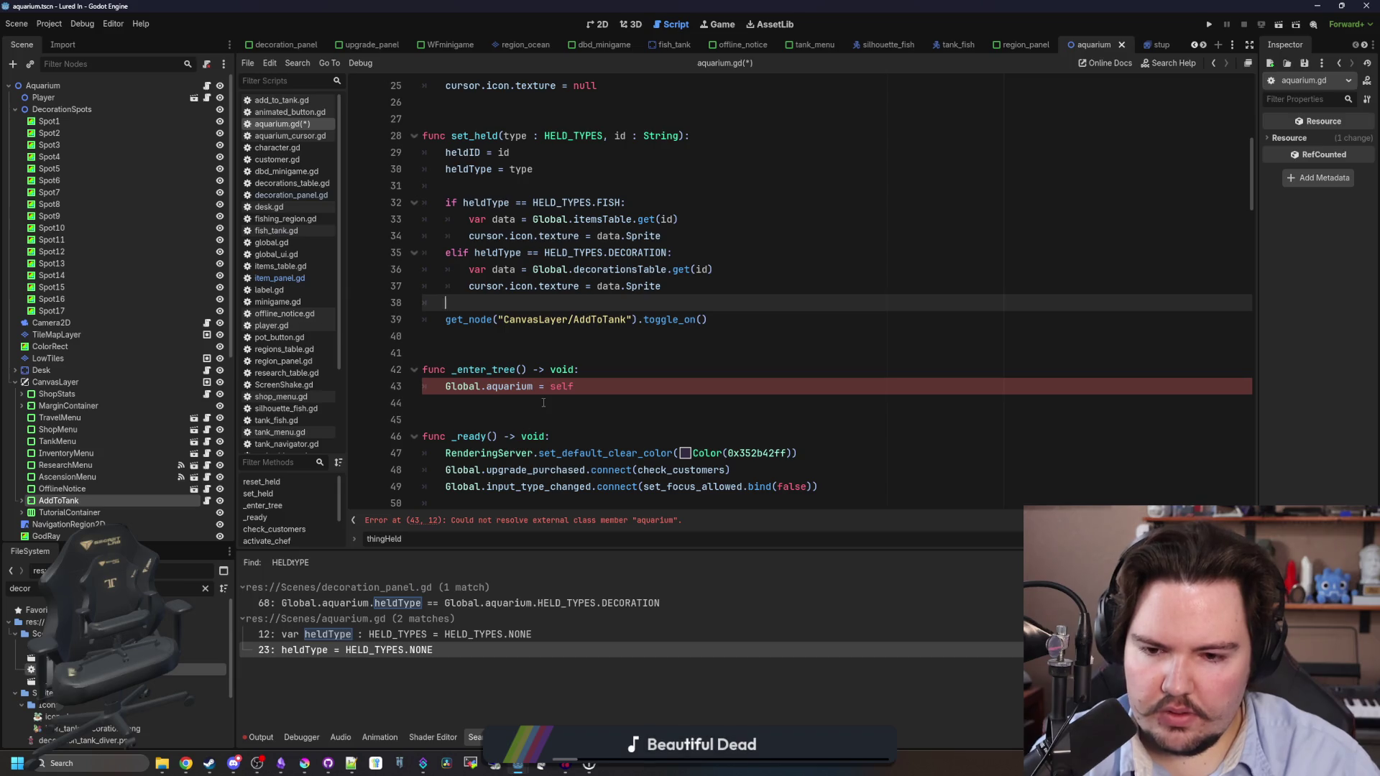
pyautogui.scroll(2, 543, 403)
pyautogui.hotkey('ctrl', 's')
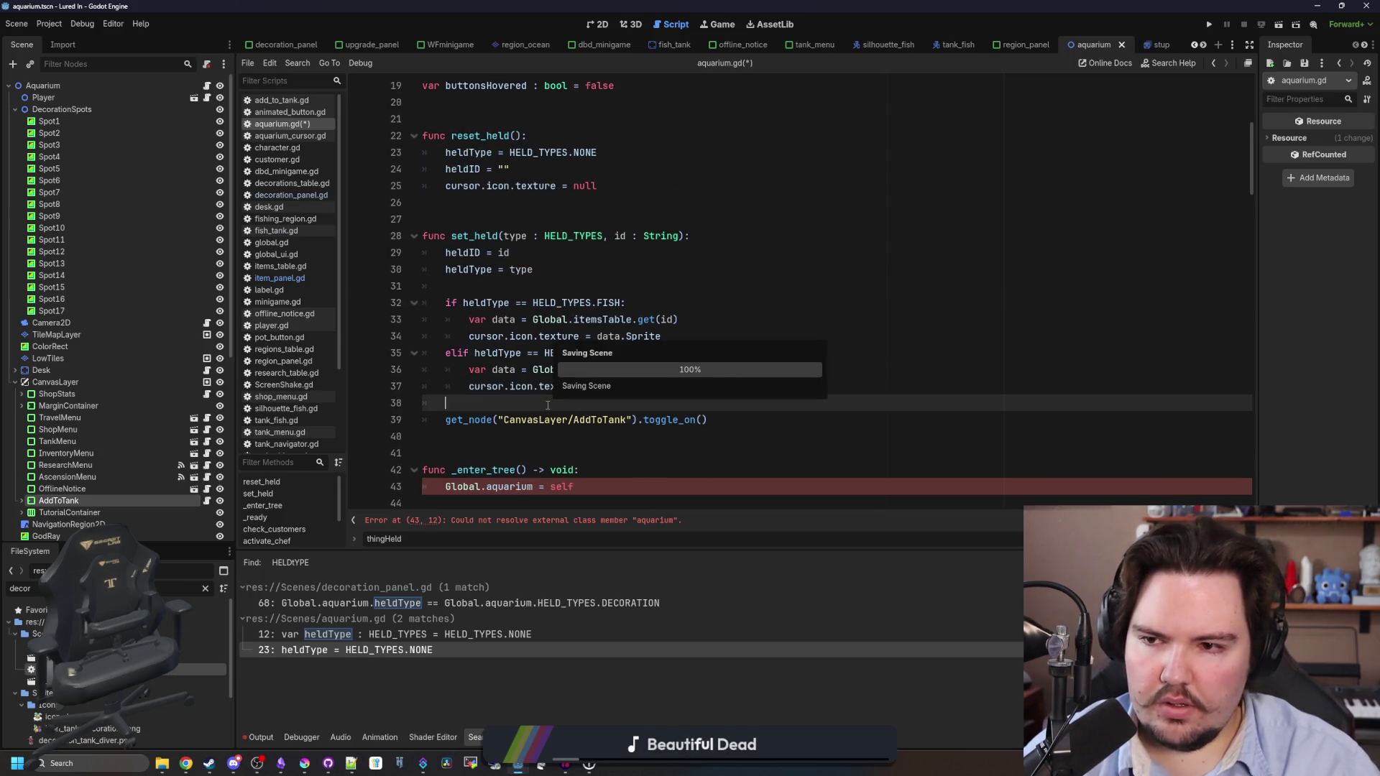
pyautogui.click(313, 277)
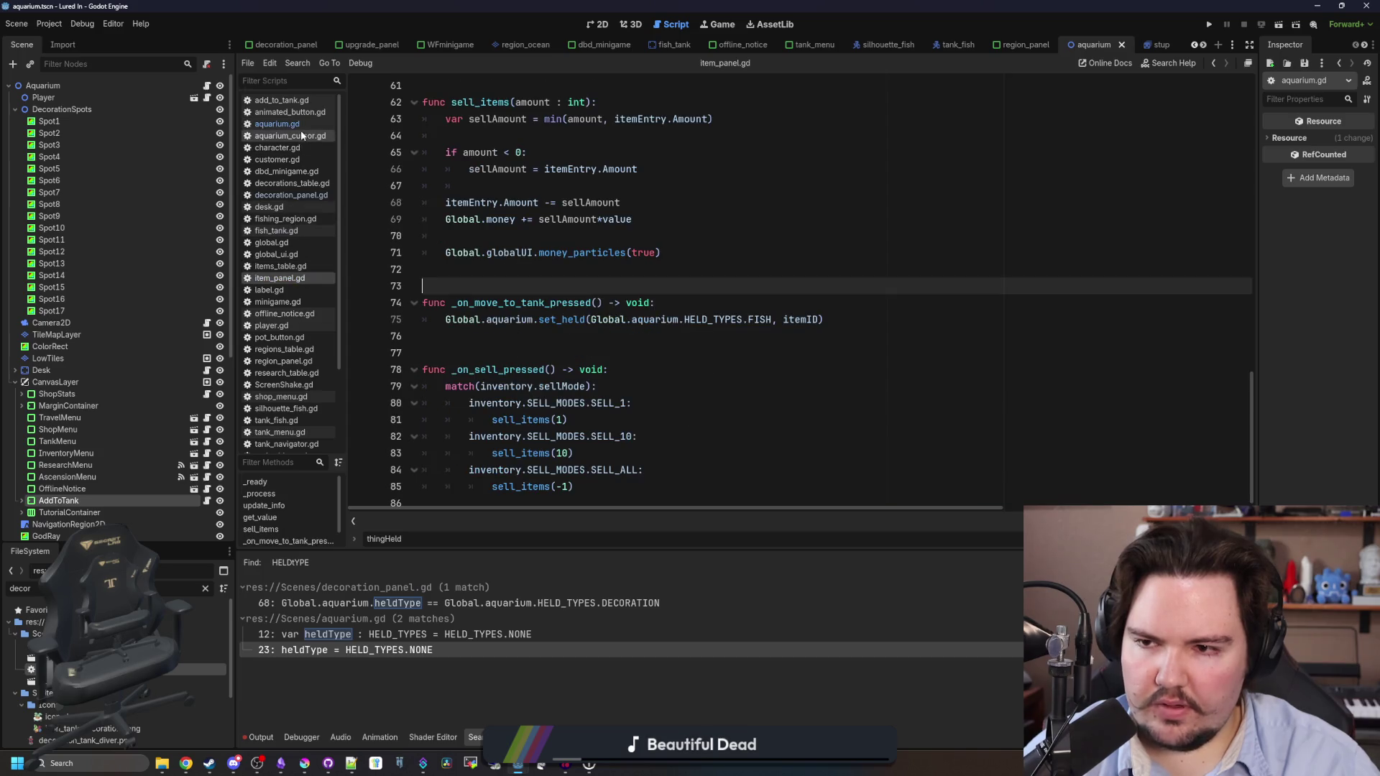
# Review the set_held function in aquarium.gd, then return to item_panel.gd.
pyautogui.click(282, 124)
pyautogui.click(623, 279)
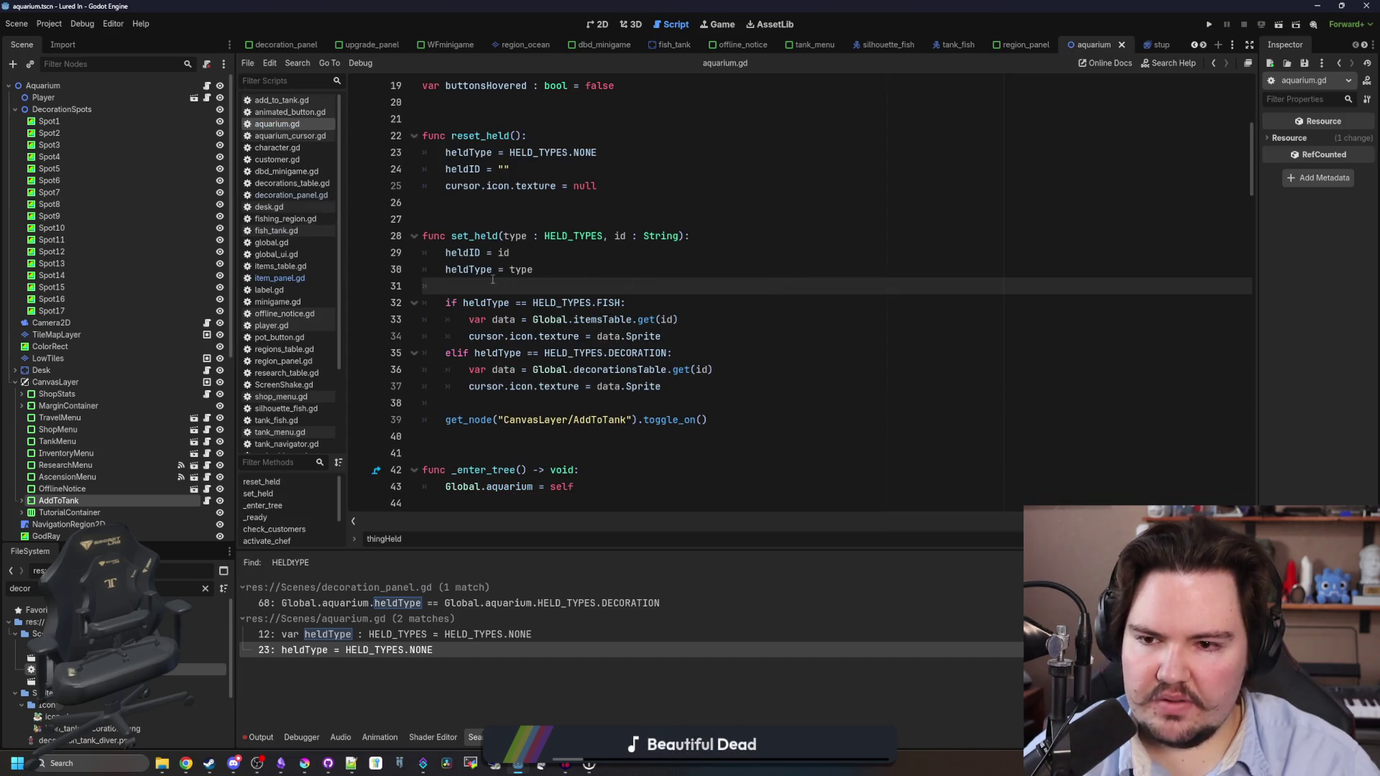
pyautogui.scroll(-1, 504, 316)
pyautogui.click(537, 344)
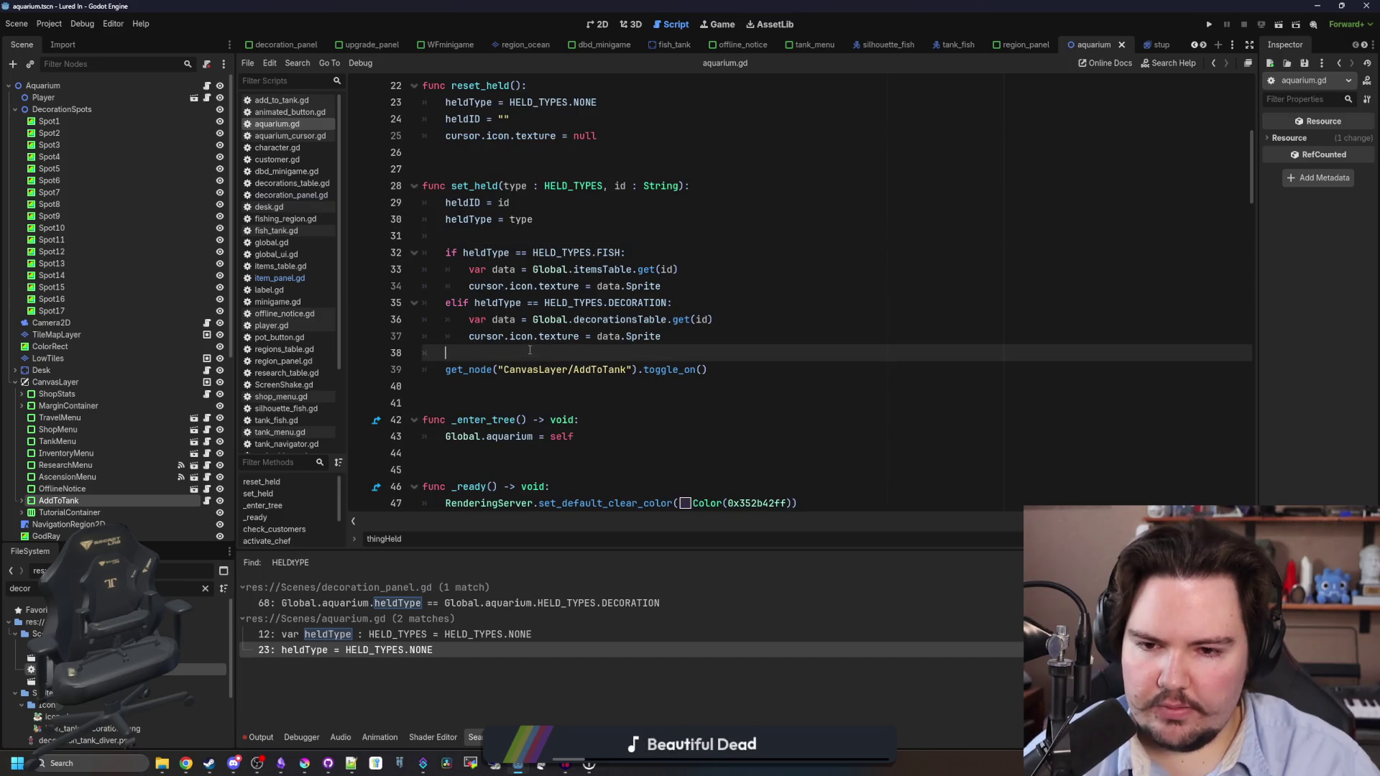
pyautogui.scroll(1, 537, 345)
pyautogui.click(555, 272)
pyautogui.click(555, 286)
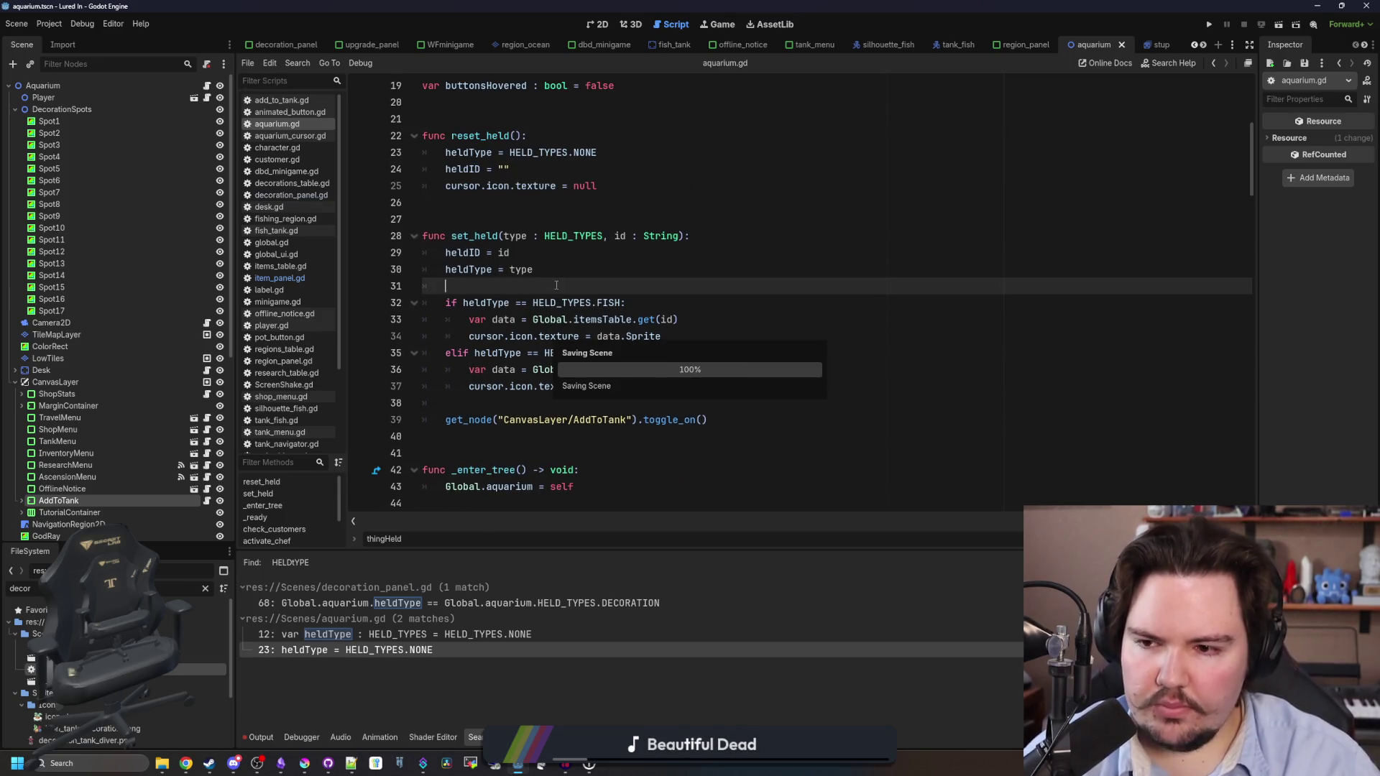
pyautogui.click(322, 280)
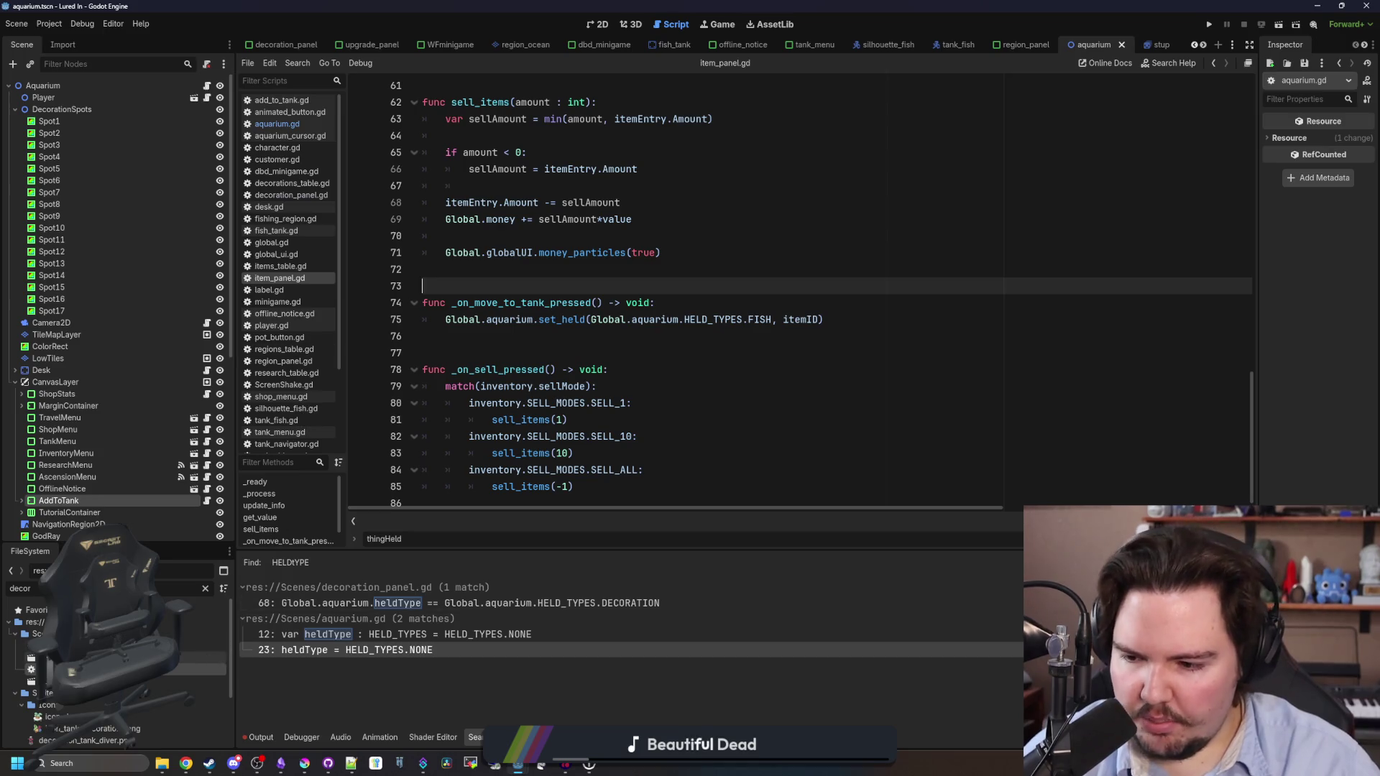
# In decoration_panel.gd's else branch, add Global.aquarium.set_held(Global.aquarium.HELD_TYPES.DECORATION, decorationID).
pyautogui.click(388, 603)
pyautogui.click(595, 453)
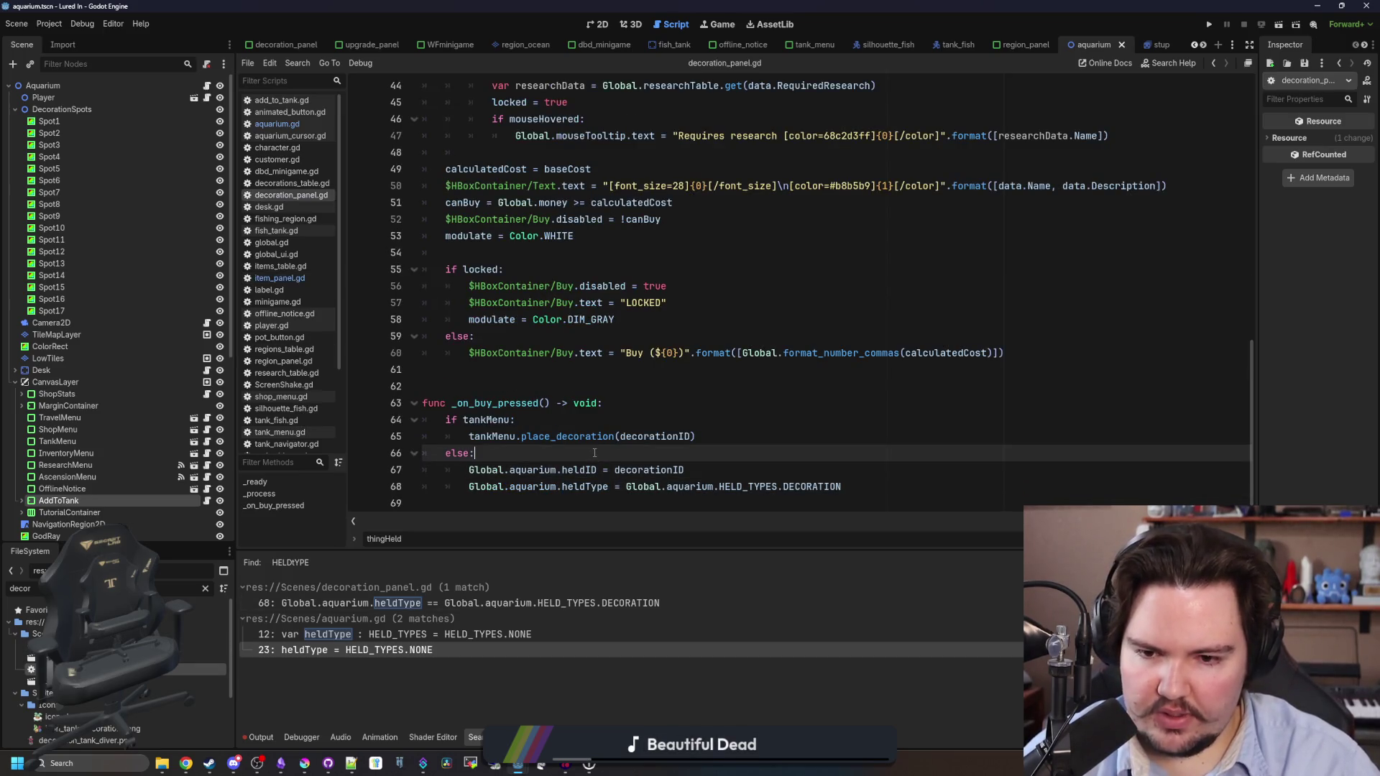
pyautogui.press('Return')
pyautogui.write('Global.aquarium.set_held')
pyautogui.press('Return')
pyautogui.write('decoration')
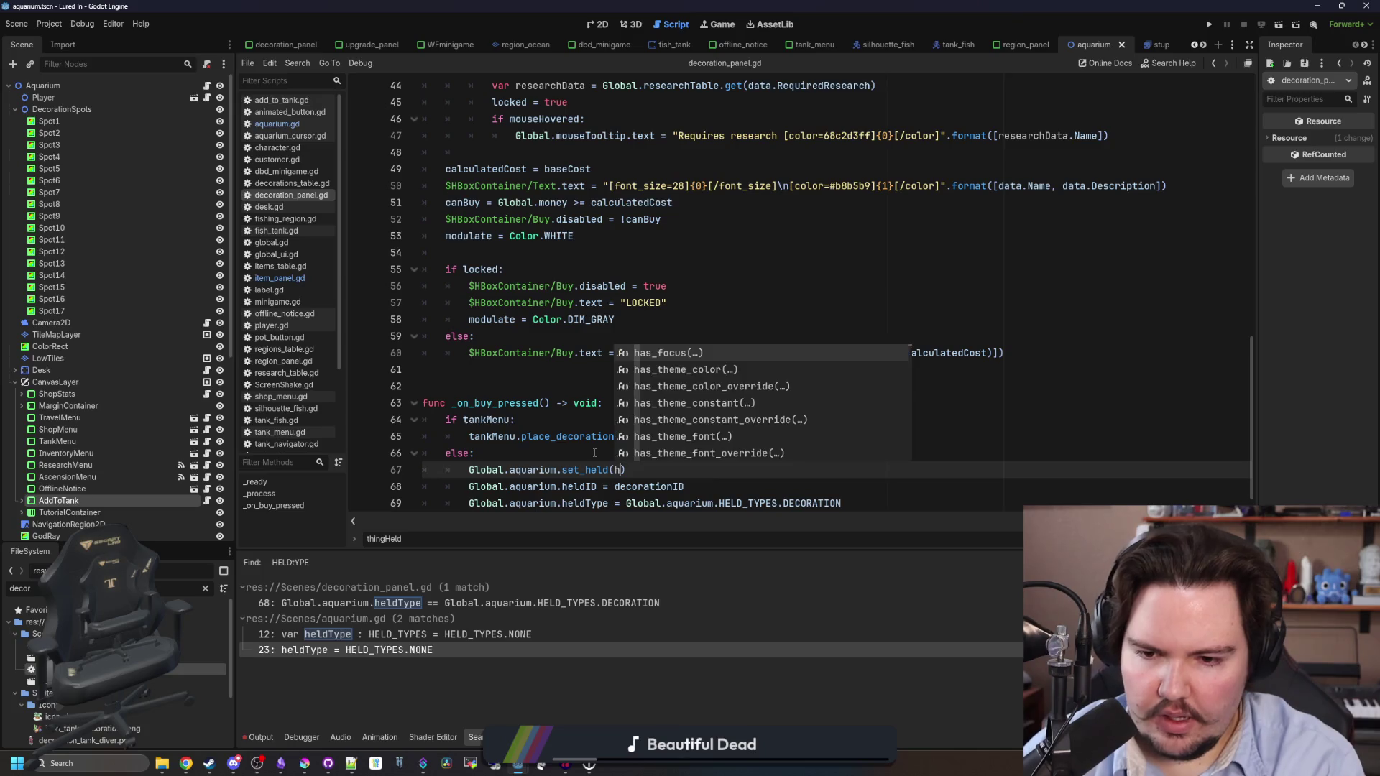
pyautogui.press('BackSpace')
pyautogui.press('BackSpace')
pyautogui.press('BackSpace')
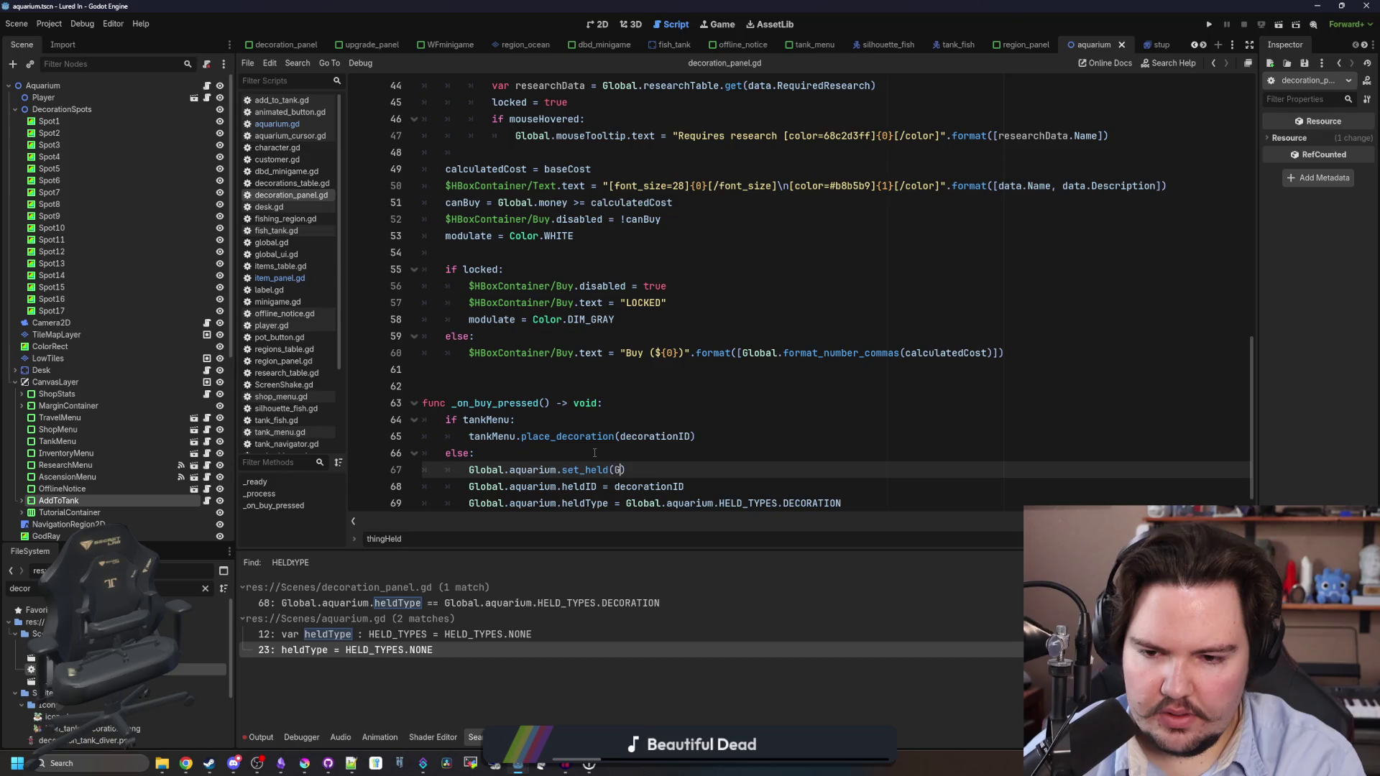
pyautogui.write('lobal.aquarium.HELD_T')
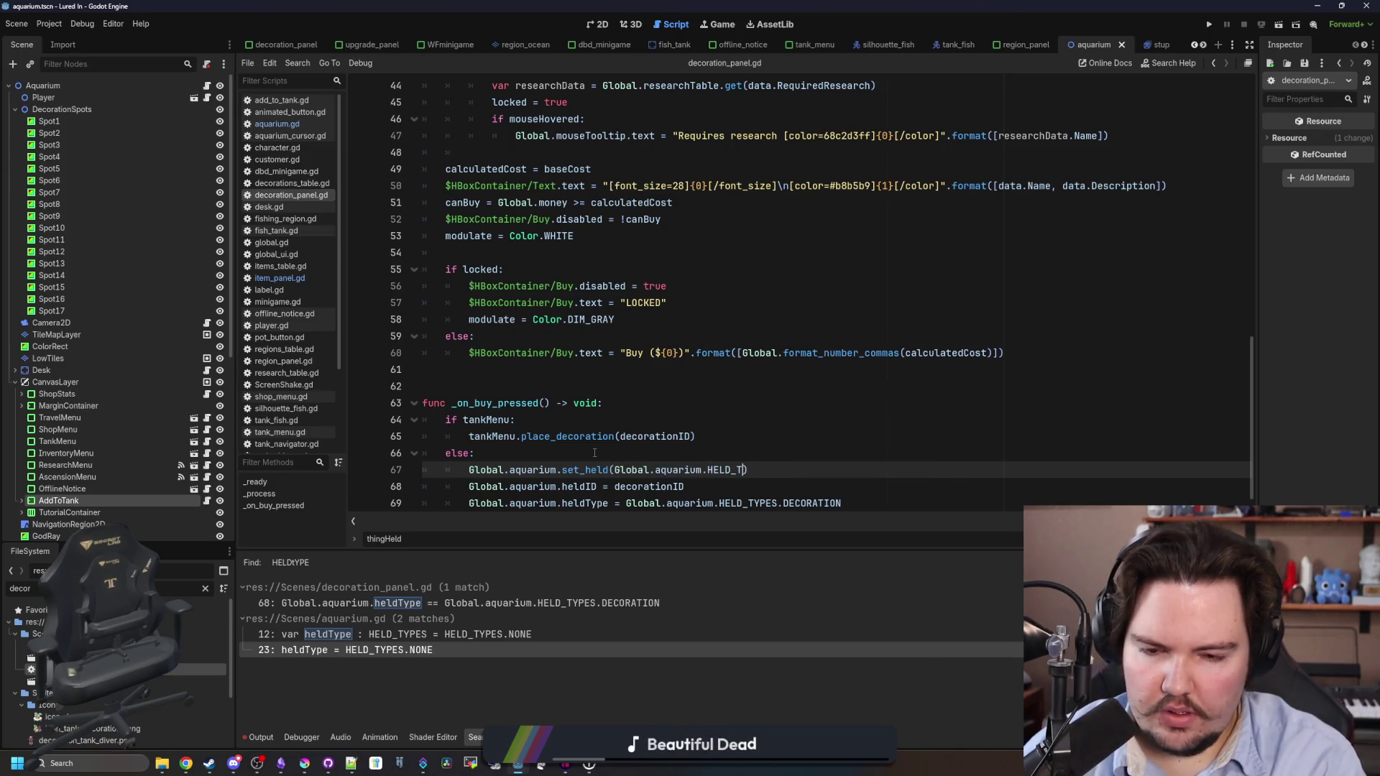
pyautogui.press('Return')
pyautogui.write('.DE')
pyautogui.press('Return')
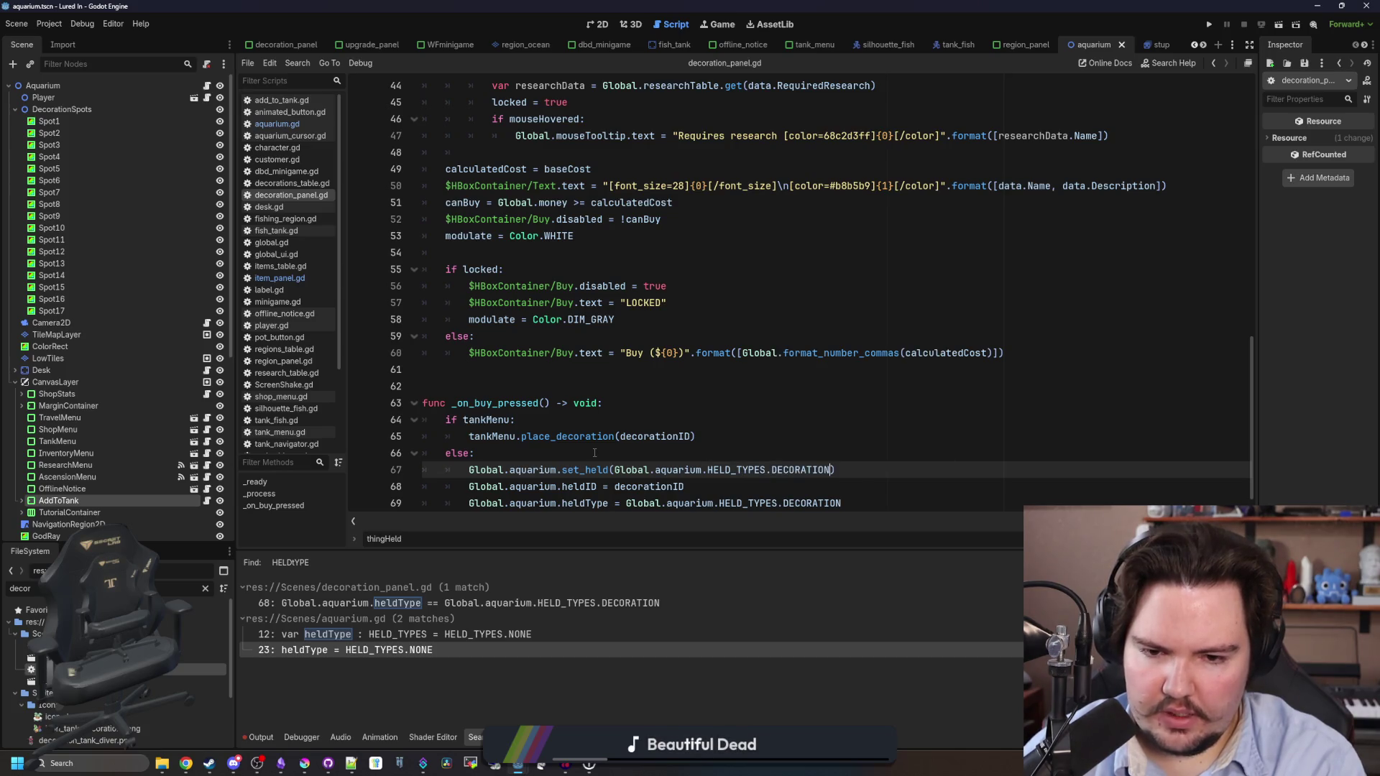
pyautogui.write(', decorationID')
# Delete the old heldID and heldType assignments and save decoration_panel.gd.
pyautogui.press('Down')
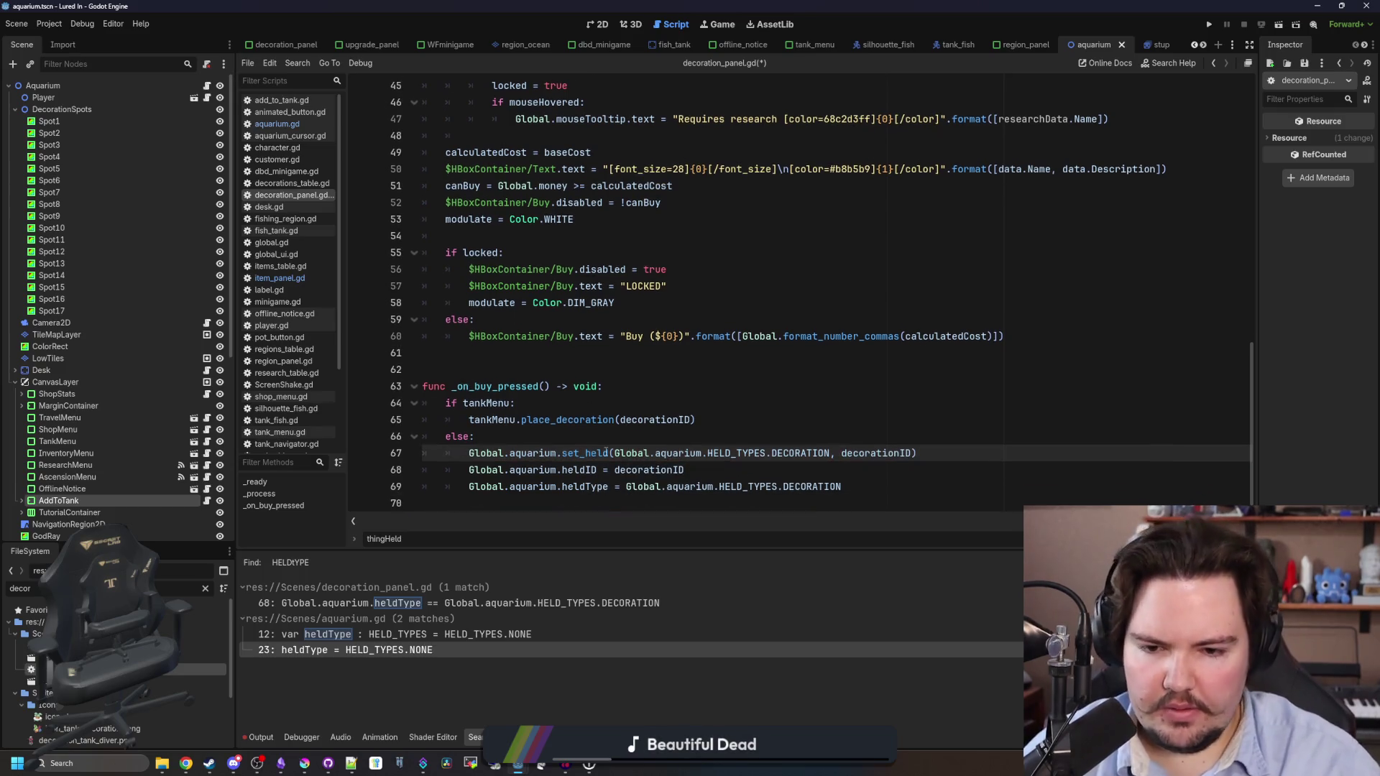
pyautogui.moveTo(848, 485); pyautogui.dragTo(347, 466)
pyautogui.press('BackSpace')
pyautogui.press('BackSpace')
pyautogui.press('Up')
pyautogui.hotkey('ctrl', 's')
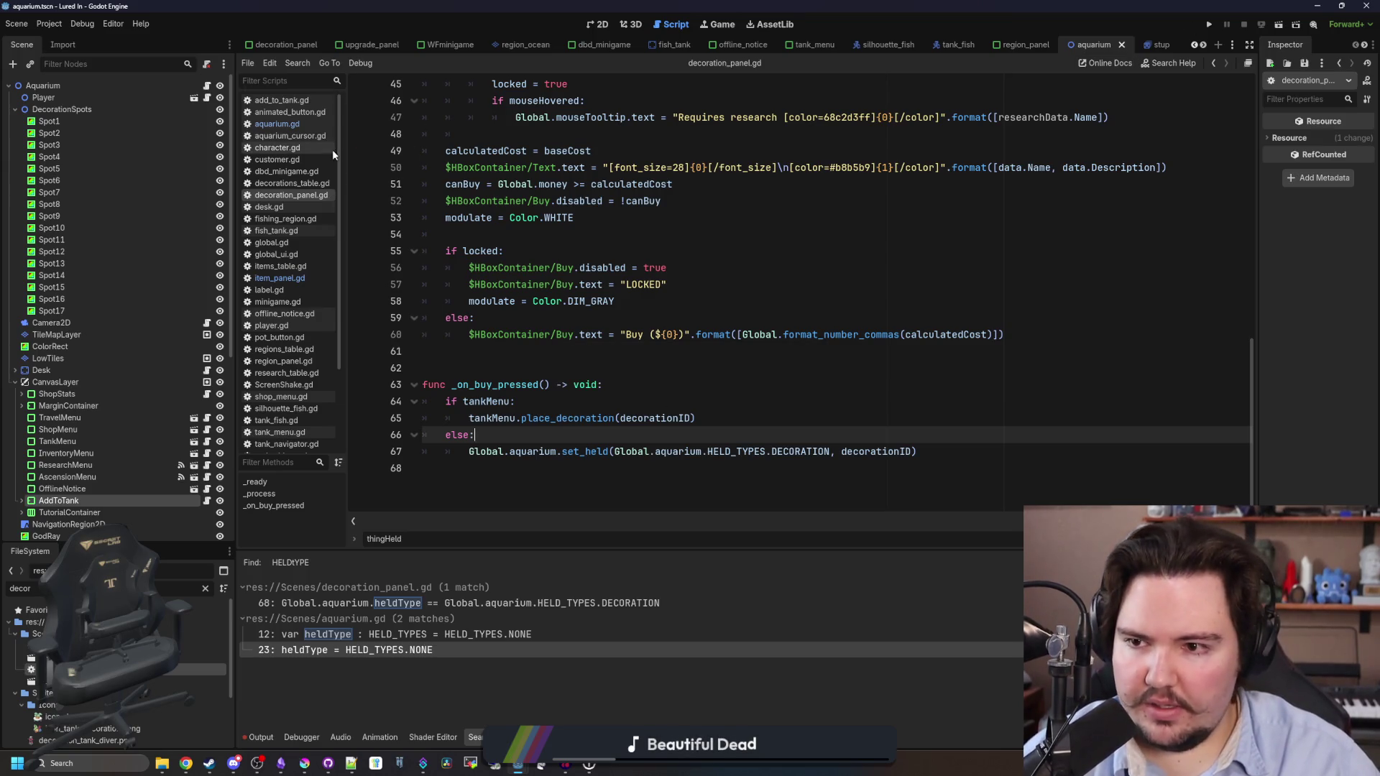
# Recheck item_panel.gd, then run the project to test the set_held changes.
pyautogui.click(280, 278)
pyautogui.click(573, 345)
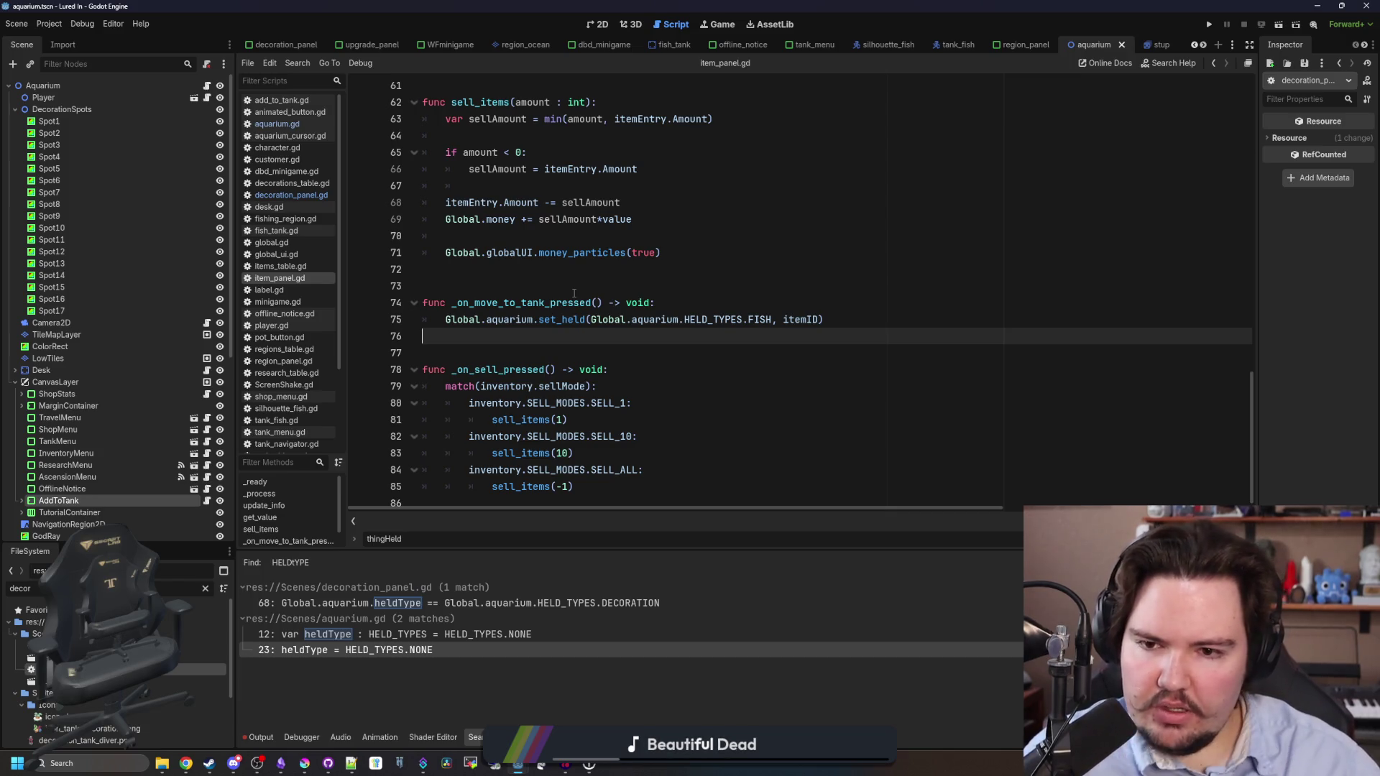
pyautogui.scroll(5, 573, 294)
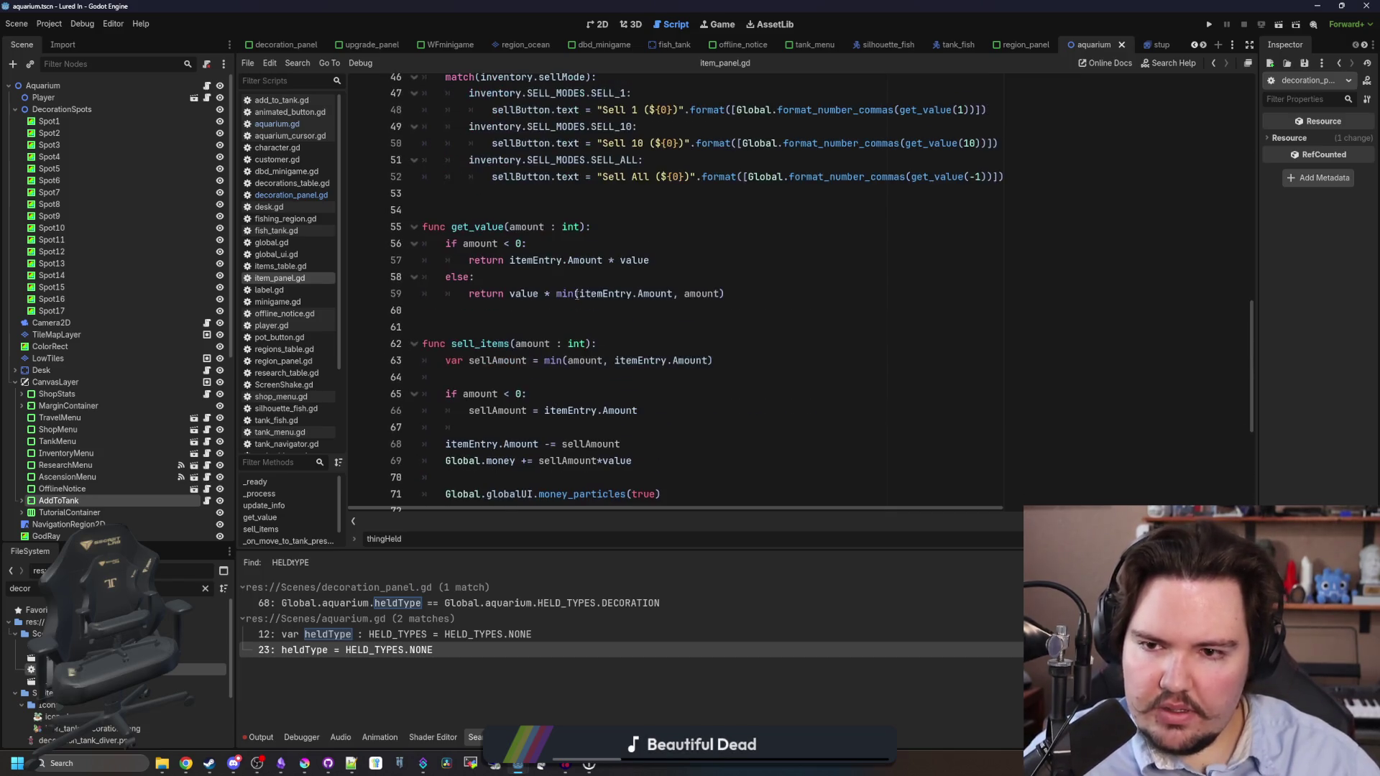
pyautogui.scroll(-5, 618, 306)
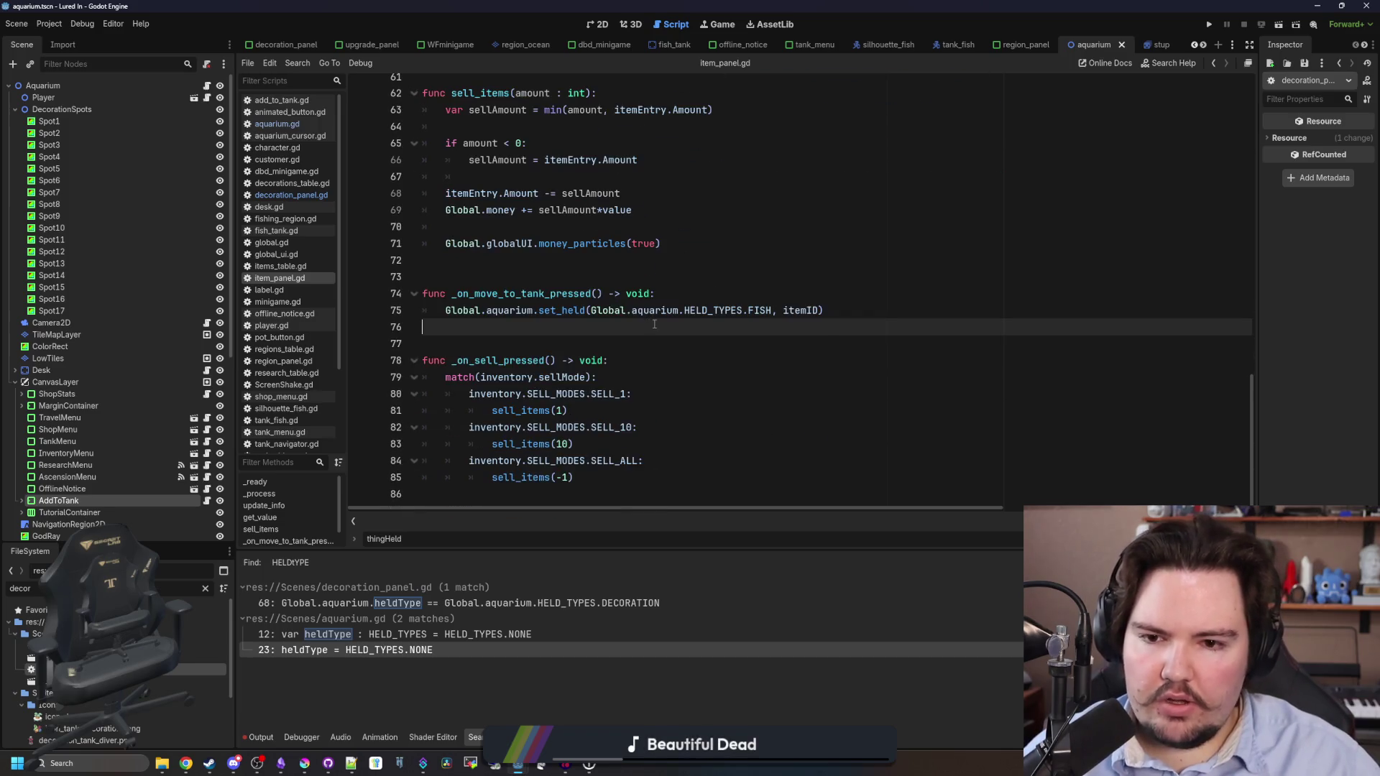
pyautogui.click(1210, 25)
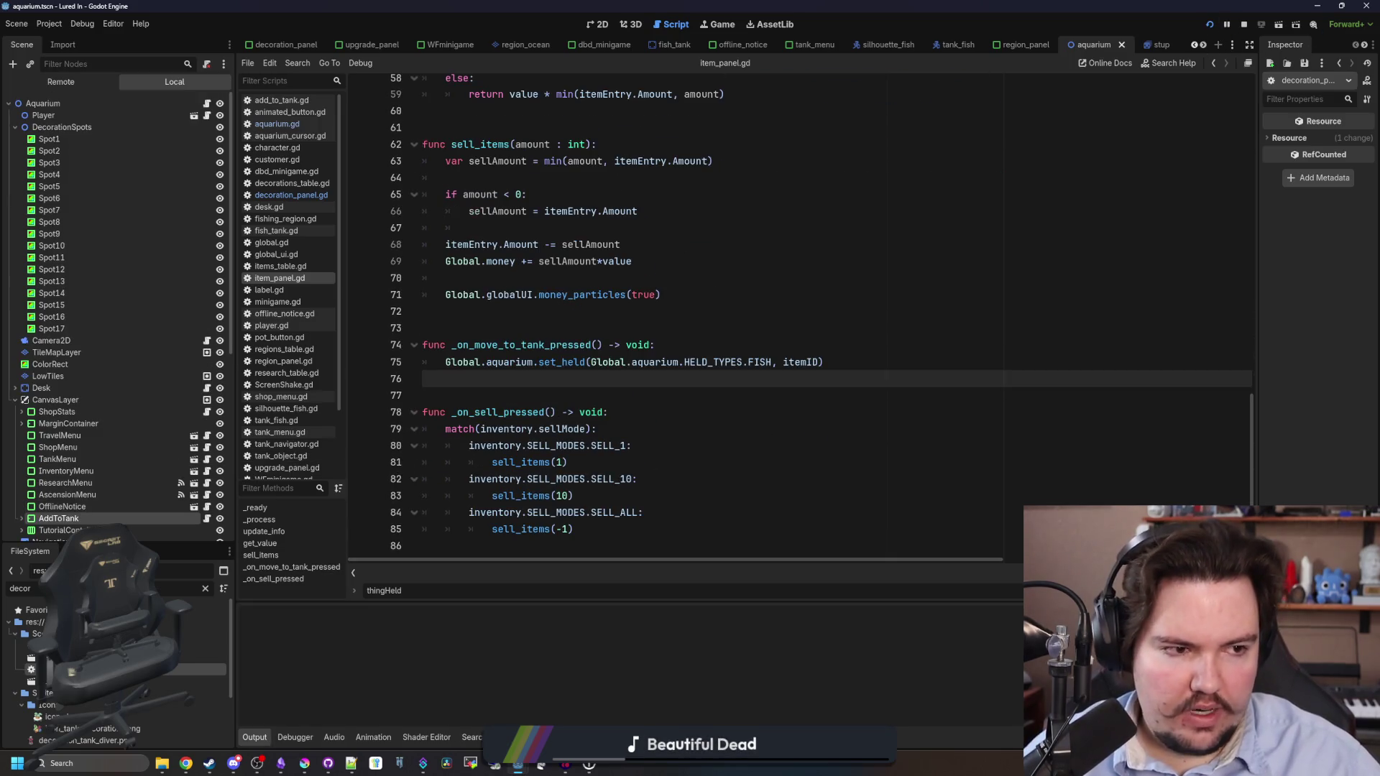
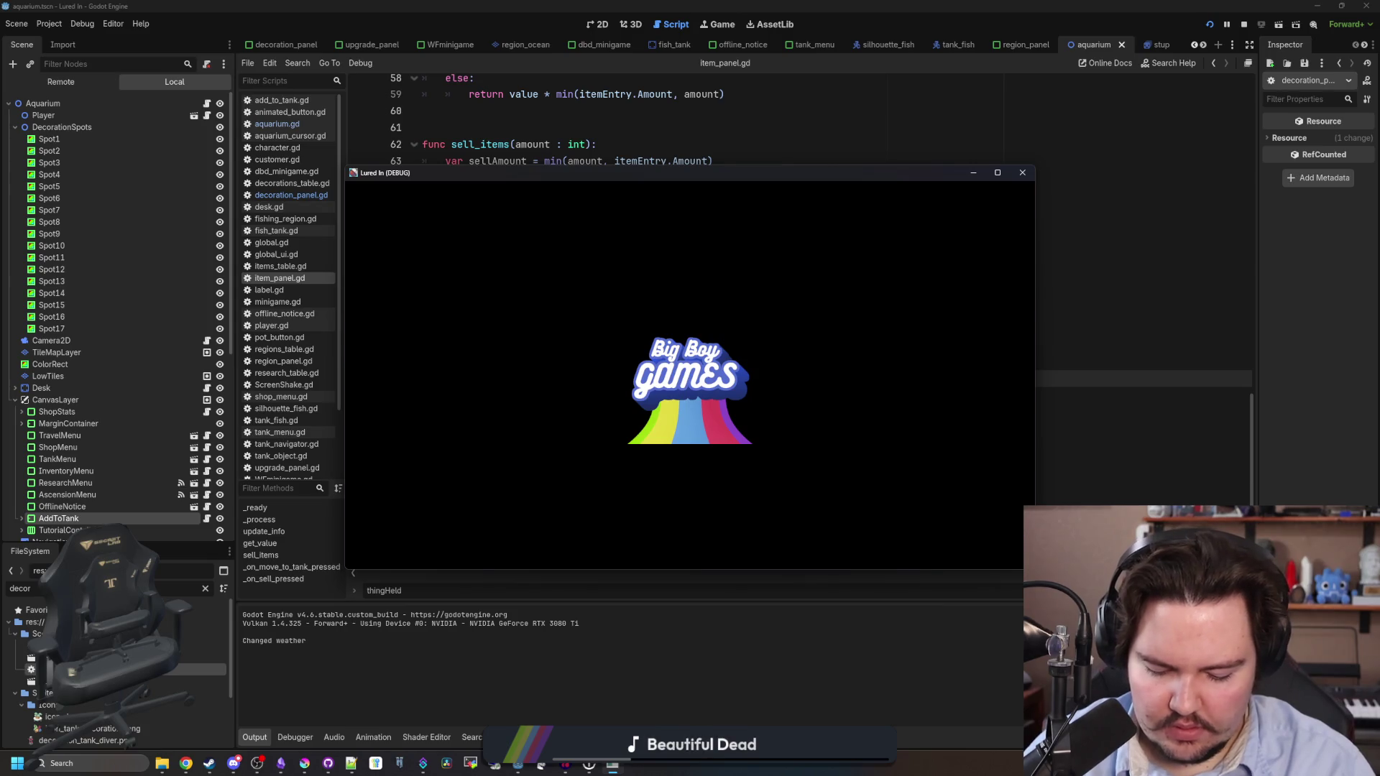
# Dismiss the welcome message, try Move to Tank on a fish twice, then stop the game.
pyautogui.click(691, 424)
pyautogui.click(519, 552)
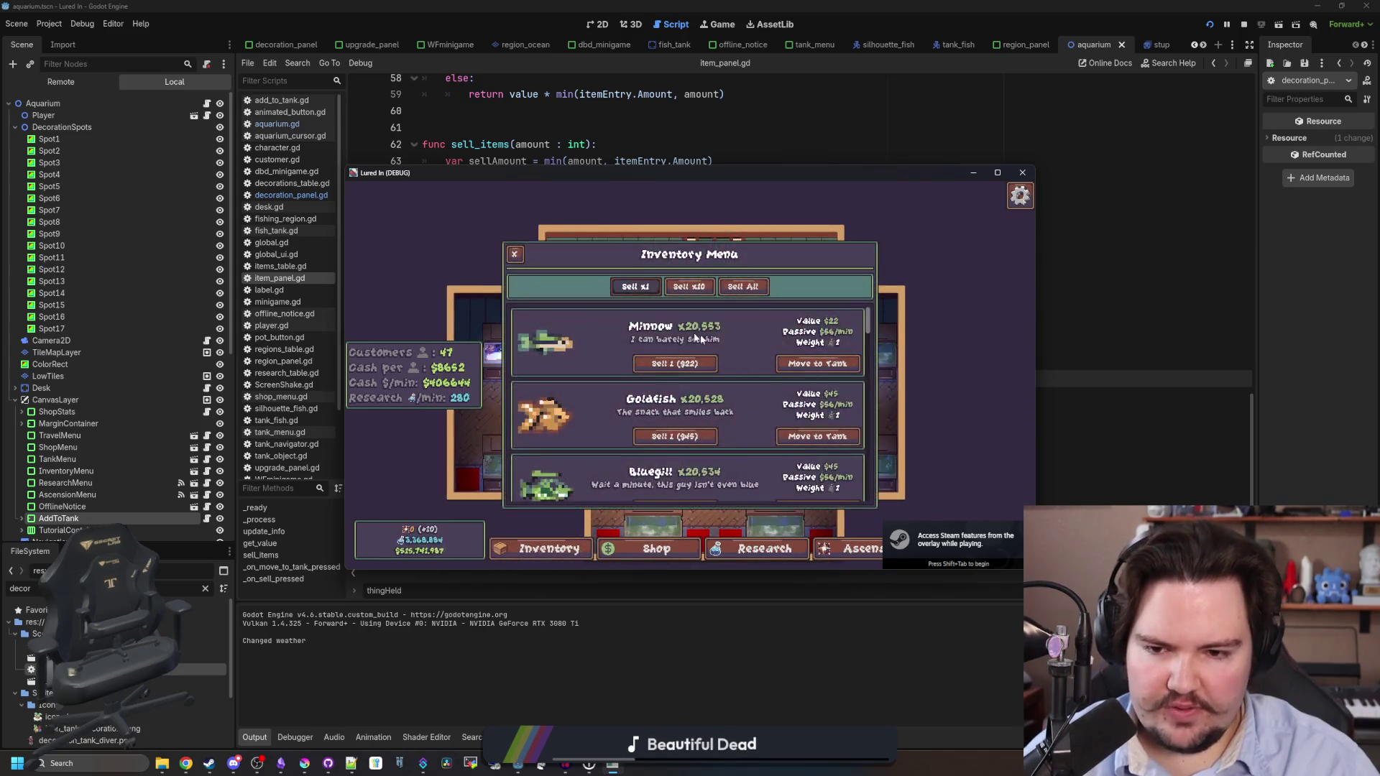
pyautogui.click(817, 436)
pyautogui.scroll(3, 697, 419)
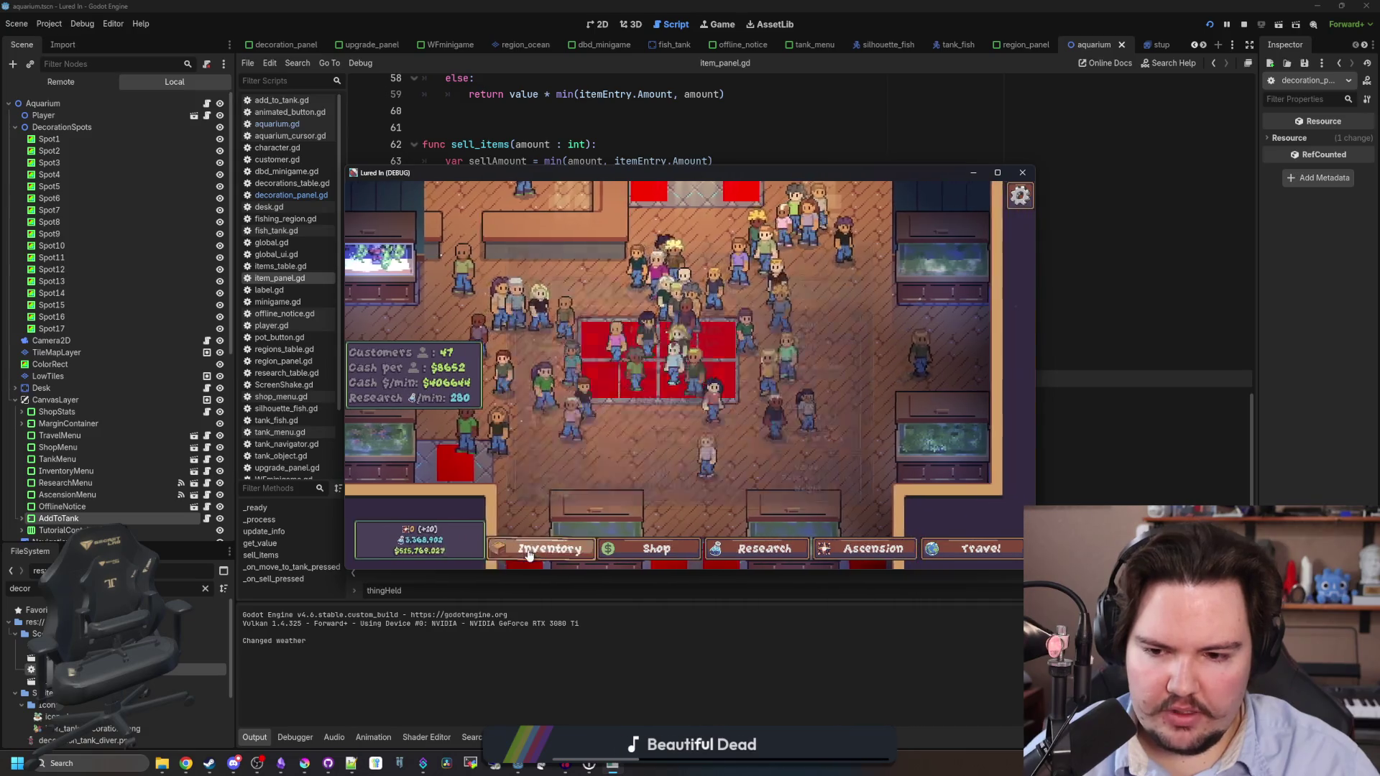
pyautogui.click(535, 552)
pyautogui.click(819, 437)
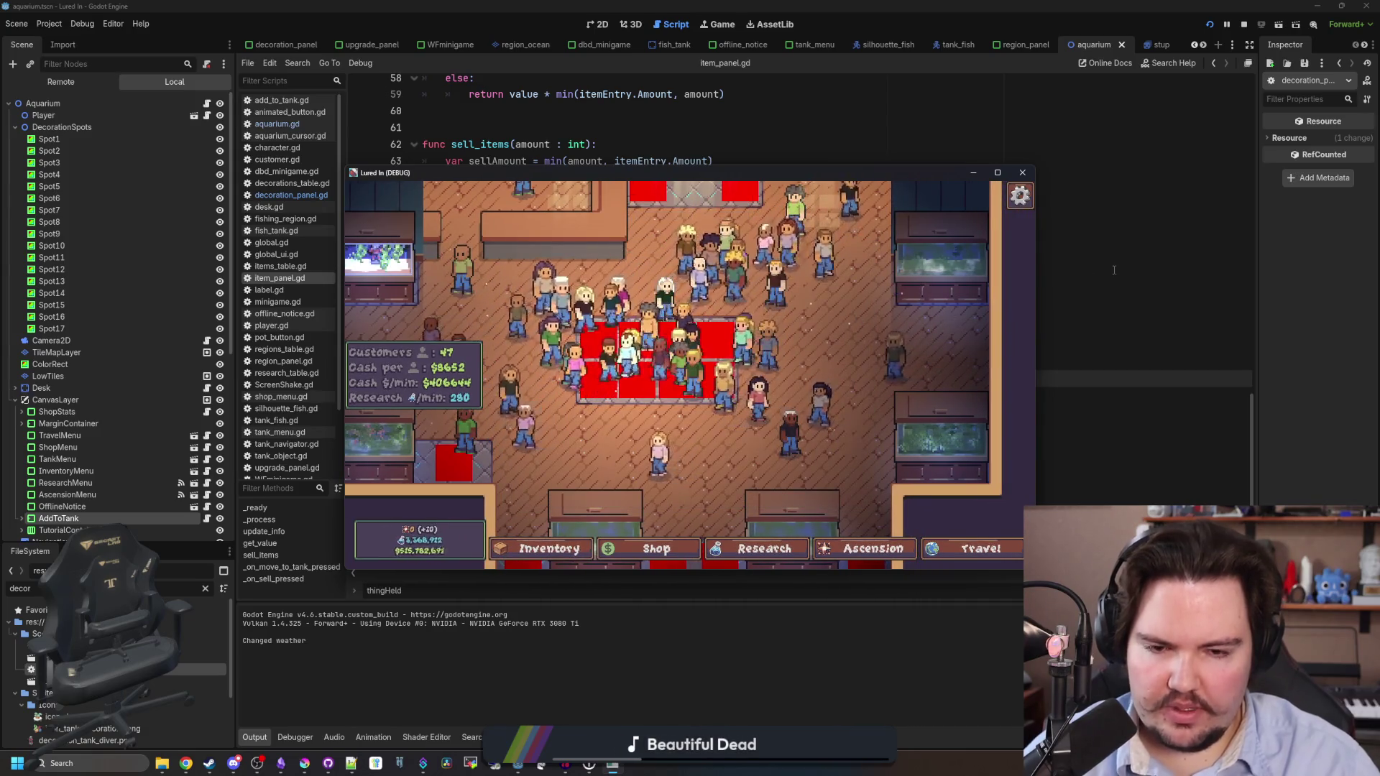
pyautogui.press('F8')
pyautogui.click(460, 328)
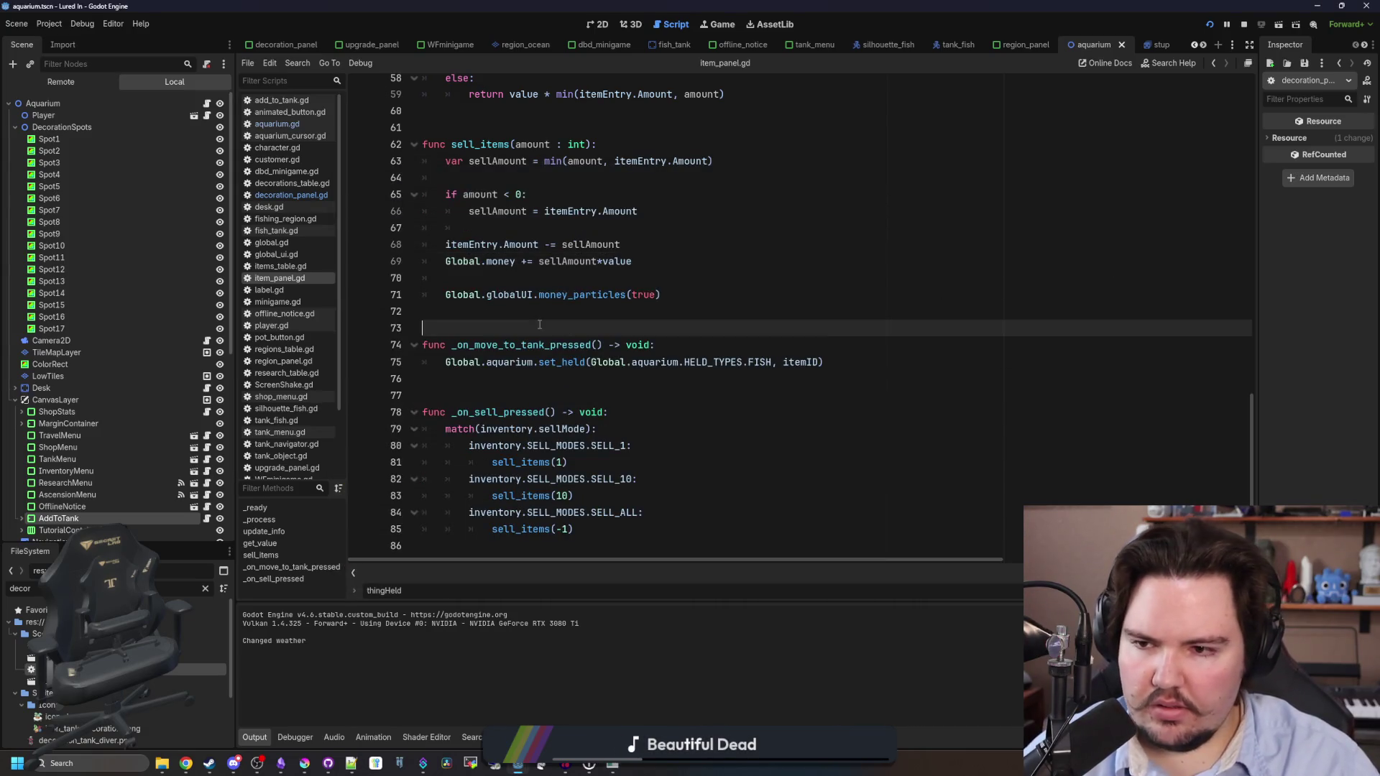
# In aquarium.gd, start a temporary print("h line below line 34.
pyautogui.click(309, 123)
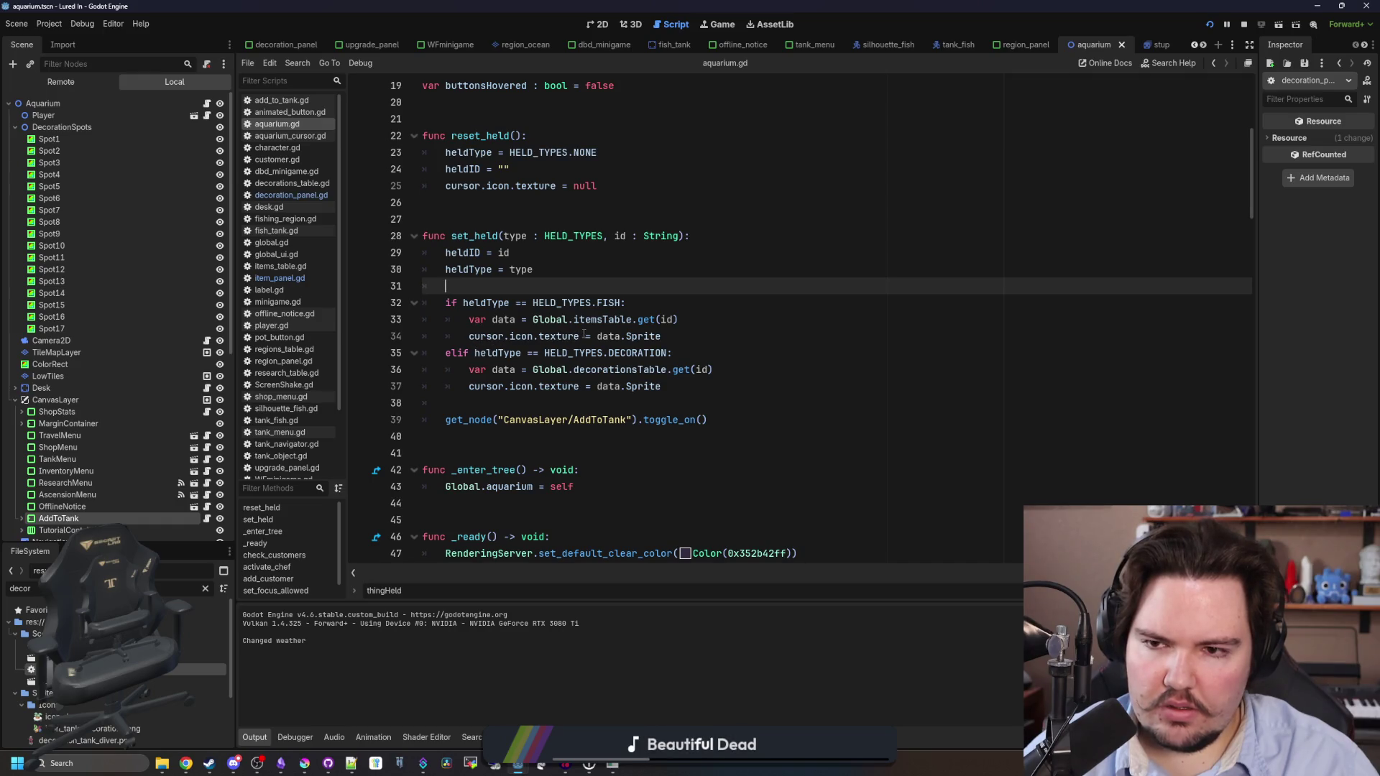
pyautogui.click(674, 336)
pyautogui.press('Return')
pyautogui.write('print("ha')
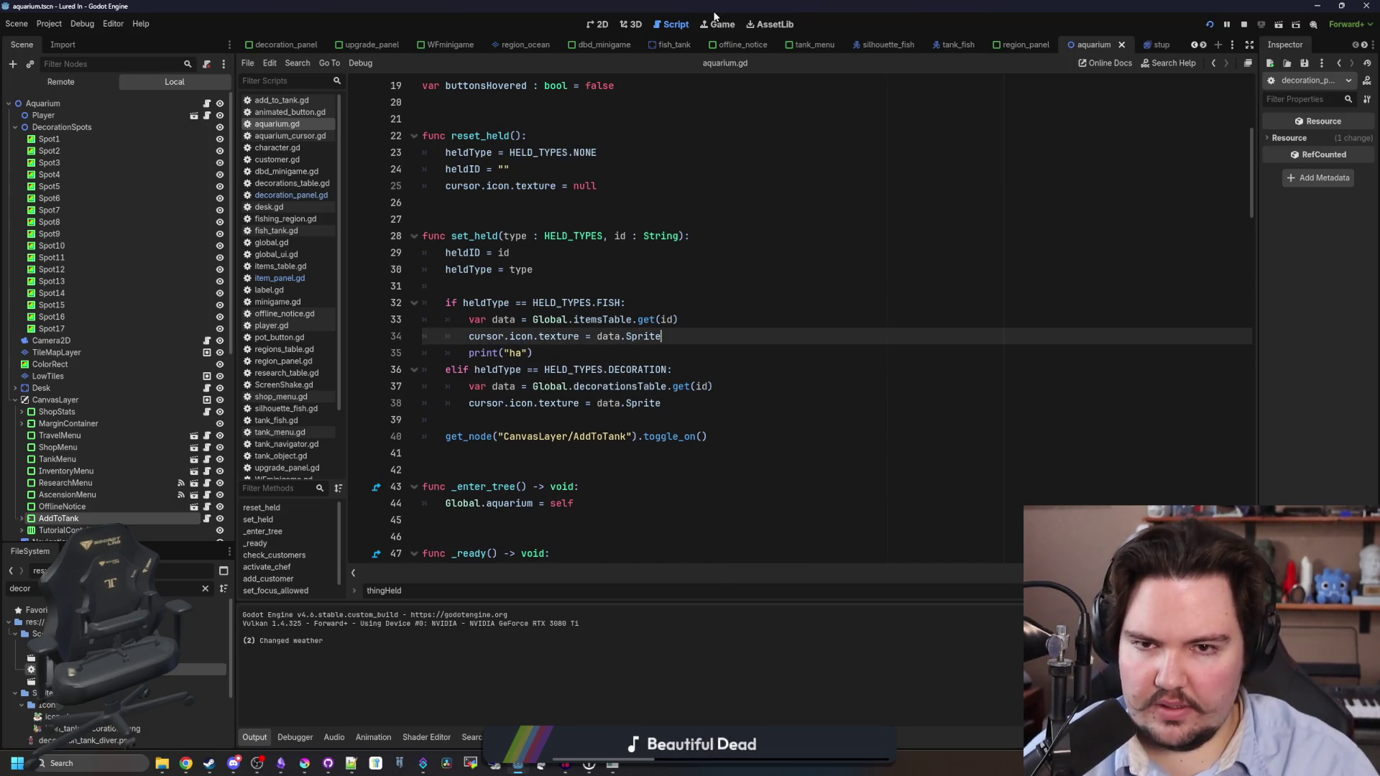
# In the running game, try moving a fish from Inventory to a tank, then close the game.
pyautogui.click(717, 26)
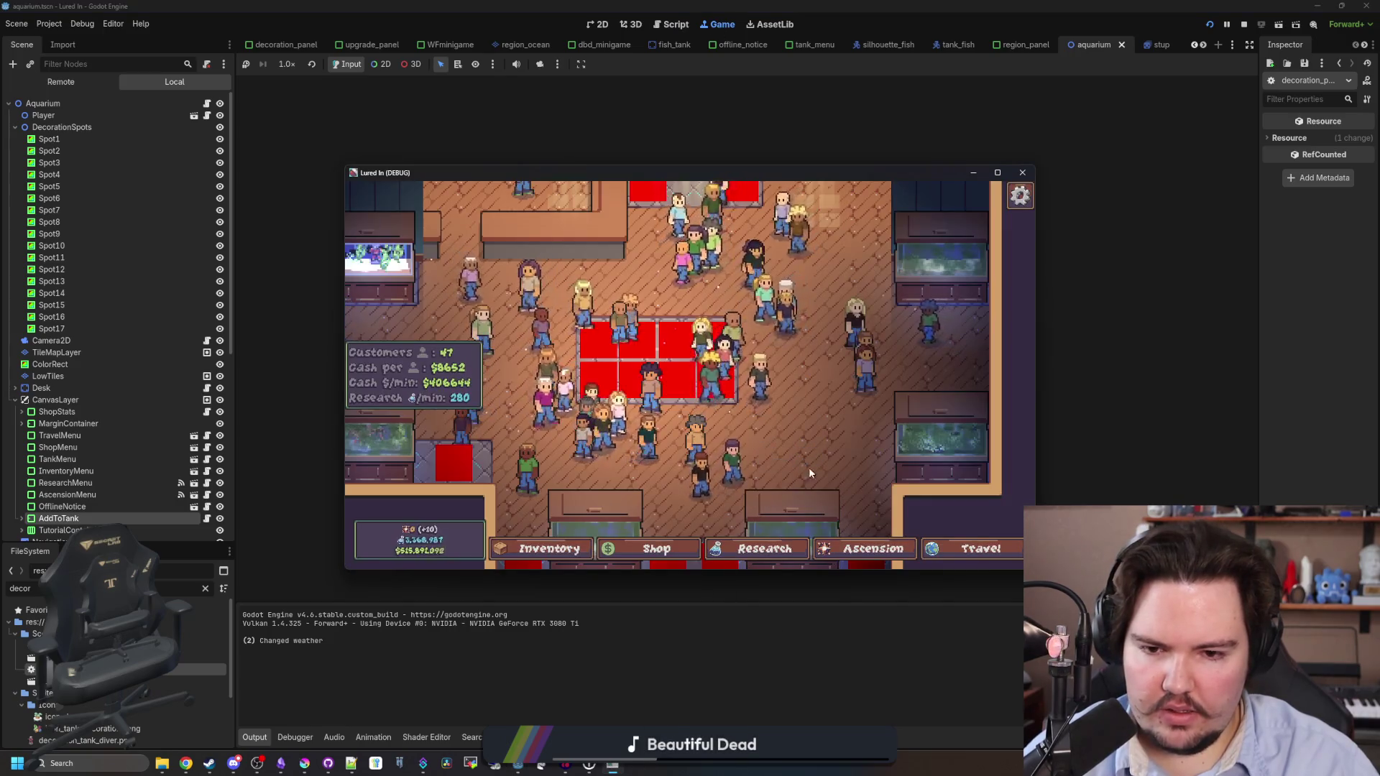
pyautogui.click(530, 547)
pyautogui.click(817, 436)
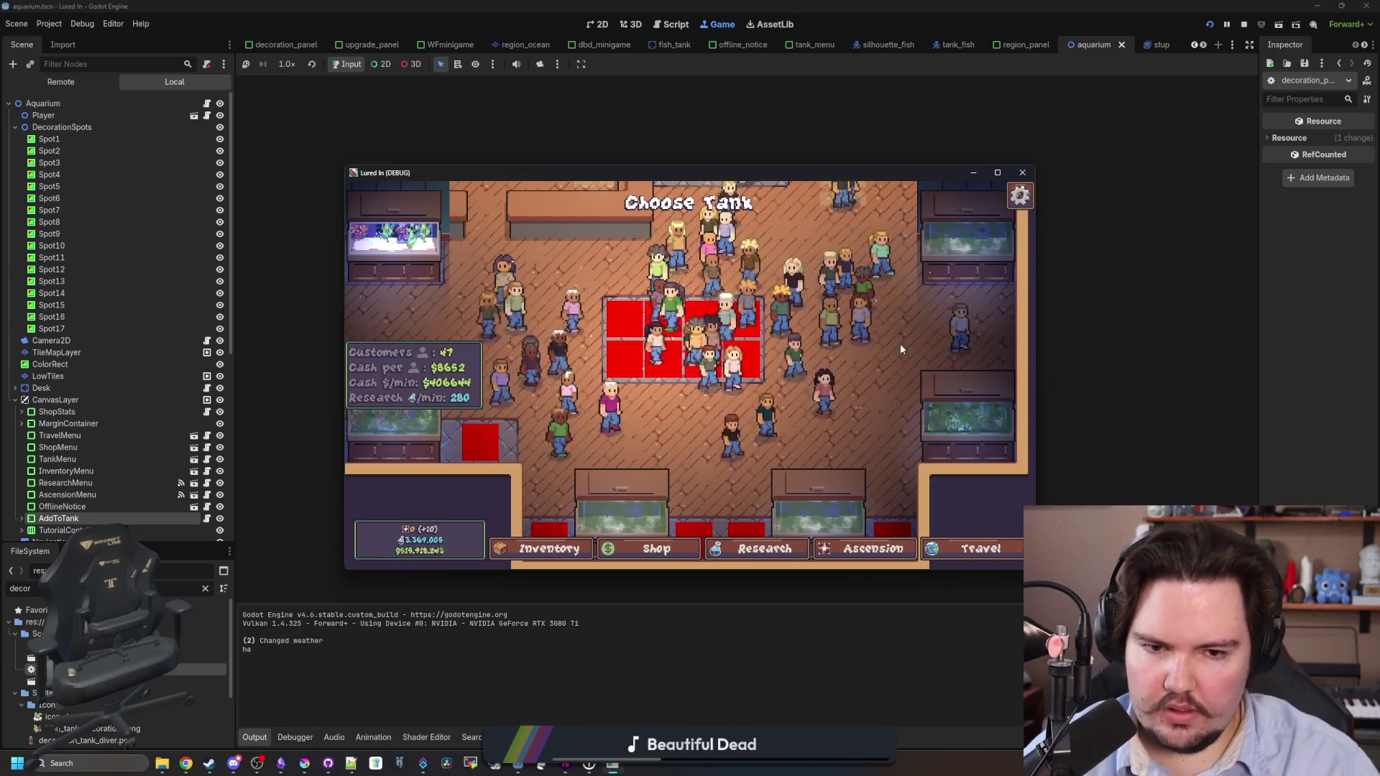
pyautogui.click(1244, 24)
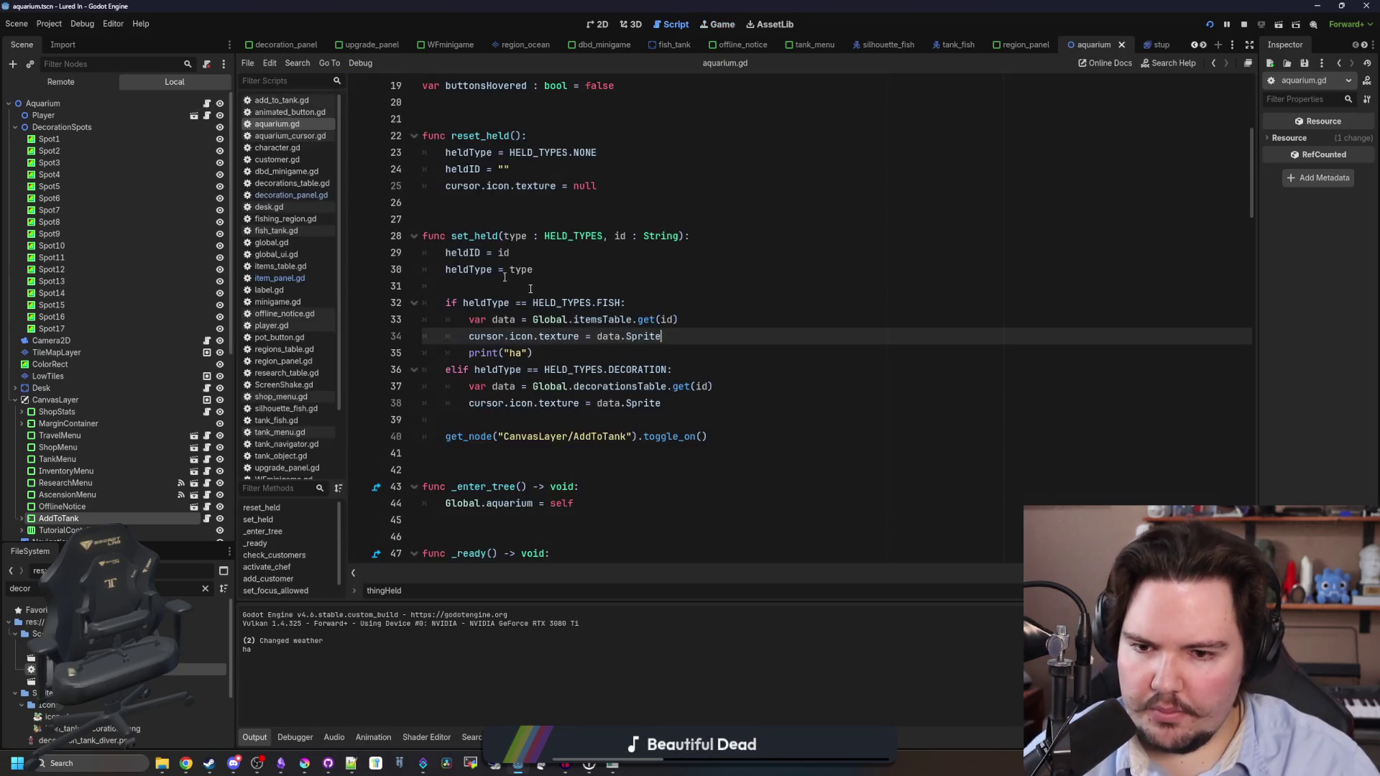
# Delete the temporary print line and save aquarium.gd.
pyautogui.moveTo(630, 355); pyautogui.dragTo(662, 336)
pyautogui.press('BackSpace')
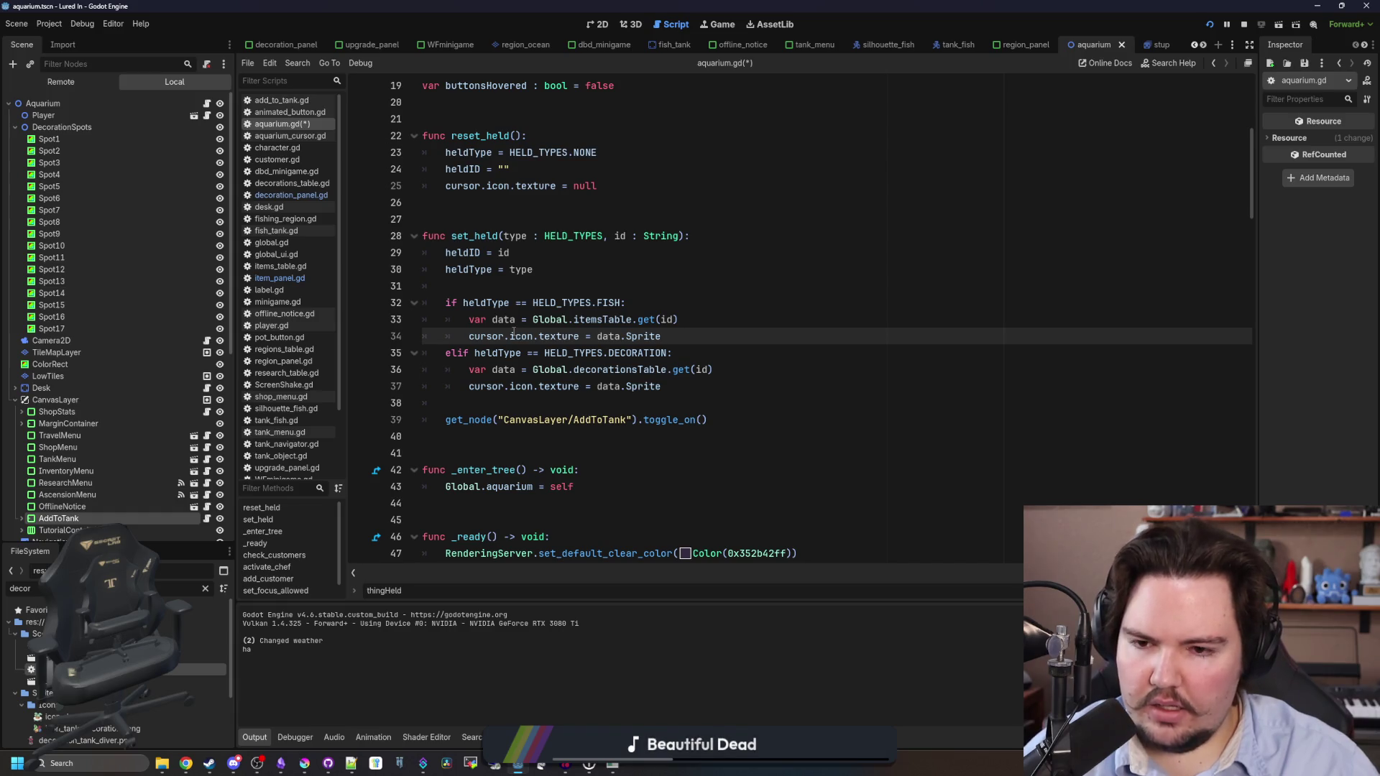
pyautogui.scroll(6, 481, 338)
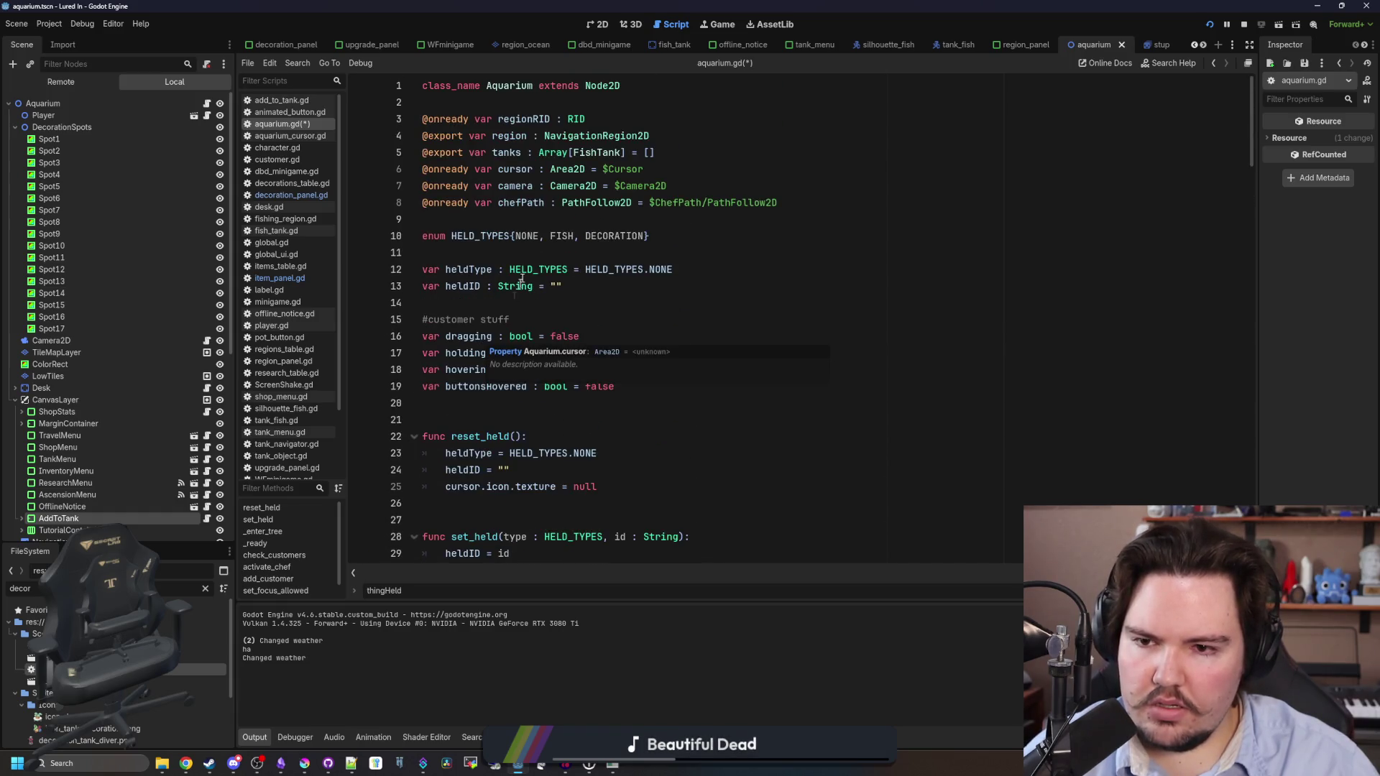
pyautogui.scroll(-6, 624, 314)
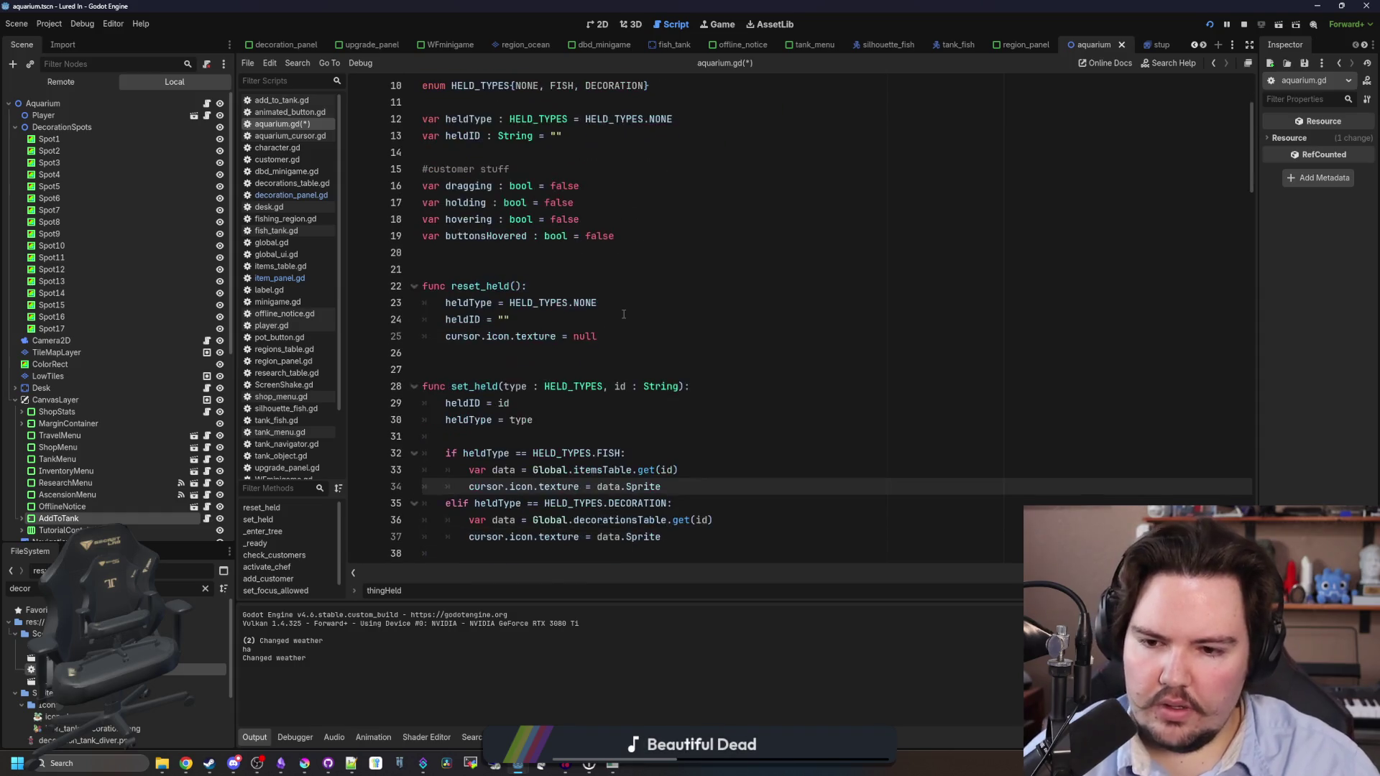
pyautogui.click(640, 271)
pyautogui.hotkey('ctrl', 's')
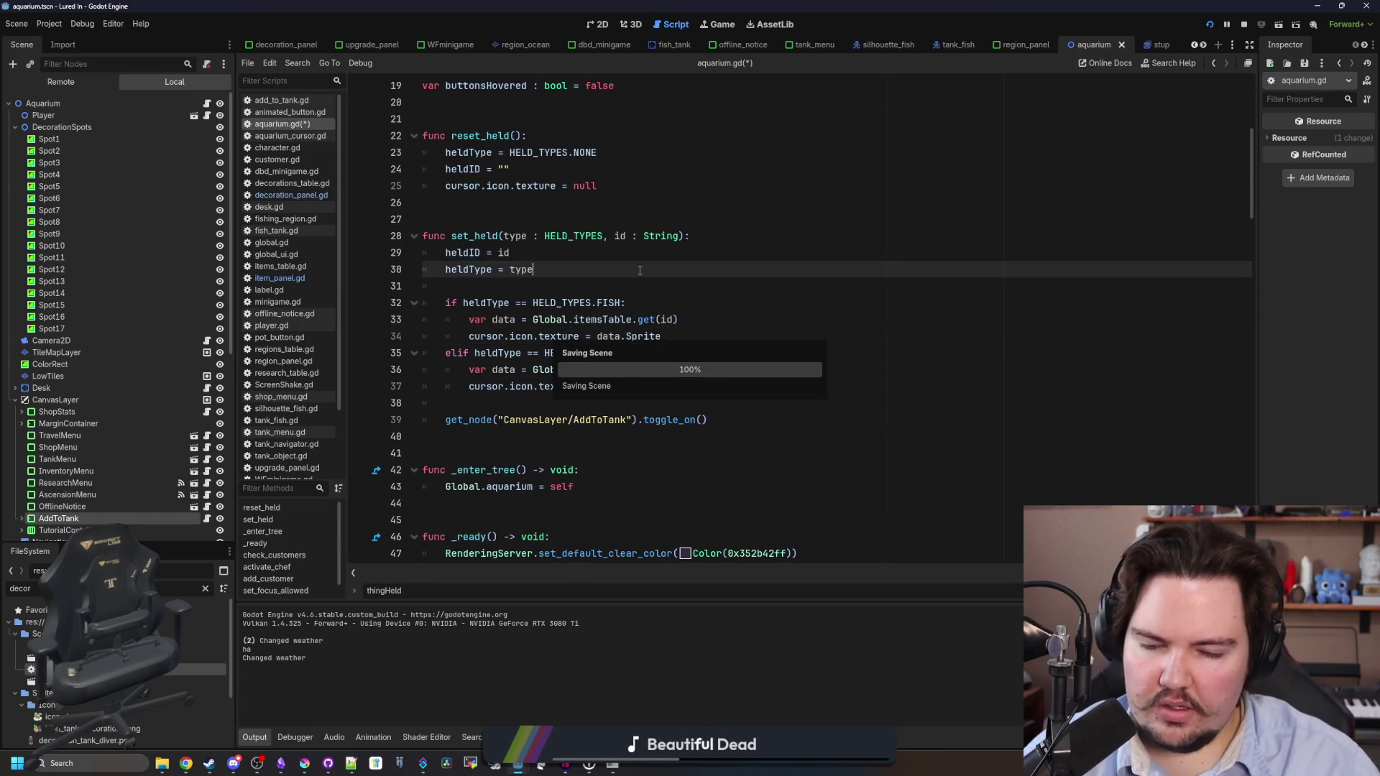
# Add print("reset") at the end of reset_held.
pyautogui.click(618, 337)
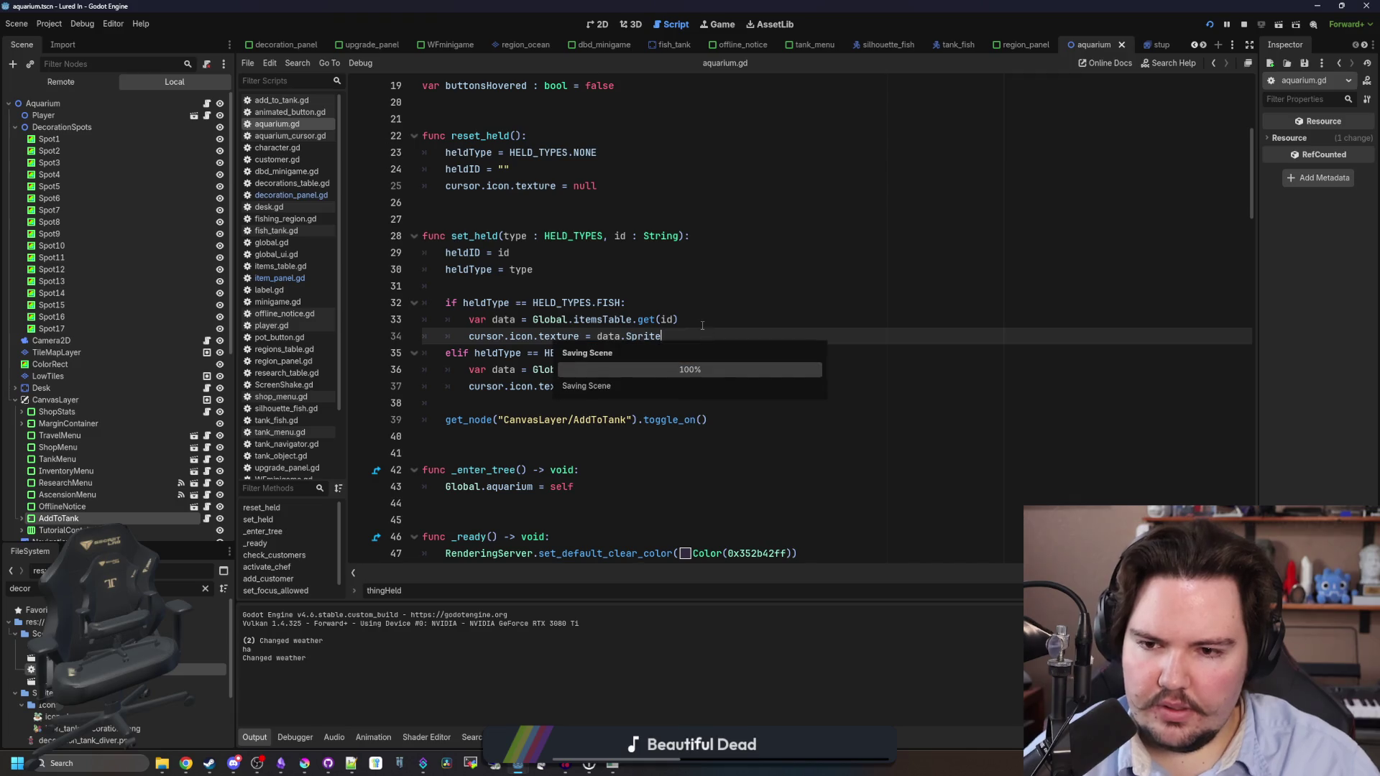
pyautogui.click(574, 290)
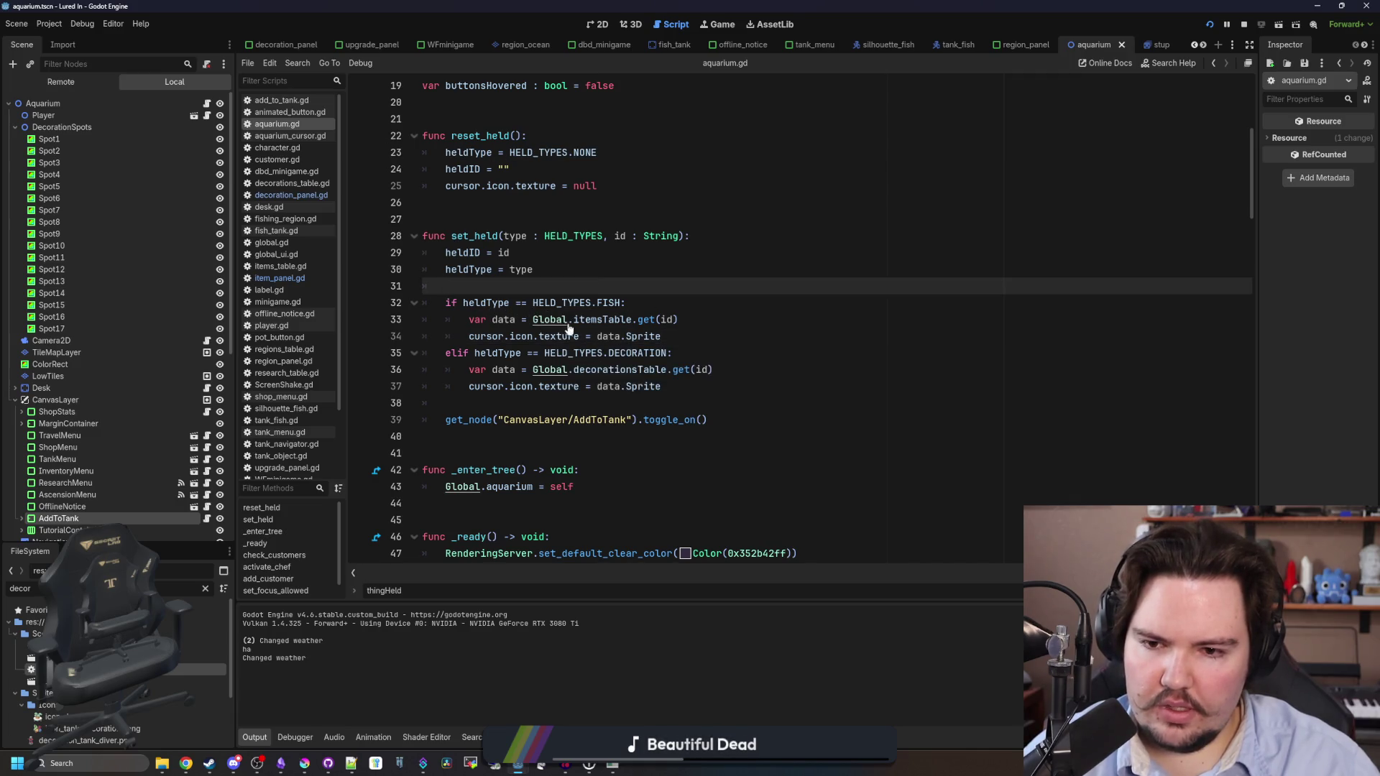
pyautogui.click(683, 319)
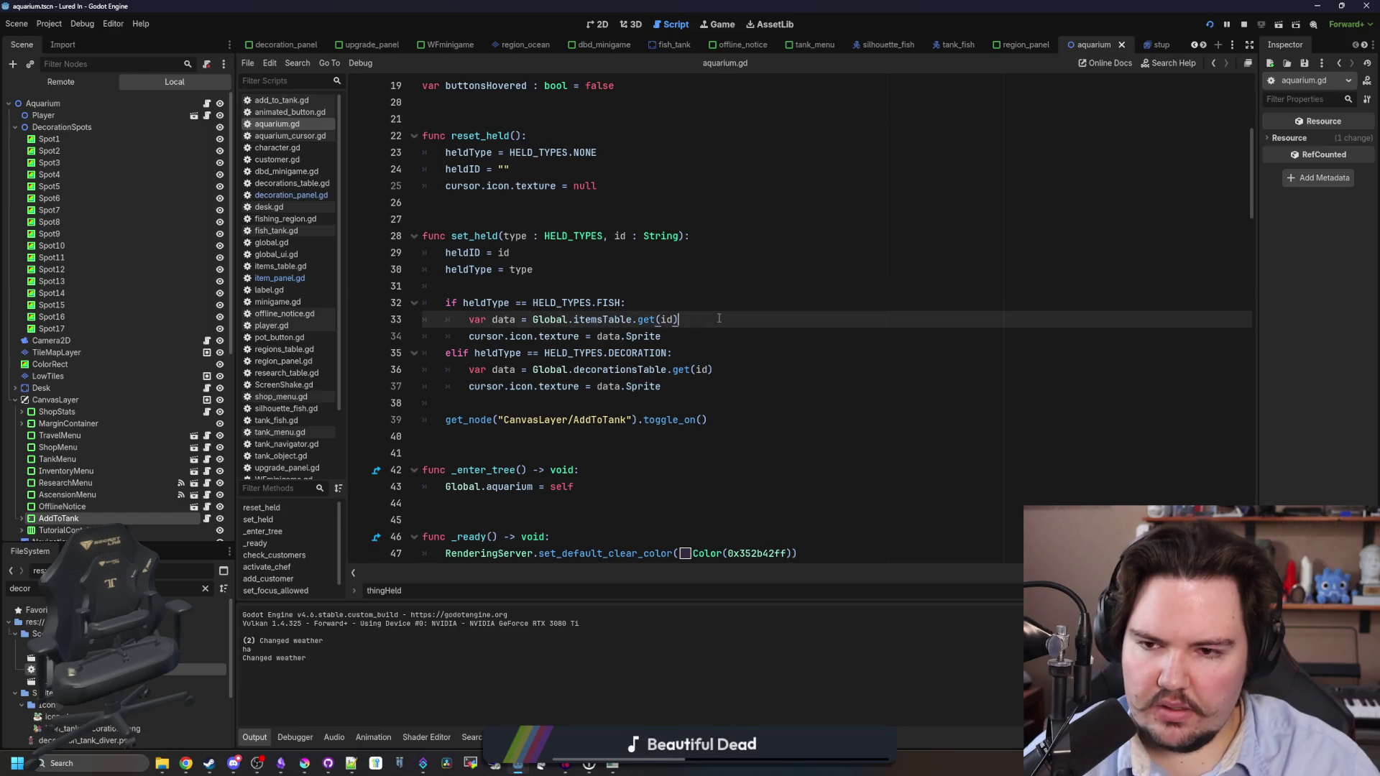
pyautogui.click(488, 288)
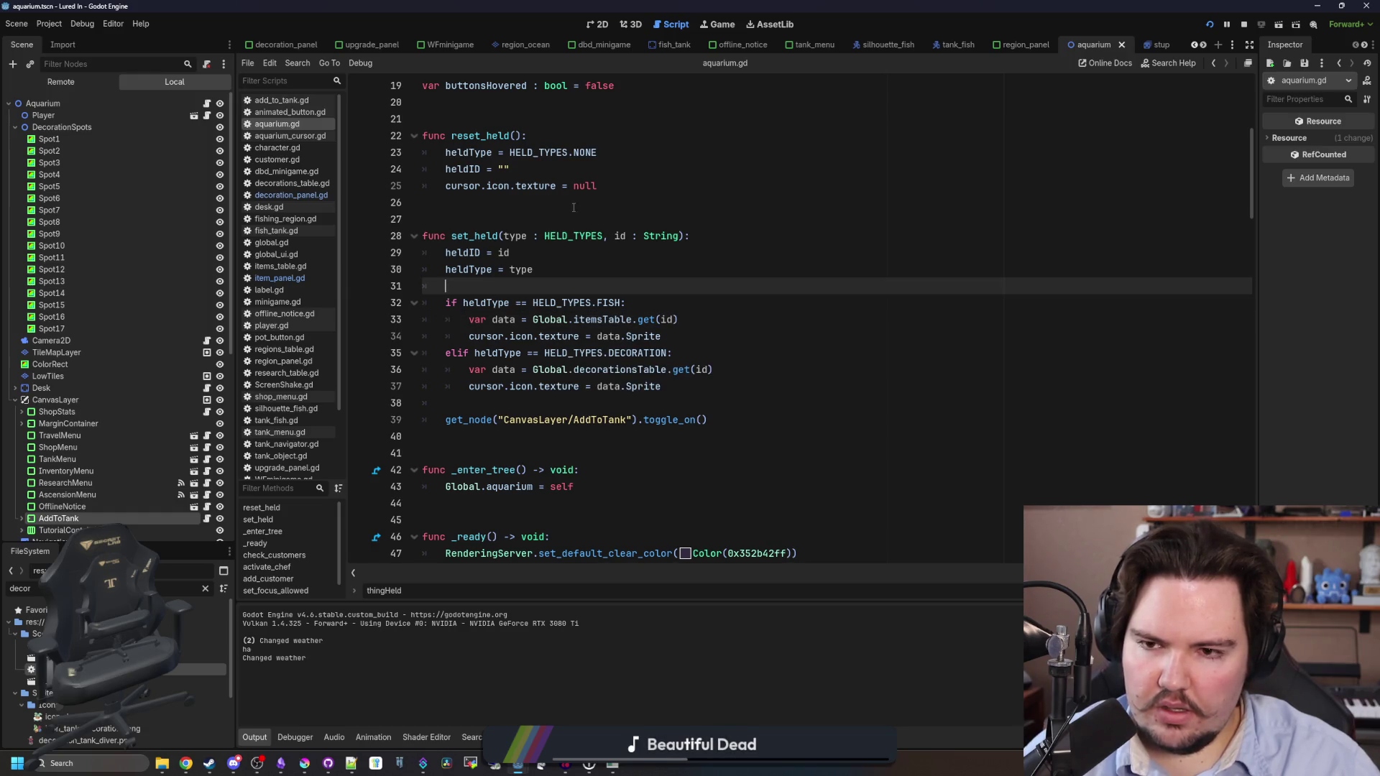
pyautogui.click(622, 185)
pyautogui.press('Return')
pyautogui.write('rint("re')
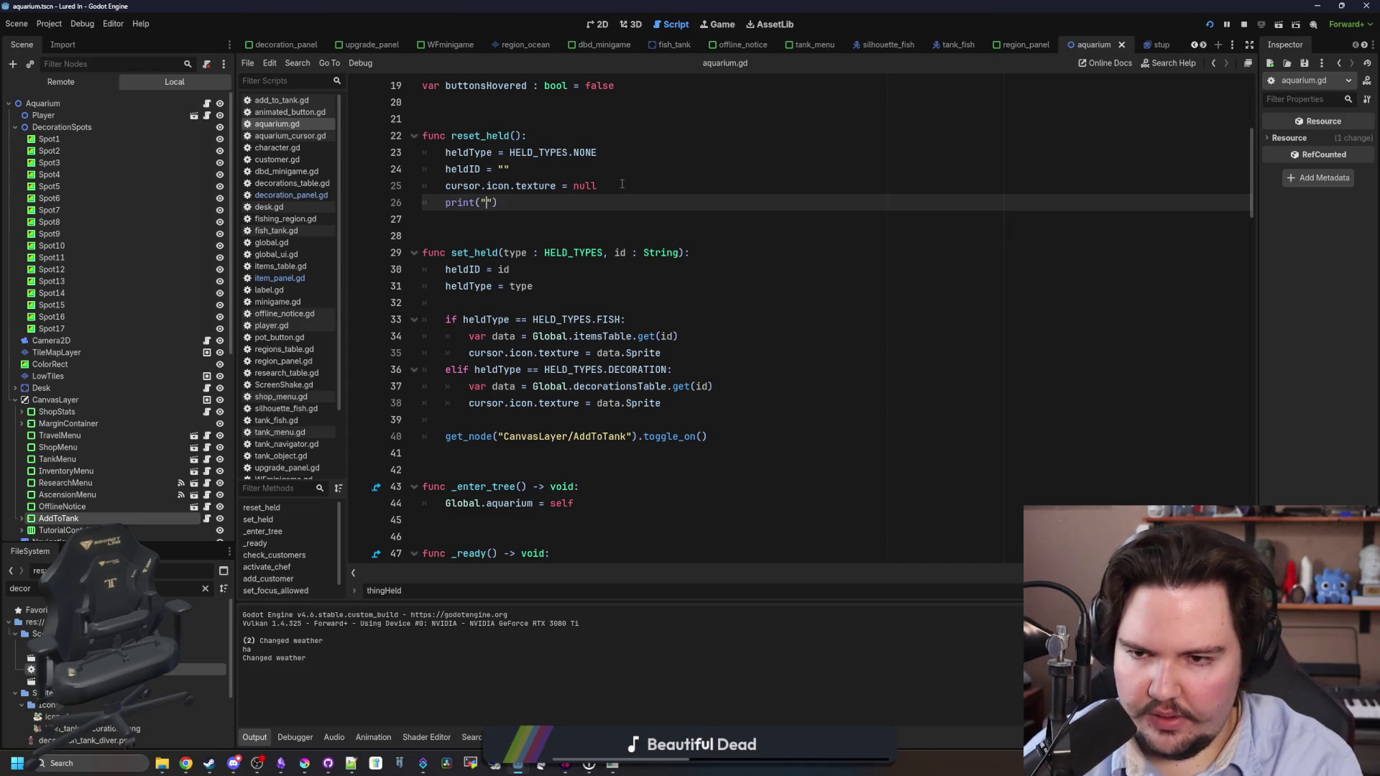
pyautogui.write('set')
# Put print("ha") after the AddToTank toggle_on call in set_held, save, and stop the game.
pyautogui.click(491, 303)
pyautogui.write('rint("ha"')
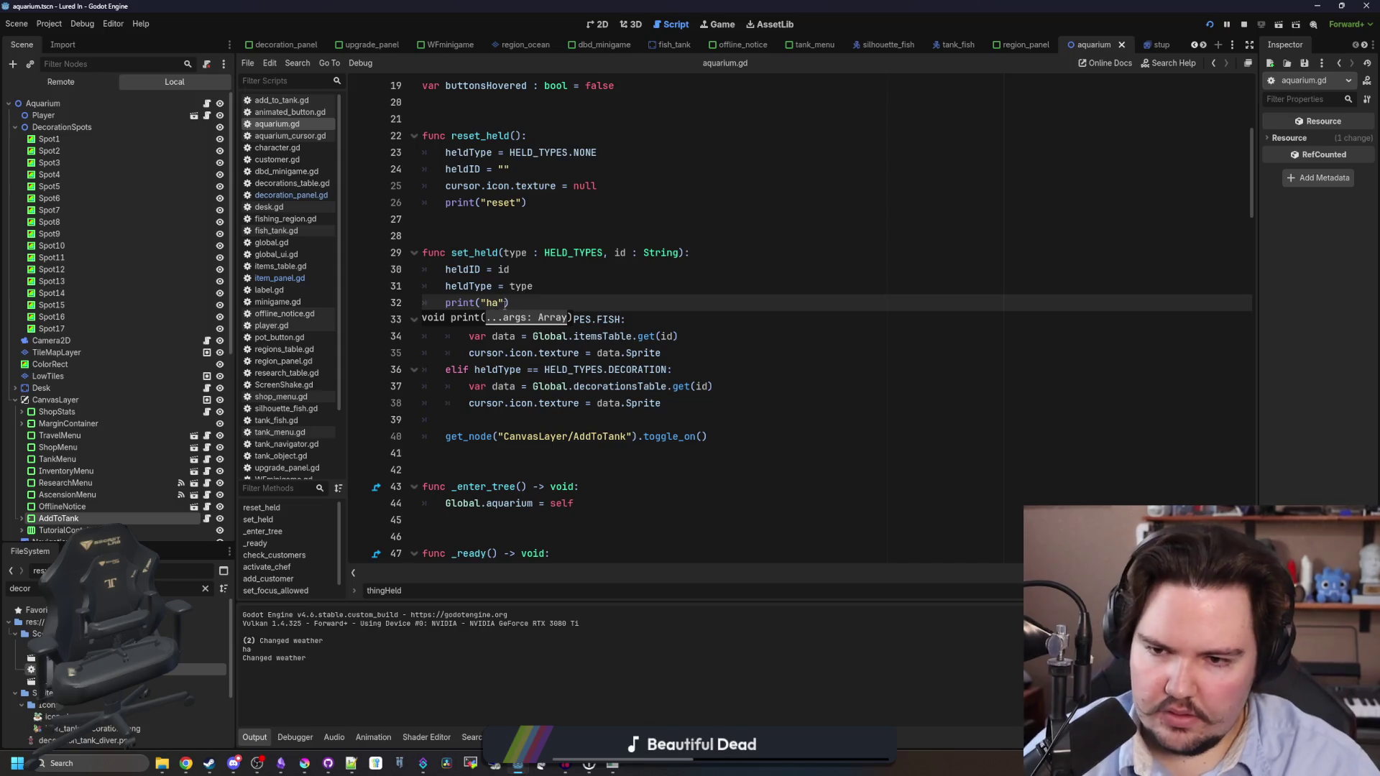
pyautogui.moveTo(509, 303); pyautogui.dragTo(445, 320)
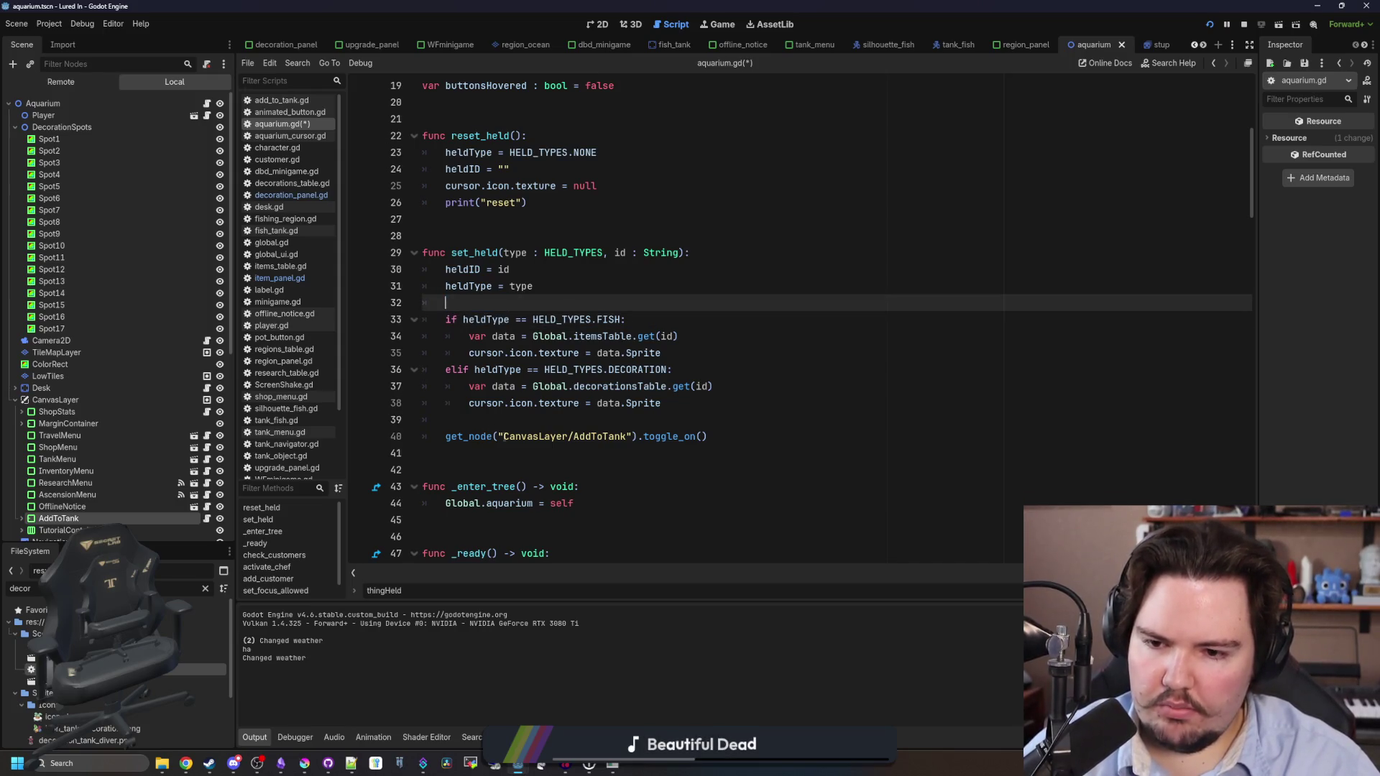
pyautogui.click(733, 437)
pyautogui.press('Return')
pyautogui.write('print("ha")')
pyautogui.click(735, 420)
pyautogui.hotkey('ctrl', 's')
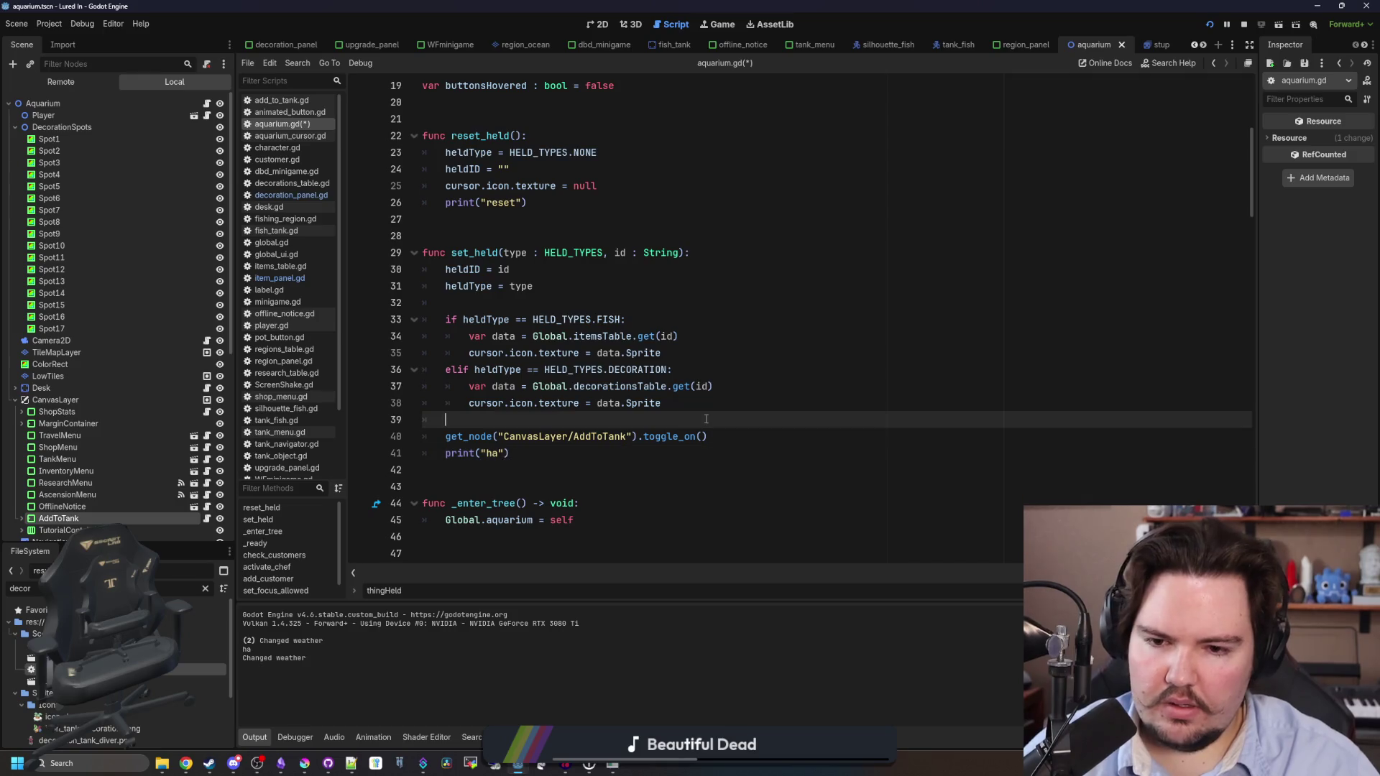
pyautogui.click(1244, 24)
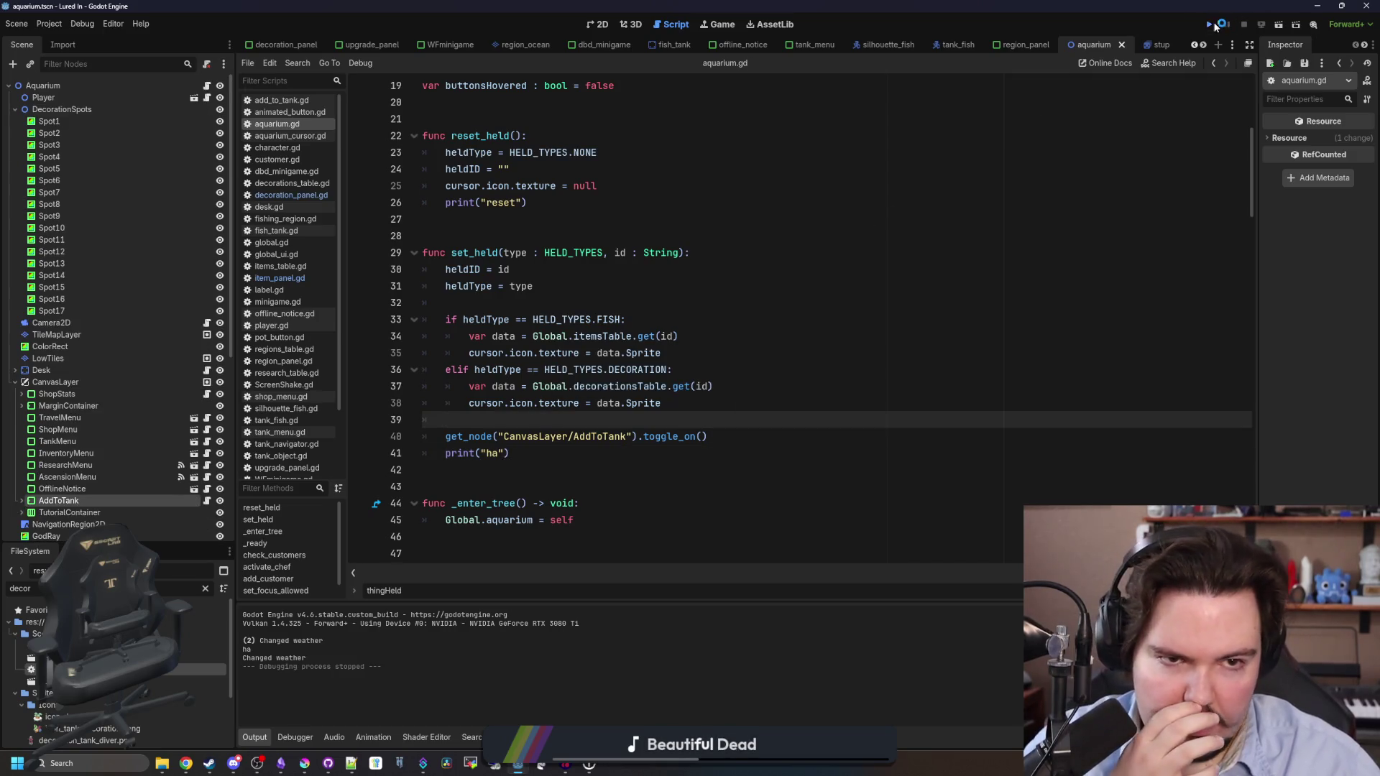
# Run the game, move two fish from Inventory into tanks, then return to aquarium.gd.
pyautogui.click(1214, 26)
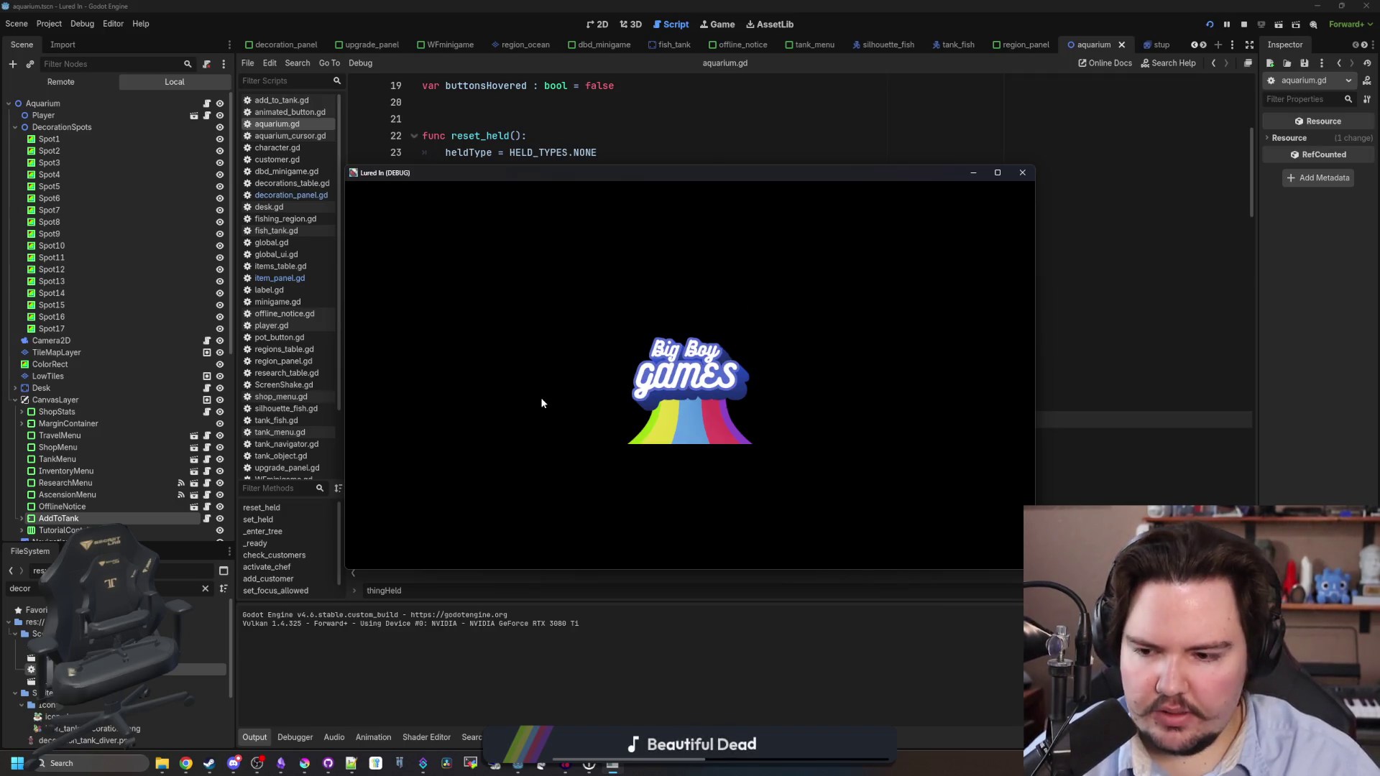
pyautogui.click(669, 432)
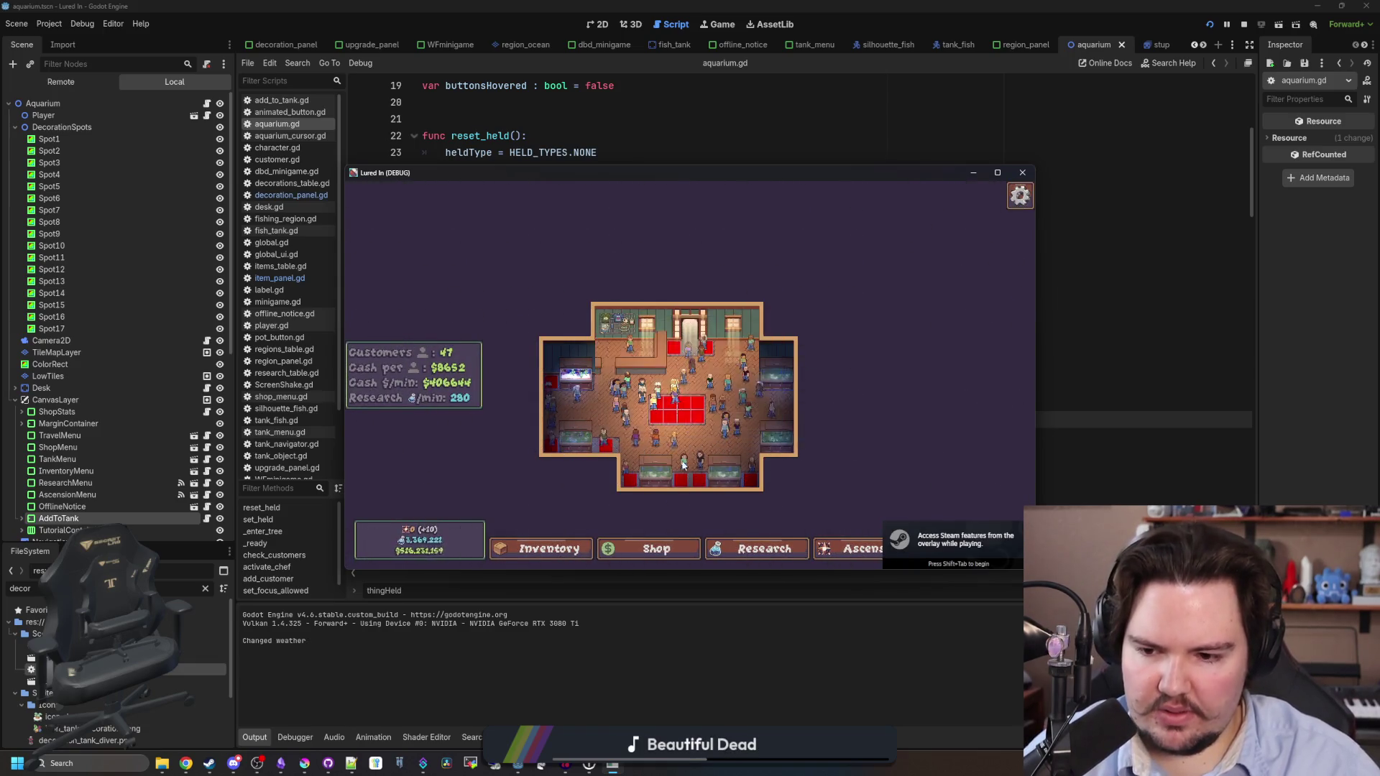
pyautogui.click(545, 550)
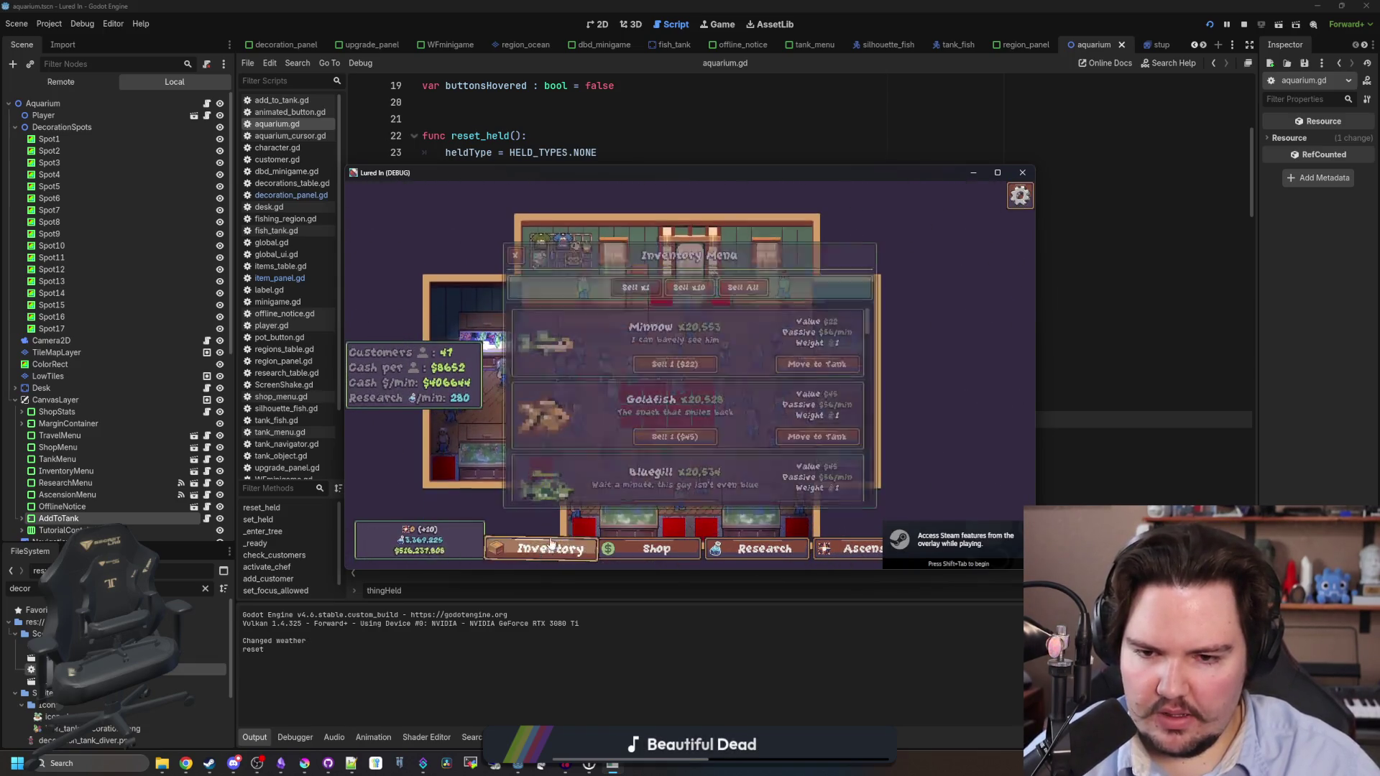
pyautogui.click(820, 438)
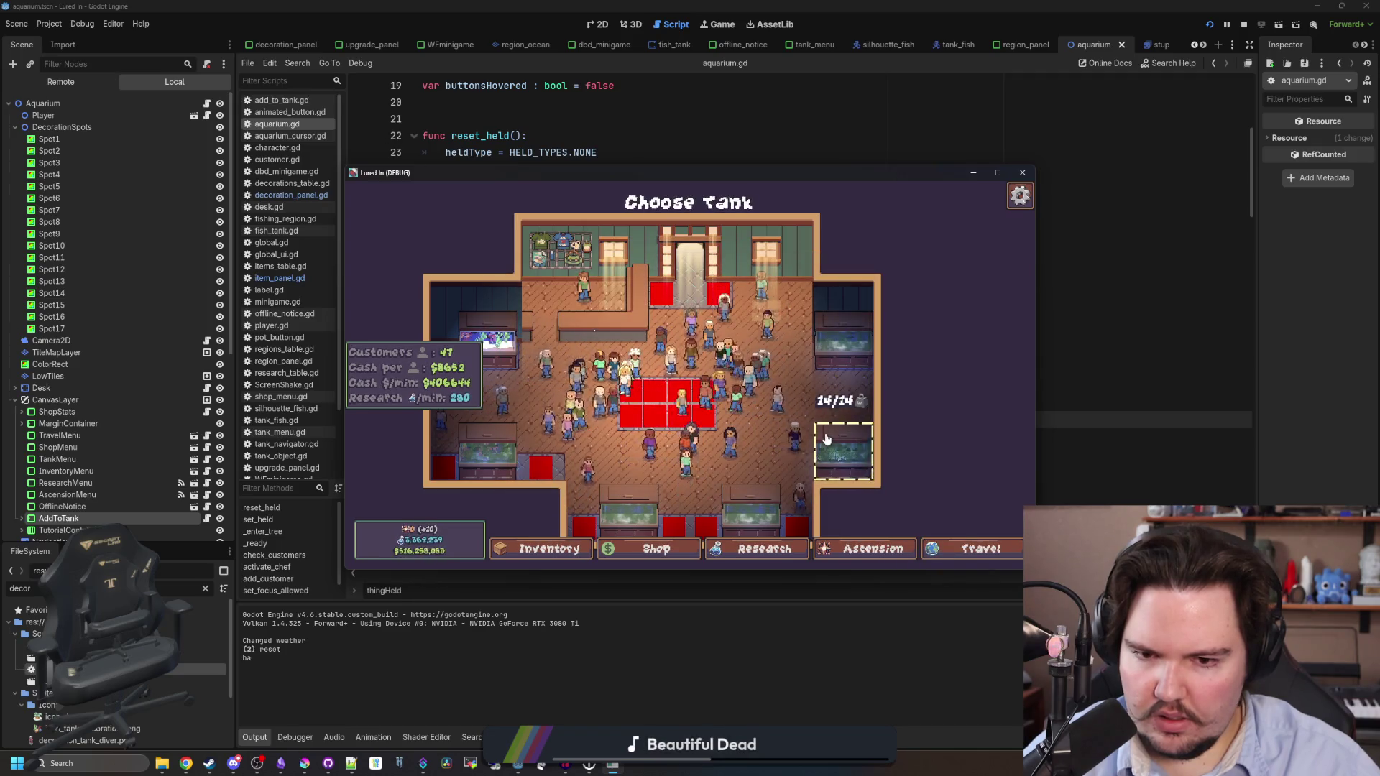
pyautogui.click(752, 450)
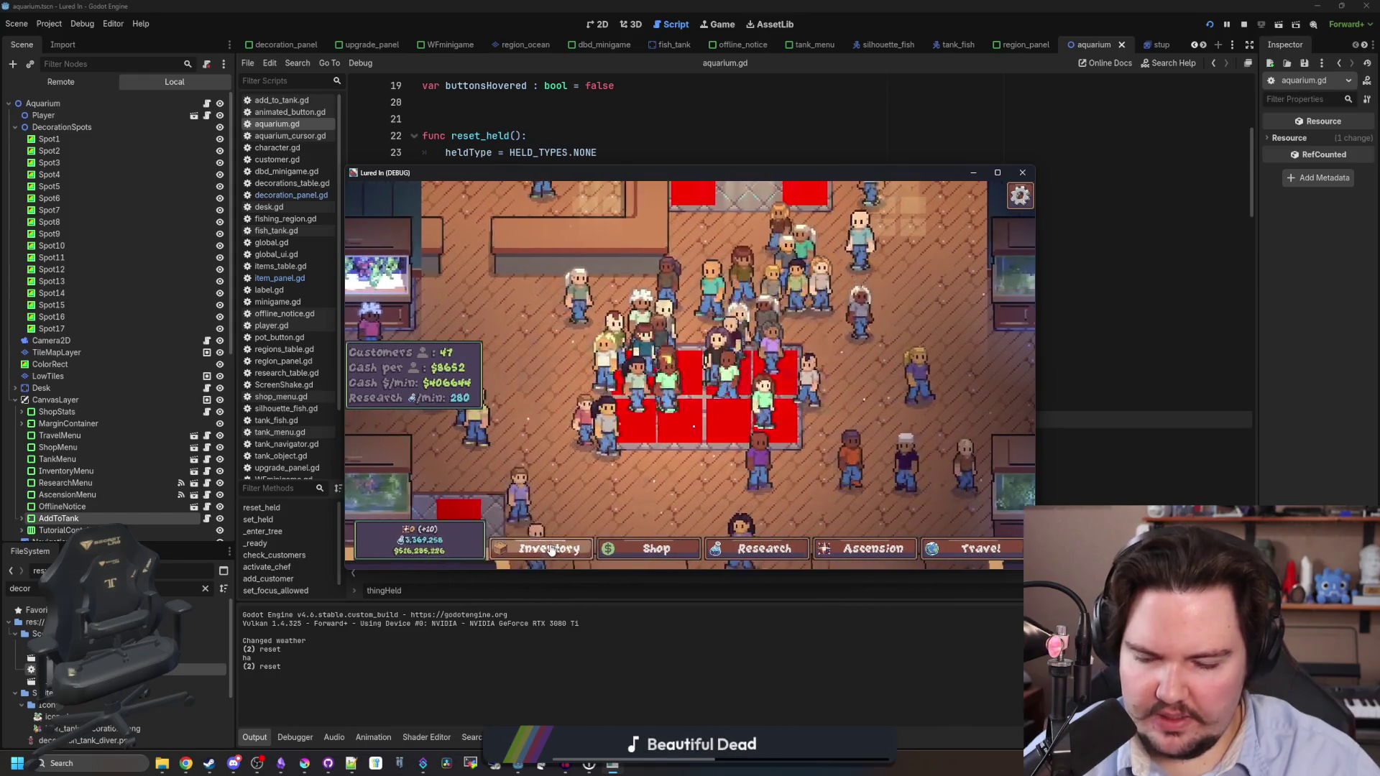
pyautogui.click(551, 550)
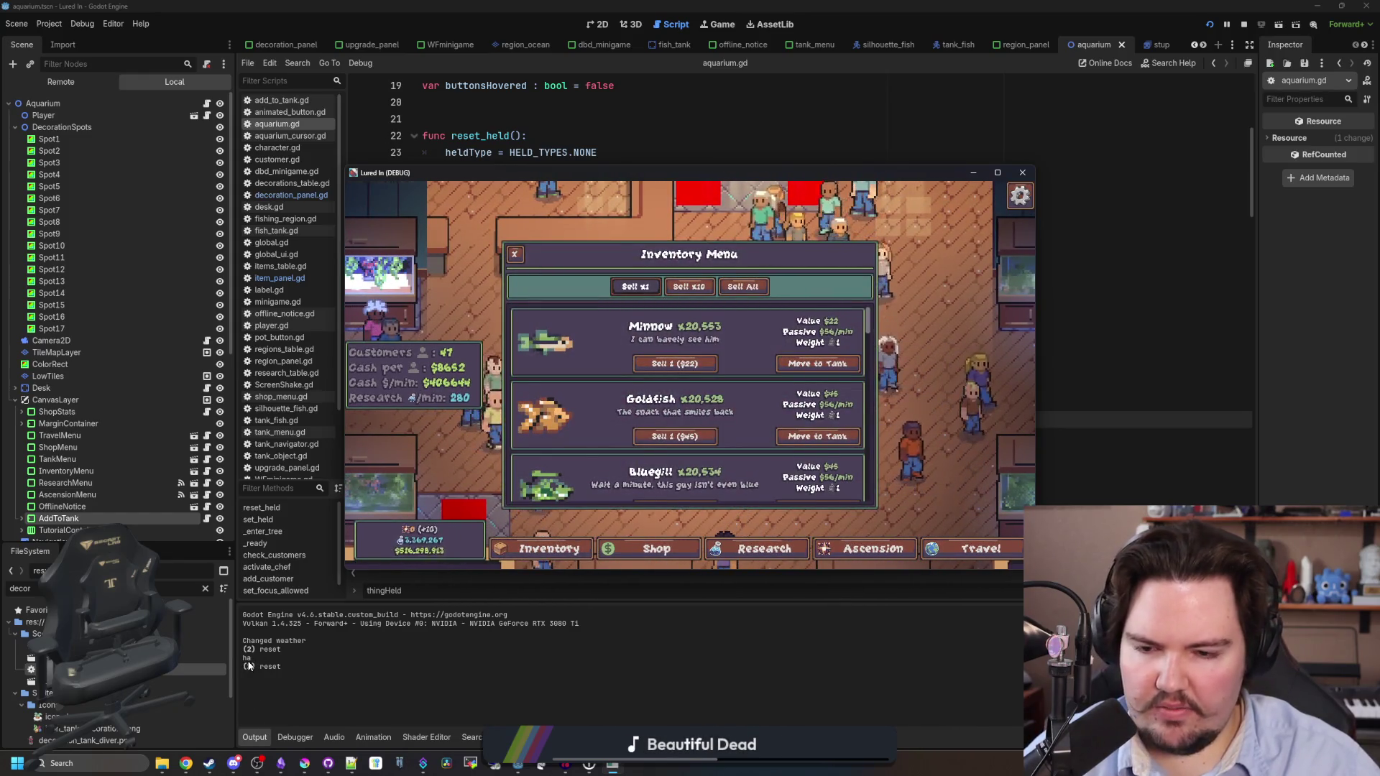
pyautogui.click(817, 436)
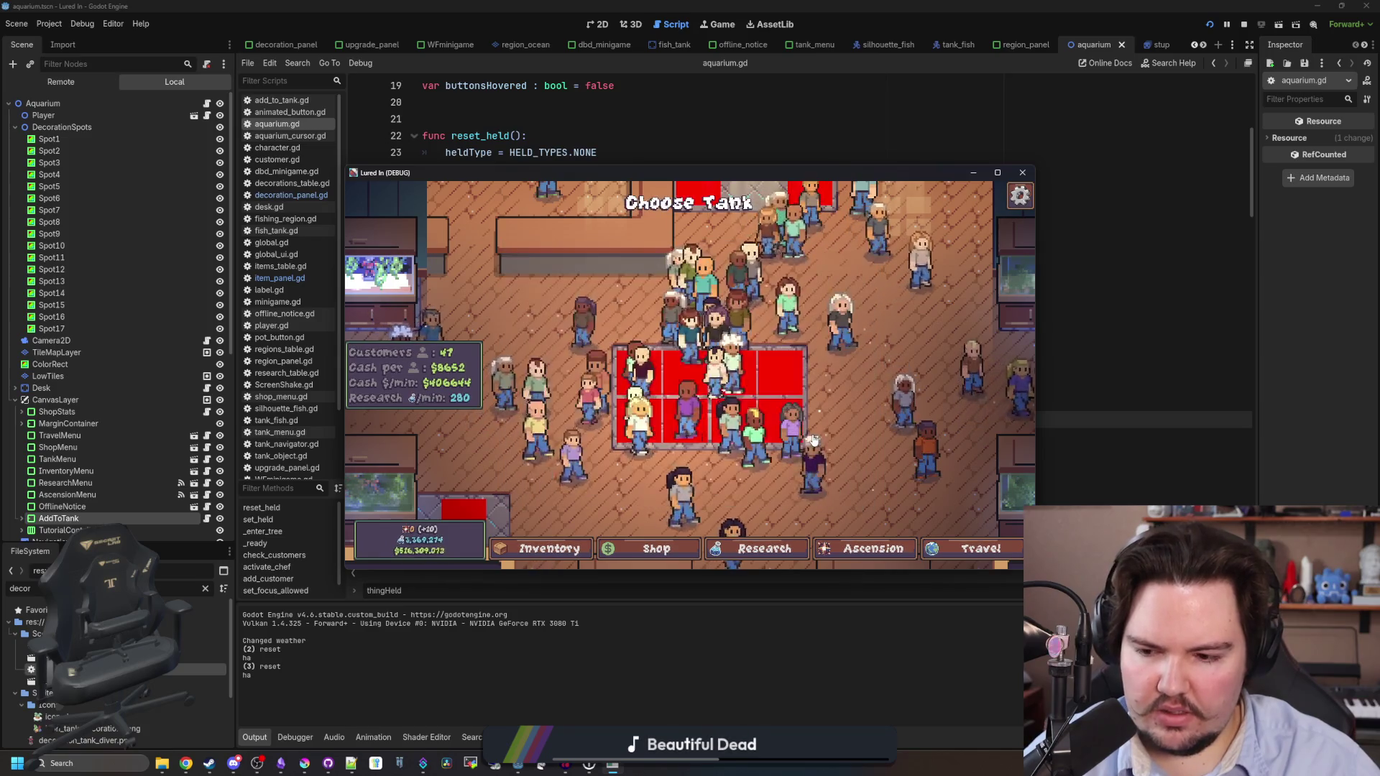
pyautogui.click(881, 373)
pyautogui.click(1107, 304)
pyautogui.click(587, 417)
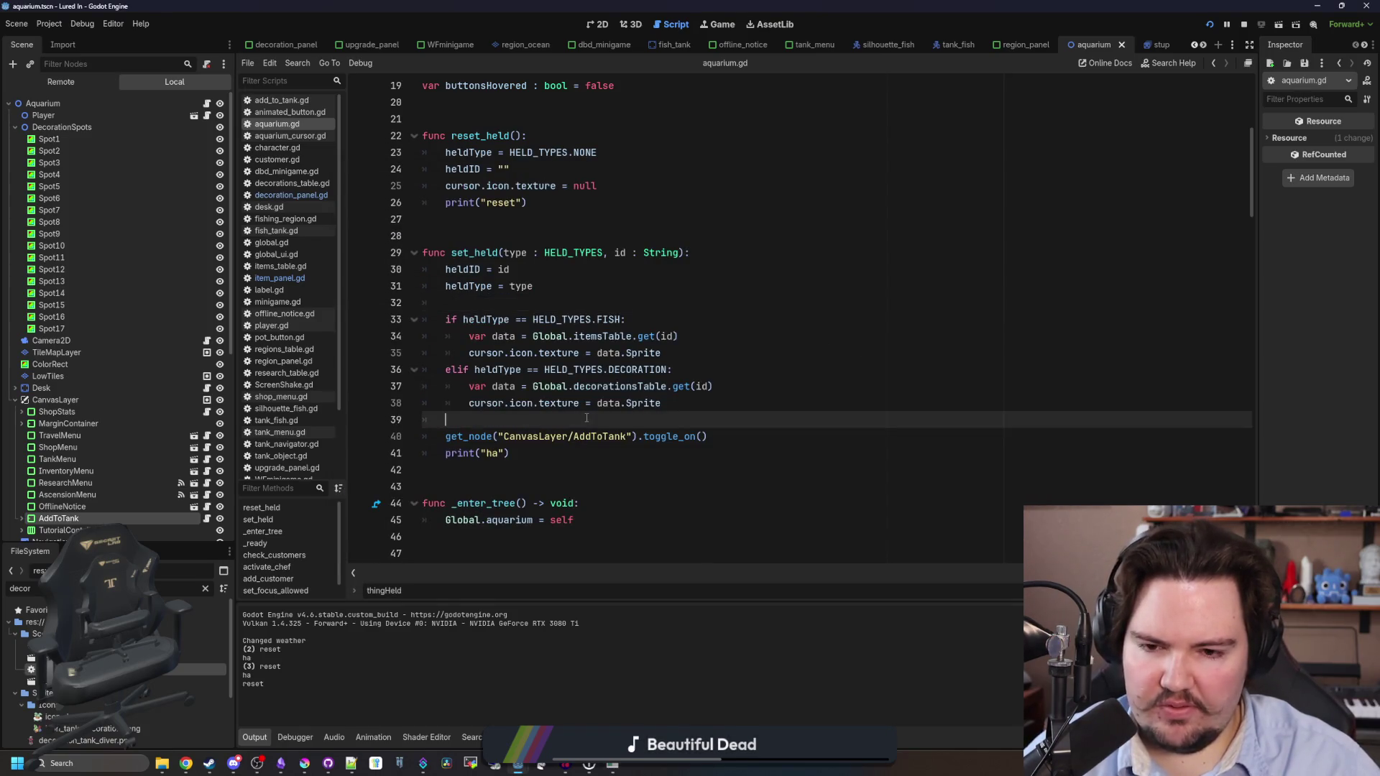
# Cut the AddToTank toggle_on line and paste it right after heldType = type.
pyautogui.moveTo(742, 442); pyautogui.dragTo(426, 437)
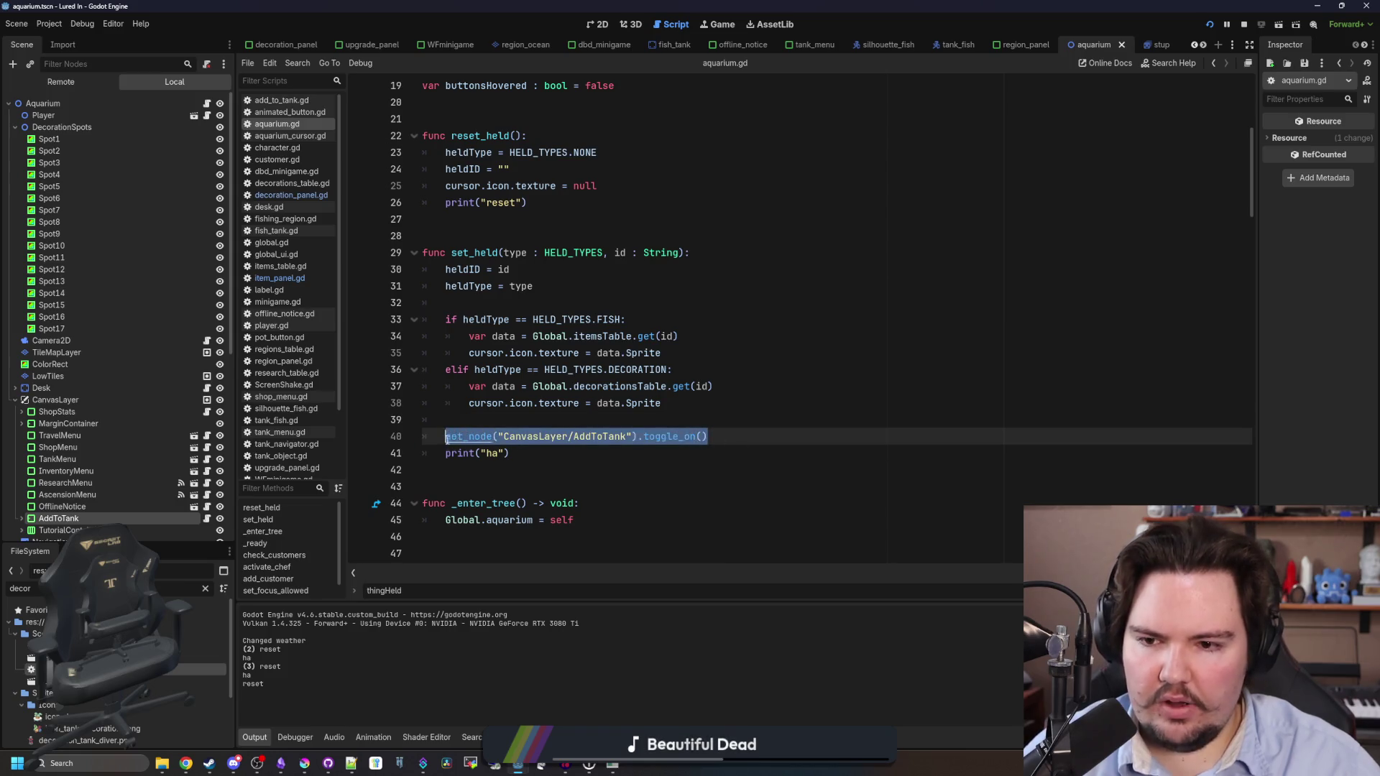
pyautogui.hotkey('ctrl', 'x')
pyautogui.click(491, 302)
pyautogui.press('Return')
pyautogui.press('Return')
pyautogui.press('Up')
pyautogui.hotkey('ctrl', 'v')
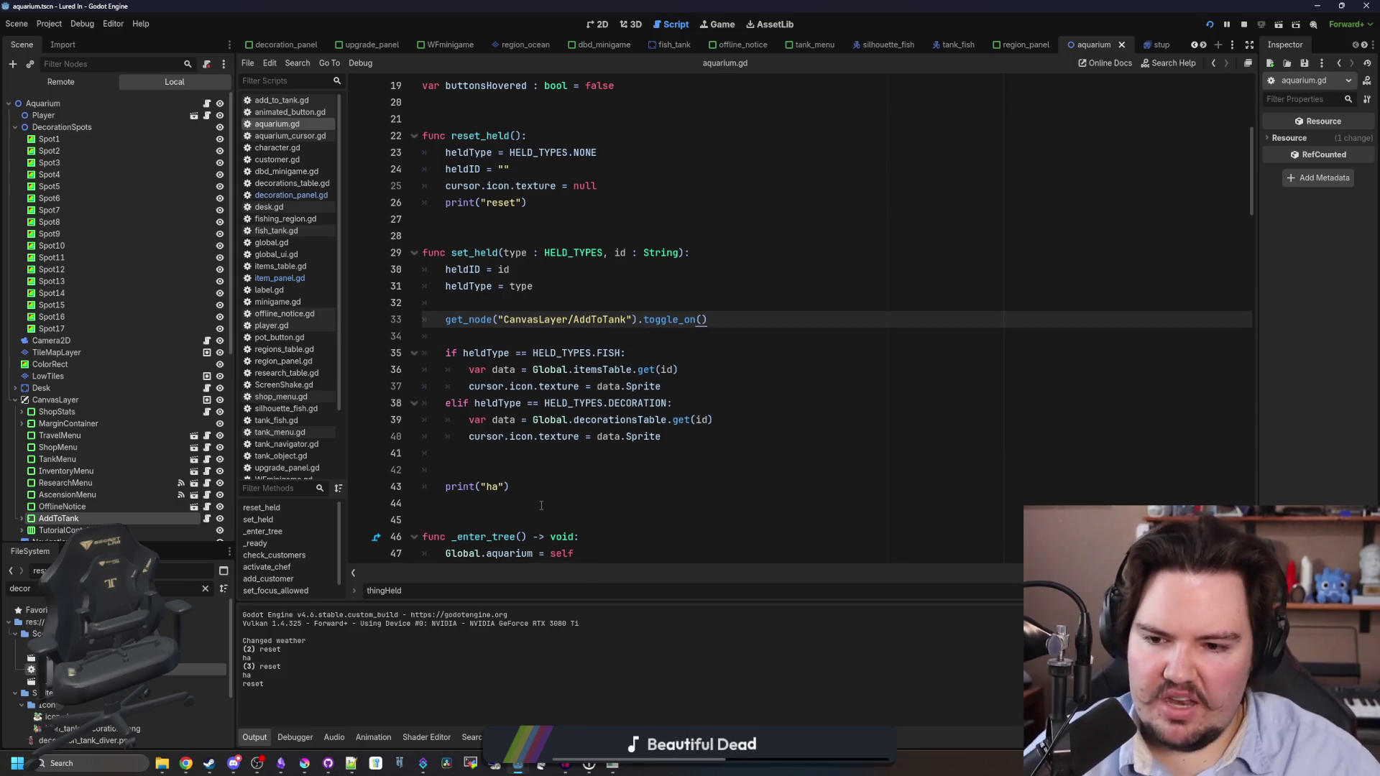
# Delete the print("ha") test line and save the script.
pyautogui.moveTo(541, 506); pyautogui.dragTo(423, 453)
pyautogui.press('BackSpace')
pyautogui.hotkey('ctrl', 's')
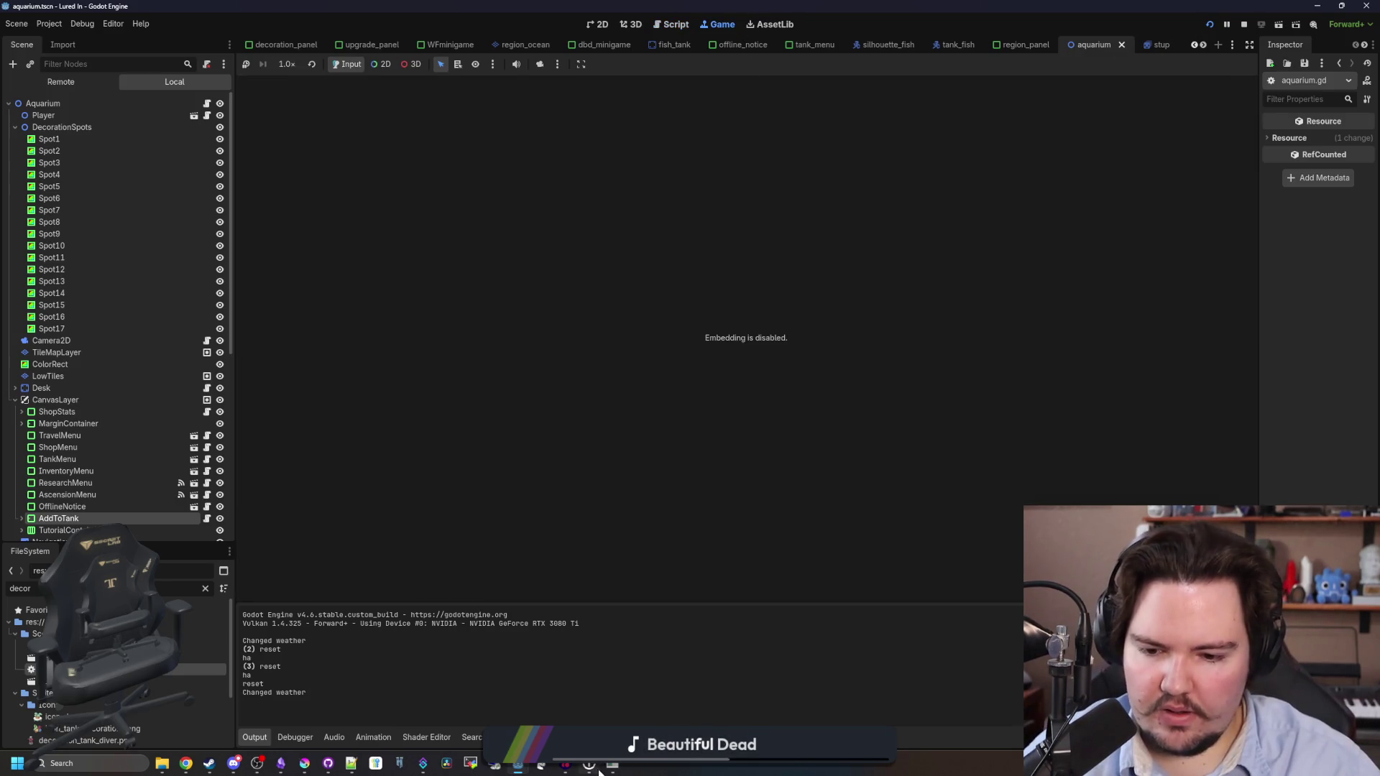
# Try moving fish from Inventory to a tank in-game, then stop the game.
pyautogui.click(545, 561)
pyautogui.click(797, 364)
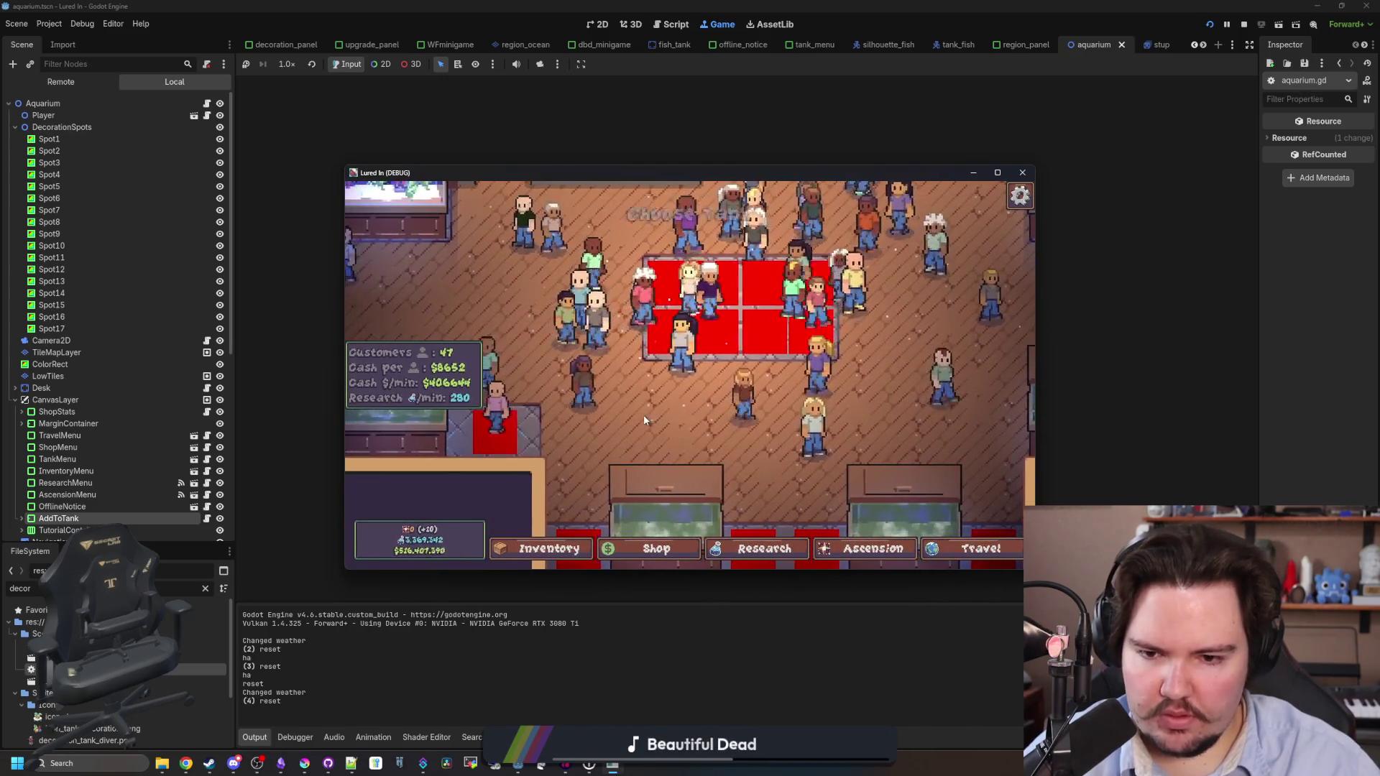
pyautogui.click(676, 330)
pyautogui.scroll(-5, 759, 450)
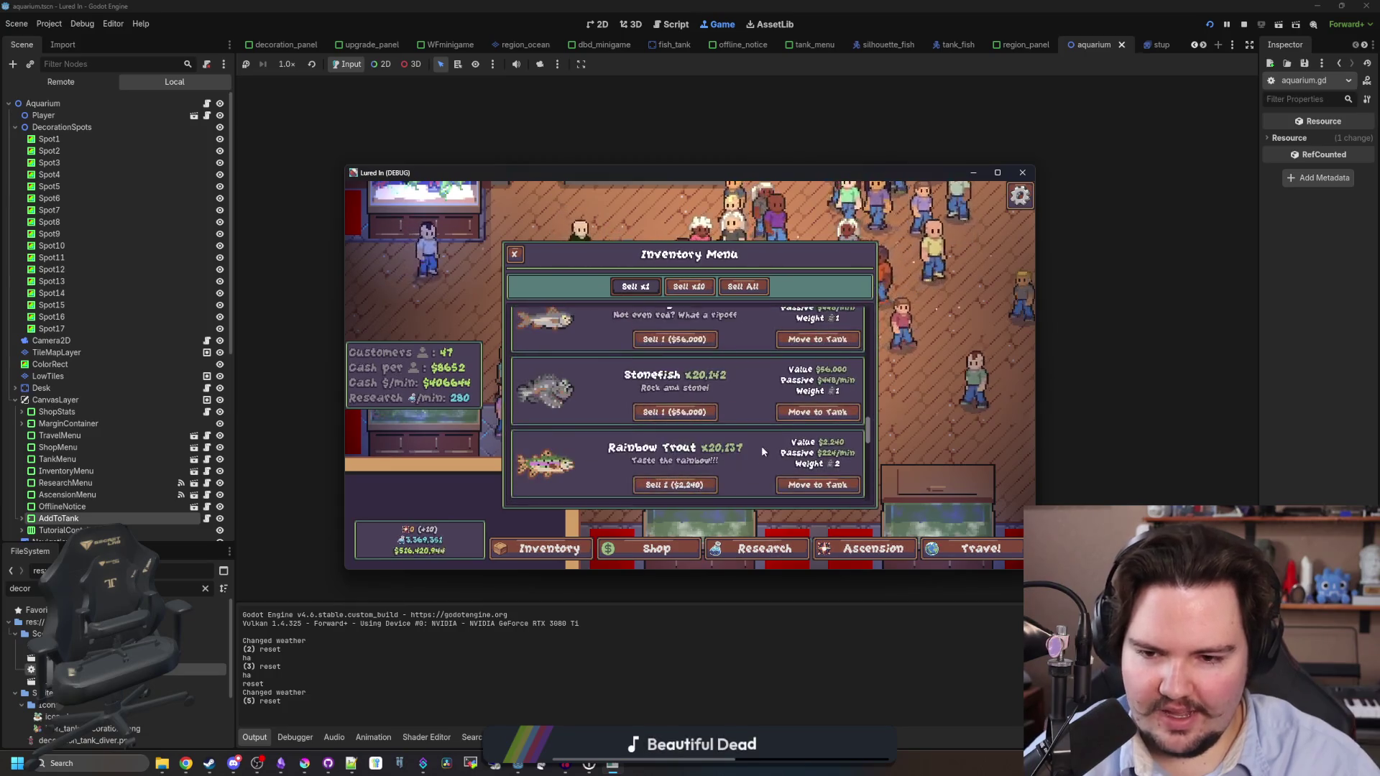
pyautogui.click(818, 485)
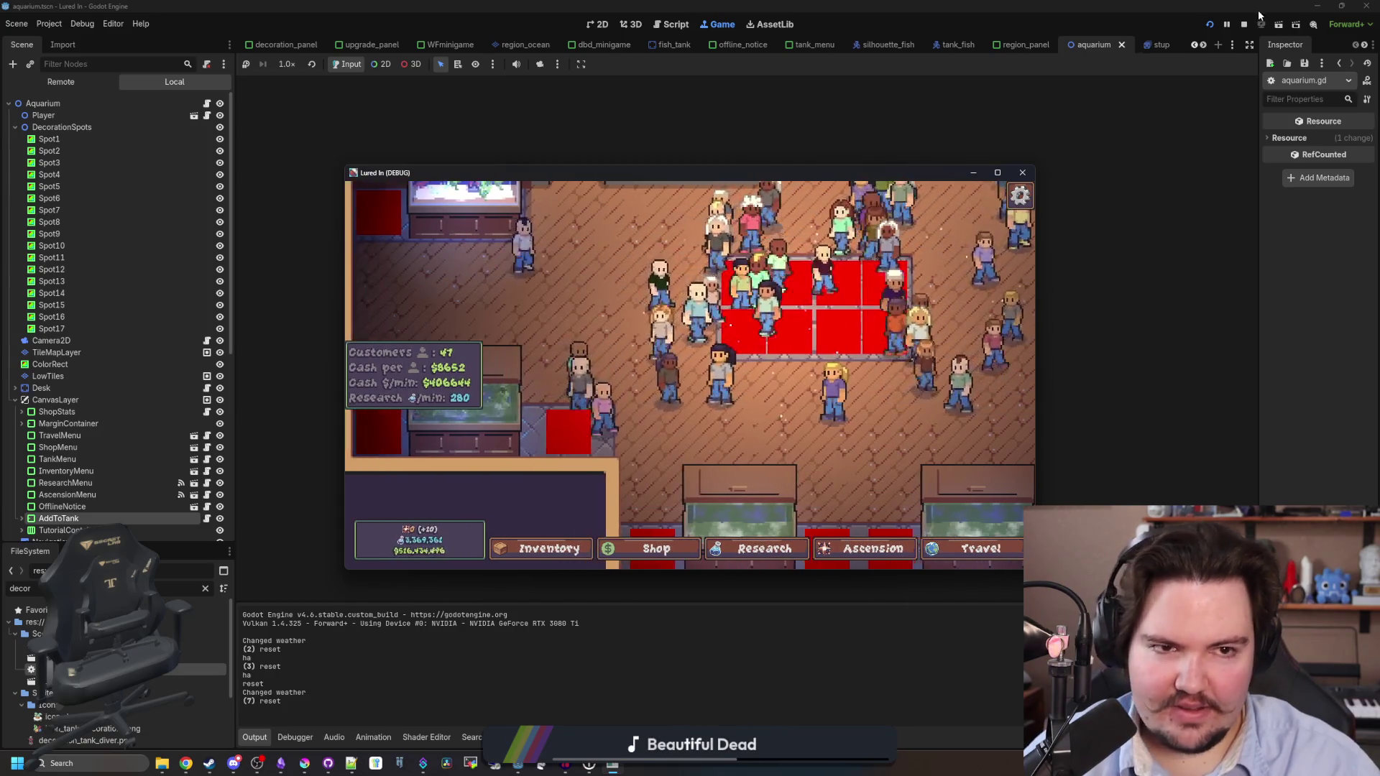
pyautogui.click(1245, 26)
# Relaunch the project with F5 and dismiss the Welcome Back dialog.
pyautogui.click(584, 331)
pyautogui.press('Up')
pyautogui.press('Up')
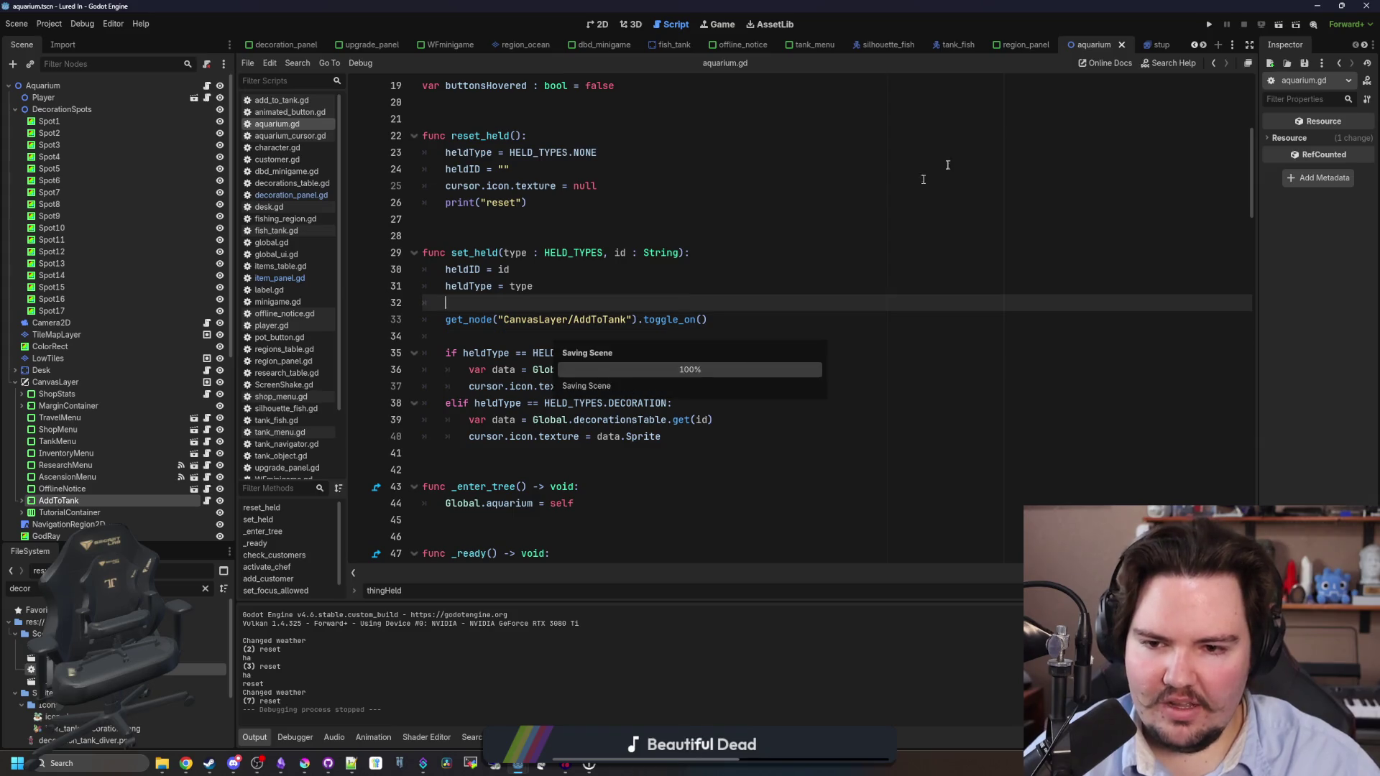
pyautogui.press('F5')
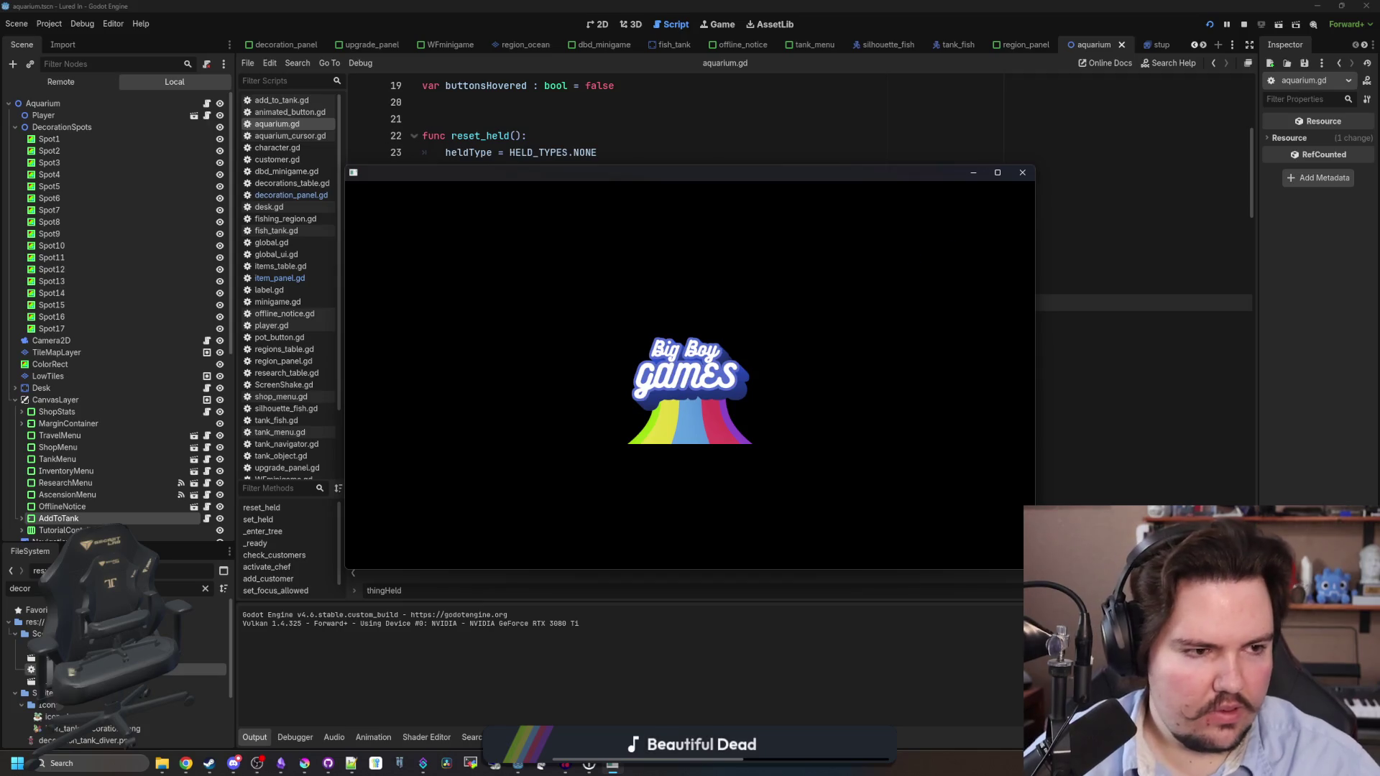
pyautogui.click(572, 123)
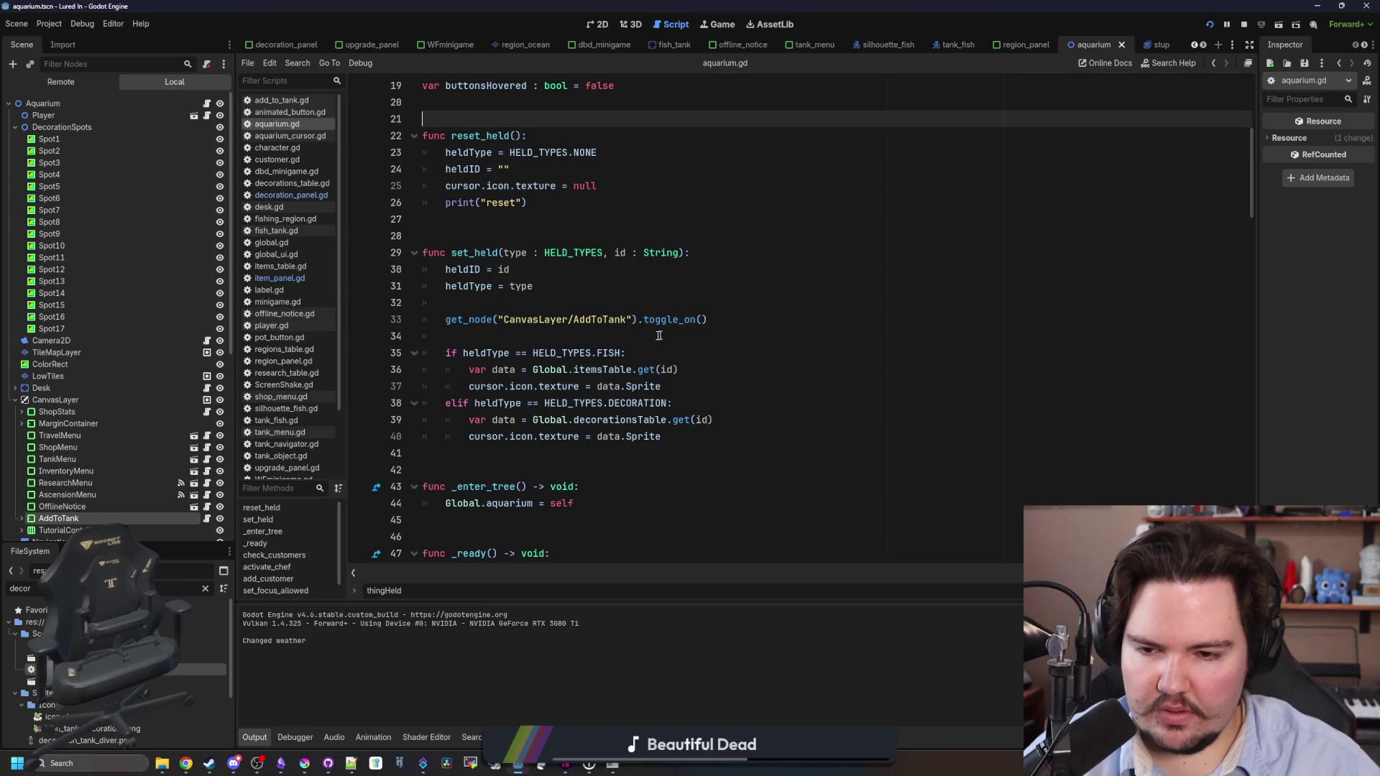
pyautogui.click(577, 336)
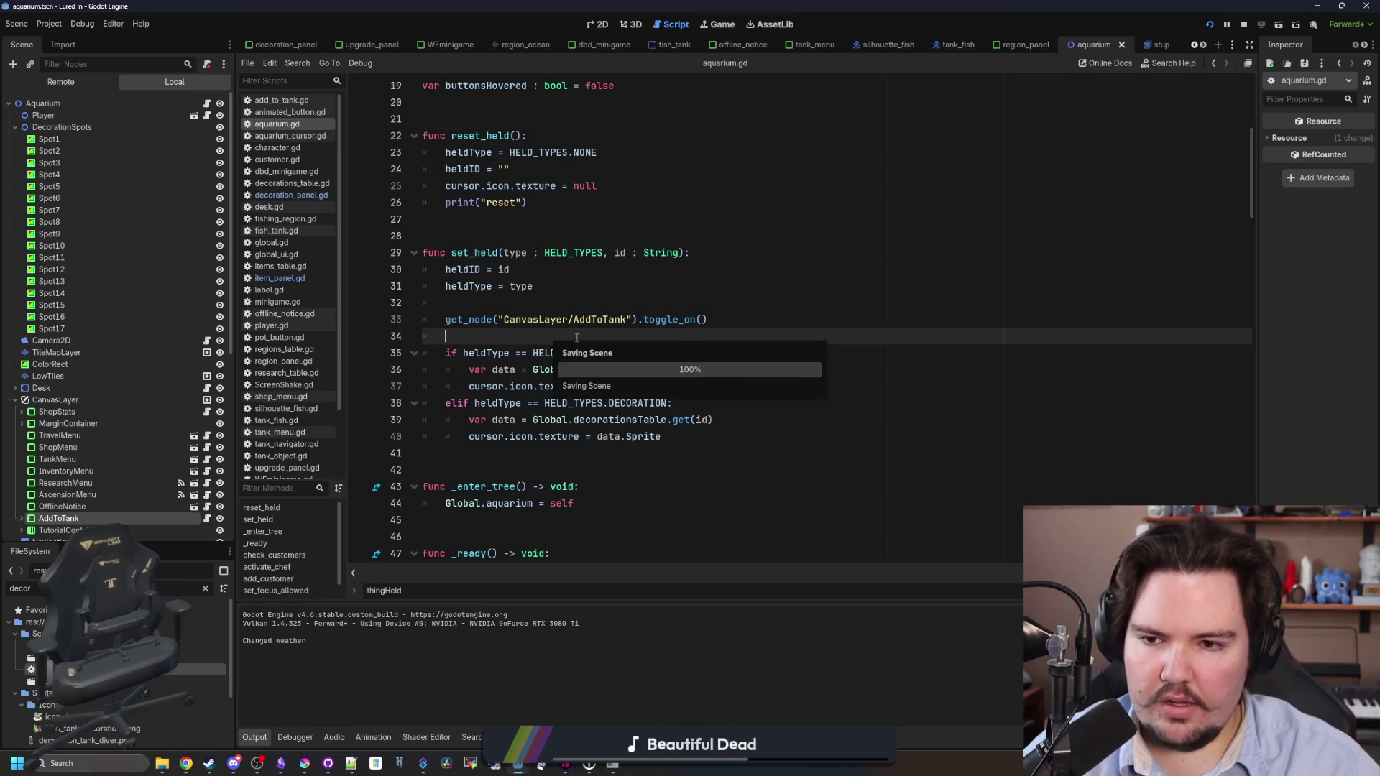
pyautogui.click(529, 225)
pyautogui.click(590, 763)
pyautogui.click(689, 422)
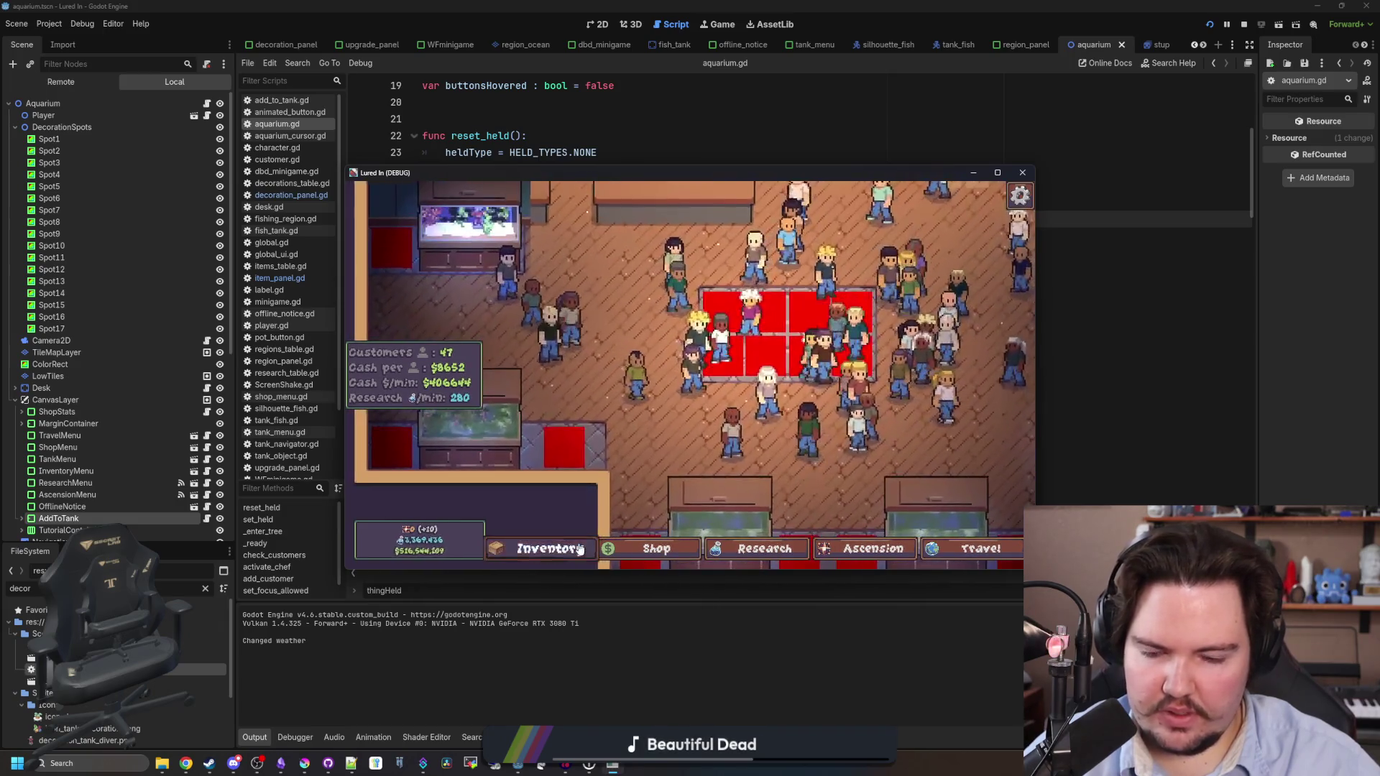
# Move a fish from Inventory into a tank to trigger the Weight error.
pyautogui.click(579, 550)
pyautogui.click(752, 446)
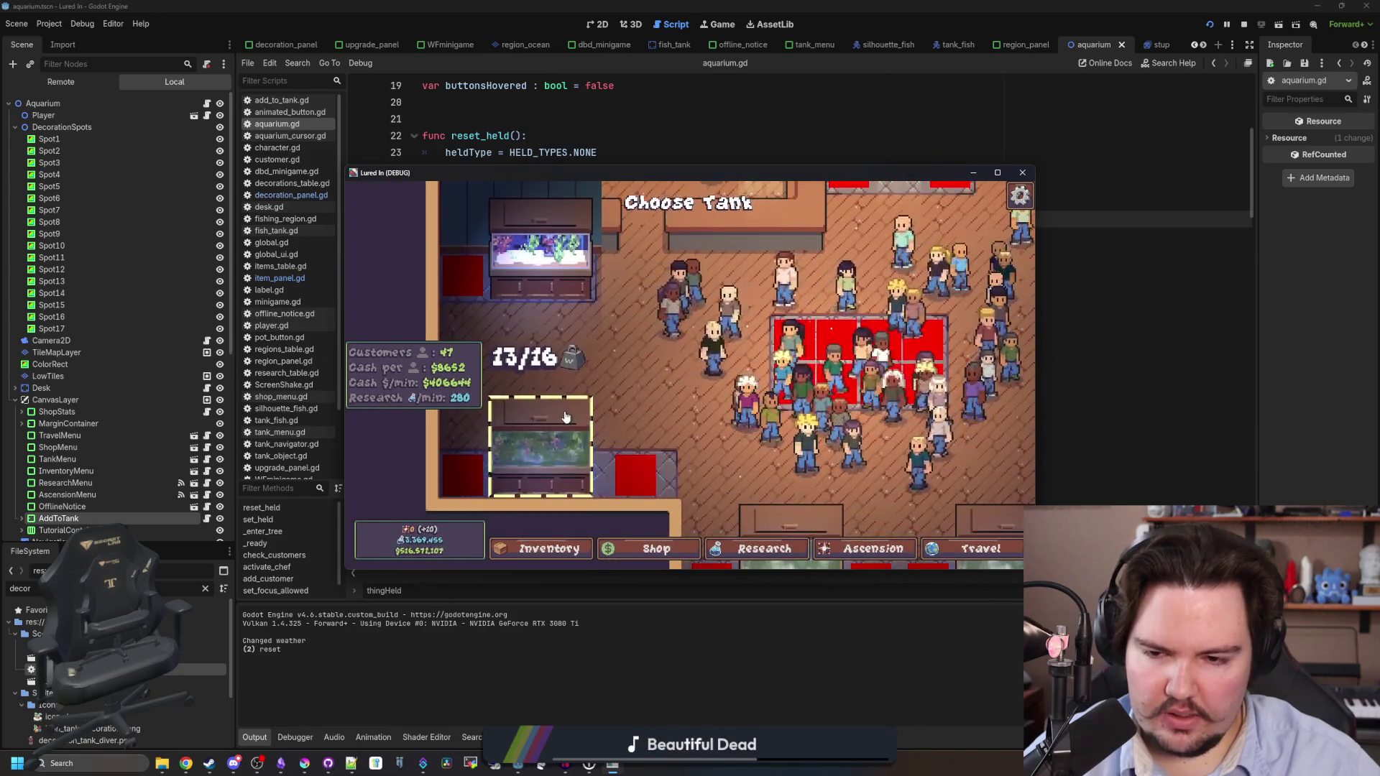
pyautogui.click(566, 417)
# Inspect the aquarium_cursor.gd line 85 error, resume, stop the game and reopen aquarium.gd.
pyautogui.click(660, 268)
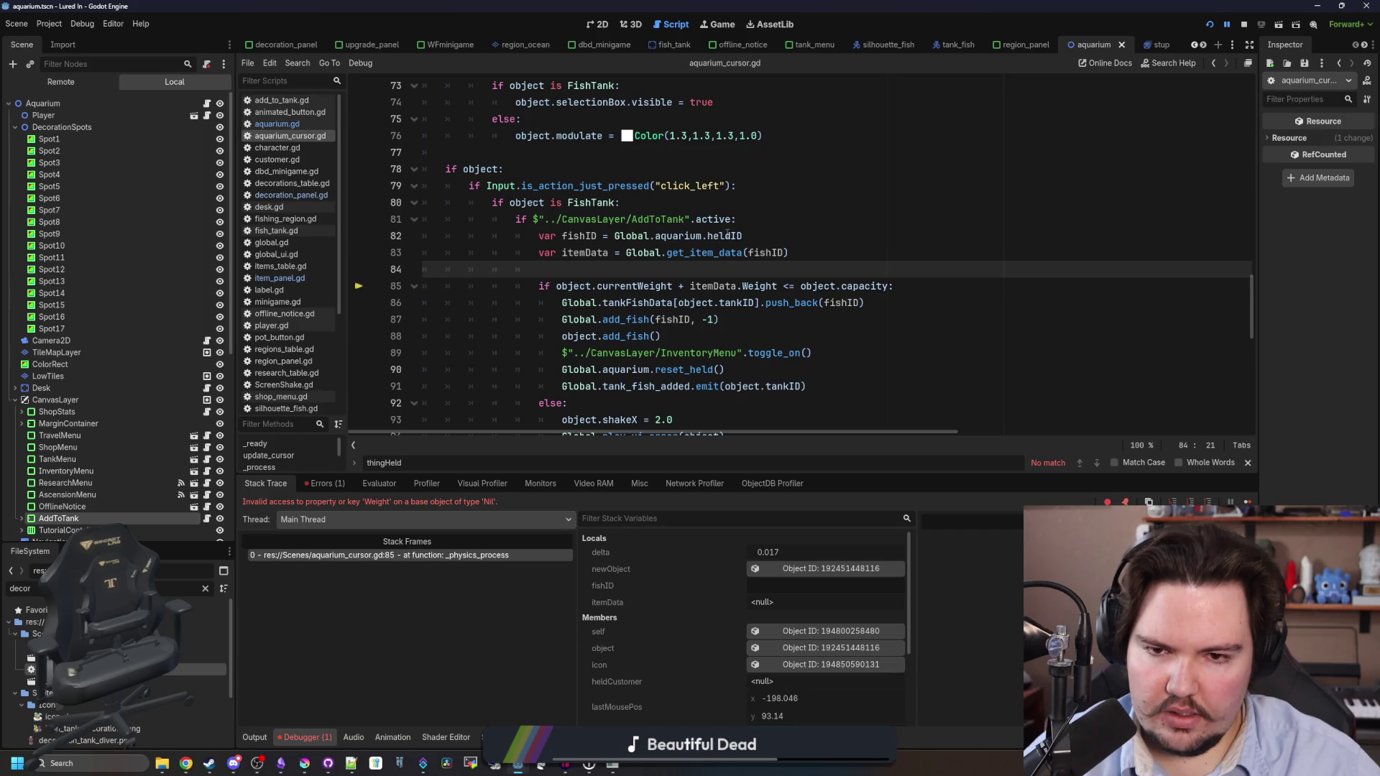
pyautogui.click(1248, 501)
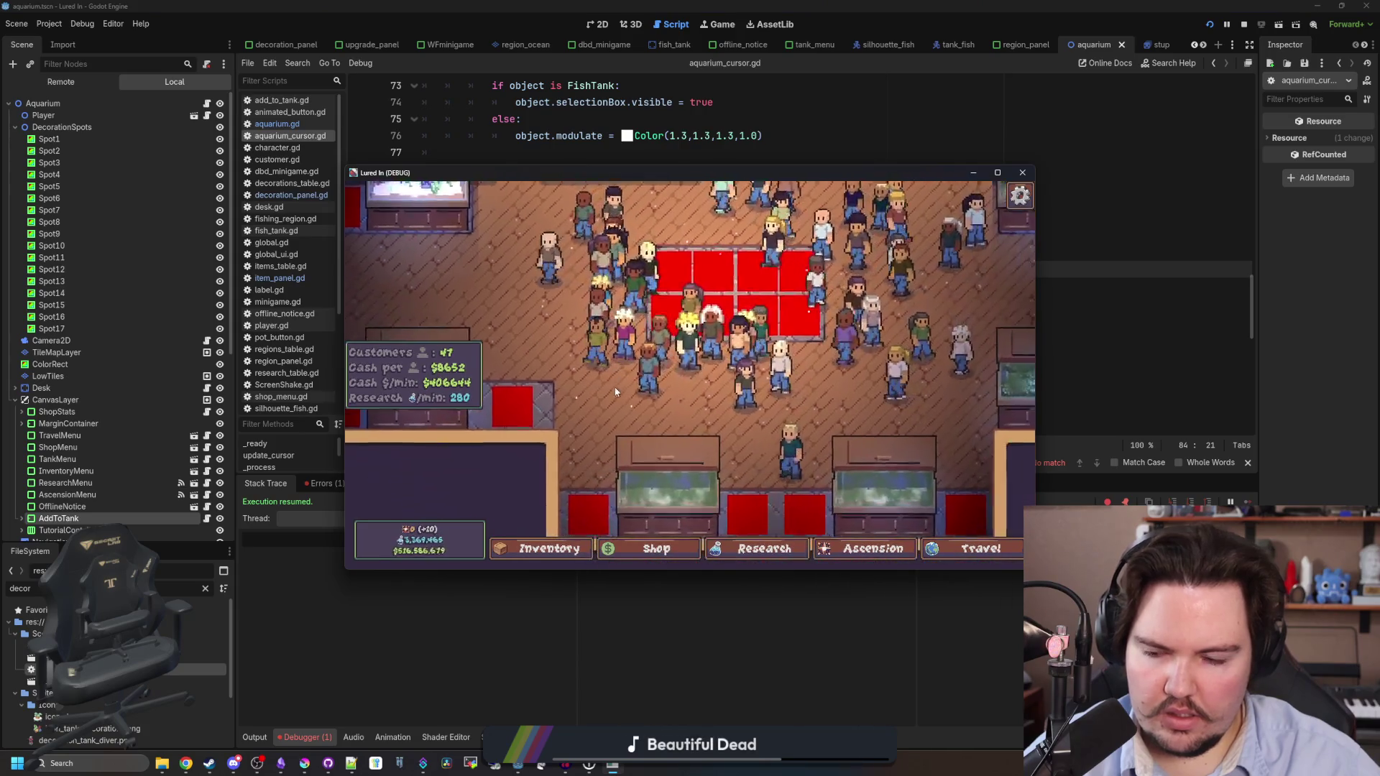
pyautogui.click(1245, 24)
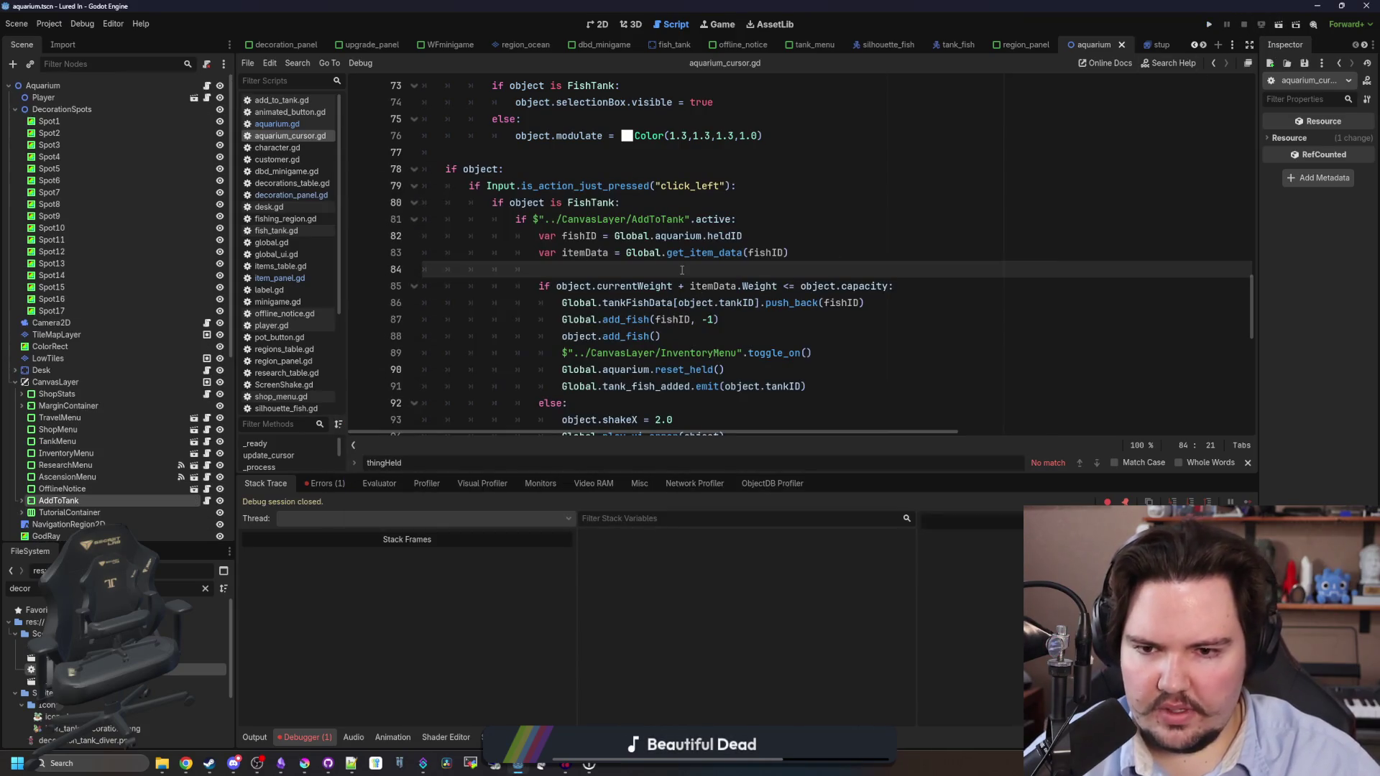
pyautogui.click(208, 86)
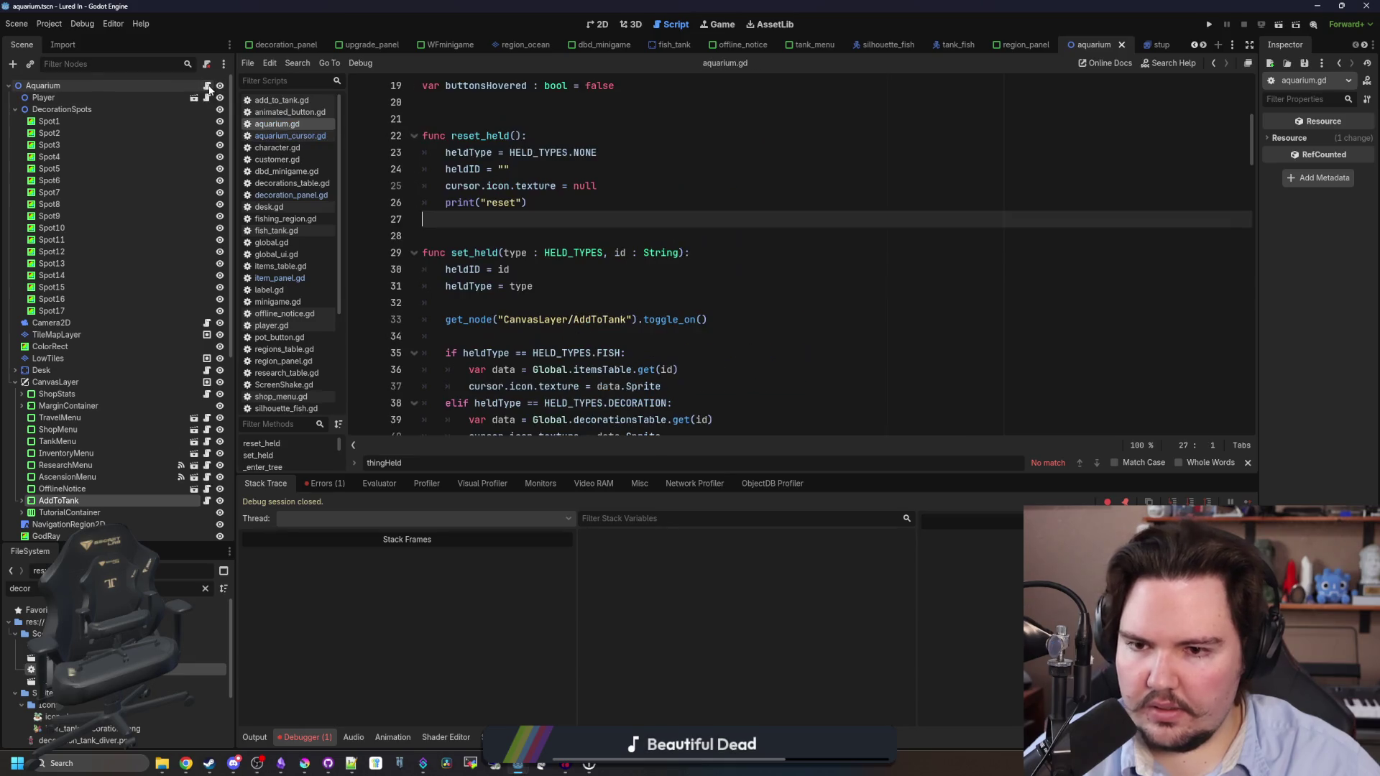
pyautogui.scroll(-1, 512, 222)
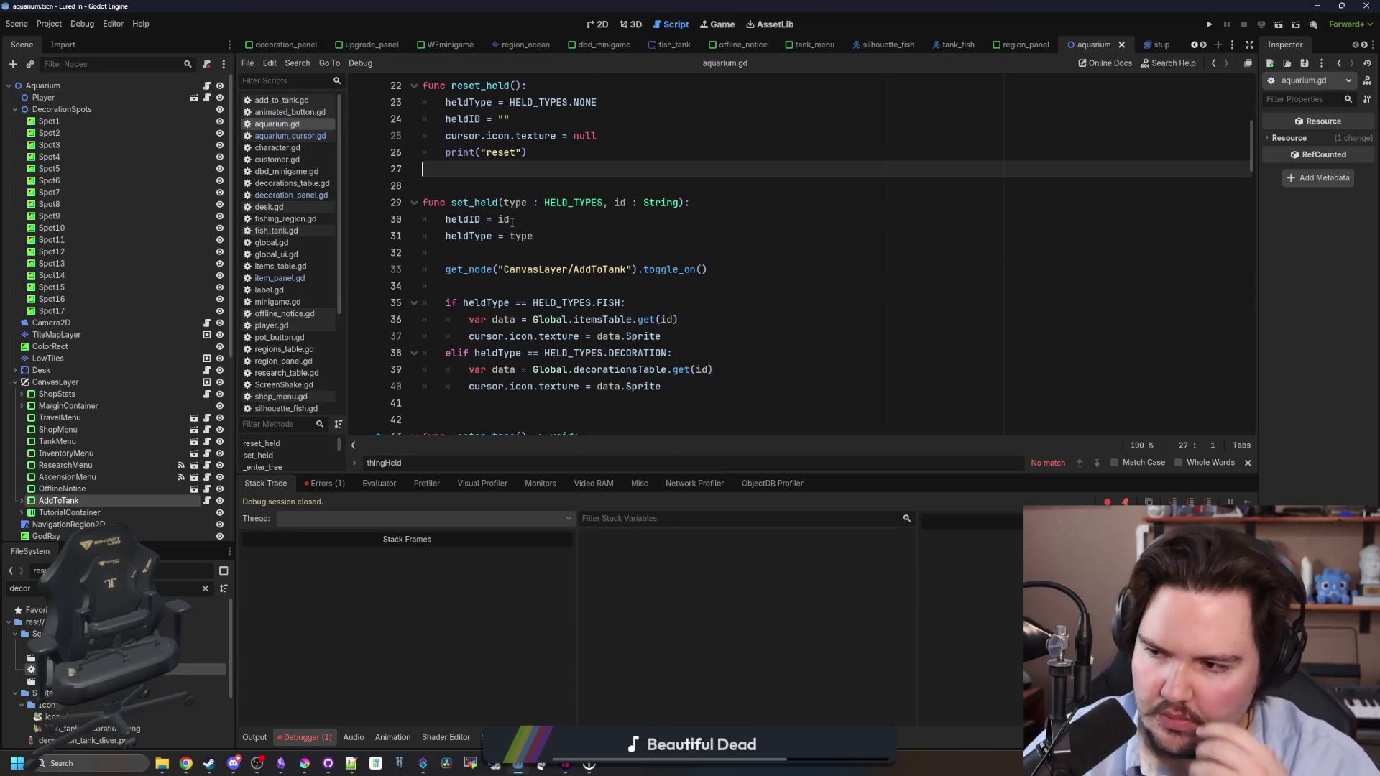
# Change reset_held's print to prints("reset", Time.get_ticks_msec()).
pyautogui.scroll(1, 512, 221)
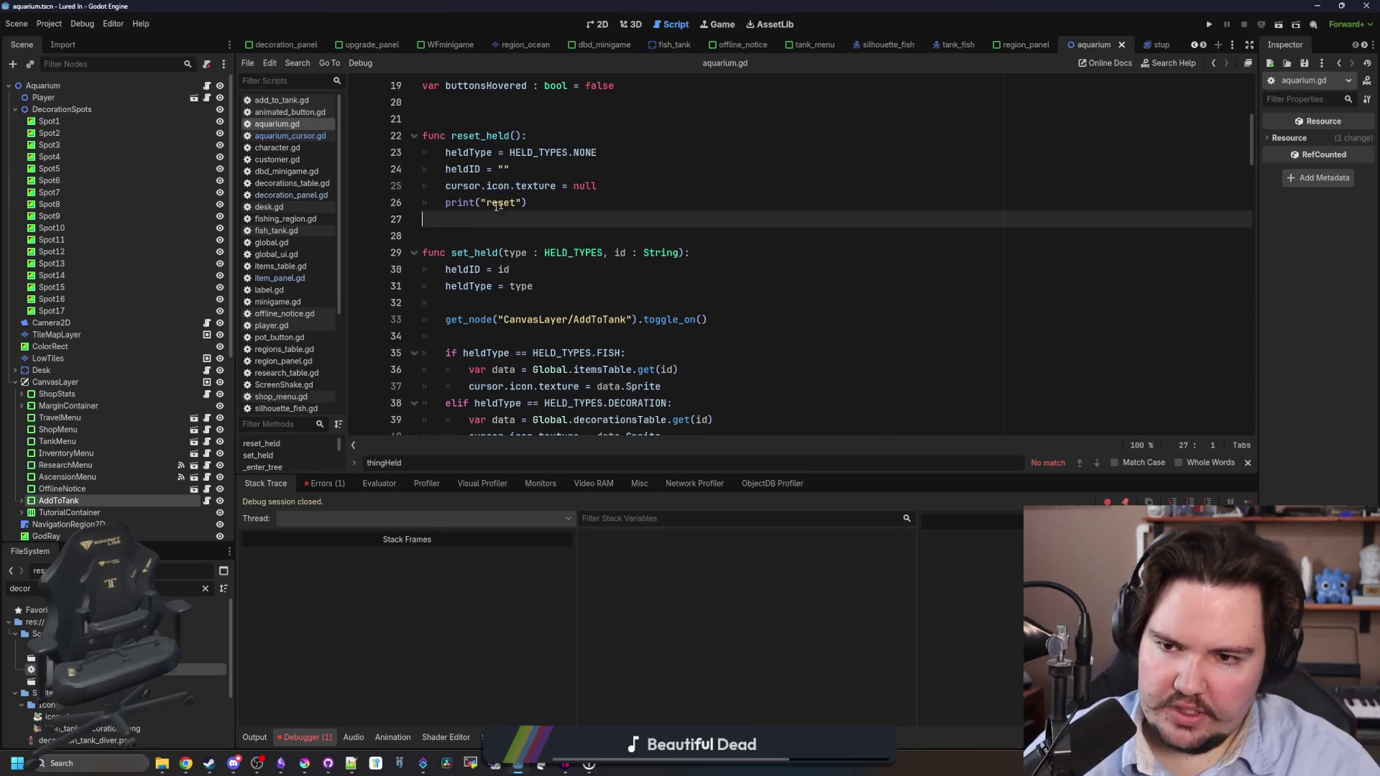
pyautogui.click(475, 203)
pyautogui.write('s')
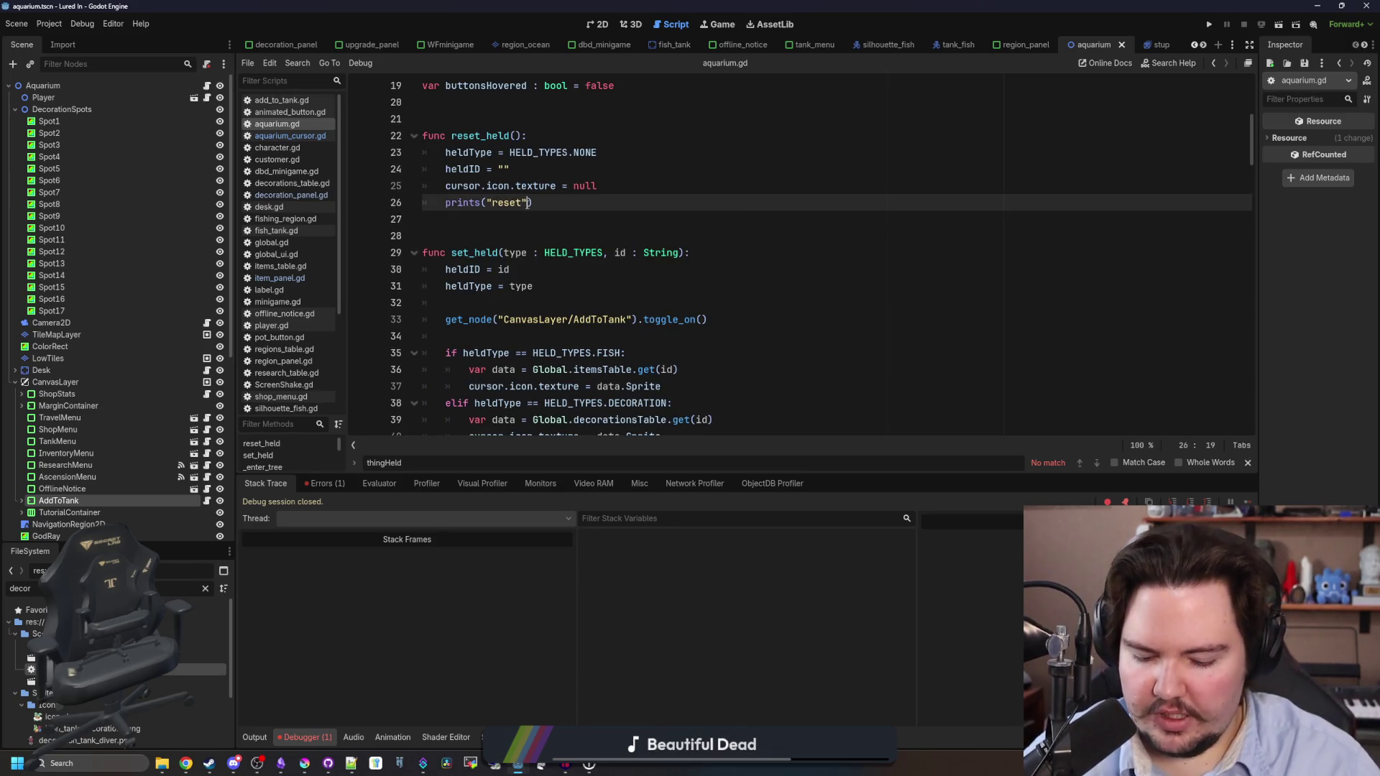
pyautogui.press('Escape')
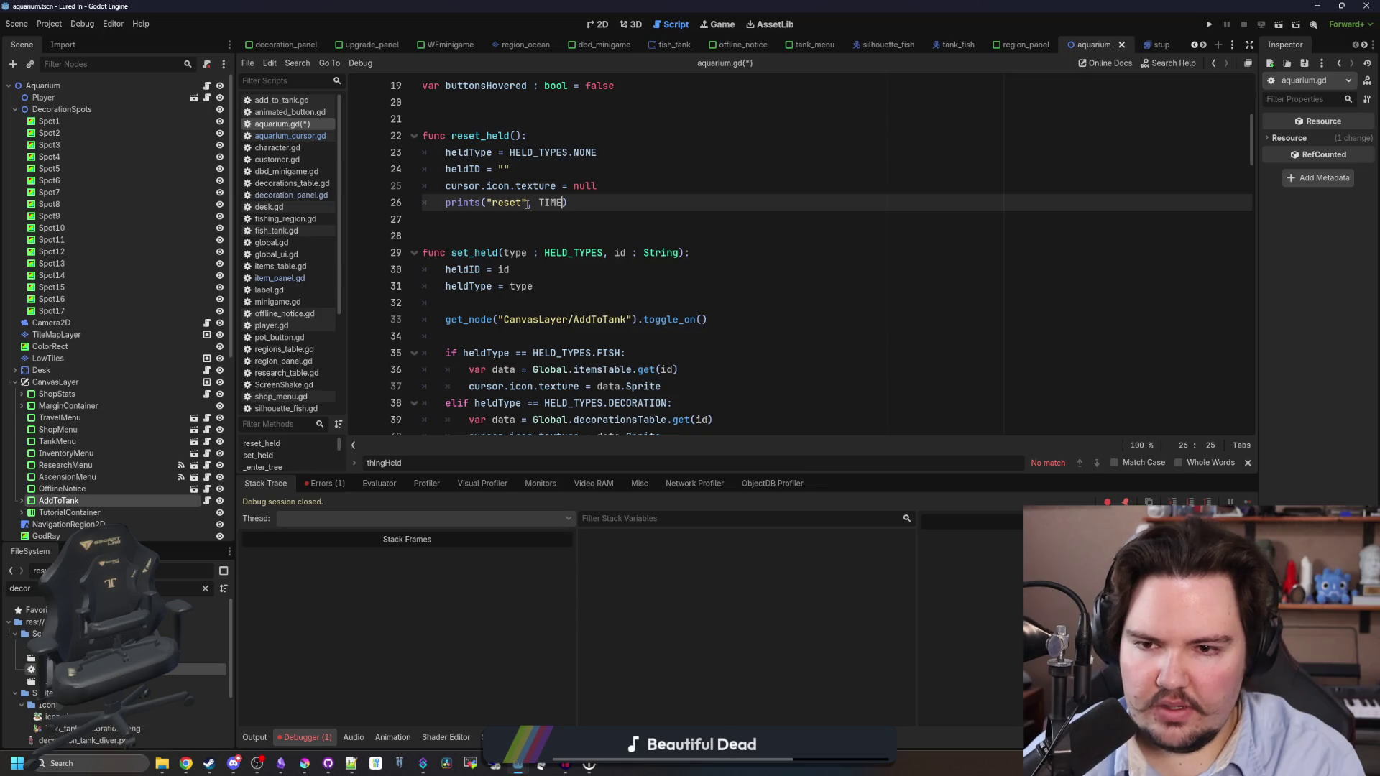
pyautogui.write('get_tick')
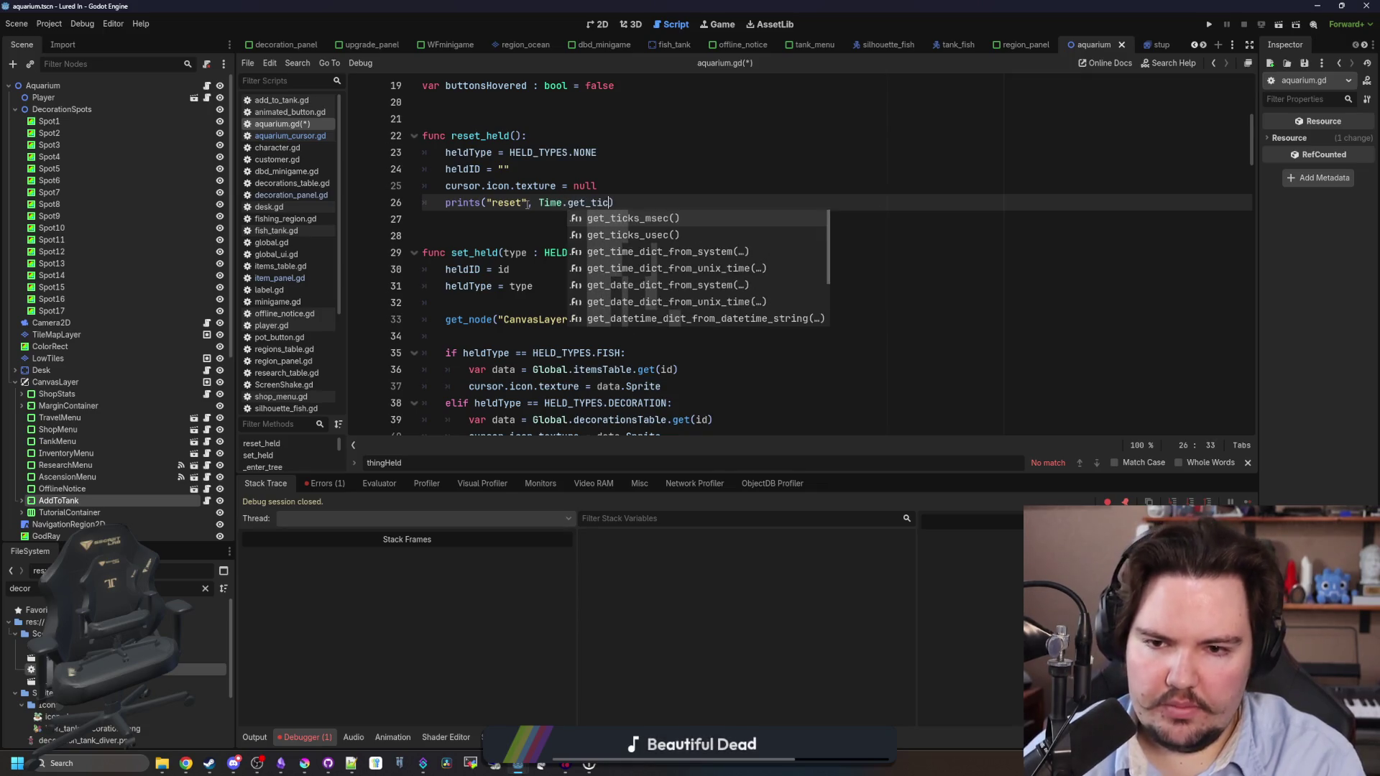
pyautogui.press('Return')
# Copy the timestamped prints line to the end of set_held as "add", save, and run the project.
pyautogui.moveTo(690, 199); pyautogui.dragTo(441, 202)
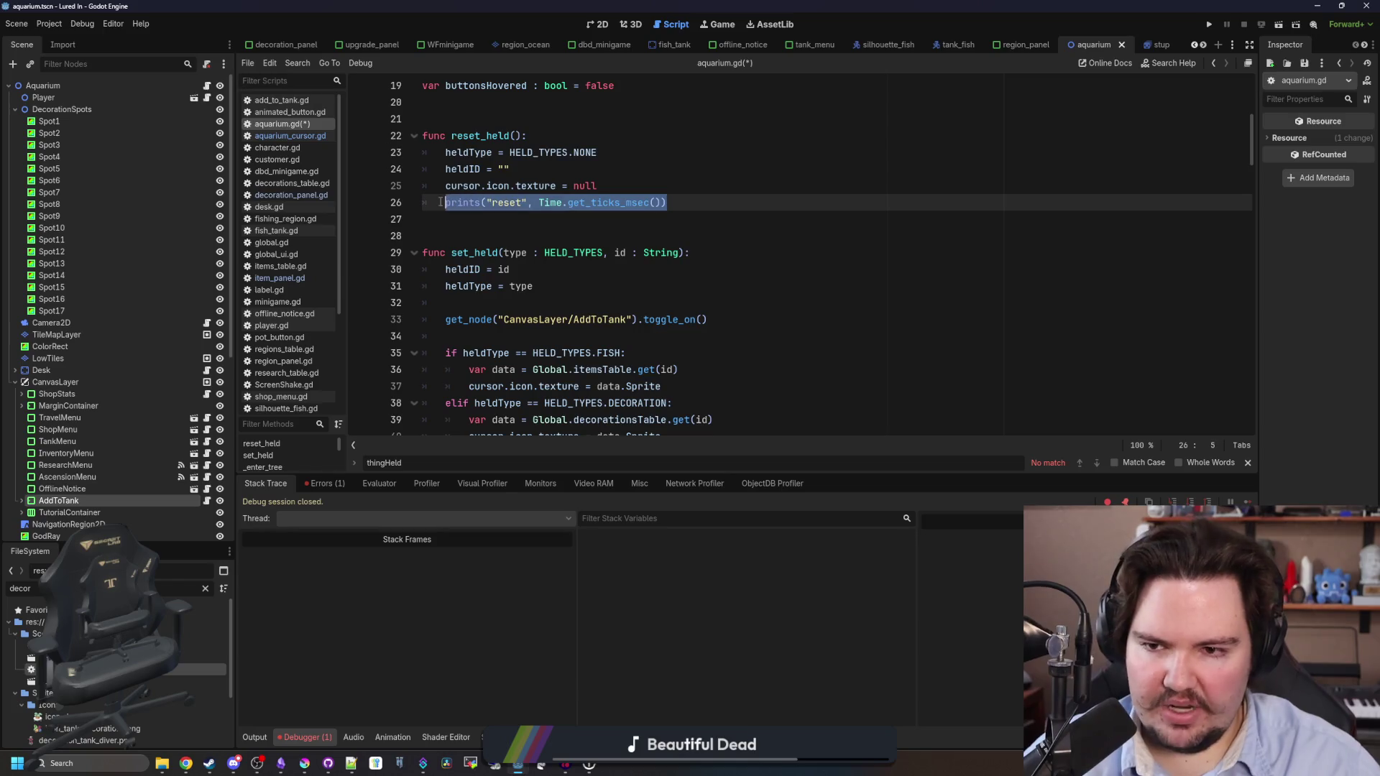
pyautogui.scroll(-1, 604, 327)
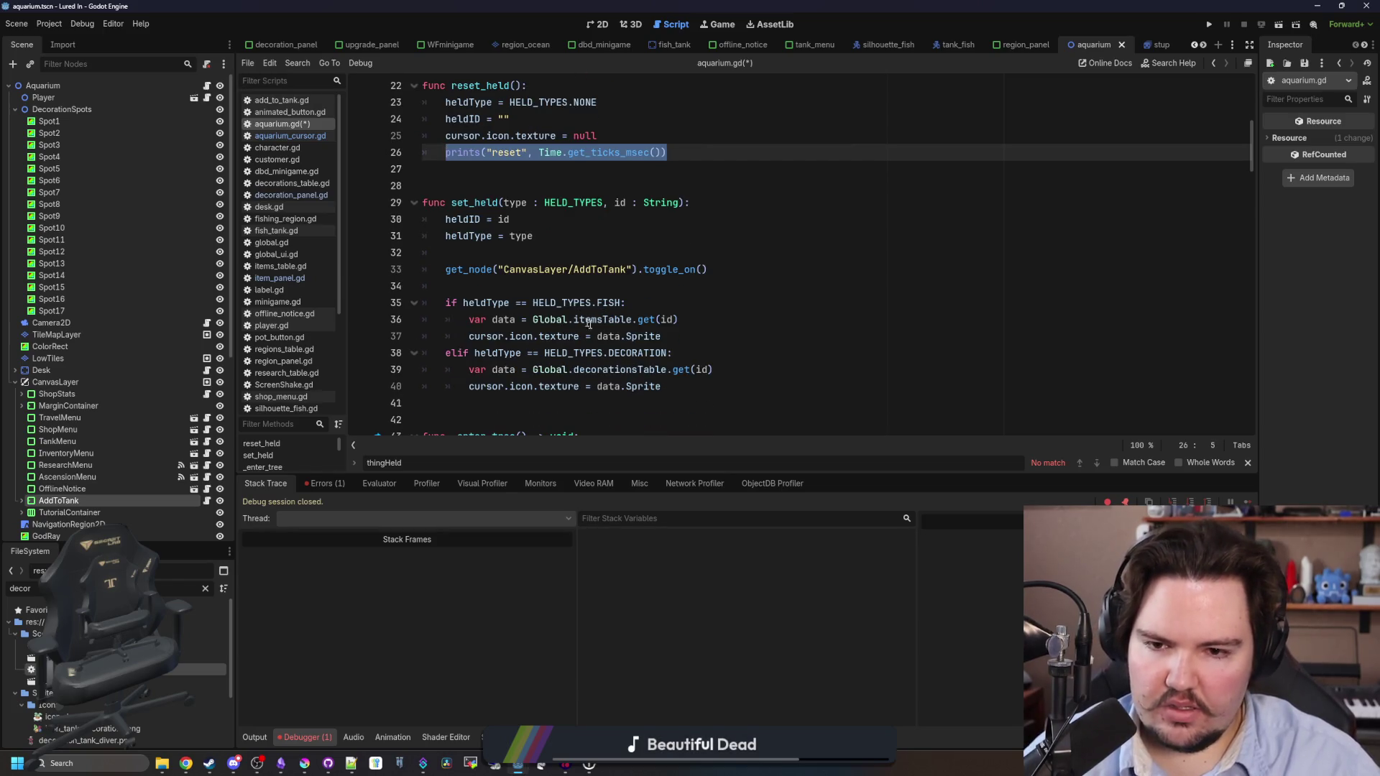
pyautogui.scroll(-1, 647, 323)
pyautogui.click(689, 336)
pyautogui.press('Return')
pyautogui.press('Return')
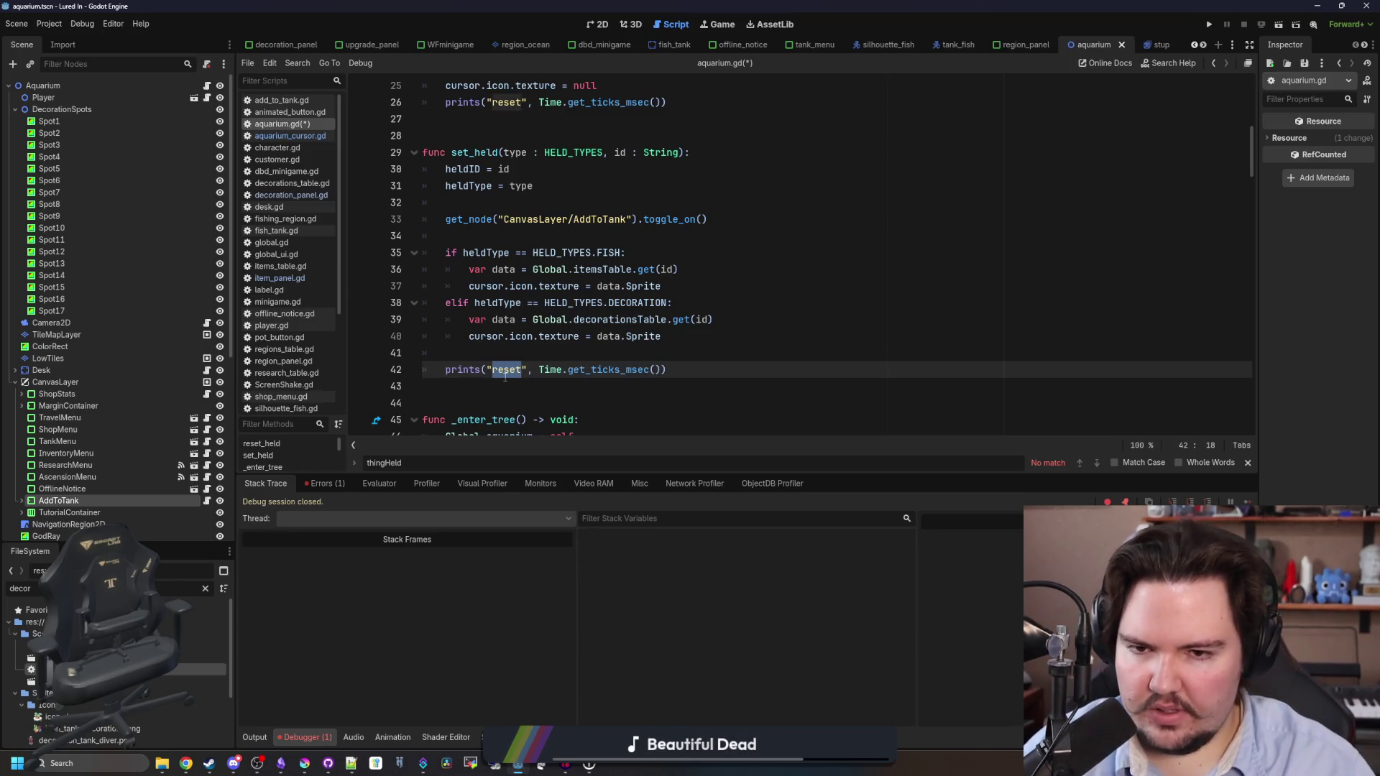
pyautogui.write('add')
pyautogui.press('Up')
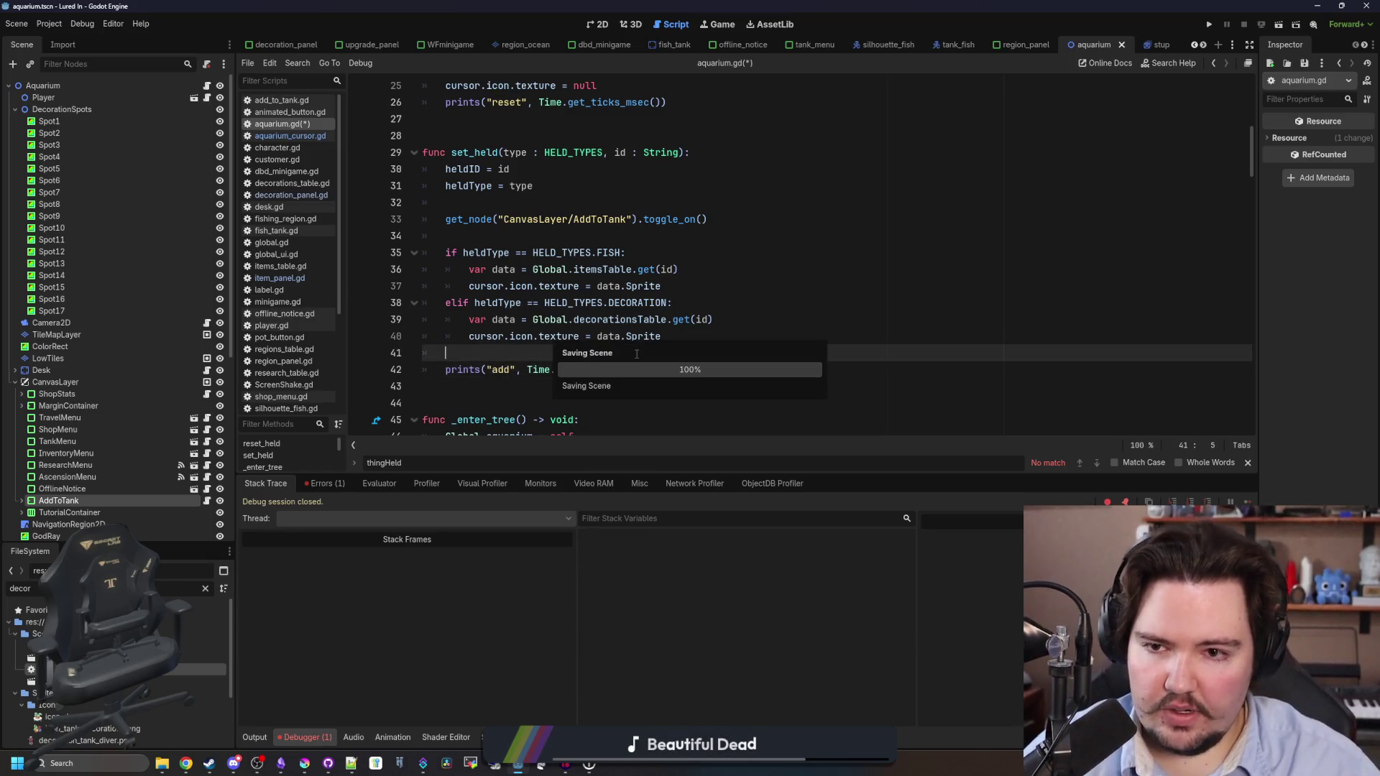
pyautogui.hotkey('ctrl', 's')
pyautogui.click(1211, 25)
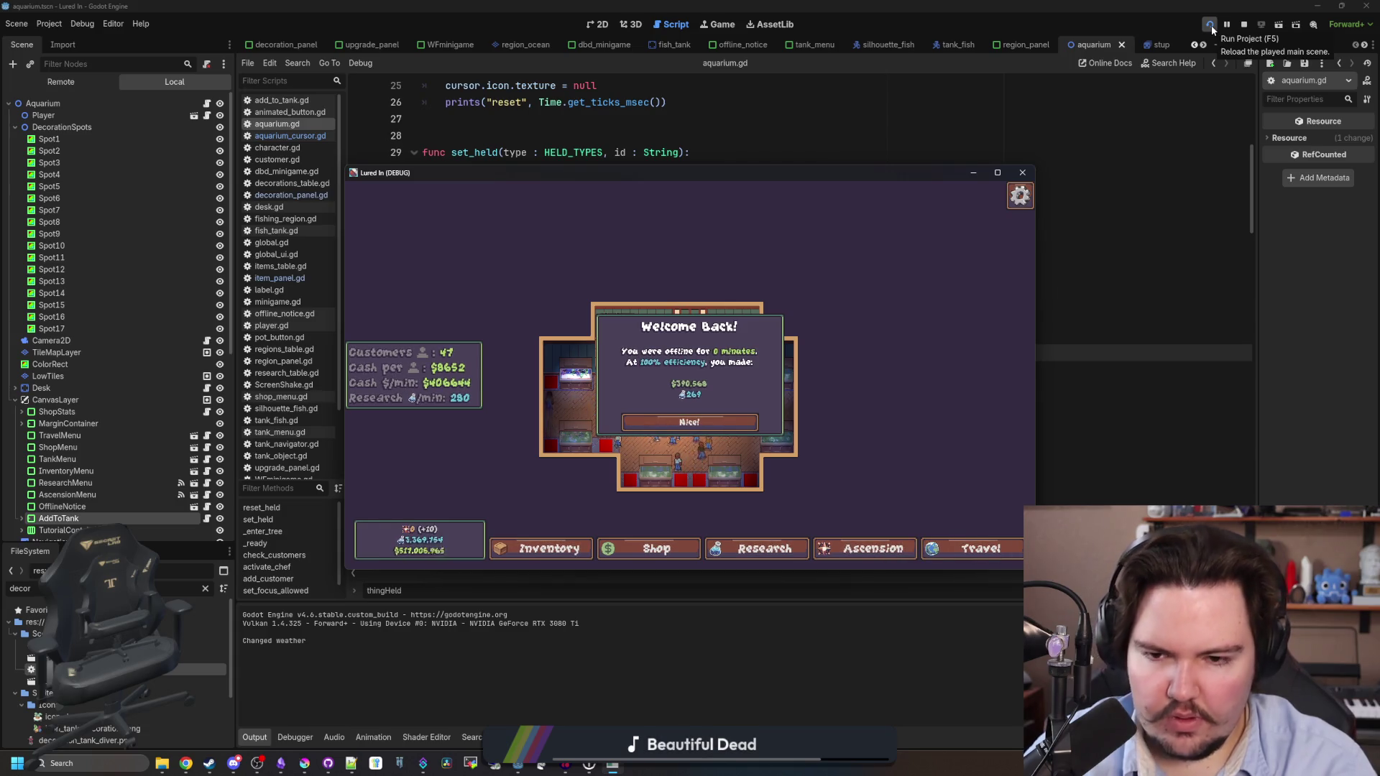
# Dismiss Welcome Back, resize the game window, and move the Minnow from Inventory into a tank.
pyautogui.click(716, 430)
pyautogui.click(998, 173)
pyautogui.scroll(3, 598, 415)
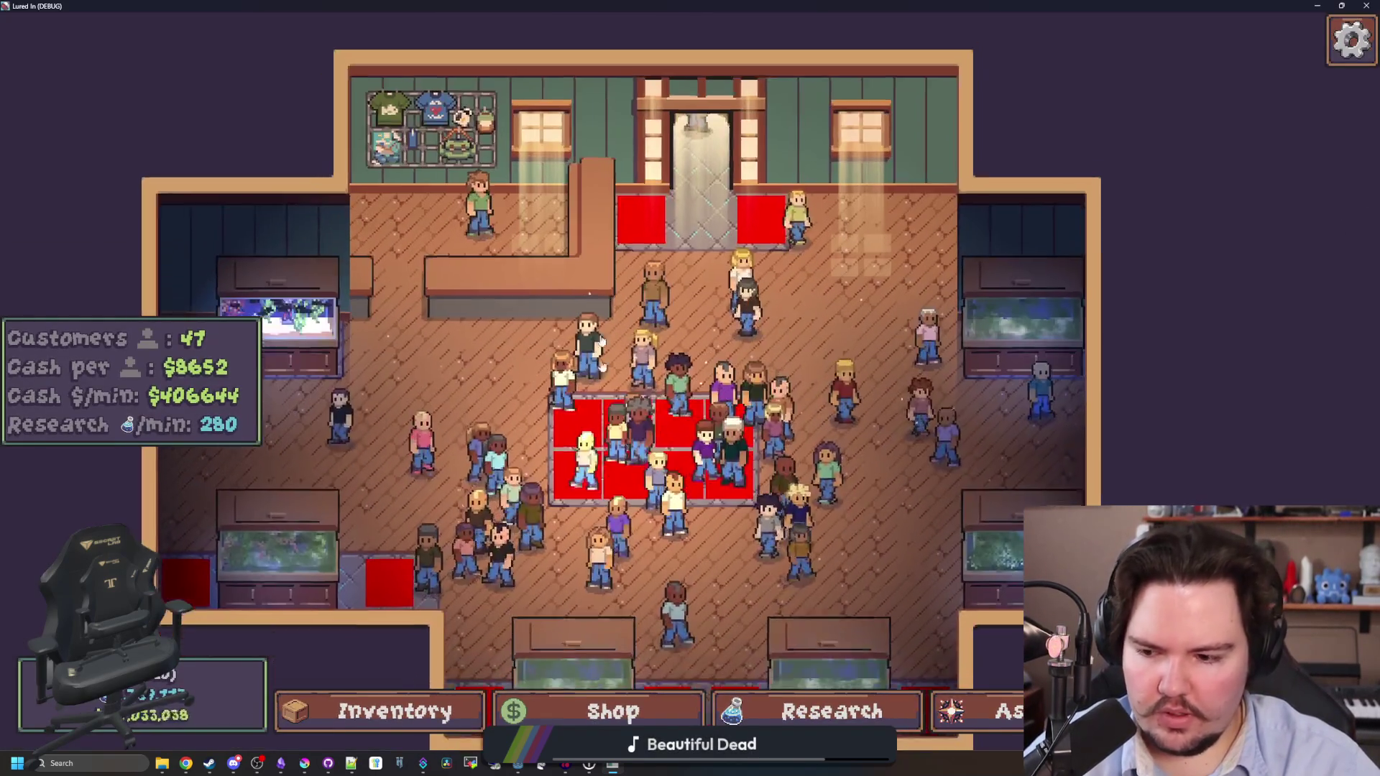
pyautogui.press('super+Down')
pyautogui.click(639, 472)
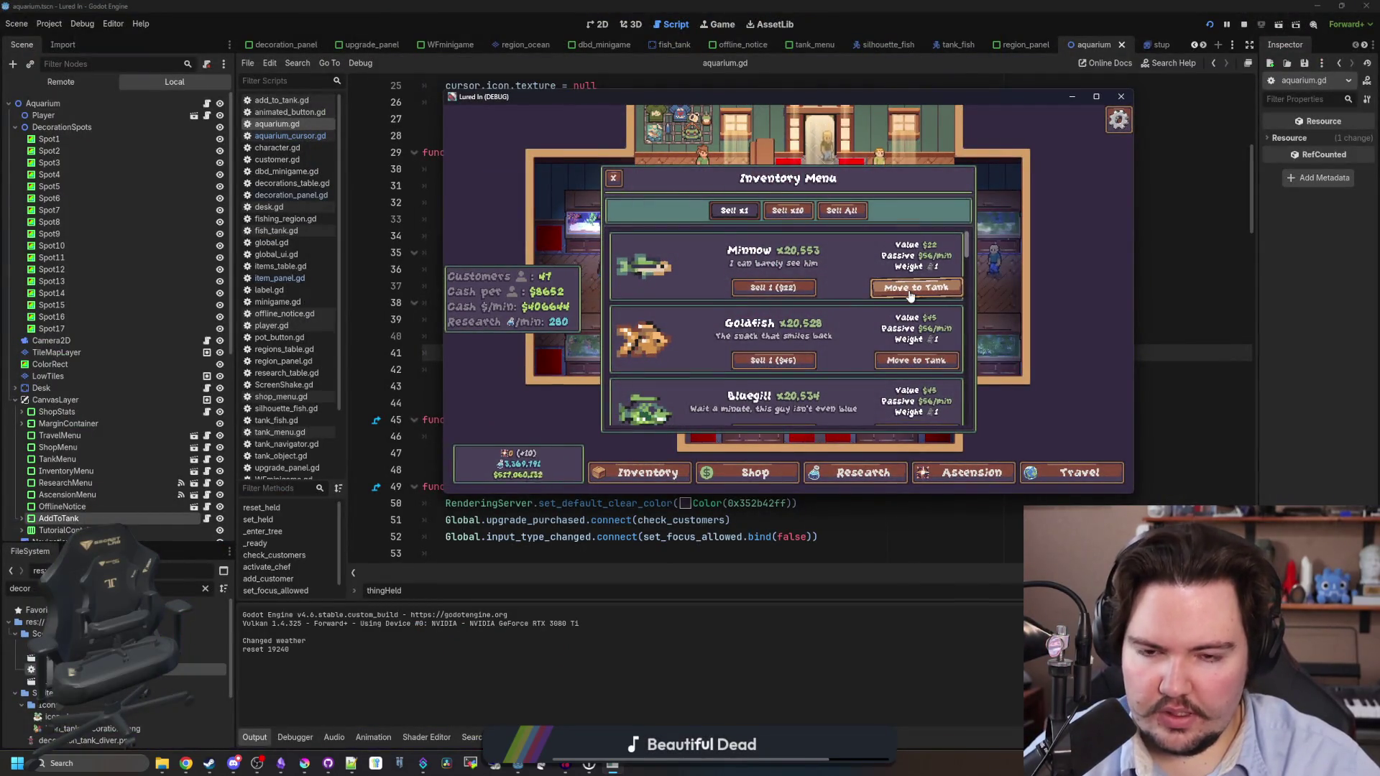
pyautogui.click(657, 471)
pyautogui.click(668, 478)
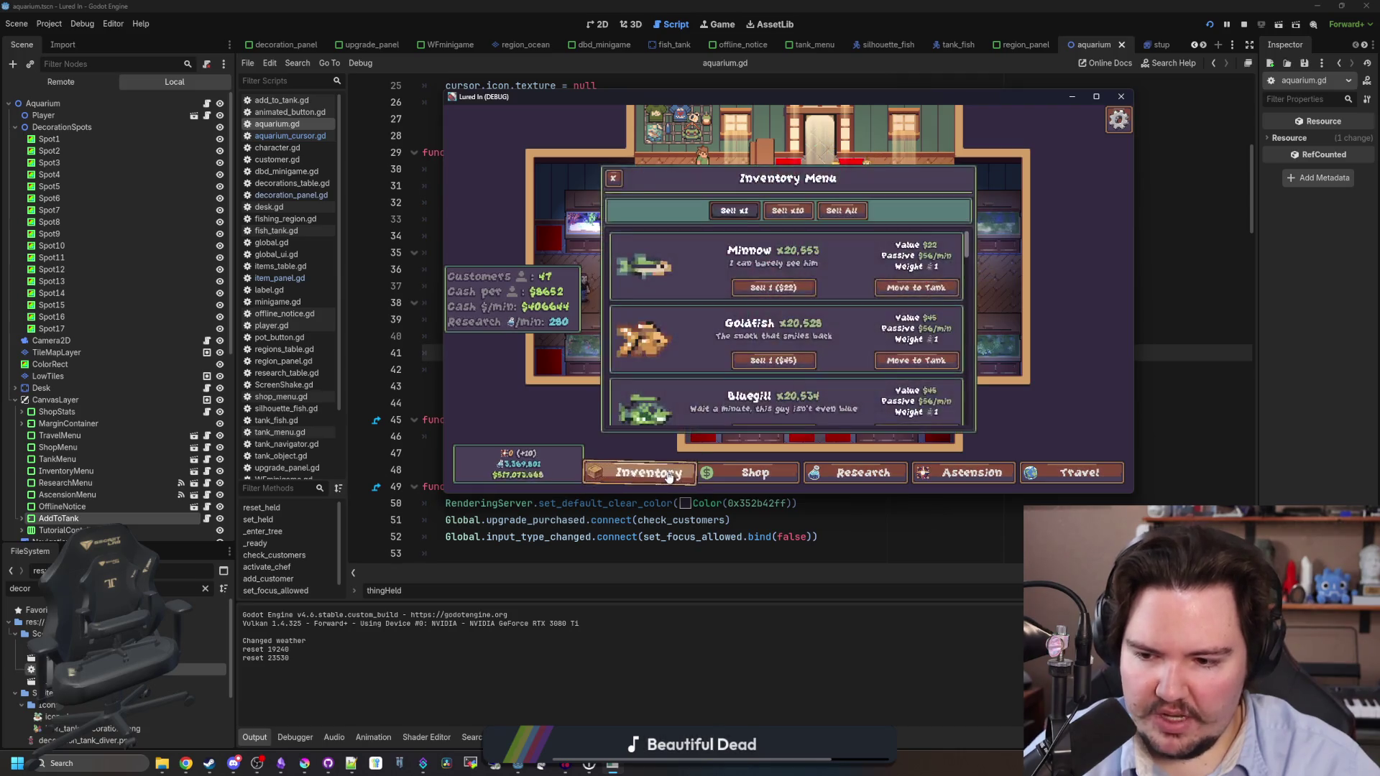
pyautogui.click(900, 287)
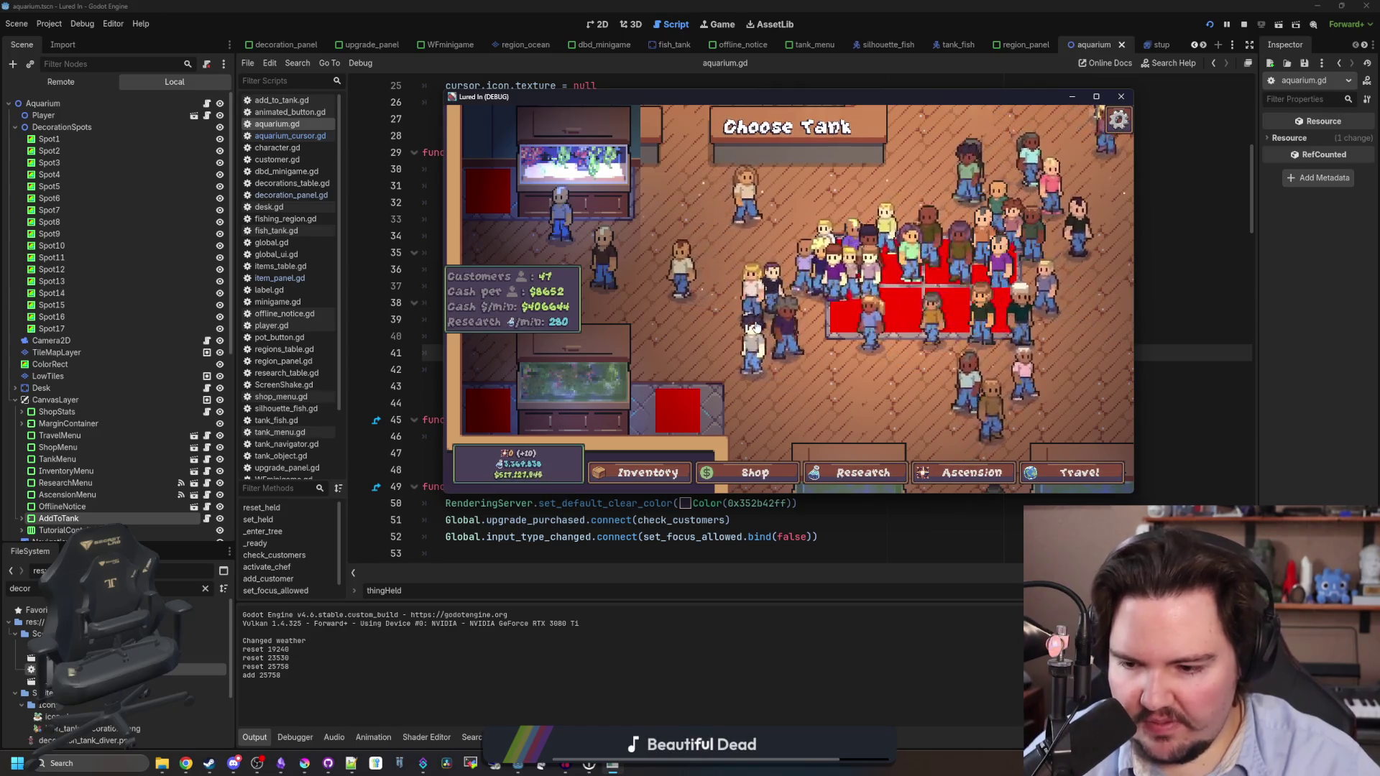
pyautogui.click(773, 395)
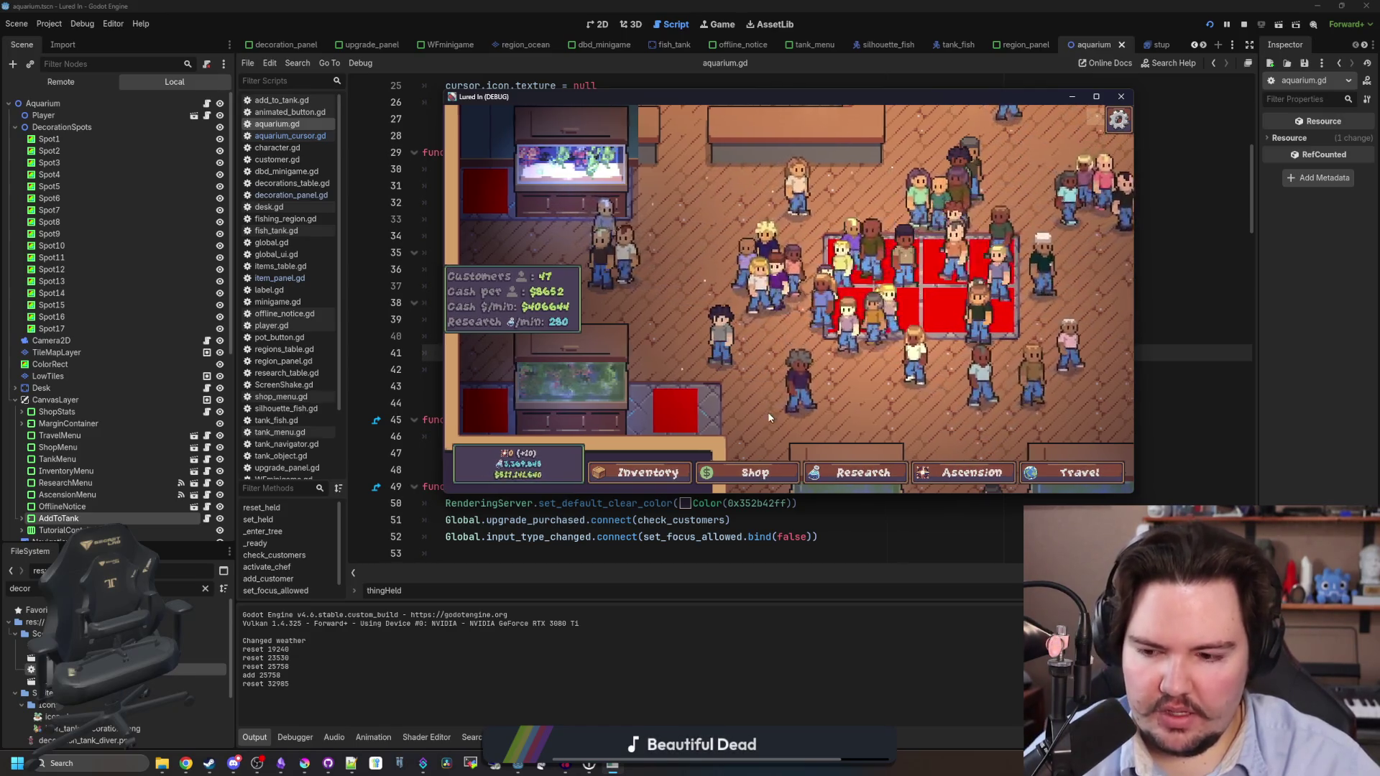
# Return to aquarium.gd and scroll up to set_held.
pyautogui.click(1153, 280)
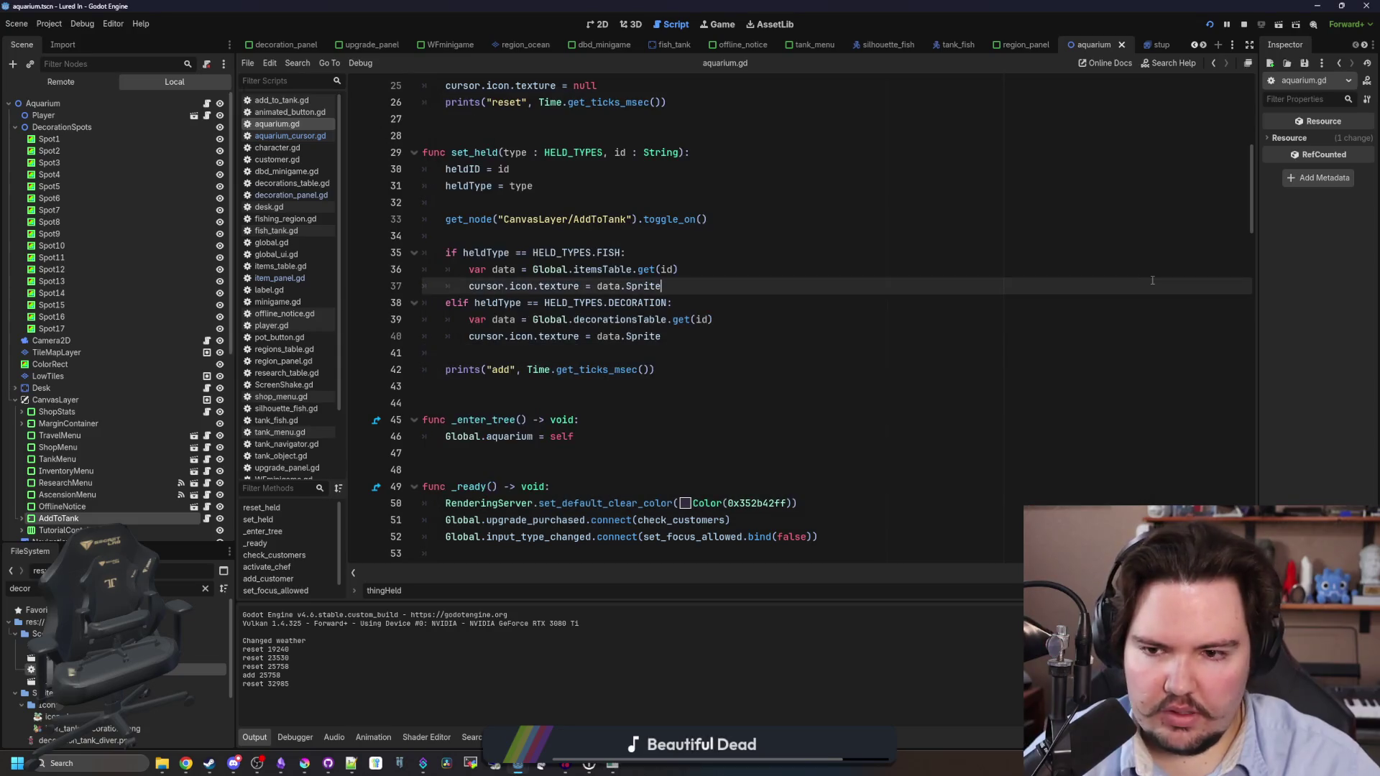
pyautogui.click(585, 359)
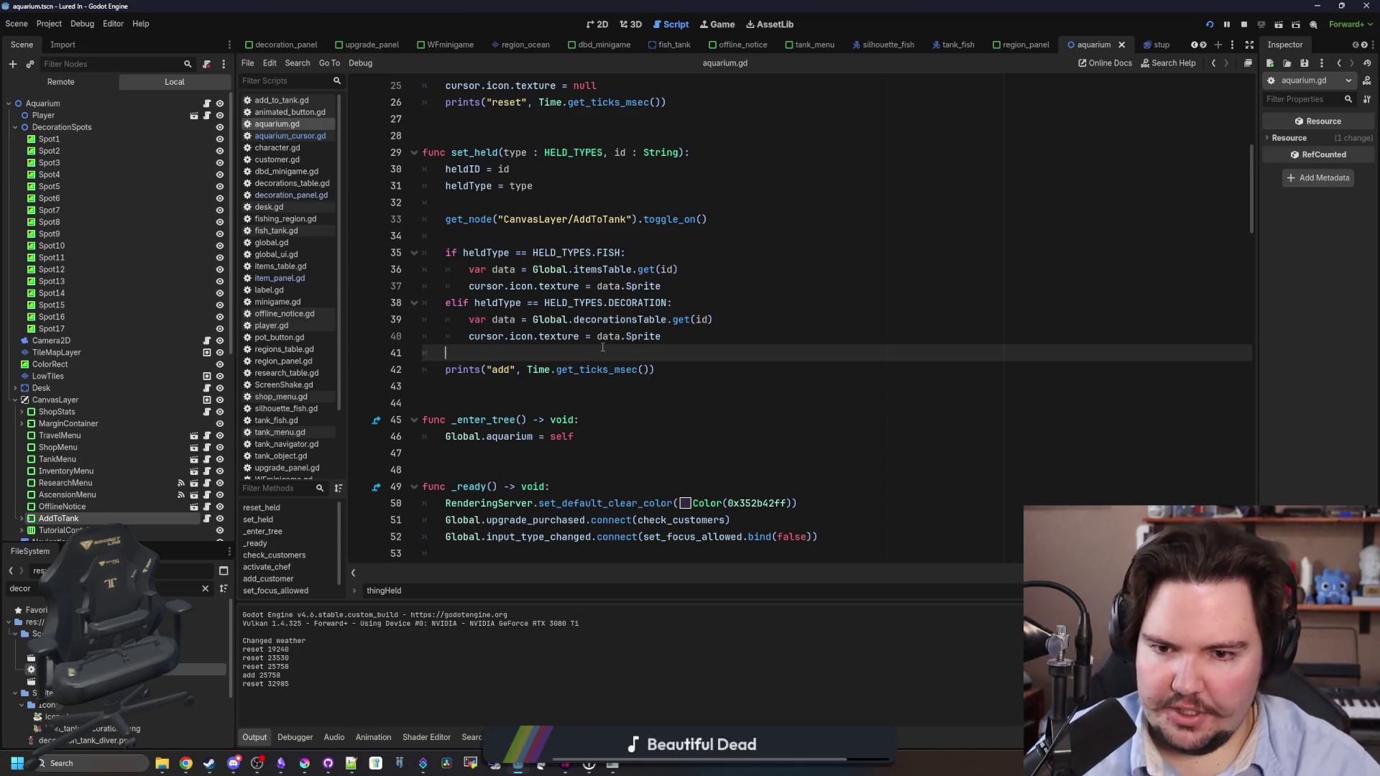
pyautogui.scroll(2, 602, 347)
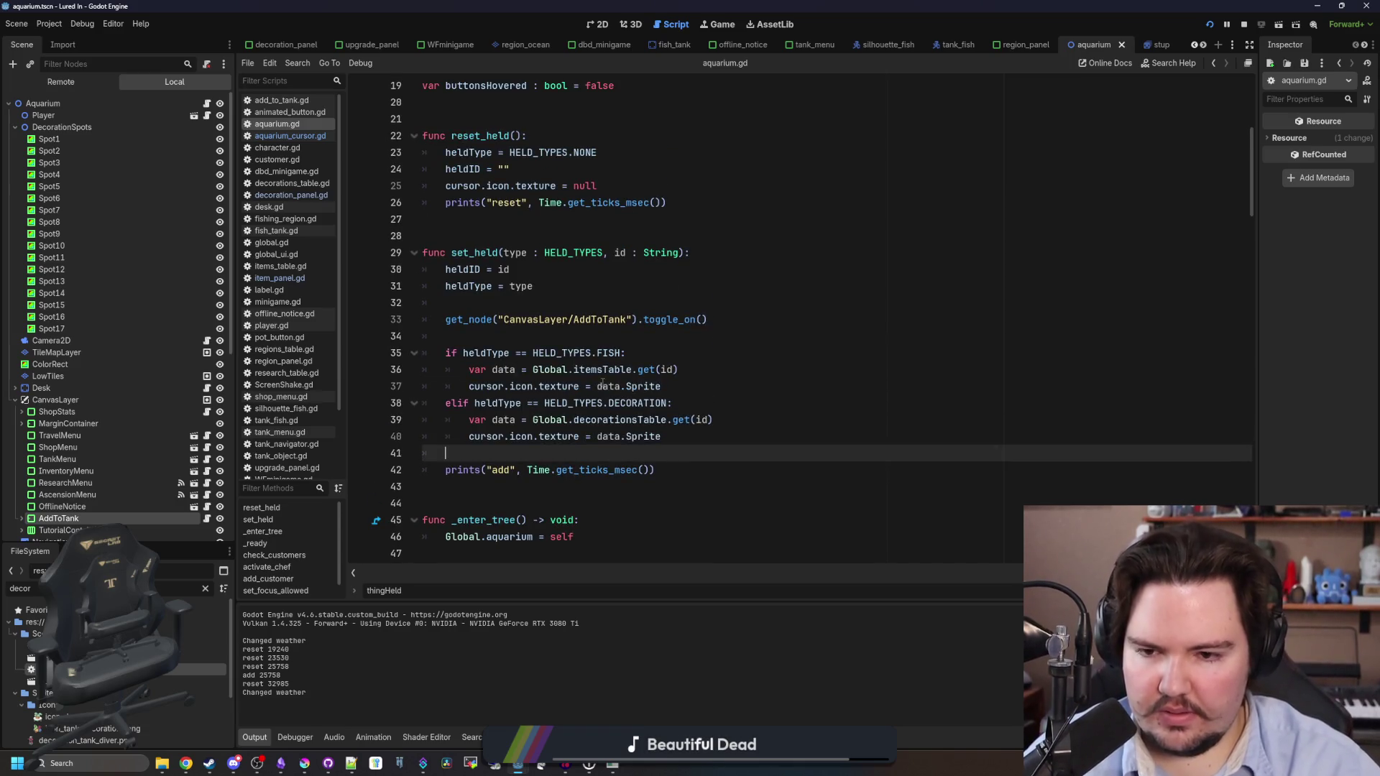
# Add print(data) in the FISH branch and test moving the Minnow to a tank.
pyautogui.click(721, 373)
pyautogui.press('Return')
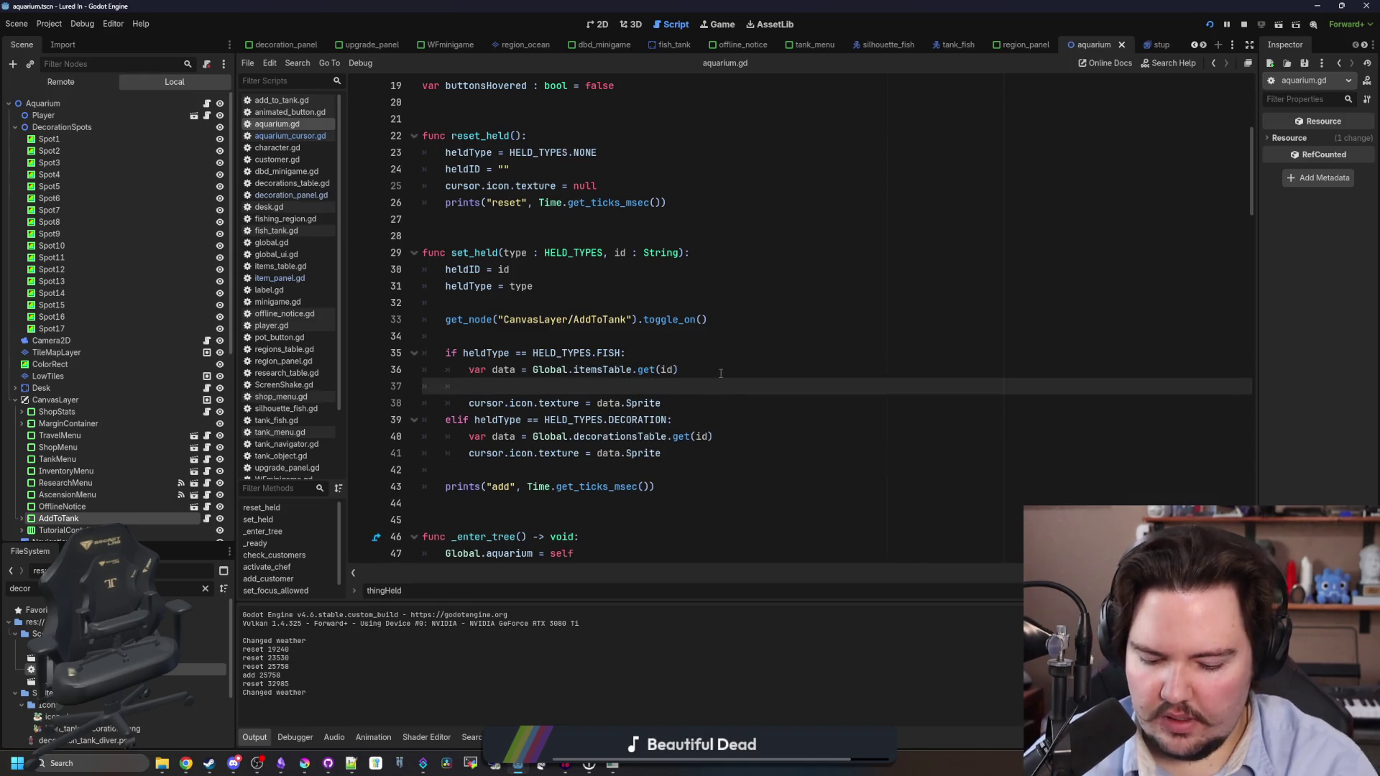
pyautogui.write('print(data')
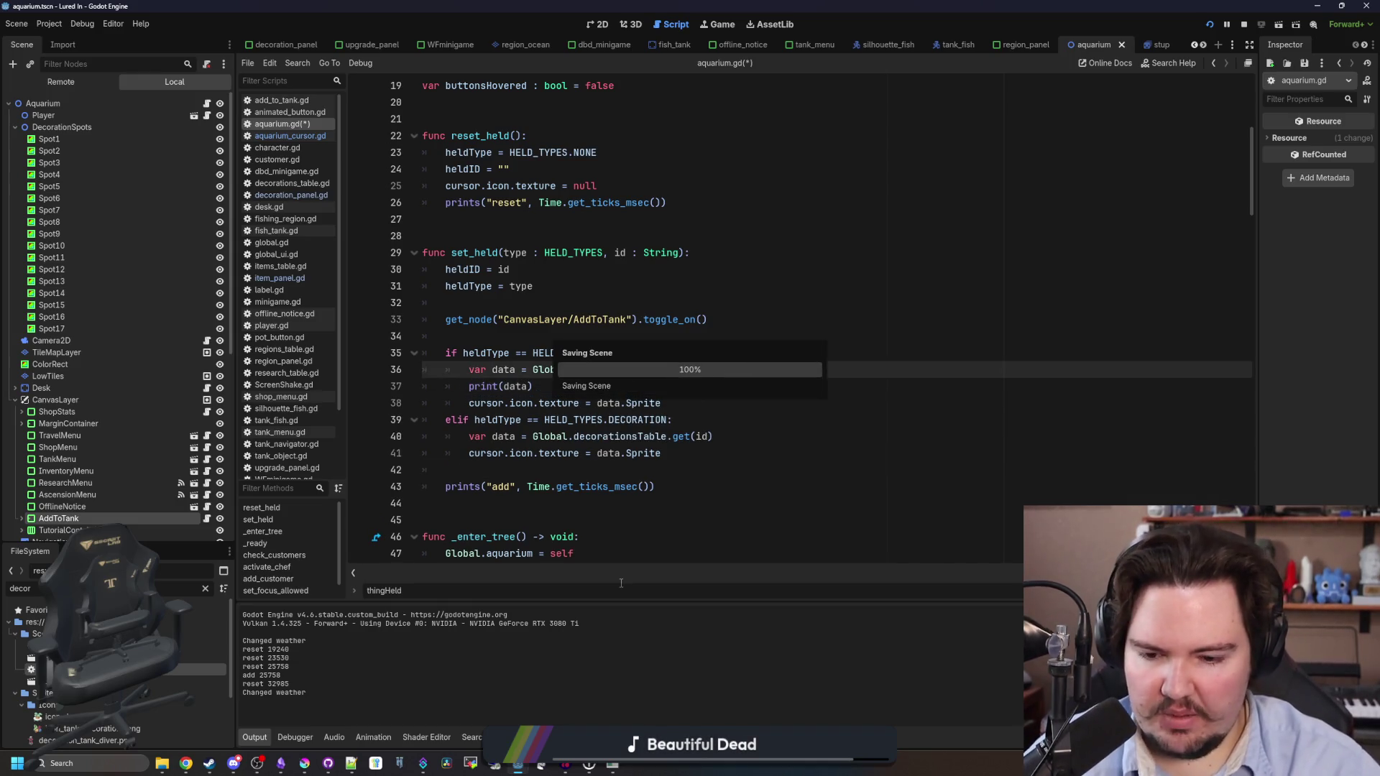
pyautogui.click(721, 373)
pyautogui.click(615, 766)
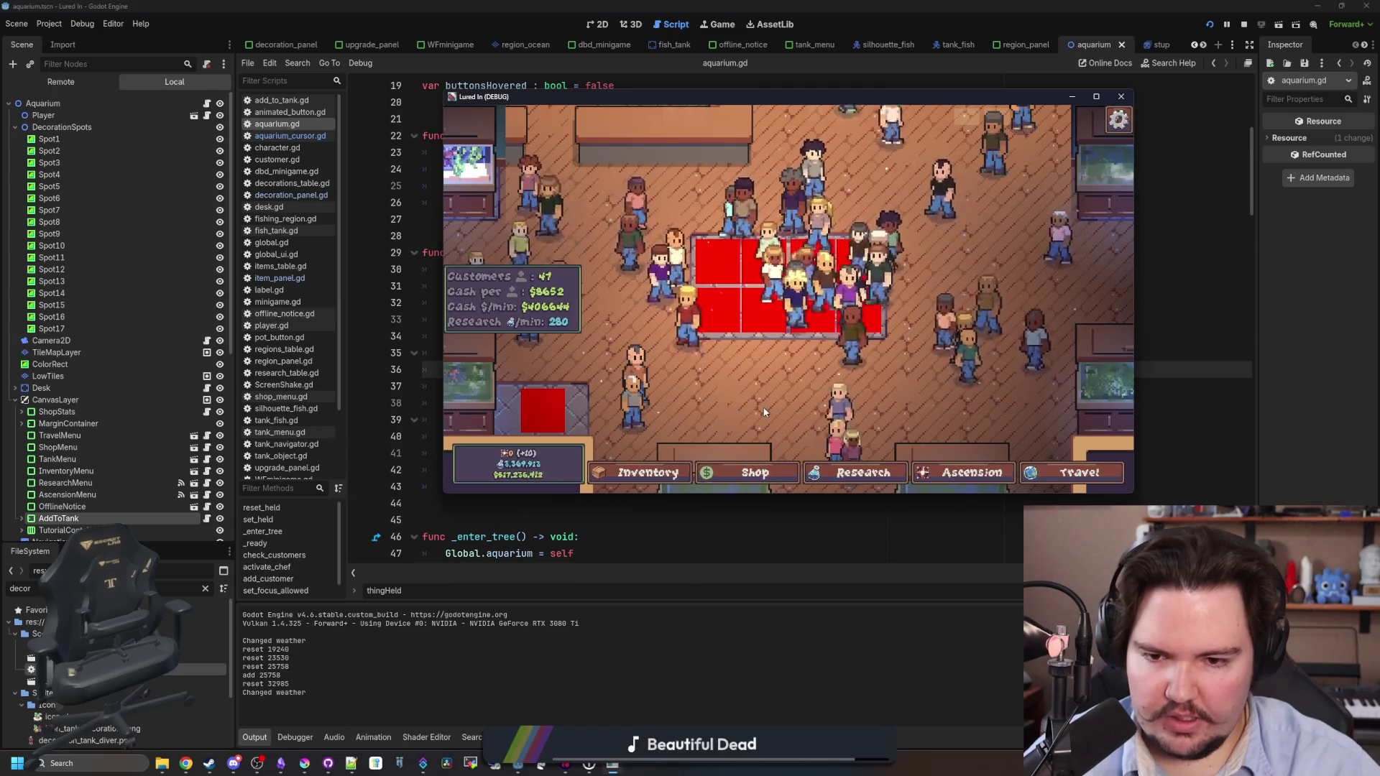
pyautogui.press('i')
pyautogui.click(916, 287)
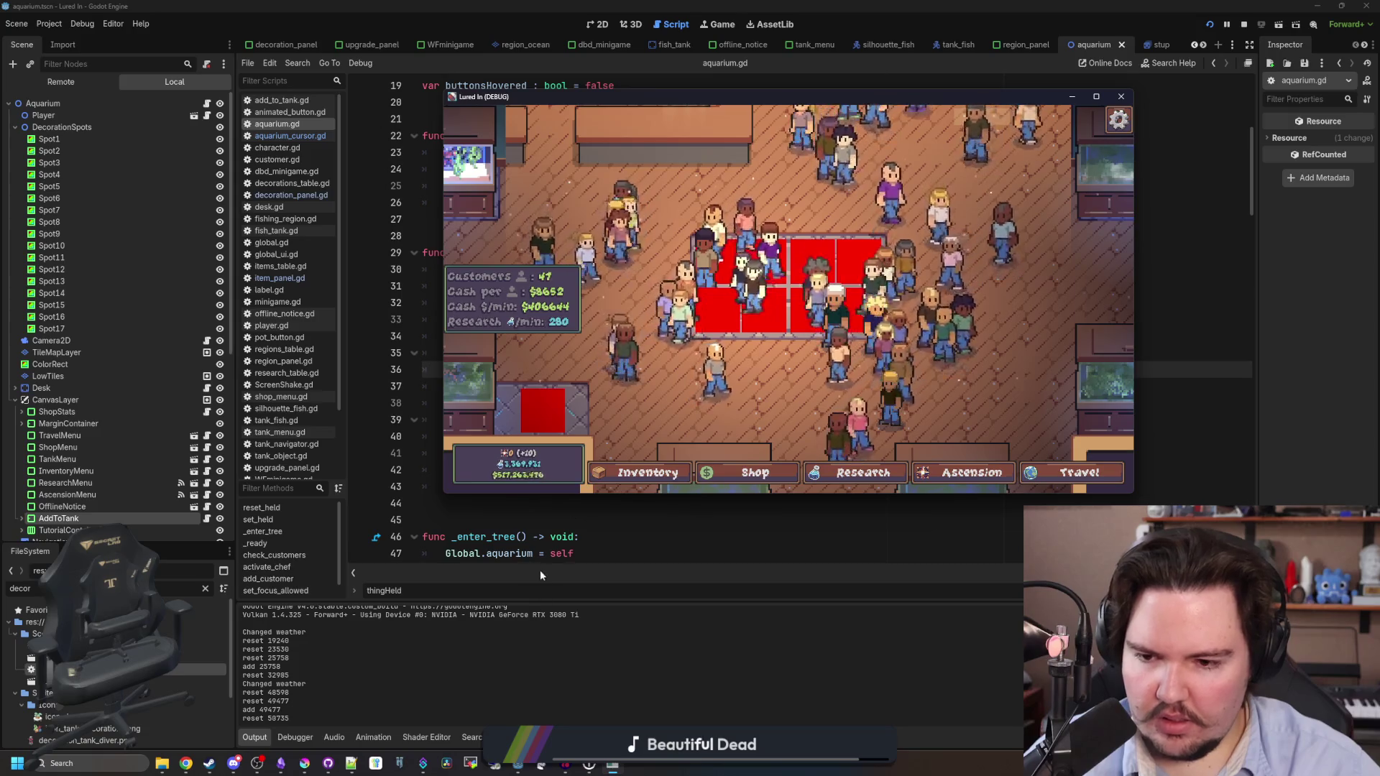
pyautogui.click(539, 540)
# Try Move to Tank on a fish again in-game and check the output.
pyautogui.click(568, 393)
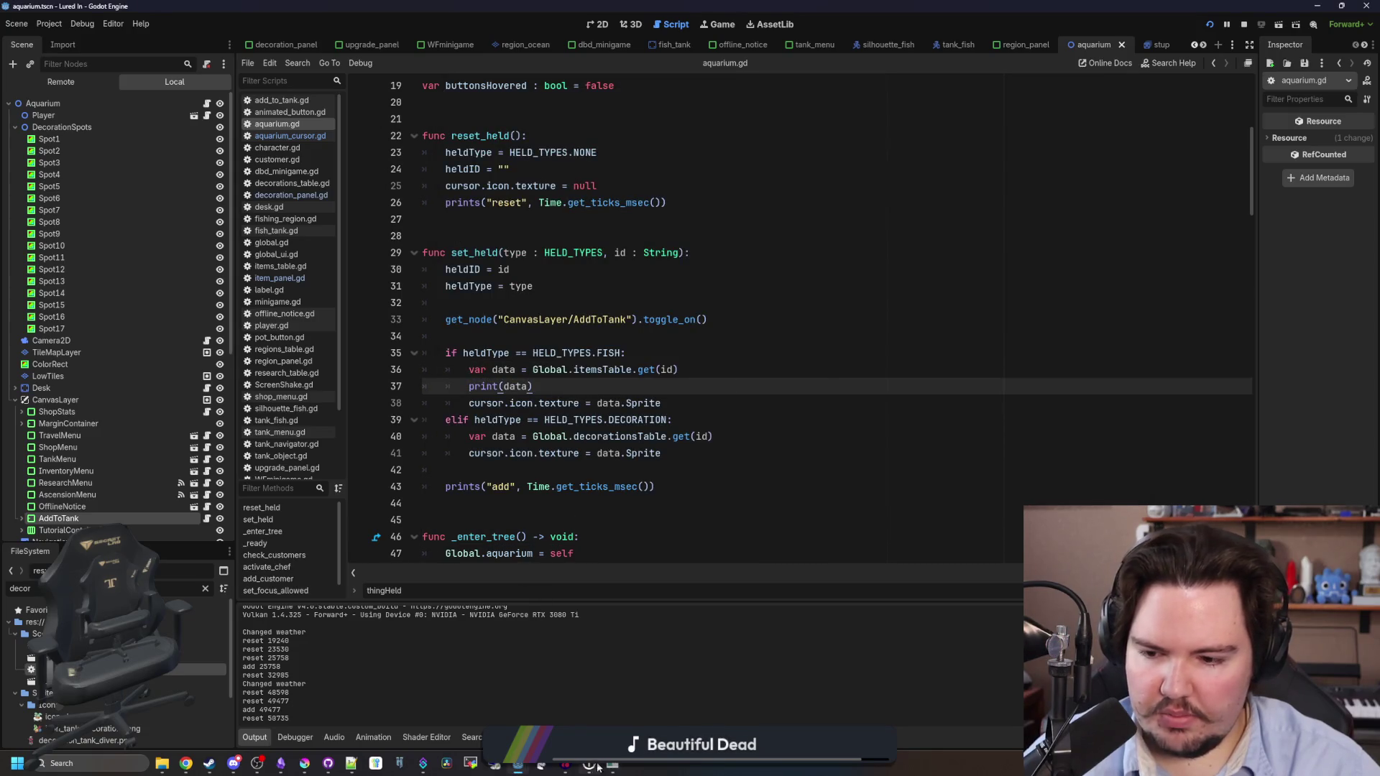
pyautogui.click(615, 765)
pyautogui.click(647, 472)
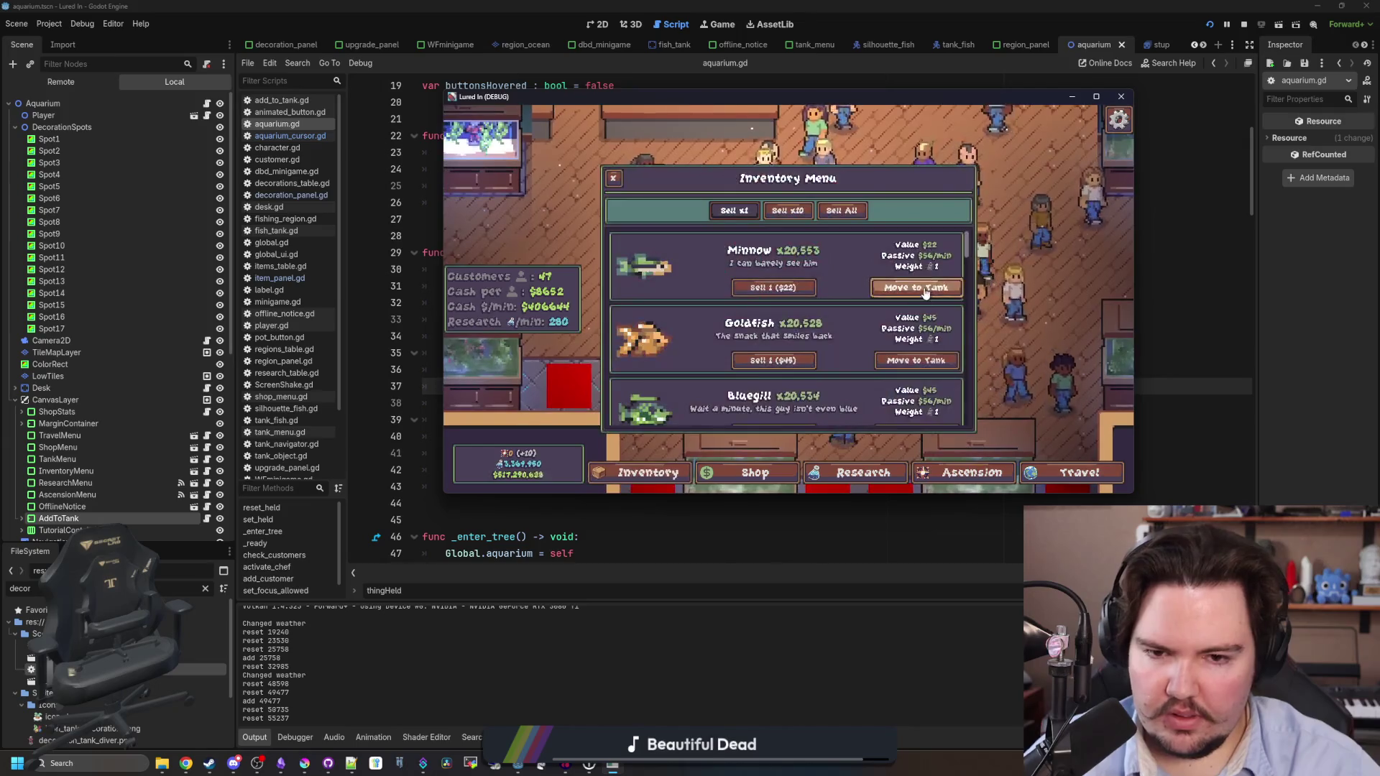
pyautogui.click(915, 291)
pyautogui.click(709, 629)
pyautogui.press('Up')
pyautogui.press('Up')
pyautogui.press('Up')
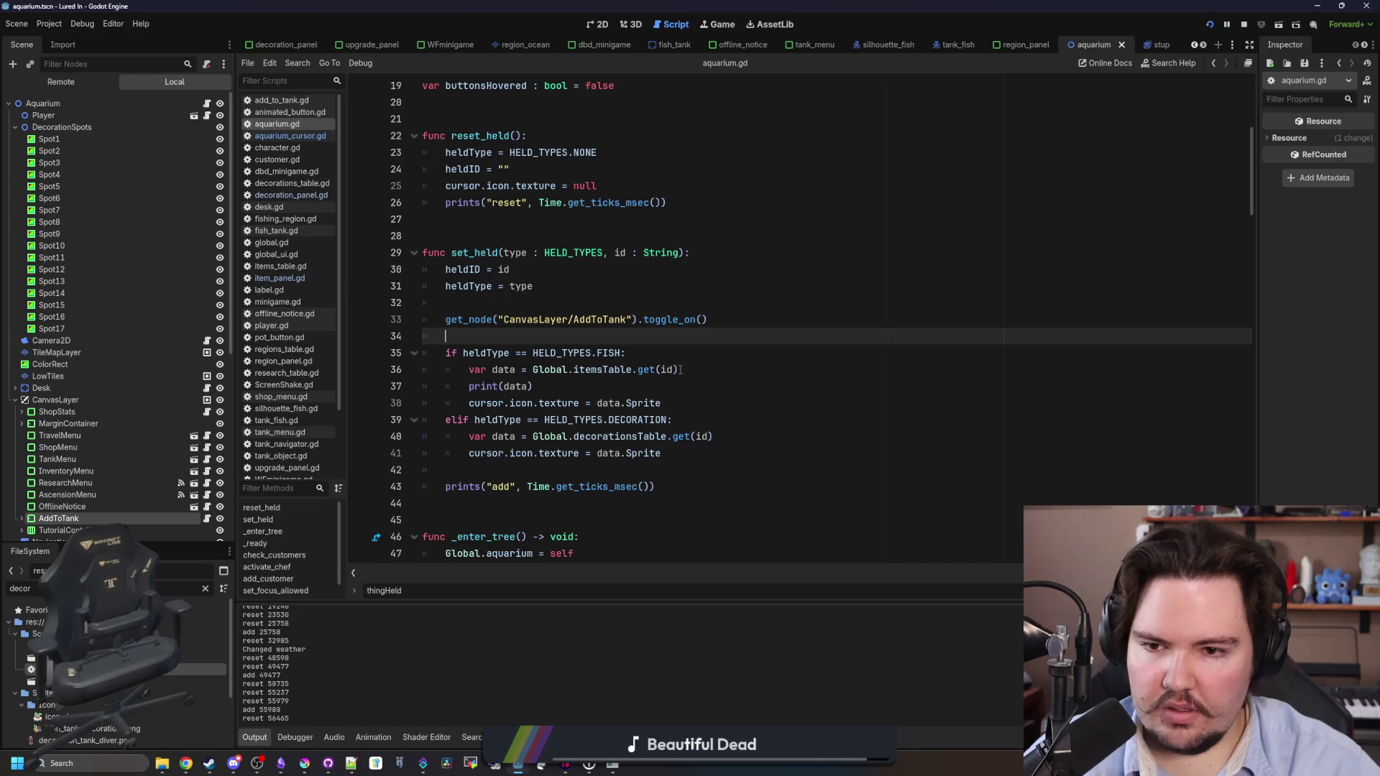
# Add print(id) as the first line of set_held.
pyautogui.click(712, 255)
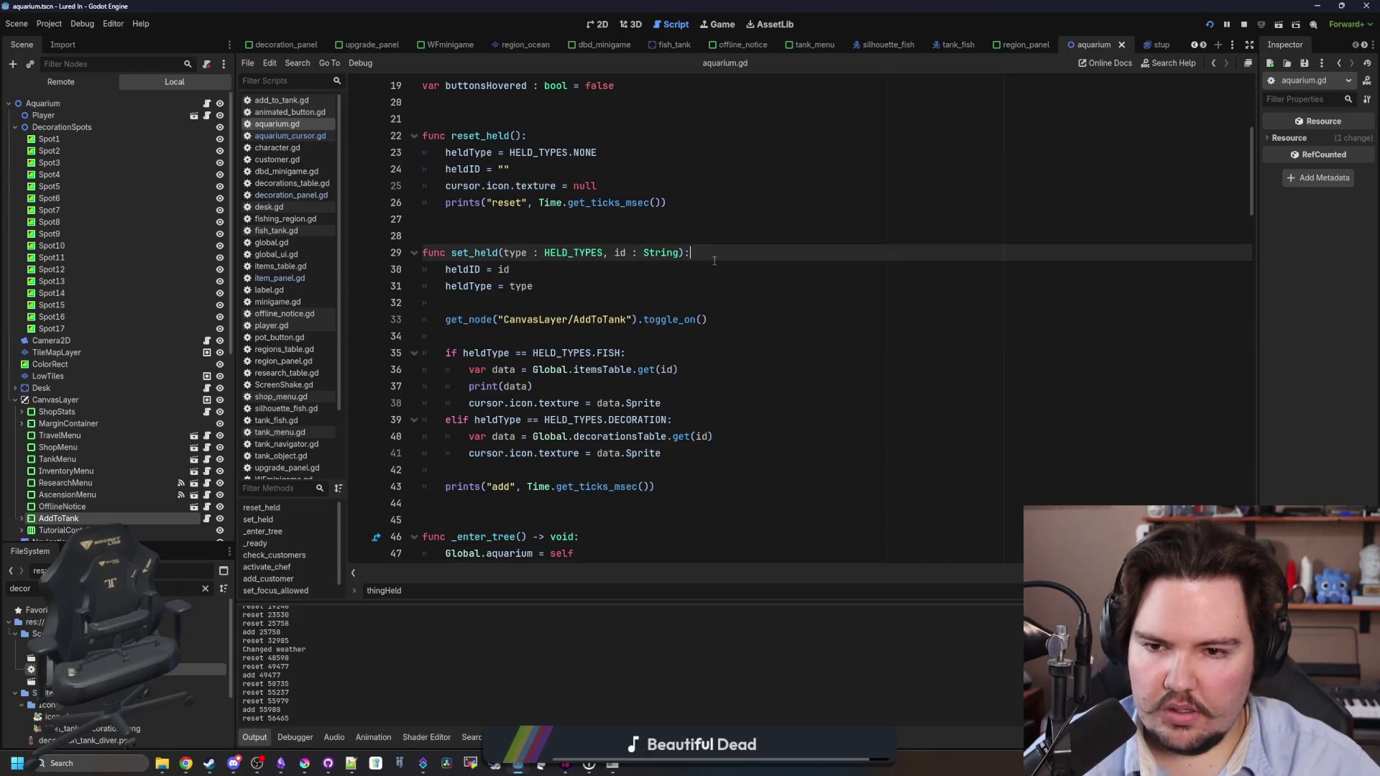
pyautogui.press('Return')
pyautogui.write('print(id)')
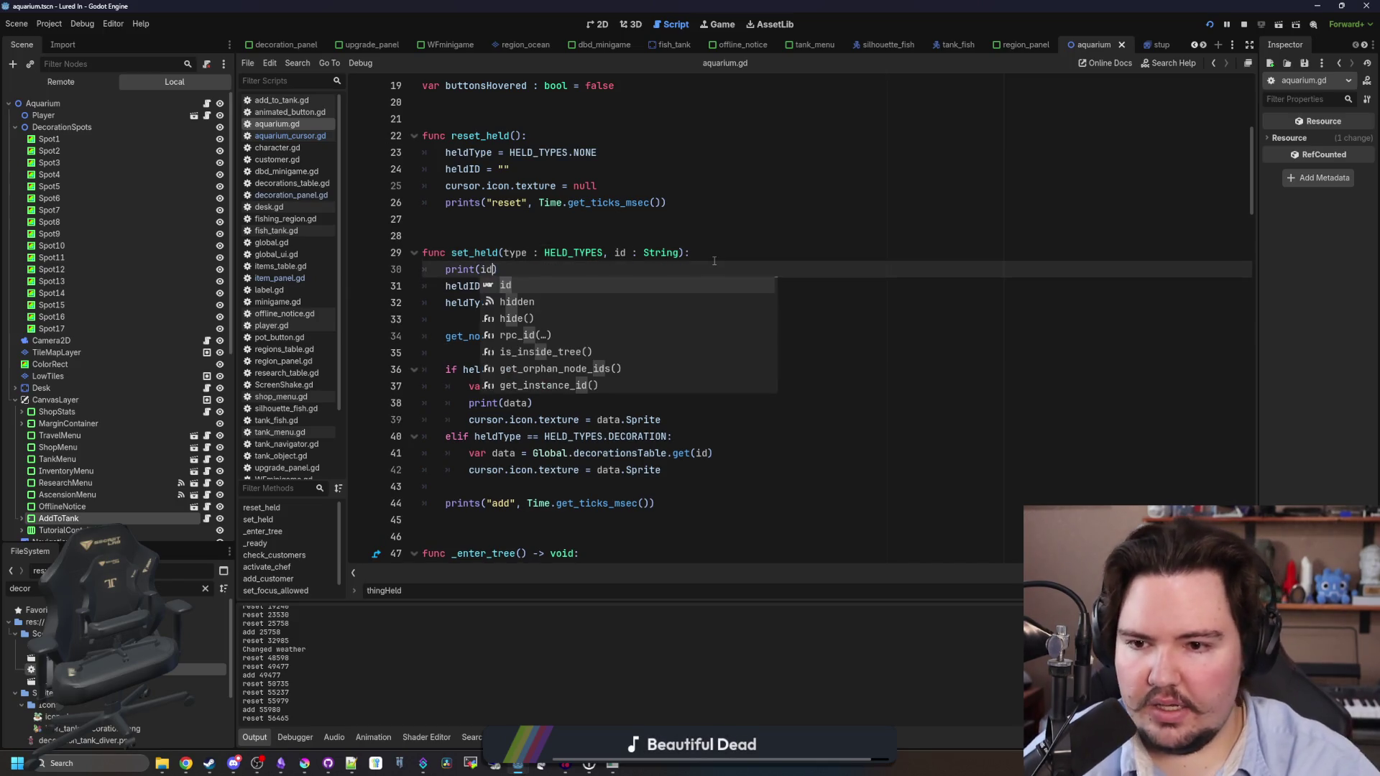
pyautogui.click(712, 253)
# Move the Minnow toward a tank in-game, cancel the placement, and return to the script.
pyautogui.click(613, 764)
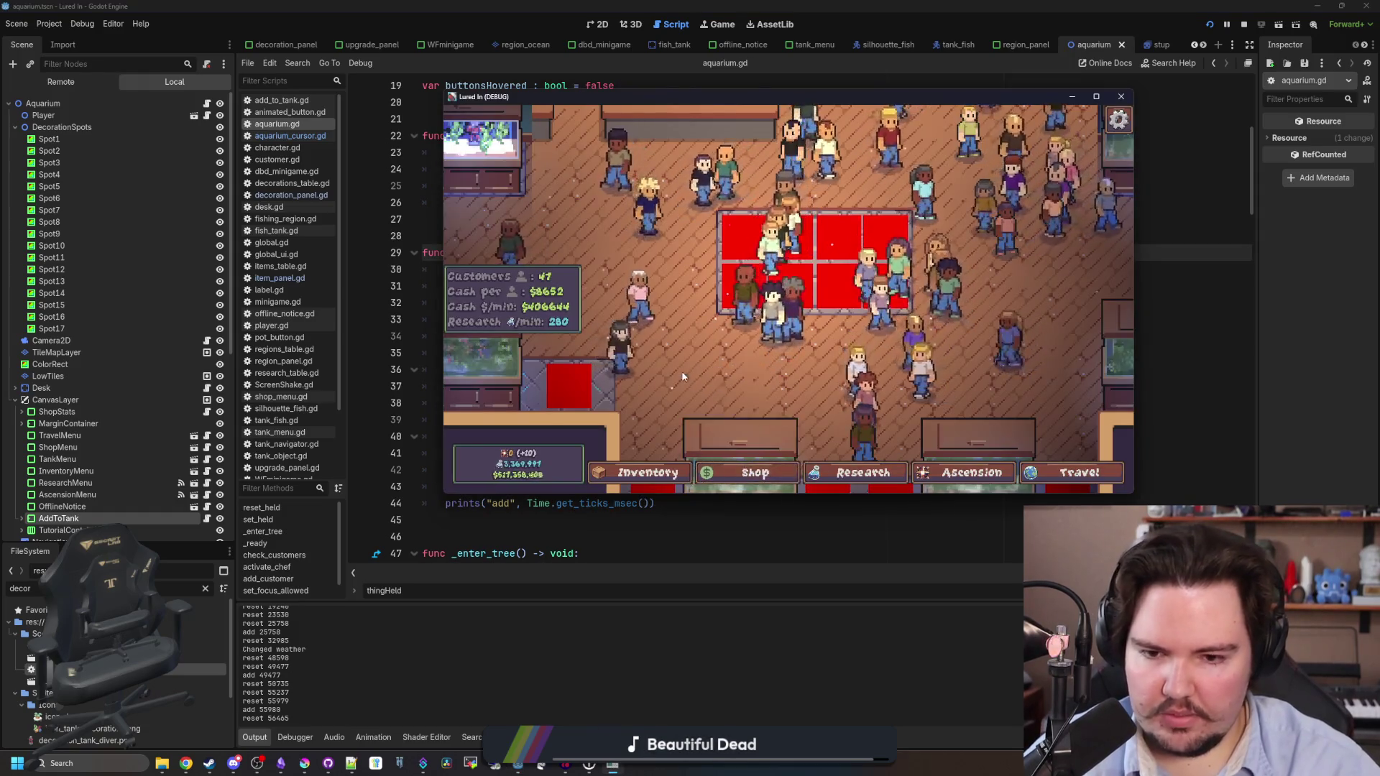
pyautogui.click(647, 473)
pyautogui.click(907, 288)
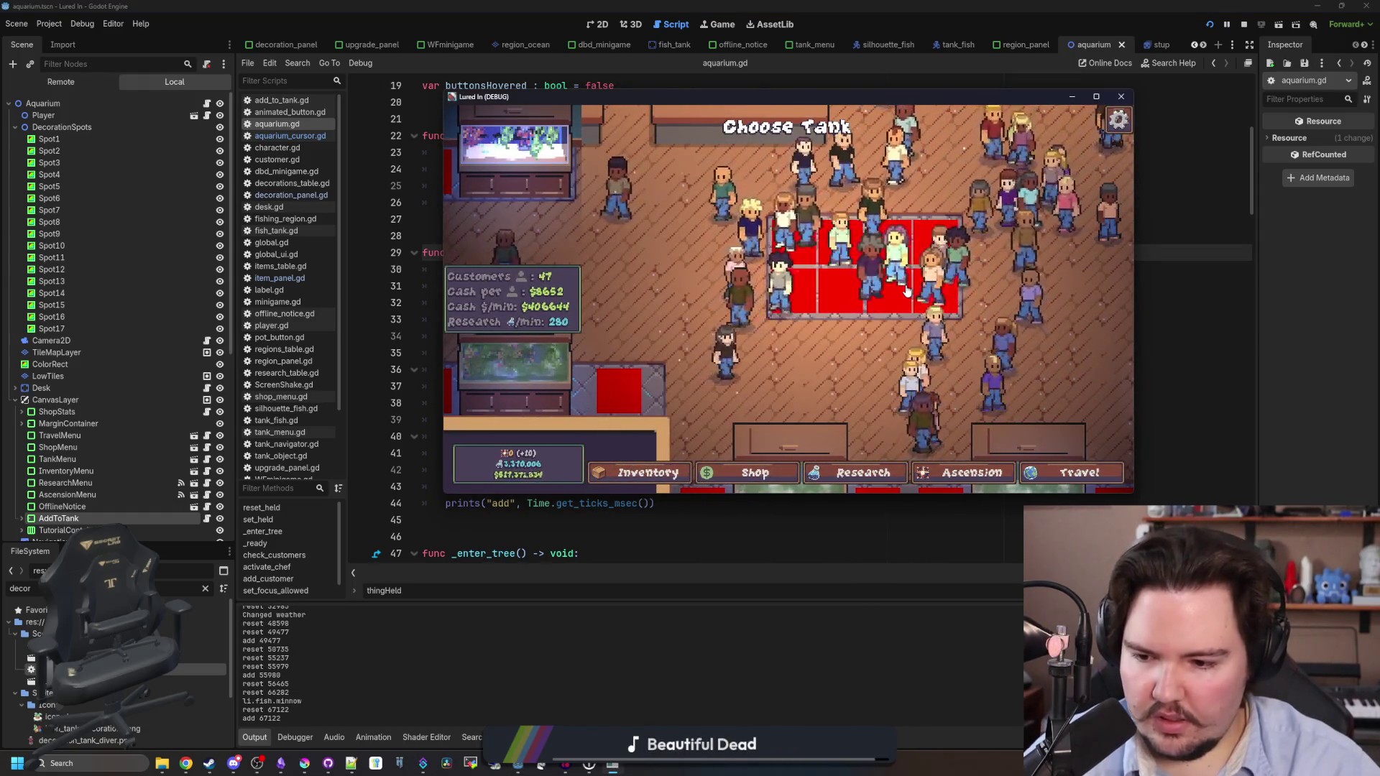
pyautogui.rightClick(752, 373)
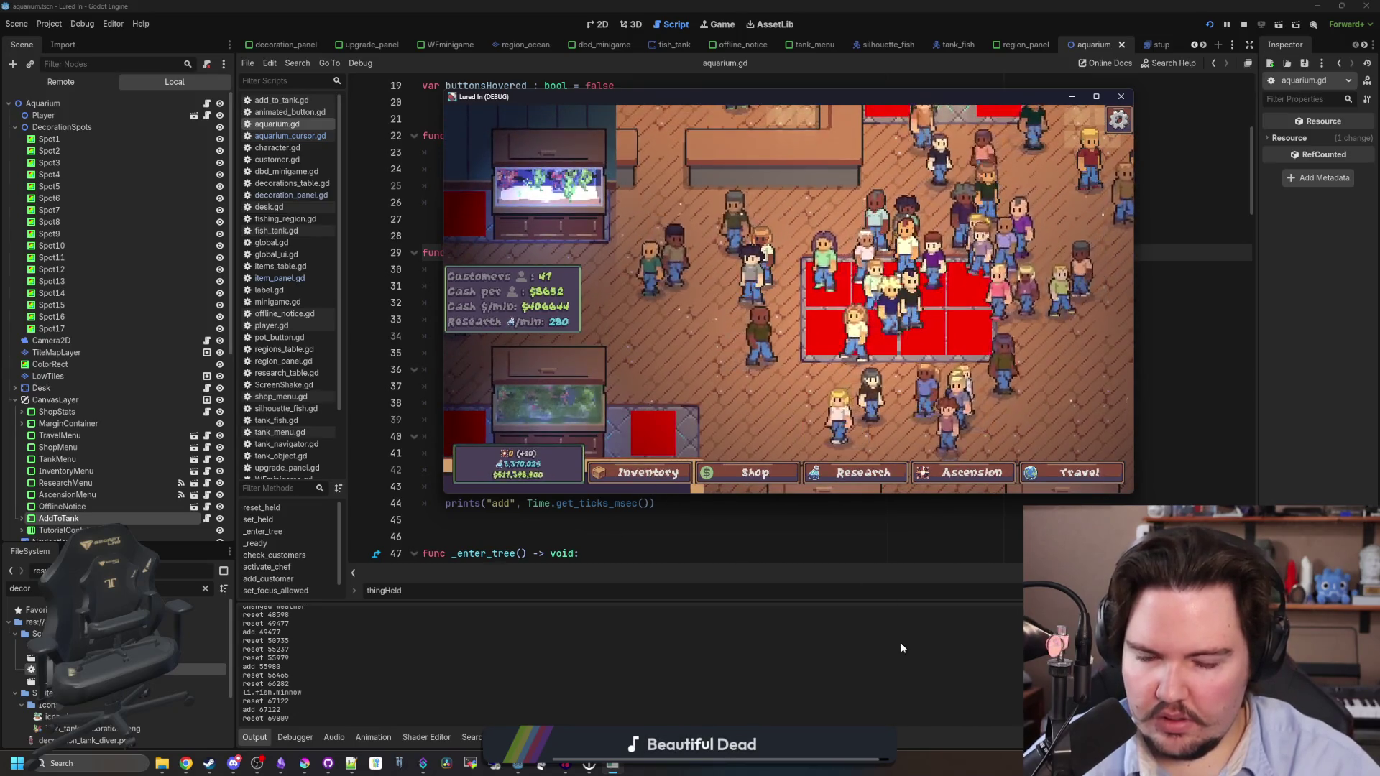
pyautogui.click(900, 642)
pyautogui.click(543, 321)
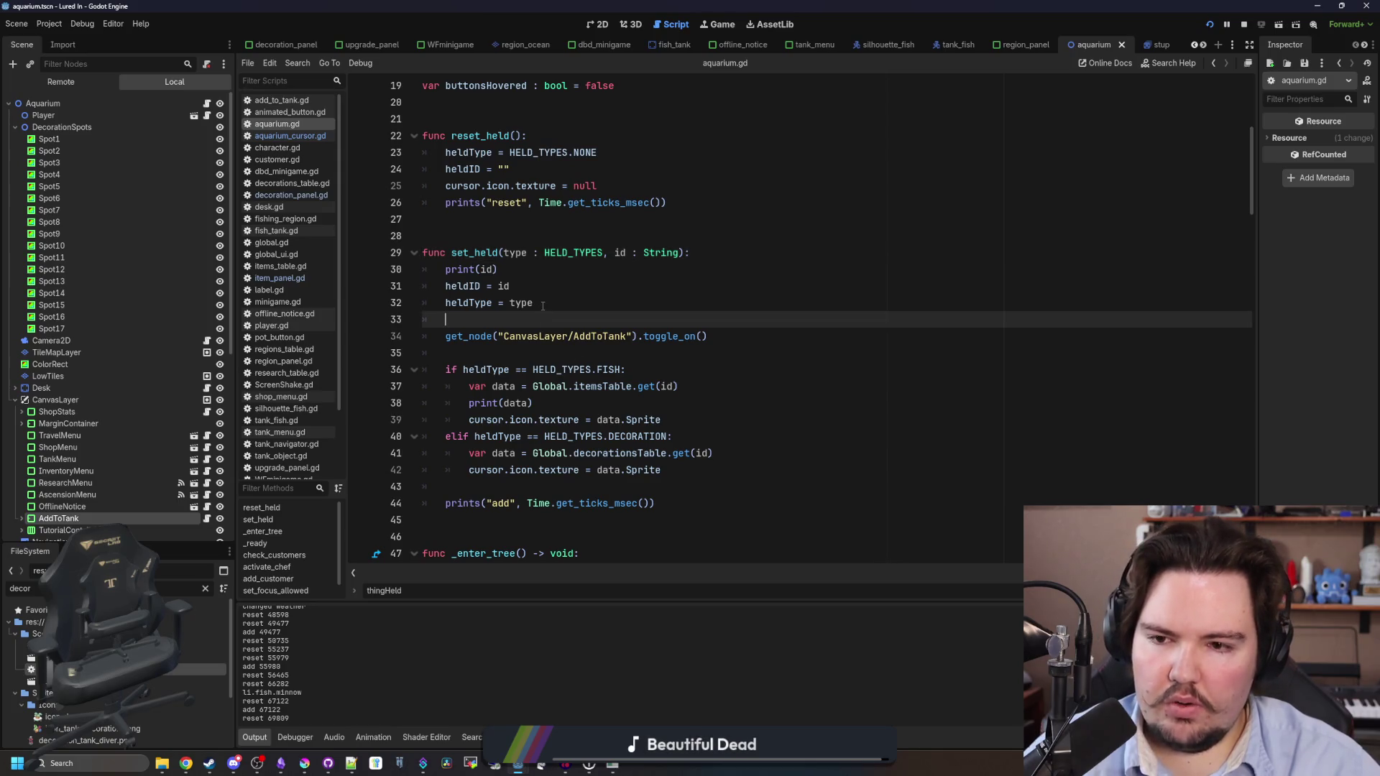
# Move the heldID and heldType assignments in set_held to just below the get_node line.
pyautogui.moveTo(543, 306); pyautogui.dragTo(418, 291)
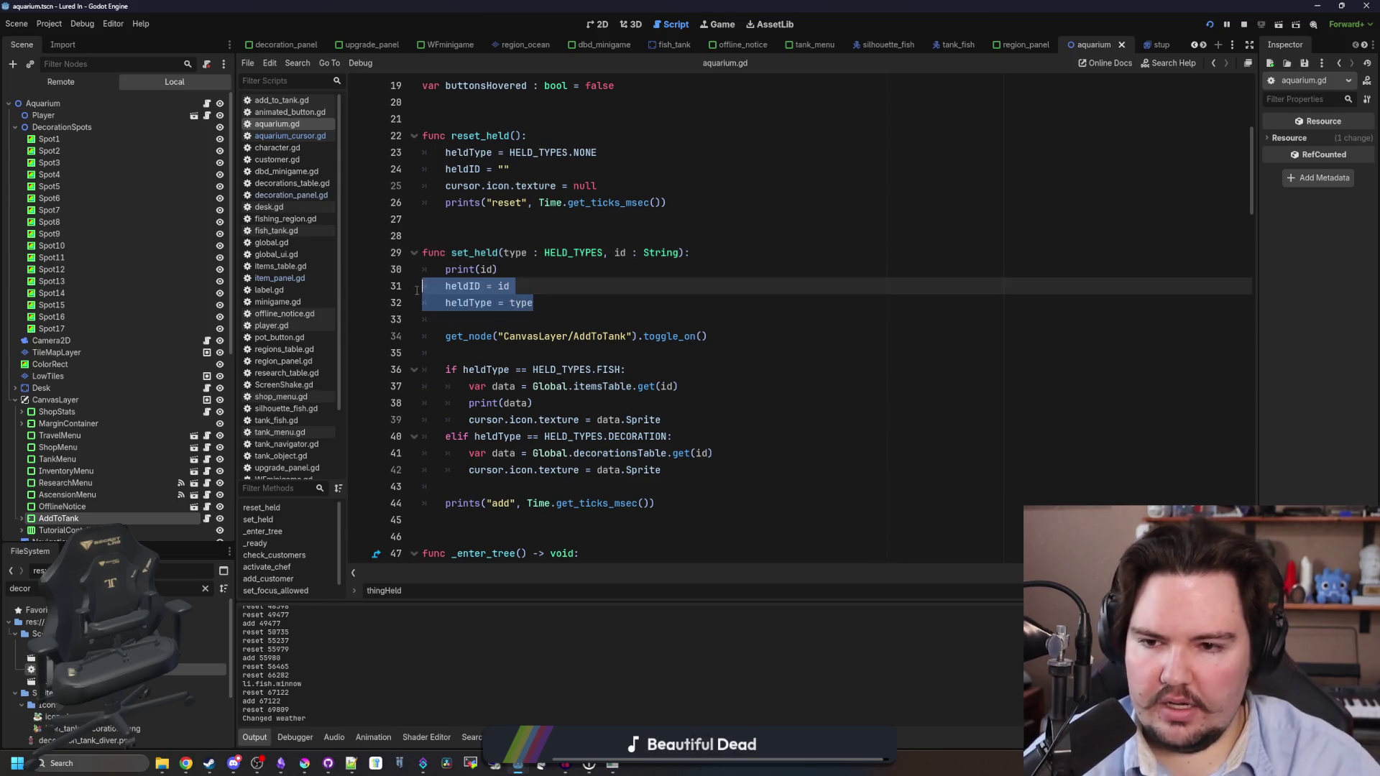
pyautogui.hotkey('ctrl', 'x')
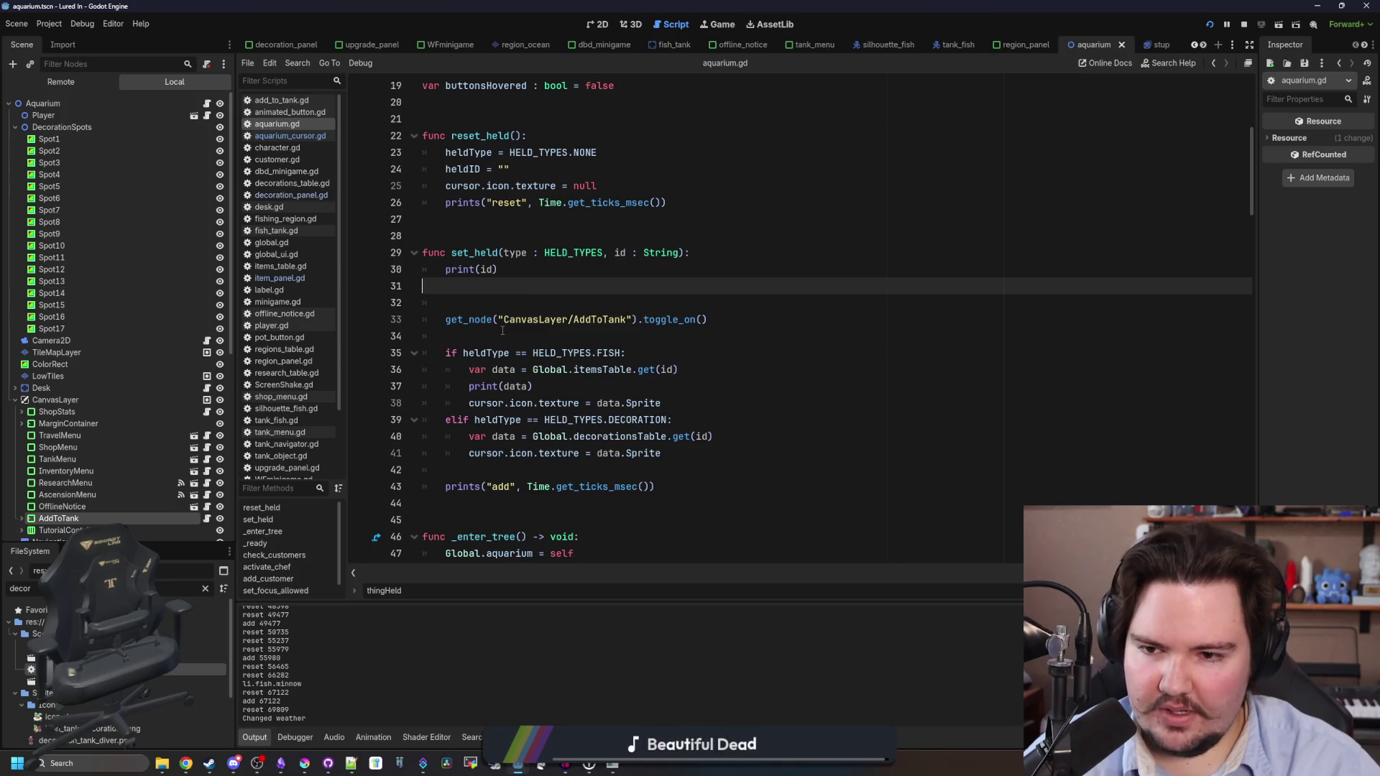
pyautogui.click(502, 330)
pyautogui.press('Return')
pyautogui.hotkey('ctrl', 'v')
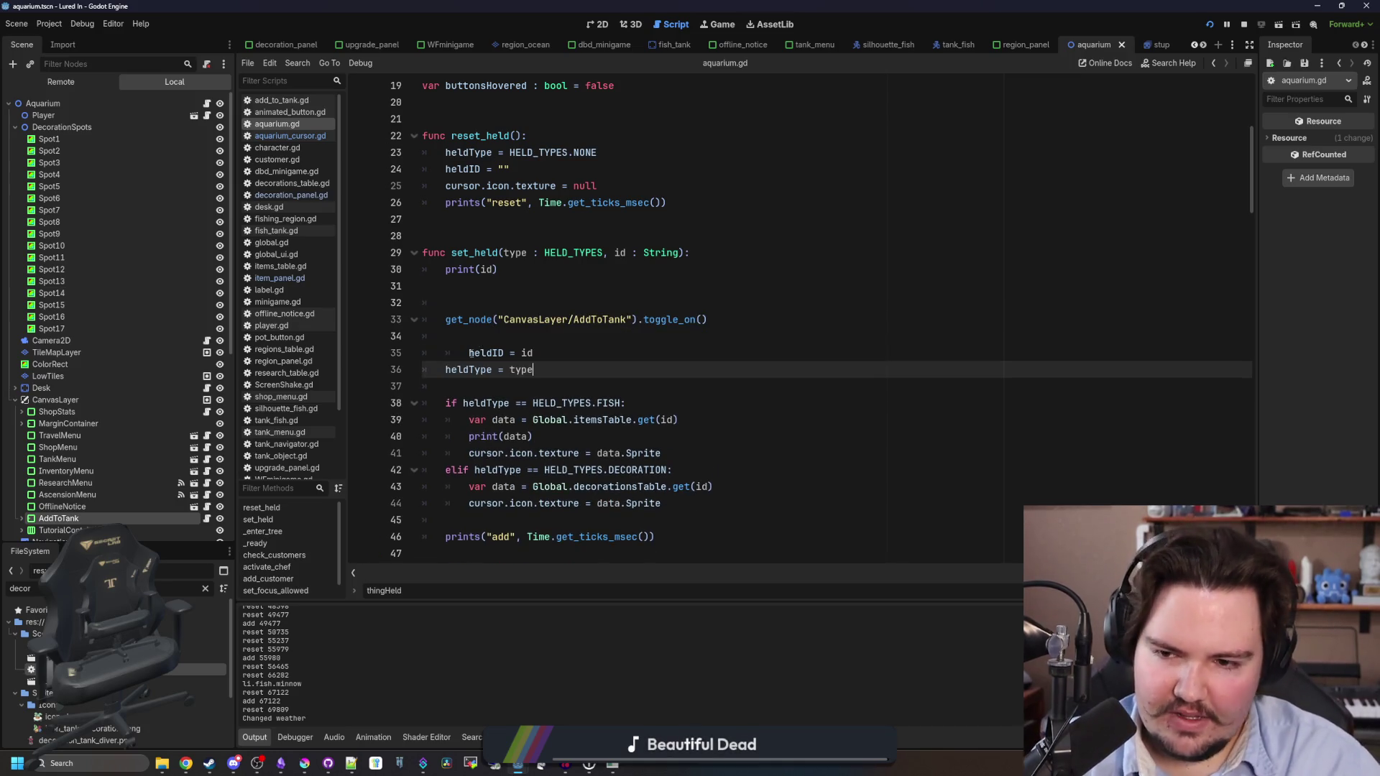
pyautogui.click(468, 353)
# Delete the print(id) debug line, comment out the other print line, and save the script.
pyautogui.click(502, 302)
pyautogui.press('BackSpace')
pyautogui.press('BackSpace')
pyautogui.press('BackSpace')
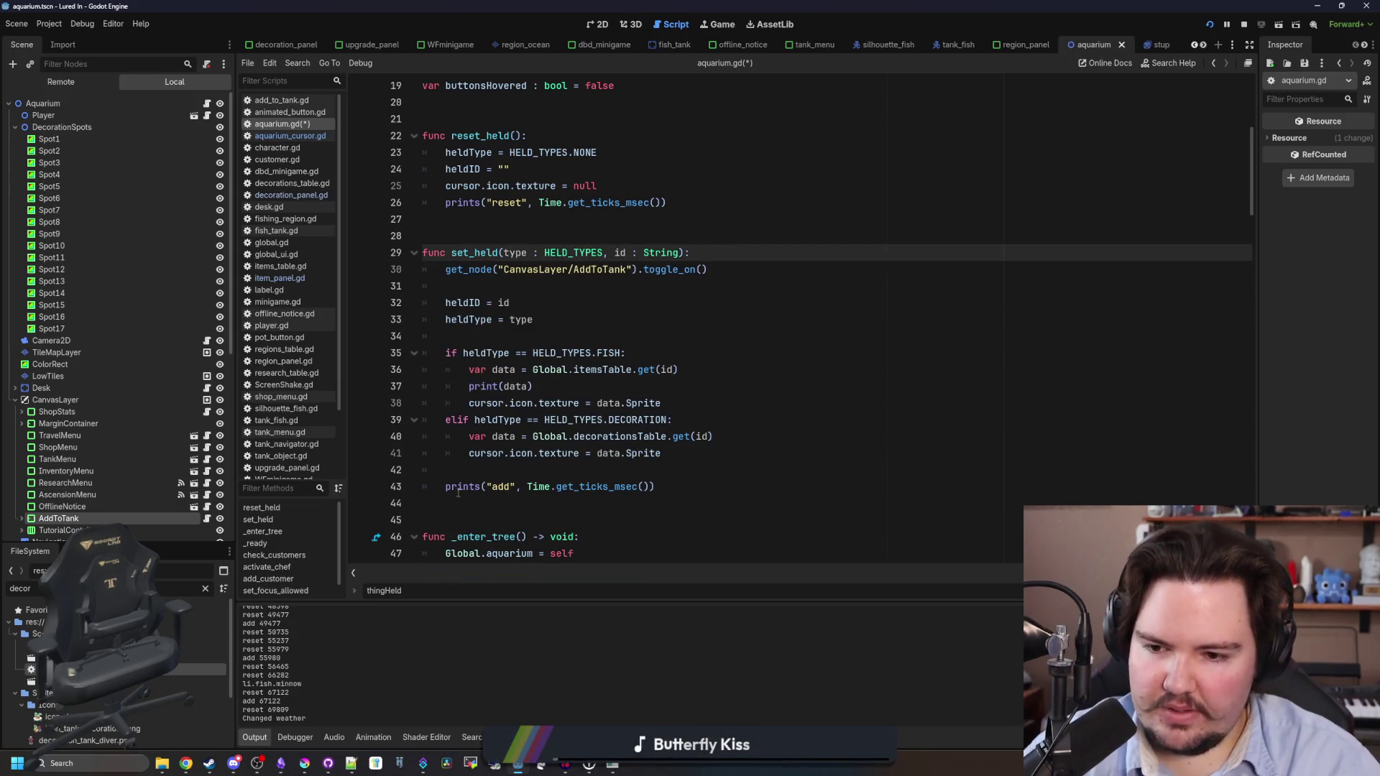
pyautogui.click(445, 488)
pyautogui.click(441, 212)
pyautogui.write('#')
pyautogui.hotkey('ctrl', 's')
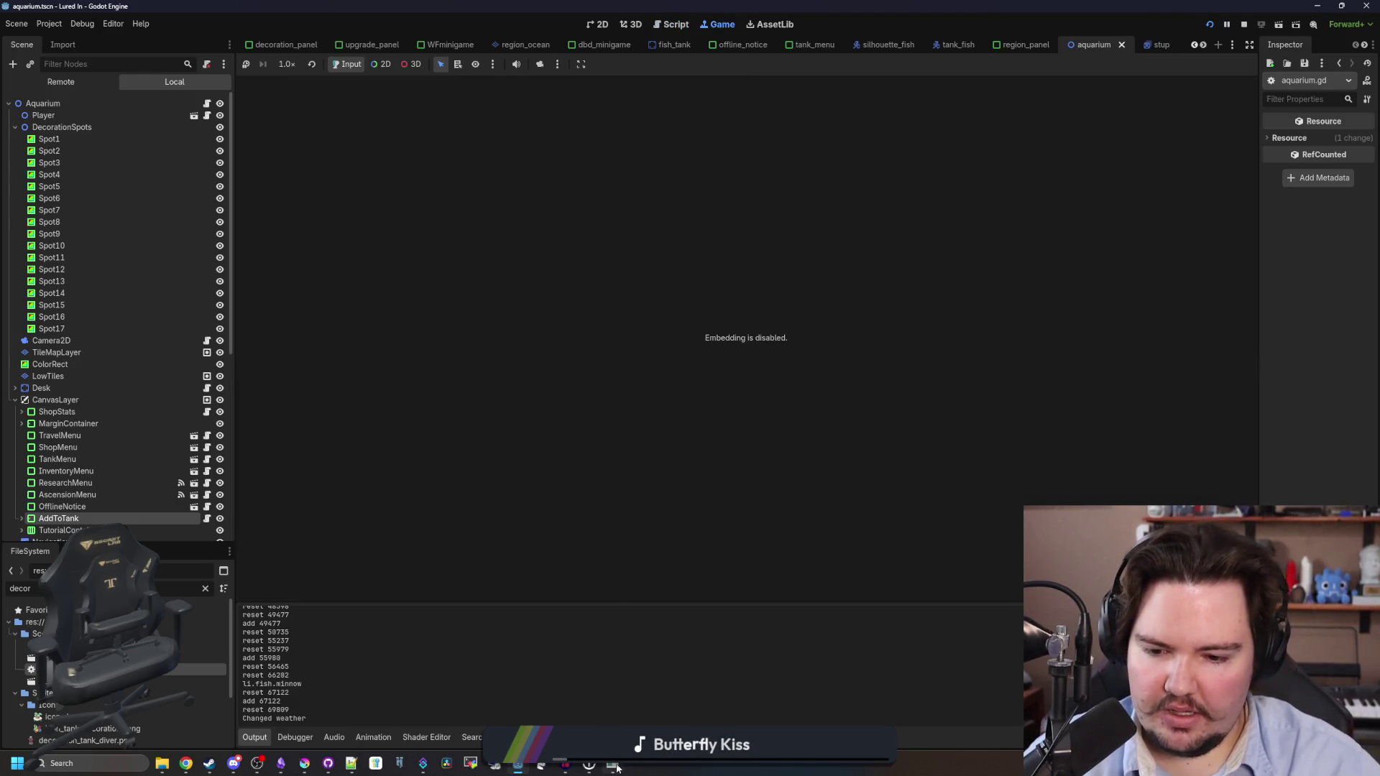
# In the running game, try moving a fish to a tank, then buy Starfish Home from Shop > Decorations.
pyautogui.click(613, 766)
pyautogui.click(647, 473)
pyautogui.click(784, 340)
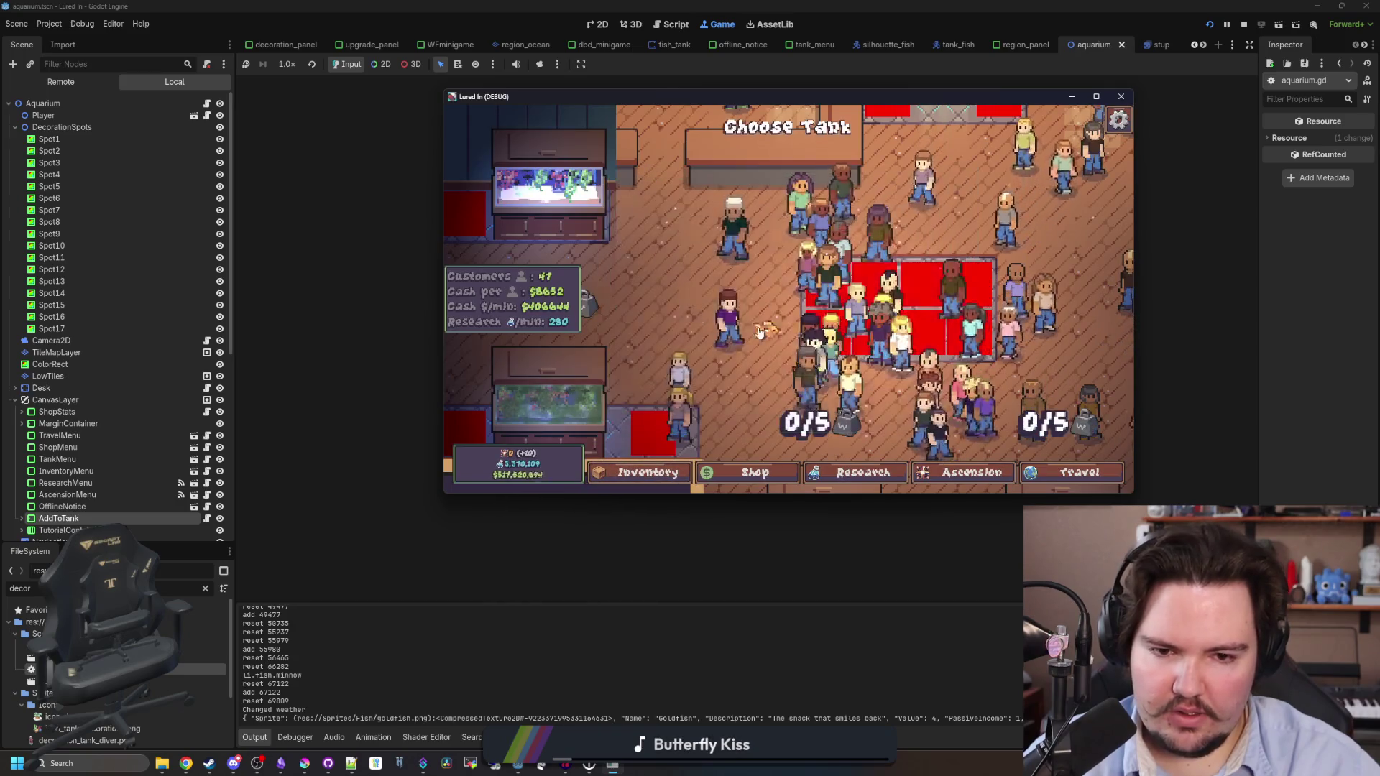
pyautogui.click(615, 364)
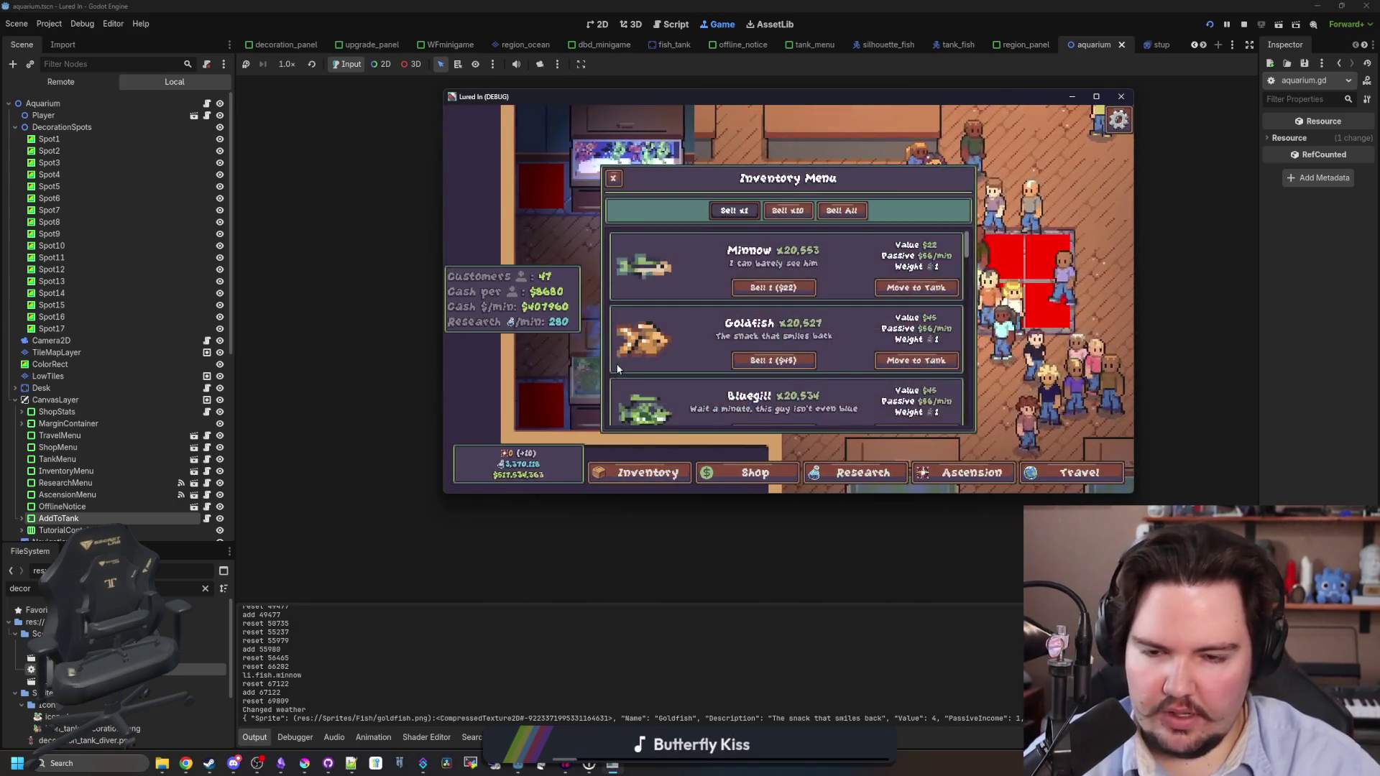
pyautogui.click(917, 361)
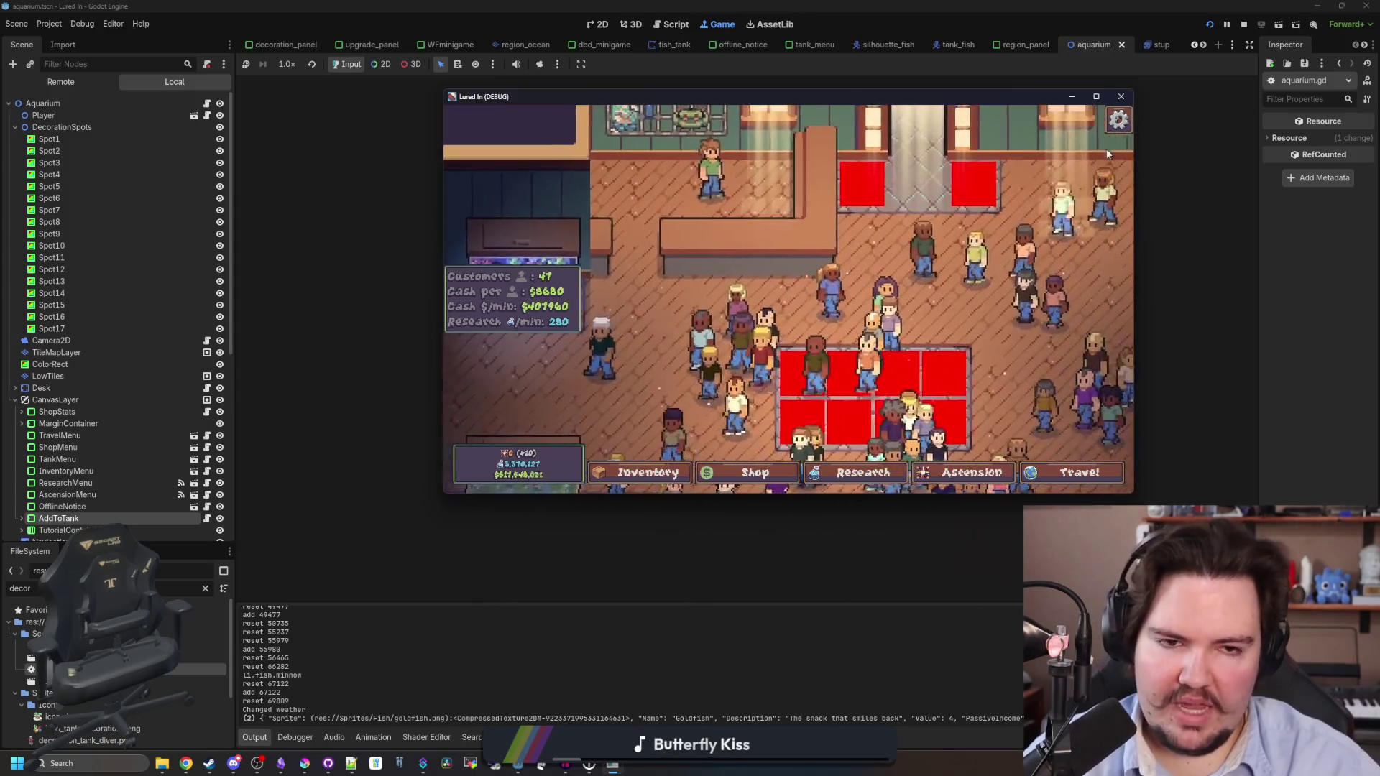
pyautogui.click(1096, 97)
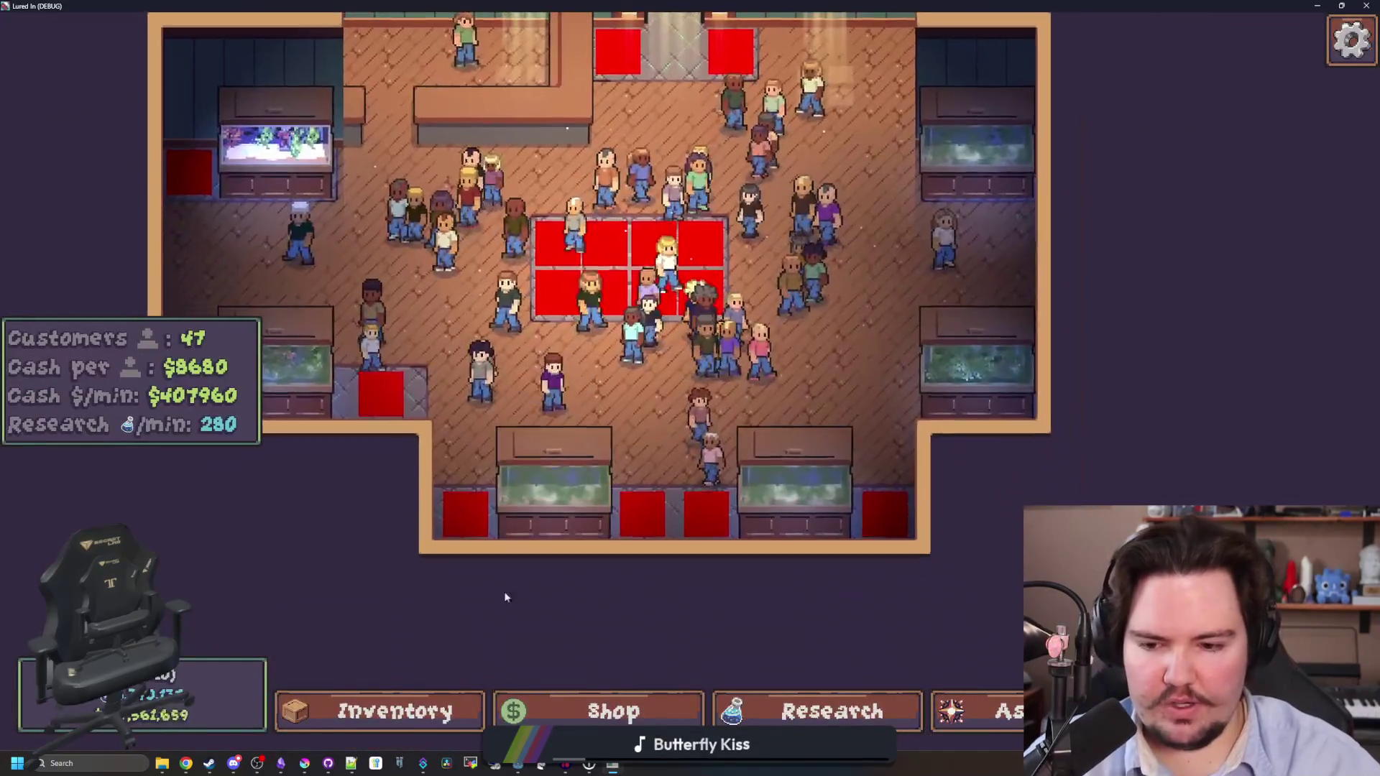
pyautogui.click(611, 712)
pyautogui.click(817, 205)
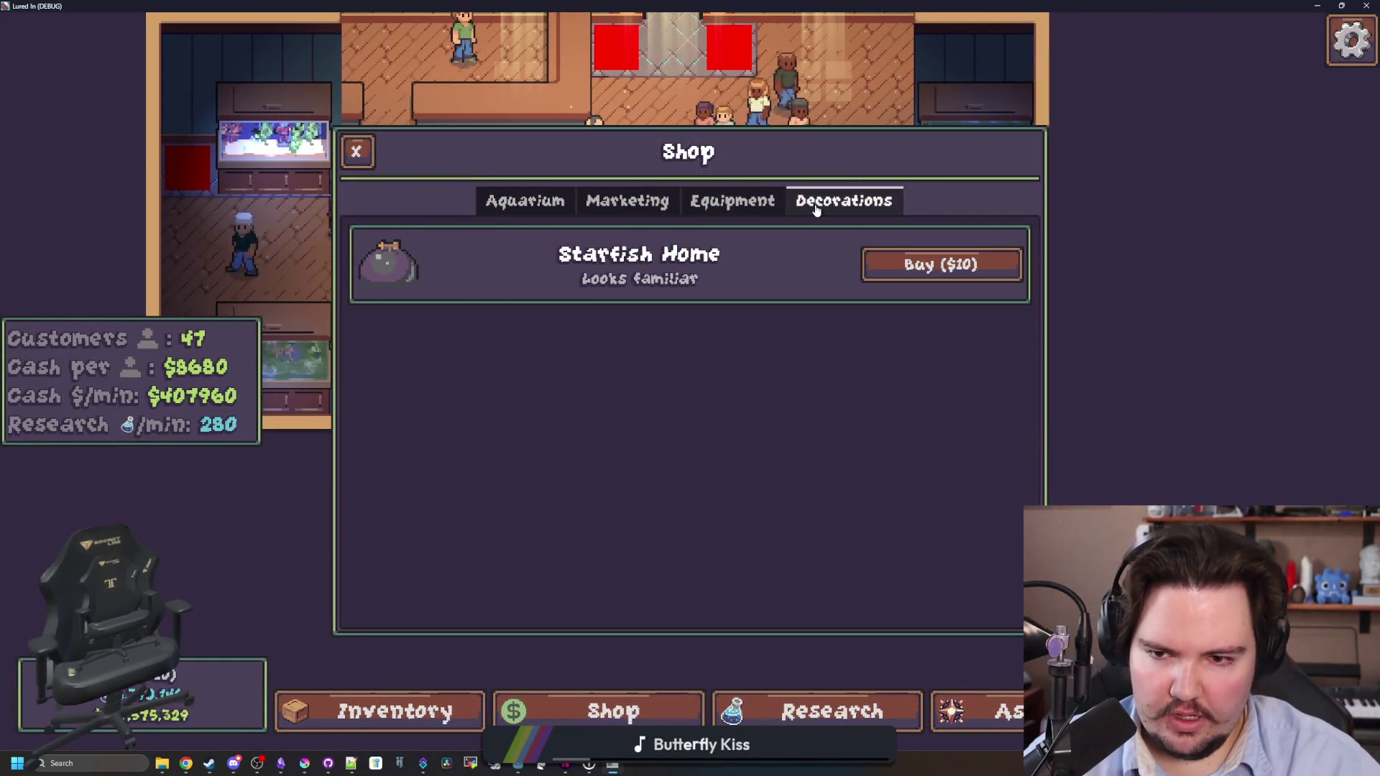
pyautogui.click(927, 262)
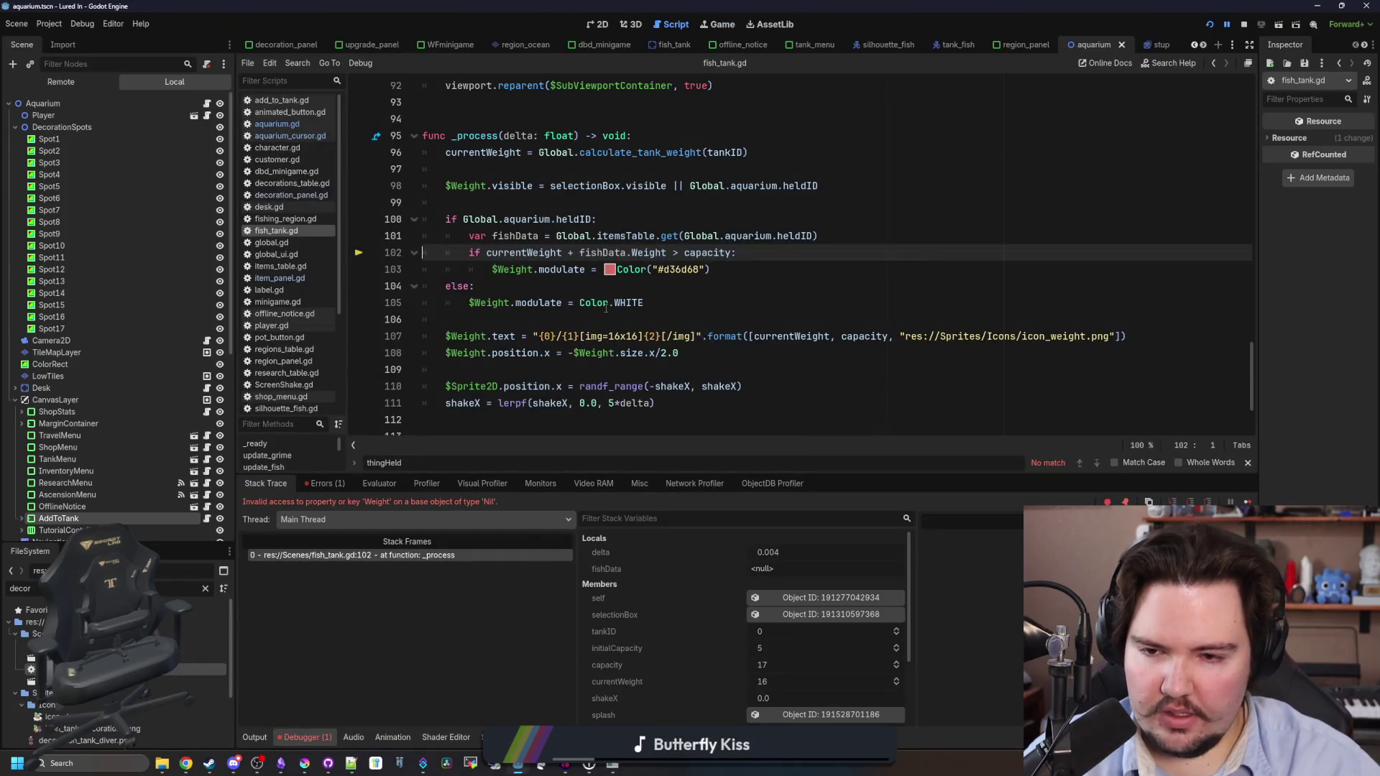
# Rewrite line 98's condition of fish_tank.gd as heldType == HELD_TYPES.FISH.
pyautogui.click(615, 287)
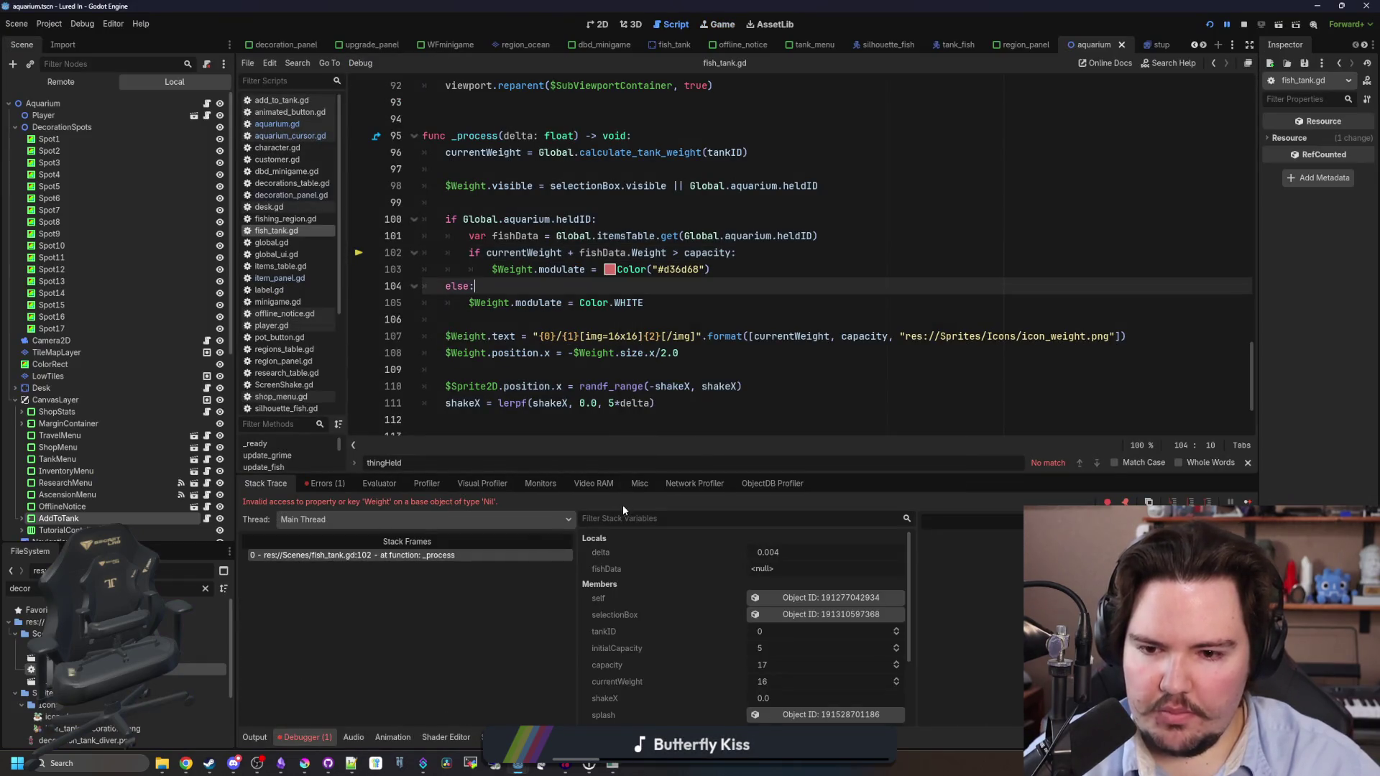
pyautogui.moveTo(648, 473); pyautogui.dragTo(658, 594)
pyautogui.moveTo(872, 424); pyautogui.dragTo(872, 166)
pyautogui.click(588, 244)
pyautogui.scroll(2, 749, 280)
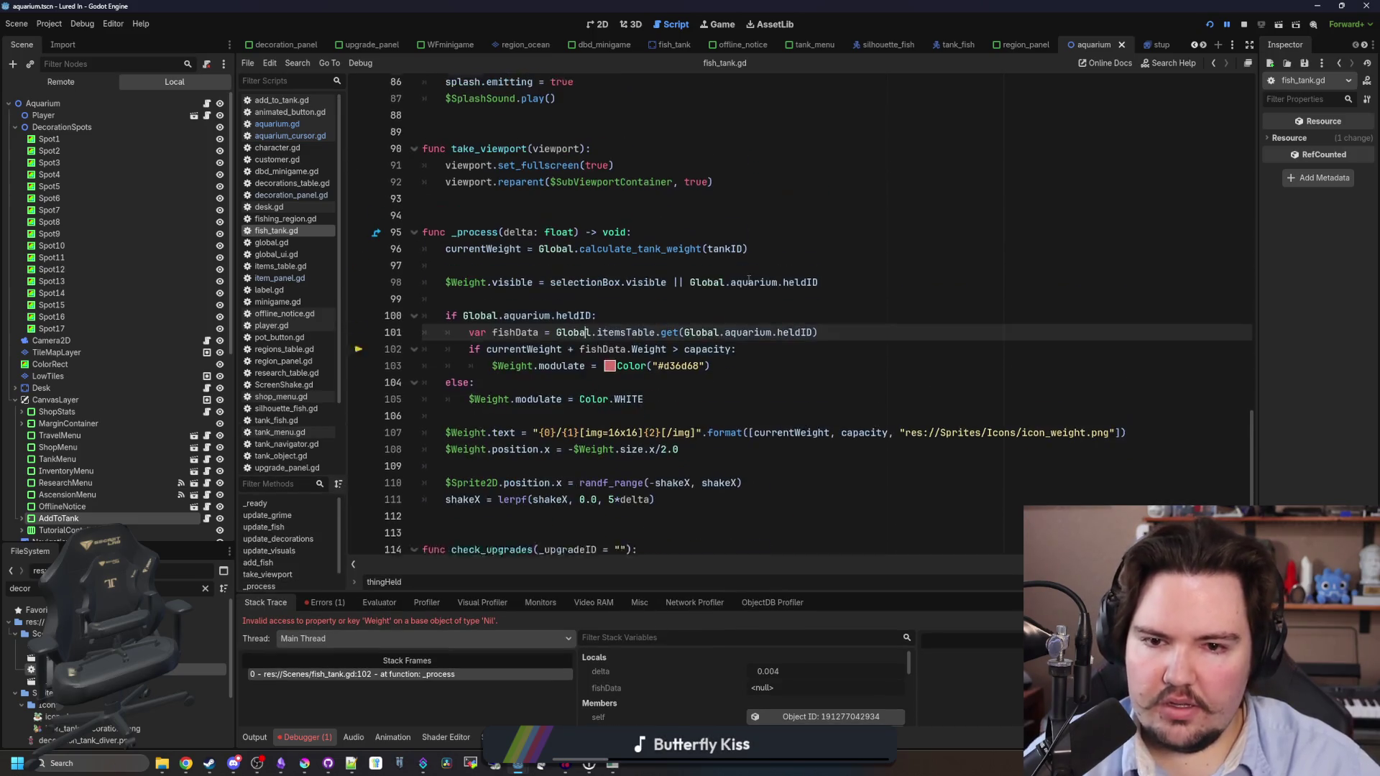
pyautogui.scroll(1, 748, 280)
pyautogui.click(729, 315)
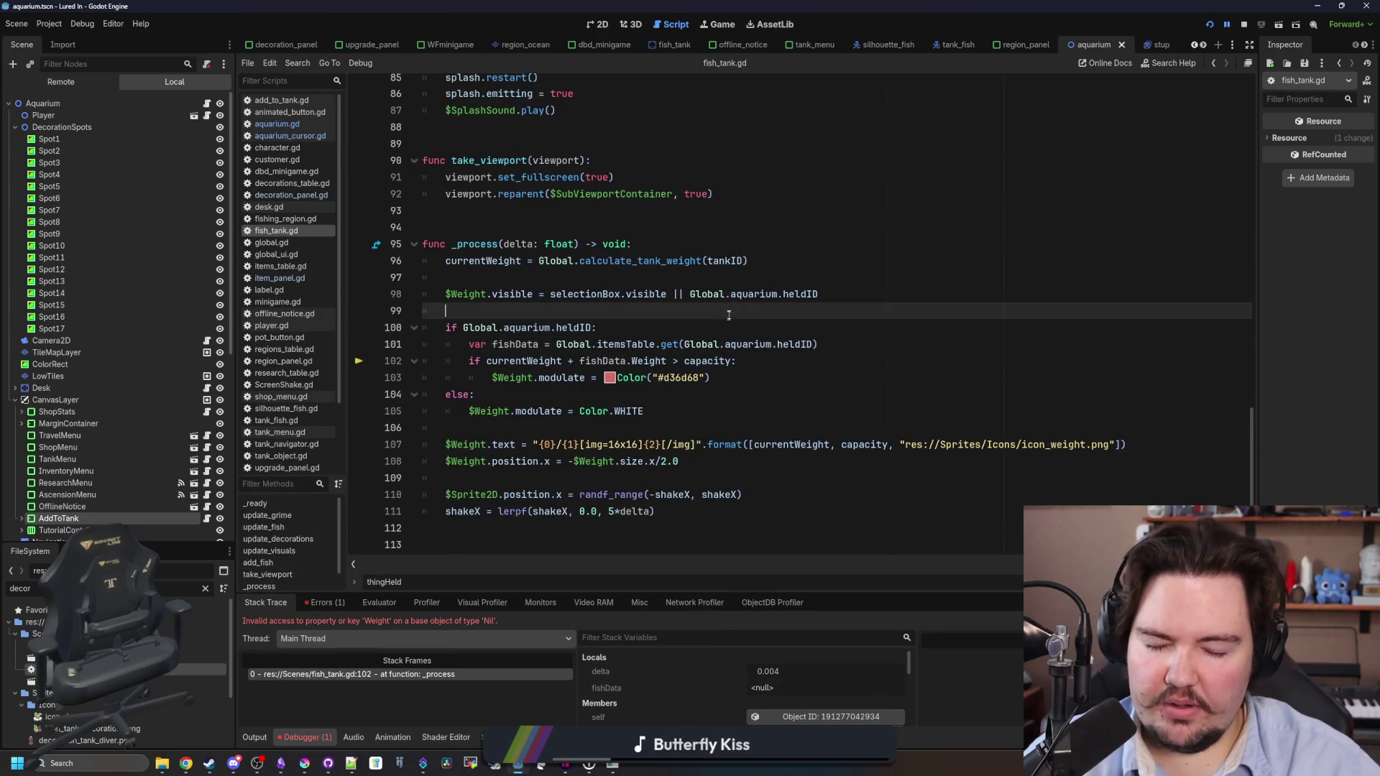
pyautogui.click(848, 294)
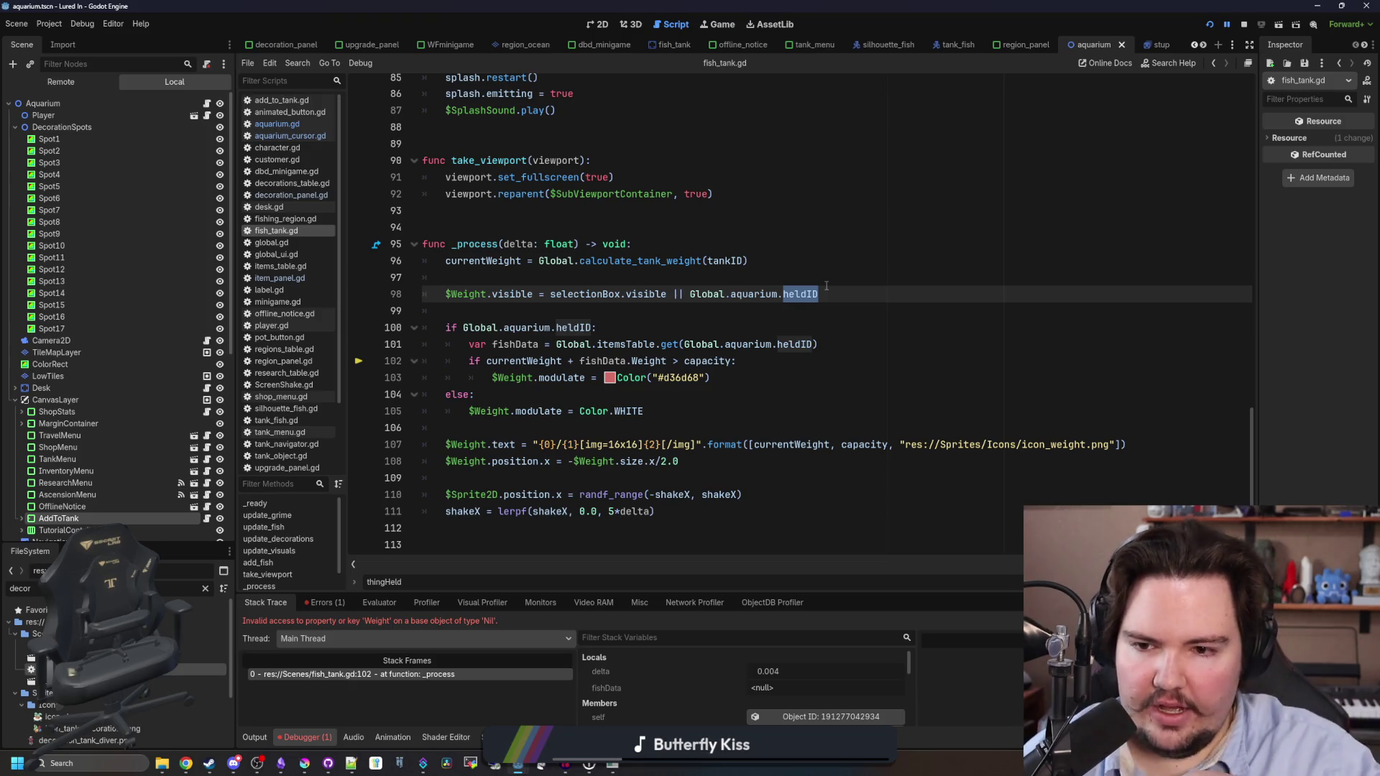
pyautogui.press('BackSpace')
pyautogui.write('heldType == Global.aquarium.')
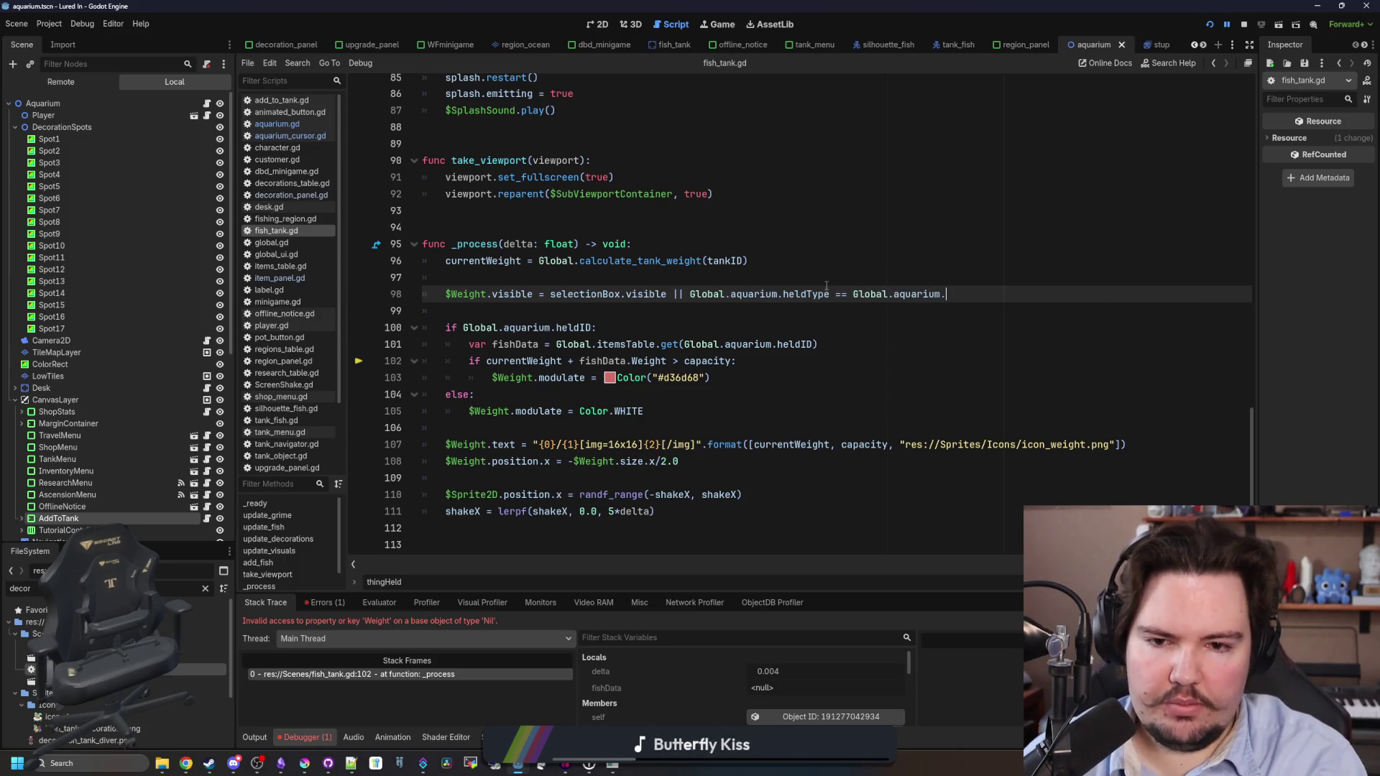
pyautogui.write('held')
pyautogui.press('Down')
pyautogui.press('Down')
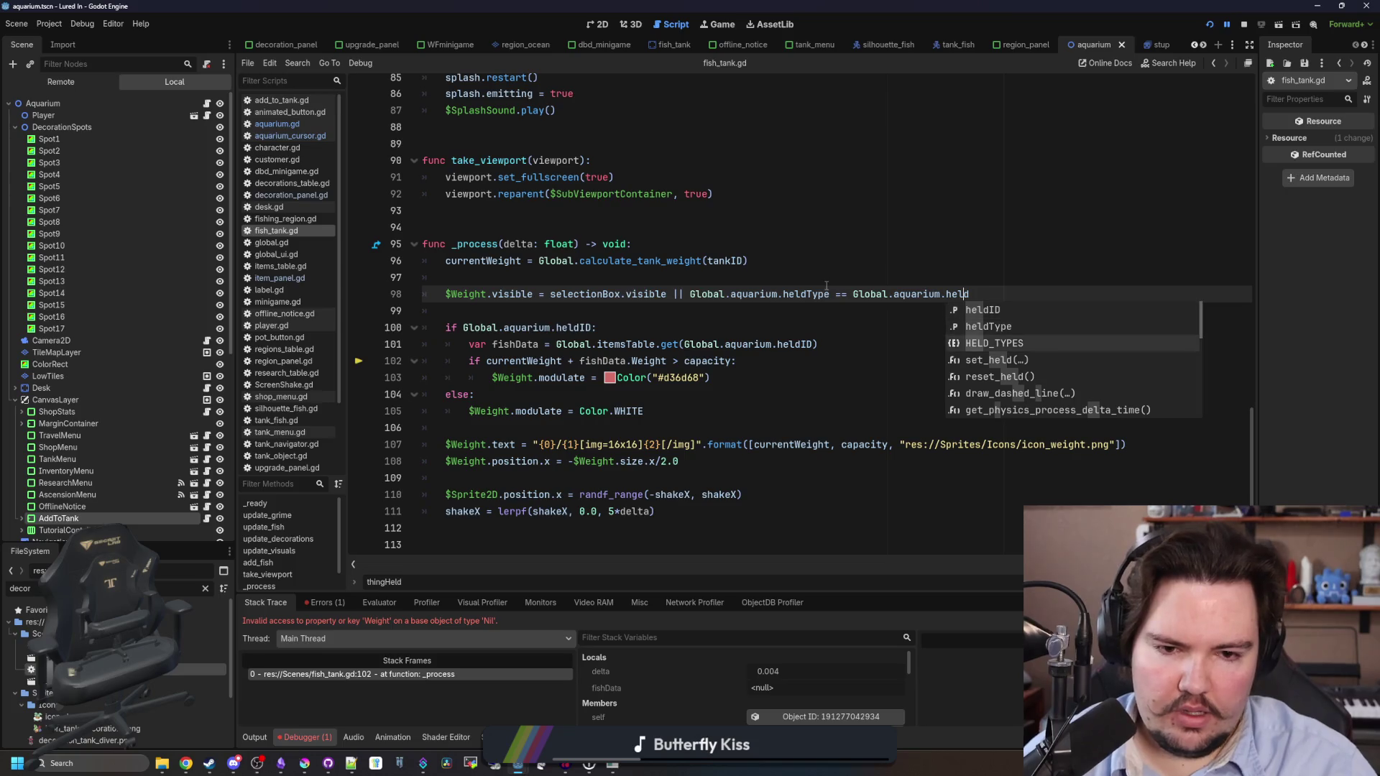
pyautogui.press('Return')
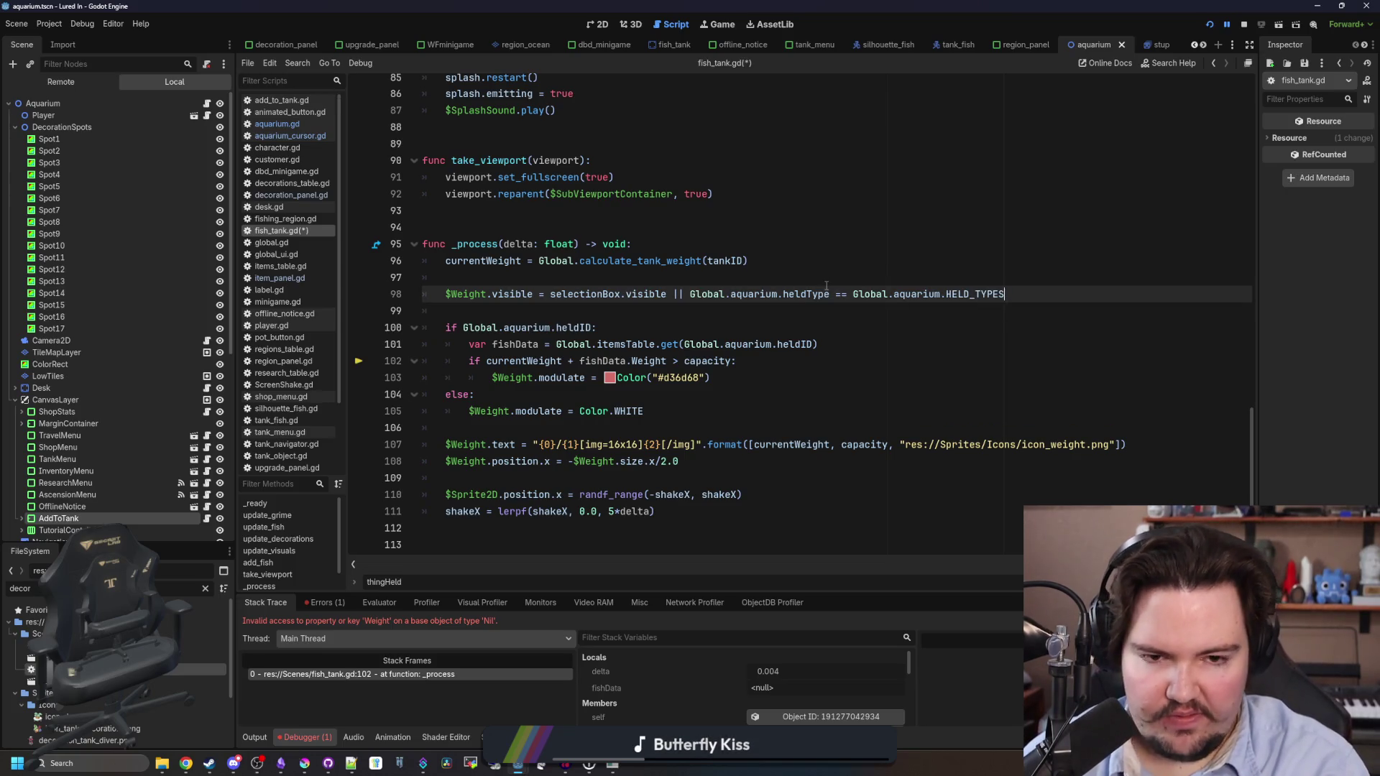
pyautogui.write('.FISH')
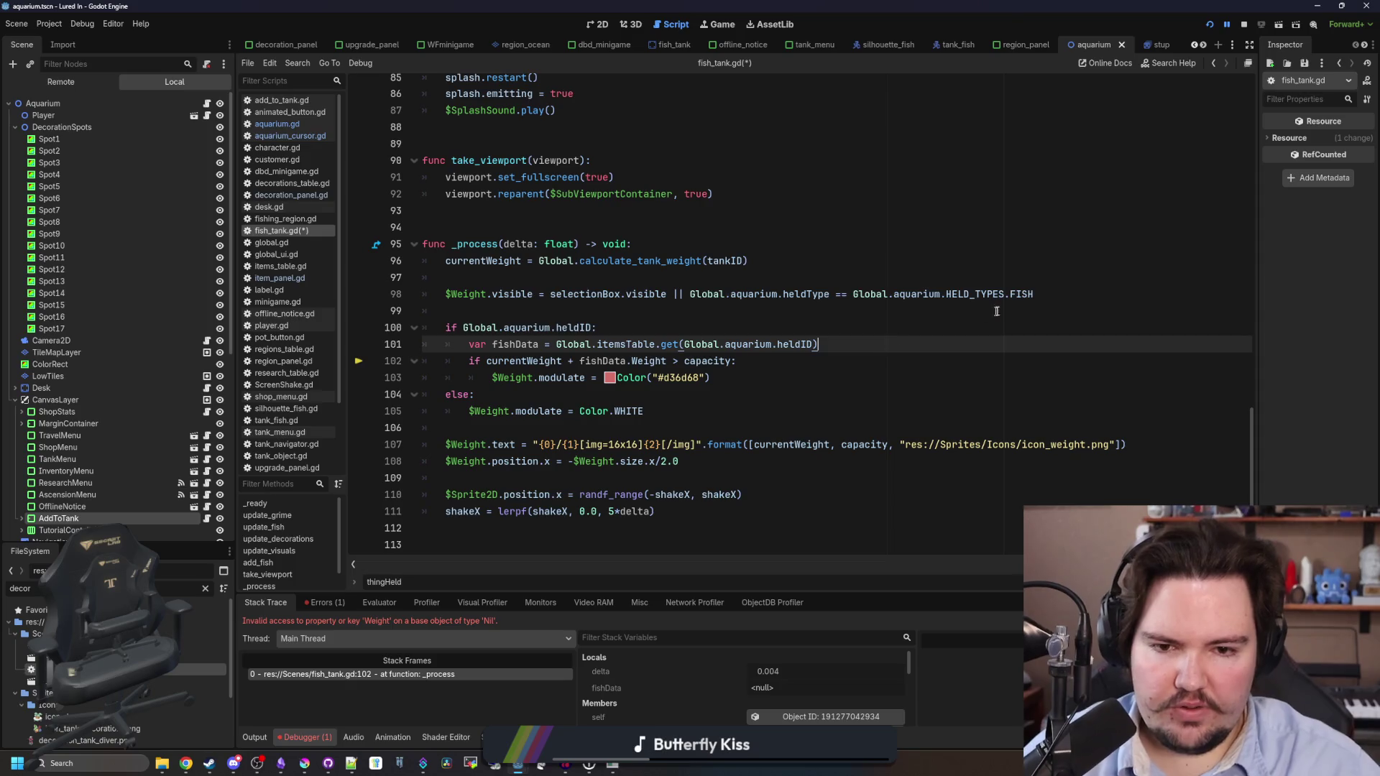
# Replace the heldID condition on line 100 with the same heldType == HELD_TYPES.FISH comparison.
pyautogui.keyDown('shift'); pyautogui.click(832, 294); pyautogui.keyUp('shift')
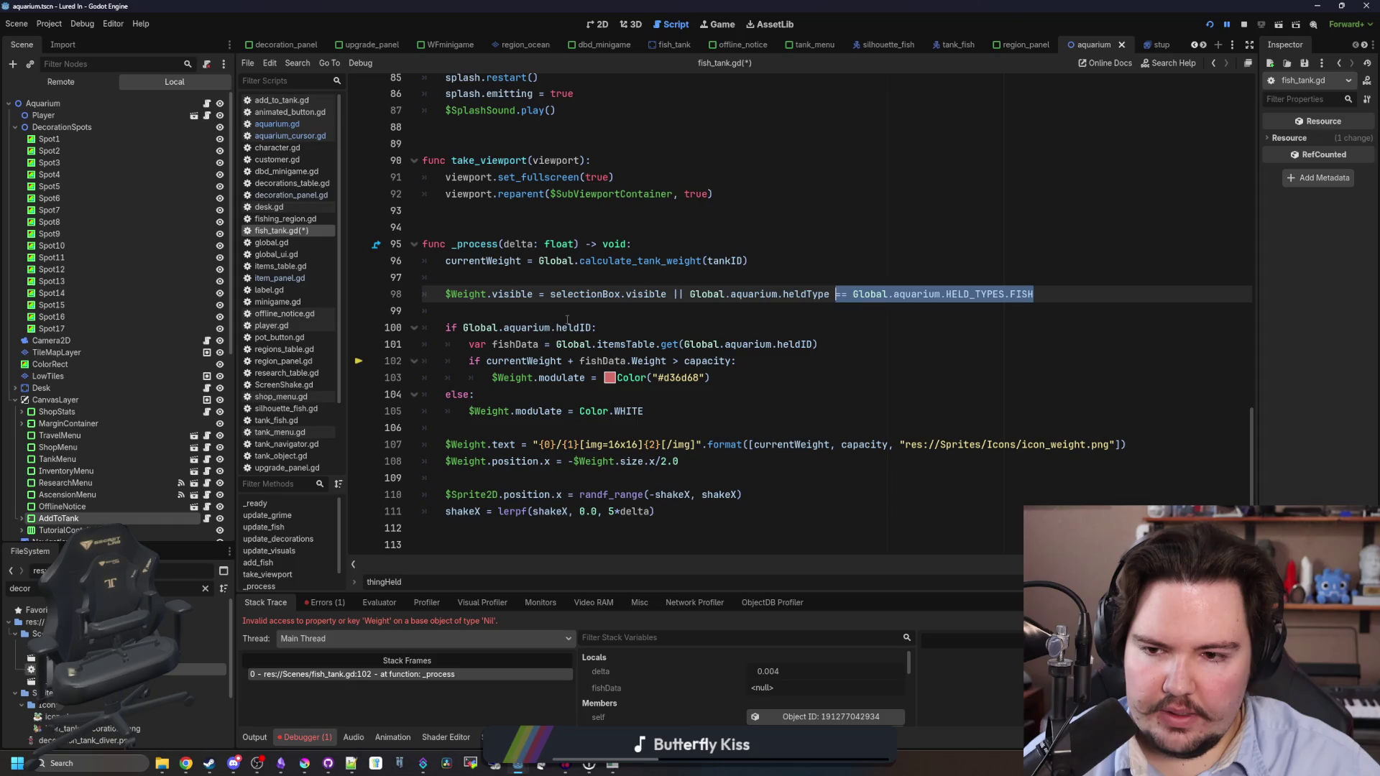
pyautogui.click(545, 310)
pyautogui.moveTo(592, 328); pyautogui.dragTo(464, 328)
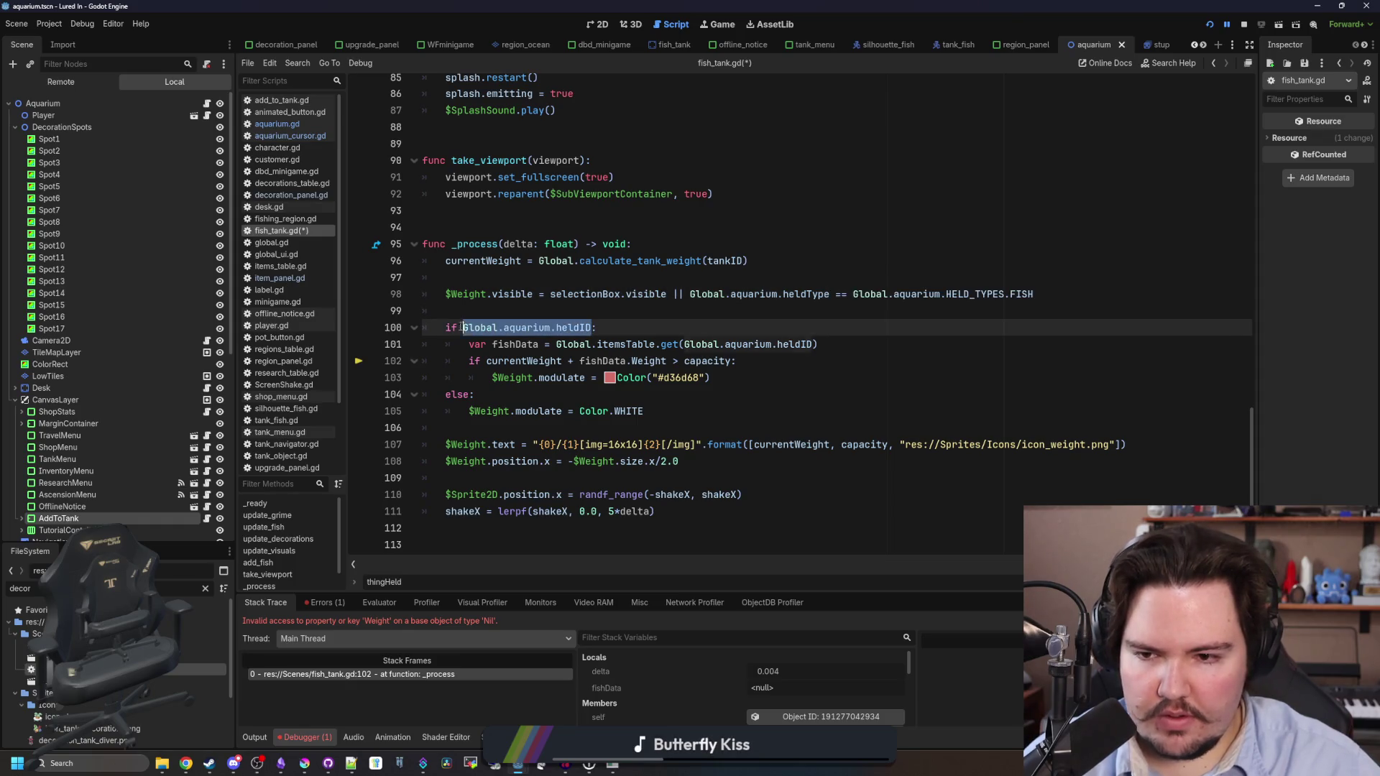
pyautogui.write('== Global.aquarium.HELD_TYPES.FISH')
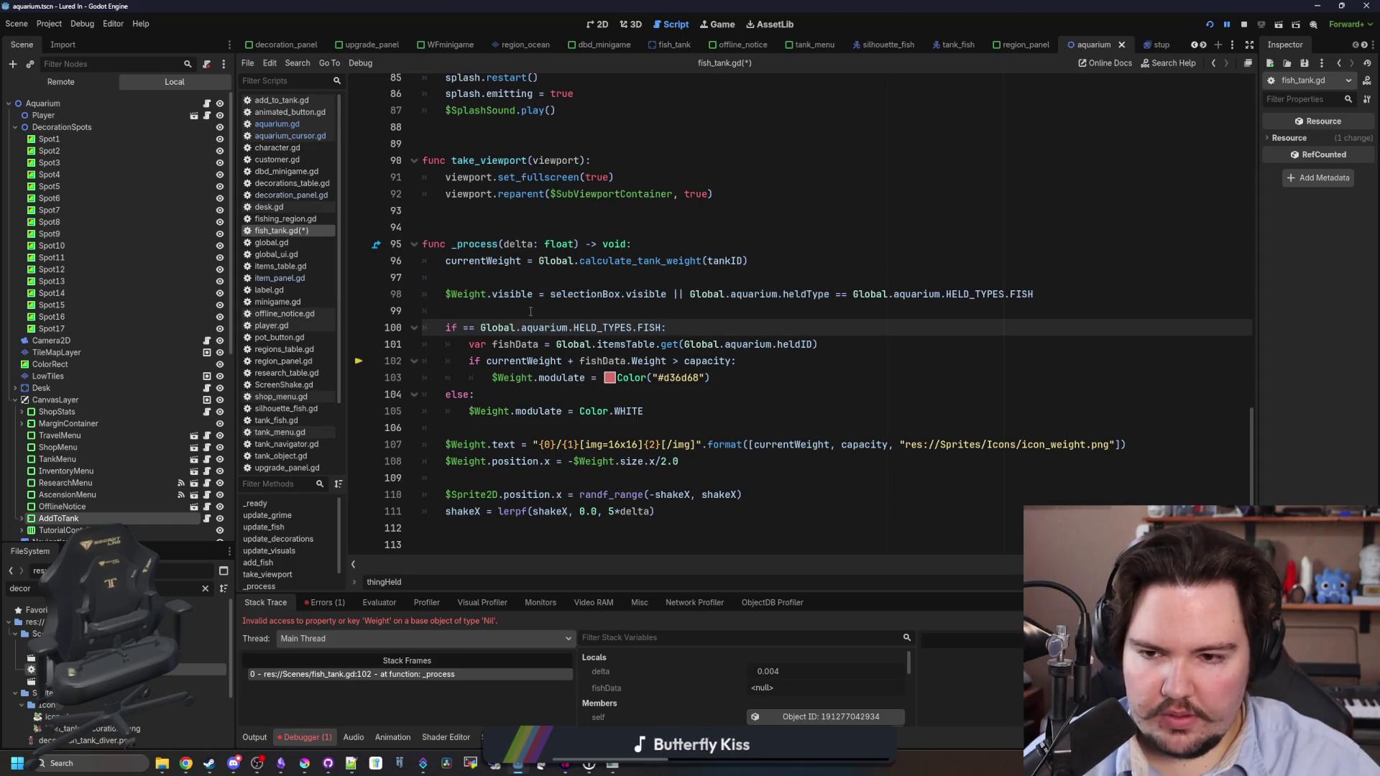
pyautogui.click(479, 327)
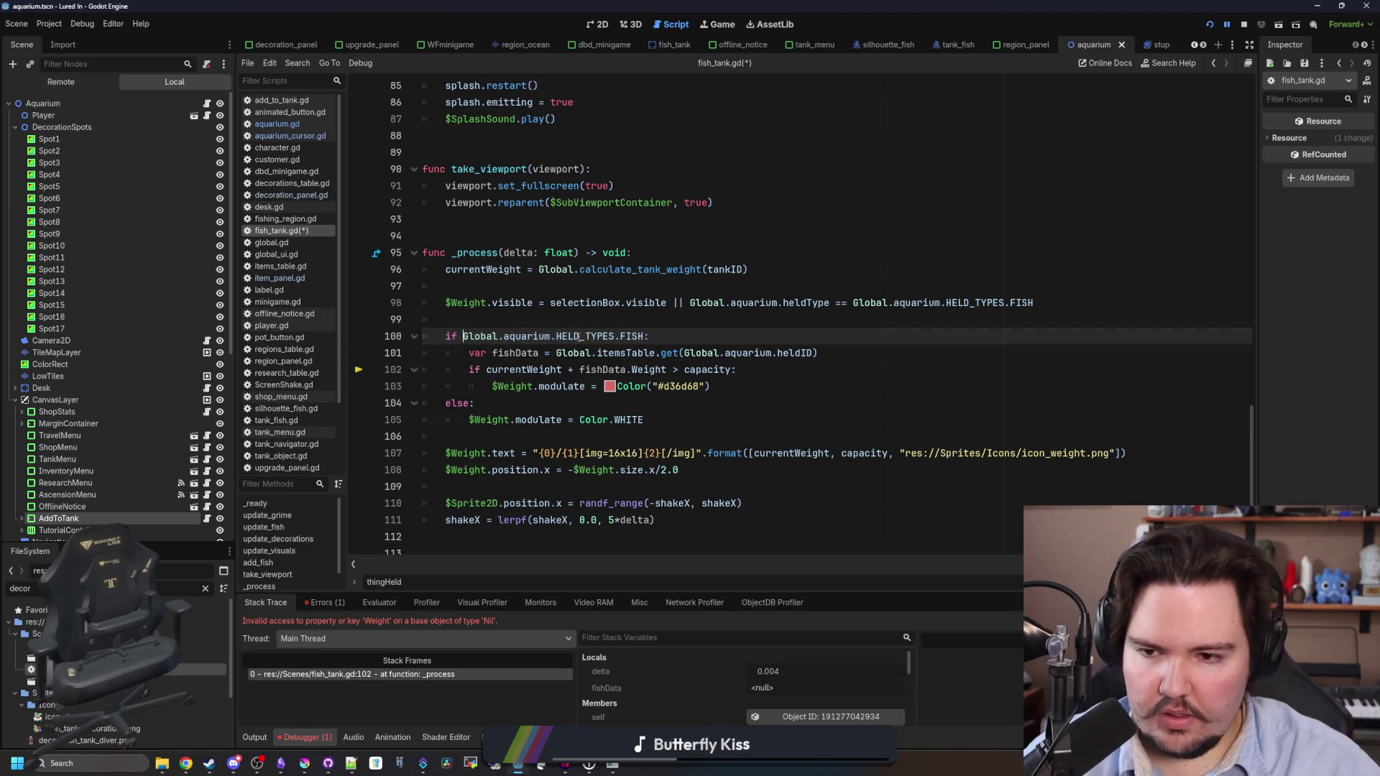
pyautogui.moveTo(643, 337); pyautogui.dragTo(464, 336)
pyautogui.press('BackSpace')
pyautogui.click(961, 316)
pyautogui.moveTo(1040, 309); pyautogui.dragTo(690, 303)
pyautogui.hotkey('ctrl', 'c')
pyautogui.click(466, 337)
pyautogui.hotkey('ctrl', 'v')
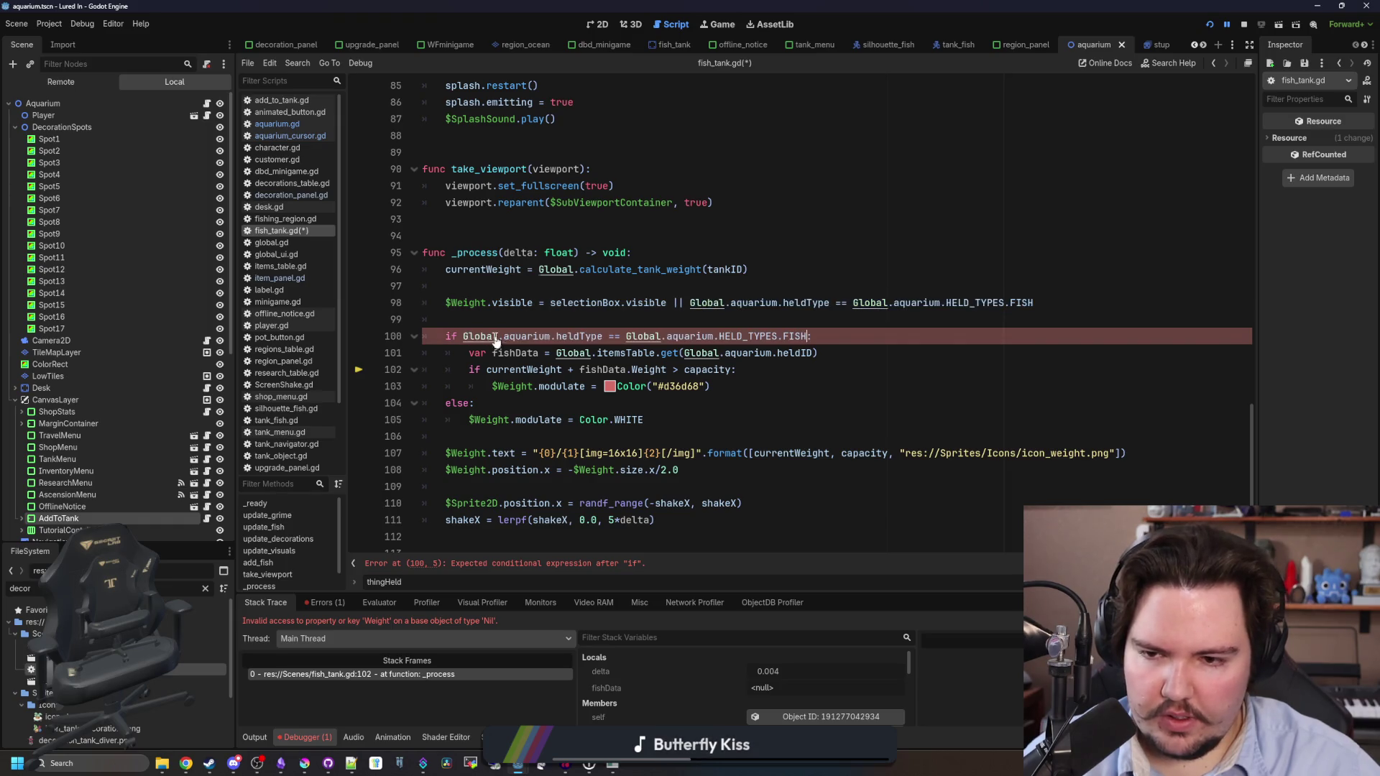
pyautogui.write(':')
# Save fish_tank.gd and continue the game past the debugger breakpoint.
pyautogui.click(724, 322)
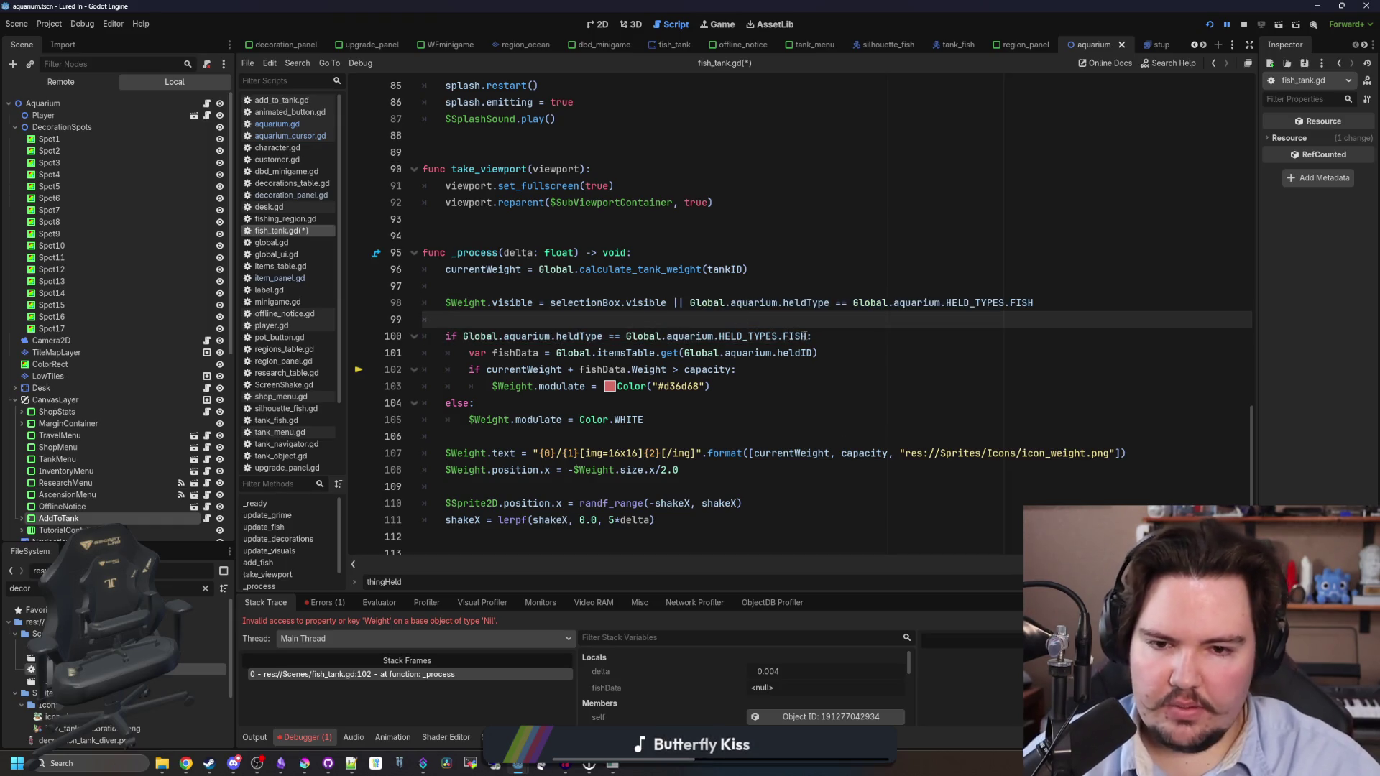
pyautogui.click(808, 335)
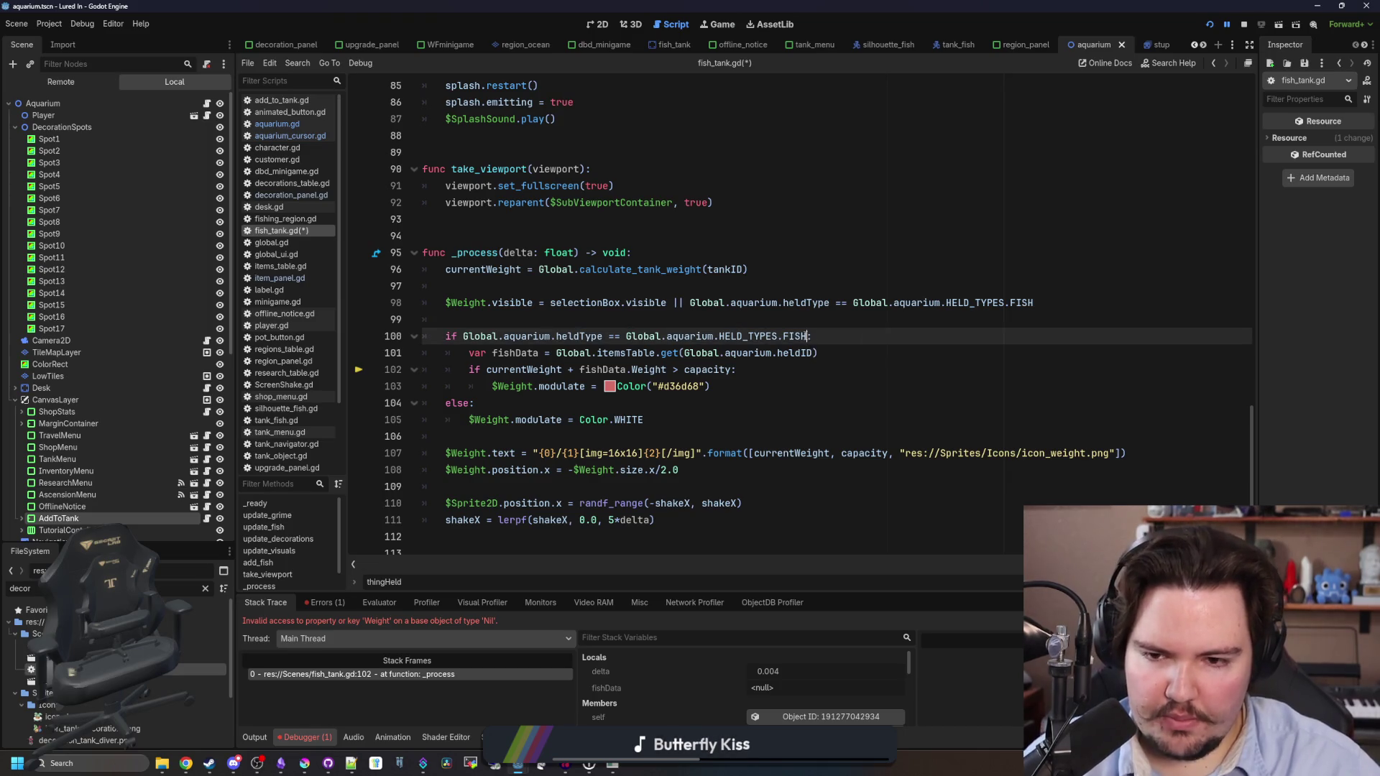
pyautogui.scroll(-2, 752, 343)
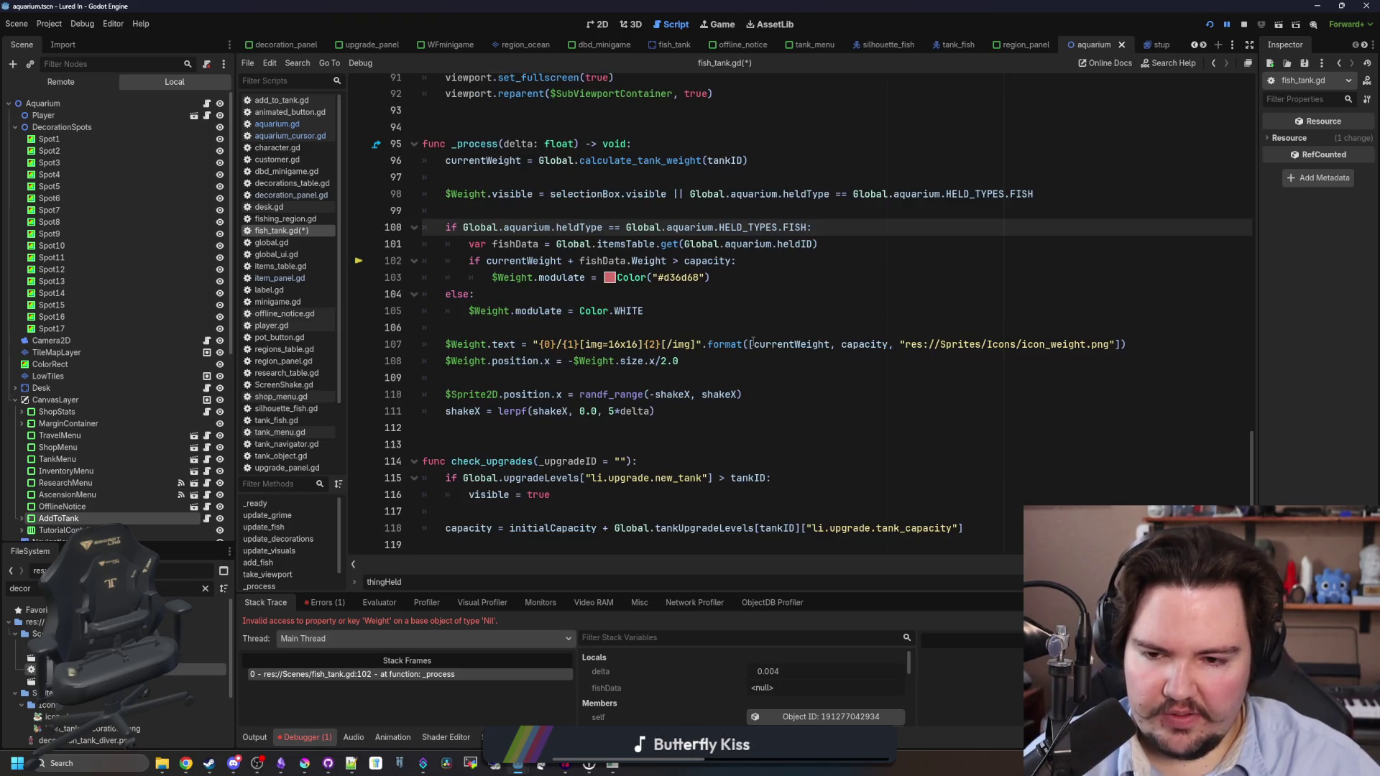
pyautogui.scroll(2, 767, 354)
pyautogui.click(628, 312)
pyautogui.hotkey('ctrl', 's')
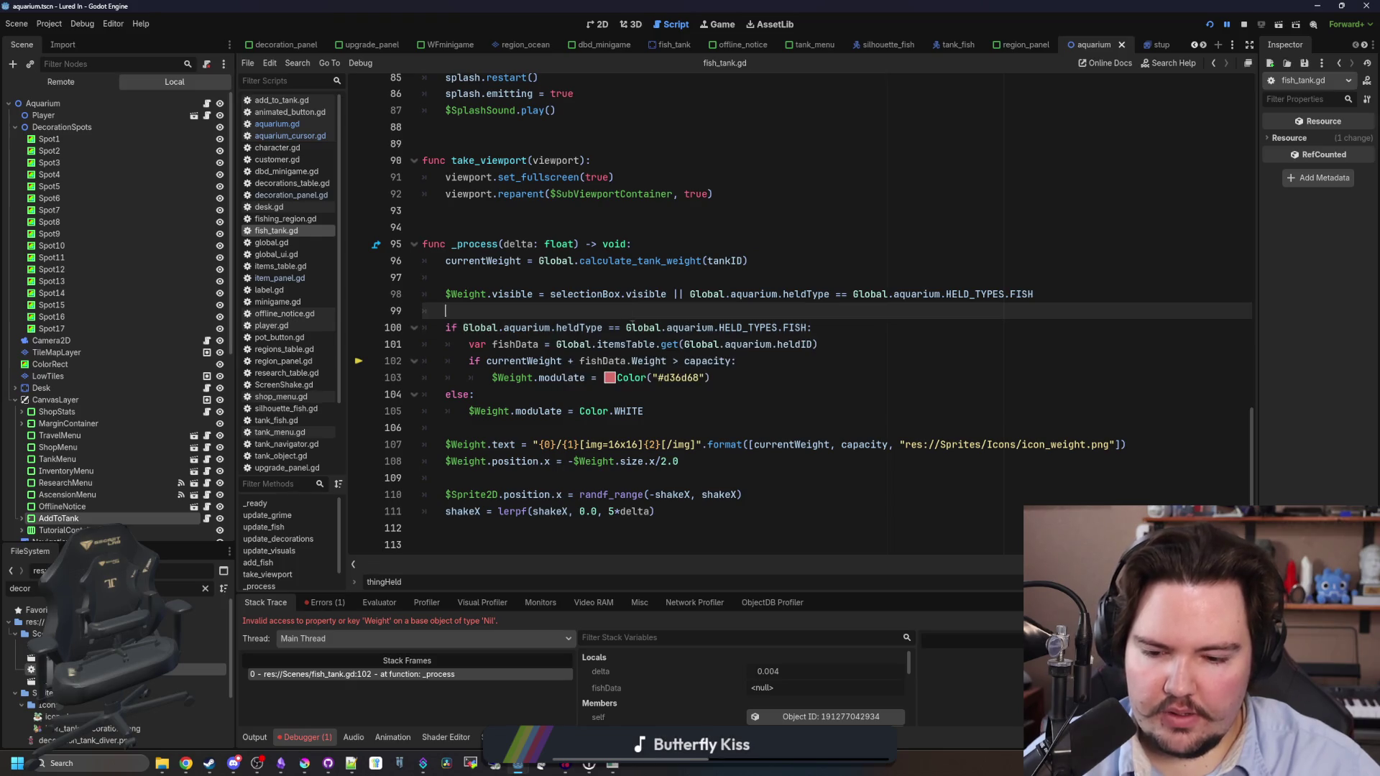
pyautogui.press('F12')
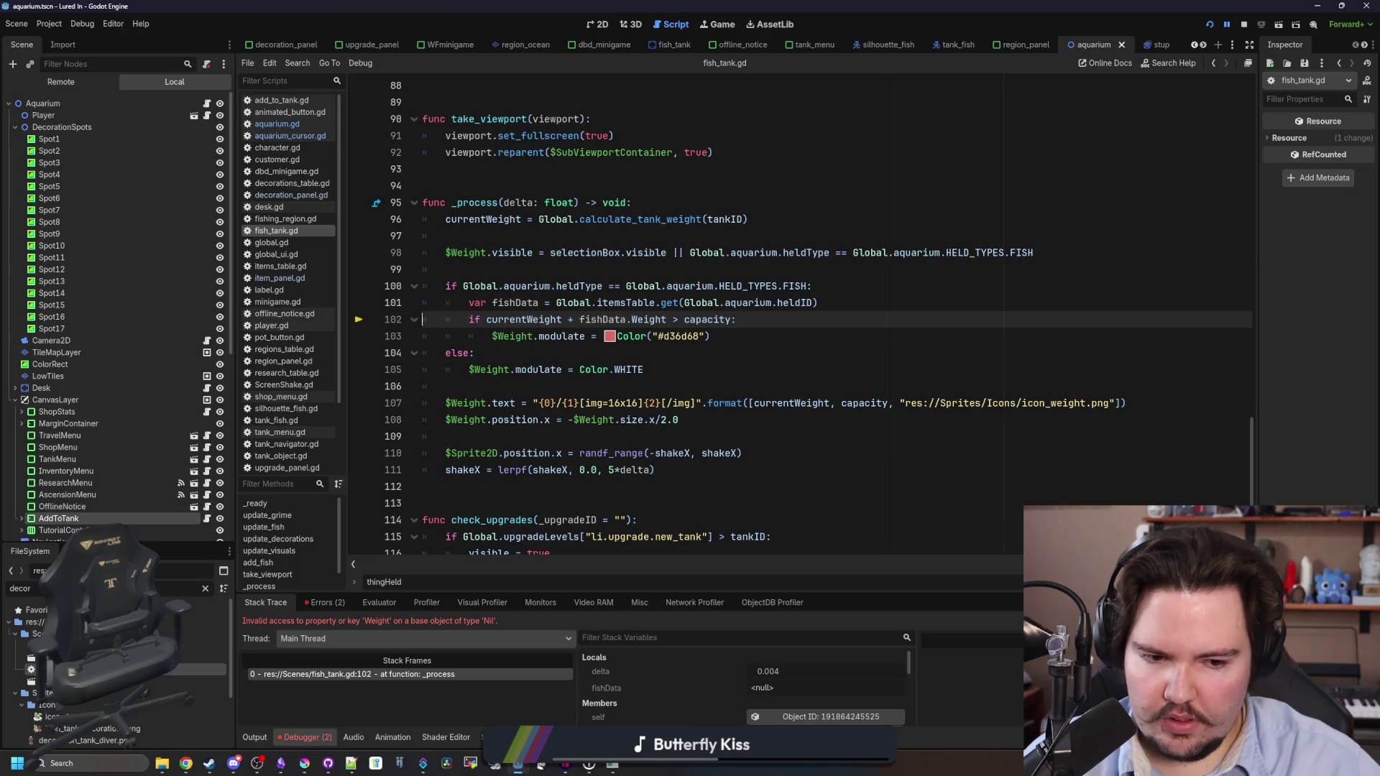
# Resume the game and buy the Starfish Home decoration from the shop.
pyautogui.press('F12')
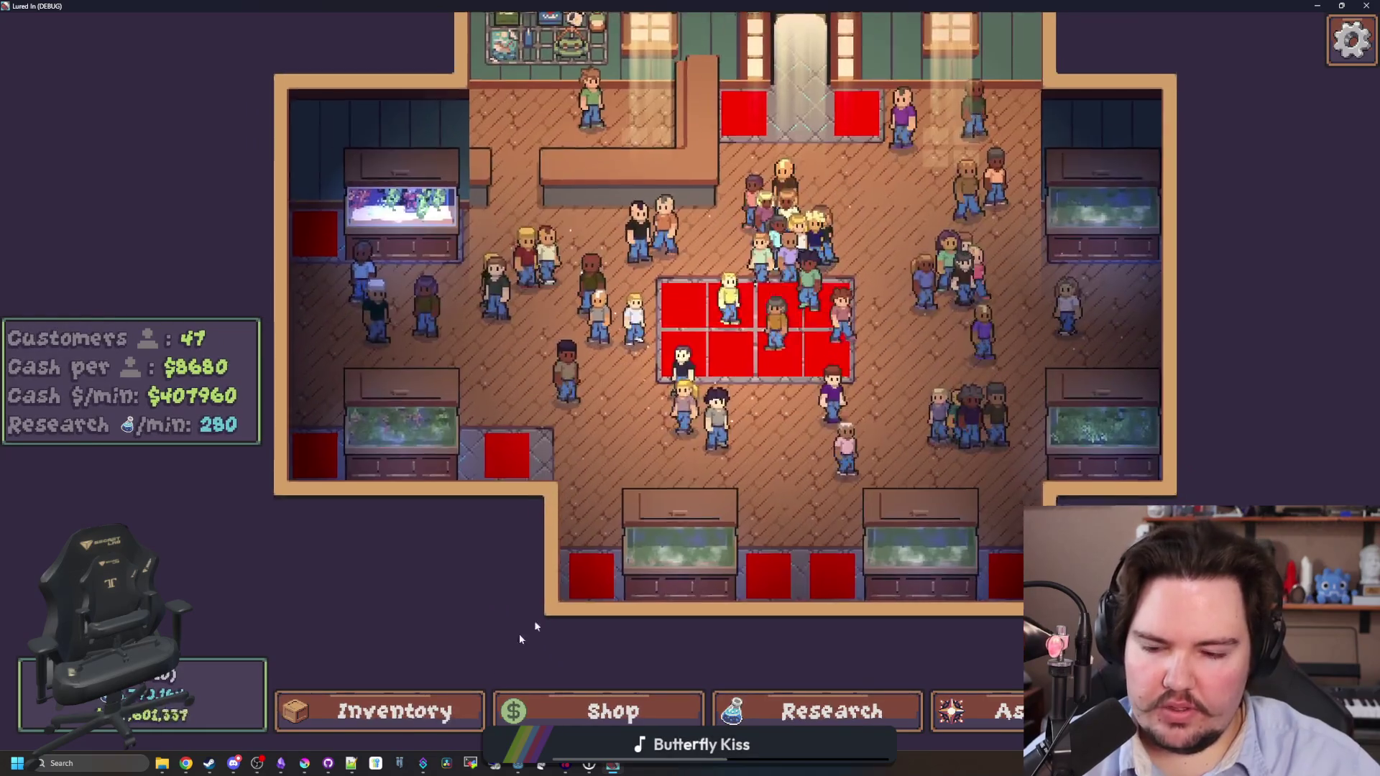
pyautogui.click(467, 710)
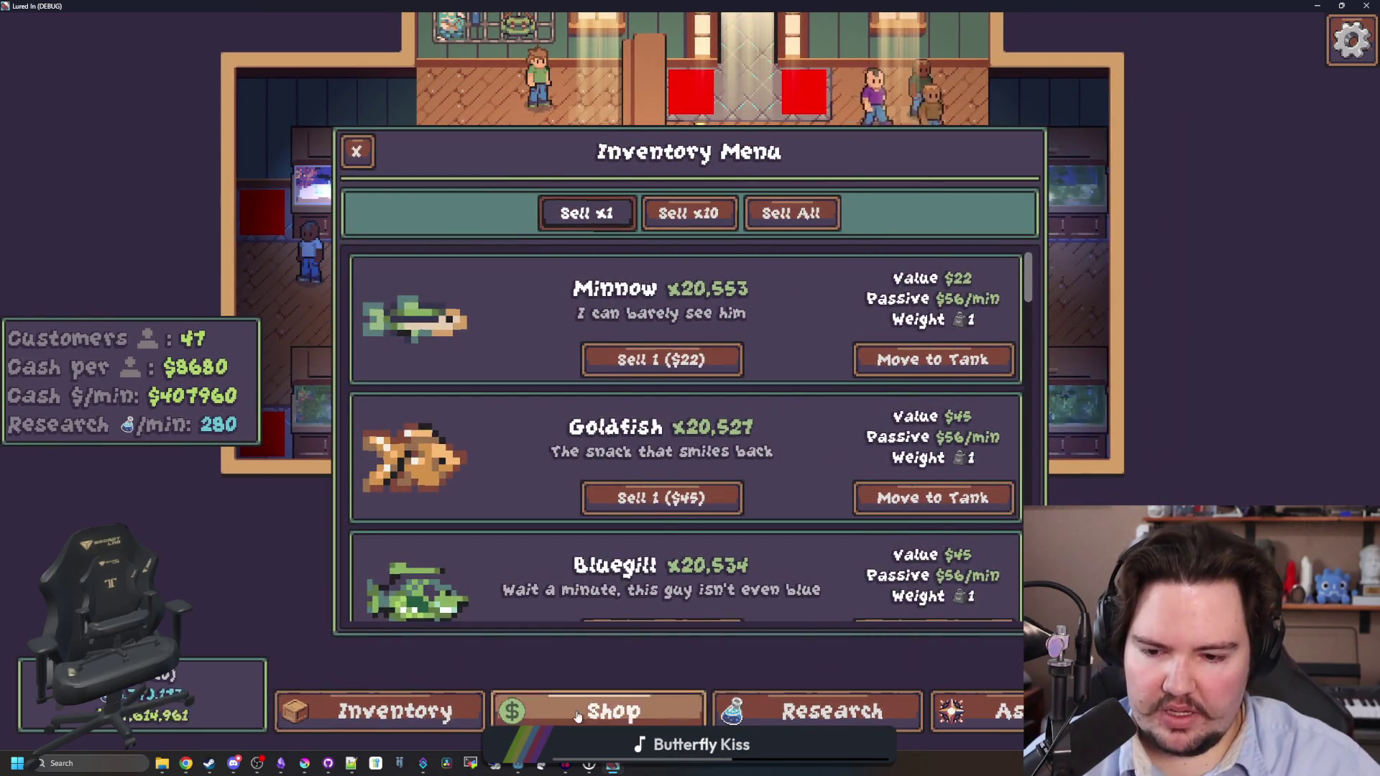
pyautogui.click(577, 715)
pyautogui.click(914, 253)
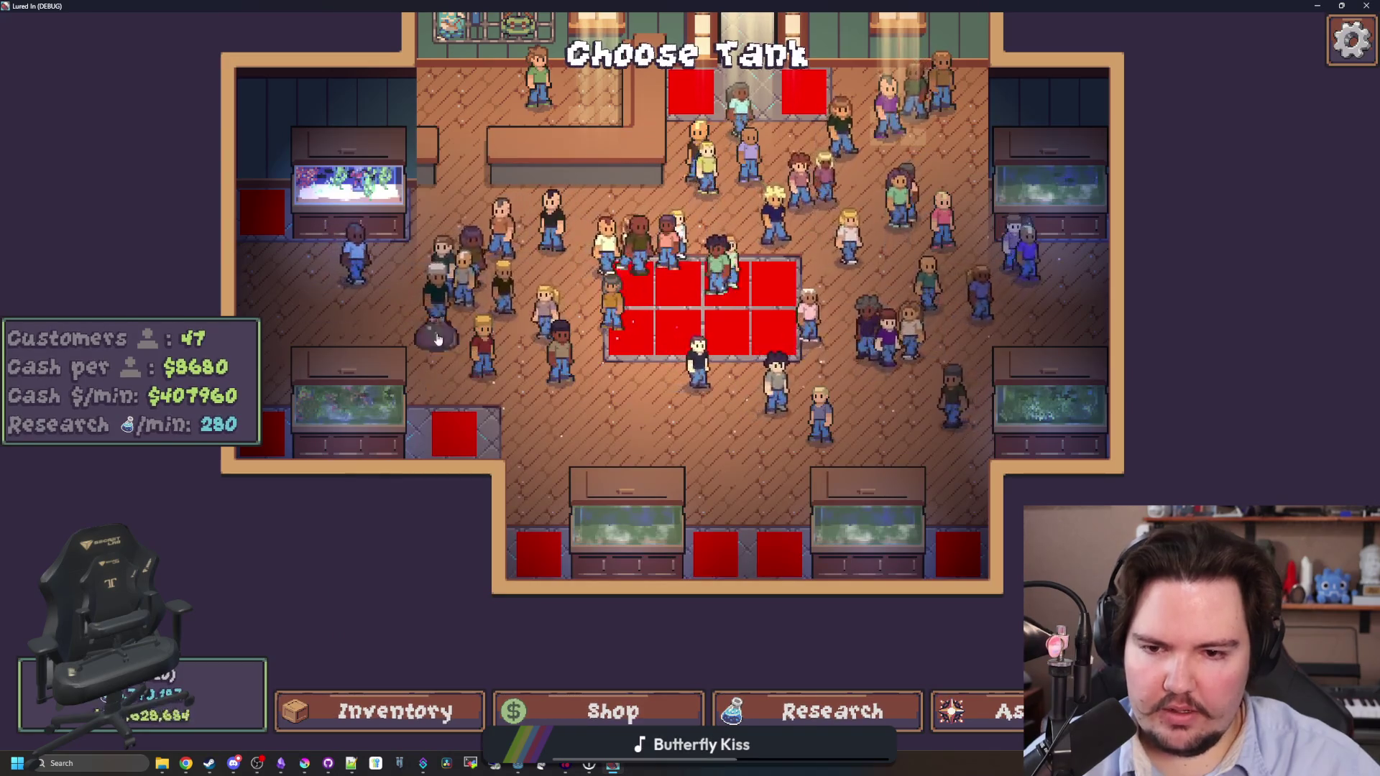
# Pan across the tanks with WASD while carrying the decoration, then cancel its placement.
pyautogui.press('a')
pyautogui.press('s')
pyautogui.press('d')
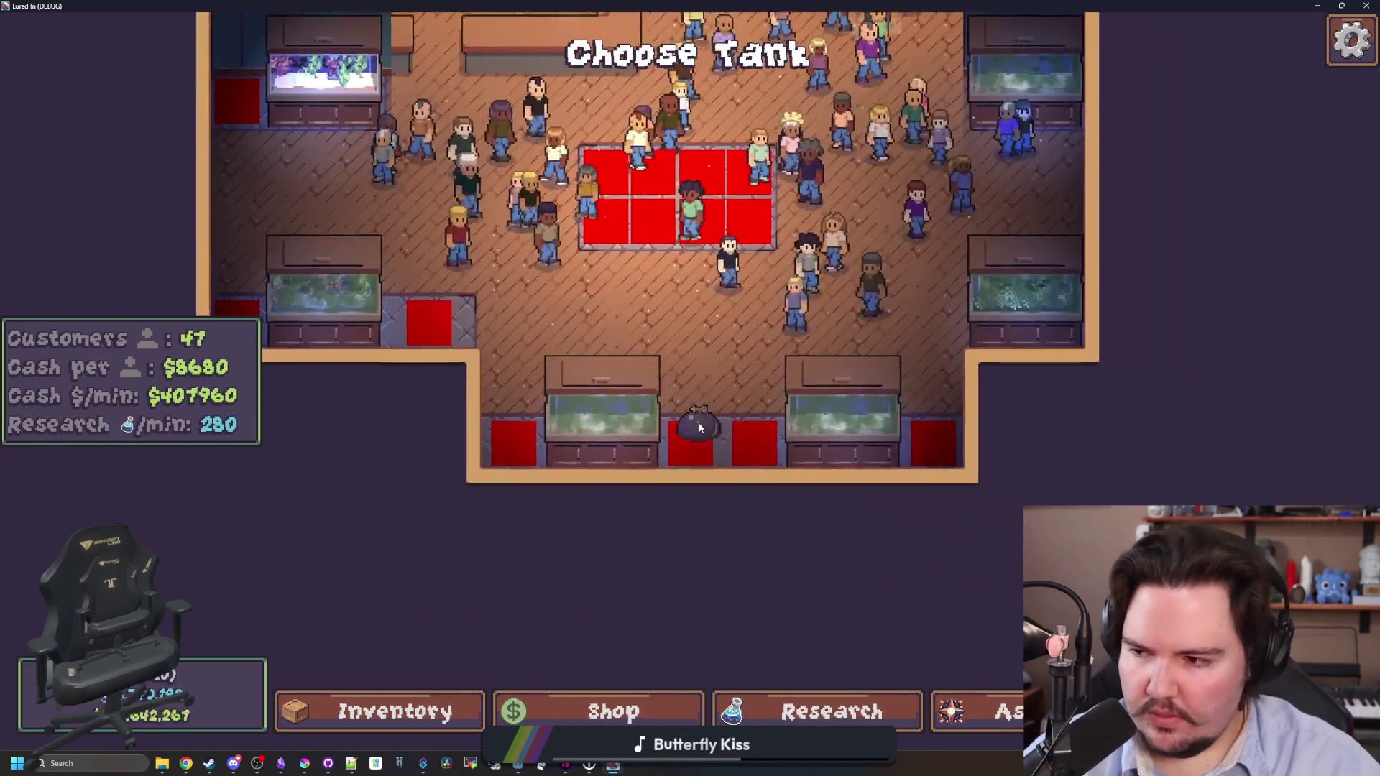
pyautogui.press('w')
pyautogui.press('d')
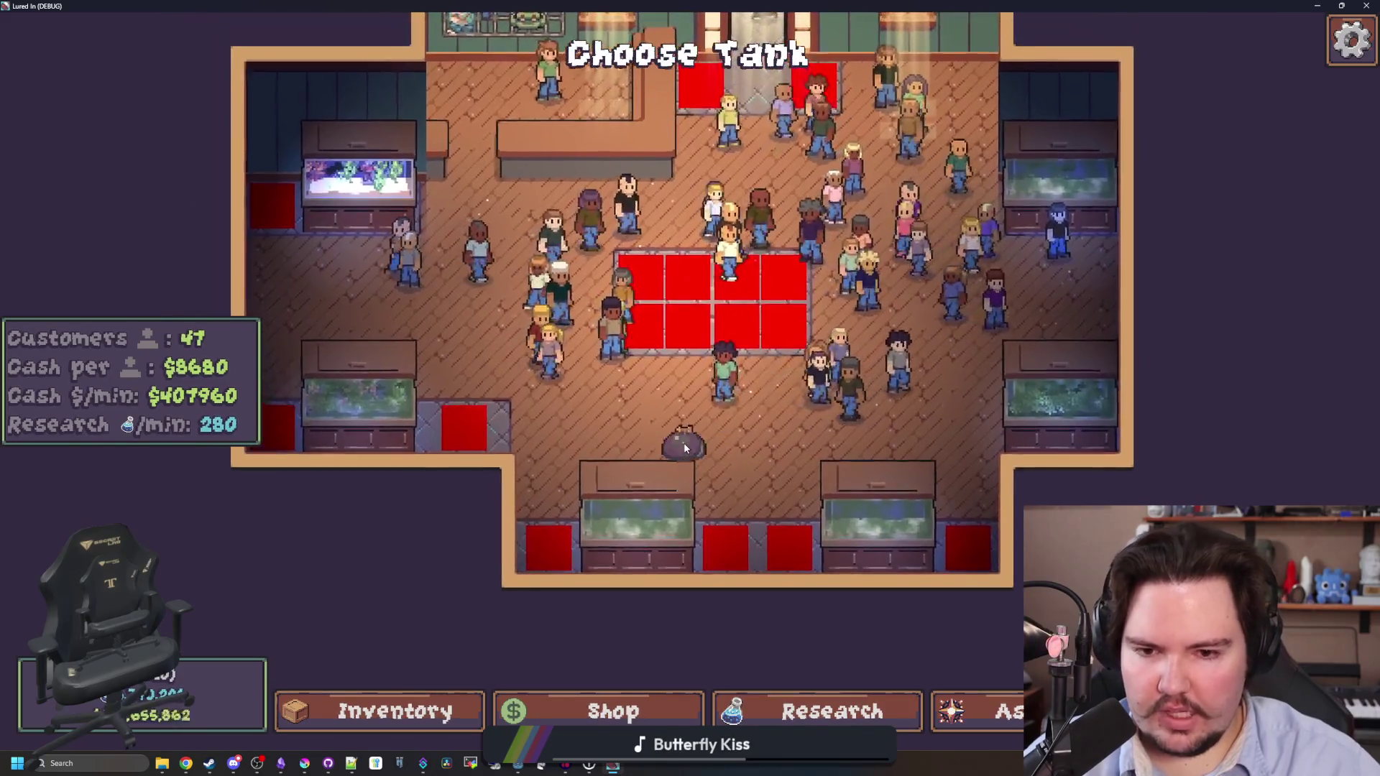
pyautogui.scroll(3, 676, 442)
pyautogui.scroll(-3, 647, 474)
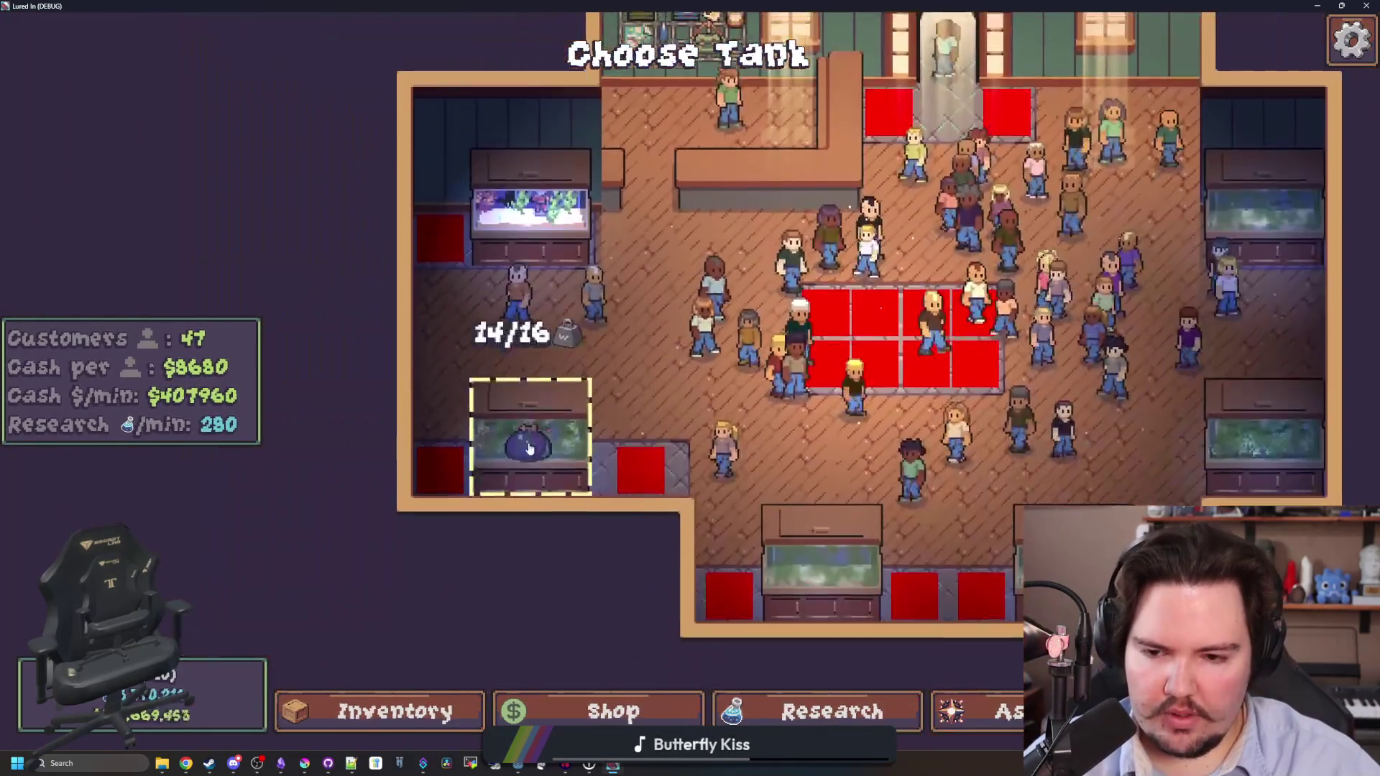
pyautogui.press('d')
pyautogui.press('s')
pyautogui.press('w')
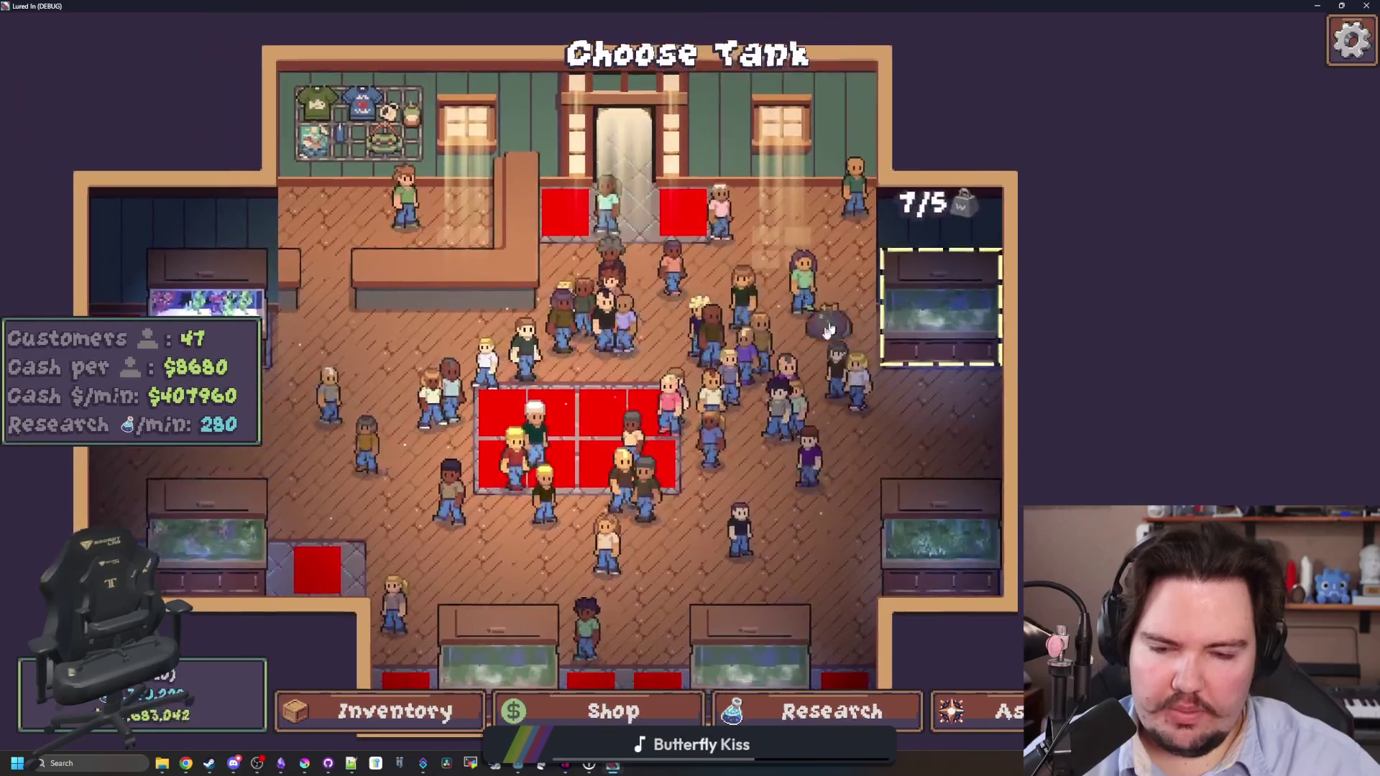
pyautogui.press('a')
pyautogui.press('a')
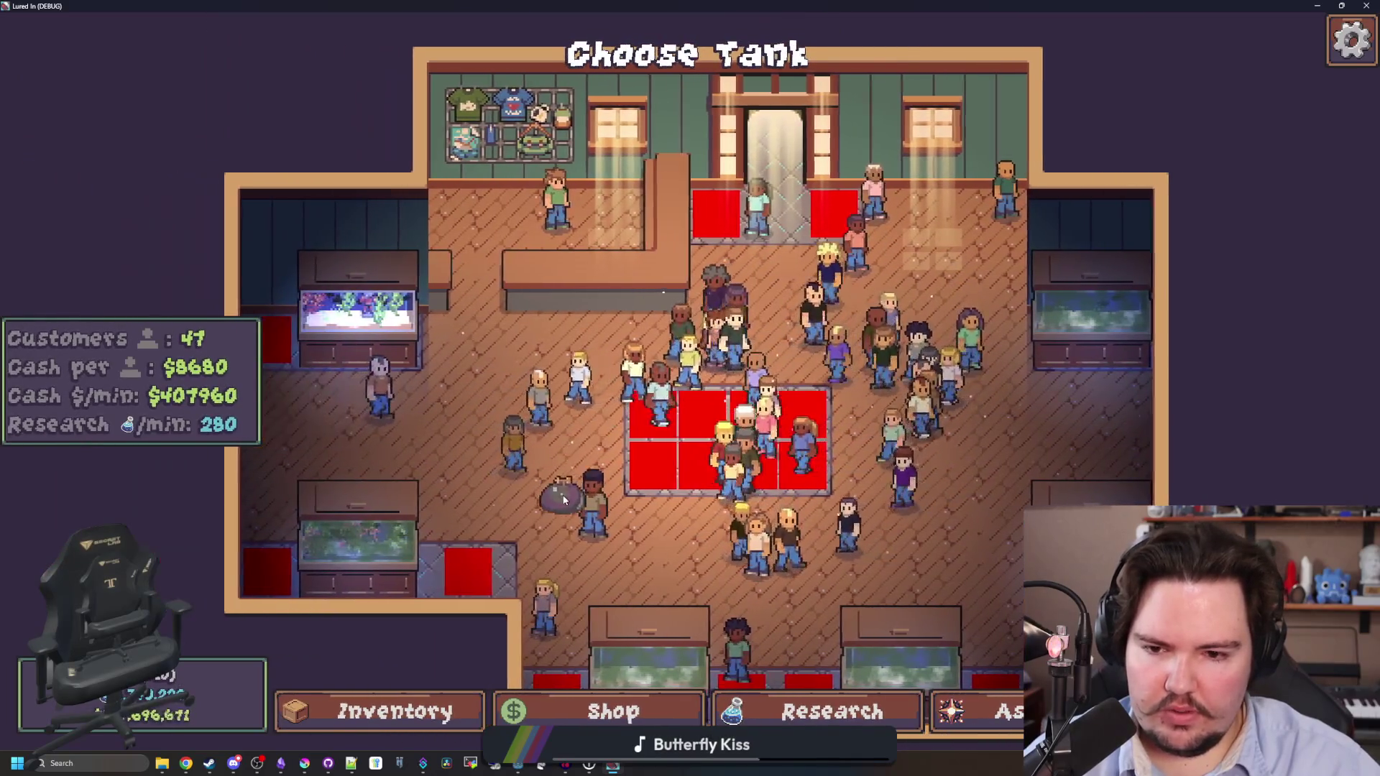
pyautogui.press('a')
pyautogui.press('s')
pyautogui.press('Escape')
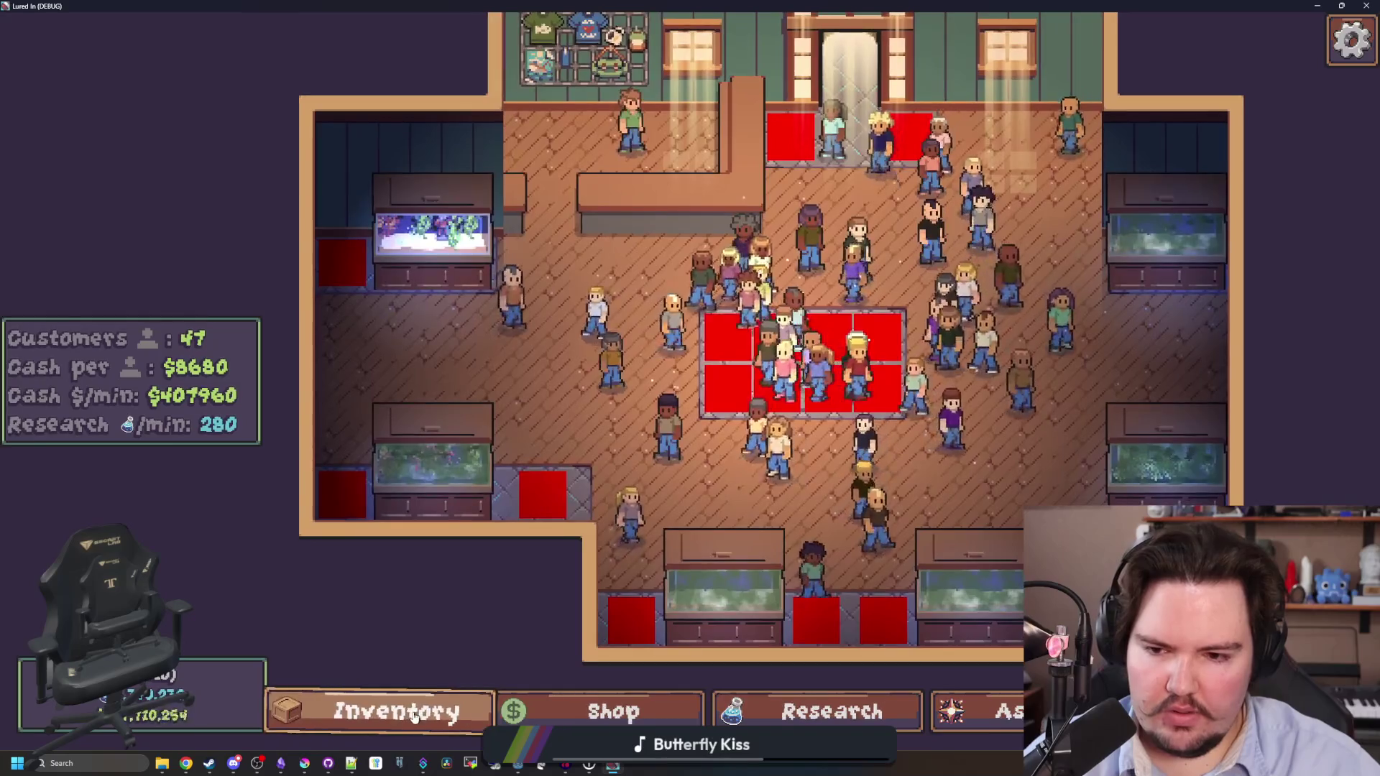
# Pick up a fish from the Inventory, pan over the tanks checking weight labels, then return to the editor.
pyautogui.click(414, 716)
pyautogui.click(934, 357)
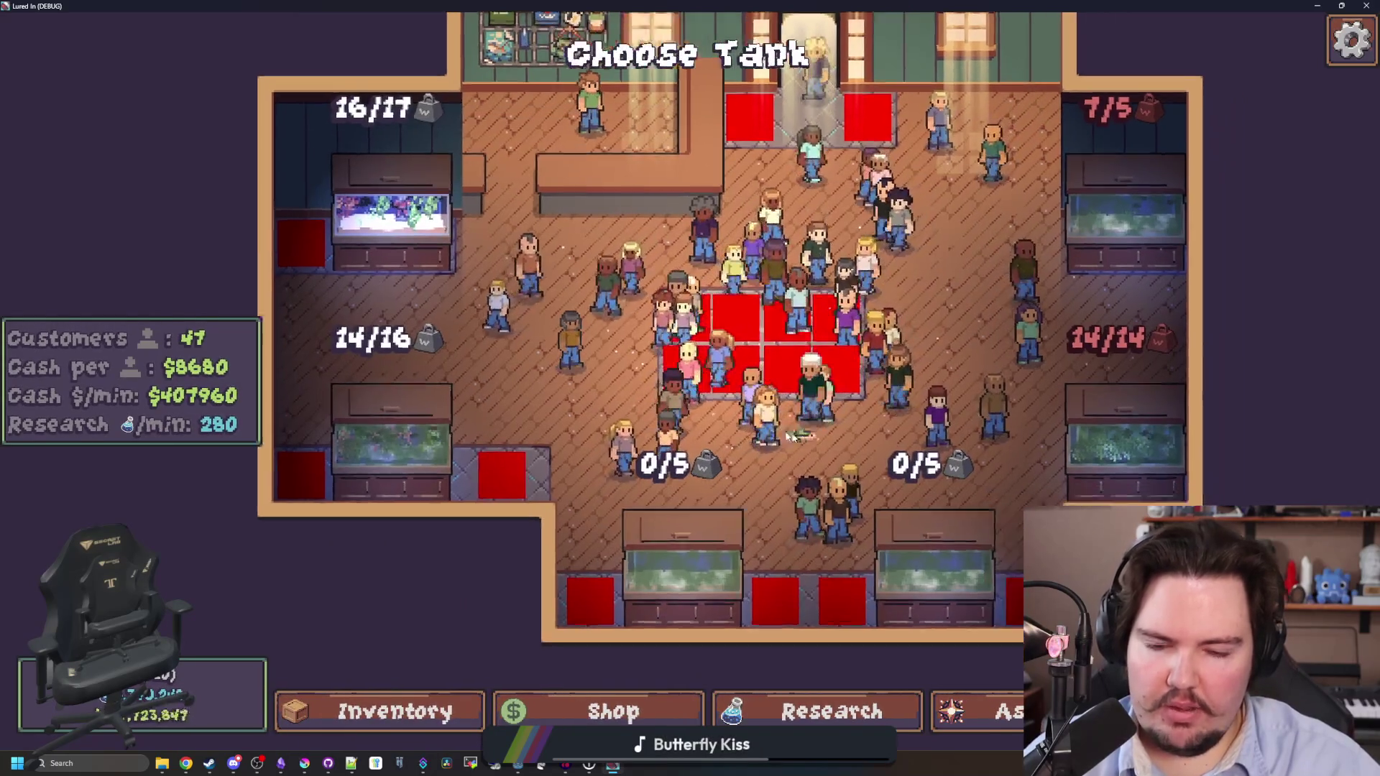
pyautogui.press('d')
pyautogui.press('w')
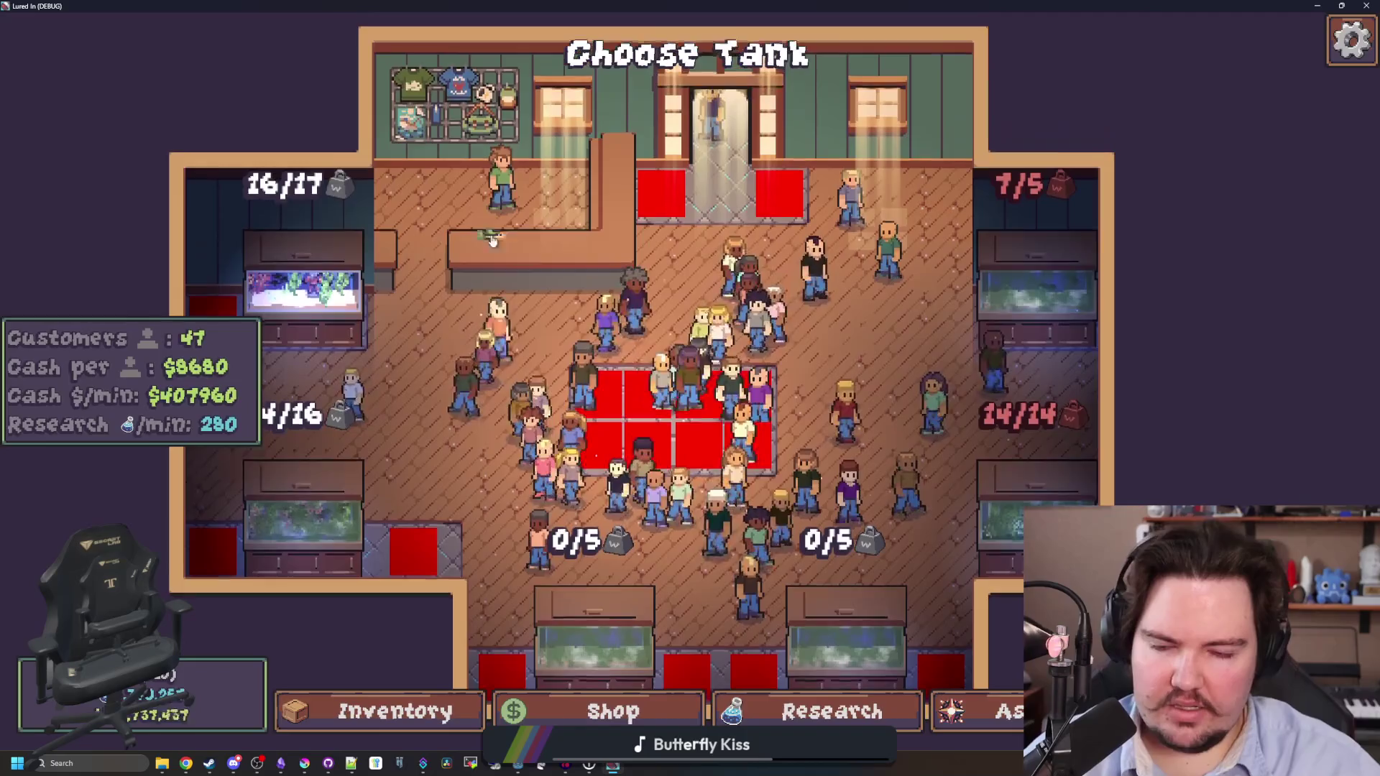
pyautogui.press('d')
pyautogui.press('s')
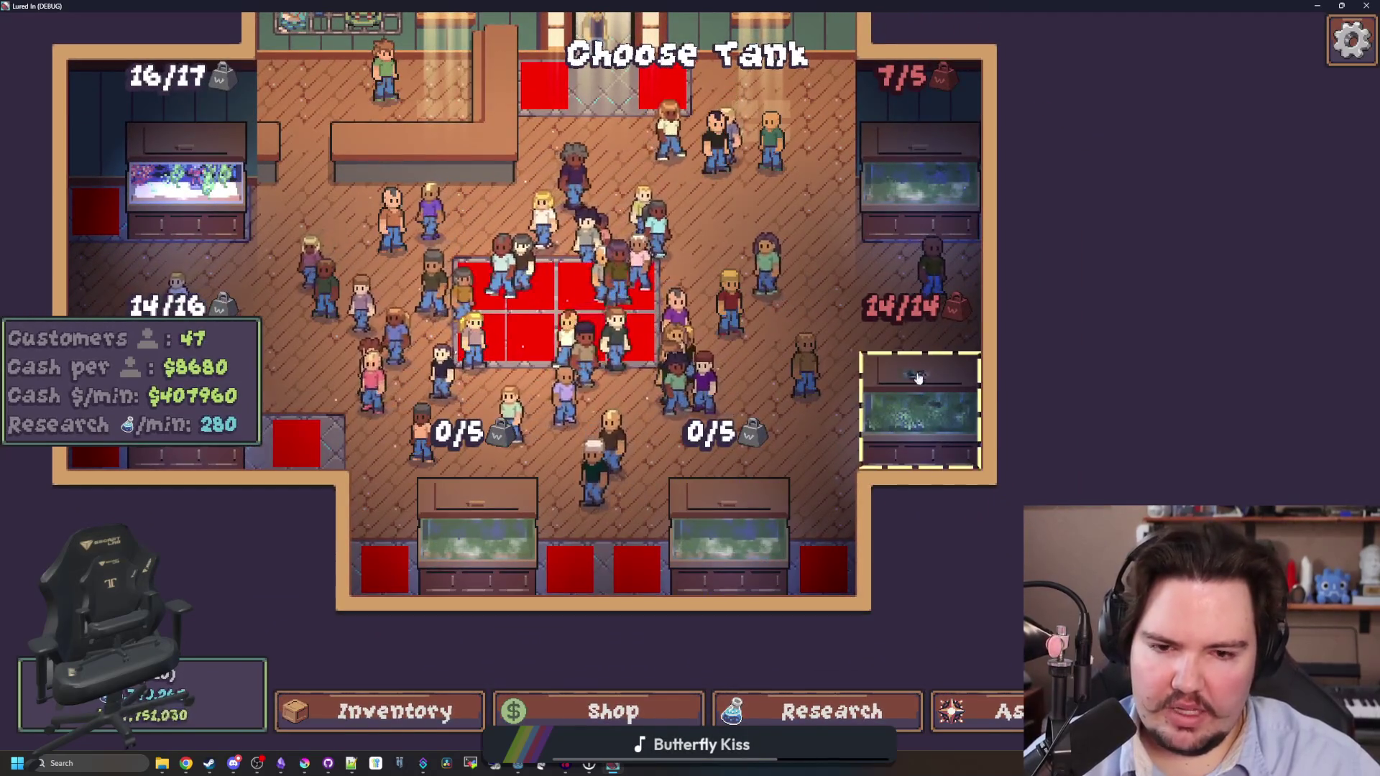
pyautogui.press('a')
pyautogui.press('d')
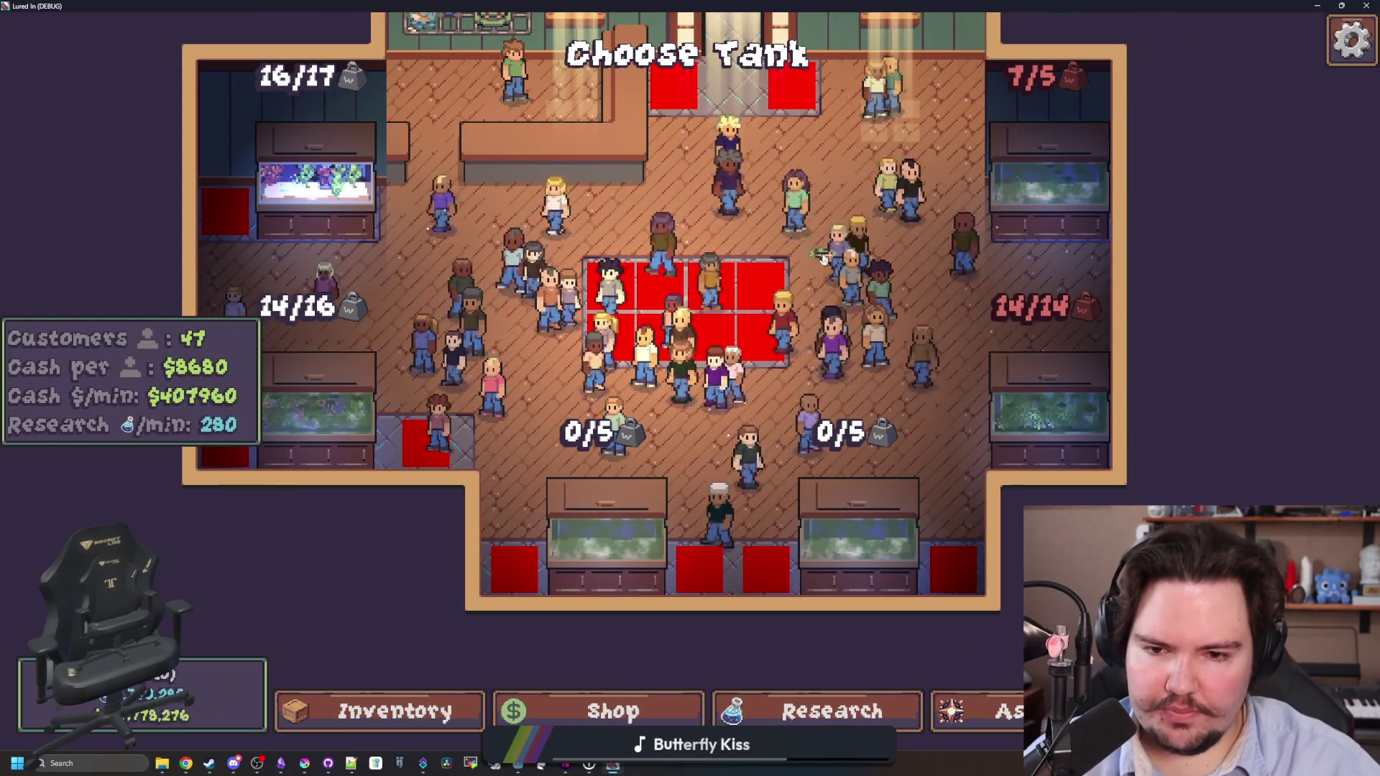
pyautogui.hotkey('alt', 'Tab')
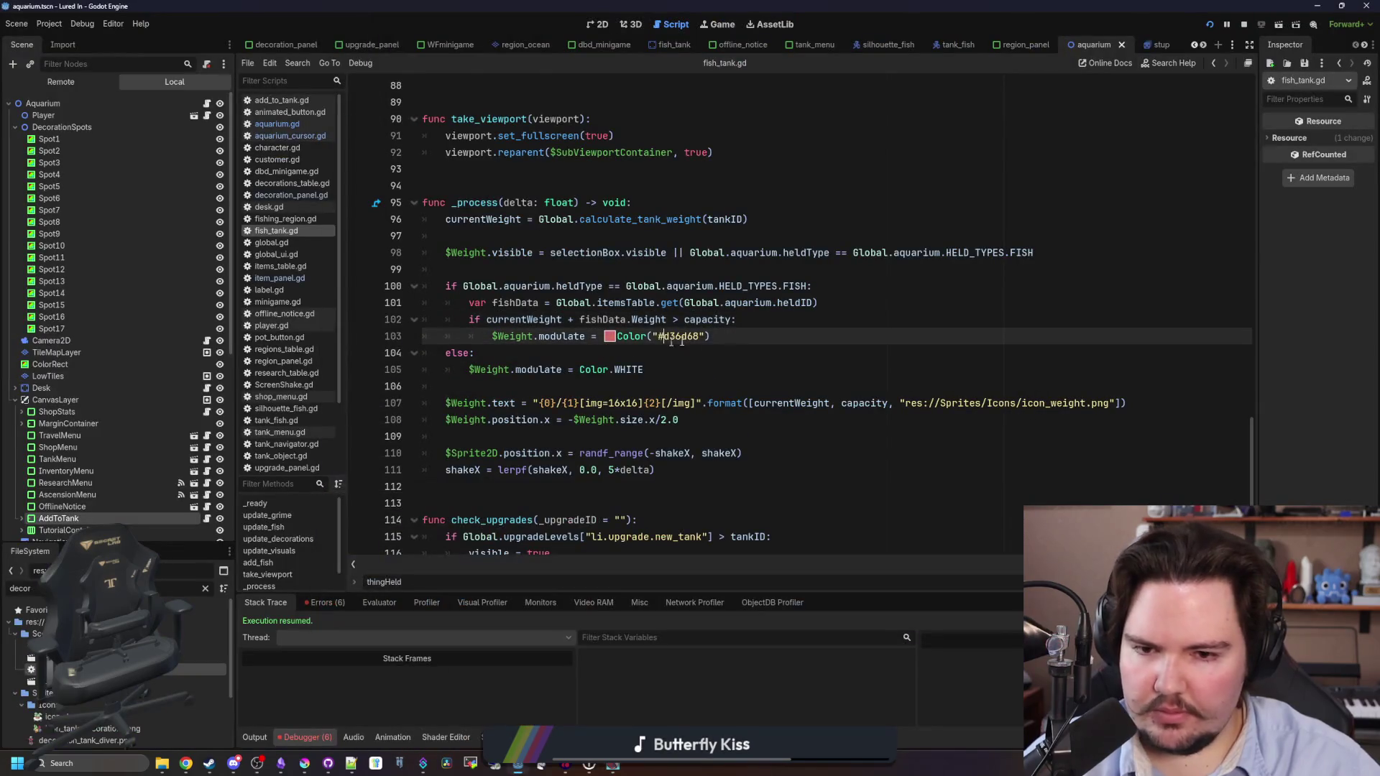
# Review the heldType condition and heldID lookup on lines 100–102 of fish_tank.gd.
pyautogui.click(809, 285)
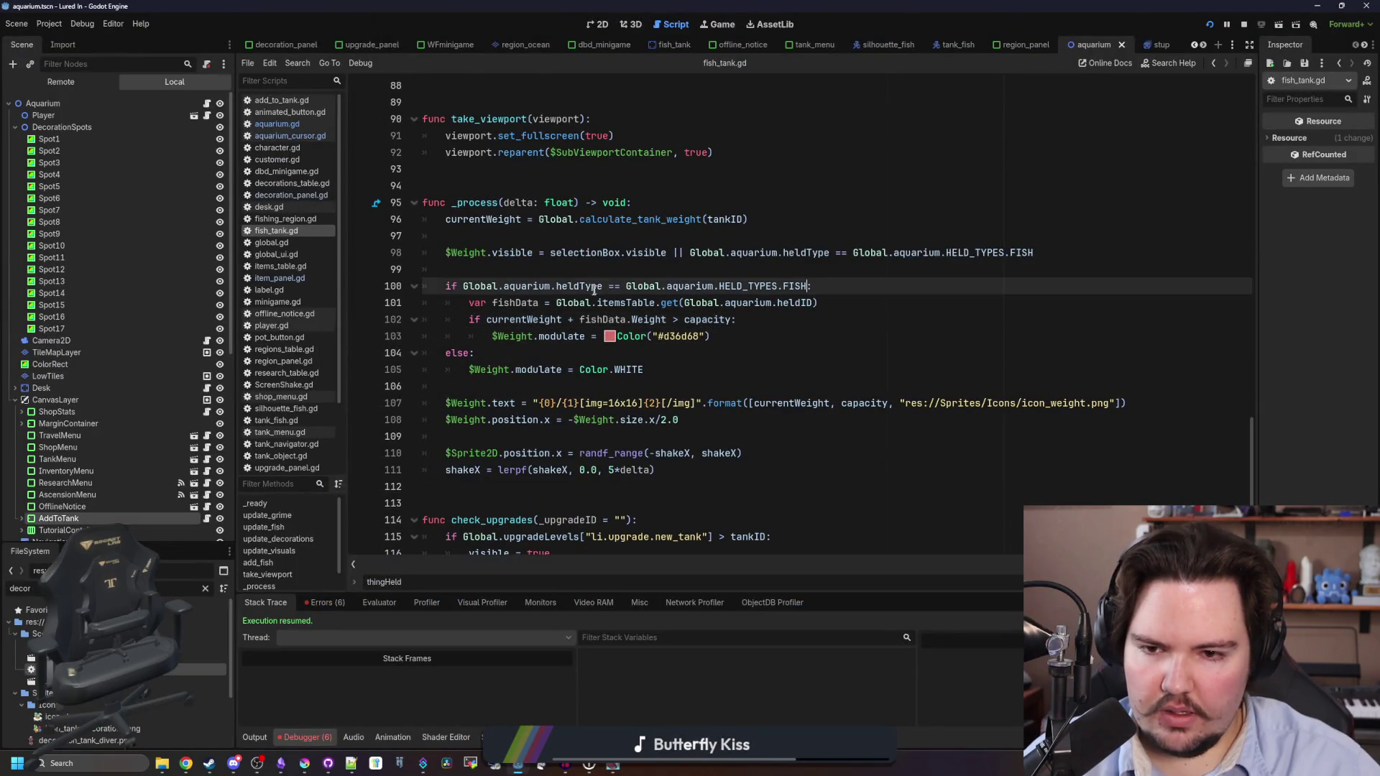
pyautogui.write(':')
pyautogui.moveTo(604, 285); pyautogui.dragTo(464, 286)
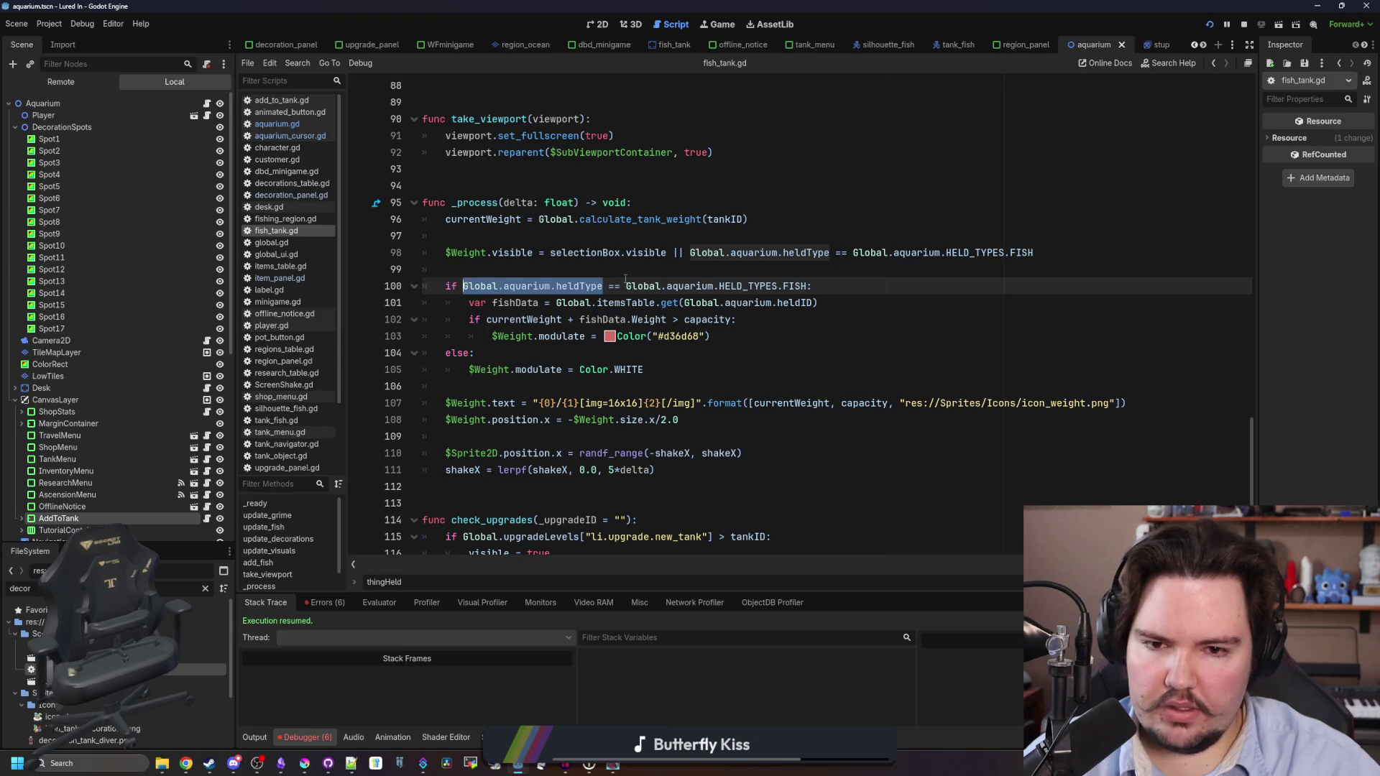
pyautogui.click(626, 285)
pyautogui.click(777, 316)
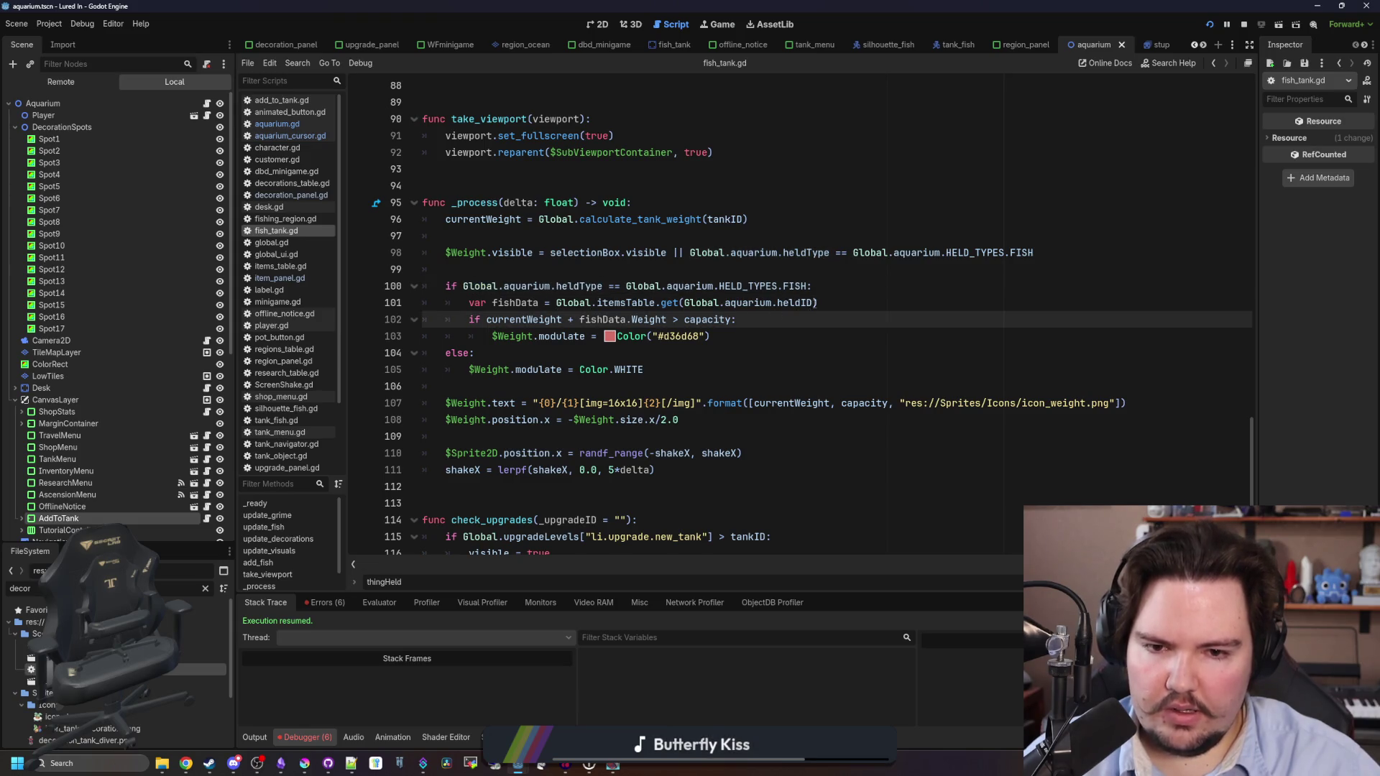
pyautogui.moveTo(813, 302); pyautogui.dragTo(705, 303)
pyautogui.click(694, 269)
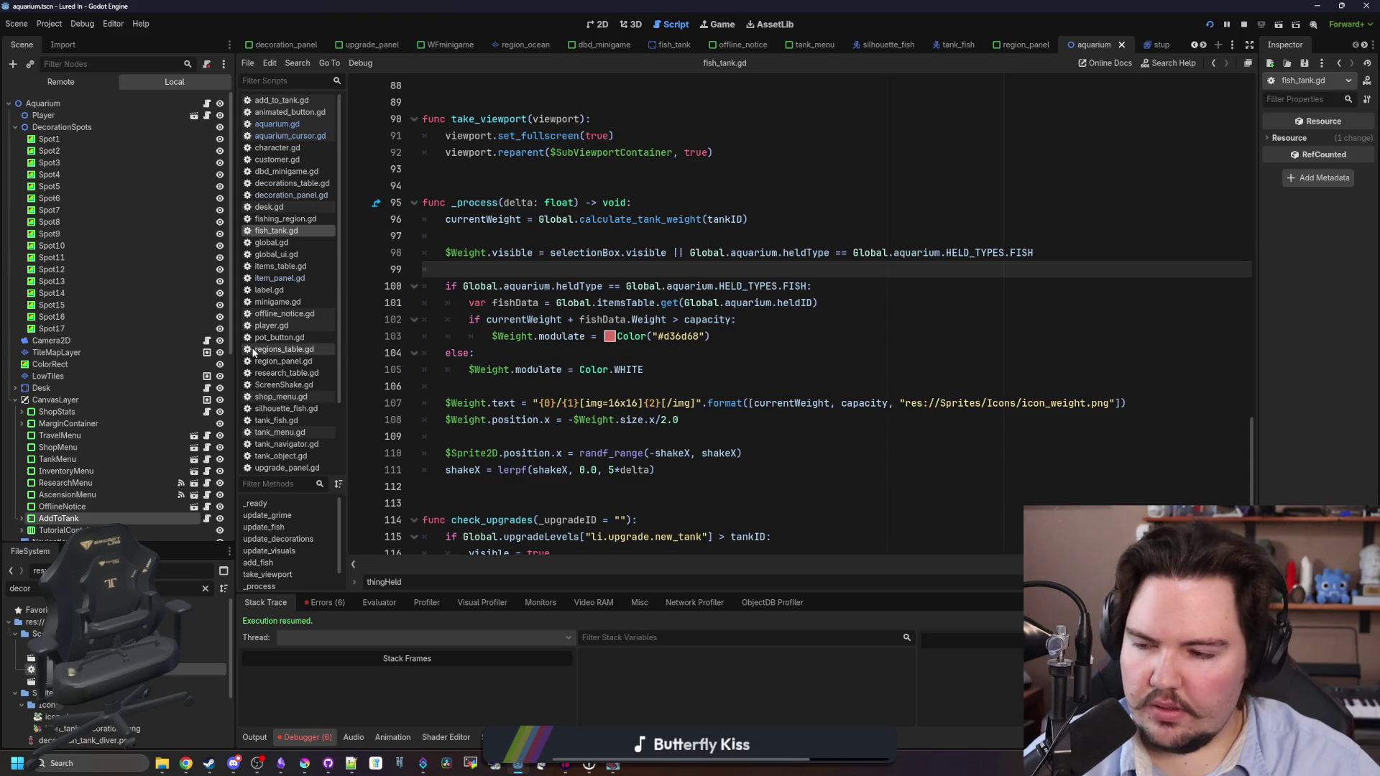
# Filter the FileSystem for 'quariu' and open aquarium_cursor.gd.
pyautogui.click(204, 588)
pyautogui.write('quariu')
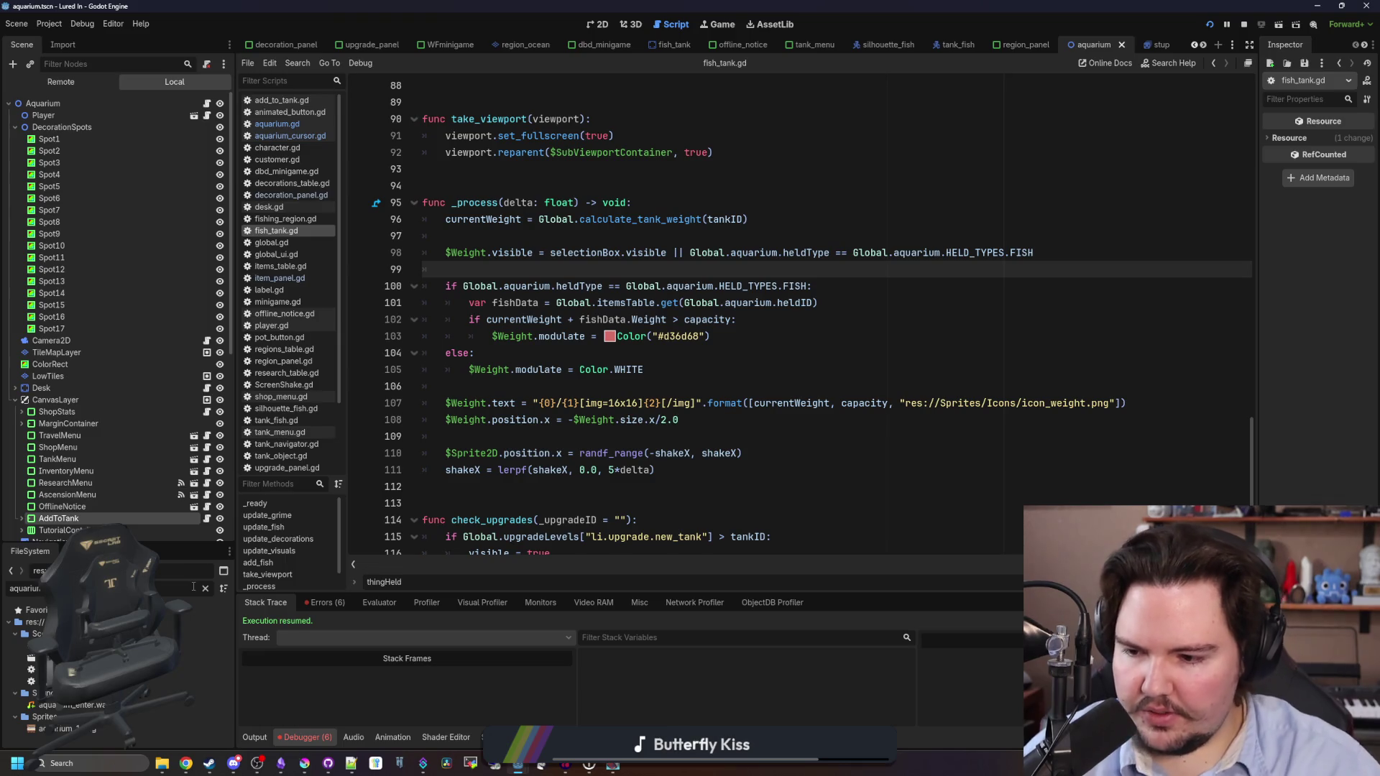
pyautogui.doubleClick(129, 681)
pyautogui.click(866, 369)
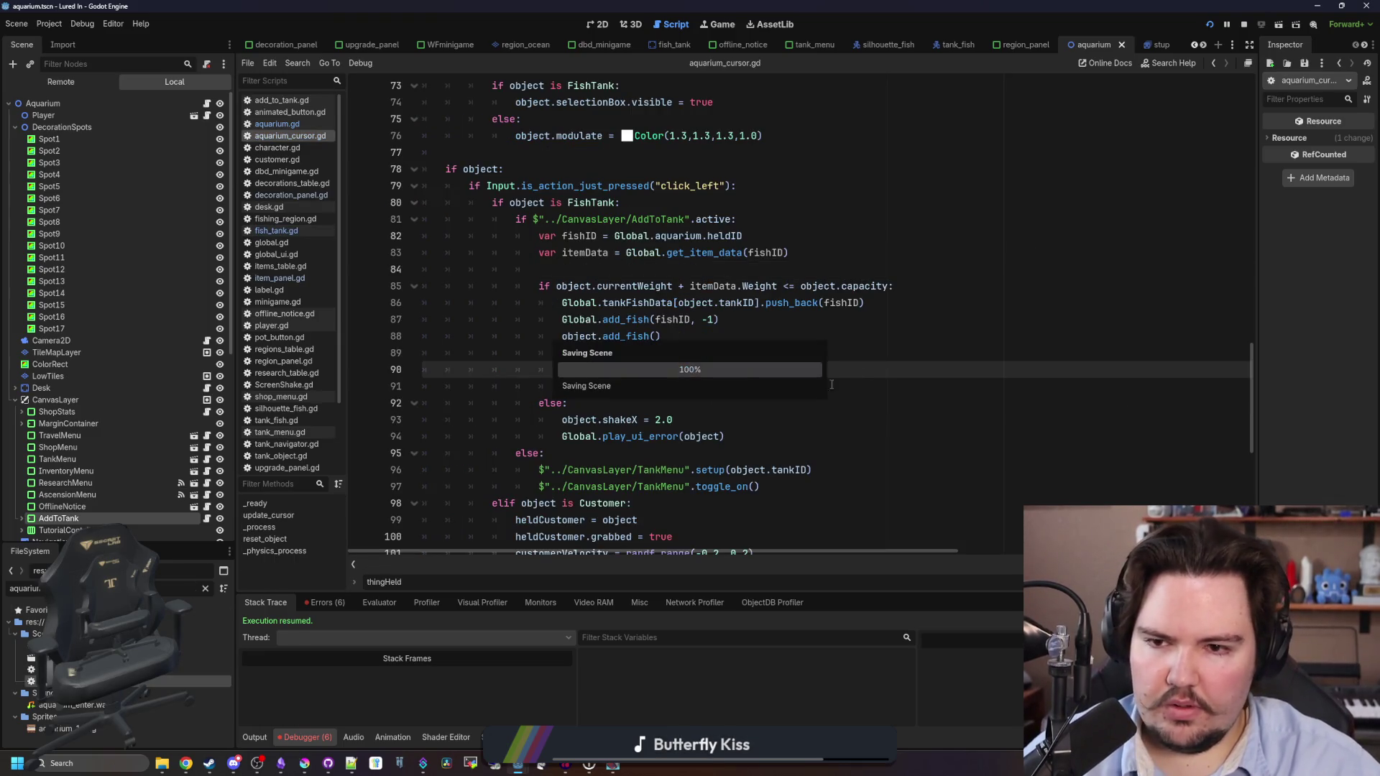
pyautogui.scroll(10, 550, 276)
pyautogui.scroll(3, 550, 275)
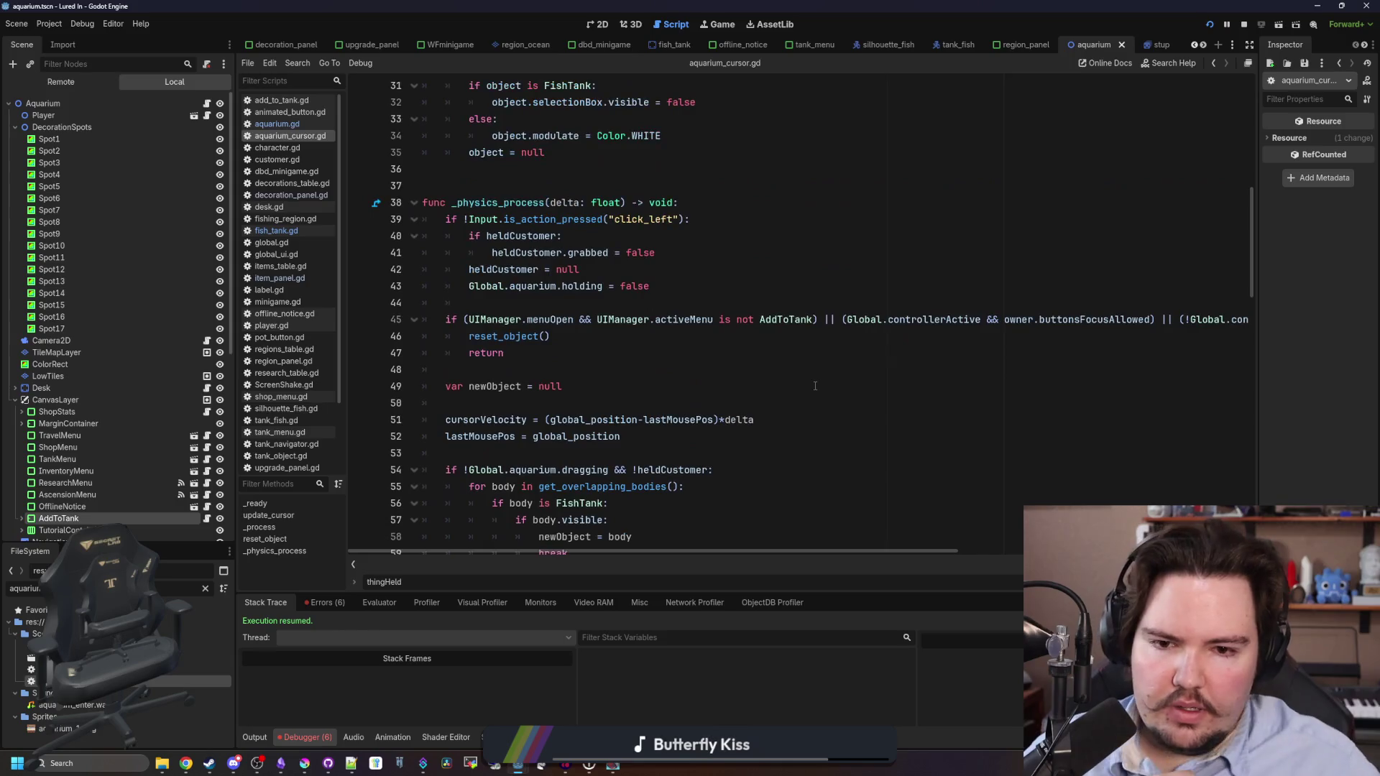
pyautogui.click(842, 367)
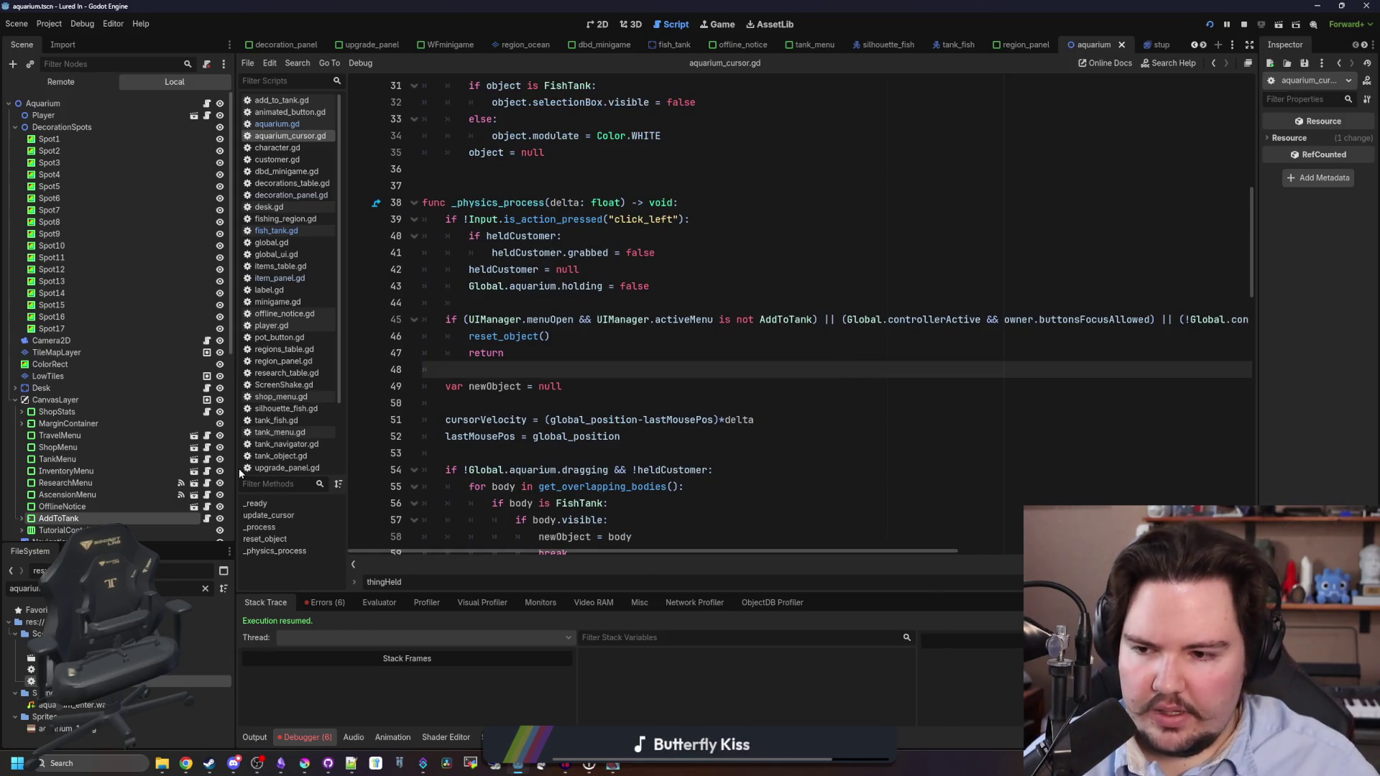
# Prefix line 45's condition with 'Global.aquarium.heldID != "" ||', save, and launch the game.
pyautogui.moveTo(238, 468); pyautogui.dragTo(126, 468)
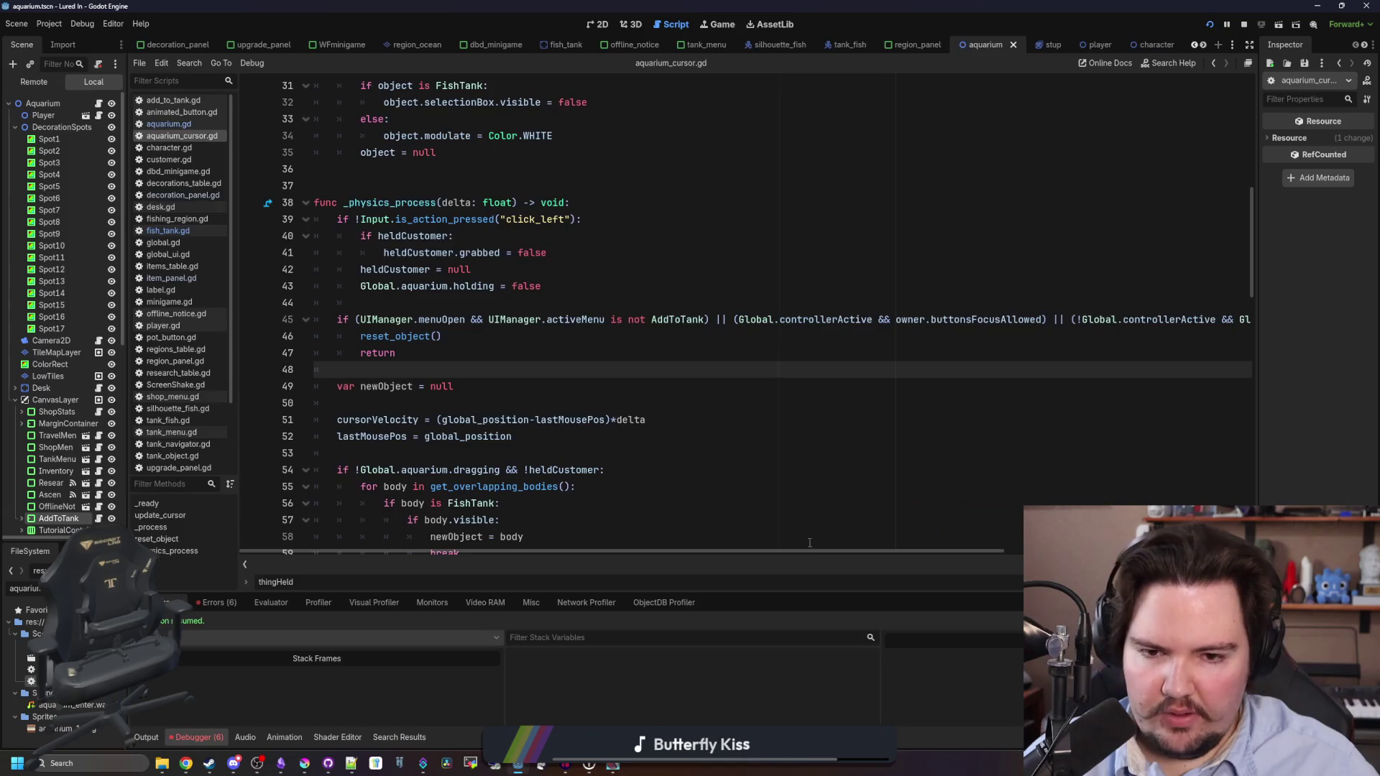
pyautogui.click(355, 320)
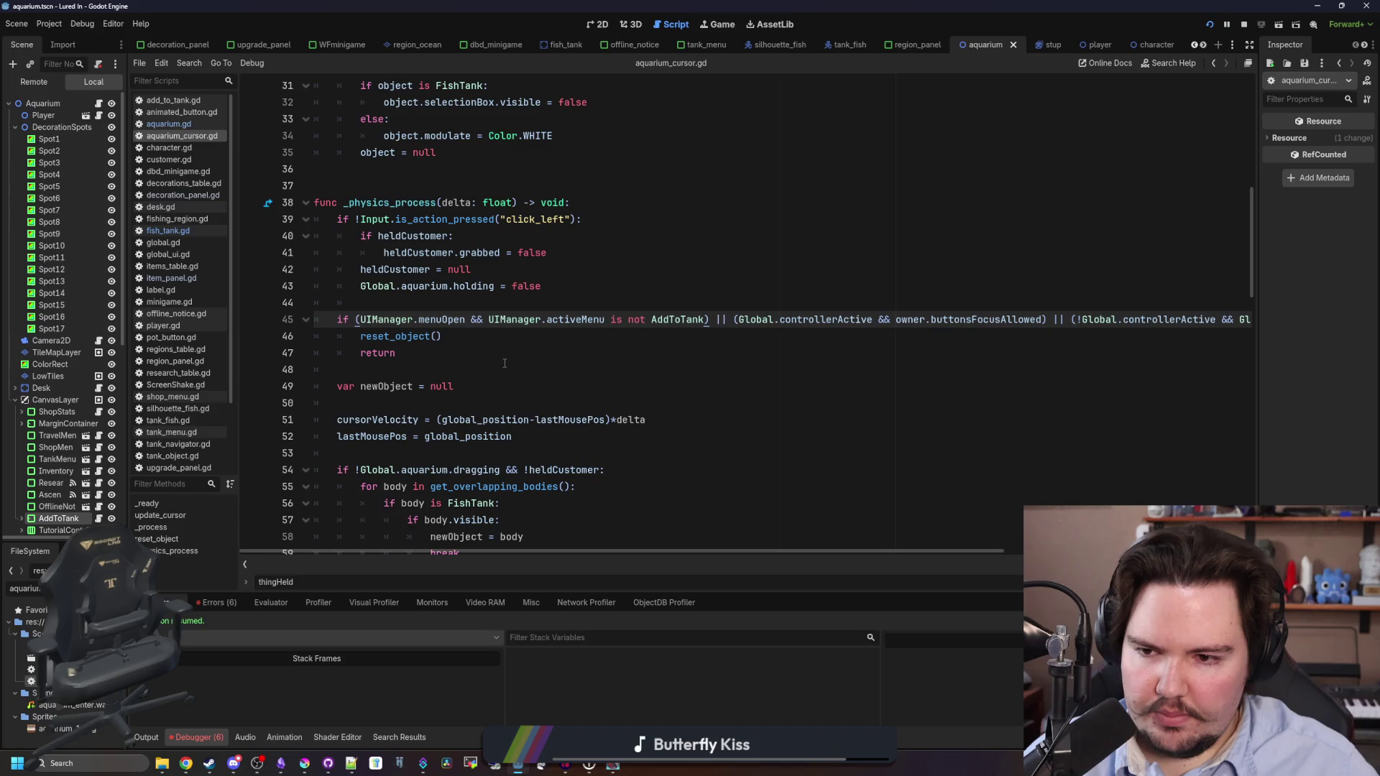
pyautogui.write('Global.aquarium.heldID ')
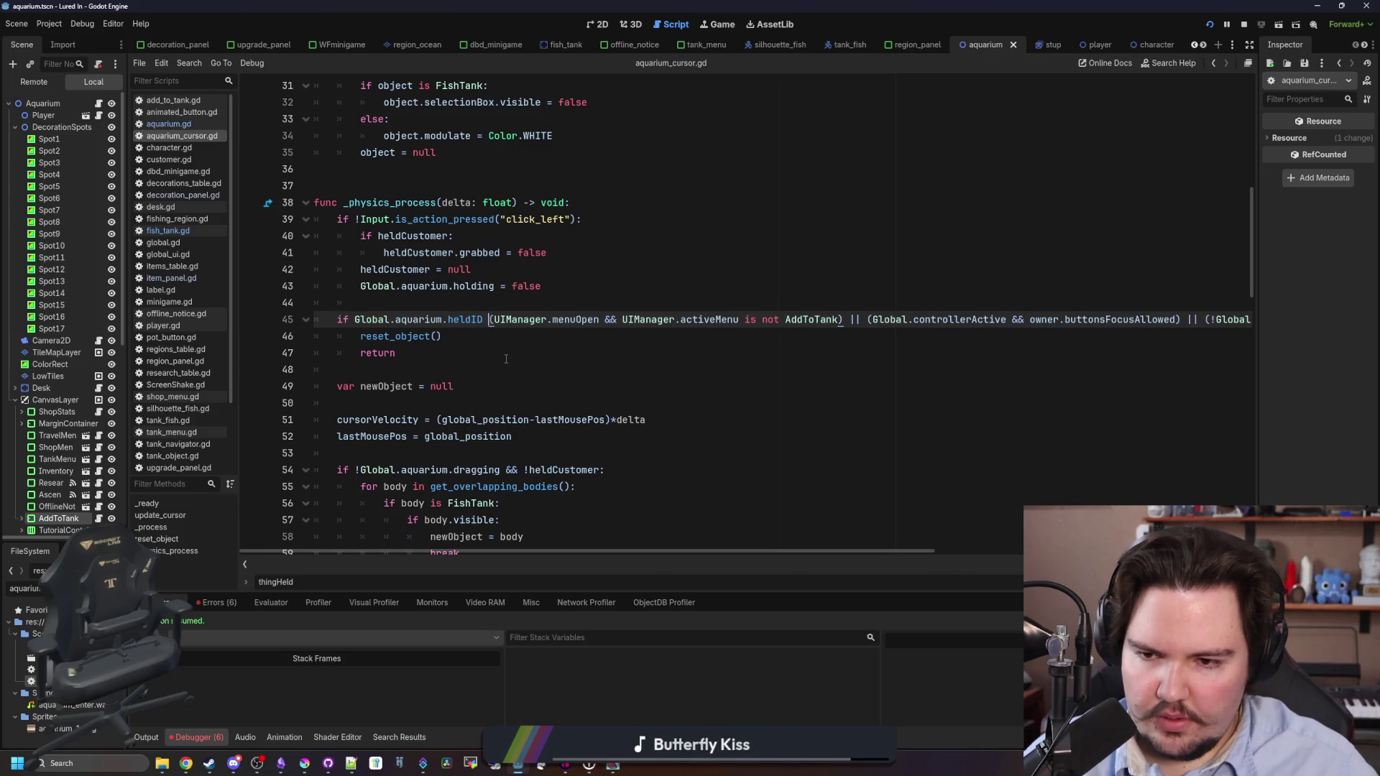
pyautogui.write('== "')
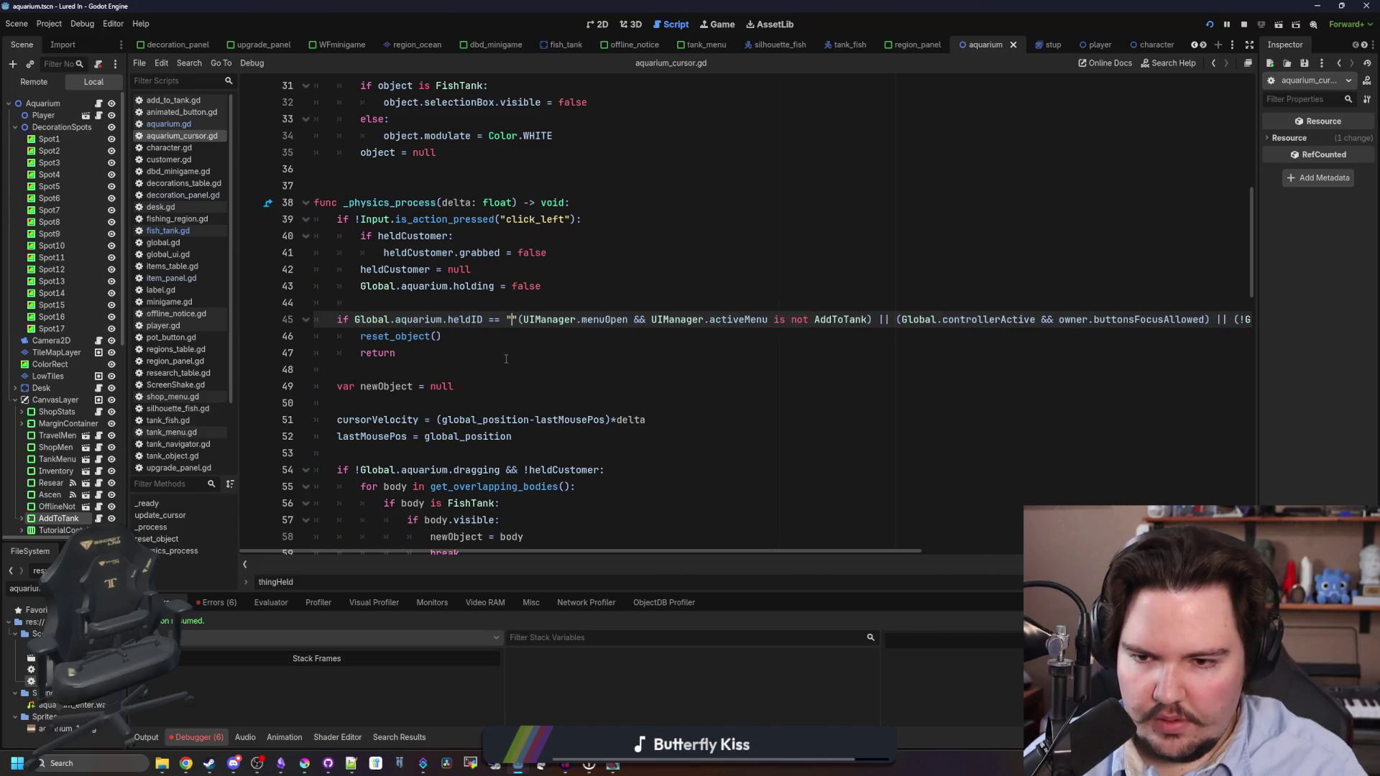
pyautogui.write('" ||')
pyautogui.click(506, 359)
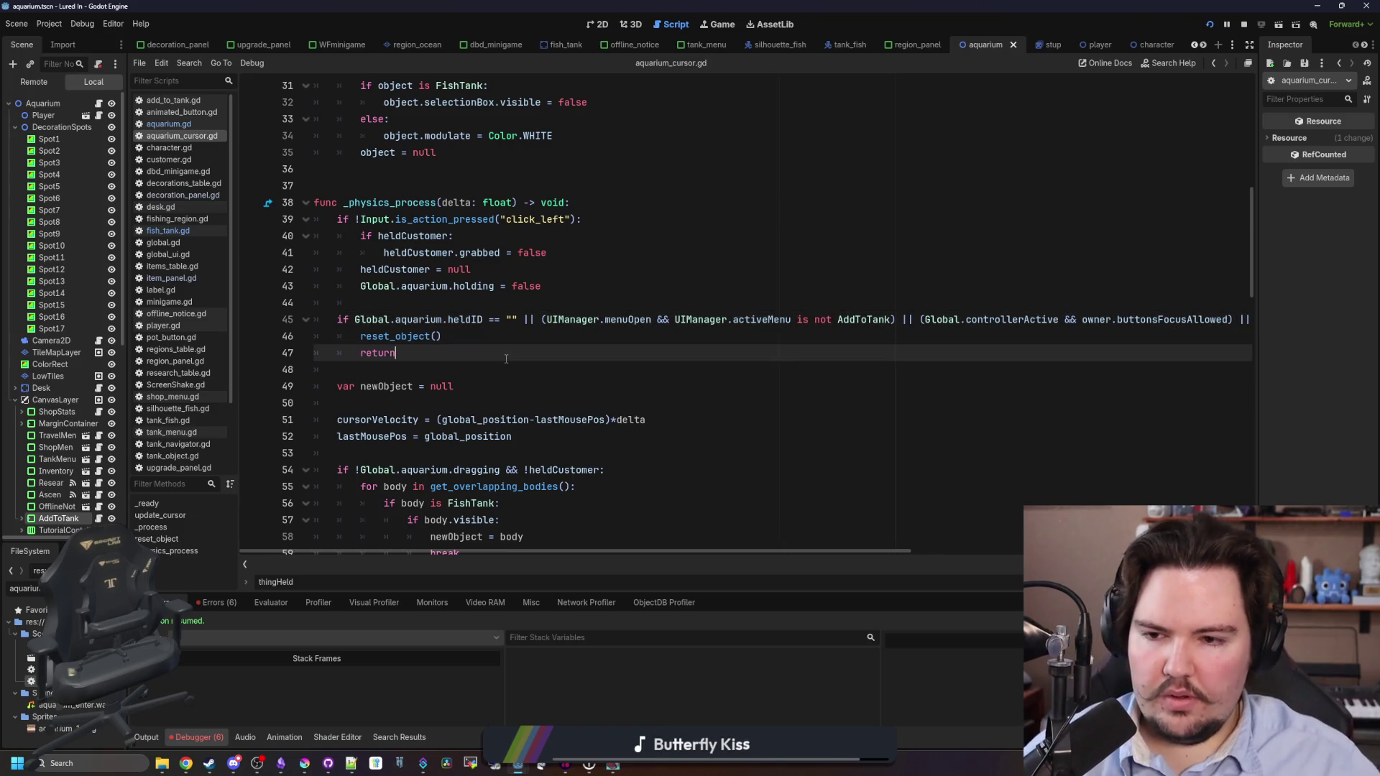
pyautogui.click(495, 319)
pyautogui.press('BackSpace')
pyautogui.write('!')
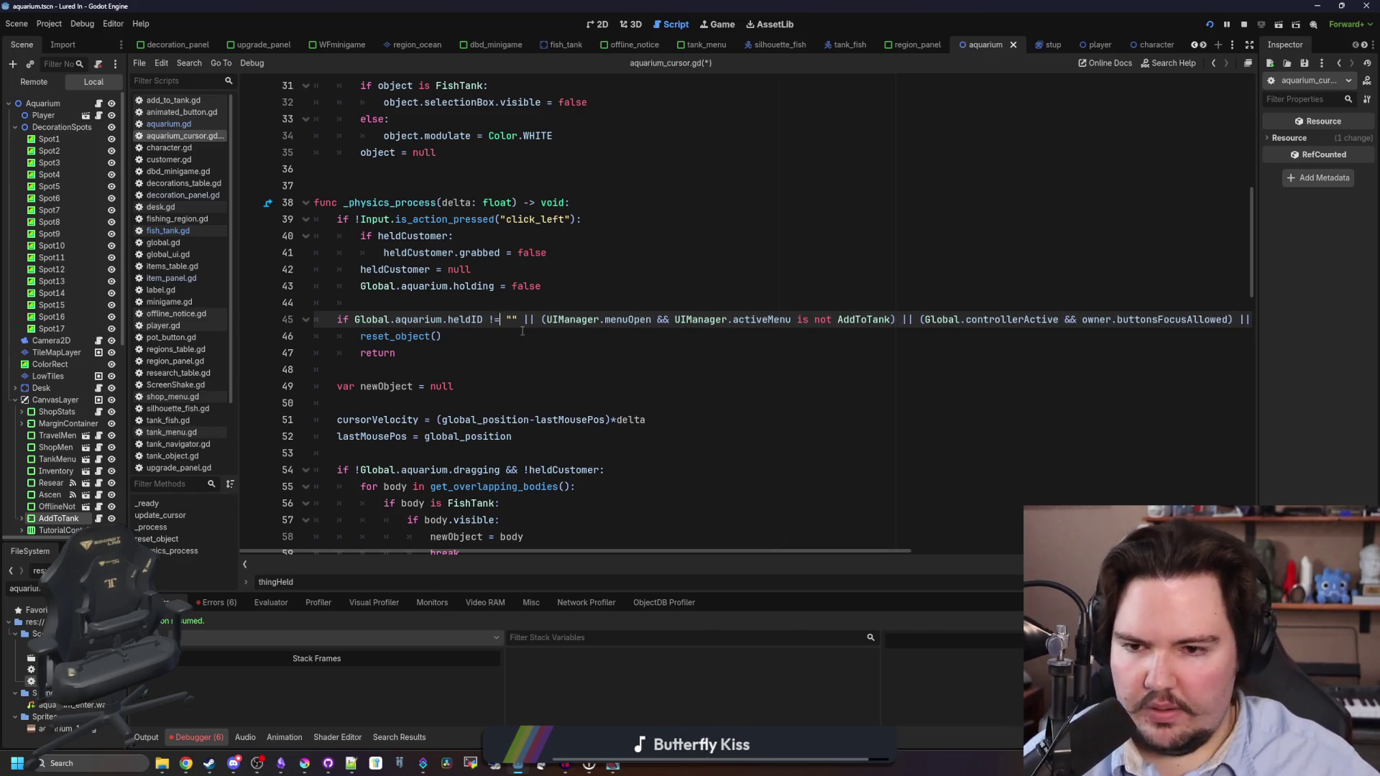
pyautogui.press('Escape')
pyautogui.press('Down')
pyautogui.press('Down')
pyautogui.hotkey('ctrl', 's')
pyautogui.click(716, 24)
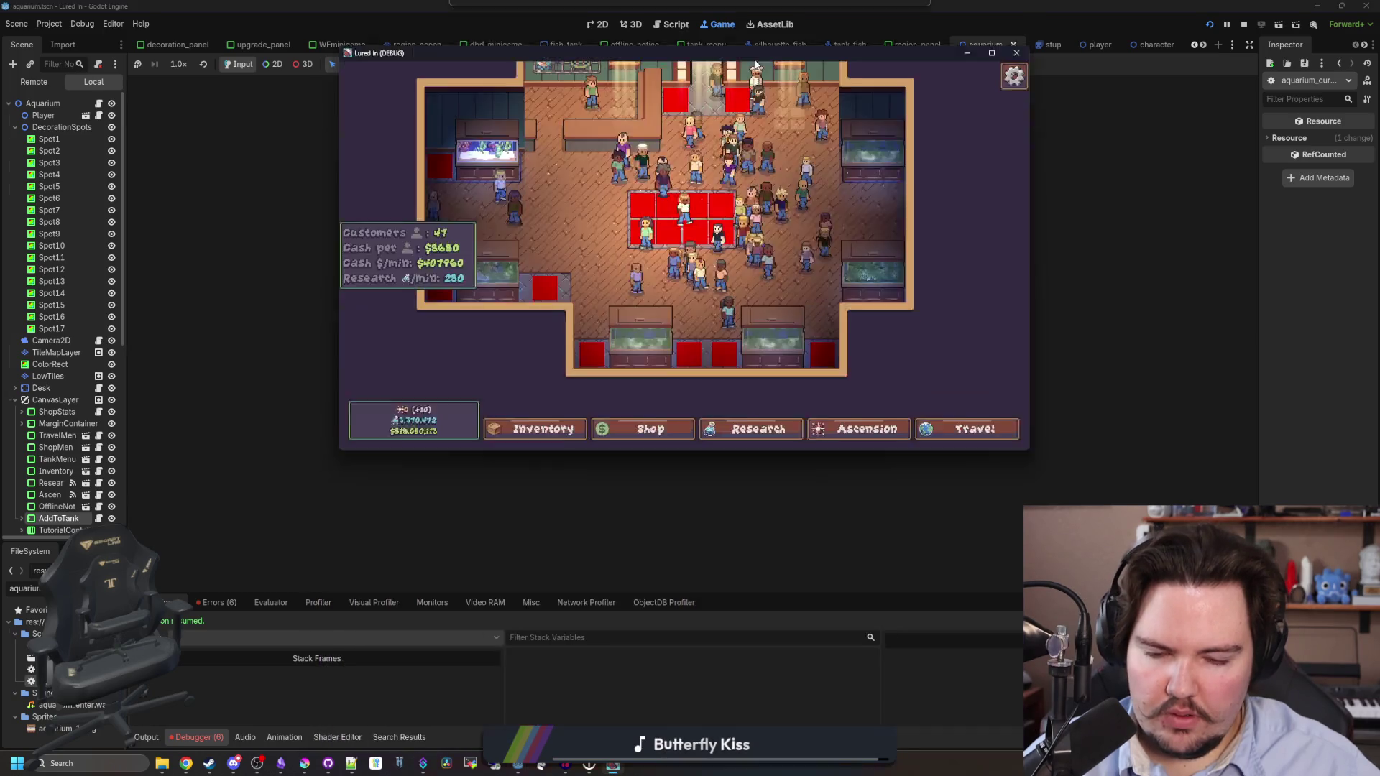
# Pick up the Goldfish via Inventory's Move to Tank, pan over the tanks, then return to the script editor.
pyautogui.click(983, 7)
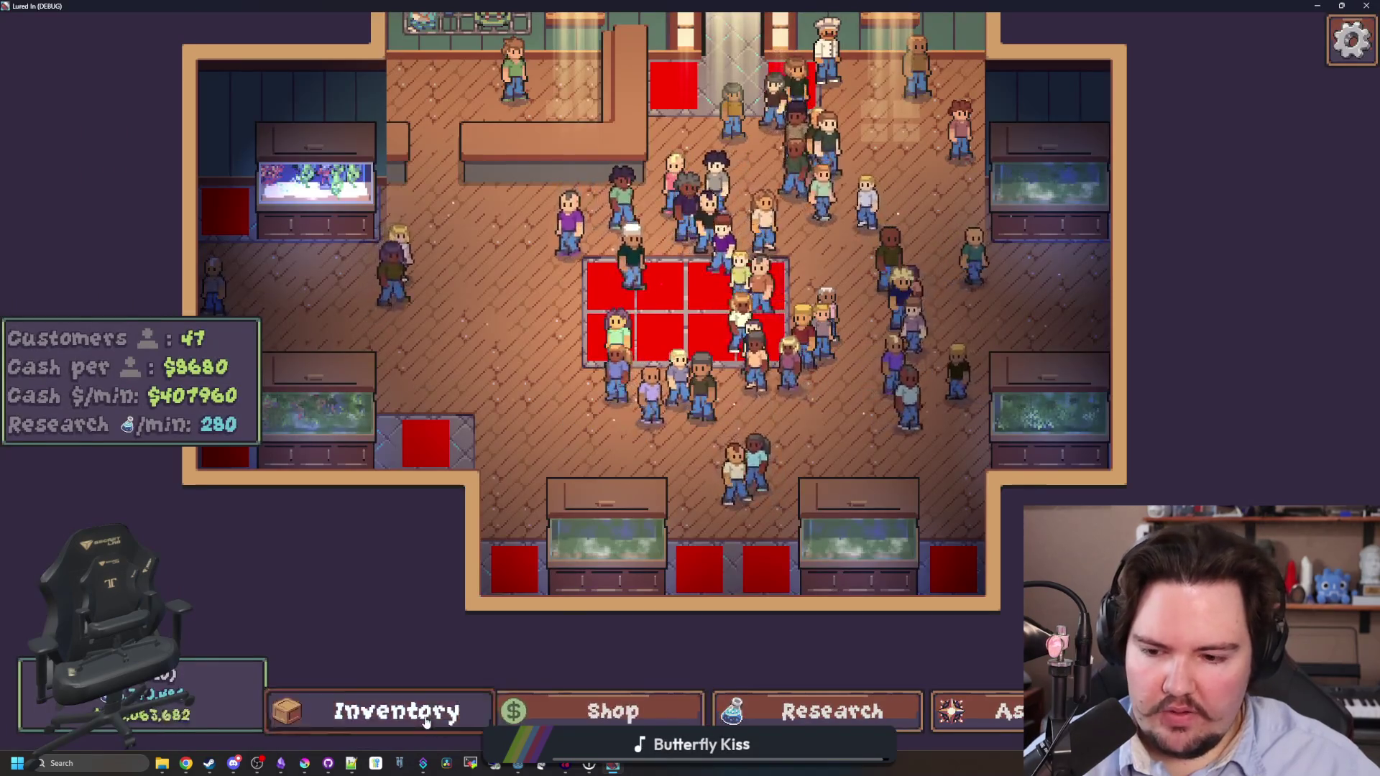
pyautogui.click(388, 712)
pyautogui.click(922, 509)
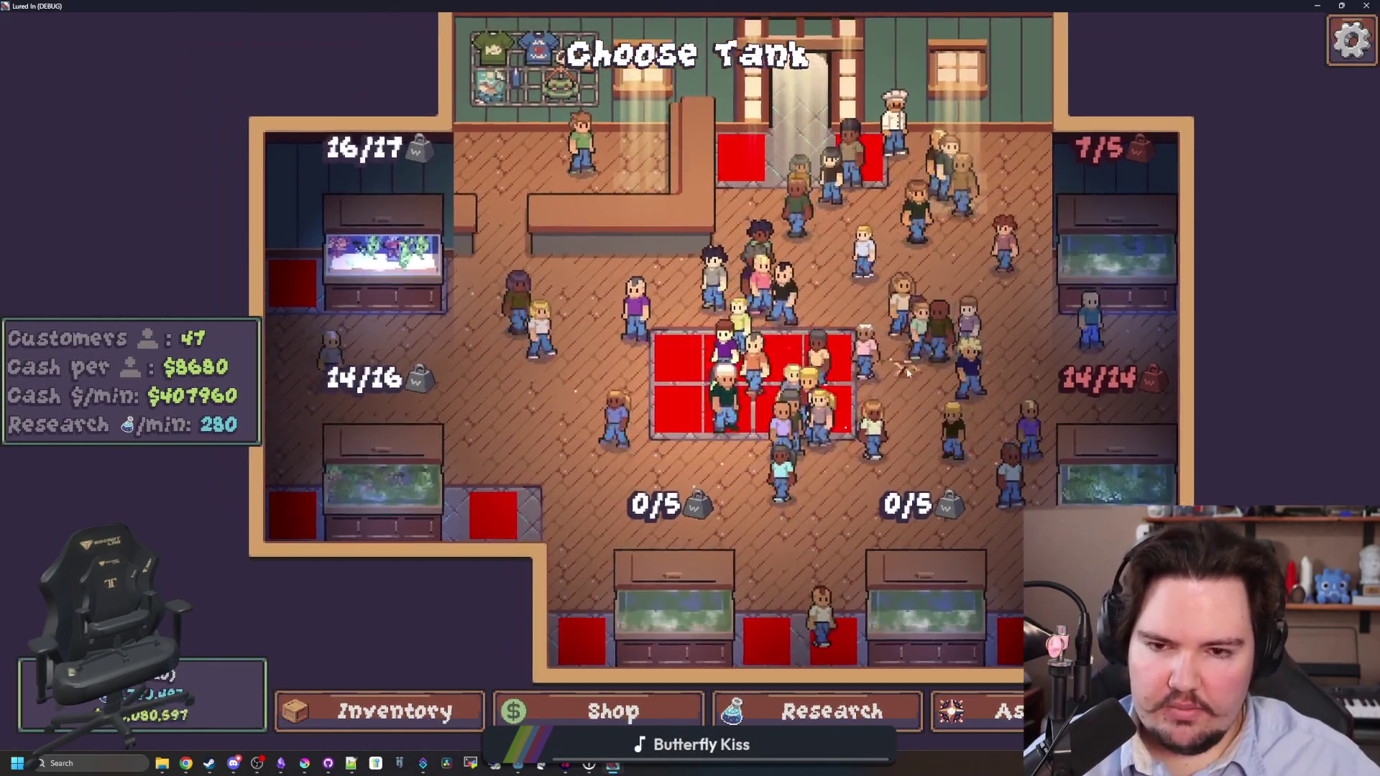
pyautogui.moveTo(907, 372)
pyautogui.mouseDown()
pyautogui.moveTo(837, 415)
pyautogui.moveTo(689, 428)
pyautogui.moveTo(579, 316)
pyautogui.mouseUp()
pyautogui.press('a')
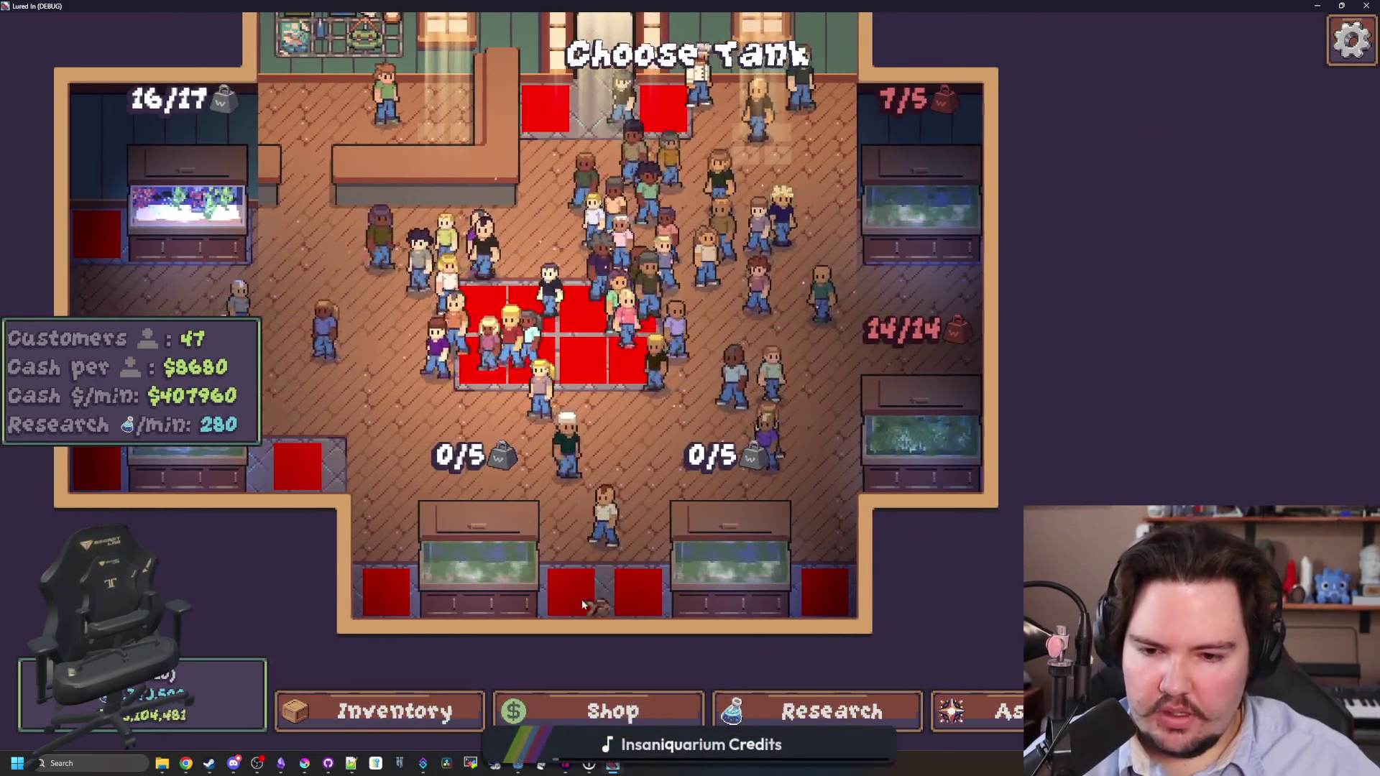
pyautogui.press('a')
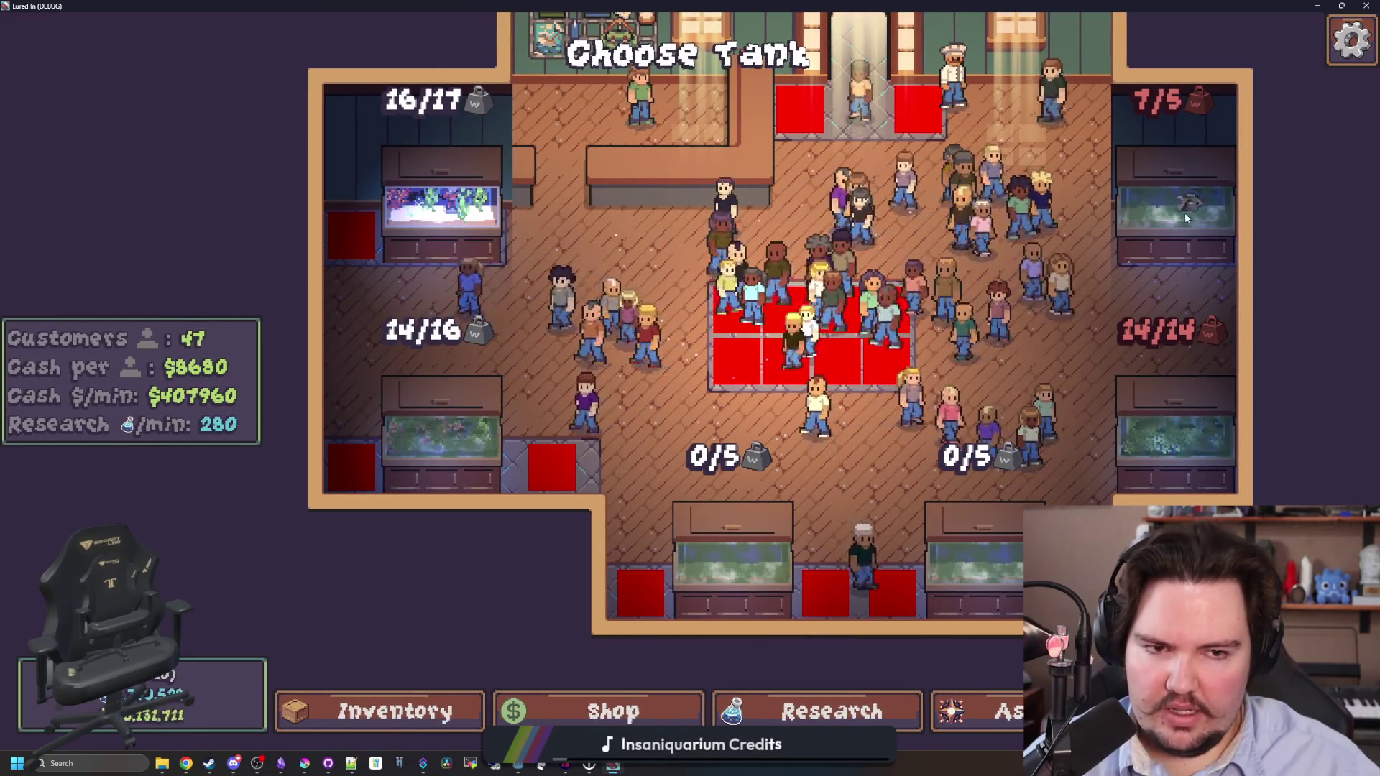
pyautogui.press('super+Down')
pyautogui.press('super+Down')
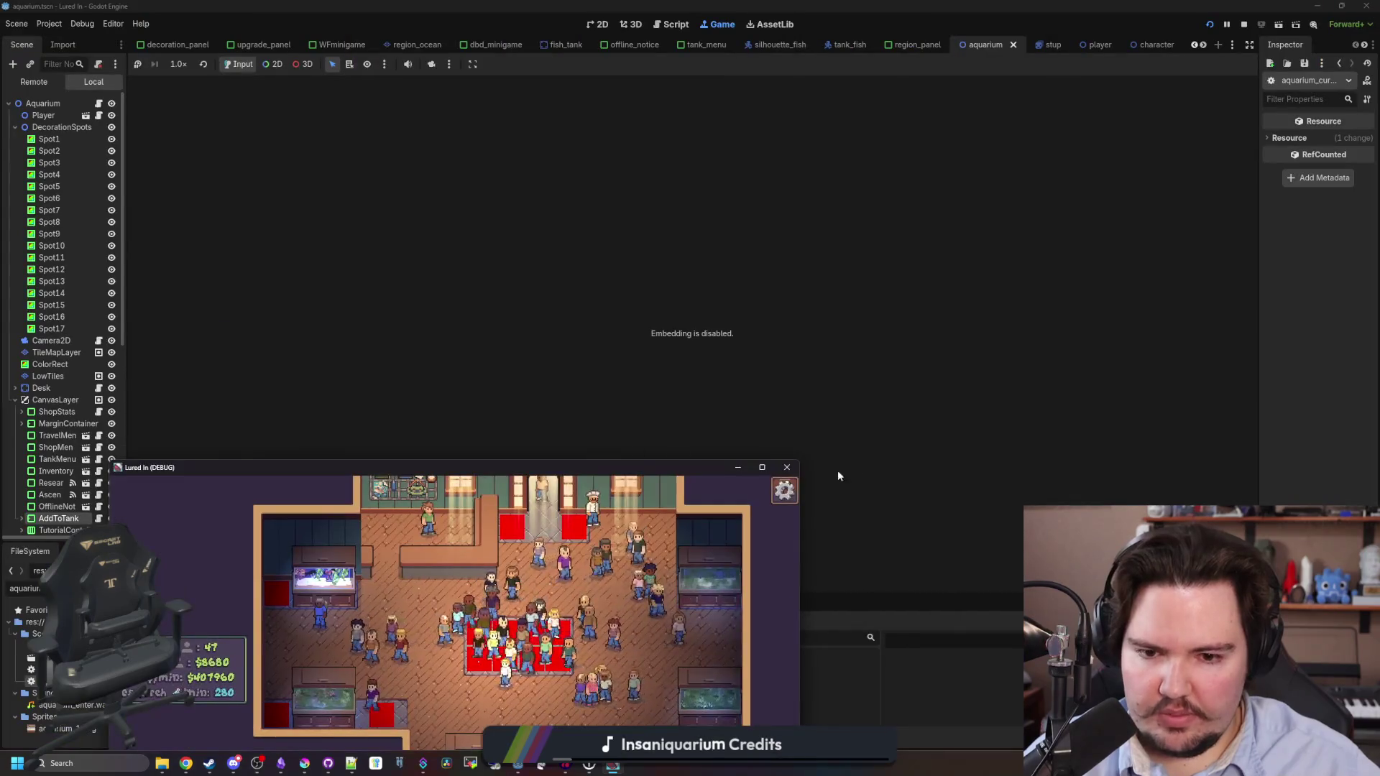
pyautogui.hotkey('ctrl', 'F3')
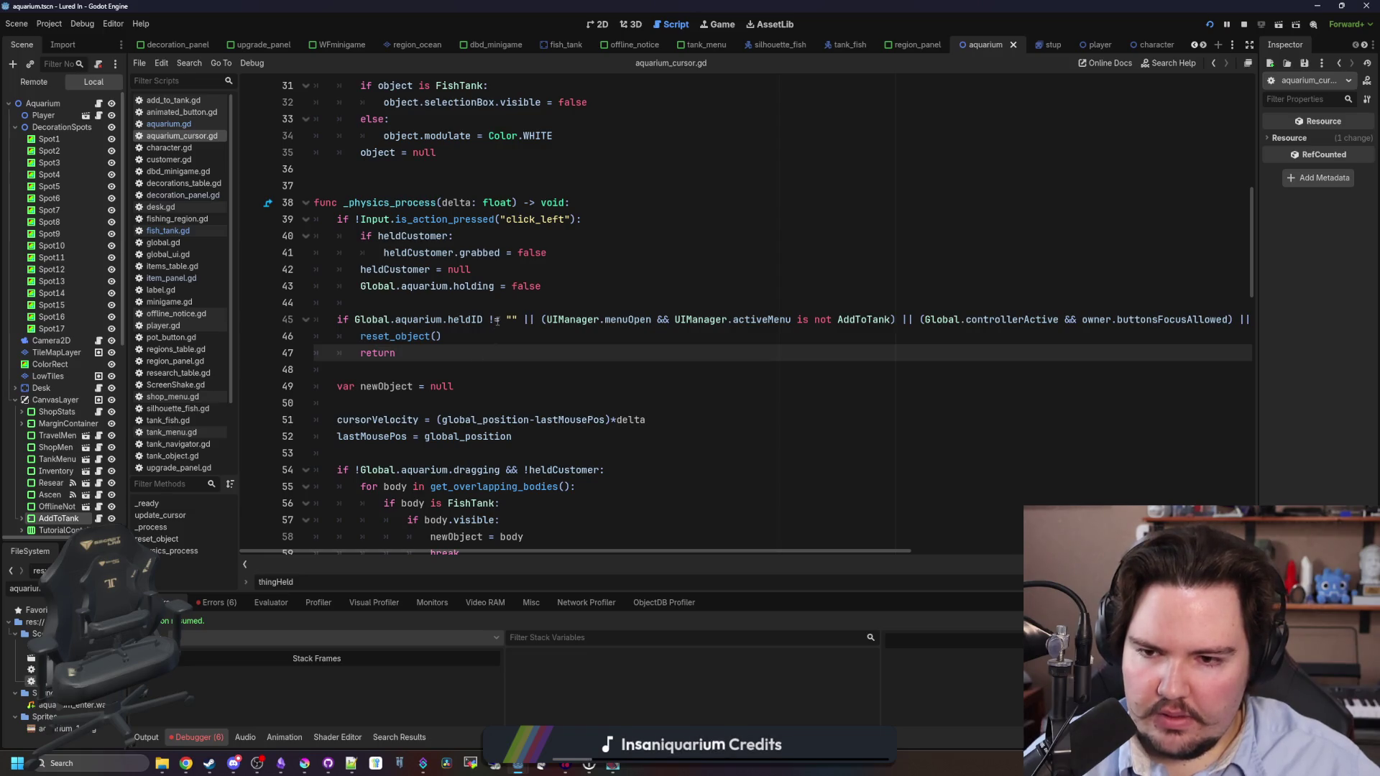
# Remove the heldID != "" check from line 45's early-return condition.
pyautogui.click(522, 319)
pyautogui.click(522, 369)
pyautogui.moveTo(519, 320); pyautogui.dragTo(354, 319)
pyautogui.press('BackSpace')
pyautogui.press('BackSpace')
pyautogui.press('BackSpace')
pyautogui.press('BackSpace')
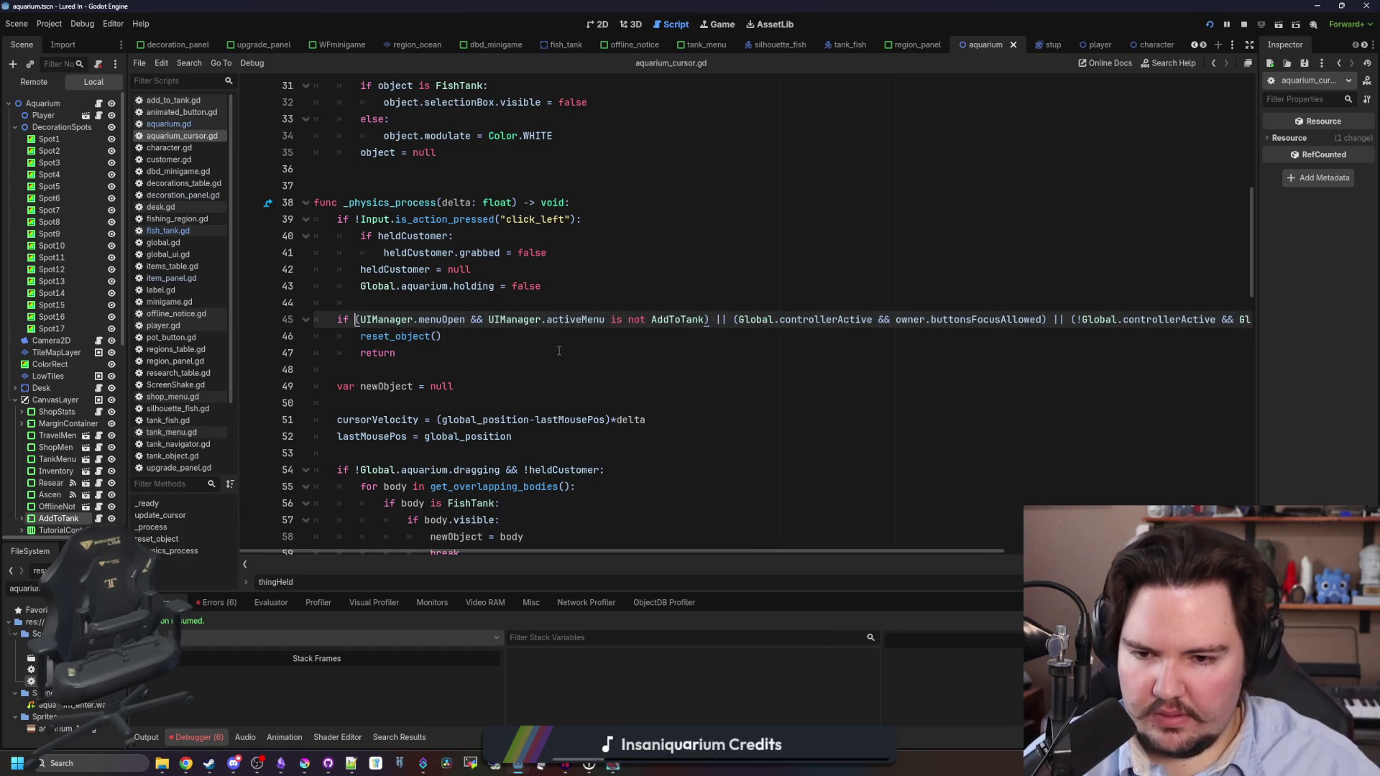
pyautogui.scroll(-4, 559, 351)
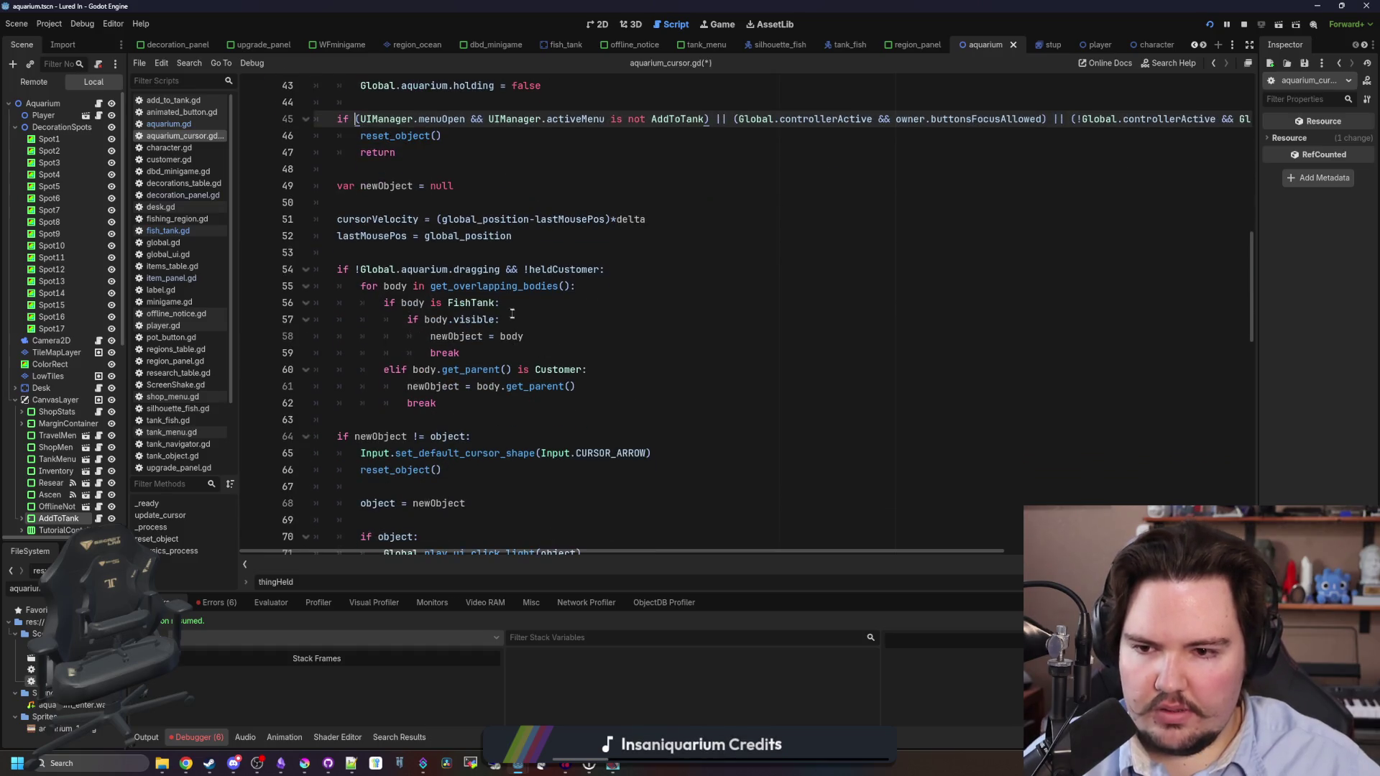
# Change the FishTank branch on line 56 to check heldType == HELD_TYPES.FISH.
pyautogui.click(498, 303)
pyautogui.write('&& Global.aquarium.heldID')
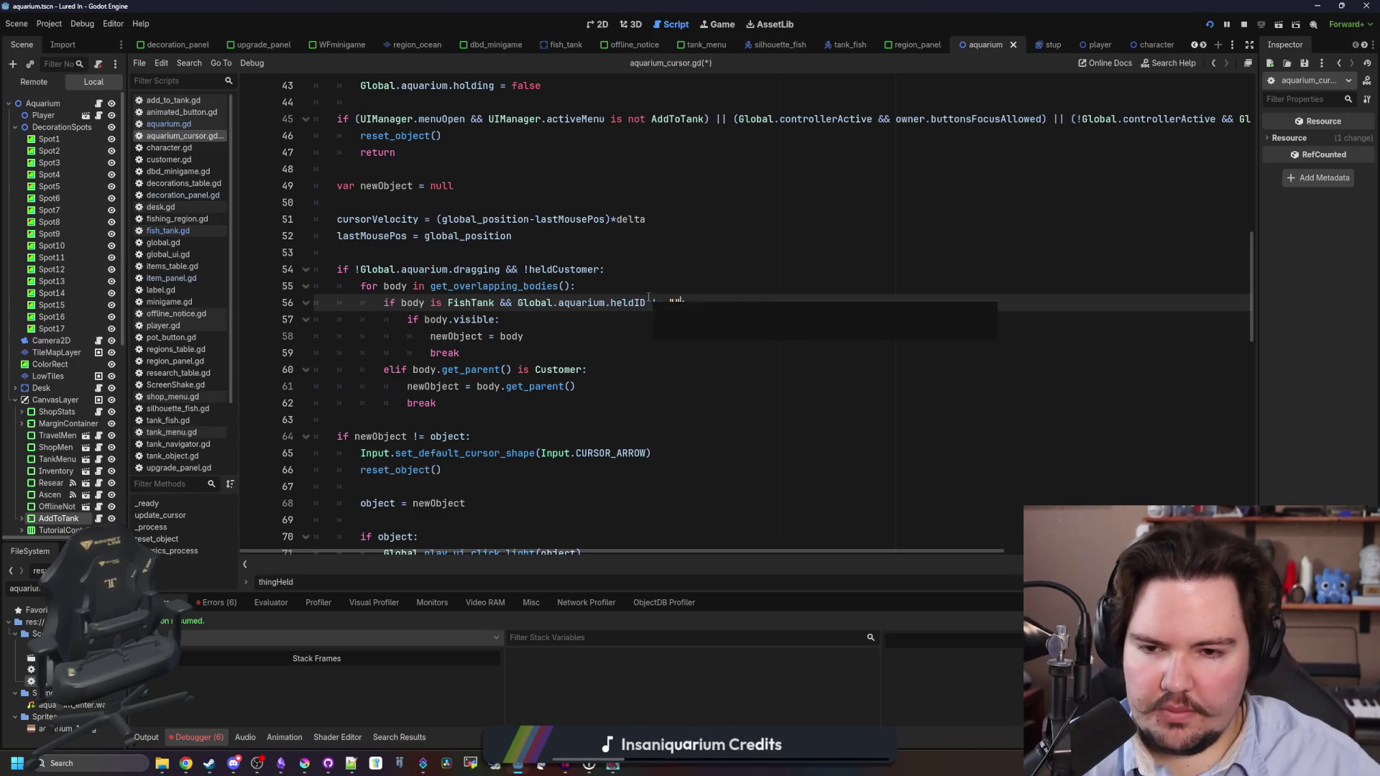
pyautogui.write('!= "":')
pyautogui.click(578, 321)
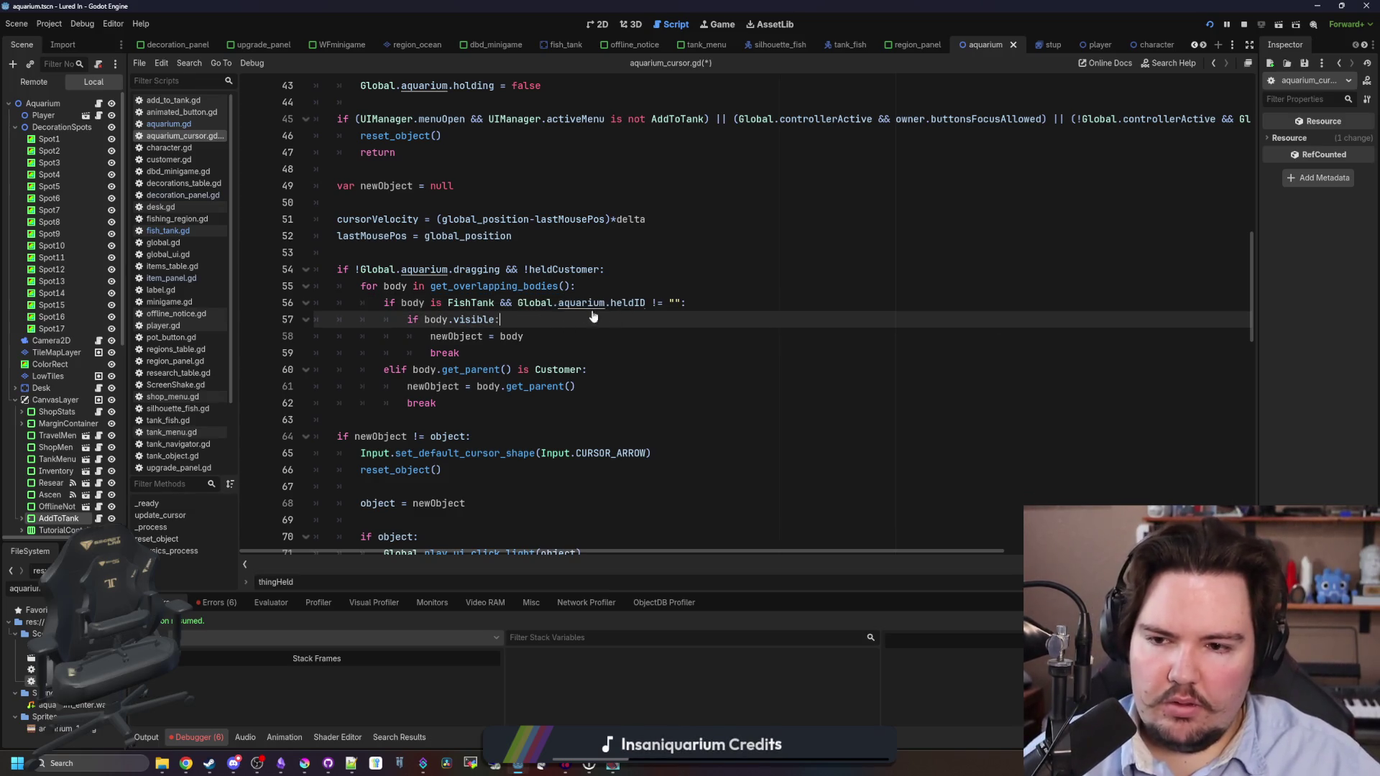
pyautogui.moveTo(680, 303); pyautogui.dragTo(613, 305)
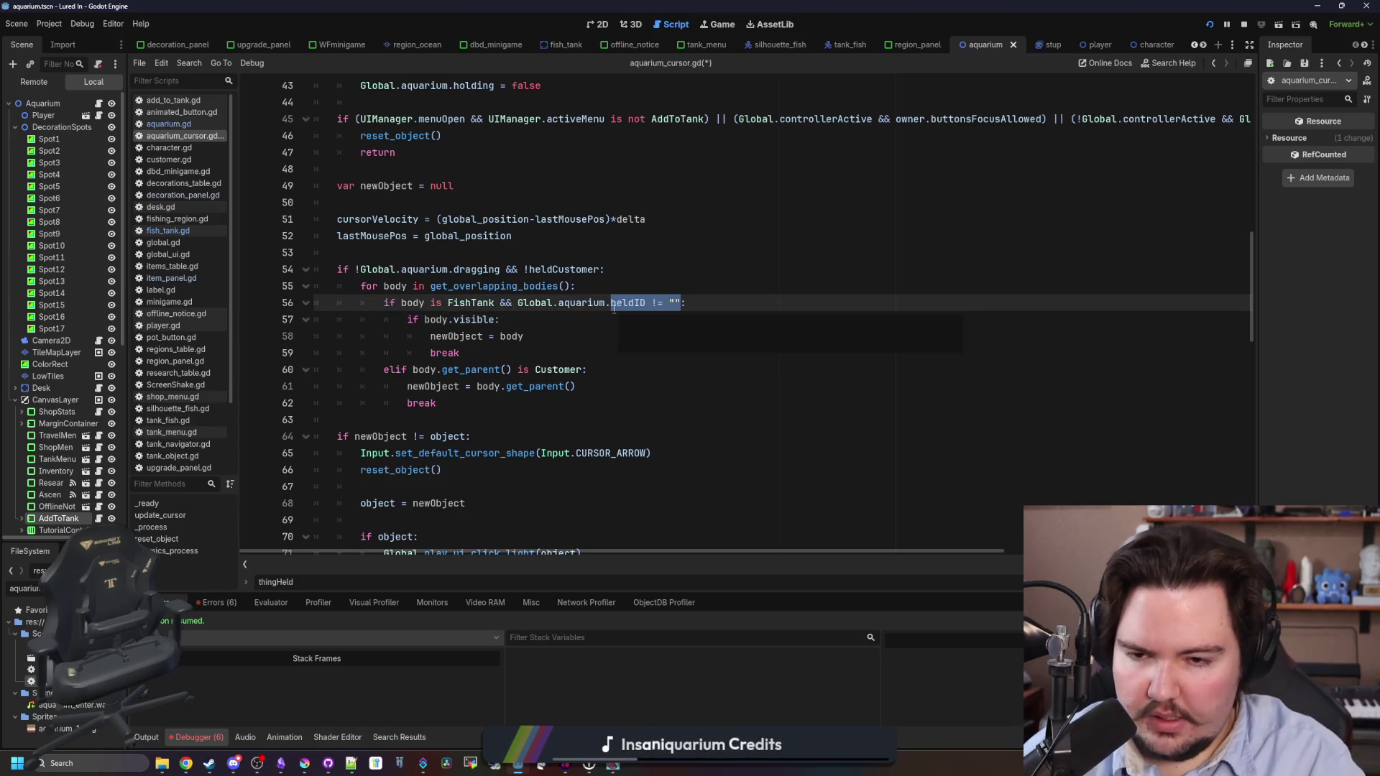
pyautogui.write('heldType ==')
pyautogui.write(' Global.aquar')
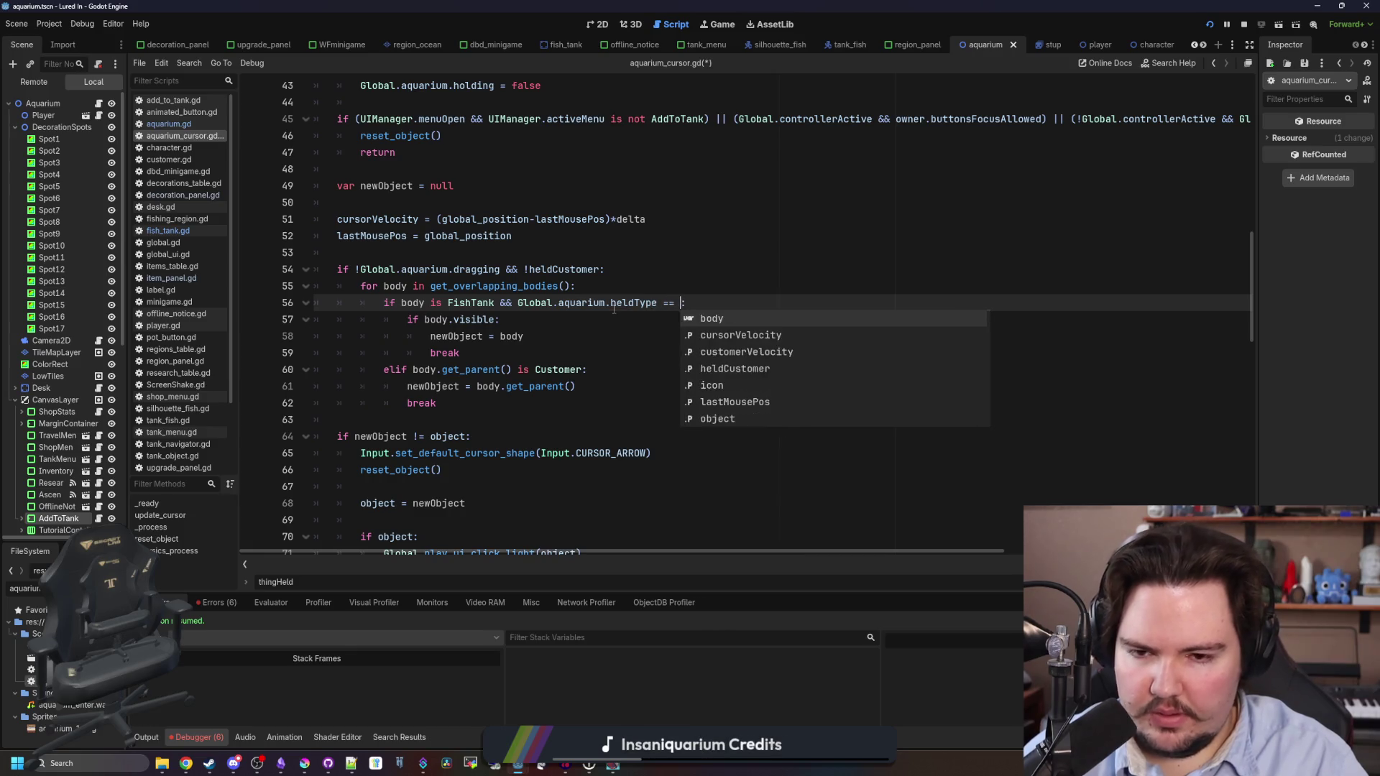
pyautogui.write('ium.held')
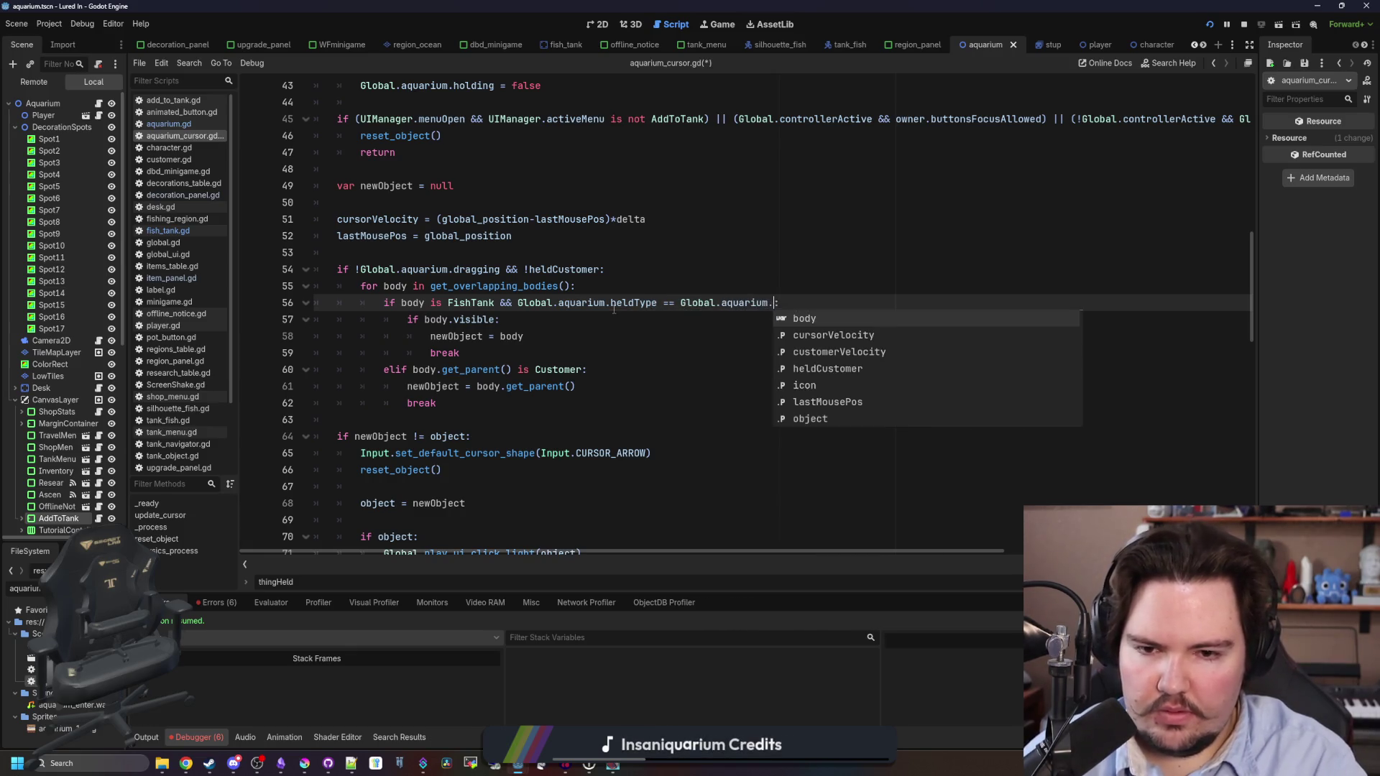
pyautogui.press('BackSpace')
pyautogui.press('BackSpace')
pyautogui.press('BackSpace')
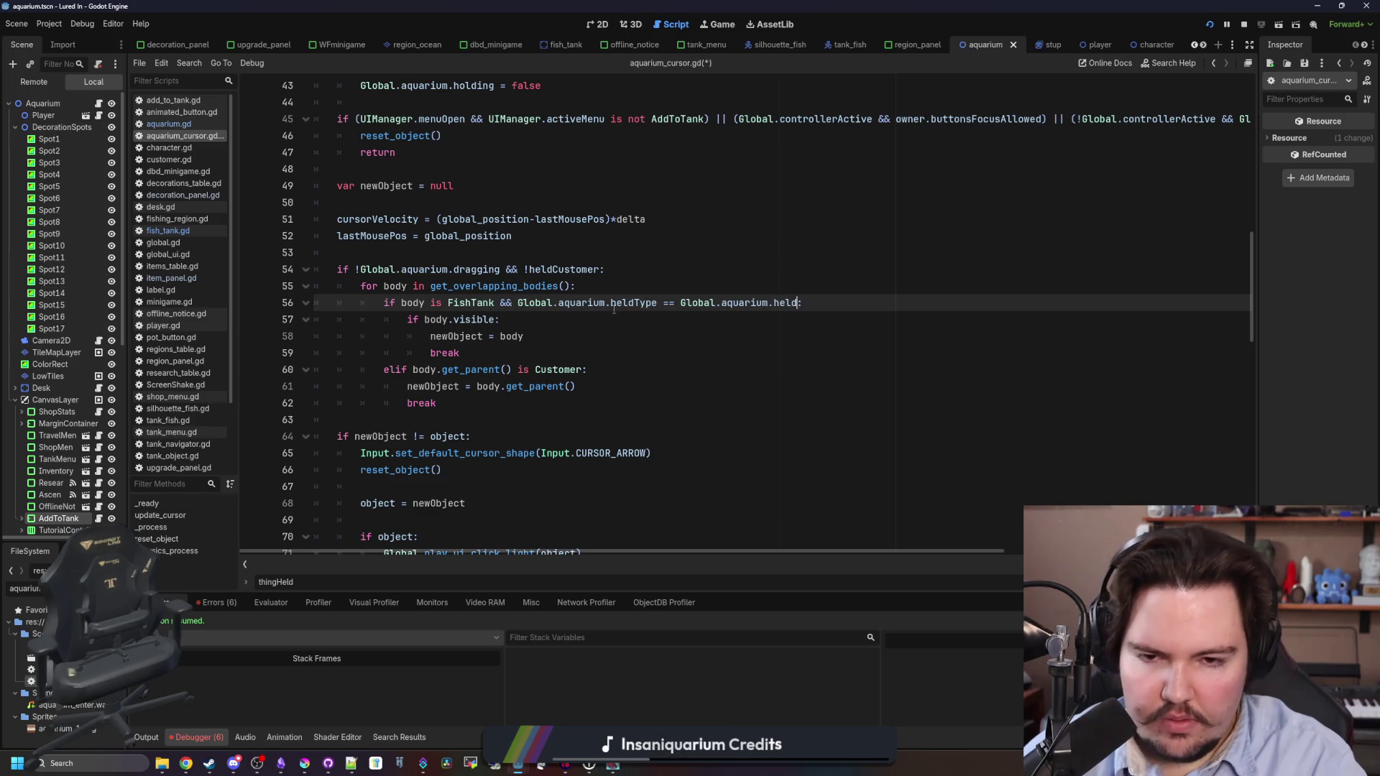
pyautogui.write('HELD')
pyautogui.press('Down')
pyautogui.press('Down')
pyautogui.press('Return')
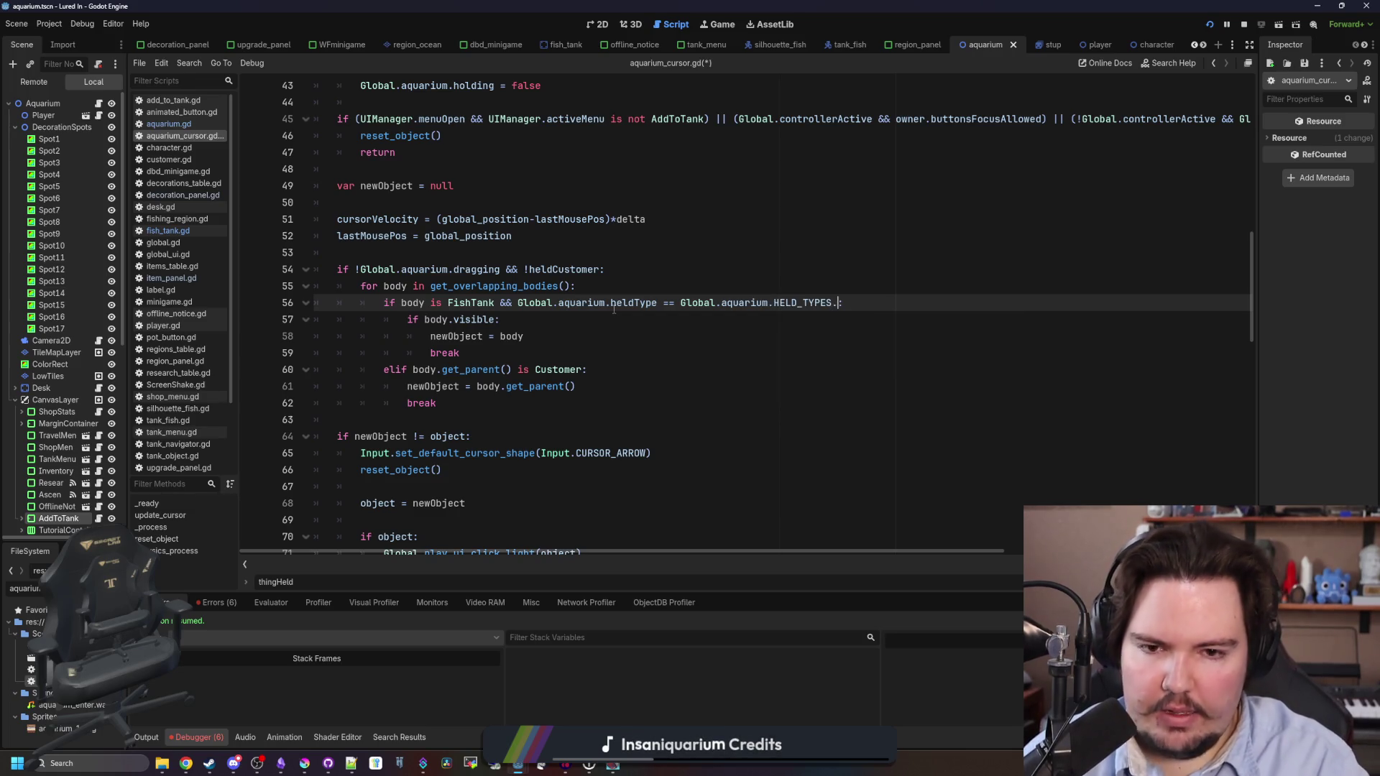
pyautogui.write('.')
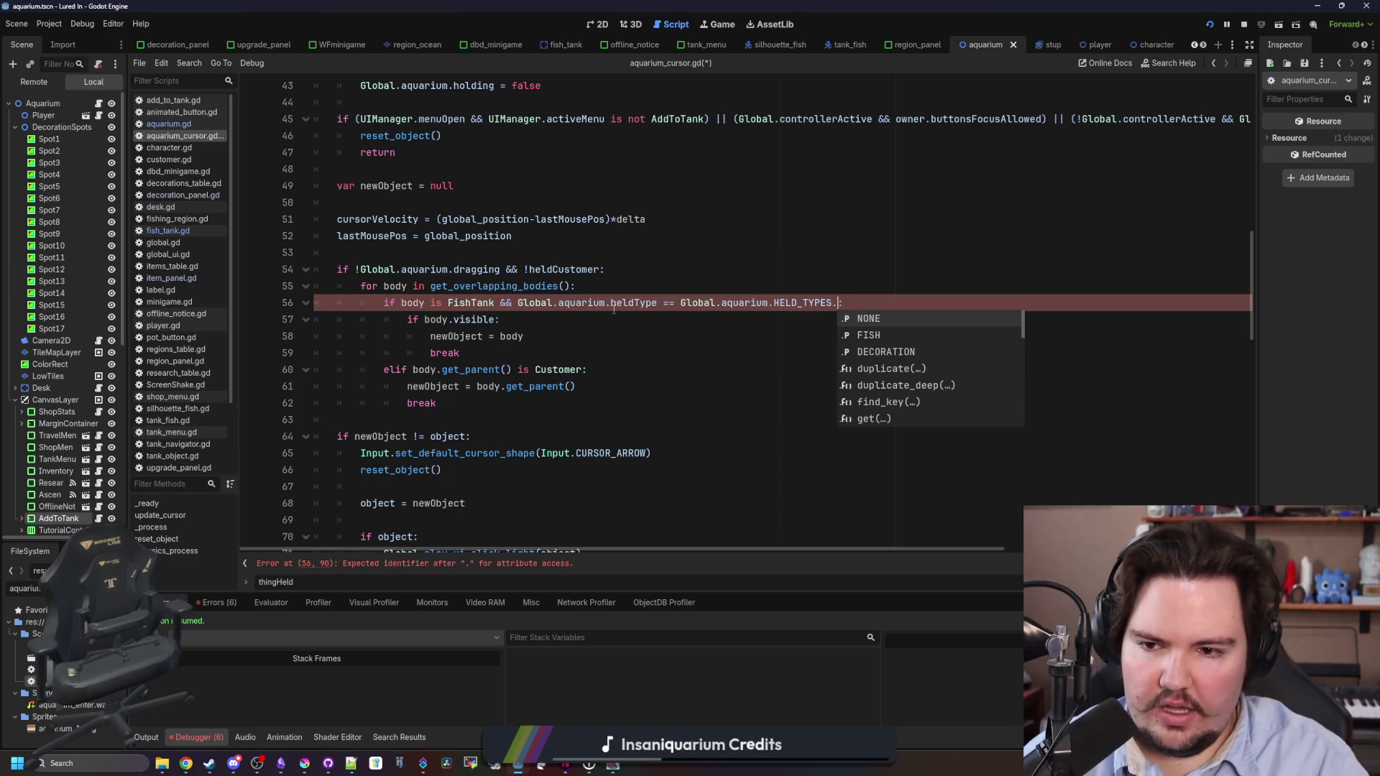
pyautogui.write('FI')
pyautogui.press('Return')
pyautogui.click(613, 319)
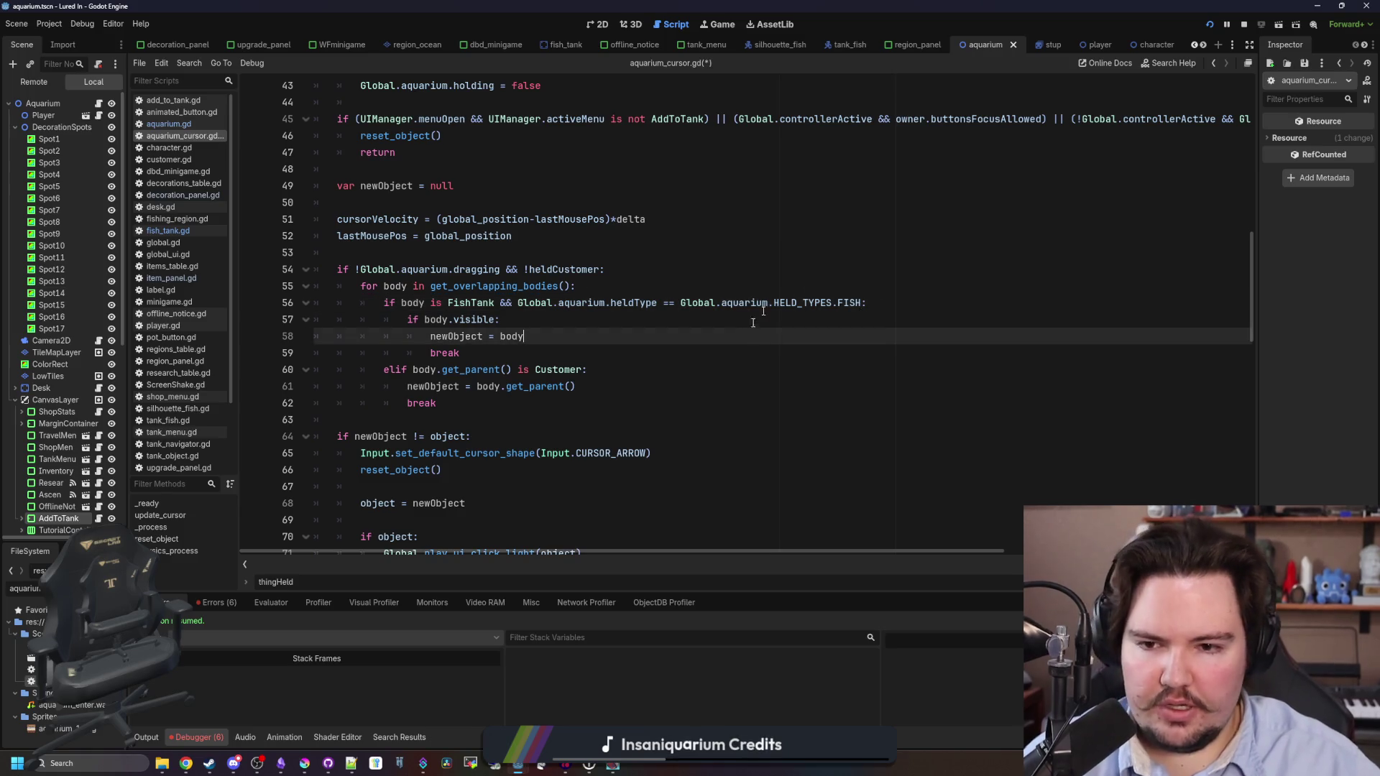
pyautogui.moveTo(861, 303); pyautogui.dragTo(512, 303)
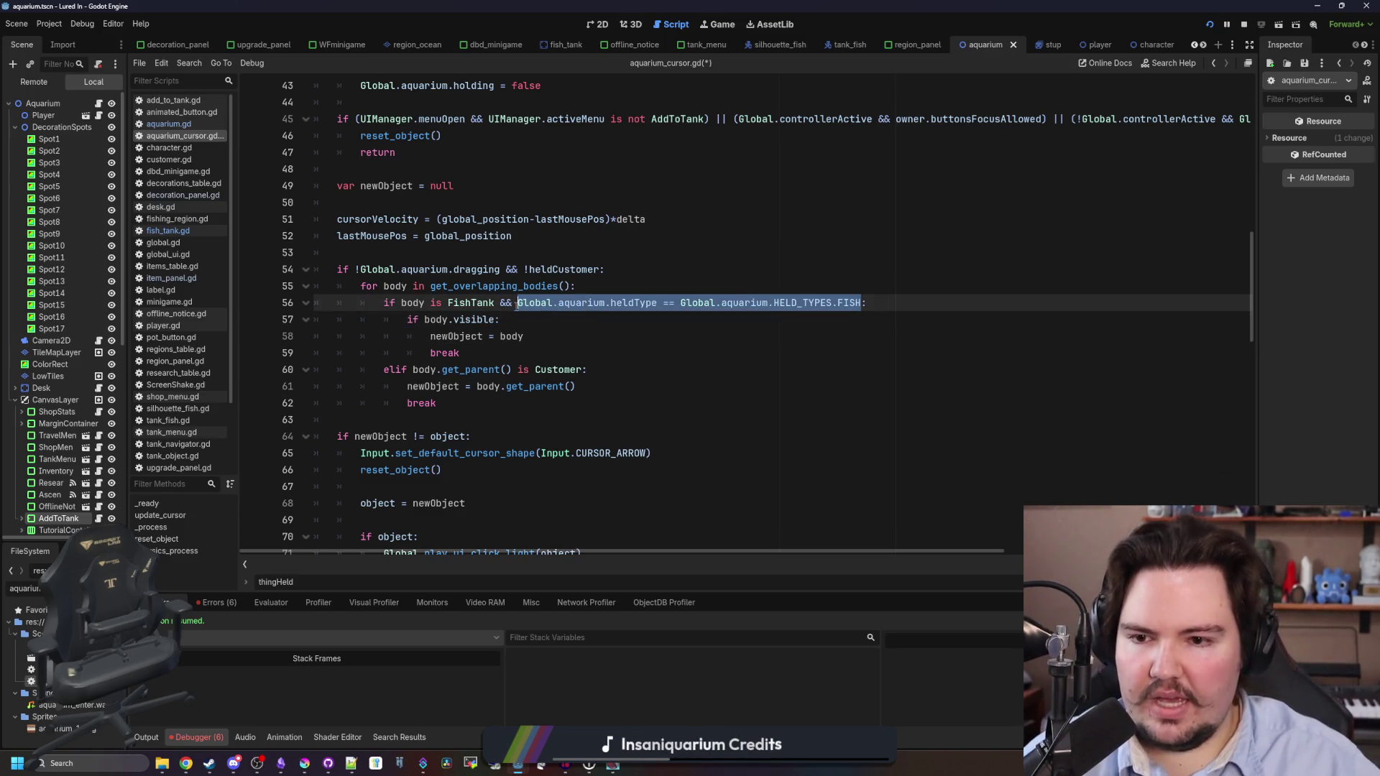
pyautogui.click(576, 368)
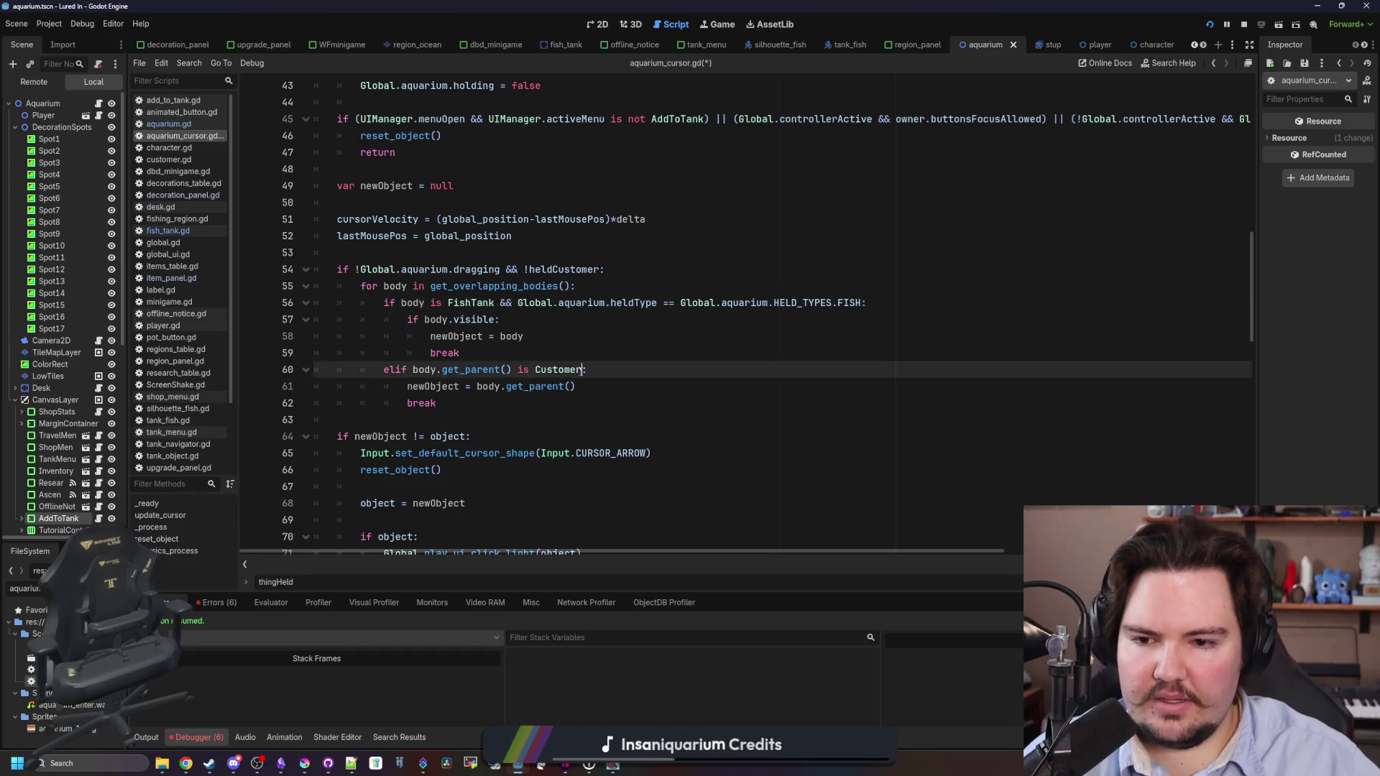
# Append a heldID.is_empty() requirement to the Customer elif on line 60.
pyautogui.click(586, 361)
pyautogui.click(584, 368)
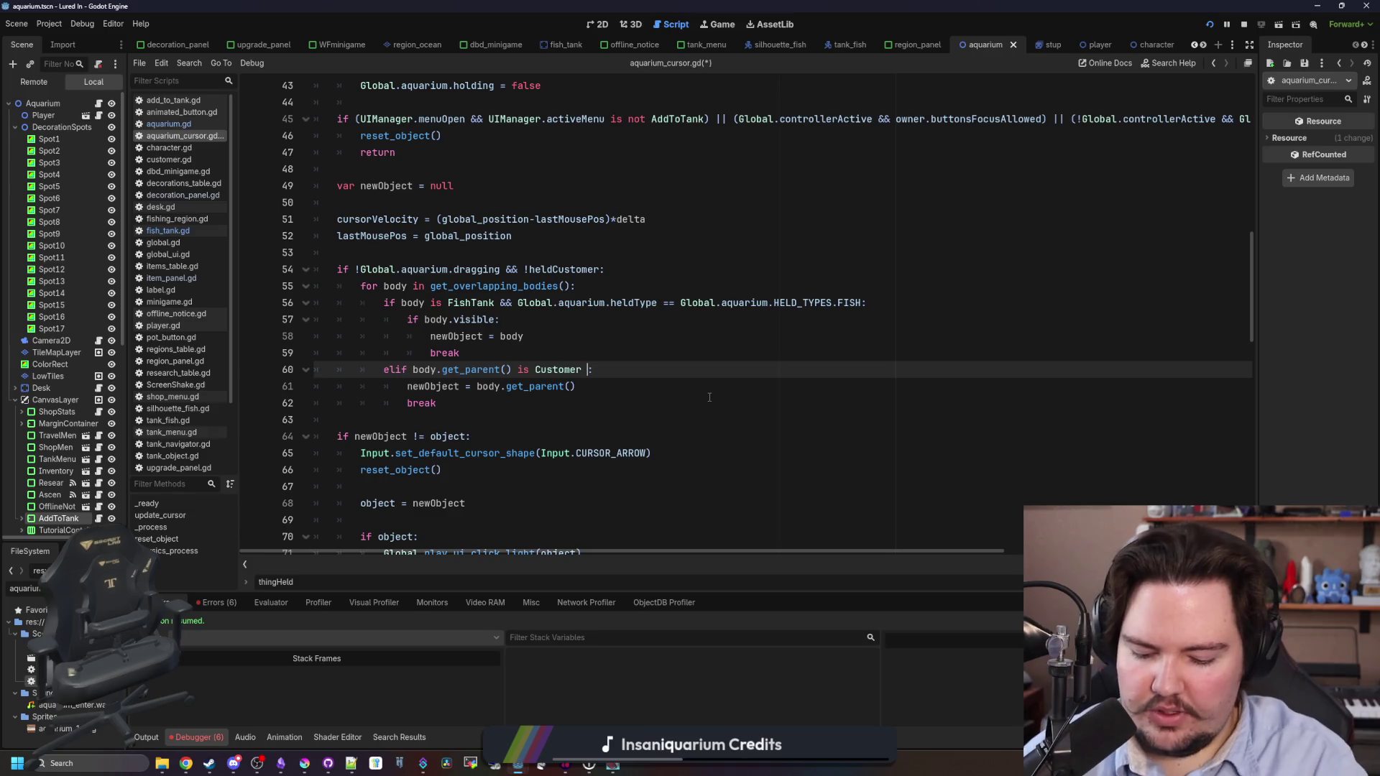
pyautogui.write('&& Global.heldItem')
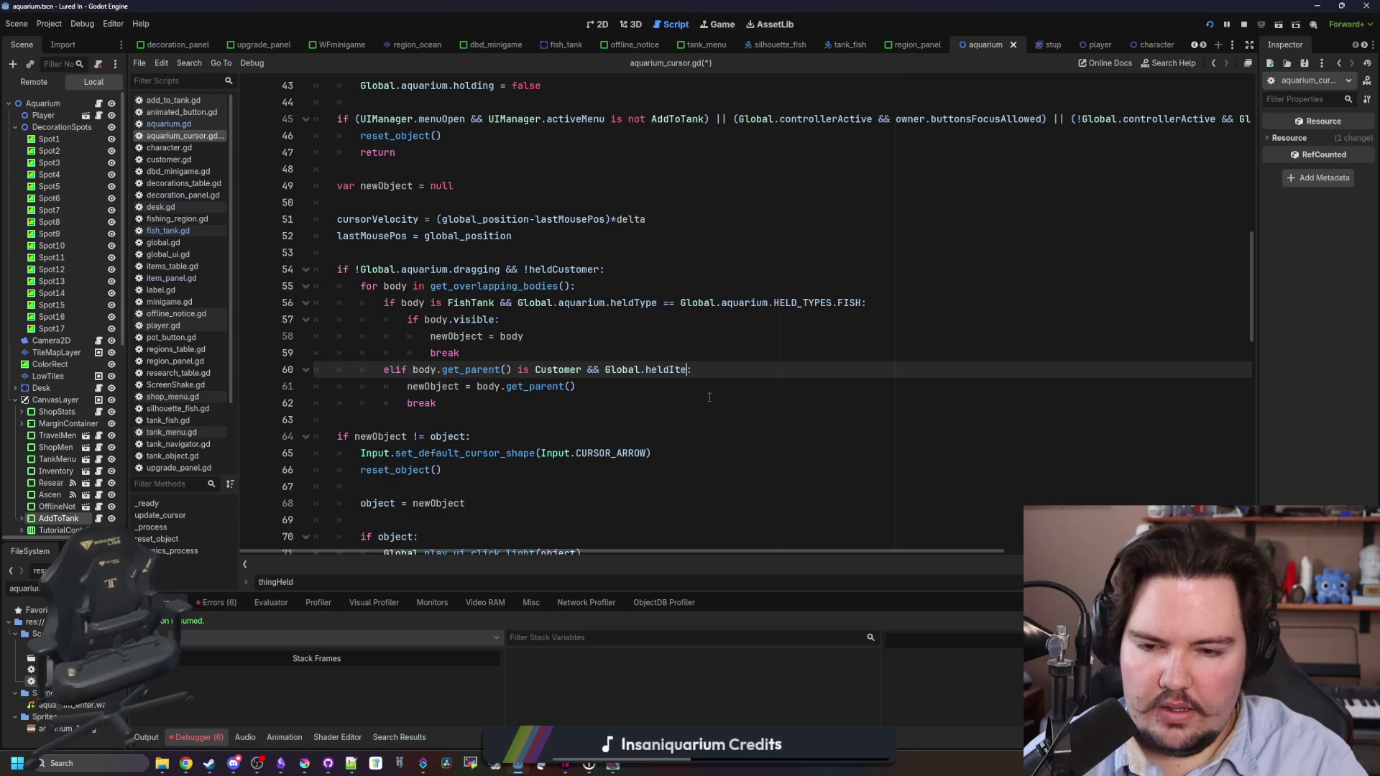
pyautogui.write('.heldID')
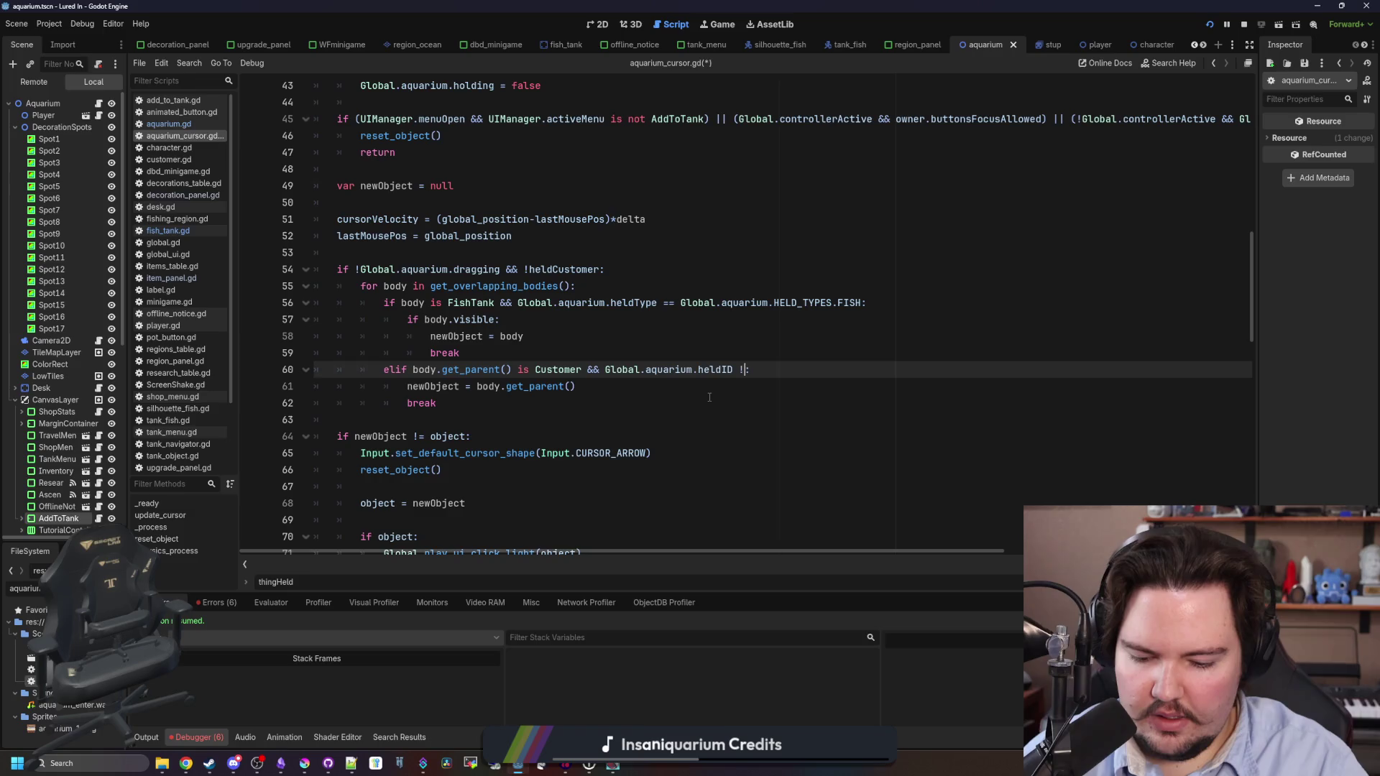
pyautogui.write('.is_')
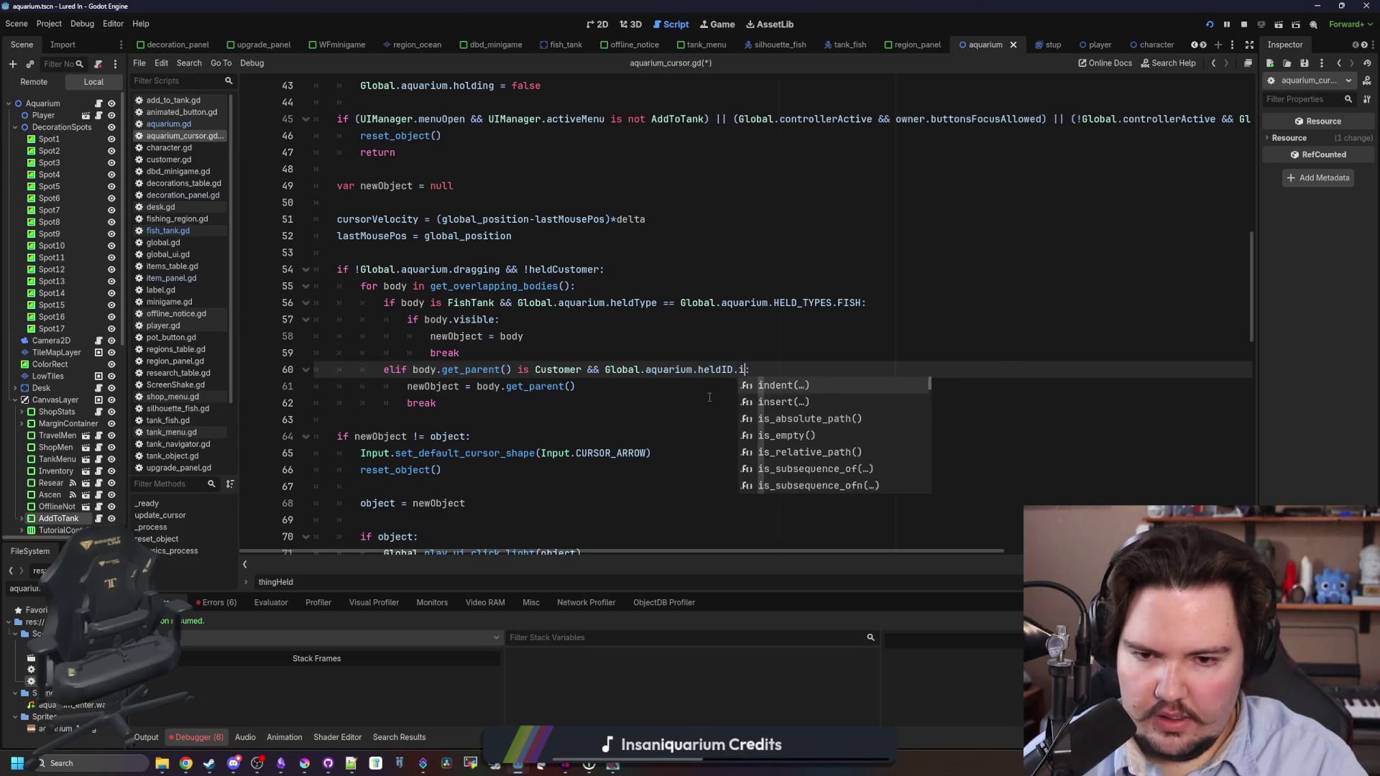
pyautogui.write('elif body.get_parent() is Cus')
pyautogui.press('Return')
pyautogui.write(':')
pyautogui.click(709, 399)
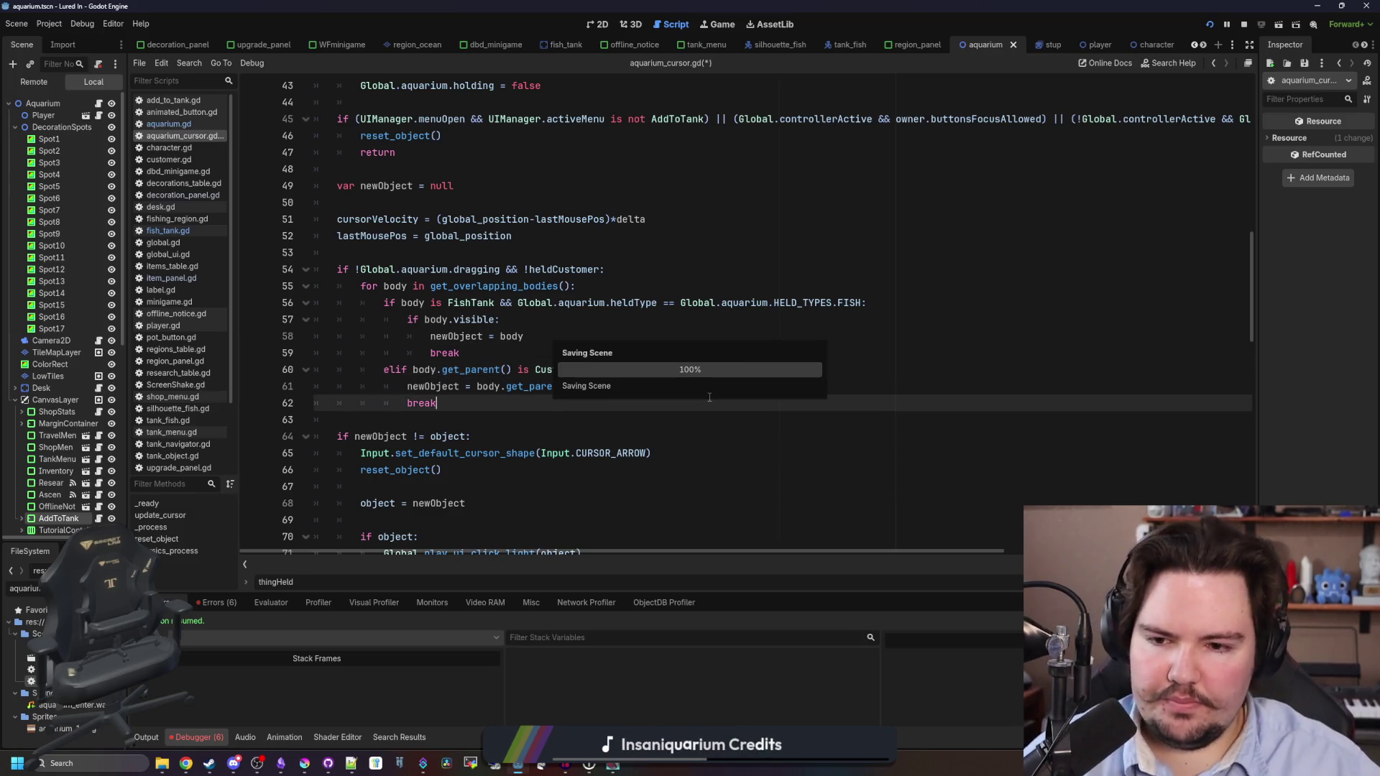
# Run the game and buy the Starfish Home decoration for $10 from Shop > Decorations.
pyautogui.click(717, 24)
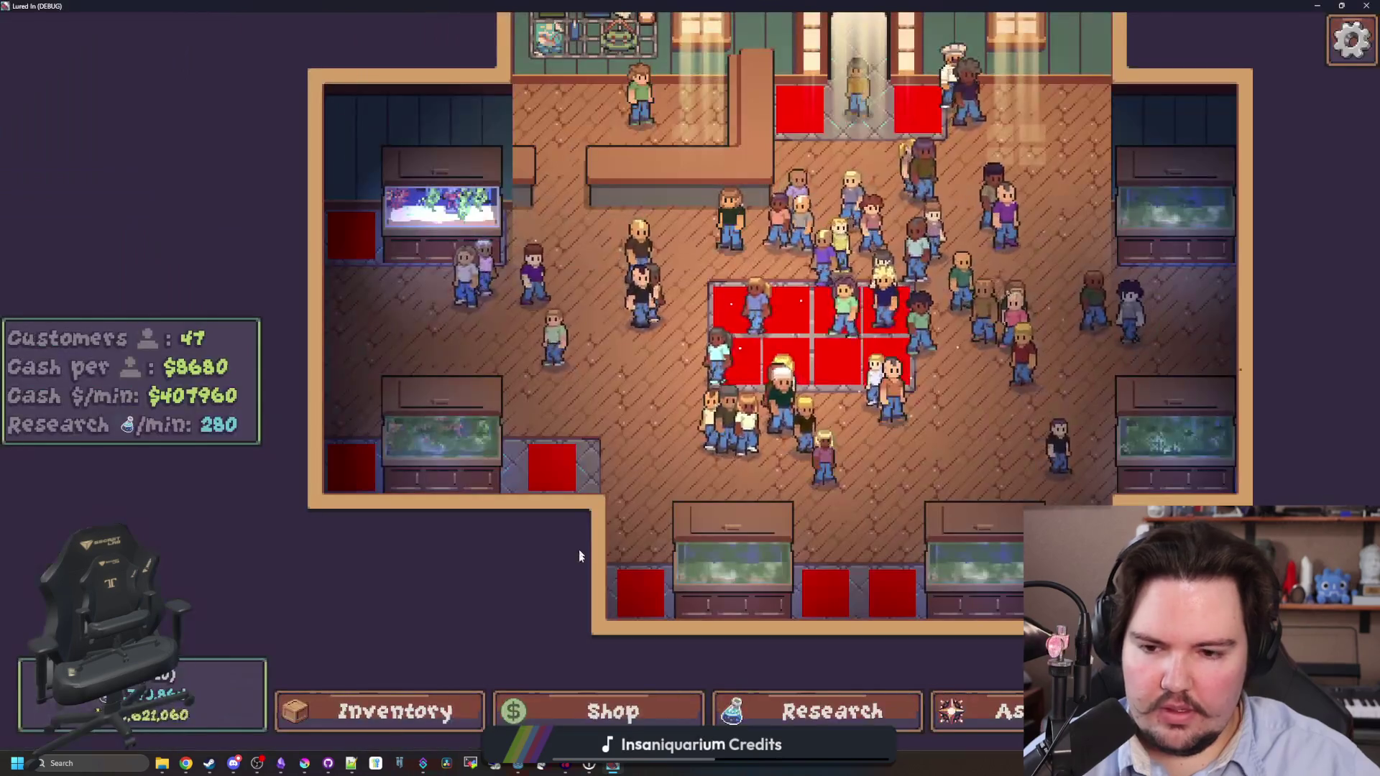
pyautogui.click(394, 708)
pyautogui.click(929, 362)
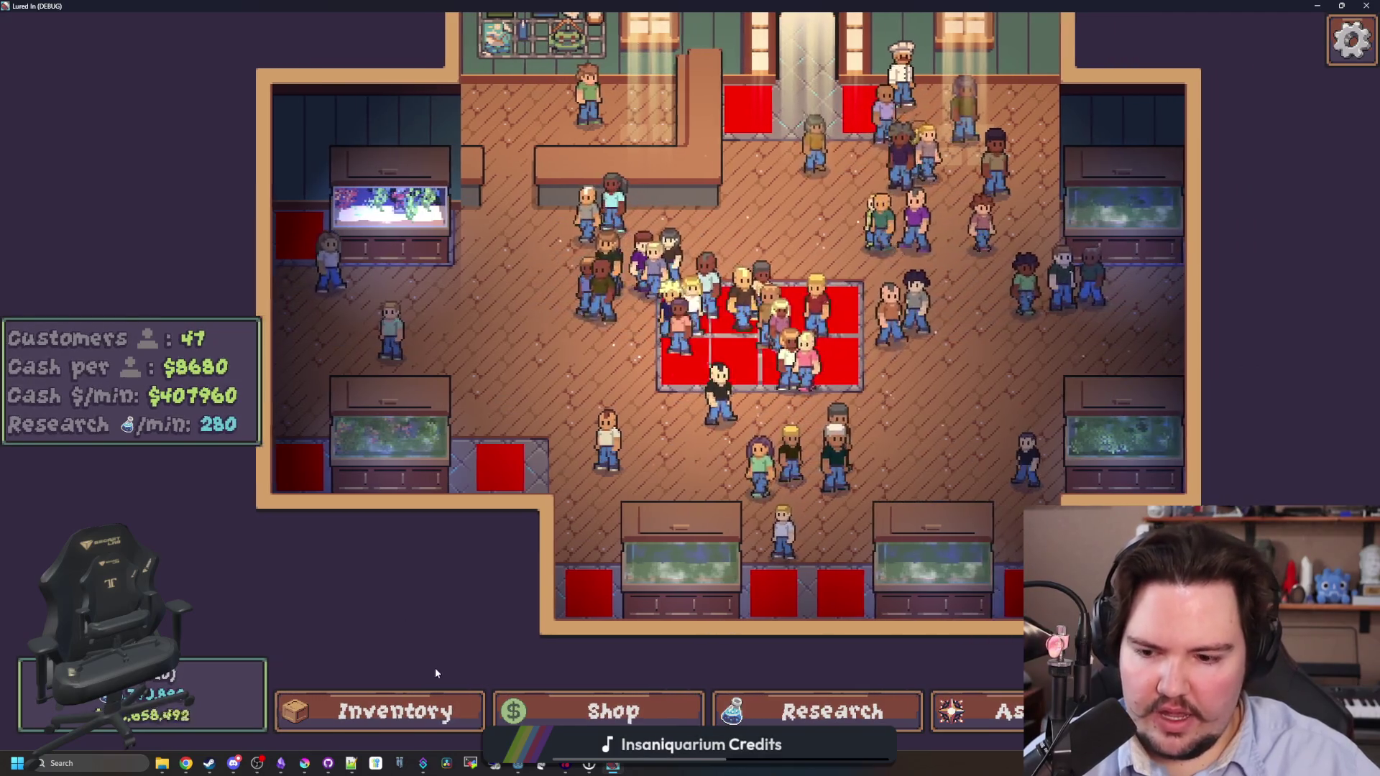
pyautogui.click(596, 711)
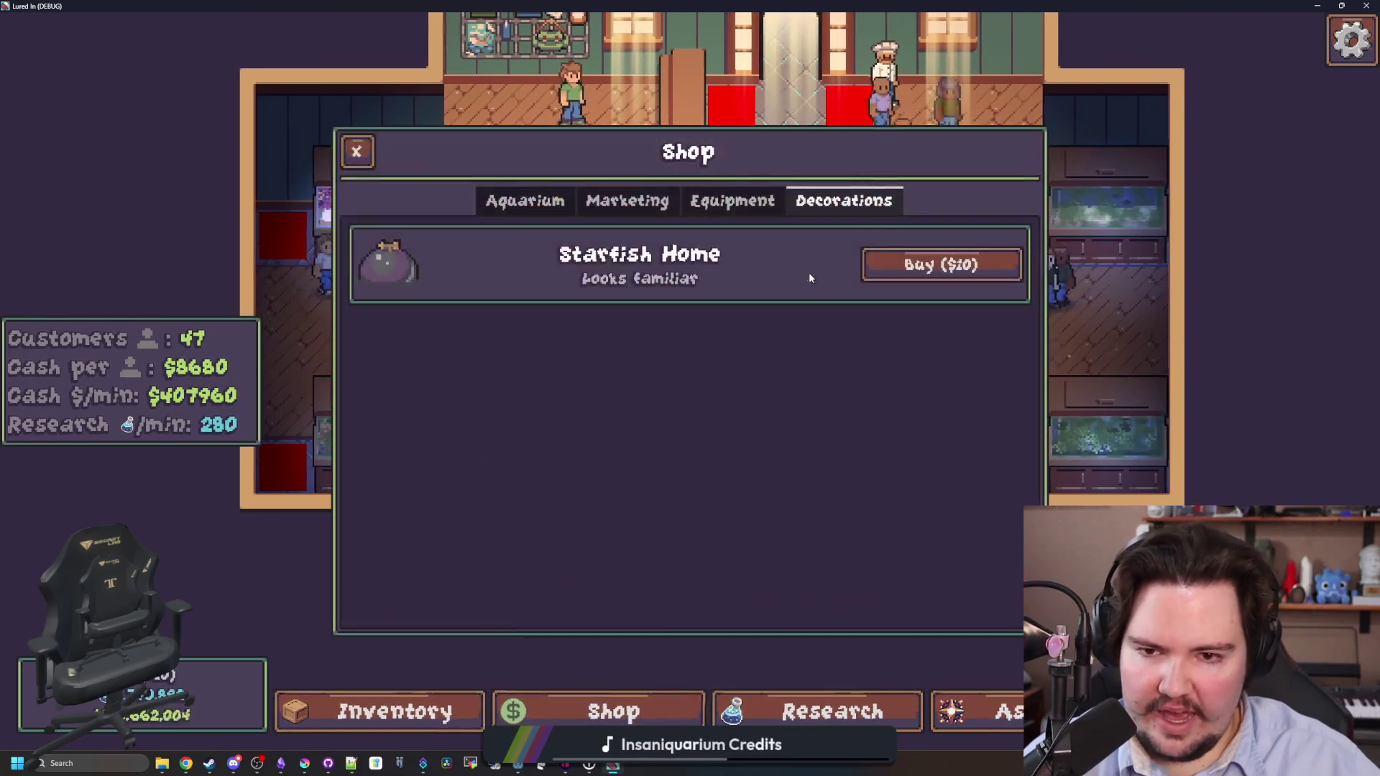
pyautogui.click(934, 265)
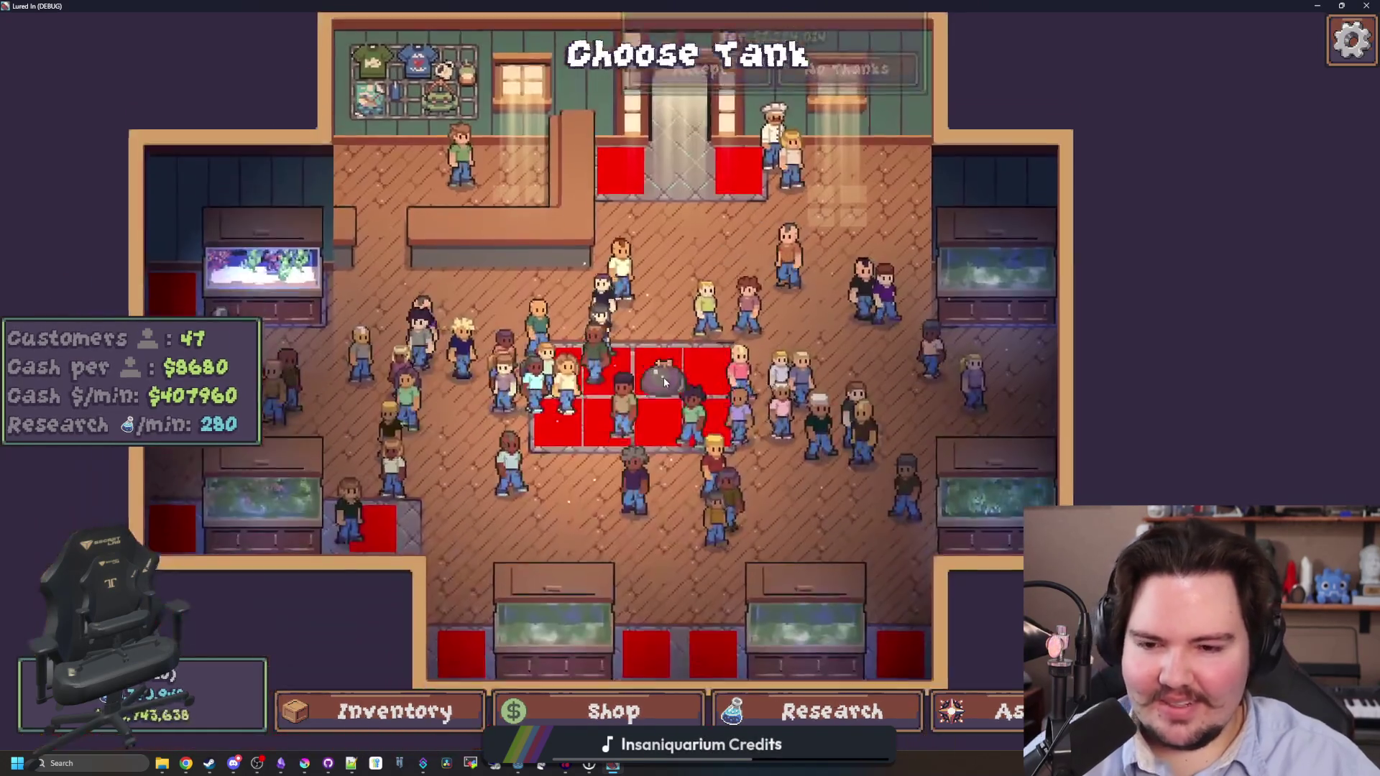
# Pan around the shop while carrying the Starfish Home, then quit the game with F8.
pyautogui.scroll(3, 690, 360)
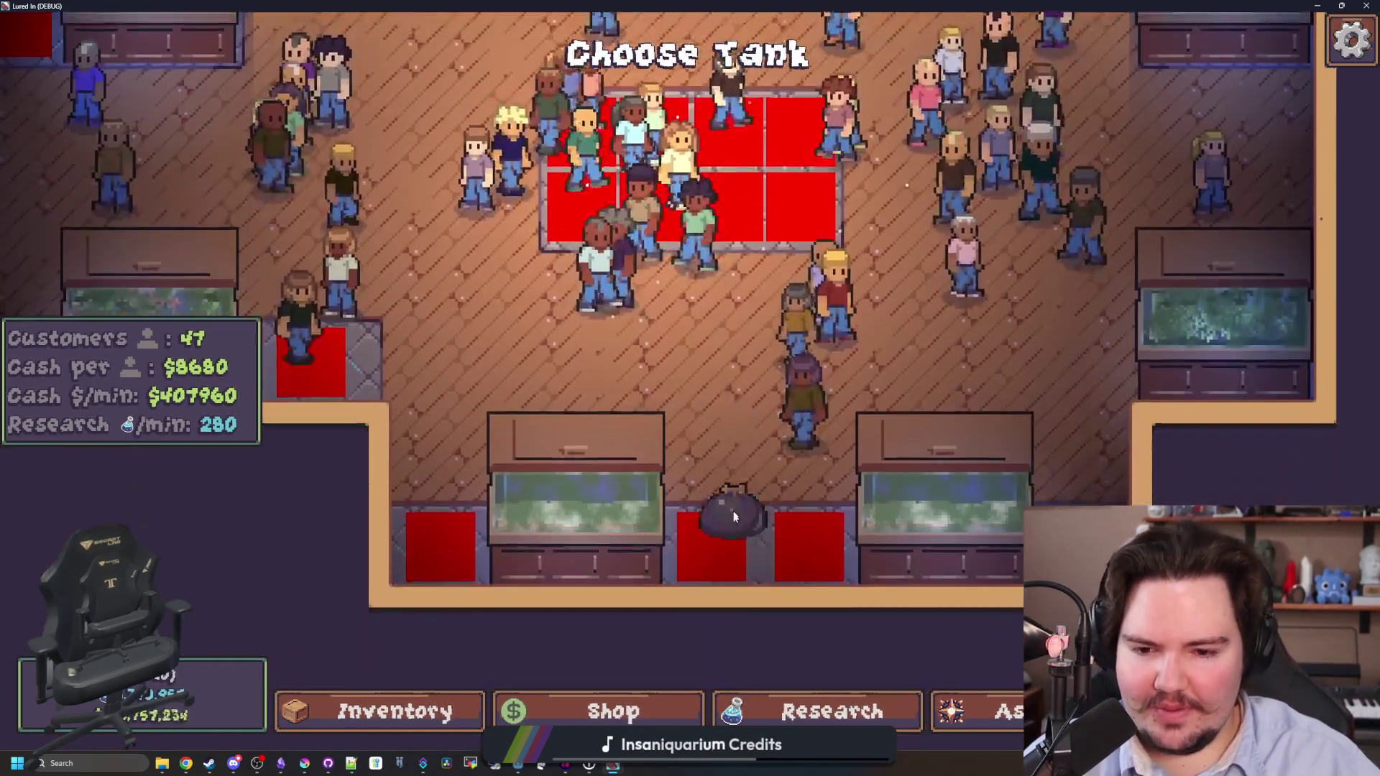
pyautogui.press('w')
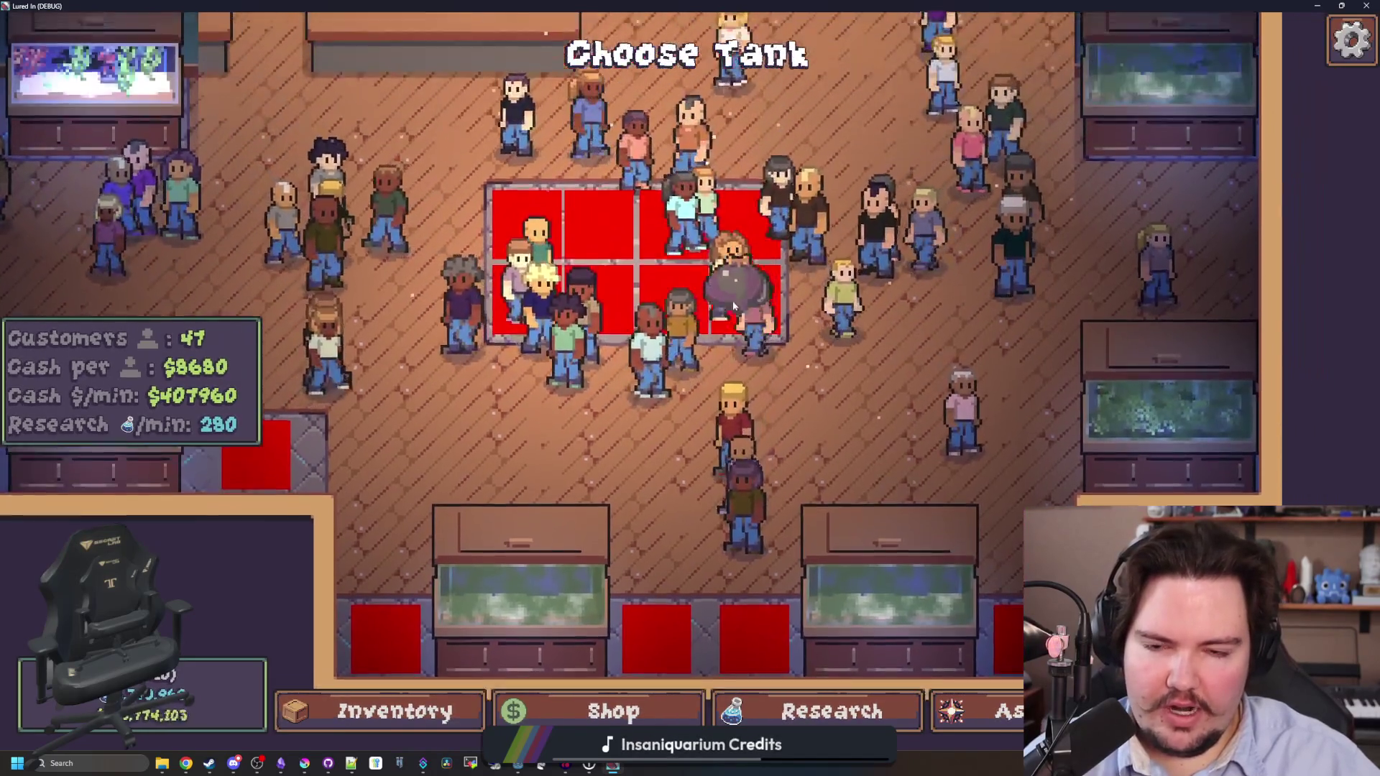
pyautogui.press('w')
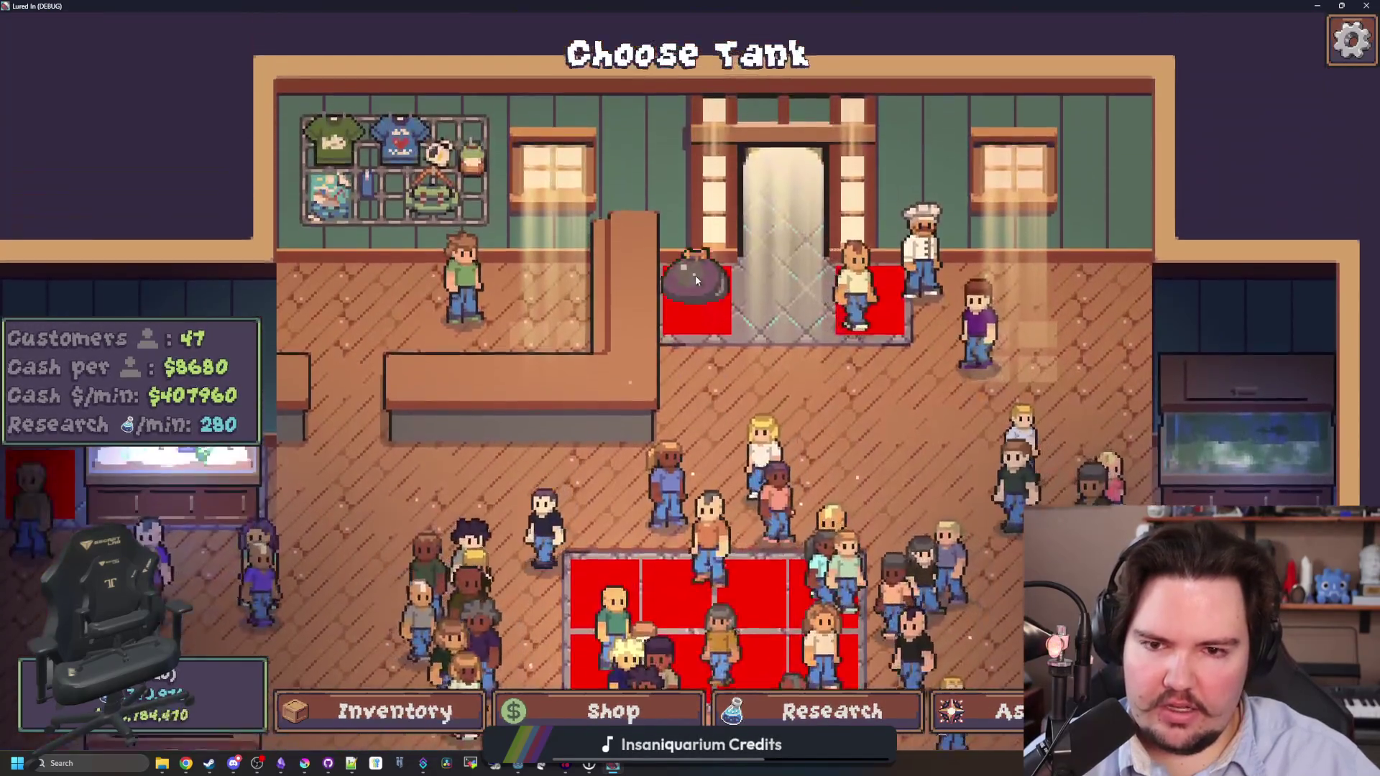
pyautogui.press('s')
pyautogui.press('d')
pyautogui.press('a')
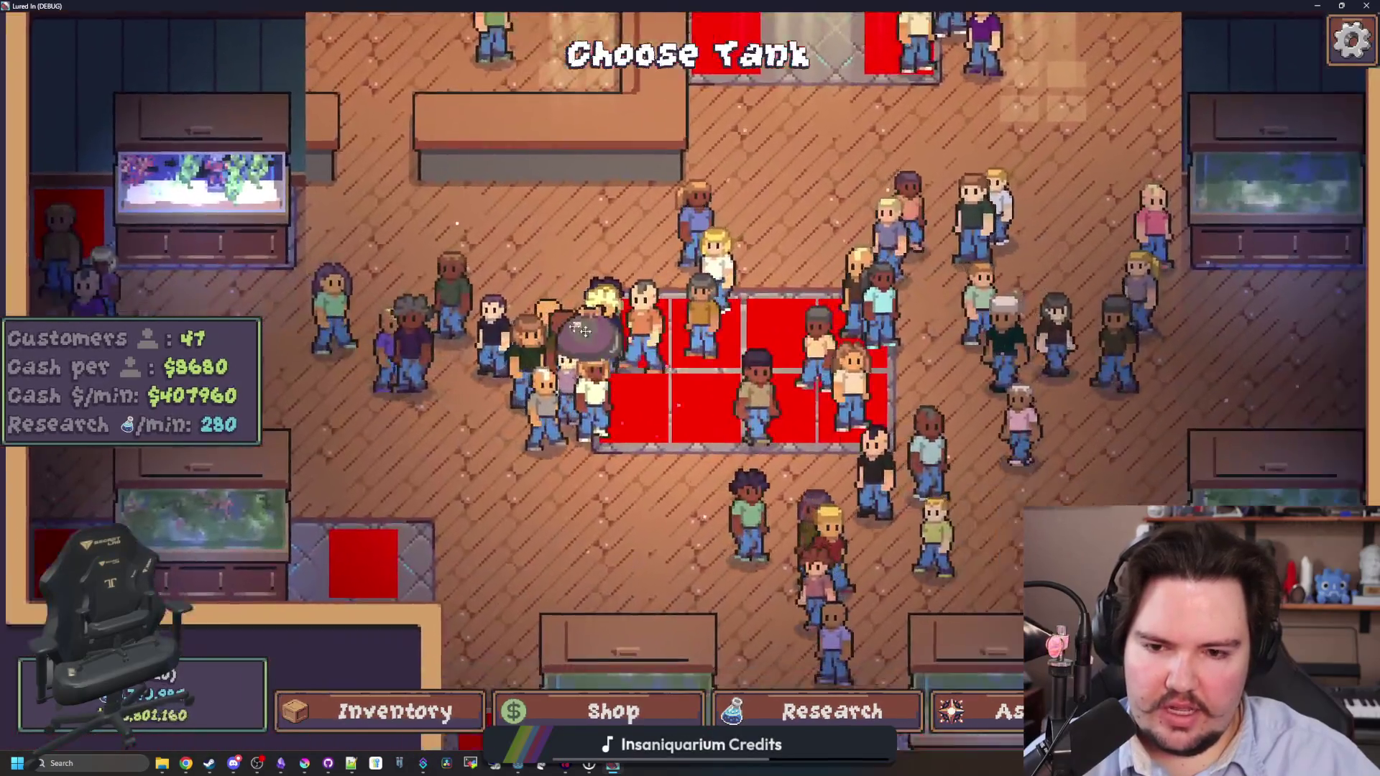
pyautogui.scroll(-3, 584, 331)
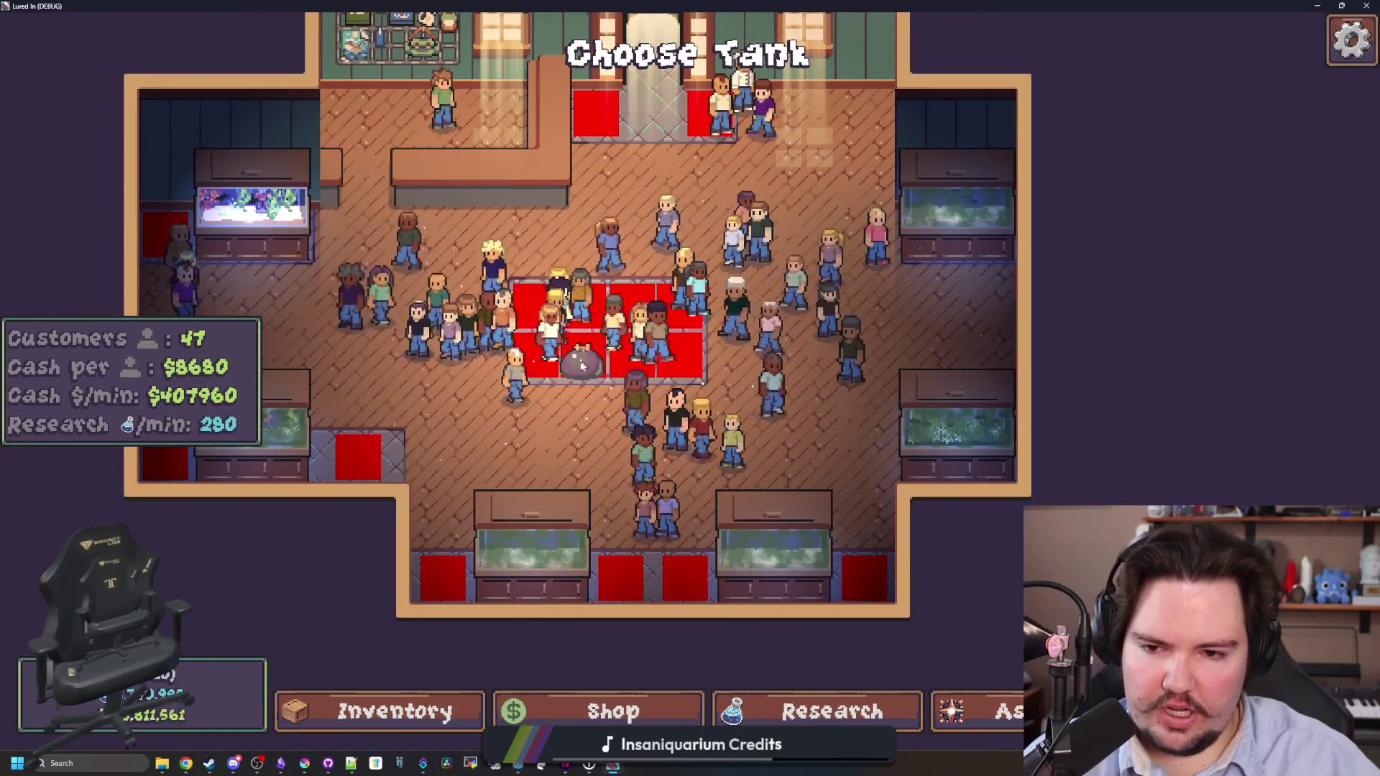
pyautogui.press('w')
pyautogui.press('a')
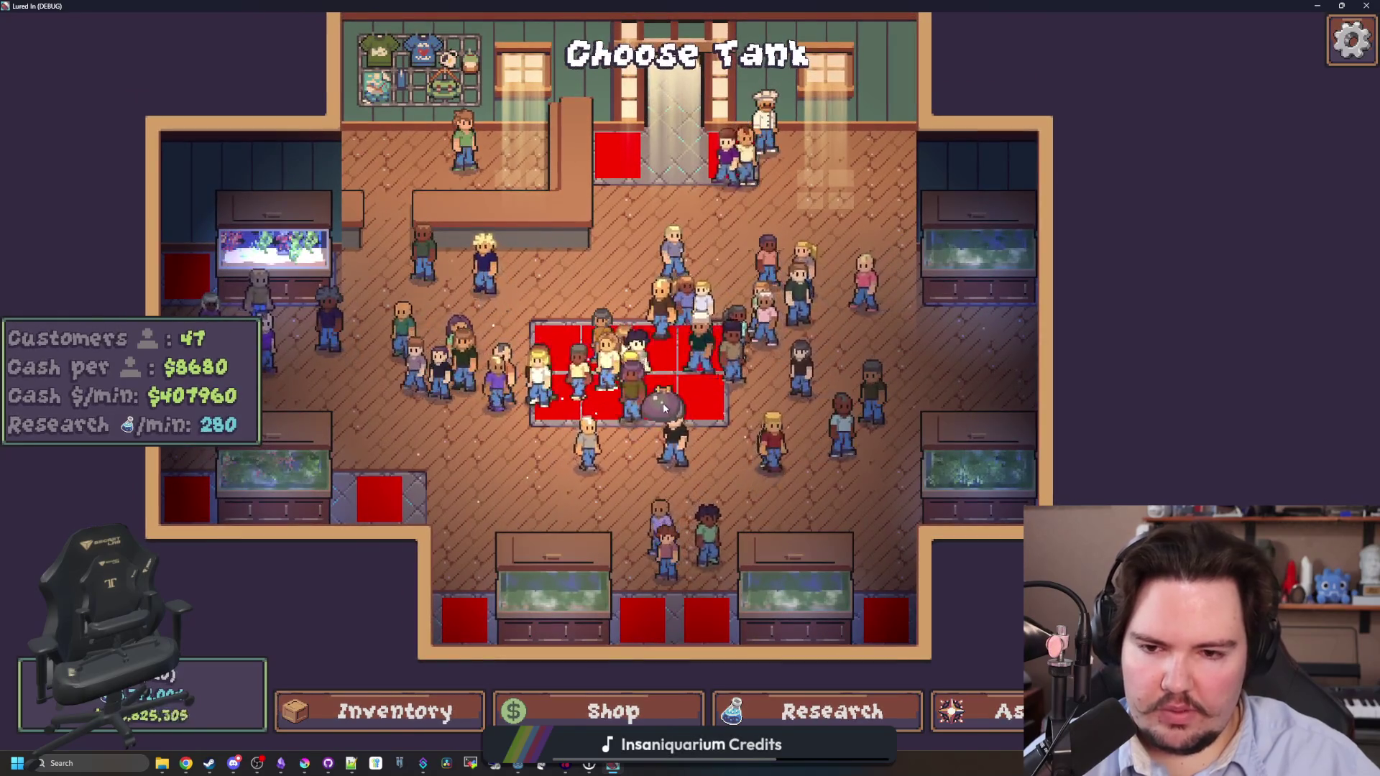
pyautogui.press('a')
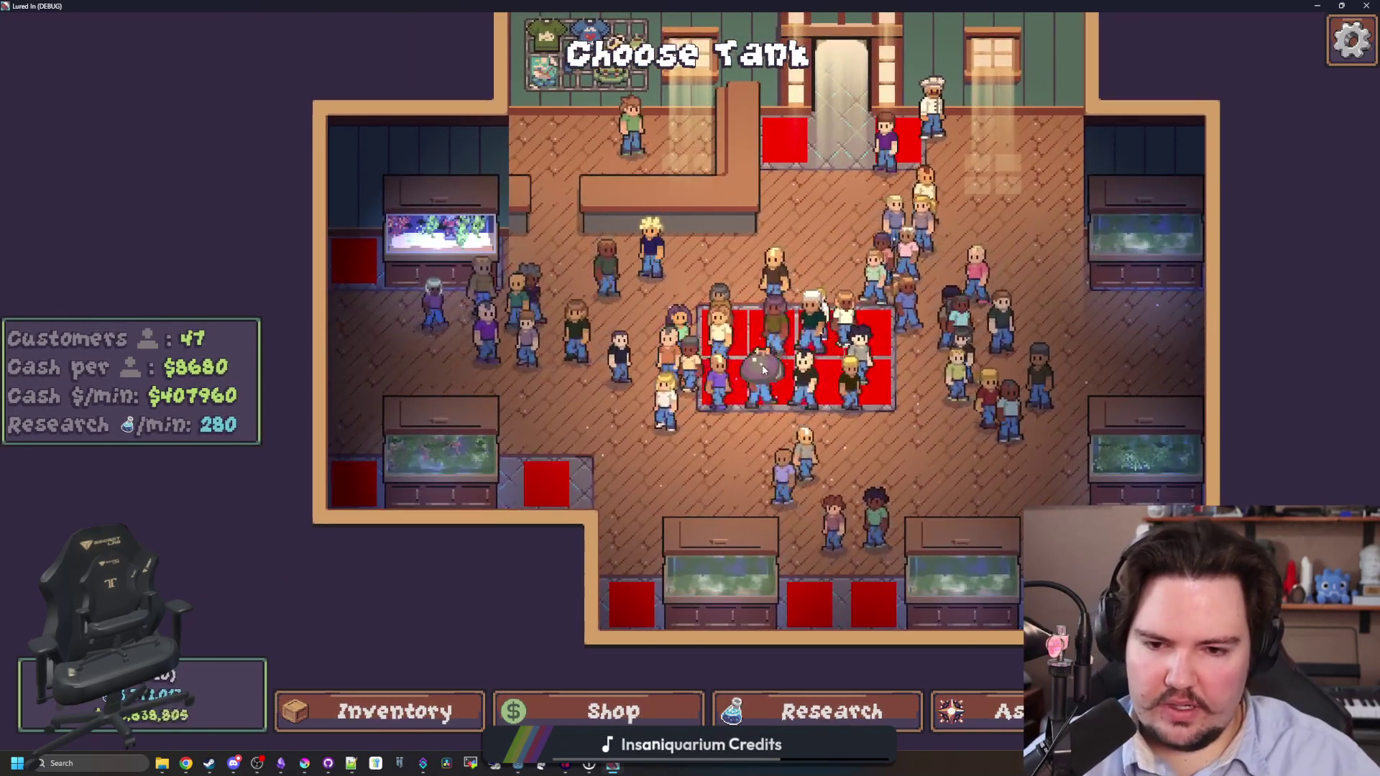
pyautogui.press('d')
pyautogui.press('a')
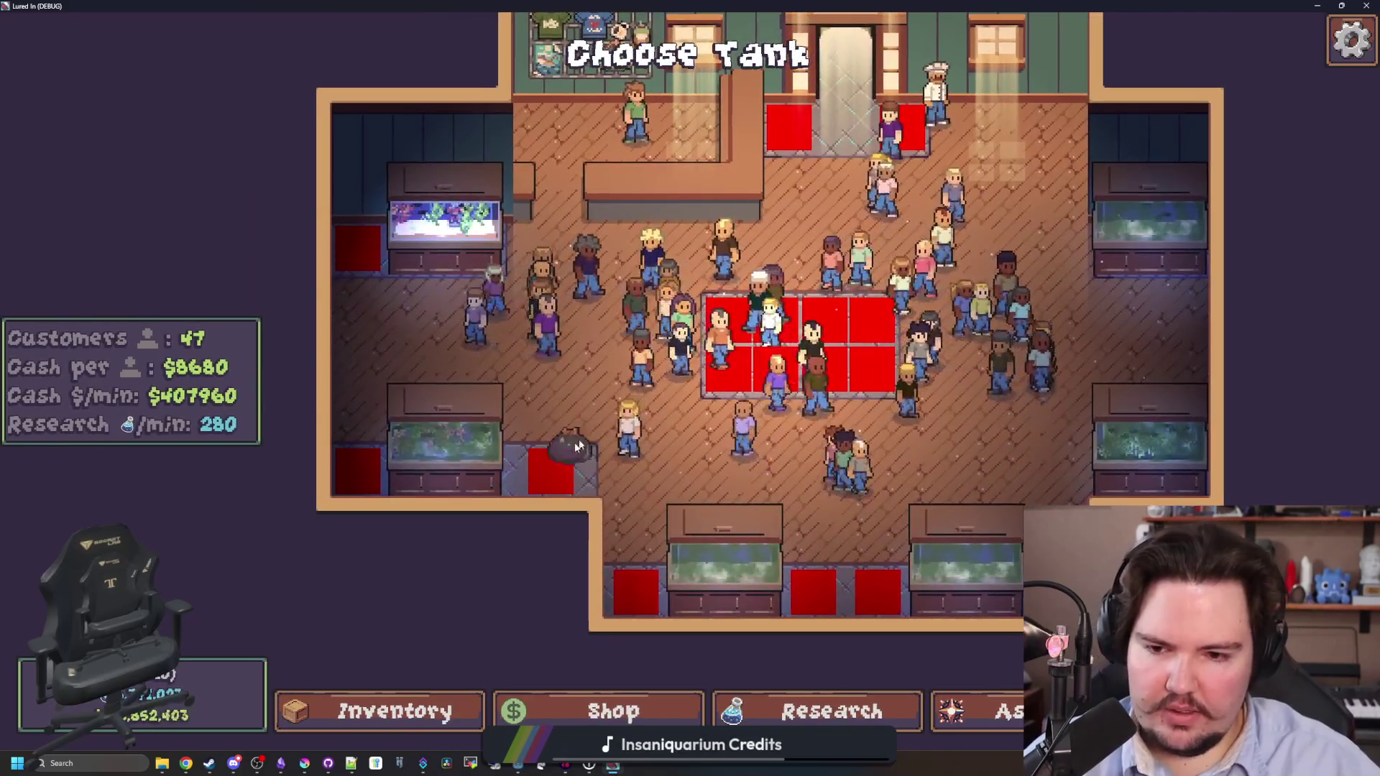
pyautogui.press('d')
pyautogui.press('d')
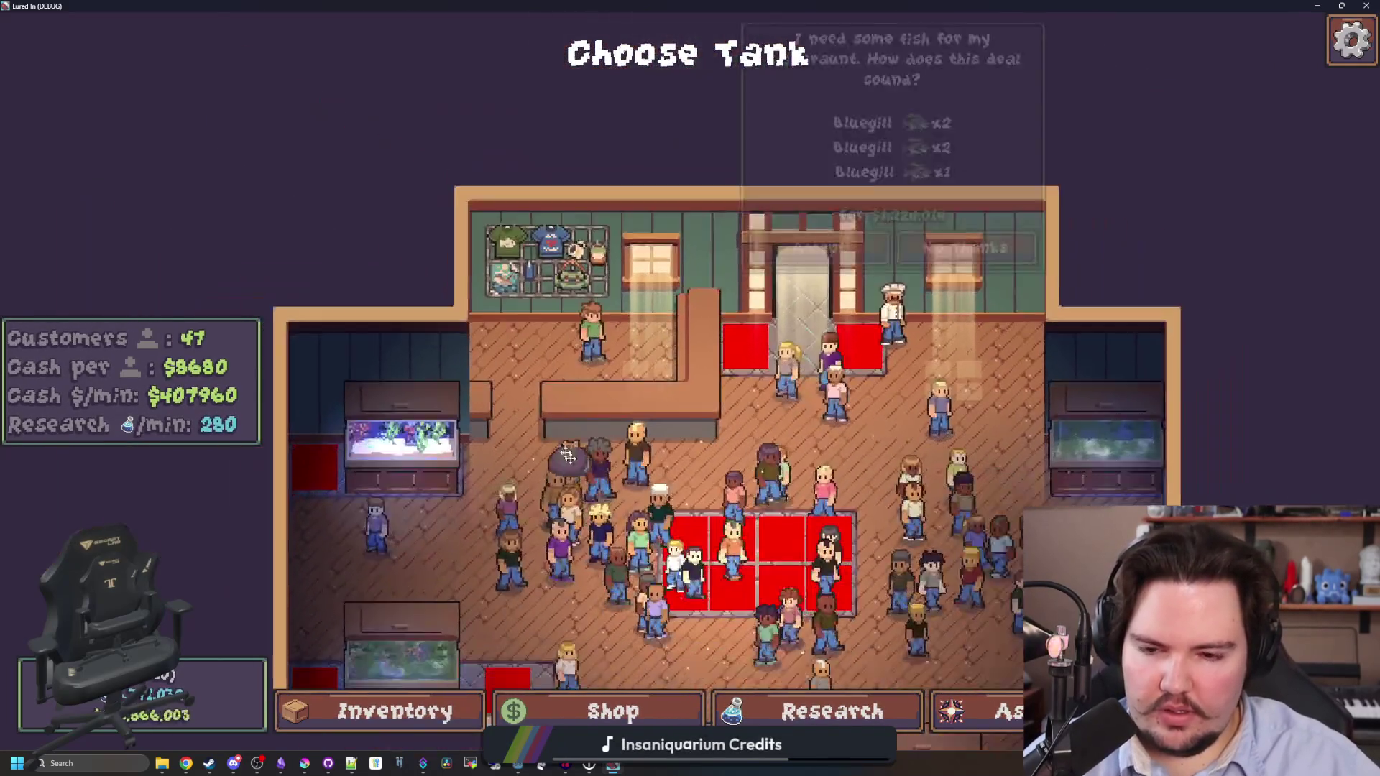
pyautogui.press('s')
pyautogui.press('s')
pyautogui.press('a')
pyautogui.scroll(3, 626, 283)
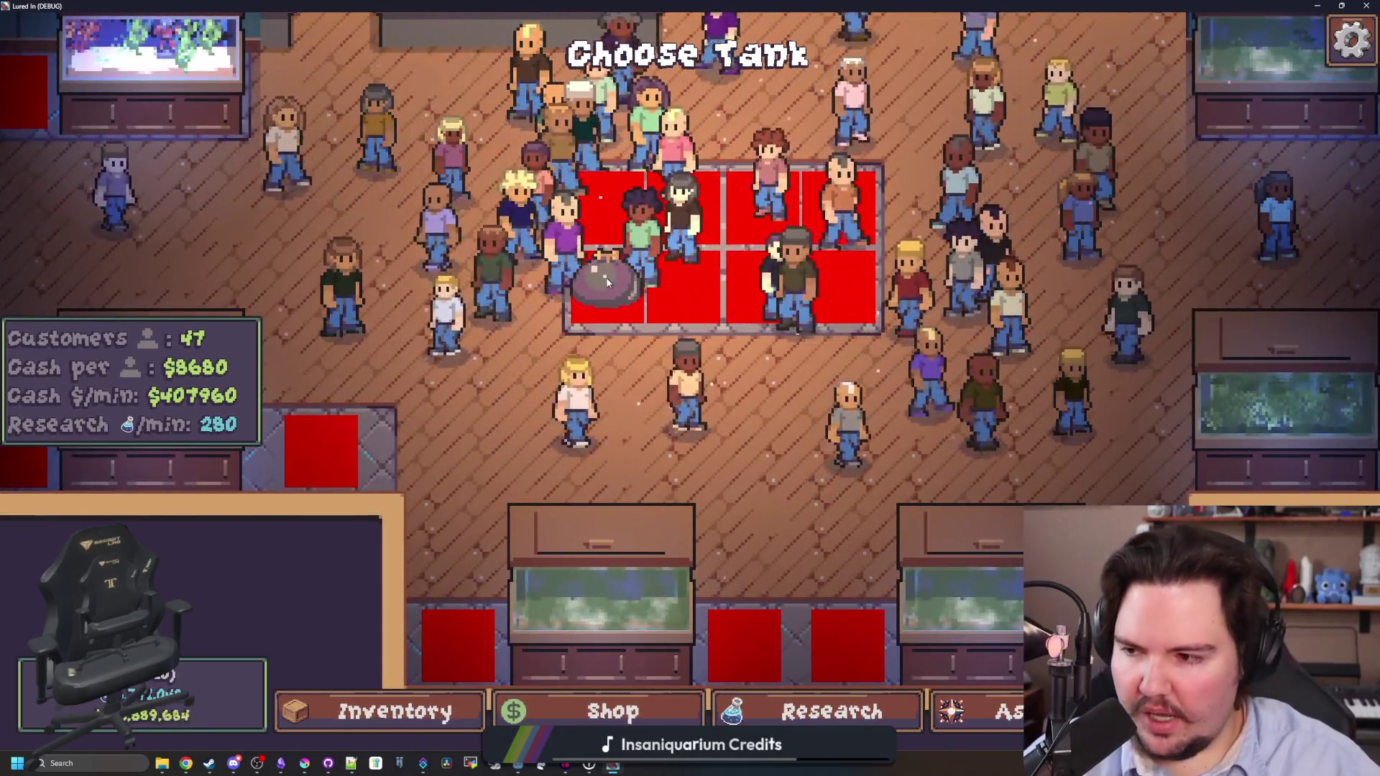
pyautogui.scroll(-3, 618, 281)
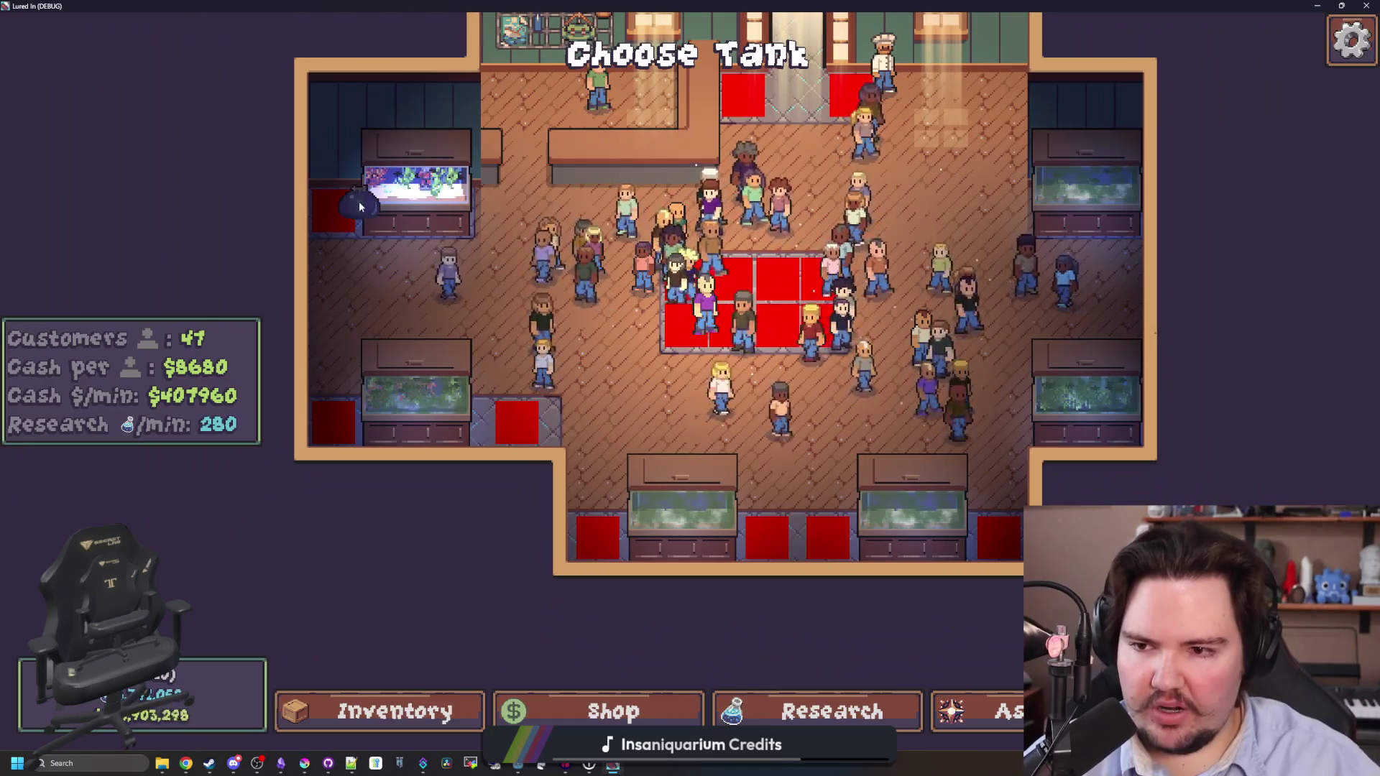
pyautogui.press('d')
pyautogui.press('w')
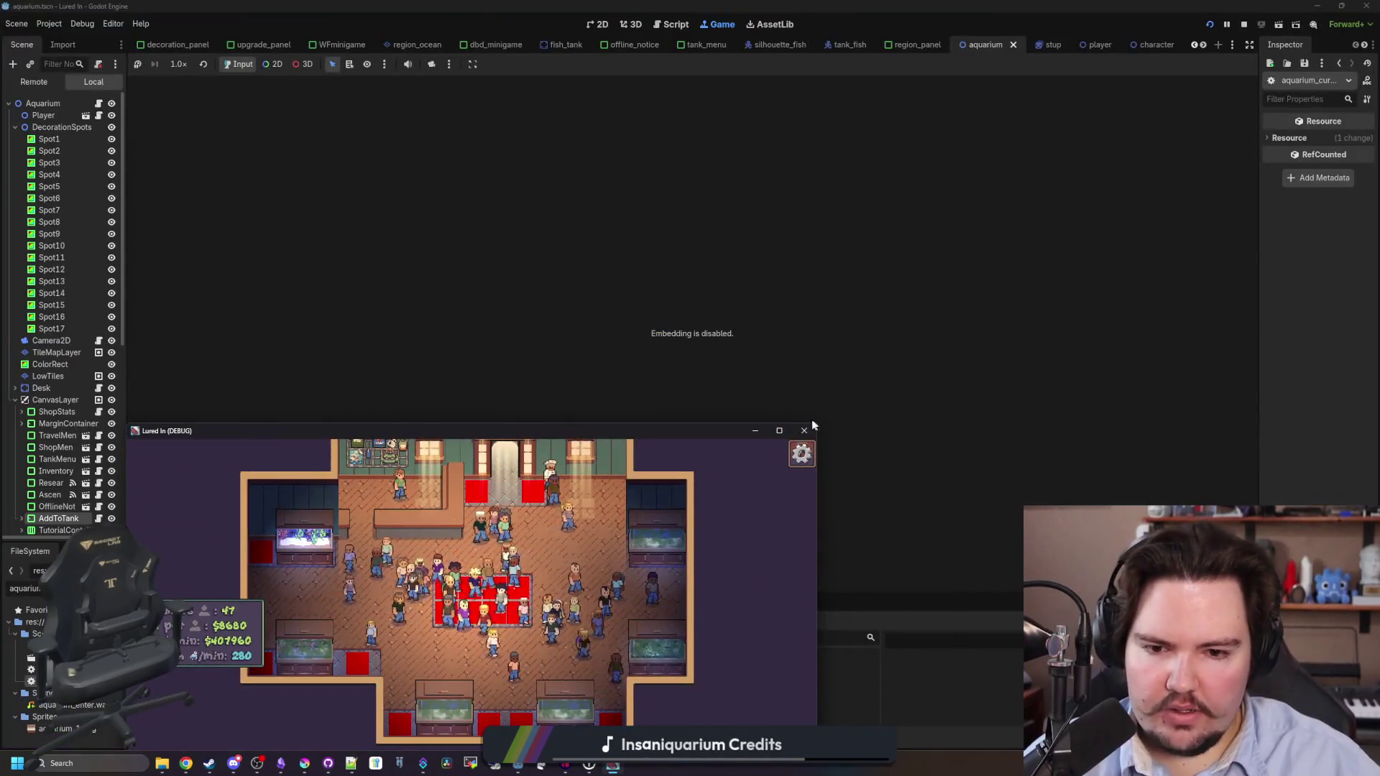
pyautogui.press('F8')
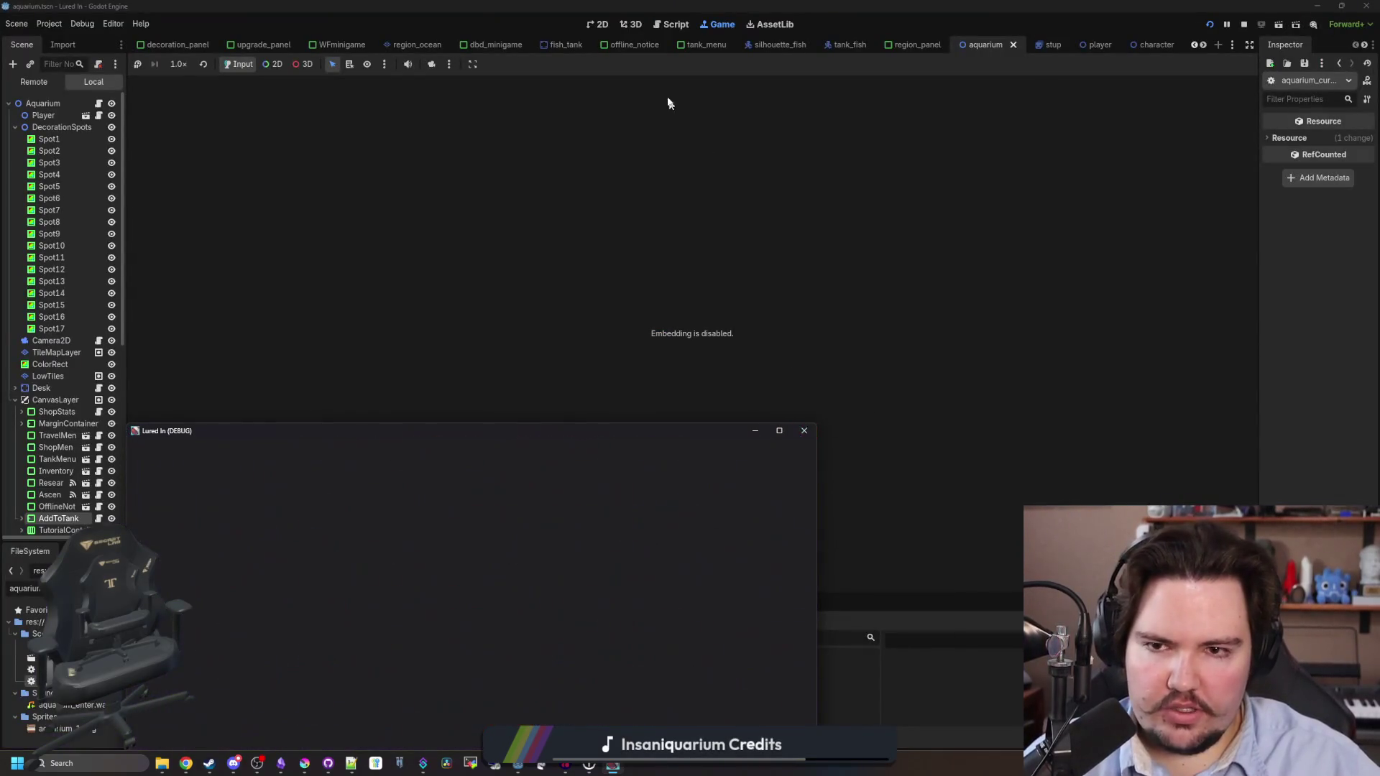
# In the 2D view, change the Spot1 node's type from ColorRect to Node2D.
pyautogui.click(602, 26)
pyautogui.rightClick(552, 340)
pyautogui.click(71, 122)
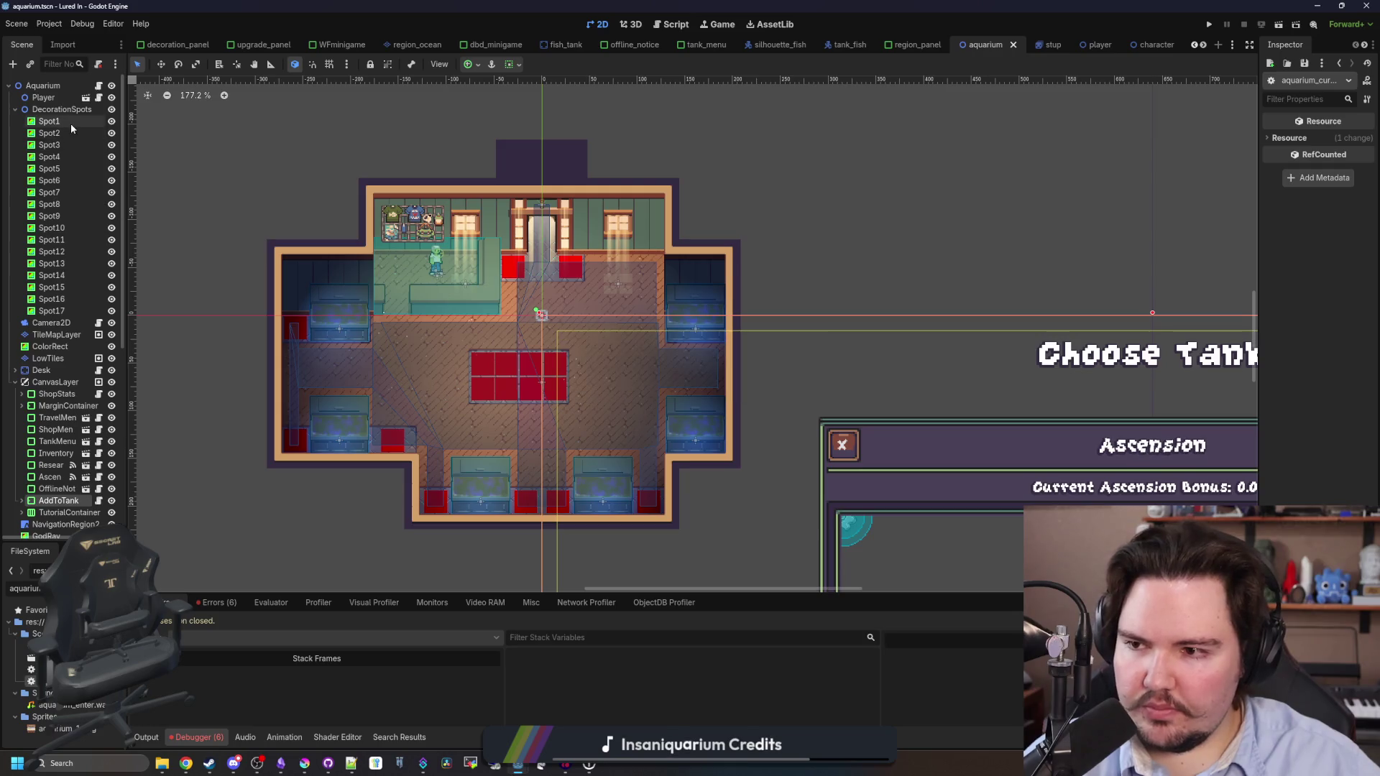
pyautogui.scroll(7, 430, 193)
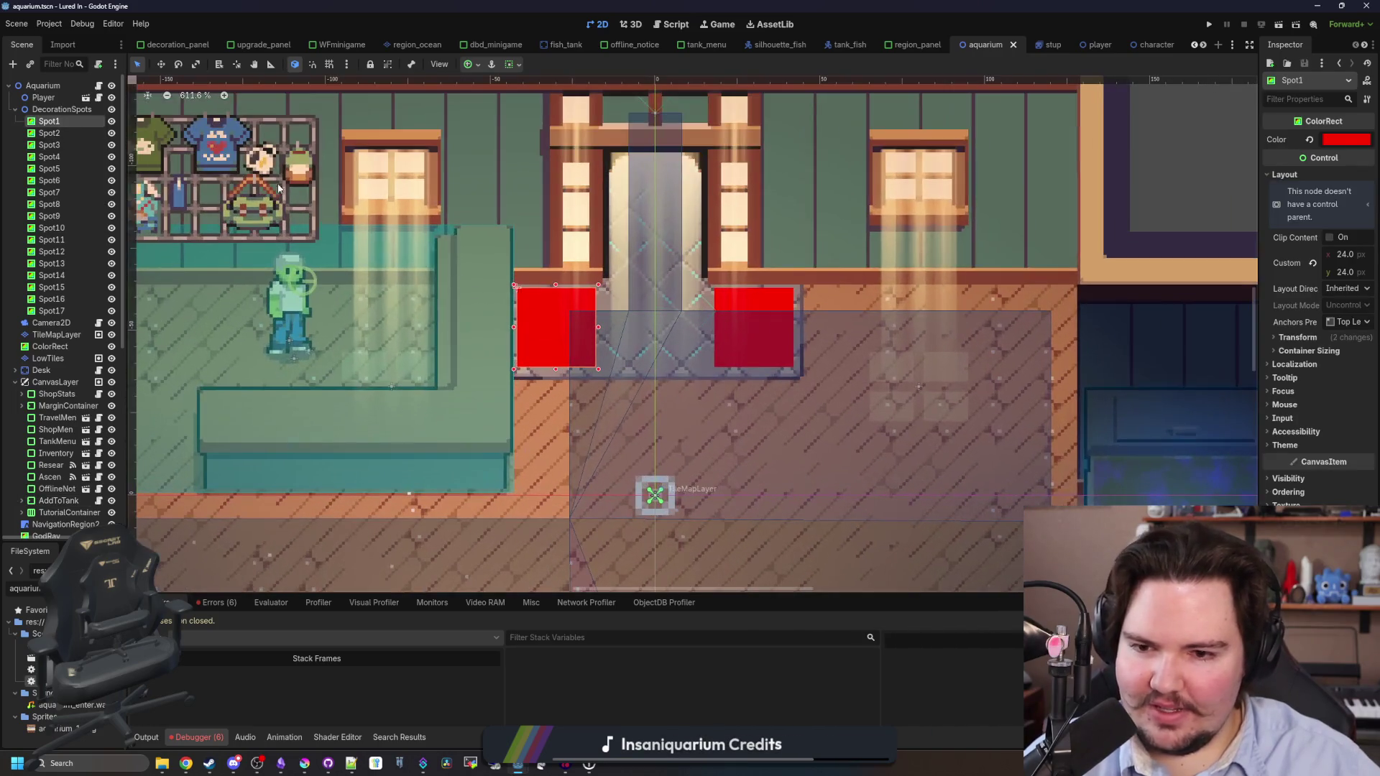
pyautogui.rightClick(54, 123)
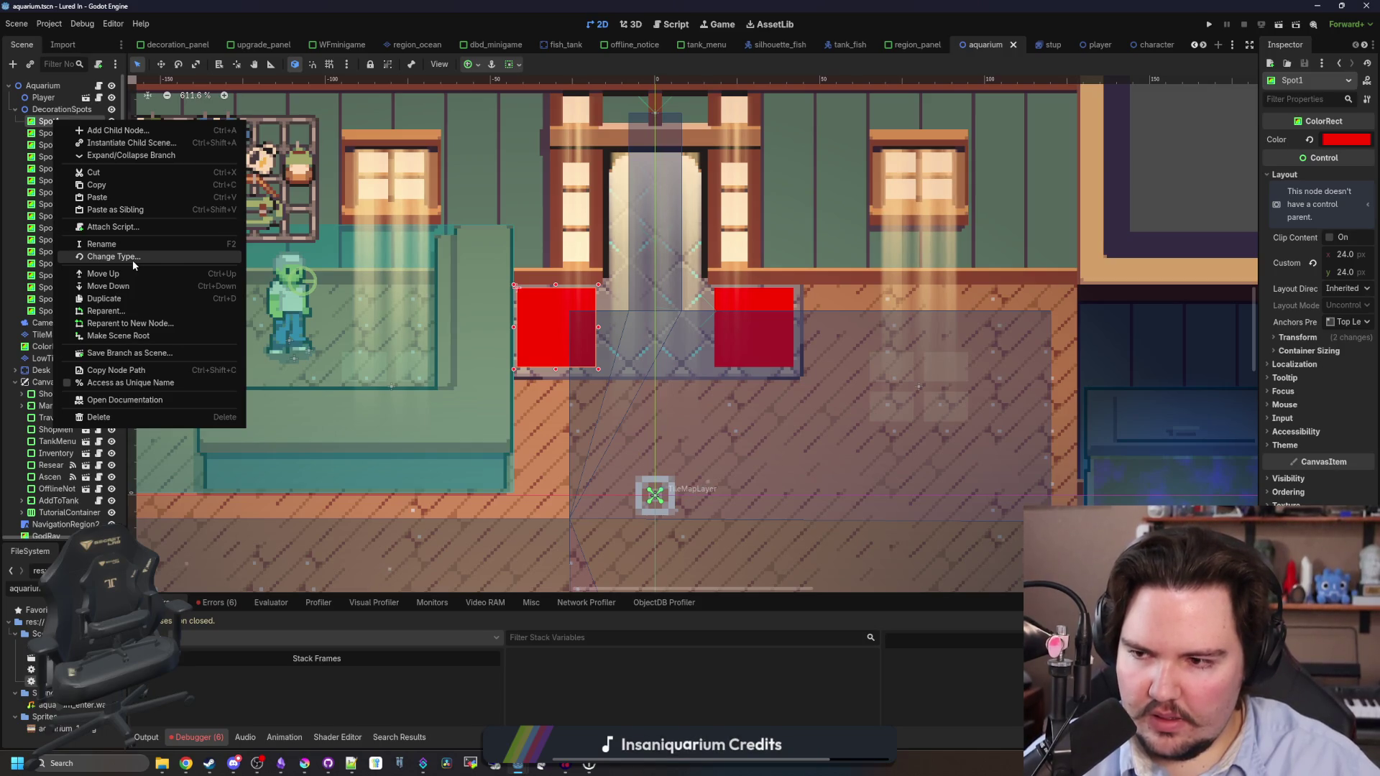
pyautogui.click(133, 261)
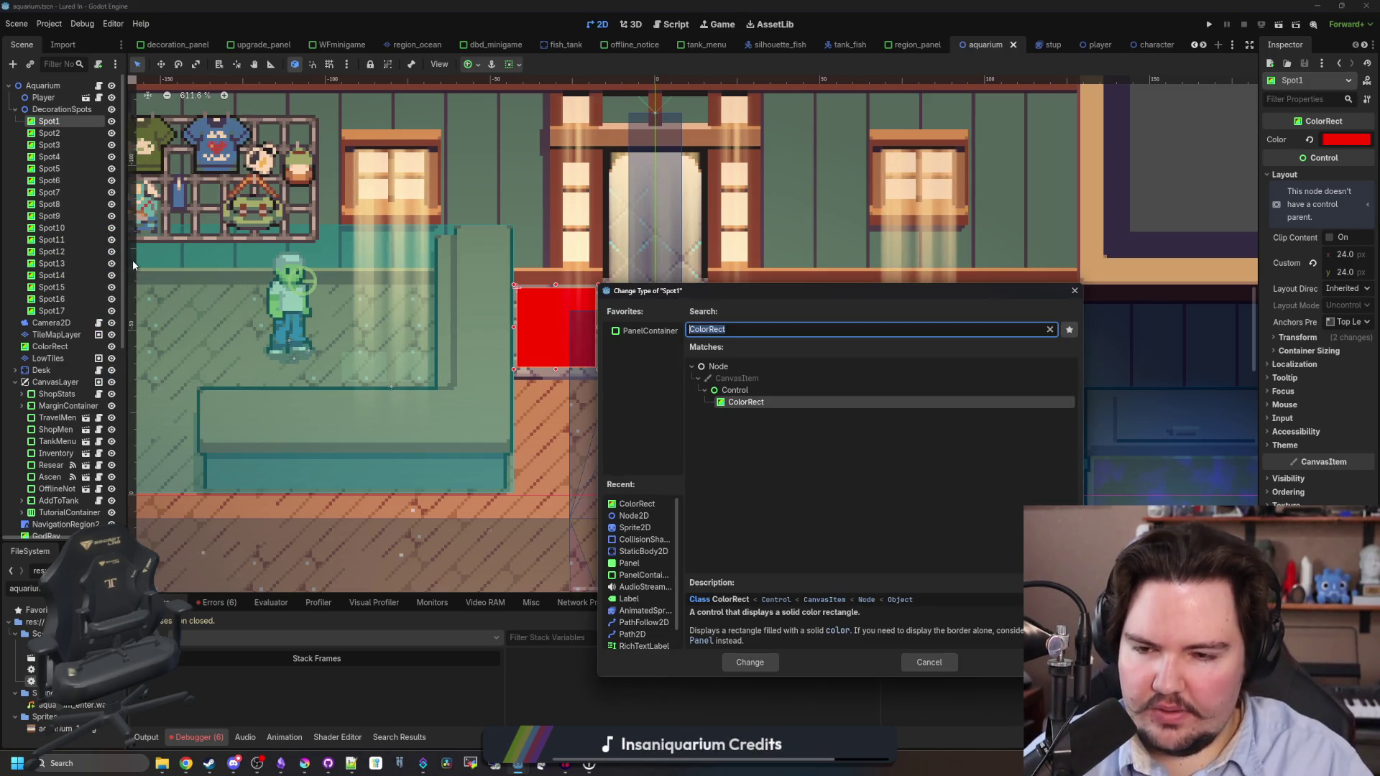
pyautogui.write('Node2D')
pyautogui.press('Return')
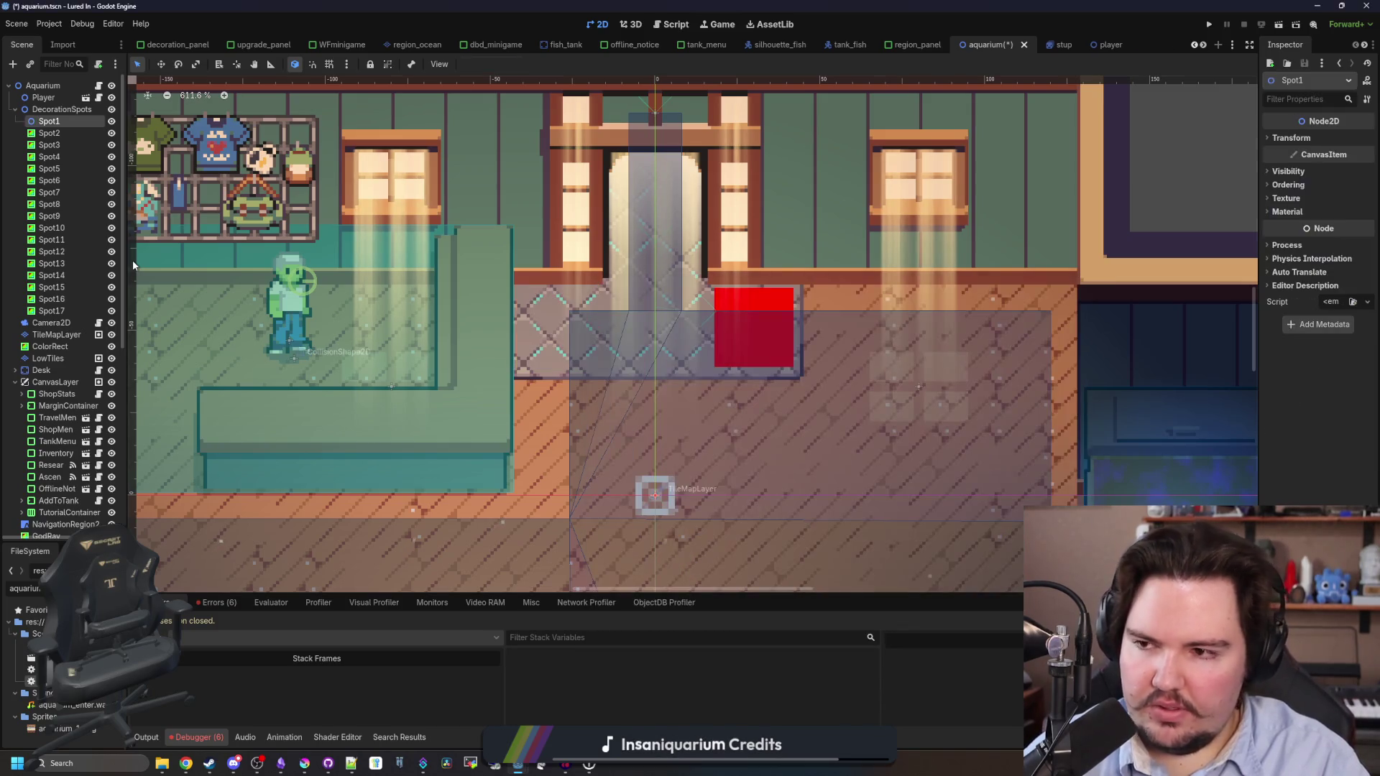
# Rename the Spot1 node to DecorationSpot.
pyautogui.doubleClick(59, 123)
pyautogui.write('Decoration')
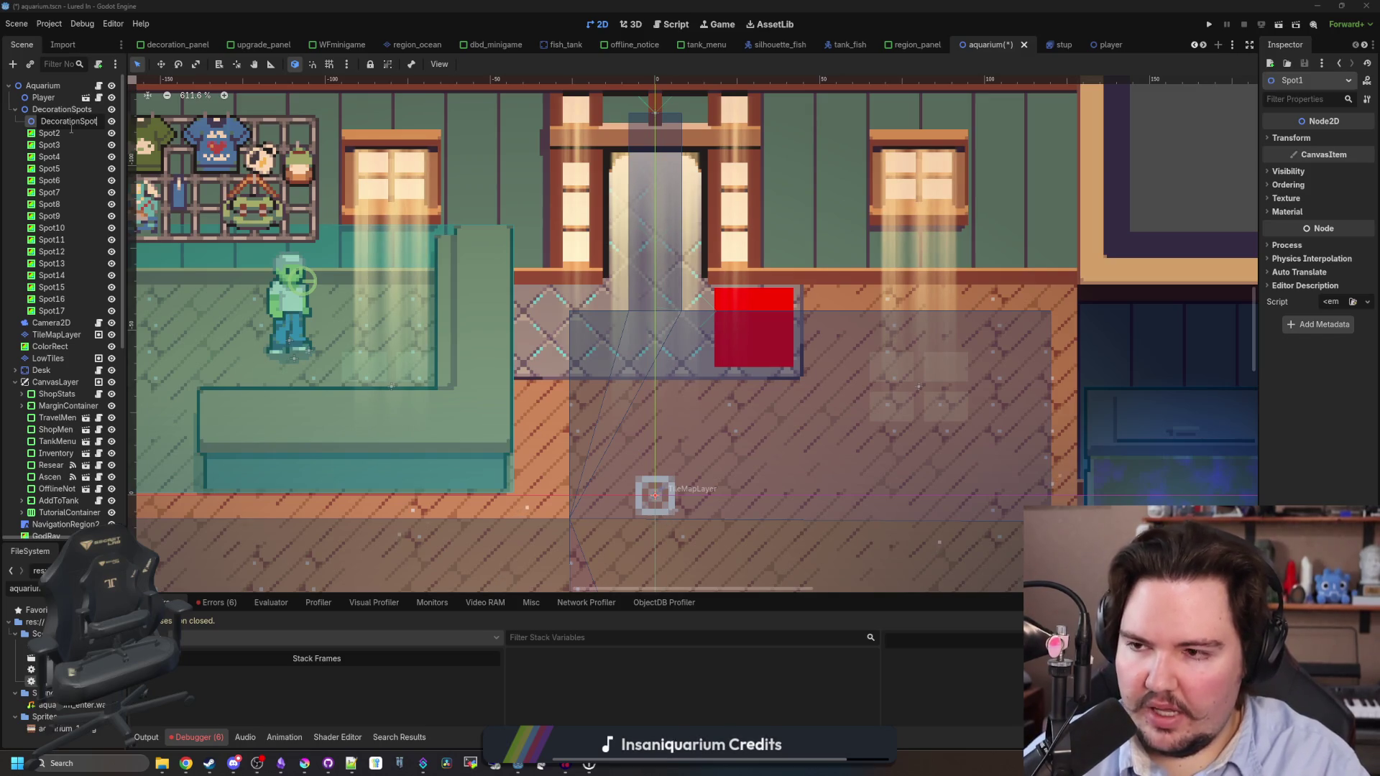
pyautogui.press('Return')
# Add a ColorRect child node under DecorationSpot.
pyautogui.rightClick(93, 129)
pyautogui.click(120, 135)
pyautogui.write('colorrec')
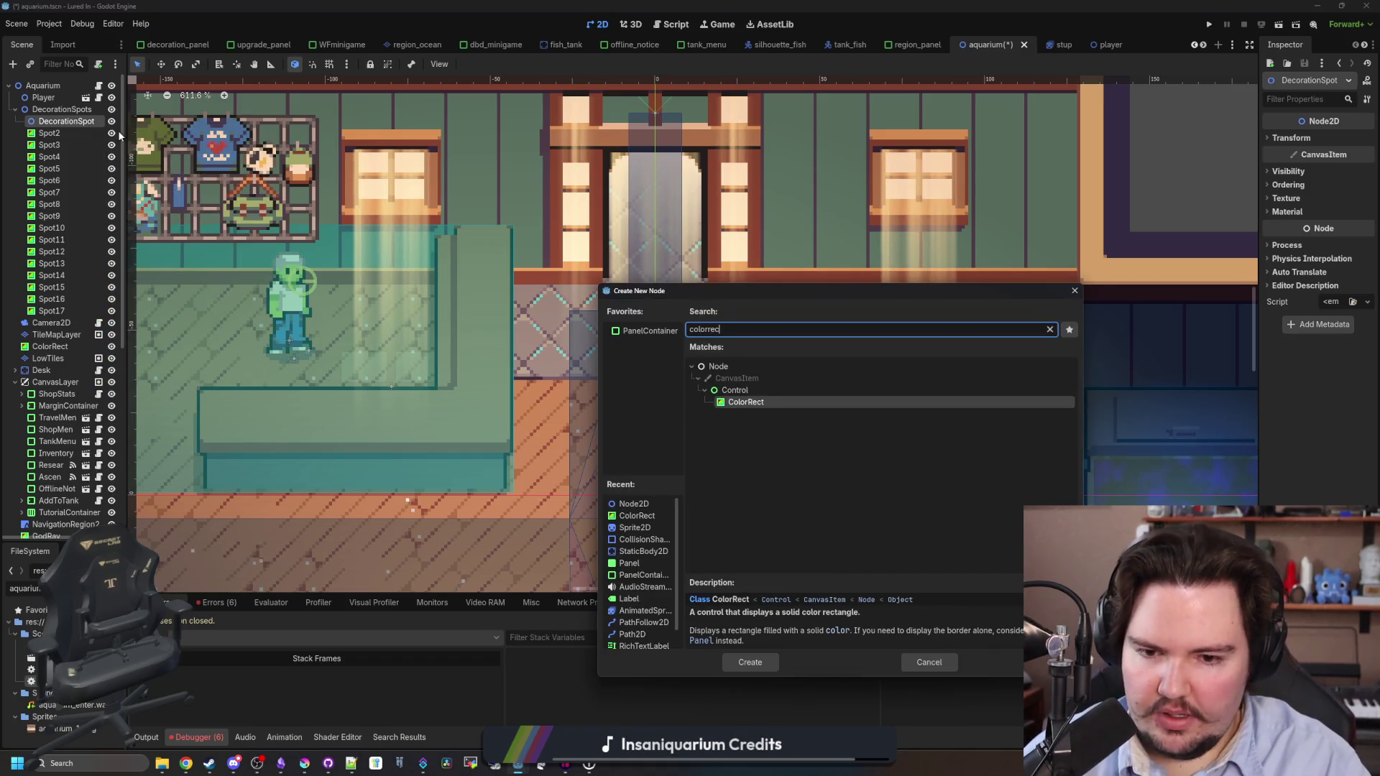
pyautogui.press('Return')
# Give the ColorRect a 24×24 custom minimum size and the colour ff0000.
pyautogui.click(1285, 176)
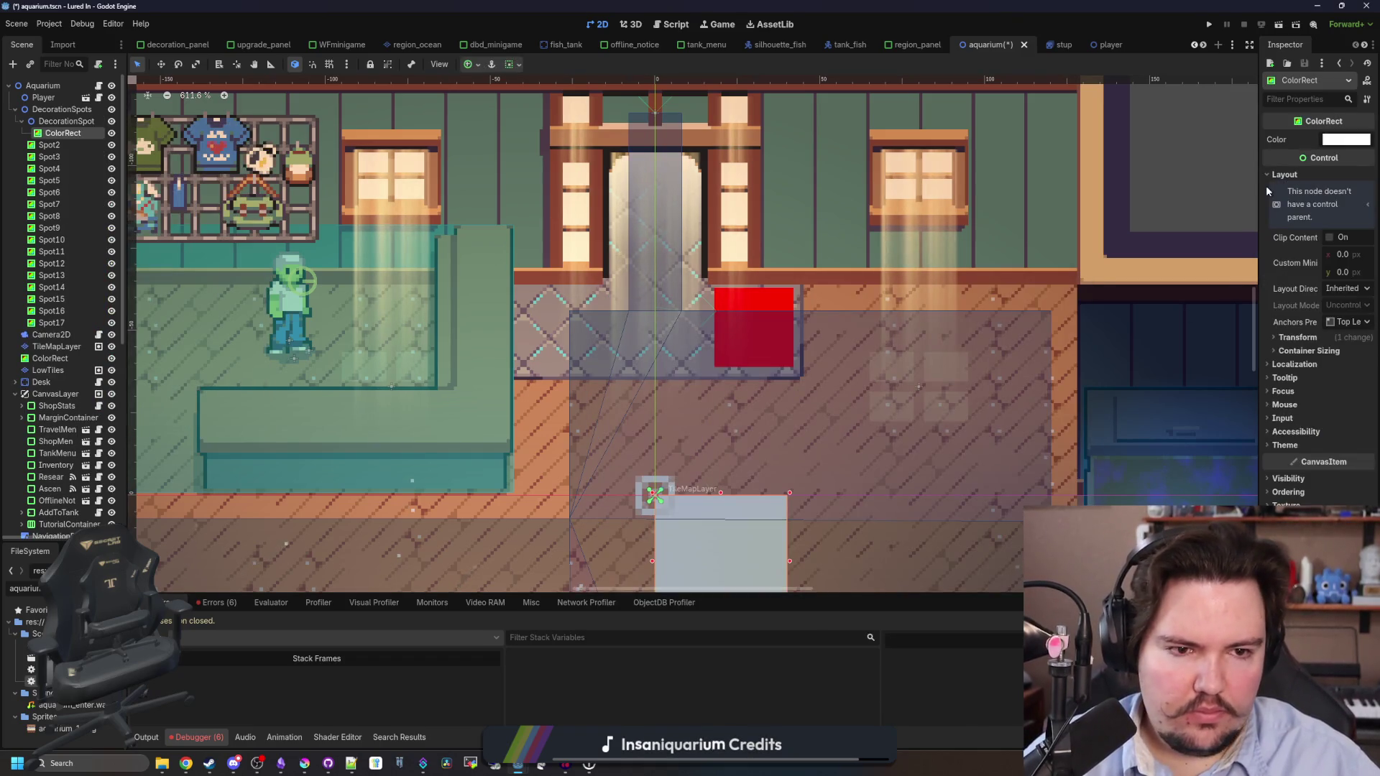
pyautogui.moveTo(1256, 248); pyautogui.dragTo(954, 251)
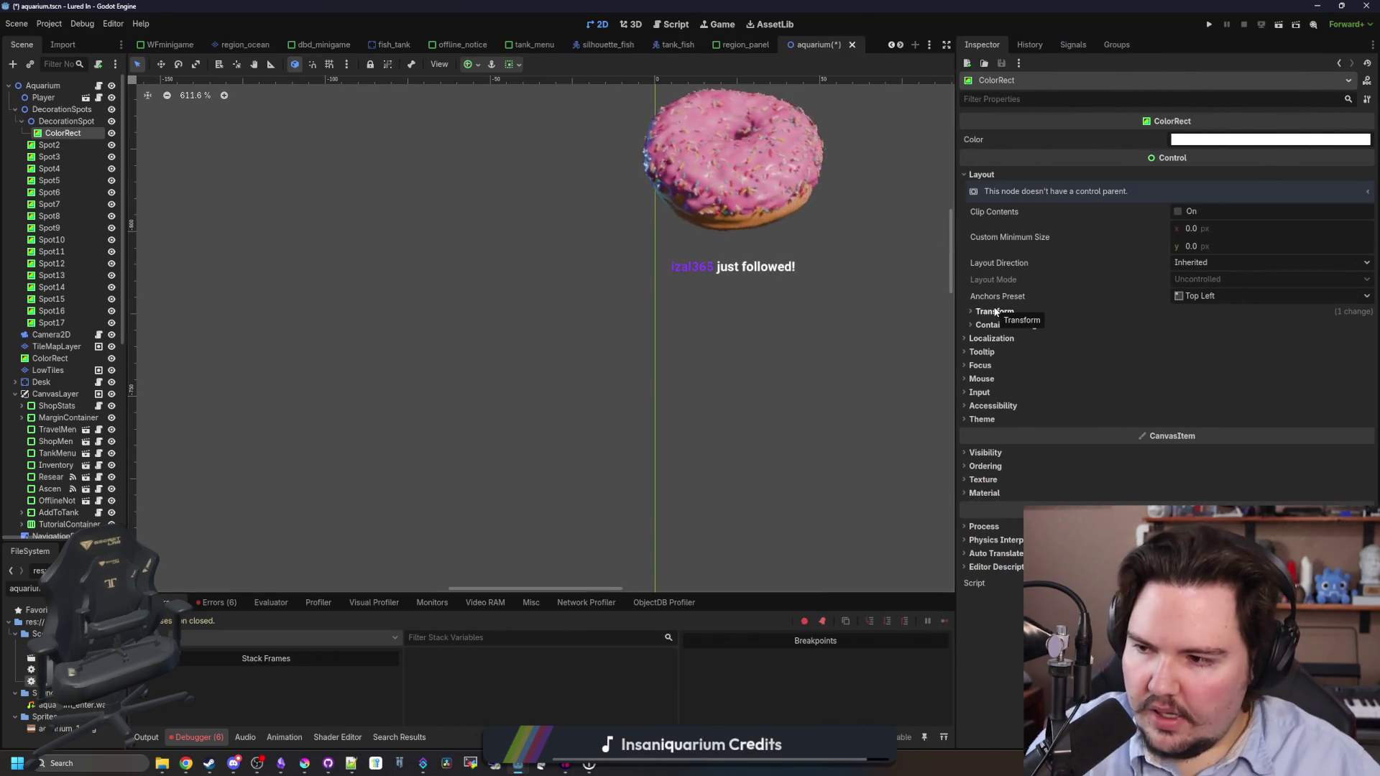
pyautogui.click(1185, 230)
pyautogui.write('24')
pyautogui.press('Tab')
pyautogui.write('24')
pyautogui.press('Return')
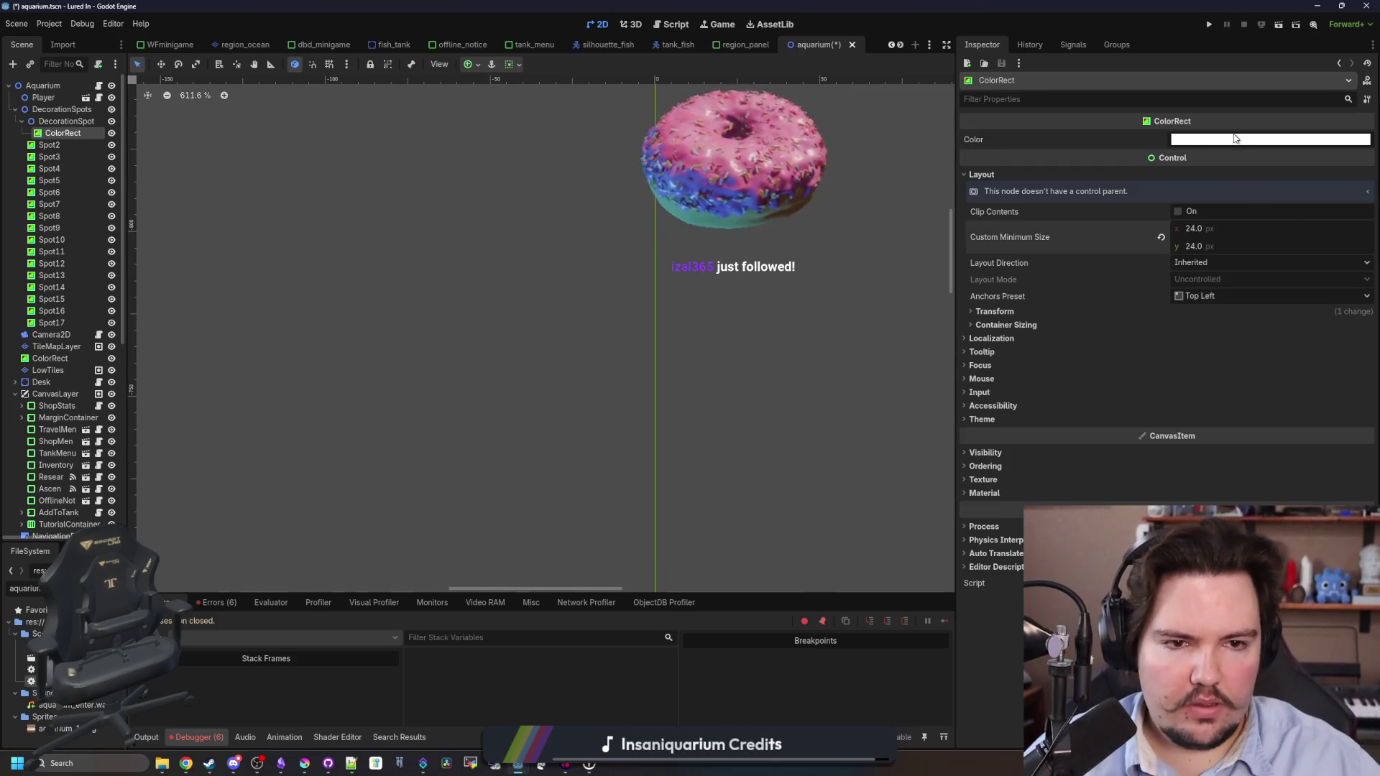
pyautogui.click(1235, 141)
pyautogui.write('ff0000')
pyautogui.press('Return')
pyautogui.click(1048, 308)
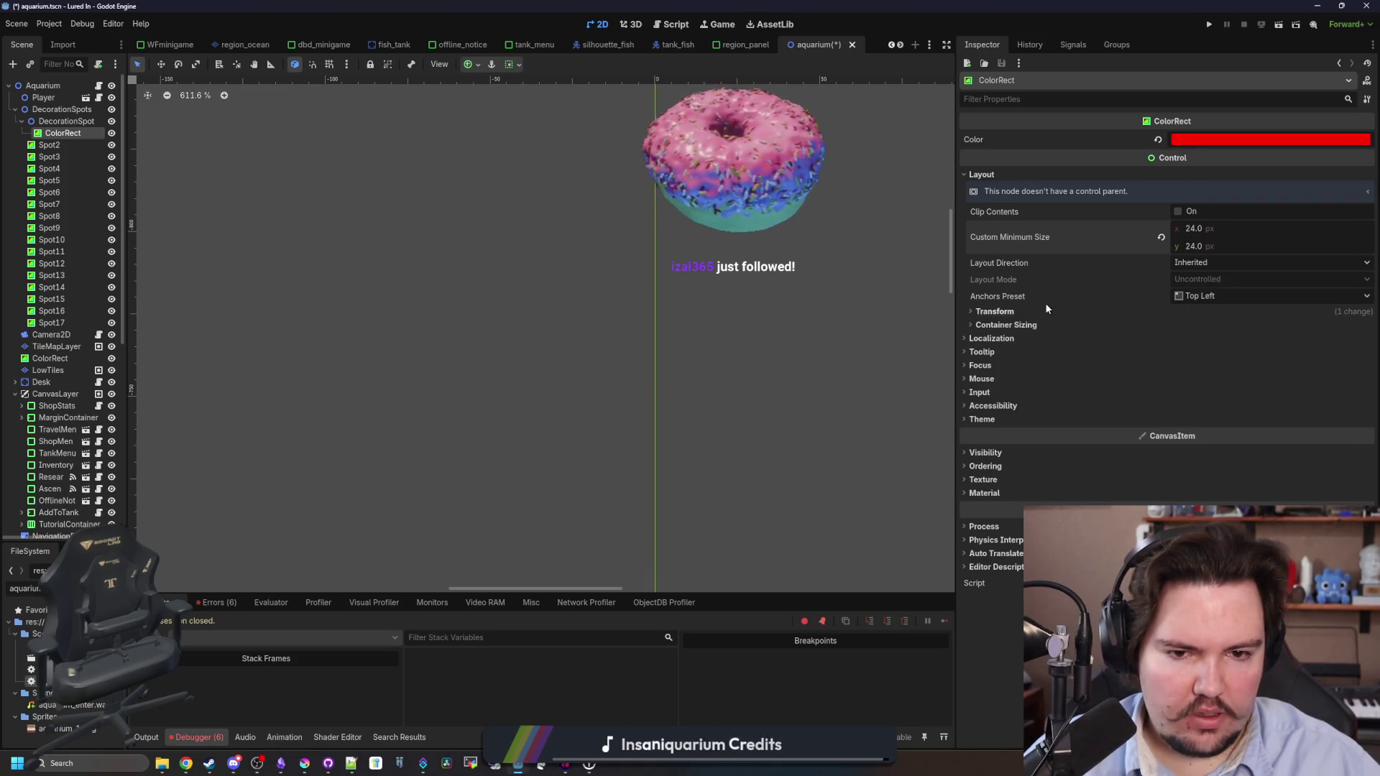
# Set the ColorRect's size to 24×24 and its position to -12, -12.
pyautogui.click(1026, 312)
pyautogui.moveTo(1216, 332); pyautogui.dragTo(1199, 347)
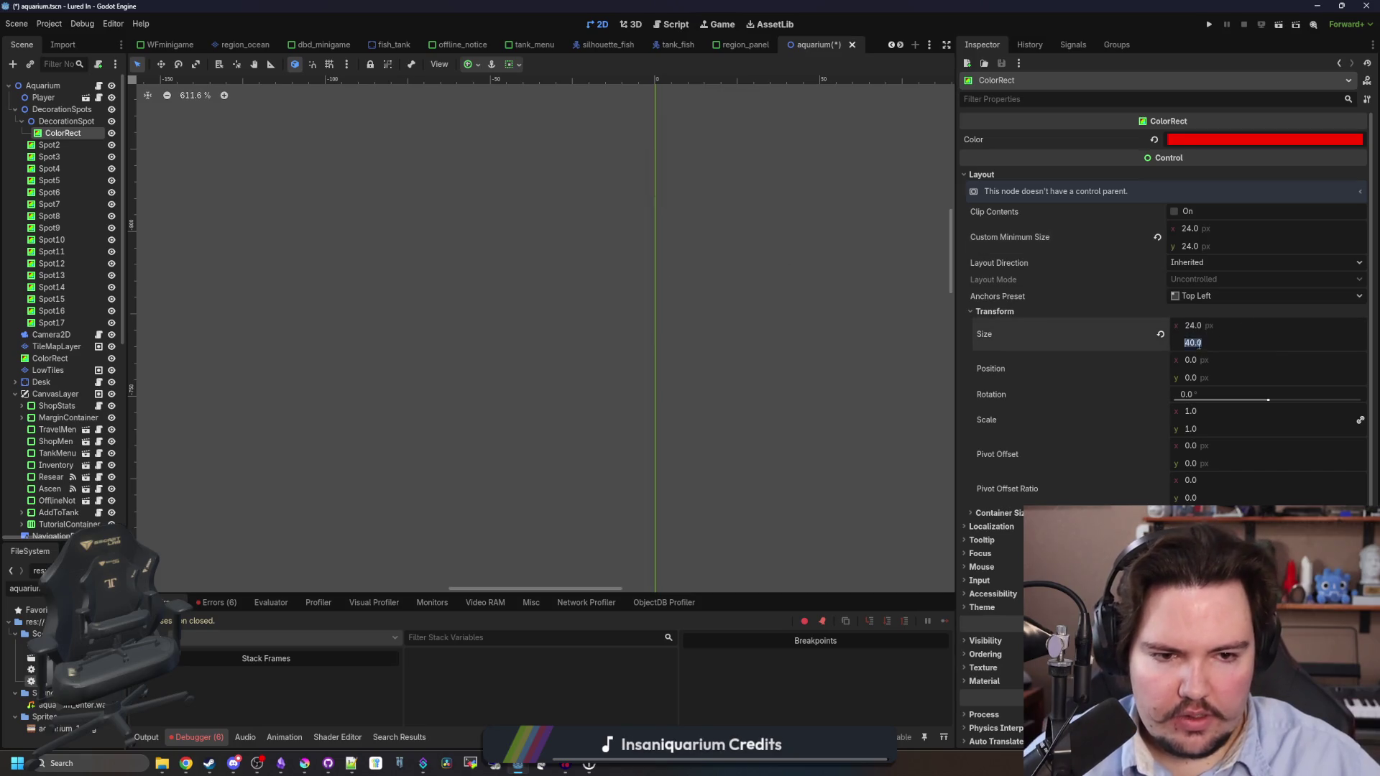
pyautogui.scroll(-5, 613, 252)
pyautogui.scroll(-10, 613, 252)
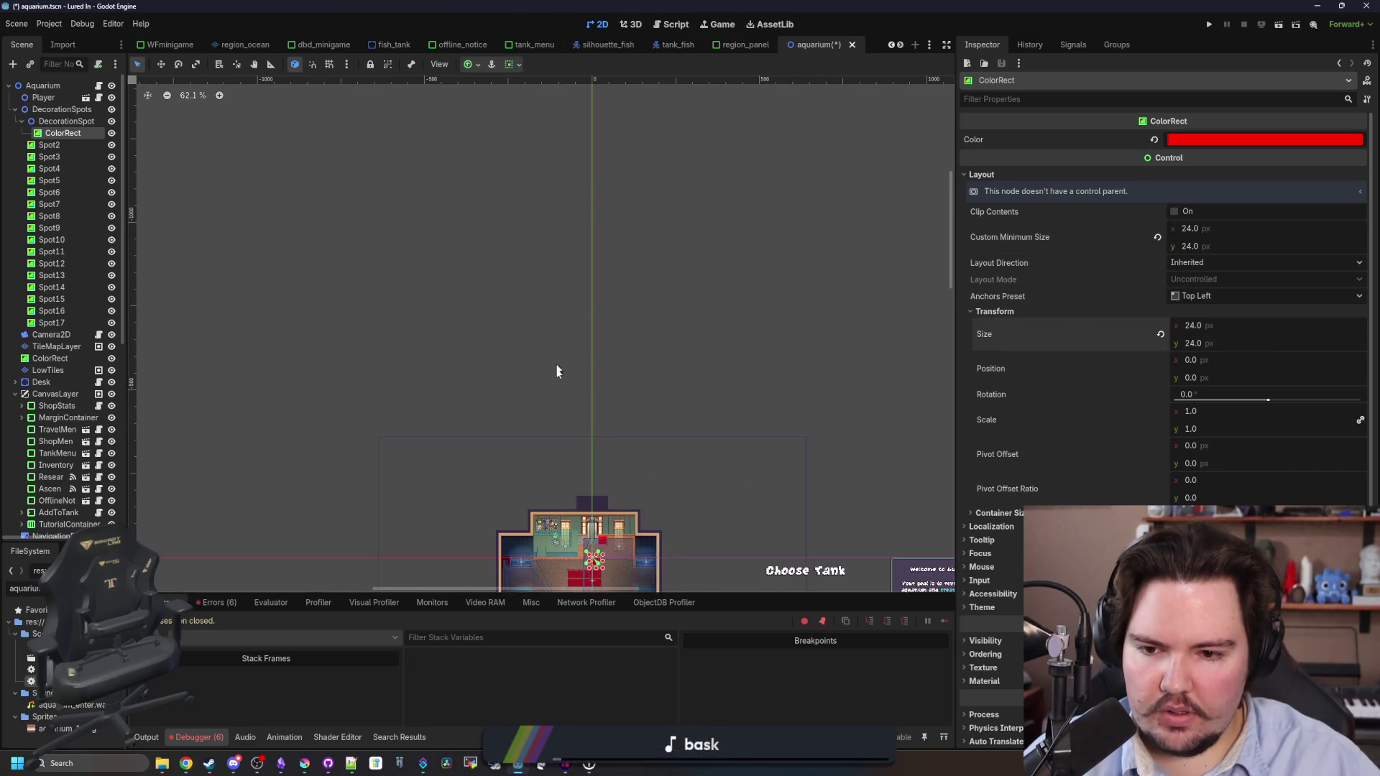
pyautogui.doubleClick(79, 121)
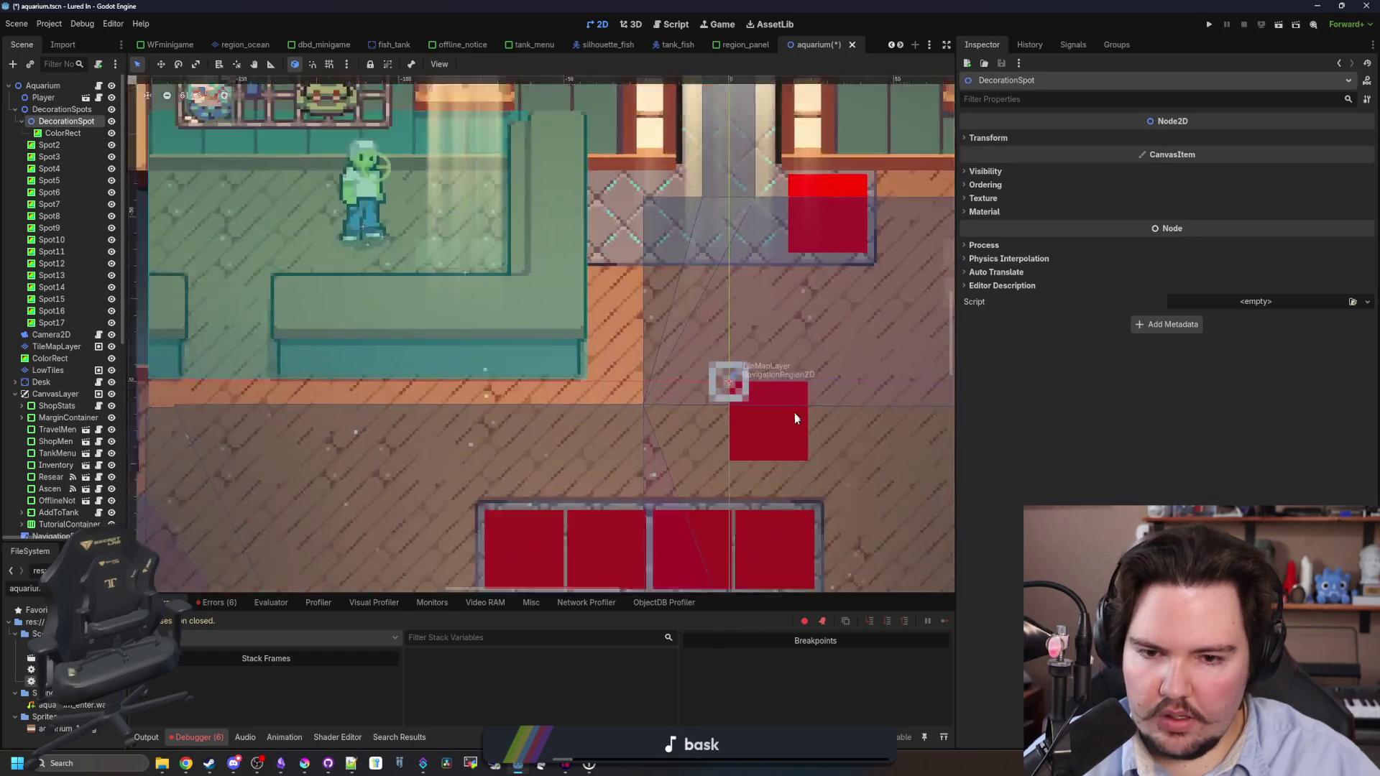
pyautogui.click(61, 132)
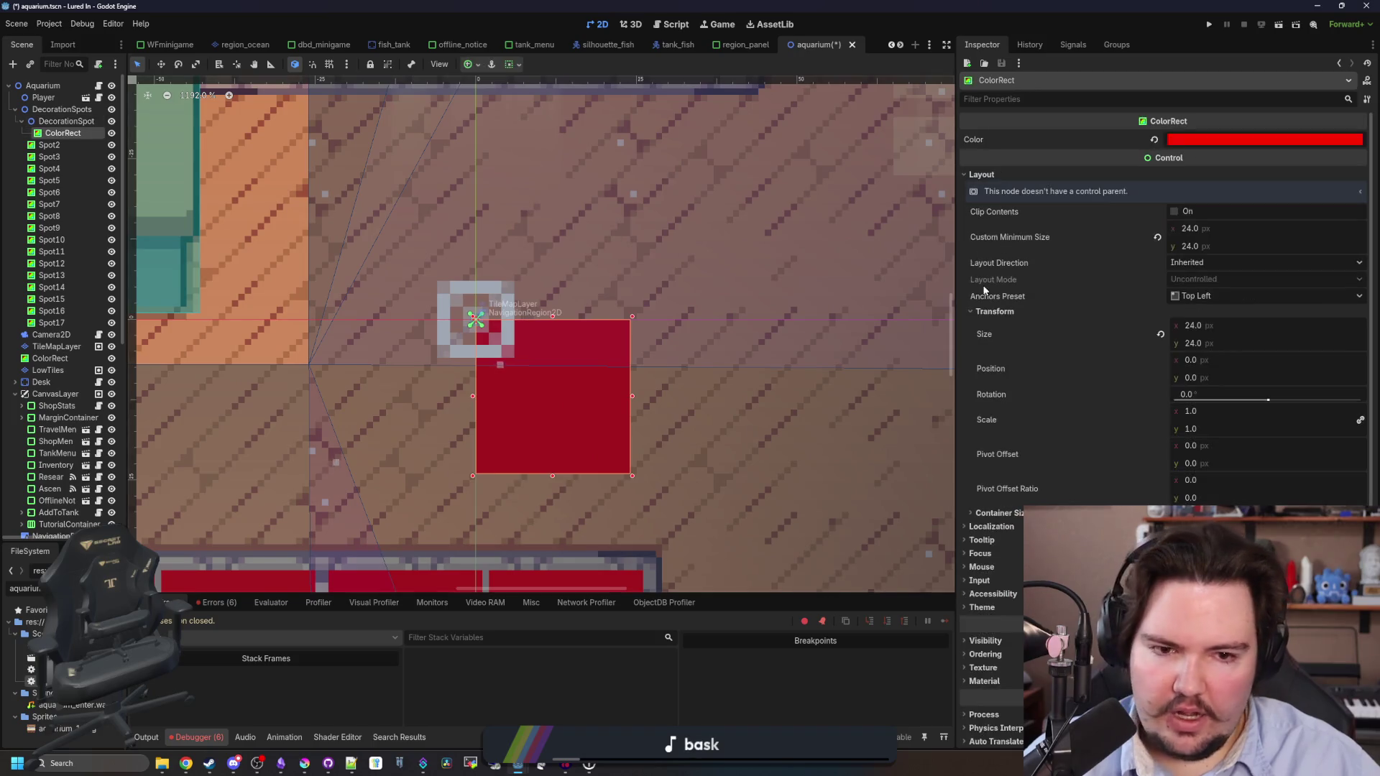
pyautogui.click(1209, 358)
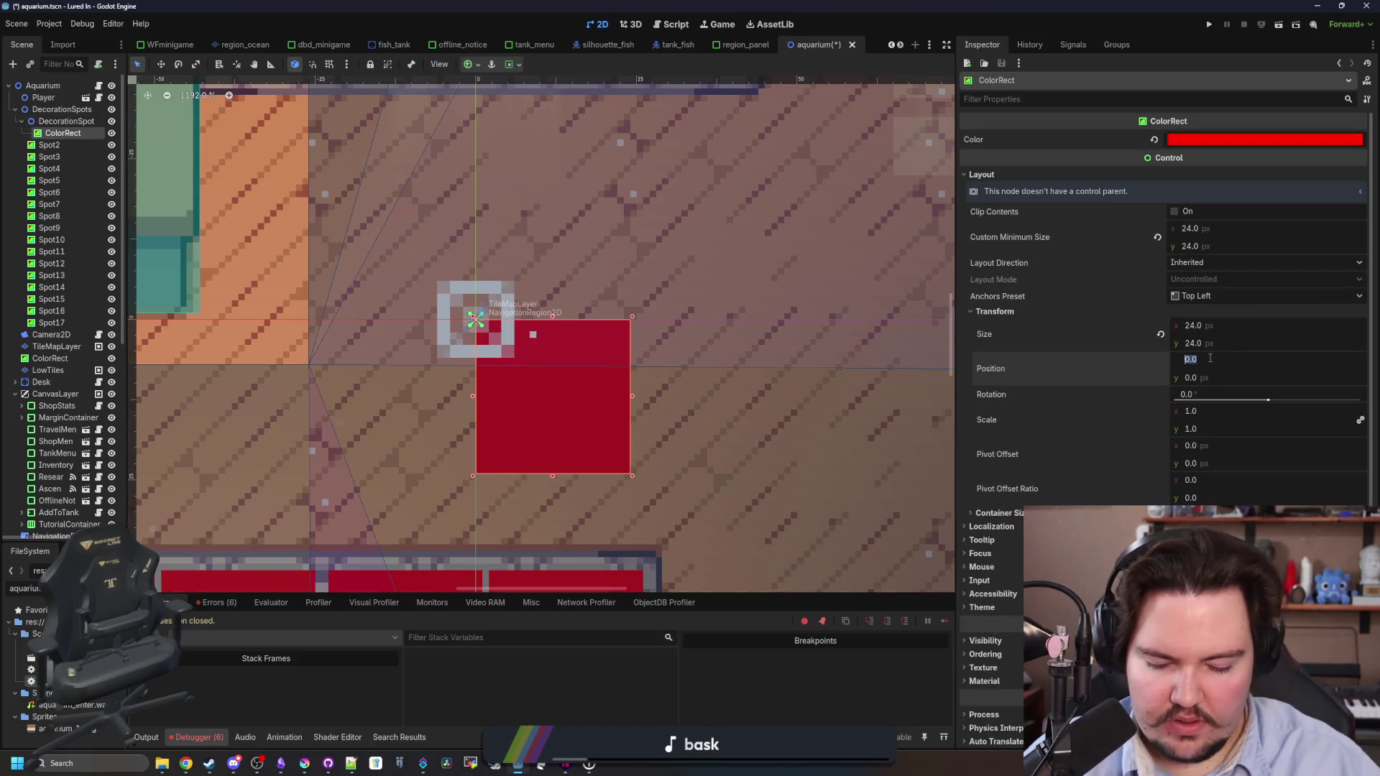
pyautogui.write('-12')
pyautogui.press('Return')
pyautogui.click(1226, 380)
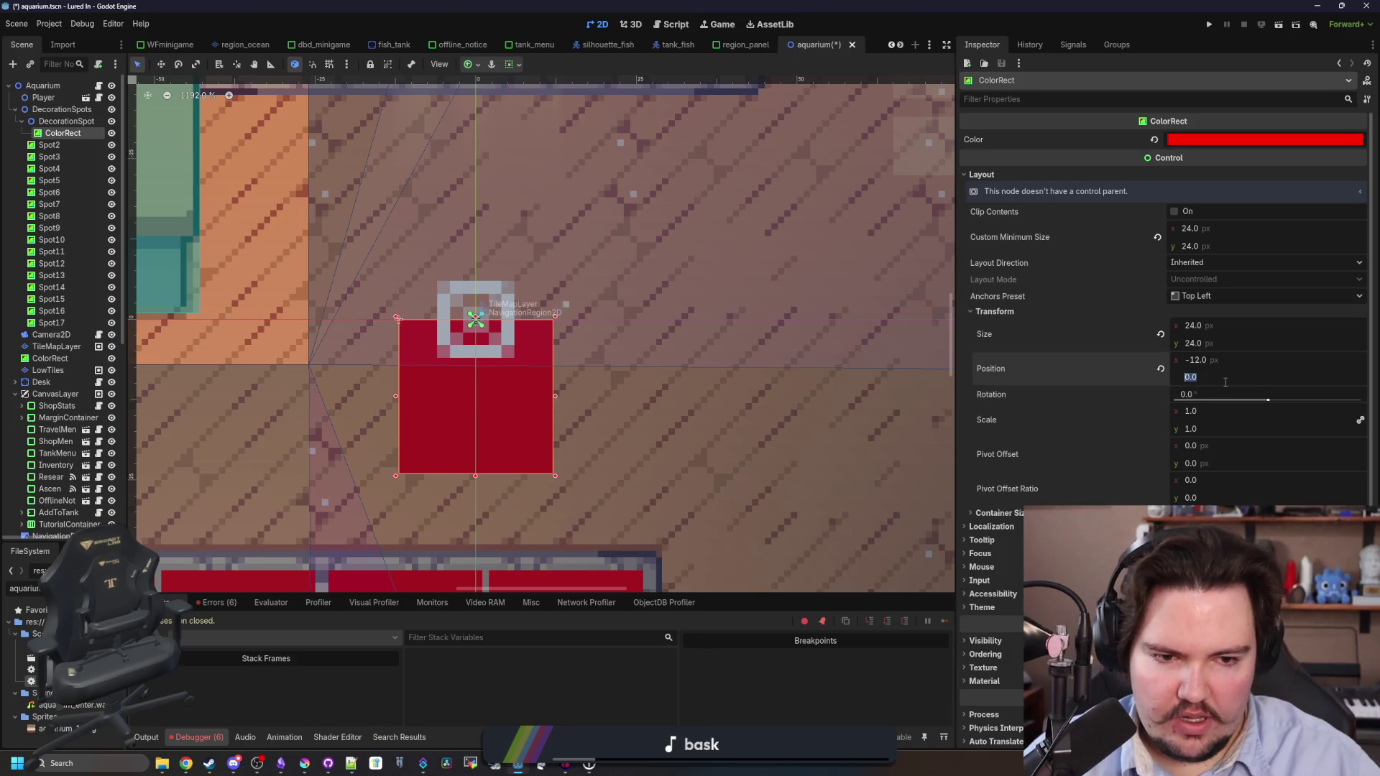
pyautogui.write('-12')
pyautogui.press('Return')
pyautogui.scroll(-6, 629, 449)
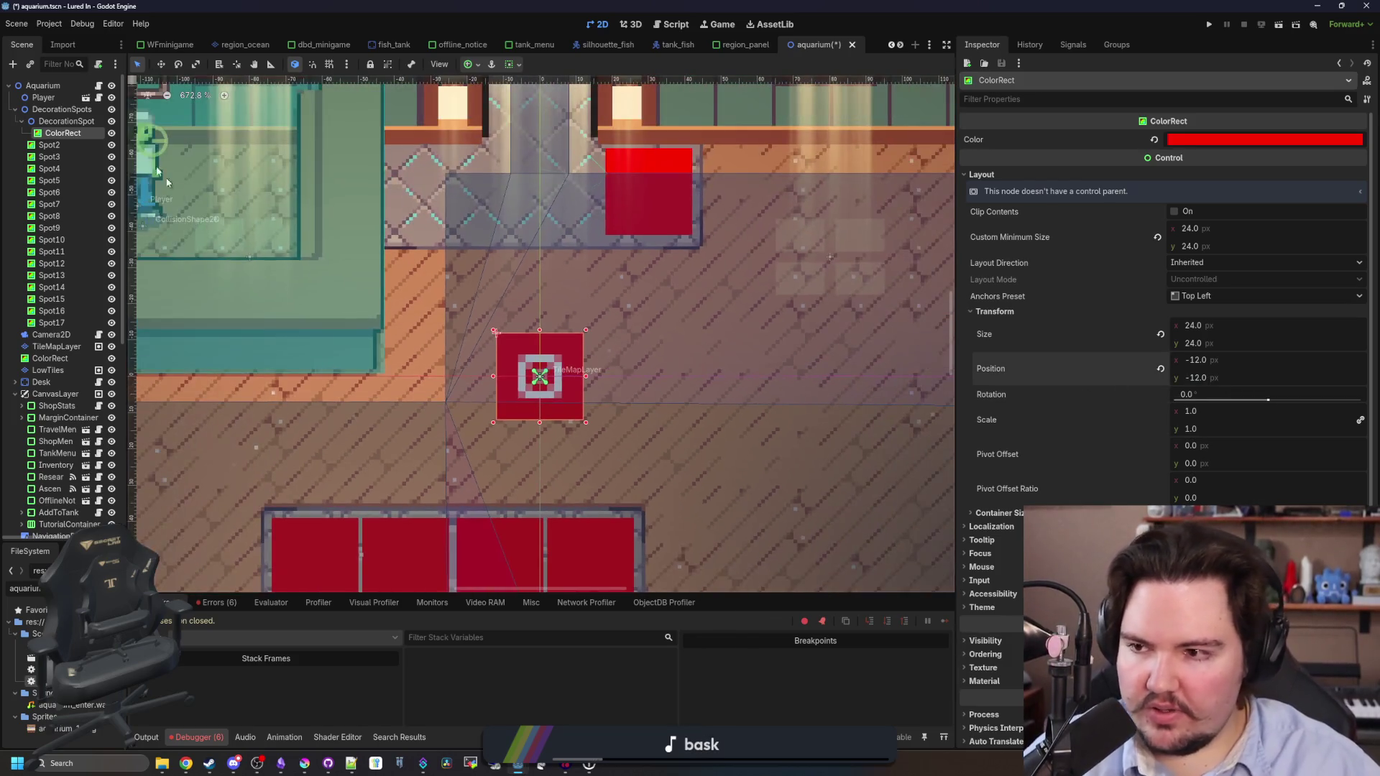
# Drag DecorationSpot onto the upper-left red spot.
pyautogui.click(65, 122)
pyautogui.scroll(-5, 540, 376)
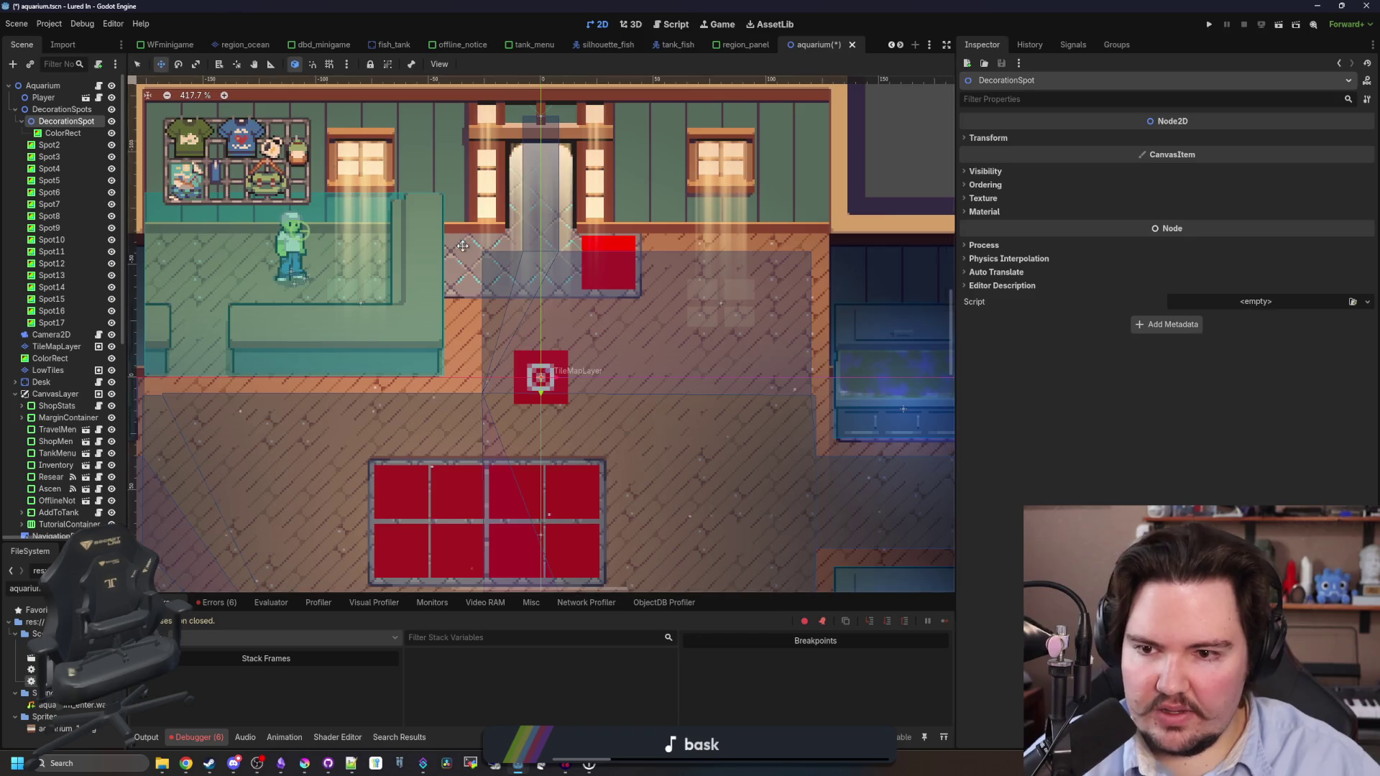
pyautogui.scroll(5, 463, 246)
pyautogui.moveTo(586, 454); pyautogui.dragTo(507, 276)
pyautogui.scroll(5, 498, 284)
pyautogui.scroll(3, 521, 253)
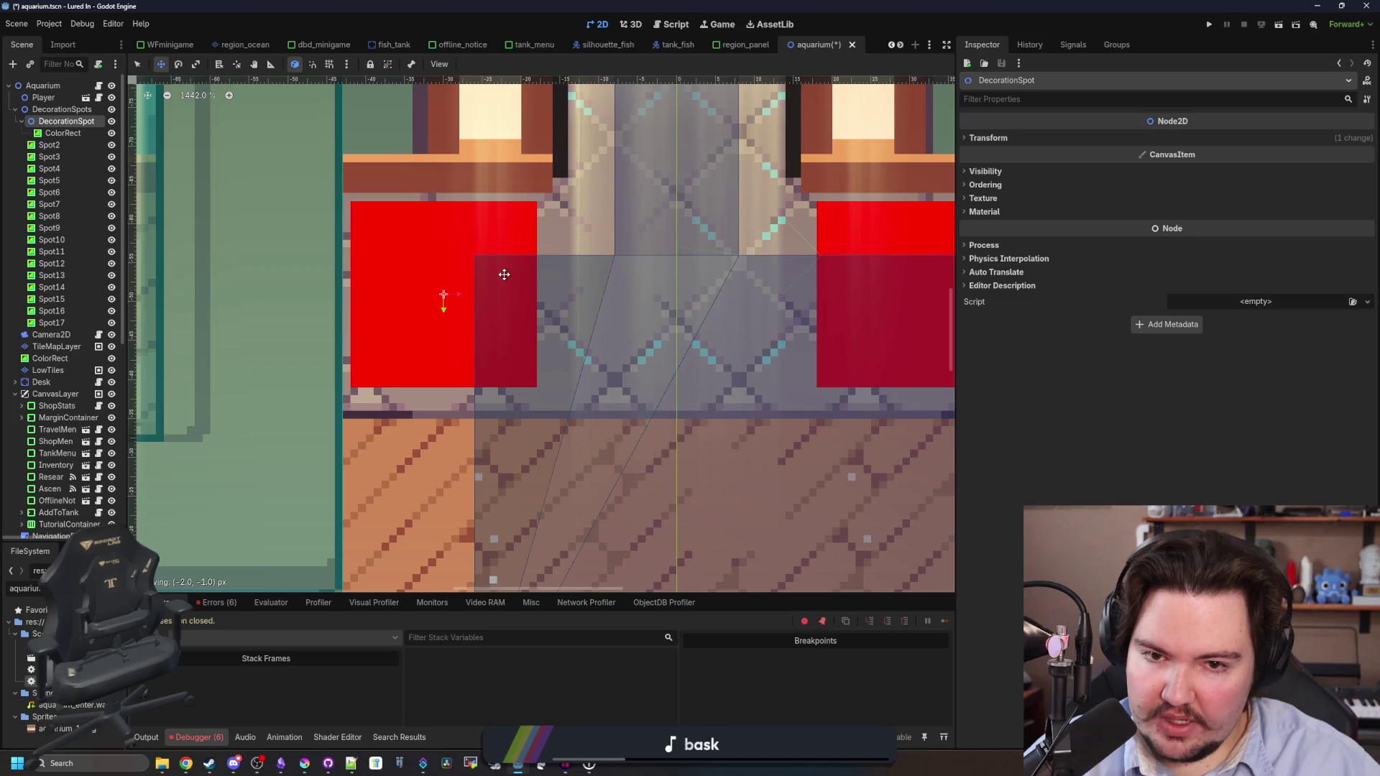
pyautogui.scroll(-10, 444, 324)
pyautogui.scroll(3, 481, 406)
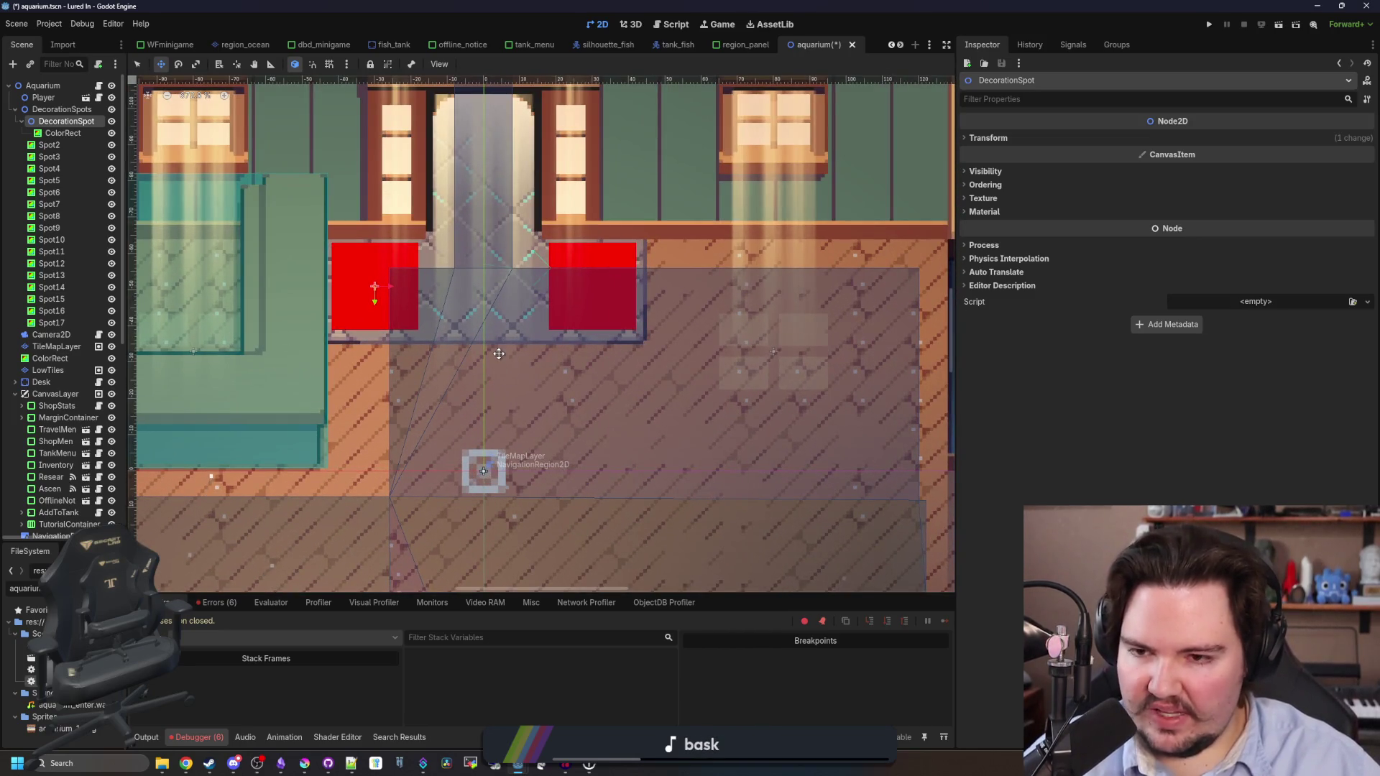
pyautogui.click(63, 145)
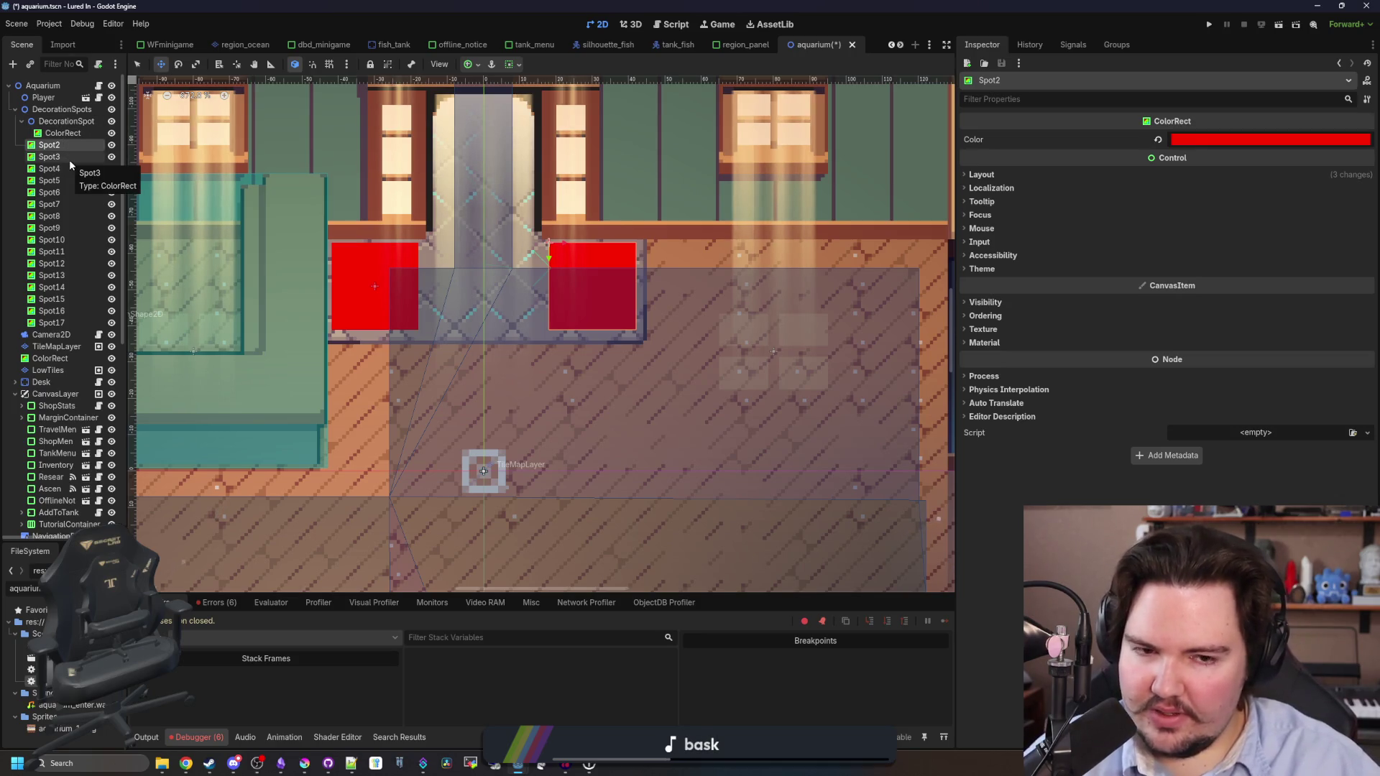
pyautogui.keyDown('shift'); pyautogui.click(62, 323); pyautogui.keyUp('shift')
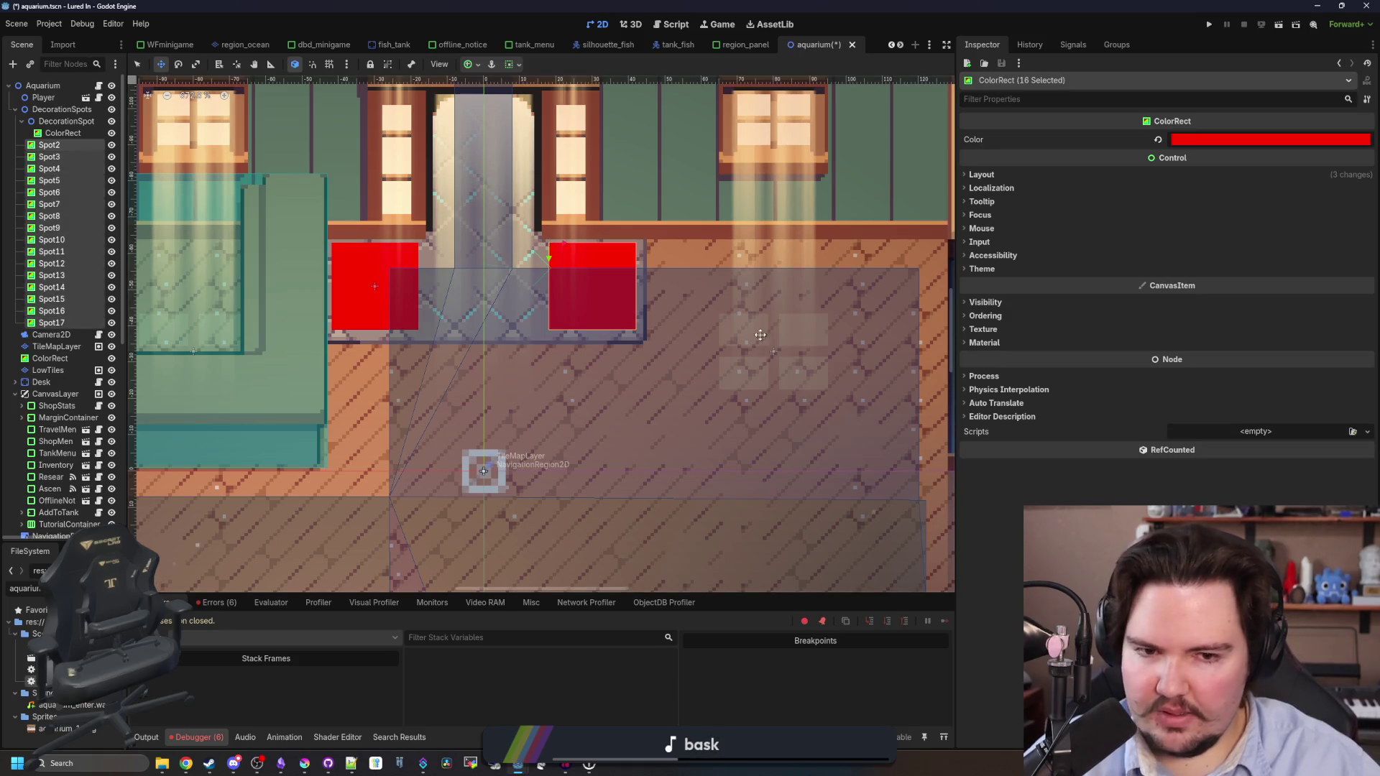
pyautogui.click(982, 175)
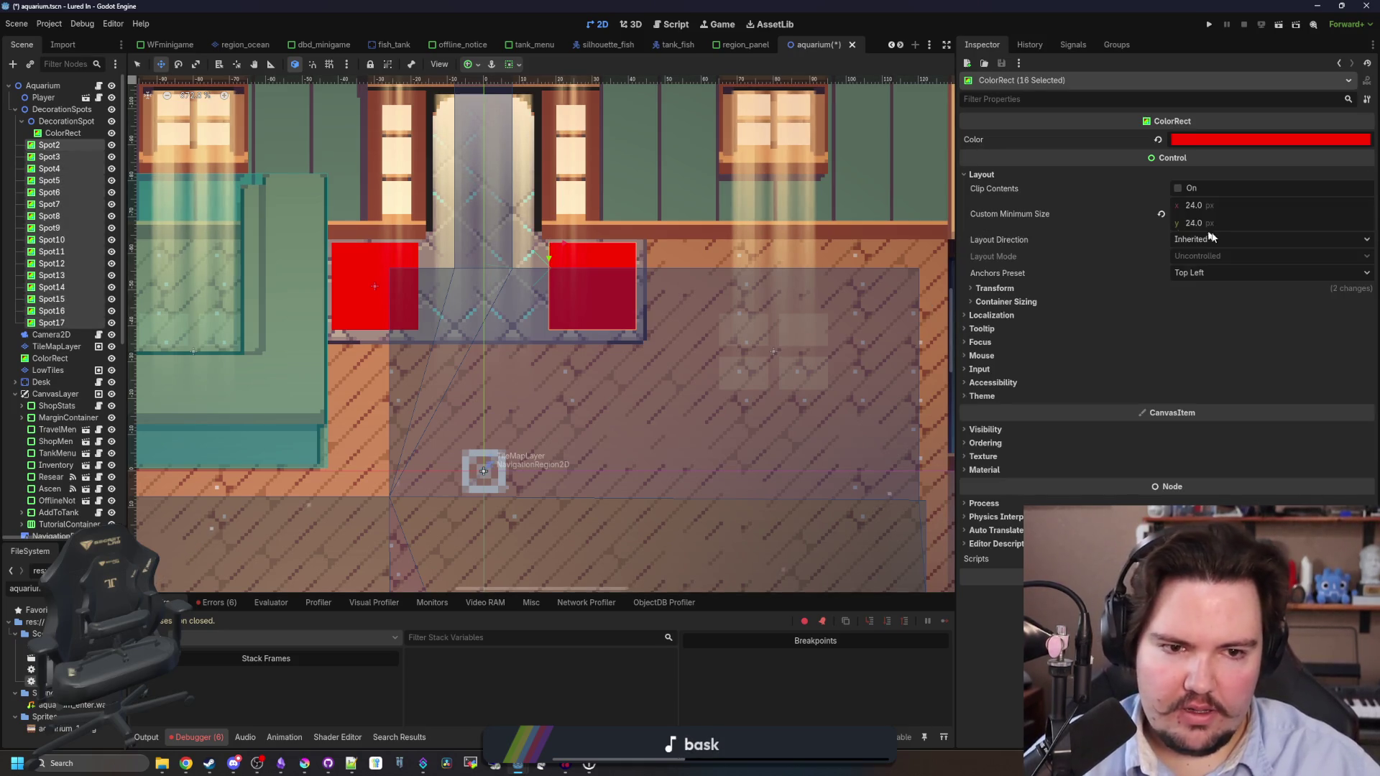
pyautogui.click(1029, 289)
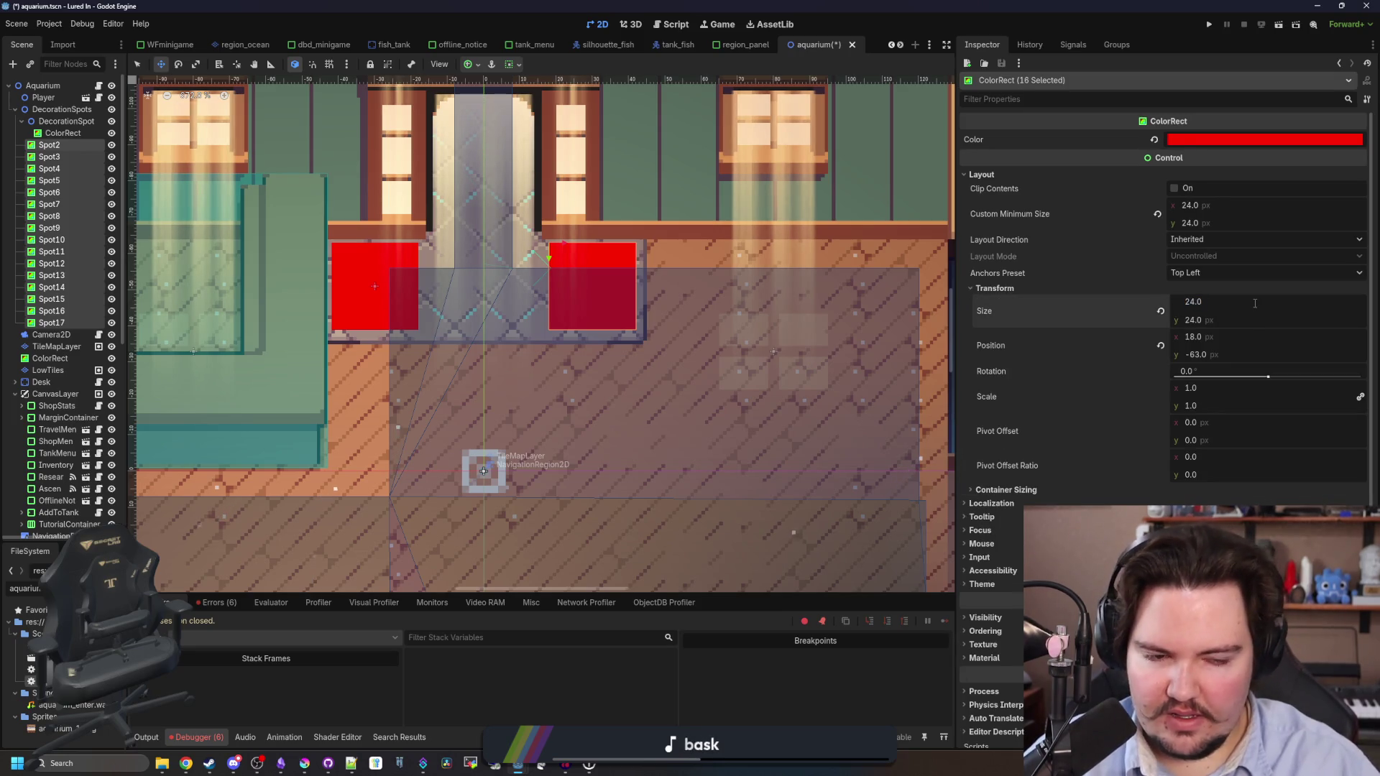
pyautogui.click(1254, 342)
pyautogui.write('+ 12')
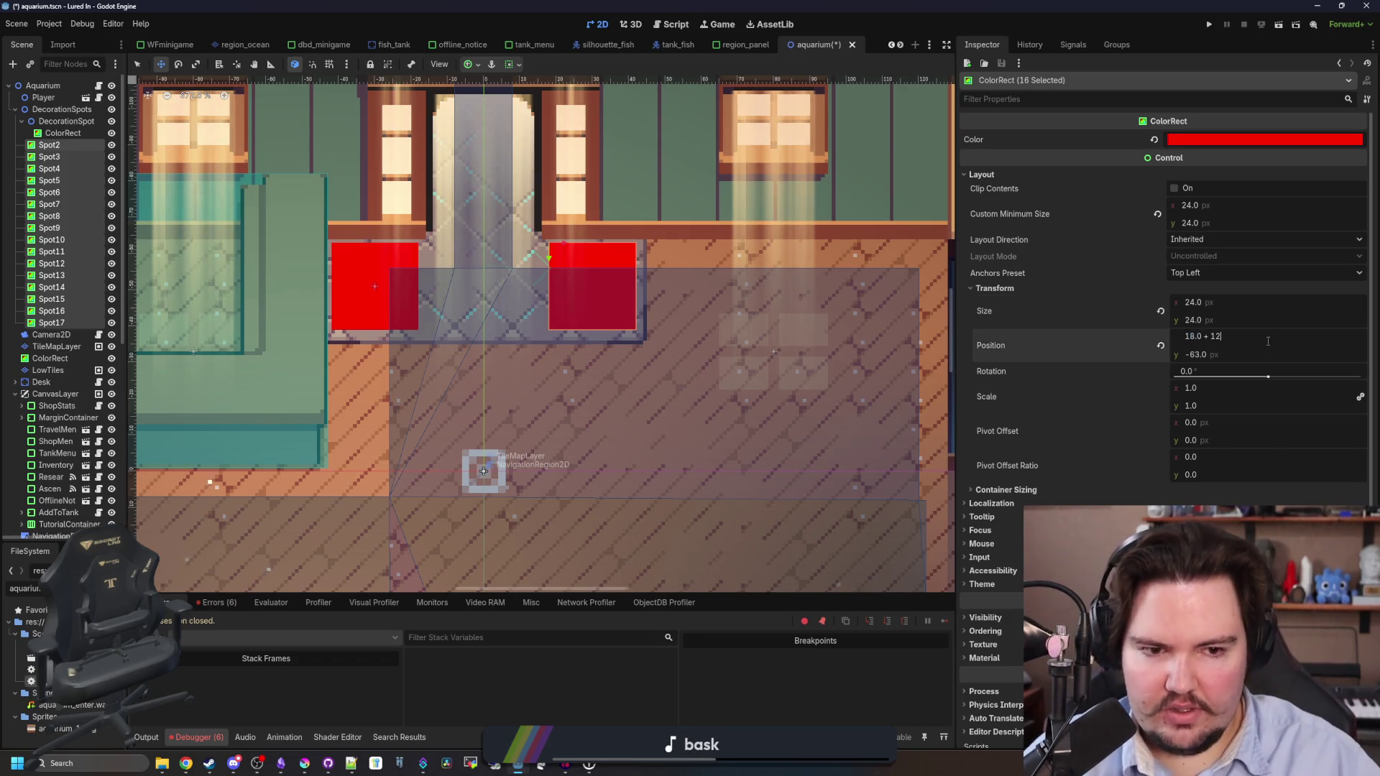
pyautogui.press('Tab')
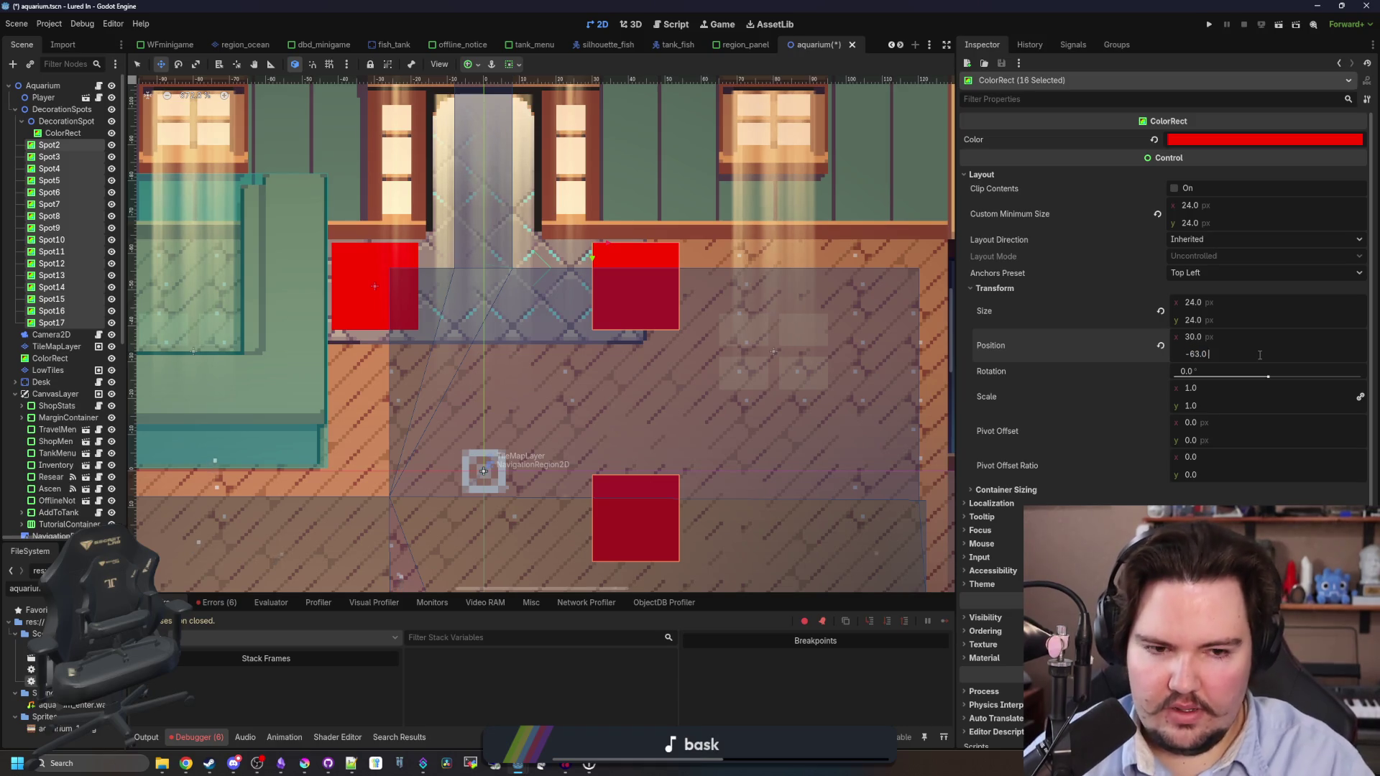
pyautogui.write('+ 123')
pyautogui.press('Return')
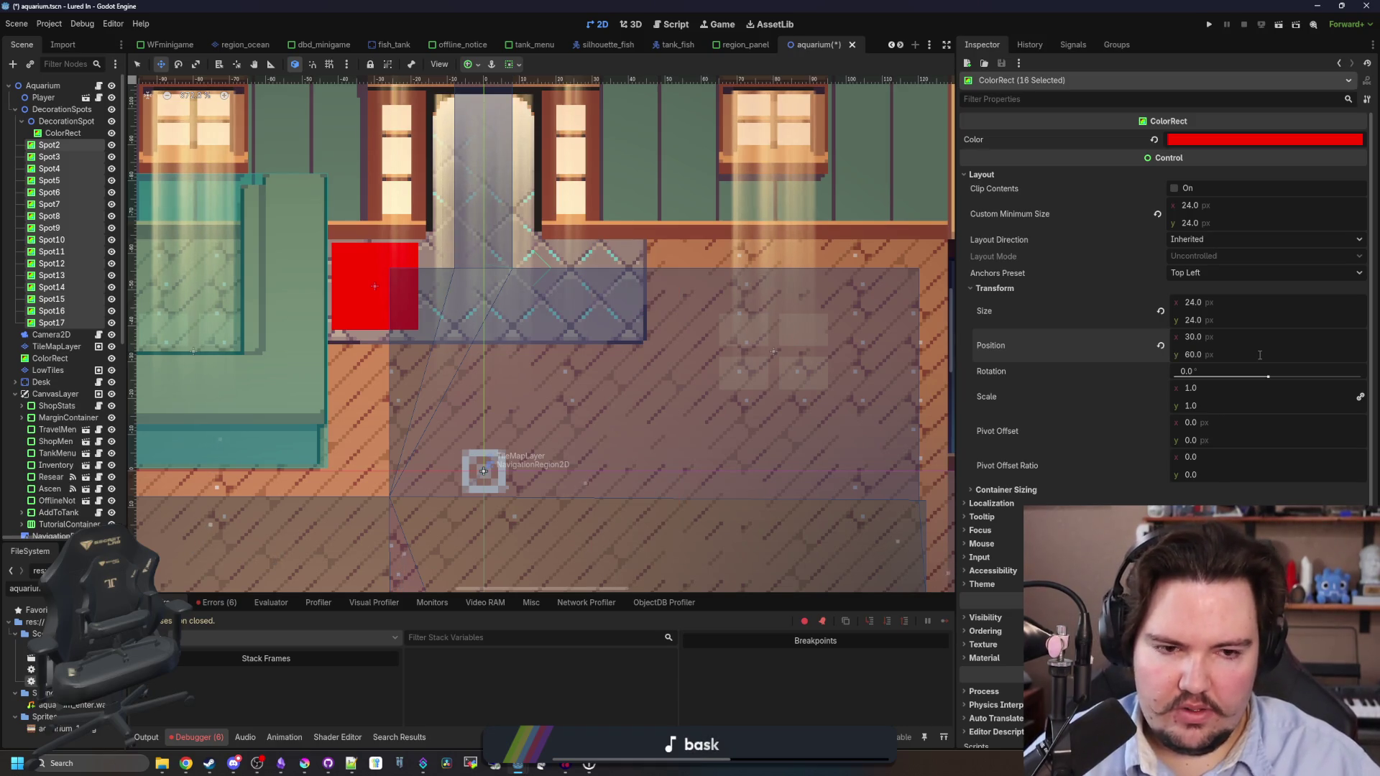
pyautogui.hotkey('ctrl', 'z')
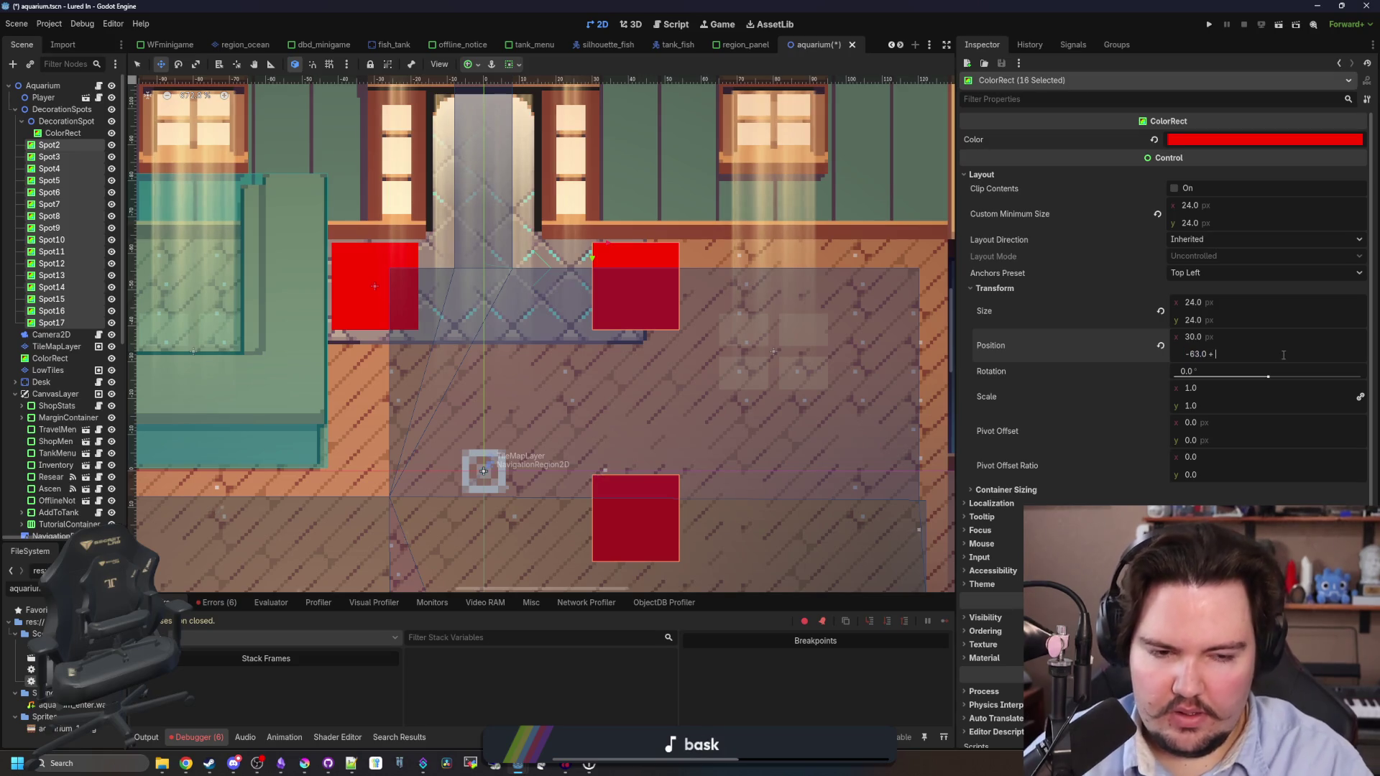
pyautogui.write('12')
pyautogui.press('Return')
pyautogui.scroll(-9, 598, 315)
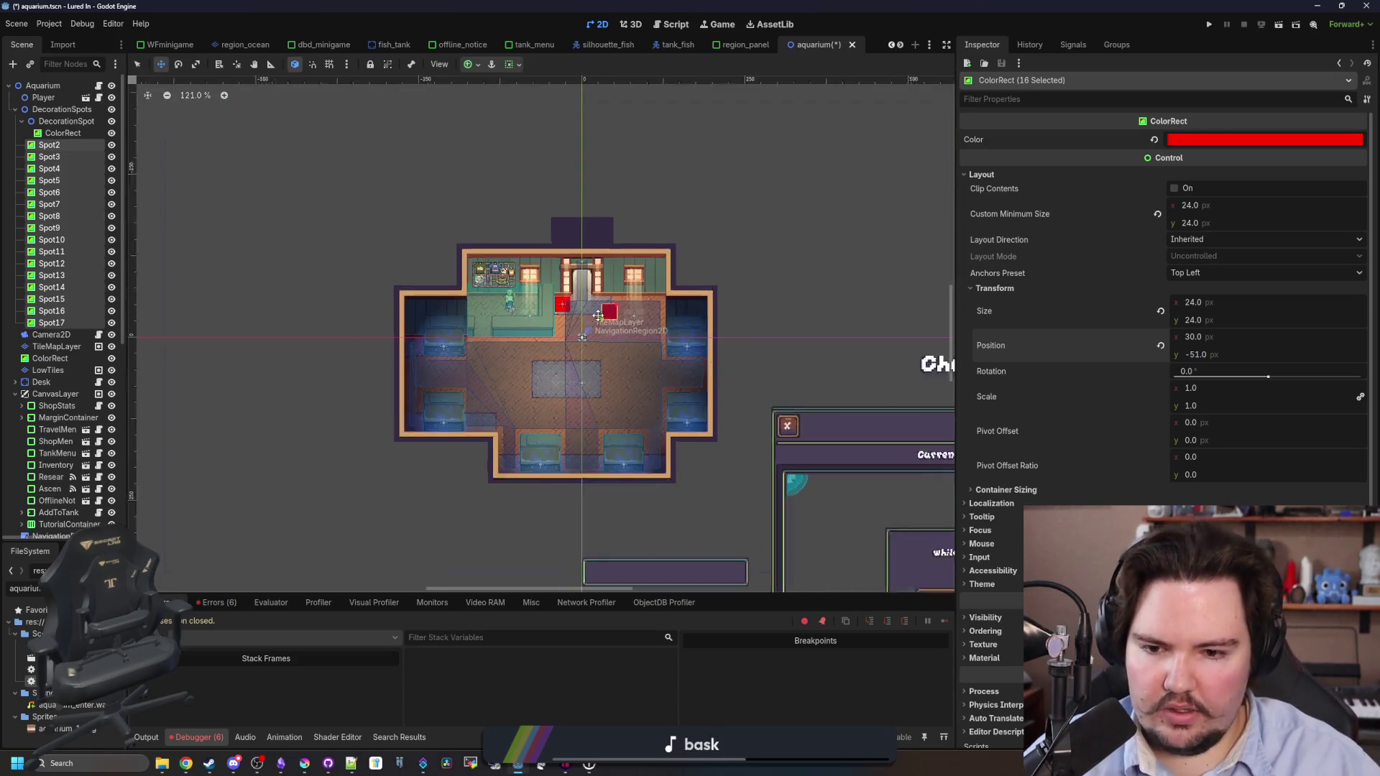
pyautogui.scroll(-1, 626, 378)
pyautogui.scroll(3, 637, 380)
pyautogui.scroll(-6, 551, 374)
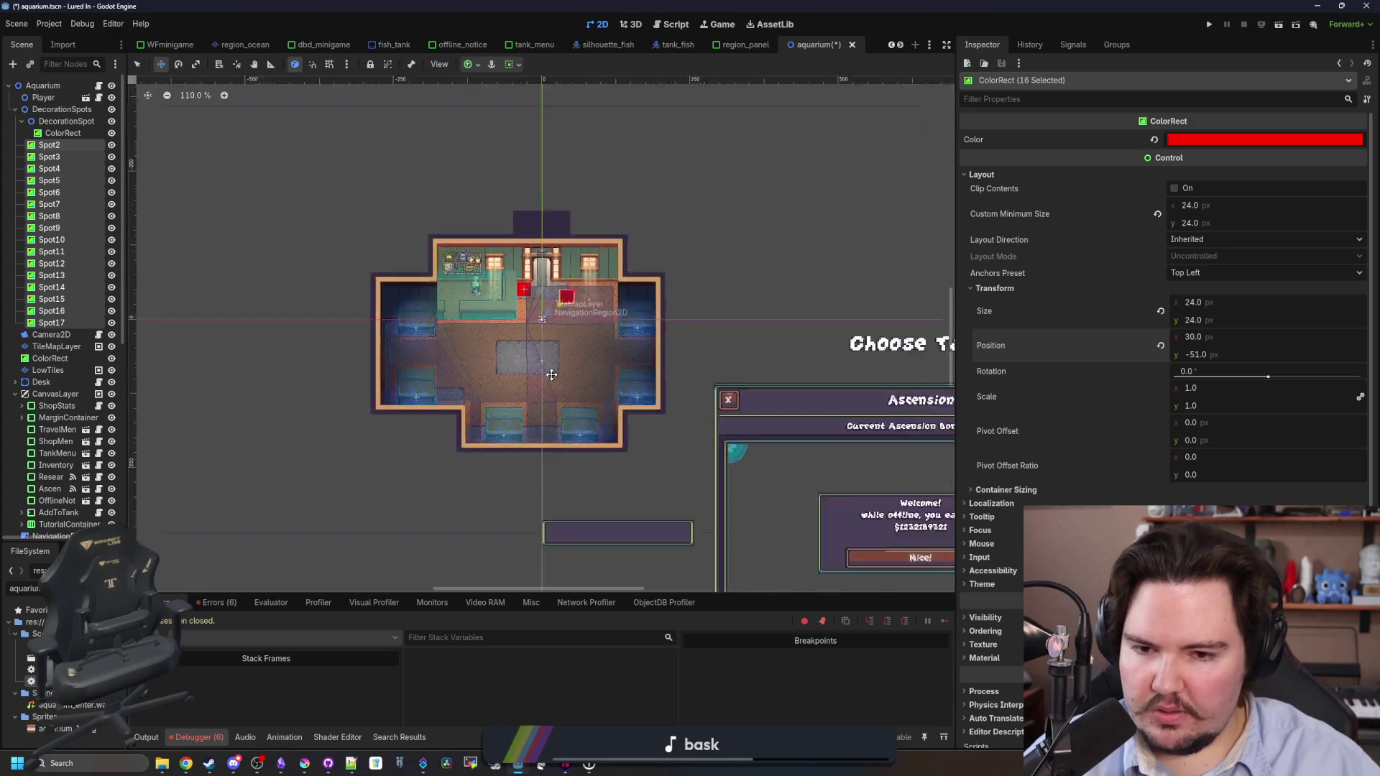
pyautogui.scroll(5, 551, 375)
pyautogui.hotkey('ctrl', 'z')
pyautogui.hotkey('ctrl', 'z')
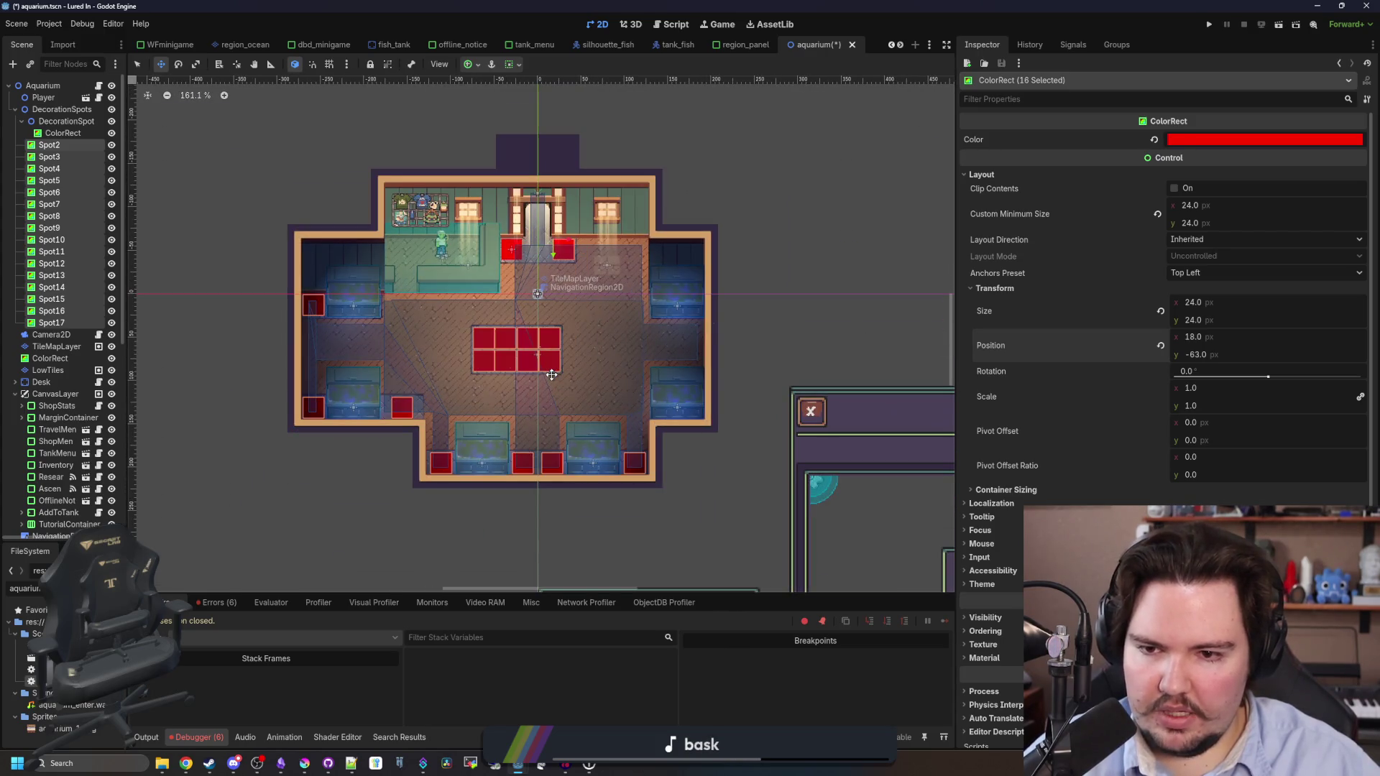
pyautogui.scroll(3, 552, 375)
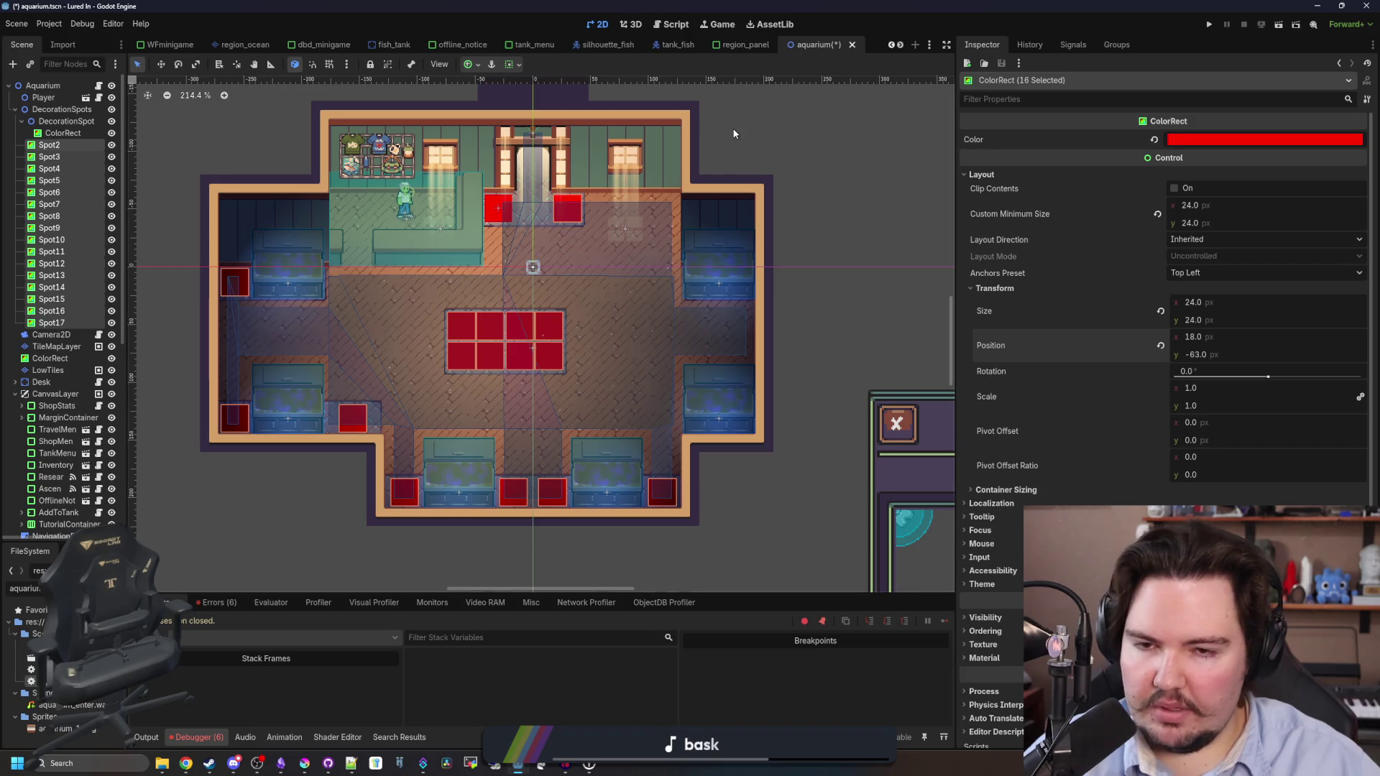
pyautogui.scroll(8, 564, 132)
pyautogui.click(41, 147)
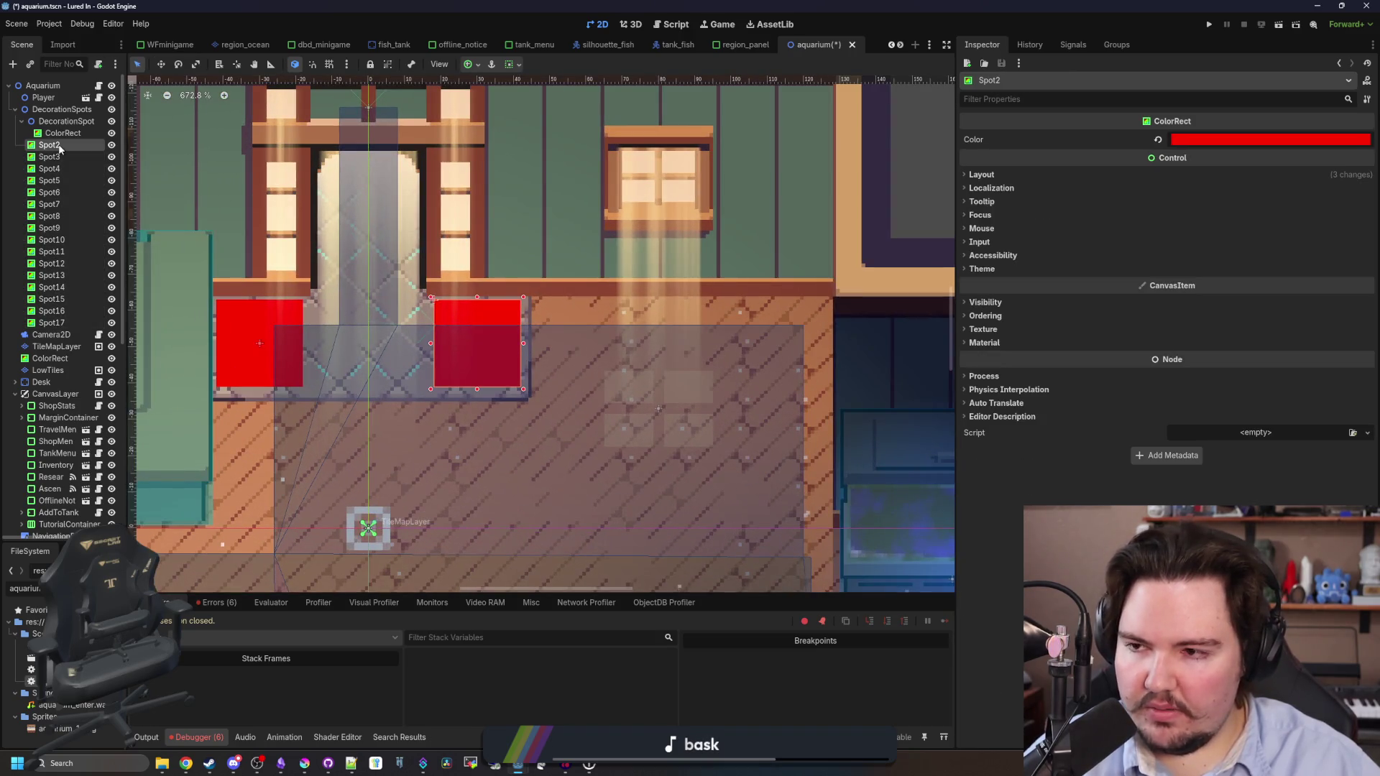
# Save the DecorationSpot branch as decoration_spot.tscn.
pyautogui.rightClick(69, 122)
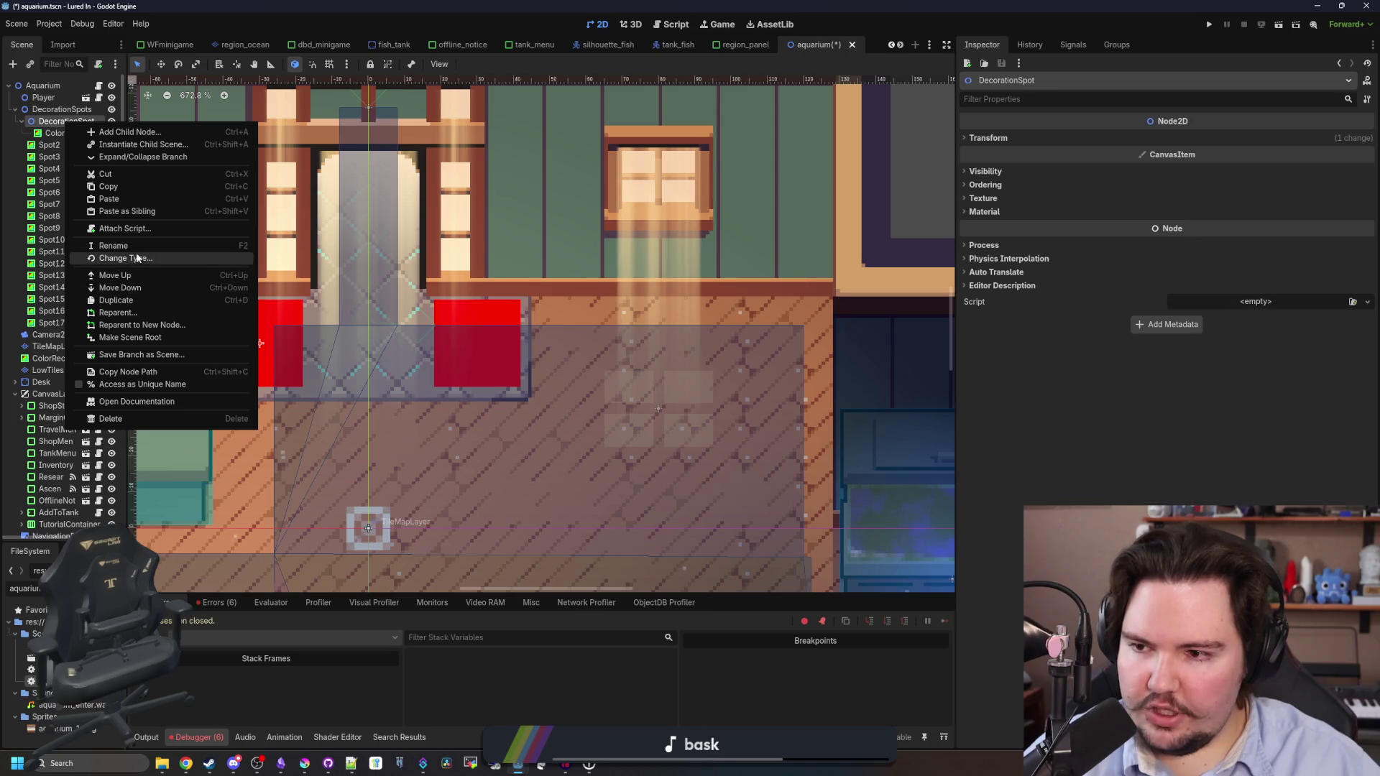
pyautogui.click(138, 353)
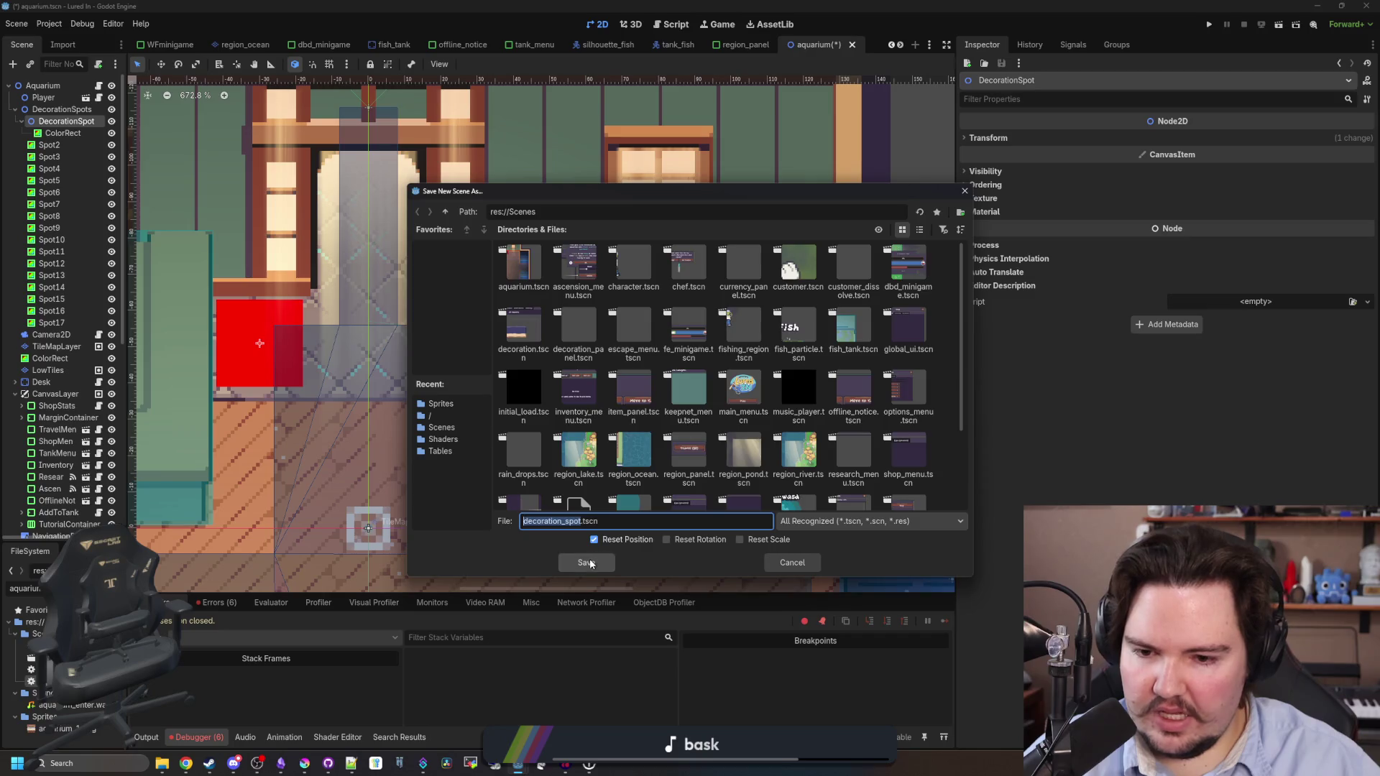
pyautogui.click(587, 563)
# Open decoration_spot.tscn, cancel the Attach Script dialog, and return to the aquarium scene.
pyautogui.click(100, 120)
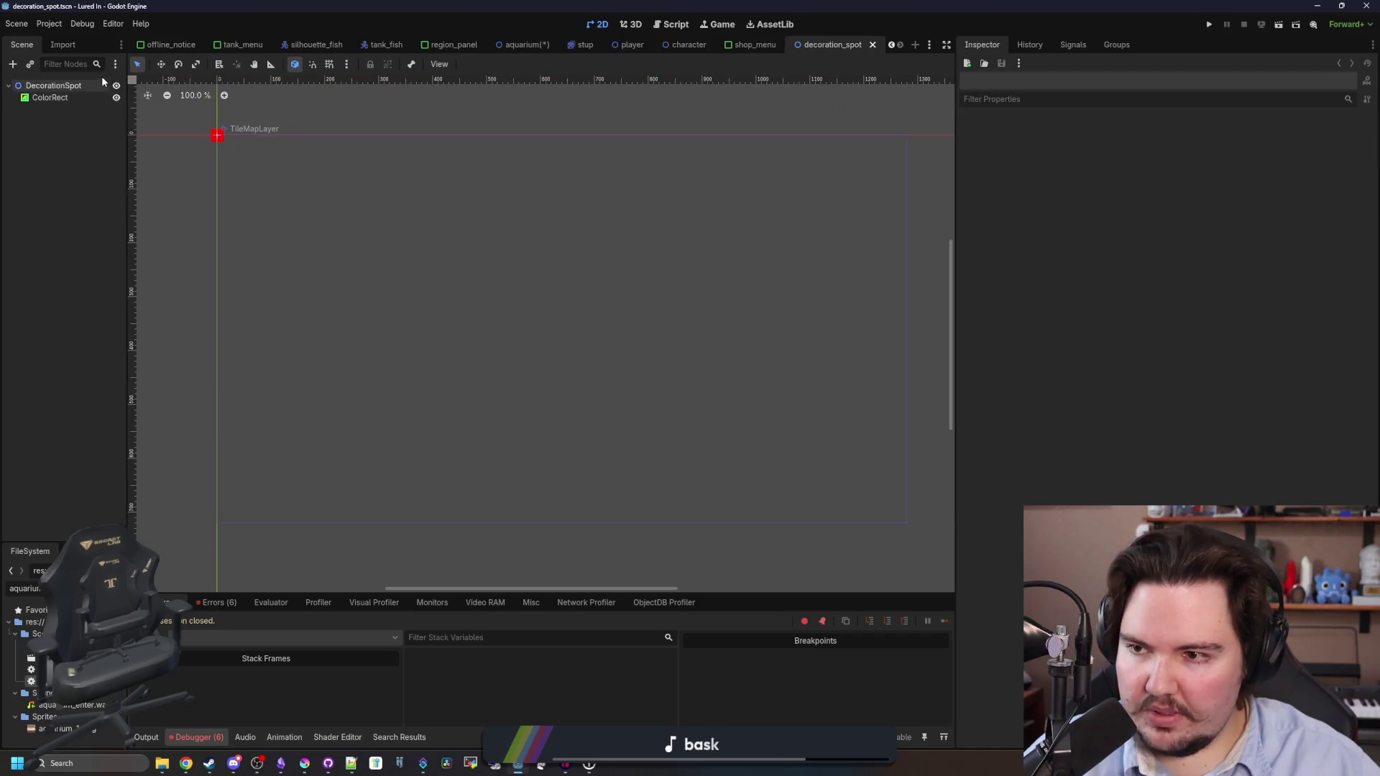
pyautogui.click(86, 86)
pyautogui.click(98, 64)
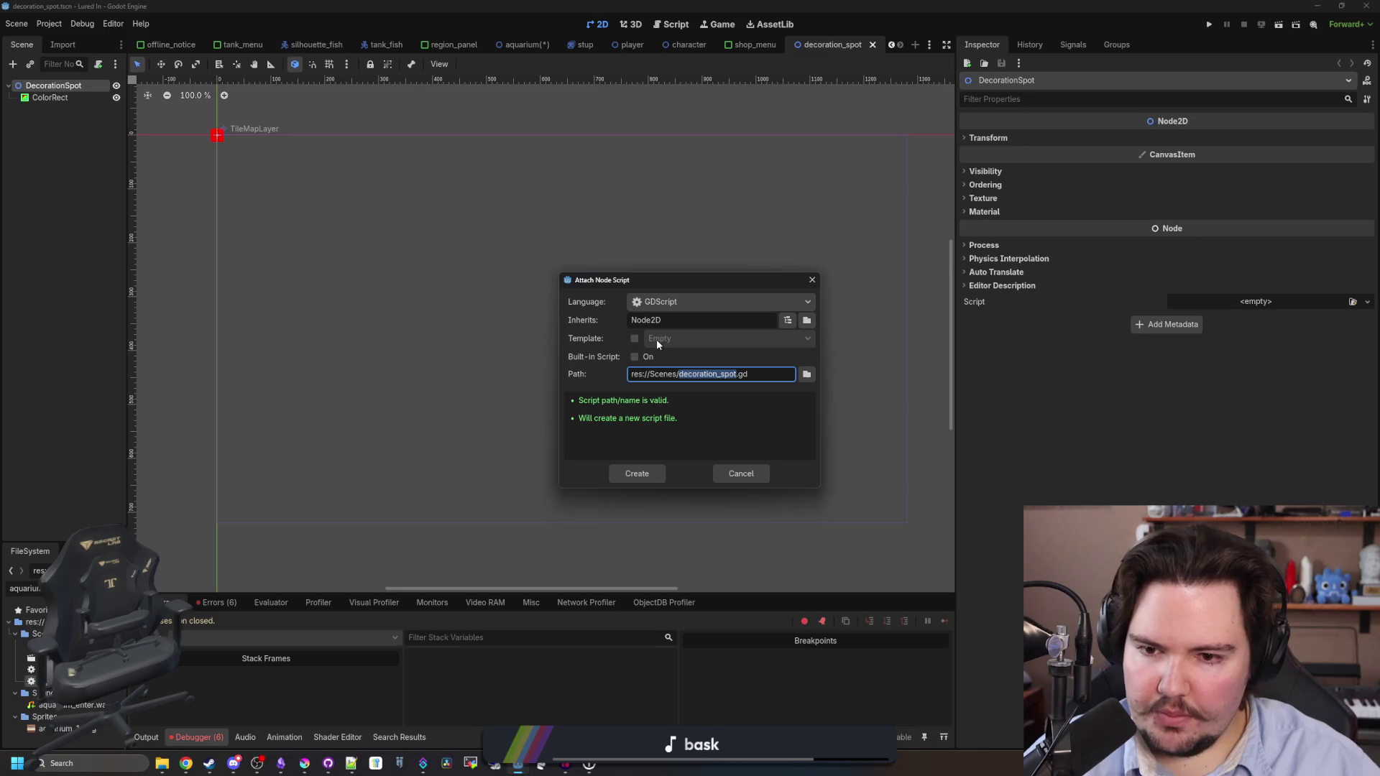
pyautogui.click(715, 476)
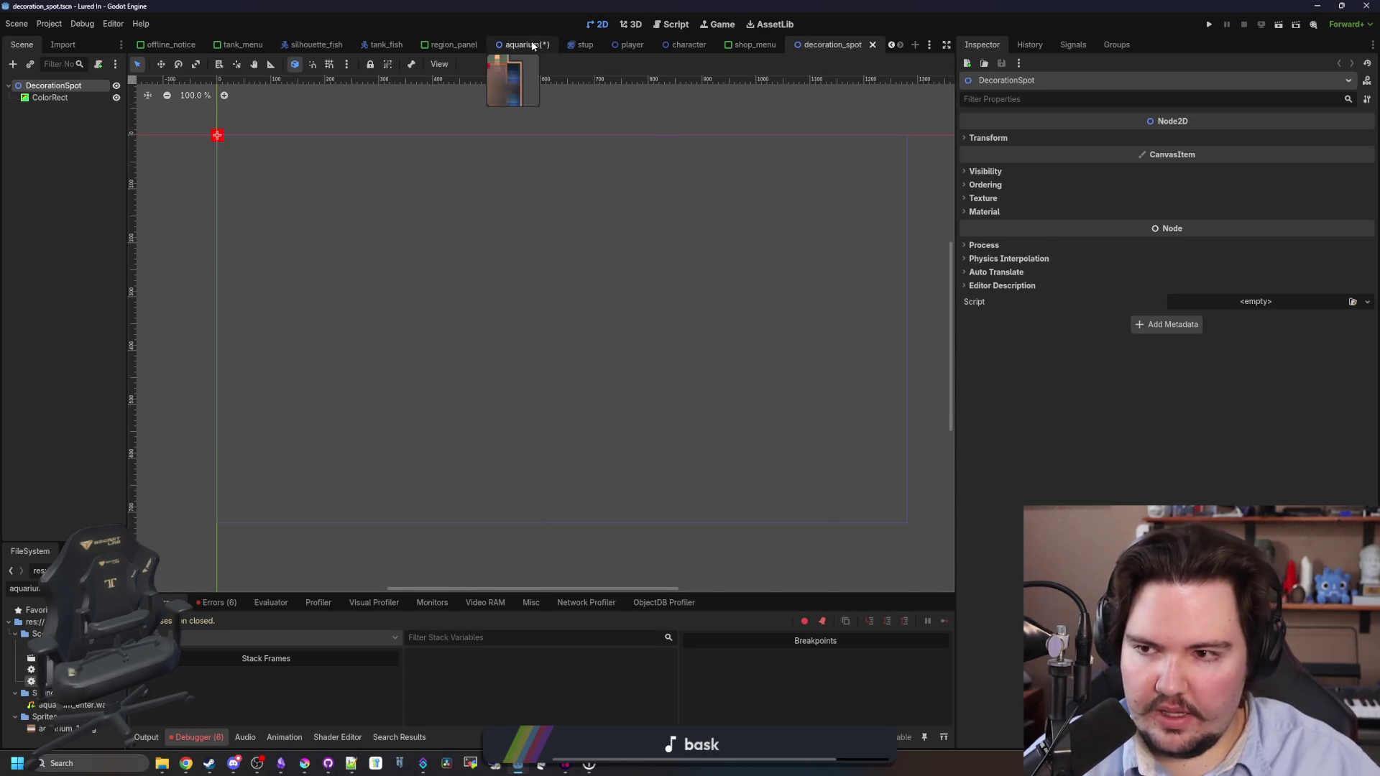
pyautogui.click(530, 44)
pyautogui.scroll(2, 321, 332)
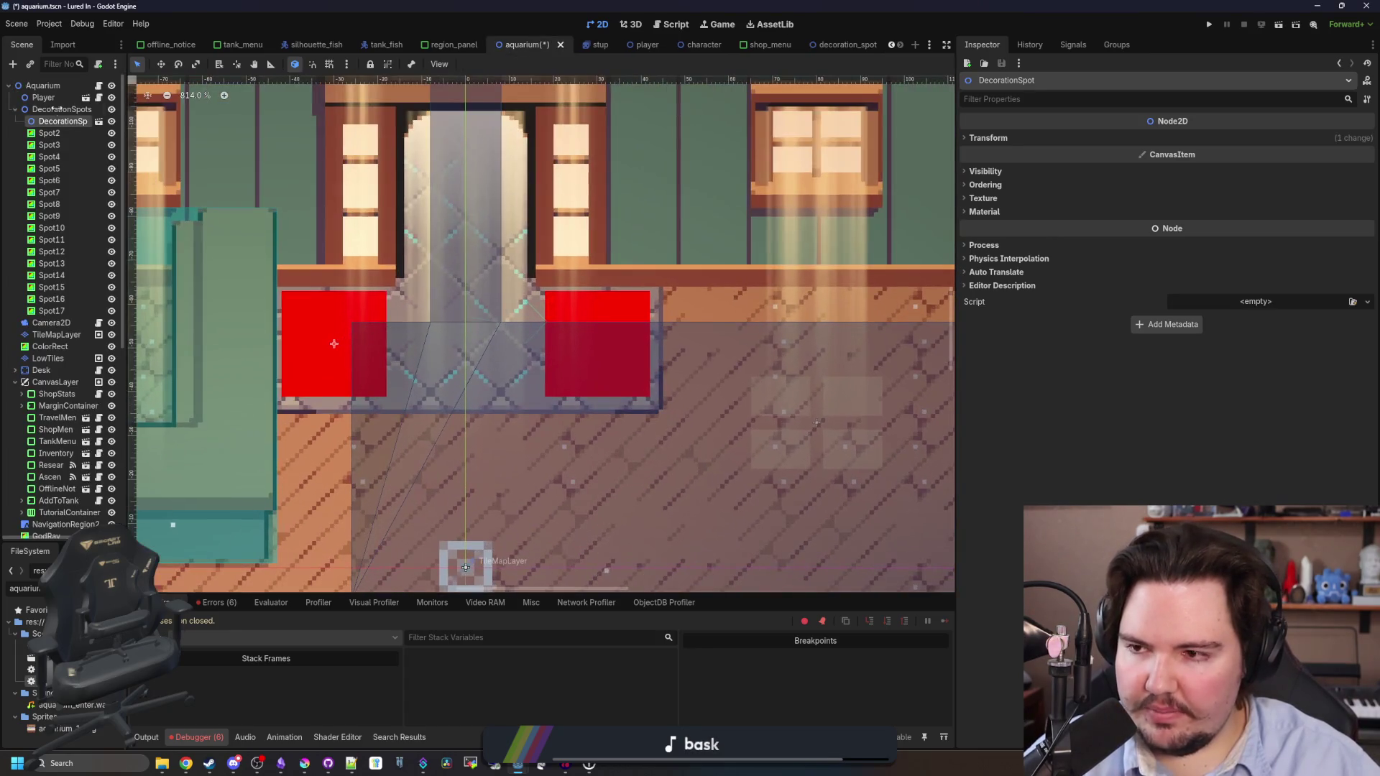
# Save, duplicate DecorationSpot onto the right doorway spot, and delete the old Spot2.
pyautogui.hotkey('ctrl', 's')
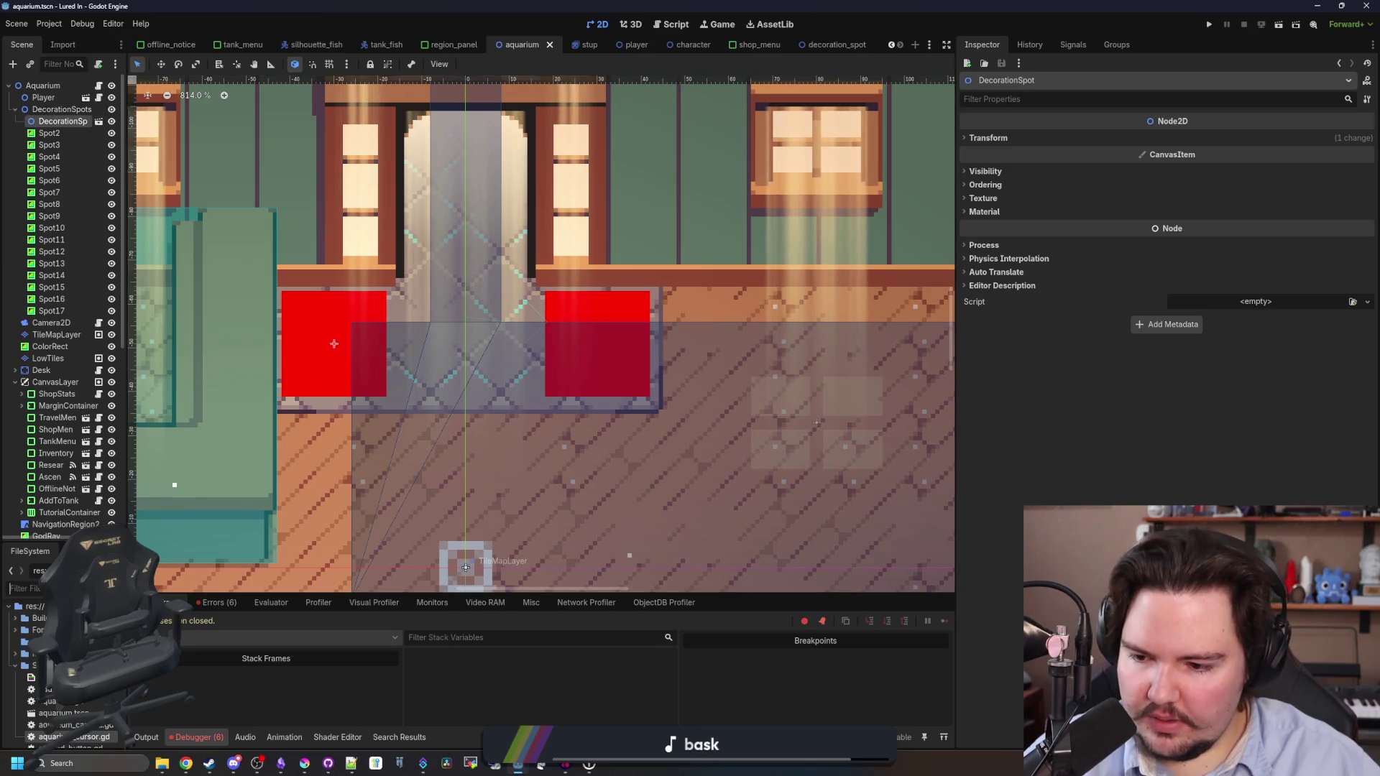
pyautogui.write('decor')
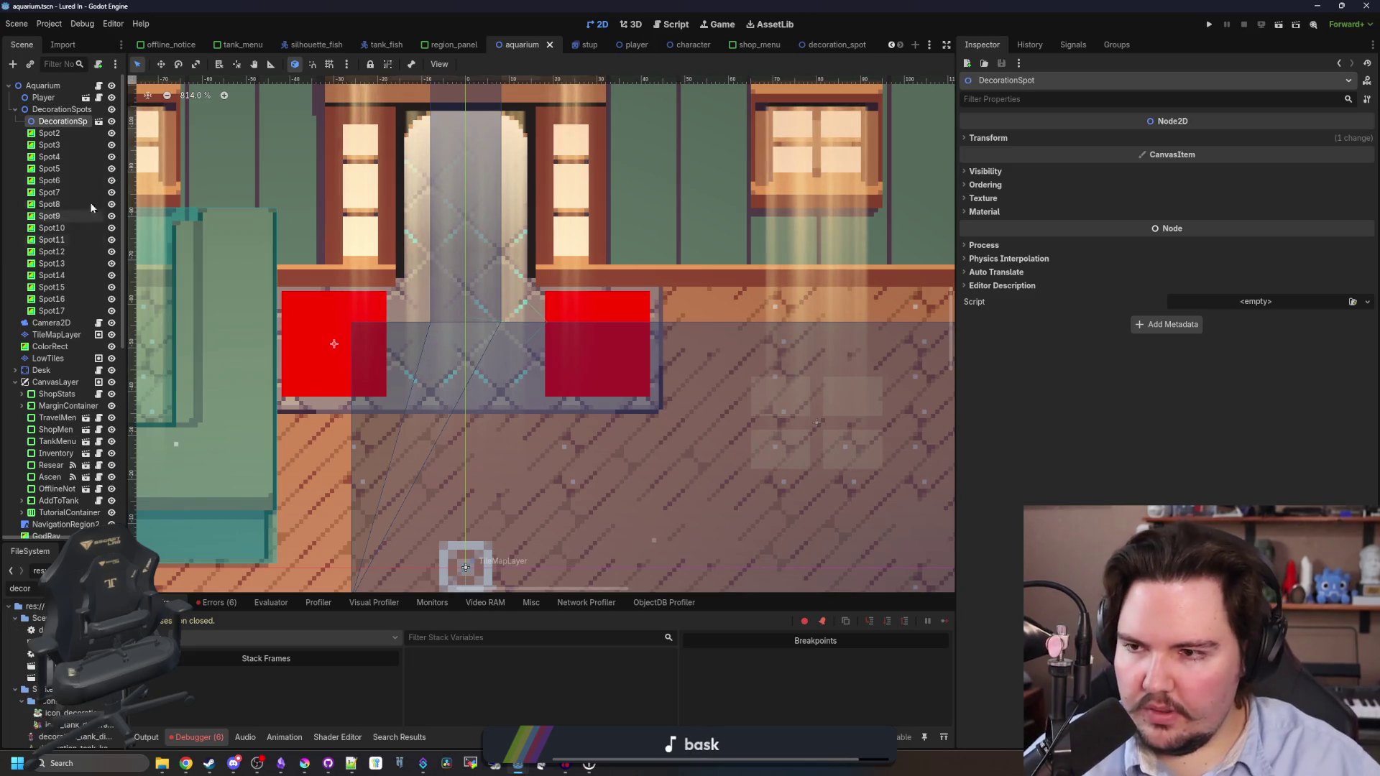
pyautogui.rightClick(59, 124)
pyautogui.click(102, 259)
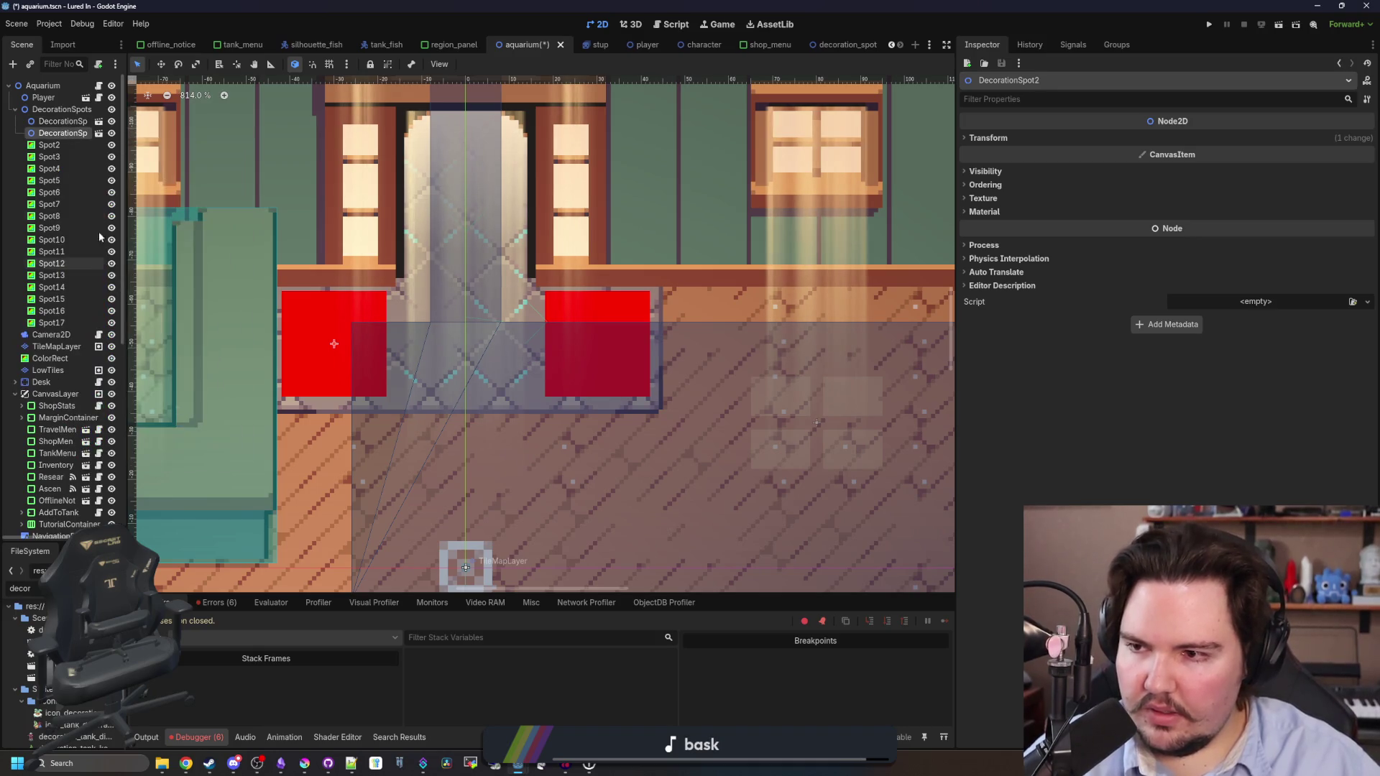
pyautogui.moveTo(315, 352)
pyautogui.mouseDown()
pyautogui.moveTo(546, 363)
pyautogui.moveTo(595, 395)
pyautogui.moveTo(617, 388)
pyautogui.mouseUp()
pyautogui.scroll(3, 546, 363)
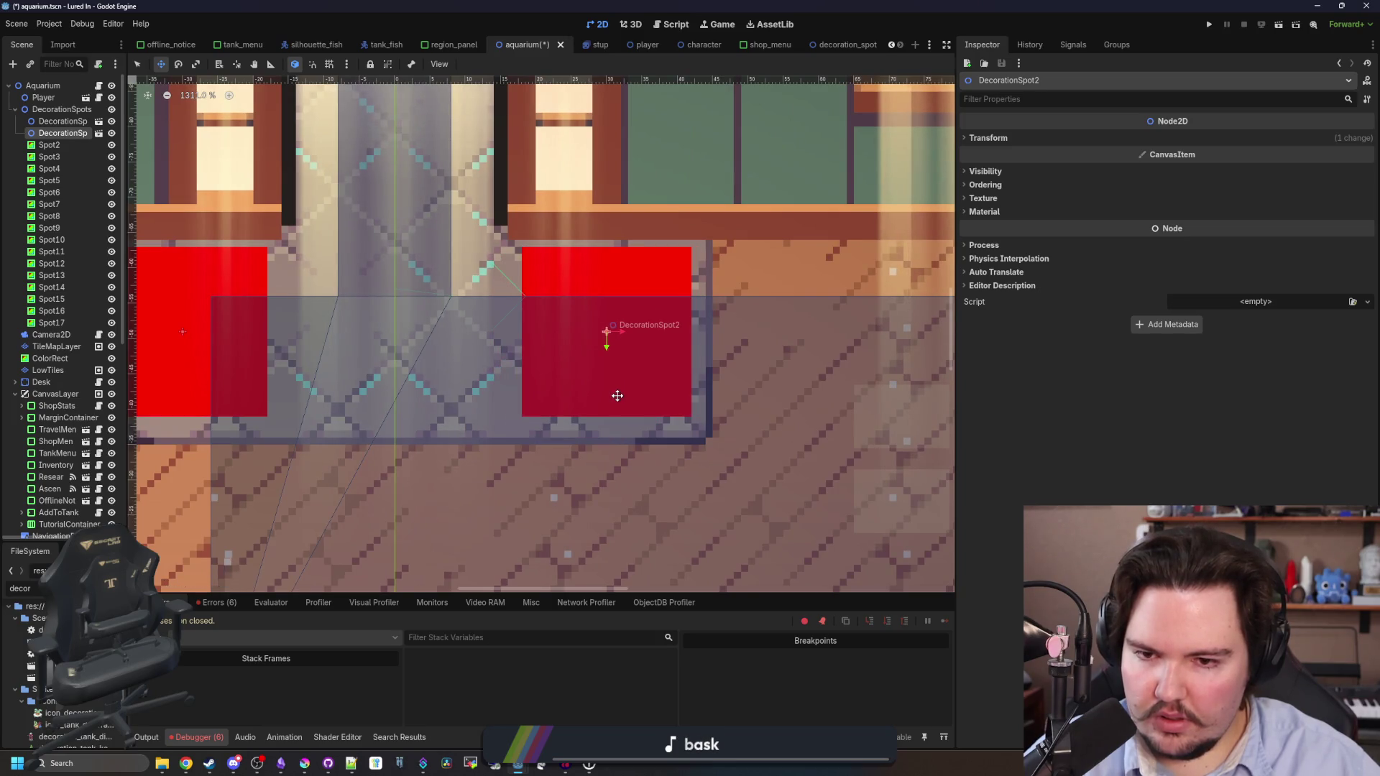
pyautogui.scroll(-3, 618, 396)
pyautogui.click(611, 438)
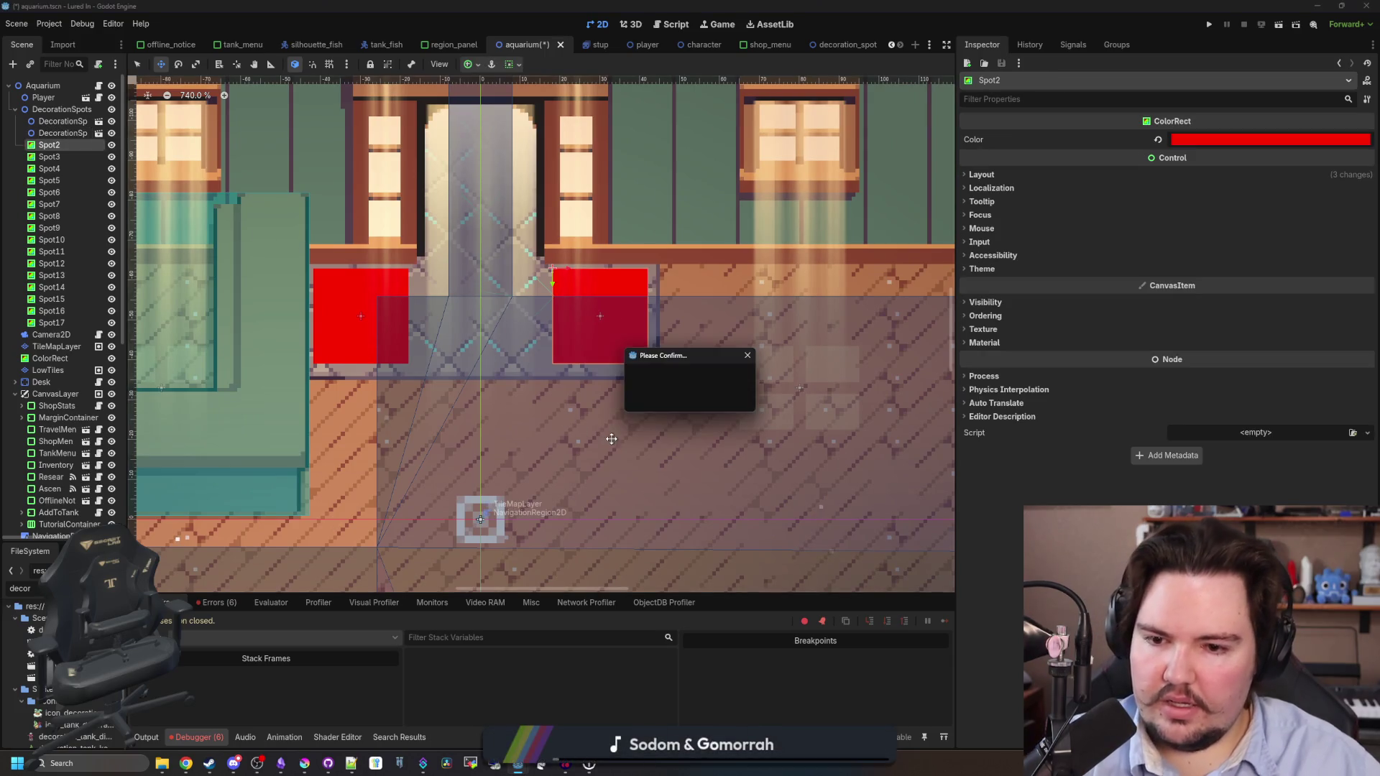
pyautogui.click(650, 397)
# Duplicate DecorationSpot copies with Ctrl+D onto the central grid's red cells.
pyautogui.moveTo(128, 201); pyautogui.dragTo(198, 200)
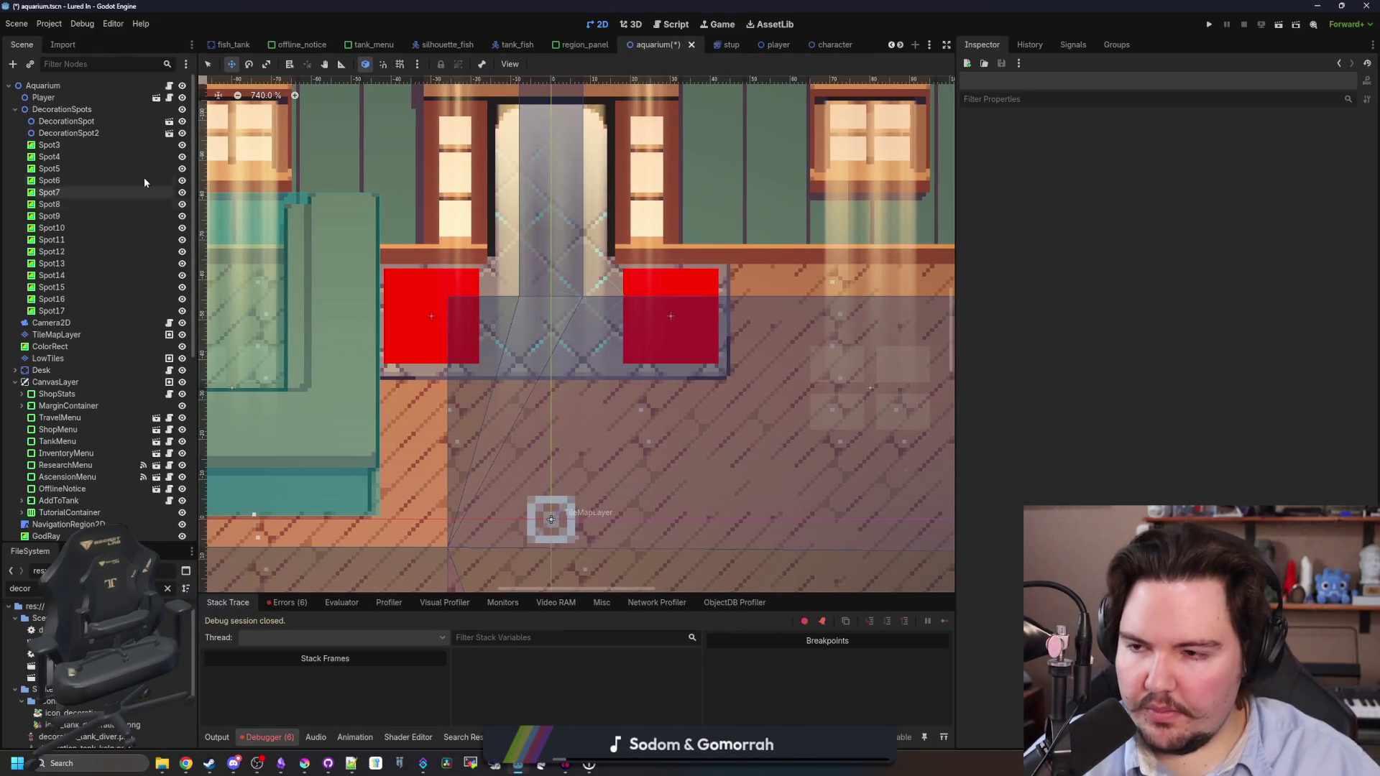
pyautogui.scroll(-8, 561, 202)
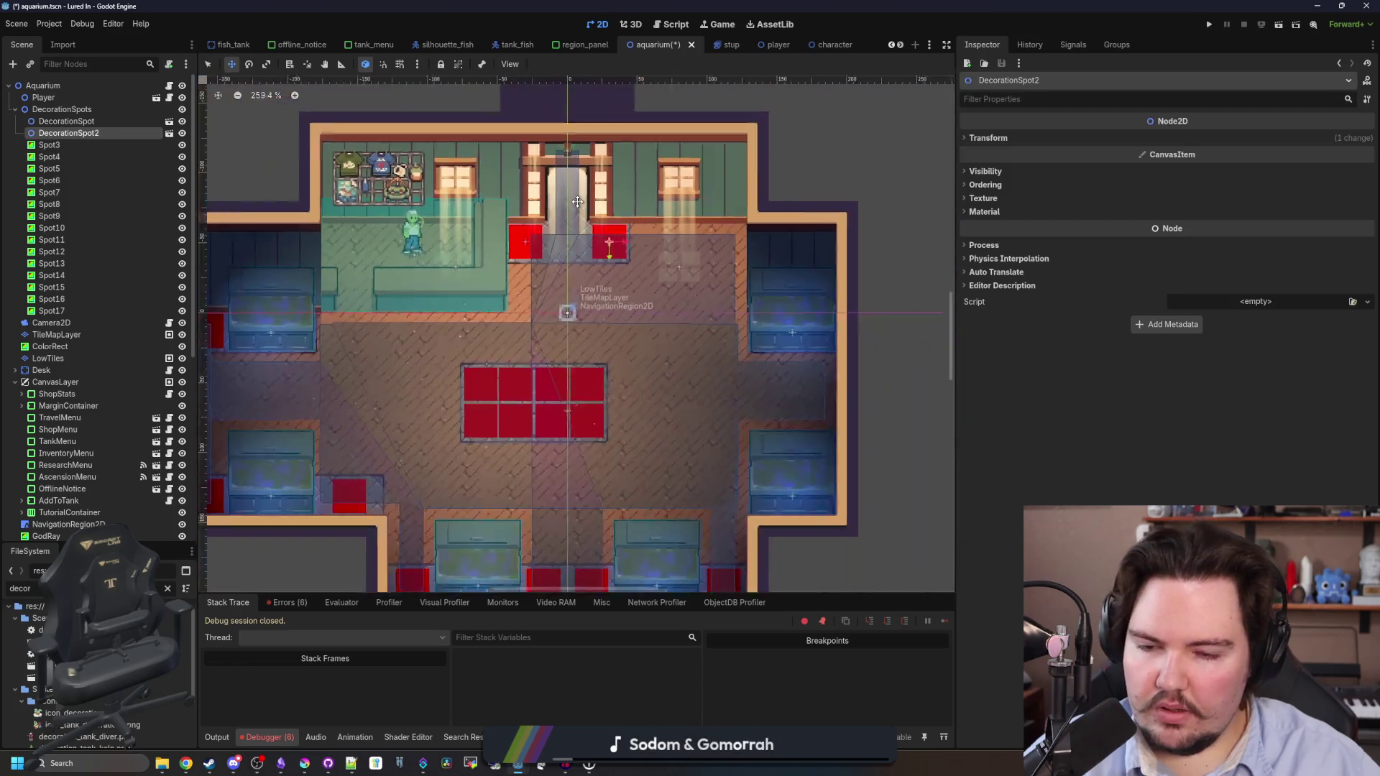
pyautogui.scroll(2, 604, 326)
pyautogui.scroll(-1, 603, 325)
pyautogui.hotkey('ctrl', 'd')
pyautogui.moveTo(626, 215)
pyautogui.mouseDown()
pyautogui.moveTo(647, 283)
pyautogui.moveTo(647, 366)
pyautogui.moveTo(712, 438)
pyautogui.moveTo(518, 272)
pyautogui.mouseUp()
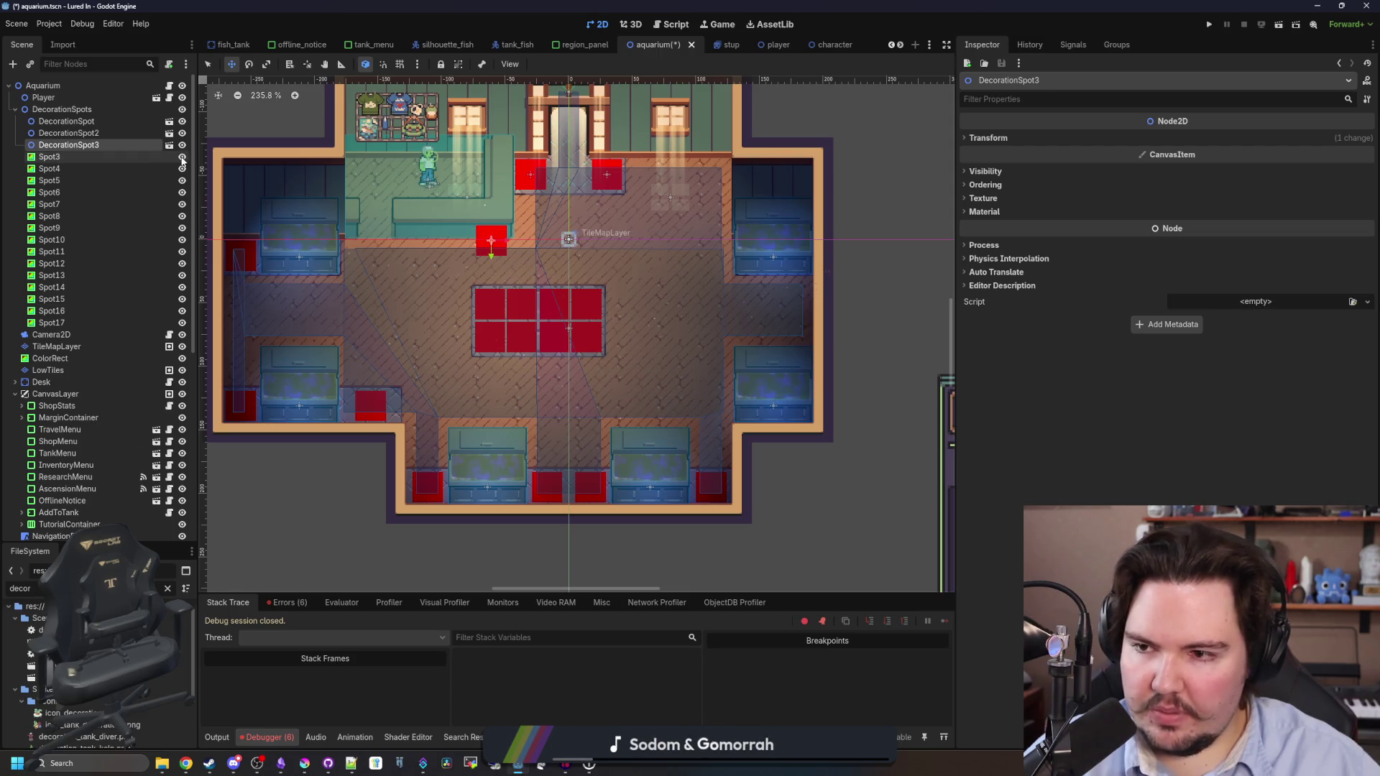
pyautogui.press('f')
pyautogui.scroll(5, 579, 373)
pyautogui.moveTo(571, 269); pyautogui.dragTo(577, 391)
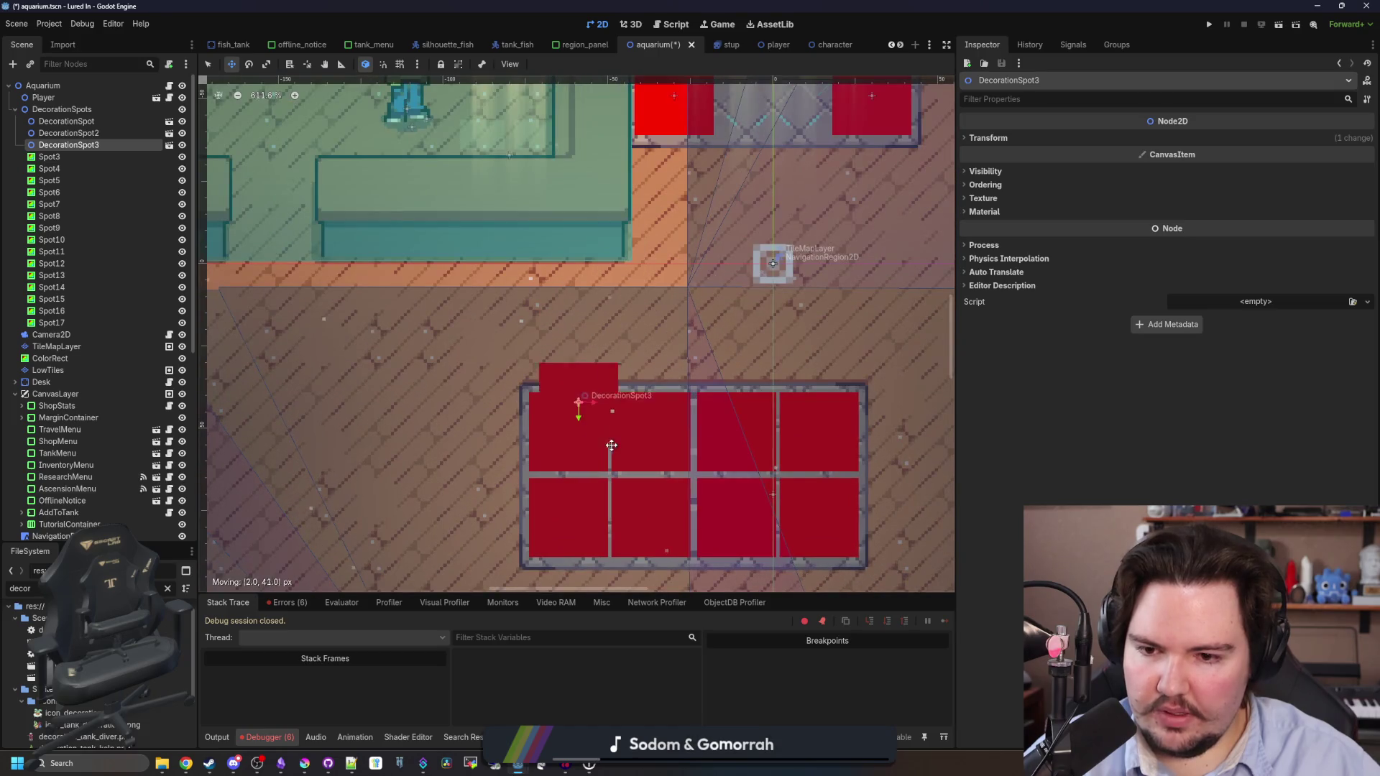
pyautogui.scroll(2, 589, 456)
pyautogui.scroll(1, 590, 456)
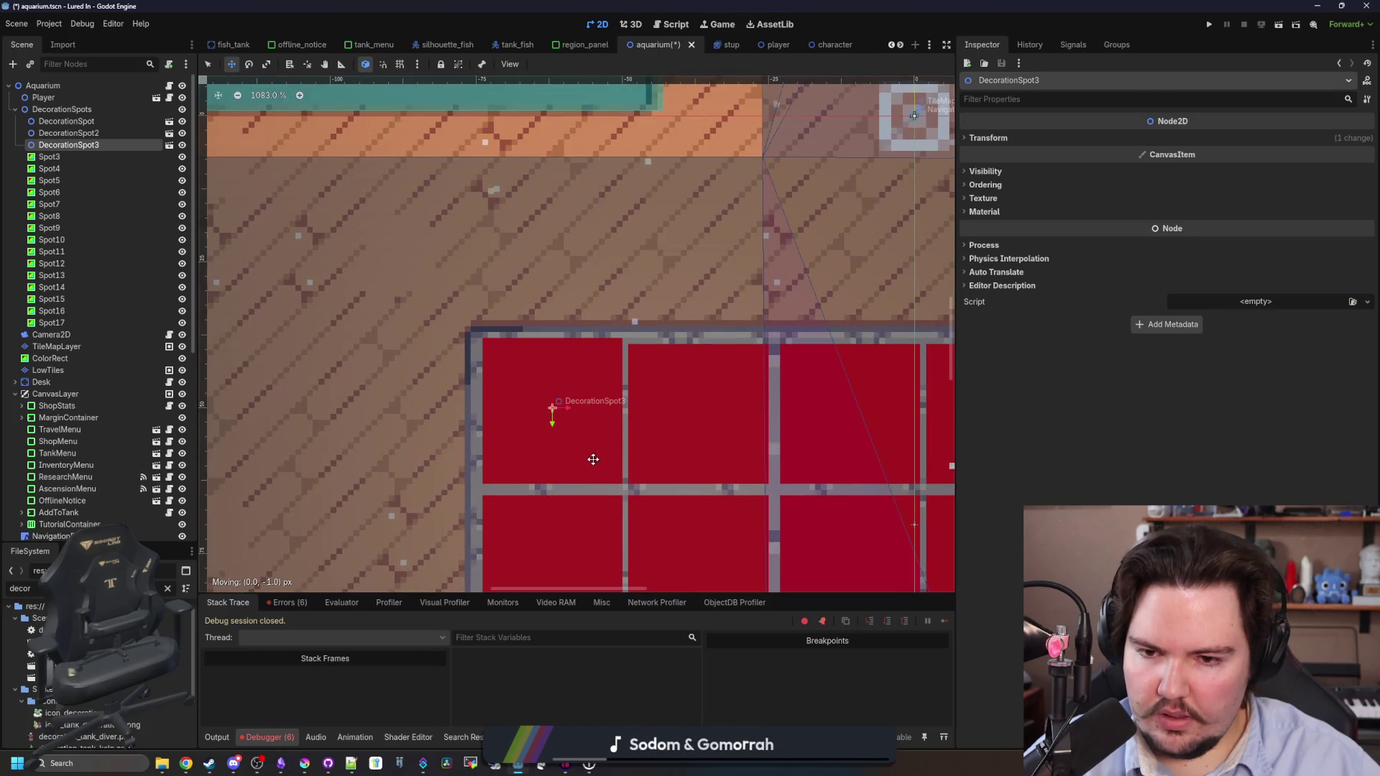
pyautogui.scroll(-5, 590, 463)
pyautogui.scroll(3, 590, 463)
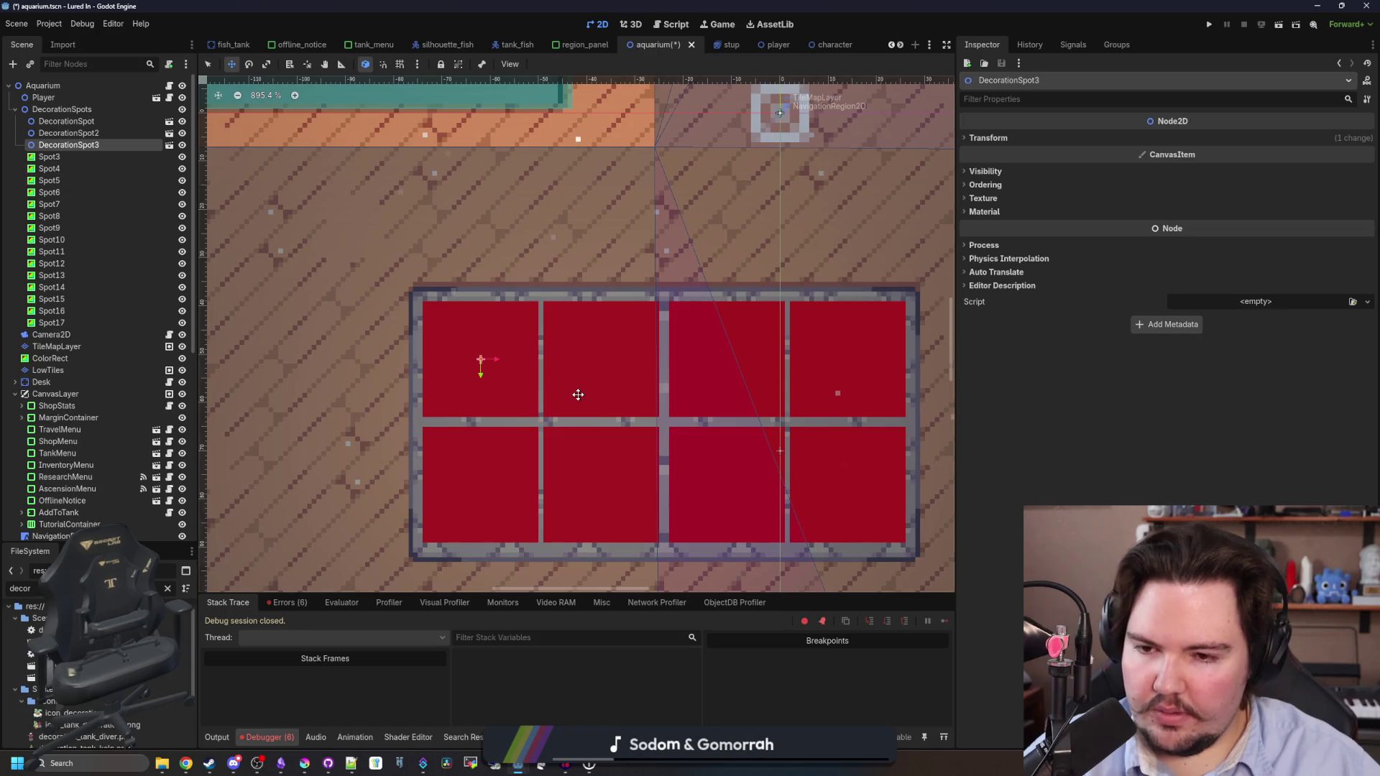
pyautogui.hotkey('ctrl', 'd')
pyautogui.moveTo(518, 395)
pyautogui.mouseDown()
pyautogui.moveTo(613, 401)
pyautogui.moveTo(604, 493)
pyautogui.moveTo(899, 511)
pyautogui.mouseUp()
pyautogui.hotkey('ctrl', 'd')
pyautogui.hotkey('ctrl', 'd')
pyautogui.hotkey('ctrl', 'd')
pyautogui.scroll(-3, 399, 394)
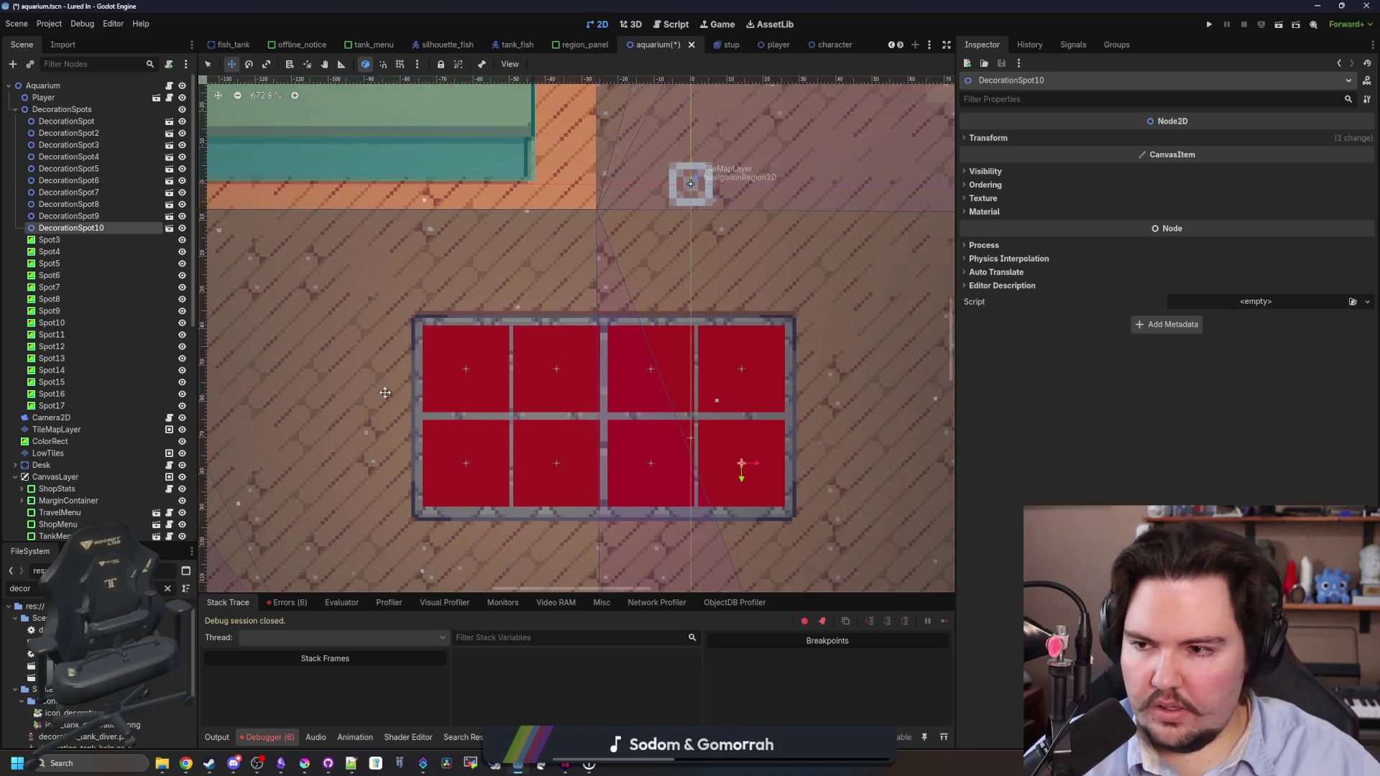
pyautogui.click(51, 323)
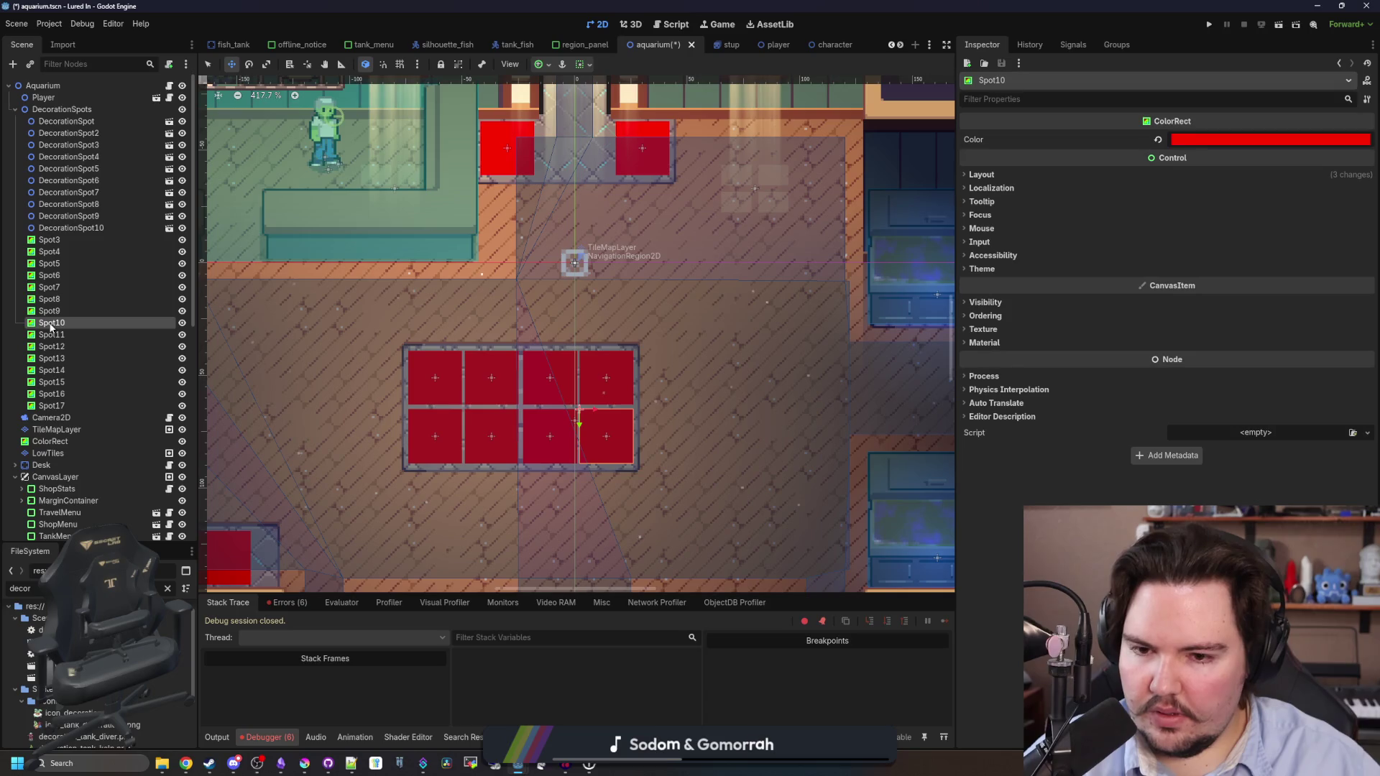
# Delete the old Spot3–Spot10 boxes from the aquarium scene.
pyautogui.keyDown('shift'); pyautogui.click(51, 240); pyautogui.keyUp('shift')
pyautogui.press('Delete')
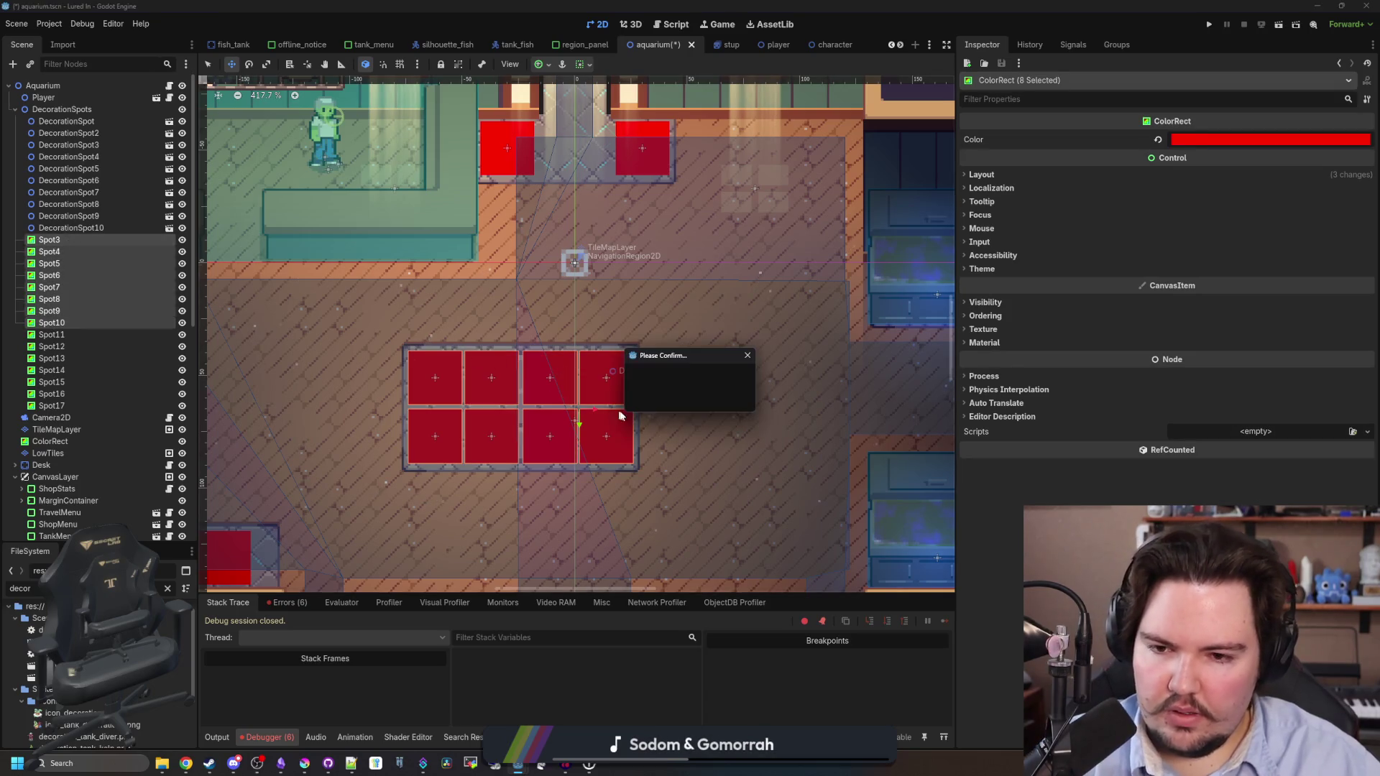
pyautogui.click(659, 398)
pyautogui.scroll(-4, 517, 377)
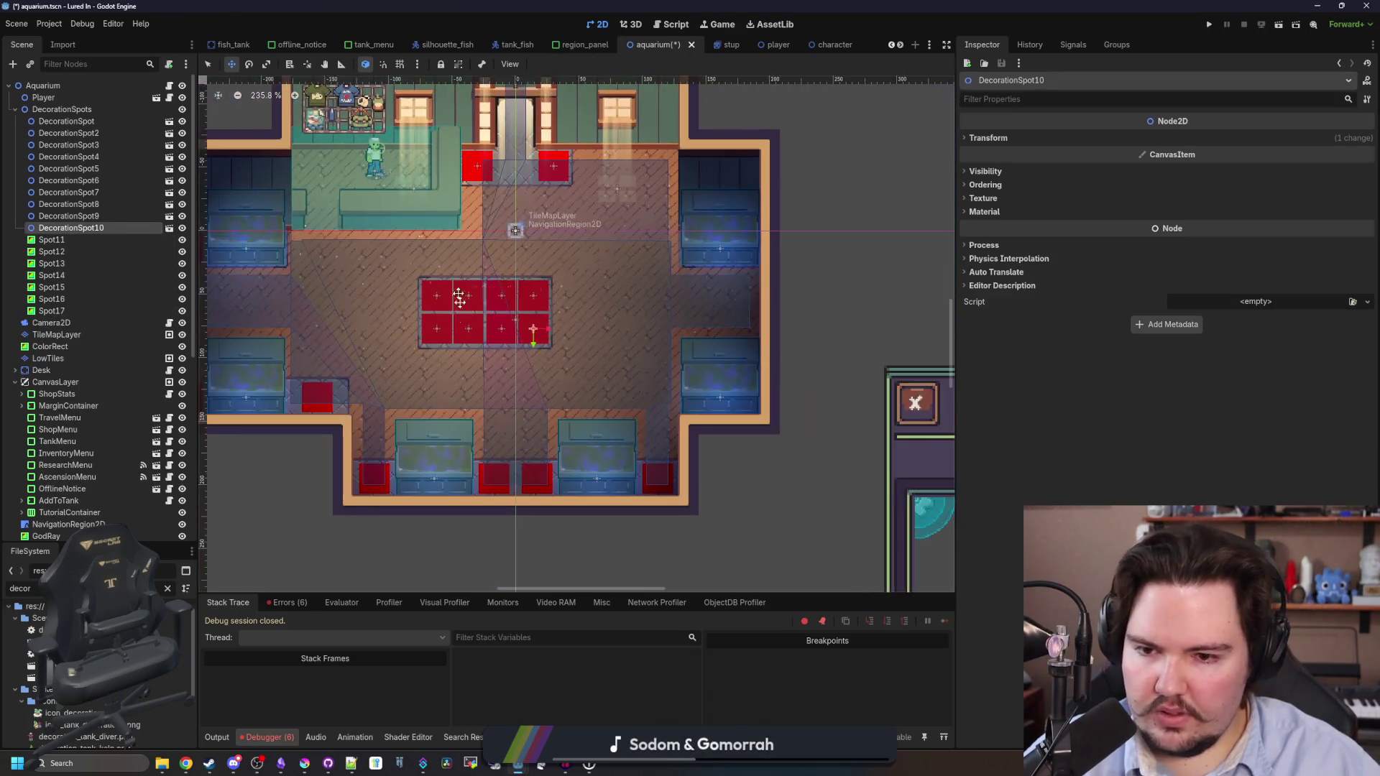
pyautogui.scroll(1, 326, 362)
# Duplicate DecorationSpot10 into DecorationSpot11 and 12 on the bottom-wall red spots.
pyautogui.click(109, 239)
pyautogui.click(109, 233)
pyautogui.scroll(3, 537, 402)
pyautogui.hotkey('ctrl', 'd')
pyautogui.moveTo(554, 338)
pyautogui.mouseDown()
pyautogui.moveTo(647, 438)
pyautogui.moveTo(678, 496)
pyautogui.moveTo(693, 493)
pyautogui.mouseUp()
pyautogui.scroll(5, 678, 496)
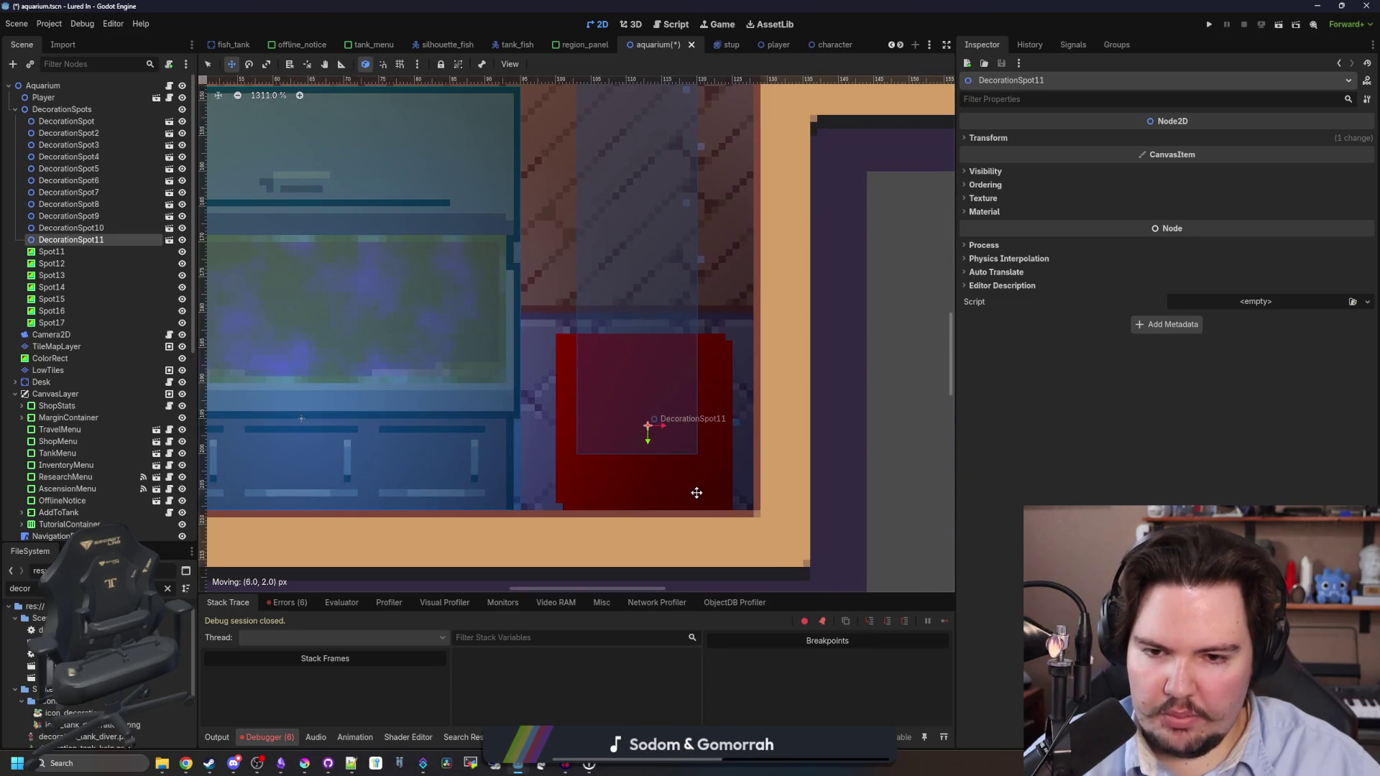
pyautogui.scroll(-3, 693, 493)
pyautogui.scroll(2, 807, 455)
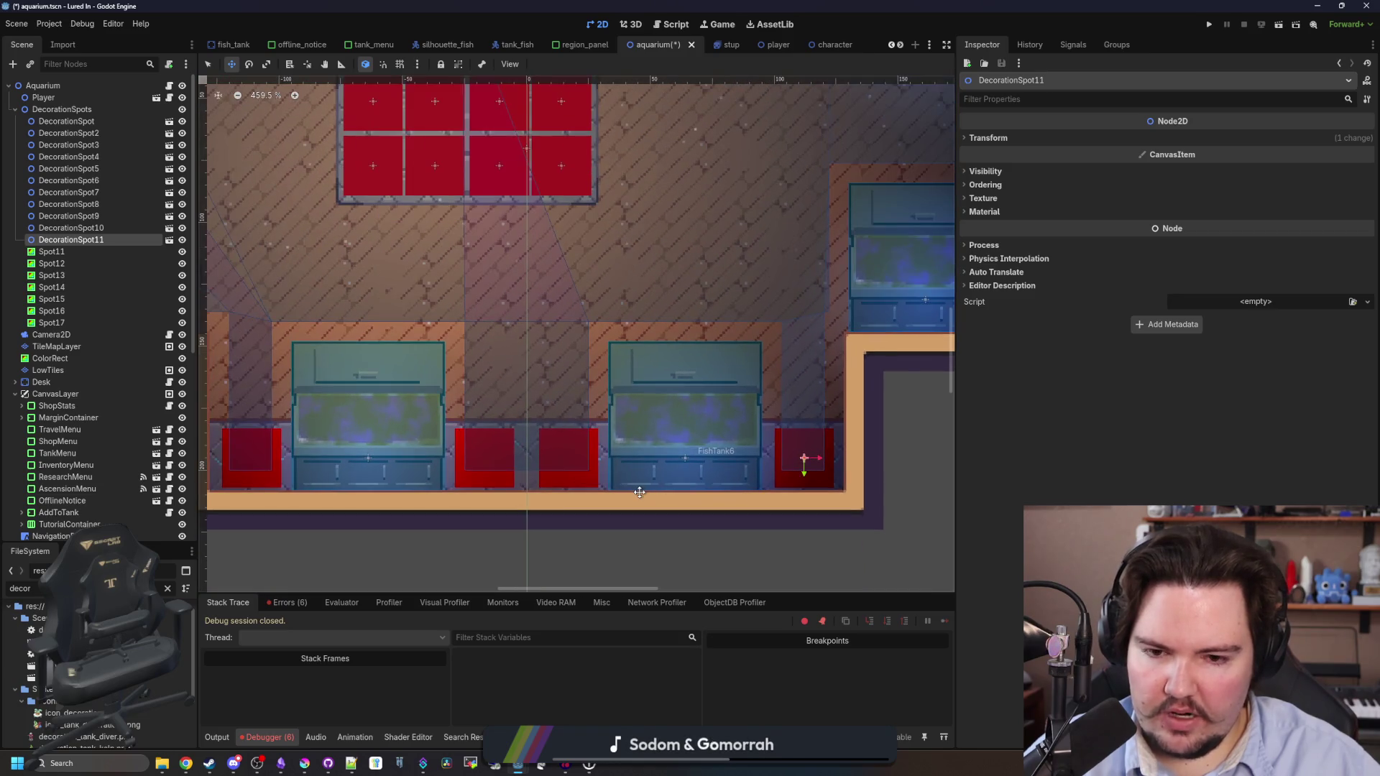
pyautogui.hotkey('ctrl', 'd')
pyautogui.moveTo(820, 461)
pyautogui.mouseDown()
pyautogui.moveTo(693, 462)
pyautogui.moveTo(580, 491)
pyautogui.moveTo(586, 480)
pyautogui.moveTo(419, 481)
pyautogui.moveTo(431, 479)
pyautogui.mouseUp()
pyautogui.scroll(3, 580, 490)
# Add DecorationSpot13–15, placing 14 and 15 on the left-side red boxes.
pyautogui.hotkey('ctrl', 'd')
pyautogui.scroll(-3, 431, 478)
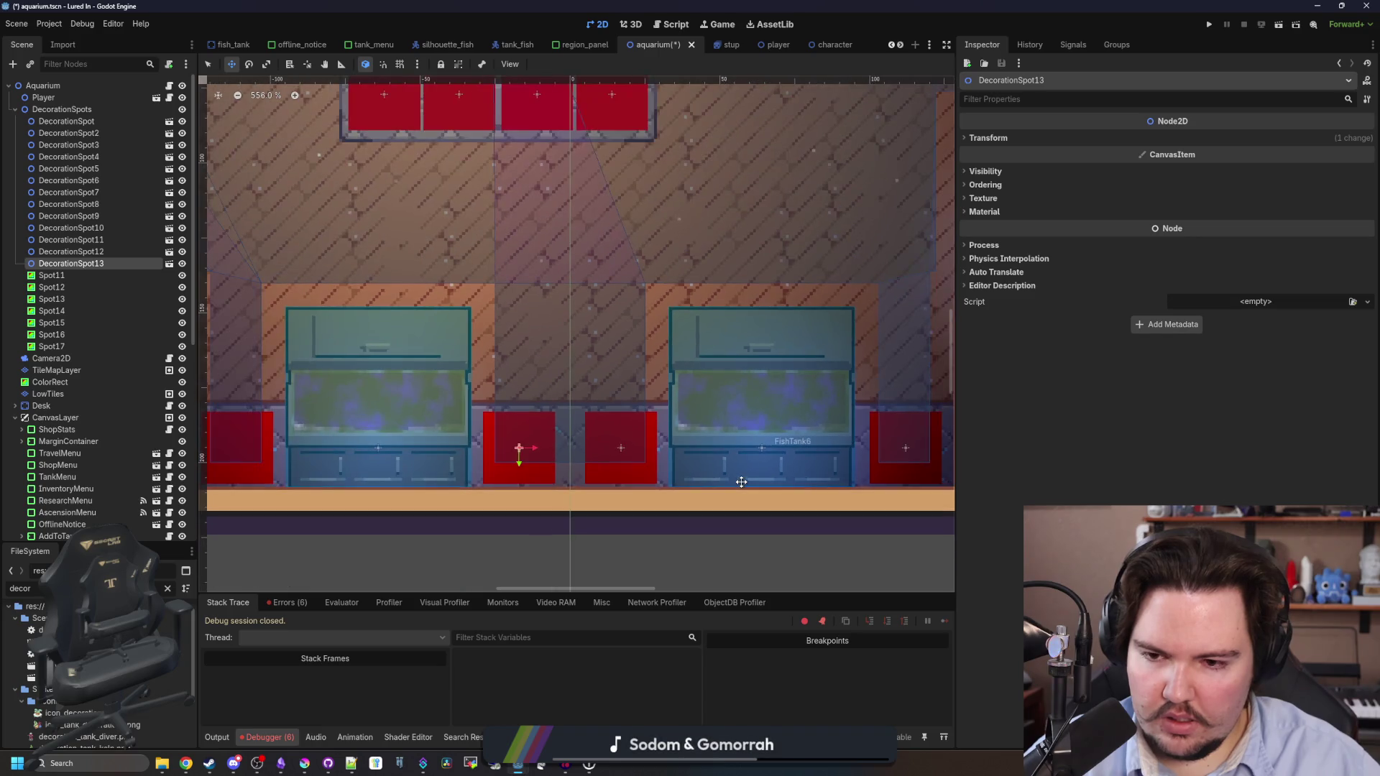
pyautogui.scroll(2, 739, 479)
pyautogui.scroll(-1, 739, 479)
pyautogui.hotkey('ctrl', 'd')
pyautogui.moveTo(703, 477)
pyautogui.mouseDown()
pyautogui.moveTo(377, 469)
pyautogui.moveTo(419, 472)
pyautogui.moveTo(456, 324)
pyautogui.moveTo(439, 276)
pyautogui.mouseUp()
pyautogui.scroll(4, 378, 469)
pyautogui.scroll(-4, 417, 471)
pyautogui.hotkey('ctrl', 'd')
pyautogui.scroll(3, 255, 219)
pyautogui.moveTo(532, 363); pyautogui.dragTo(369, 345)
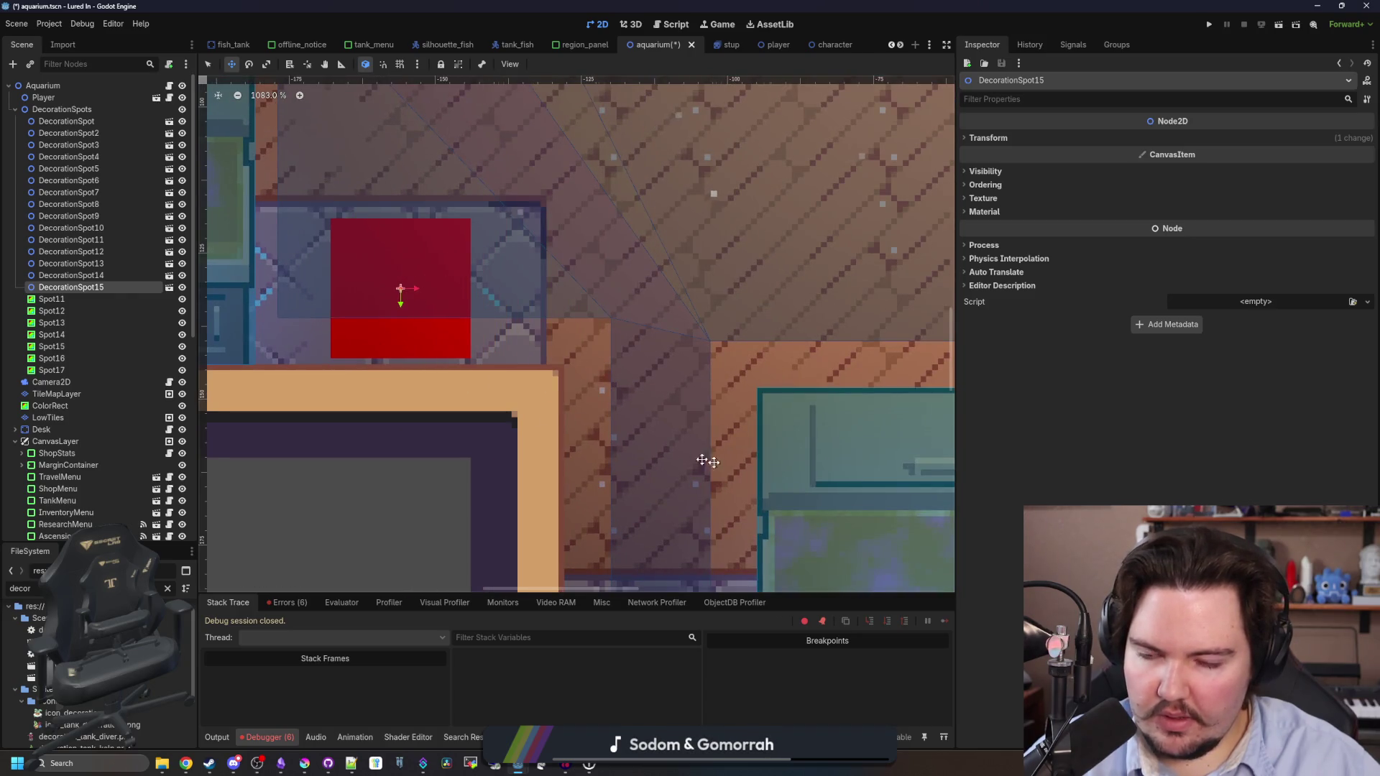
pyautogui.scroll(-1, 688, 452)
pyautogui.moveTo(527, 382); pyautogui.dragTo(525, 380)
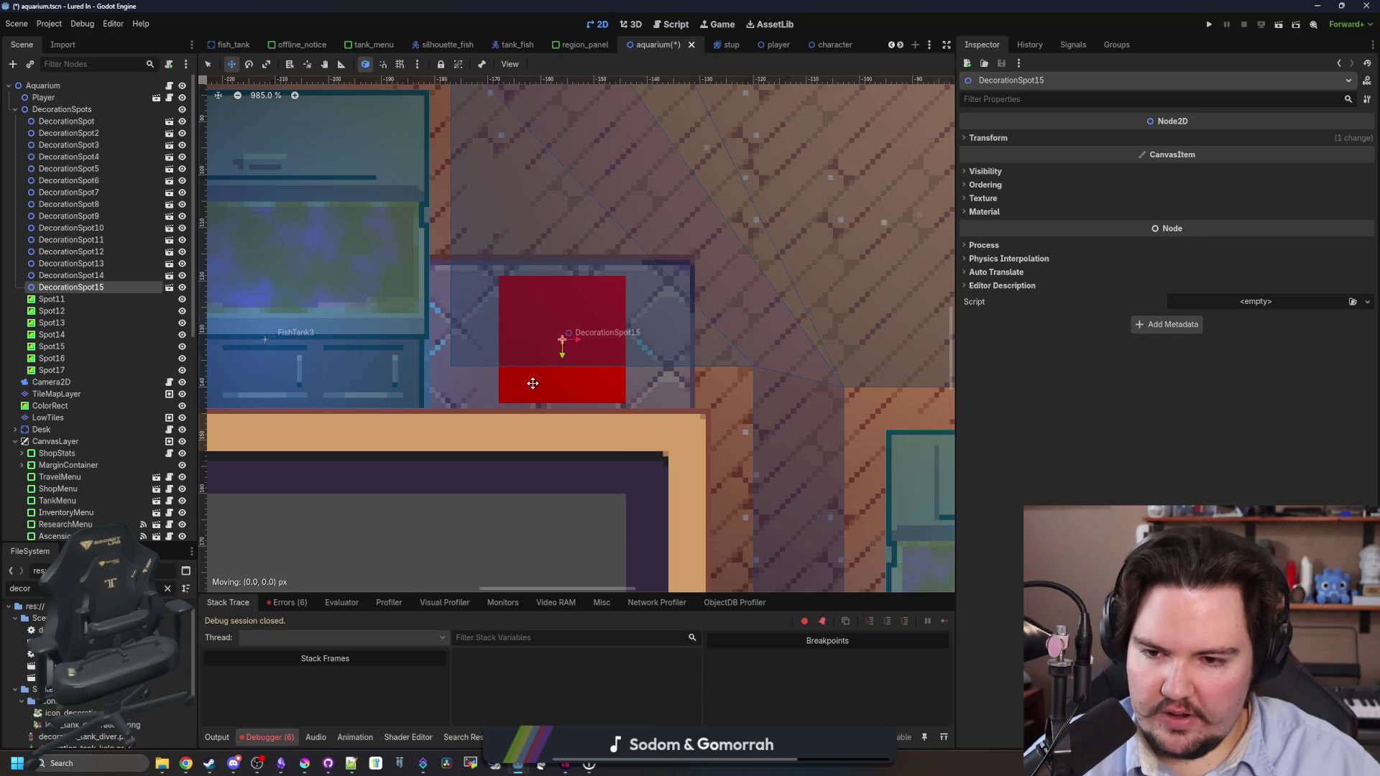
# Add DecorationSpot16 and 17 on the lower-left and left-wall red boxes.
pyautogui.scroll(-4, 791, 460)
pyautogui.hotkey('ctrl', 'd')
pyautogui.moveTo(683, 432)
pyautogui.mouseDown()
pyautogui.moveTo(409, 422)
pyautogui.moveTo(379, 406)
pyautogui.moveTo(375, 436)
pyautogui.moveTo(429, 257)
pyautogui.mouseUp()
pyautogui.scroll(6, 409, 421)
pyautogui.scroll(-5, 391, 440)
pyautogui.hotkey('ctrl', 'd')
pyautogui.scroll(4, 441, 477)
pyautogui.moveTo(441, 477)
pyautogui.mouseDown()
pyautogui.moveTo(414, 349)
pyautogui.moveTo(422, 302)
pyautogui.moveTo(372, 282)
pyautogui.mouseUp()
pyautogui.scroll(2, 419, 358)
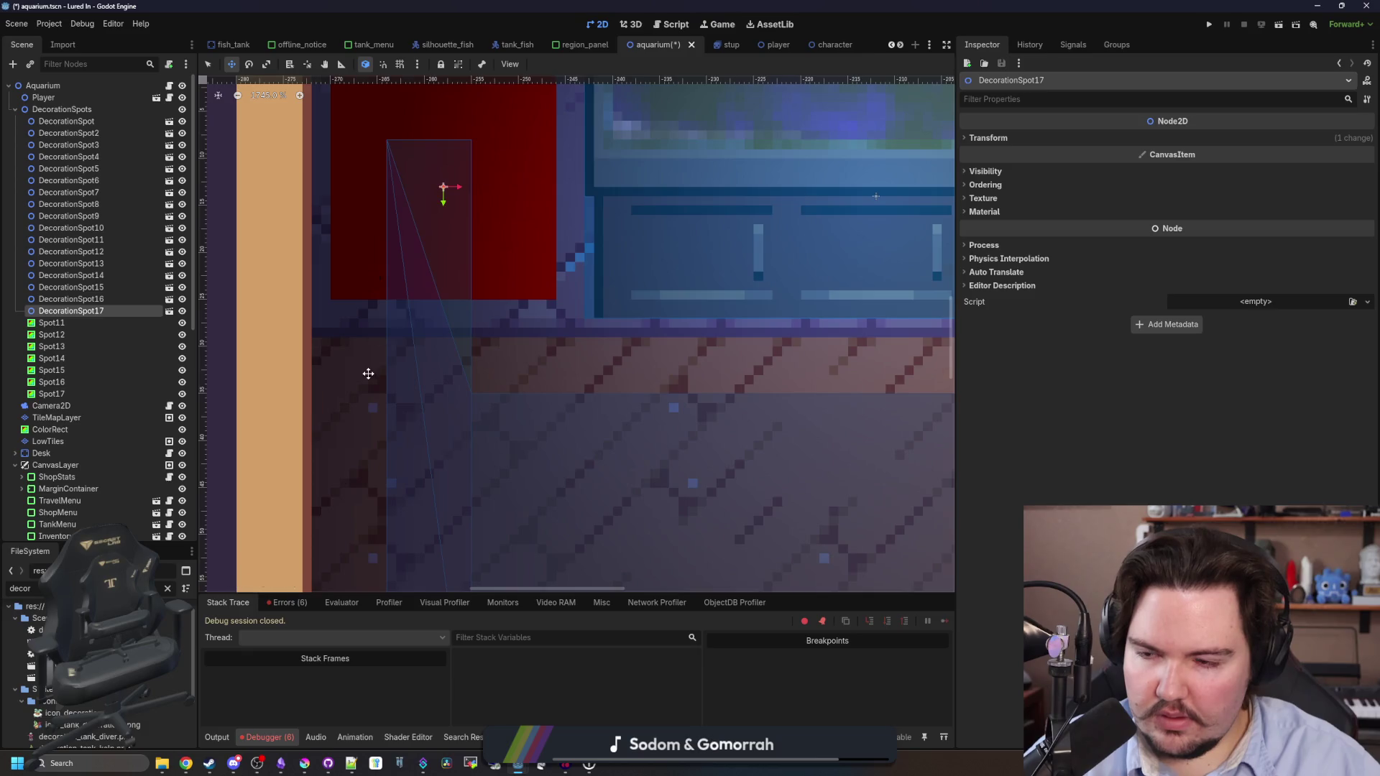
pyautogui.scroll(-5, 366, 370)
# Delete the old Spot11–Spot17 boxes and save the aquarium scene.
pyautogui.click(50, 323)
pyautogui.keyDown('shift'); pyautogui.click(77, 394); pyautogui.keyUp('shift')
pyautogui.scroll(-4, 394, 353)
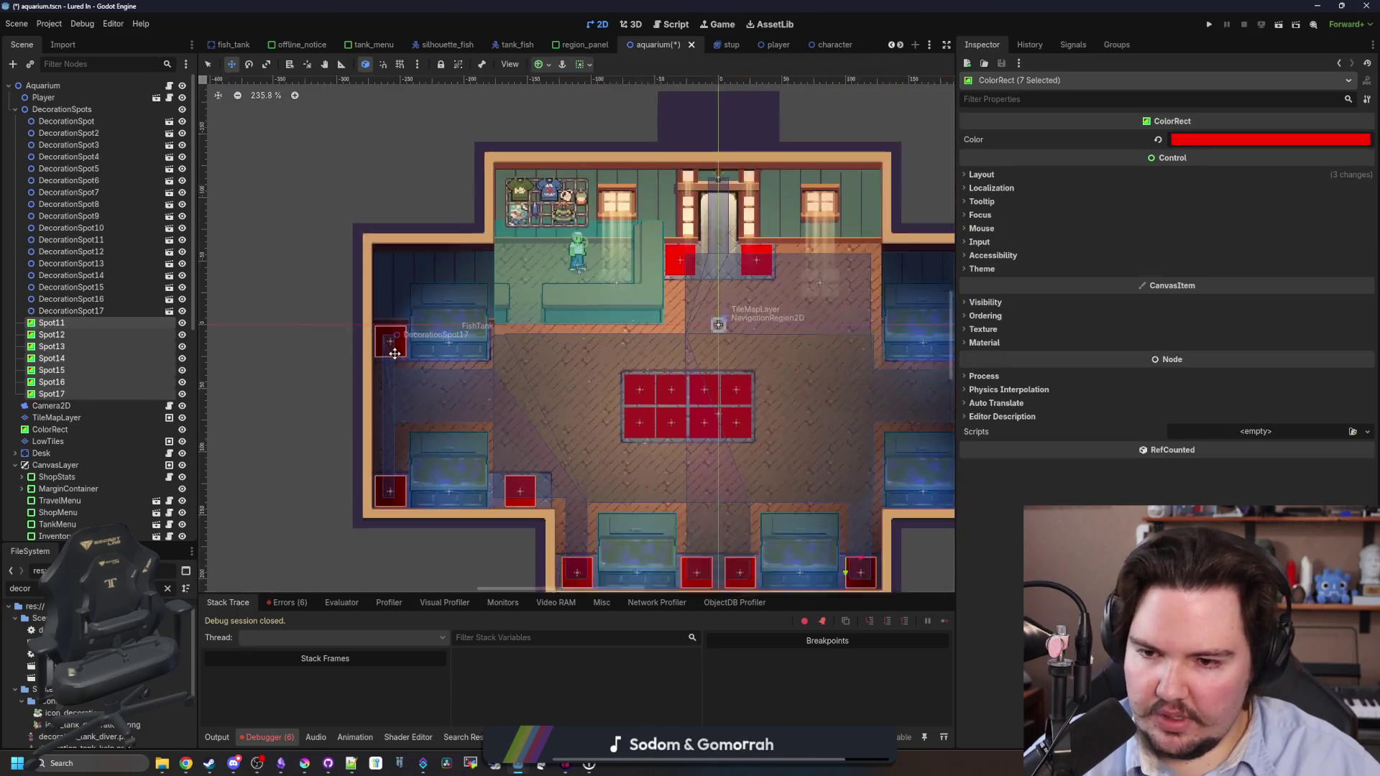
pyautogui.press('Delete')
pyautogui.click(677, 402)
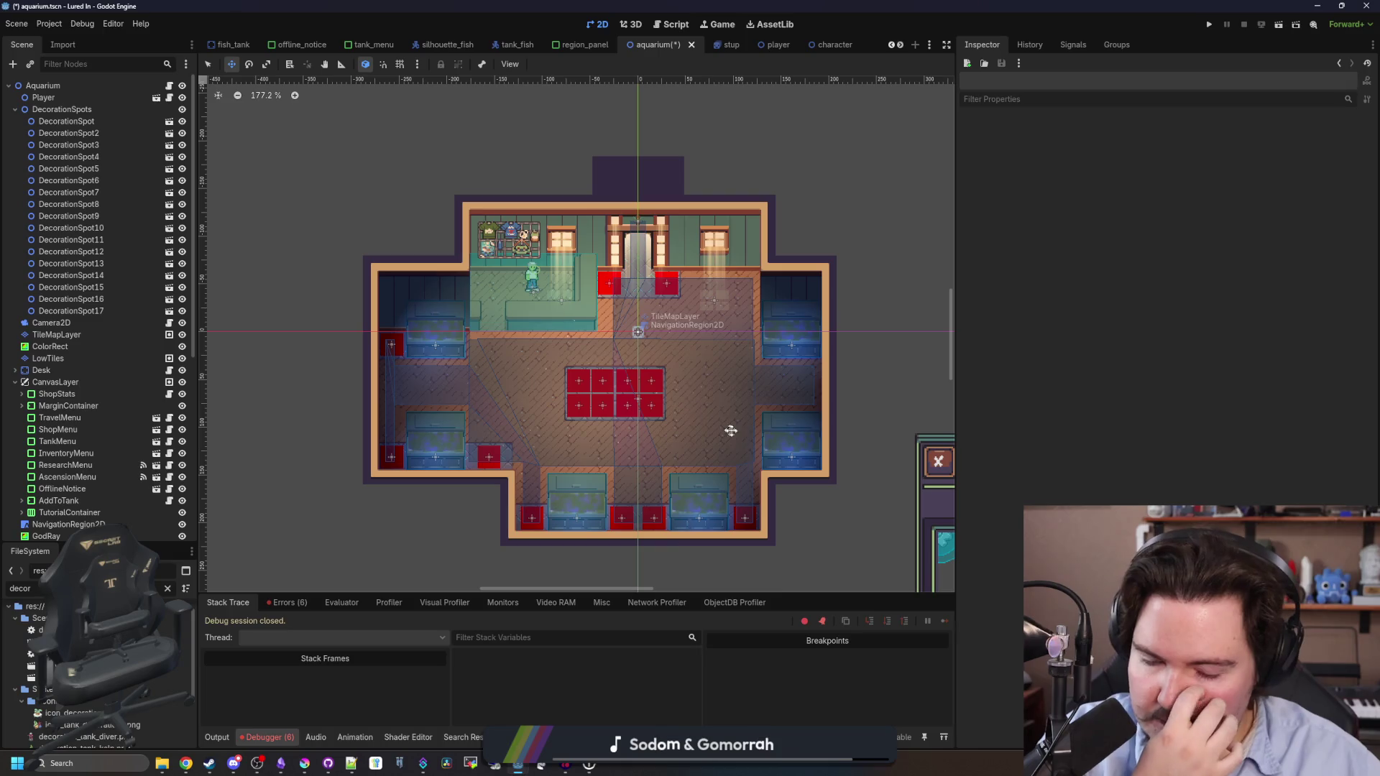
pyautogui.scroll(2, 765, 469)
pyautogui.hotkey('ctrl', 's')
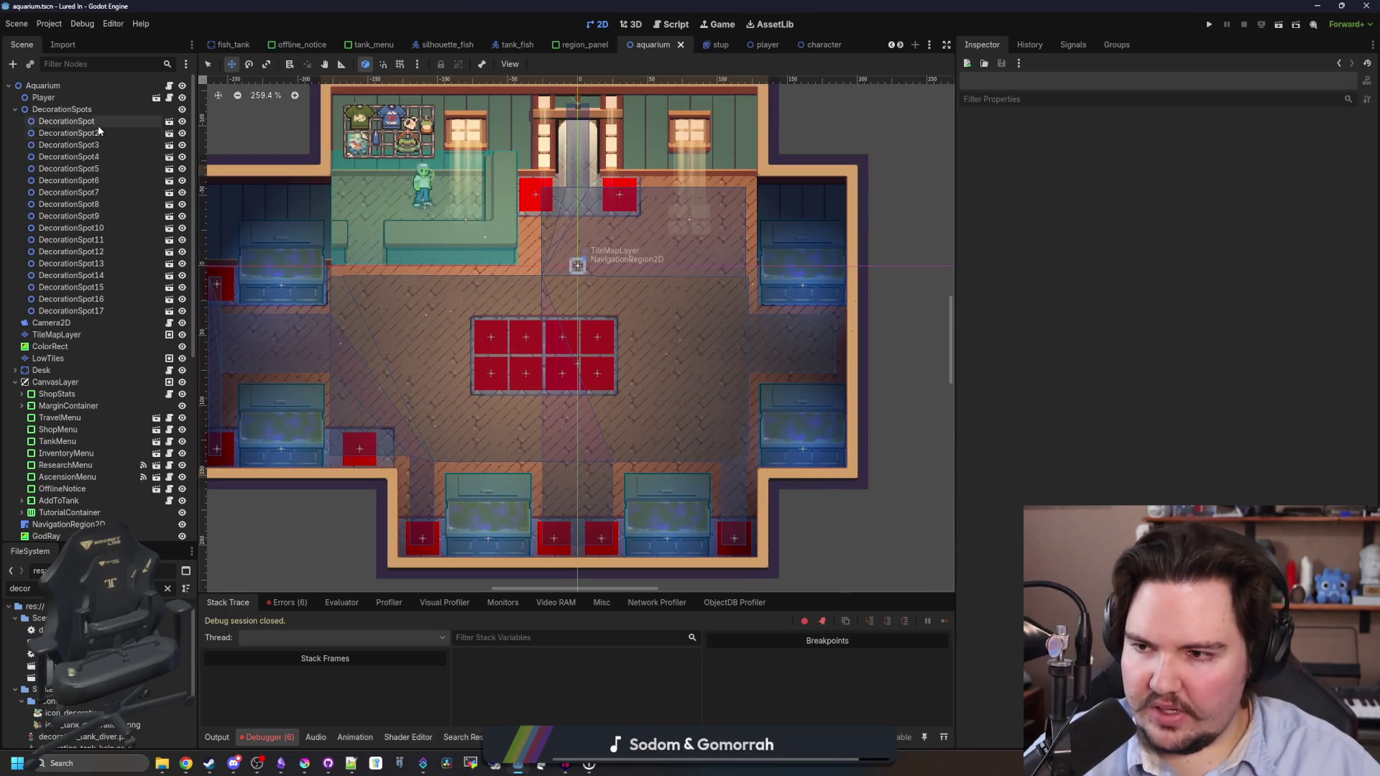
# Open the DecorationSpot scene and add a Sprite2D child node.
pyautogui.click(163, 122)
pyautogui.click(168, 122)
pyautogui.scroll(5, 228, 111)
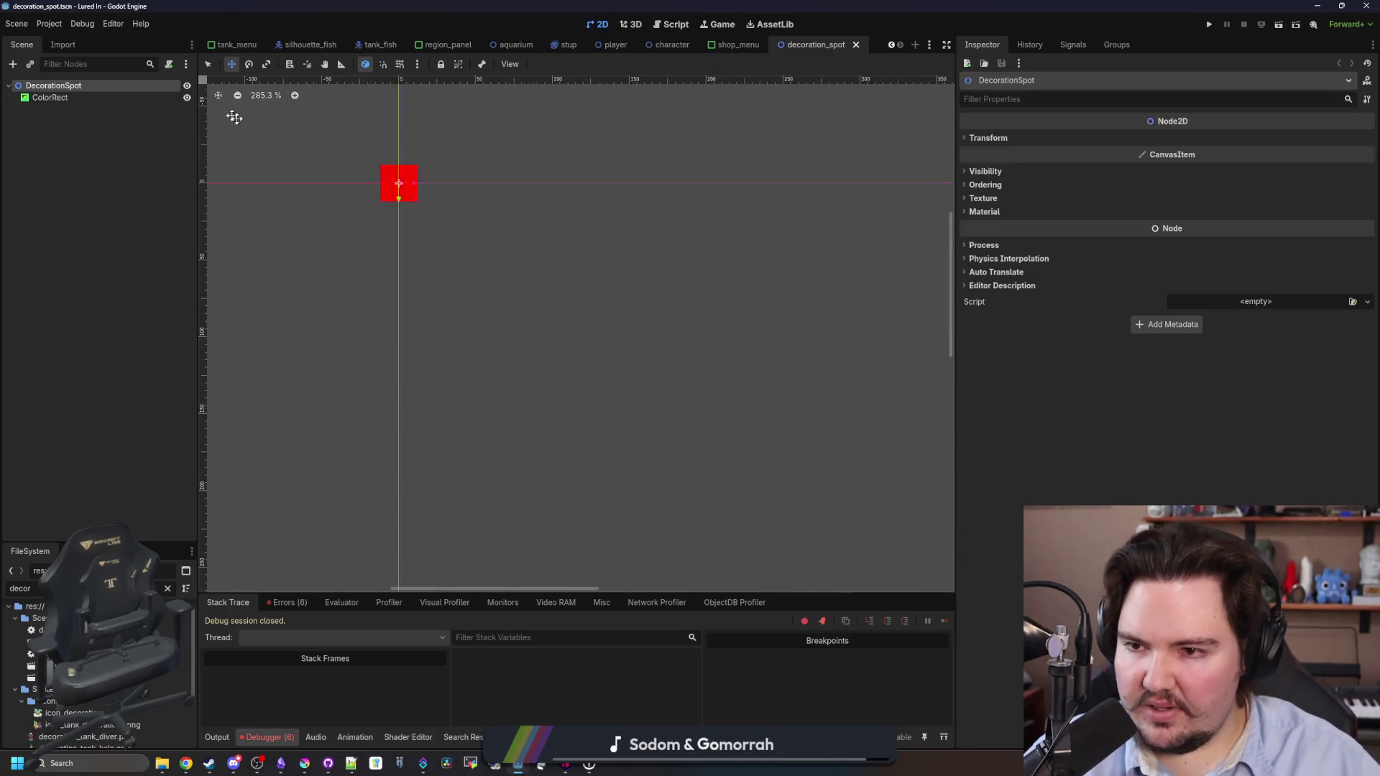
pyautogui.scroll(3, 604, 209)
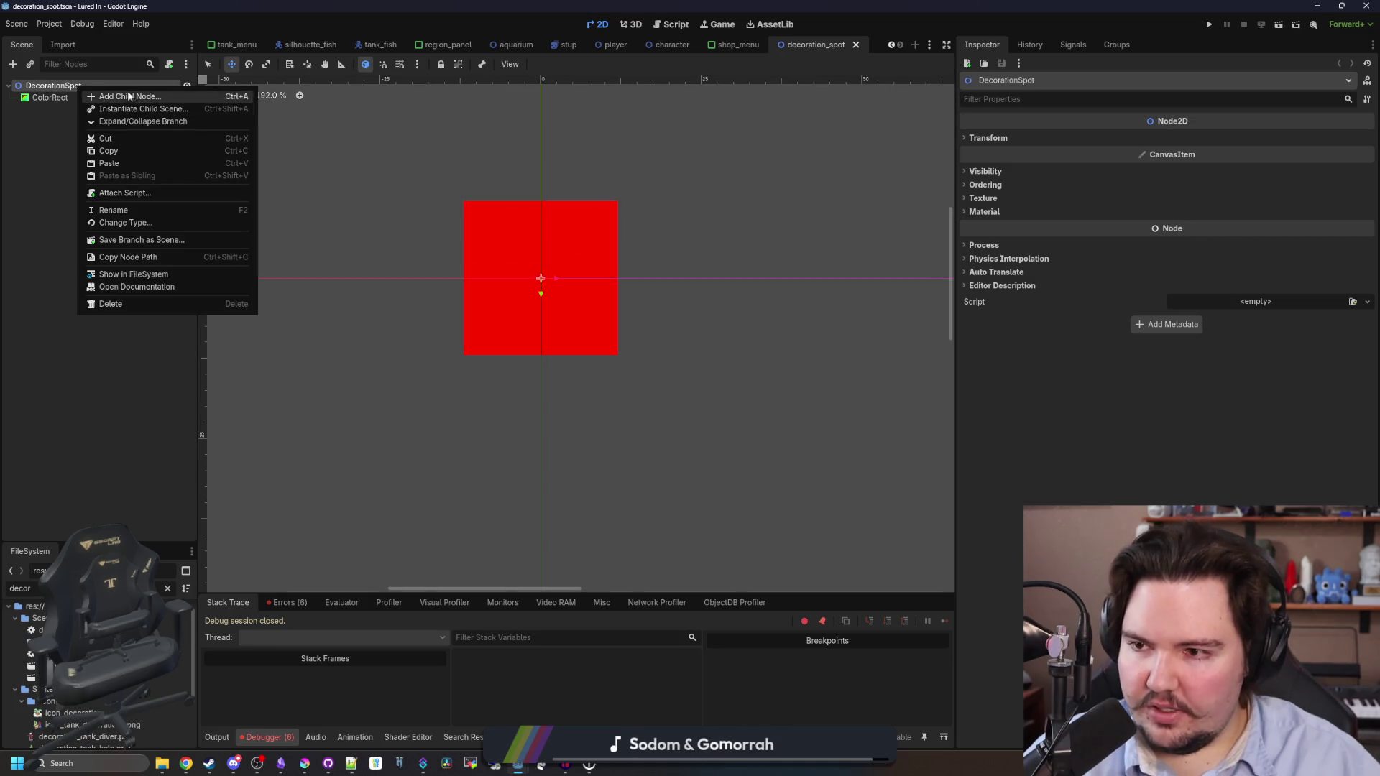
pyautogui.click(125, 92)
pyautogui.write('sprite')
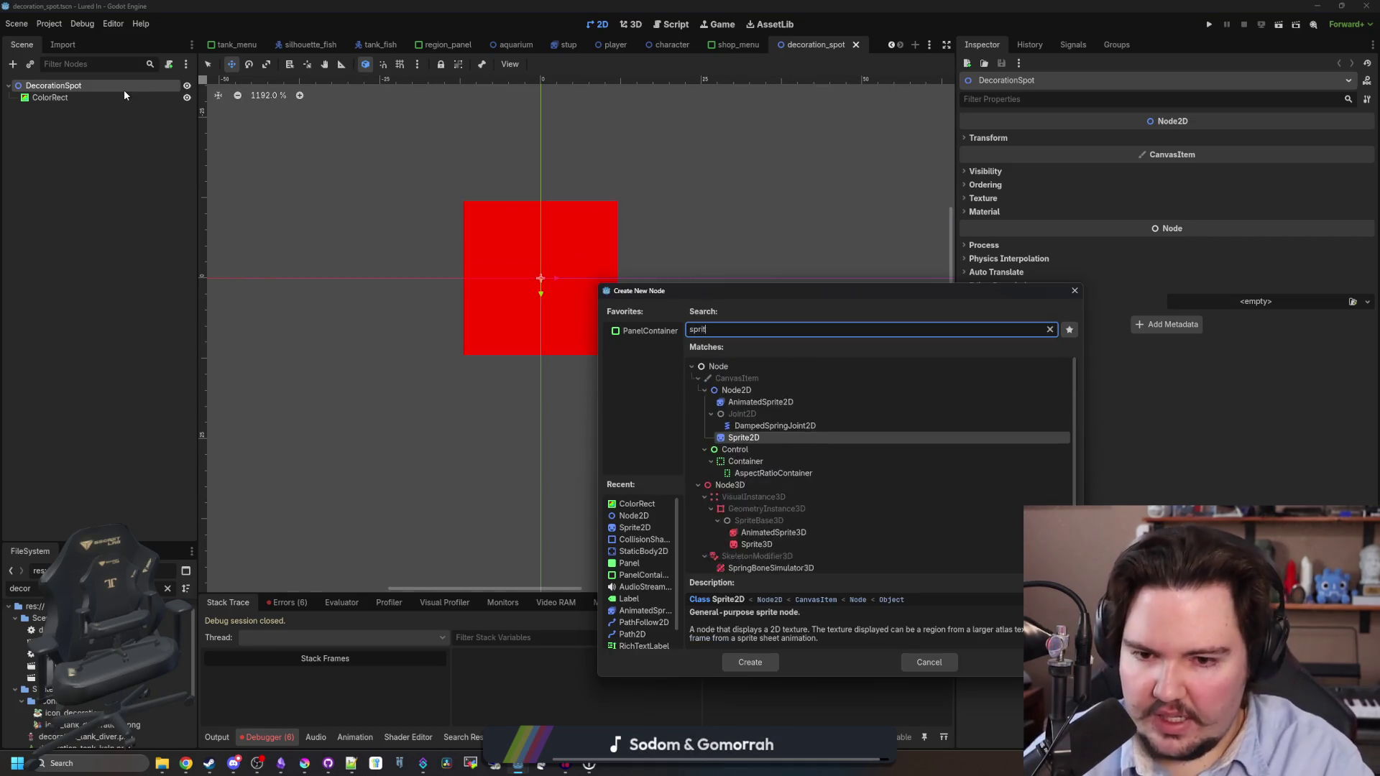
pyautogui.press('Return')
# Set the Sprite2D texture to starfish_home.png.
pyautogui.click(1214, 140)
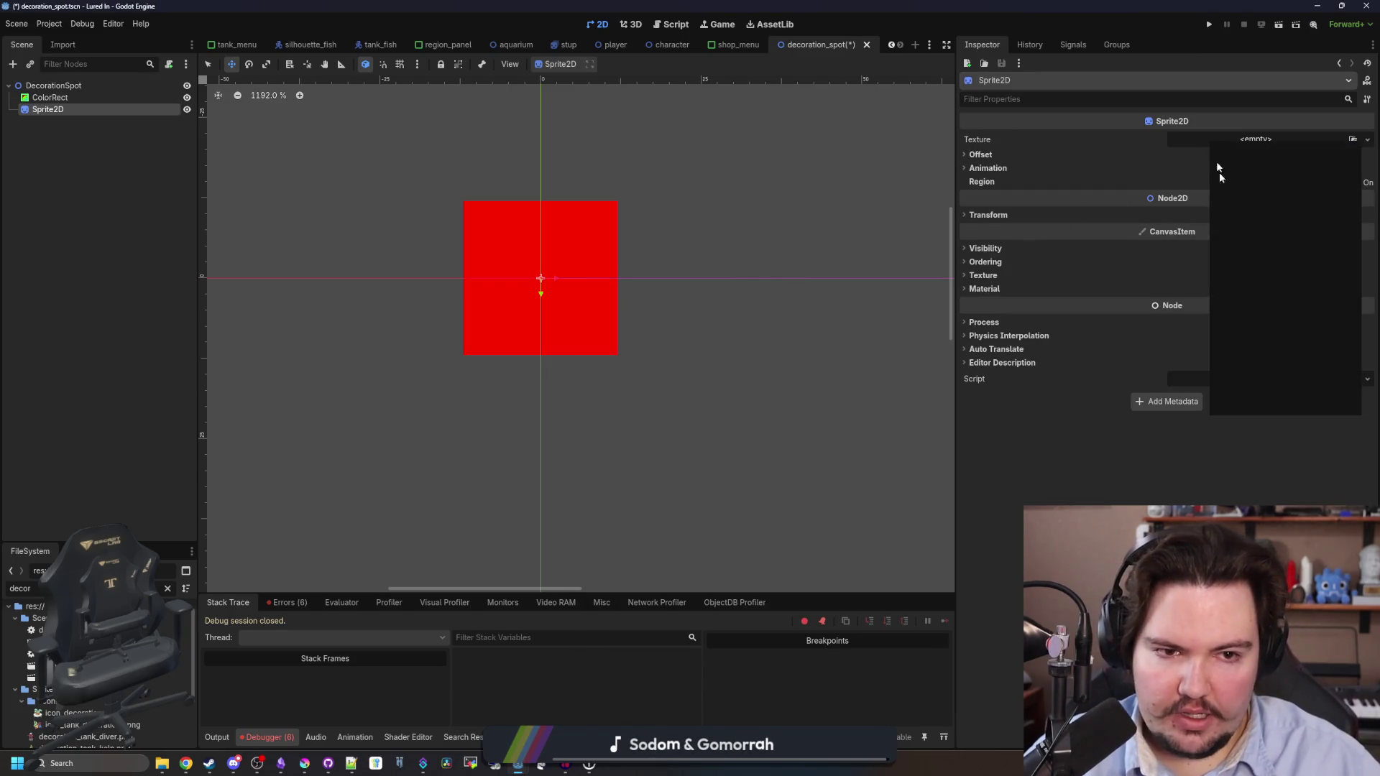
pyautogui.click(1238, 392)
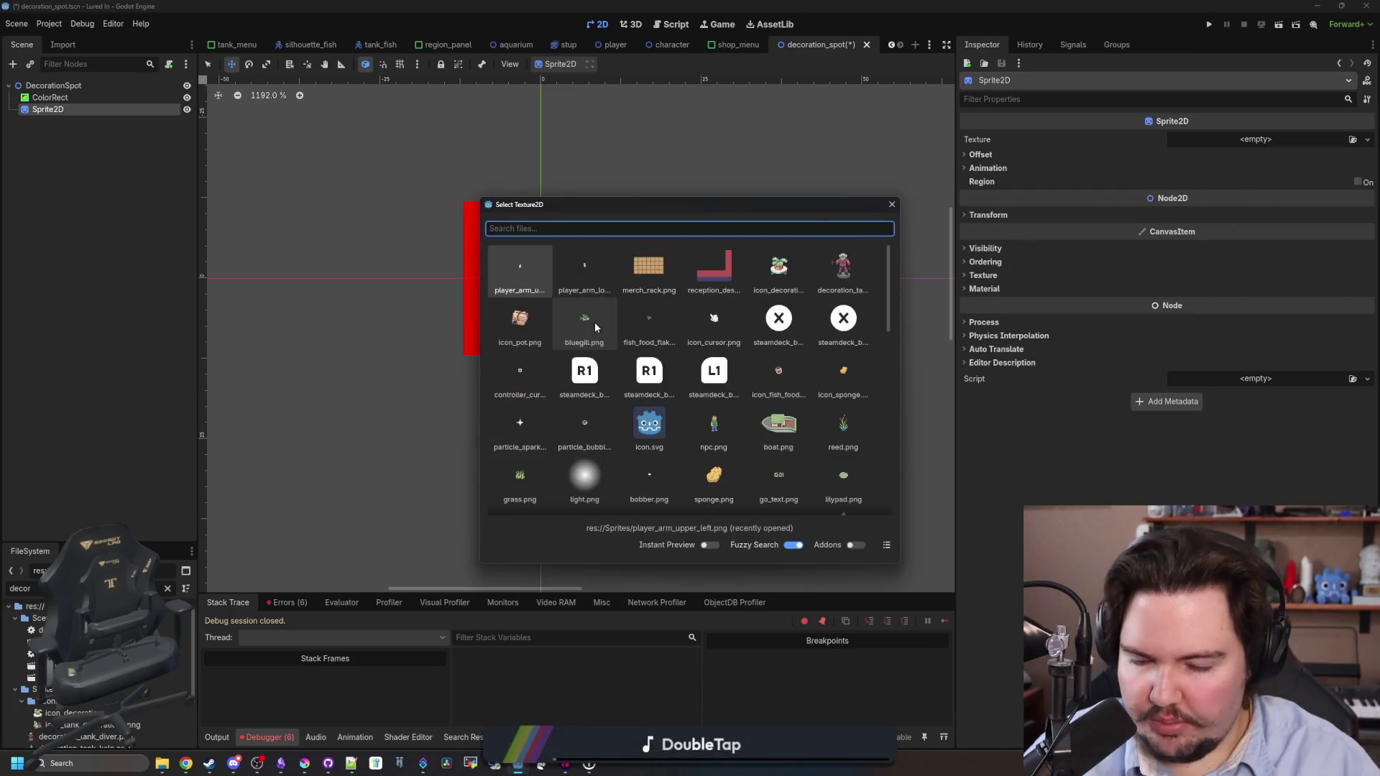
pyautogui.write('star')
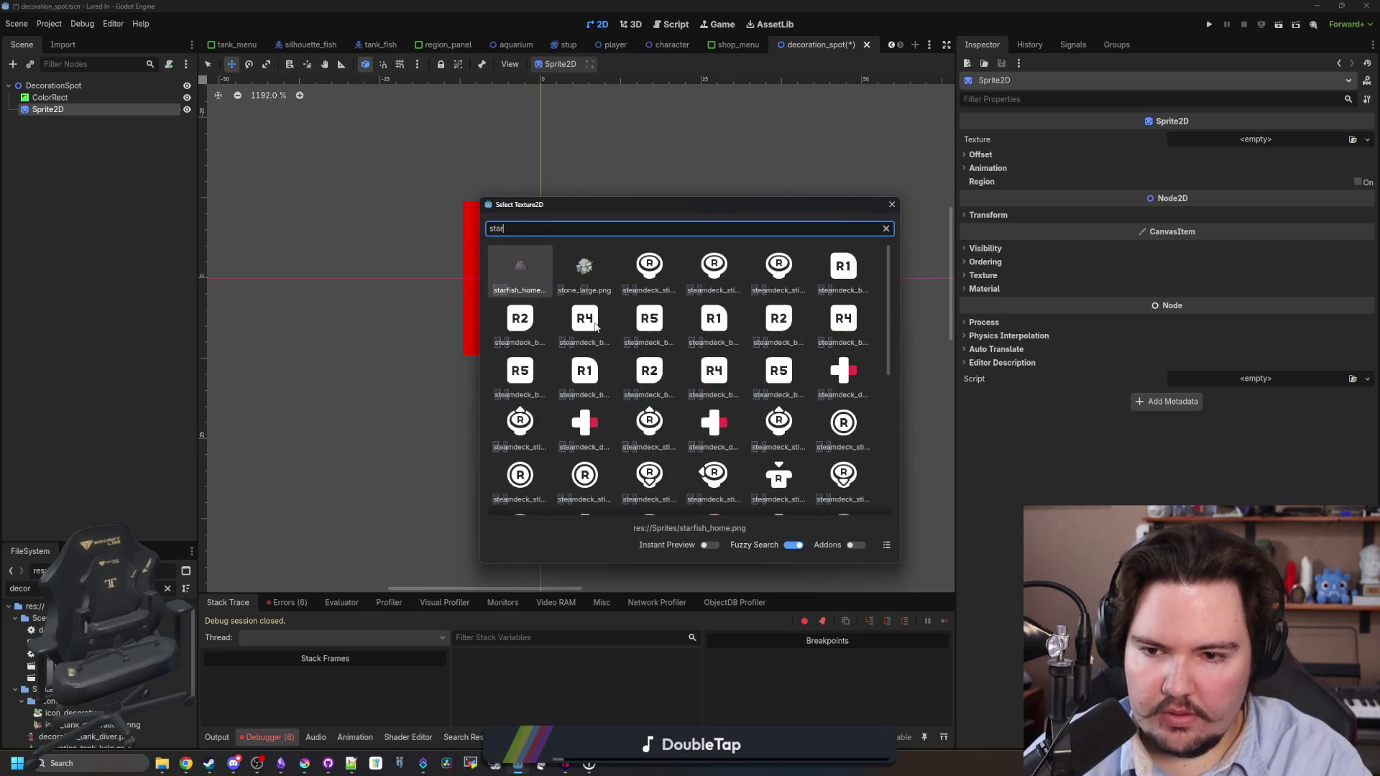
pyautogui.doubleClick(502, 267)
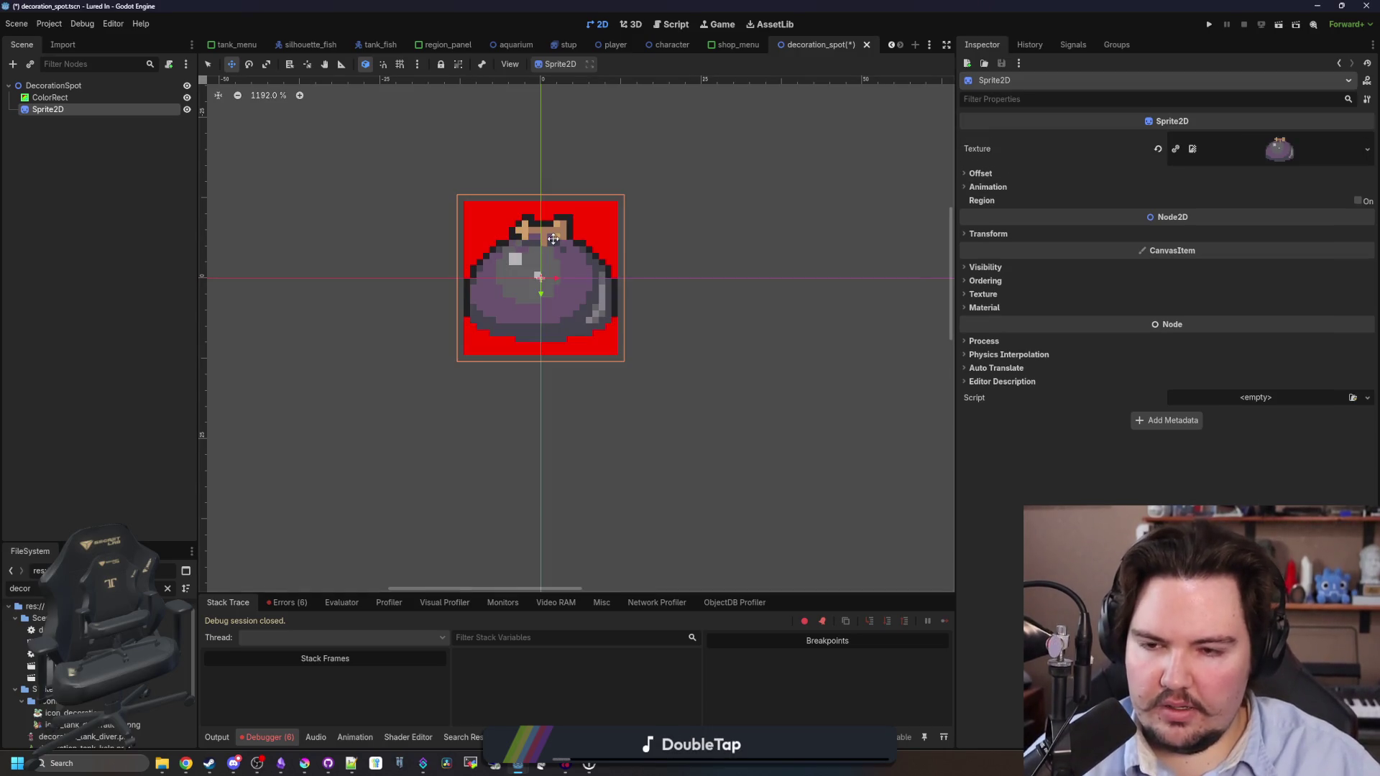
pyautogui.scroll(3, 546, 348)
pyautogui.scroll(-1, 546, 348)
# Begin attaching a script to DecorationSpot, cancel it, and open the node's context menu.
pyautogui.click(176, 85)
pyautogui.click(170, 69)
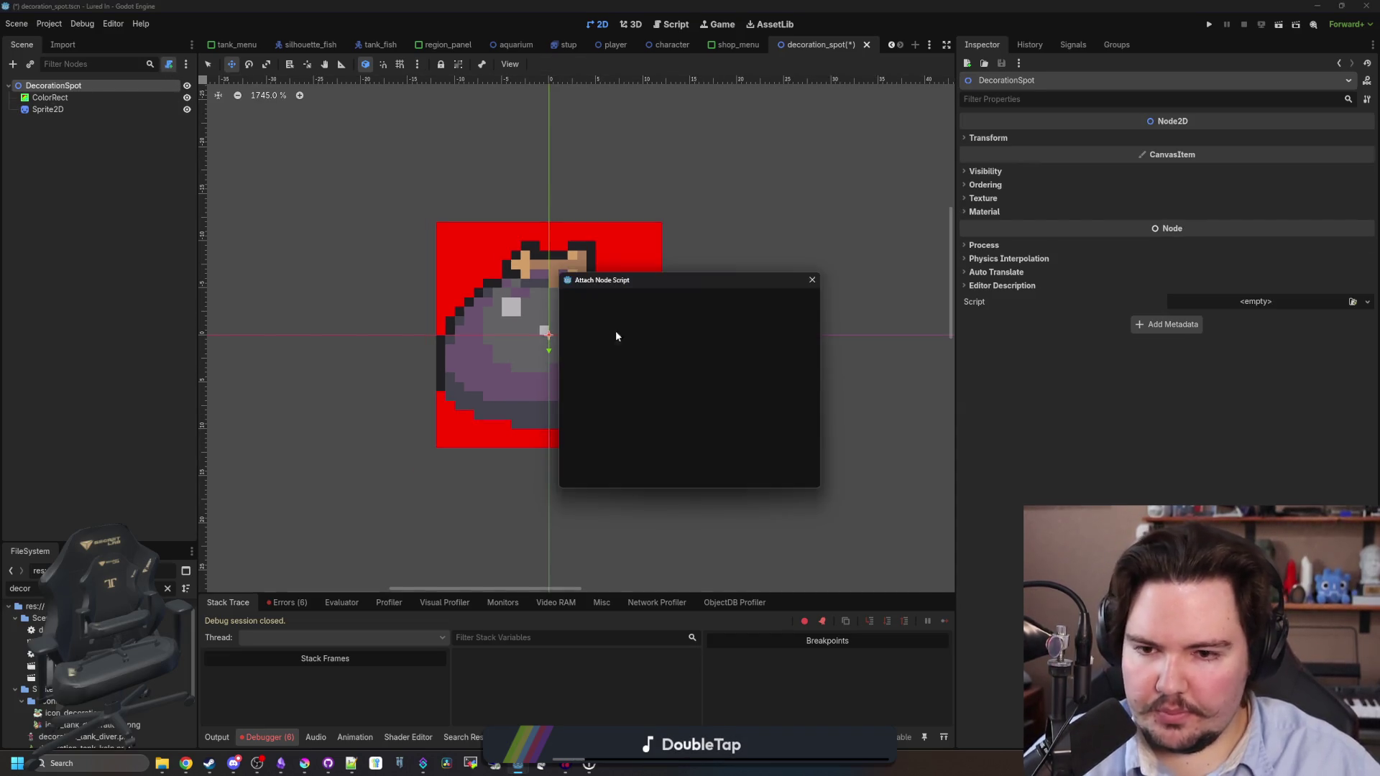
pyautogui.click(729, 472)
pyautogui.scroll(-4, 522, 322)
pyautogui.scroll(3, 599, 381)
pyautogui.click(208, 66)
pyautogui.rightClick(104, 84)
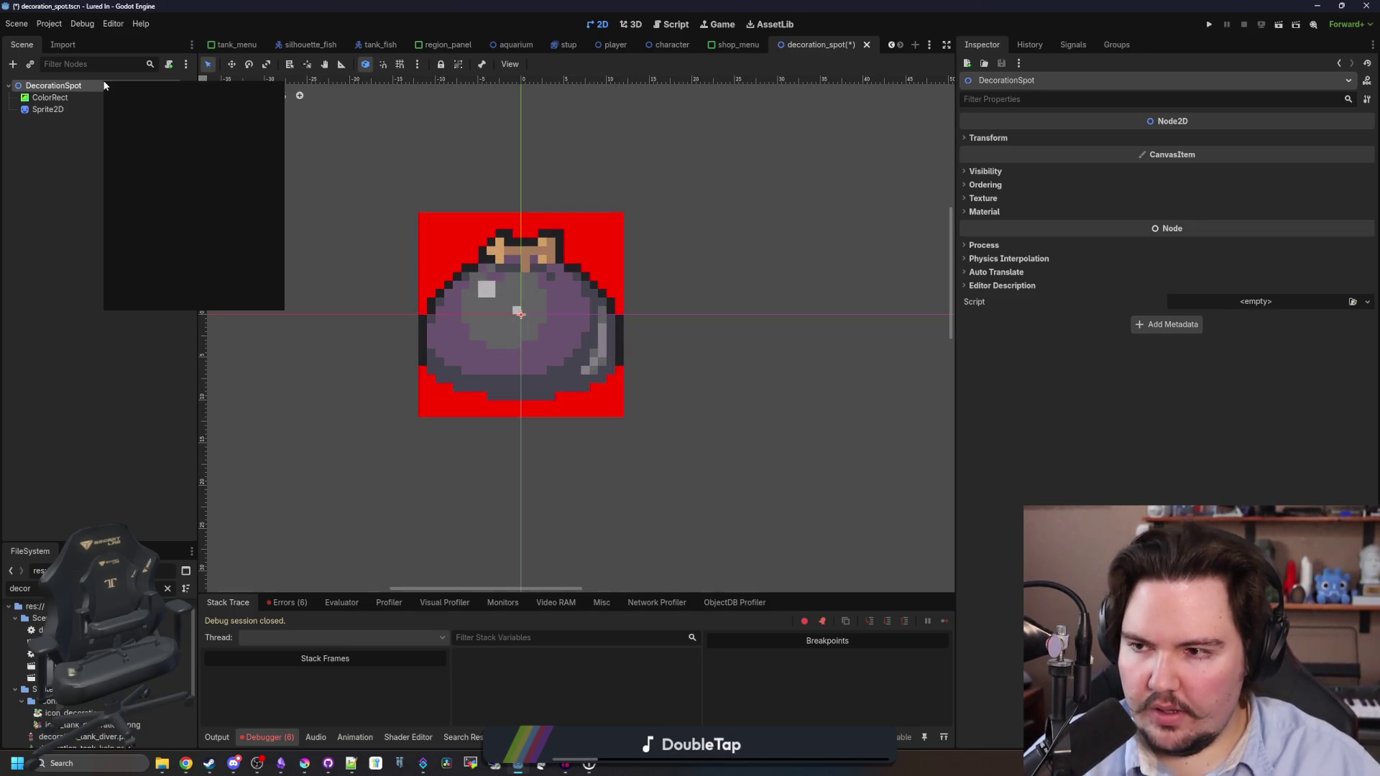
# Change the DecorationSpot root node's type to Area2D.
pyautogui.click(143, 216)
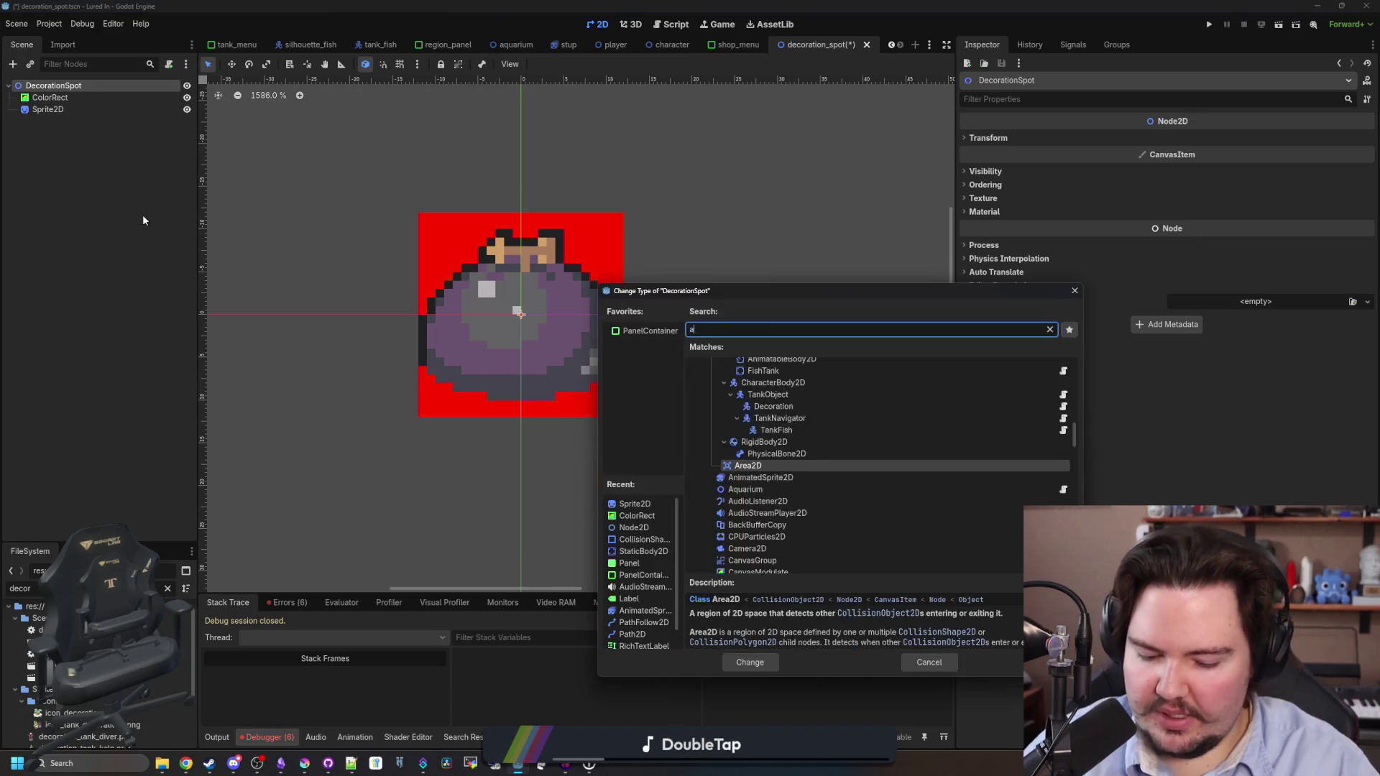
pyautogui.write('area')
pyautogui.press('Return')
# Add a CollisionShape2D child node to DecorationSpot.
pyautogui.rightClick(68, 87)
pyautogui.click(110, 105)
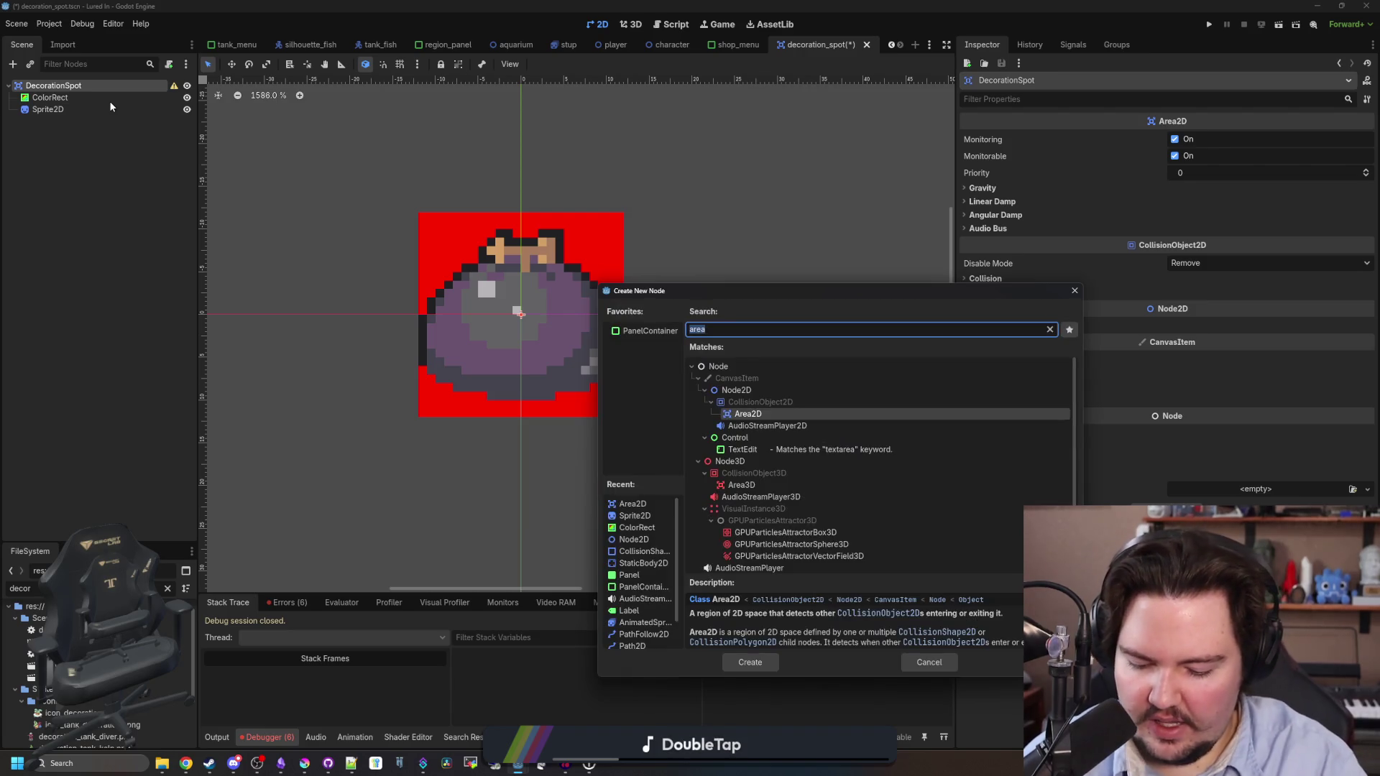
pyautogui.write('colorrec')
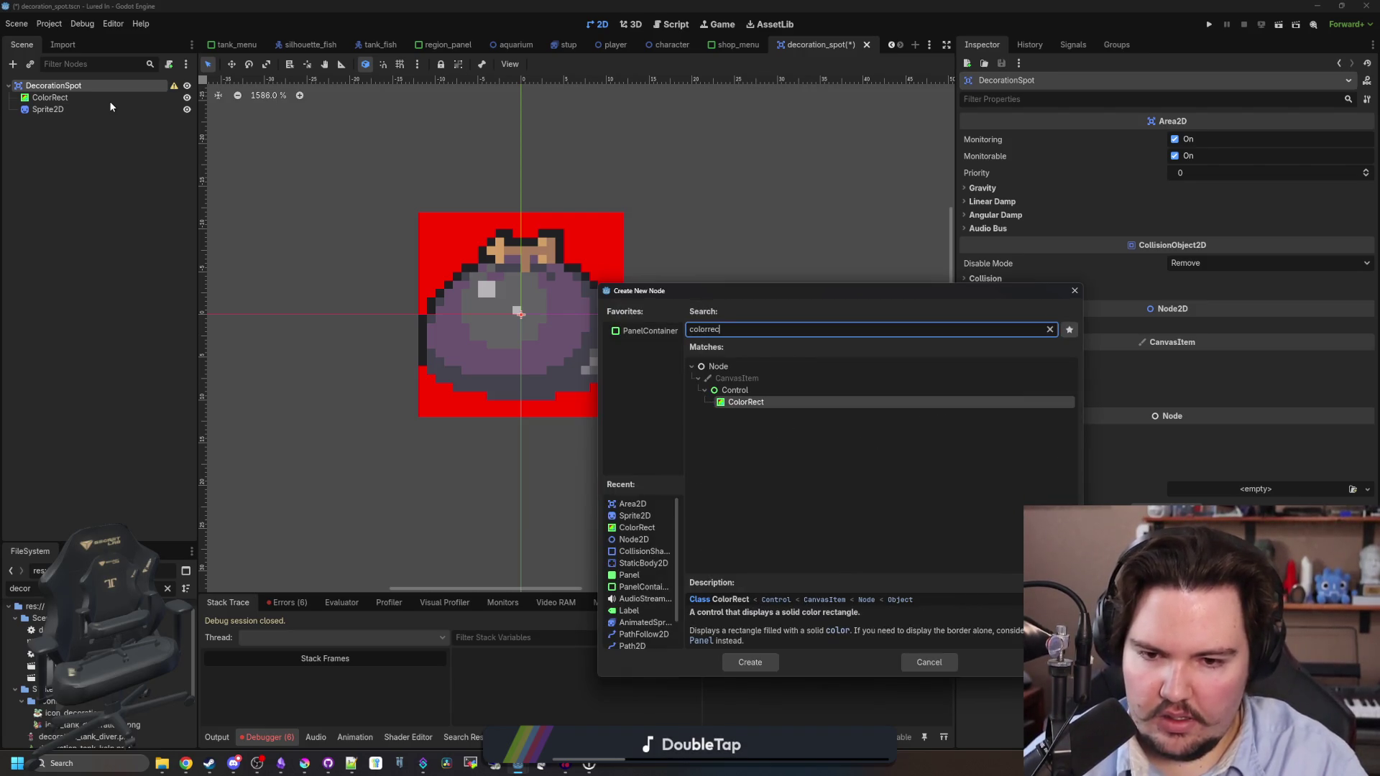
pyautogui.hotkey('ctrl', 'BackSpace')
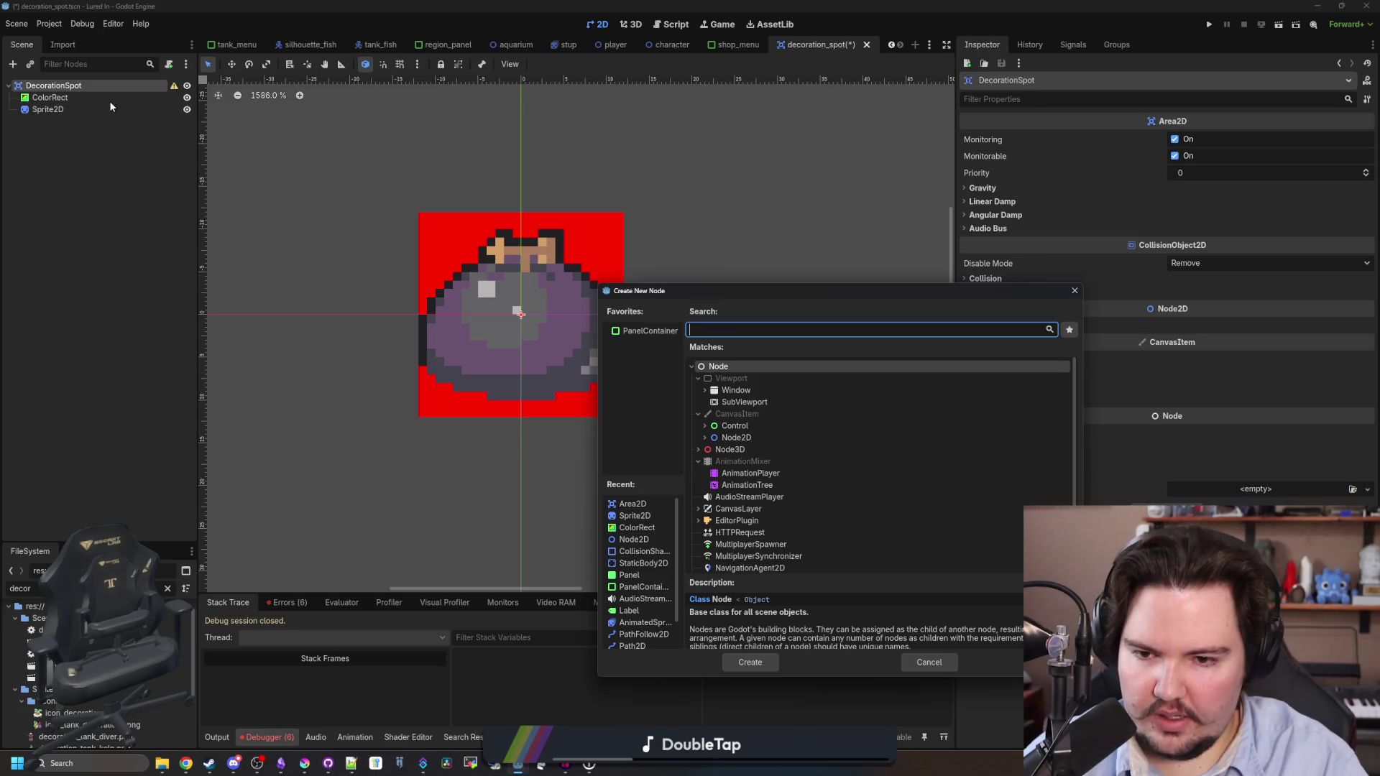
pyautogui.write('collisi')
pyautogui.press('Return')
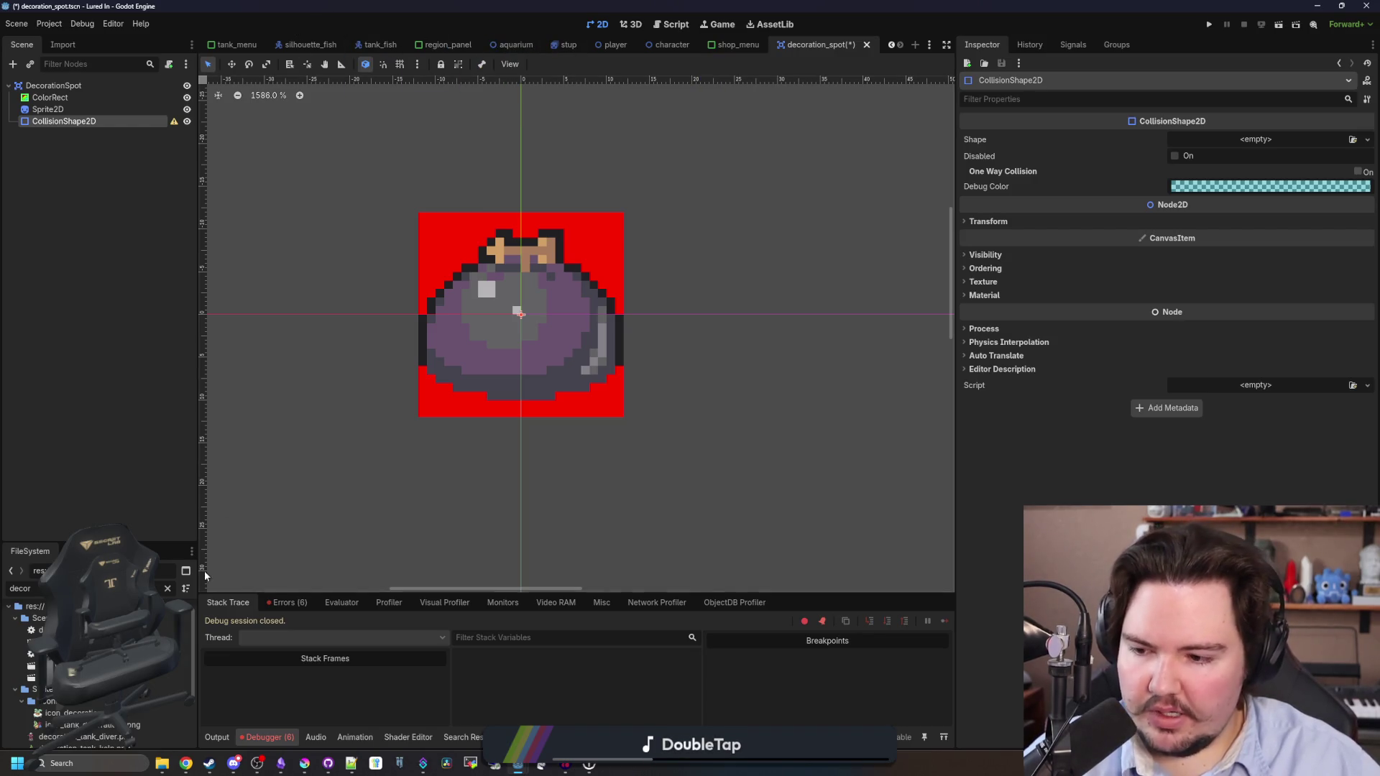
# Filter the project files for 'aquarium' and switch to the script editor.
pyautogui.click(166, 589)
pyautogui.write('aquarium')
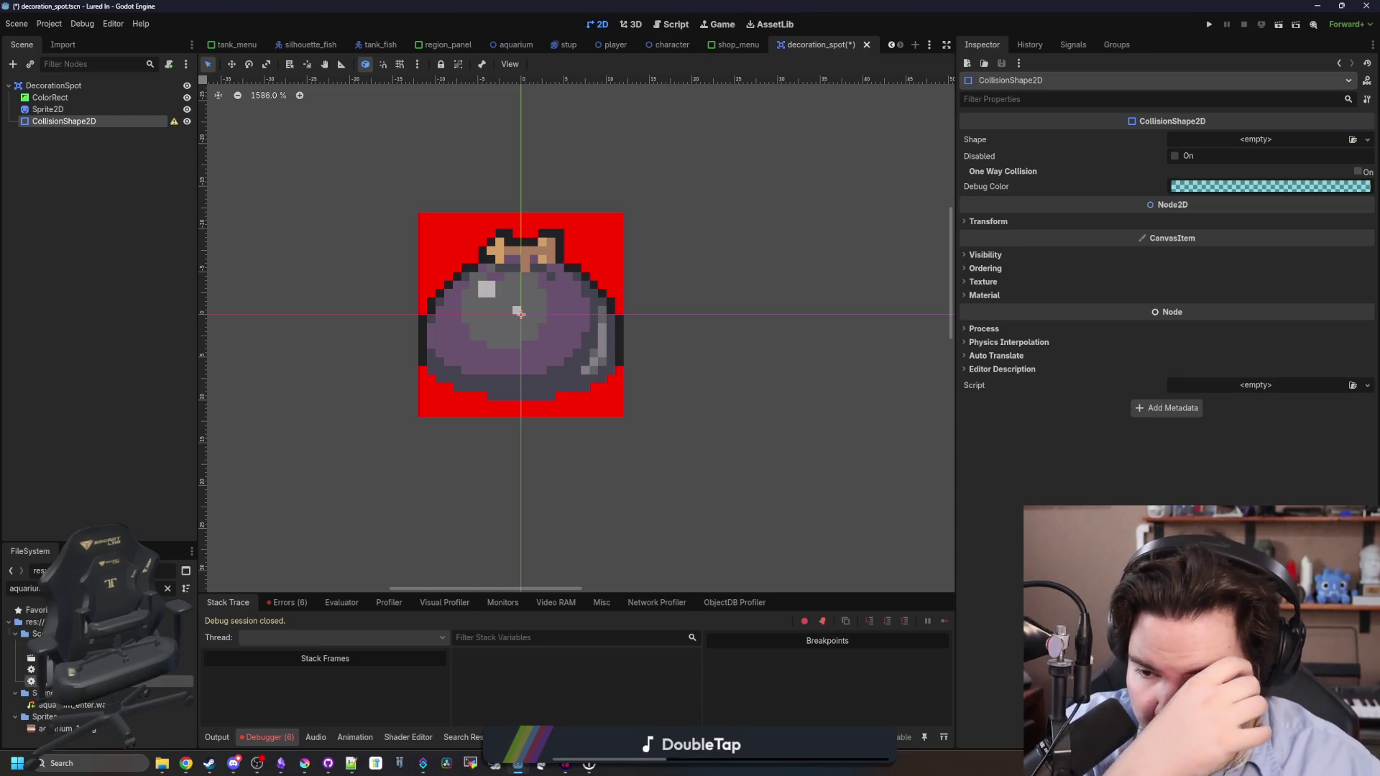
pyautogui.hotkey('ctrl', 'F3')
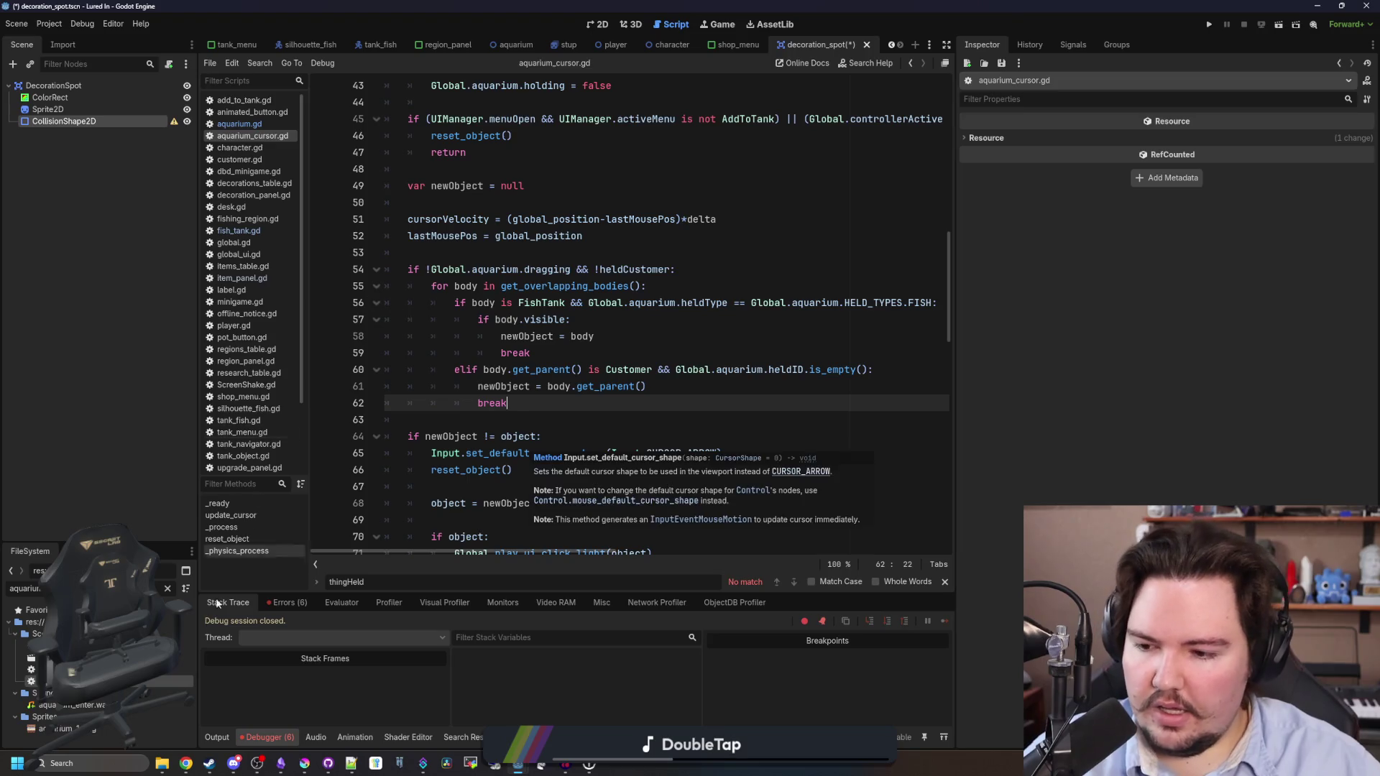
# Check the aquarium Cursor's collision settings, then put DecorationSpot on collision layer 3 and save.
pyautogui.click(667, 353)
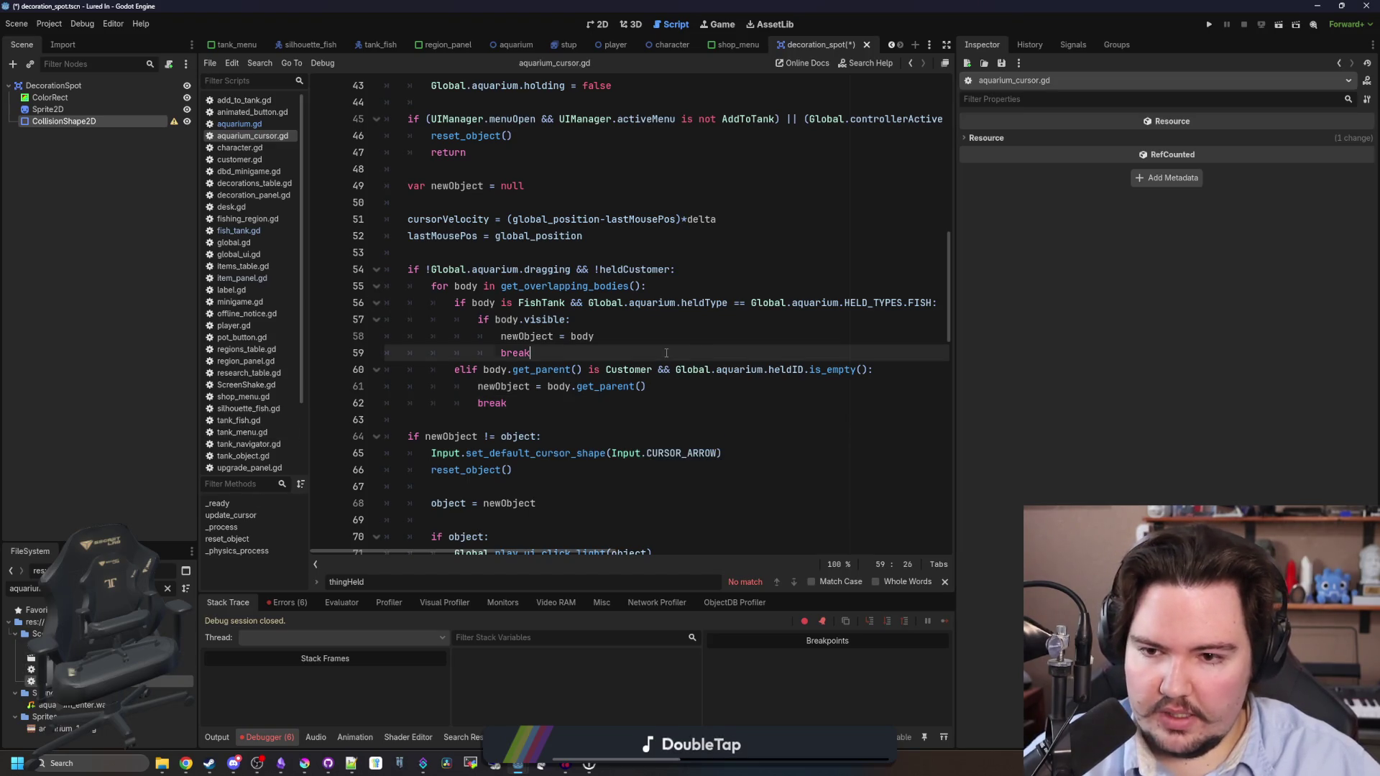
pyautogui.doubleClick(108, 681)
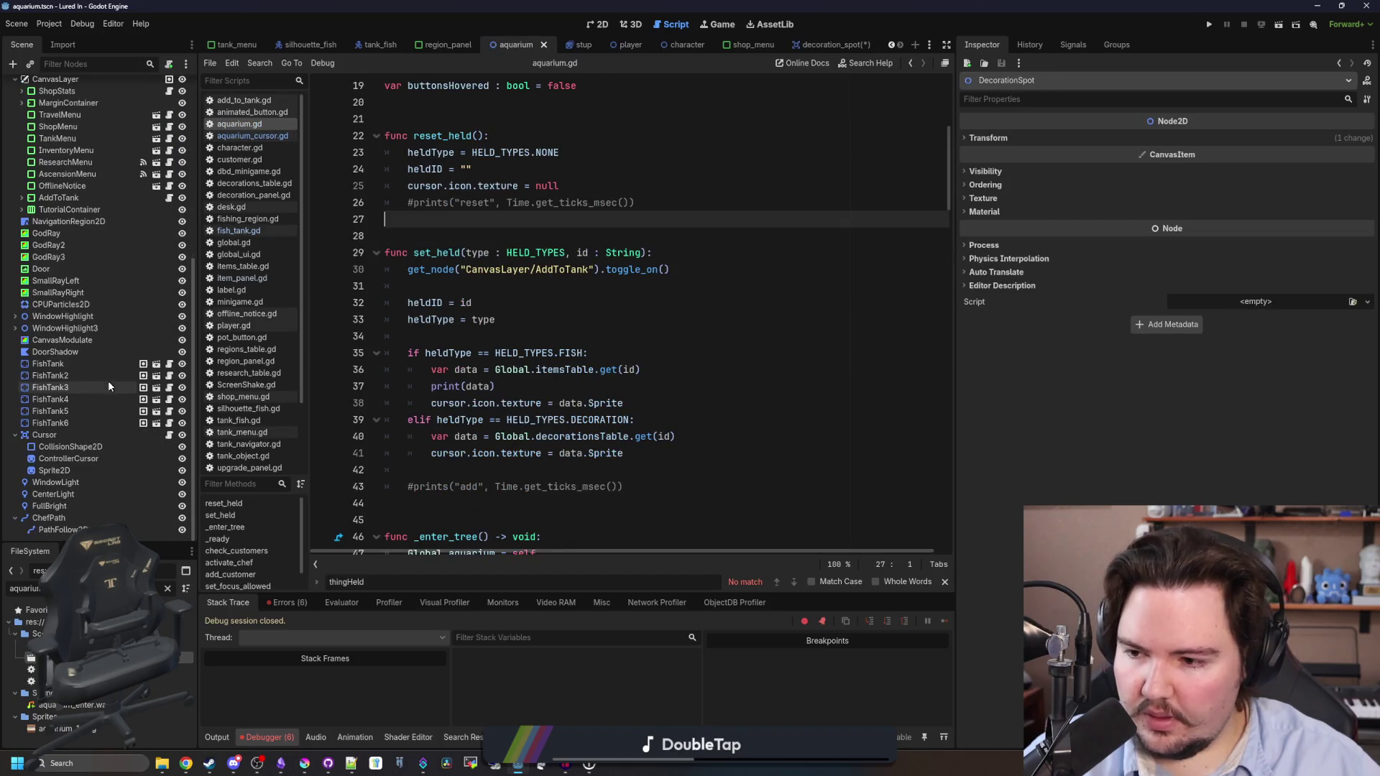
pyautogui.click(45, 435)
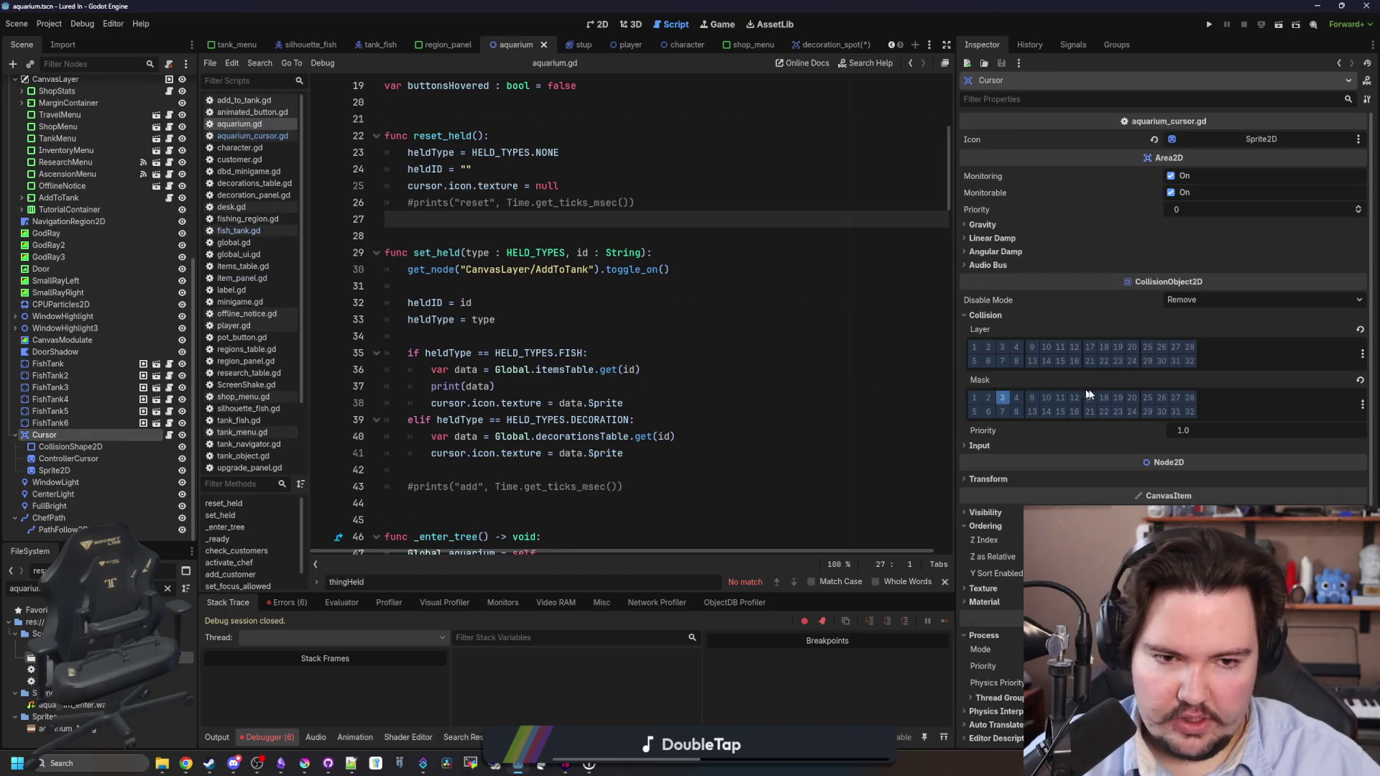
pyautogui.click(569, 186)
pyautogui.click(820, 45)
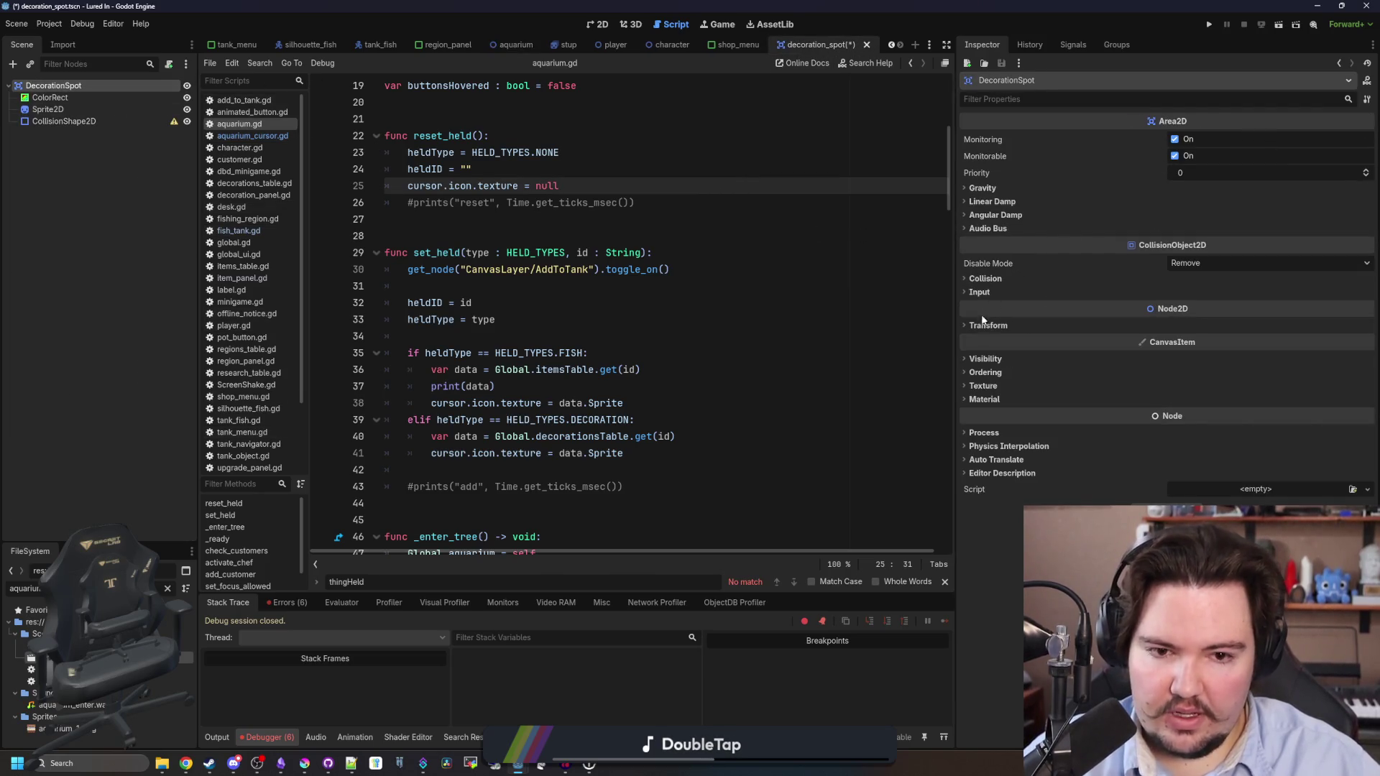
pyautogui.click(1000, 279)
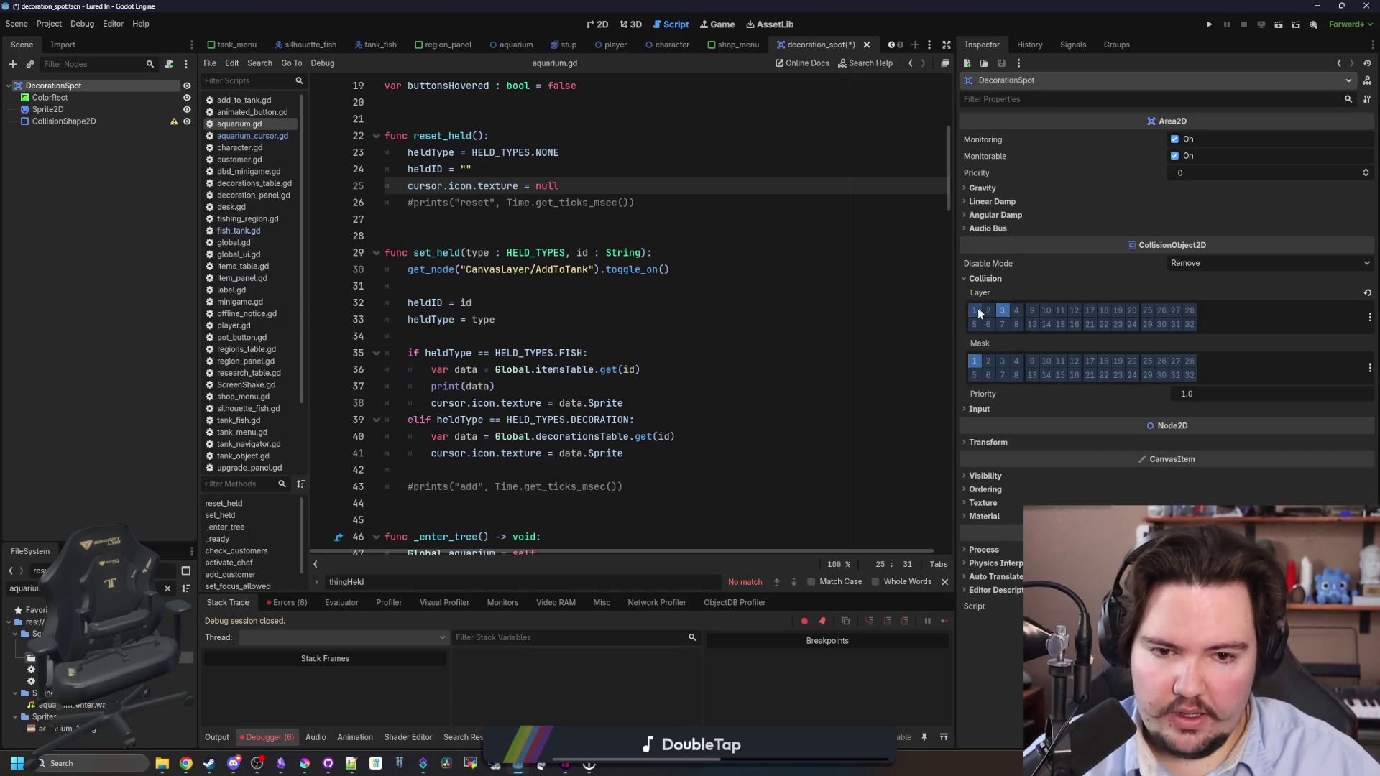
pyautogui.click(481, 287)
pyautogui.hotkey('ctrl', 's')
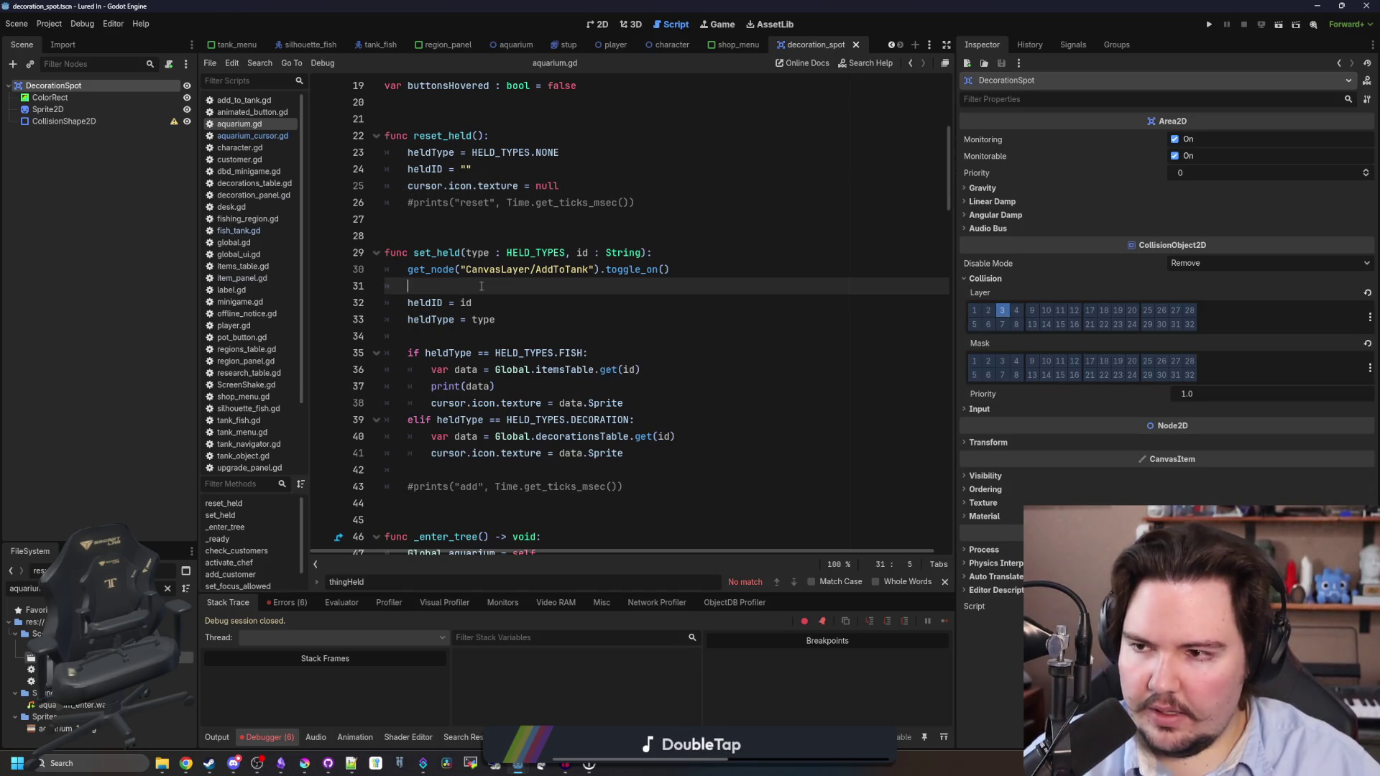
# Give CollisionShape2D a new 24×24 RectangleShape2D, save, and begin attaching a script to DecorationSpot.
pyautogui.click(63, 121)
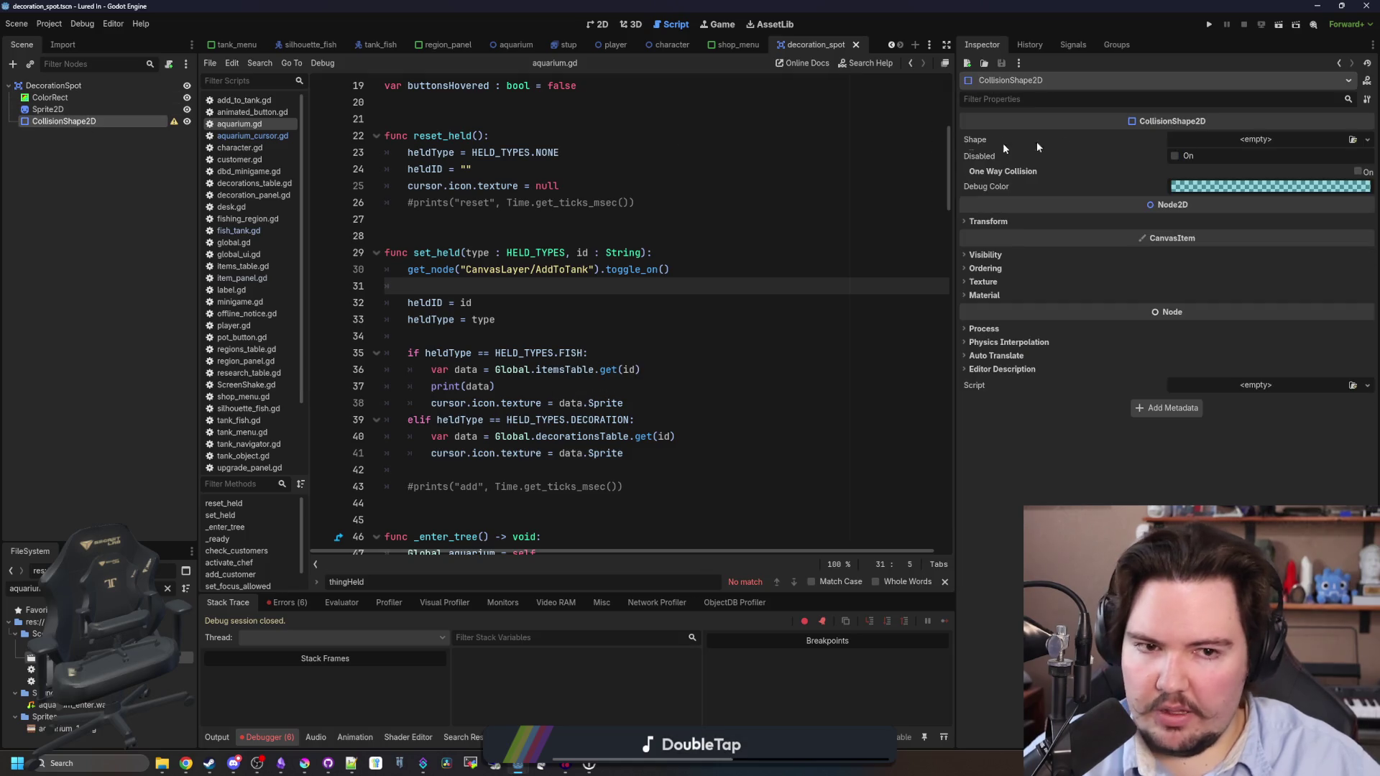
pyautogui.click(1249, 143)
pyautogui.click(1275, 202)
pyautogui.click(1222, 154)
pyautogui.click(1218, 140)
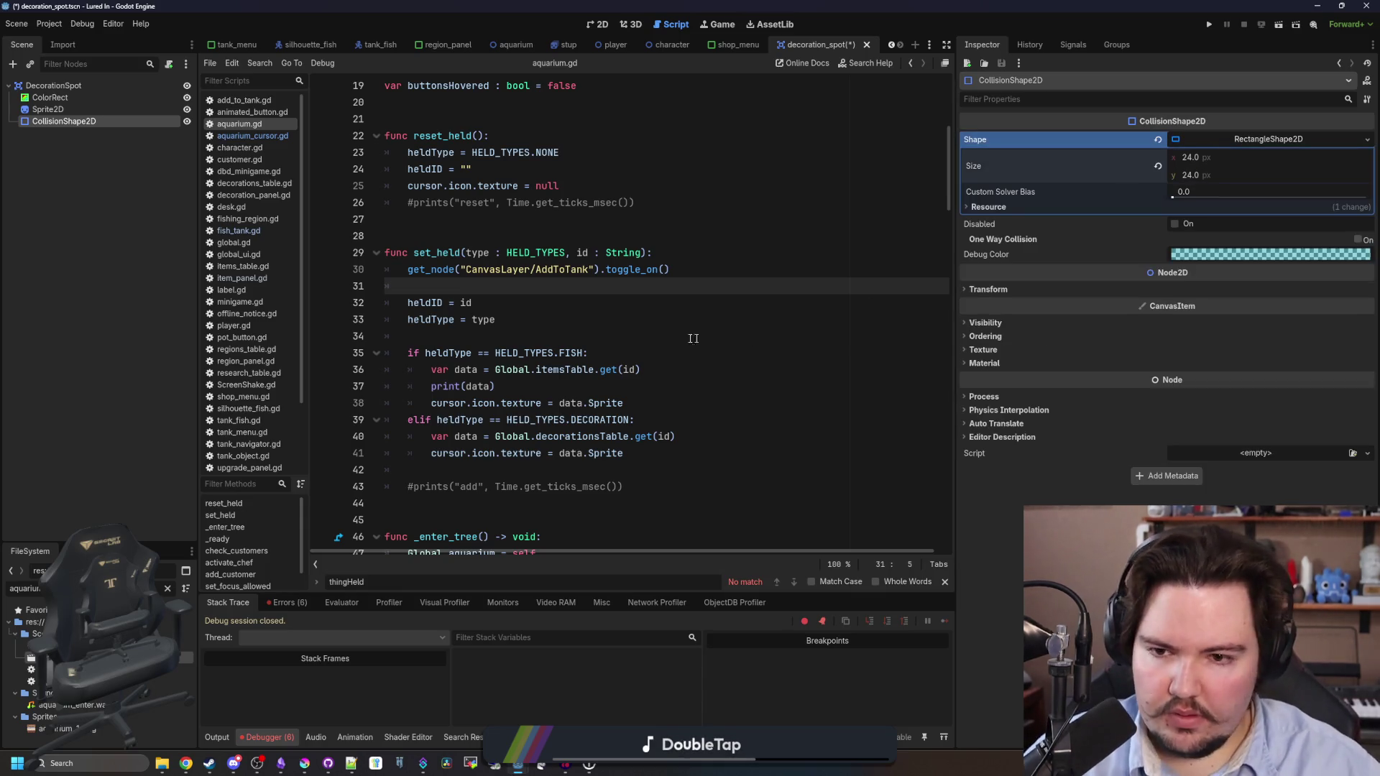
pyautogui.hotkey('ctrl', 's')
pyautogui.click(165, 87)
pyautogui.click(170, 68)
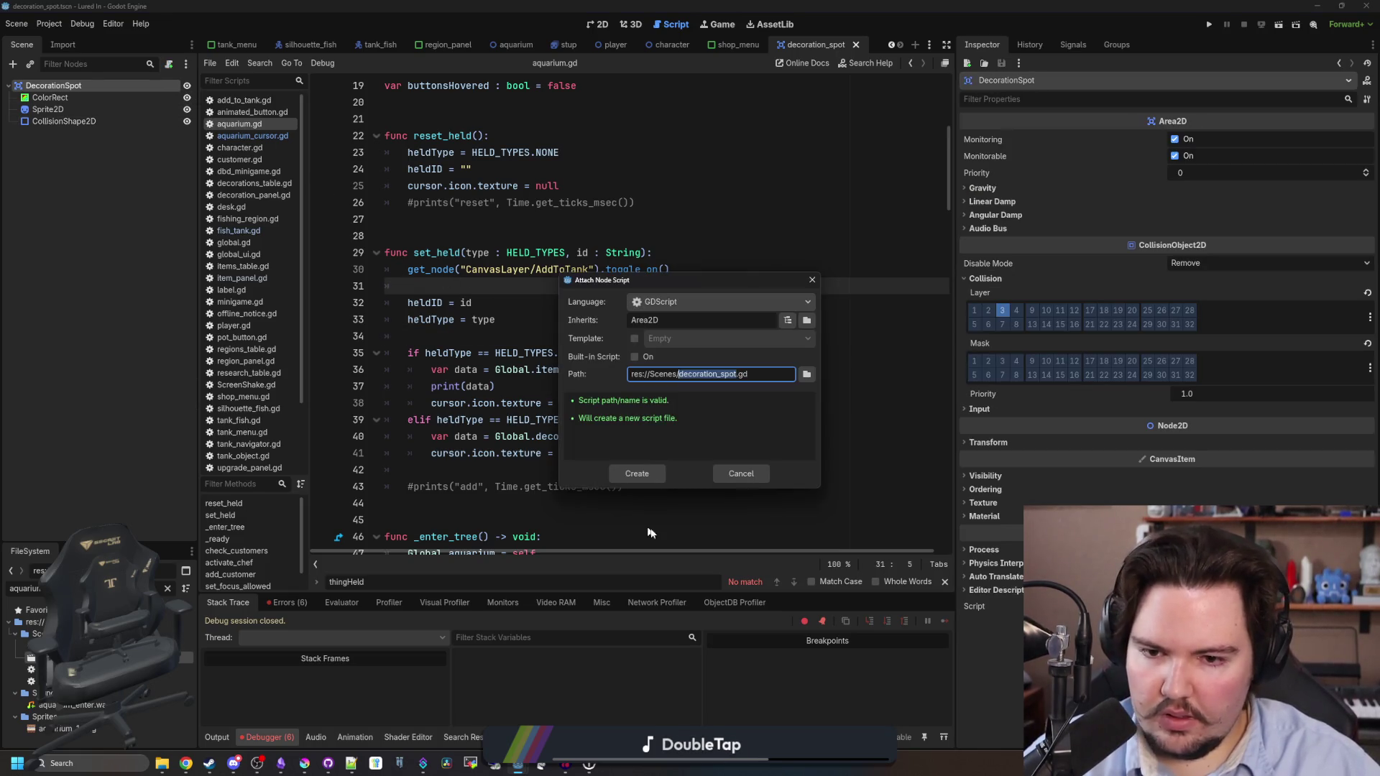
# Create decoration_spot.gd and declare class_name DecorationSpot.
pyautogui.click(658, 478)
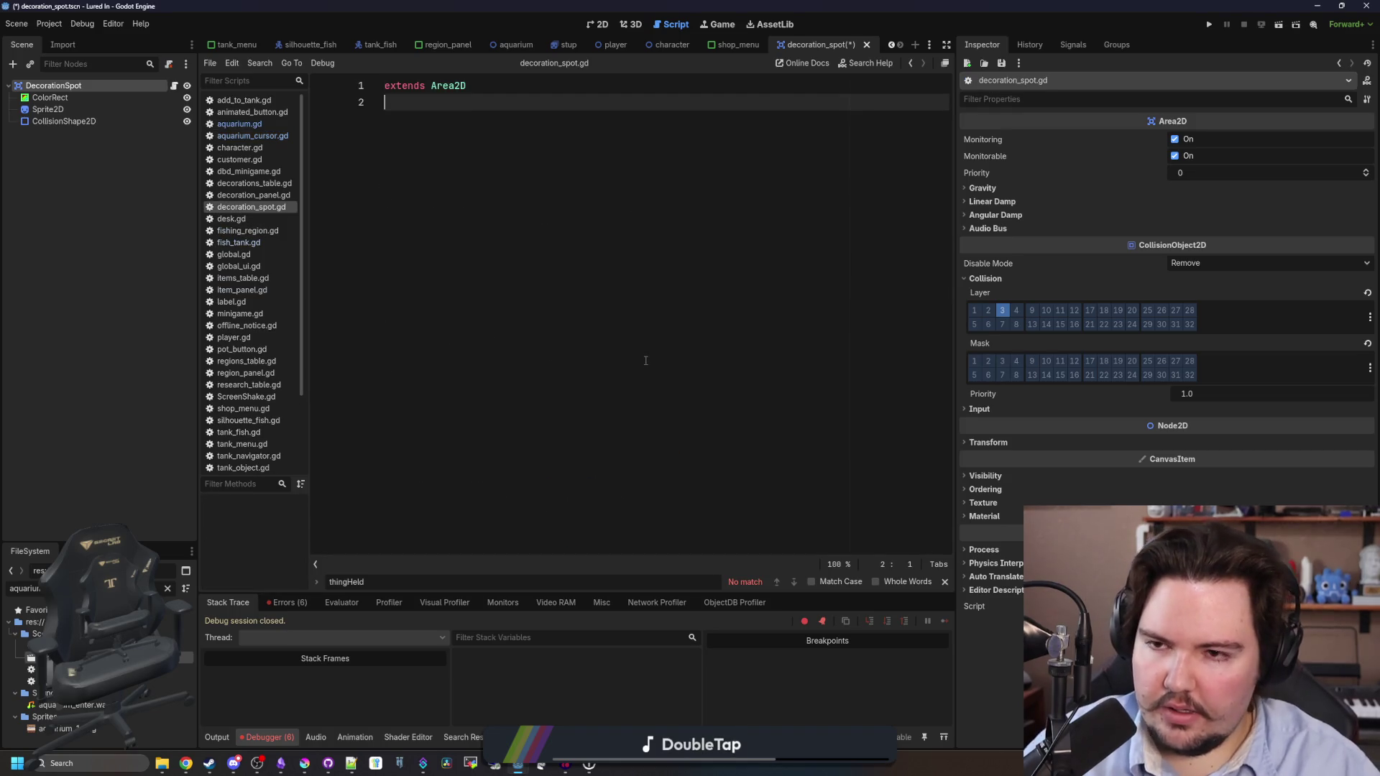
pyautogui.click(383, 85)
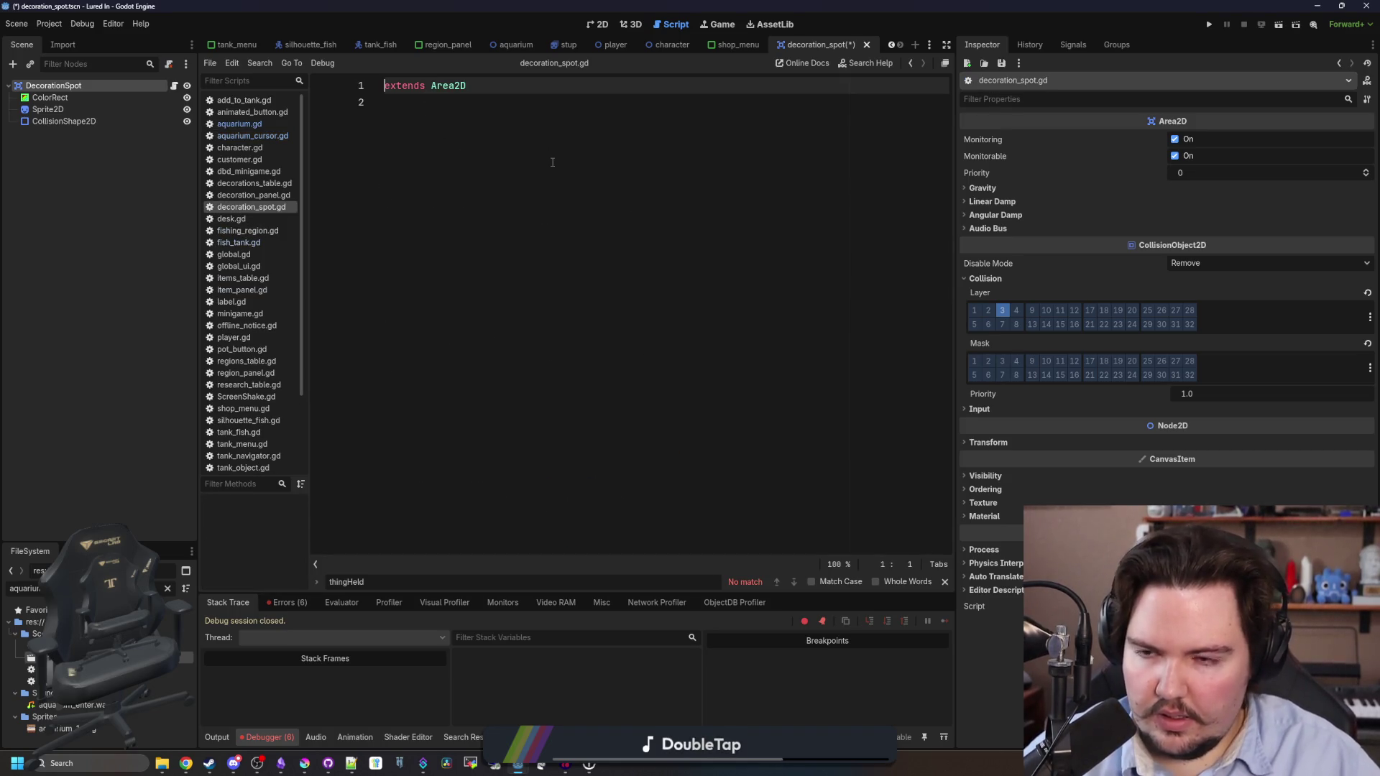
pyautogui.write('class_name Decorat')
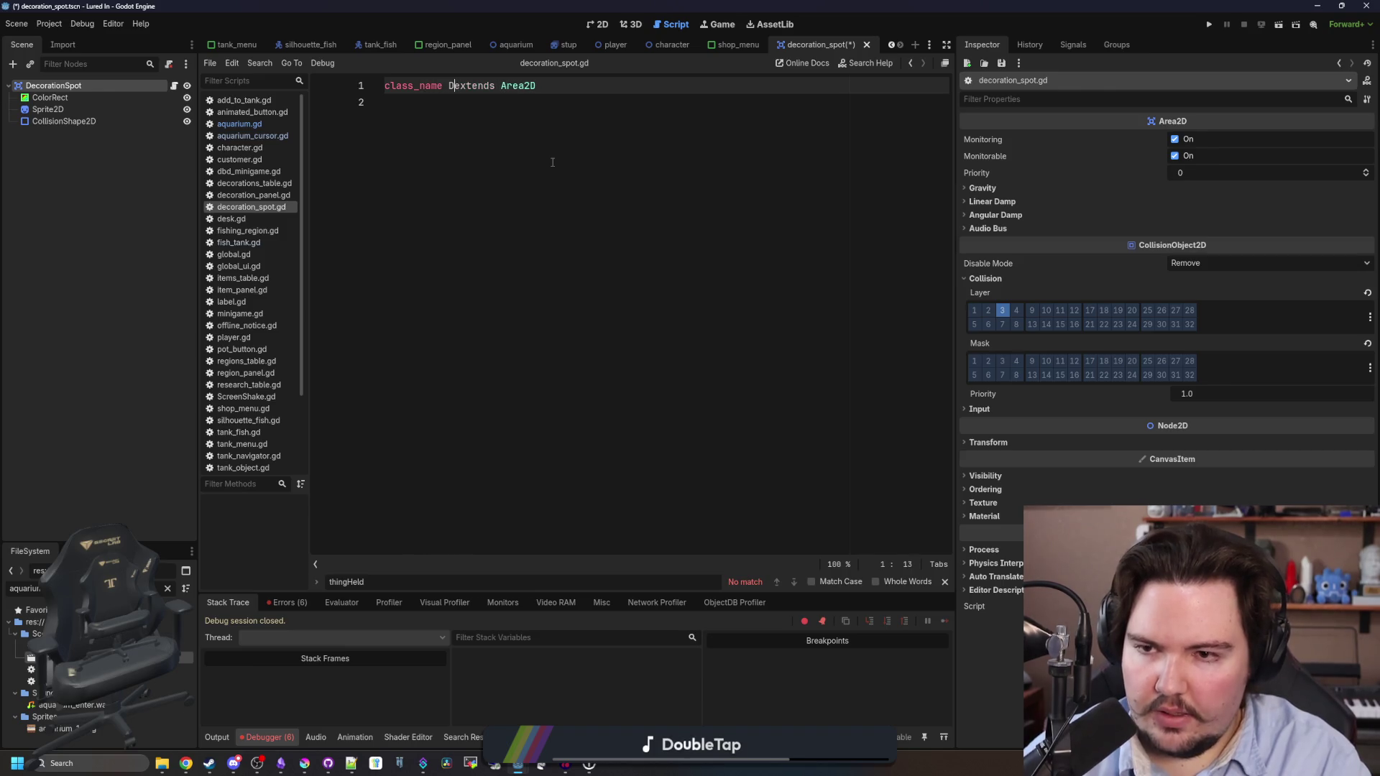
pyautogui.write('ionSpot')
pyautogui.press('Down')
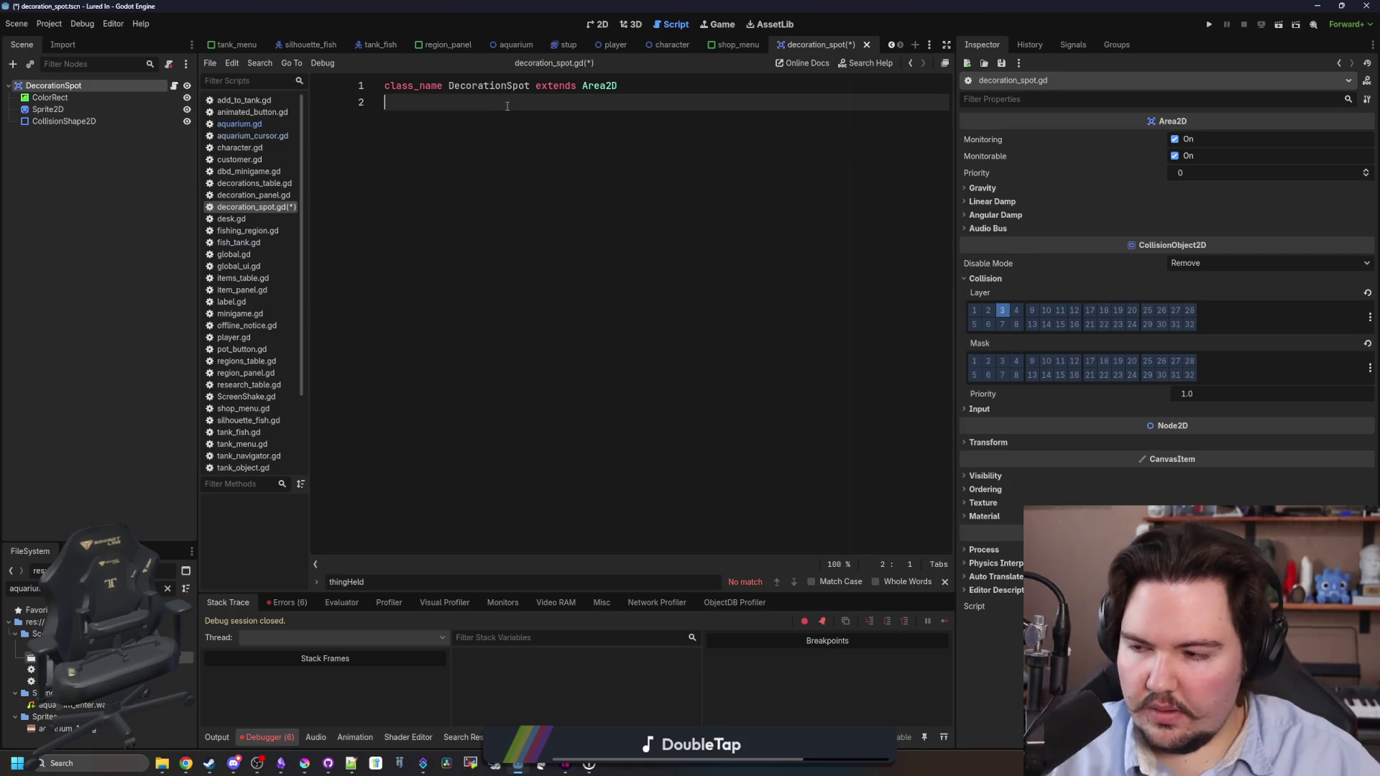
pyautogui.press('Return')
pyautogui.write('@onready var sprite =')
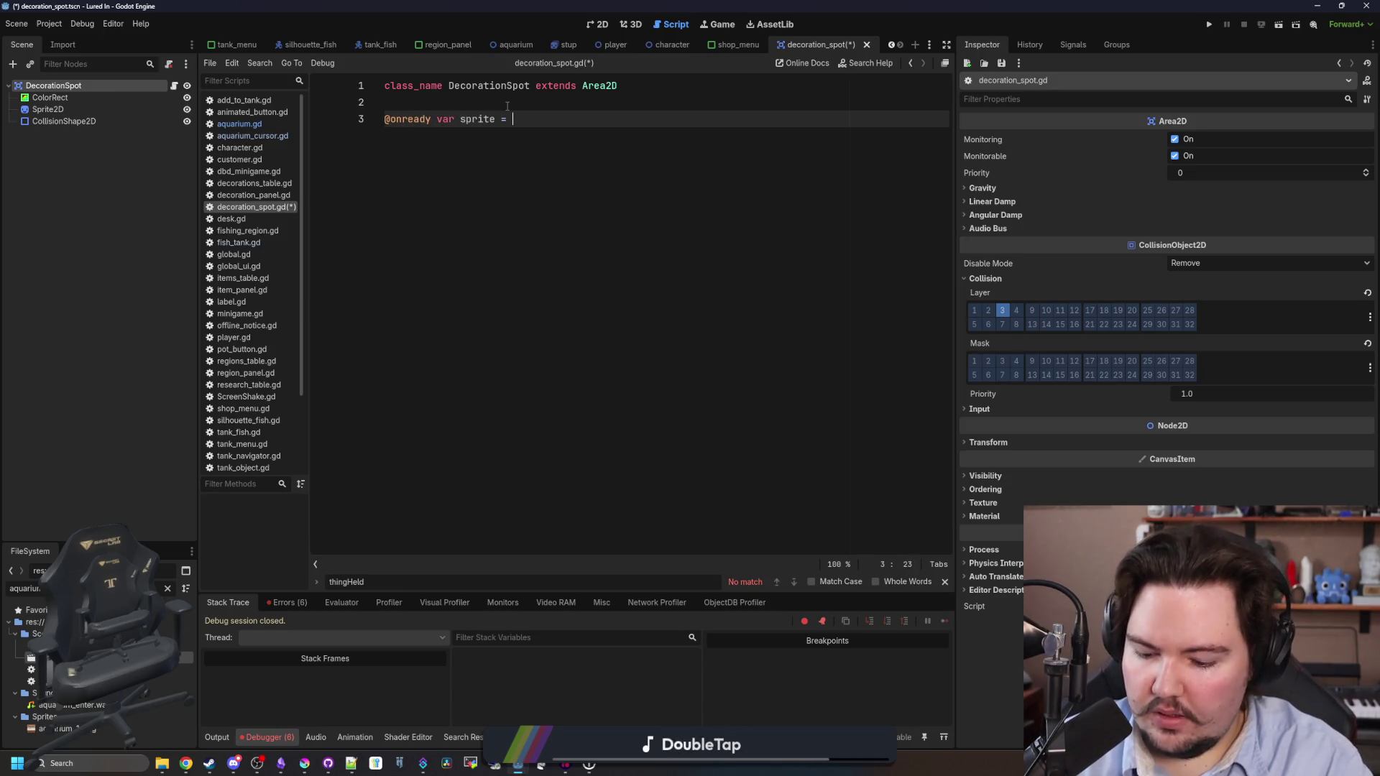
pyautogui.write('$Sprite')
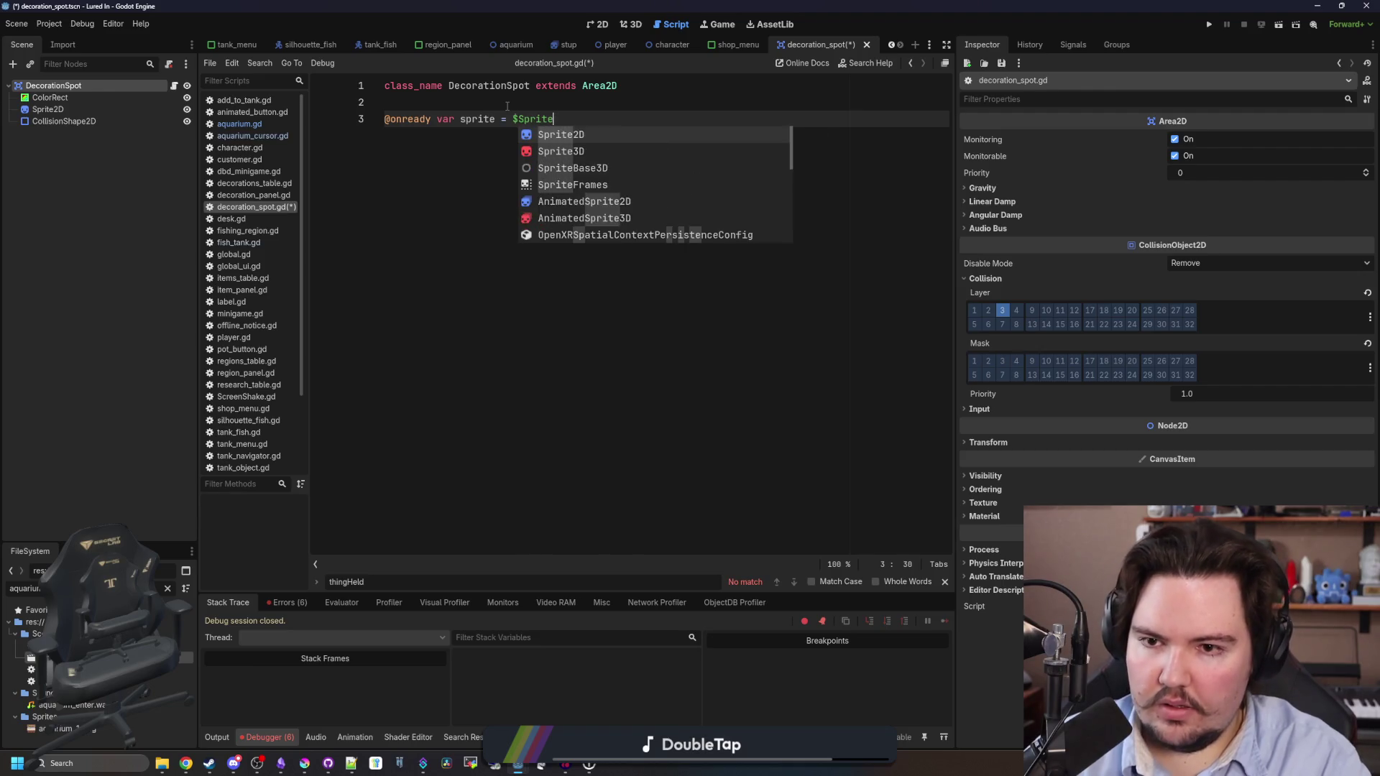
pyautogui.press('Return')
pyautogui.click(507, 106)
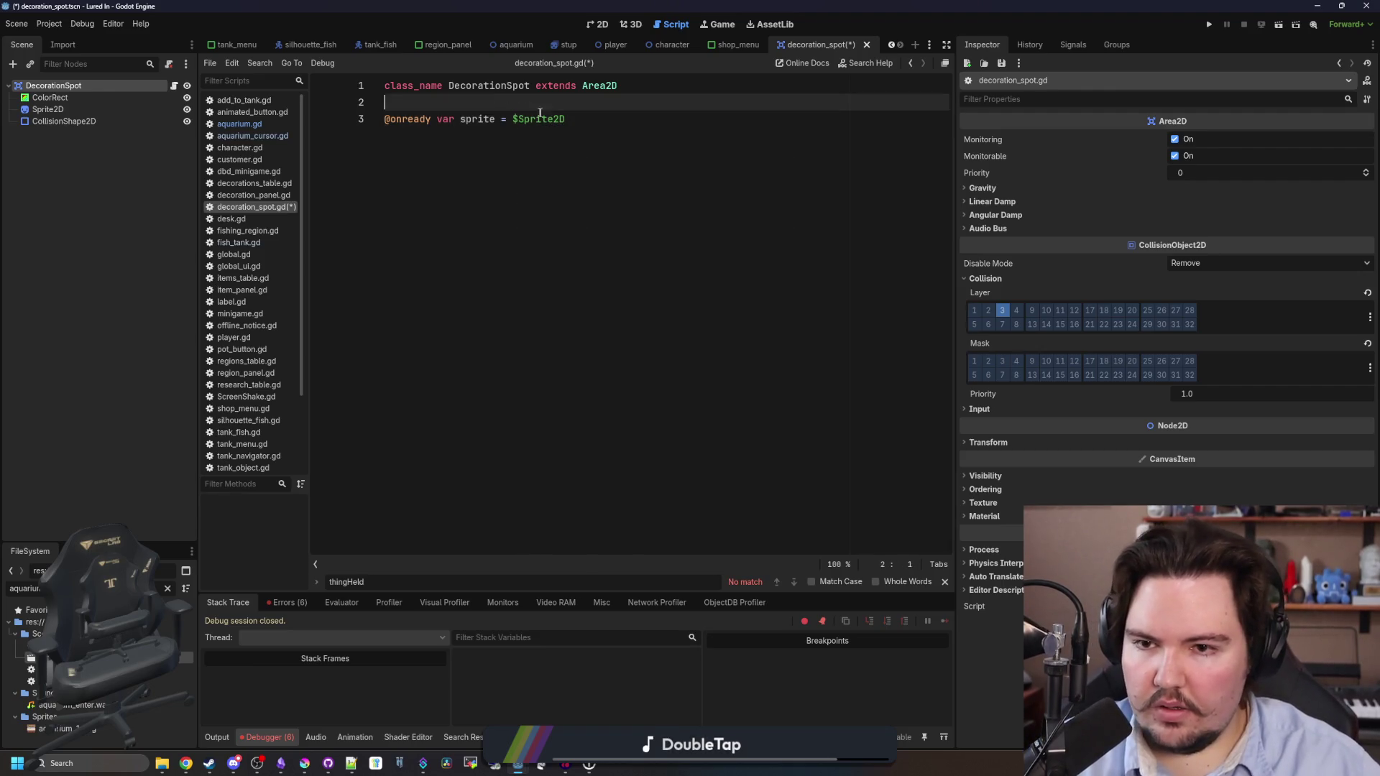
pyautogui.click(502, 118)
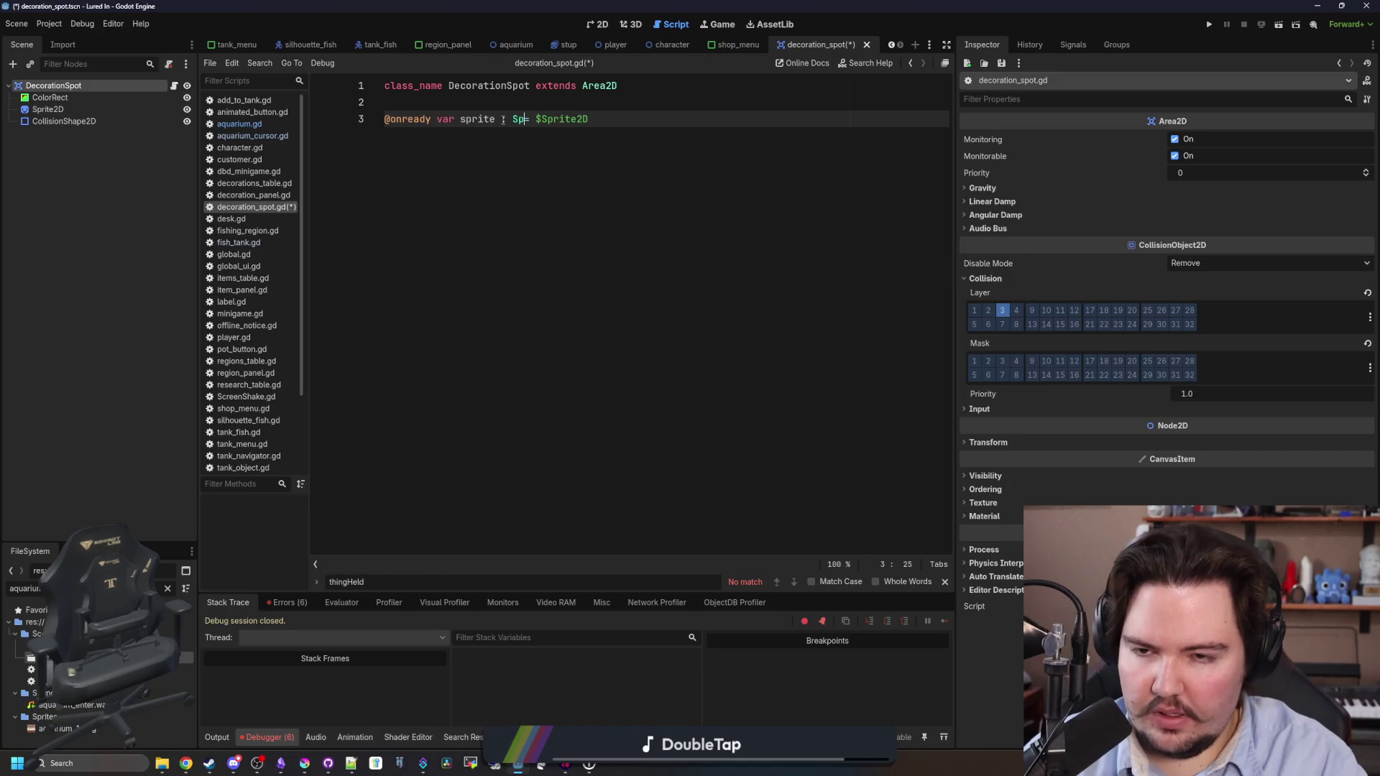
pyautogui.write('rite2D')
pyautogui.click(640, 111)
pyautogui.press('Return')
pyautogui.press('Return')
pyautogui.press('Return')
pyautogui.press('Return')
pyautogui.write('func hover():')
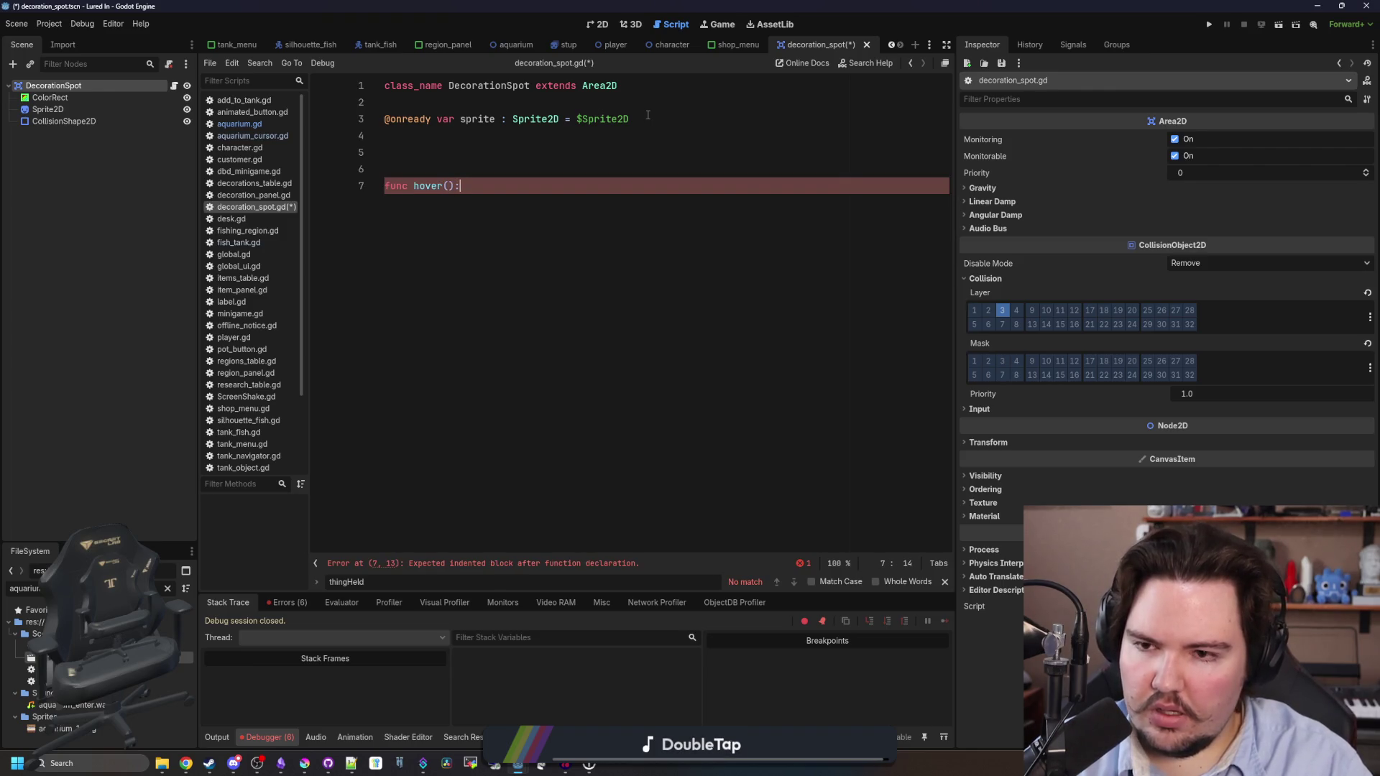
# Below the hover() stub, start writing func set_decoration().
pyautogui.press('Return')
pyautogui.press('Return')
pyautogui.press('Return')
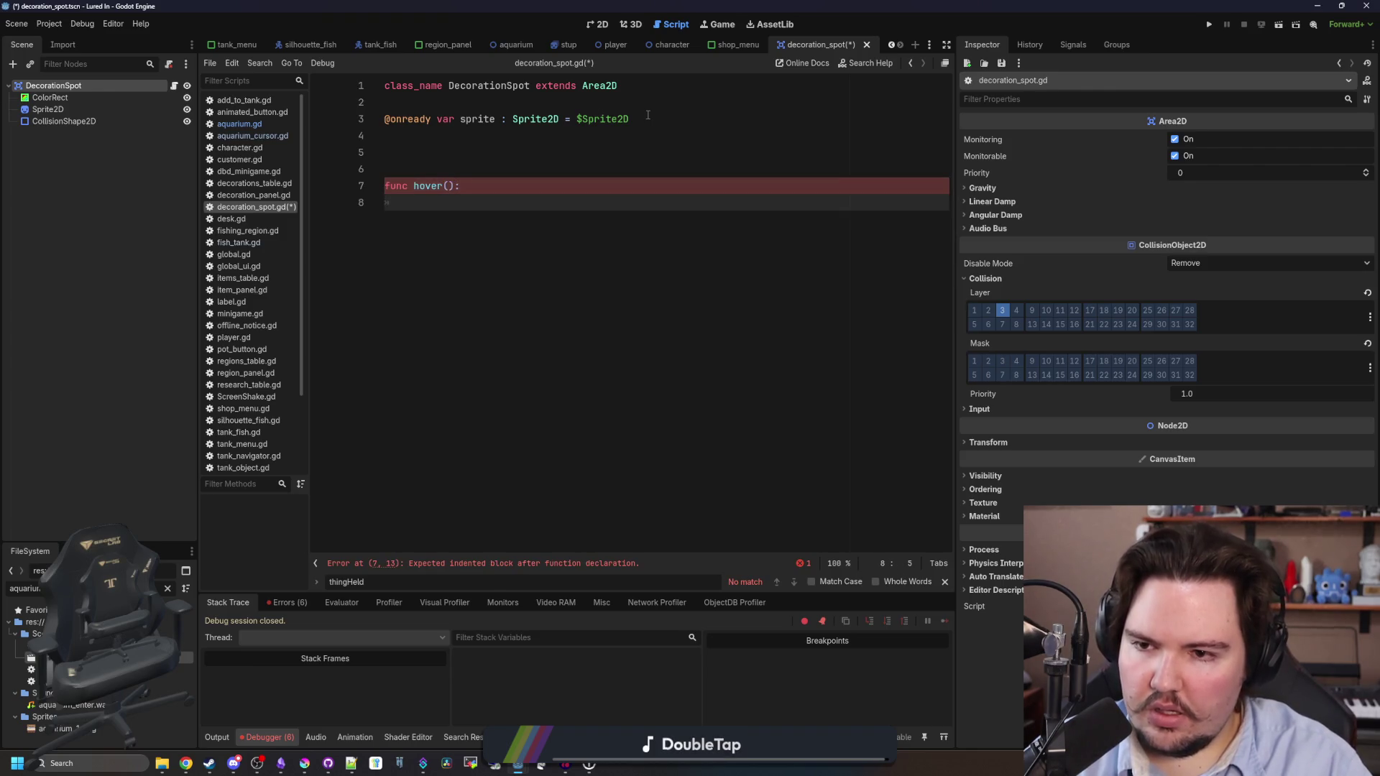
pyautogui.write('func set_')
pyautogui.press('BackSpace')
pyautogui.write('()')
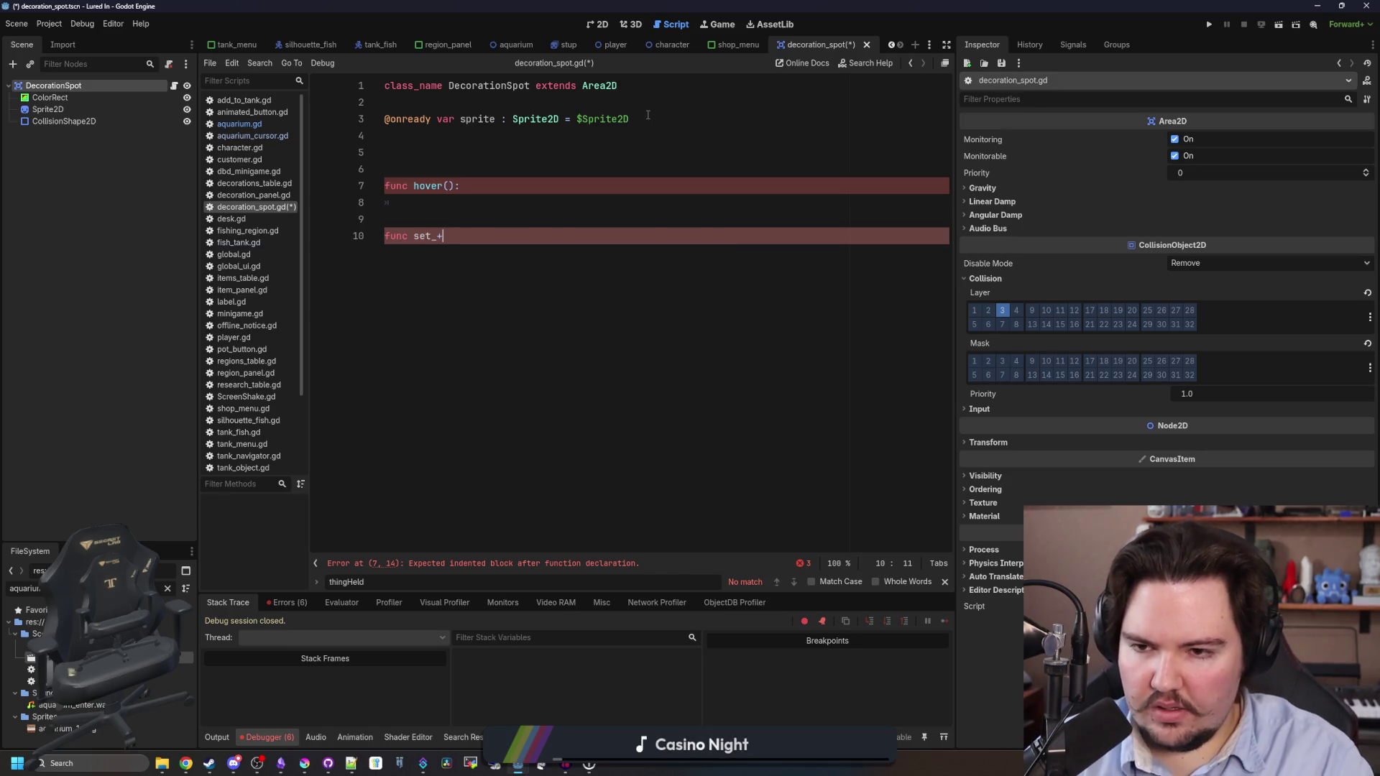
pyautogui.press('BackSpace')
pyautogui.write('decoration(')
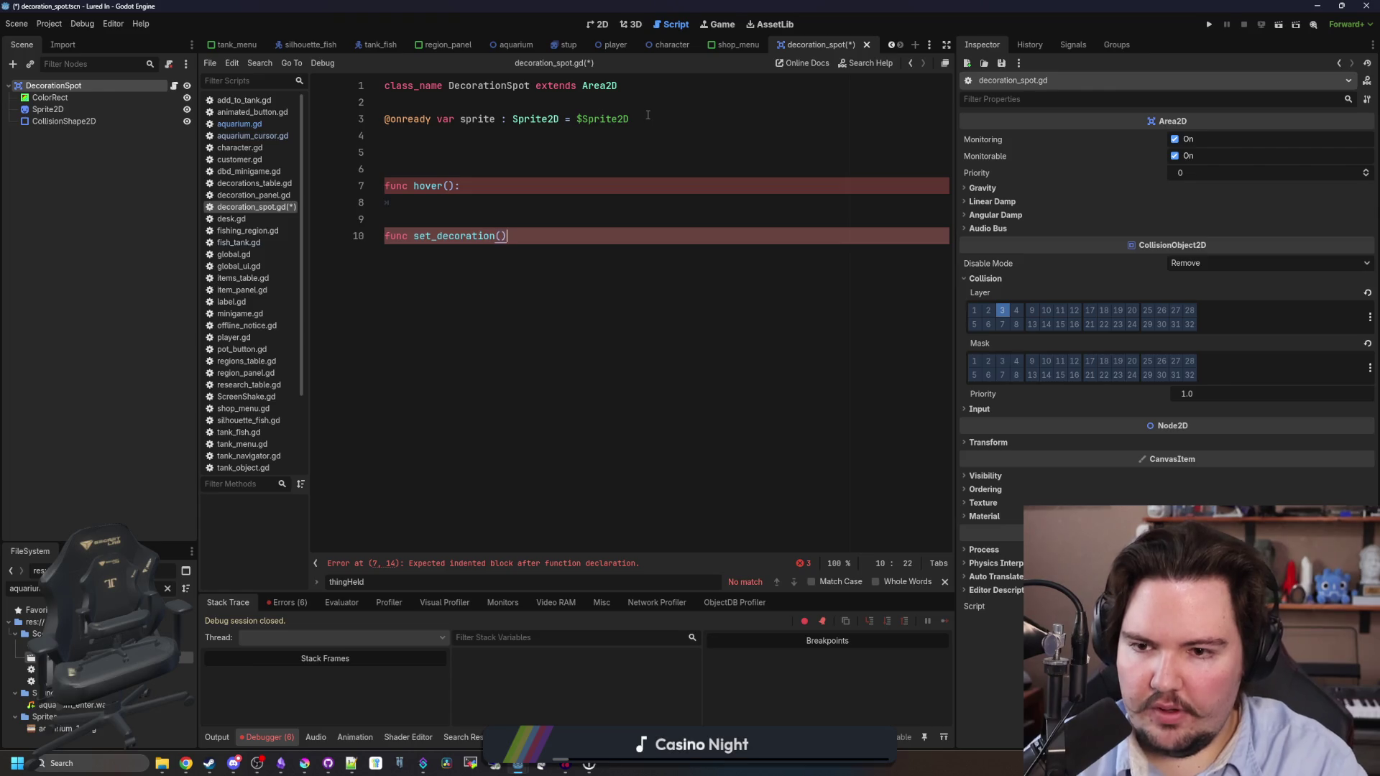
pyautogui.press('Left')
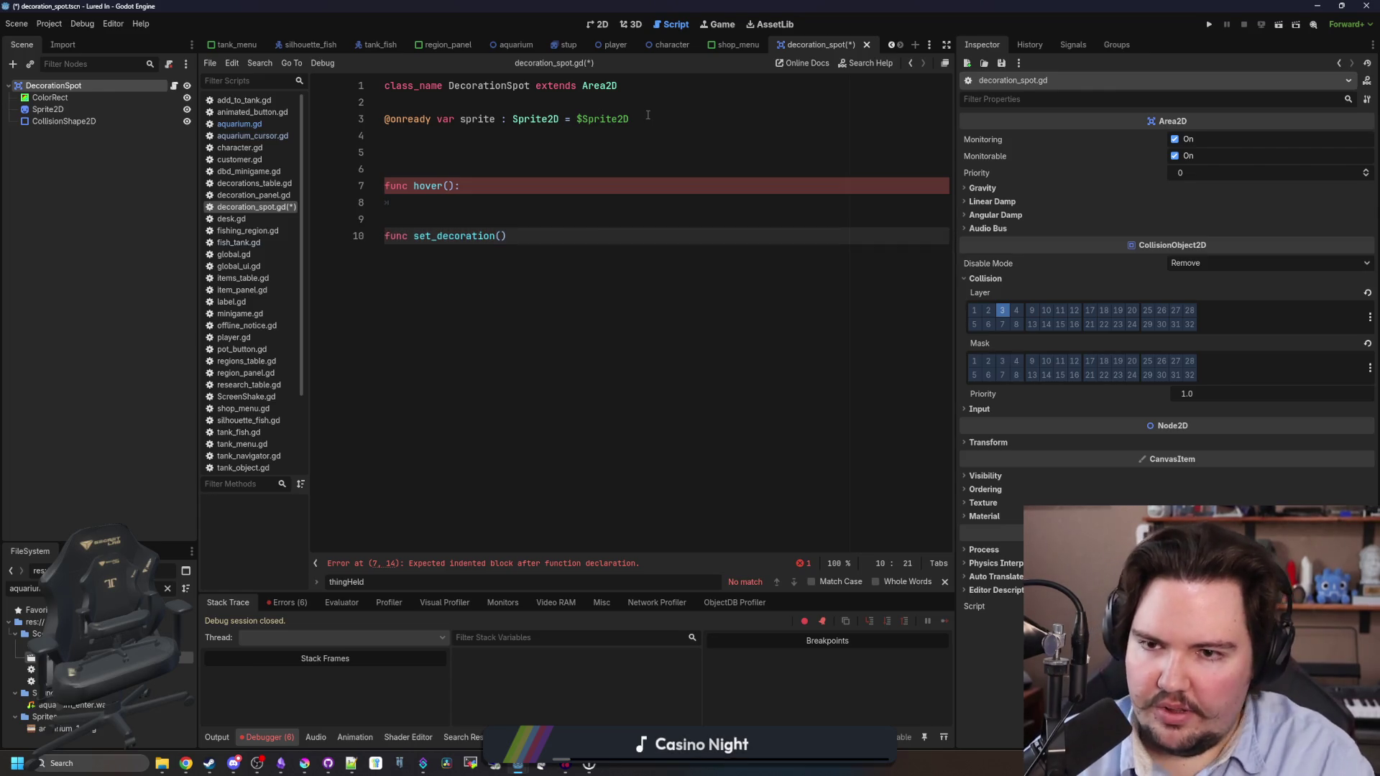
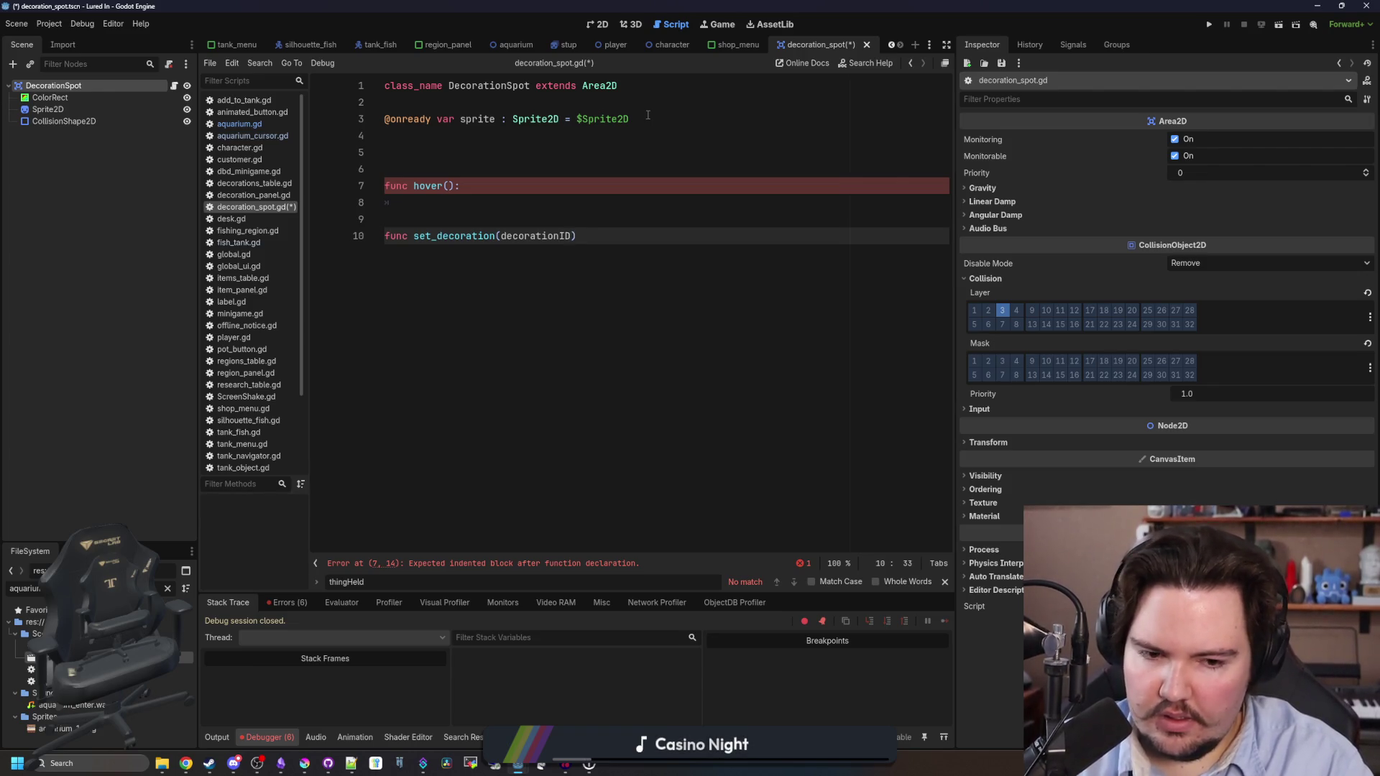
# Give set_decoration an if decorationID.is_empty() / else block that sets modulate = Color.WHITE.
pyautogui.write(':')
pyautogui.press('Return')
pyautogui.write('i')
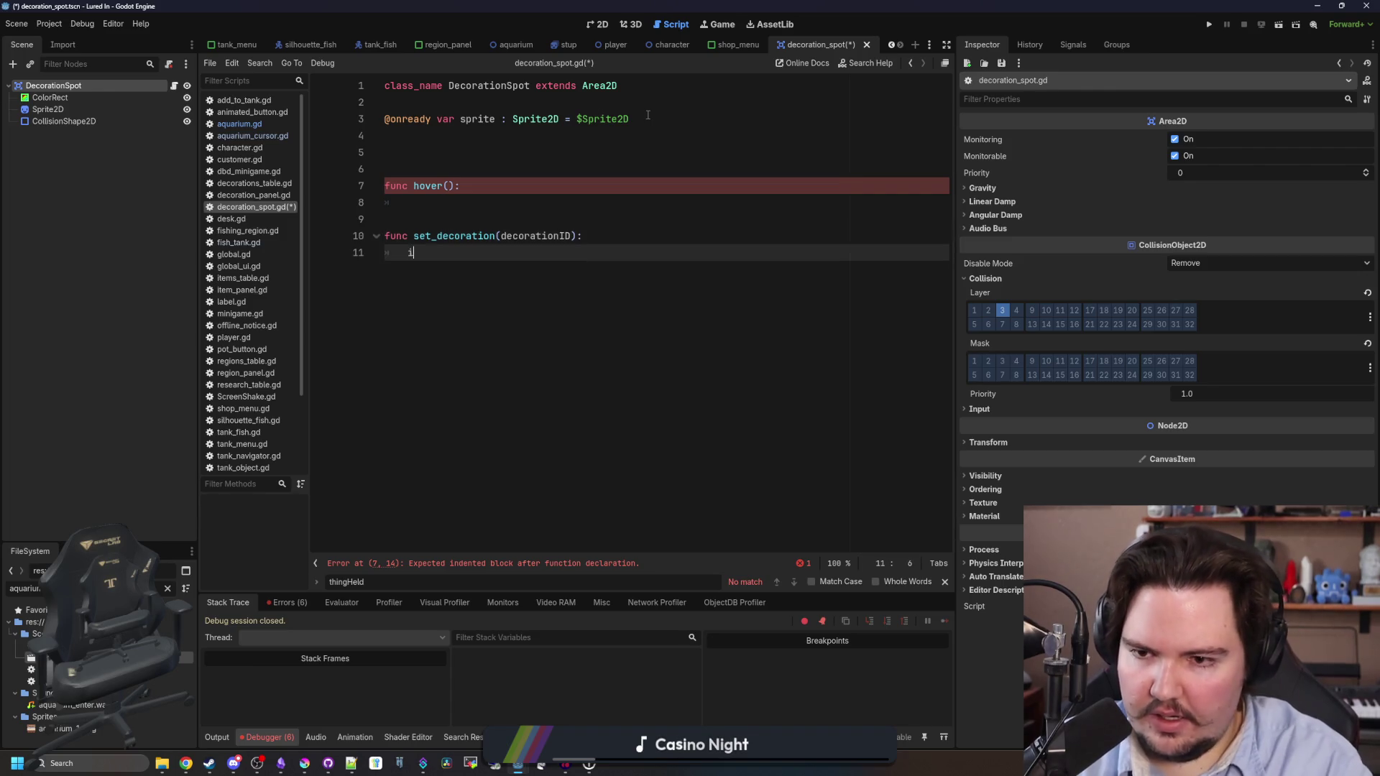
pyautogui.write('f decorationID.is_empty()')
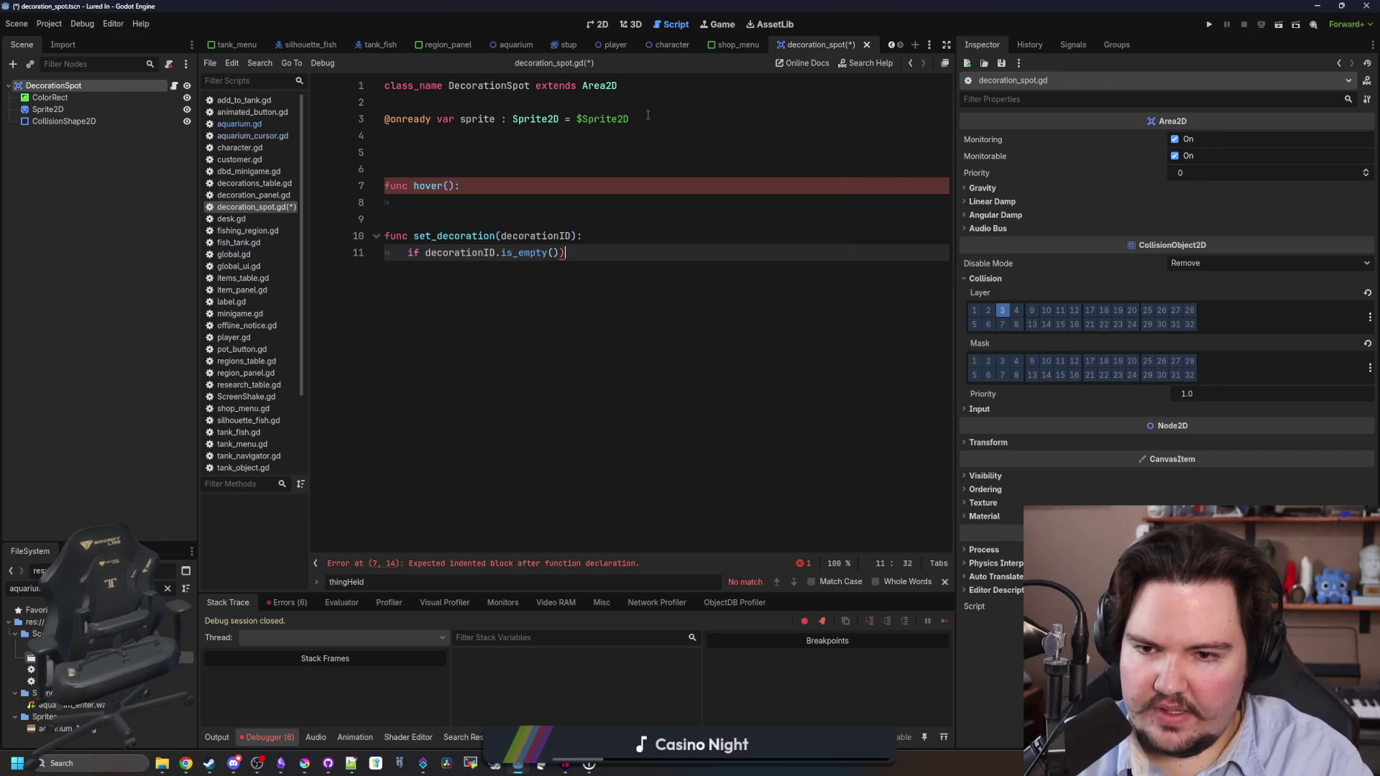
pyautogui.press('Return')
pyautogui.press('Return')
pyautogui.press('BackSpace')
pyautogui.write('else:')
pyautogui.press('Return')
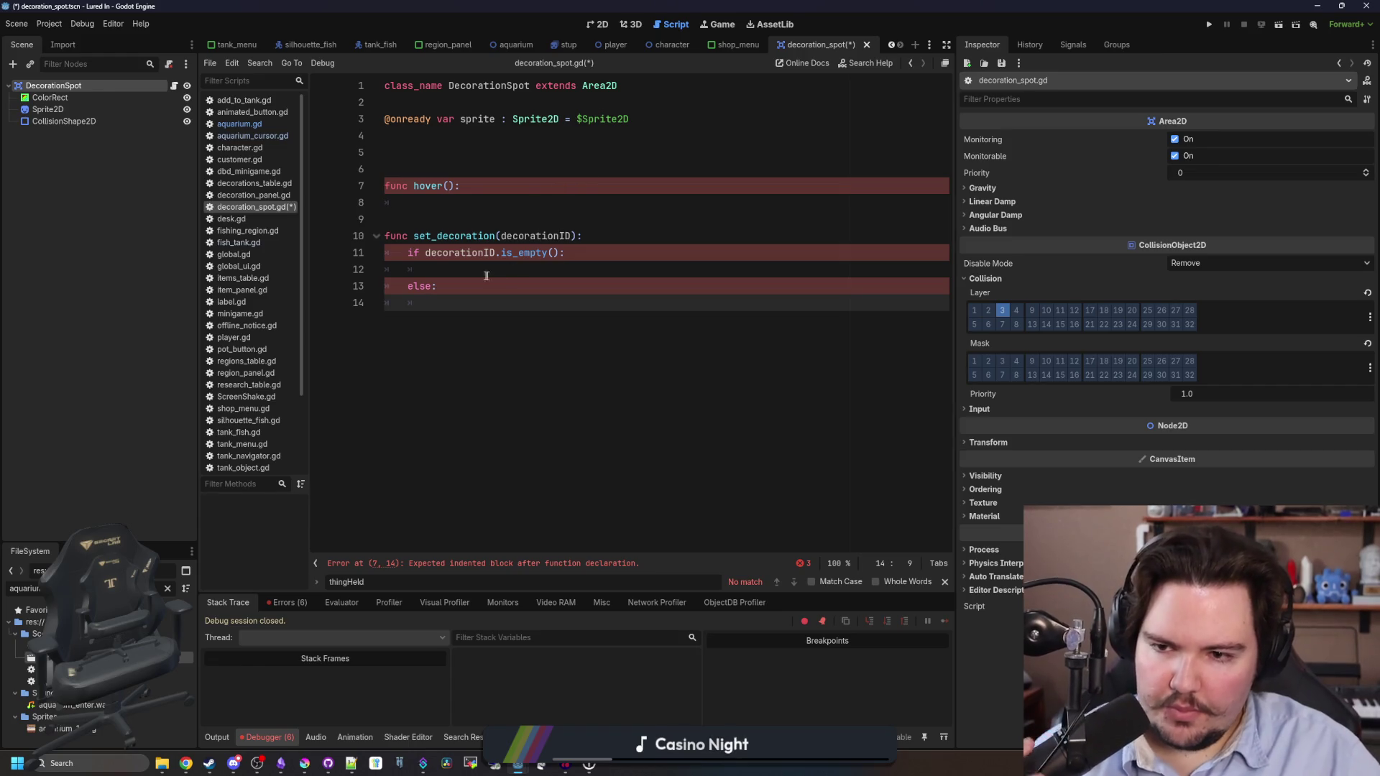
pyautogui.write('modulate = COlor')
pyautogui.press('Return')
pyautogui.write('.WHITE')
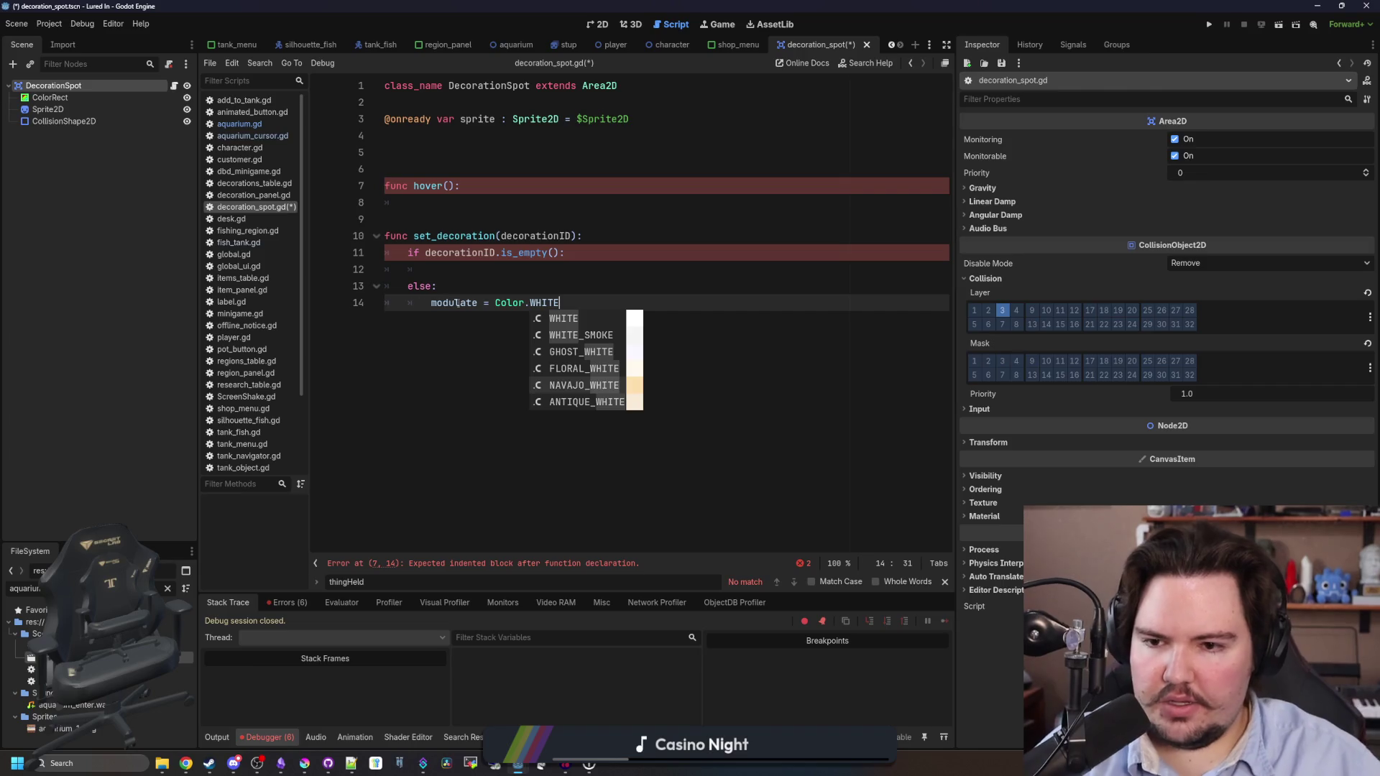
# Add an extra blank line inside the empty hover function body.
pyautogui.click(458, 269)
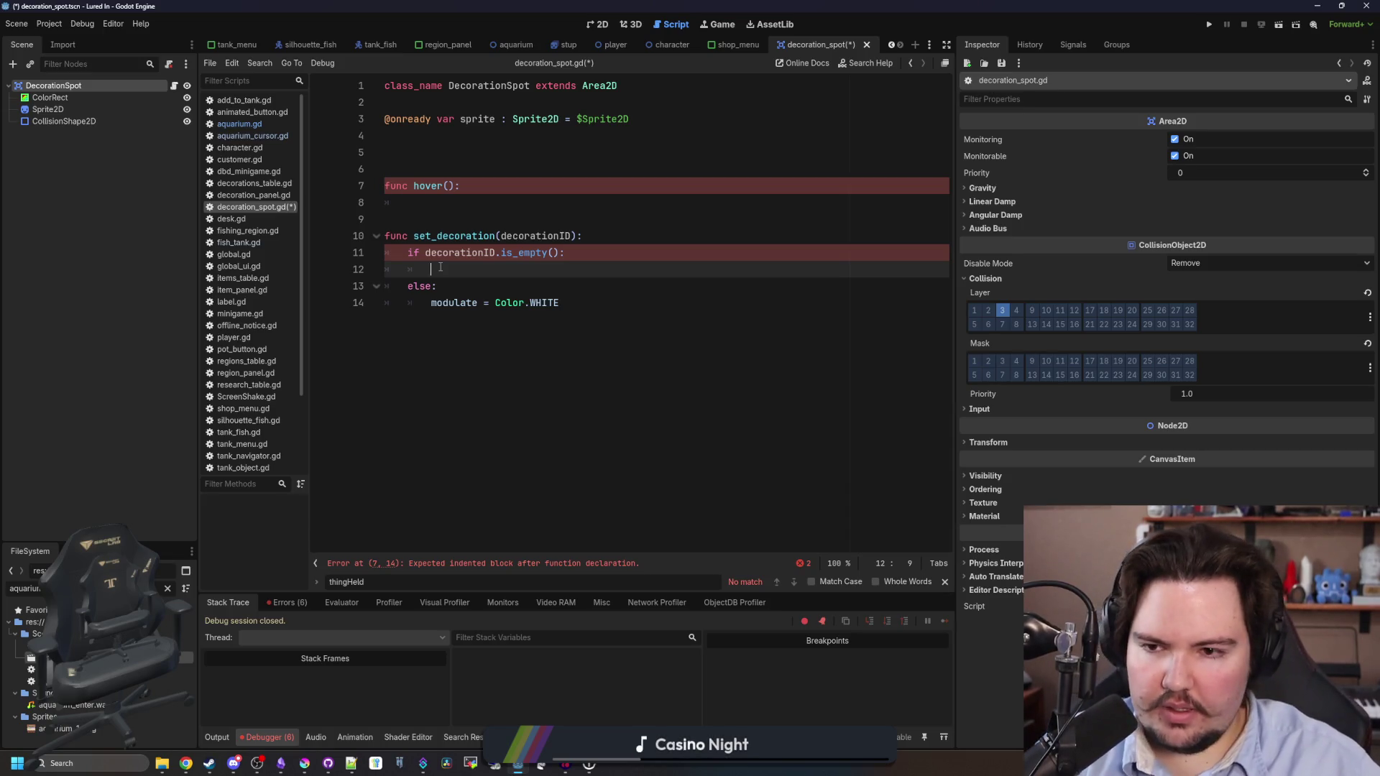
pyautogui.click(460, 206)
pyautogui.press('Down')
pyautogui.press('Return')
pyautogui.click(453, 205)
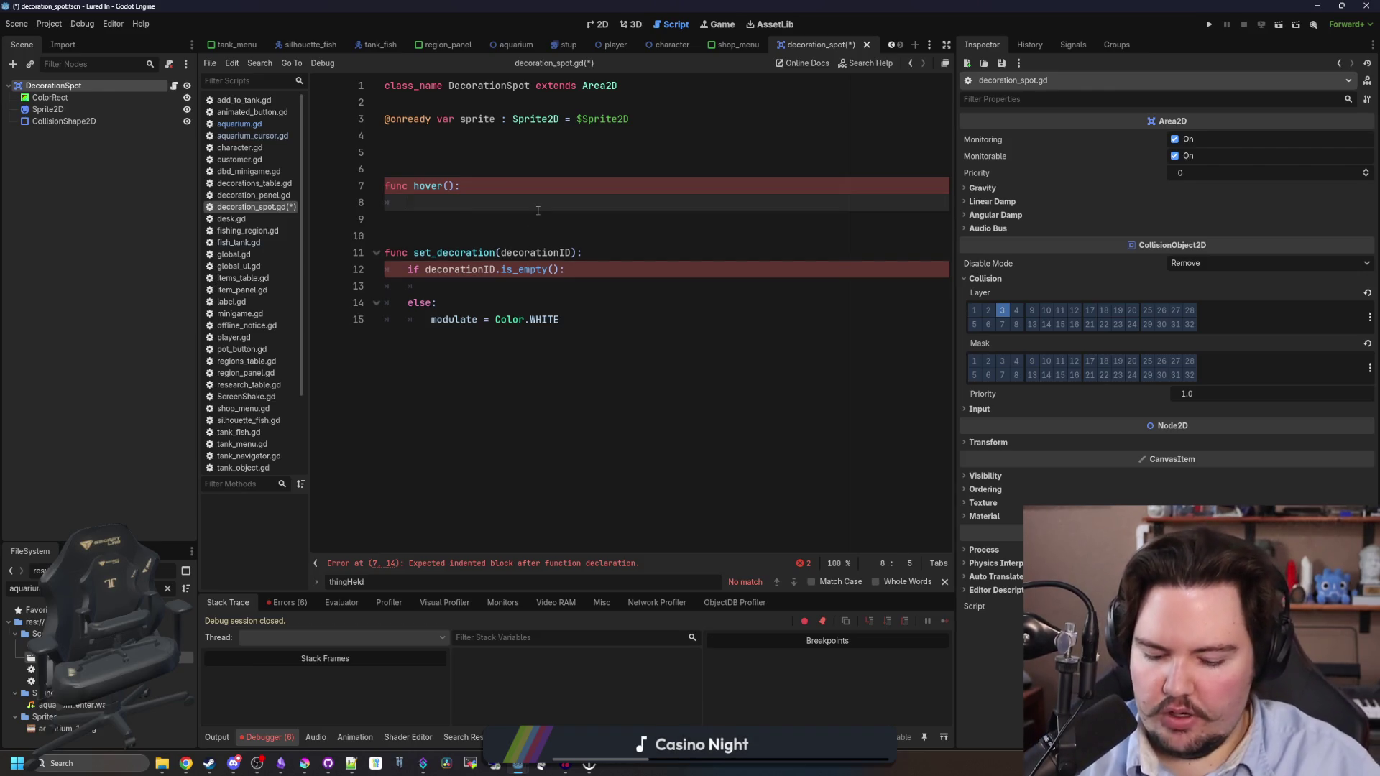
# Give hover a decorationID parameter and add var decoration = Global.decorationsTable.get(decorationID).
pyautogui.write('var decoration =')
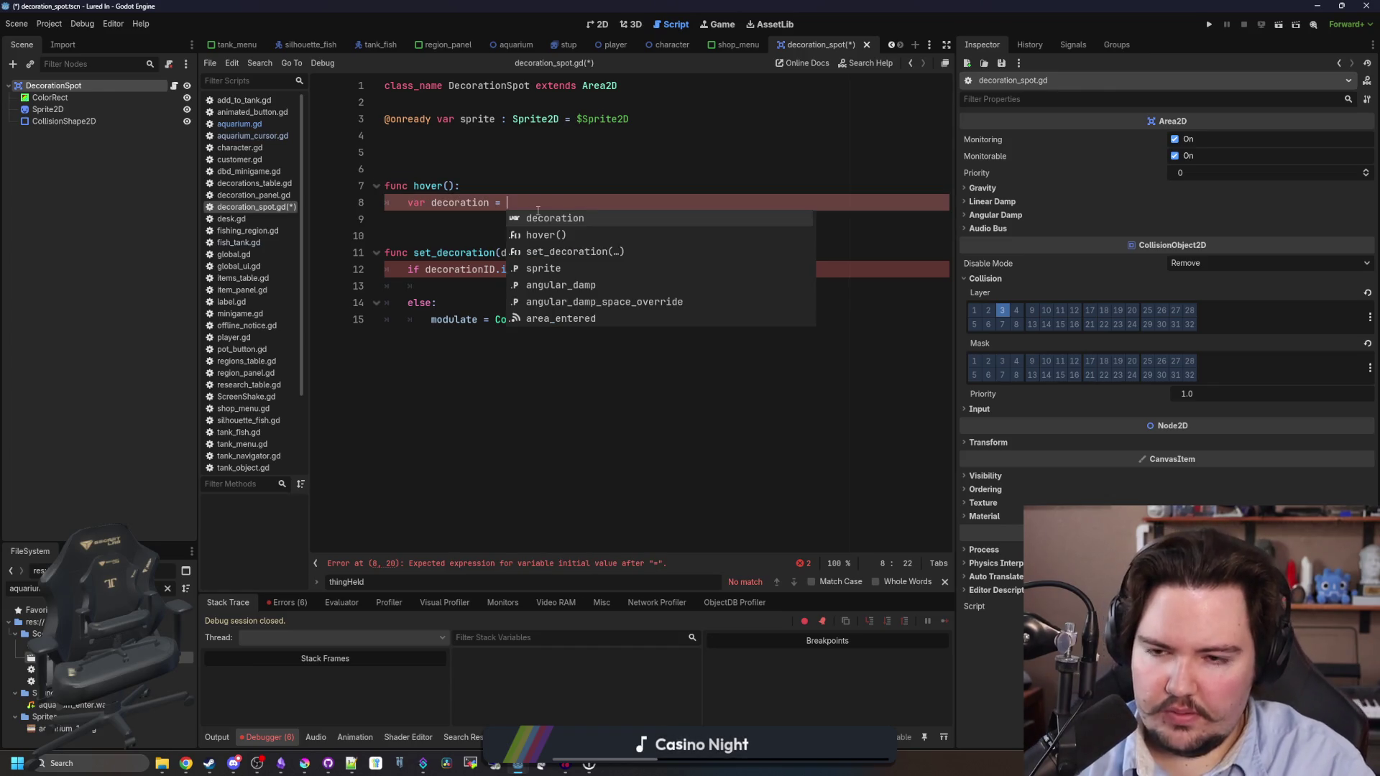
pyautogui.click(483, 185)
pyautogui.press('Left')
pyautogui.press('Left')
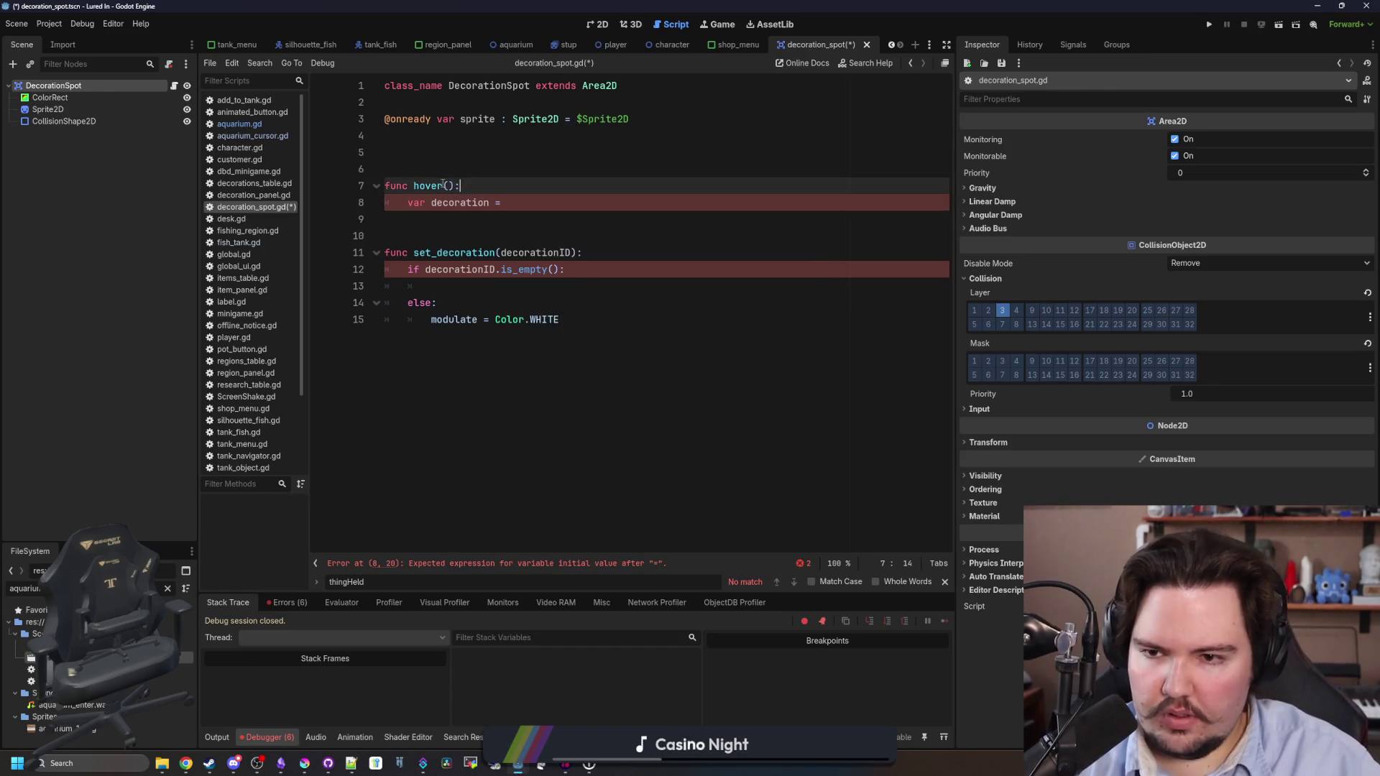
pyautogui.write('decorationID')
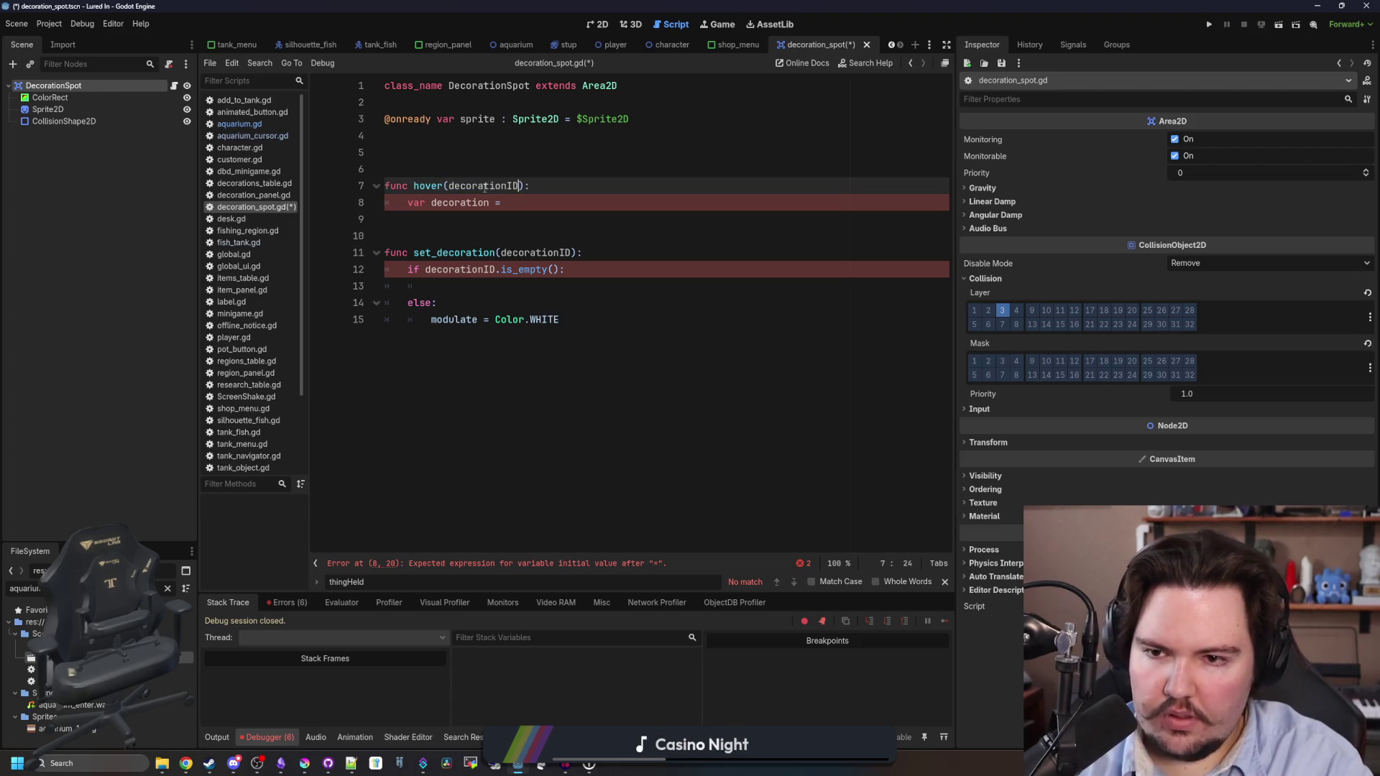
pyautogui.press('Down')
pyautogui.write('Global.decora')
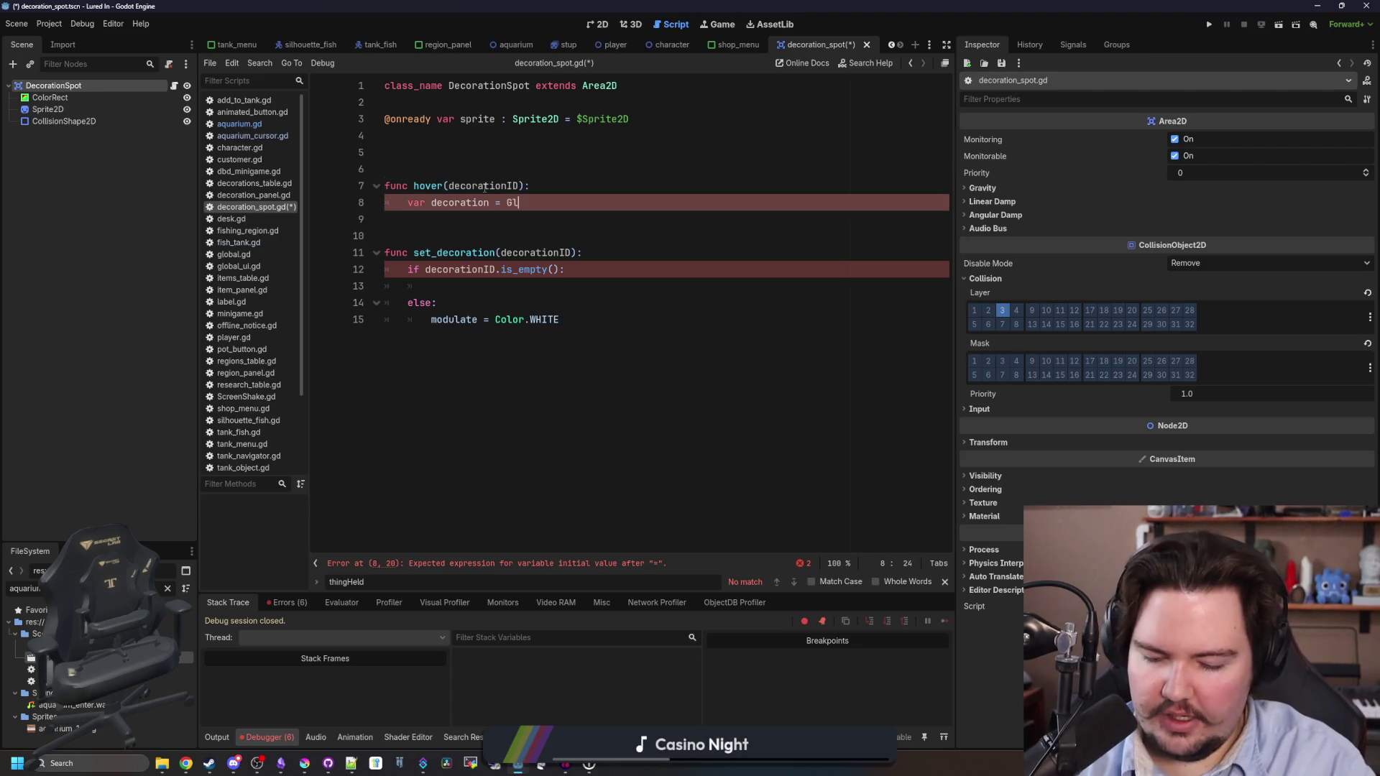
pyautogui.press('Return')
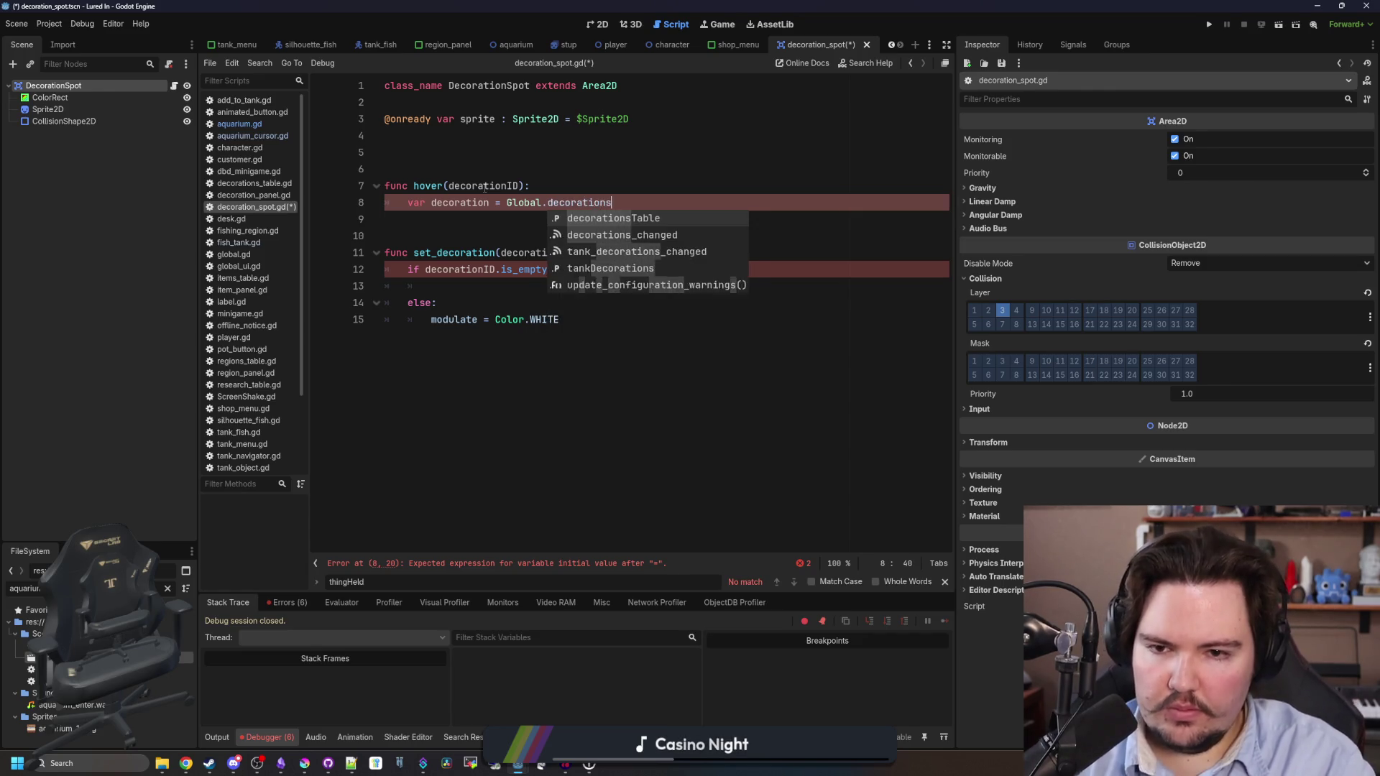
pyautogui.write('Table.get(deco')
pyautogui.write('rationID')
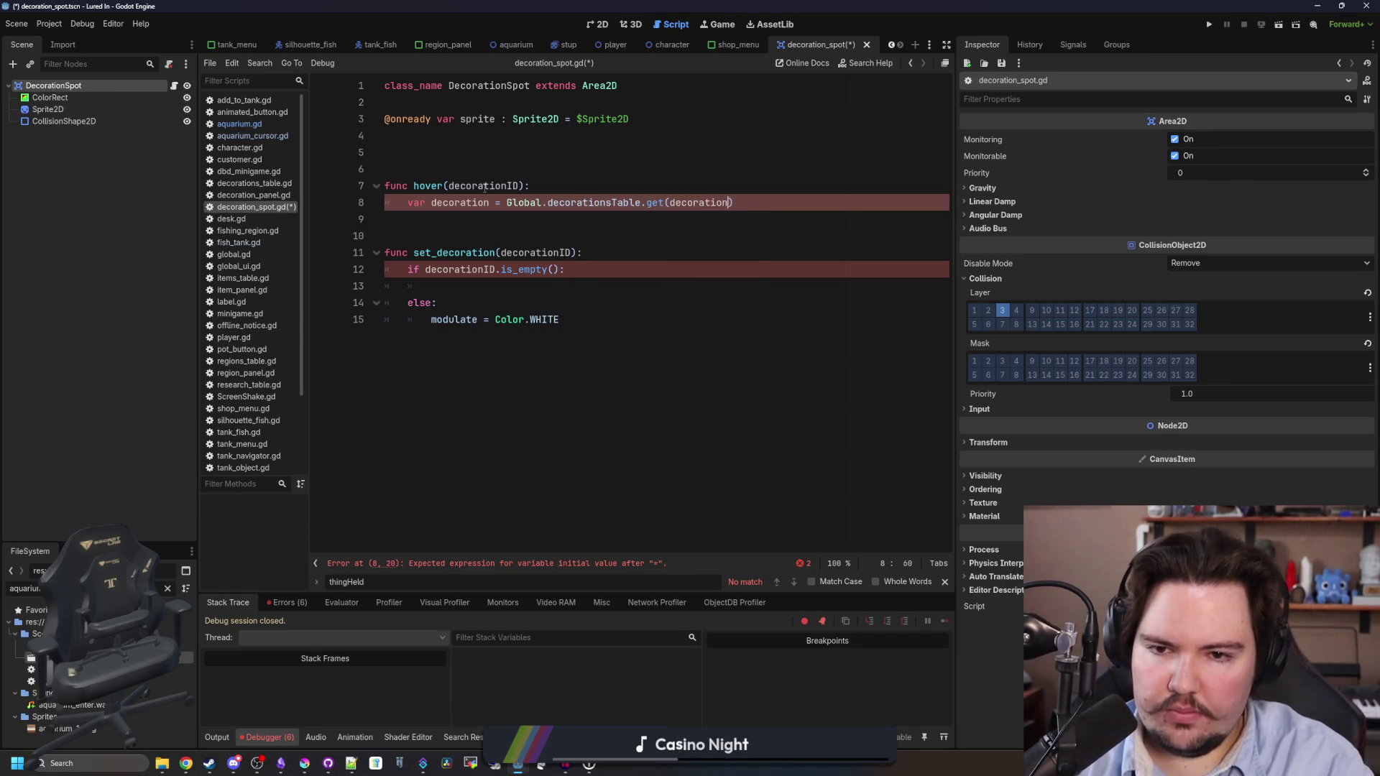
# Copy the decoration lookup line into set_decoration's else branch.
pyautogui.moveTo(784, 202); pyautogui.dragTo(407, 203)
pyautogui.hotkey('ctrl', 'c')
pyautogui.click(473, 304)
pyautogui.press('Return')
pyautogui.hotkey('ctrl', 'v')
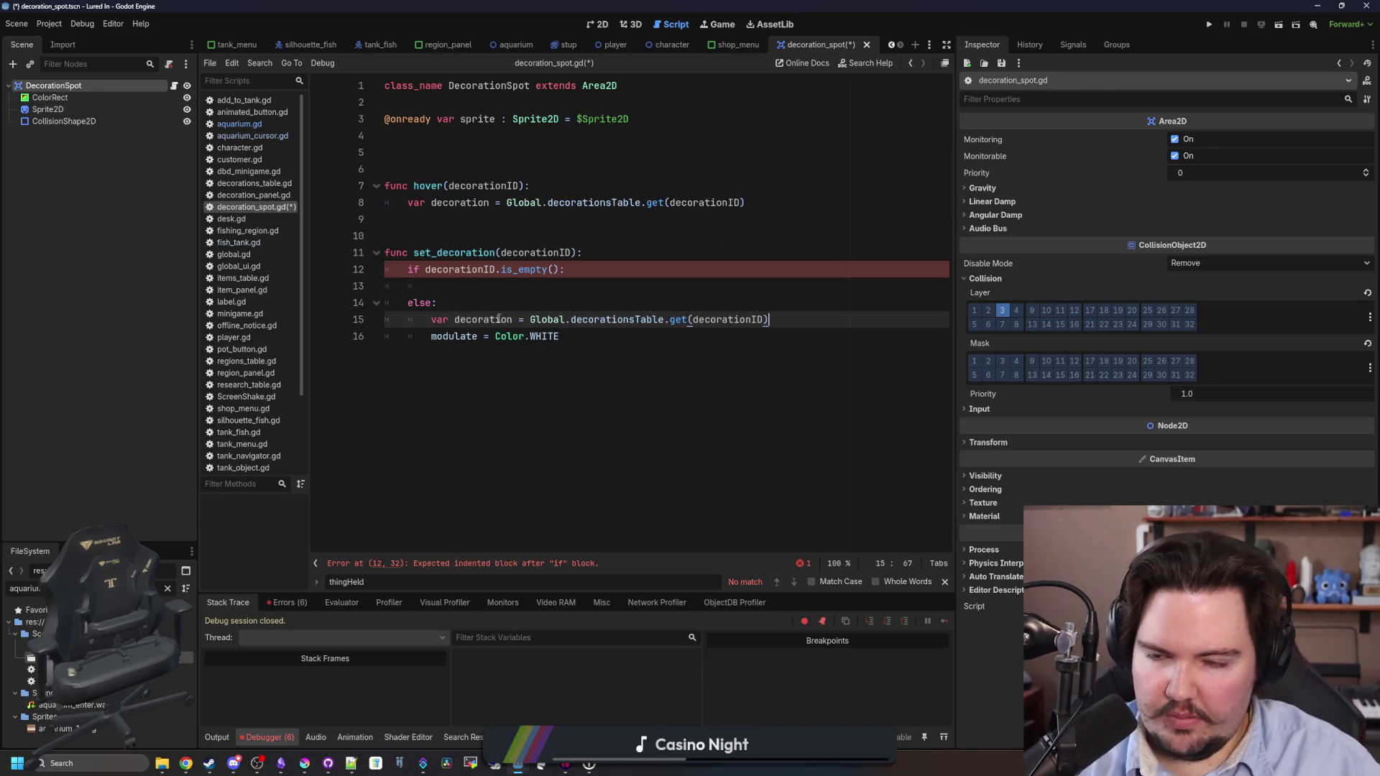
pyautogui.press('Up')
pyautogui.press('Up')
pyautogui.moveTo(566, 269)
pyautogui.mouseDown()
pyautogui.moveTo(388, 267)
pyautogui.moveTo(400, 266)
pyautogui.mouseUp()
pyautogui.click(553, 187)
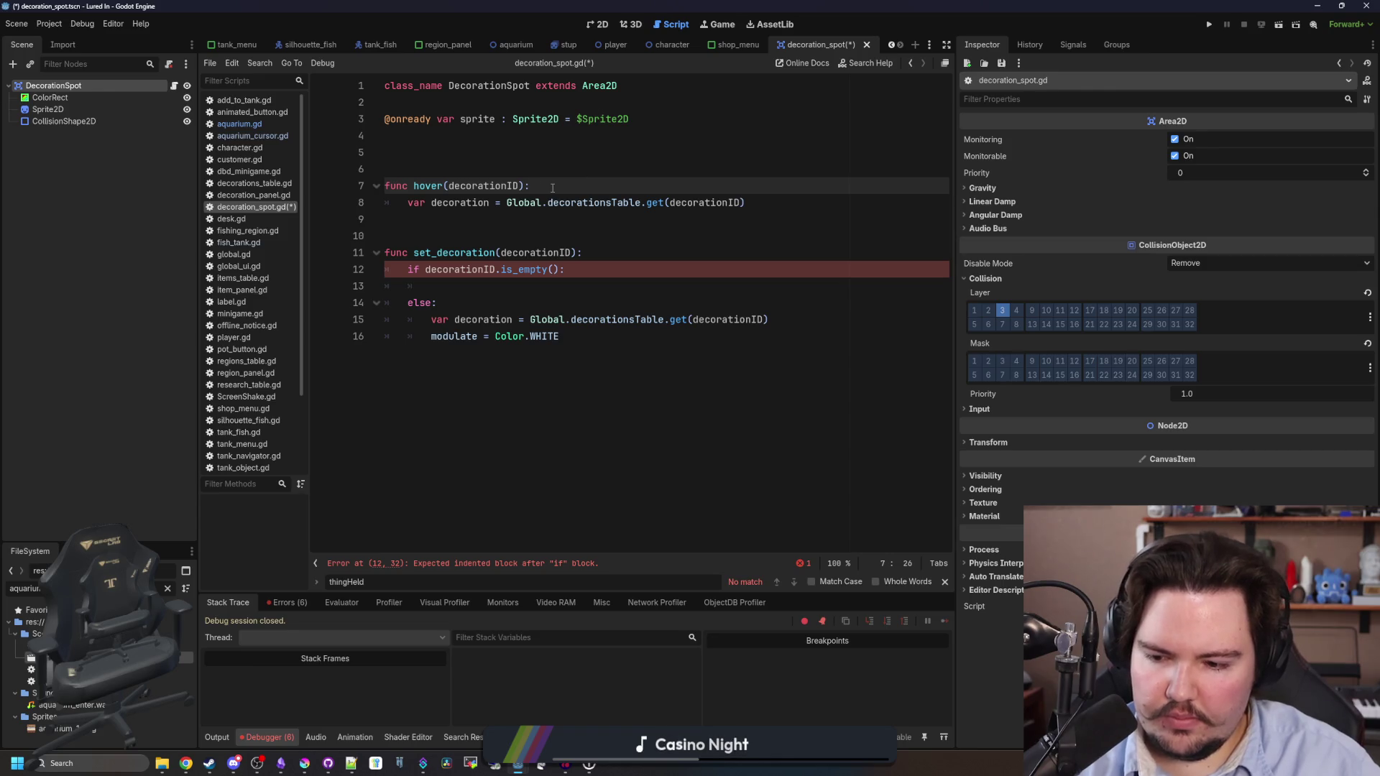
pyautogui.click(778, 202)
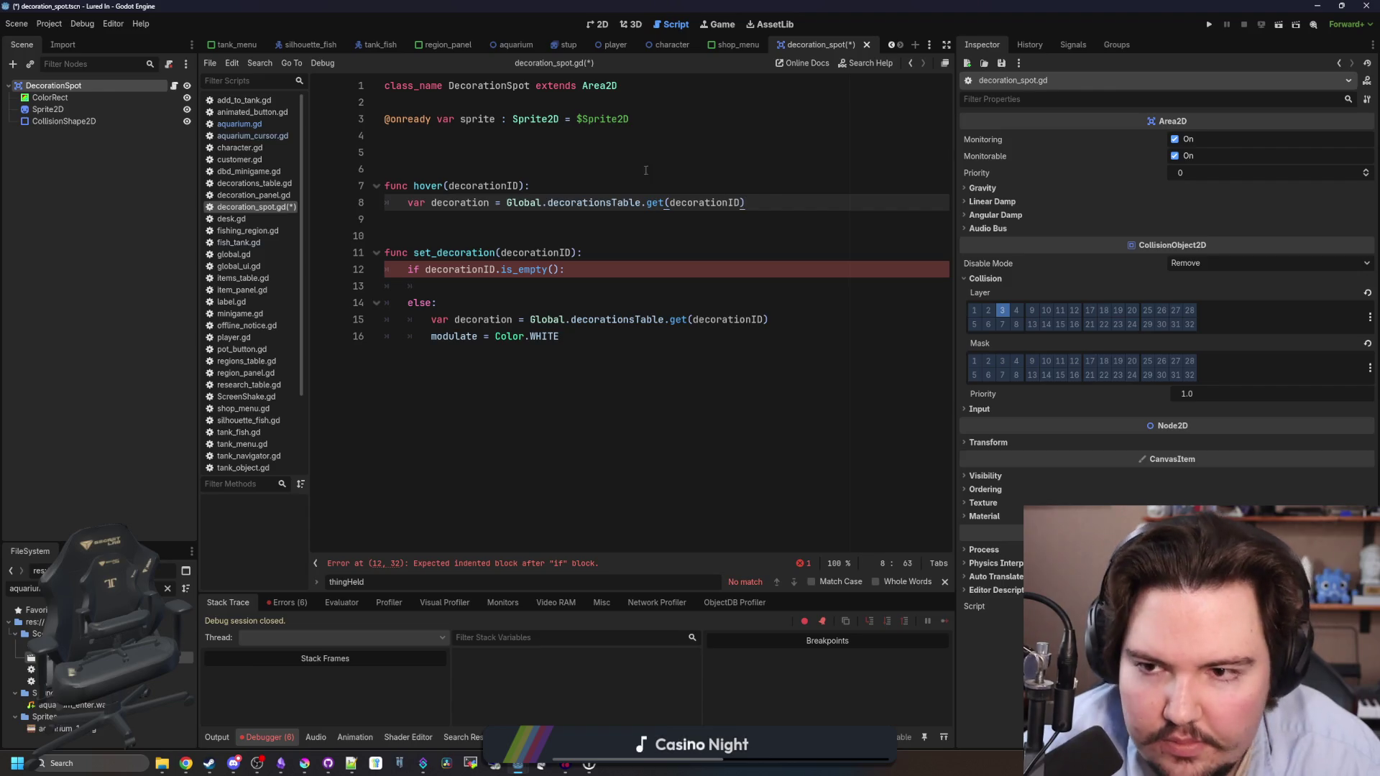
pyautogui.click(488, 135)
# Declare a var id : String = "" variable below the sprite variable.
pyautogui.write('var decorationID')
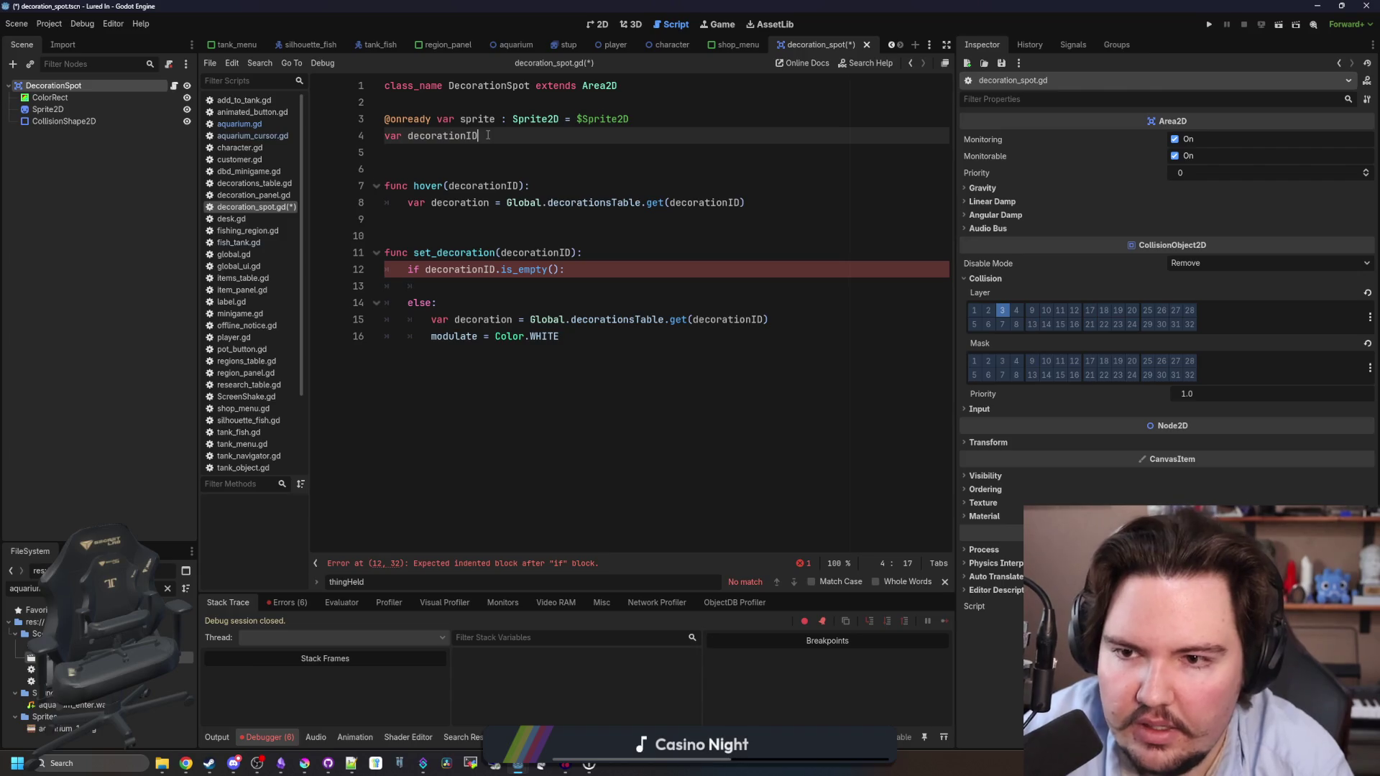
pyautogui.press('BackSpace')
pyautogui.press('BackSpace')
pyautogui.press('BackSpace')
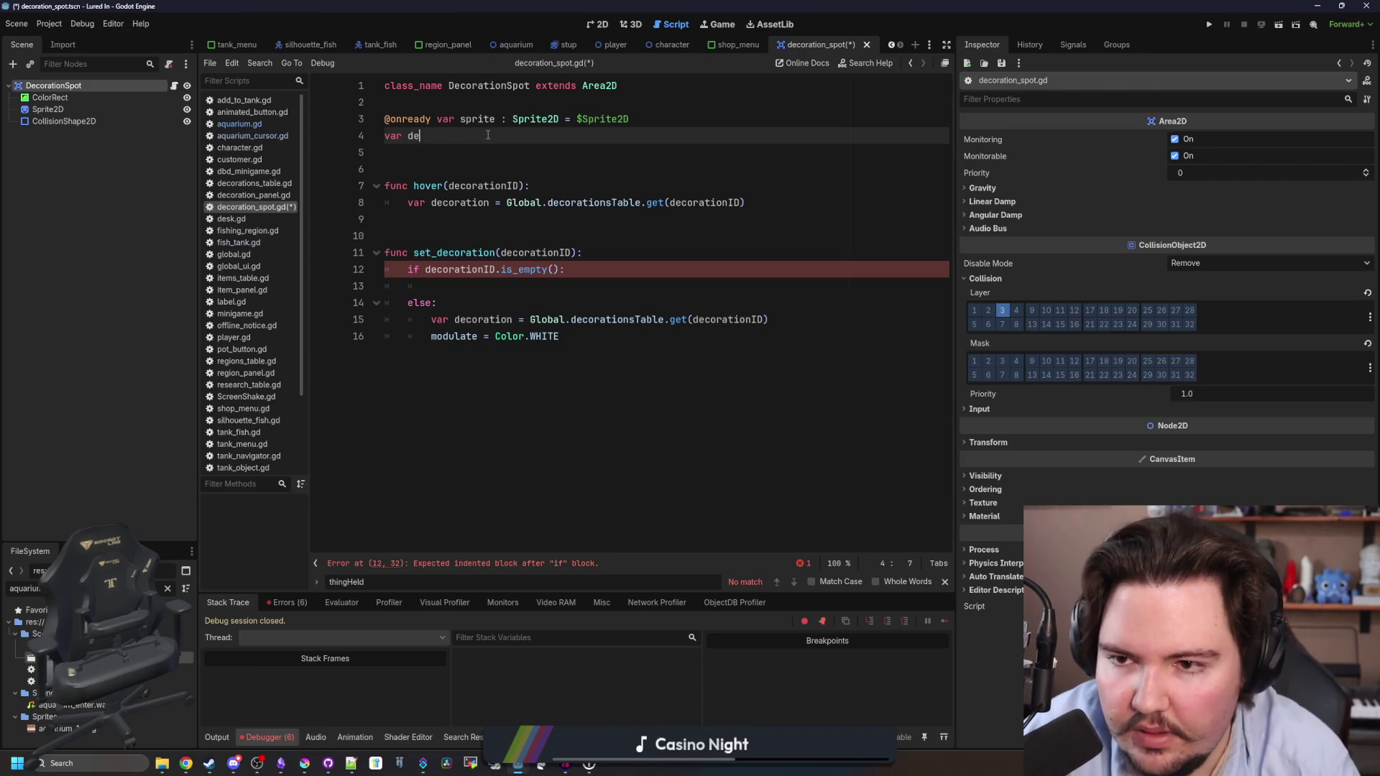
pyautogui.write('id : String = "')
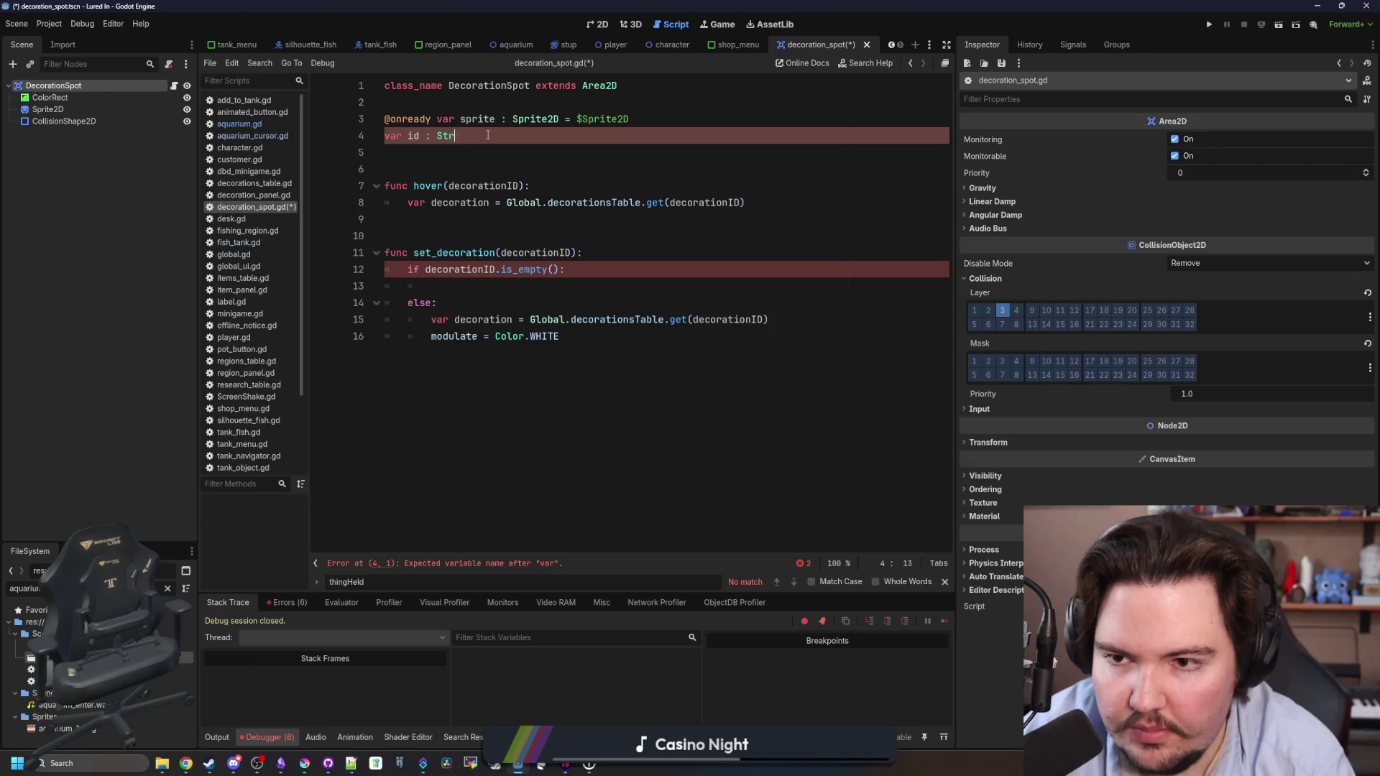
pyautogui.press('Escape')
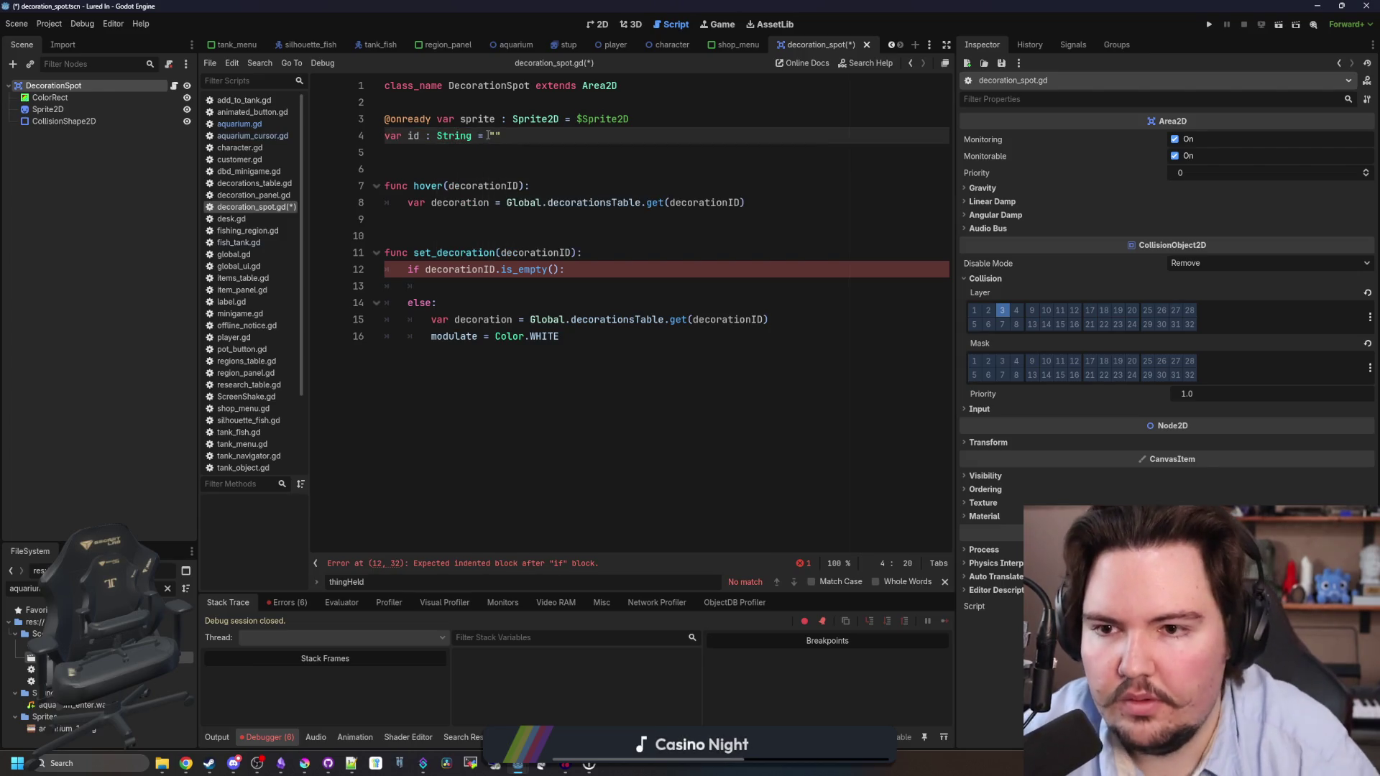
pyautogui.click(755, 236)
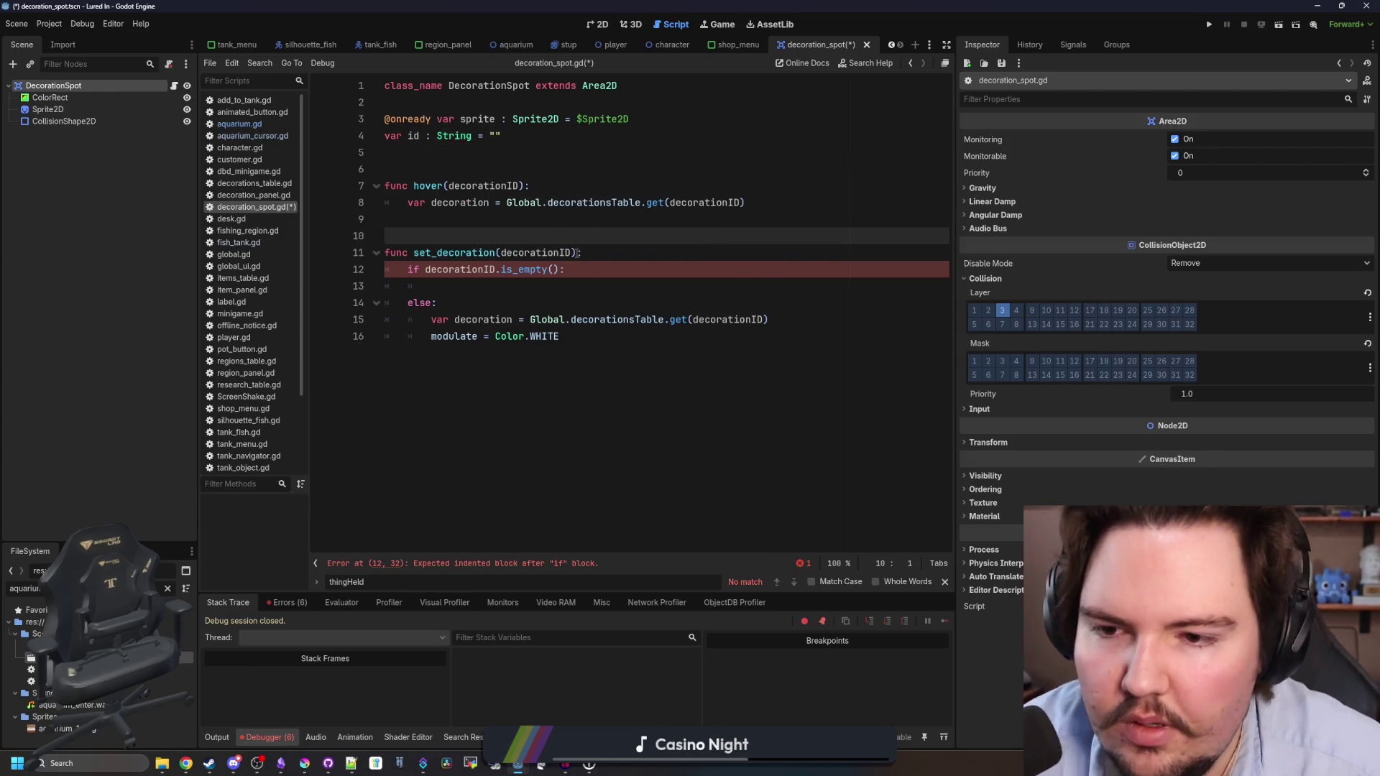
# In hover, clear sprite.texture to null when decorationID is empty, moving the lookup under else.
pyautogui.click(554, 185)
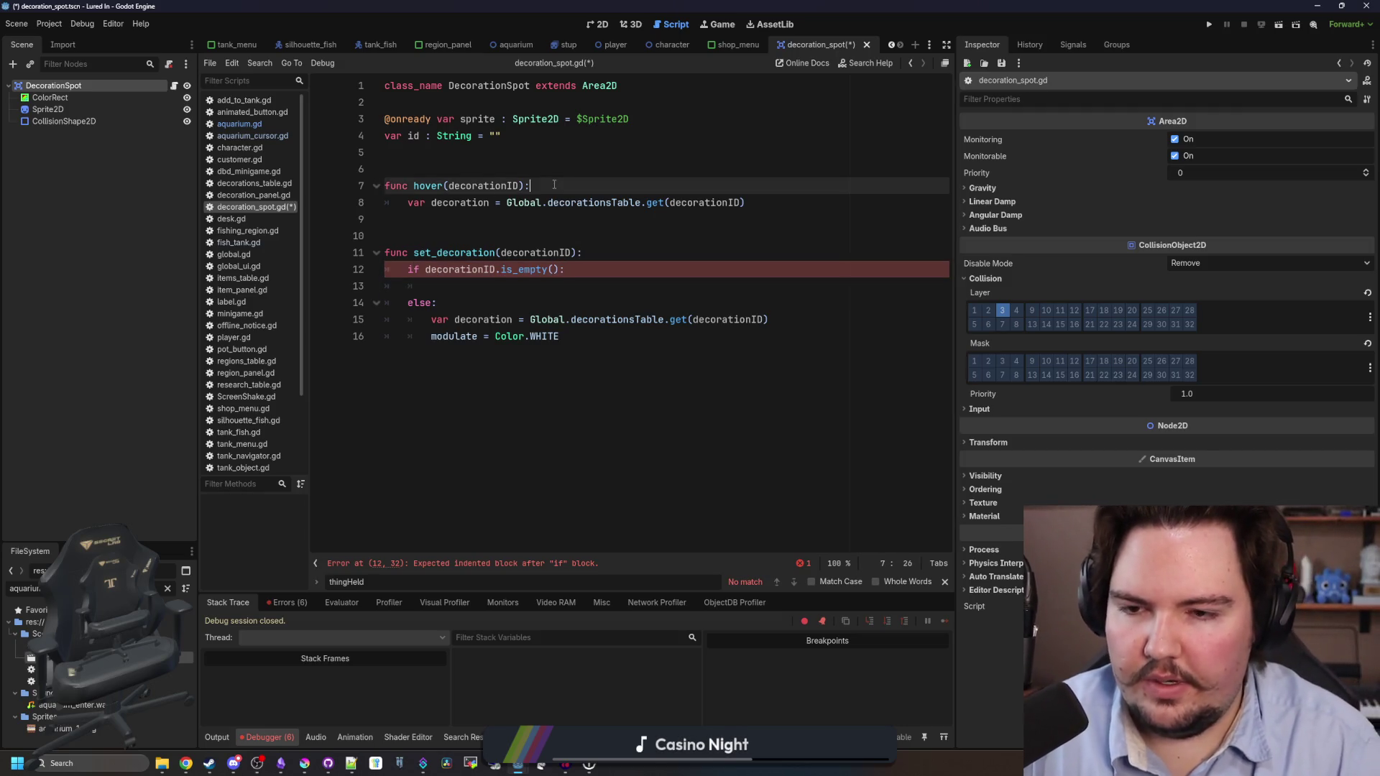
pyautogui.press('Return')
pyautogui.write('if decorationID.is_empty():')
pyautogui.press('Return')
pyautogui.press('Return')
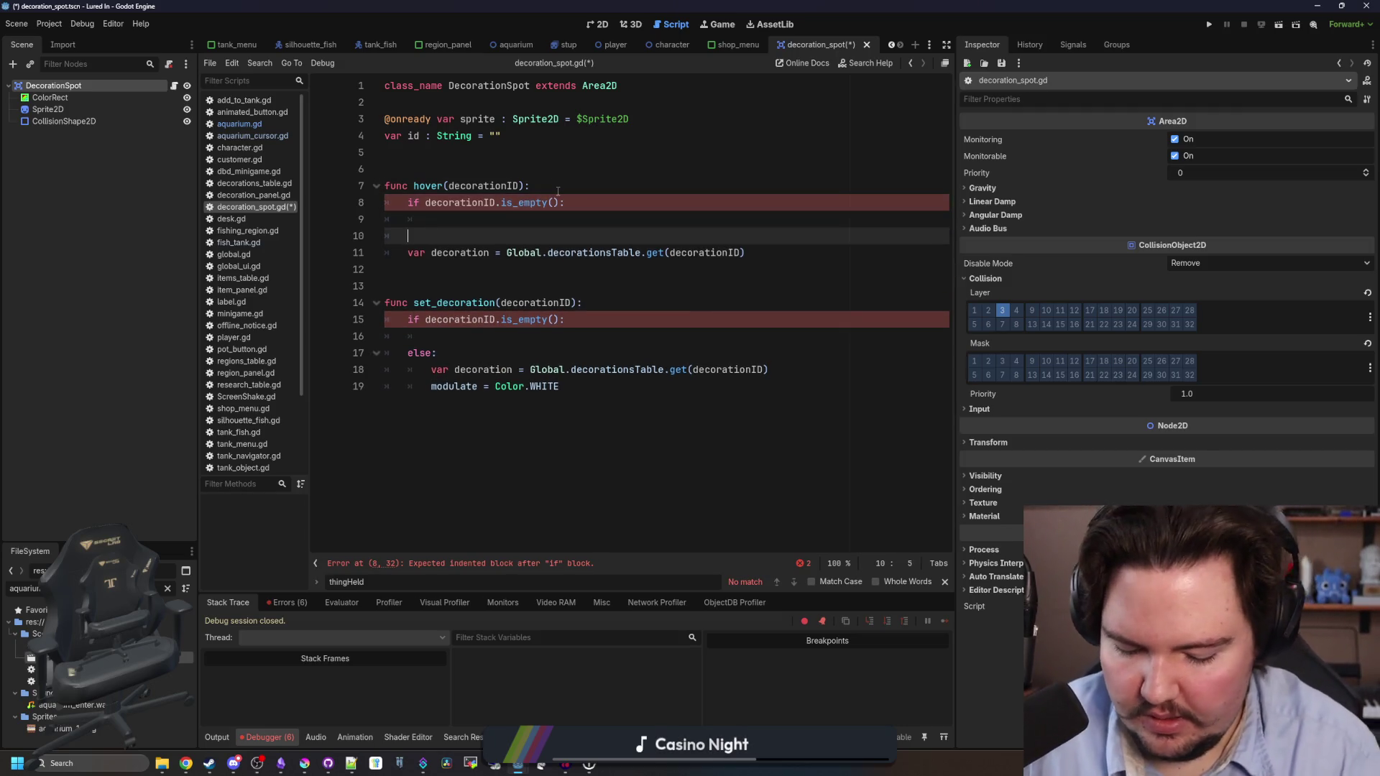
pyautogui.write('else:')
pyautogui.press('Down')
pyautogui.press('Home')
pyautogui.press('Tab')
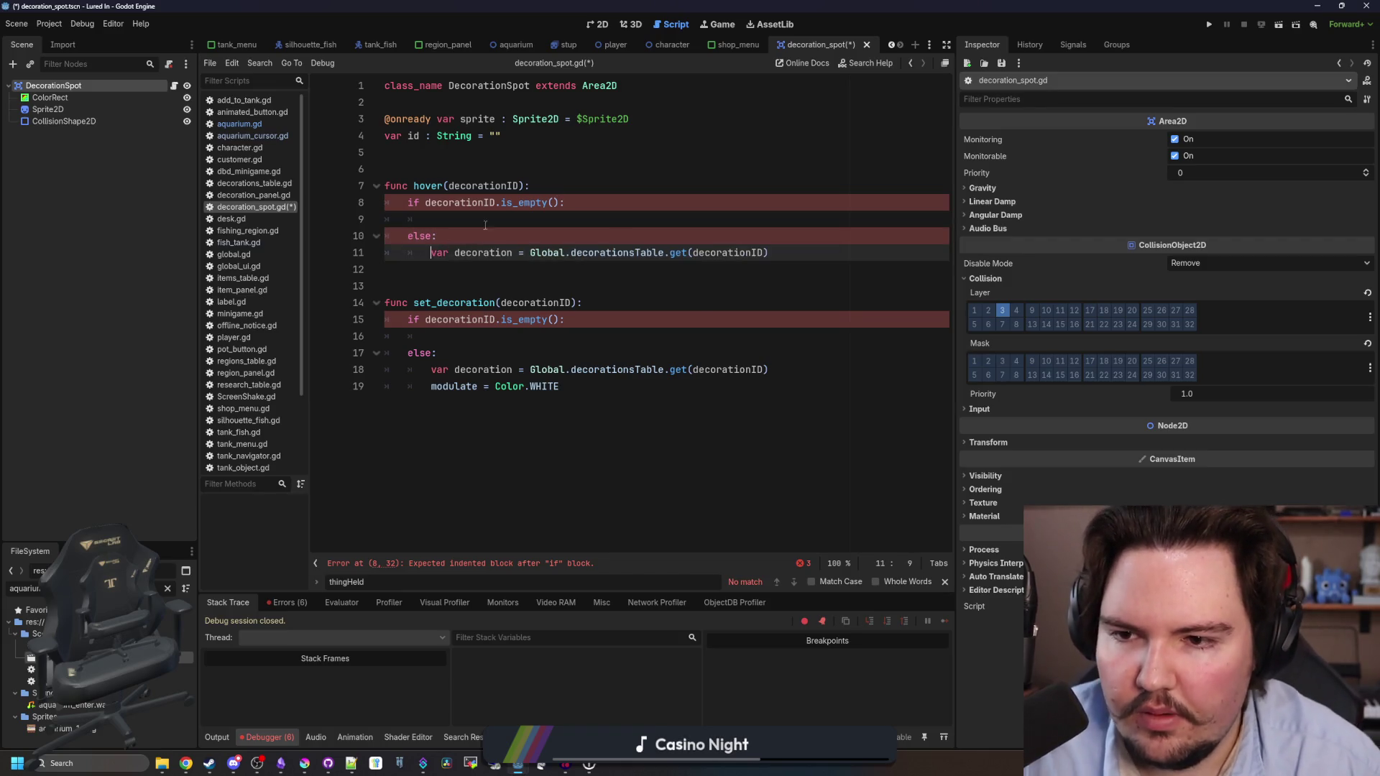
pyautogui.press('Up')
pyautogui.press('Up')
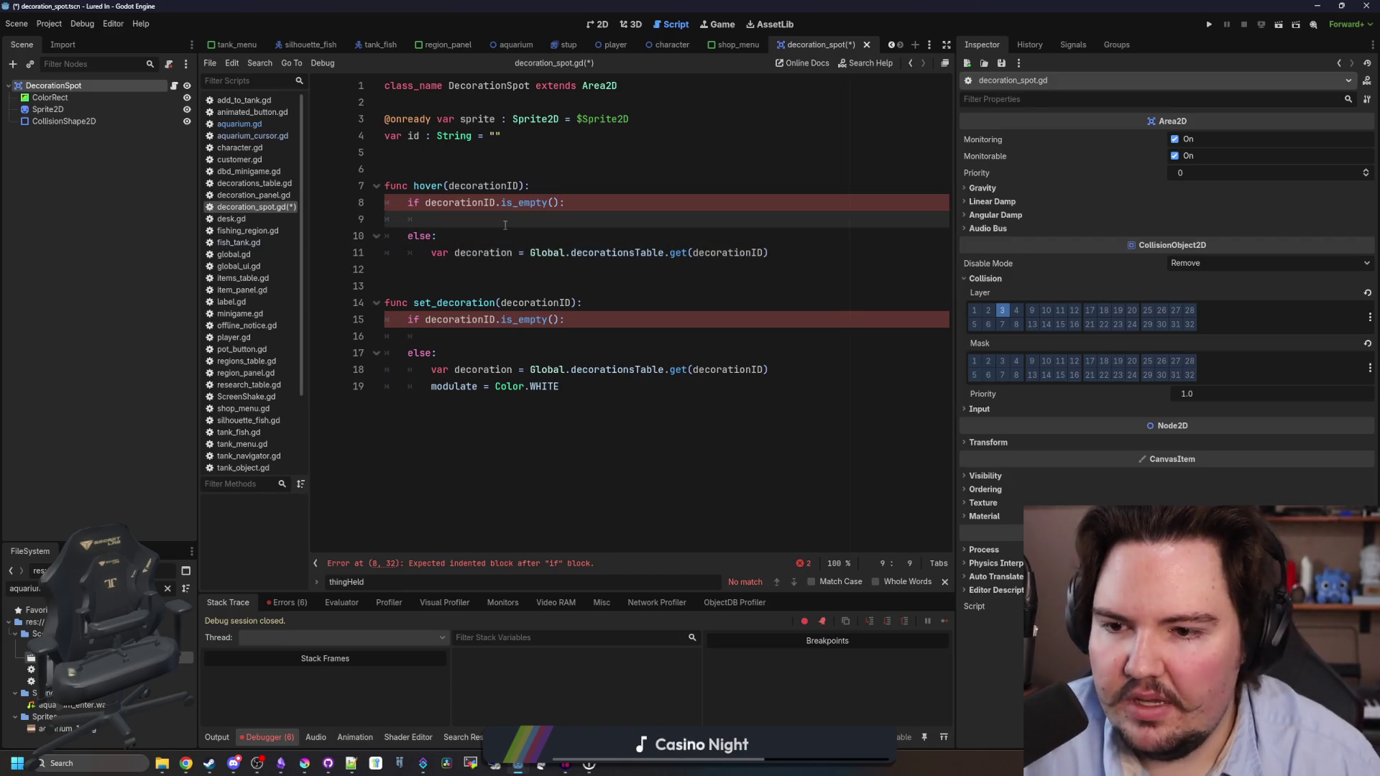
pyautogui.write('sprite.texture = null')
pyautogui.press('Return')
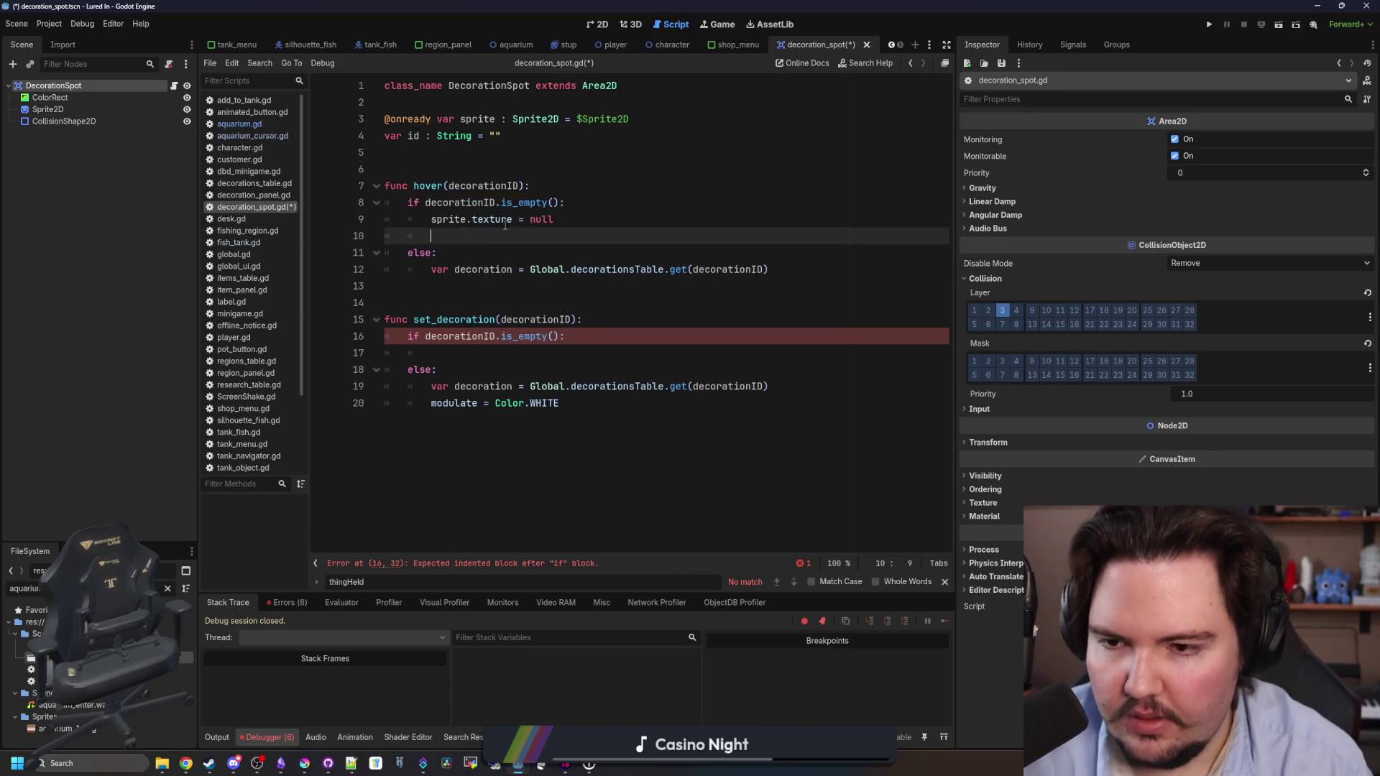
pyautogui.press('BackSpace')
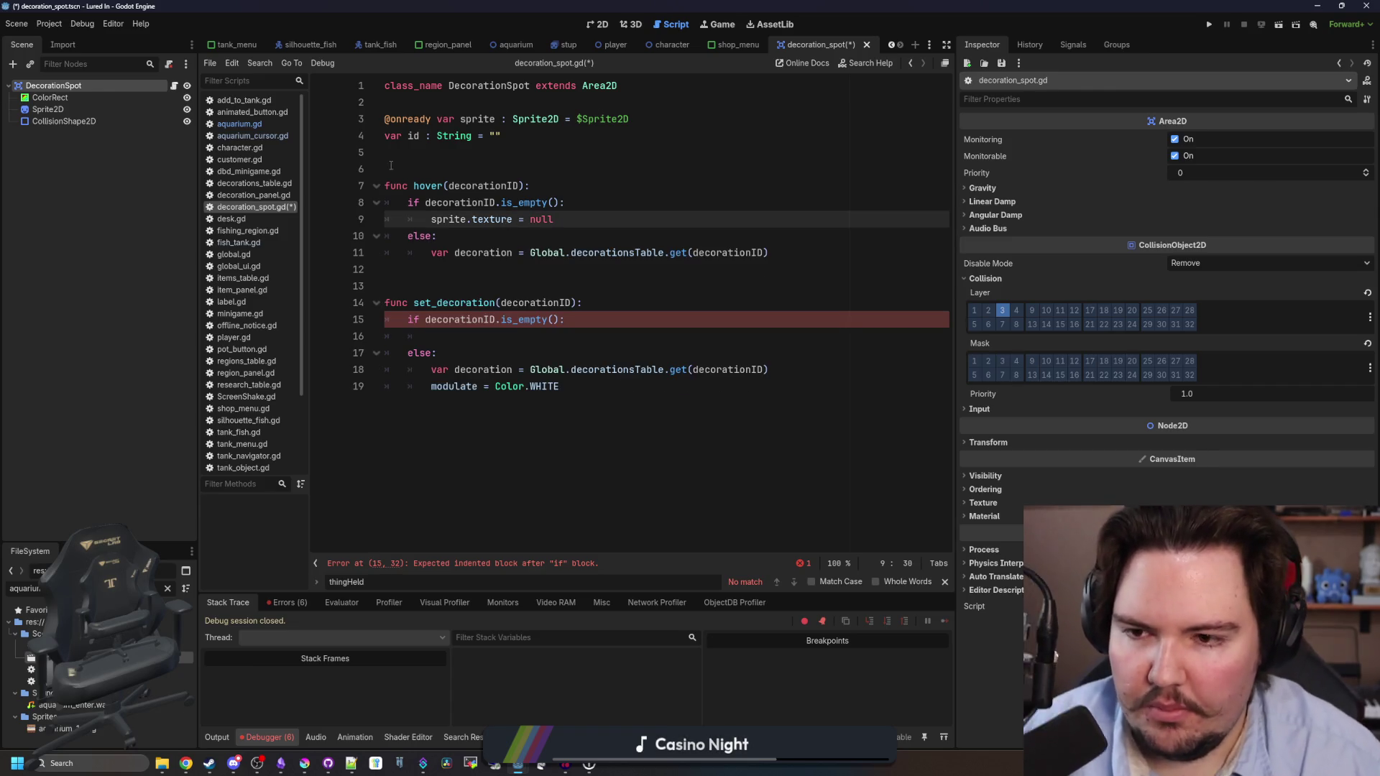
# In hover's else branch, set sprite.texture = decoration.Sprite and sprite.offset = decoration.SpriteOffset.
pyautogui.click(513, 253)
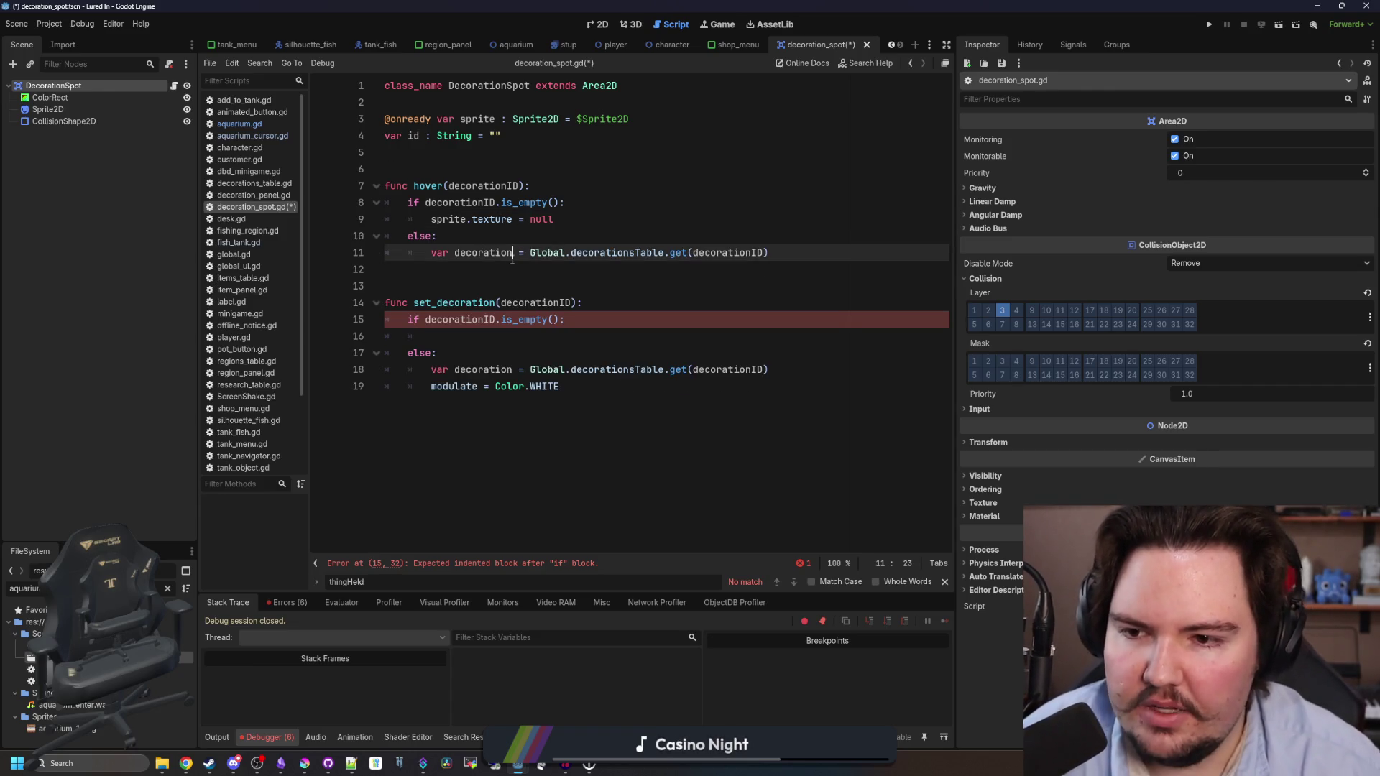
pyautogui.click(465, 276)
pyautogui.write('prite.texture = decoration.Sprite')
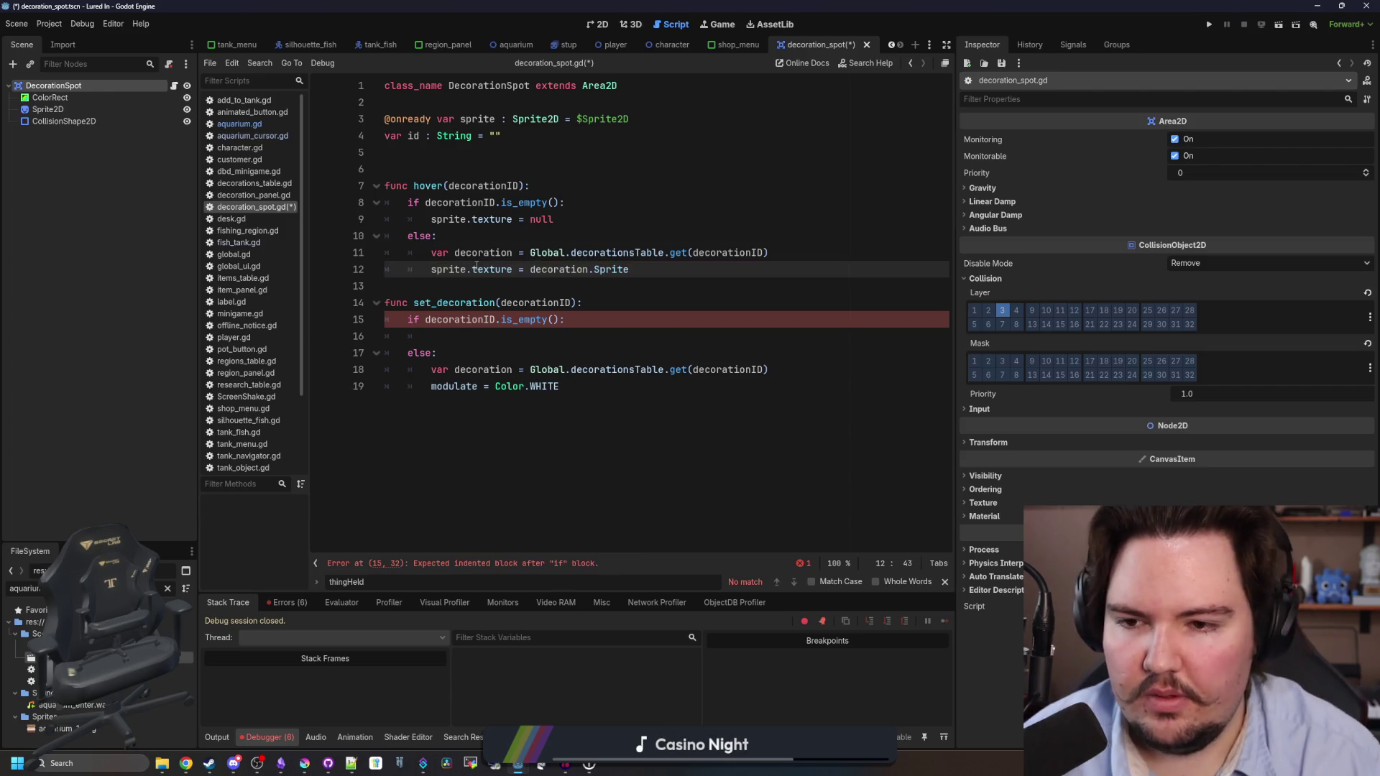
pyautogui.press('Return')
pyautogui.write('sprite.')
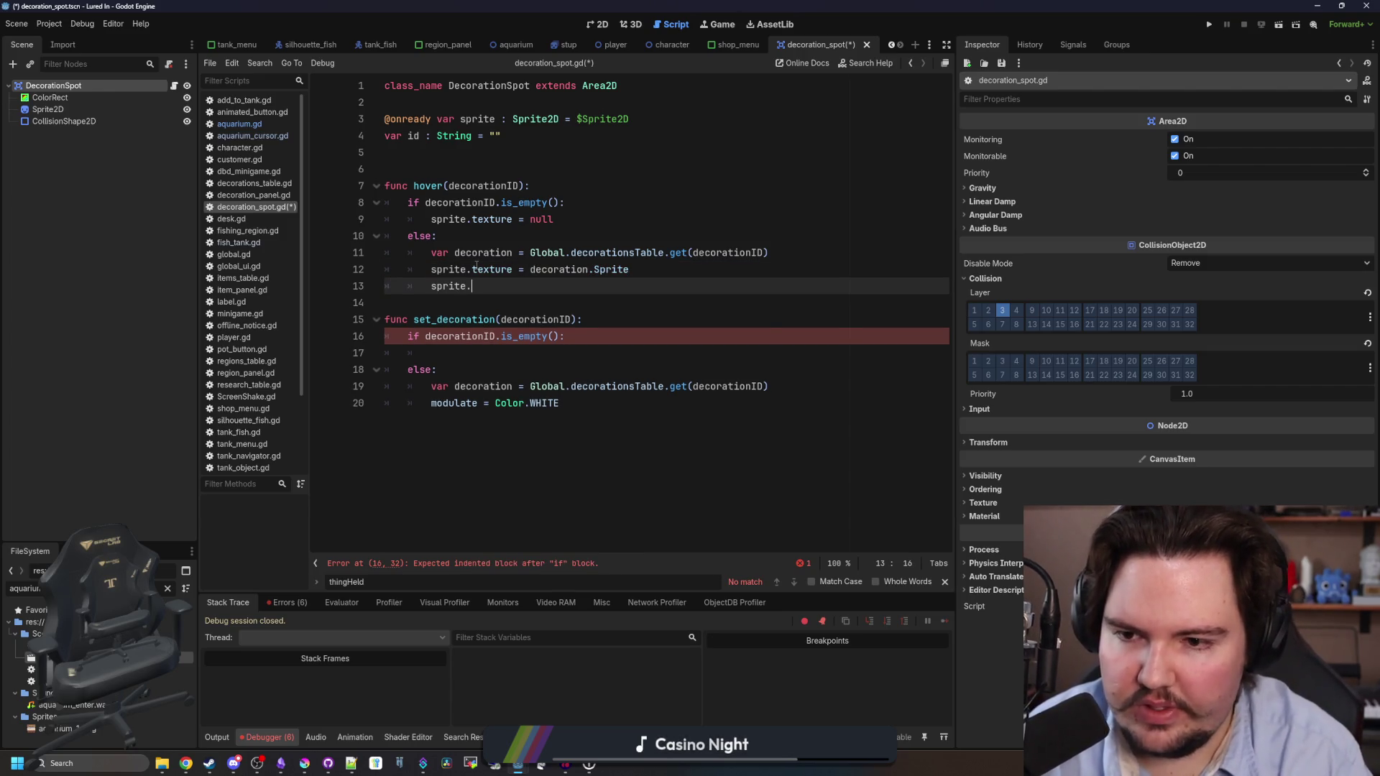
pyautogui.write('offset.y')
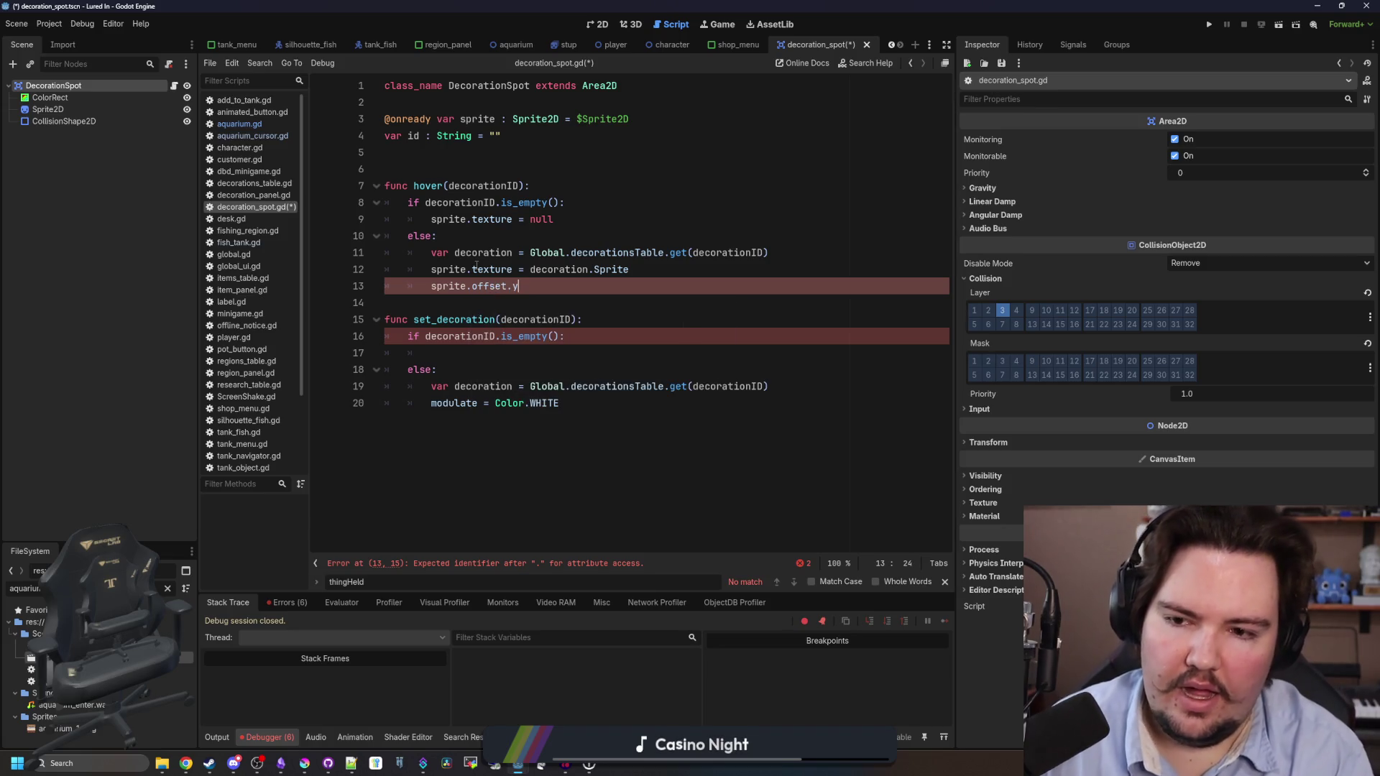
pyautogui.press('BackSpace')
pyautogui.press('BackSpace')
pyautogui.write('=')
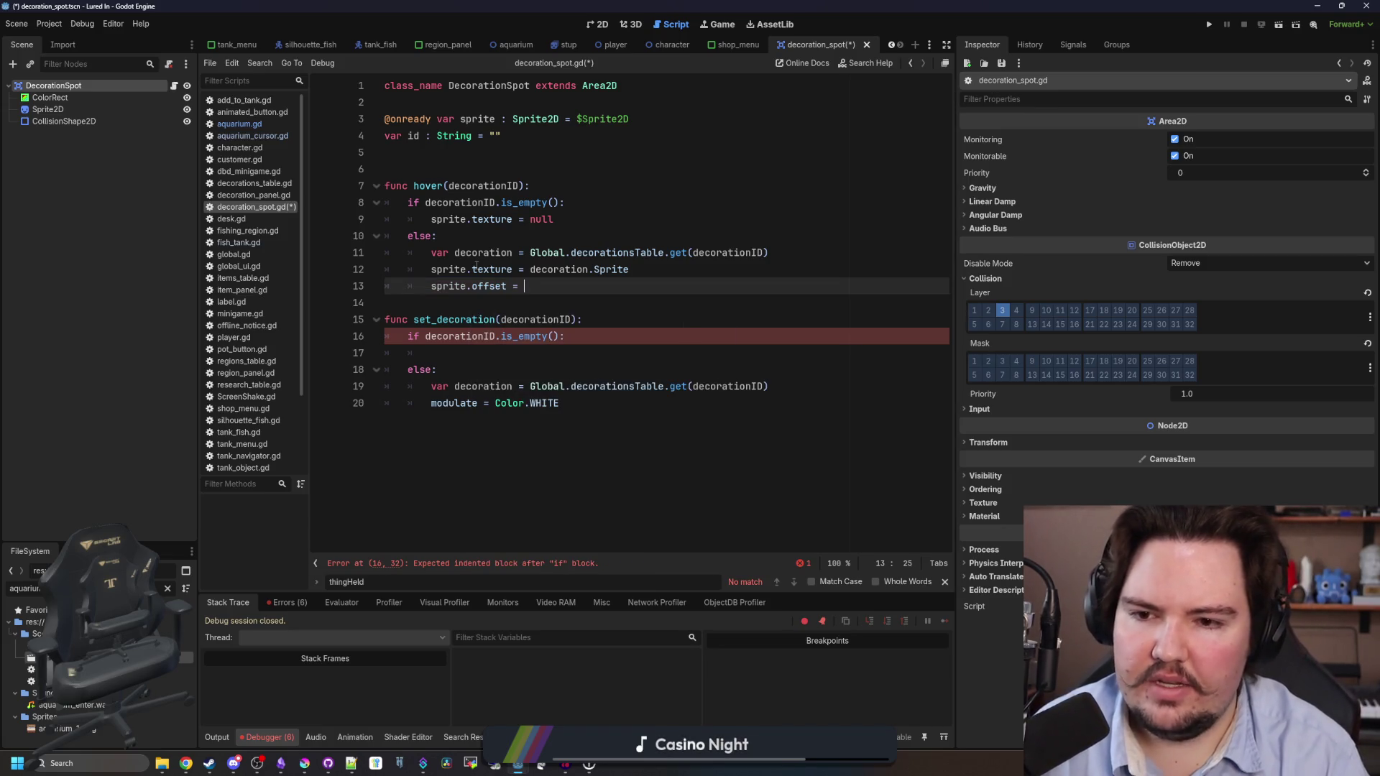
pyautogui.write('decoration')
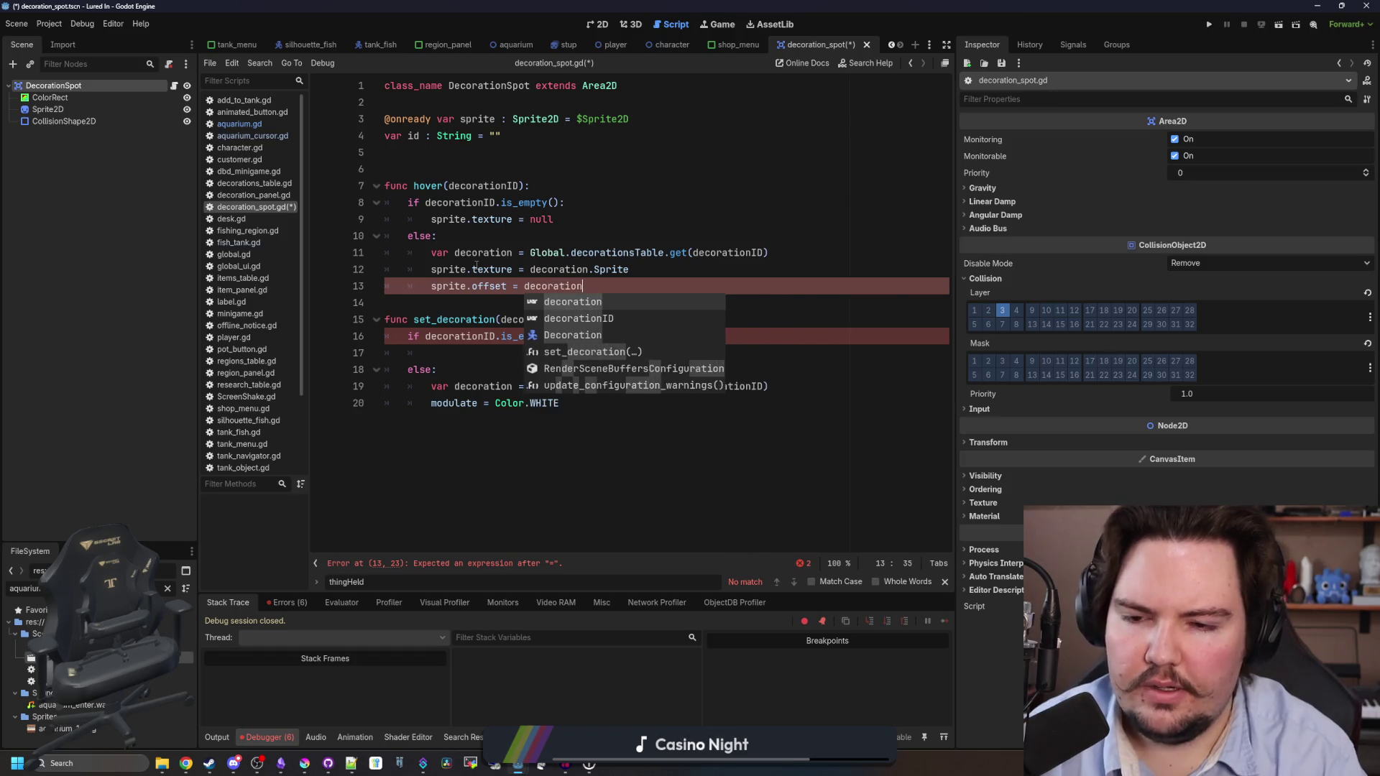
pyautogui.write('.SpriteOffset')
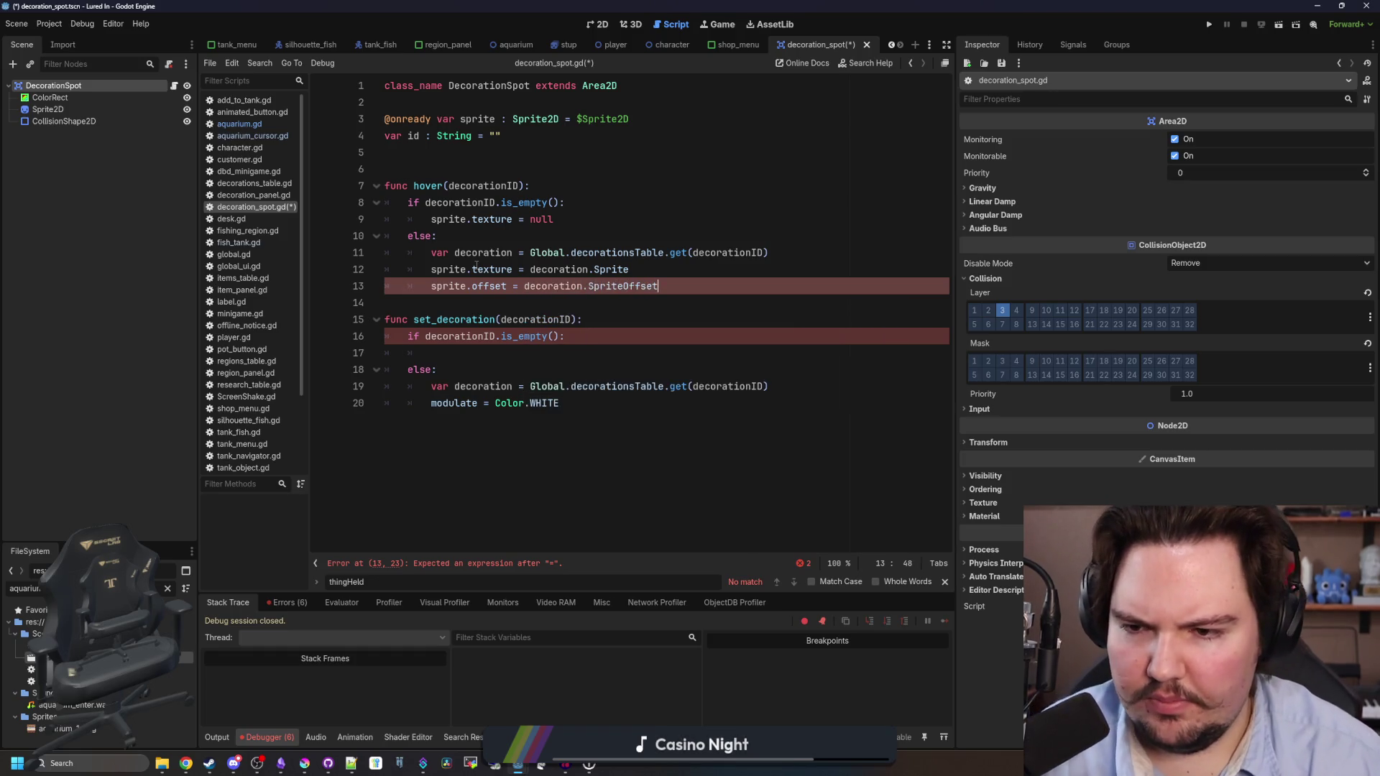
pyautogui.press('Down')
pyautogui.press('Return')
# Copy the texture and offset lines 12–13 for reuse in set_decoration.
pyautogui.moveTo(657, 286); pyautogui.dragTo(432, 286)
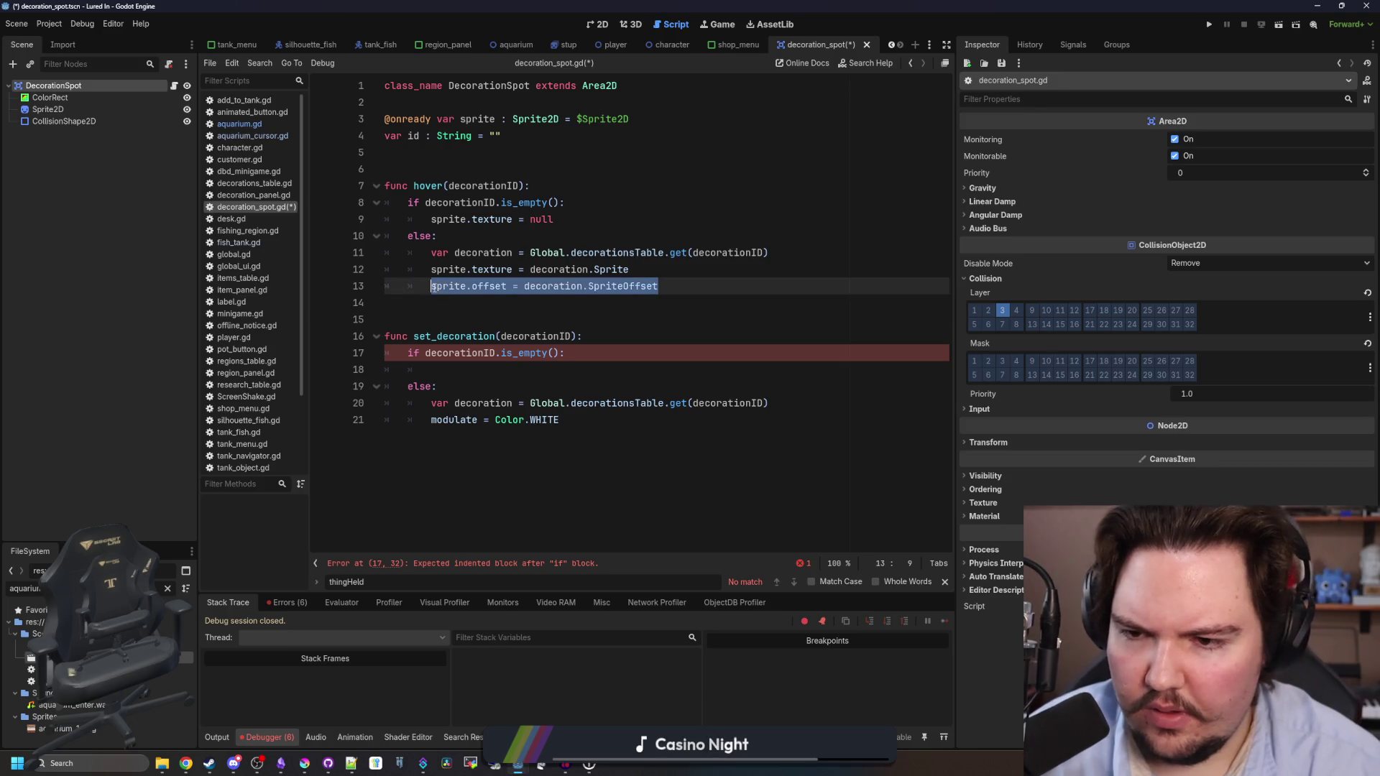
pyautogui.click(499, 300)
pyautogui.moveTo(716, 282); pyautogui.dragTo(371, 277)
pyautogui.hotkey('ctrl', 'c')
pyautogui.click(498, 368)
pyautogui.click(613, 419)
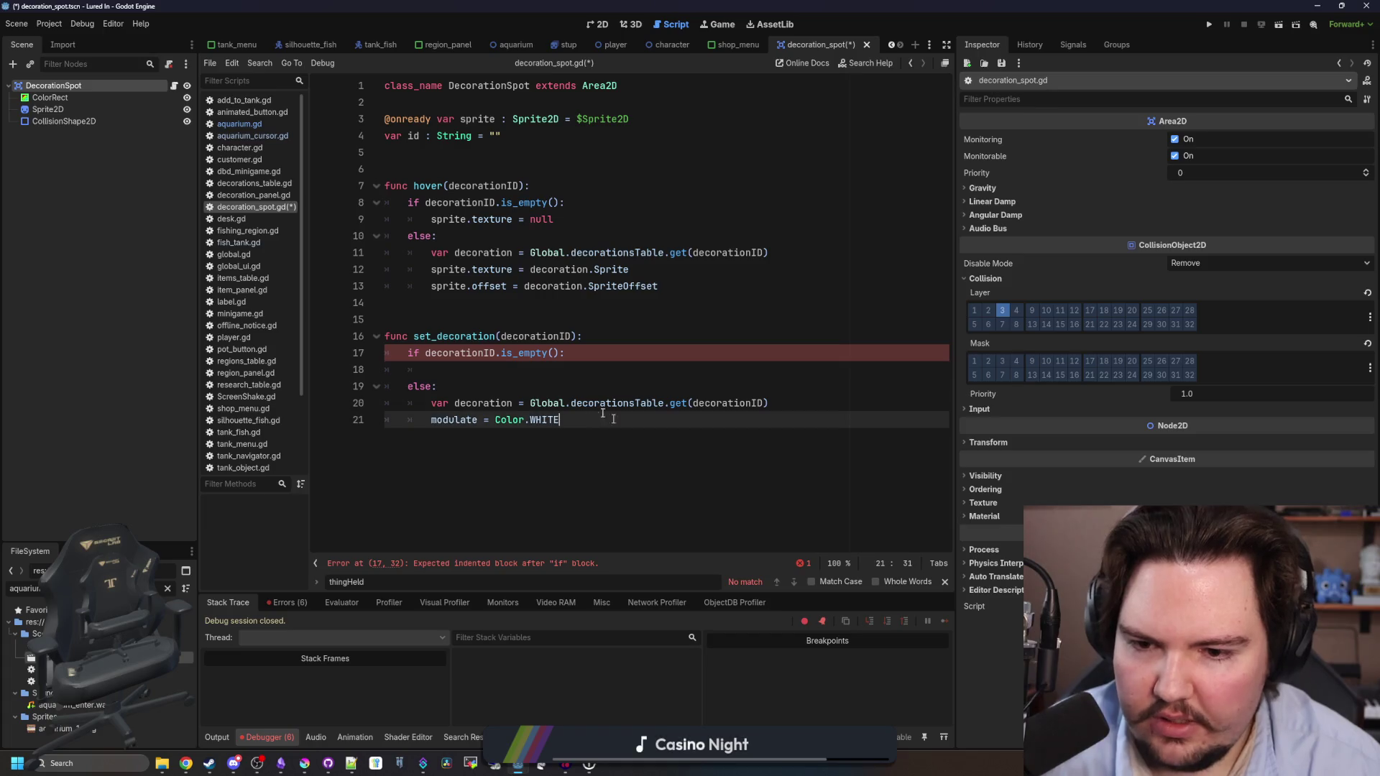
# Paste the texture and offset lines under the lookup in set_decoration's else branch, fixing indentation.
pyautogui.click(790, 403)
pyautogui.press('Return')
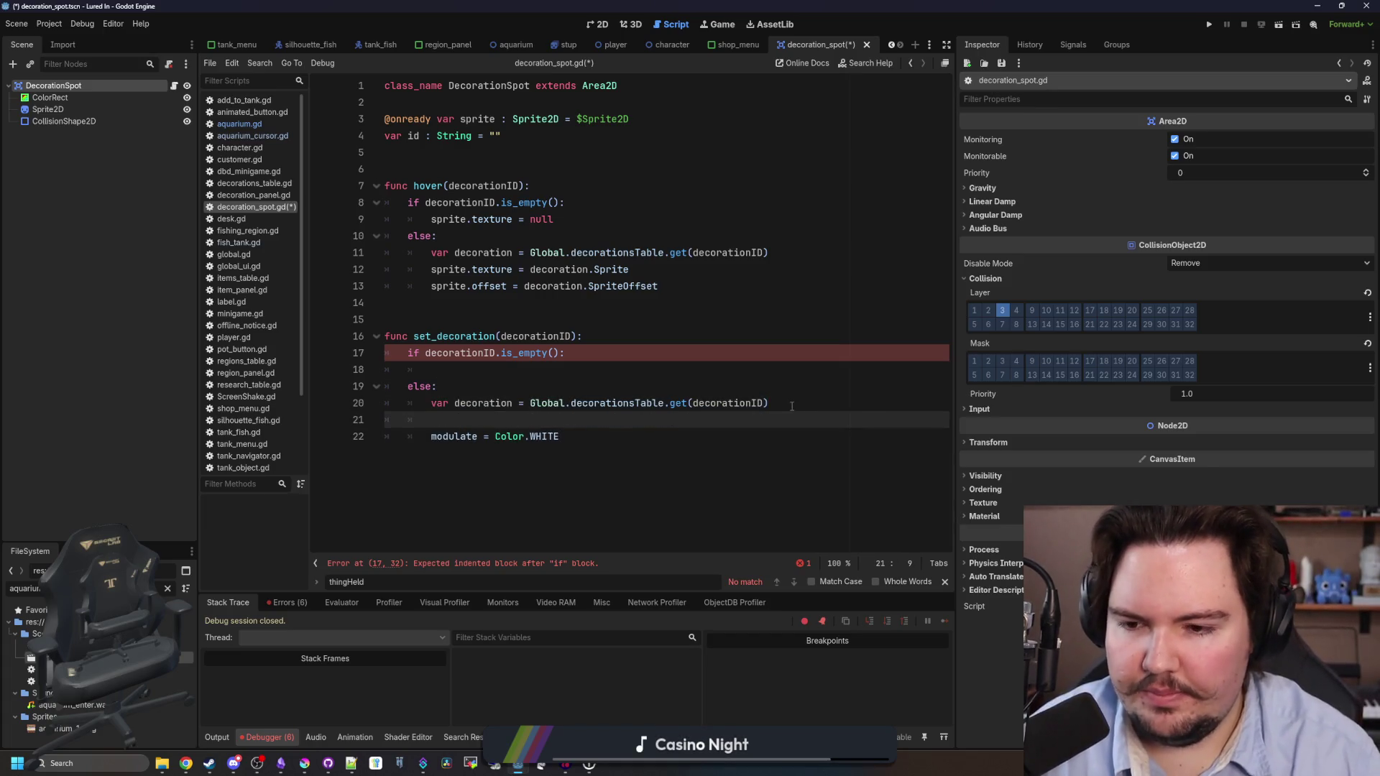
pyautogui.hotkey('ctrl', 'v')
pyautogui.click(523, 419)
pyautogui.press('Home')
pyautogui.press('BackSpace')
pyautogui.press('BackSpace')
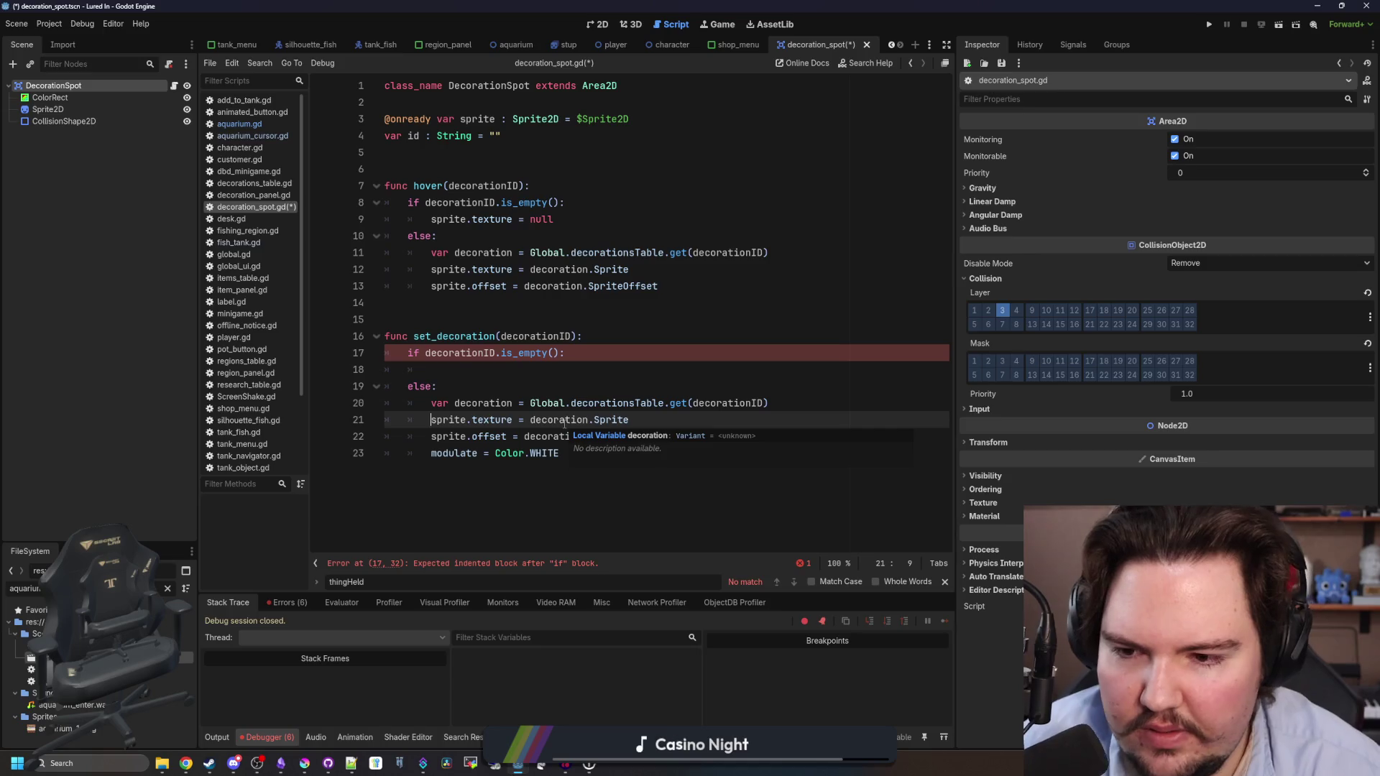
# Add id = decorationID at the top of set_decoration and sprite.texture = null in its empty branch.
pyautogui.click(521, 365)
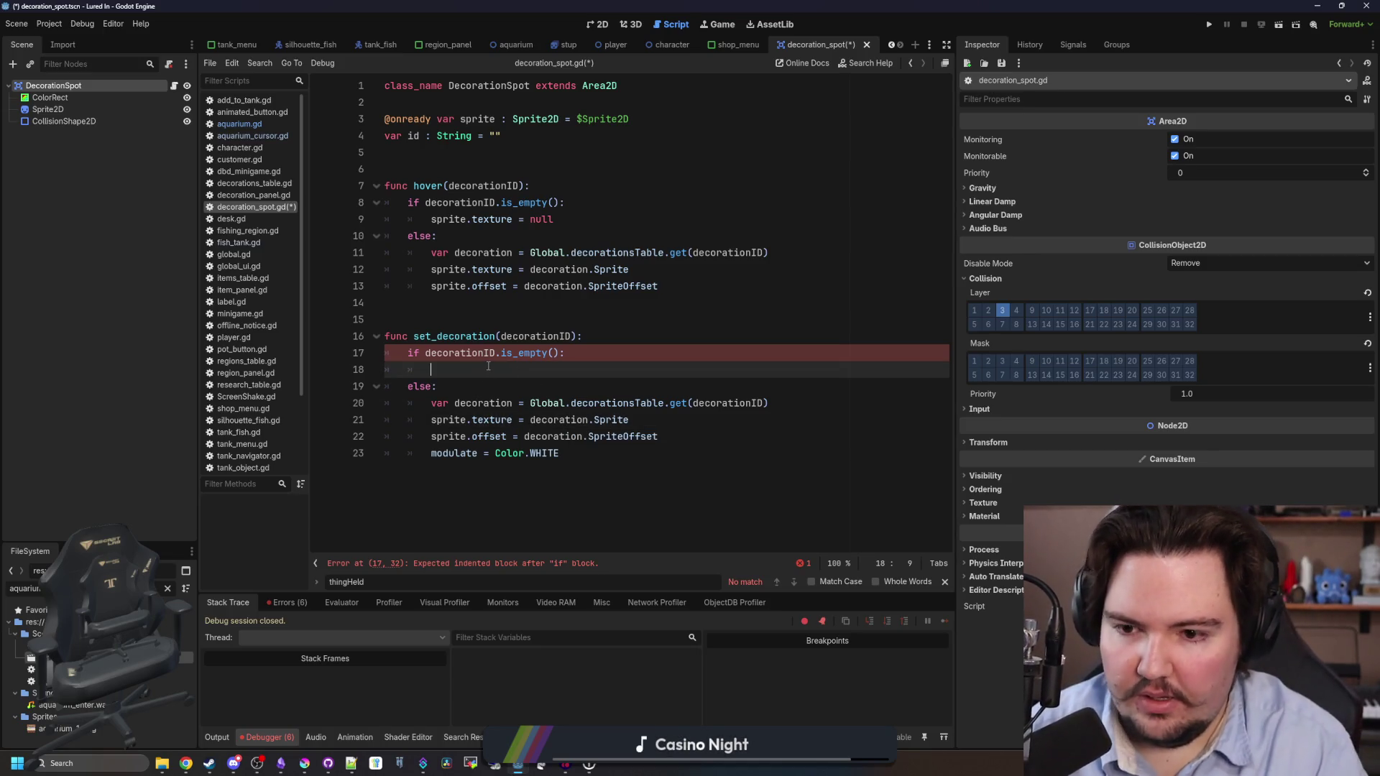
pyautogui.click(597, 339)
pyautogui.press('Return')
pyautogui.write('id =')
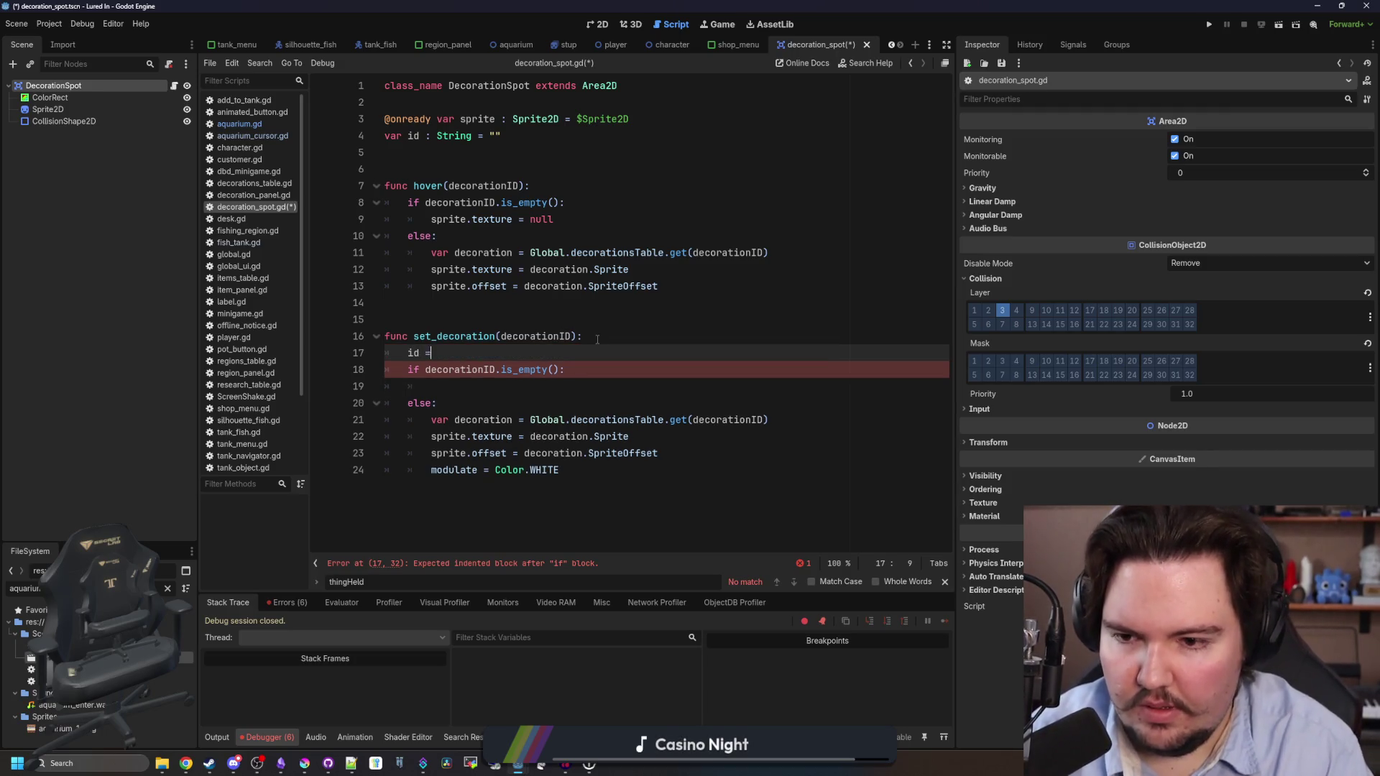
pyautogui.write(' decorationID')
pyautogui.press('Return')
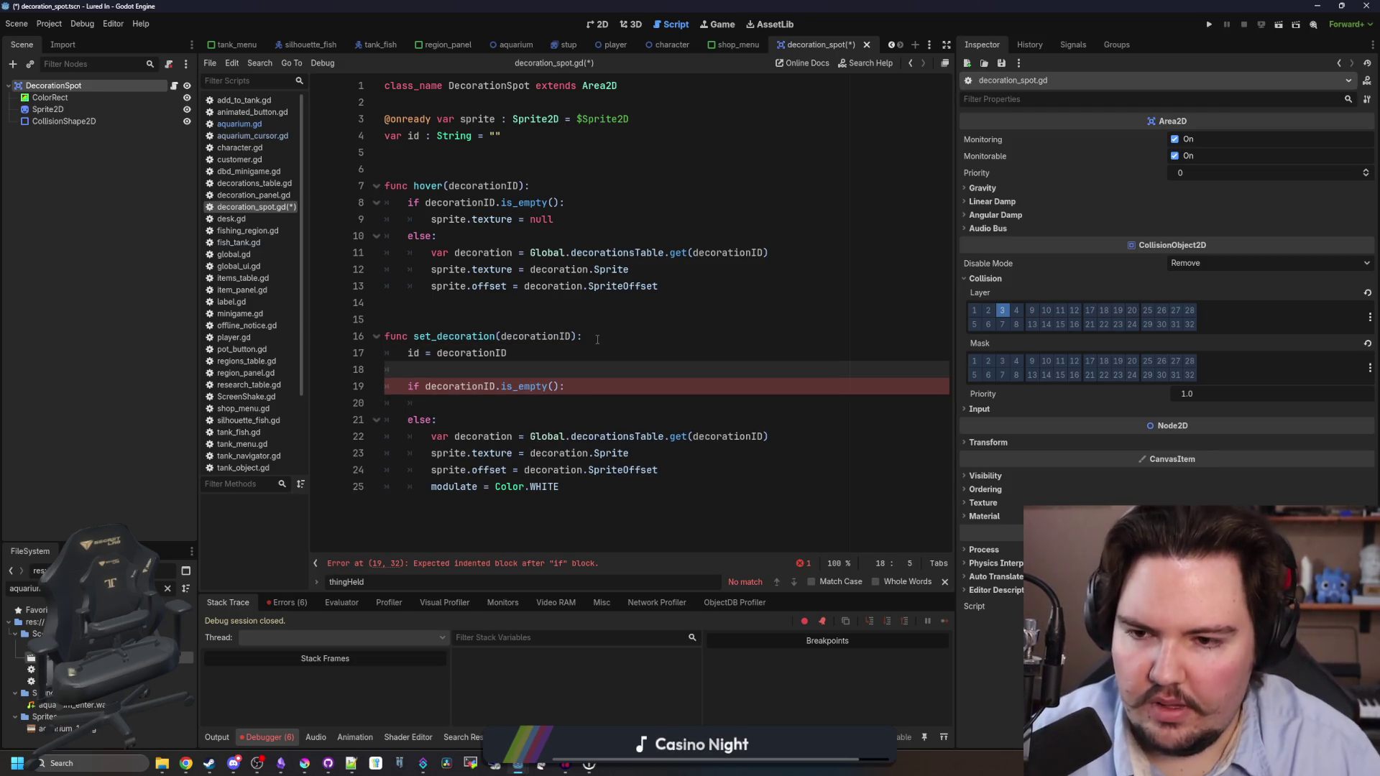
pyautogui.click(492, 397)
pyautogui.write('sprite.texture = null')
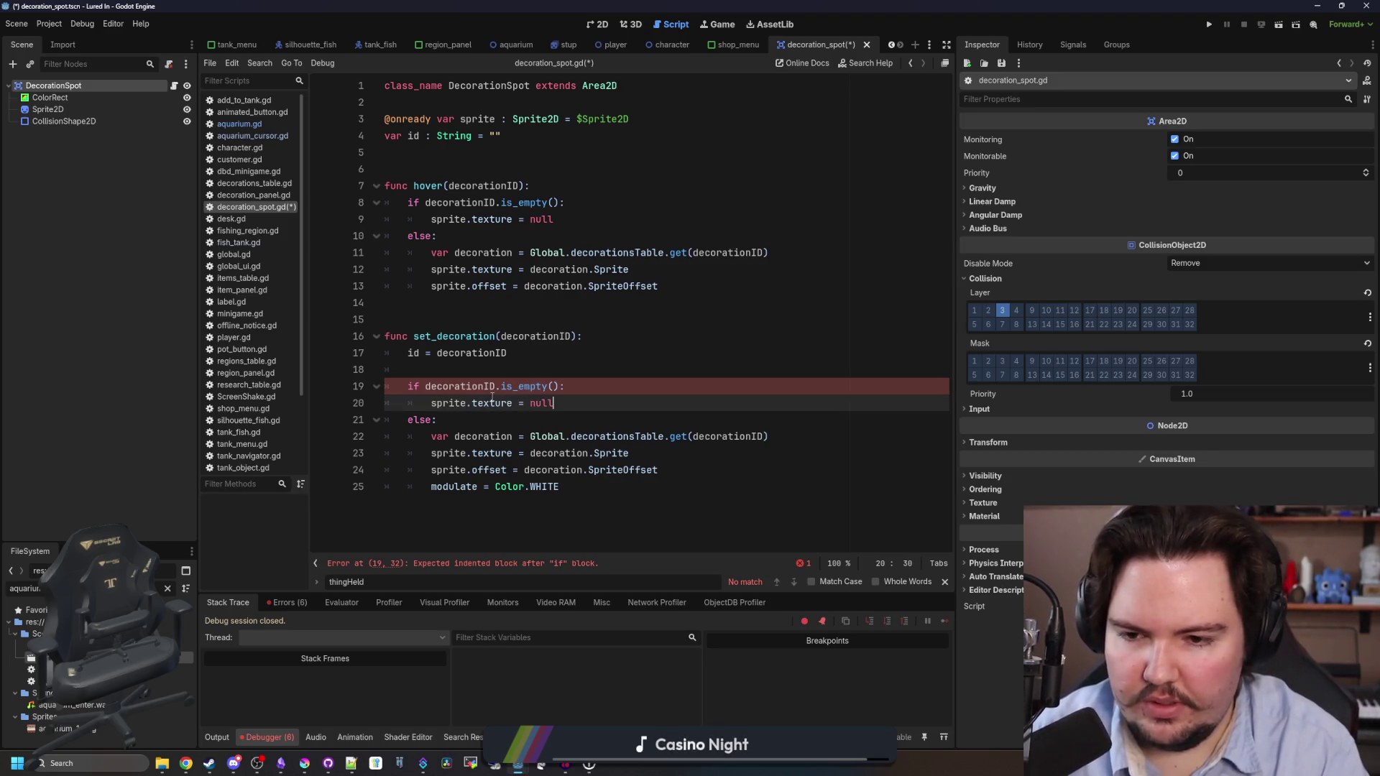
pyautogui.click(617, 369)
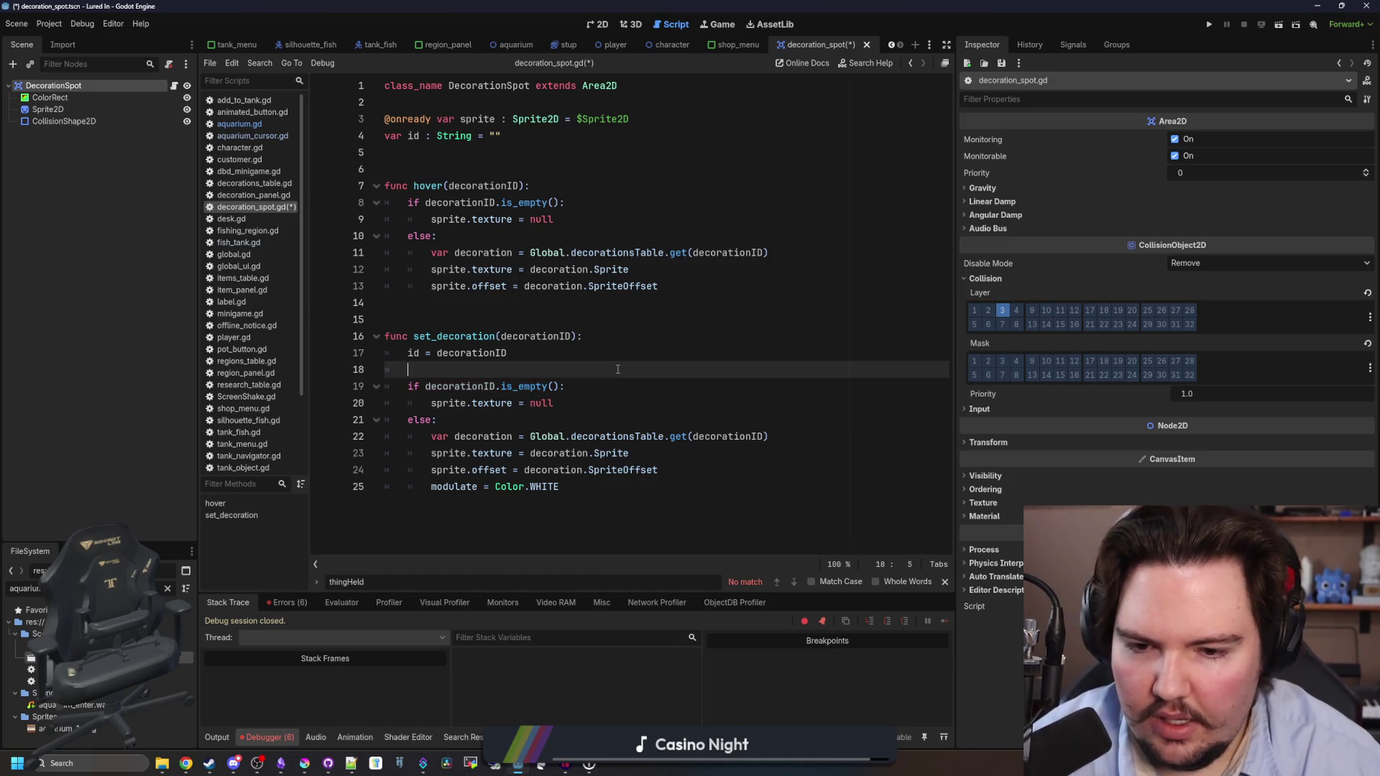
pyautogui.click(537, 352)
pyautogui.click(531, 321)
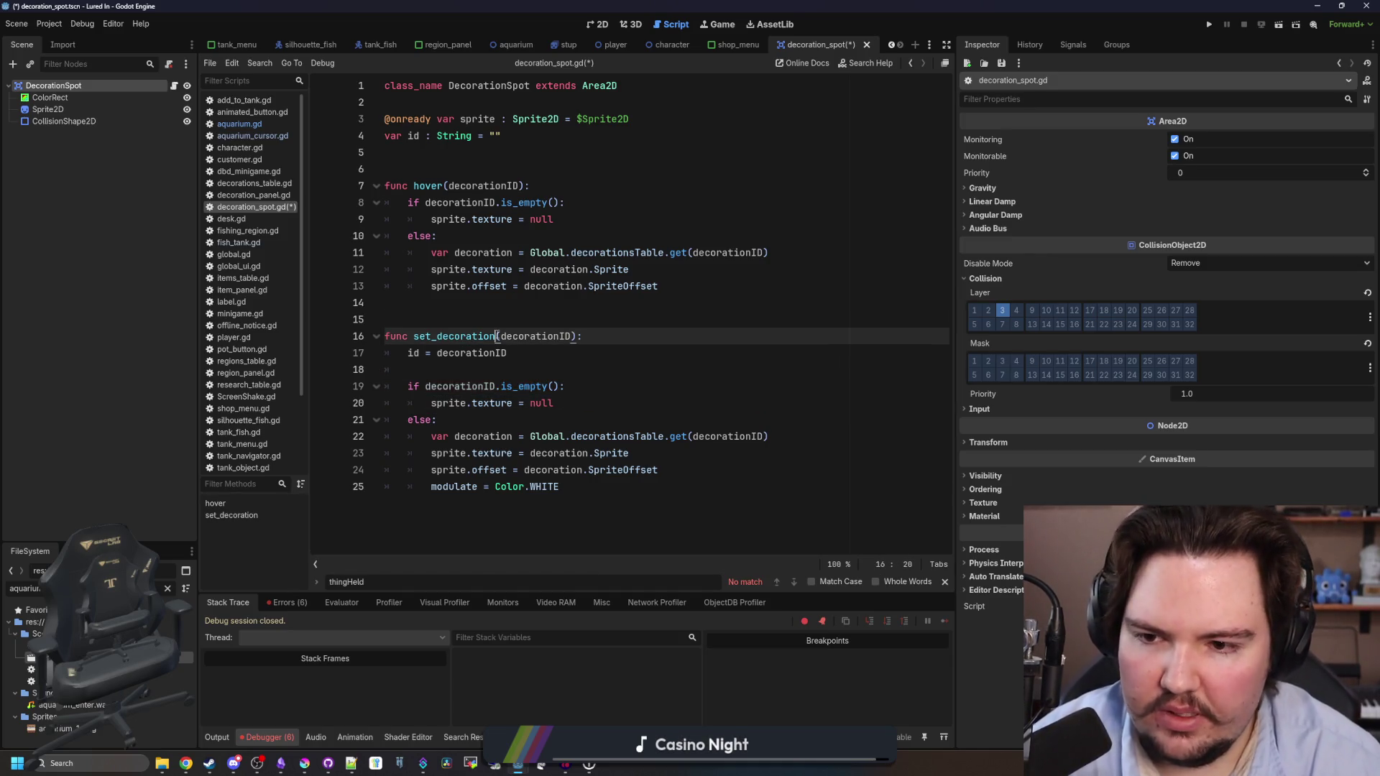
# Save the script, then paste the modulate = Color.WHITE line as hover's first line.
pyautogui.click(530, 309)
pyautogui.hotkey('ctrl', 's')
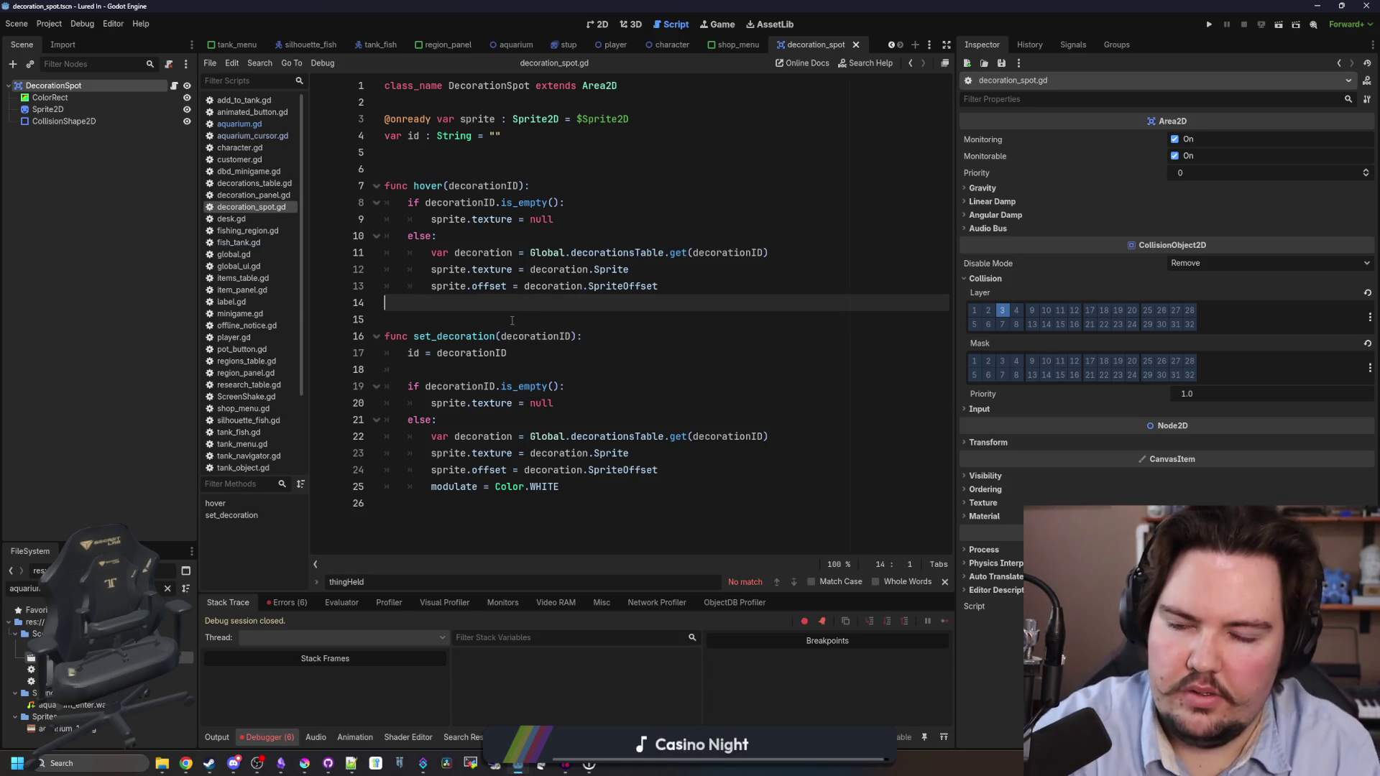
pyautogui.click(569, 486)
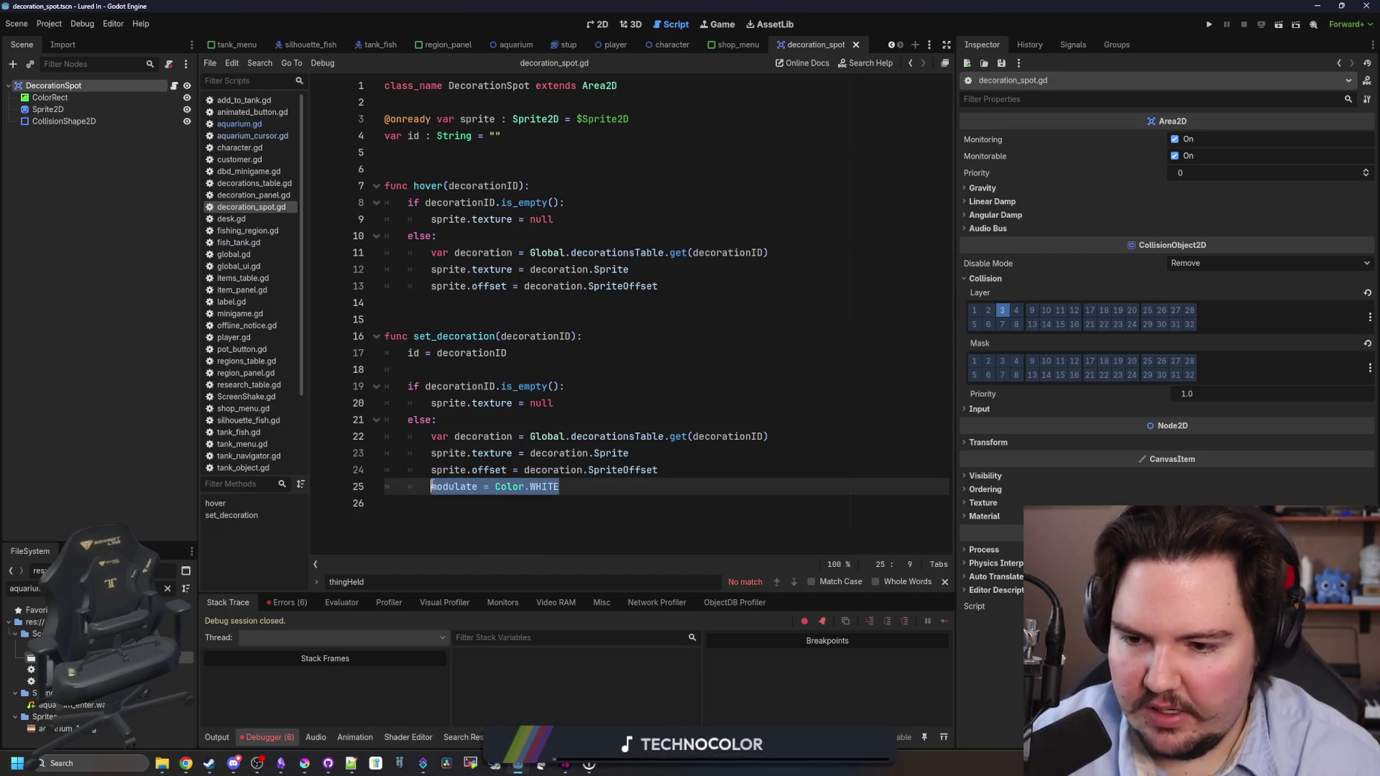
pyautogui.click(607, 184)
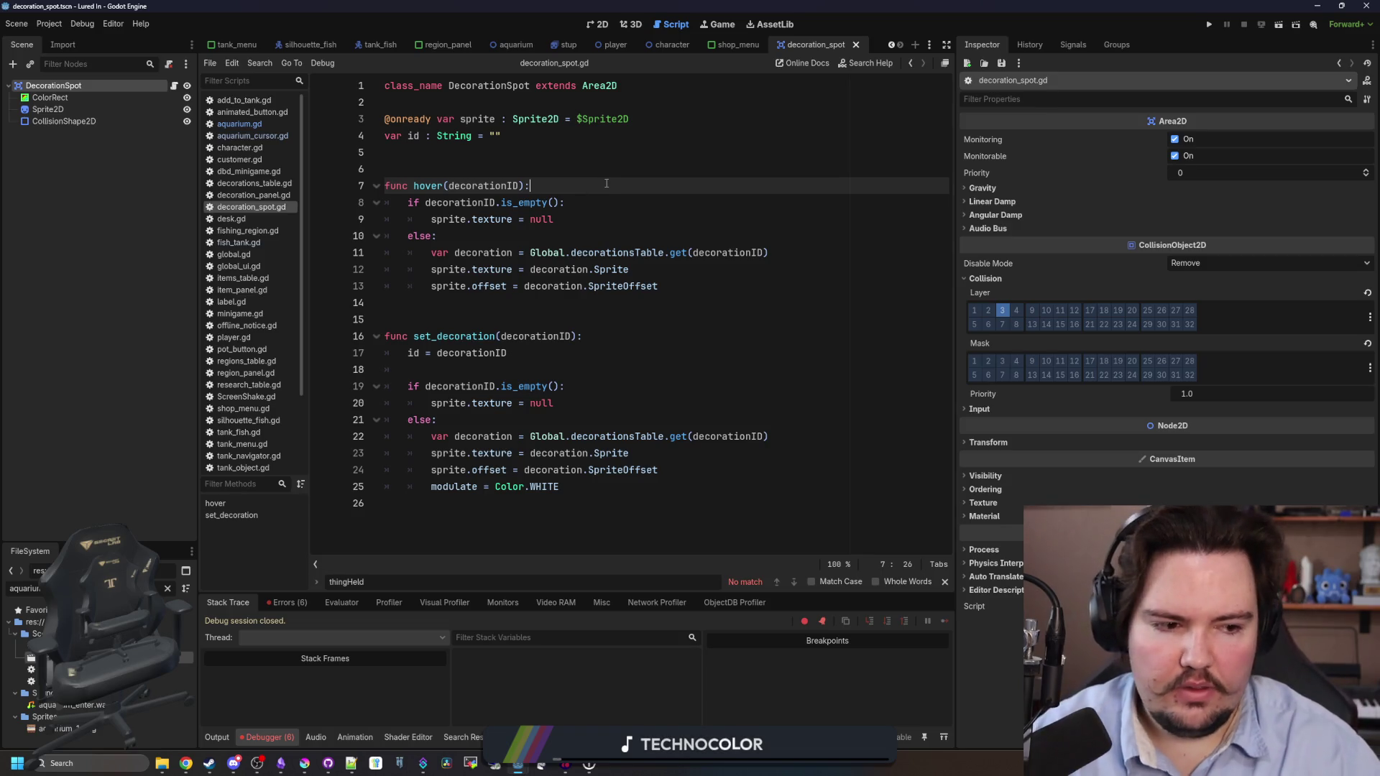
pyautogui.press('Return')
pyautogui.write('modulate = Color.WHITE')
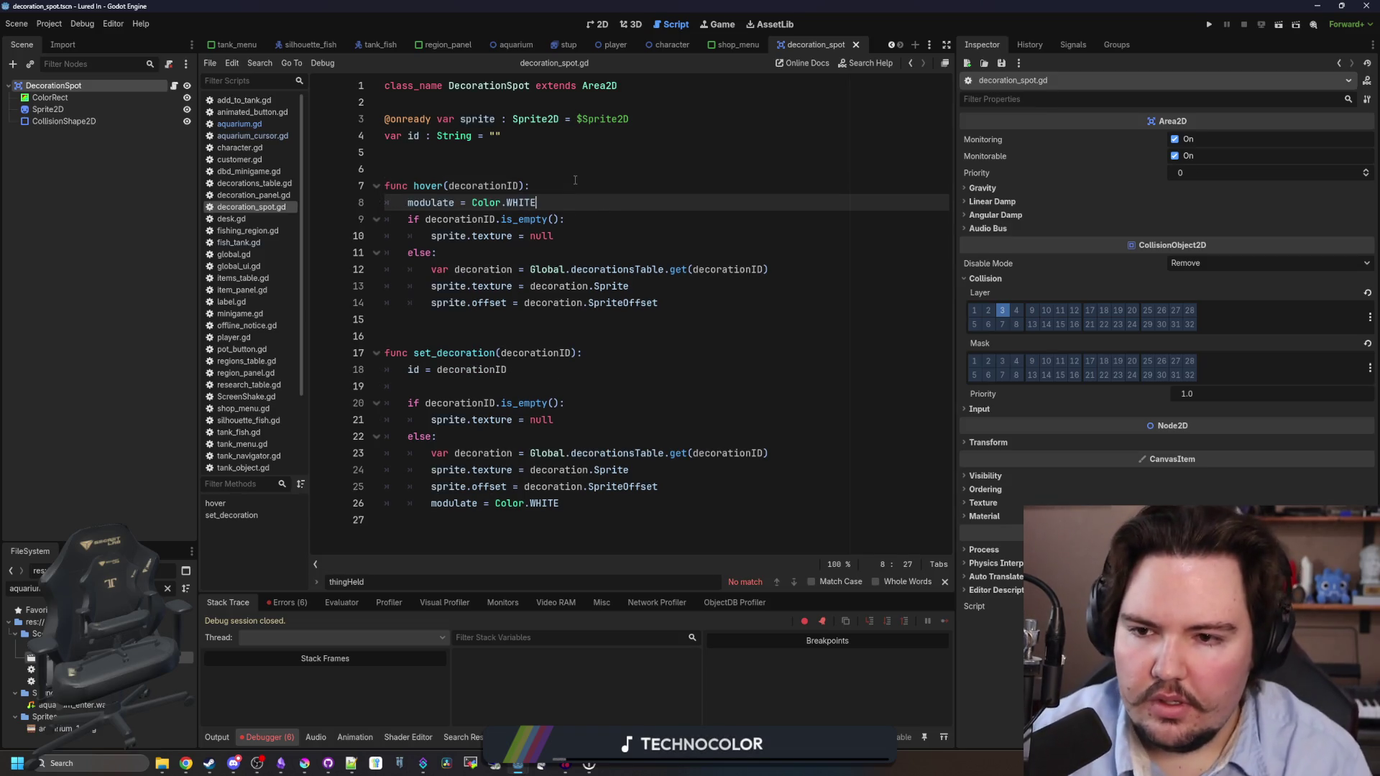
pyautogui.hotkey('ctrl', 'z')
pyautogui.hotkey('ctrl', 'z')
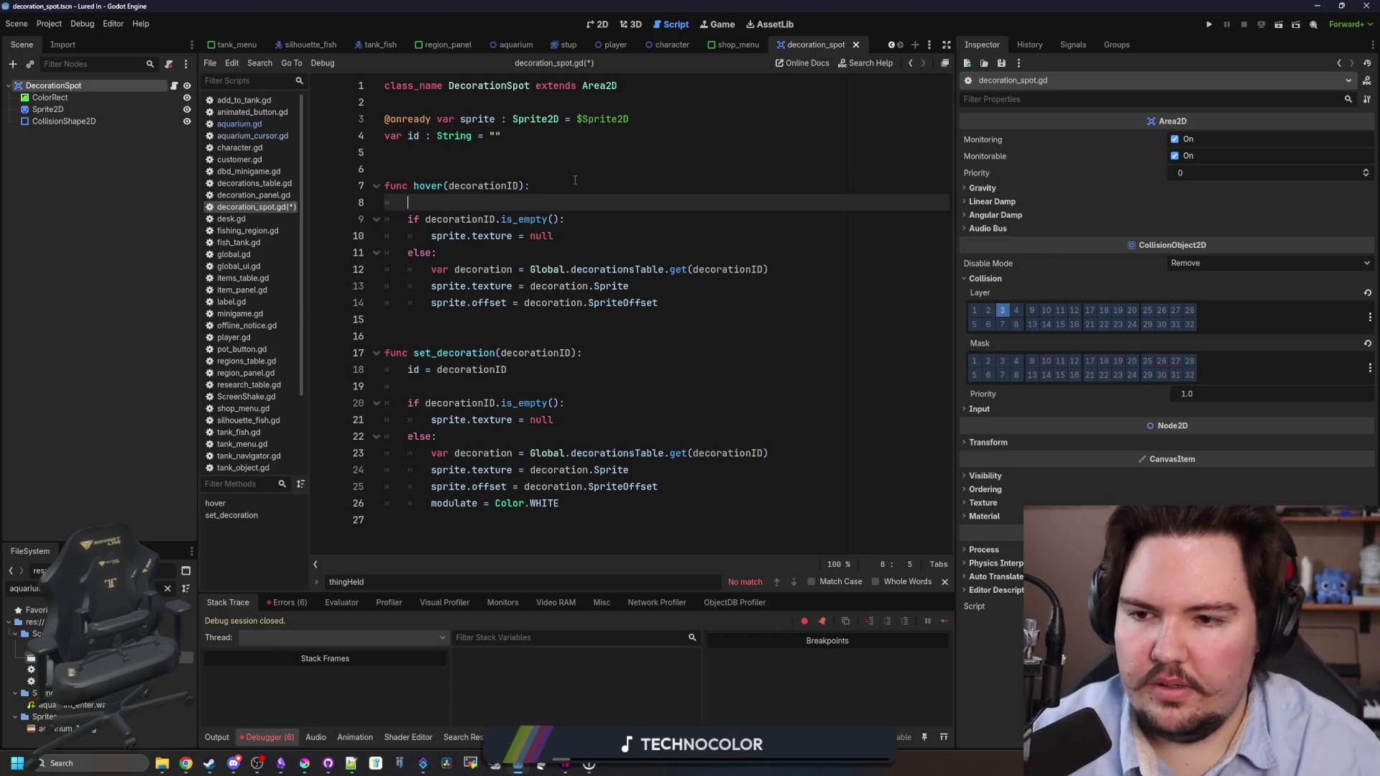
pyautogui.press('Return')
pyautogui.write('modulate = Color.WHITE')
pyautogui.press('Return')
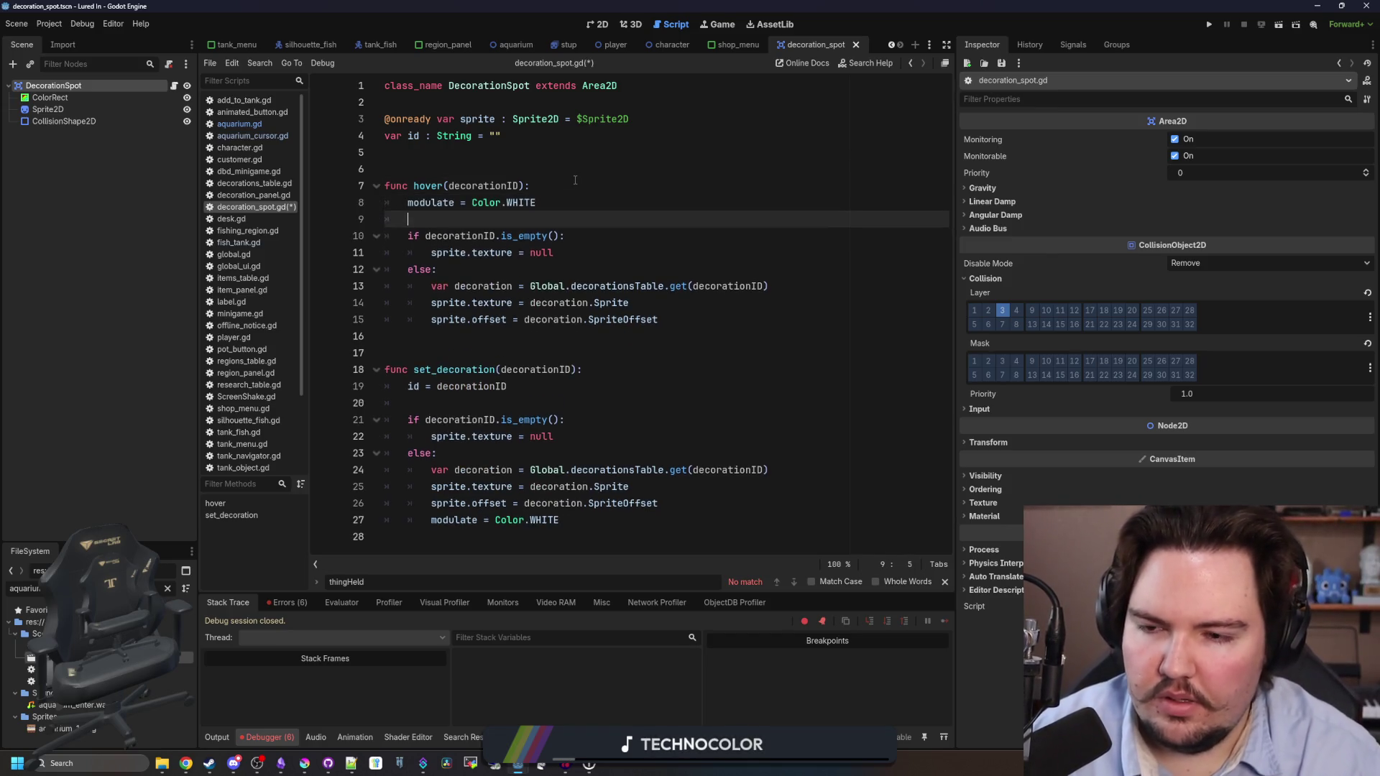
# Change hover's modulate to translucent green Color(0.5,1.0,0.5,0.5) and save decoration_spot.gd.
pyautogui.moveTo(566, 202); pyautogui.dragTo(506, 203)
pyautogui.press('BackSpace')
pyautogui.press('BackSpace')
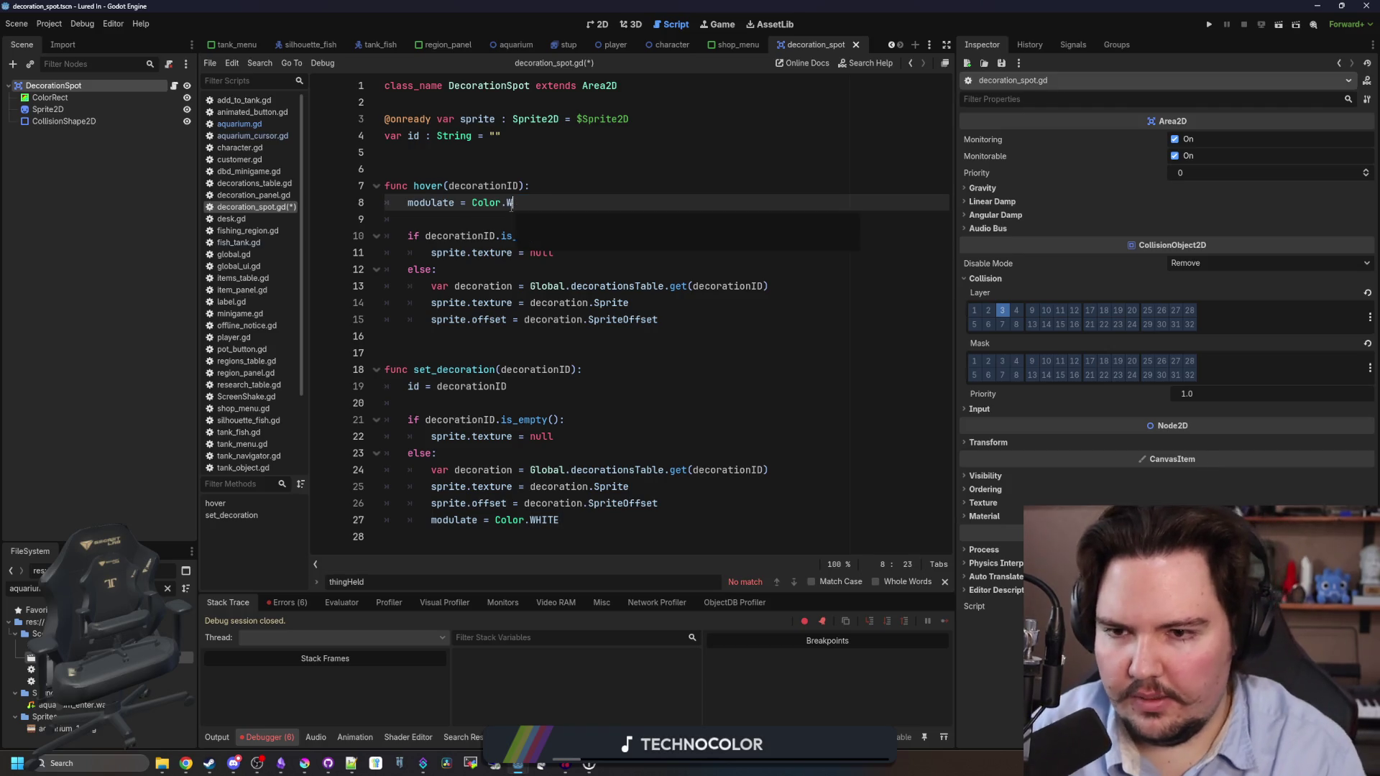
pyautogui.write('(')
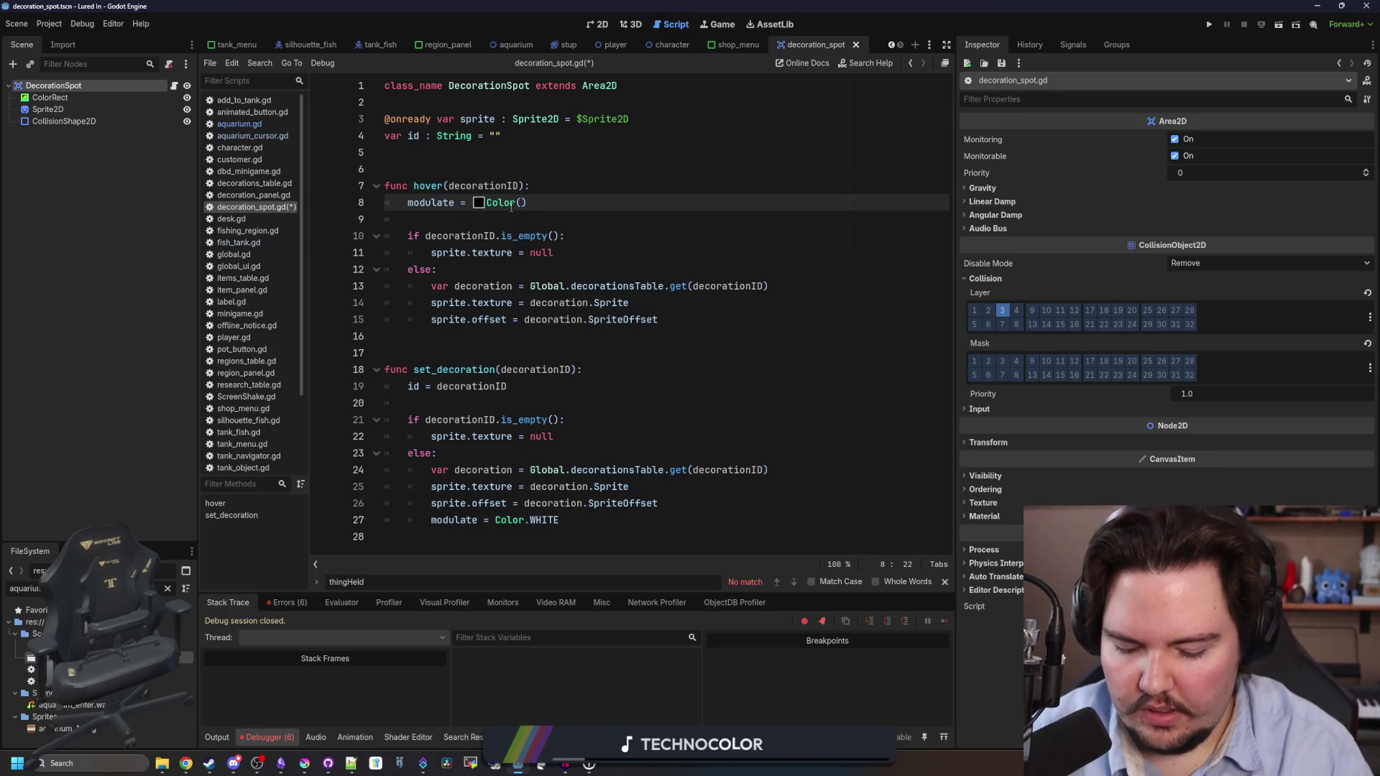
pyautogui.write('1, 0.5')
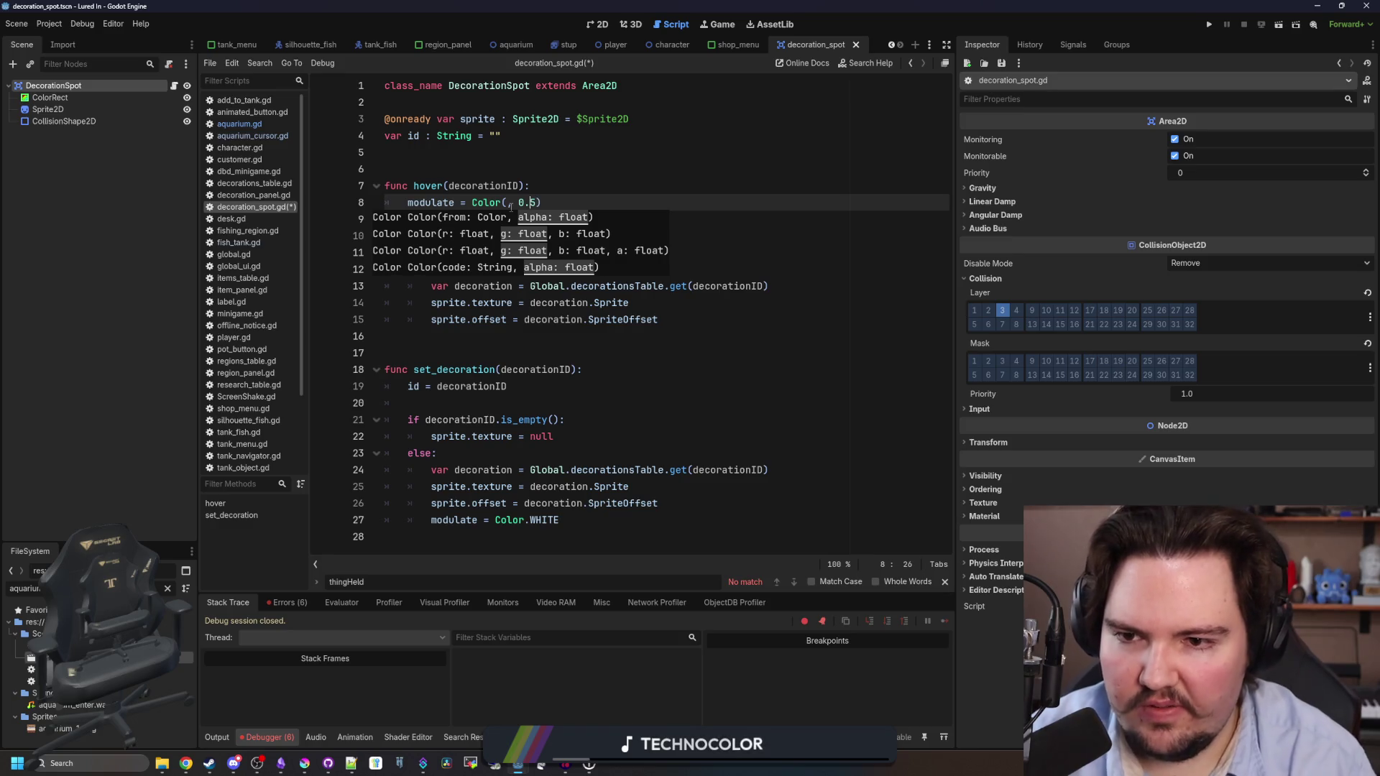
pyautogui.write('1.0,1.0,1.0')
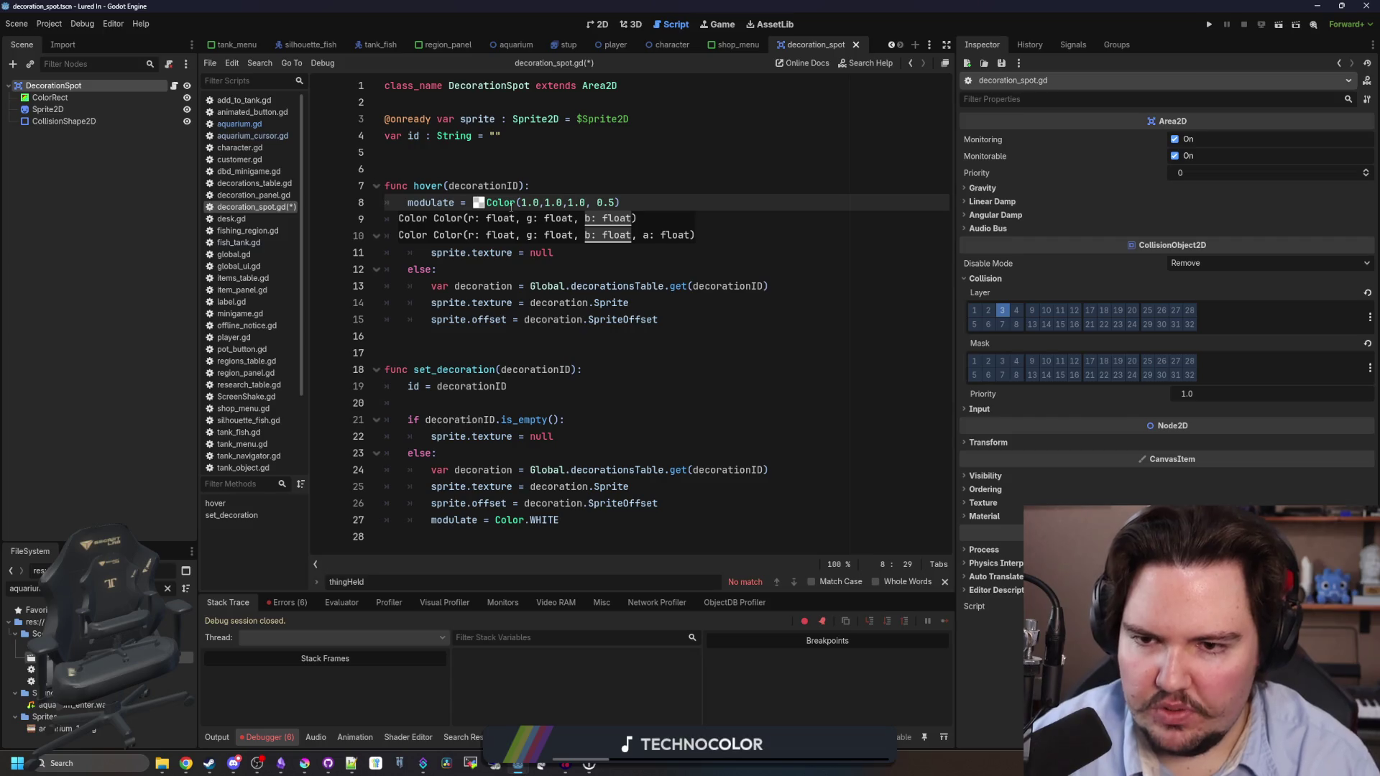
pyautogui.press('BackSpace')
pyautogui.press('BackSpace')
pyautogui.press('BackSpace')
pyautogui.write('0.5')
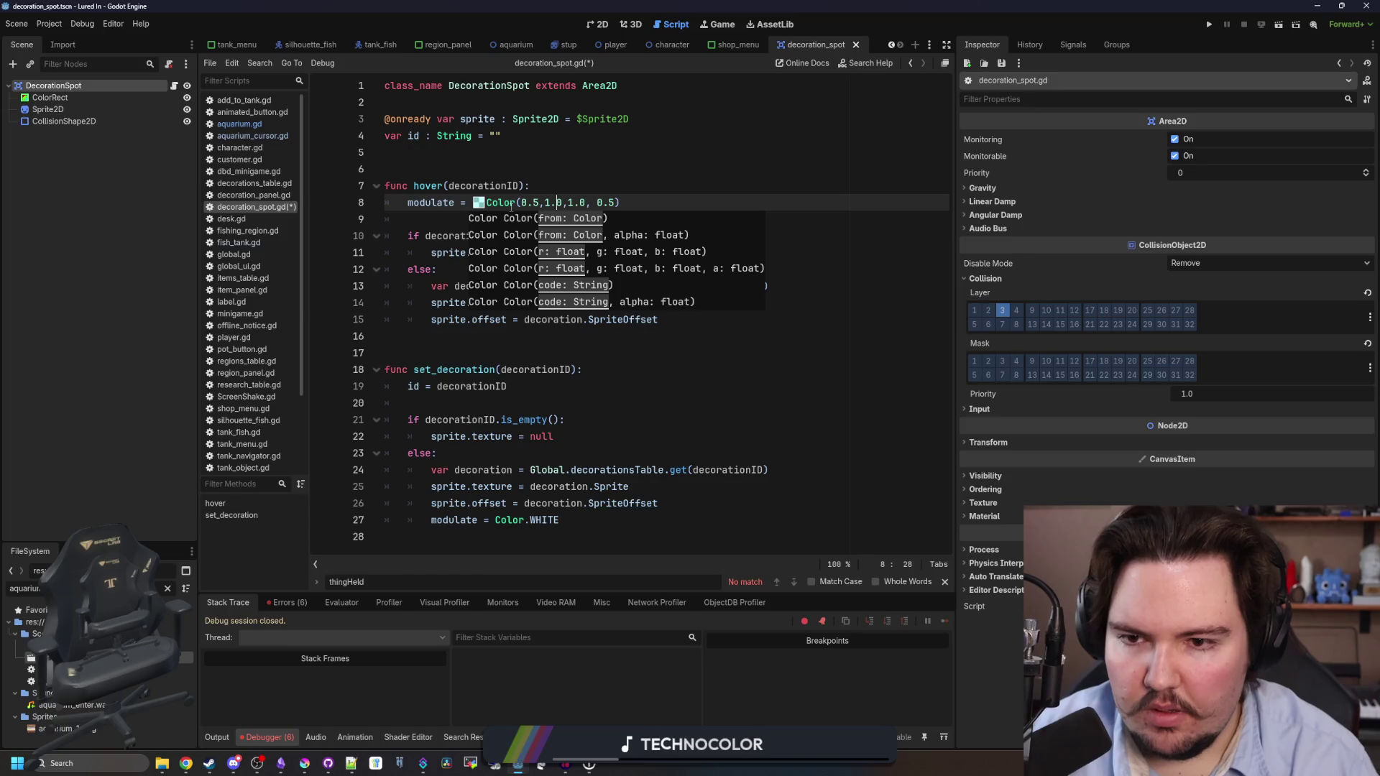
pyautogui.press('Delete')
pyautogui.press('Delete')
pyautogui.press('BackSpace')
pyautogui.write('0.5')
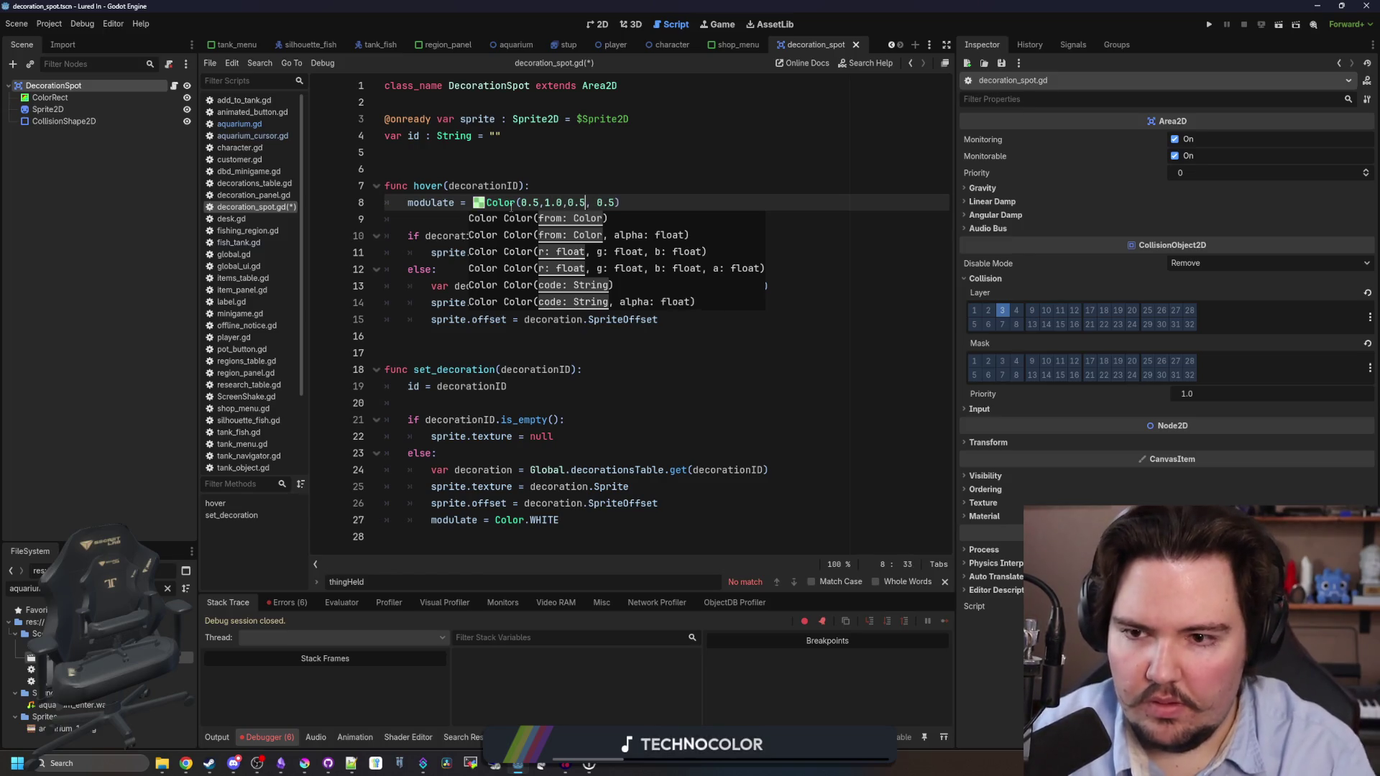
pyautogui.click(510, 153)
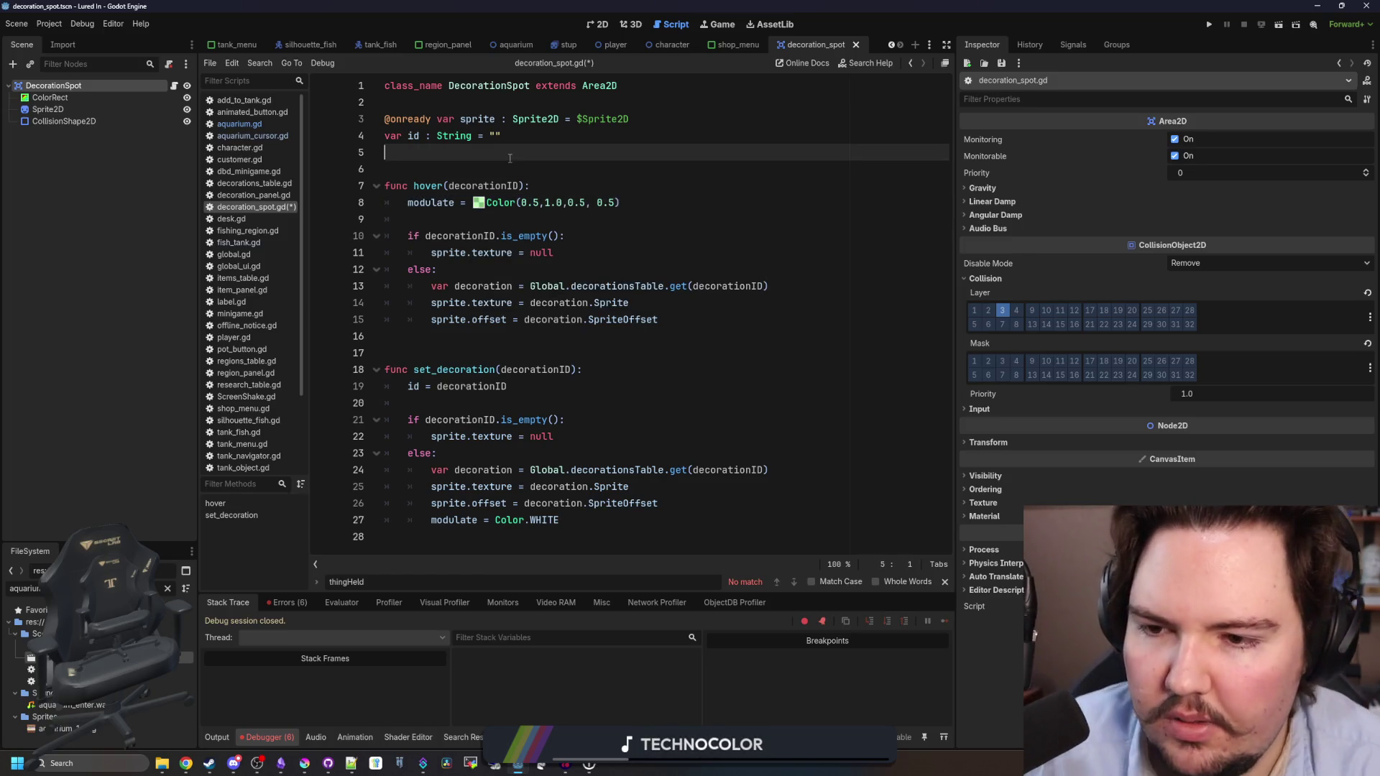
pyautogui.click(588, 349)
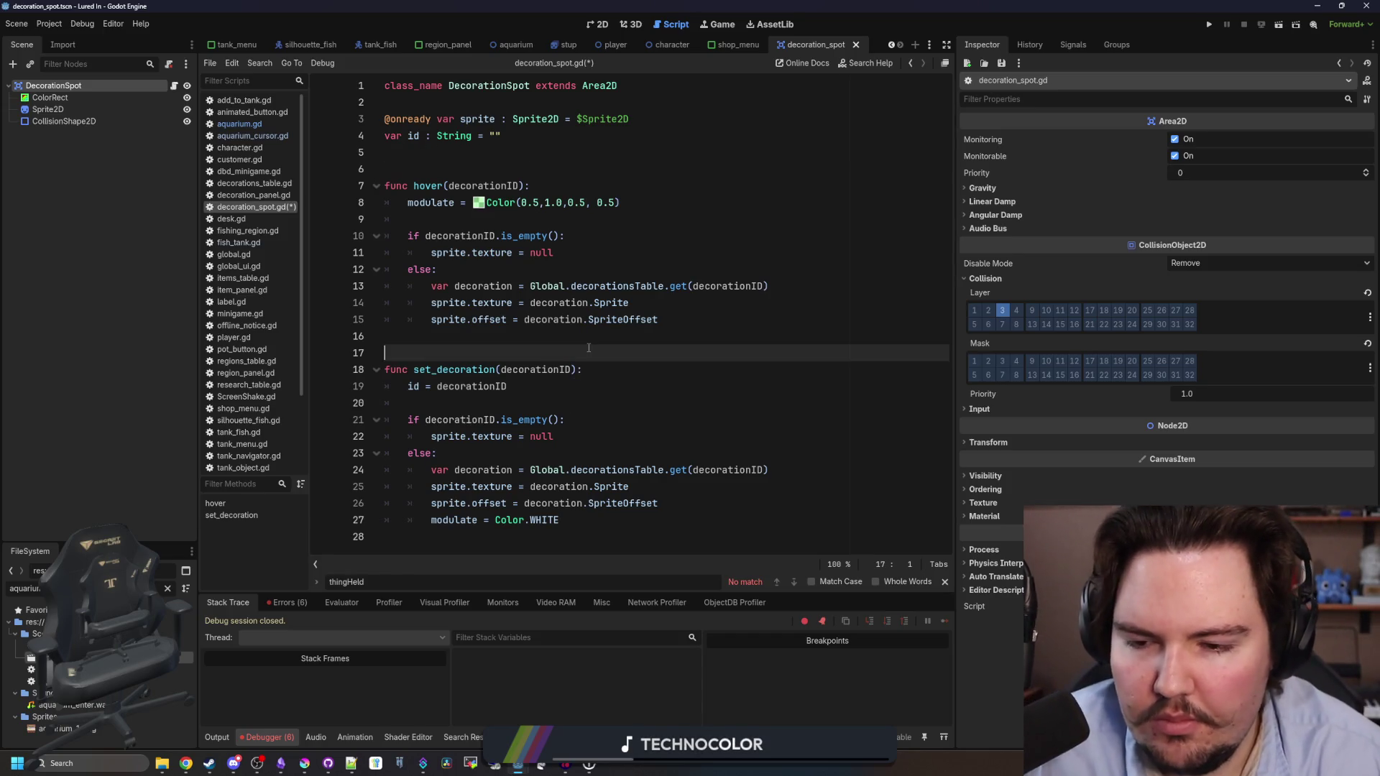
pyautogui.hotkey('ctrl', 's')
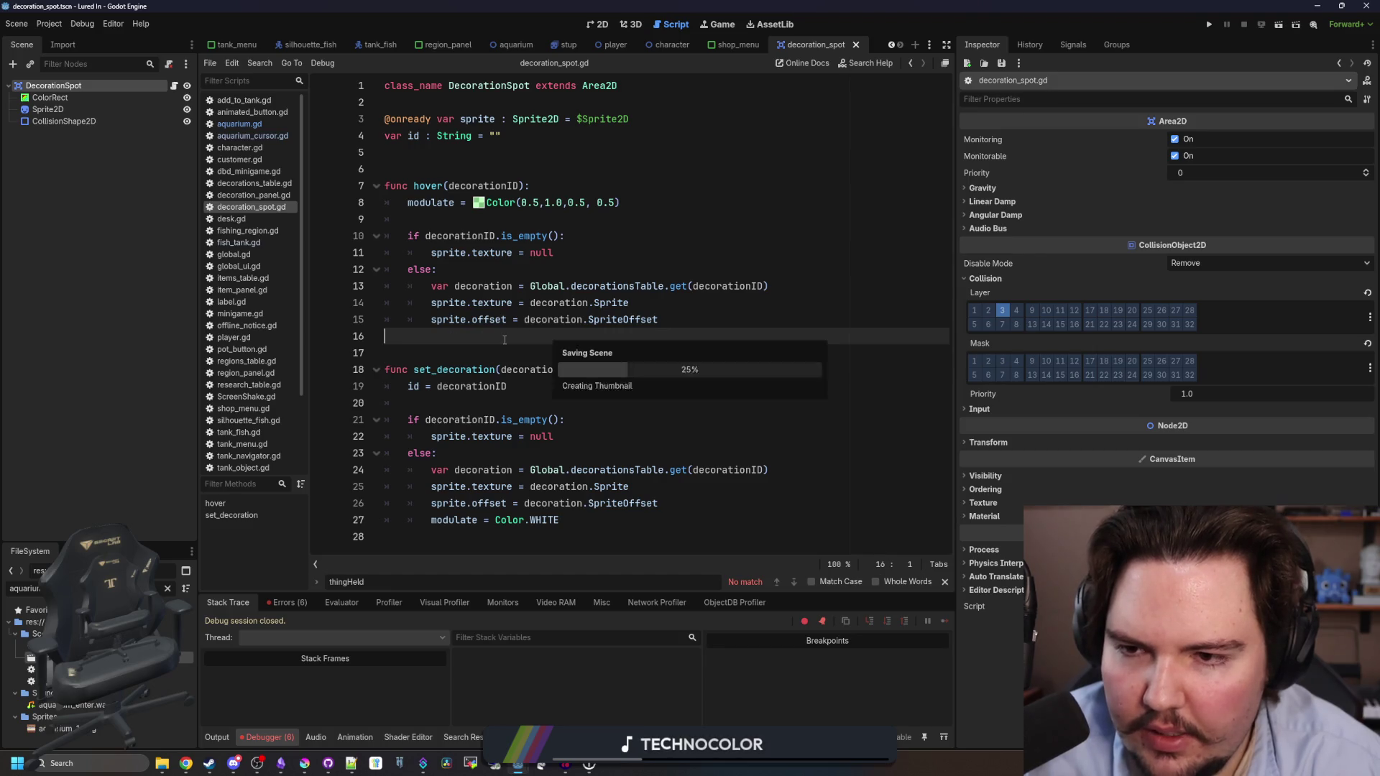
pyautogui.click(392, 170)
# In aquarium_cursor.gd, add an elif body is DecorationSpot: branch after the fish-tank break.
pyautogui.click(282, 137)
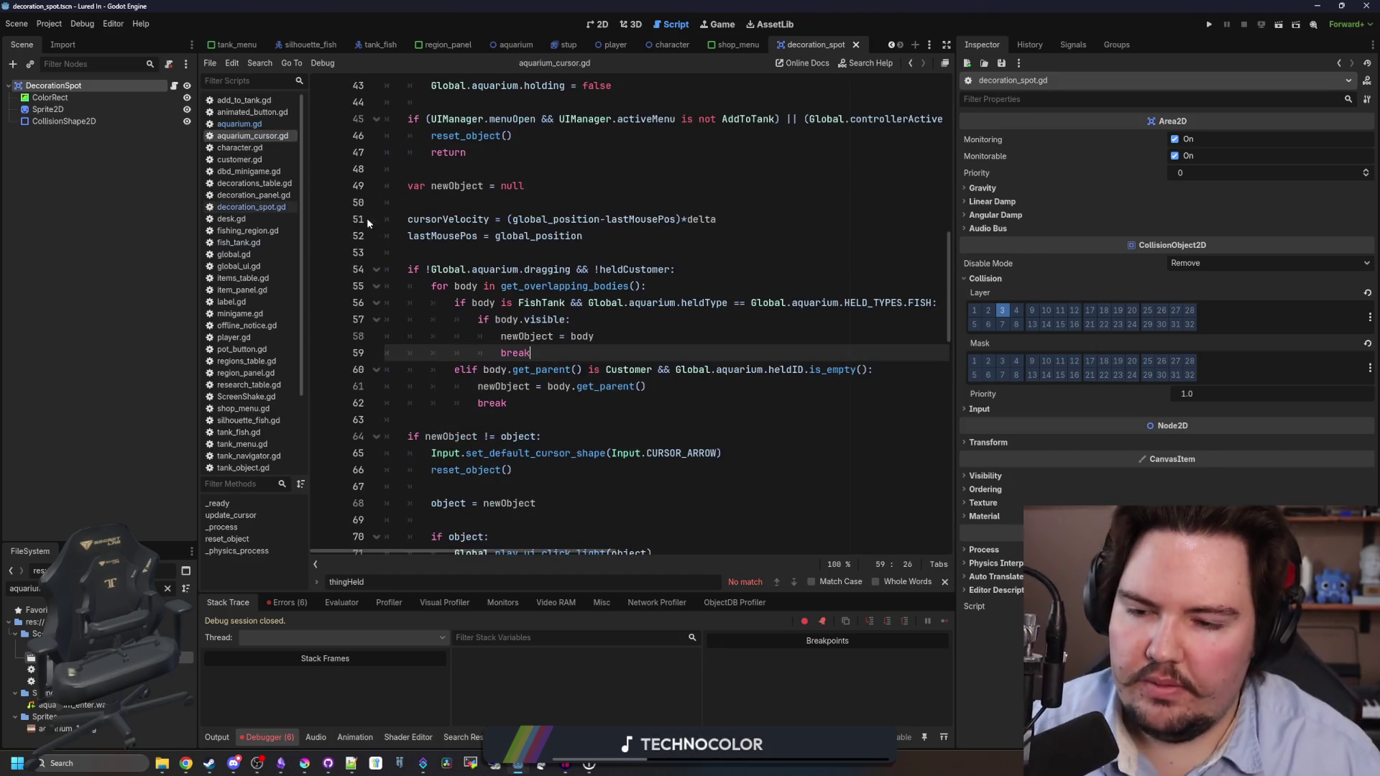
pyautogui.click(550, 403)
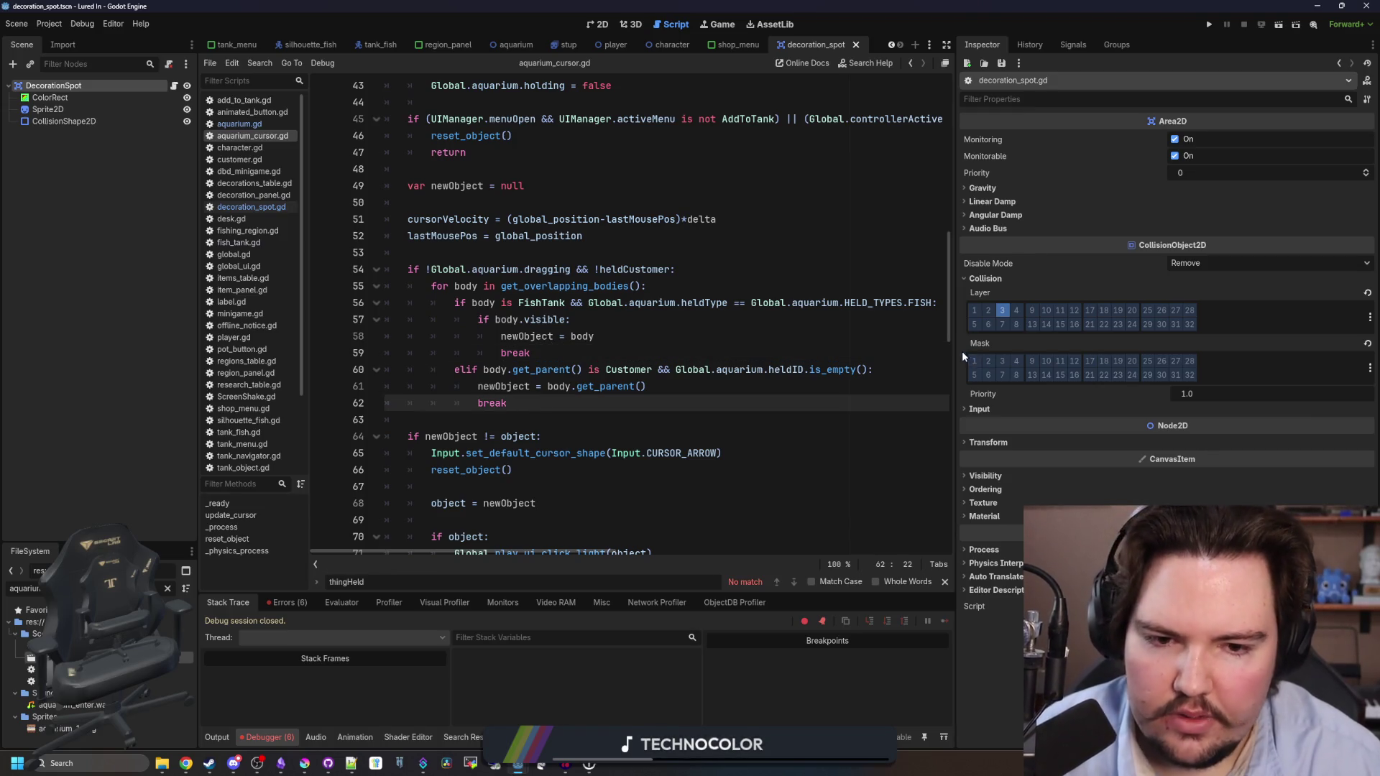
pyautogui.moveTo(961, 351); pyautogui.dragTo(1259, 351)
pyautogui.click(592, 348)
pyautogui.press('Return')
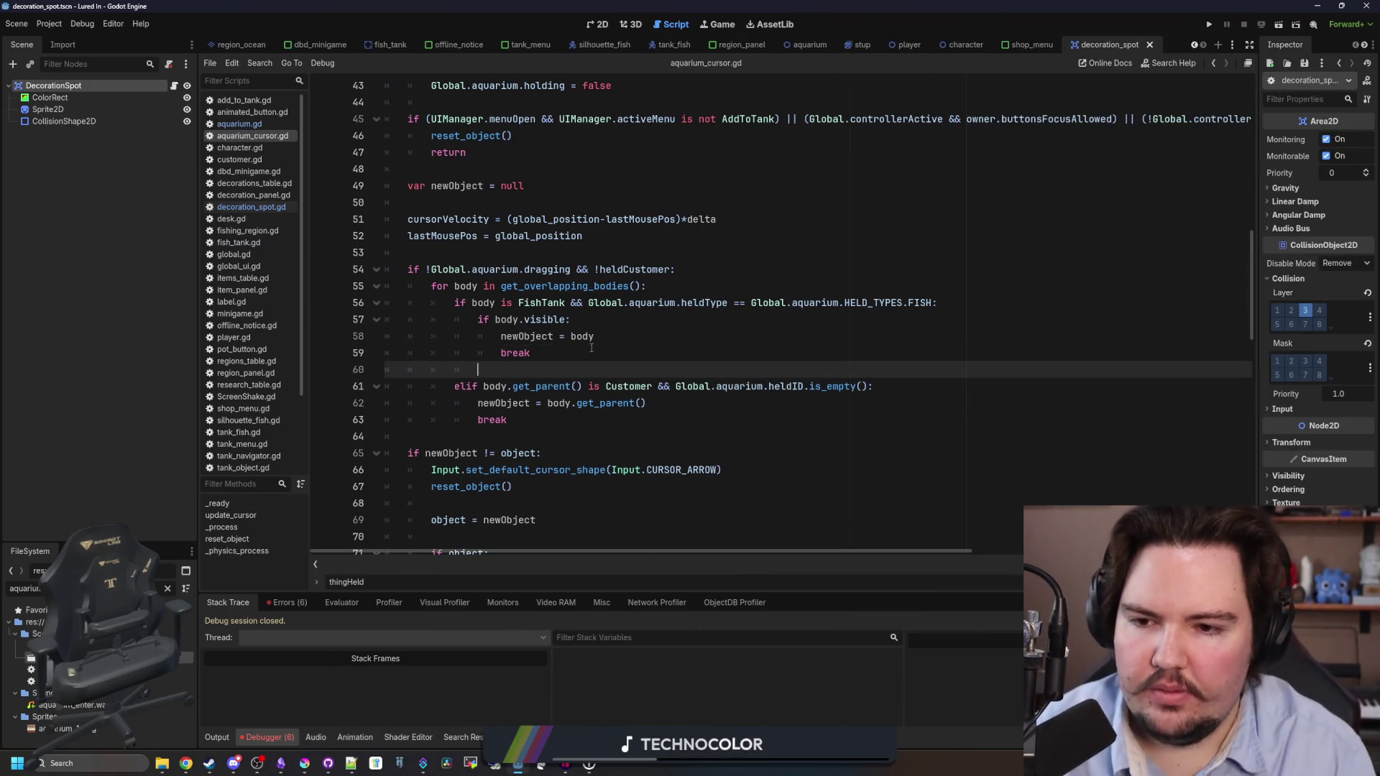
pyautogui.write('elif body is ')
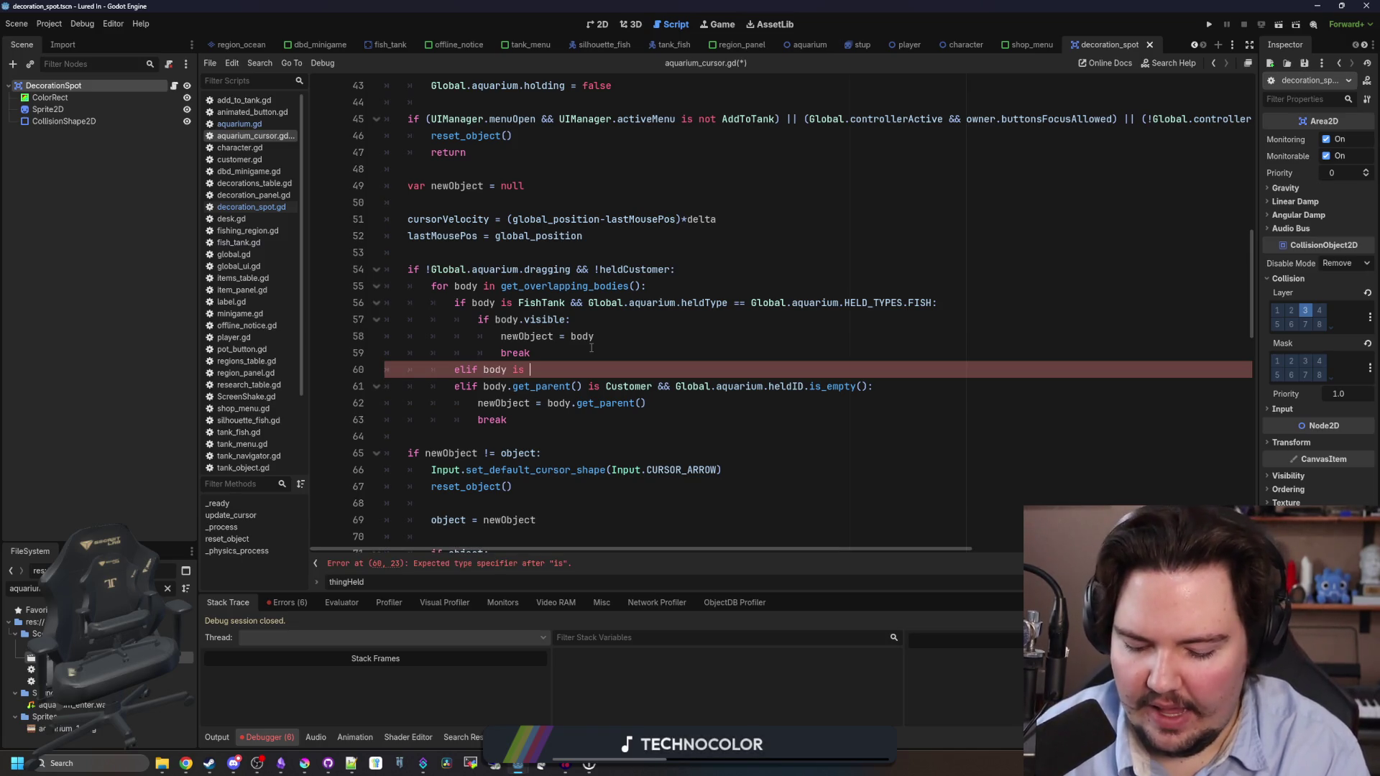
pyautogui.write('DecorationSpot')
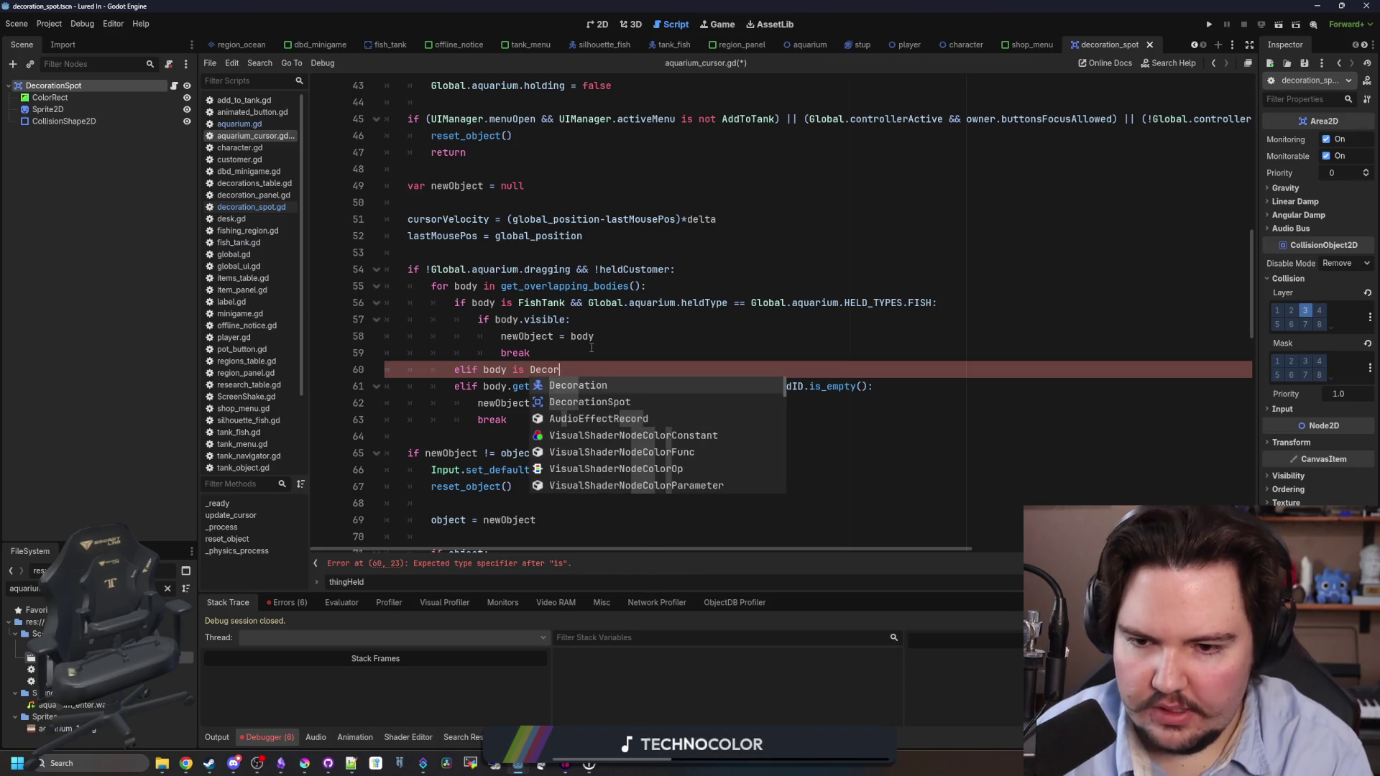
pyautogui.press('Return')
pyautogui.write(':')
pyautogui.press('Return')
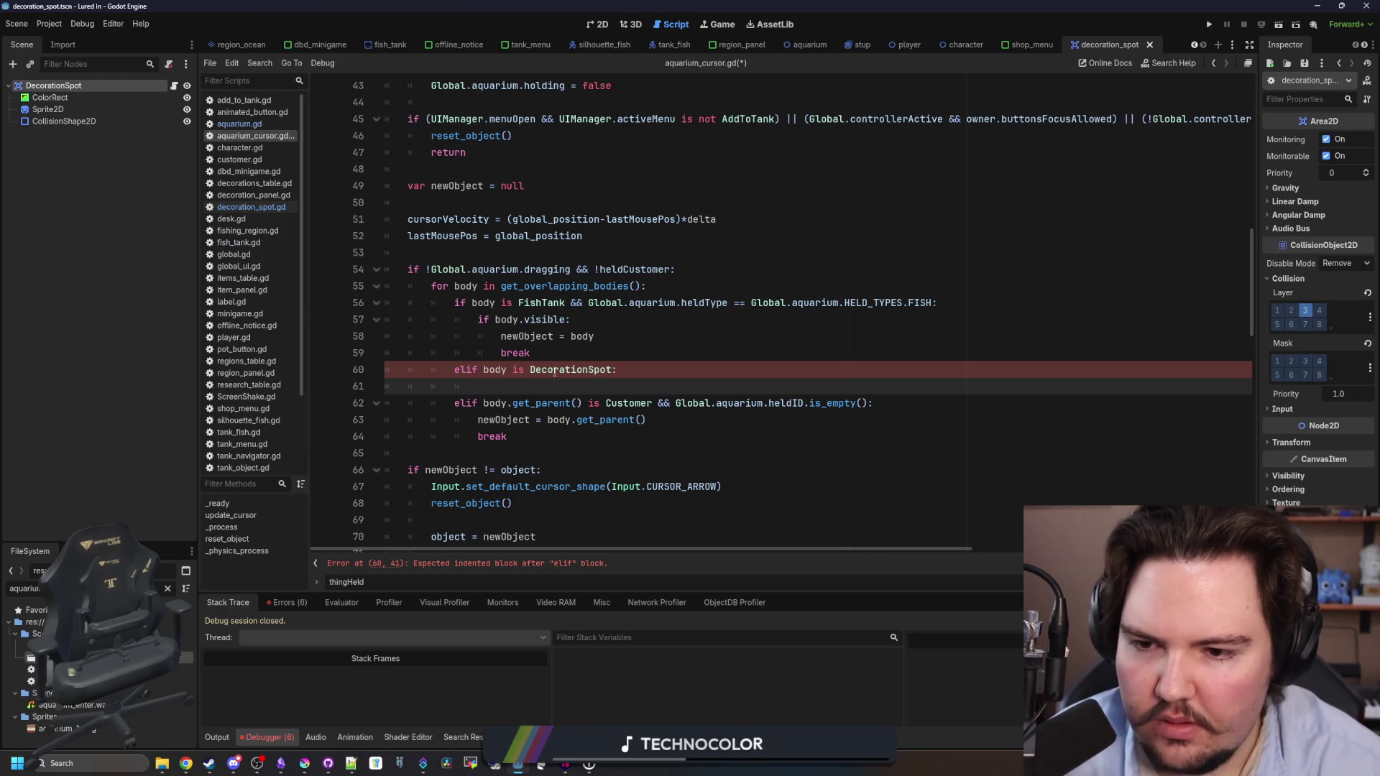
# Under it, call body.hover(Global.aquarium.heldID) when body.id.is_empty().
pyautogui.click(566, 355)
pyautogui.moveTo(567, 353)
pyautogui.mouseDown()
pyautogui.moveTo(467, 302)
pyautogui.moveTo(464, 317)
pyautogui.mouseUp()
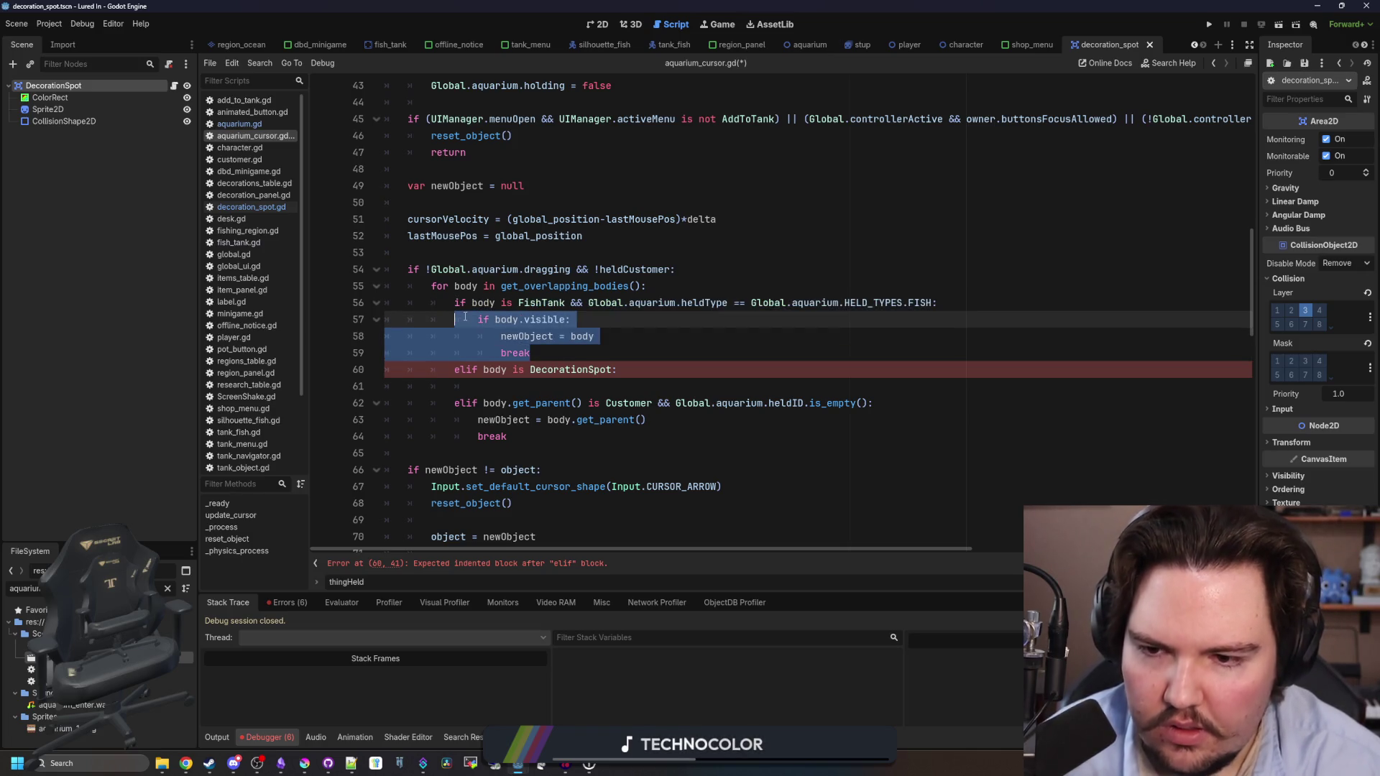
pyautogui.click(487, 381)
pyautogui.write('if body')
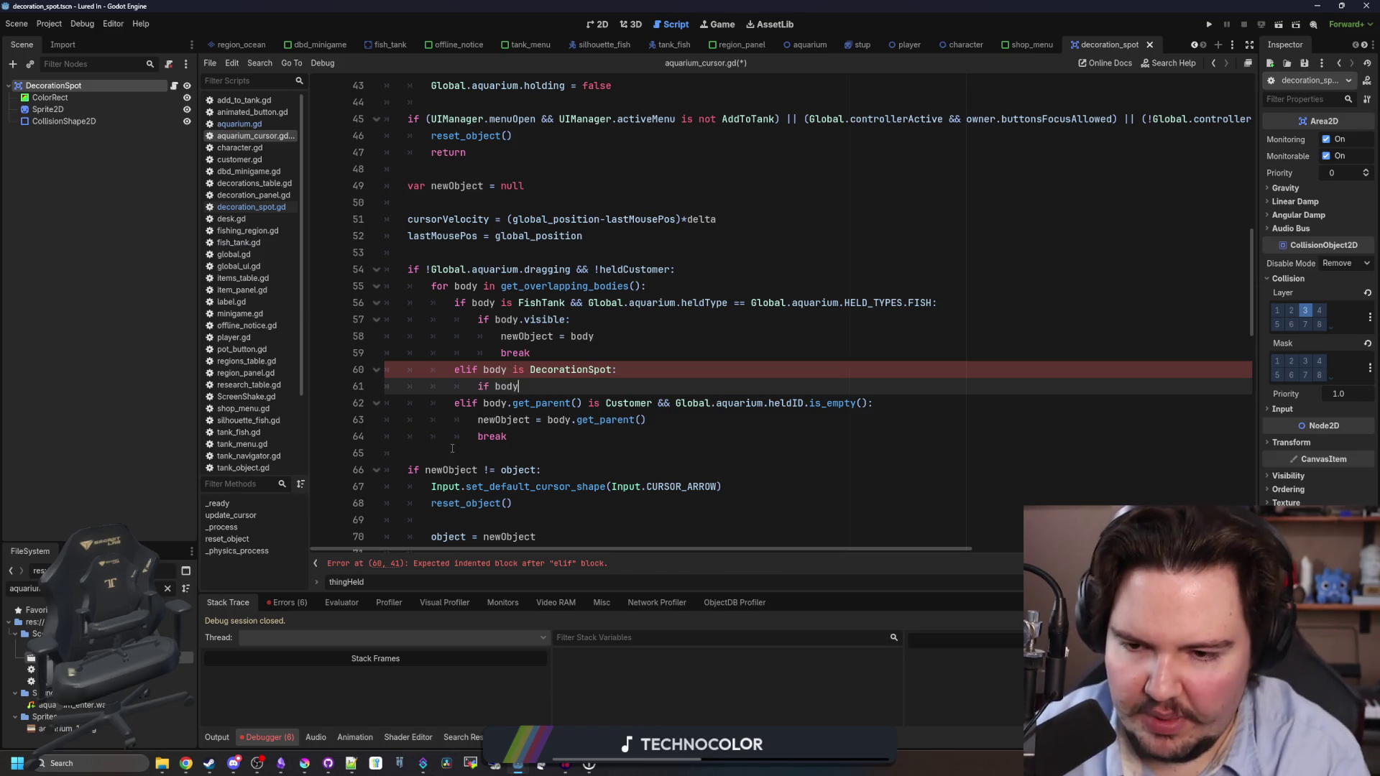
pyautogui.write('.id:')
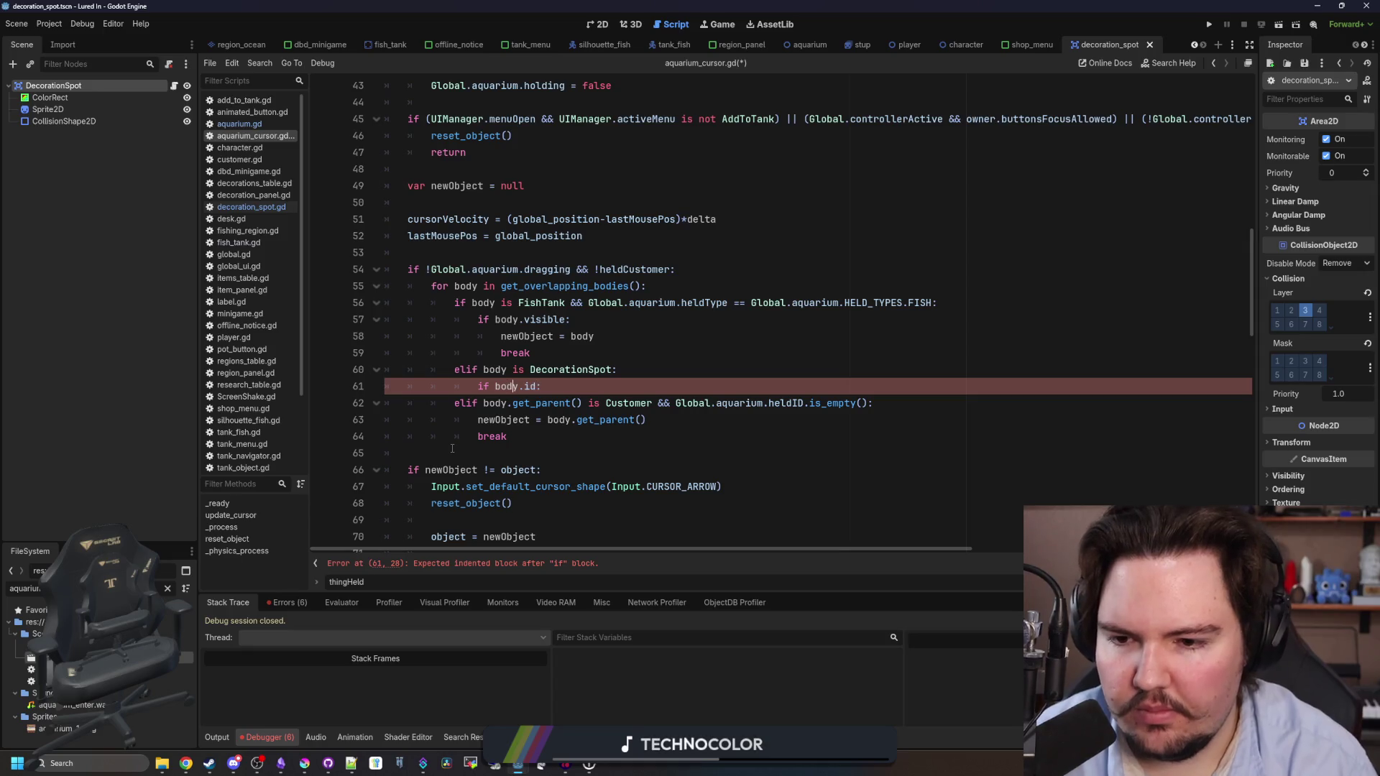
pyautogui.write('()')
pyautogui.press('End')
pyautogui.press('Return')
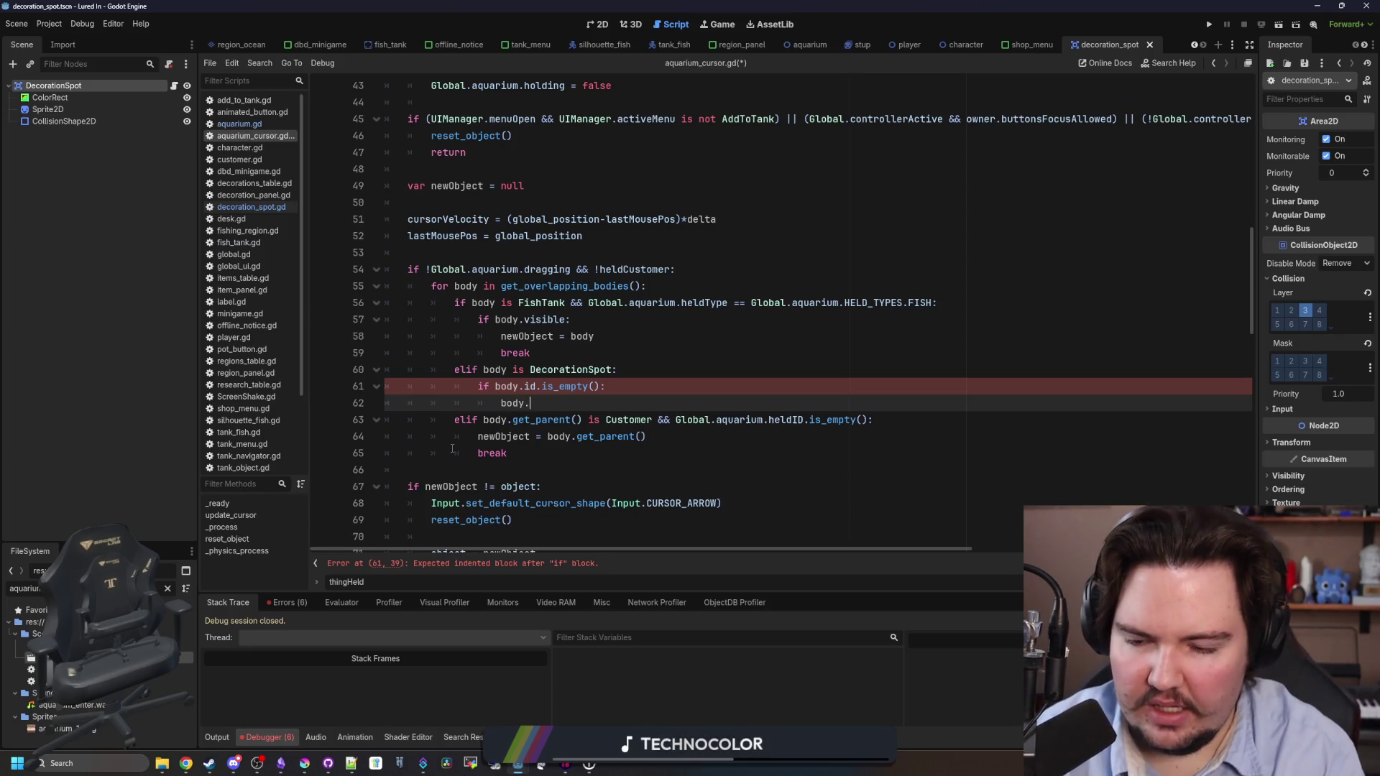
pyautogui.write('hover(de')
pyautogui.press('Return')
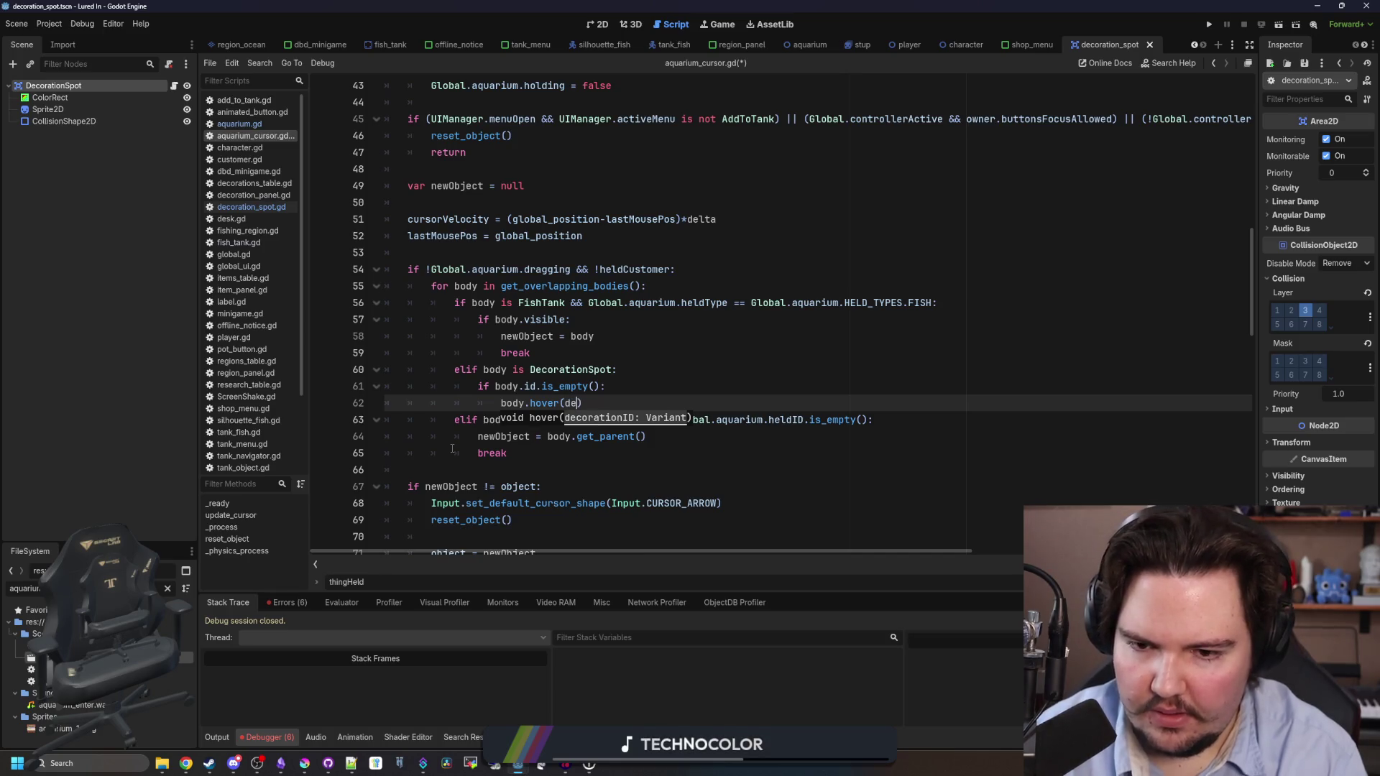
pyautogui.write('cor')
pyautogui.press('BackSpace')
pyautogui.press('BackSpace')
pyautogui.press('BackSpace')
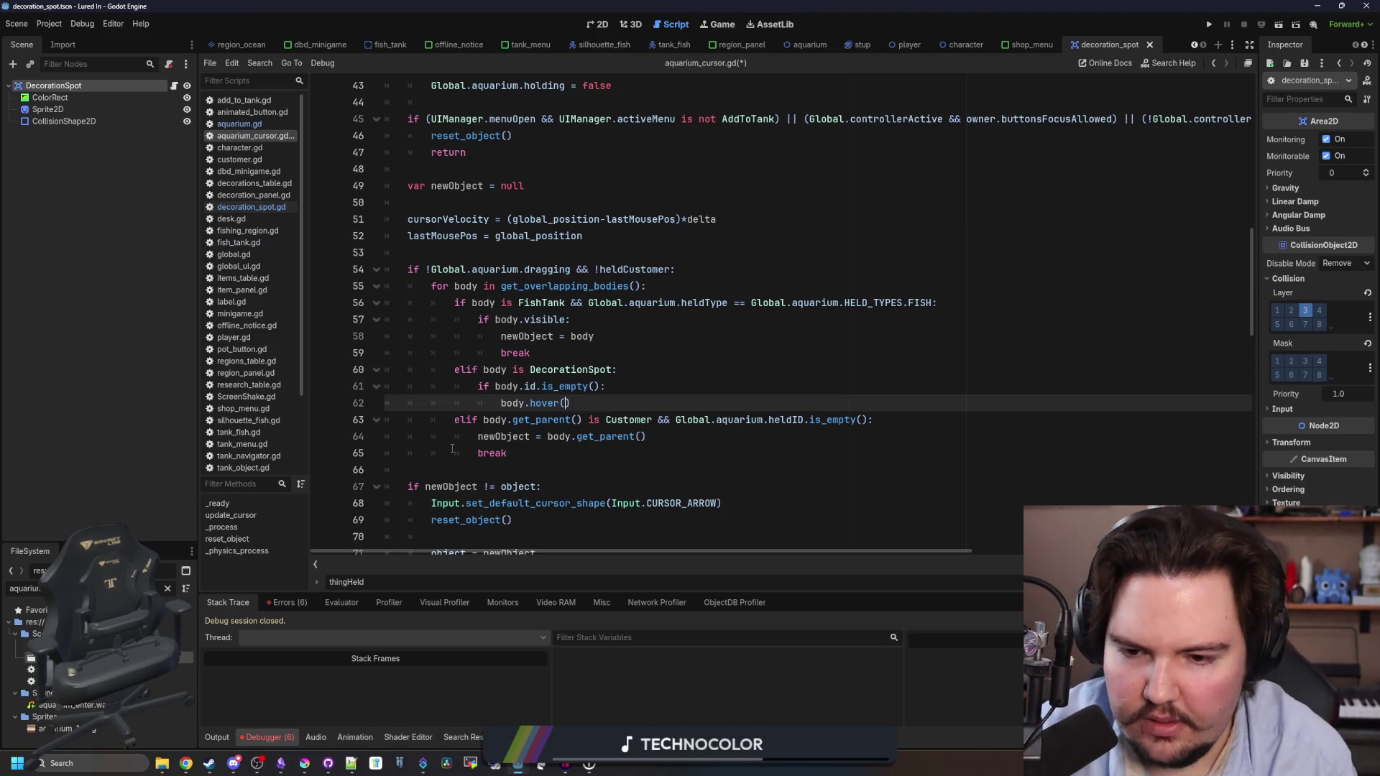
pyautogui.write('obal.aquariumn')
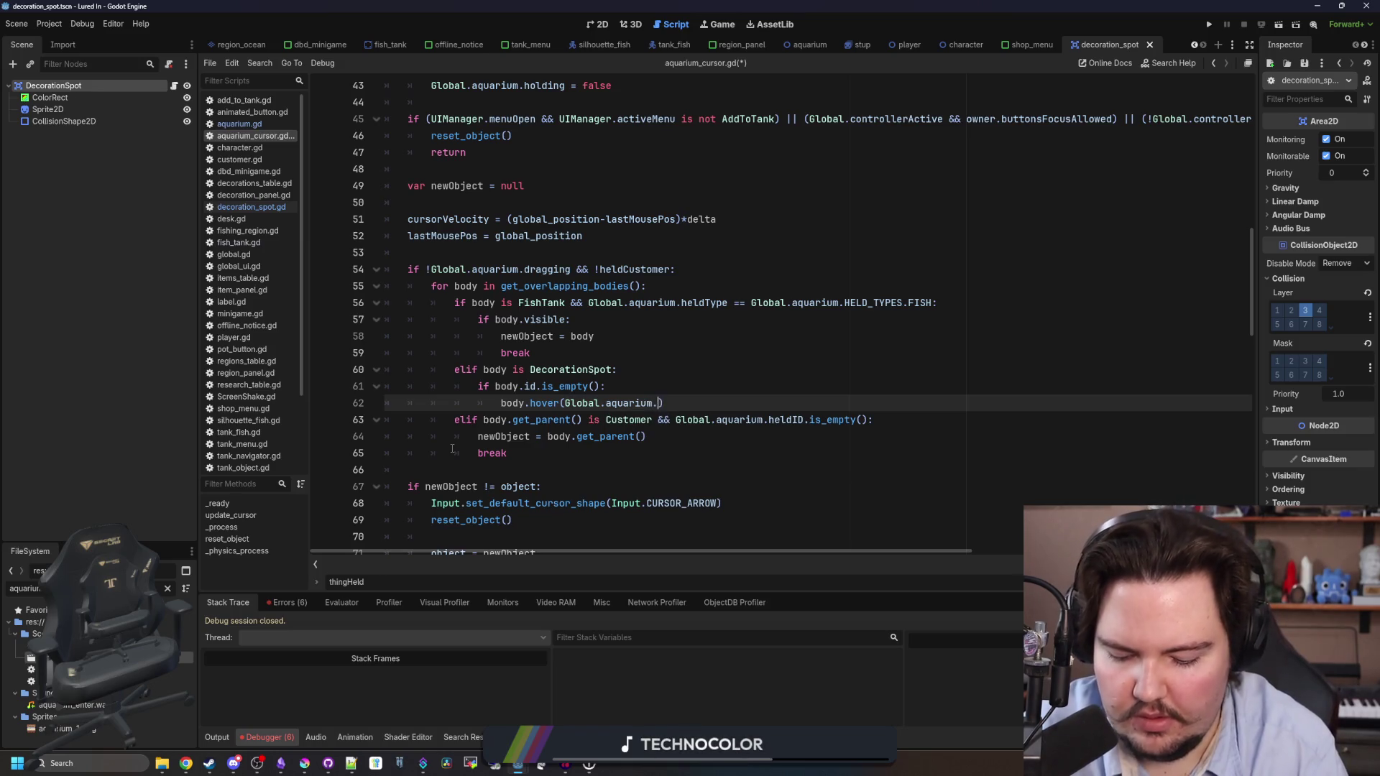
# Require && !Global.aquarium.heldID.is_empty() in the DecorationSpot condition, then copy the hover call.
pyautogui.press('Up')
pyautogui.press('Up')
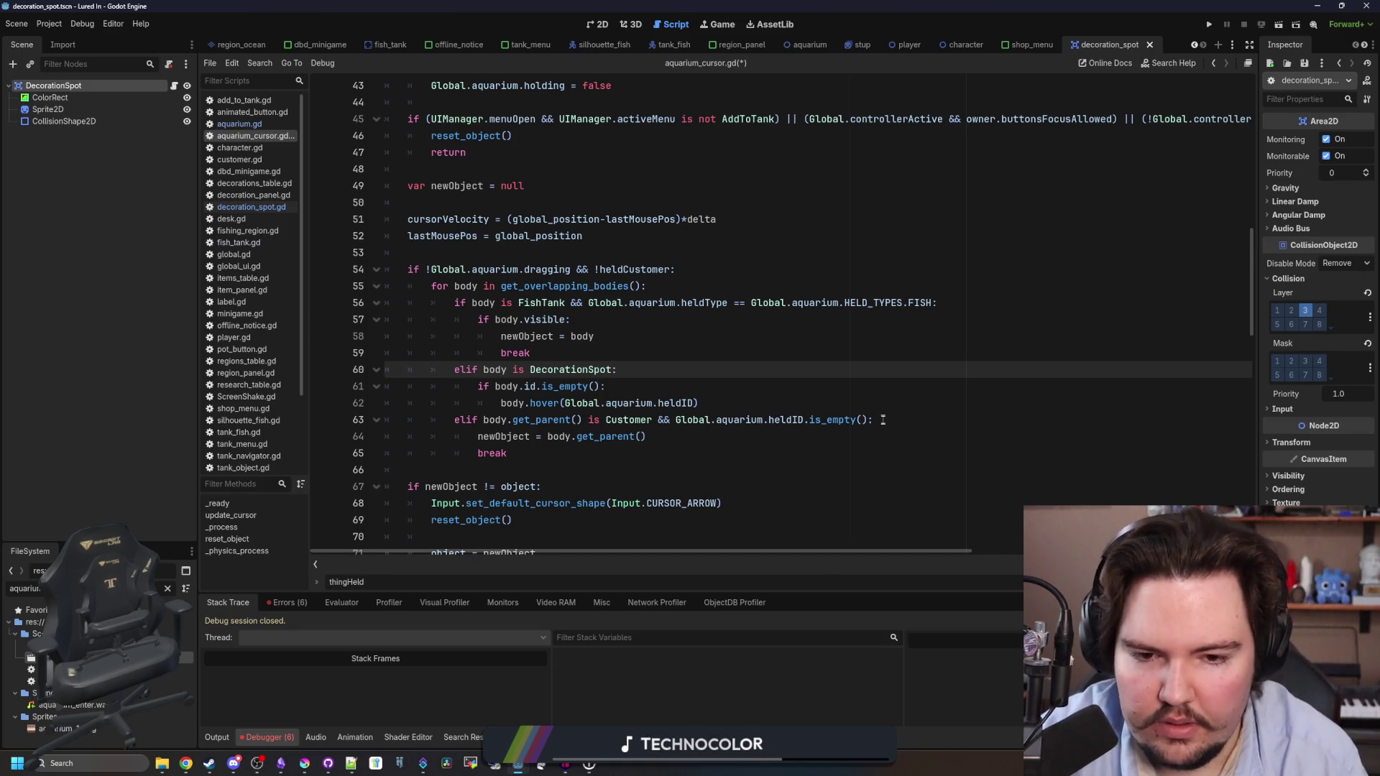
pyautogui.moveTo(868, 419); pyautogui.dragTo(676, 419)
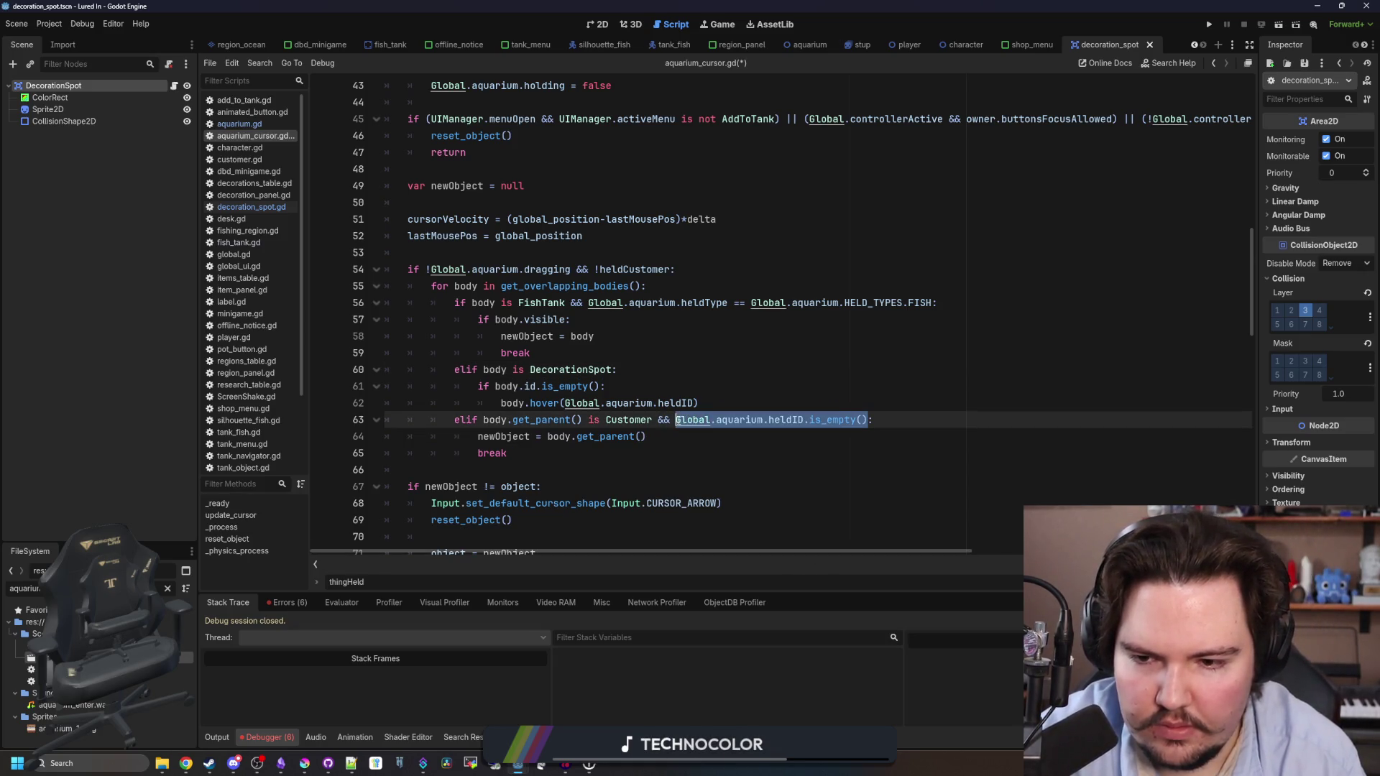
pyautogui.click(615, 369)
pyautogui.write('&')
pyautogui.write('& Global.aquarium.heldID.is_empty()')
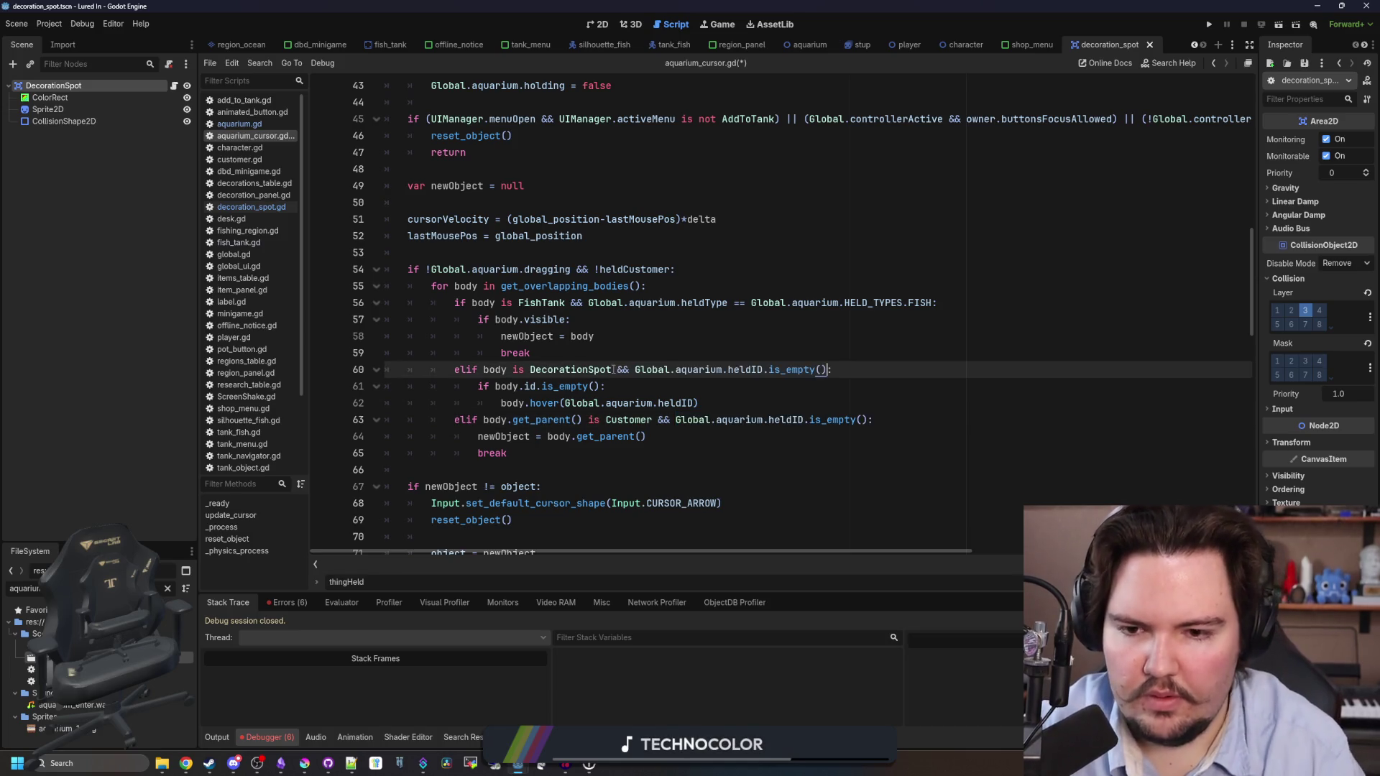
pyautogui.click(635, 369)
pyautogui.write('!')
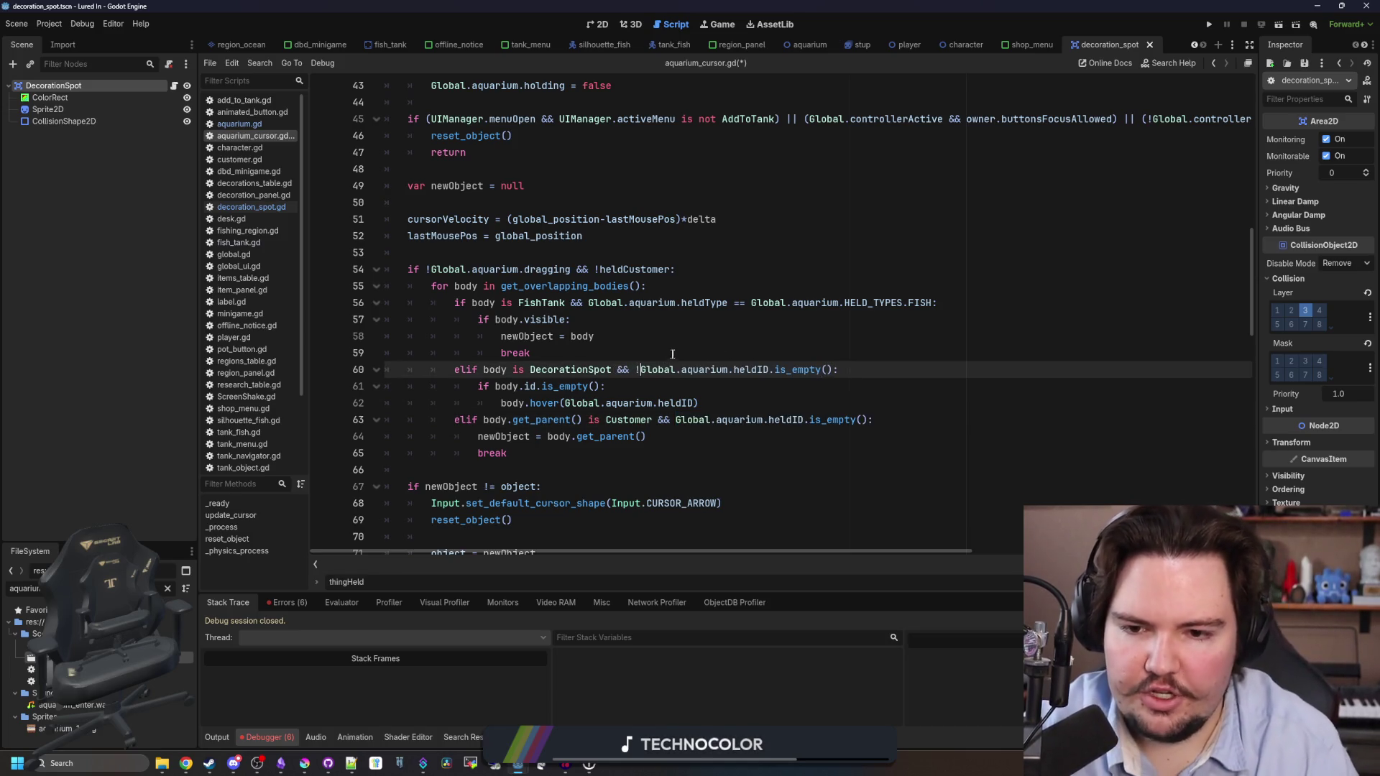
pyautogui.click(675, 353)
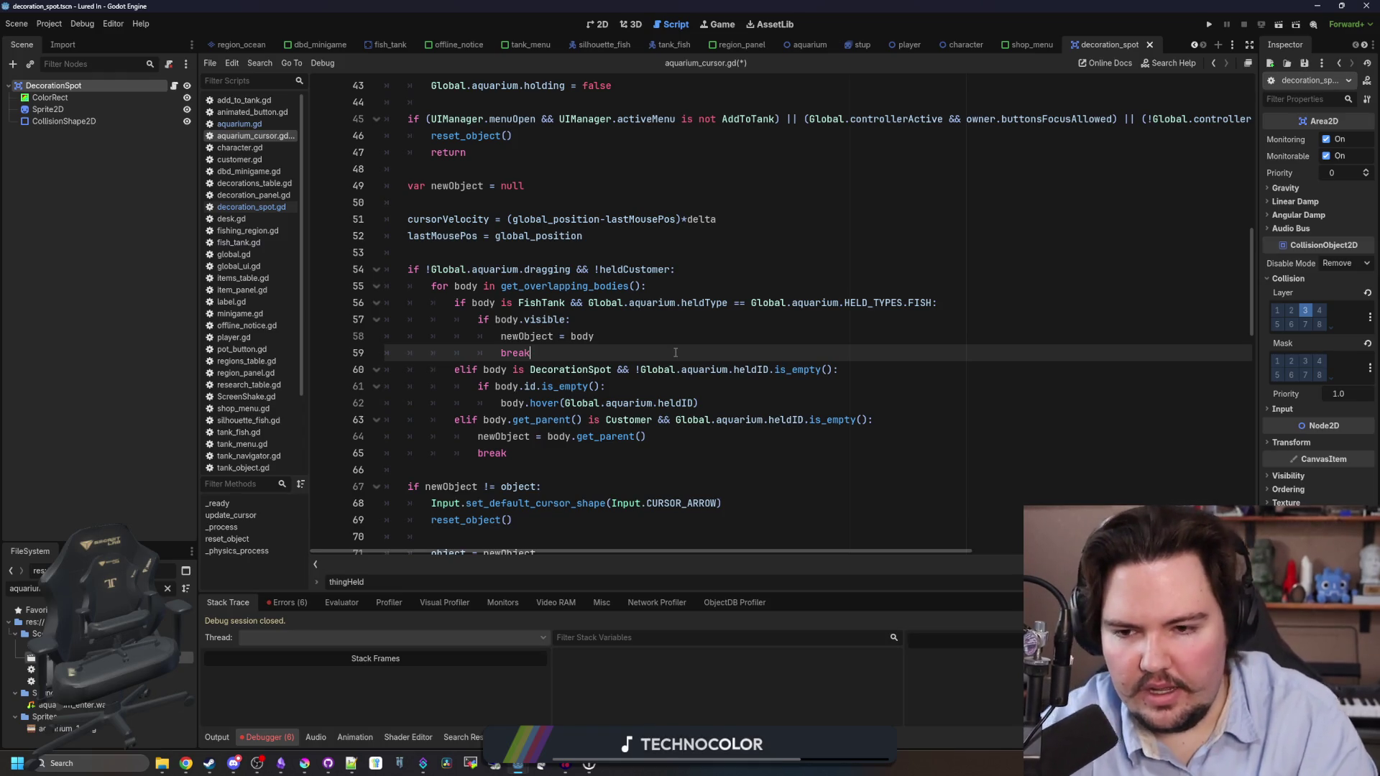
pyautogui.moveTo(735, 407); pyautogui.dragTo(496, 404)
pyautogui.hotkey('ctrl', 'c')
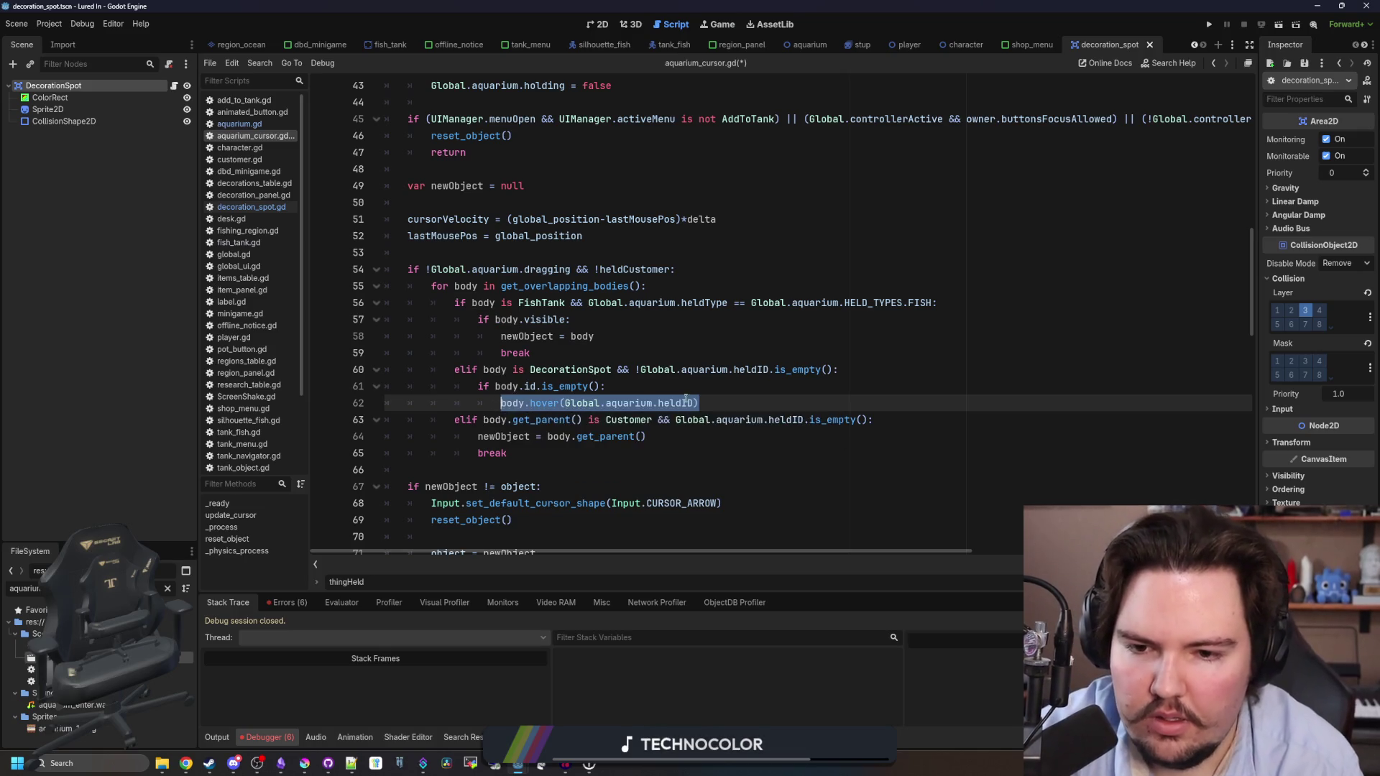
pyautogui.click(693, 386)
pyautogui.moveTo(698, 403); pyautogui.dragTo(501, 402)
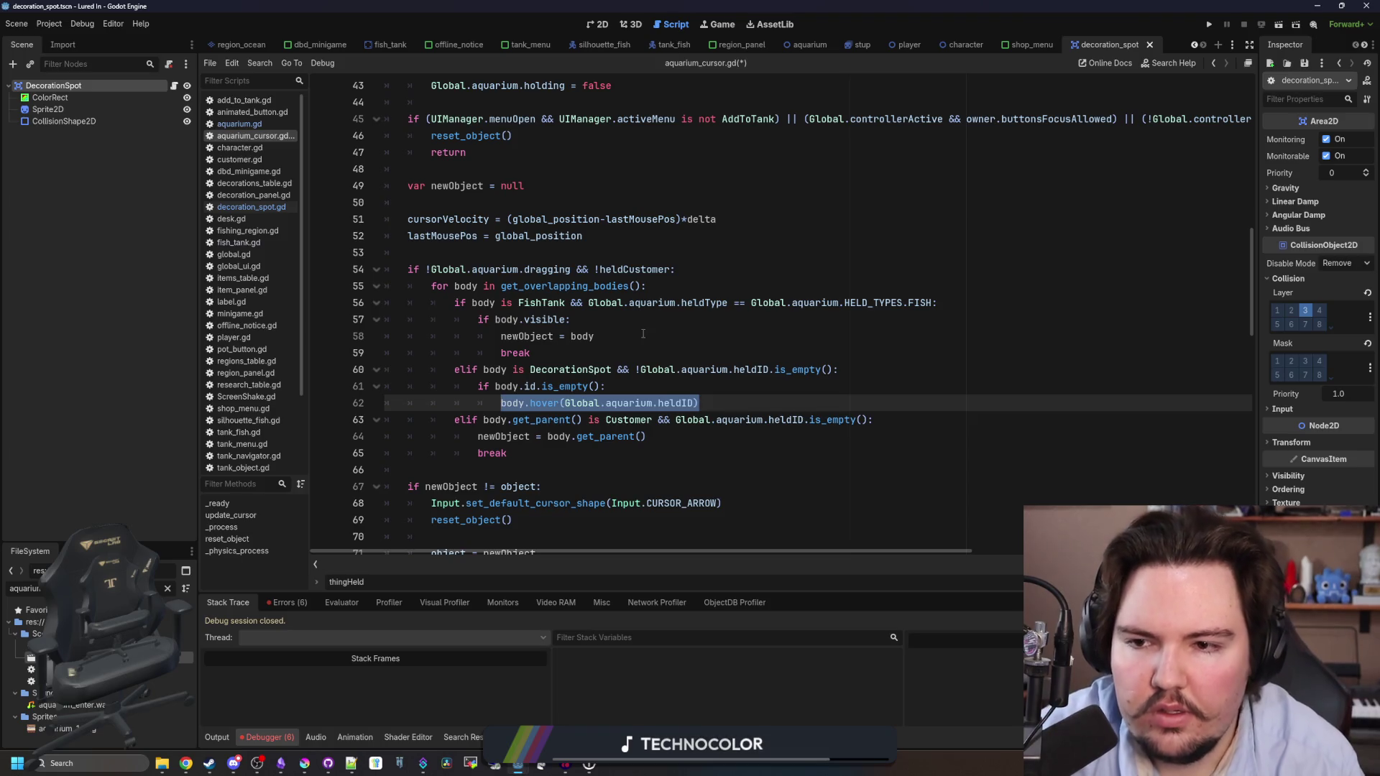
pyautogui.scroll(4, 644, 333)
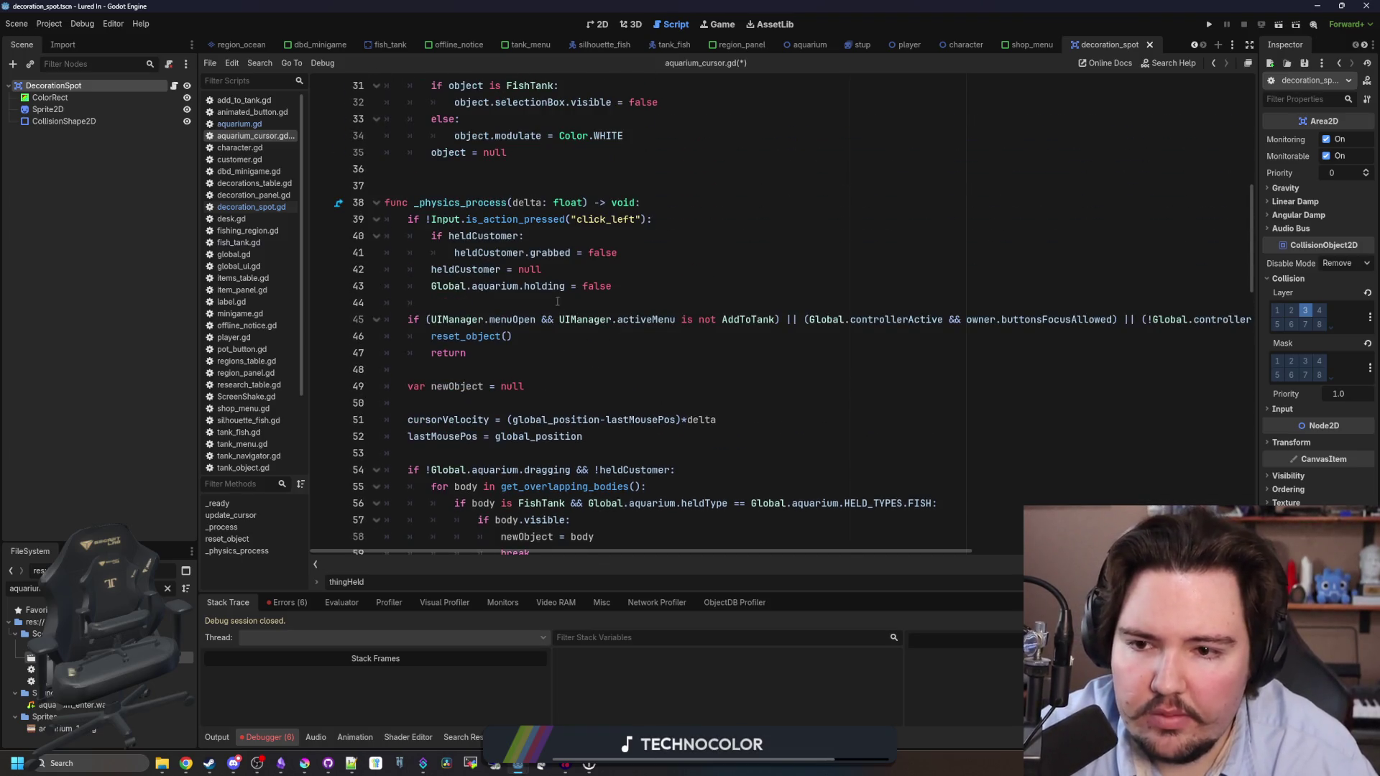
# Go to reset_object() and open a new line after its FishTank branch.
pyautogui.doubleClick(474, 236)
pyautogui.keyDown('shift'); pyautogui.click(536, 286); pyautogui.keyUp('shift')
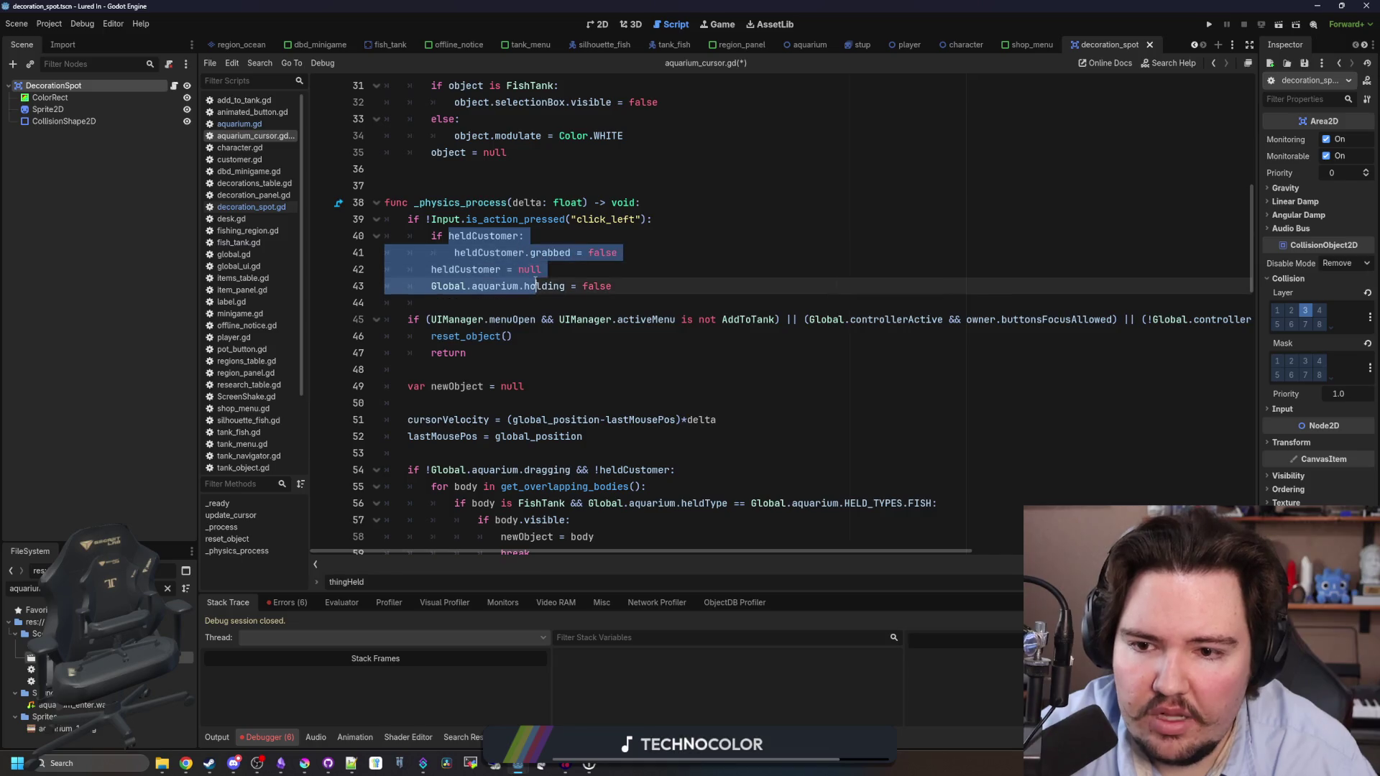
pyautogui.click(536, 286)
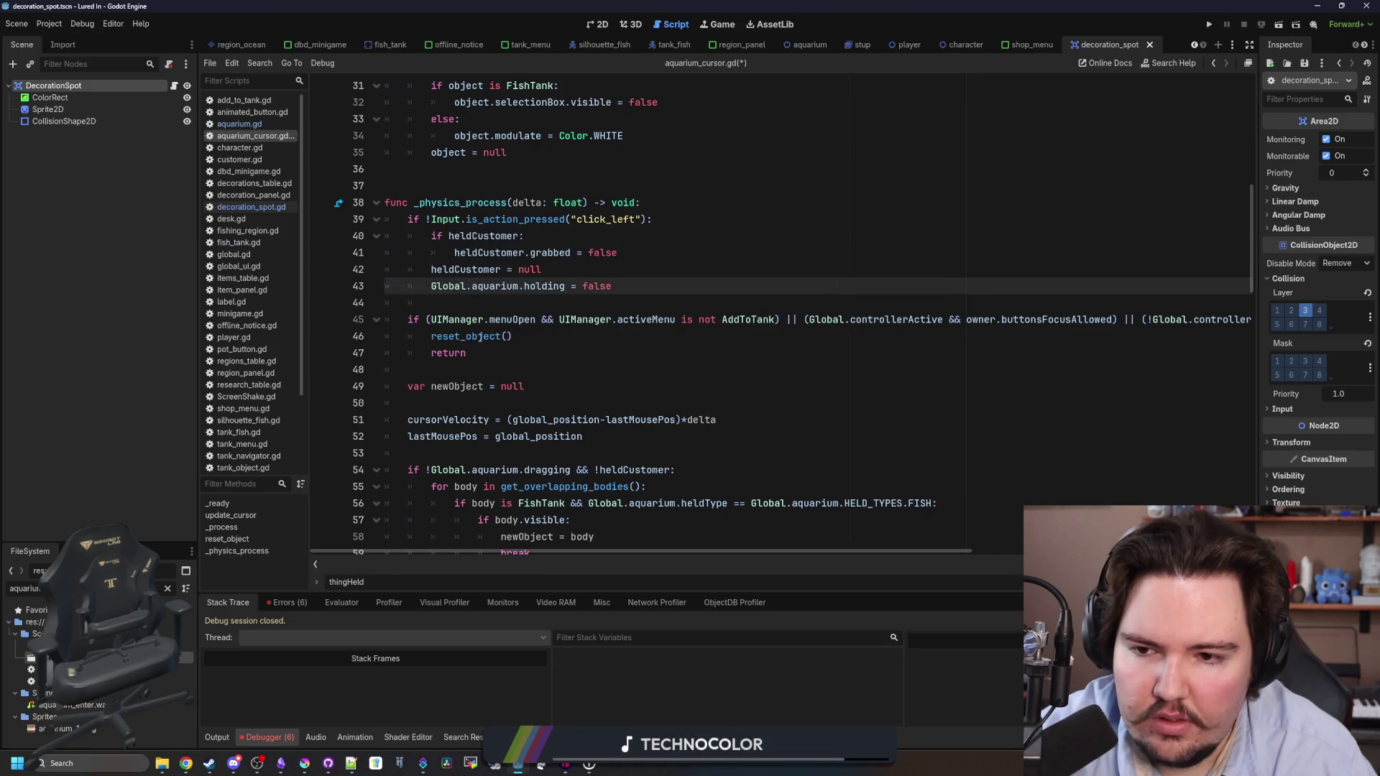
pyautogui.keyDown('ctrl'); pyautogui.click(480, 337); pyautogui.keyUp('ctrl')
pyautogui.scroll(-3, 504, 333)
pyautogui.press('Down')
pyautogui.press('Down')
pyautogui.press('Down')
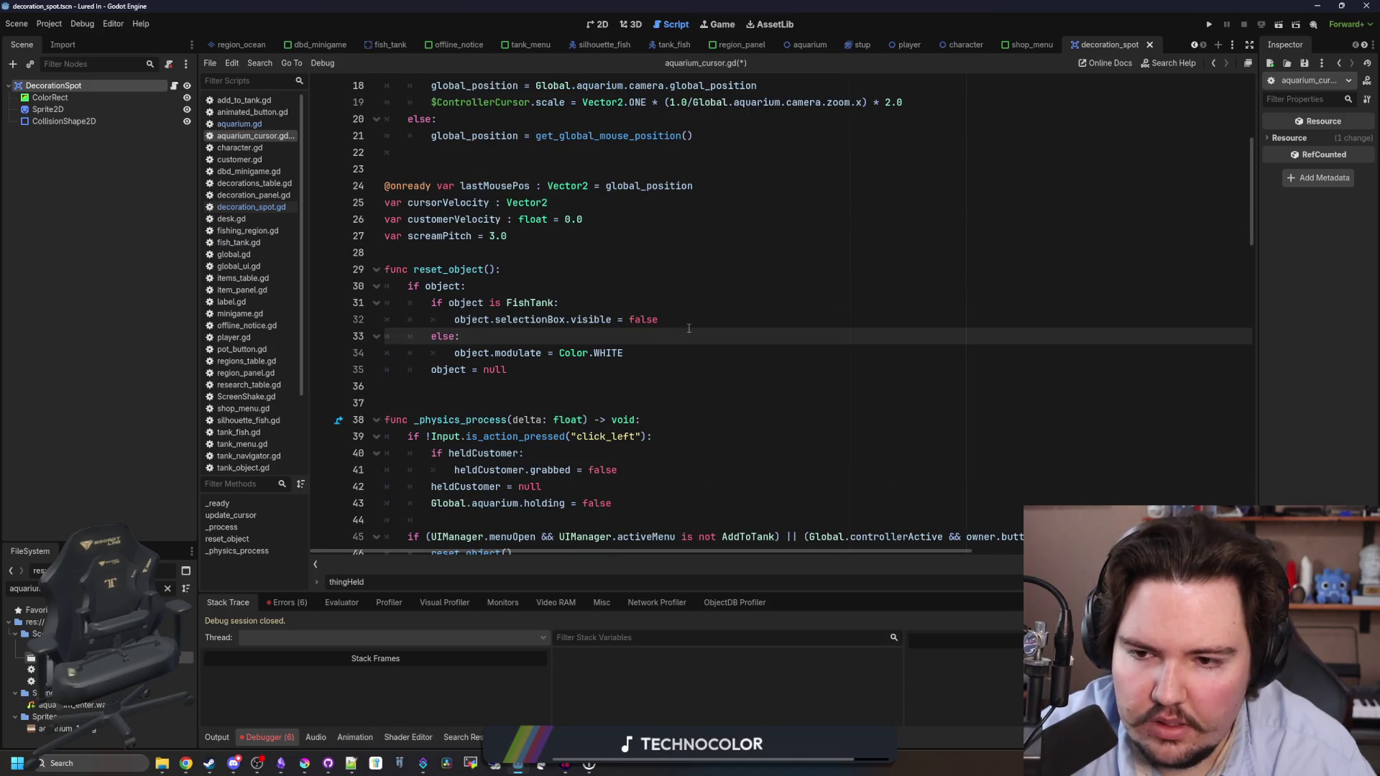
pyautogui.click(710, 313)
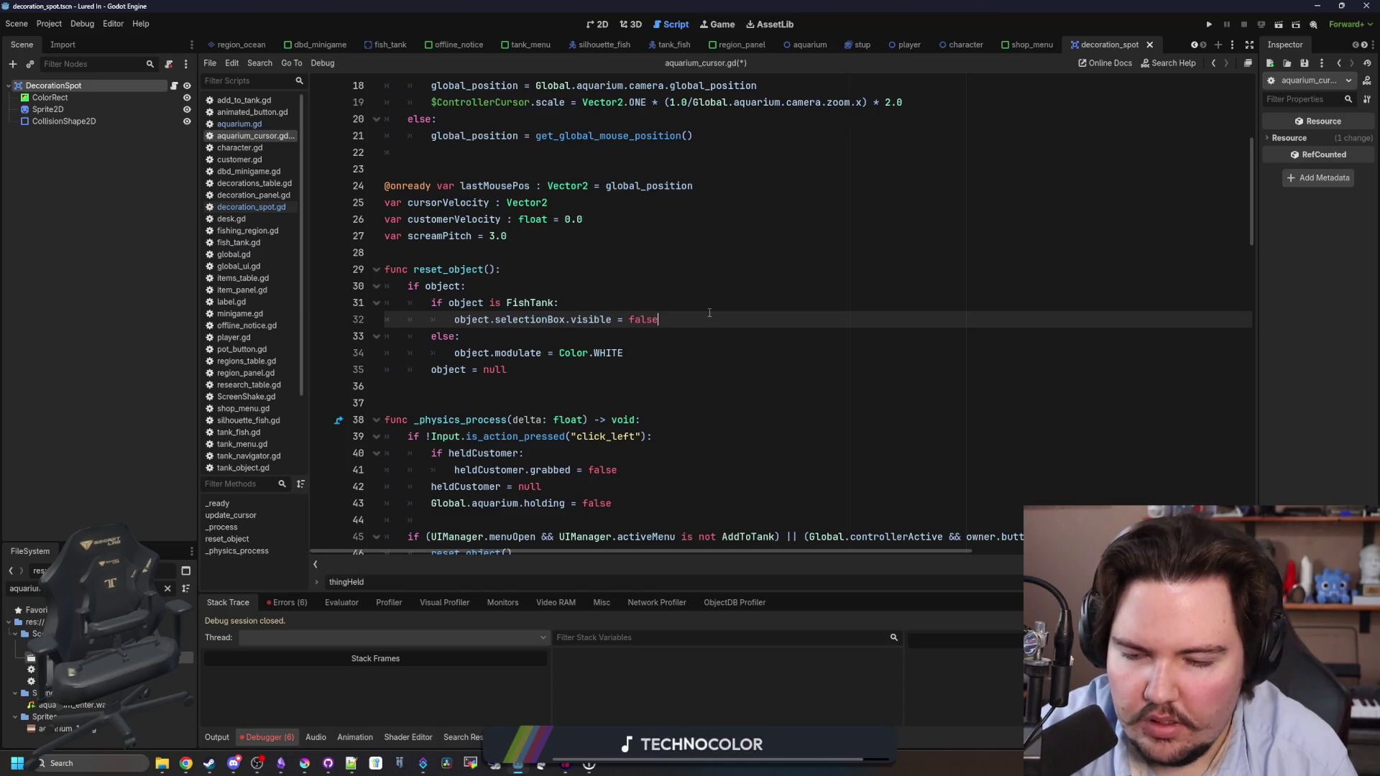
pyautogui.press('Return')
pyautogui.write('elif obj')
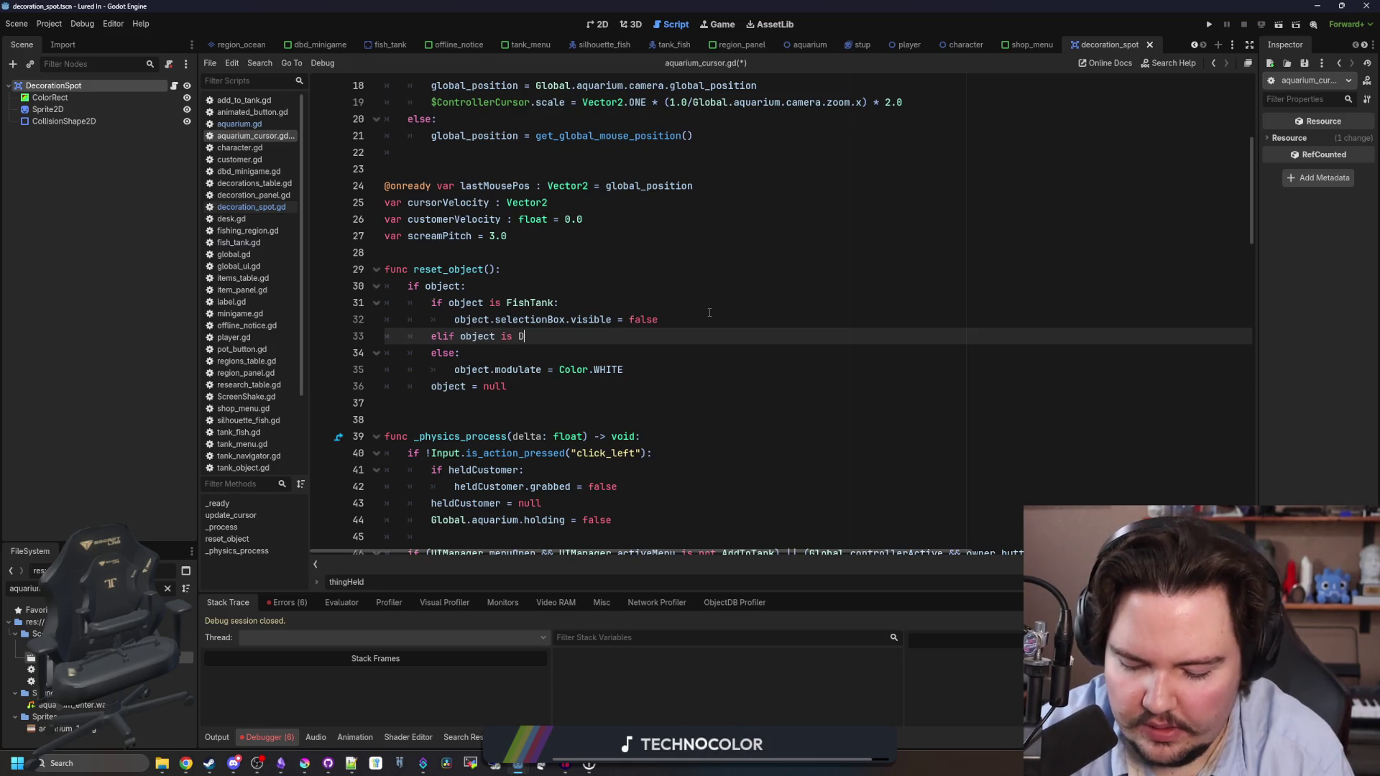
# Add an 'elif object is DecorationSpot:' branch that calls hover(null).
pyautogui.write('ect is Decor')
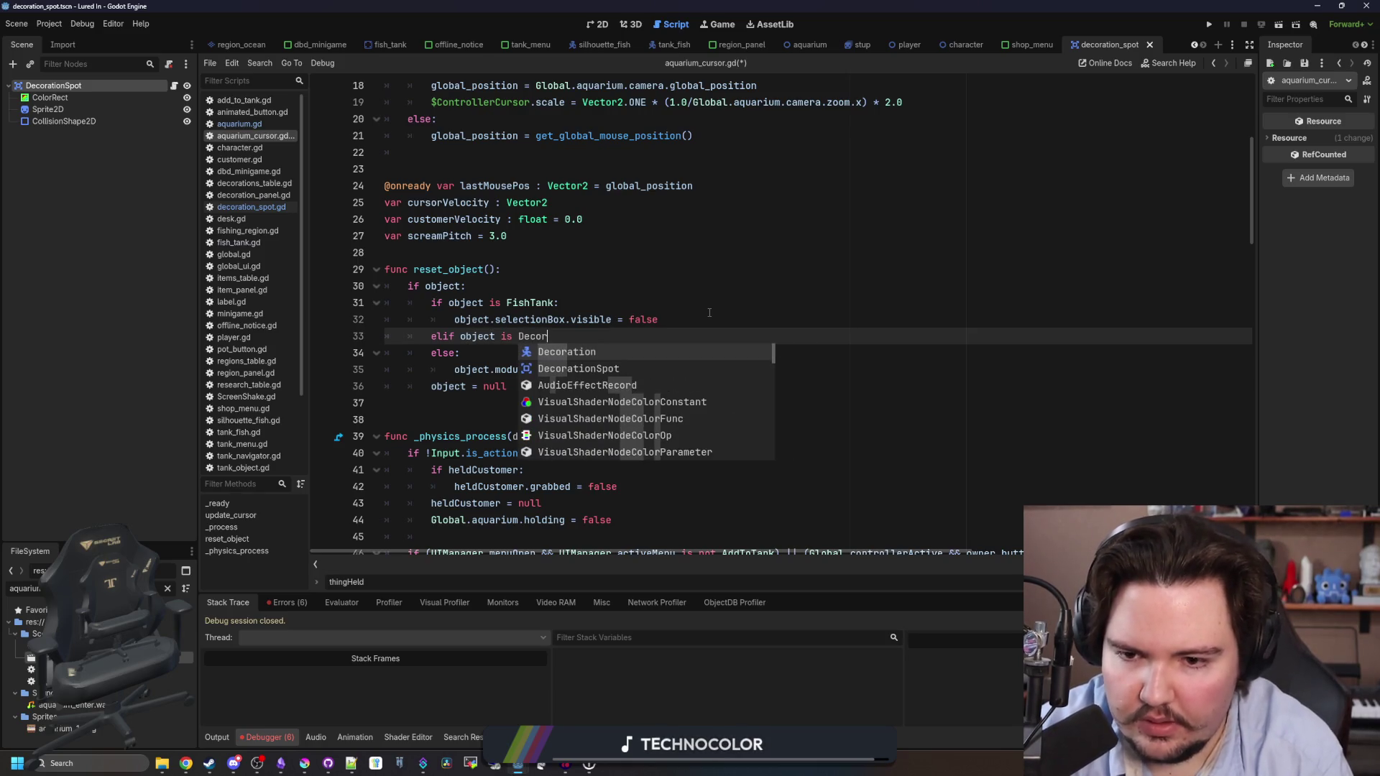
pyautogui.press('Return')
pyautogui.write(':')
pyautogui.press('Return')
pyautogui.hotkey('ctrl', 'v')
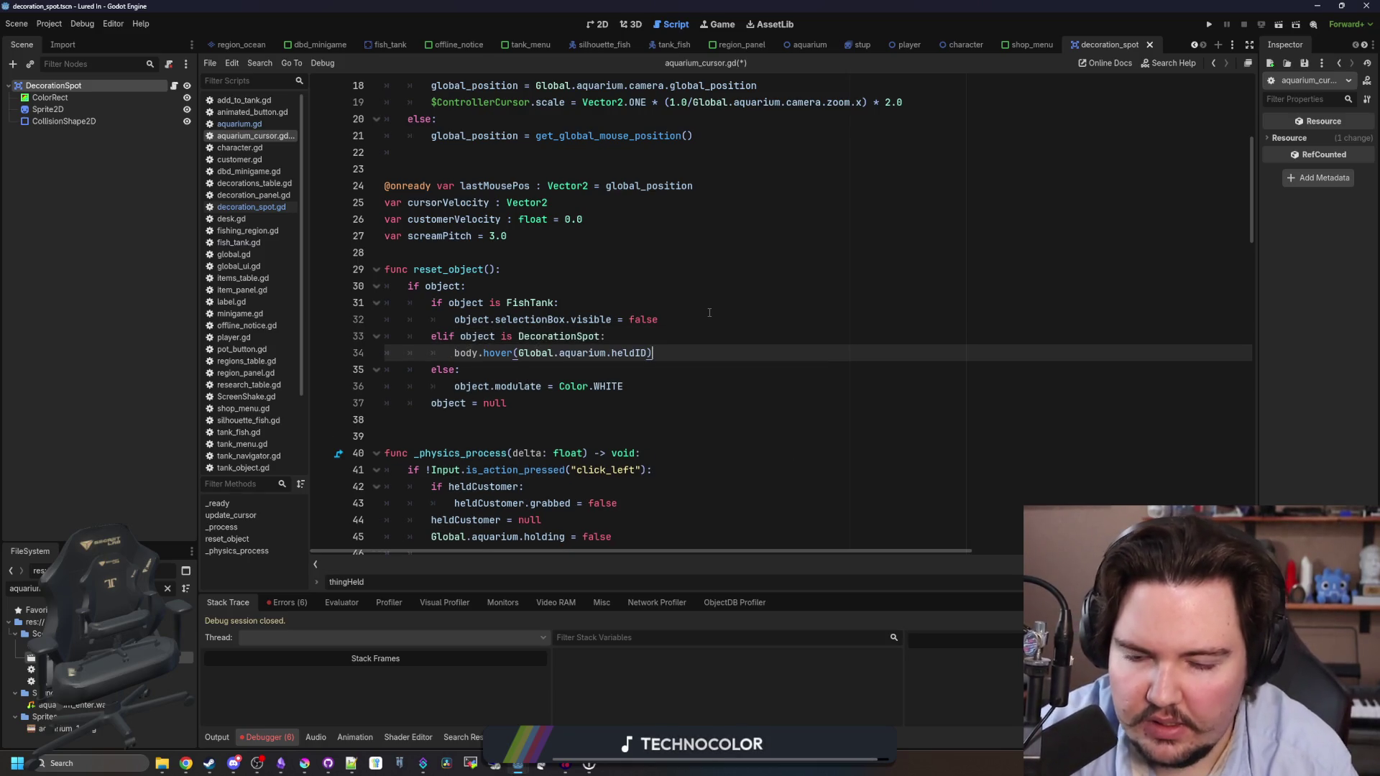
pyautogui.doubleClick(632, 353)
pyautogui.press('BackSpace')
pyautogui.press('BackSpace')
pyautogui.press('BackSpace')
pyautogui.press('BackSpace')
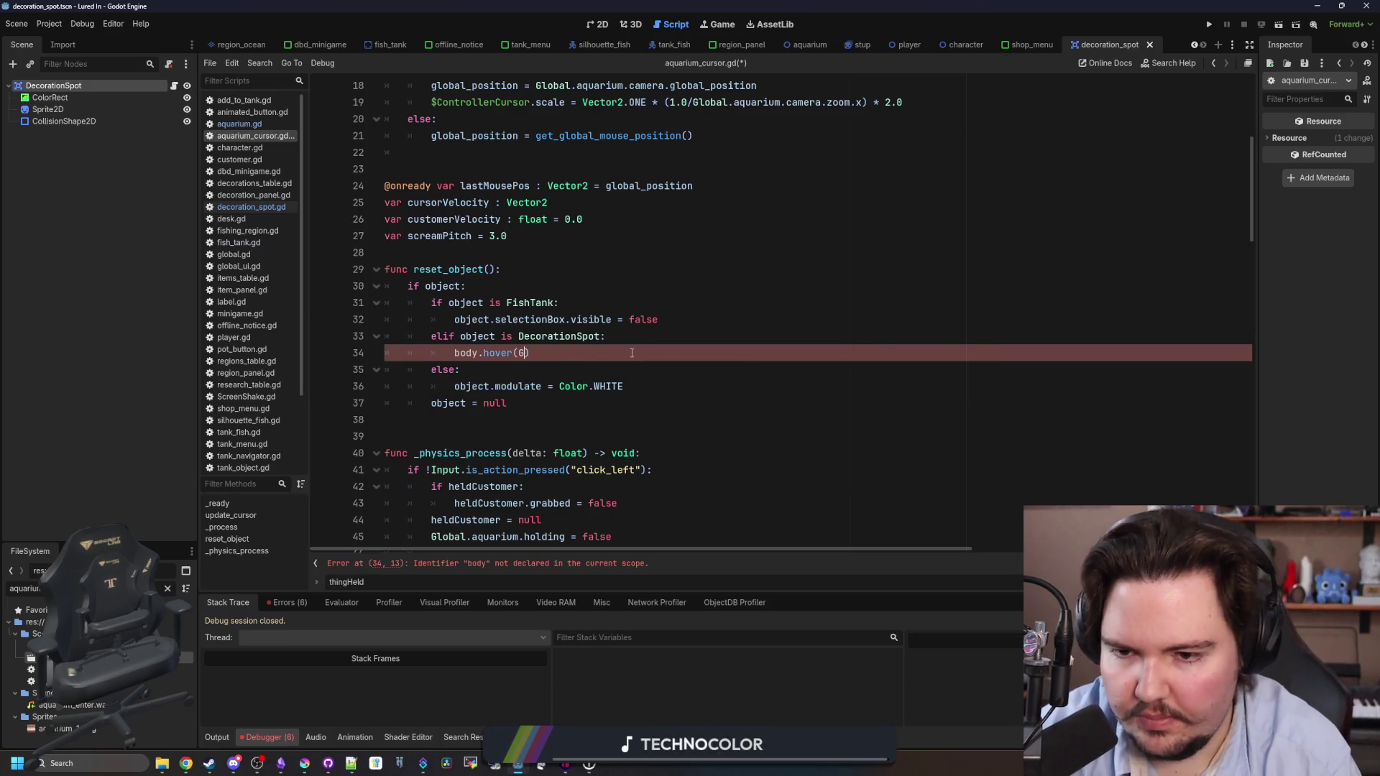
pyautogui.write('null')
# Make the hover(null) call target object instead of body, then jump to decoration_spot.gd's hover().
pyautogui.scroll(1, 611, 359)
pyautogui.click(586, 353)
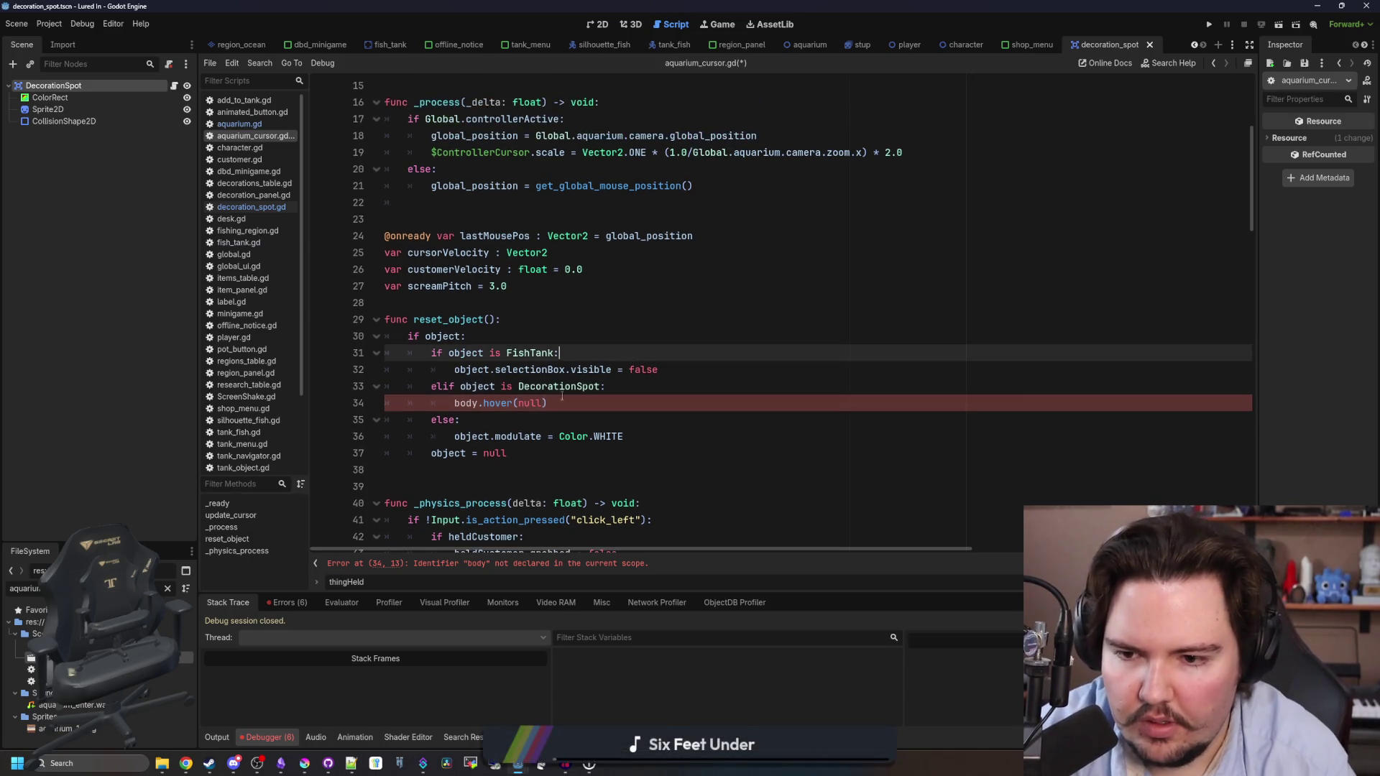
pyautogui.doubleClick(466, 402)
pyautogui.write('object')
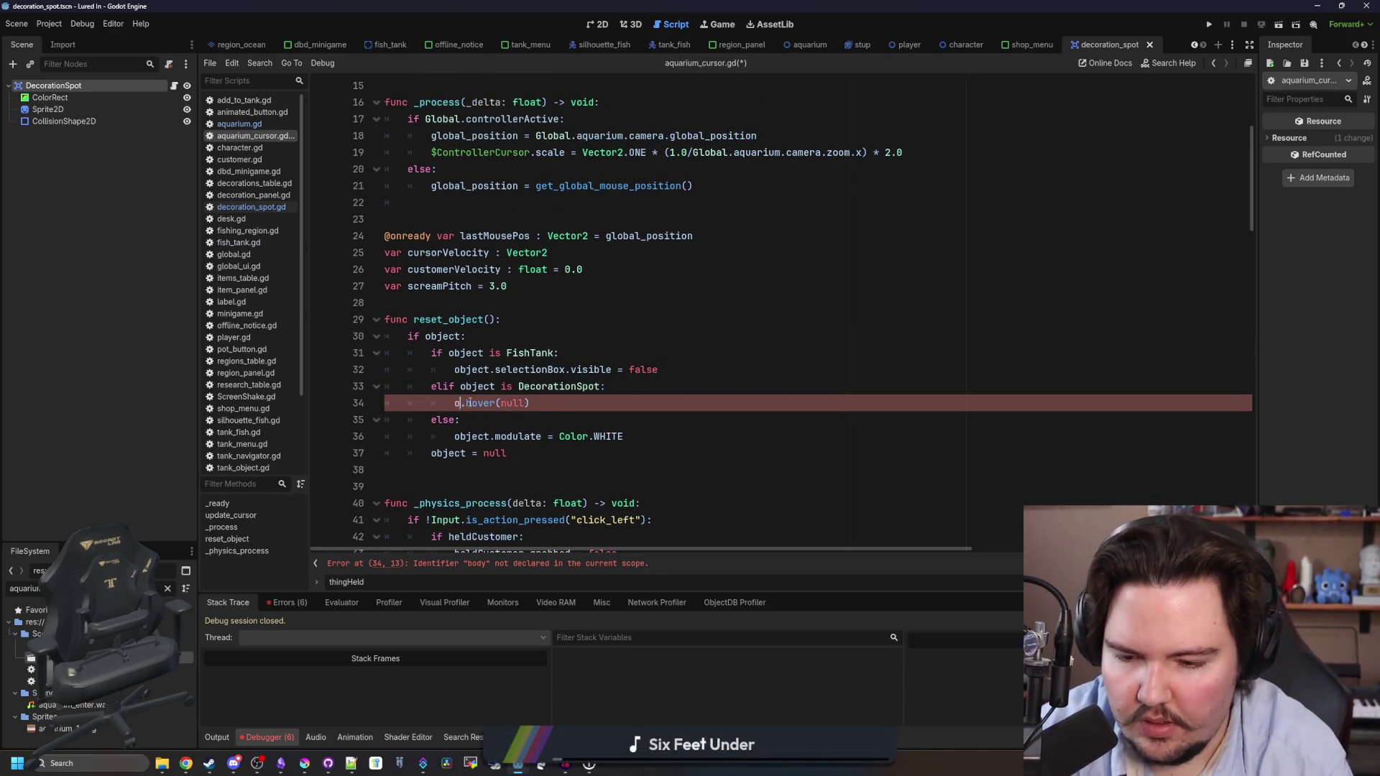
pyautogui.keyDown('ctrl'); pyautogui.click(509, 404); pyautogui.keyUp('ctrl')
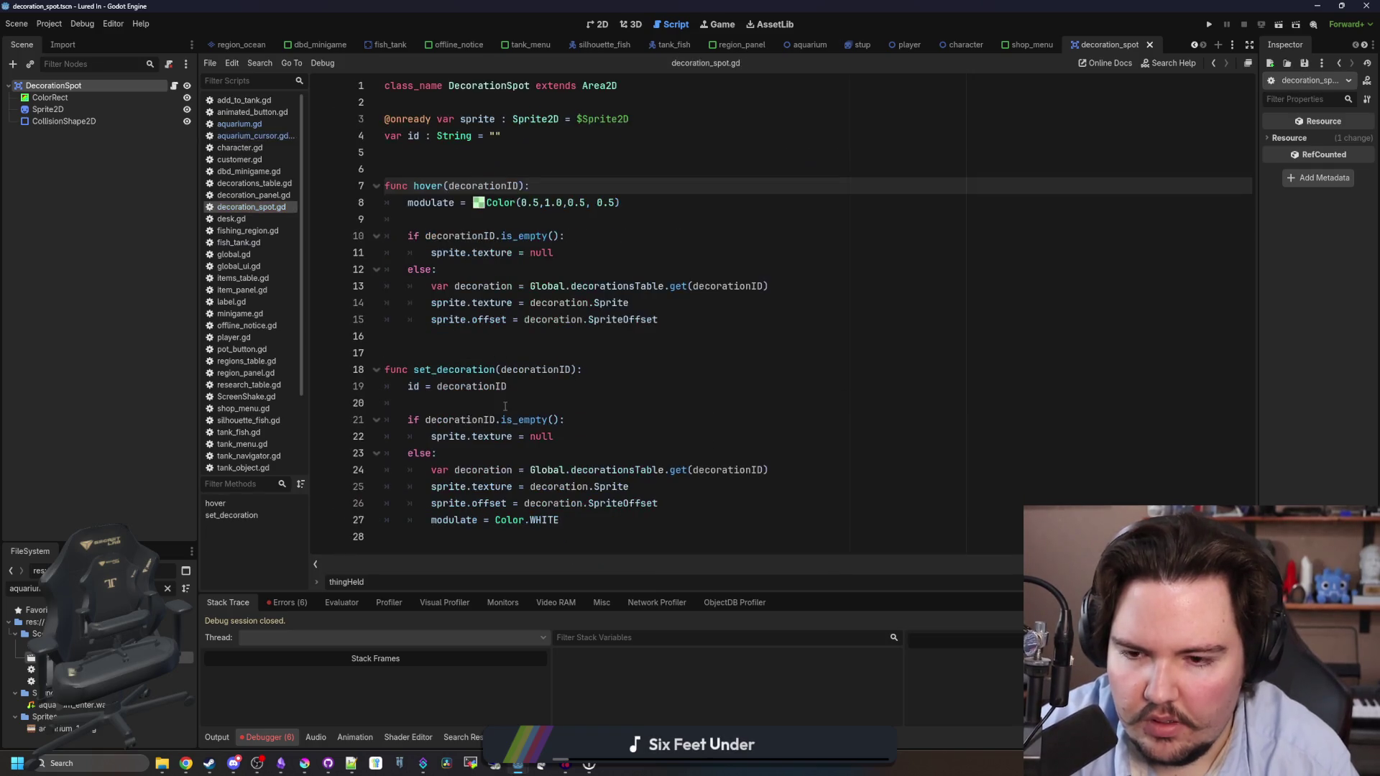
# Insert an 'if id: return' guard as the first line of hover().
pyautogui.click(516, 370)
pyautogui.click(451, 218)
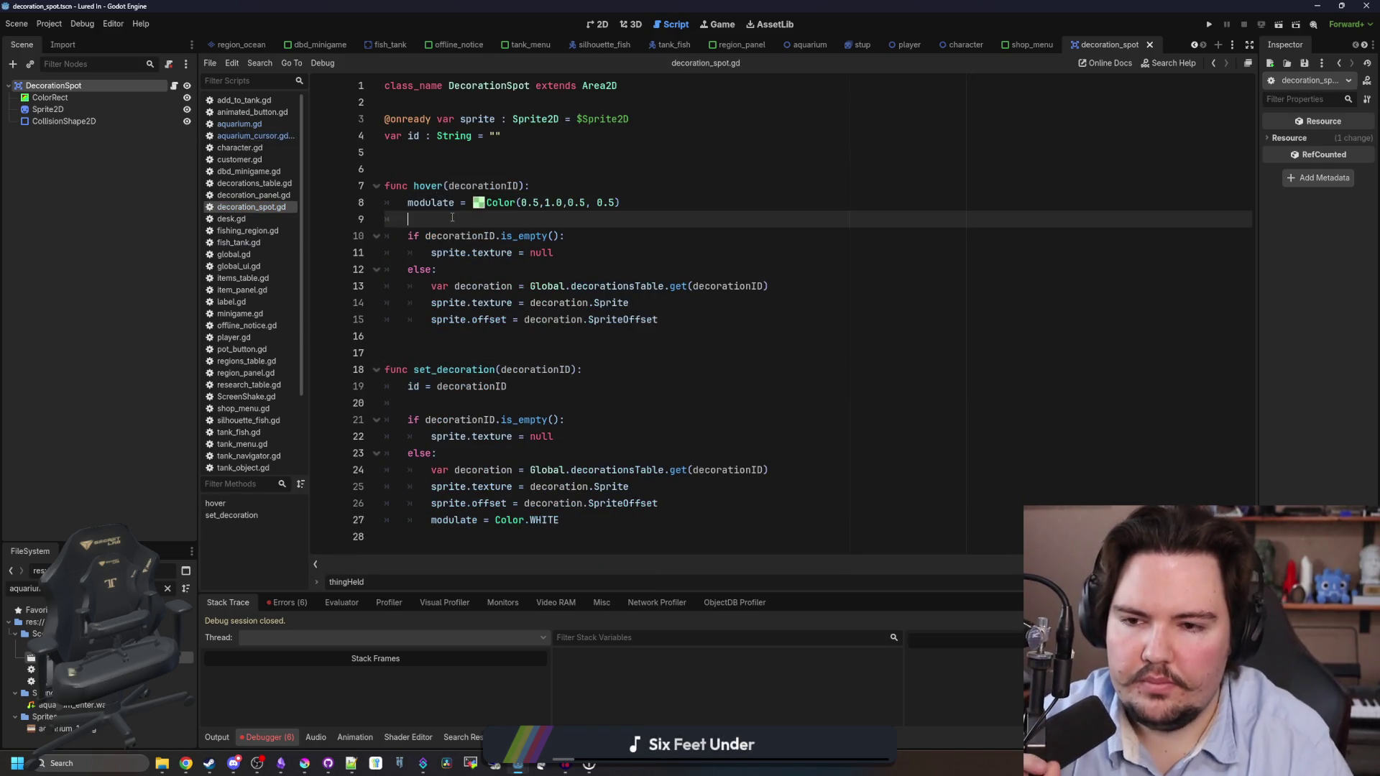
pyautogui.click(561, 191)
pyautogui.press('Return')
pyautogui.write('if id: return')
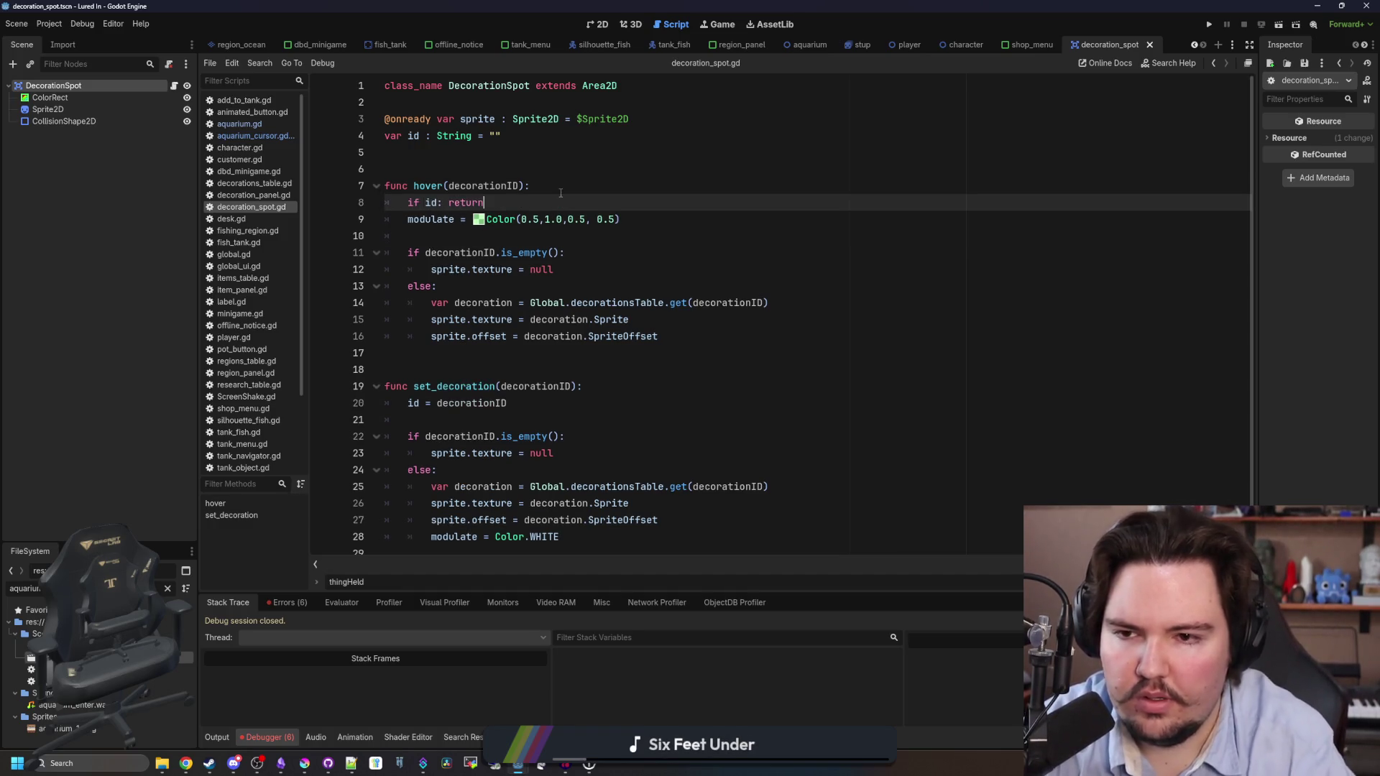
pyautogui.press('Return')
# Save the edited scripts and run the project to test.
pyautogui.scroll(-1, 719, 215)
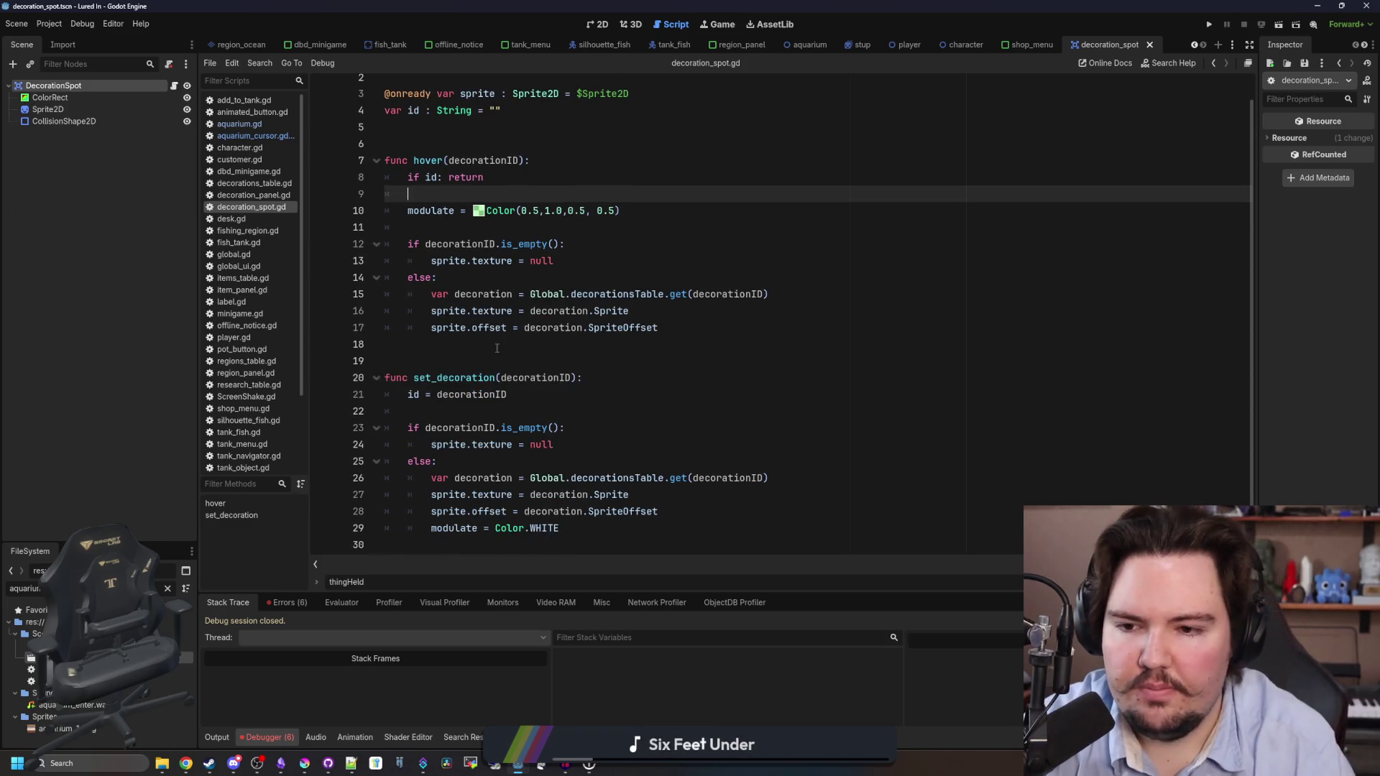
pyautogui.click(647, 345)
pyautogui.hotkey('ctrl', 's')
pyautogui.click(1212, 25)
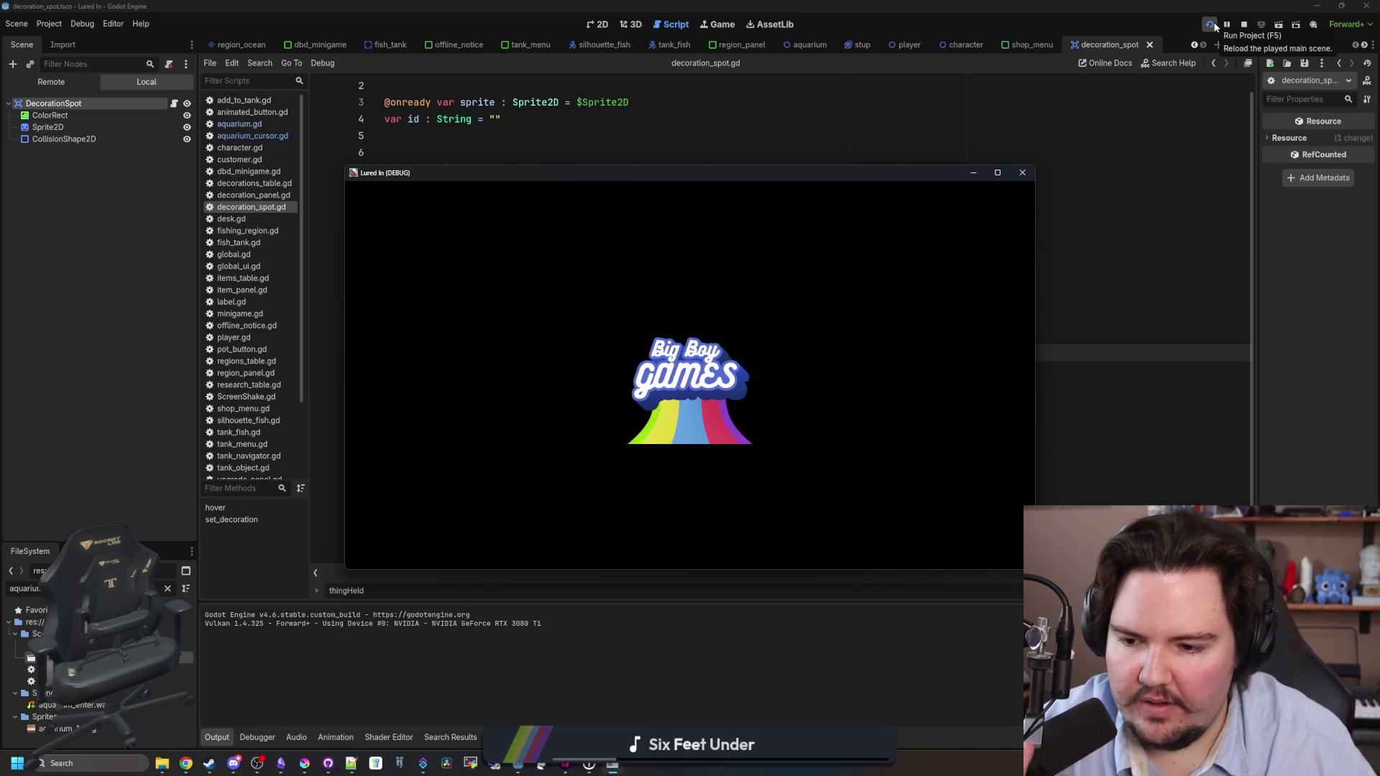
# Buy a Starfish Home from Inventory > Shop > Decorations in the game, then stop it with F8.
pyautogui.click(669, 421)
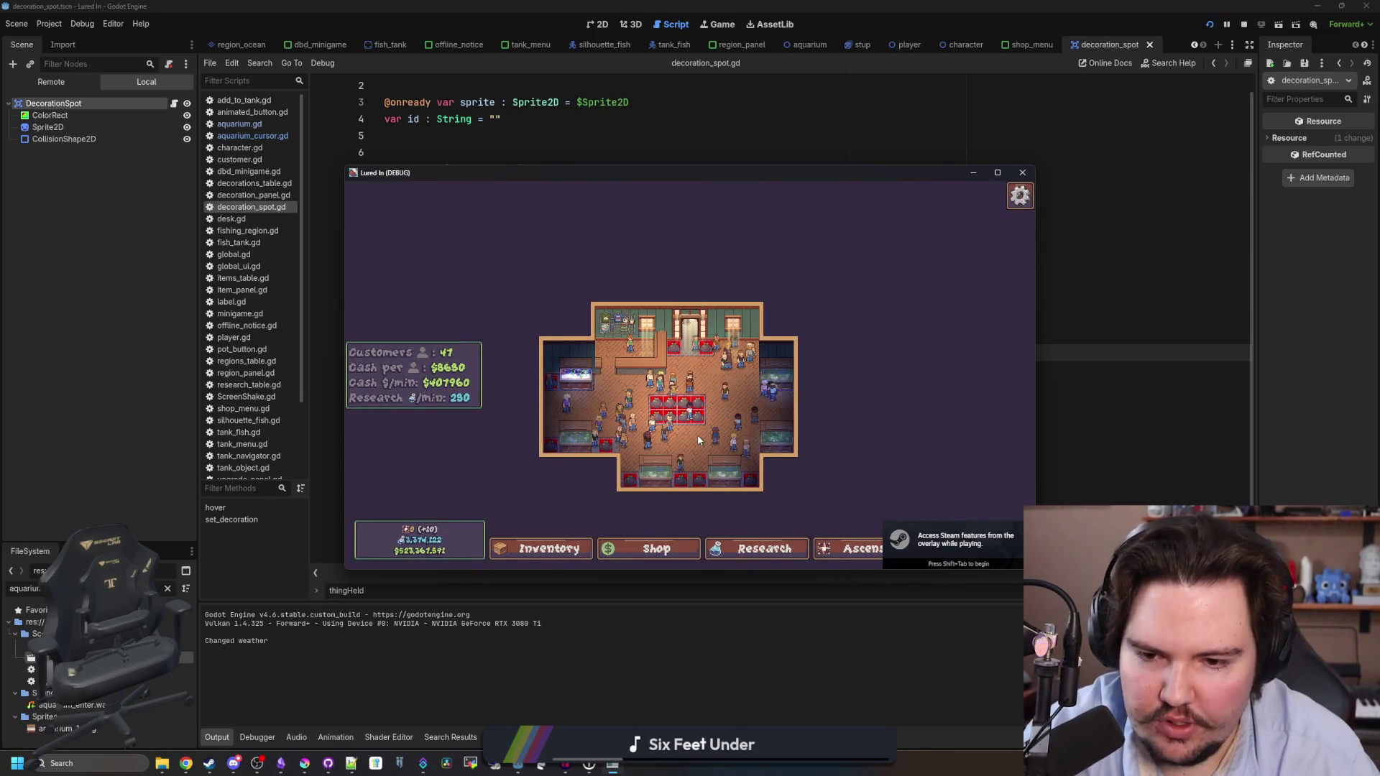
pyautogui.scroll(3, 697, 468)
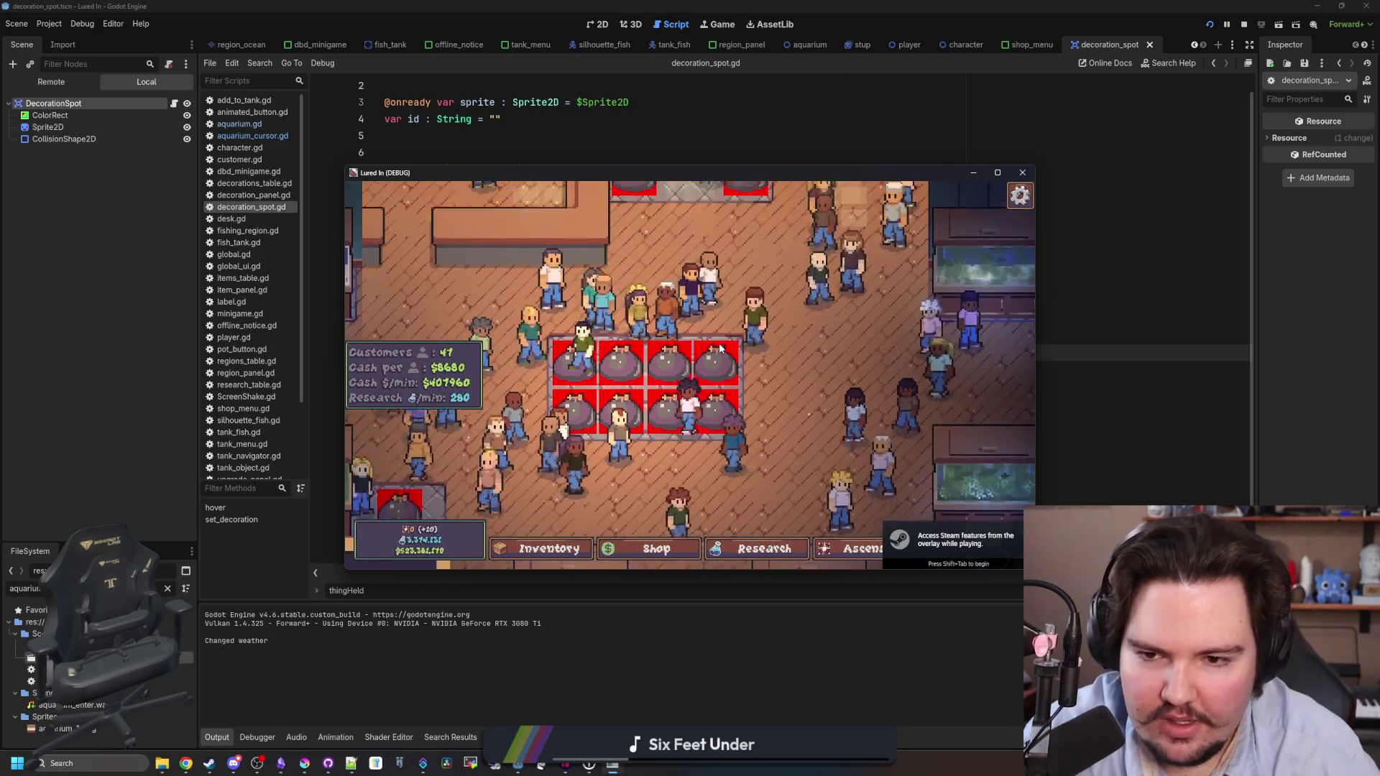
pyautogui.click(549, 541)
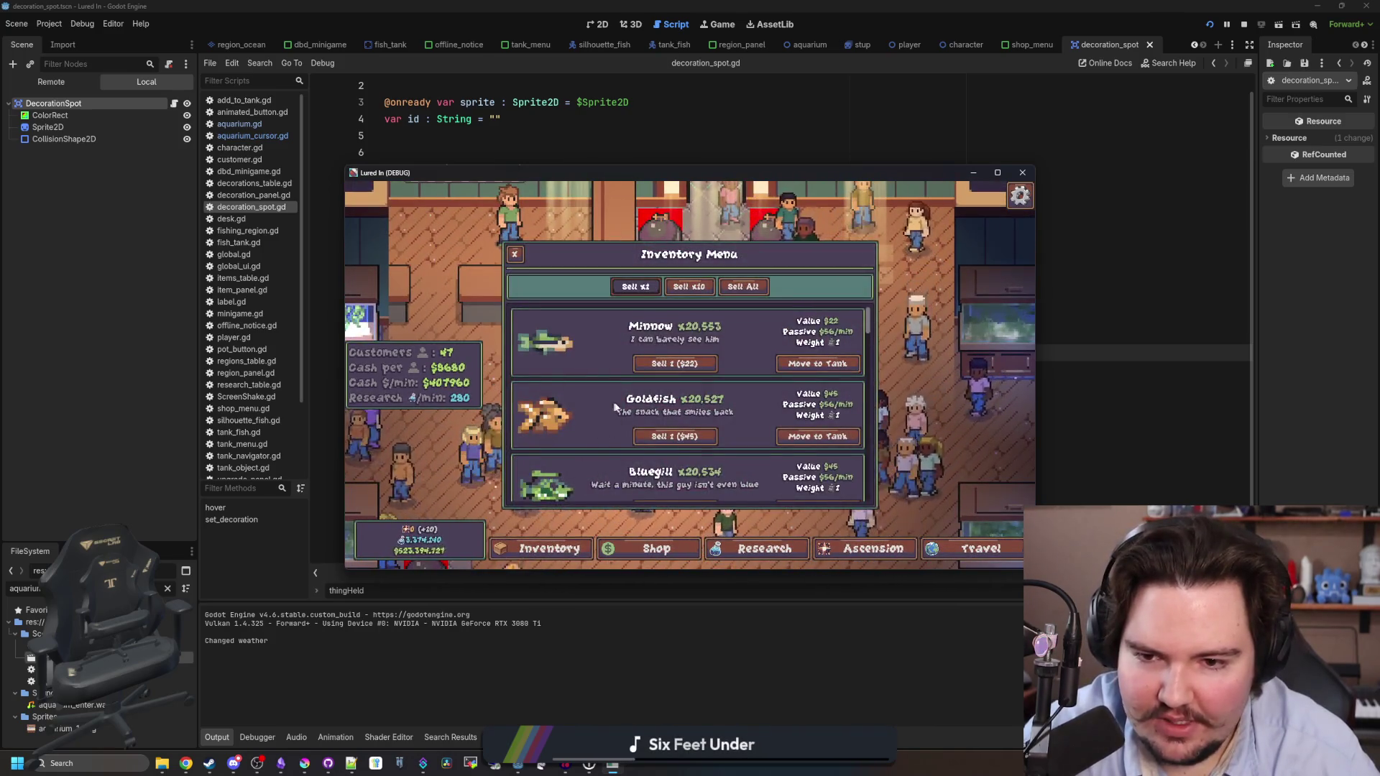
pyautogui.scroll(-1, 688, 402)
pyautogui.click(657, 549)
pyautogui.click(758, 282)
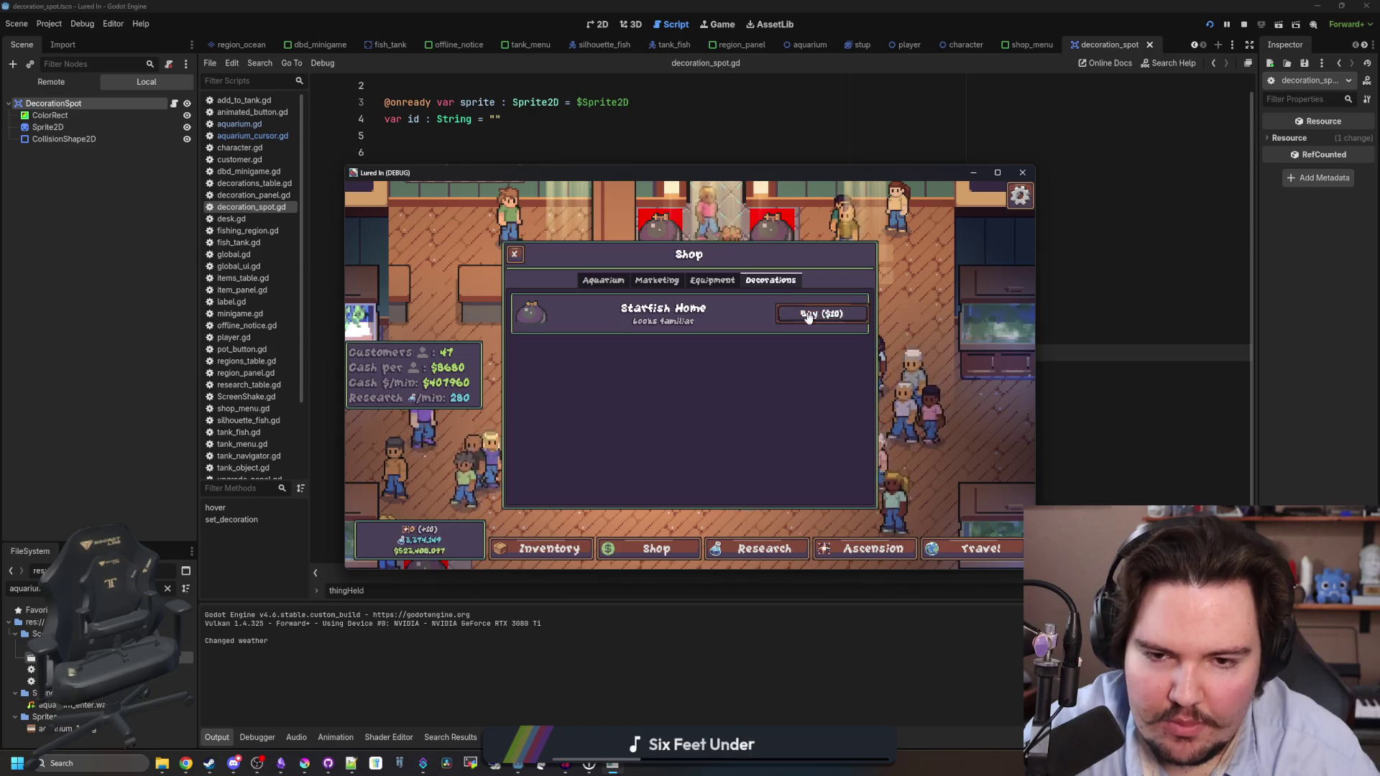
pyautogui.click(820, 314)
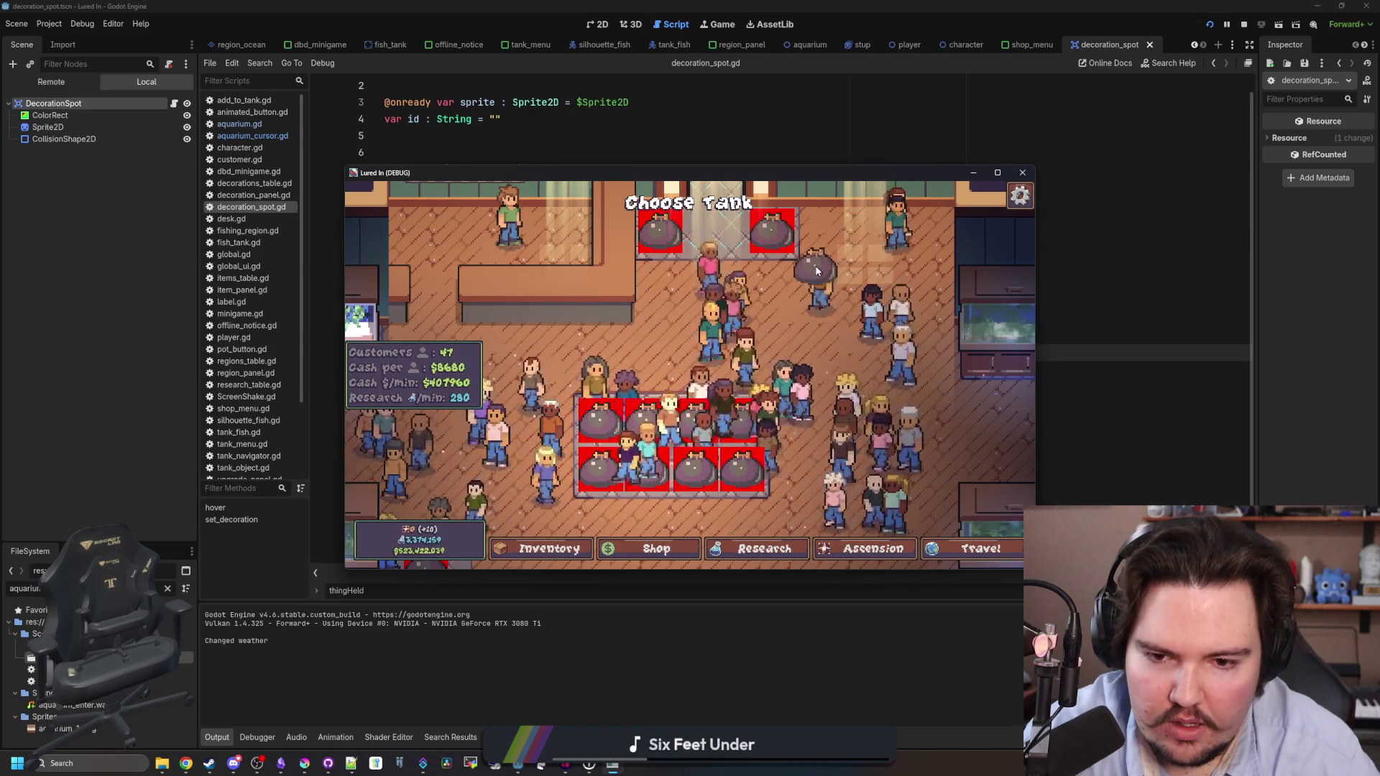
pyautogui.press('F8')
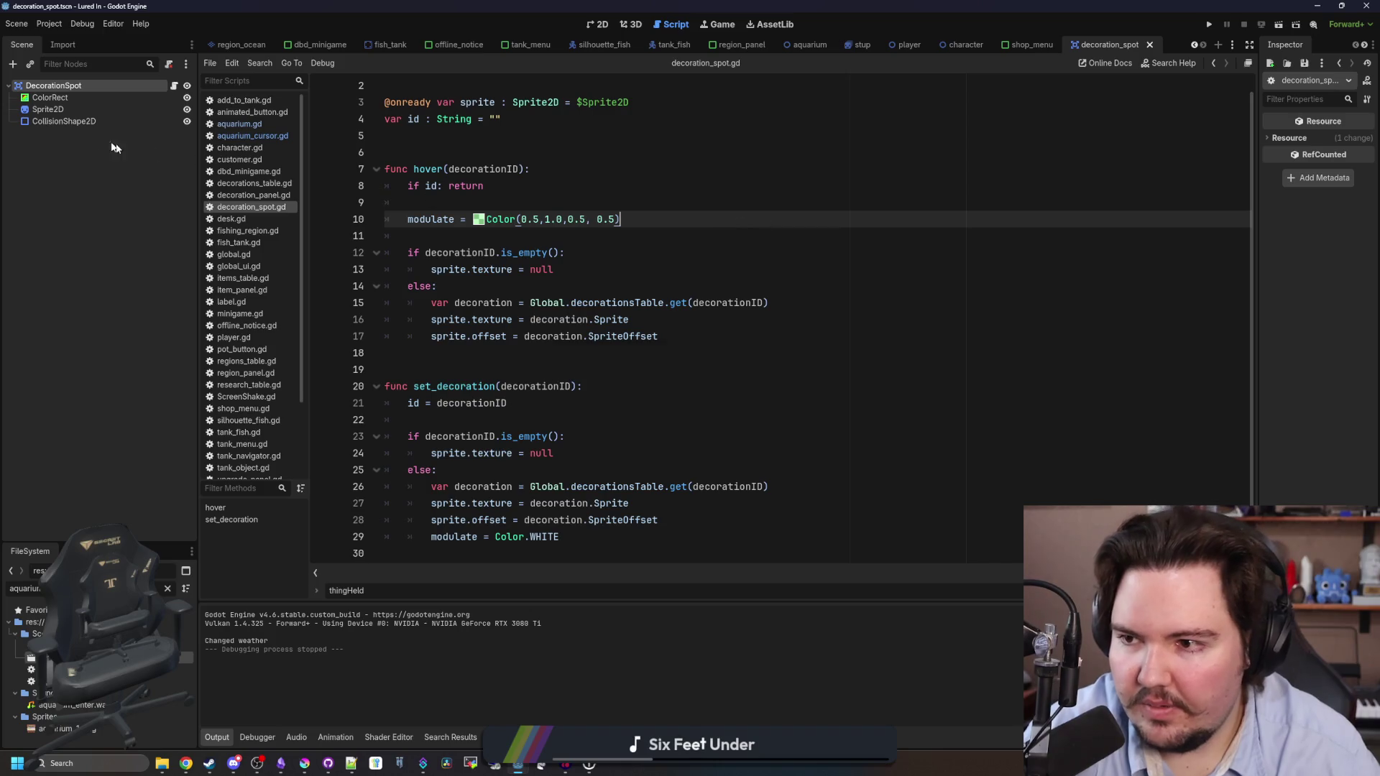
# Clear the Sprite2D's Texture, then select the root DecorationSpot node.
pyautogui.click(48, 109)
pyautogui.click(1309, 149)
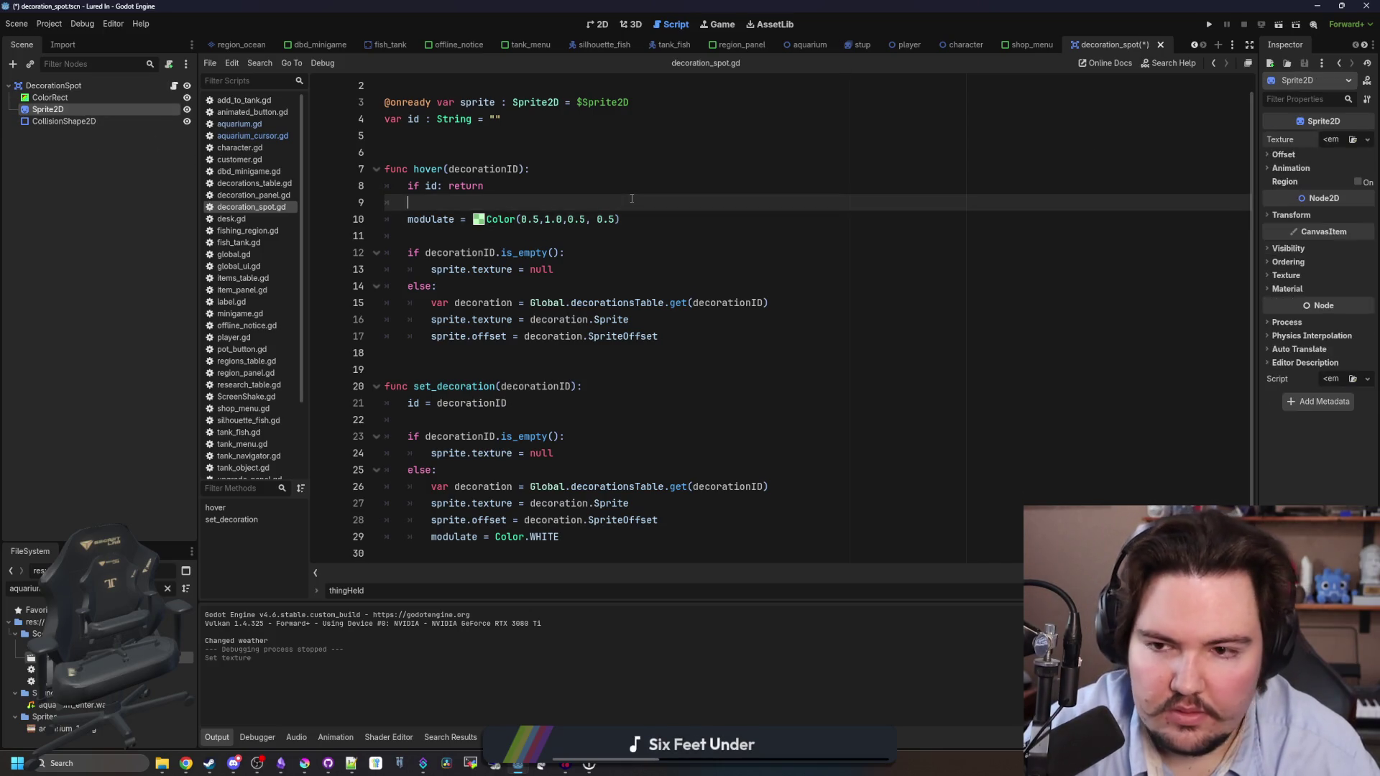
pyautogui.click(62, 121)
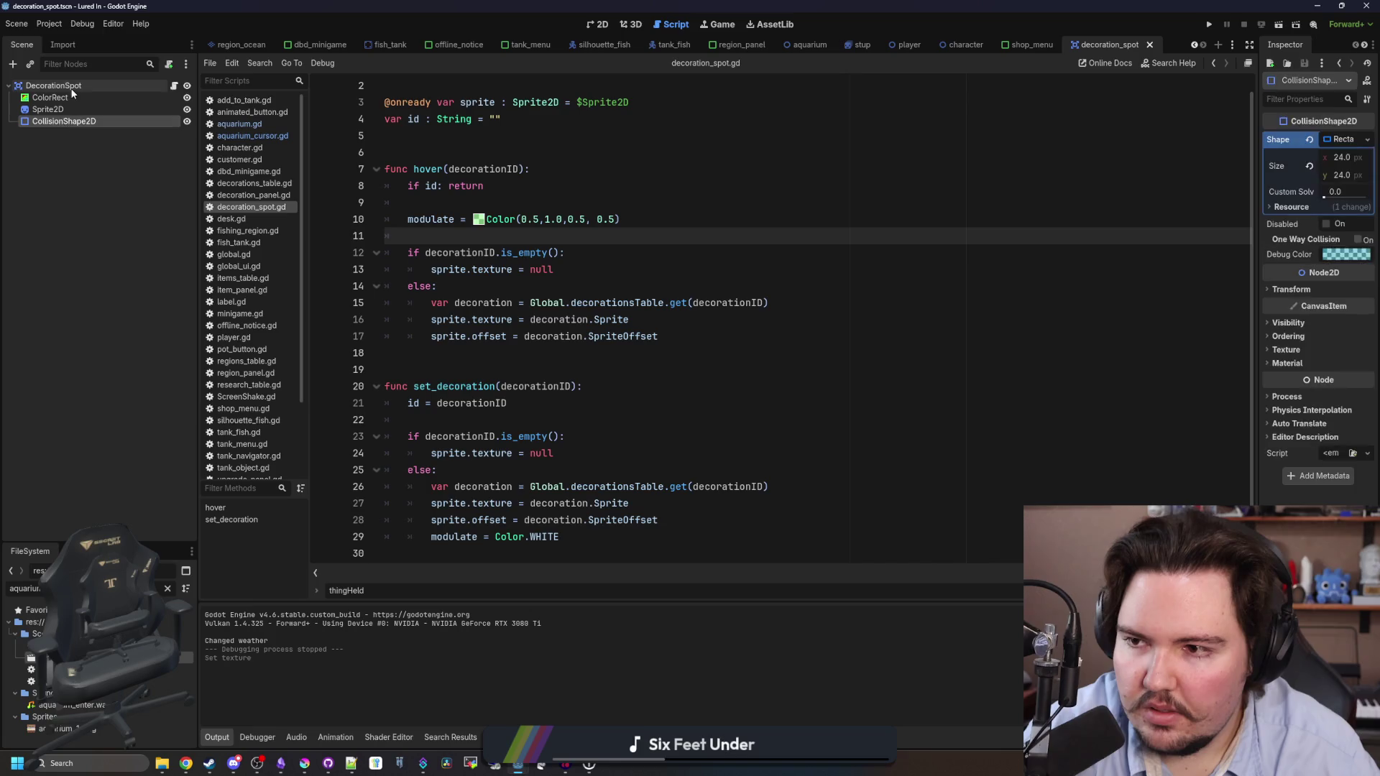
pyautogui.click(54, 86)
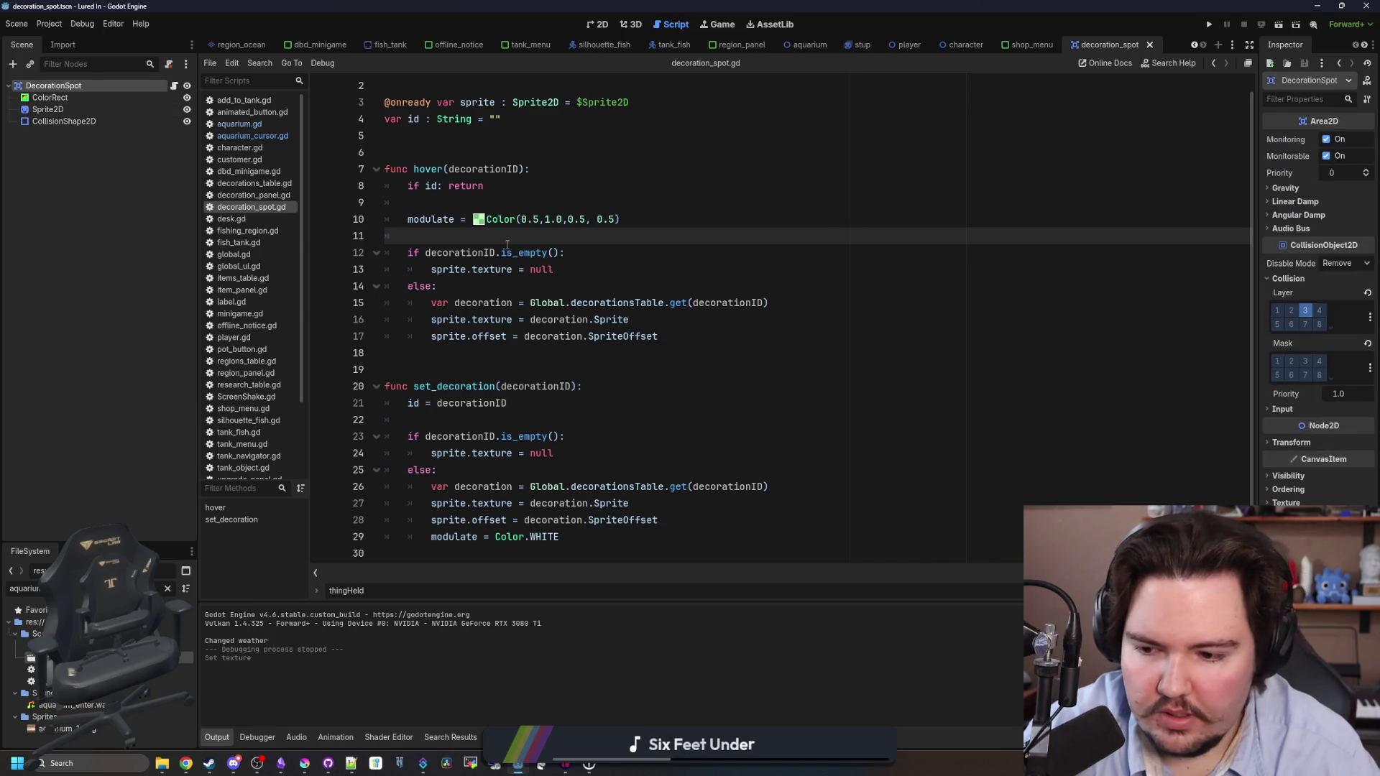
# Add print(":haaa") as the first line of hover() and run the project with F5.
pyautogui.click(558, 168)
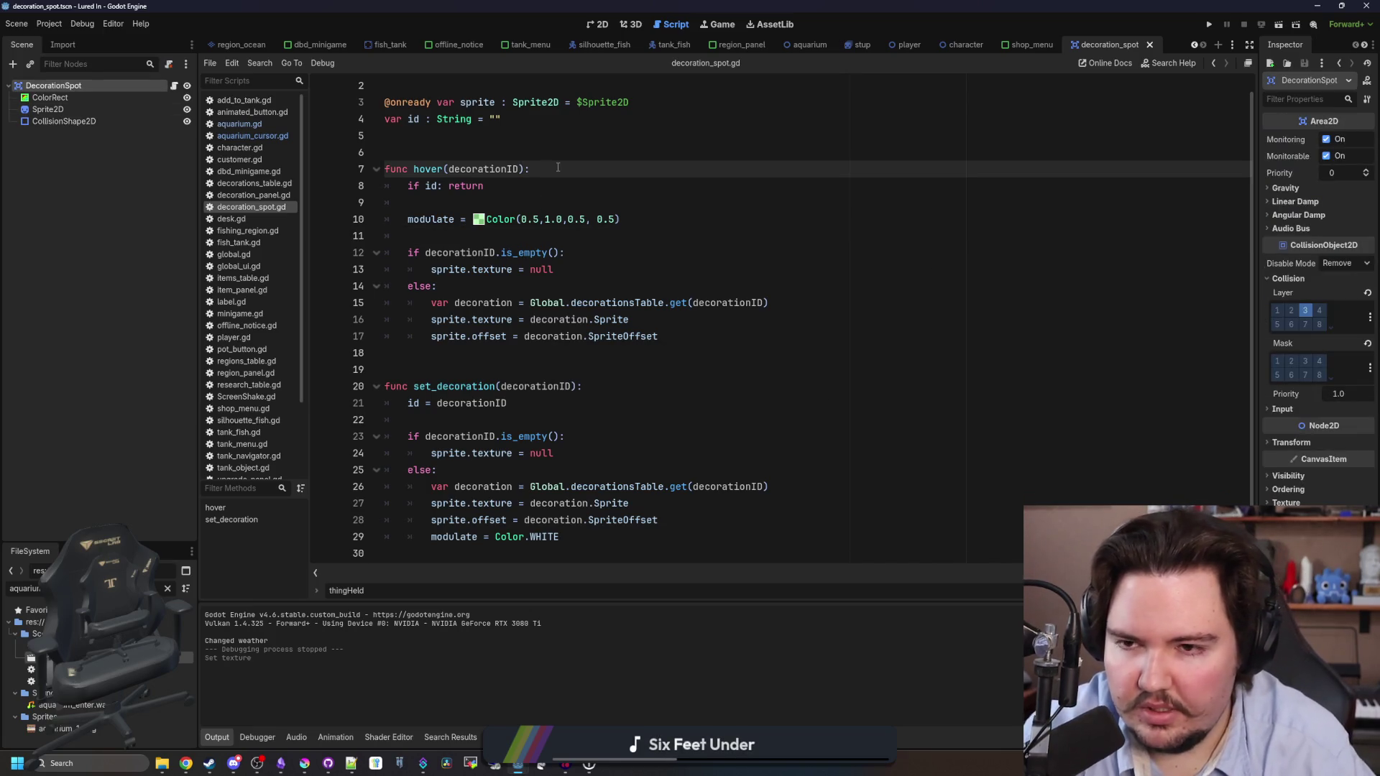
pyautogui.press('Return')
pyautogui.write('print(":haa')
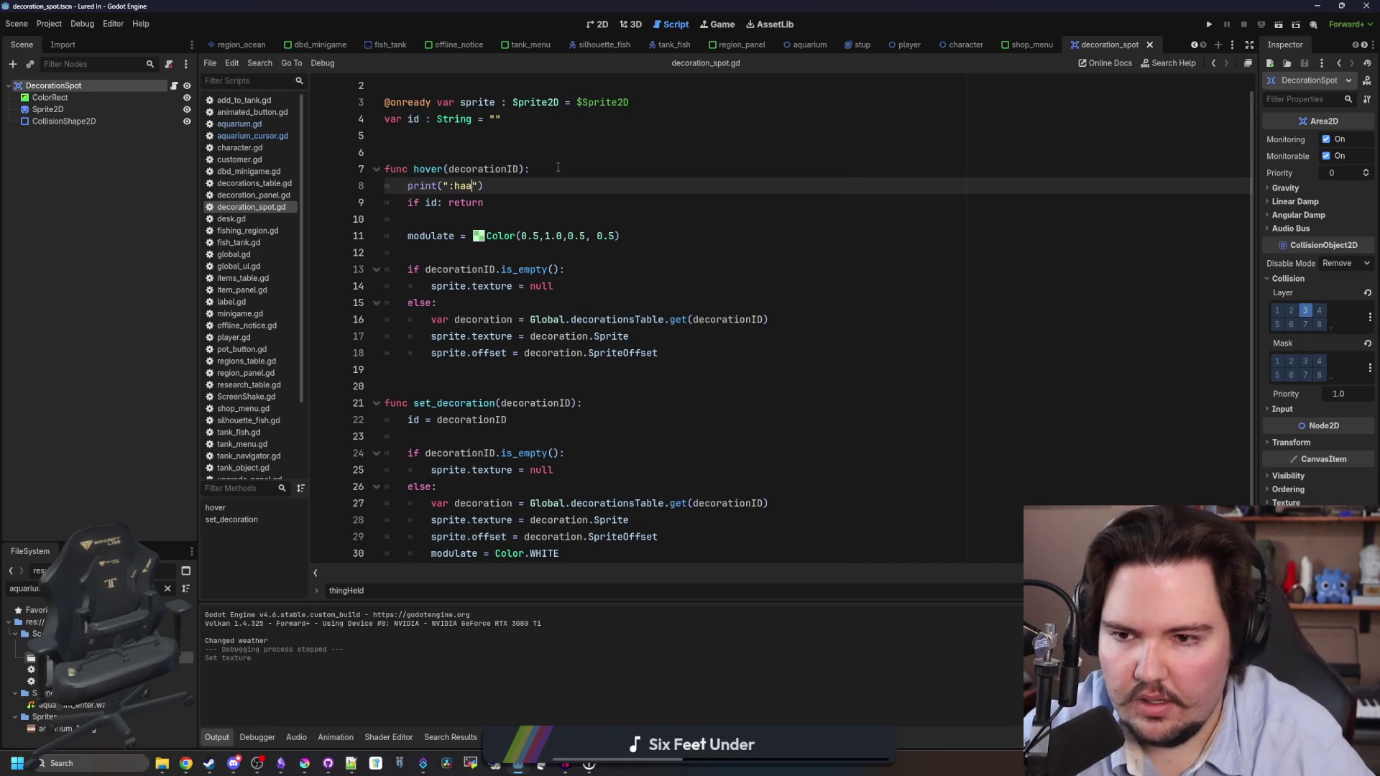
pyautogui.write('a')
pyautogui.click(558, 168)
pyautogui.press('F5')
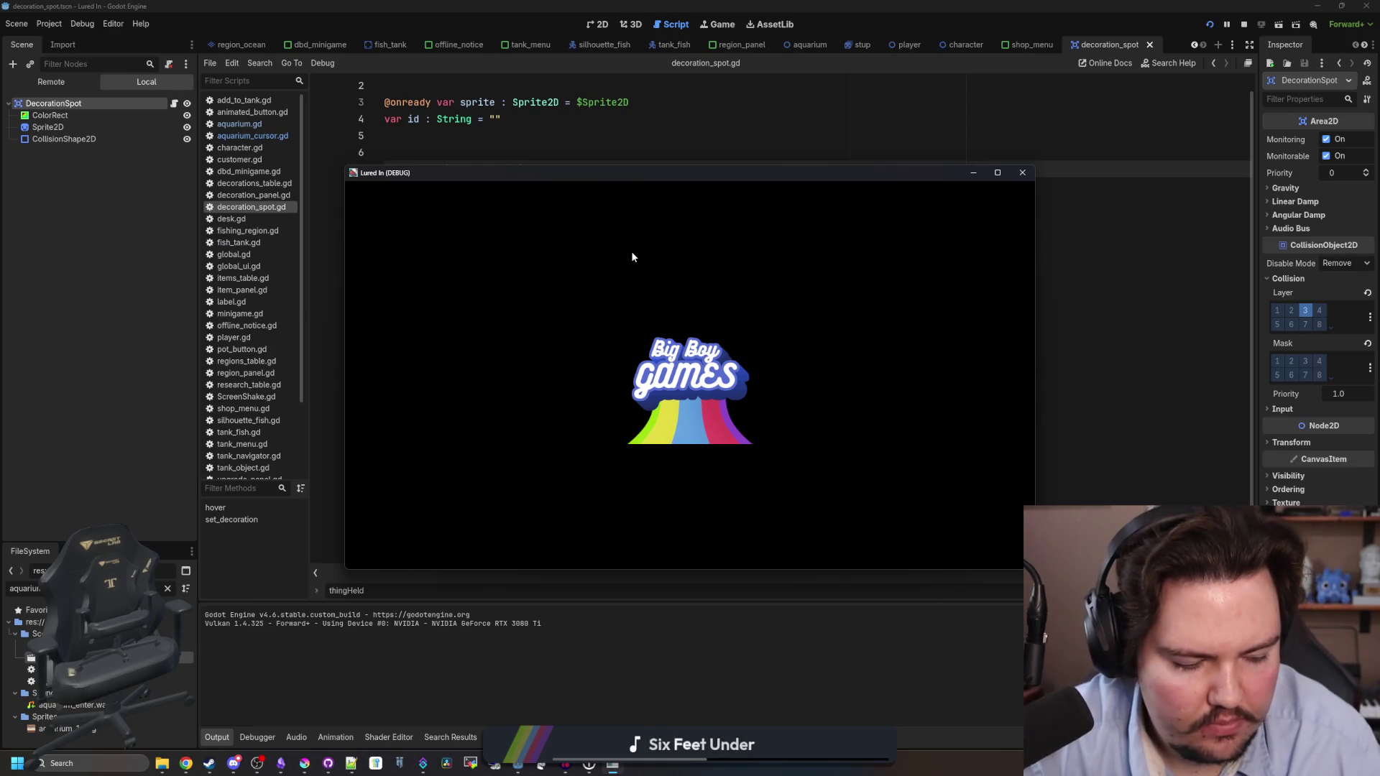
# Buy another Starfish Home from Shop > Decorations and zoom onto the red tank spots.
pyautogui.click(692, 427)
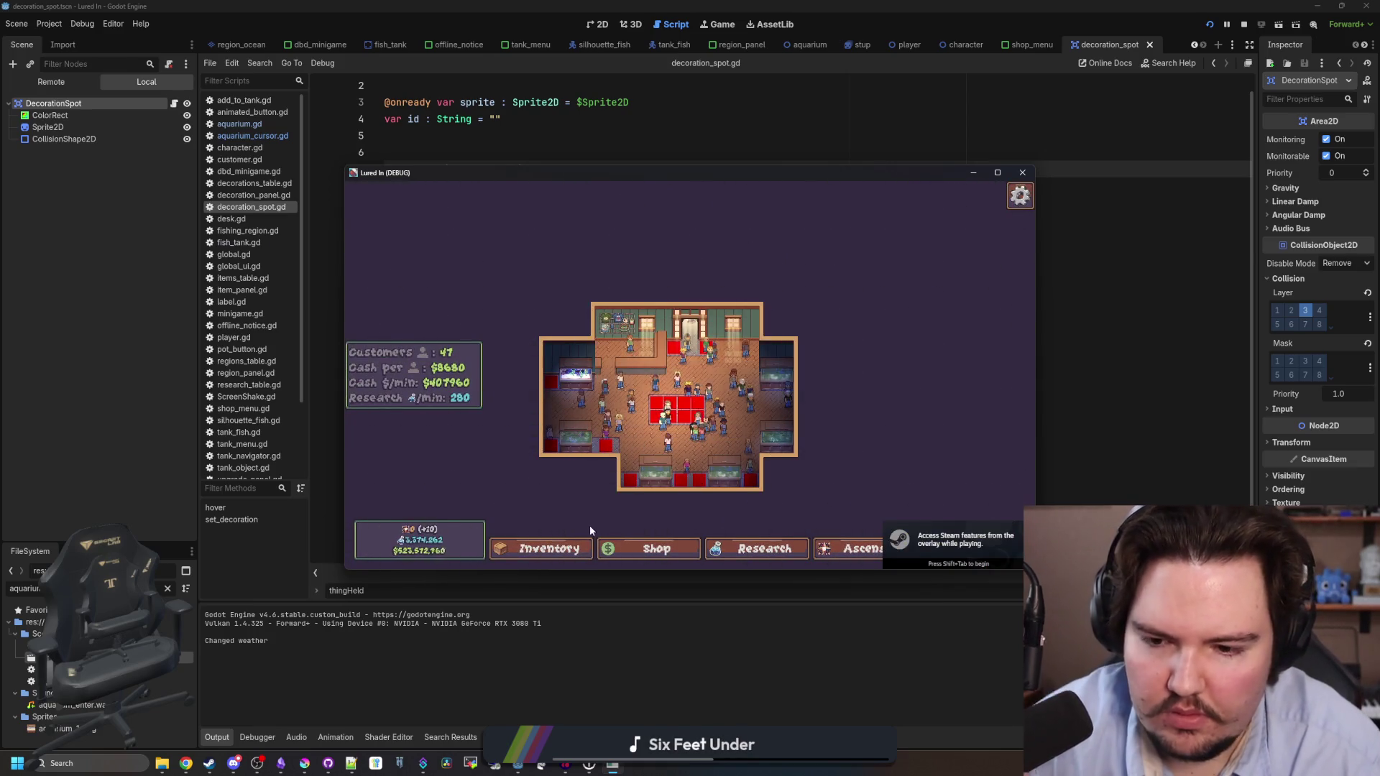
pyautogui.click(568, 547)
pyautogui.click(633, 547)
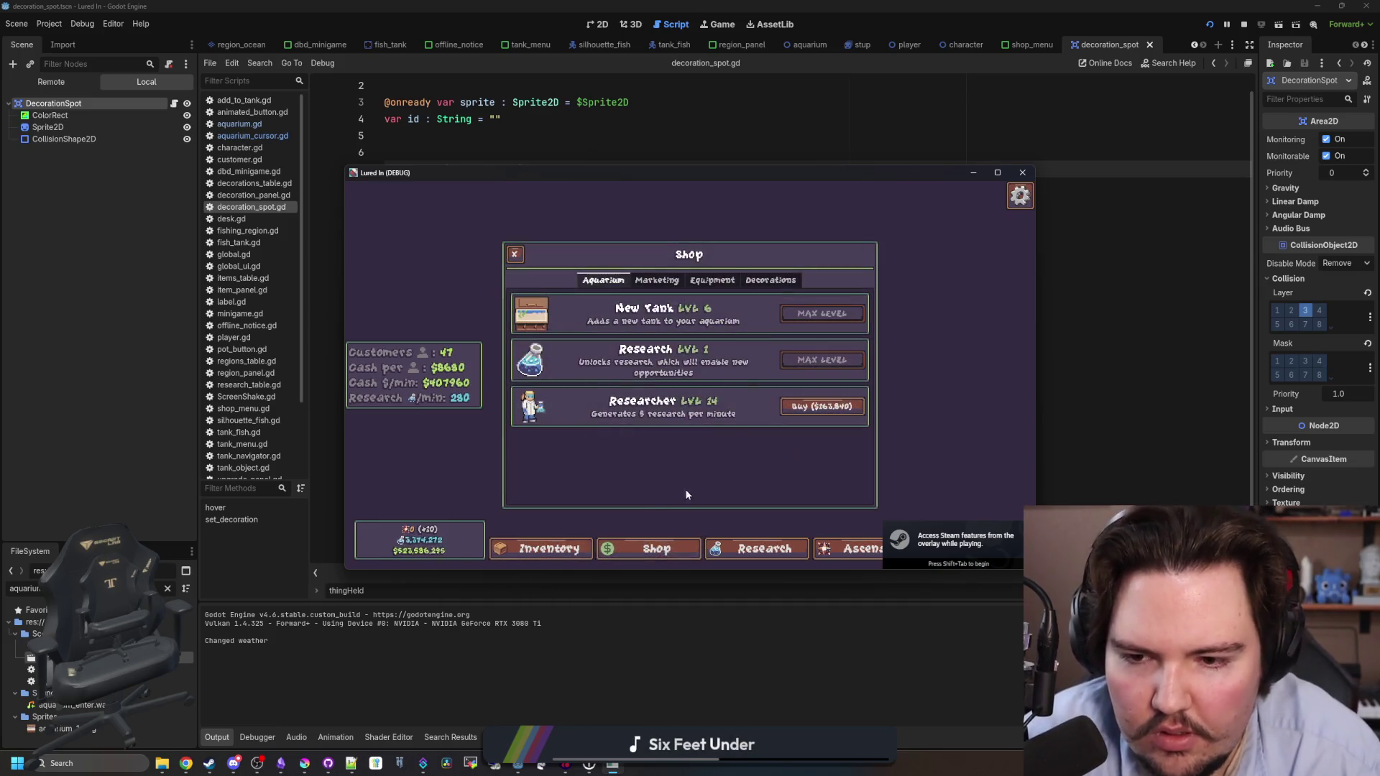
pyautogui.click(780, 282)
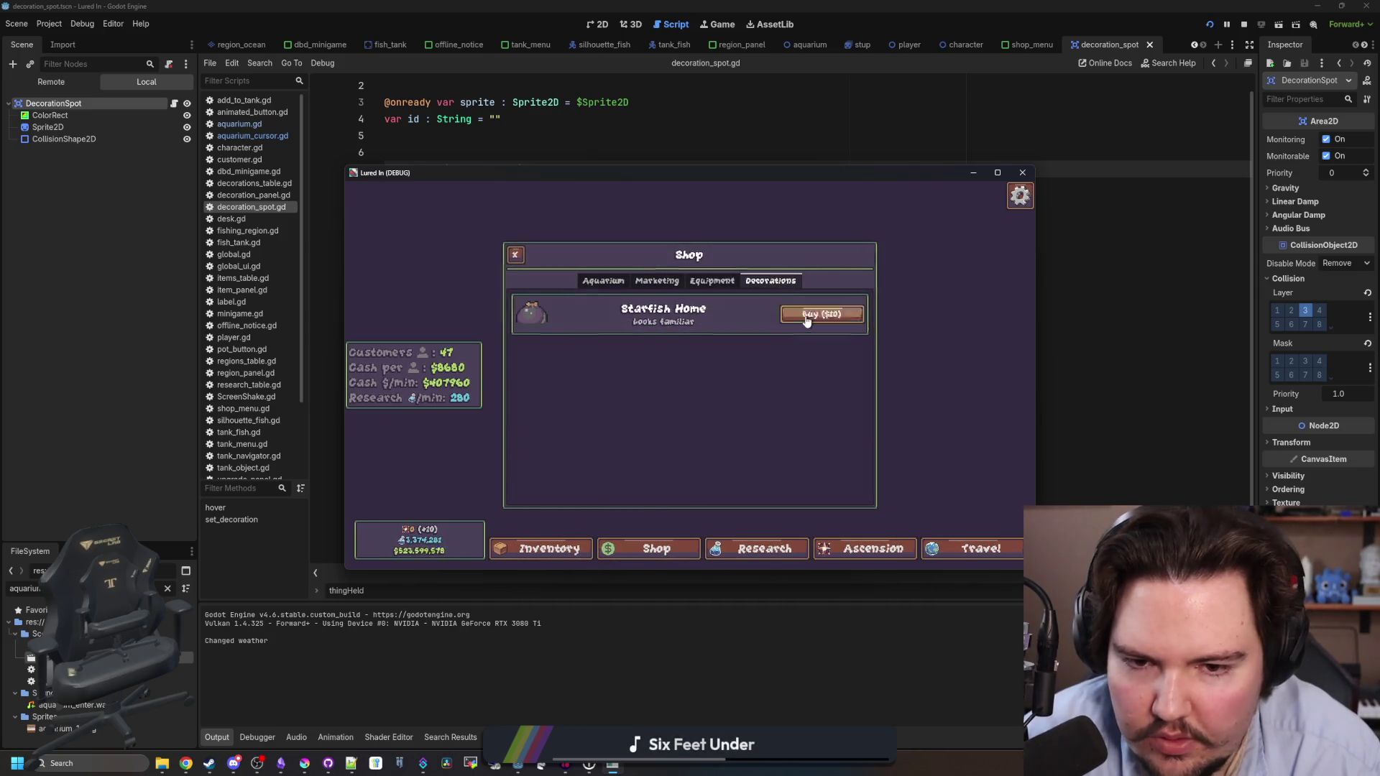
pyautogui.click(808, 314)
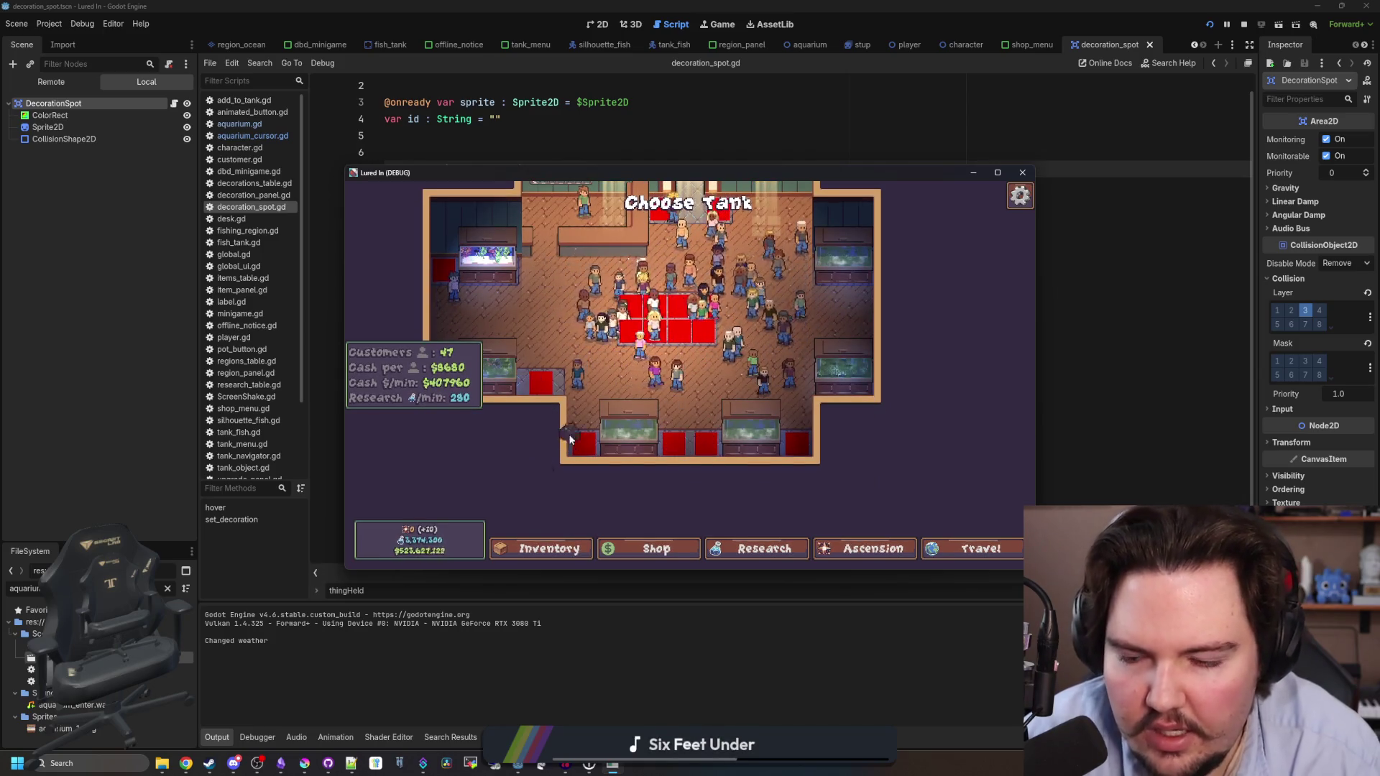
pyautogui.scroll(3, 696, 390)
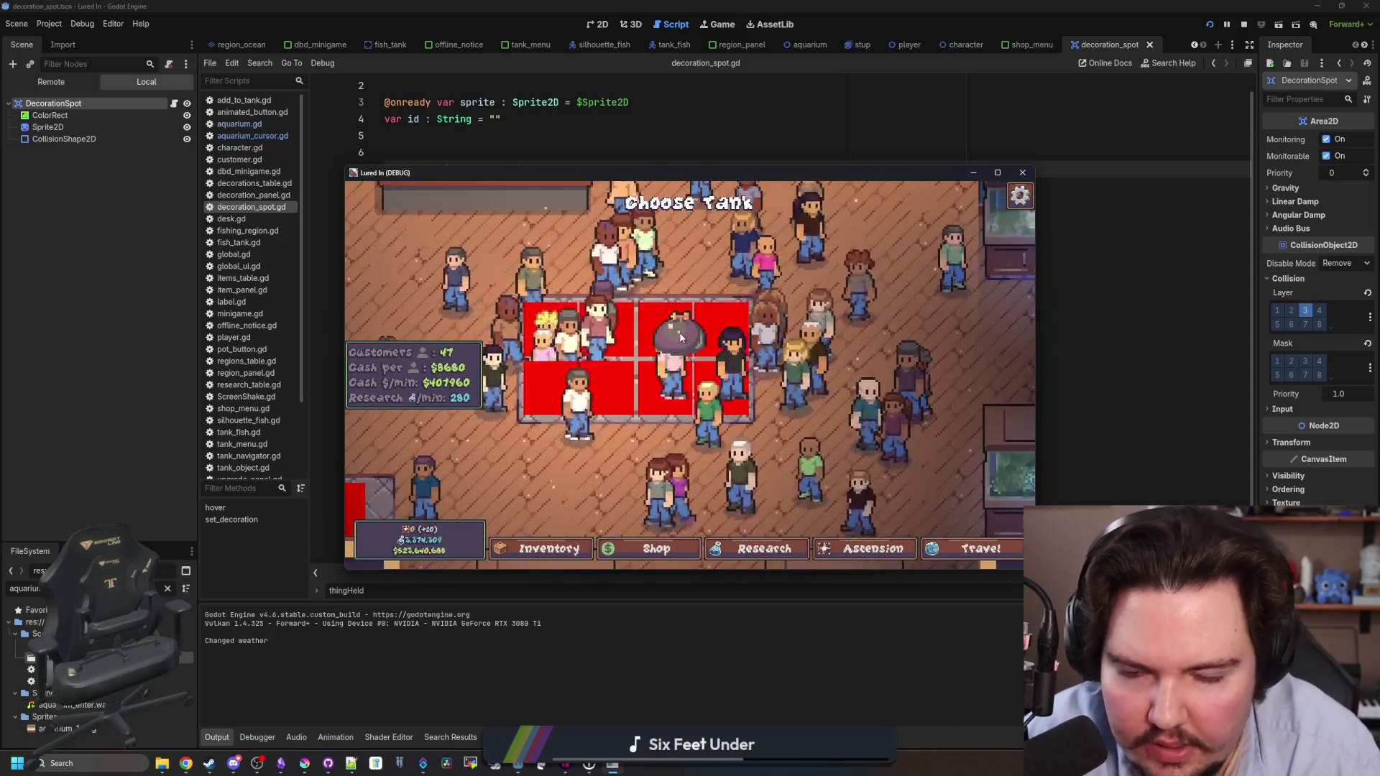
pyautogui.scroll(3, 632, 352)
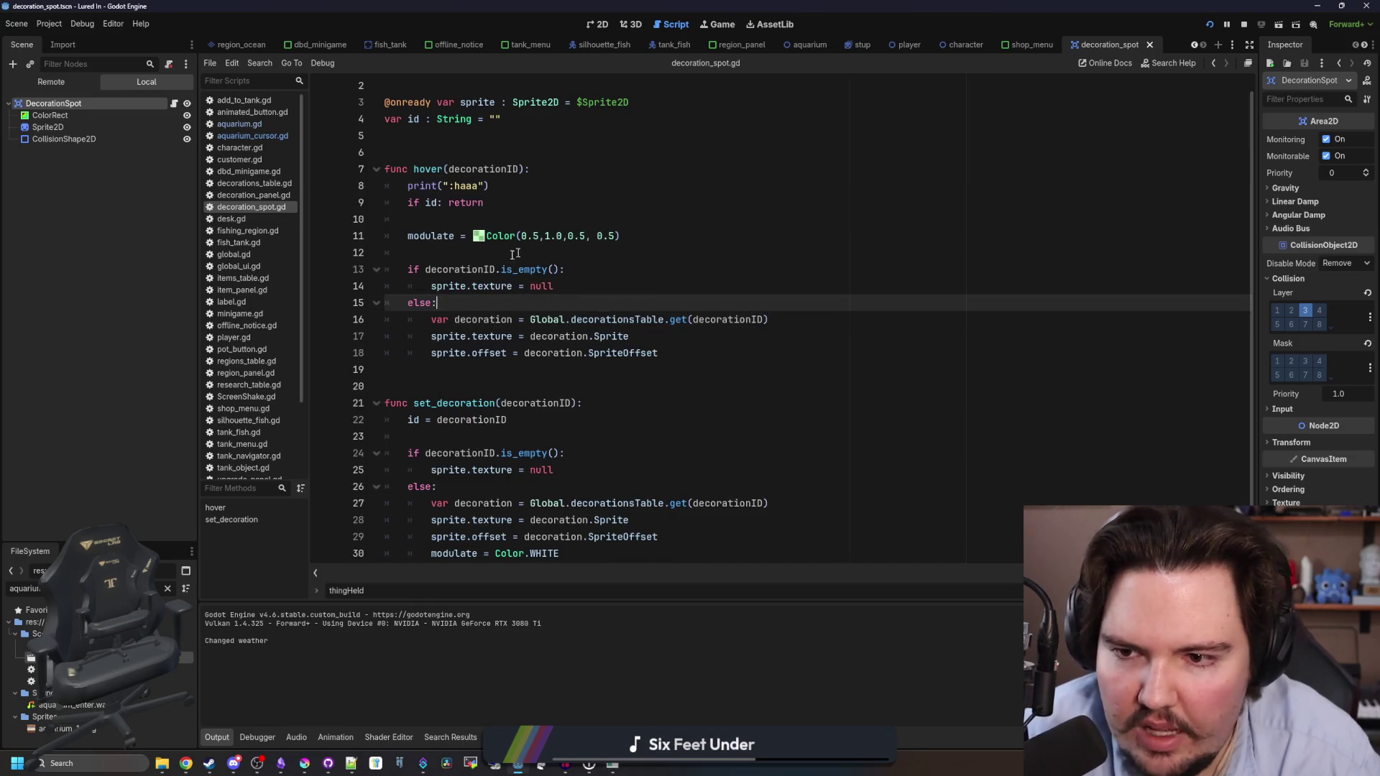
# Open aquarium_cursor.gd and scroll down to the tank checks in _physics_process.
pyautogui.click(519, 253)
pyautogui.click(278, 136)
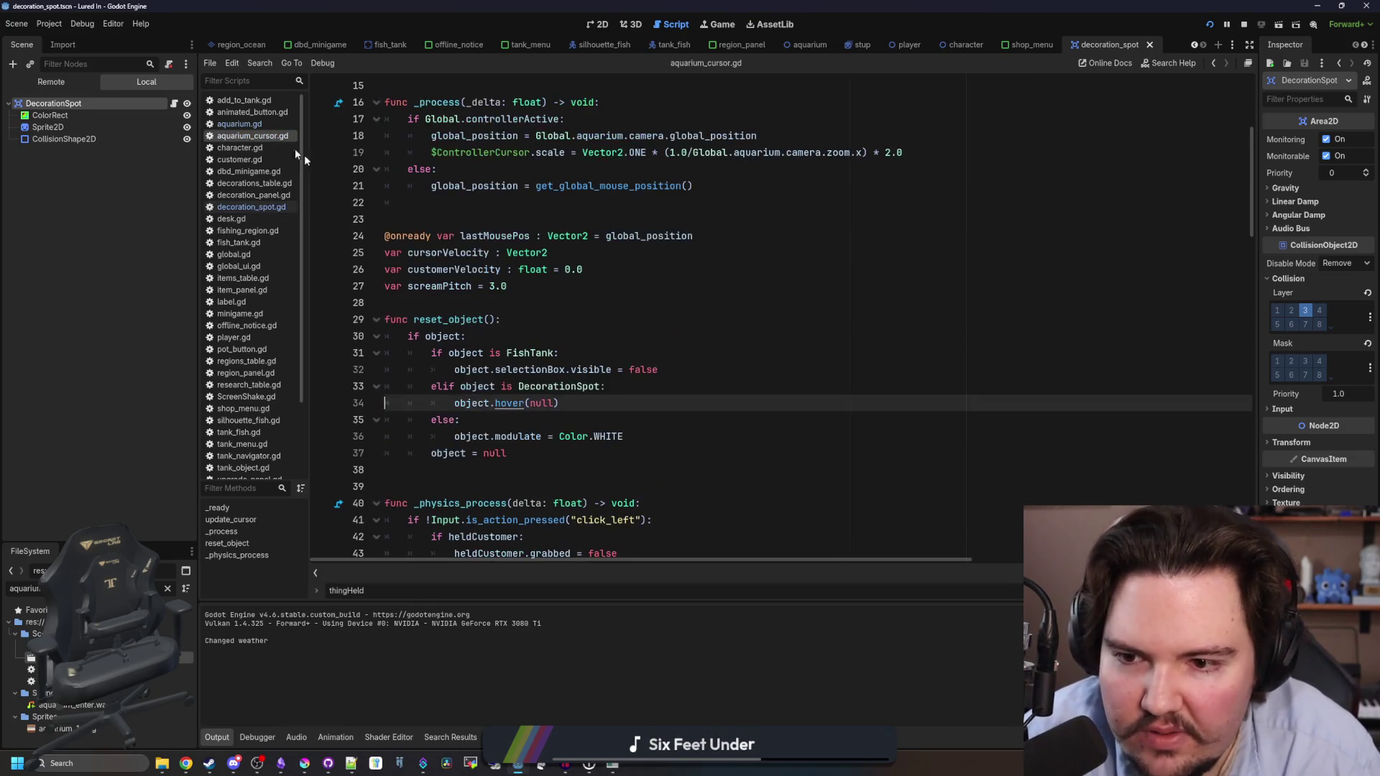
pyautogui.scroll(-5, 548, 296)
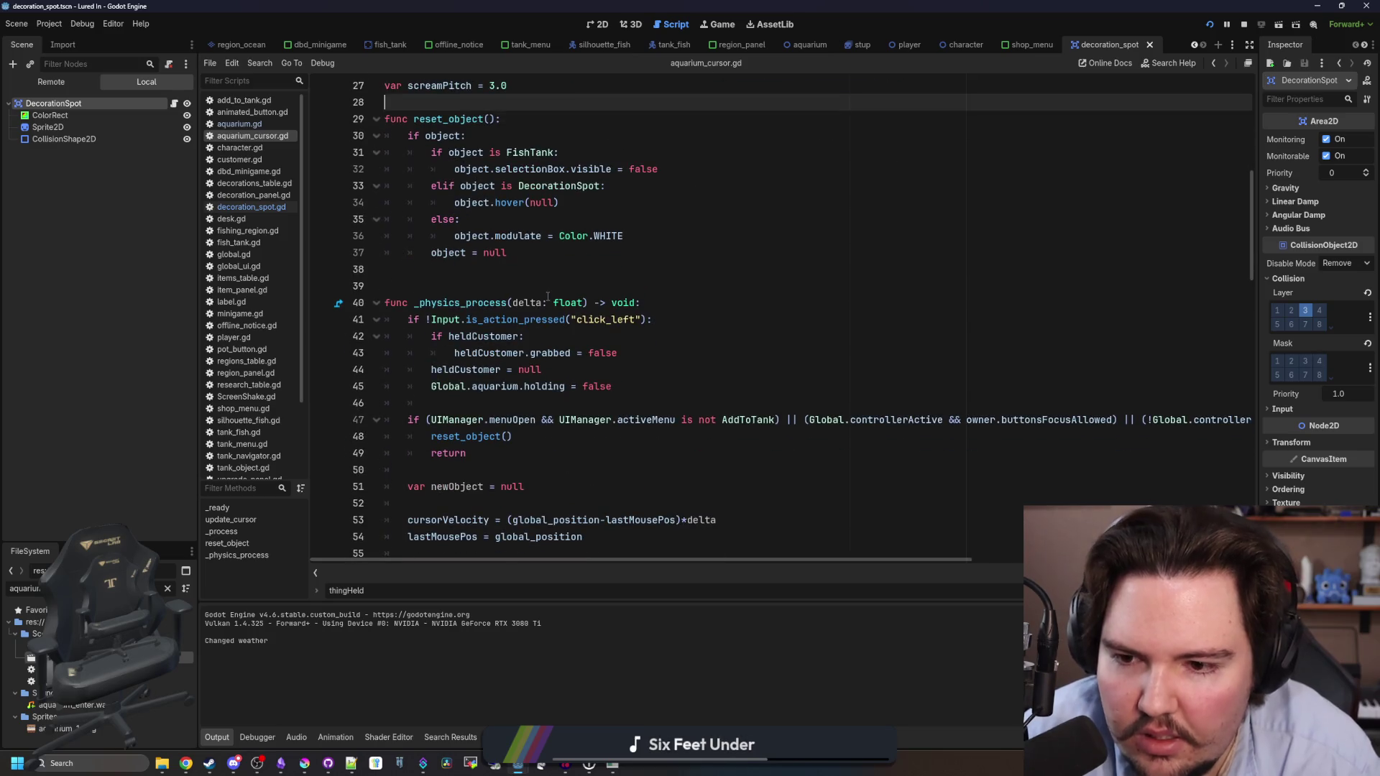
pyautogui.scroll(-2, 548, 296)
pyautogui.moveTo(693, 320)
pyautogui.mouseDown()
pyautogui.moveTo(1259, 323)
pyautogui.moveTo(257, 325)
pyautogui.mouseUp()
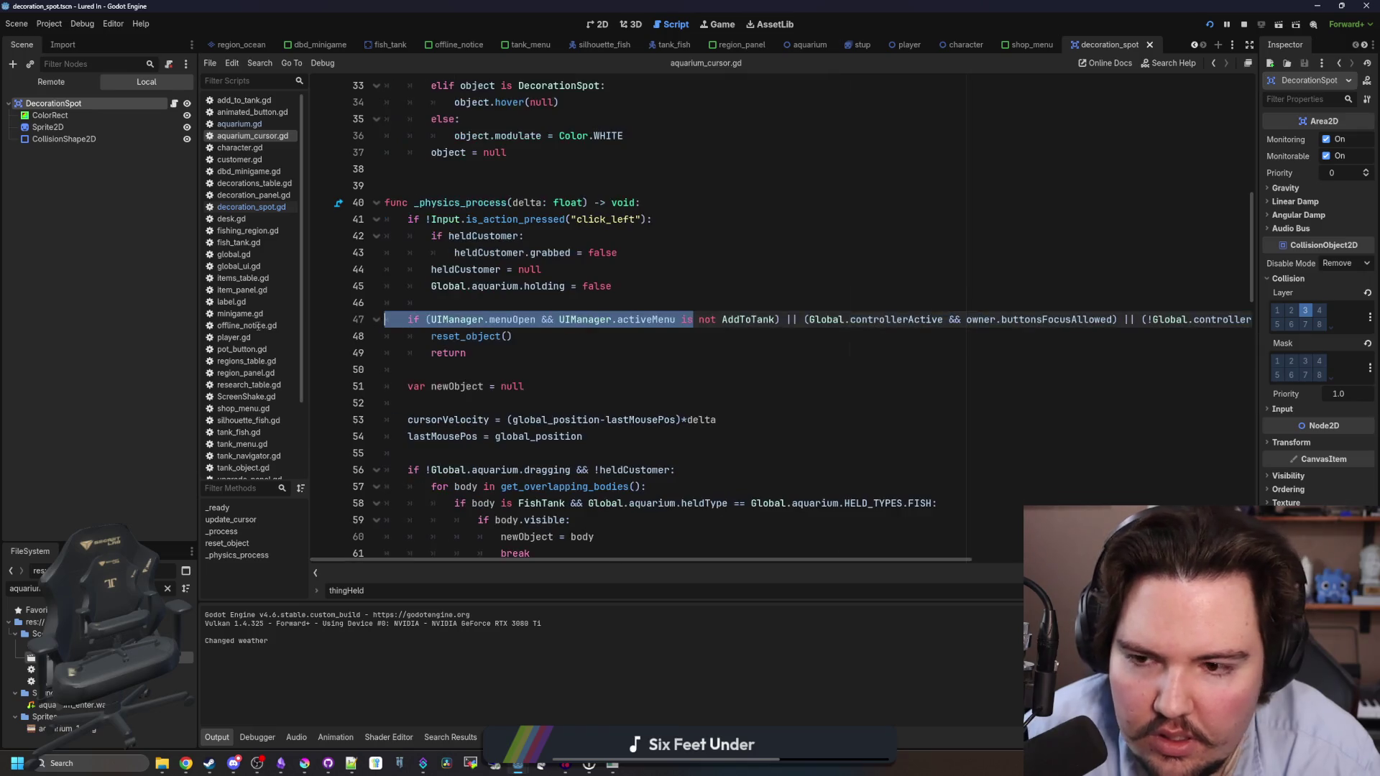
pyautogui.click(483, 353)
pyautogui.scroll(-4, 546, 345)
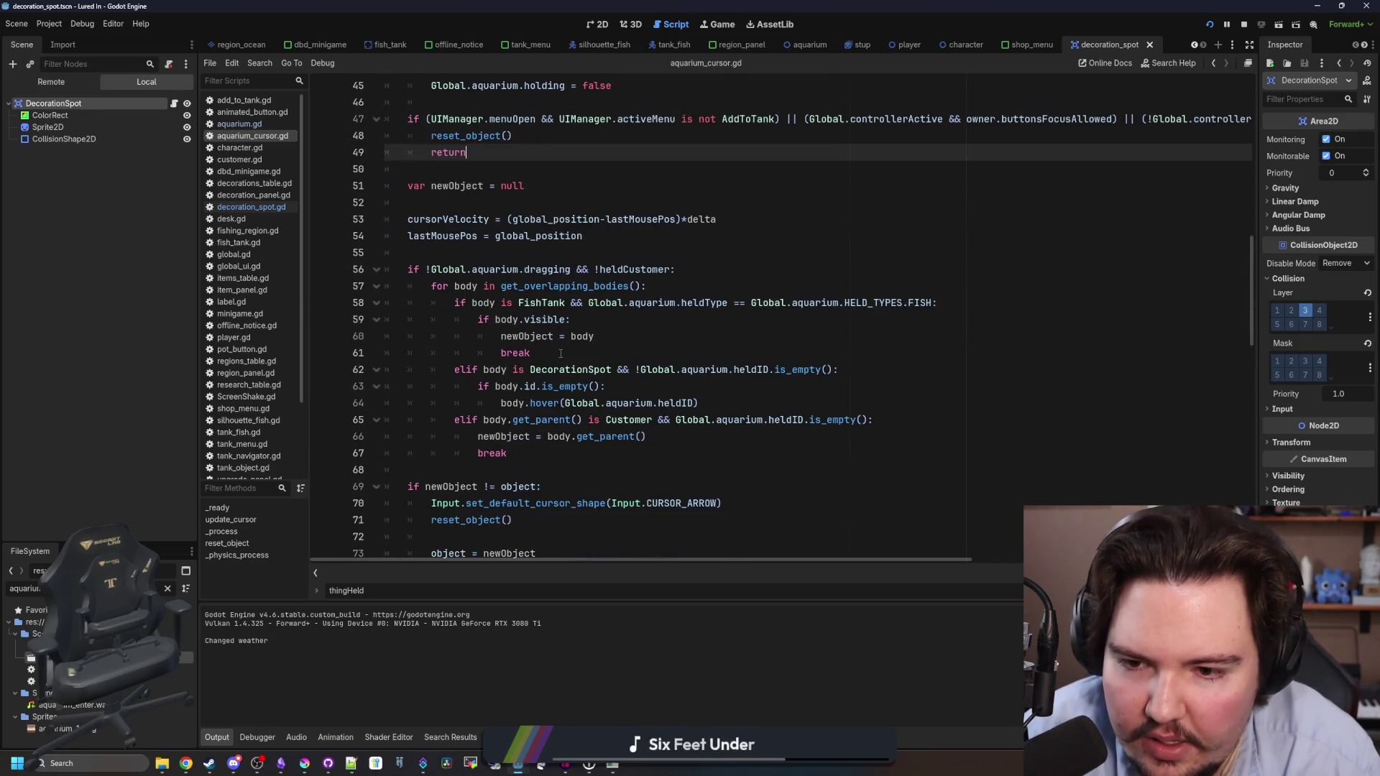
pyautogui.click(606, 351)
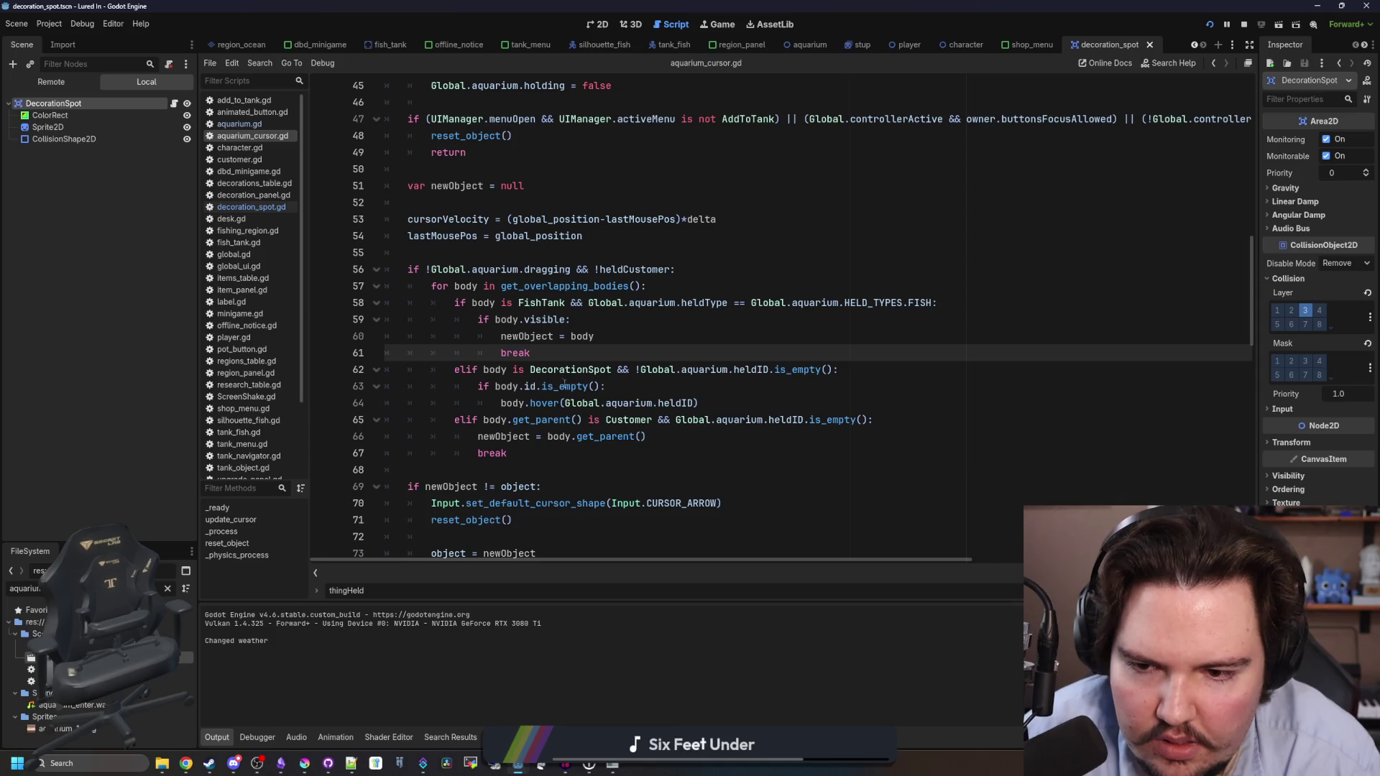
# Add print("gas") under the DecorationSpot elif on line 62, then return to the Game tab.
pyautogui.click(625, 388)
pyautogui.click(890, 371)
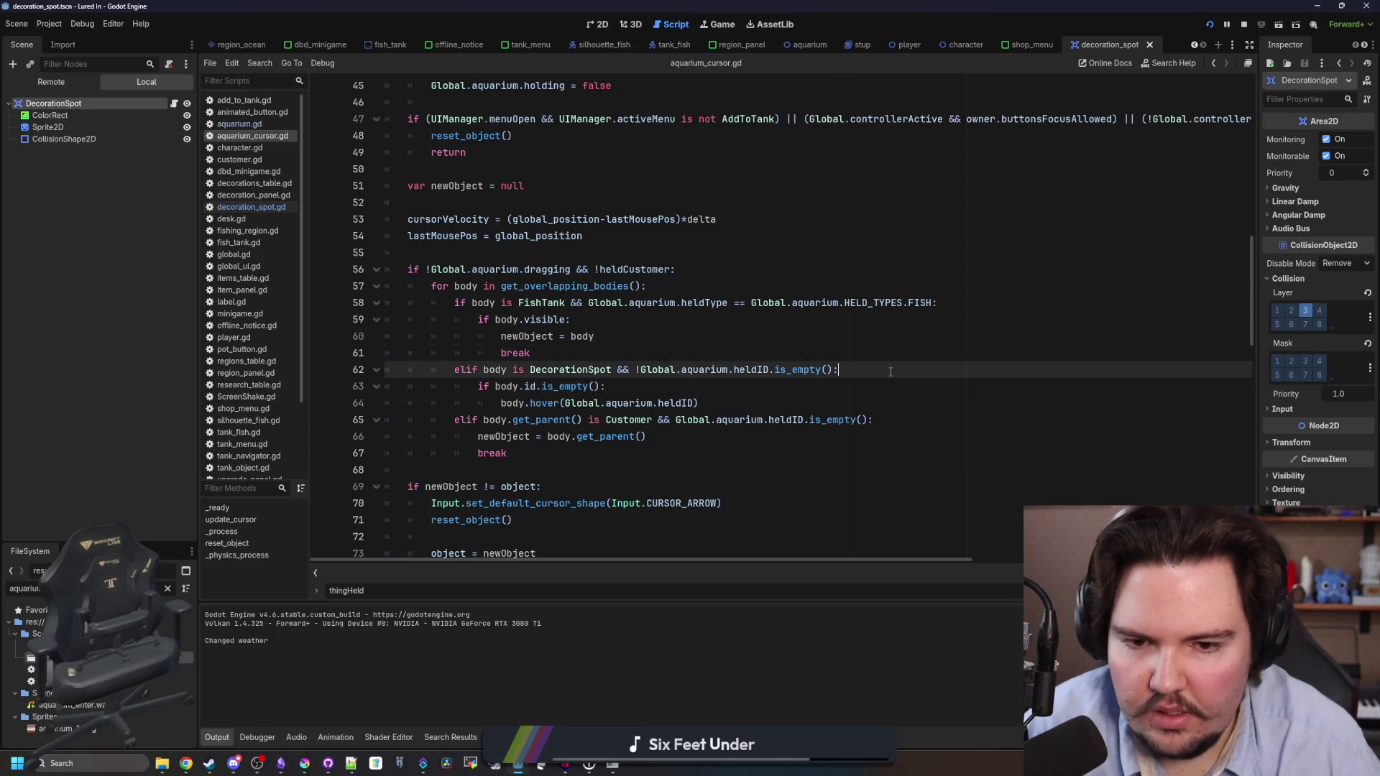
pyautogui.press('Return')
pyautogui.write('print("')
pyautogui.write('gas')
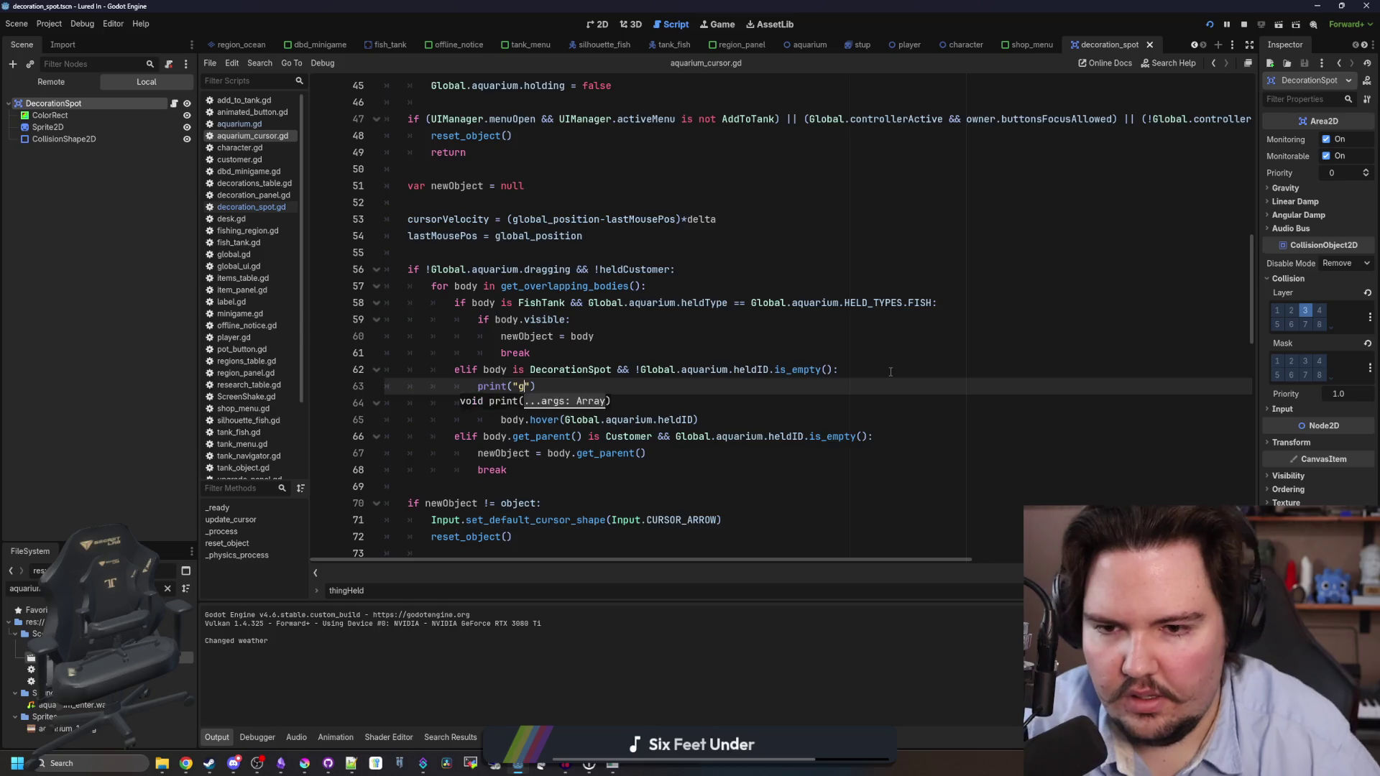
pyautogui.hscroll(3, 890, 371)
pyautogui.hscroll(-3, 642, 565)
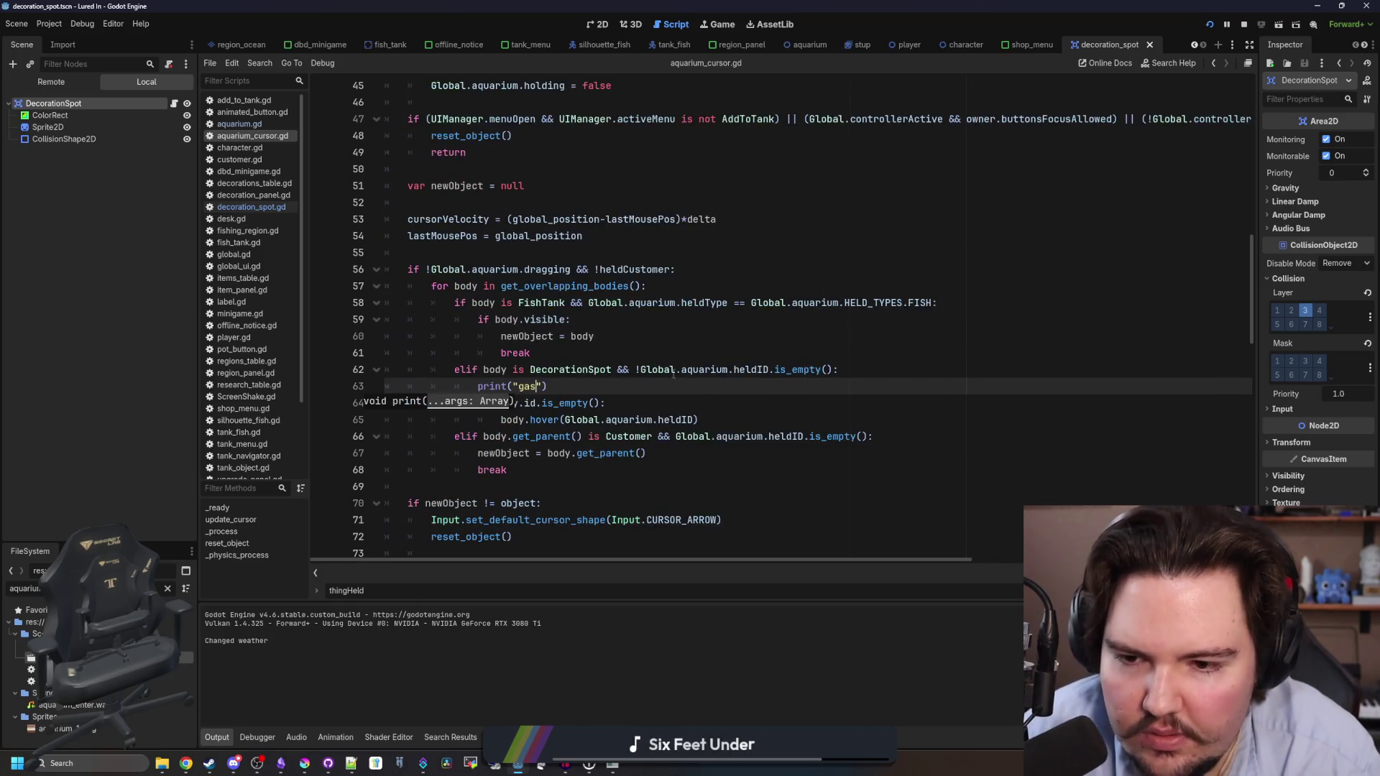
pyautogui.click(717, 24)
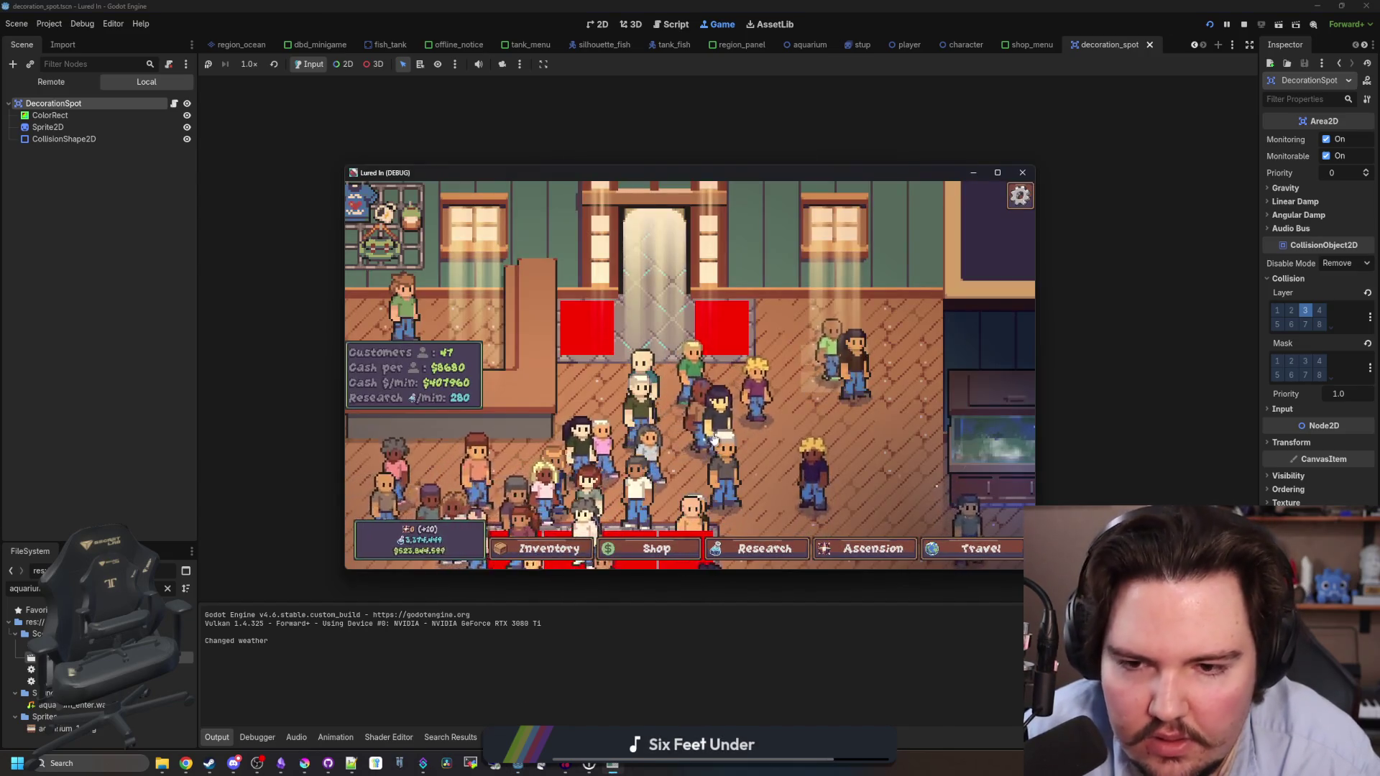
# Buy a Starfish Home, place it on a red tank spot, then stop the game with F8.
pyautogui.click(651, 548)
pyautogui.click(814, 311)
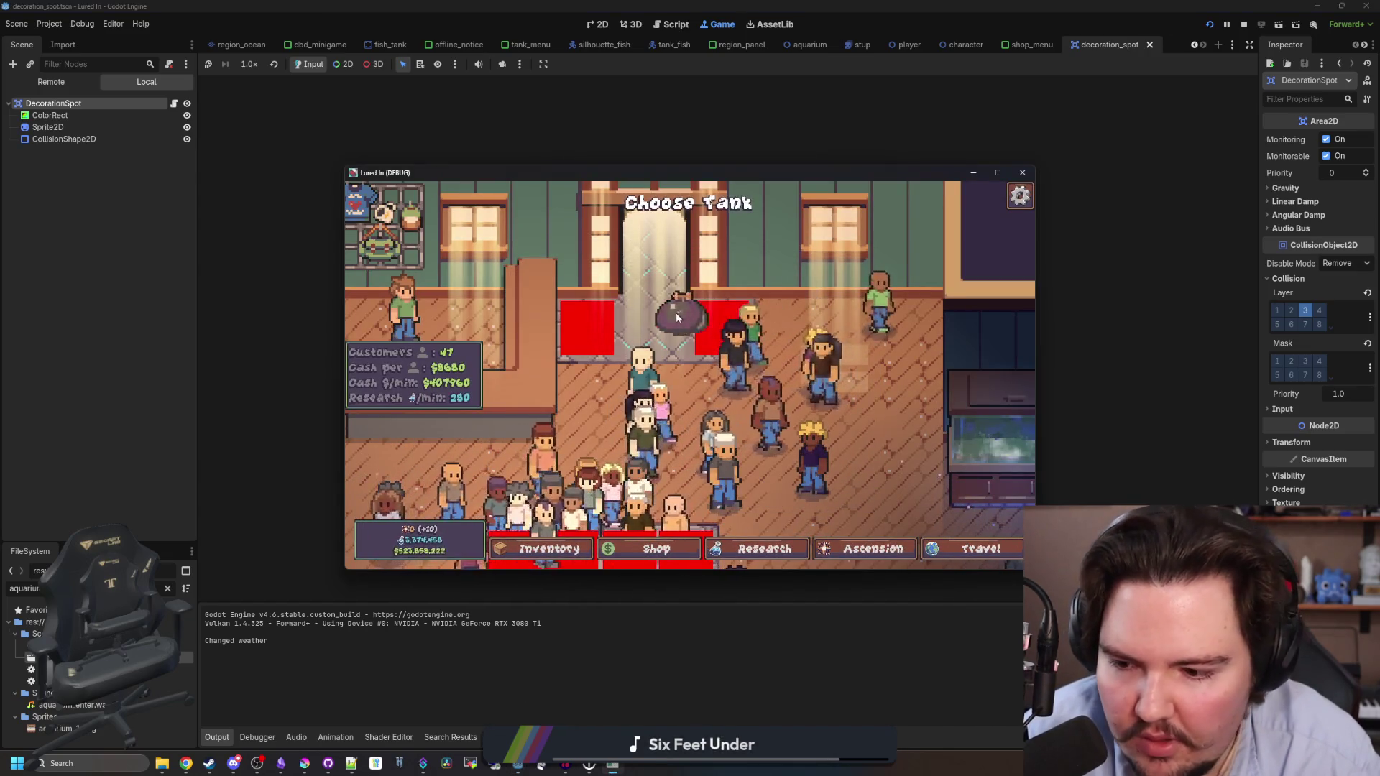
pyautogui.scroll(-3, 682, 312)
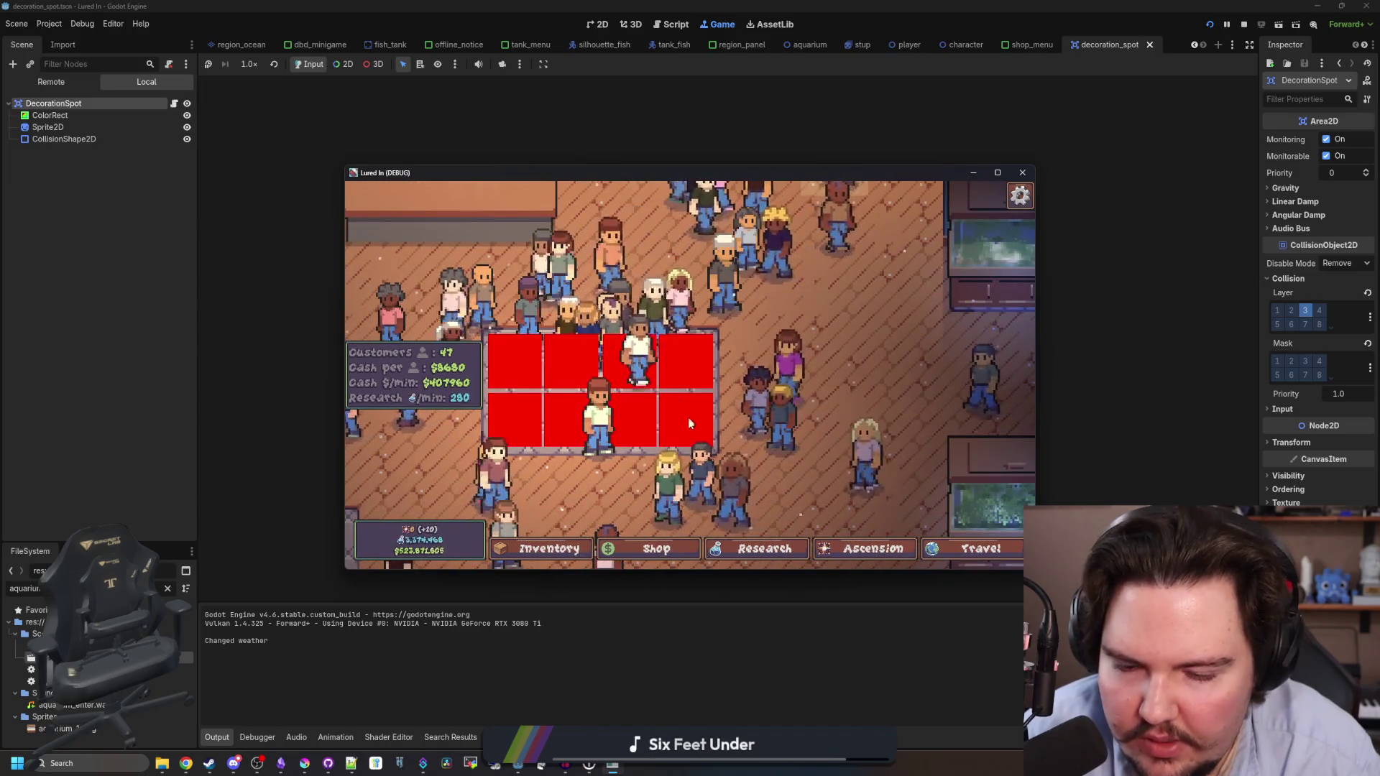
pyautogui.click(701, 351)
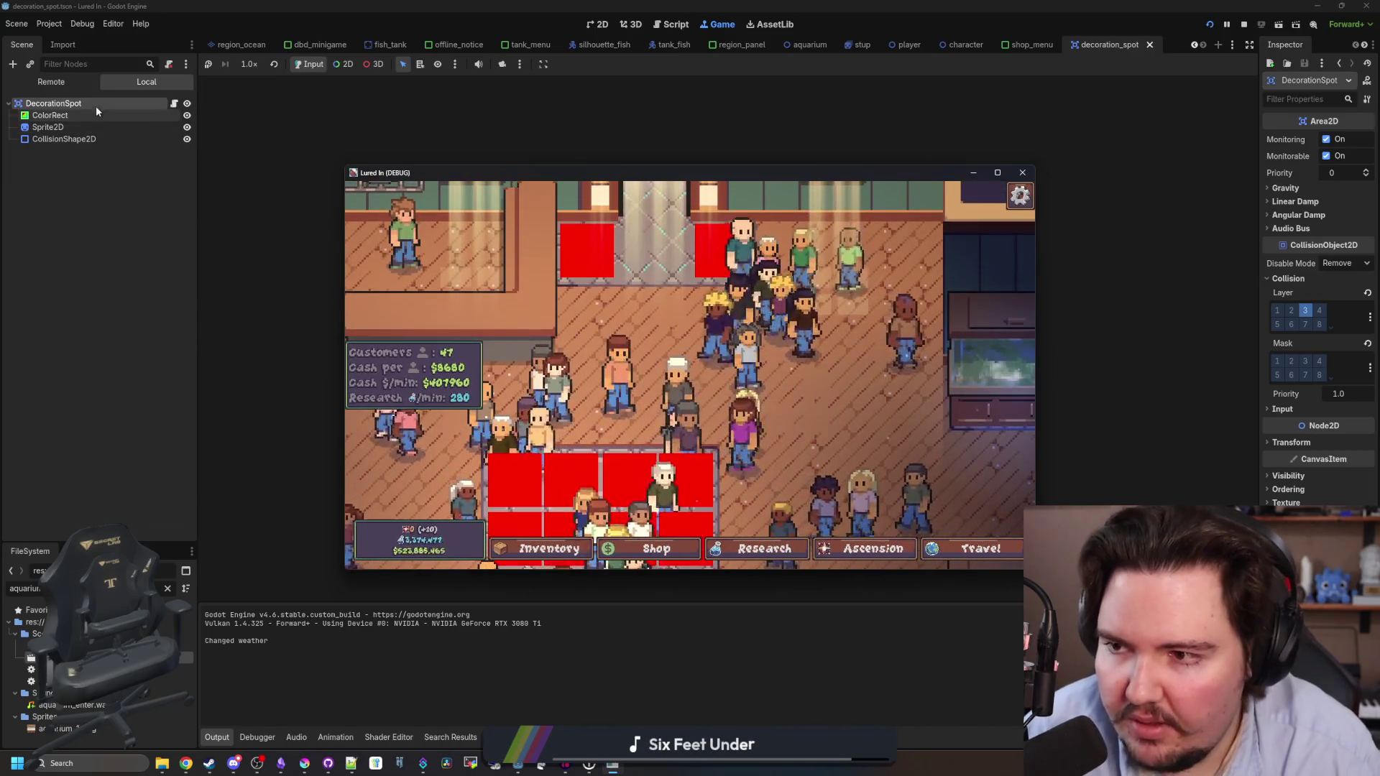
pyautogui.press('F8')
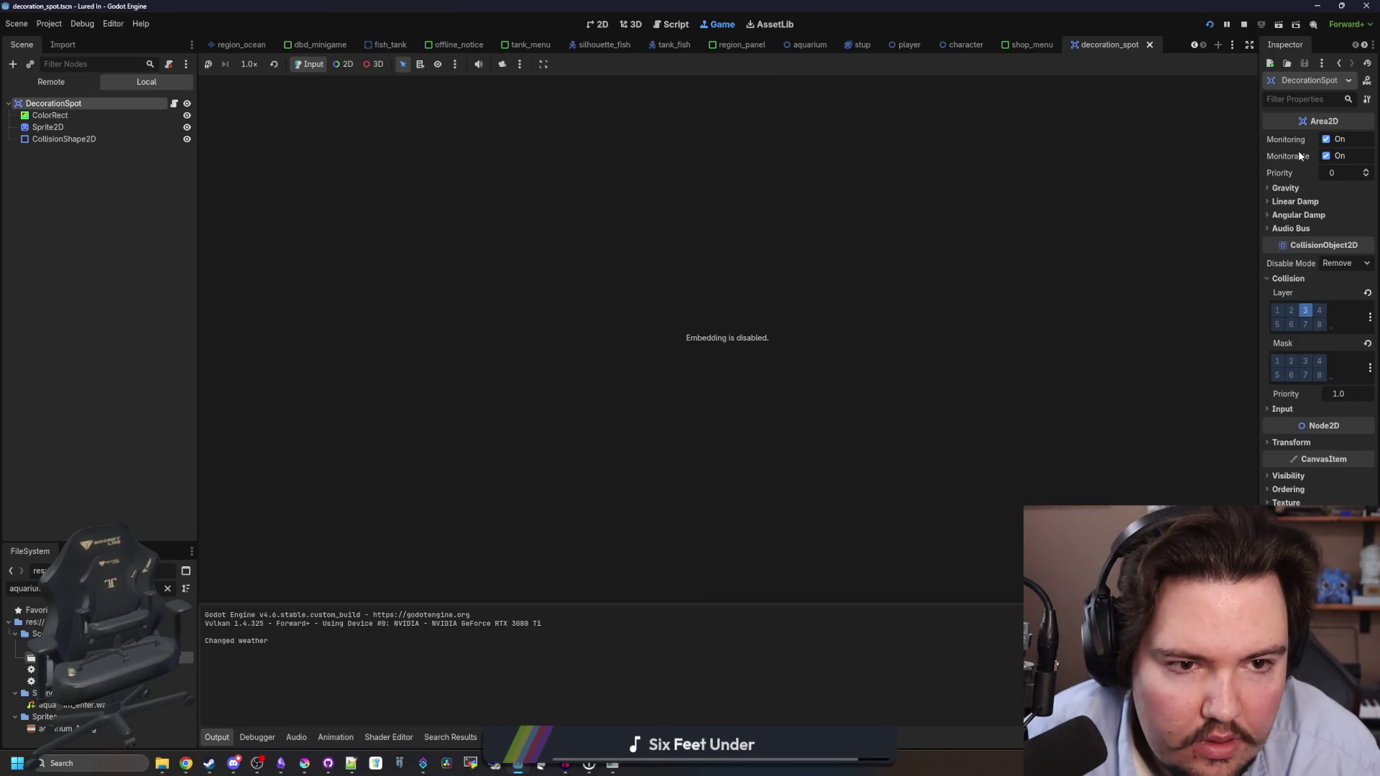
# Change the DecorationSpot root node's type to StaticBody2D, save the scene, and restart the game.
pyautogui.moveTo(1259, 259); pyautogui.dragTo(993, 260)
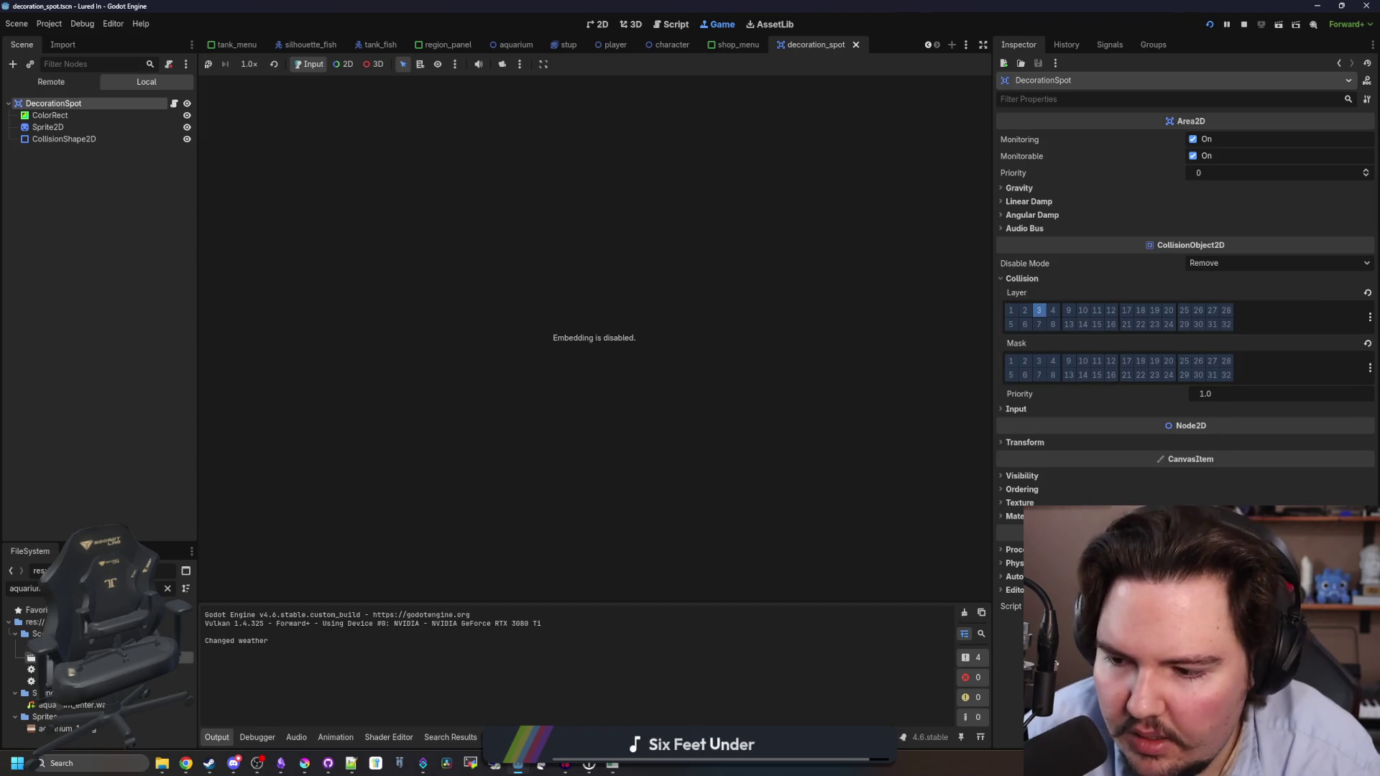
pyautogui.rightClick(78, 103)
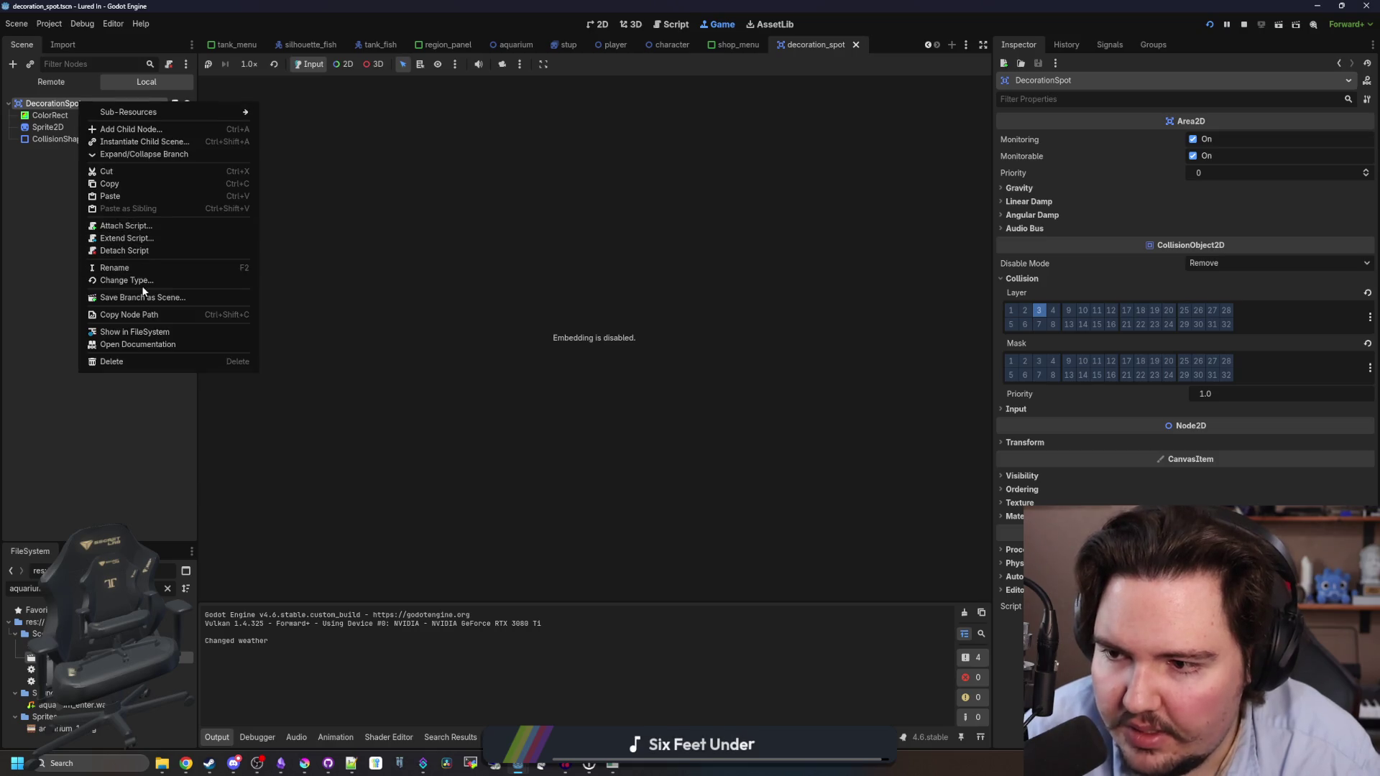
pyautogui.click(145, 281)
pyautogui.write('body')
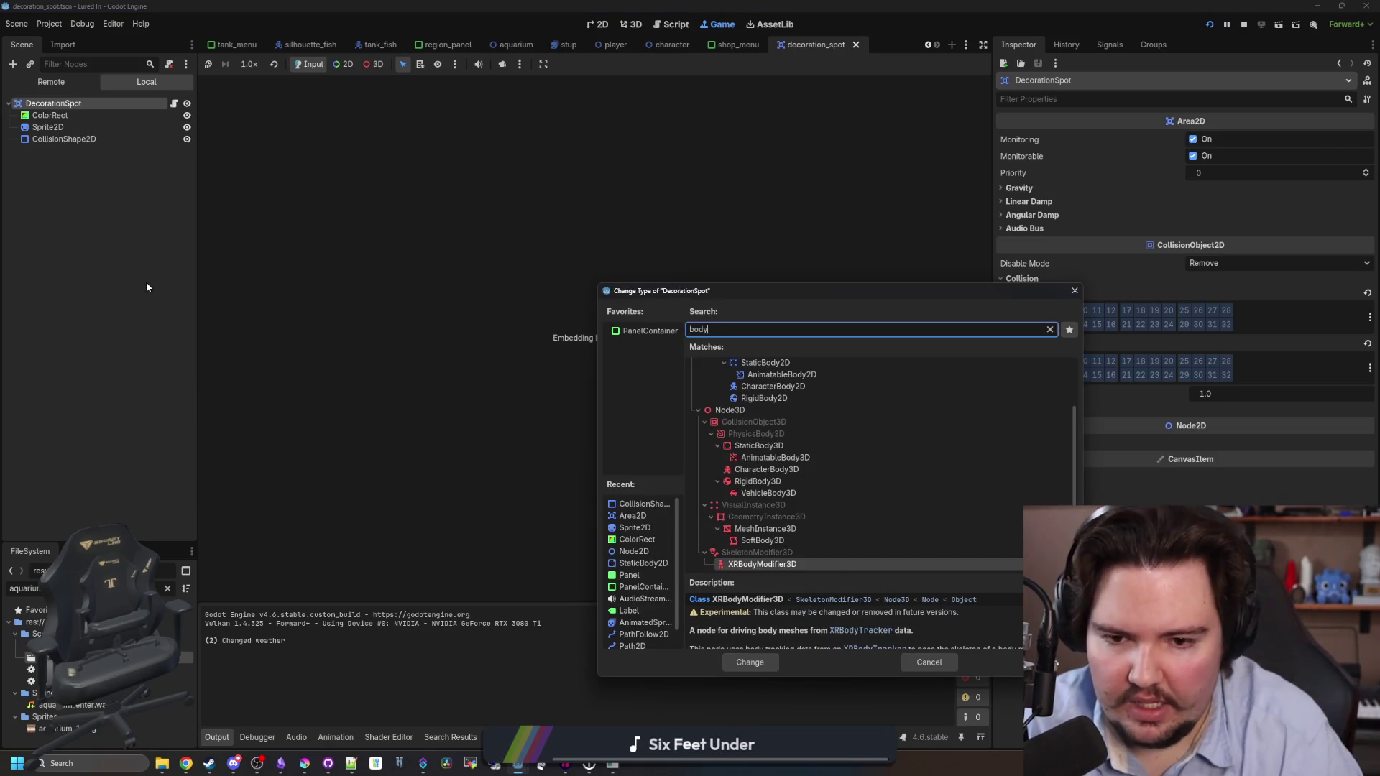
pyautogui.press('Return')
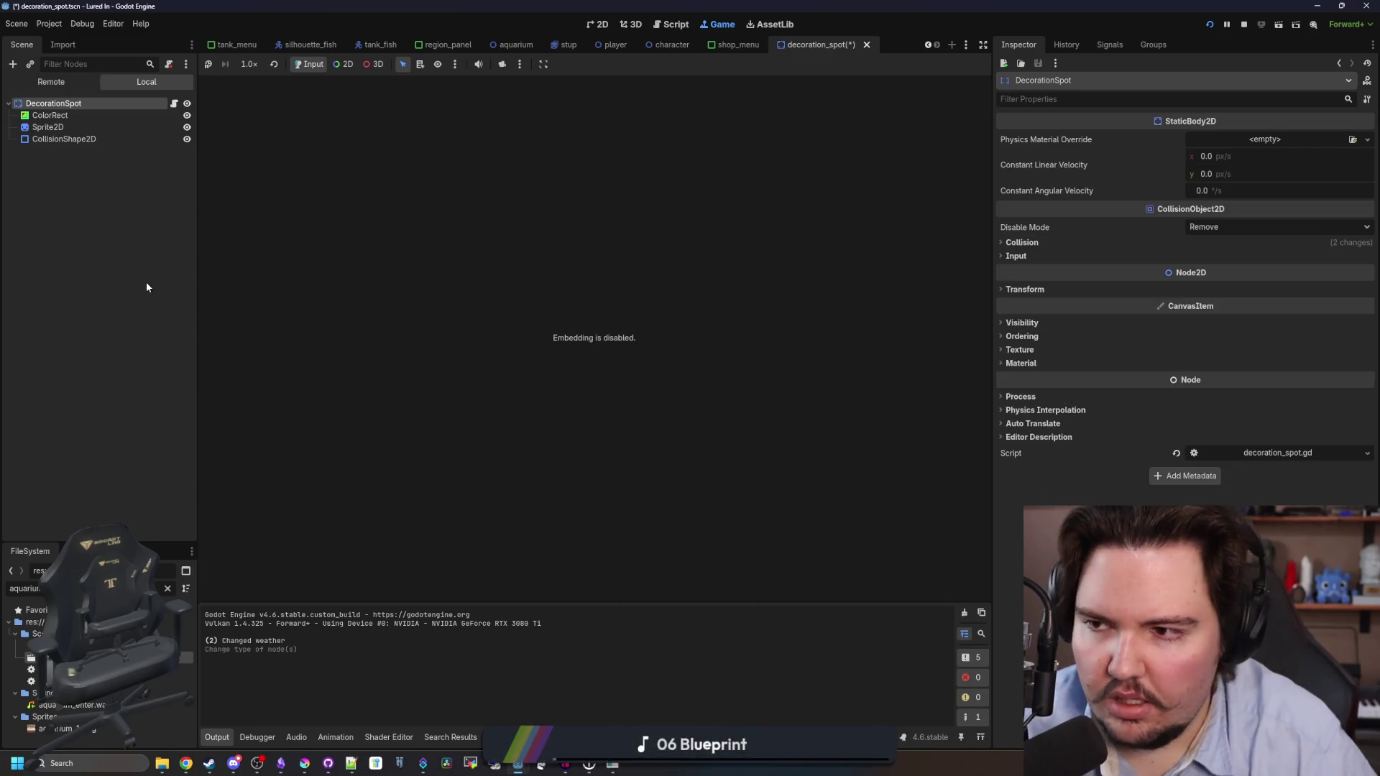
pyautogui.hotkey('ctrl', 's')
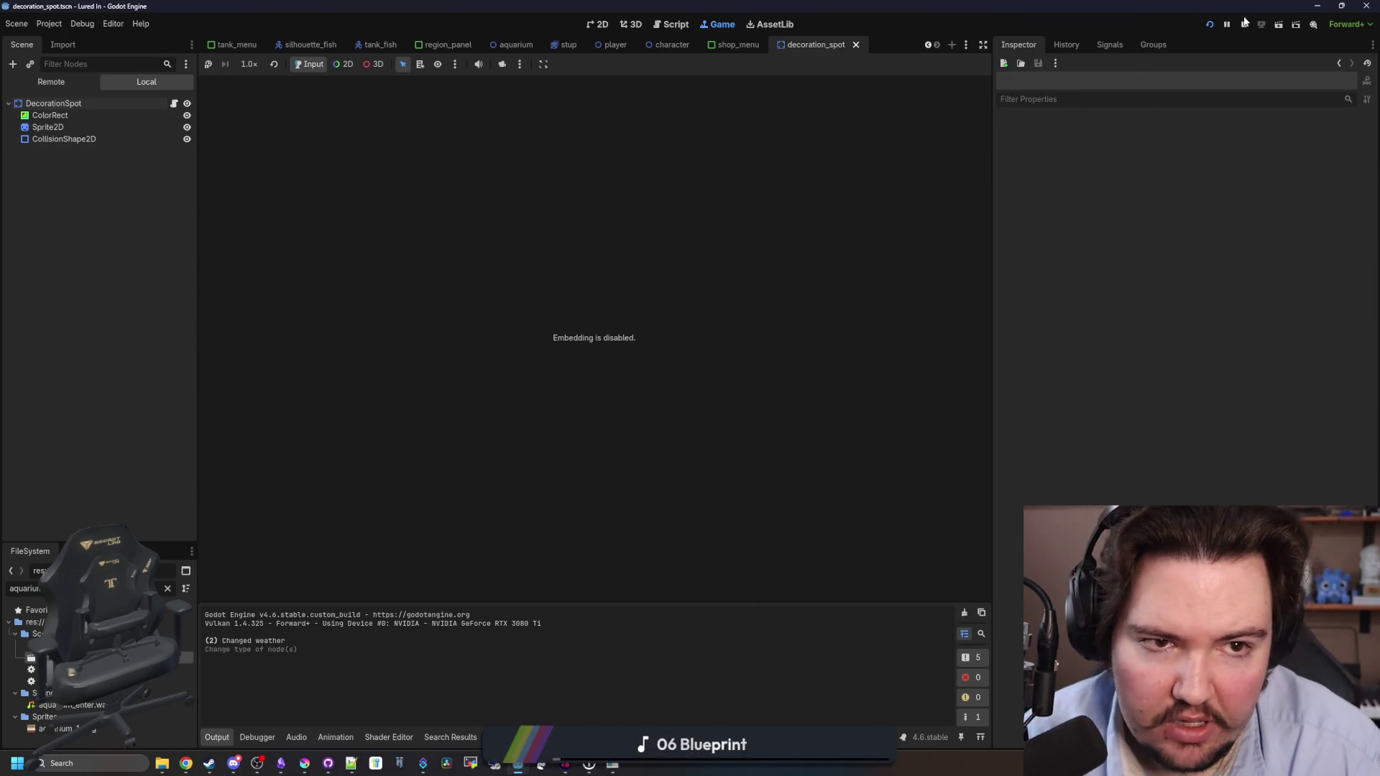
pyautogui.click(1244, 22)
pyautogui.click(1207, 25)
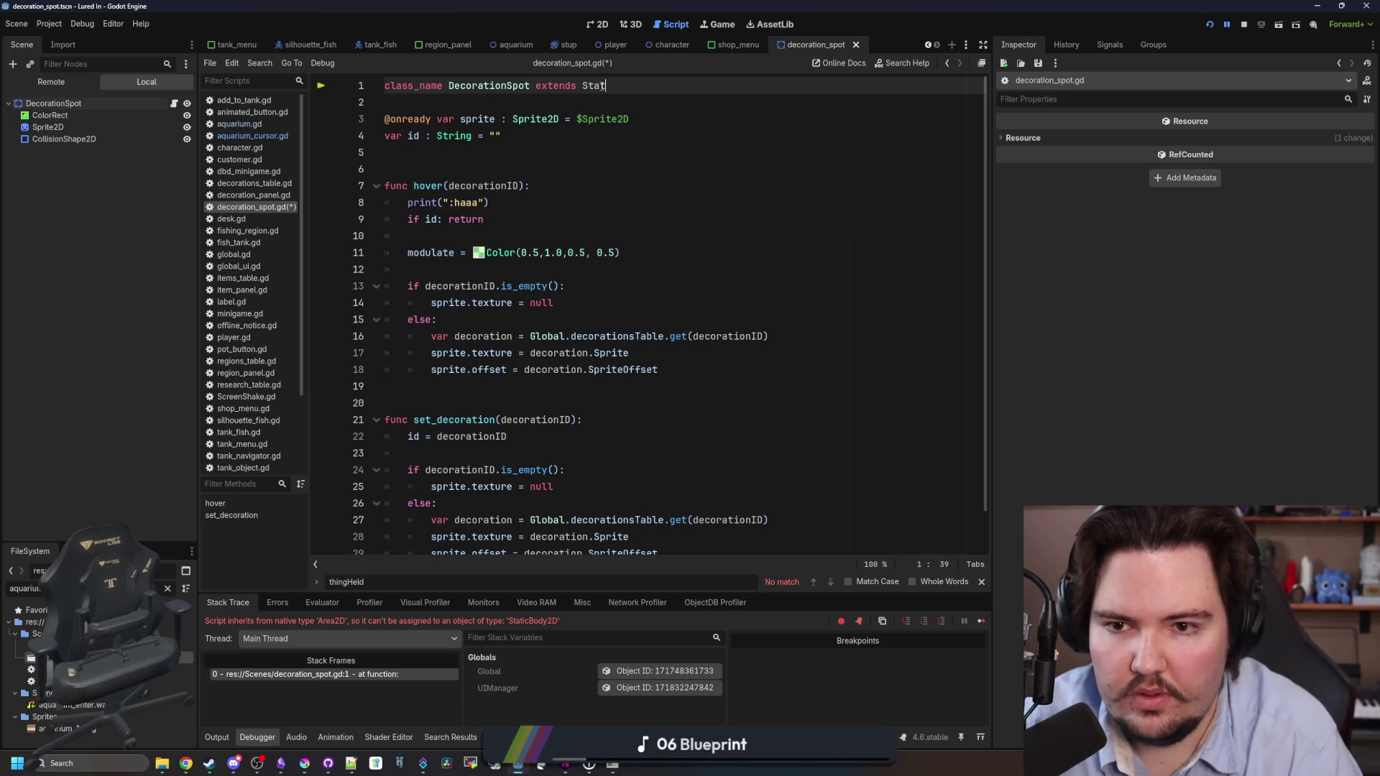
# Complete the extends line as StaticBody2D, save decoration_spot.gd, and relaunch the game.
pyautogui.press('Return')
pyautogui.click(546, 136)
pyautogui.hotkey('ctrl', 's')
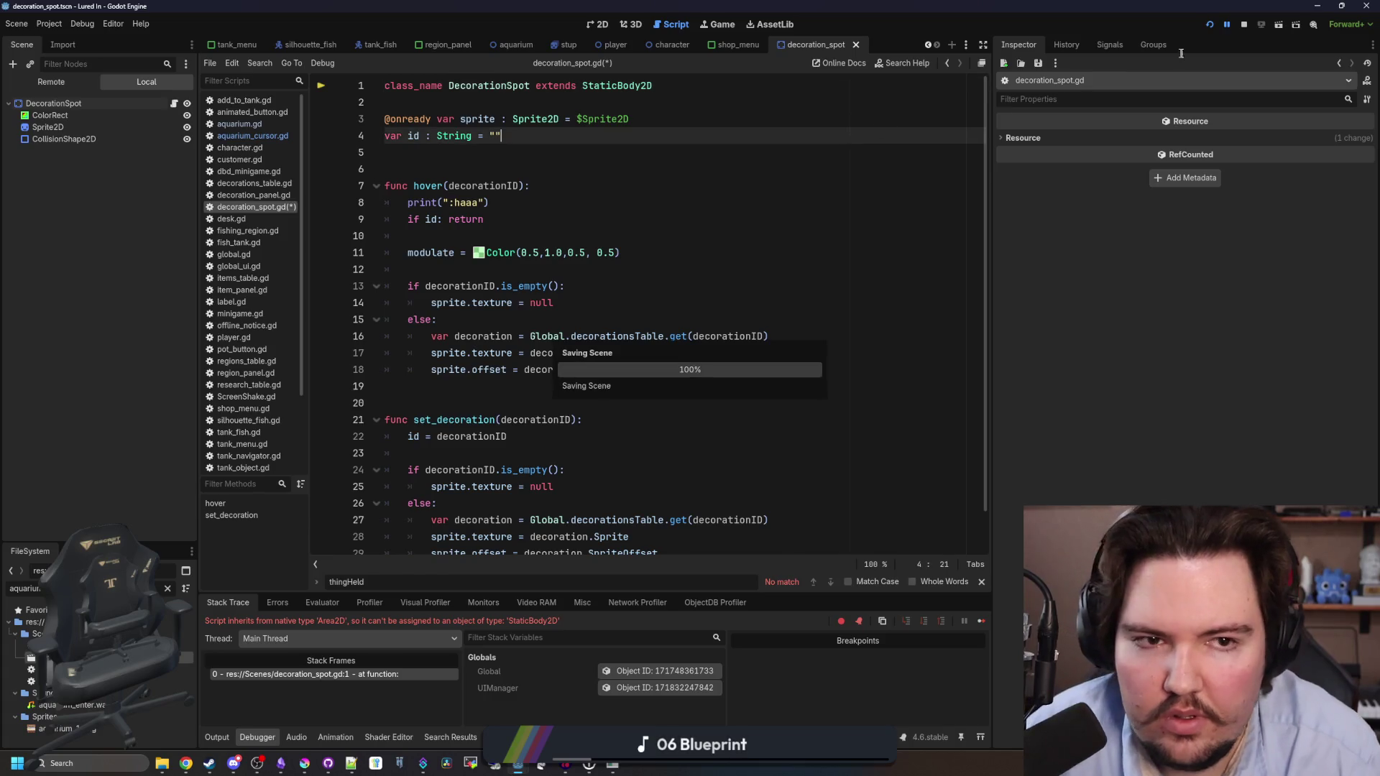
pyautogui.click(1245, 25)
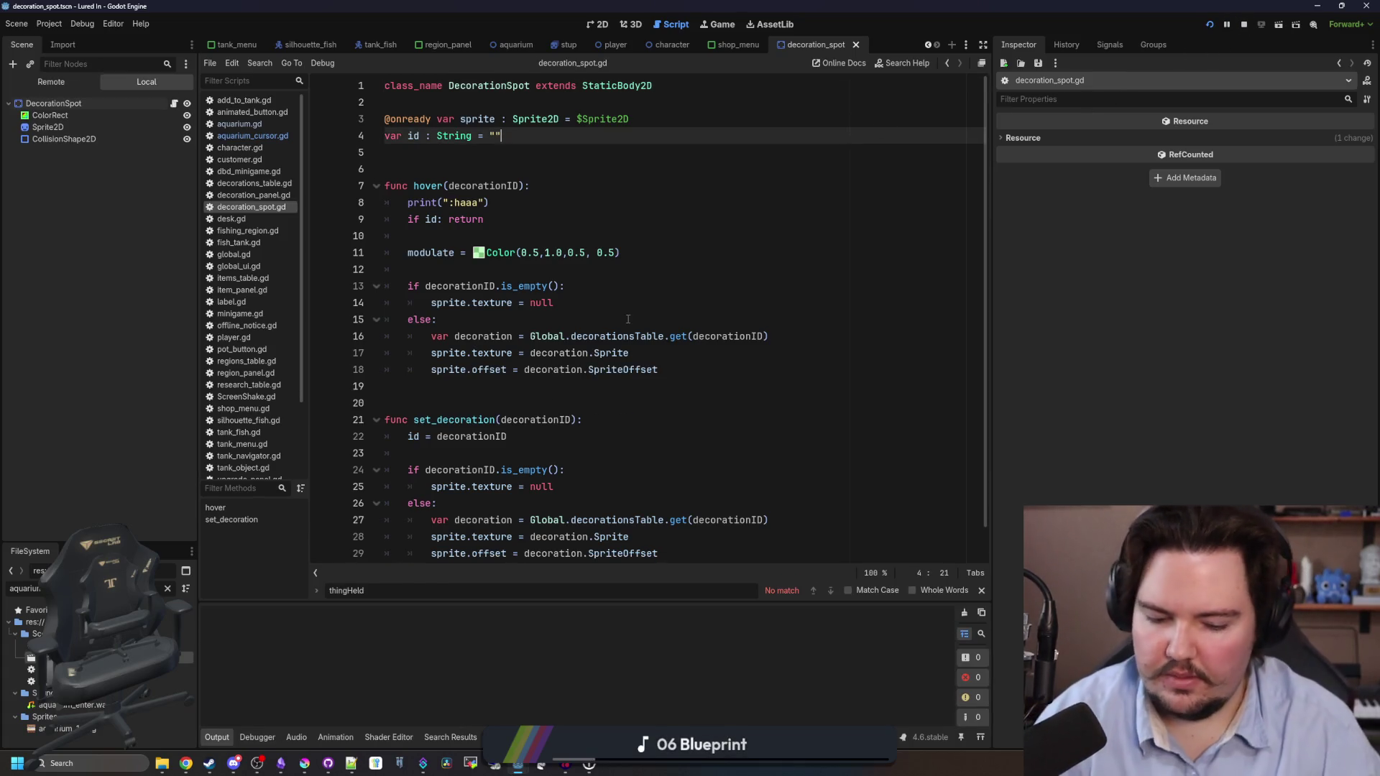
pyautogui.press('F5')
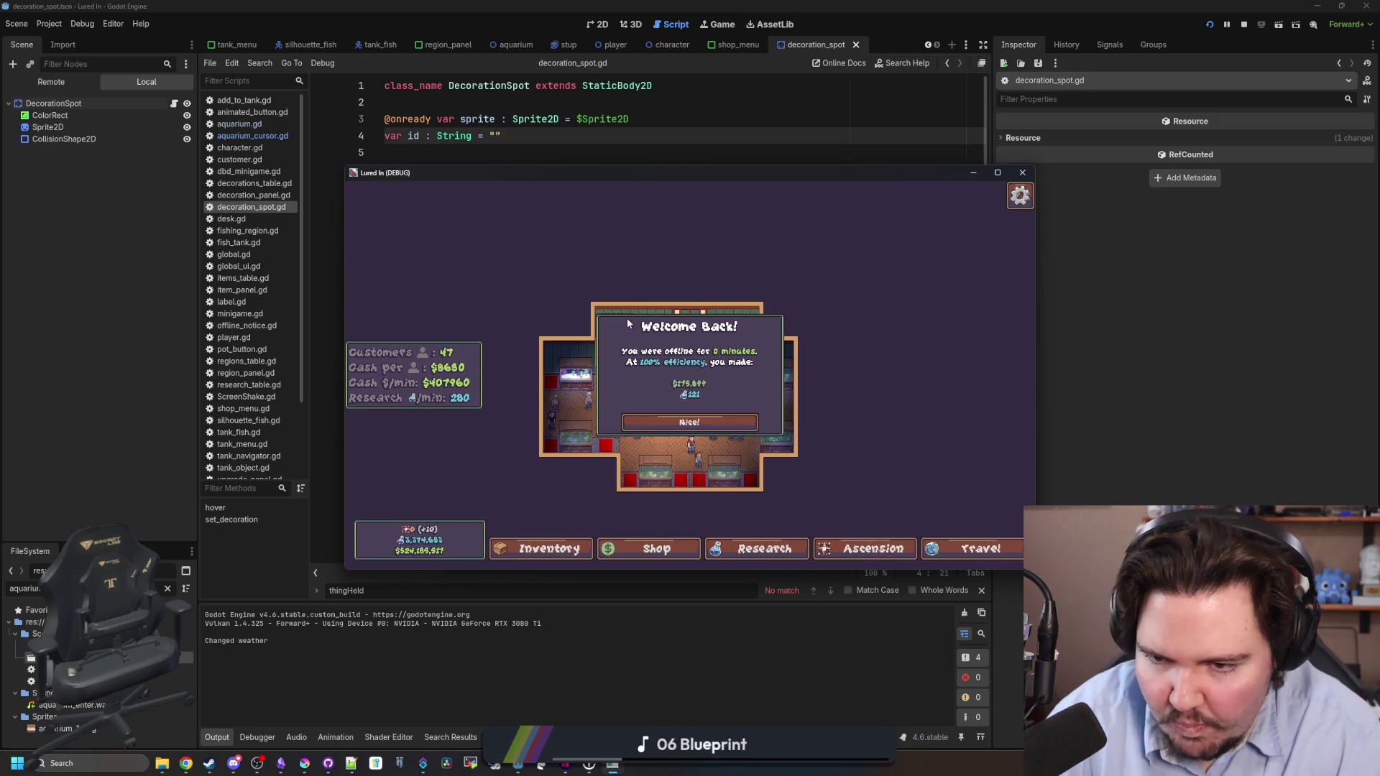
# Dismiss Welcome Back and buy a Starfish Home from Inventory > Shop > Decorations.
pyautogui.click(705, 431)
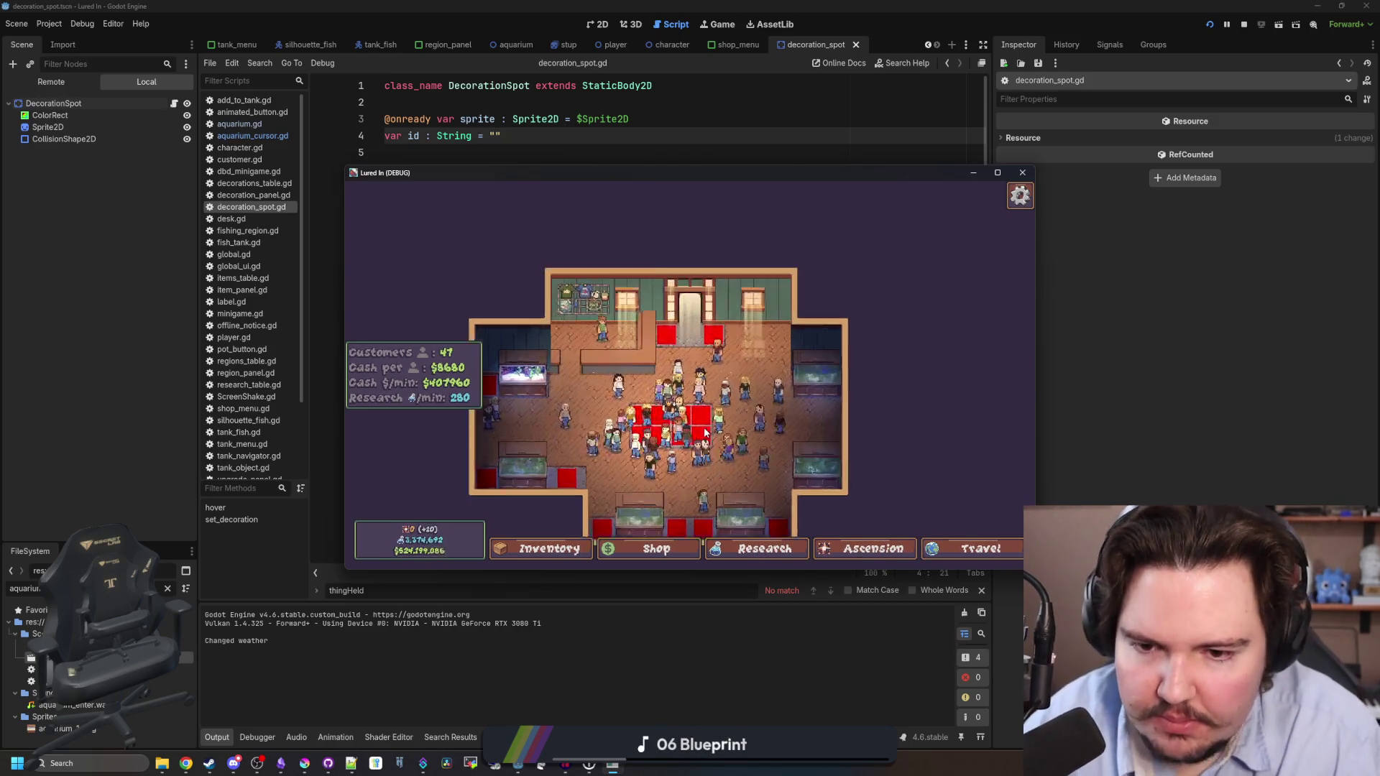
pyautogui.click(566, 554)
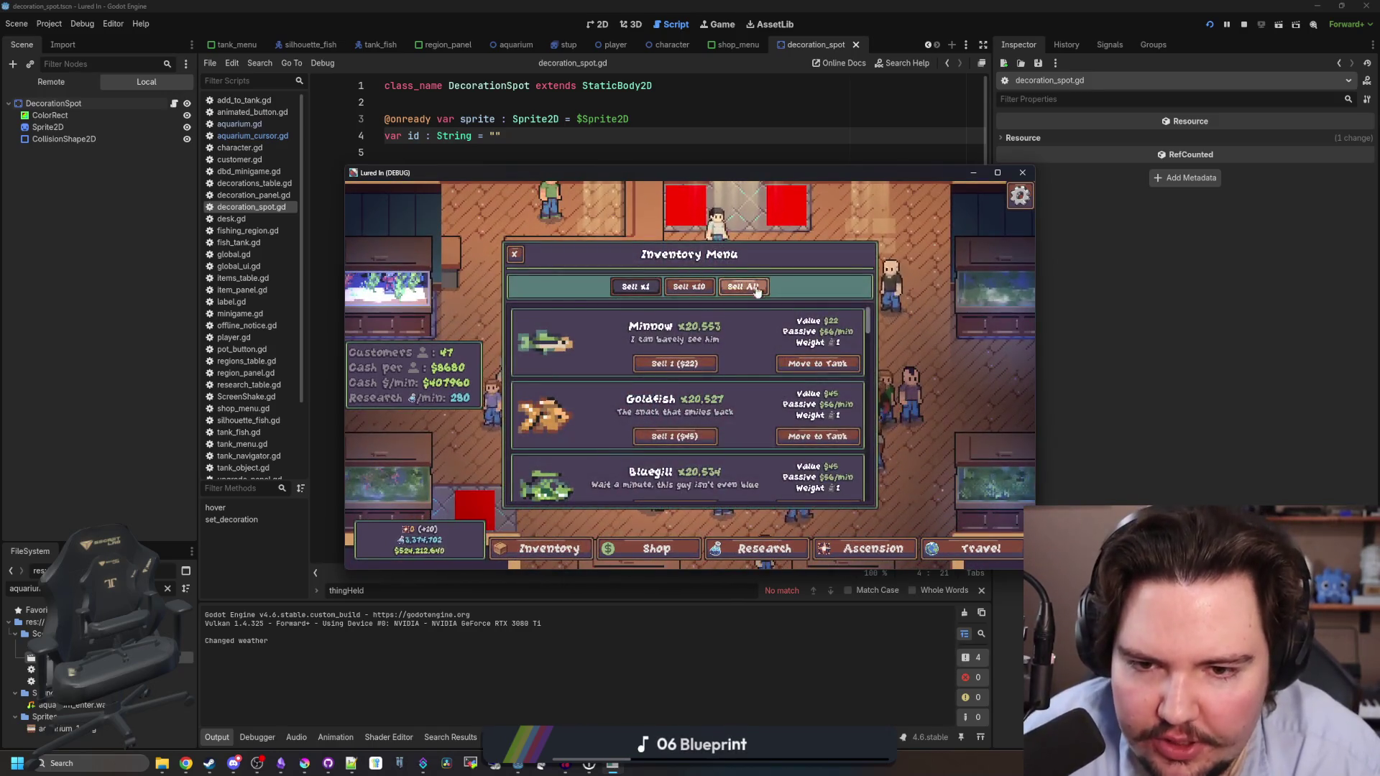
pyautogui.click(656, 548)
pyautogui.click(770, 280)
pyautogui.click(810, 312)
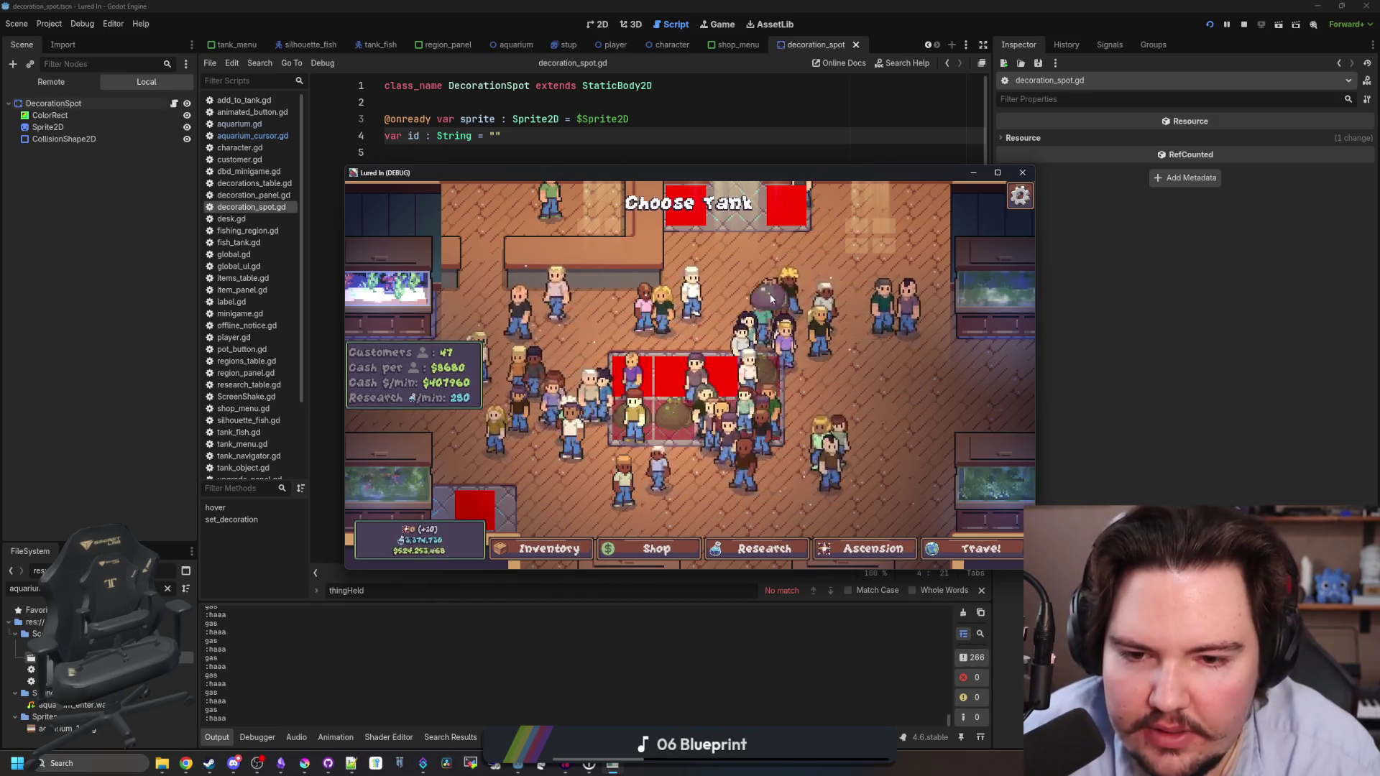
# Pan the camera over the tanks to check the spot preview, then stop the game.
pyautogui.press('w')
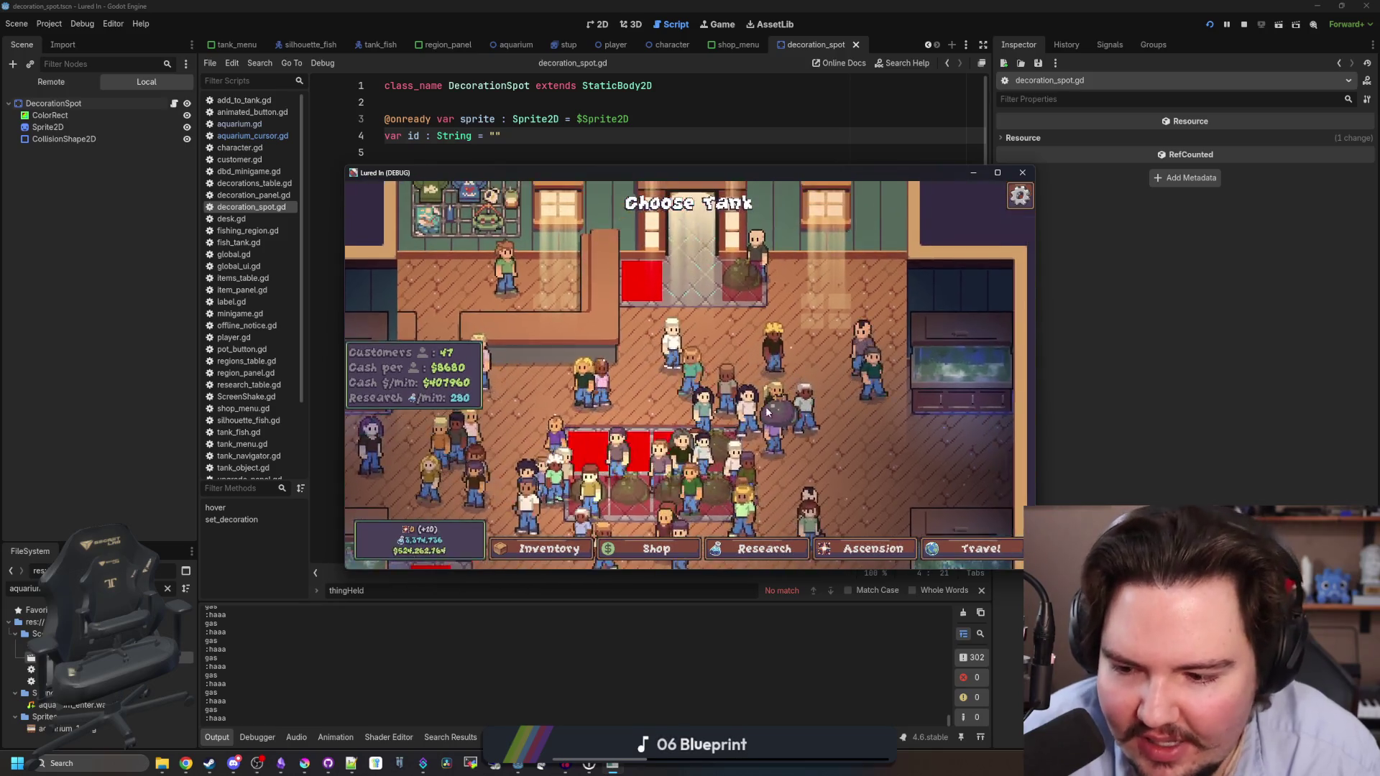
pyautogui.scroll(2, 768, 411)
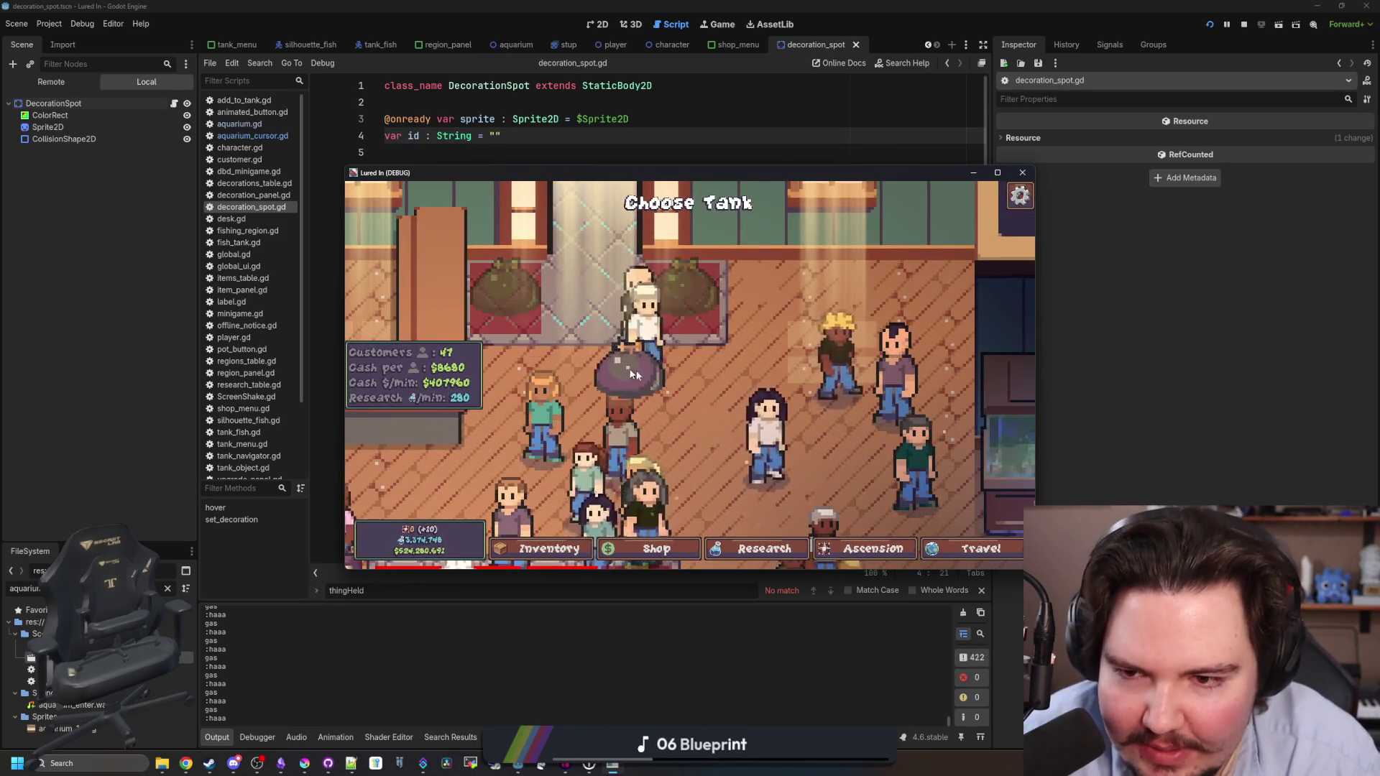
pyautogui.scroll(-2, 702, 352)
pyautogui.press('s')
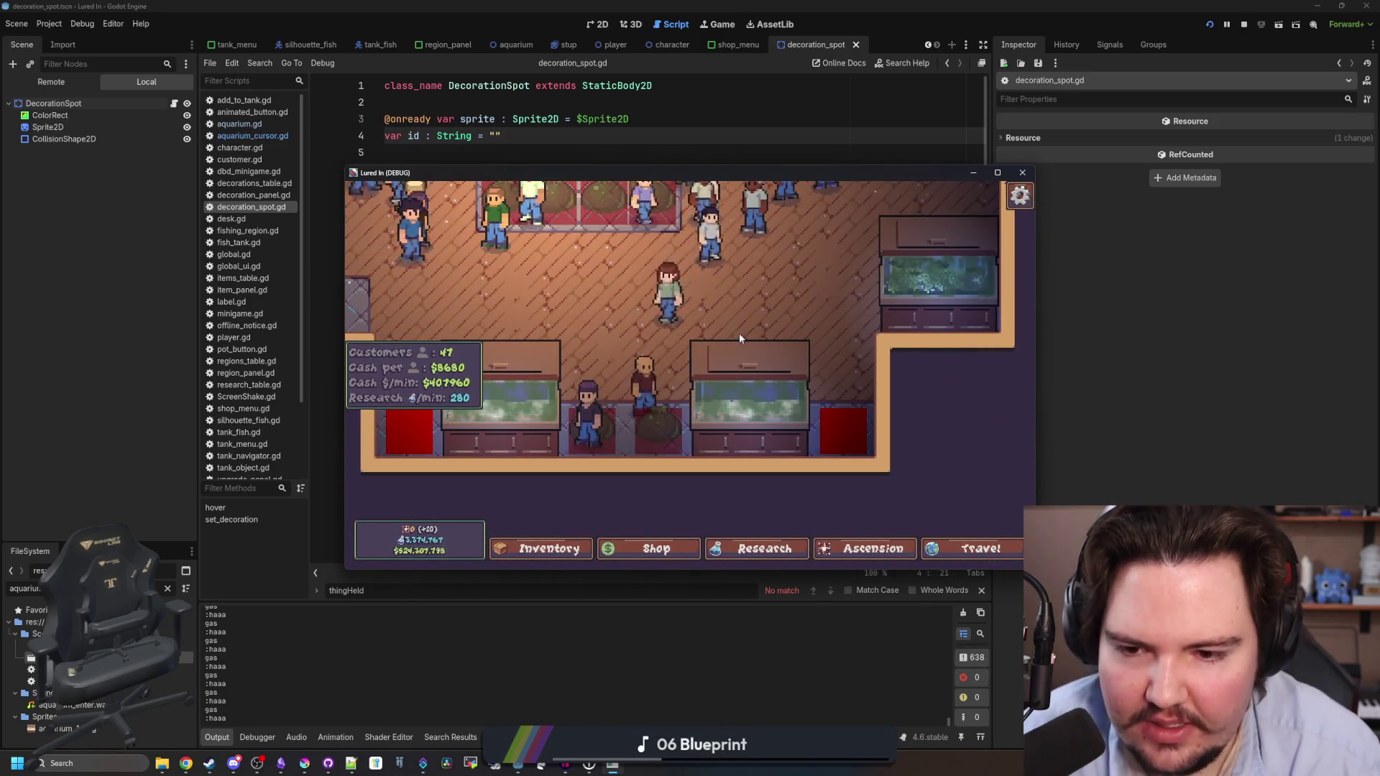
pyautogui.click(1022, 173)
pyautogui.click(1244, 24)
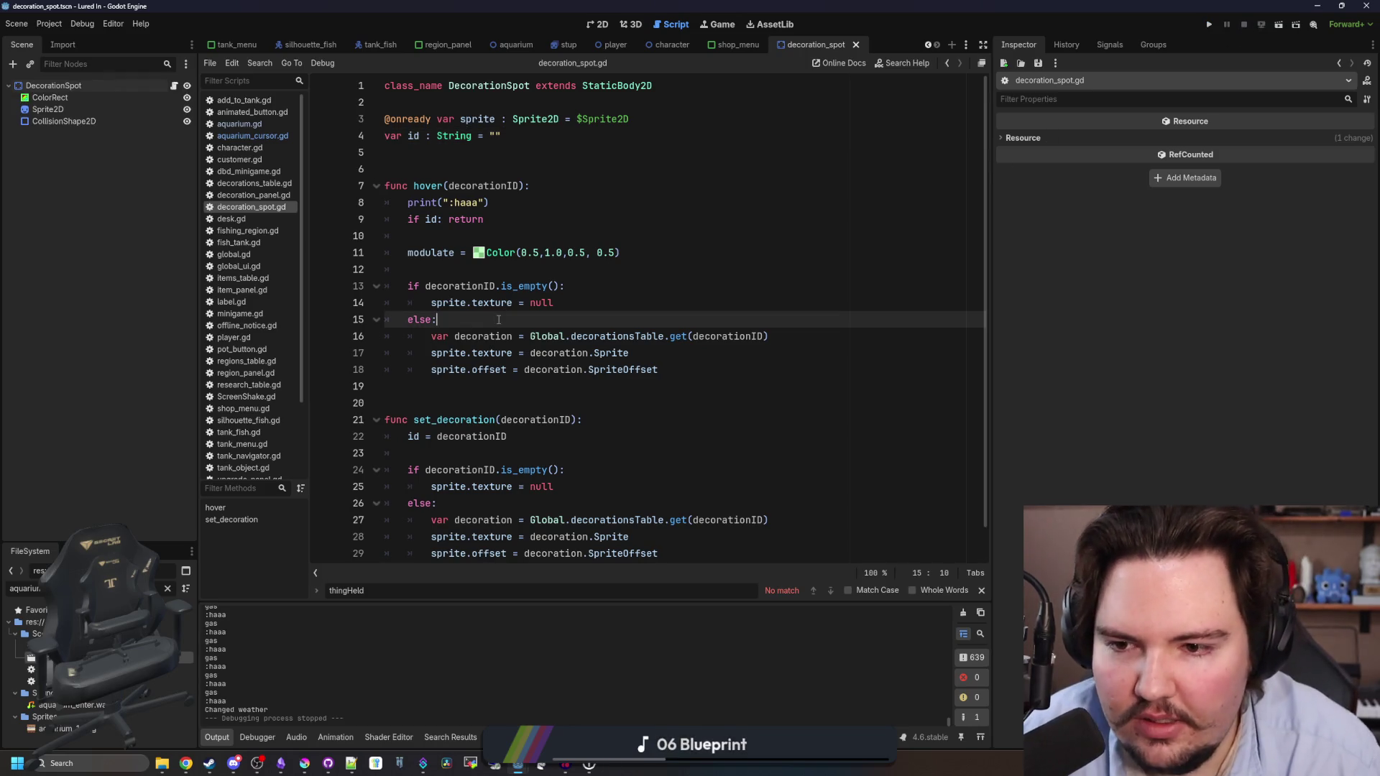
# Save the scene and delete the print(":haaa") debug line from decoration_spot.gd's hover function.
pyautogui.hotkey('ctrl', 's')
pyautogui.click(521, 271)
pyautogui.moveTo(539, 205); pyautogui.dragTo(536, 186)
pyautogui.press('BackSpace')
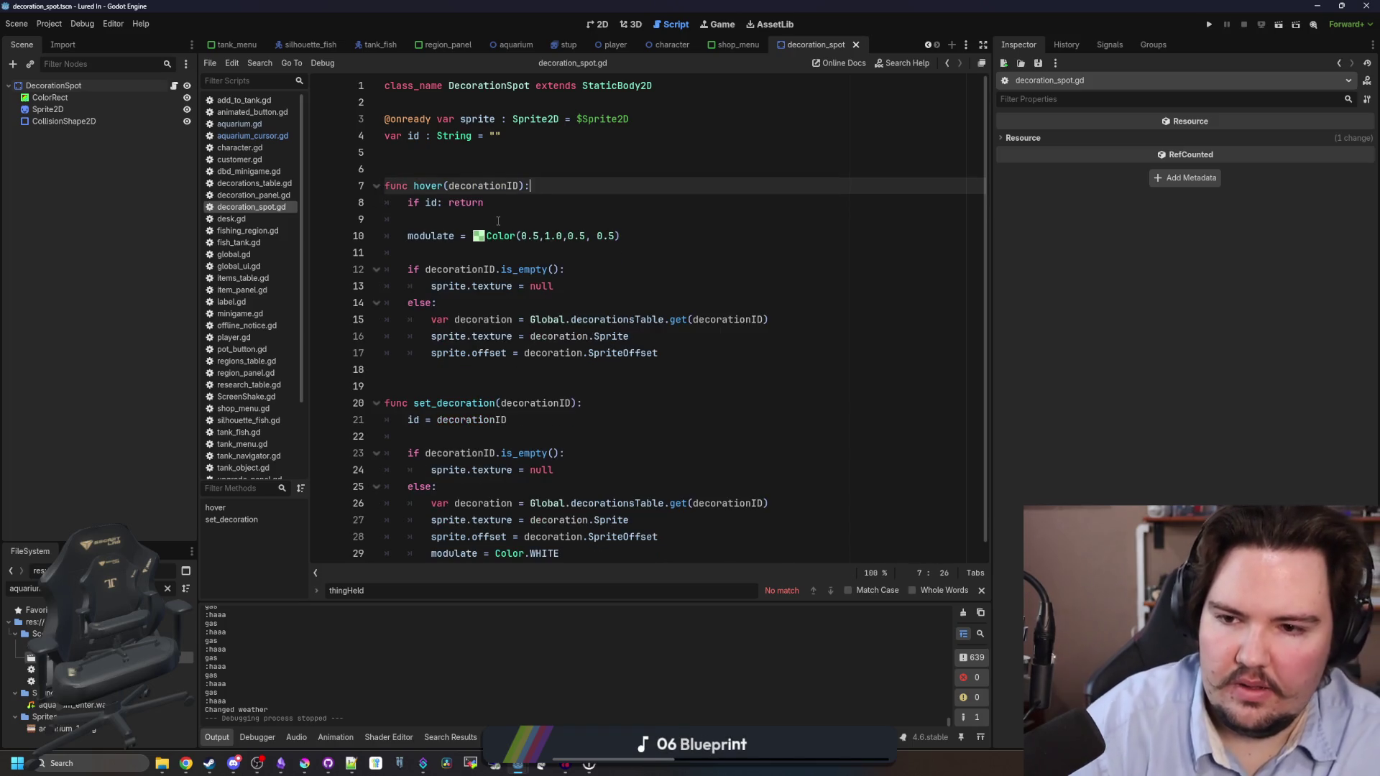
pyautogui.click(498, 221)
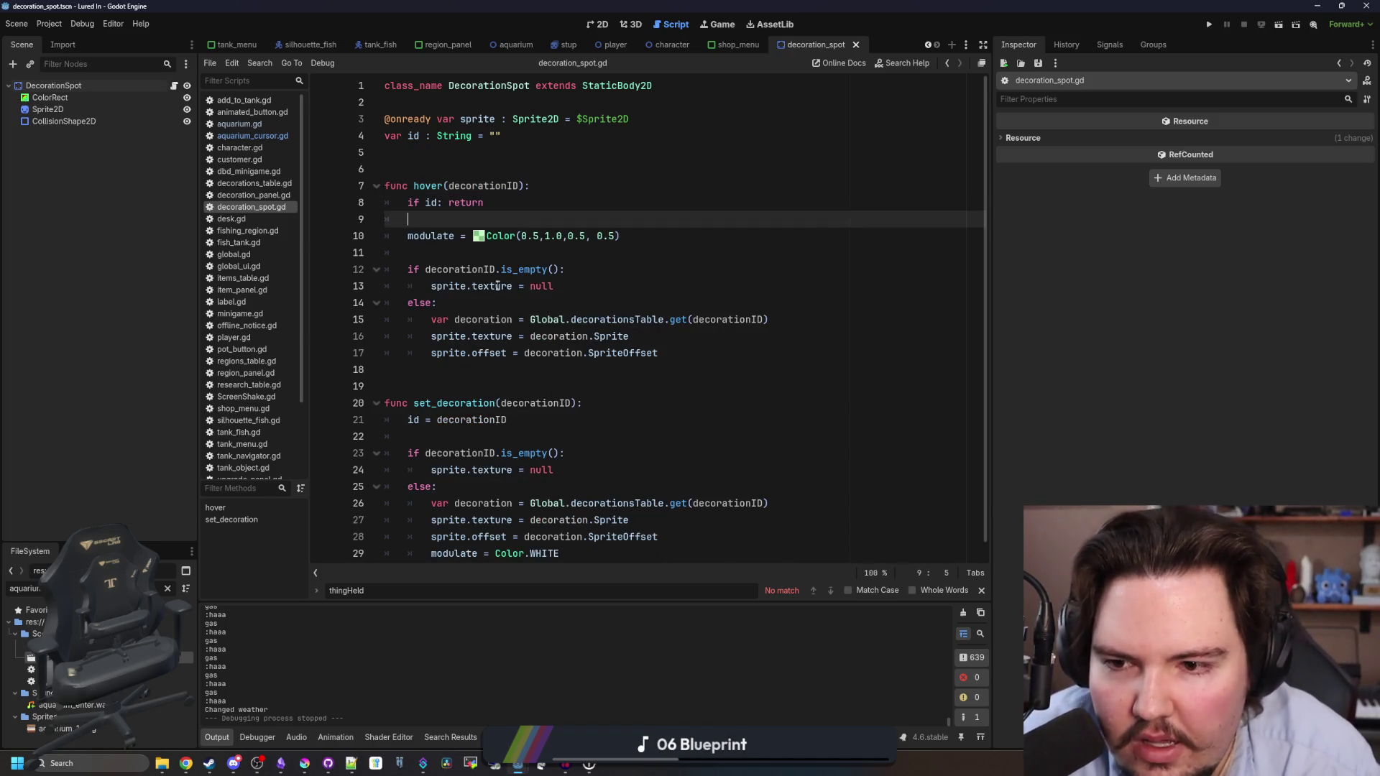
pyautogui.click(582, 291)
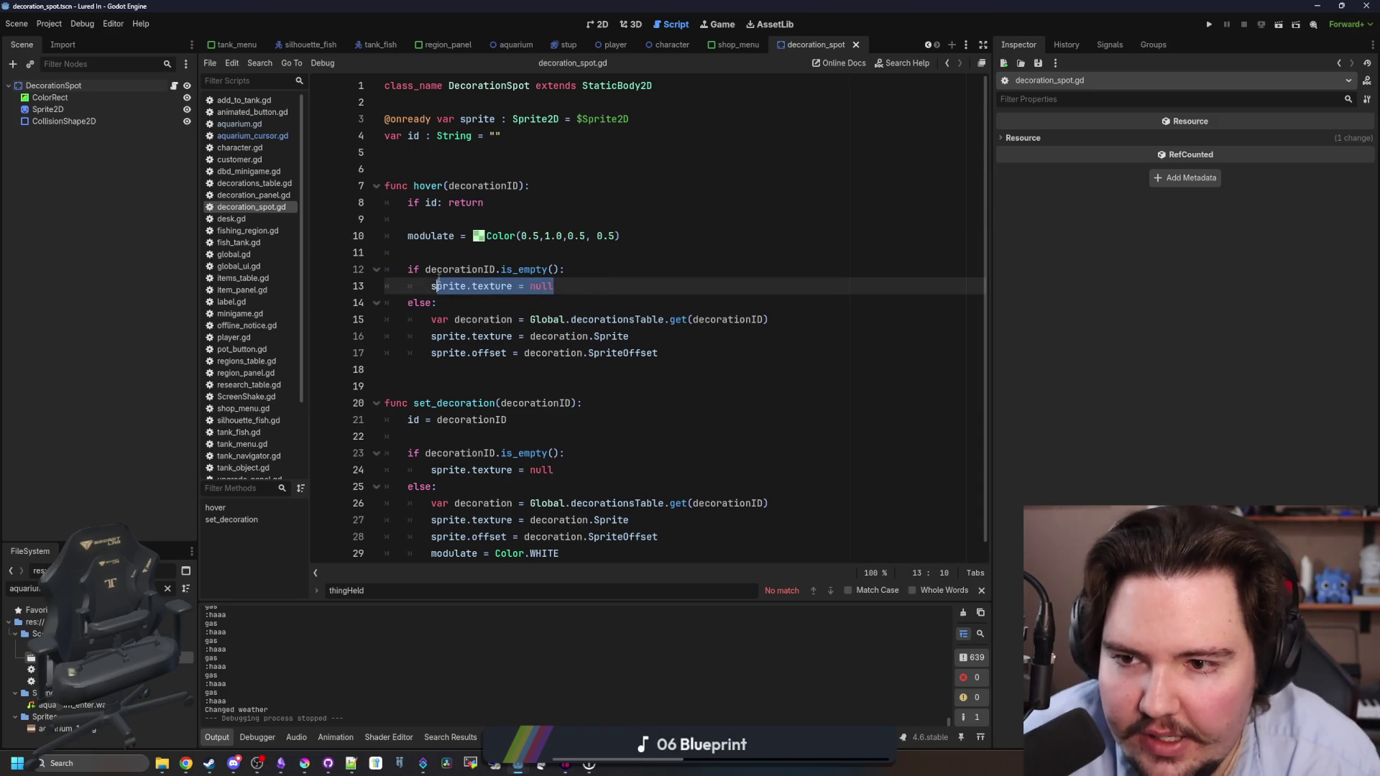
pyautogui.press('Up')
pyautogui.press('Up')
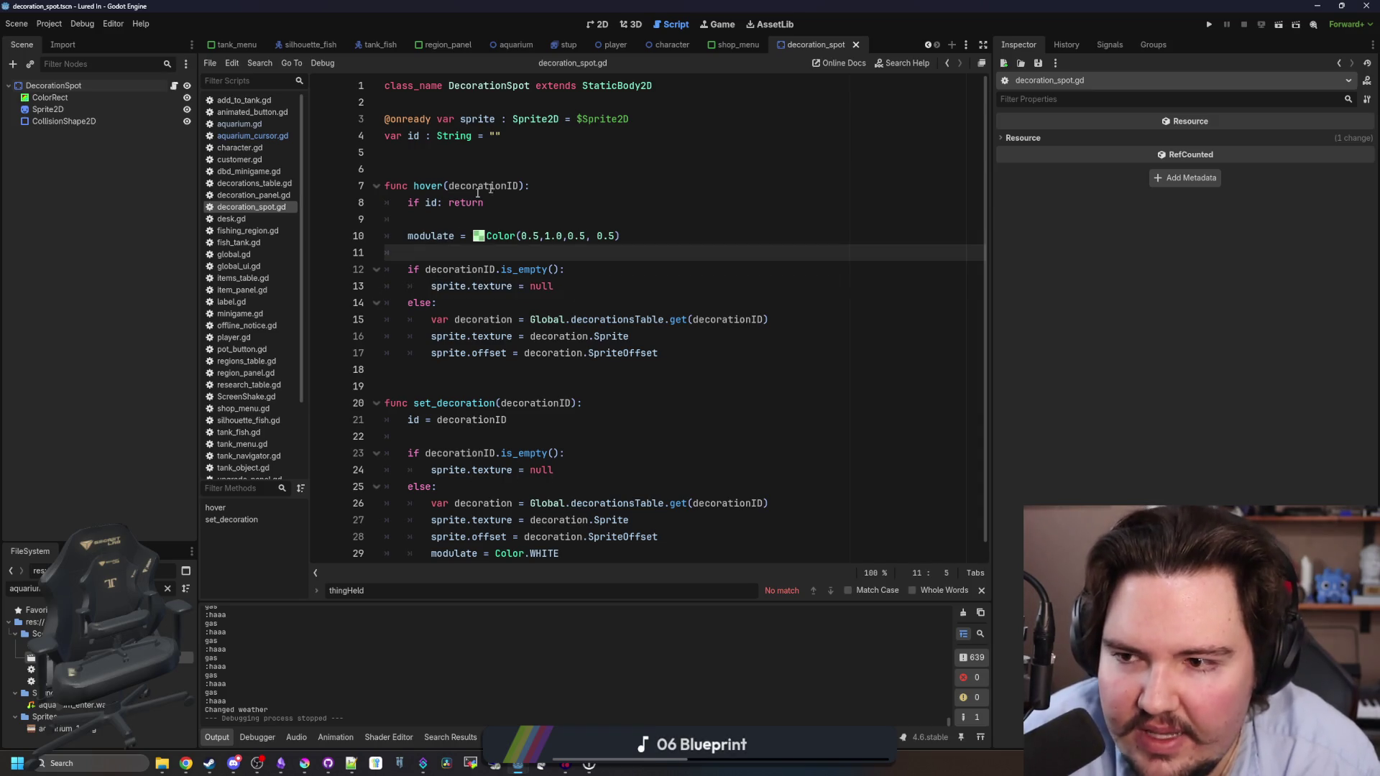
# In aquarium_cursor.gd, delete print("gas"), add an object.hover call to reset_object, and save.
pyautogui.click(279, 138)
pyautogui.click(601, 321)
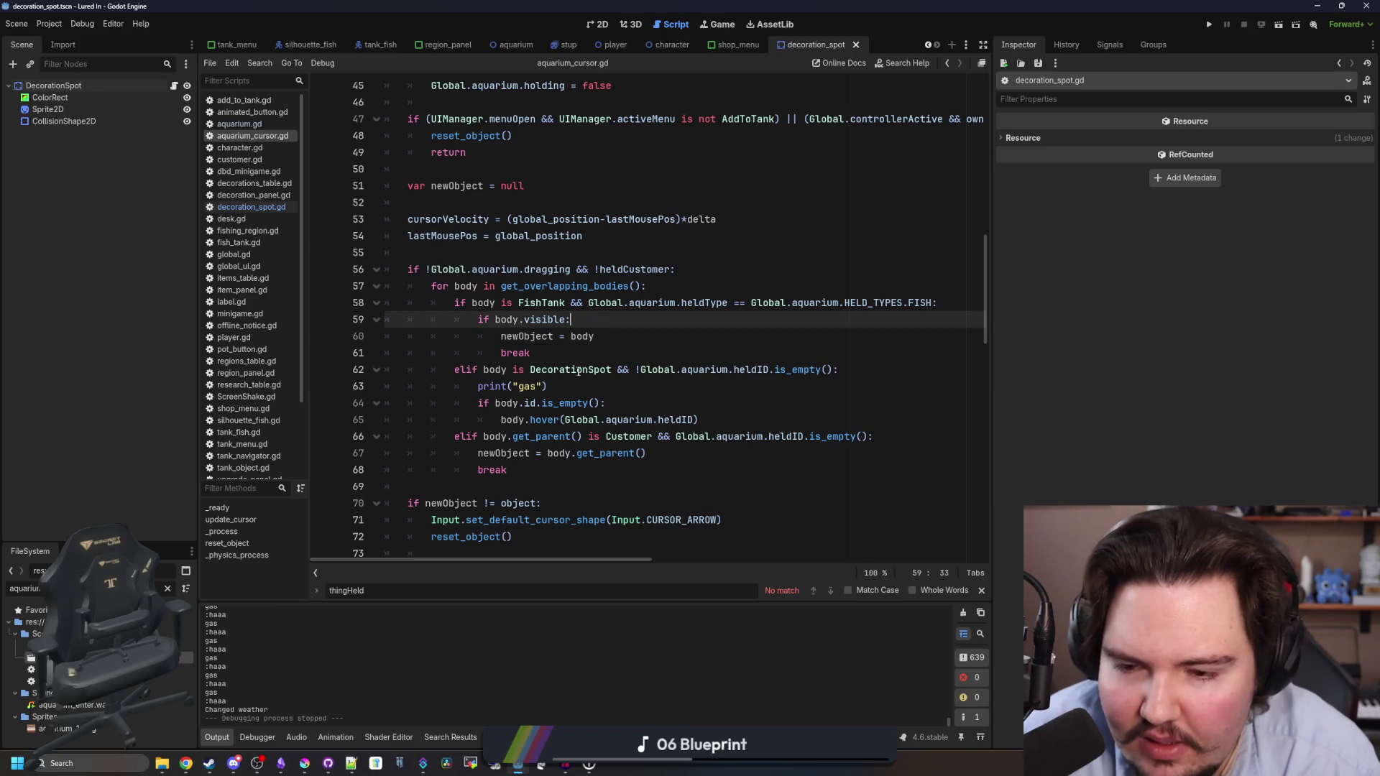
pyautogui.tripleClick(557, 389)
pyautogui.press('BackSpace')
pyautogui.click(586, 450)
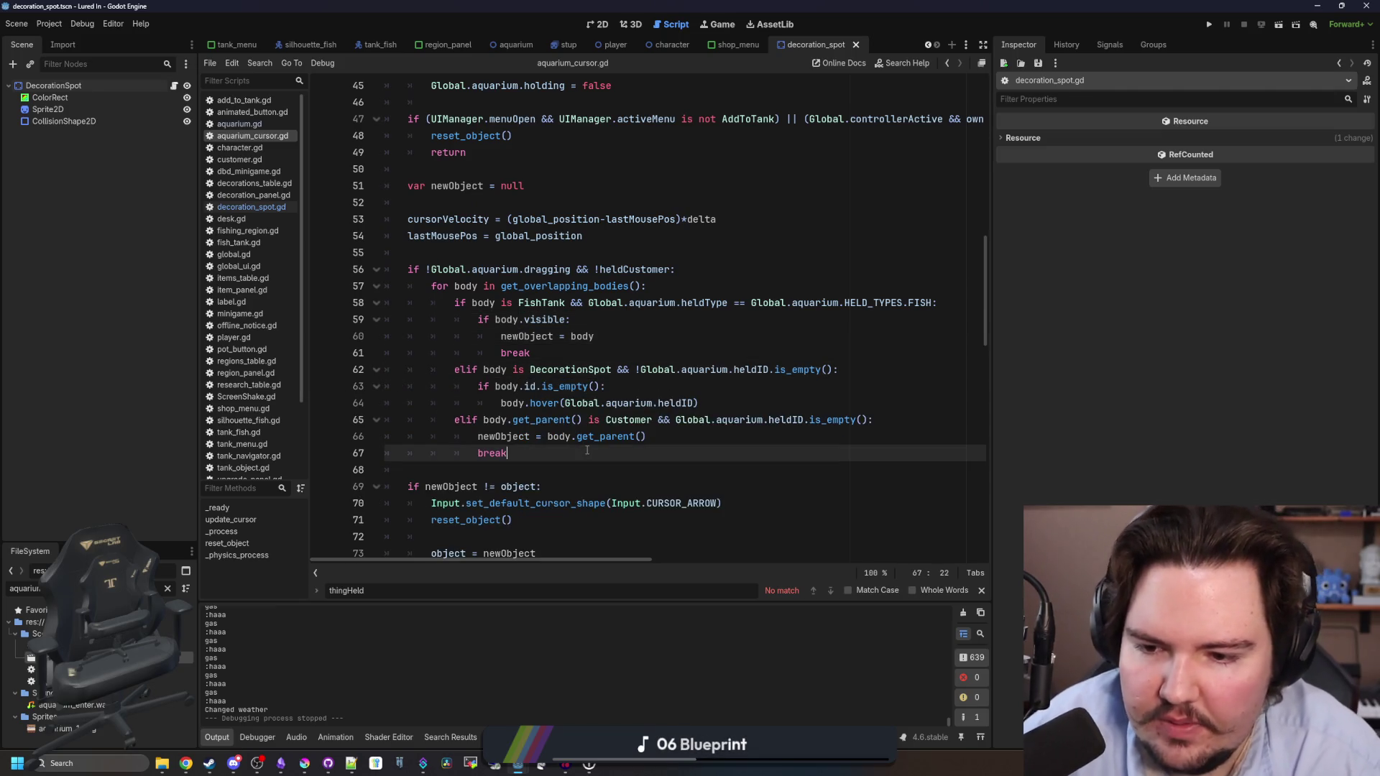
pyautogui.click(719, 352)
pyautogui.write('hov')
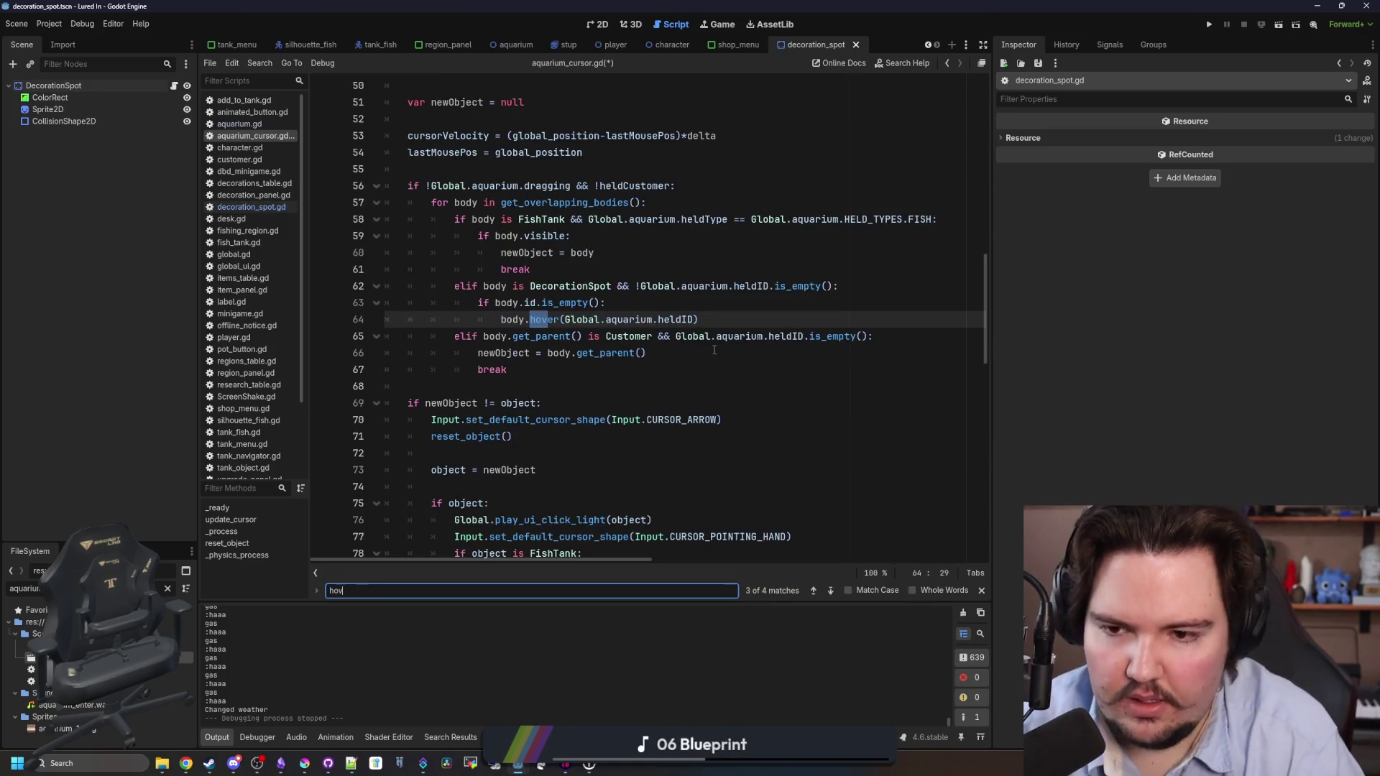
pyautogui.write('er(n')
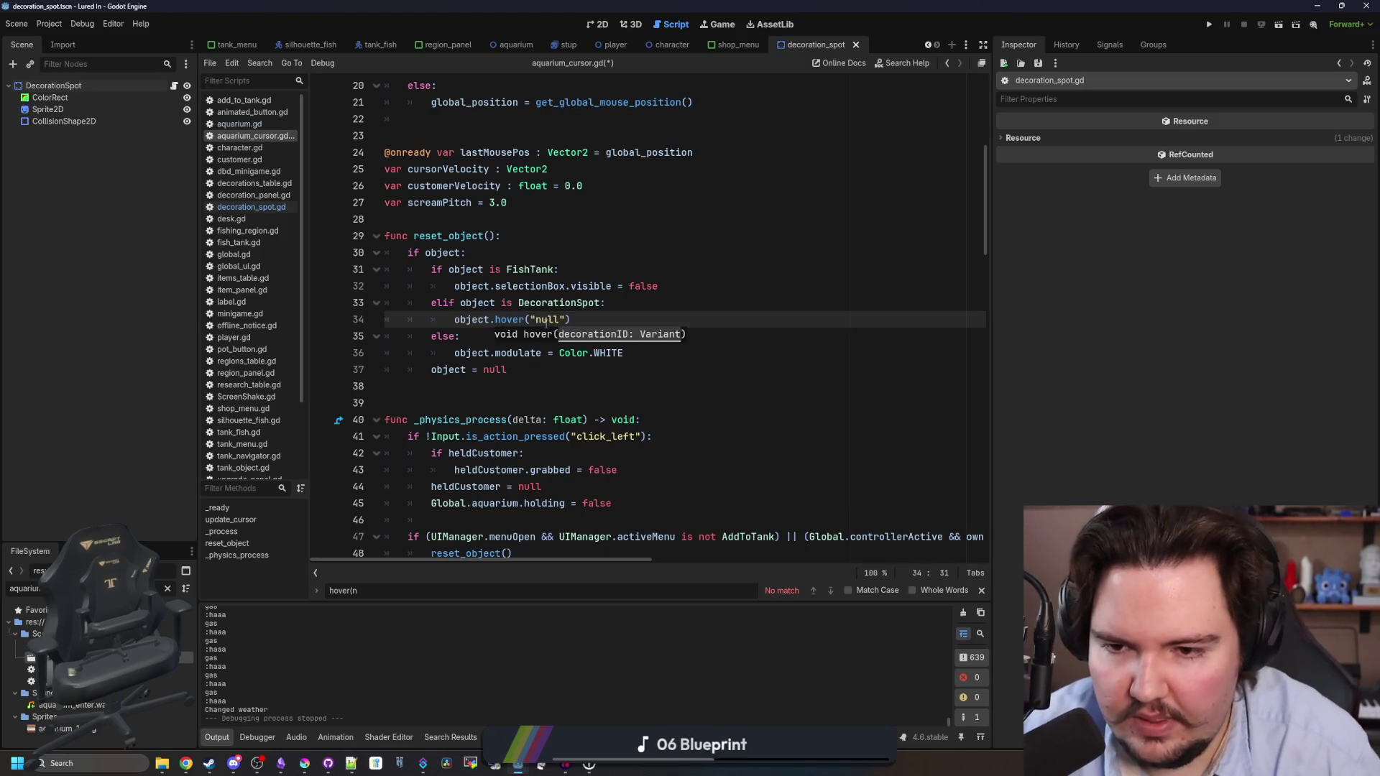
pyautogui.press('End')
pyautogui.hotkey('ctrl', 's')
pyautogui.click(719, 26)
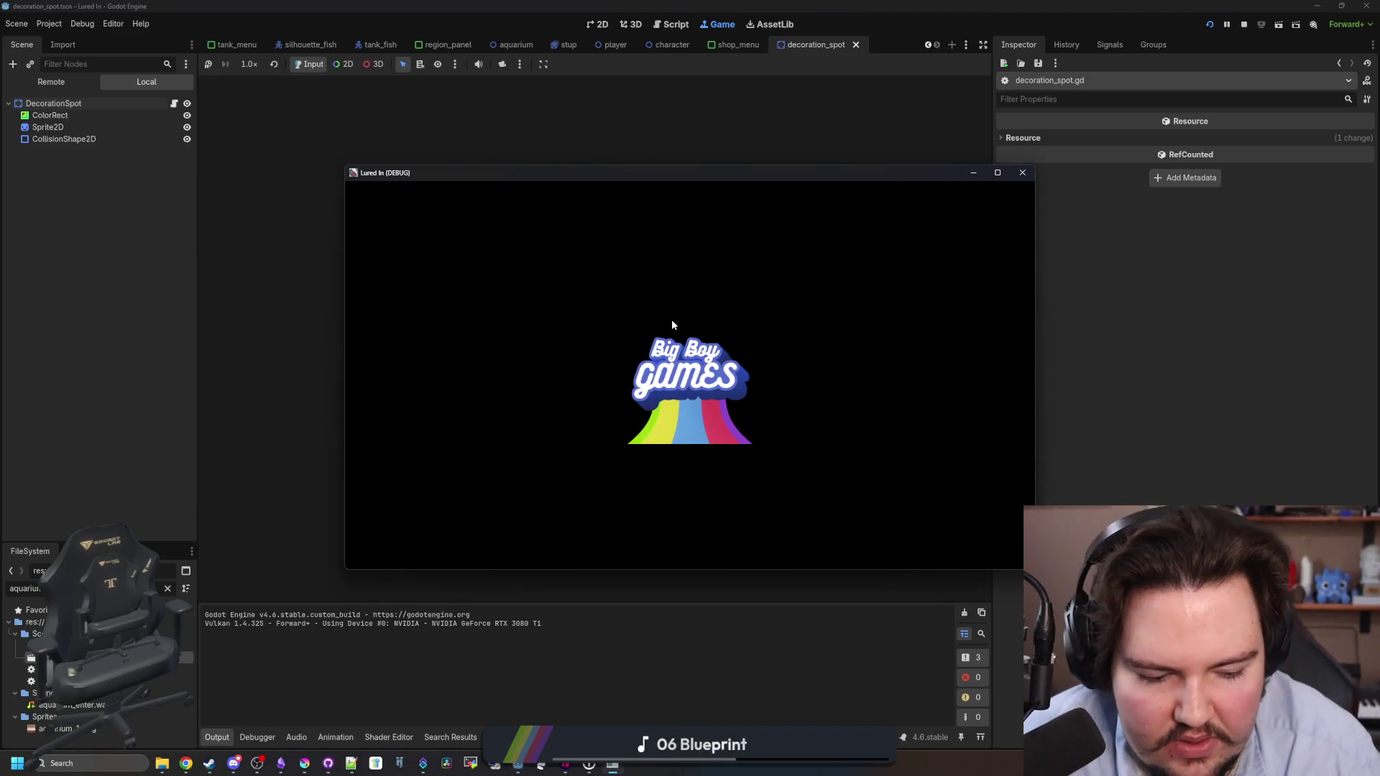
# Maximize the game and buy a Starfish Home from the shop's Decorations section.
pyautogui.click(994, 173)
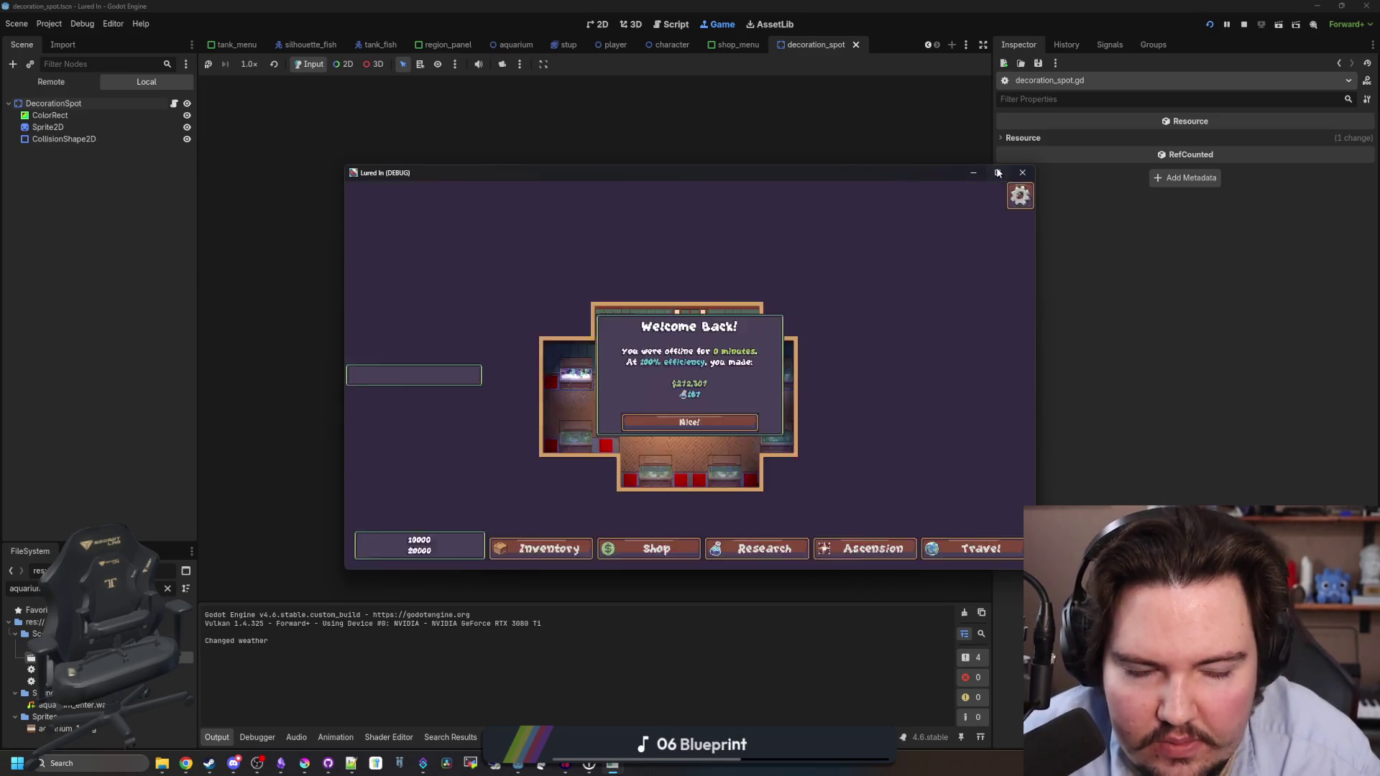
pyautogui.click(613, 711)
pyautogui.click(841, 201)
pyautogui.click(940, 262)
pyautogui.scroll(3, 774, 426)
# Place Starfish Homes in all eight empty tank spots, then close the game.
pyautogui.click(726, 395)
pyautogui.click(726, 460)
pyautogui.click(661, 460)
pyautogui.click(596, 474)
pyautogui.click(539, 463)
pyautogui.click(539, 399)
pyautogui.click(600, 399)
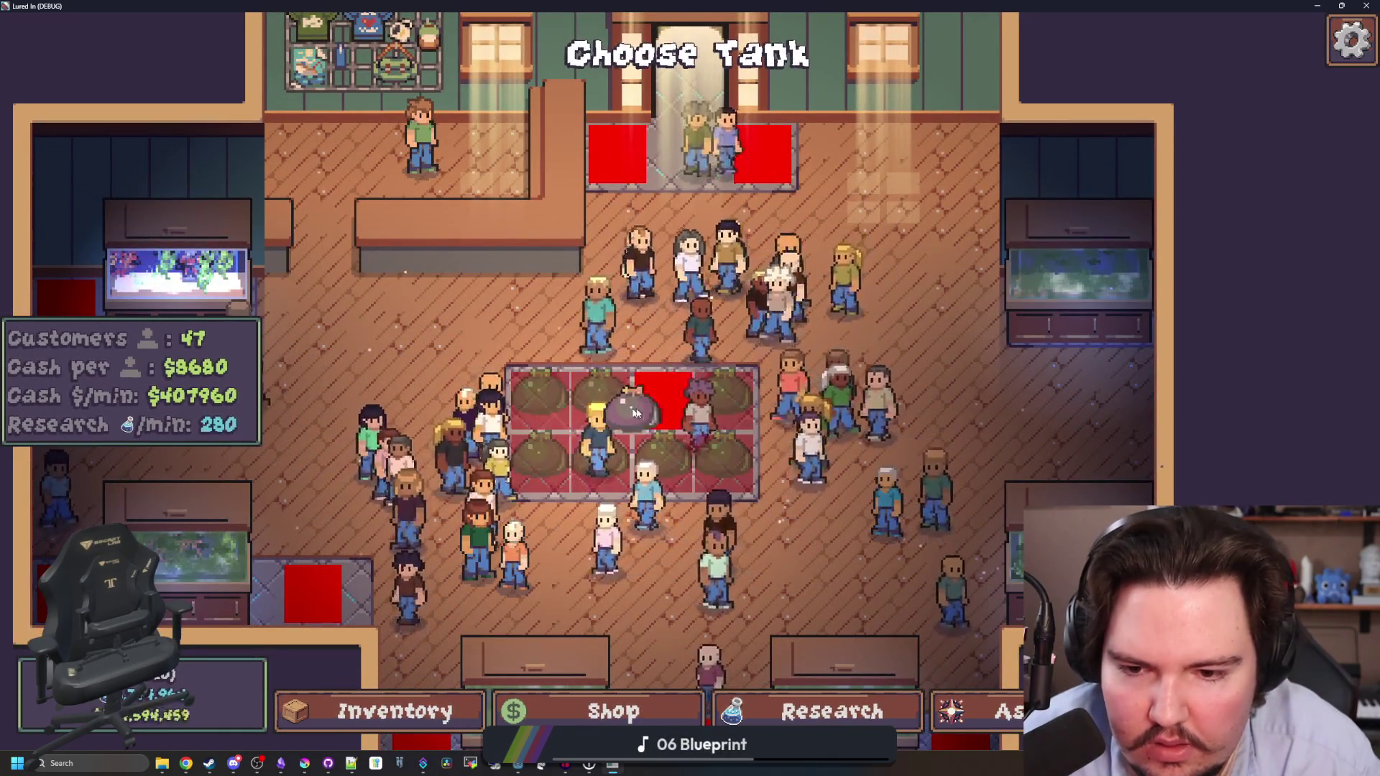
pyautogui.click(654, 399)
pyautogui.press('s')
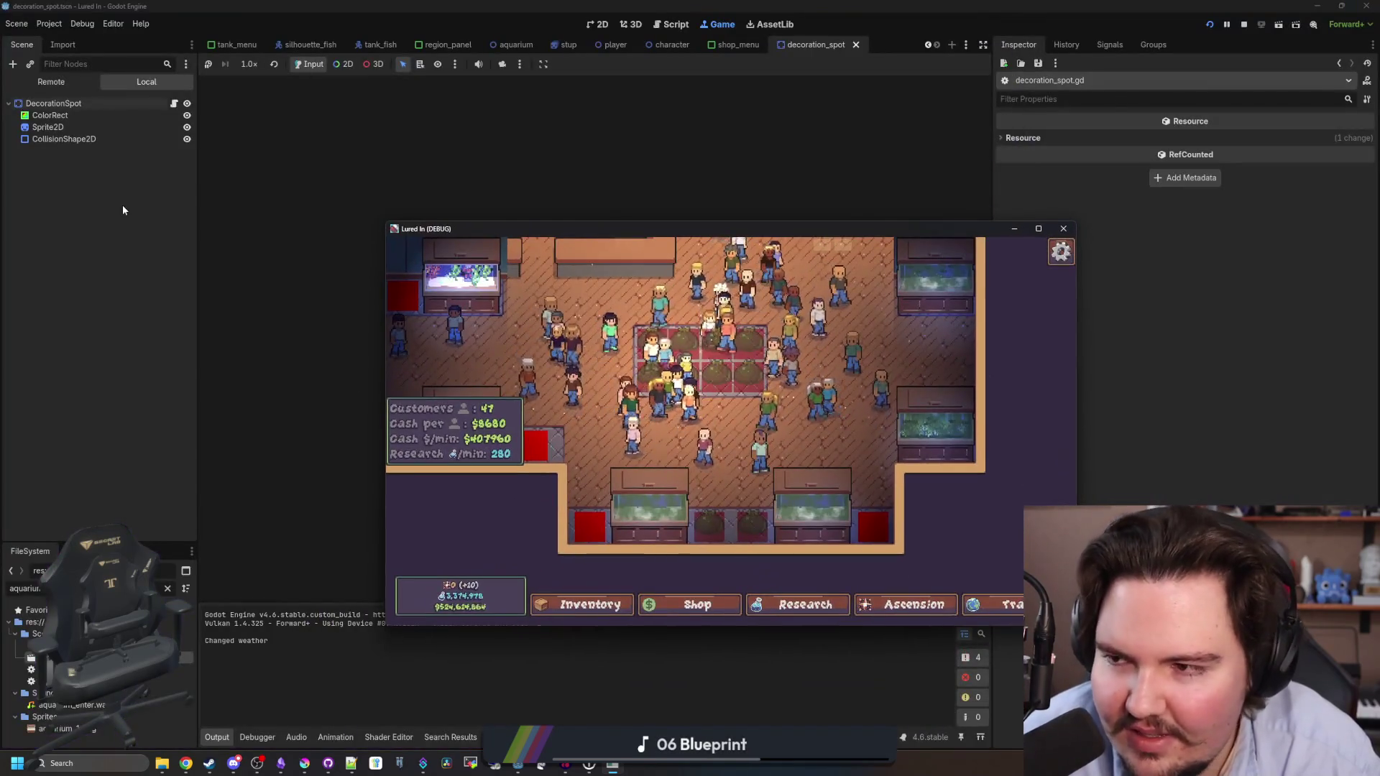
pyautogui.press('F8')
pyautogui.click(174, 104)
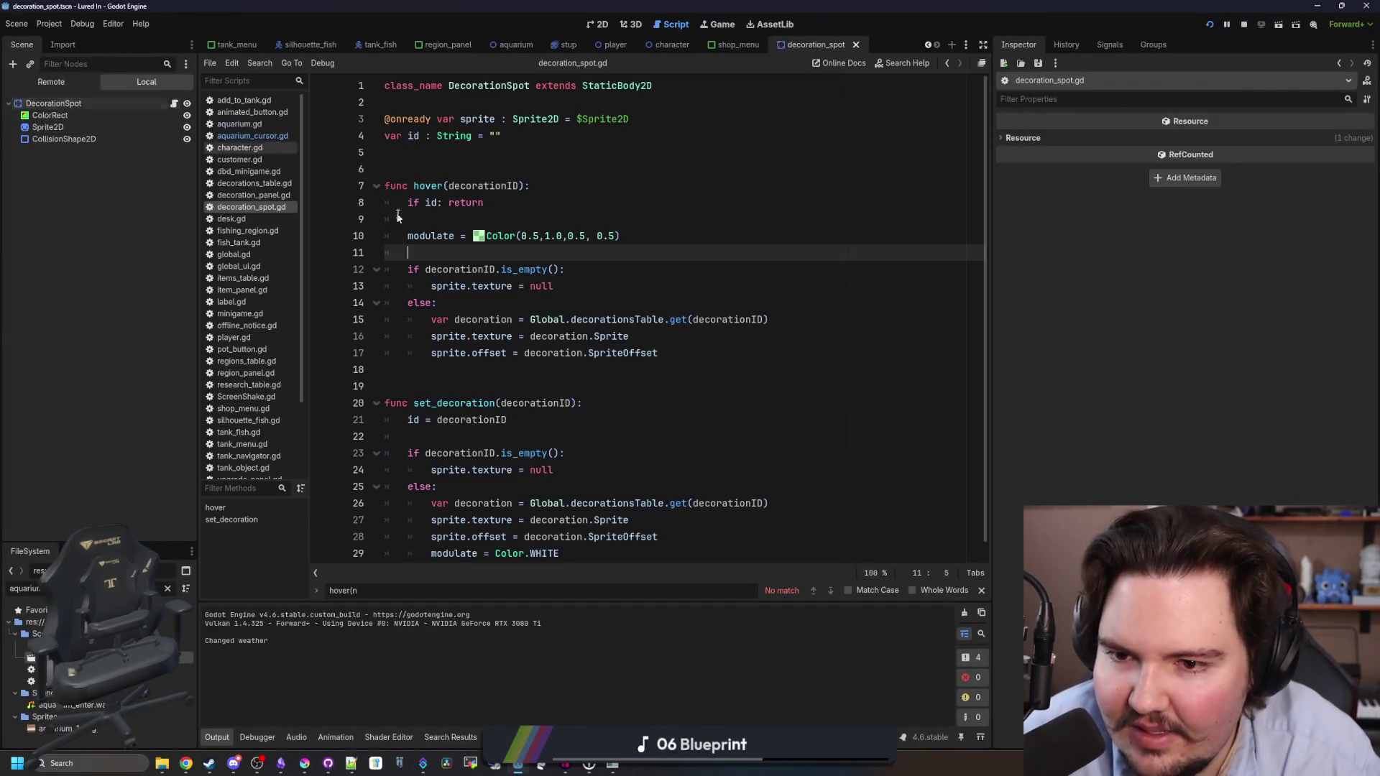
# Edit the hover function's parameter in decoration_spot.gd and save the script.
pyautogui.click(439, 303)
pyautogui.click(503, 252)
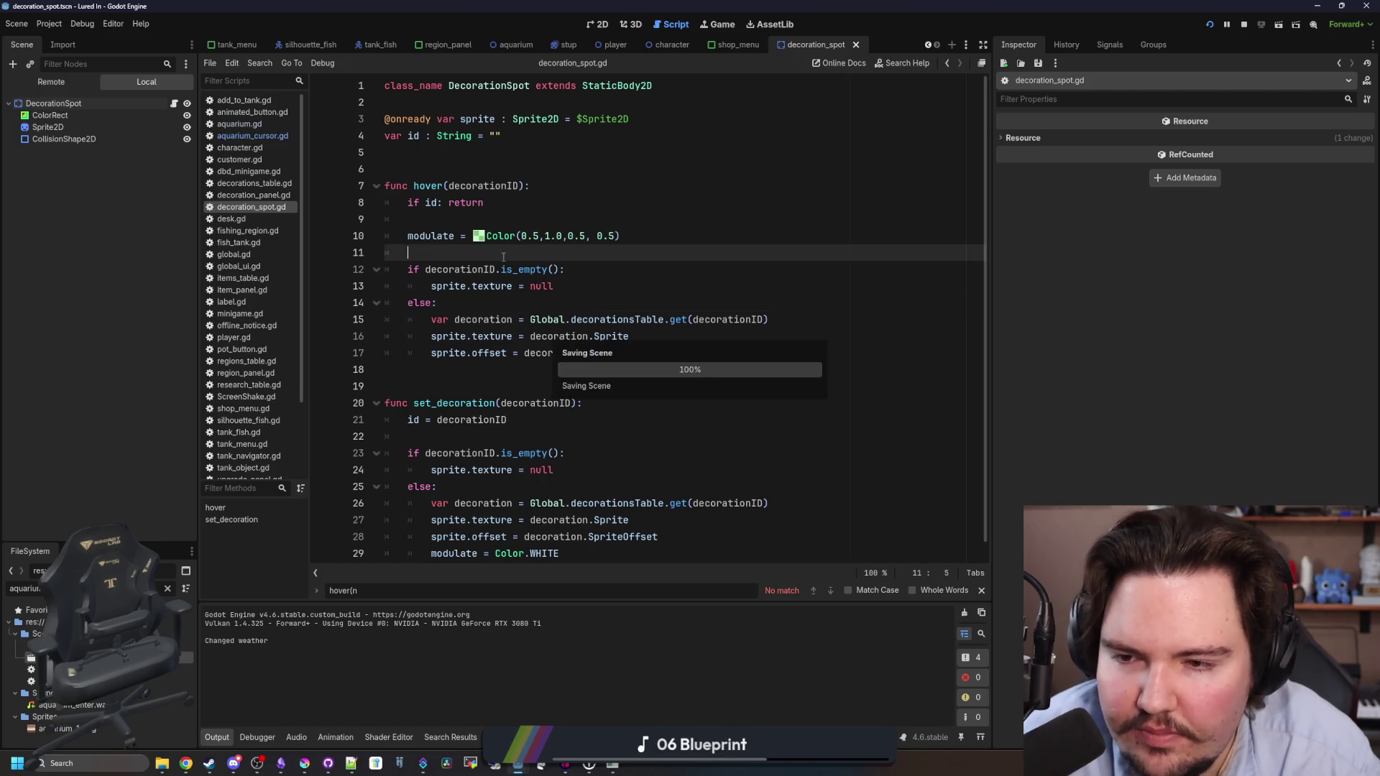
pyautogui.click(522, 185)
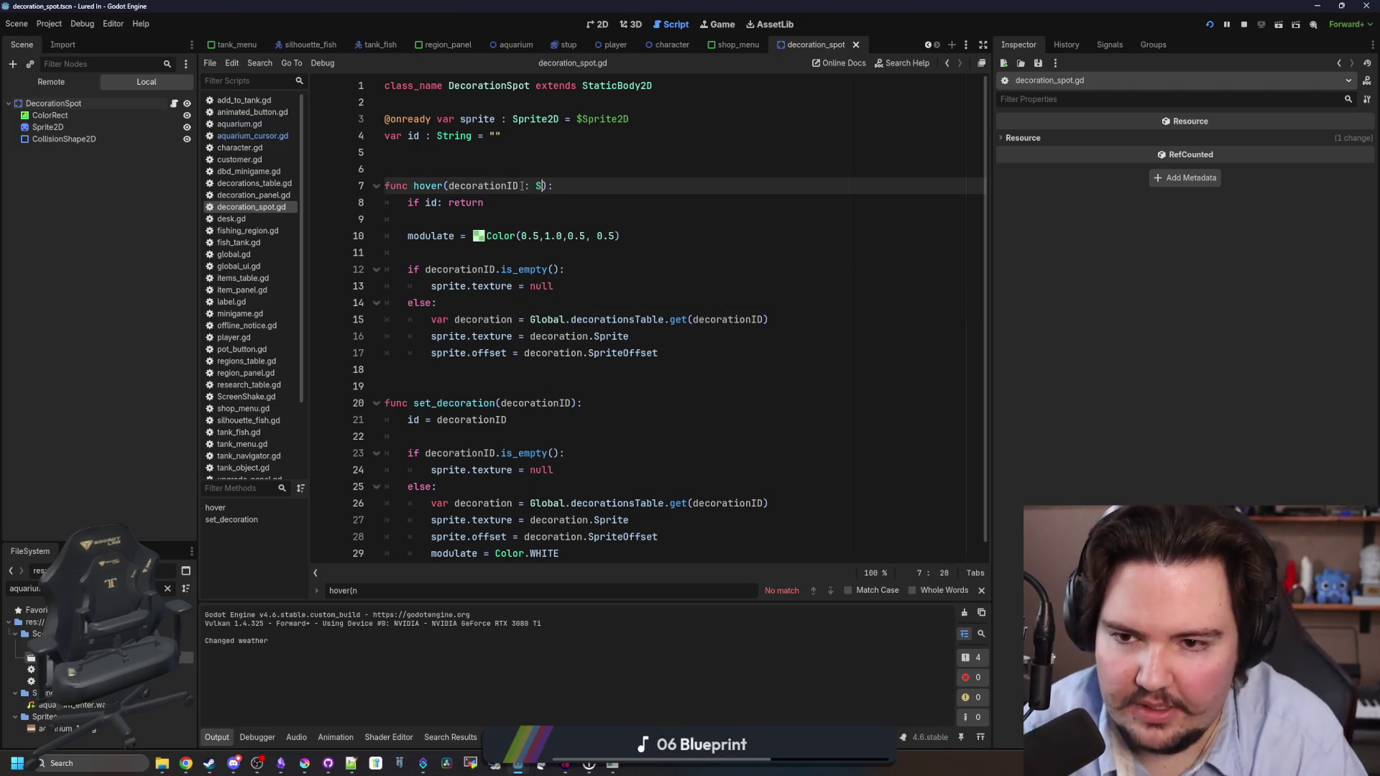
pyautogui.write('tring')
pyautogui.click(546, 147)
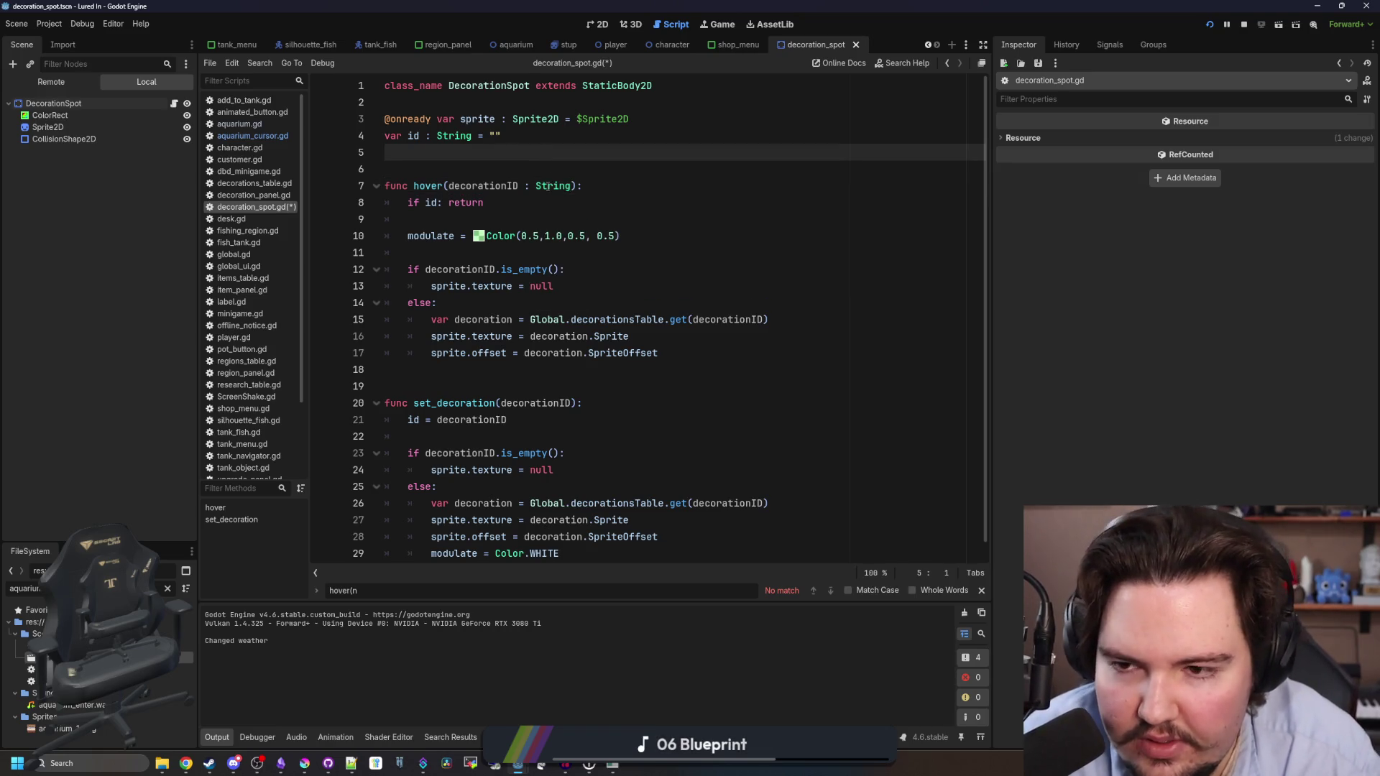
pyautogui.click(495, 220)
pyautogui.hotkey('ctrl', 's')
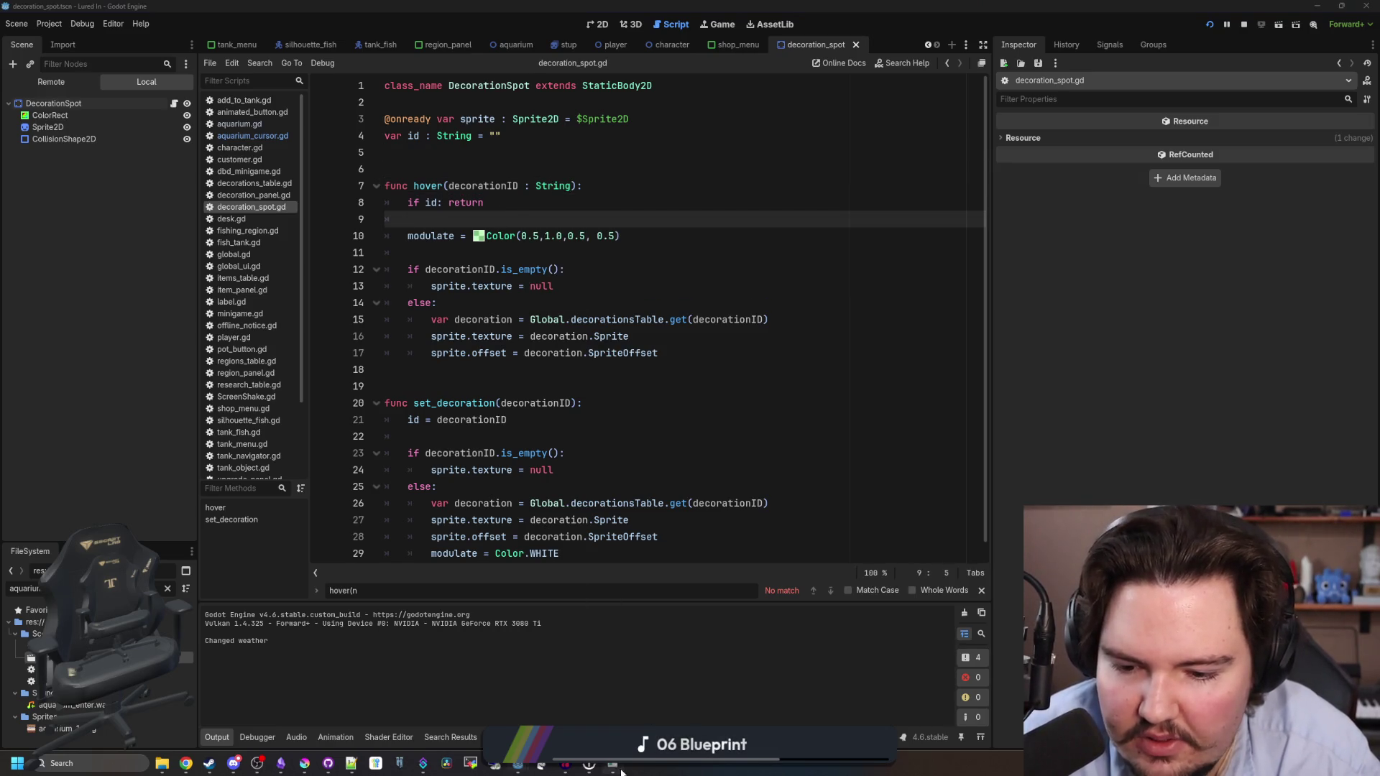
# Buy a decoration in the game, preview it over an empty red spot, then stop the game.
pyautogui.click(614, 767)
pyautogui.click(604, 604)
pyautogui.click(694, 605)
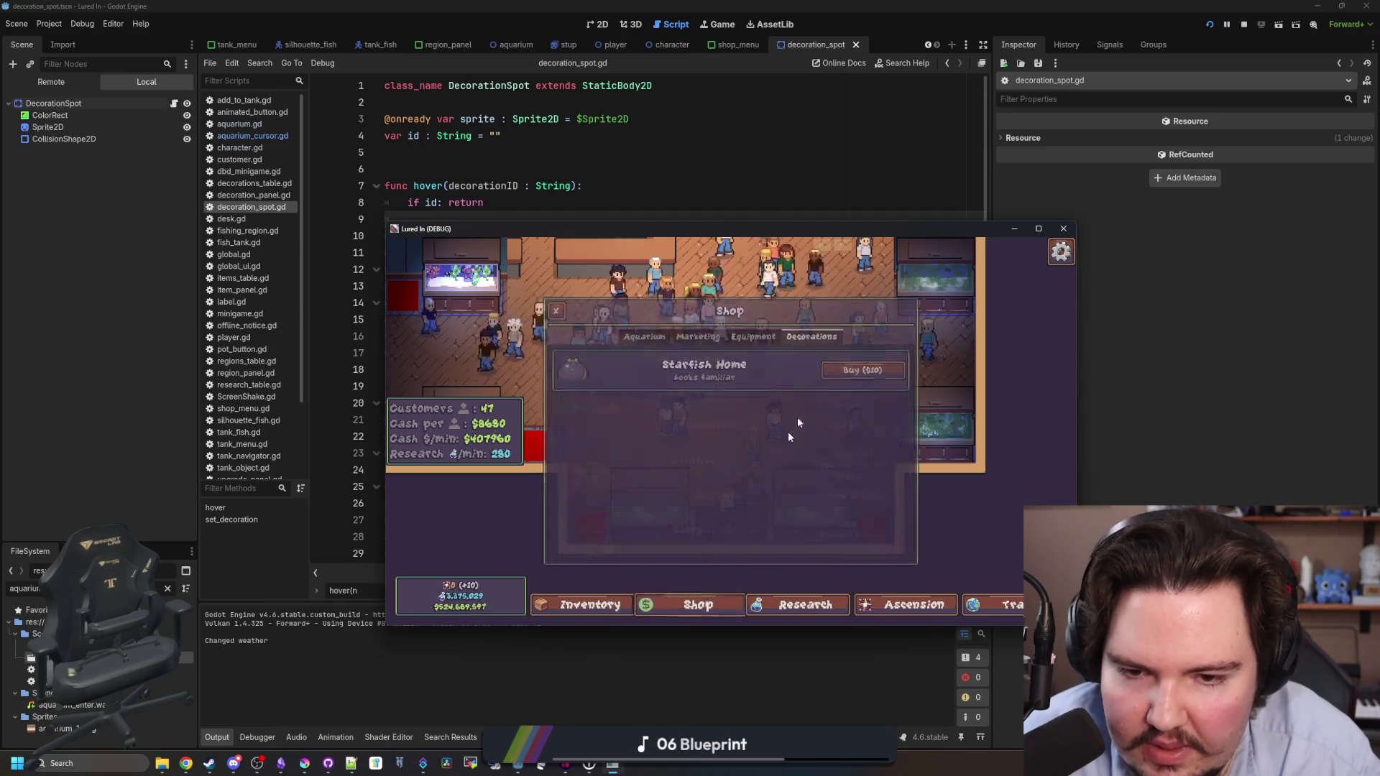
pyautogui.click(856, 372)
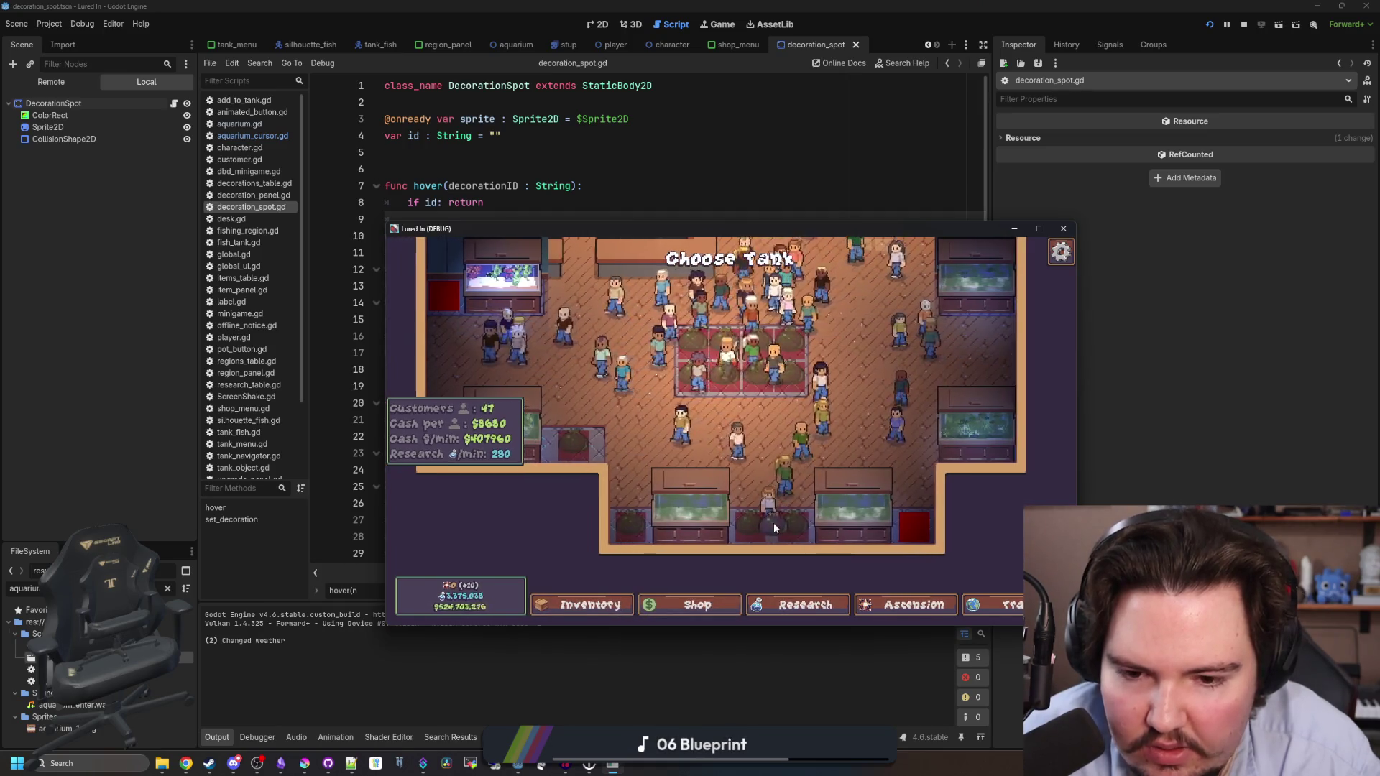
pyautogui.scroll(3, 814, 343)
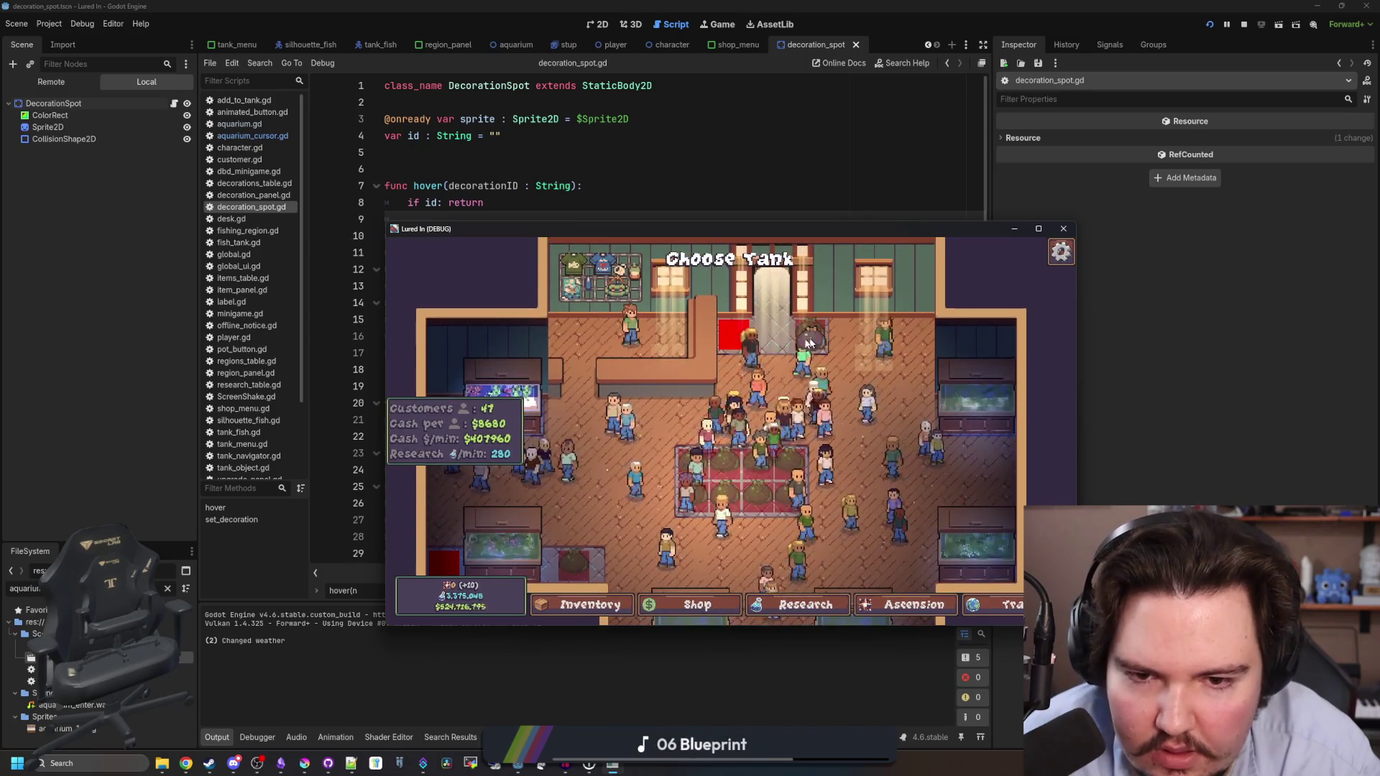
pyautogui.moveTo(815, 343); pyautogui.dragTo(836, 332)
pyautogui.scroll(-1, 836, 333)
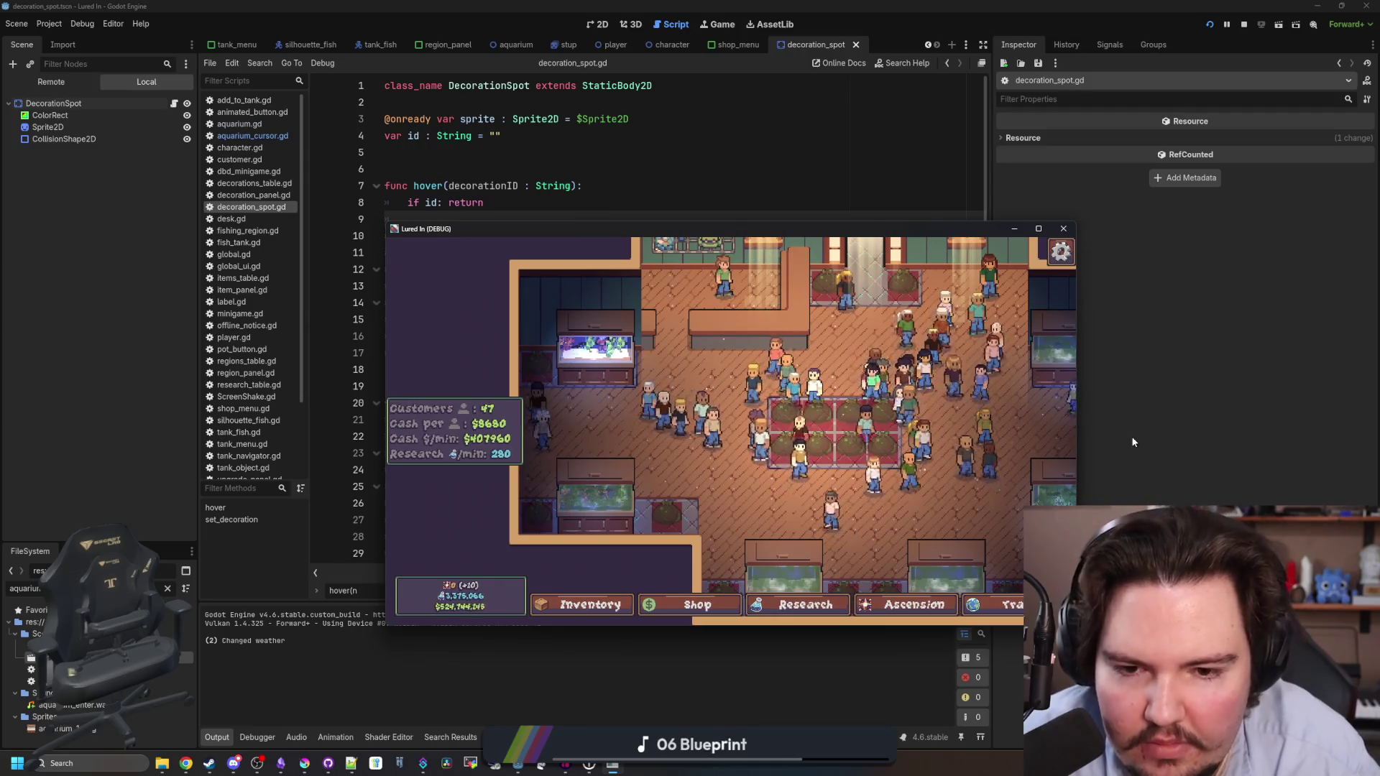
pyautogui.click(1205, 226)
pyautogui.click(1244, 23)
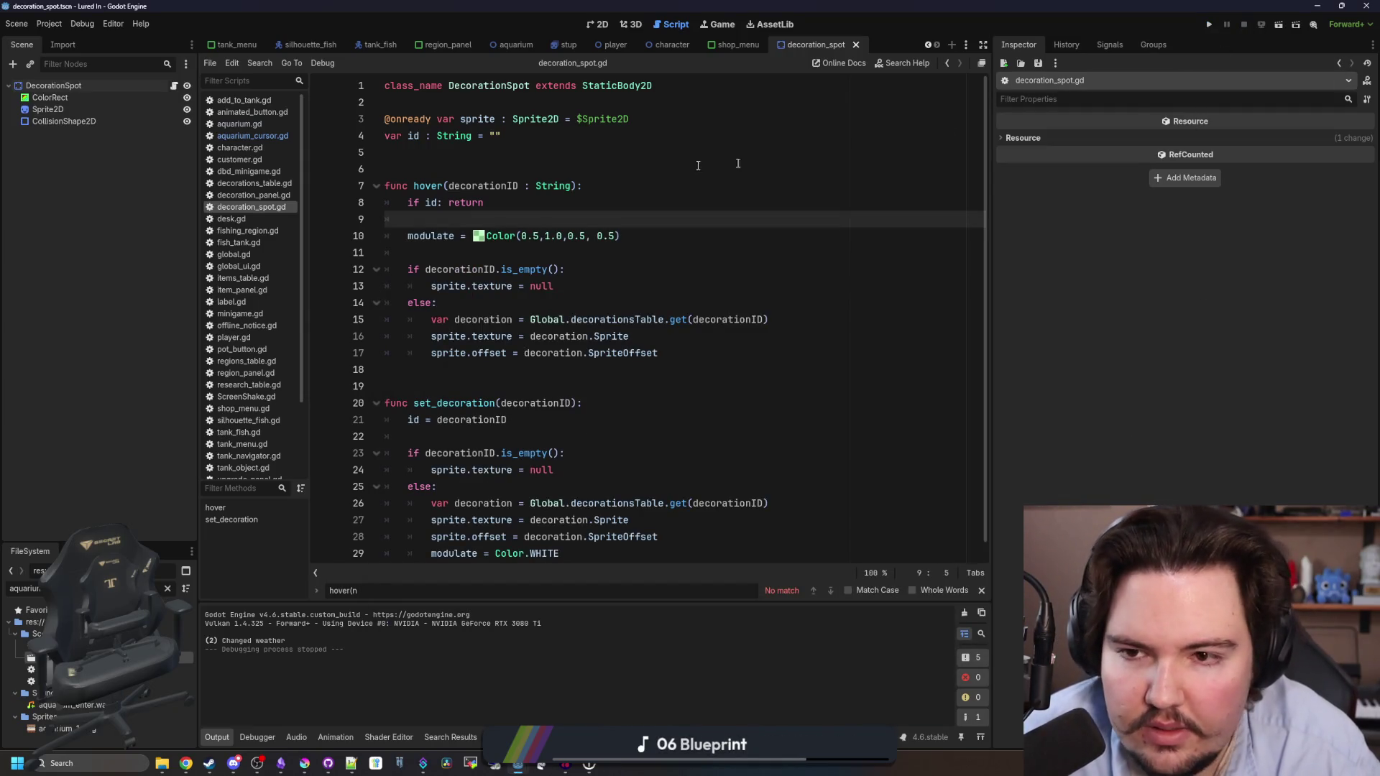
# Prefix the modulate lines 10 and 29 in decoration_spot.gd with sprite. and save.
pyautogui.hotkey('ctrl', 's')
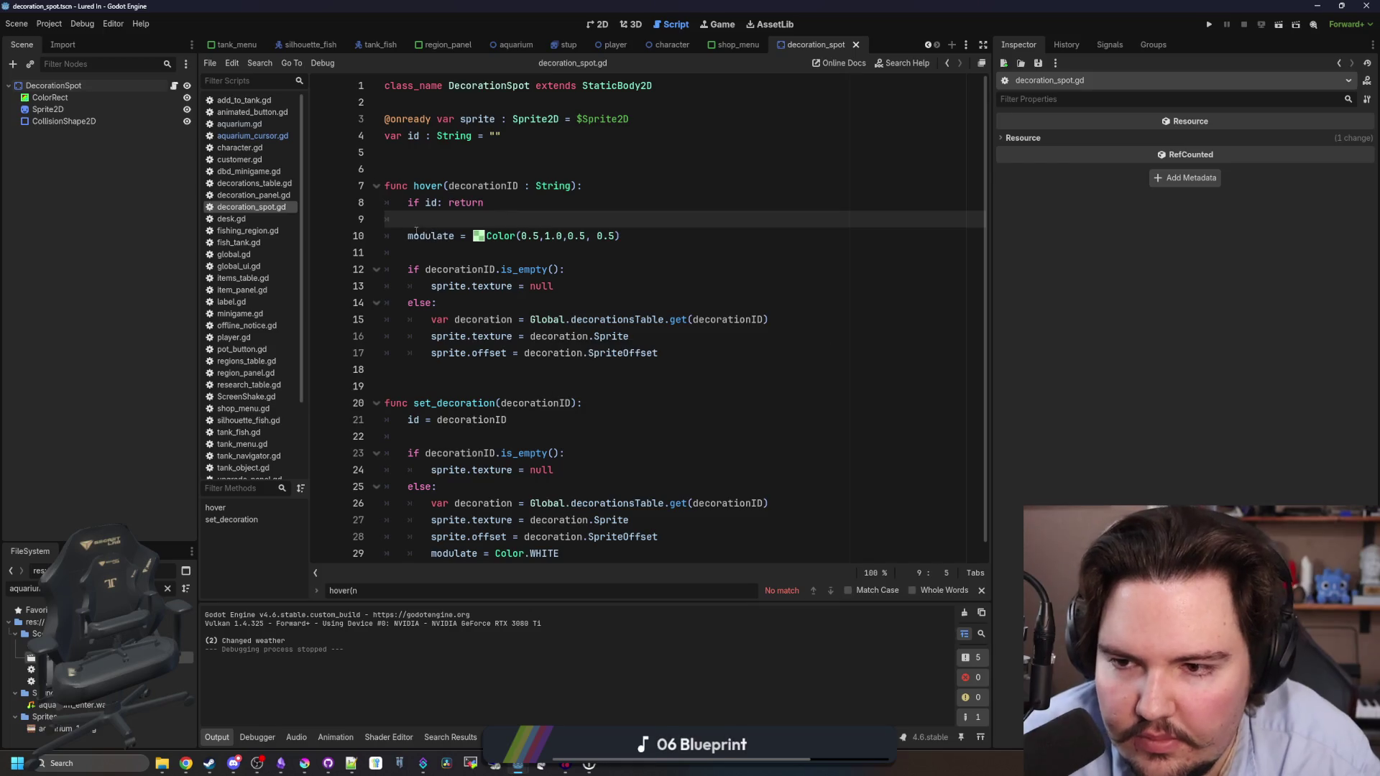
pyautogui.click(407, 236)
pyautogui.write('.')
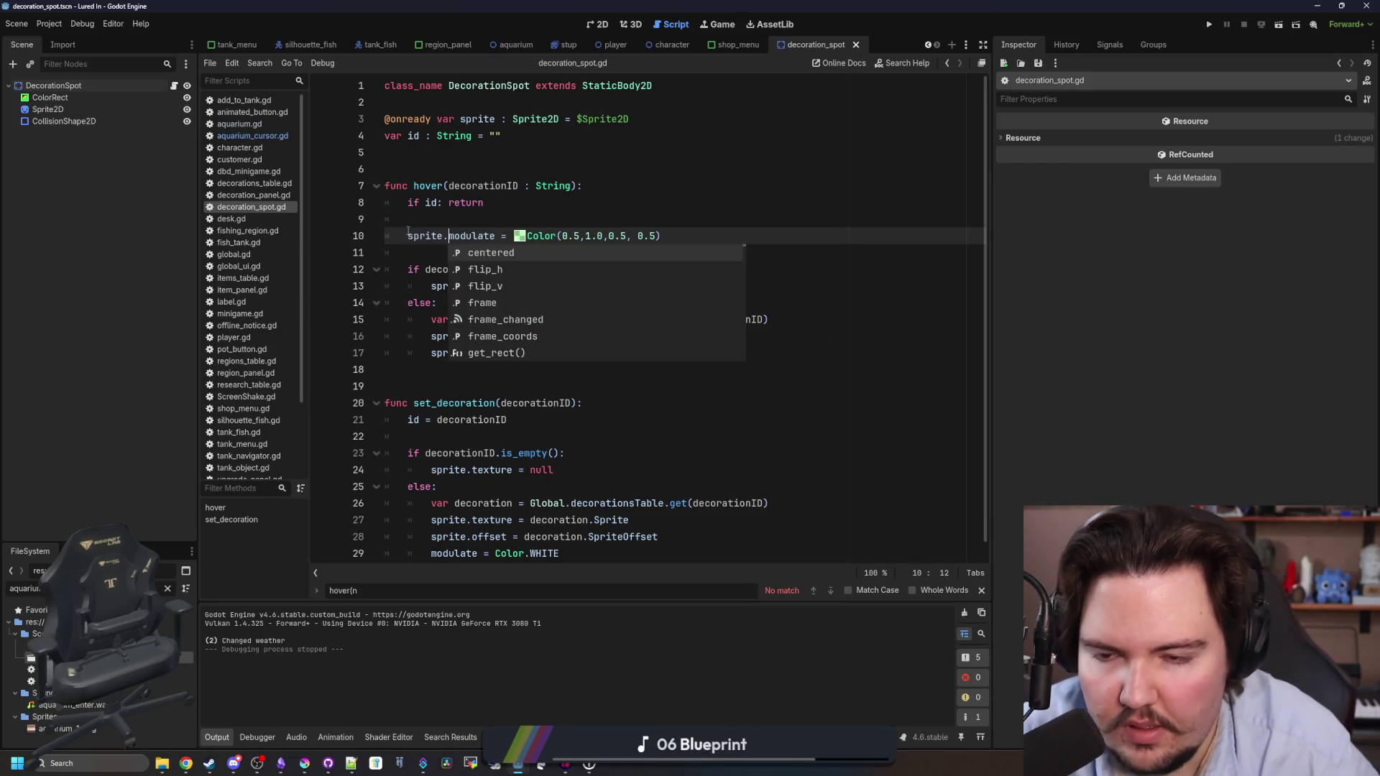
pyautogui.scroll(-1, 397, 278)
pyautogui.click(432, 453)
pyautogui.click(430, 537)
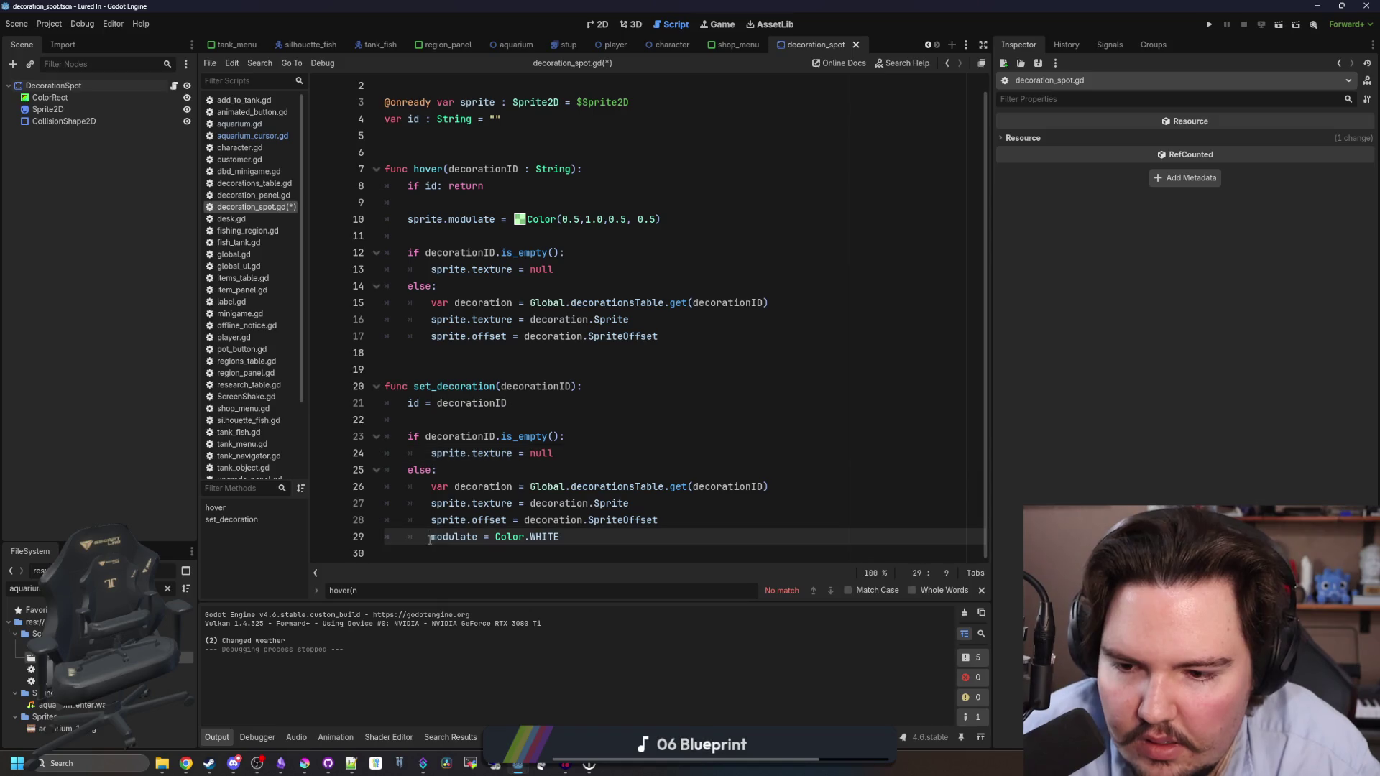
pyautogui.write('sprite.')
pyautogui.click(466, 454)
pyautogui.hotkey('ctrl', 's')
# Add newObject = body below line 63 in aquarium_cursor.gd's DecorationSpot branch.
pyautogui.click(269, 136)
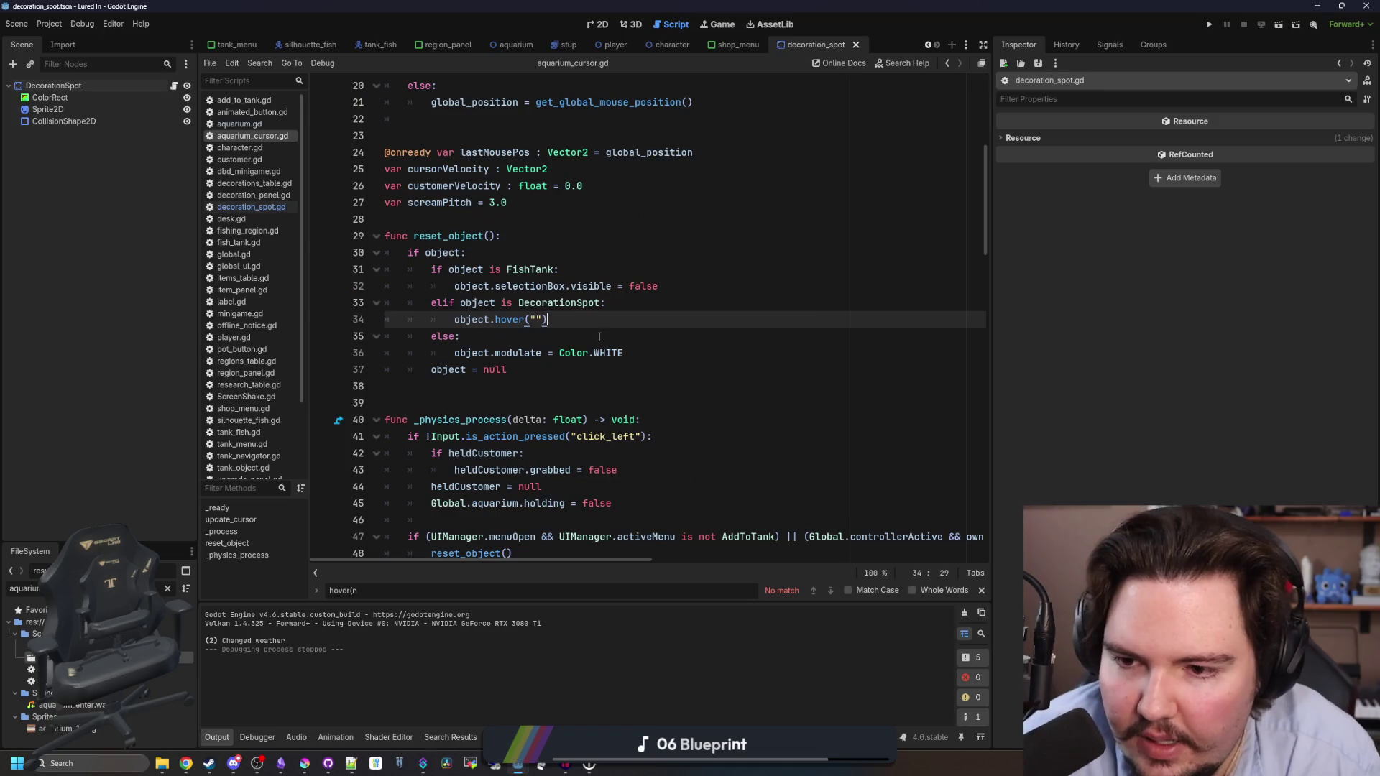
pyautogui.click(523, 371)
pyautogui.scroll(-8, 524, 376)
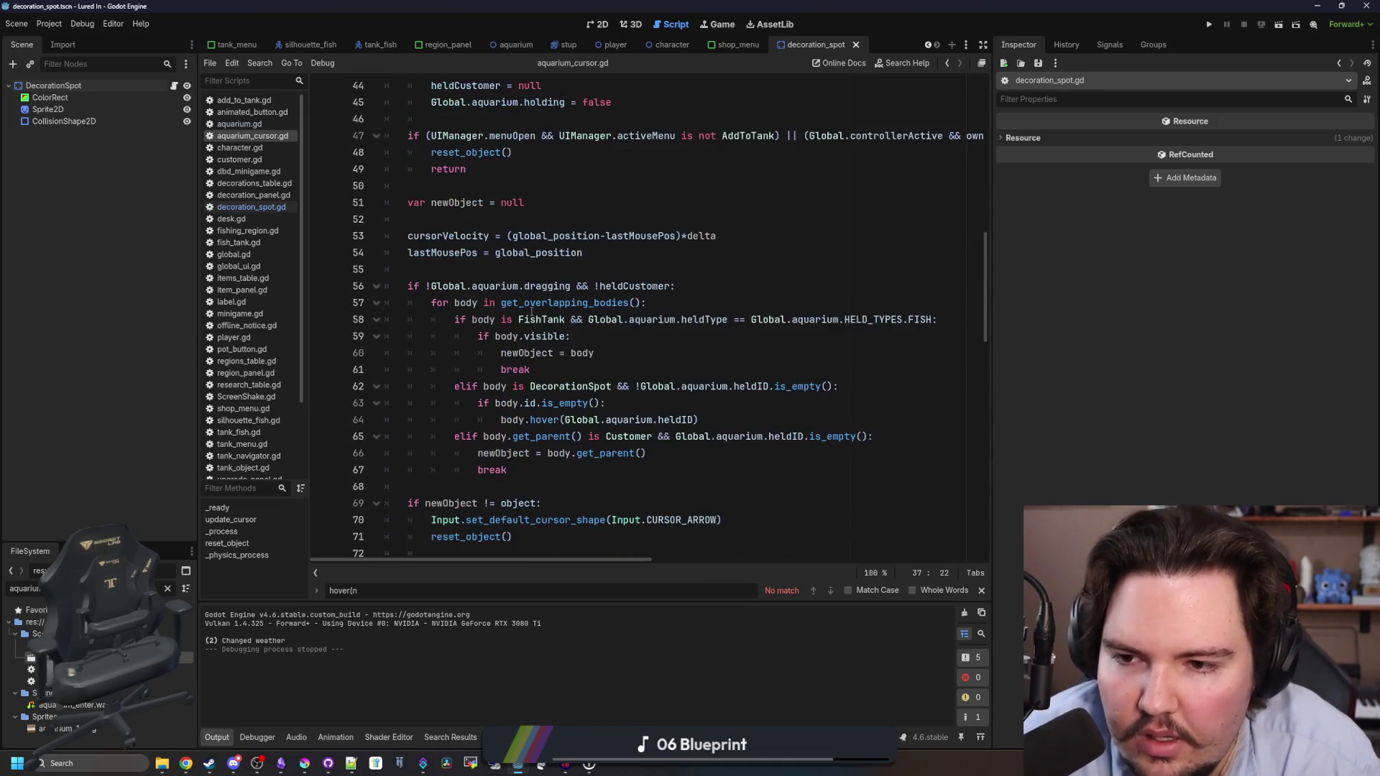
pyautogui.click(536, 269)
pyautogui.scroll(-3, 645, 257)
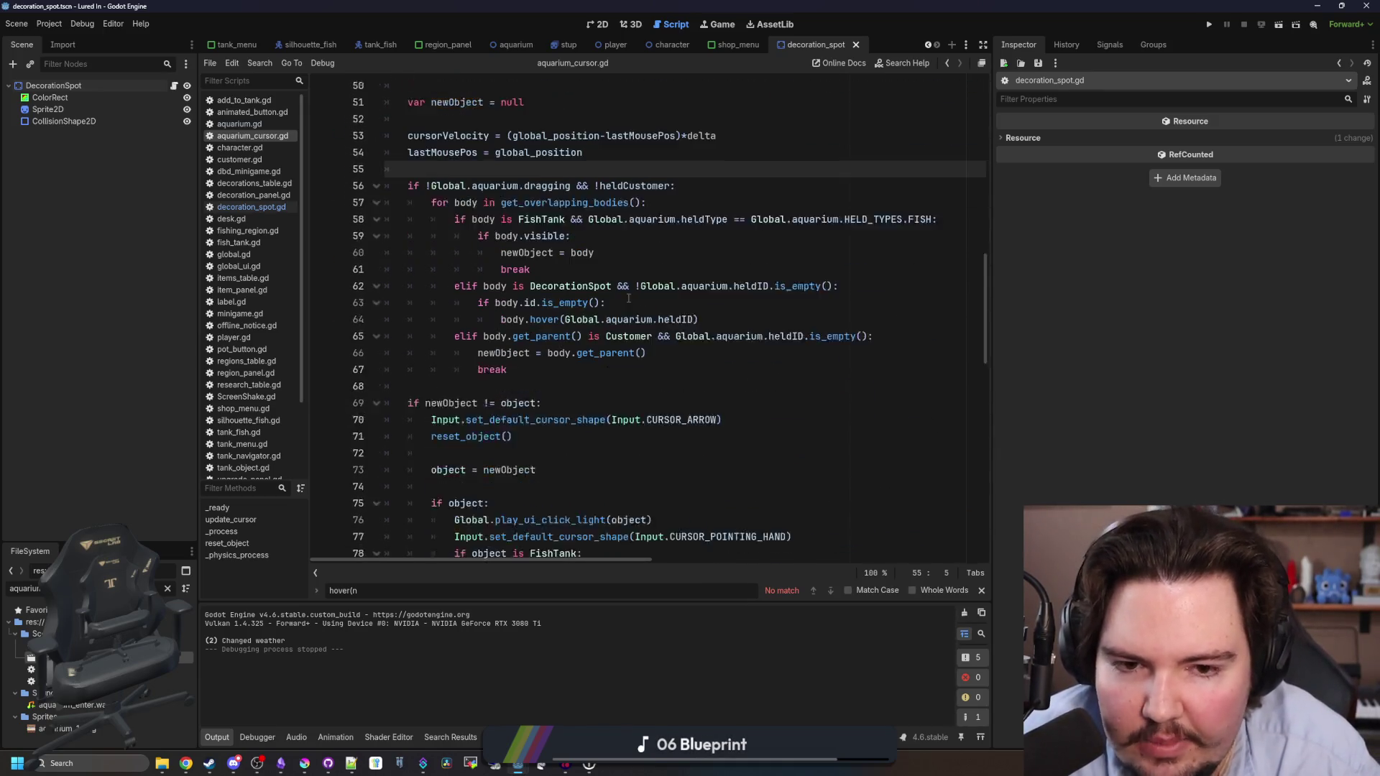
pyautogui.scroll(2, 645, 256)
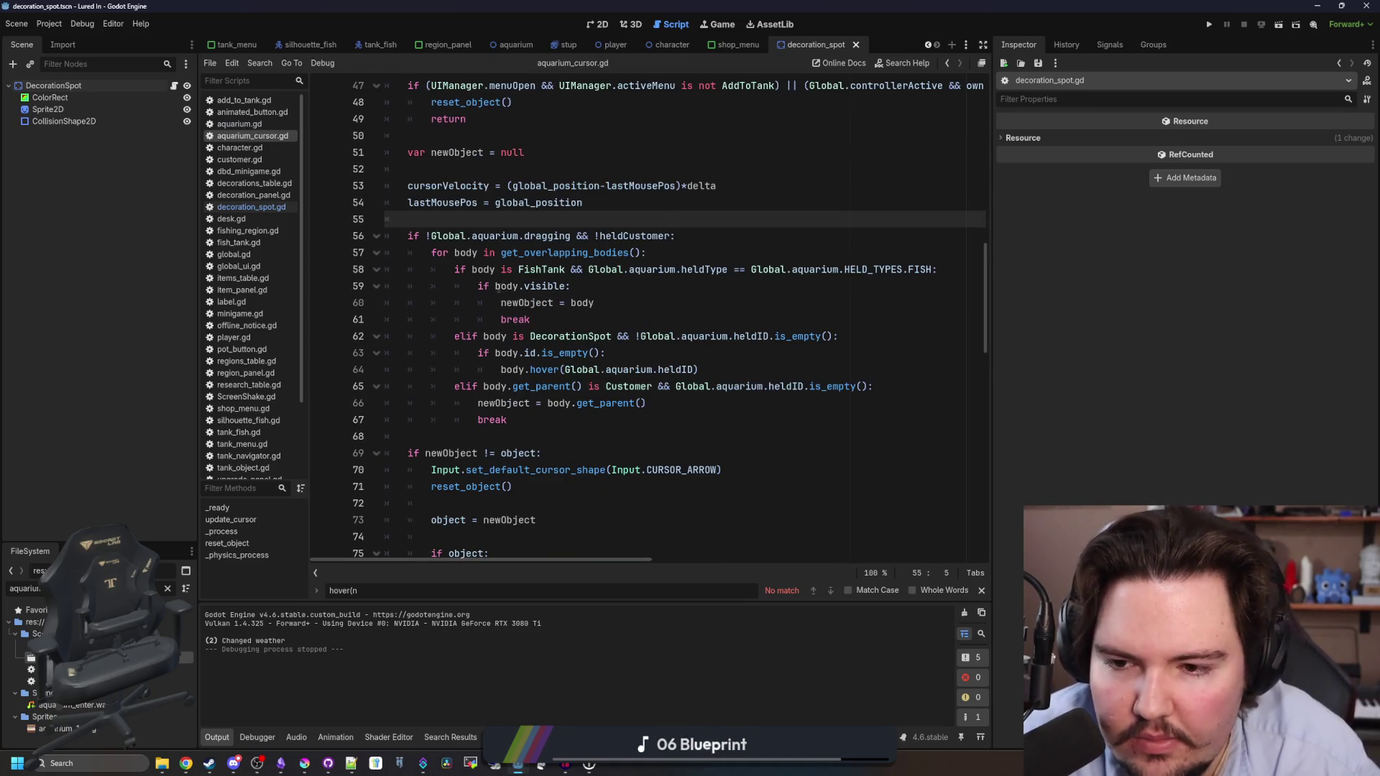
pyautogui.click(634, 360)
pyautogui.press('Return')
pyautogui.write('newObject = boy')
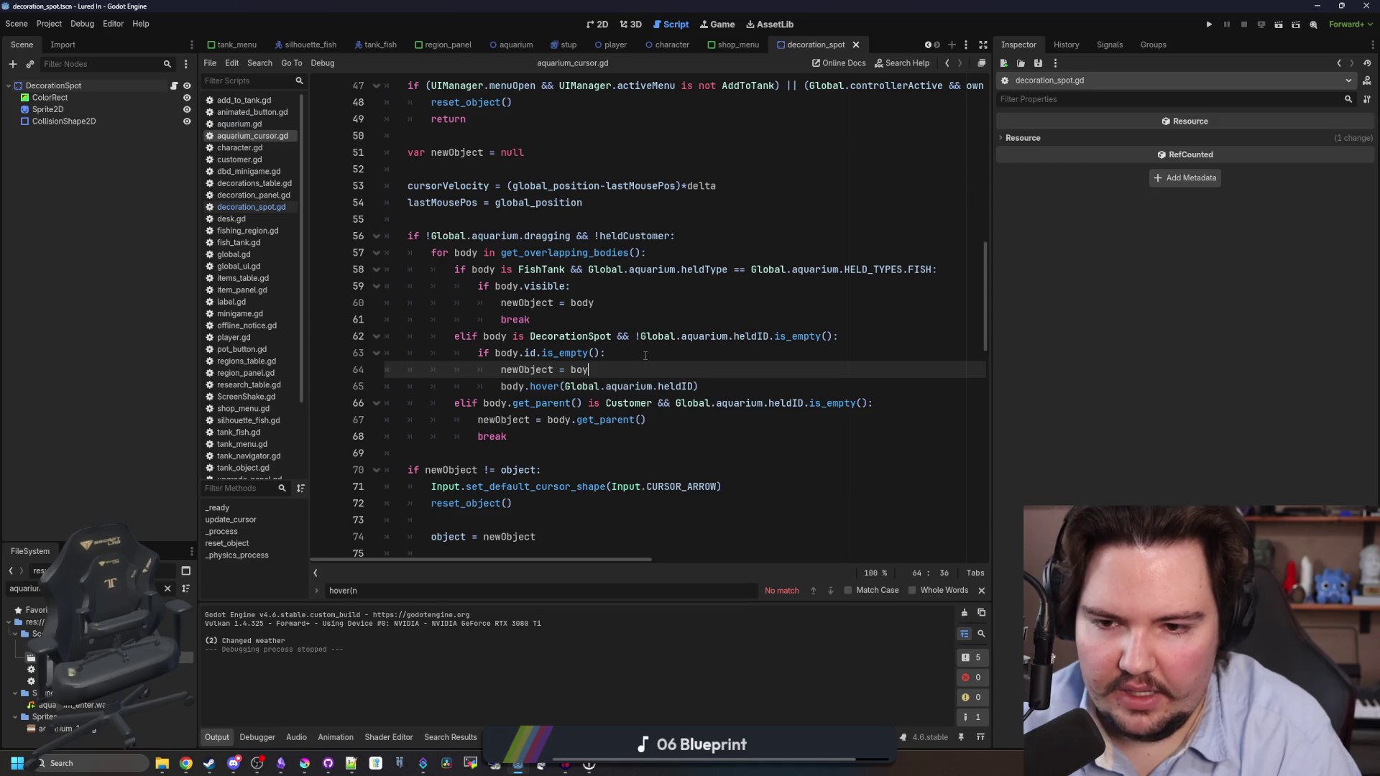
pyautogui.press('BackSpace')
pyautogui.write('dy')
pyautogui.click(645, 355)
# Add a break after the hover call, save aquarium_cursor.gd, and run the project.
pyautogui.click(712, 386)
pyautogui.press('Return')
pyautogui.write('break')
pyautogui.click(711, 386)
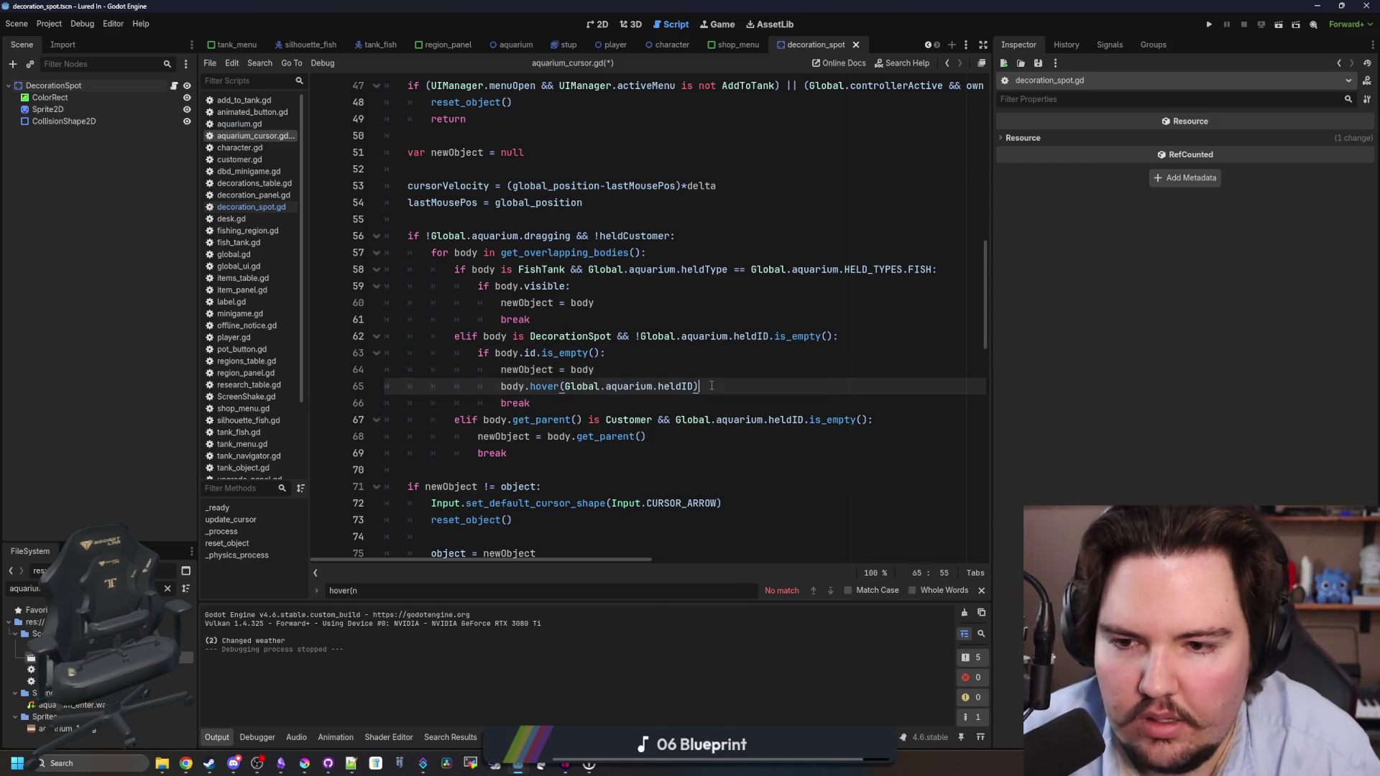
pyautogui.hotkey('ctrl', 's')
pyautogui.click(1209, 24)
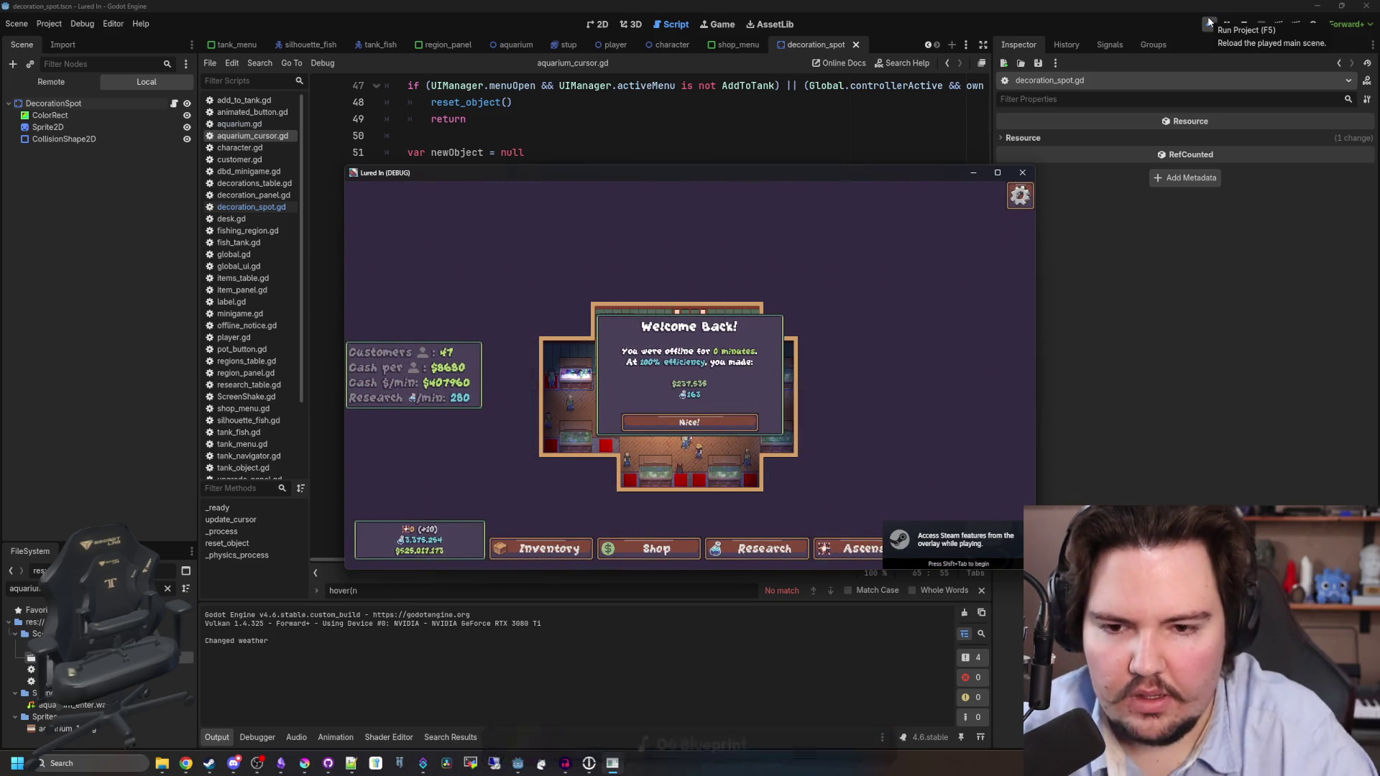
# Dismiss Welcome Back, buy a decoration from Shop > Decorations, and review the break on line 66.
pyautogui.click(717, 423)
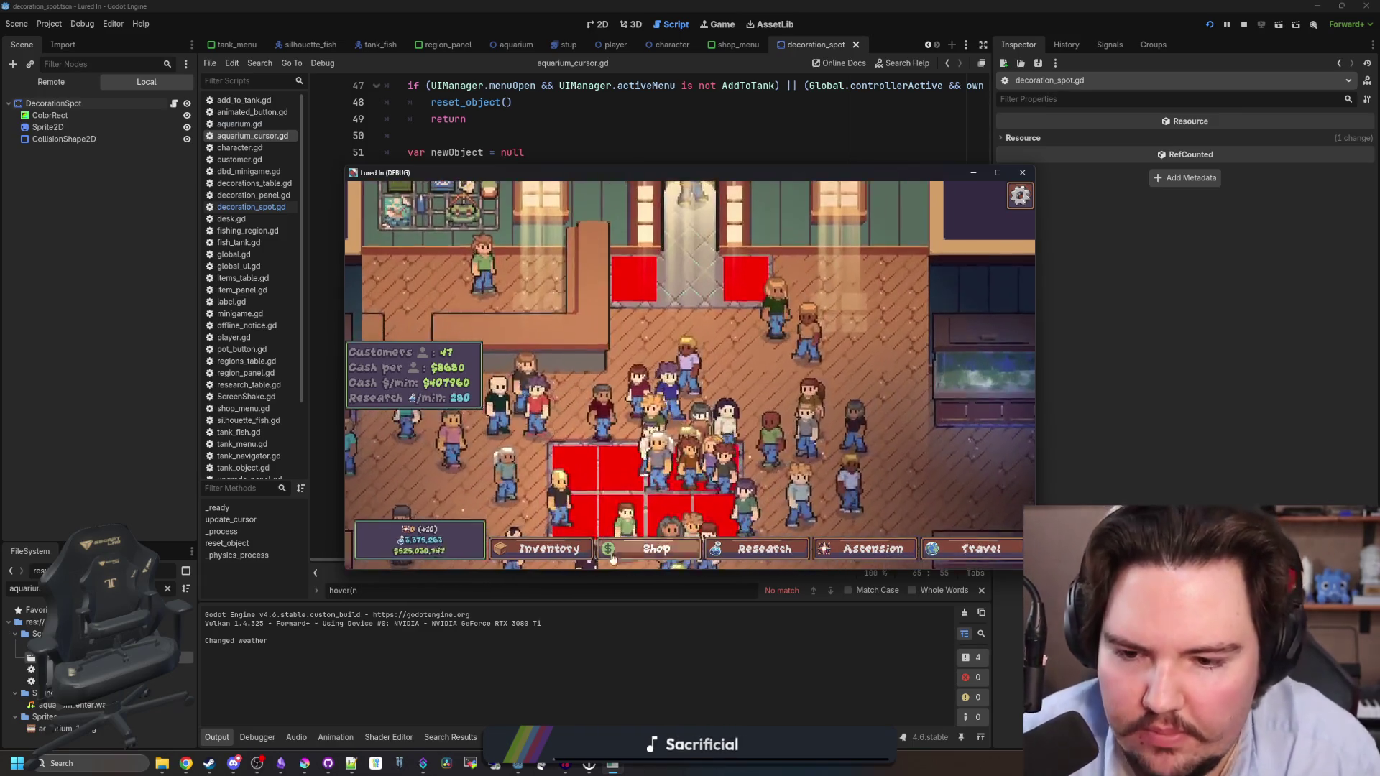
pyautogui.press('i')
pyautogui.click(668, 546)
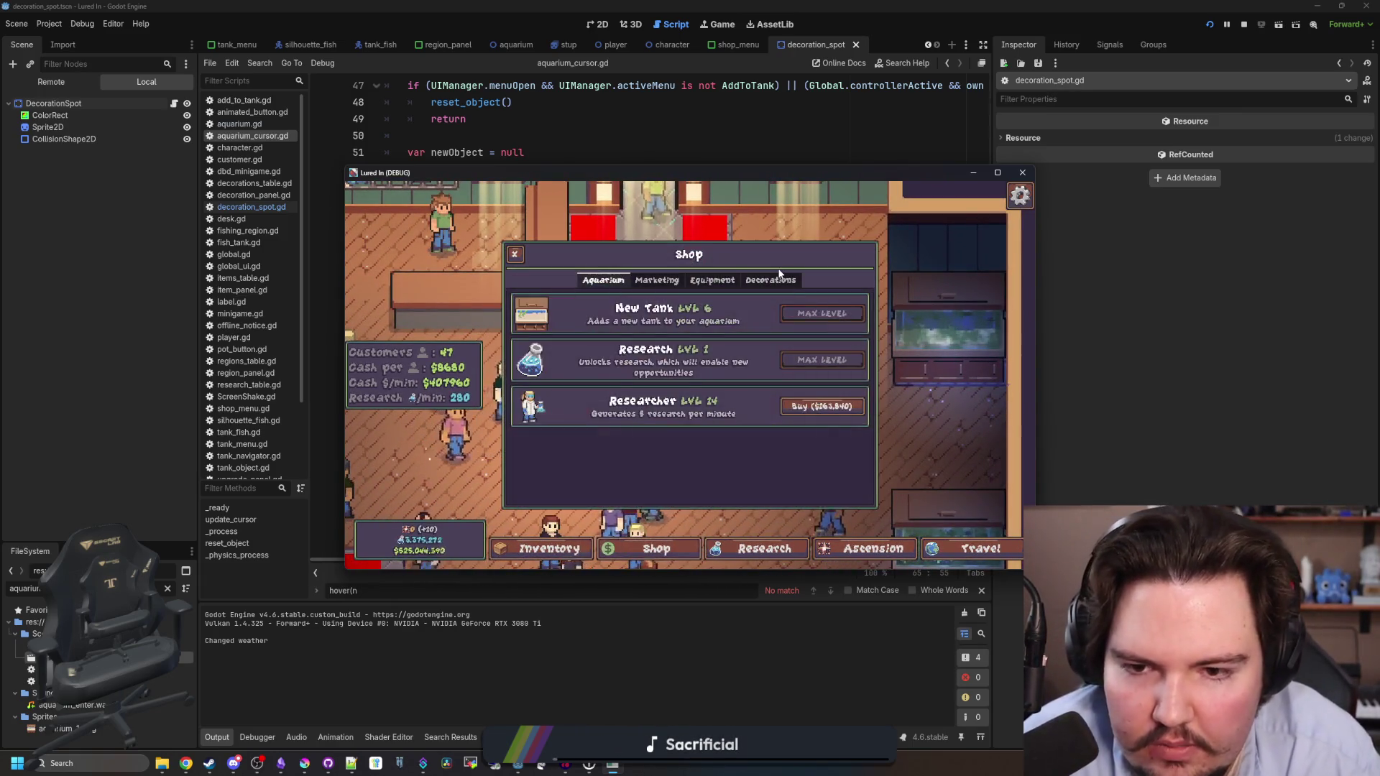
pyautogui.click(776, 278)
pyautogui.click(812, 314)
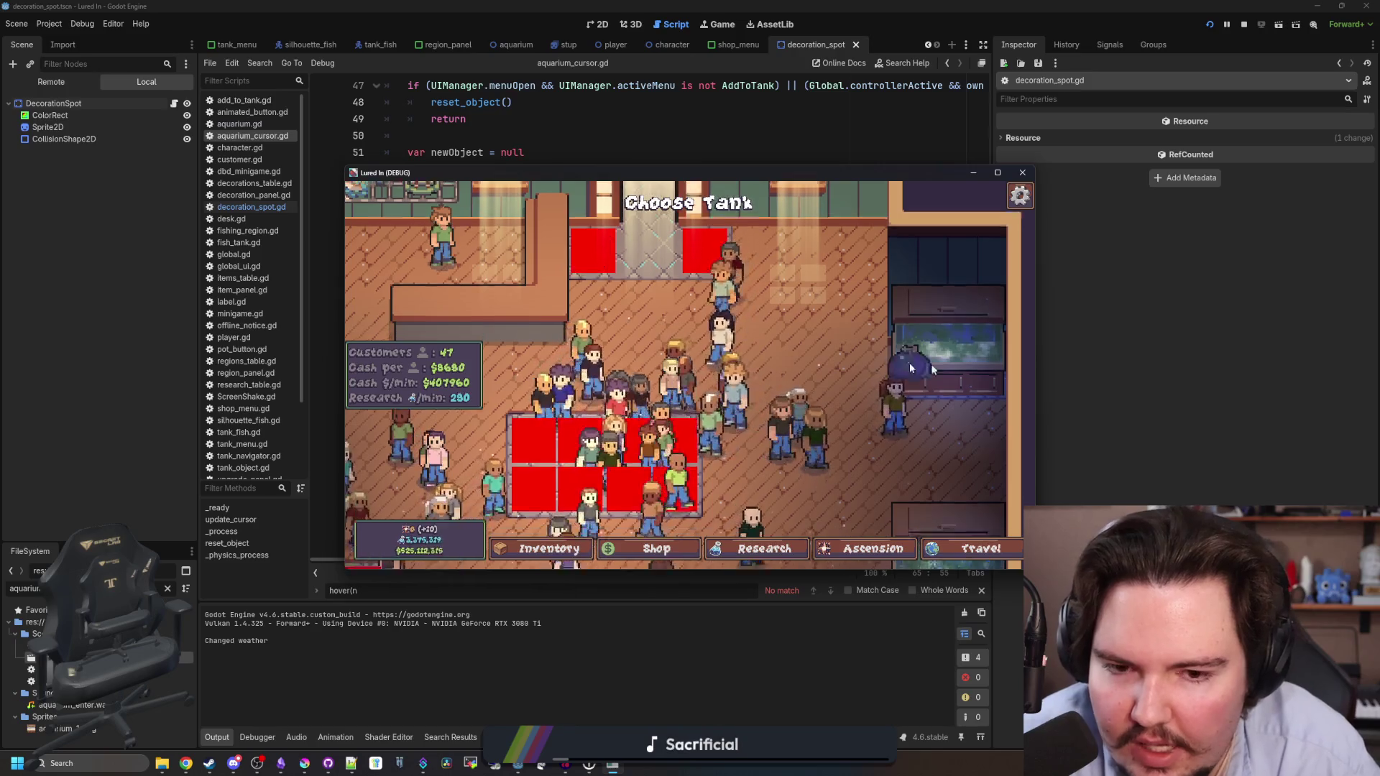
pyautogui.press('F8')
pyautogui.click(593, 403)
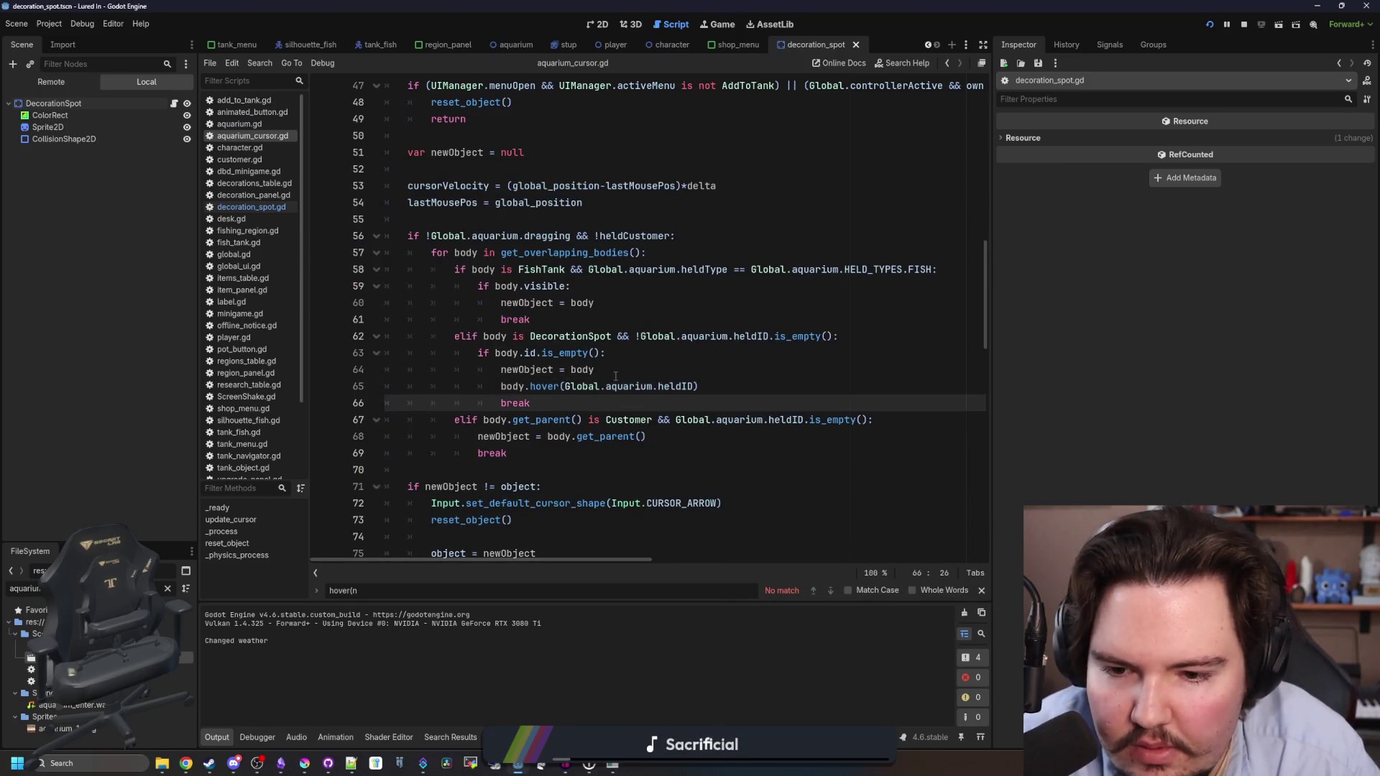
pyautogui.scroll(-3, 615, 376)
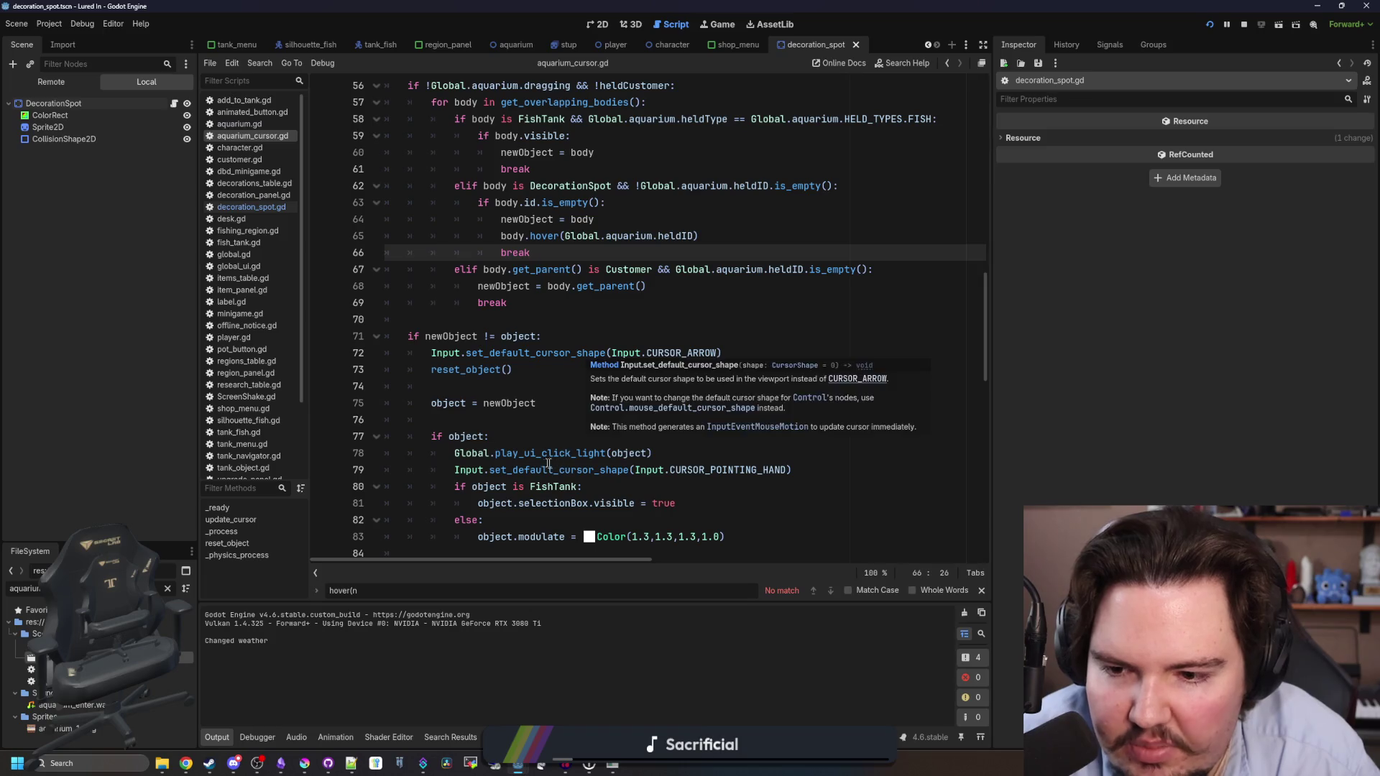
# Pan the aquarium view with W, A, S, D while holding the decoration, then close the game.
pyautogui.click(719, 26)
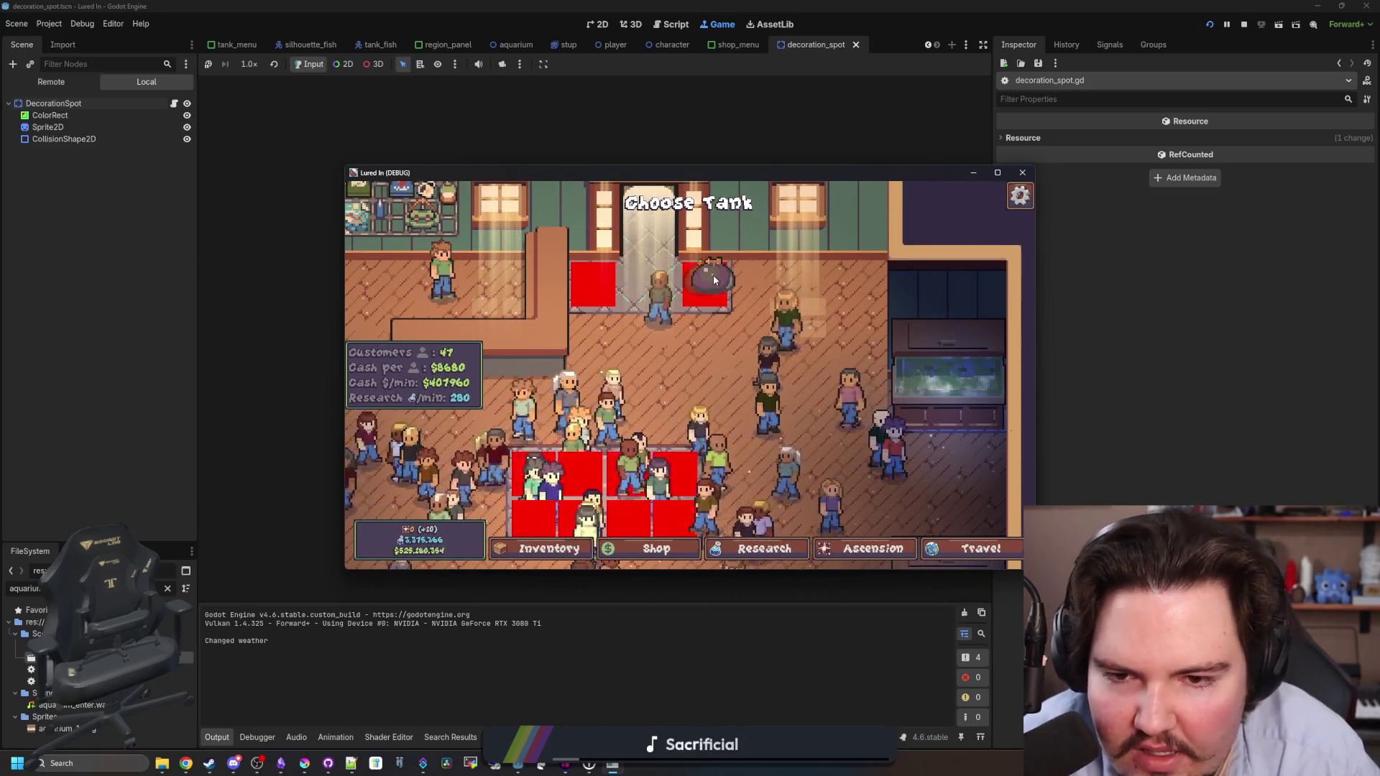
pyautogui.scroll(-5, 719, 263)
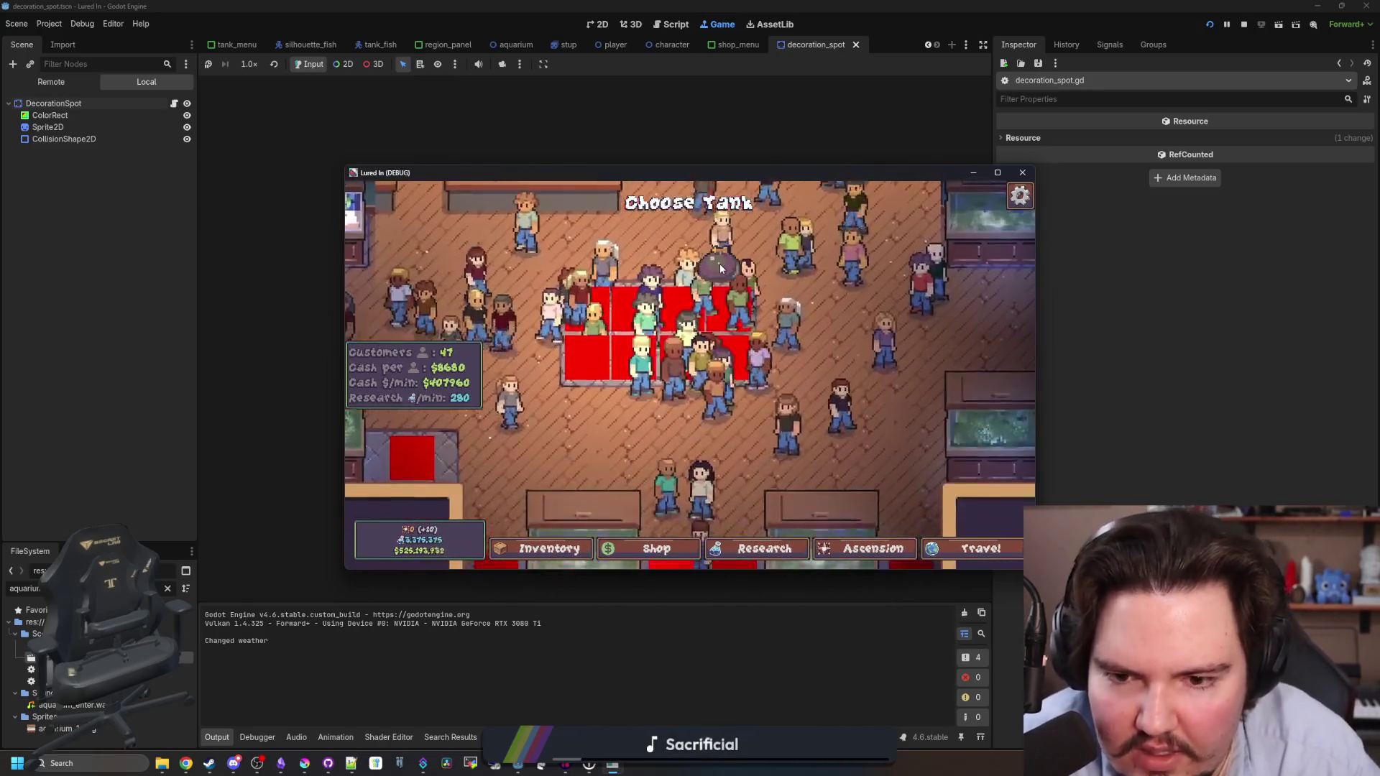
pyautogui.press('a')
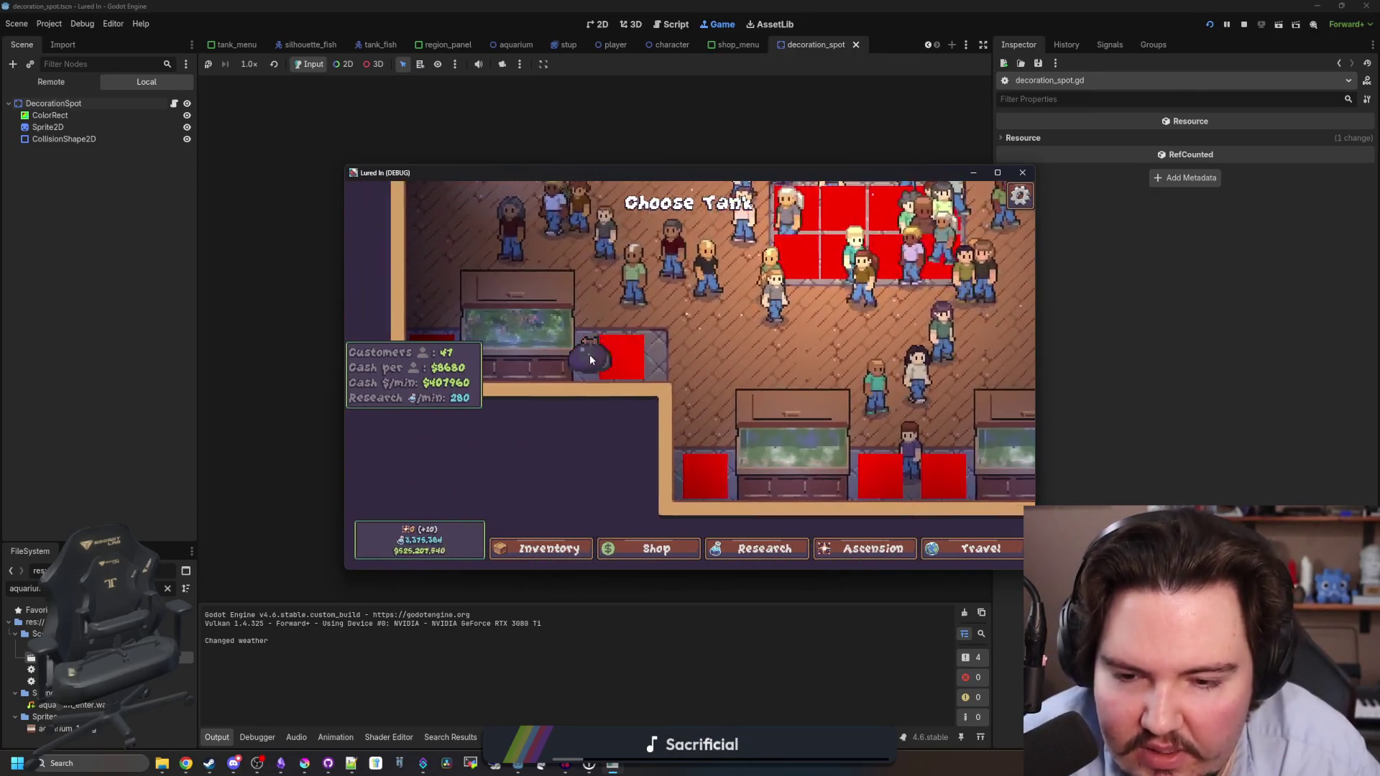
pyautogui.press('w')
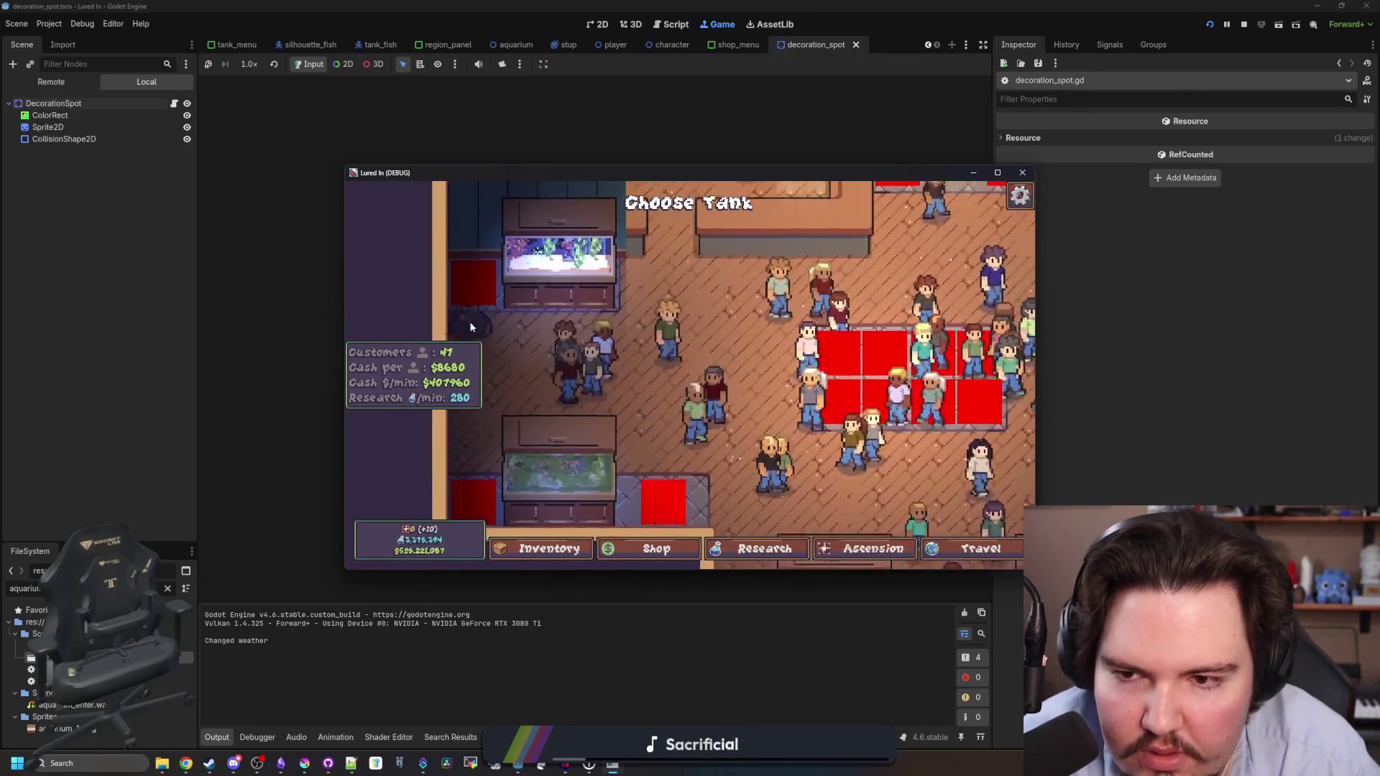
pyautogui.press('s')
pyautogui.press('d')
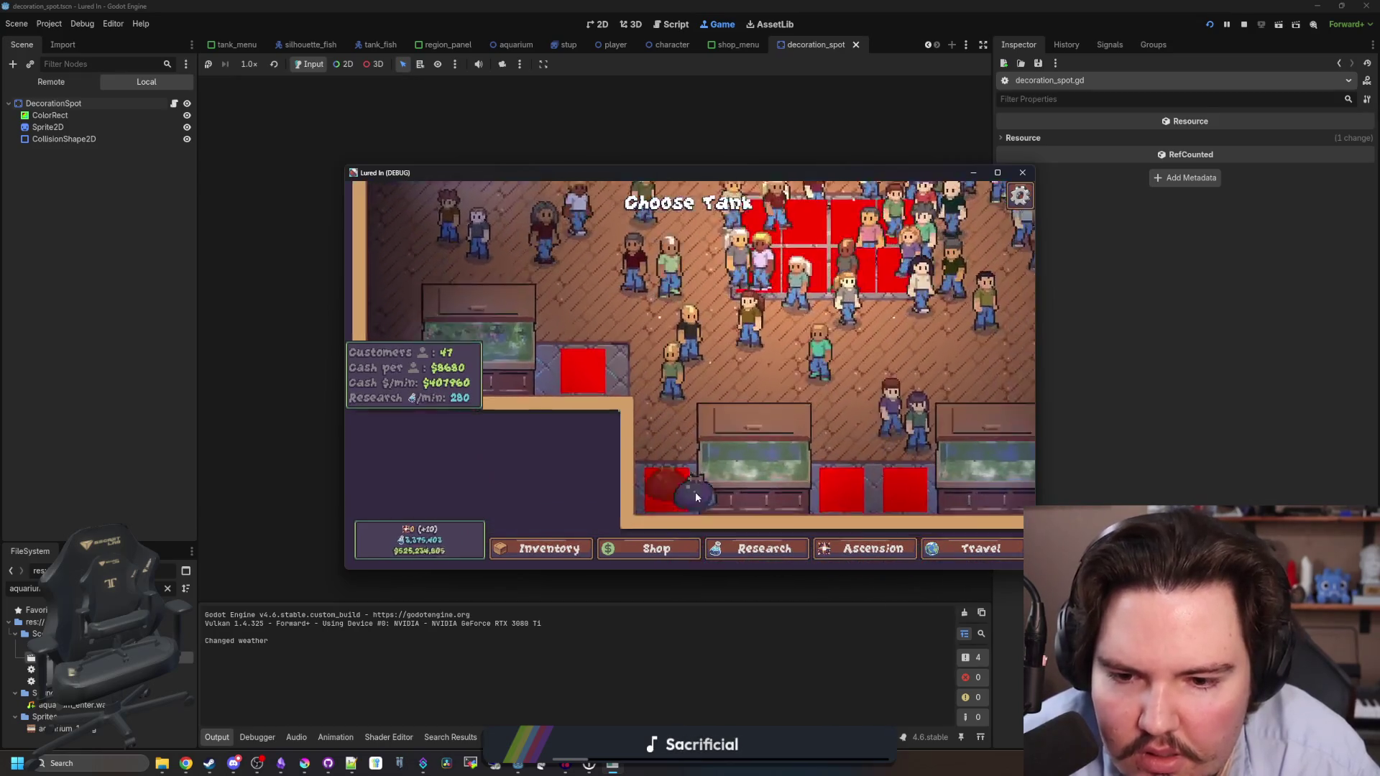
pyautogui.press('w')
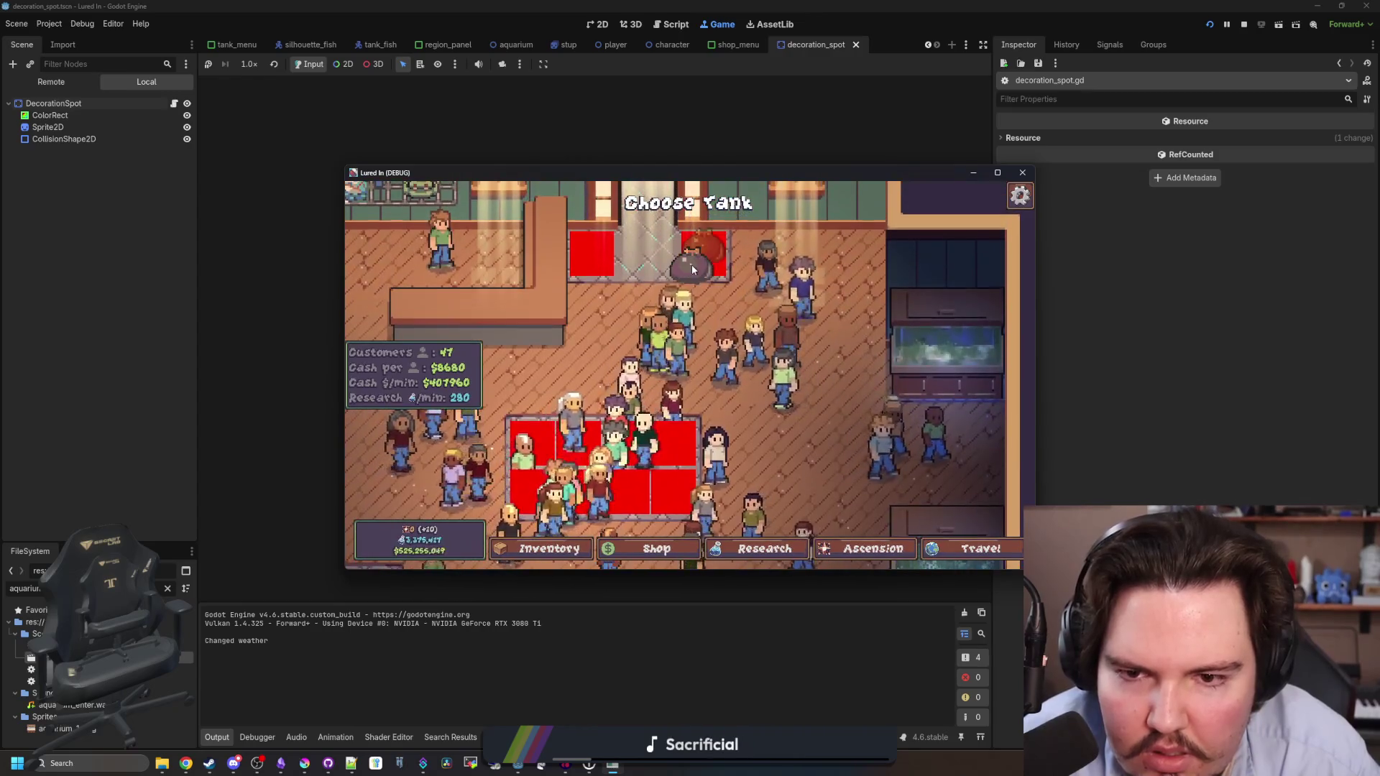
pyautogui.press('a')
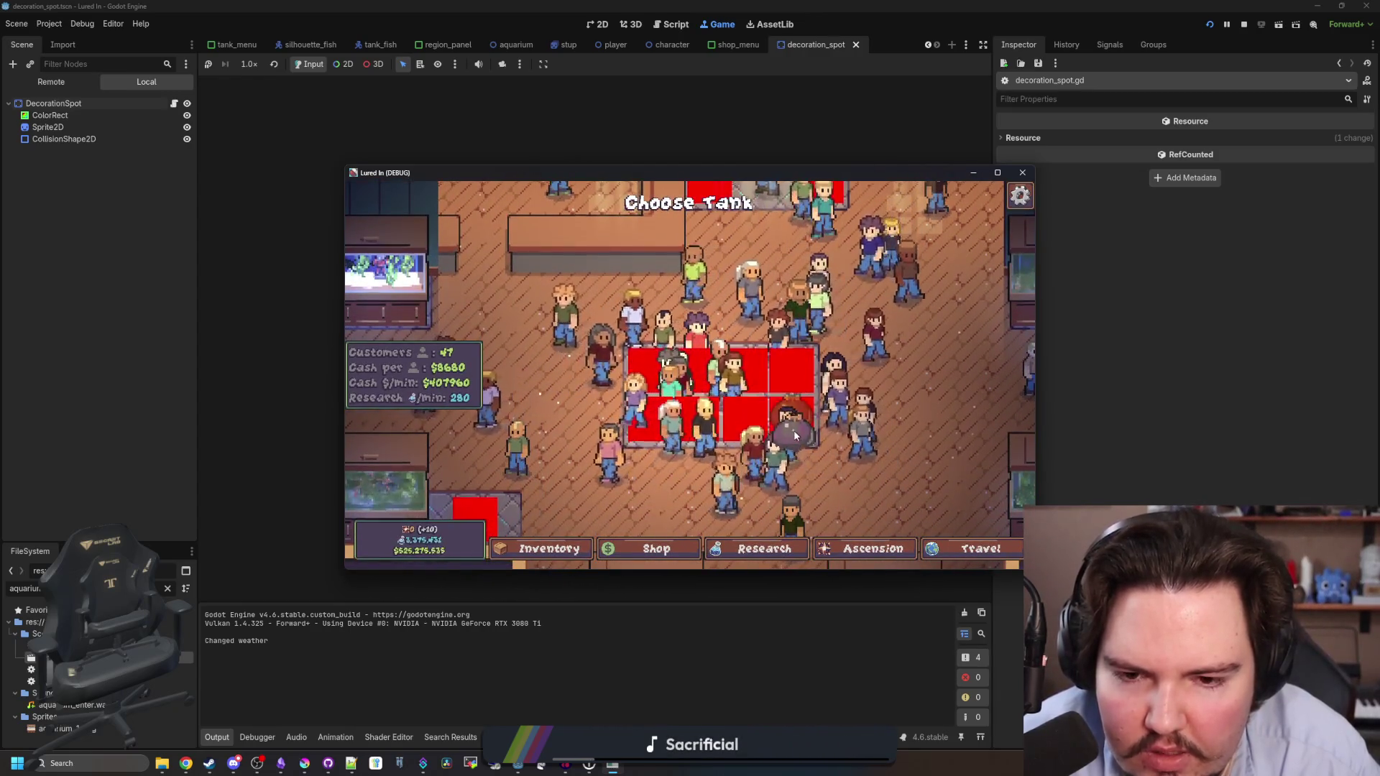
pyautogui.press('s')
pyautogui.press('a')
pyautogui.press('F5')
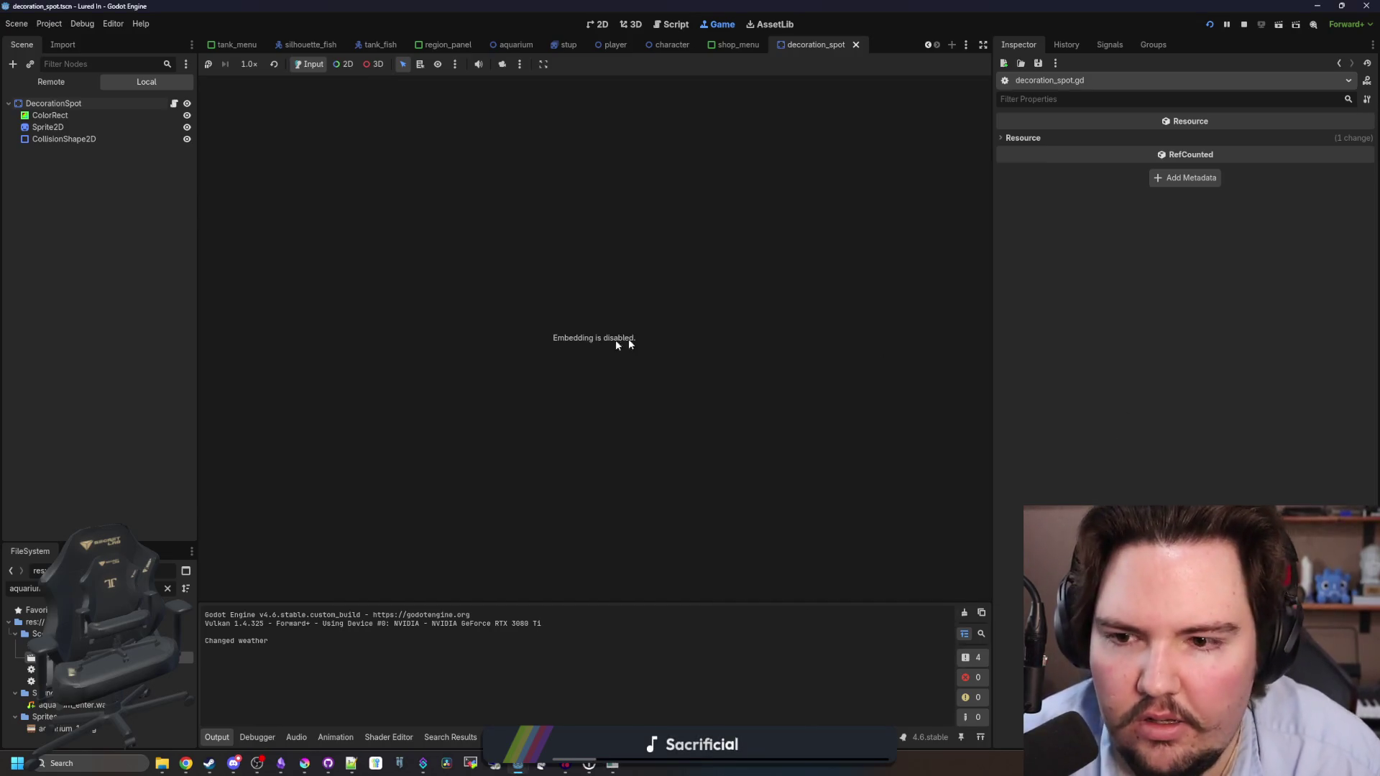
# Return to the script editor and open aquarium_cursor.gd around line 77.
pyautogui.click(174, 103)
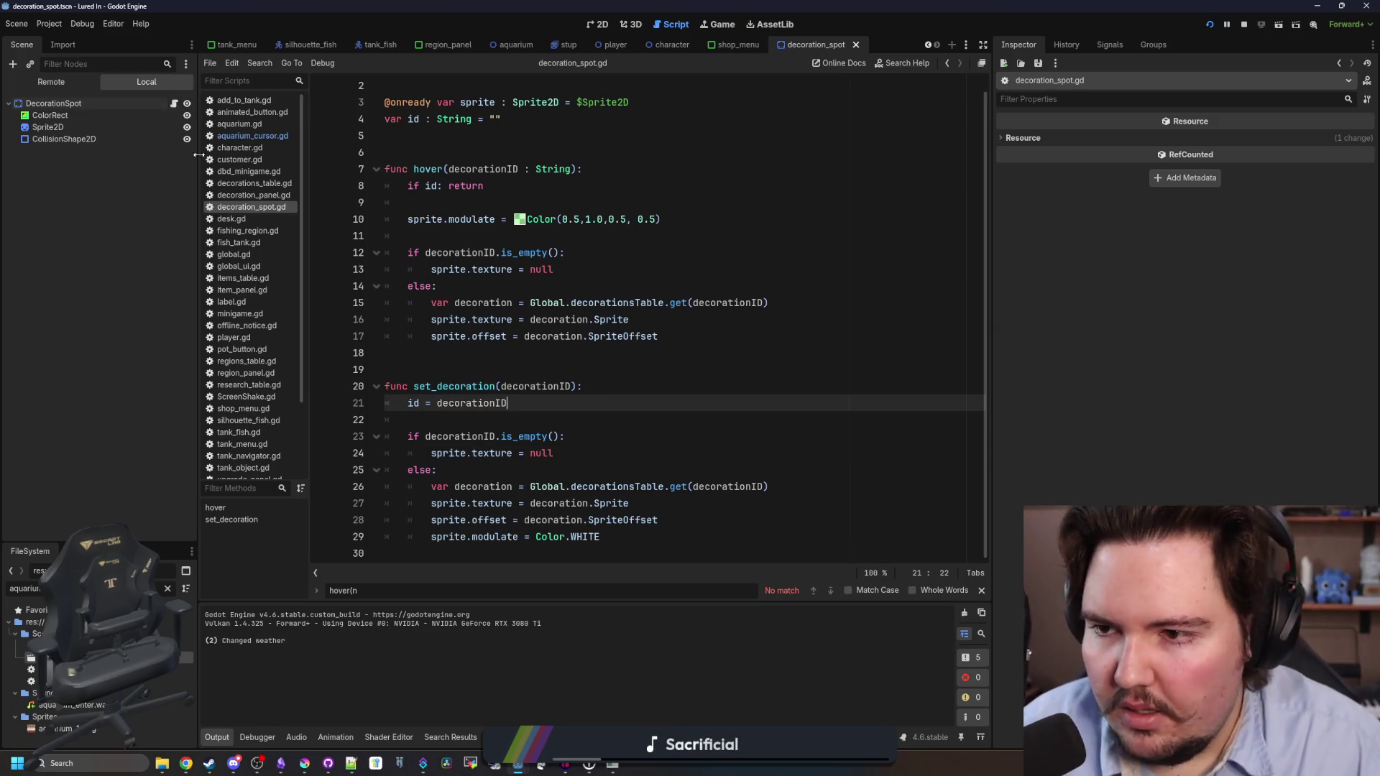
pyautogui.click(242, 148)
pyautogui.click(252, 136)
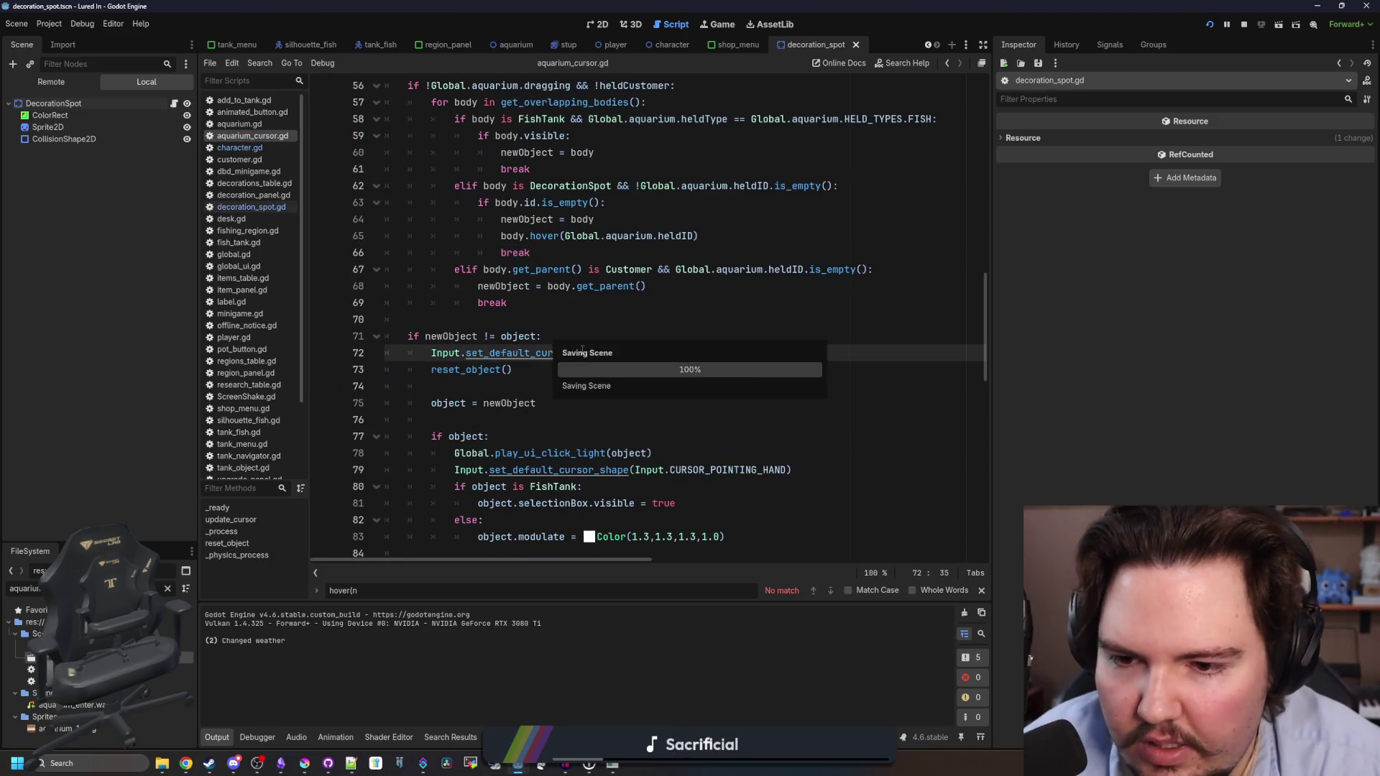
pyautogui.scroll(-2, 533, 382)
pyautogui.scroll(-2, 532, 381)
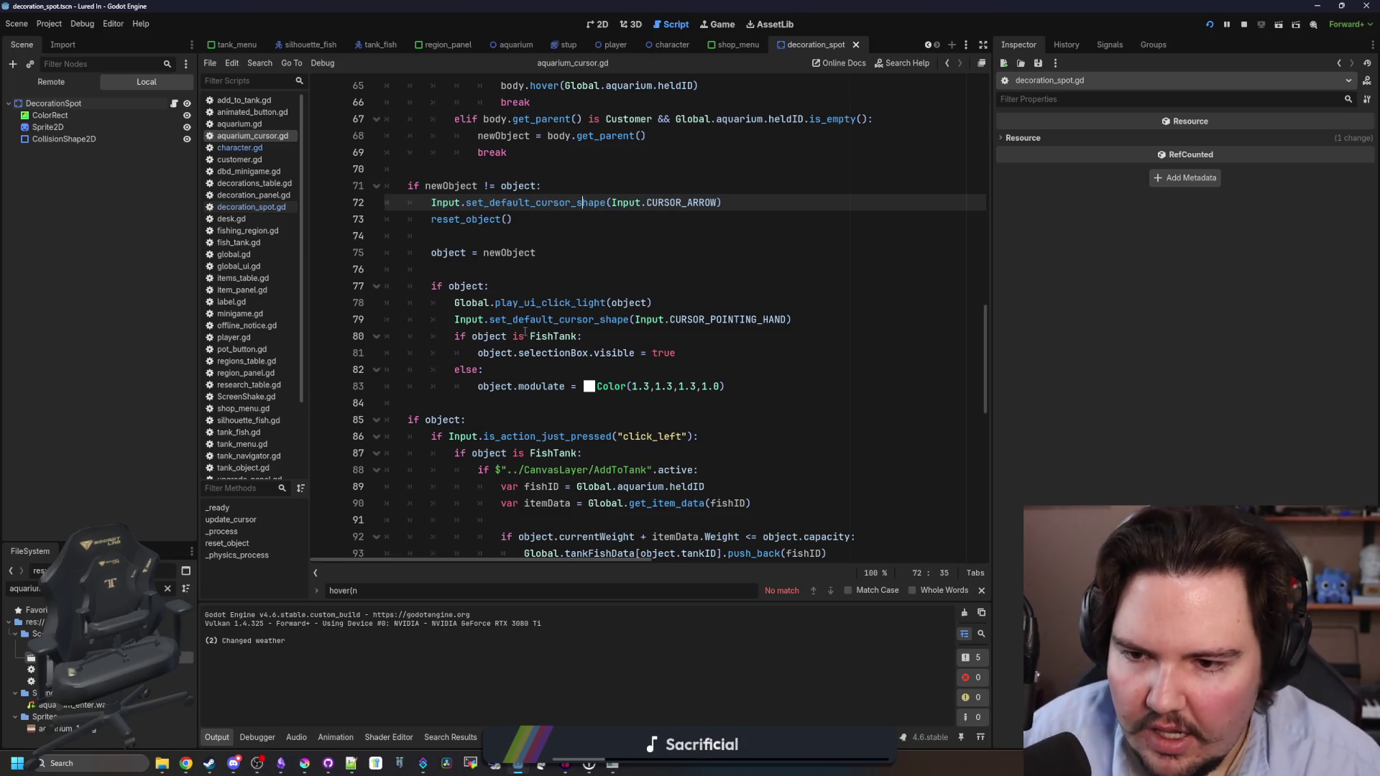
pyautogui.click(536, 288)
pyautogui.click(532, 287)
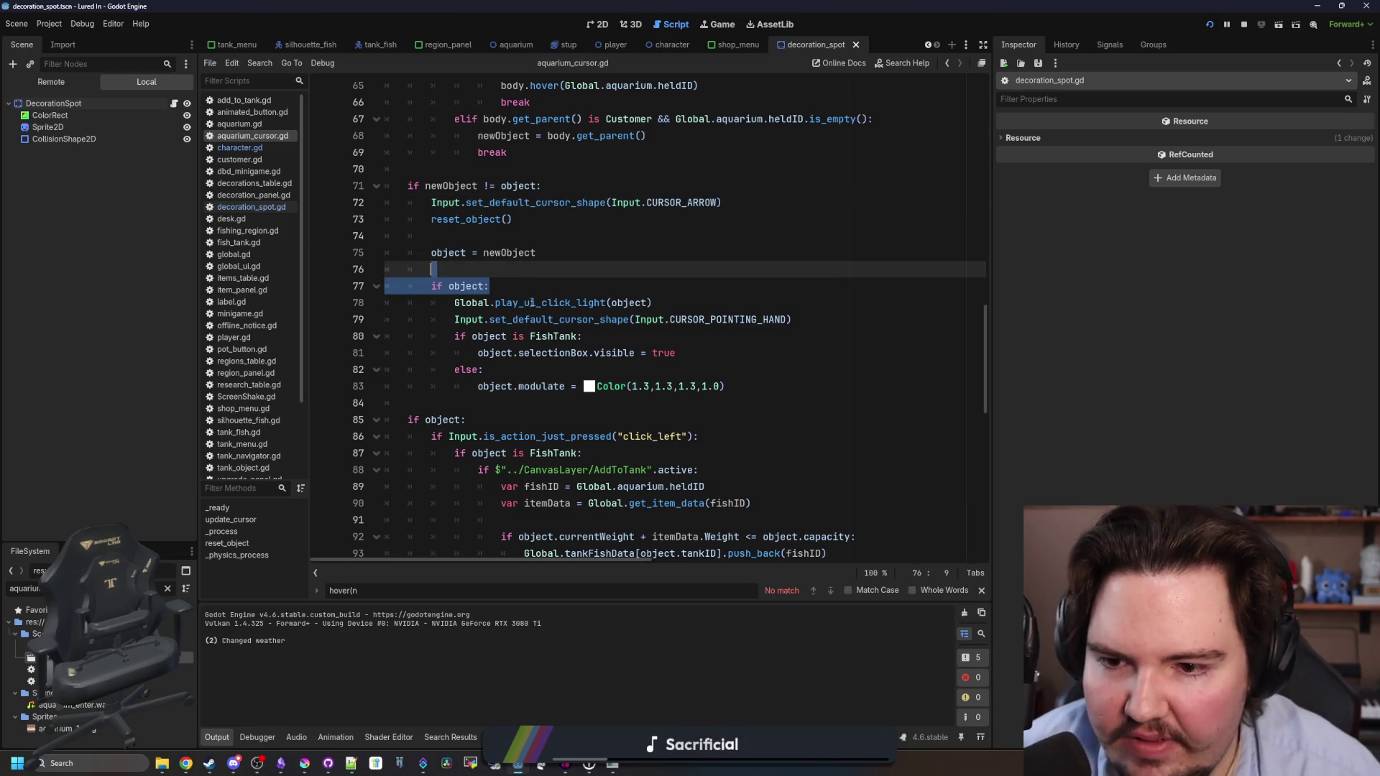
# Review the newObject and held fish lines, then add an empty line after the click_left check.
pyautogui.scroll(1, 532, 299)
pyautogui.doubleClick(516, 305)
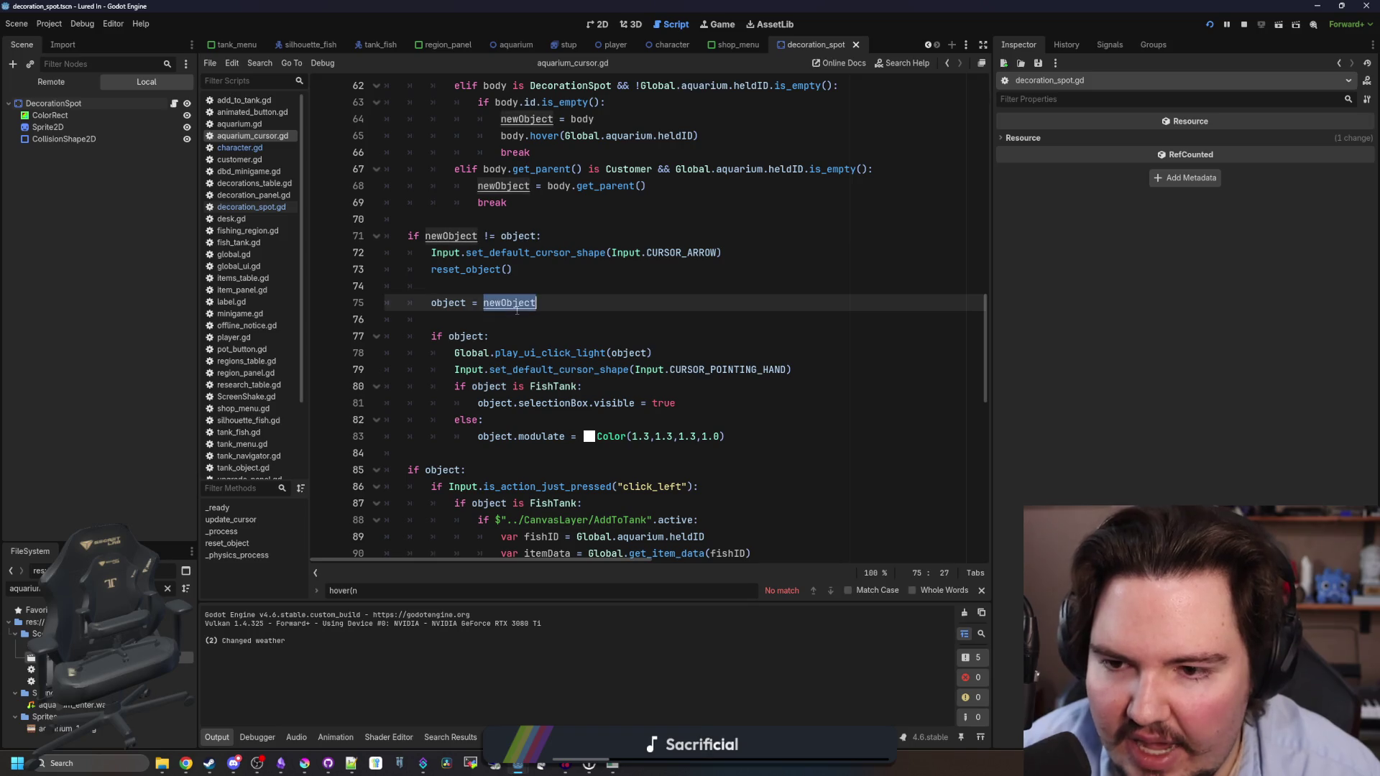
pyautogui.click(570, 288)
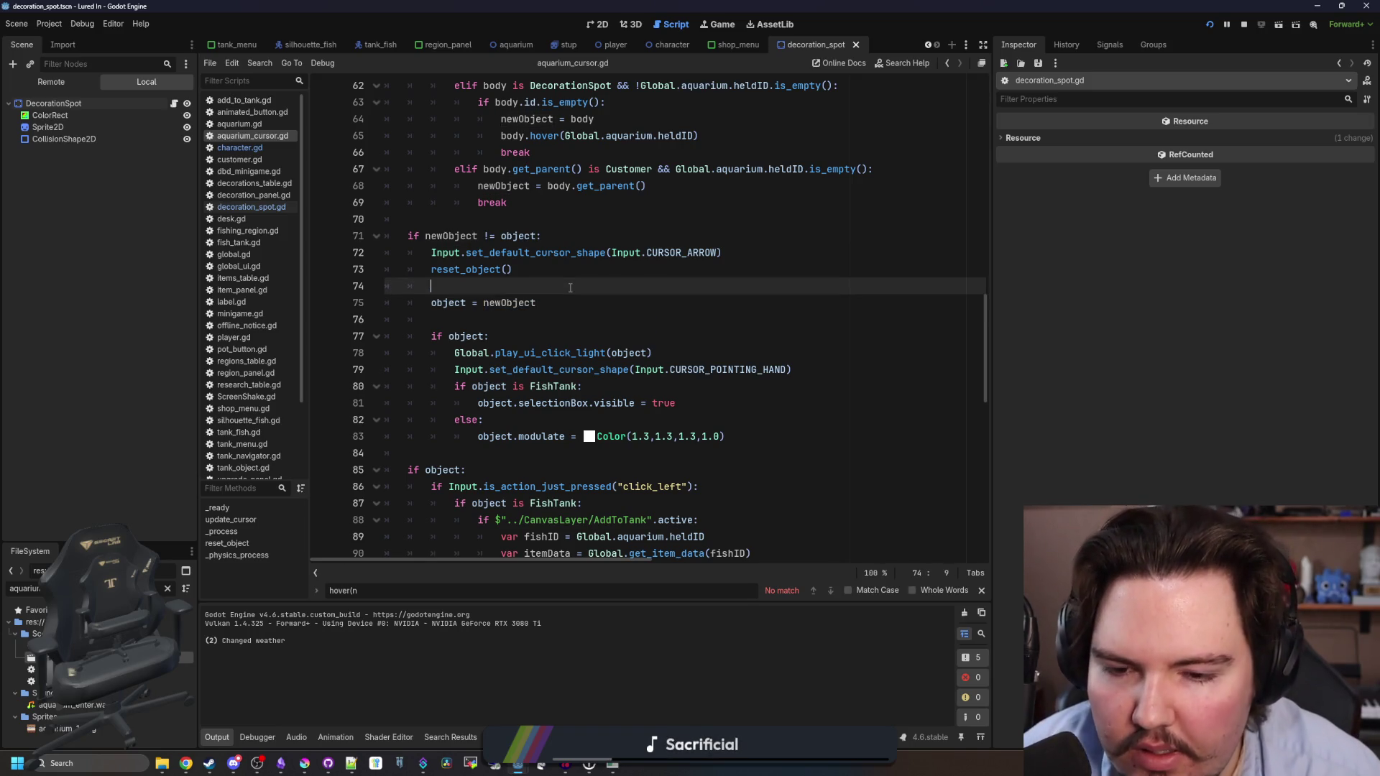
pyautogui.scroll(-8, 570, 287)
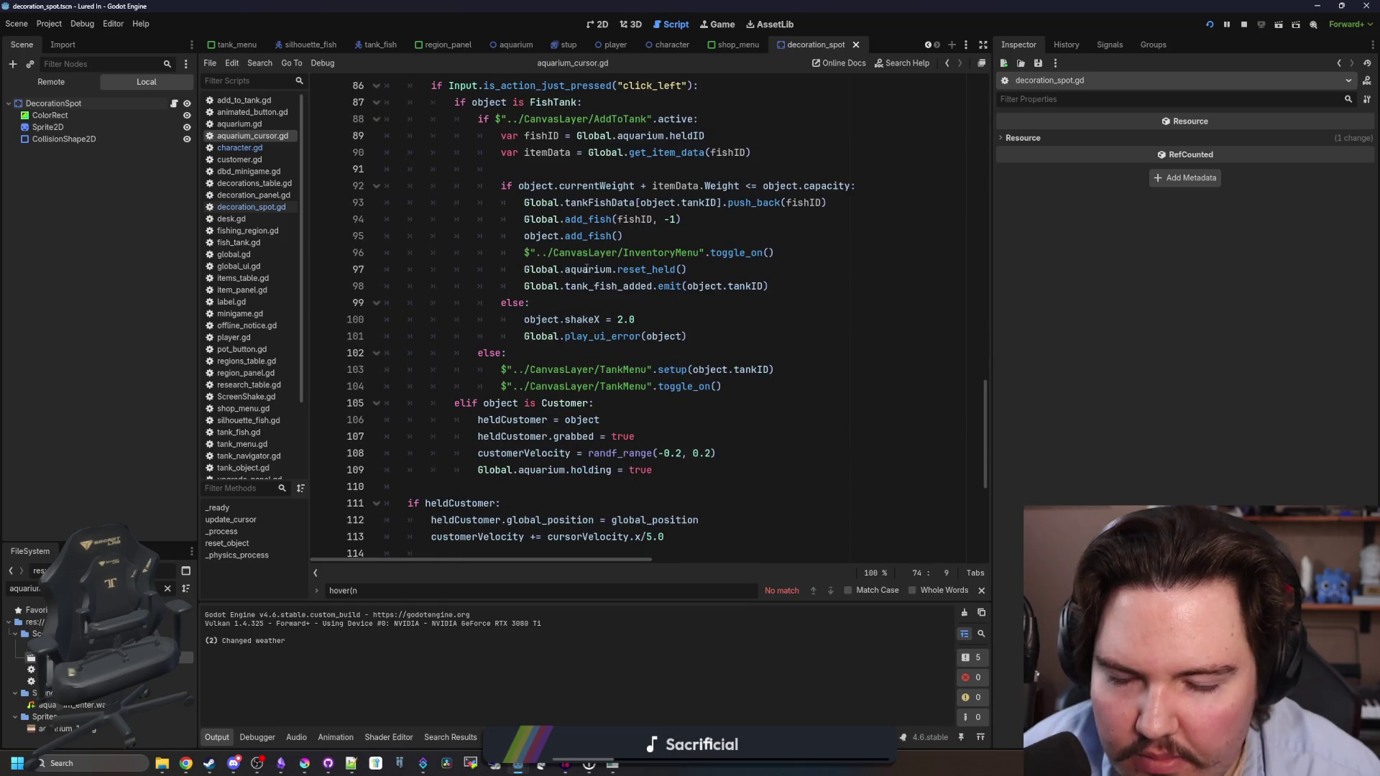
pyautogui.scroll(2, 630, 399)
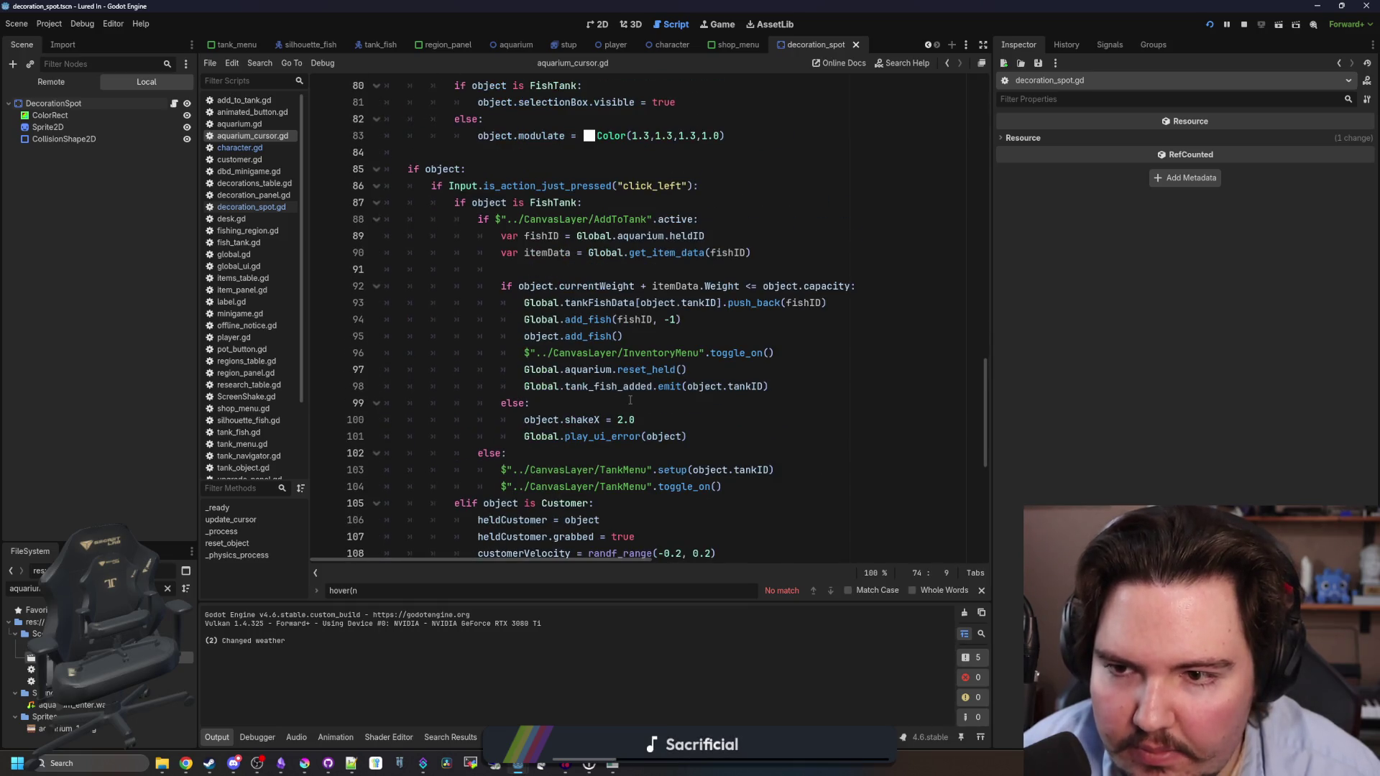
pyautogui.click(475, 234)
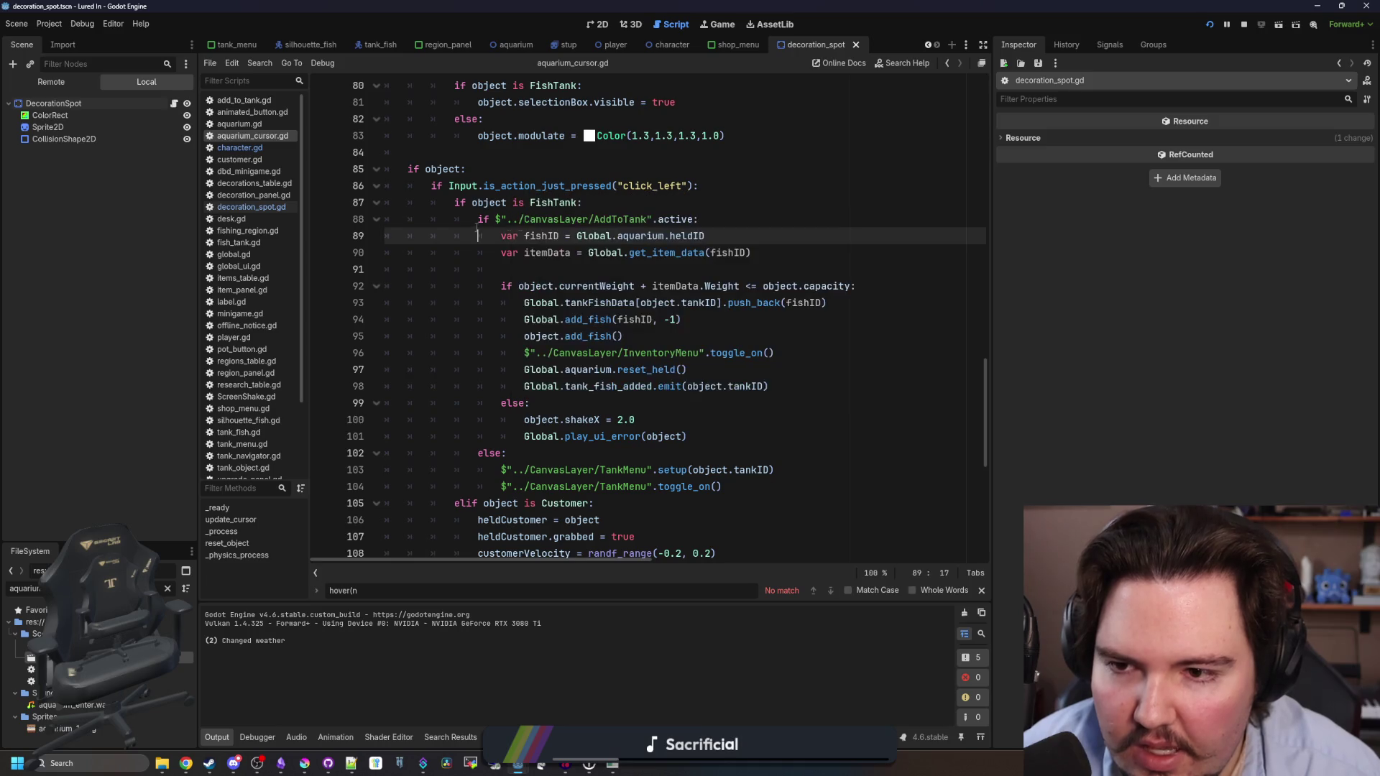
pyautogui.click(736, 189)
pyautogui.press('Return')
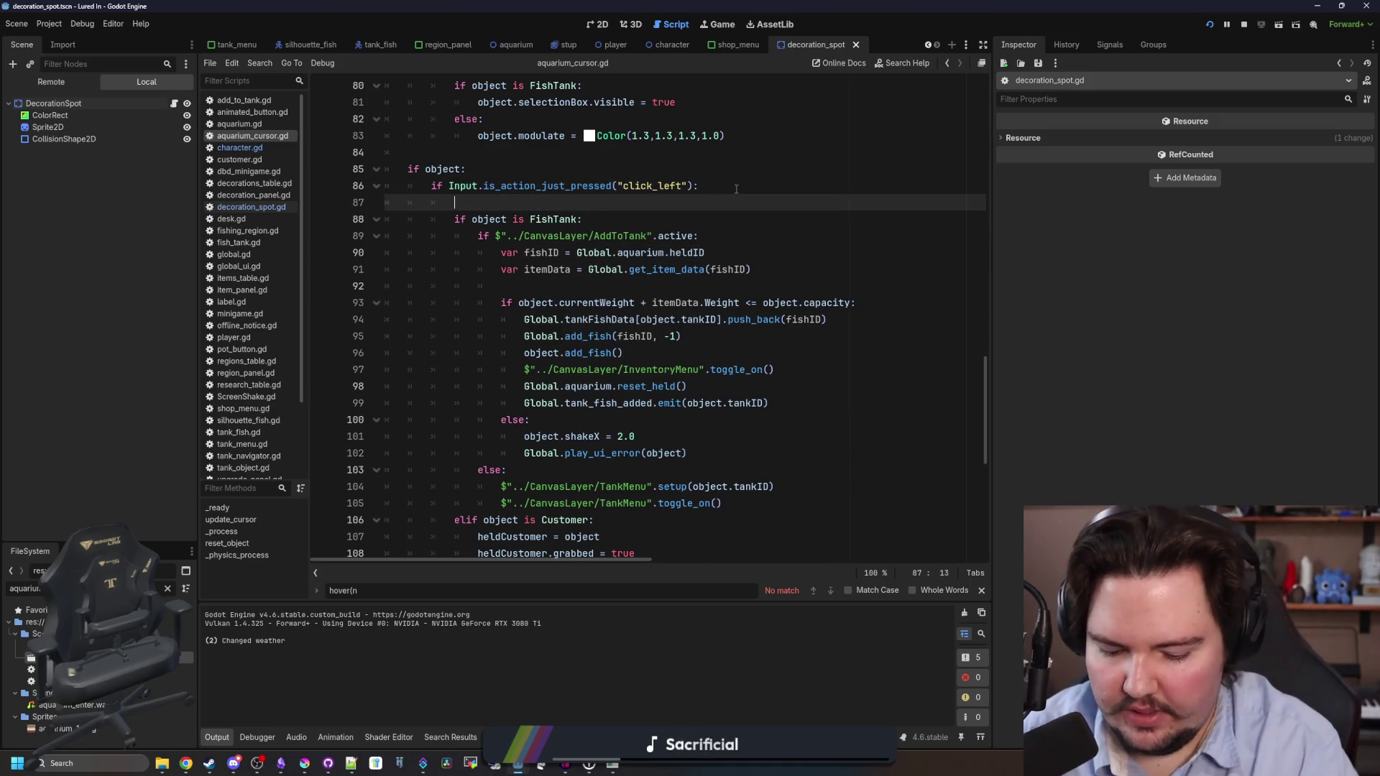
# Add an elif DecorationSpot branch after the tank error branch, starting a money deduction line.
pyautogui.press('BackSpace')
pyautogui.scroll(-1, 494, 416)
pyautogui.click(718, 388)
pyautogui.press('Return')
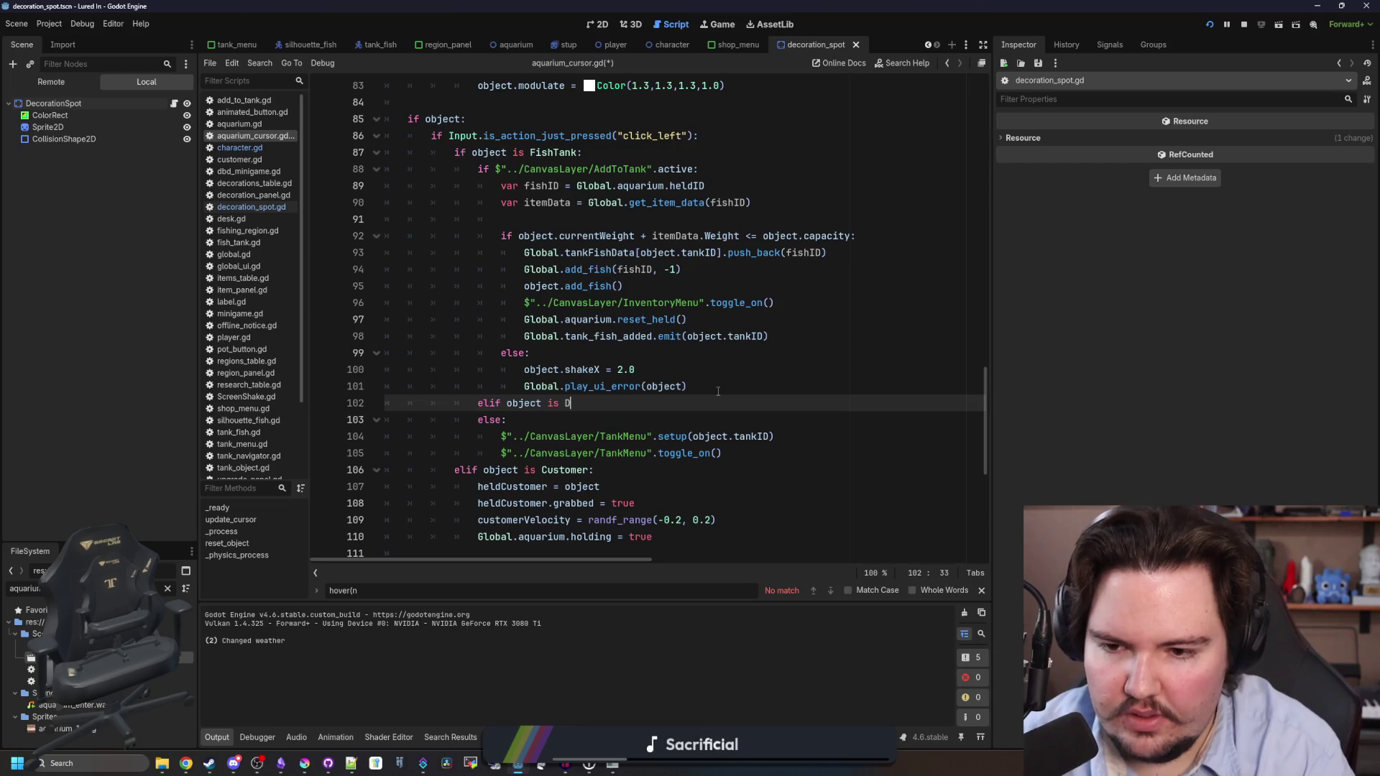
pyautogui.write('ecor')
pyautogui.press('Down')
pyautogui.press('Return')
pyautogui.write(':')
pyautogui.press('Return')
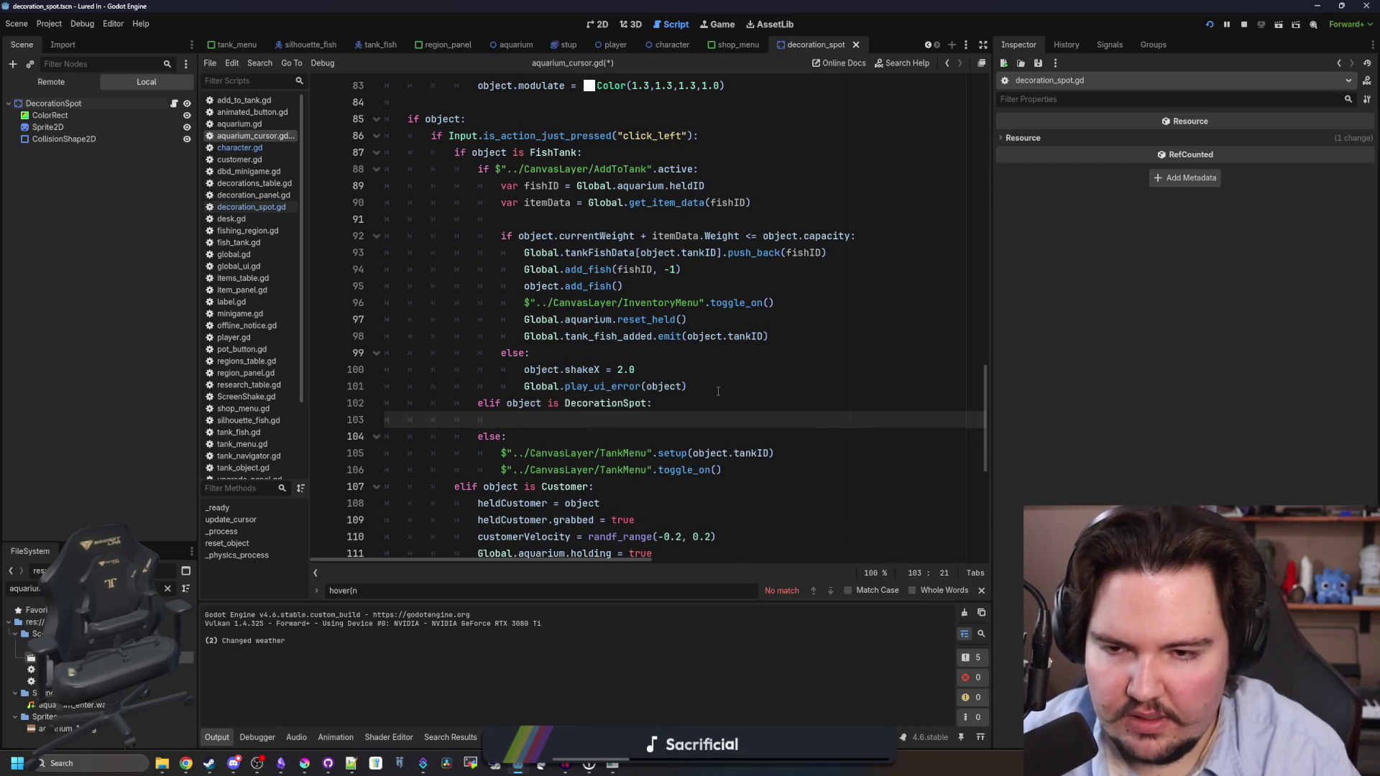
pyautogui.write('Global.money -=')
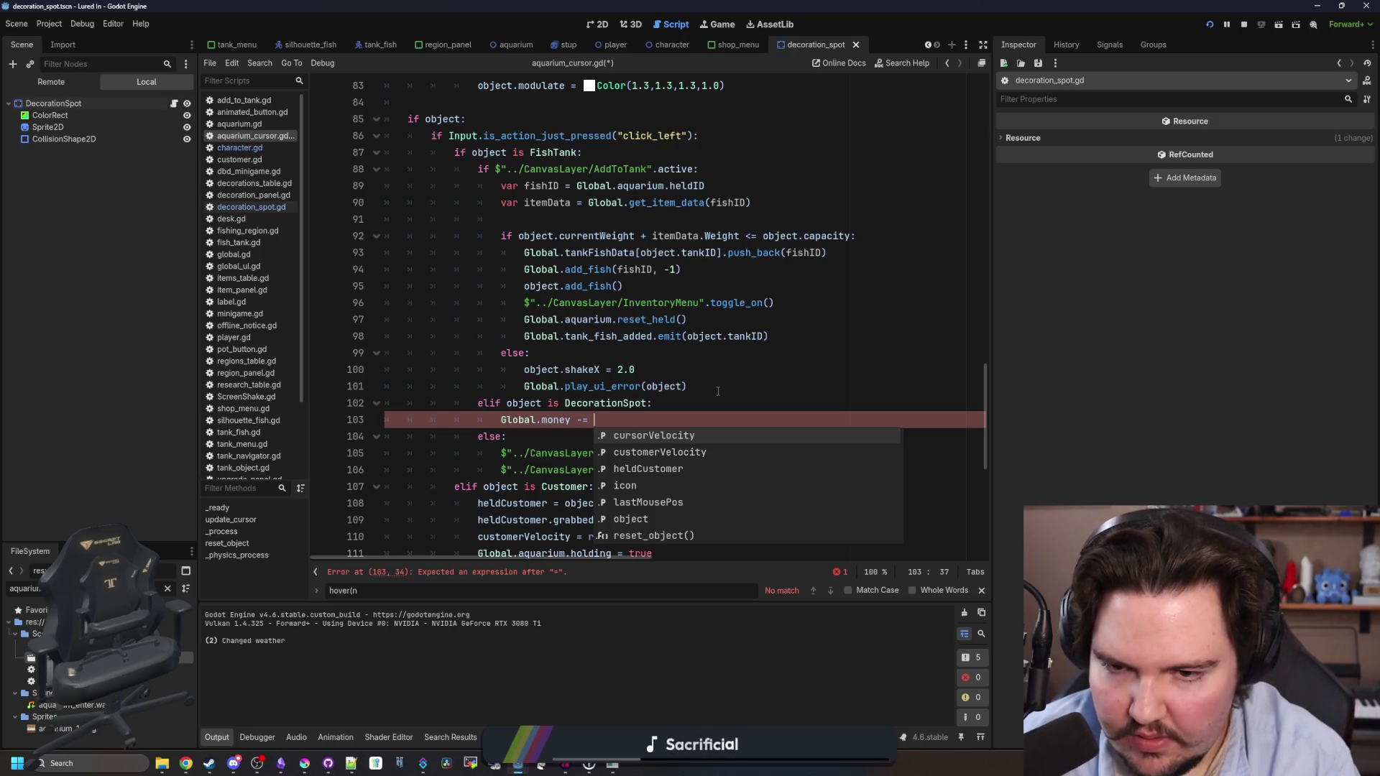
# Look up decorationData with Global.decorationsTable.get using the held item ID.
pyautogui.click(708, 396)
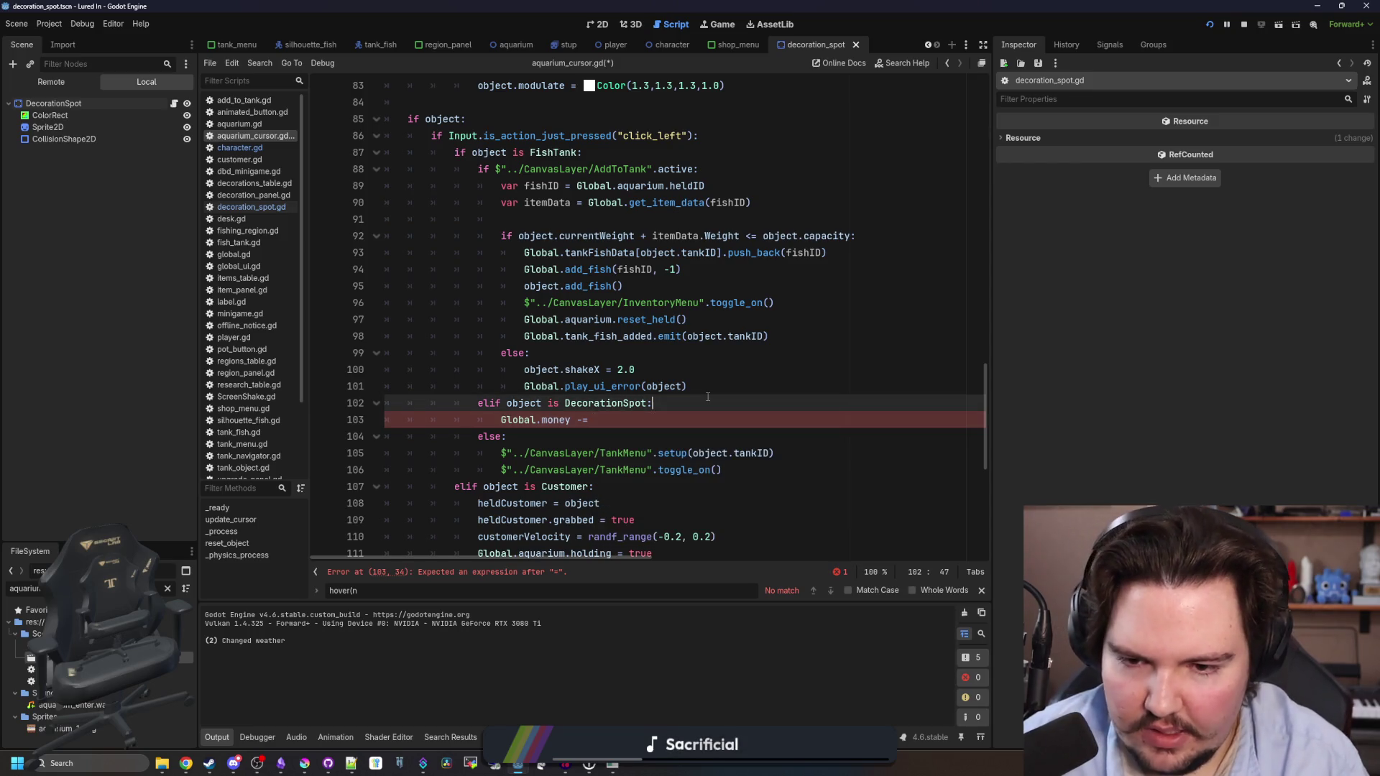
pyautogui.press('Return')
pyautogui.write('var decorationData = G')
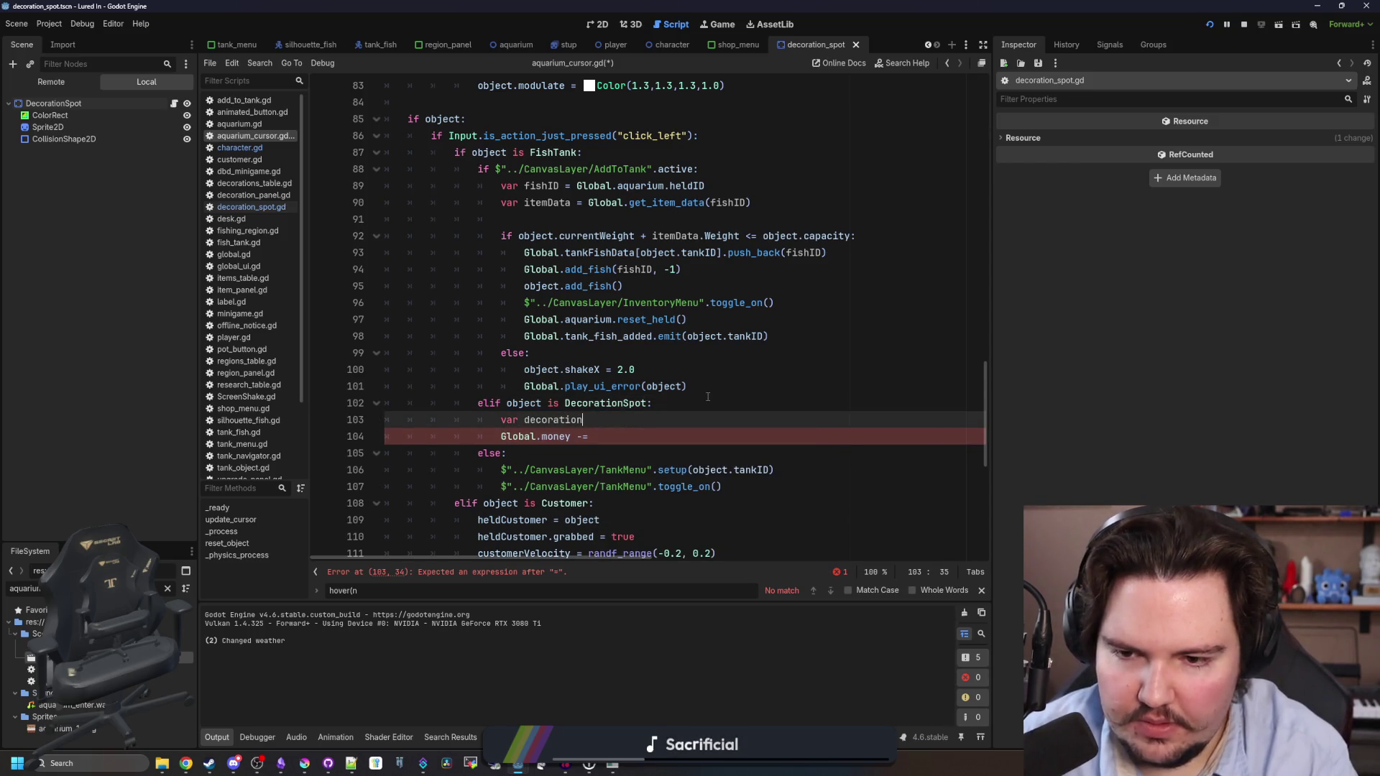
pyautogui.write('lobal.decor')
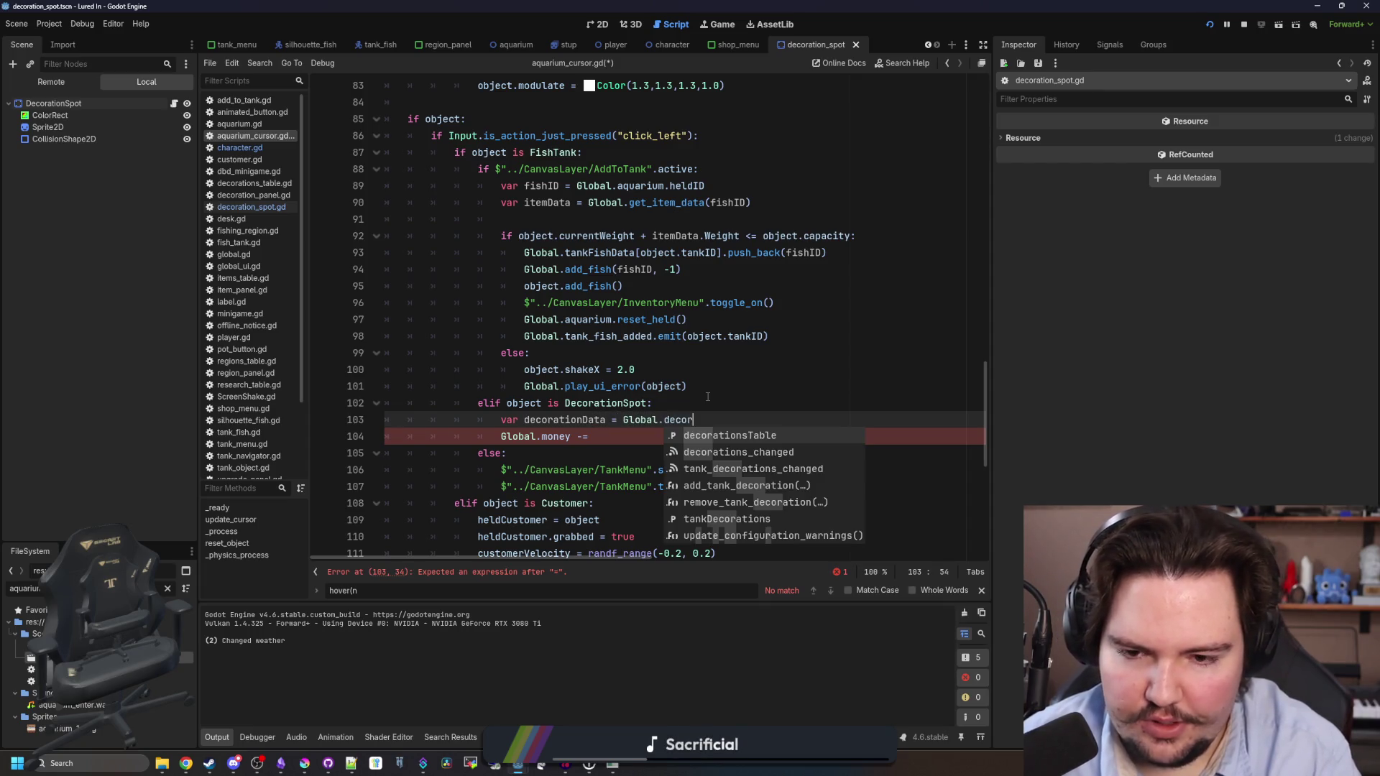
pyautogui.press('Return')
pyautogui.write('t(he')
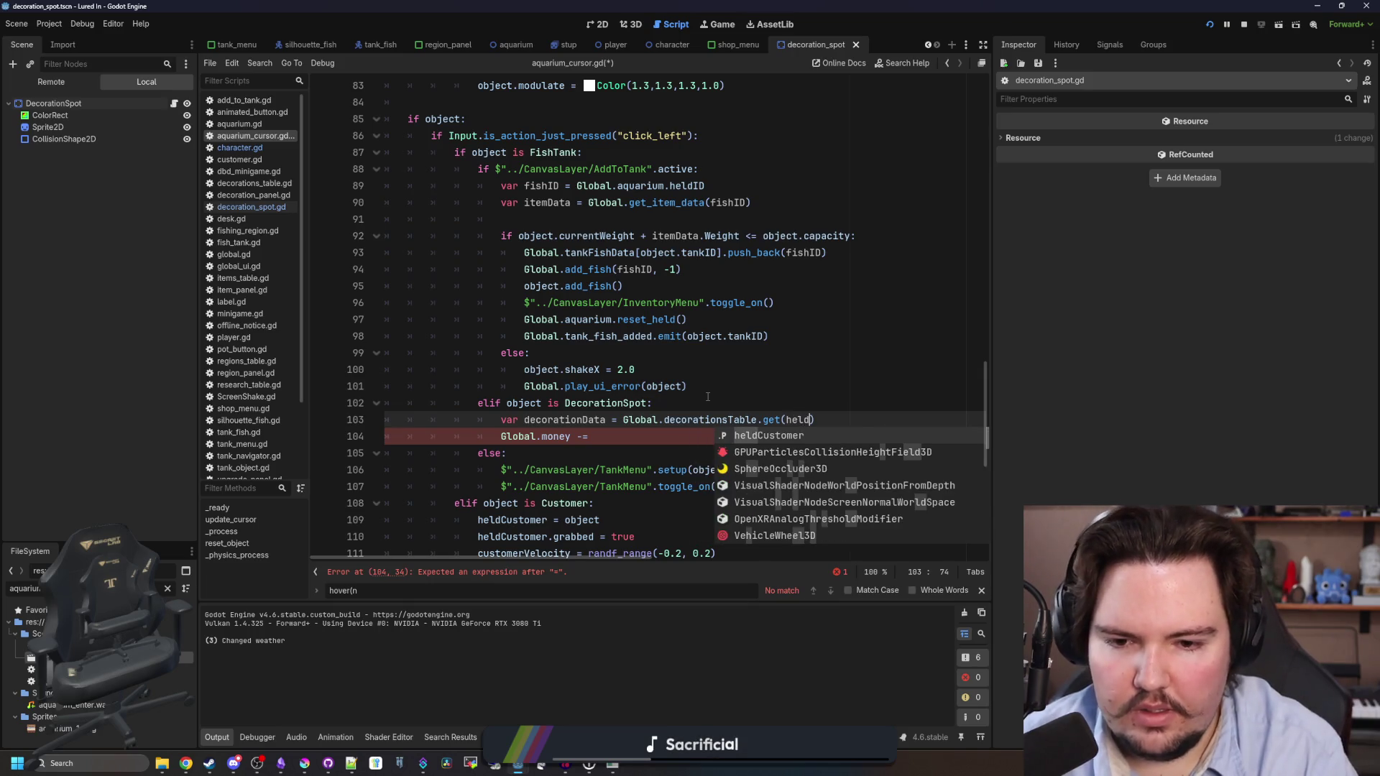
pyautogui.press('BackSpace')
pyautogui.write('Global.')
pyautogui.write('aquarium.heldIOD')
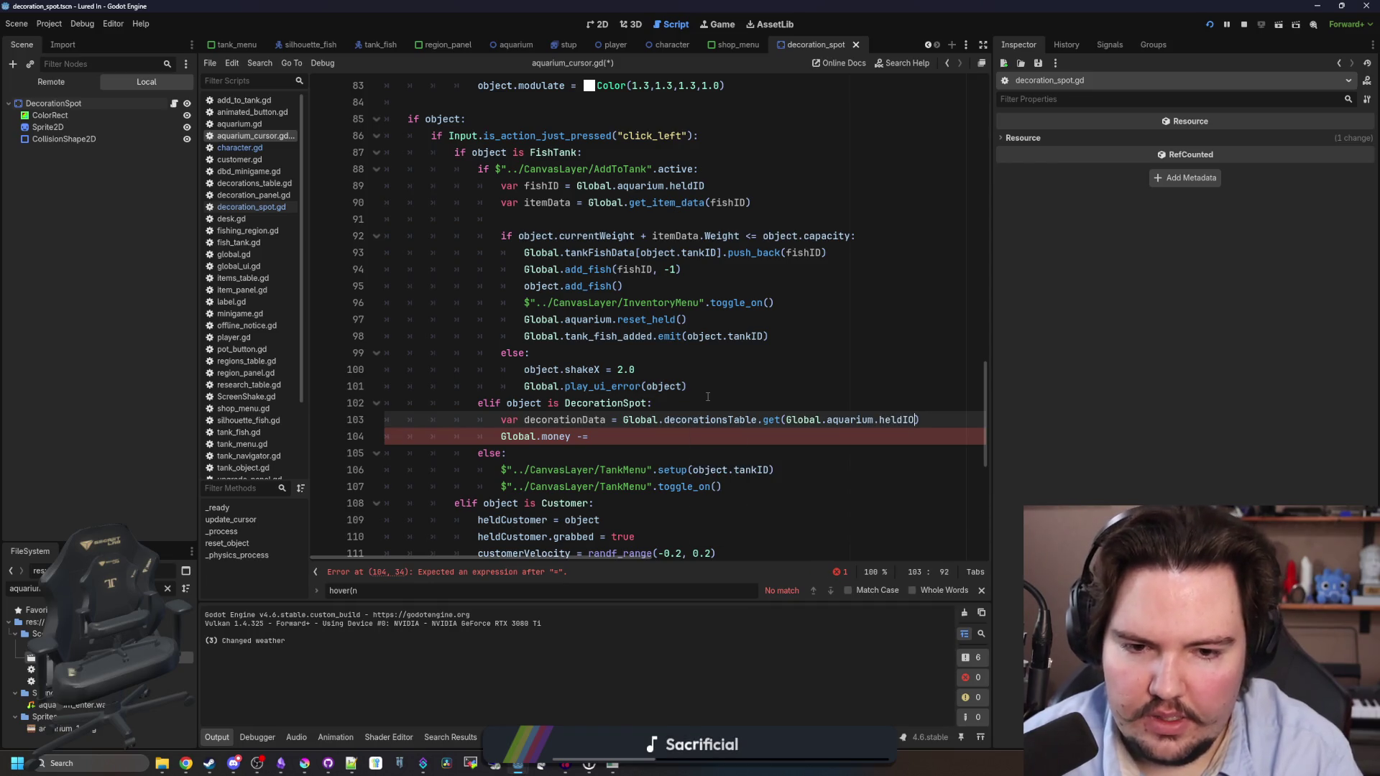
# Call Global.globalUI.money_particles(false) after the money deduction.
pyautogui.press('Down')
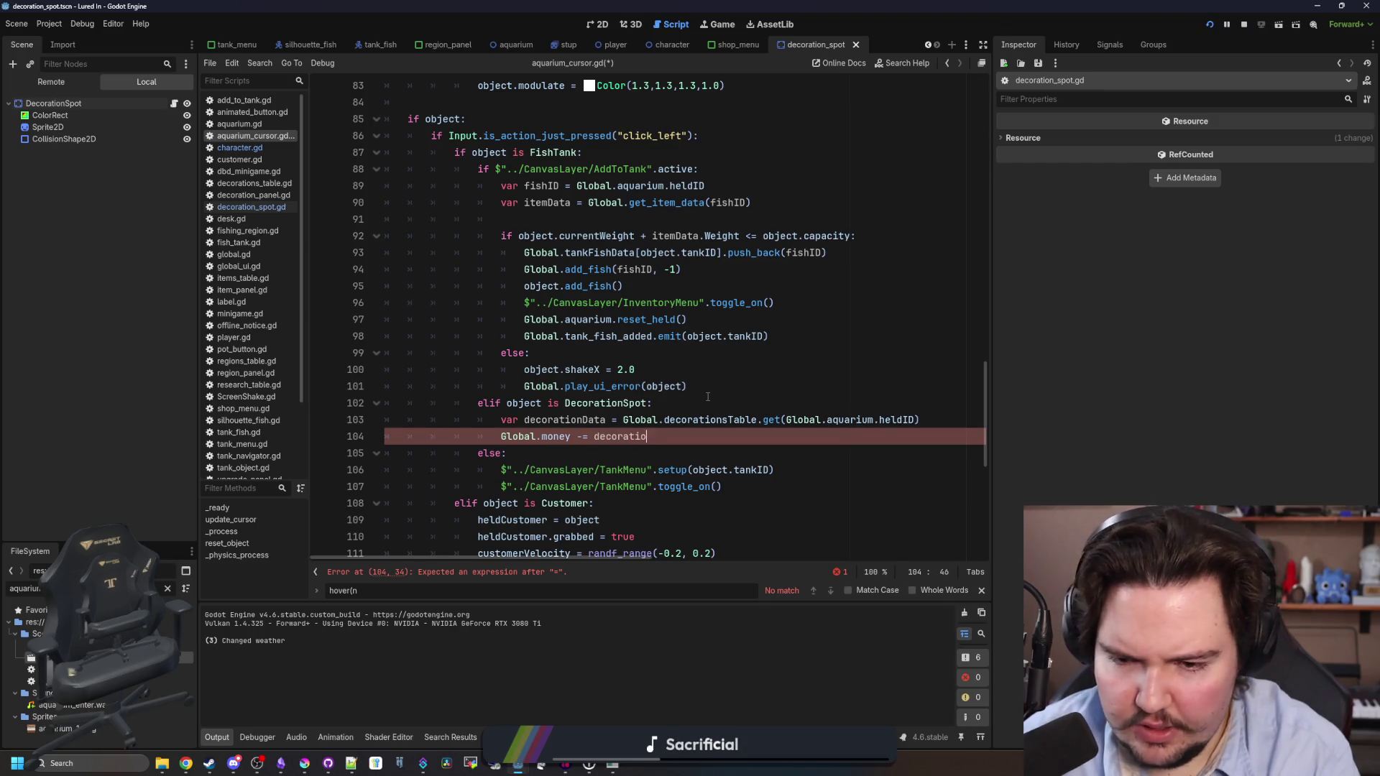
pyautogui.press('Return')
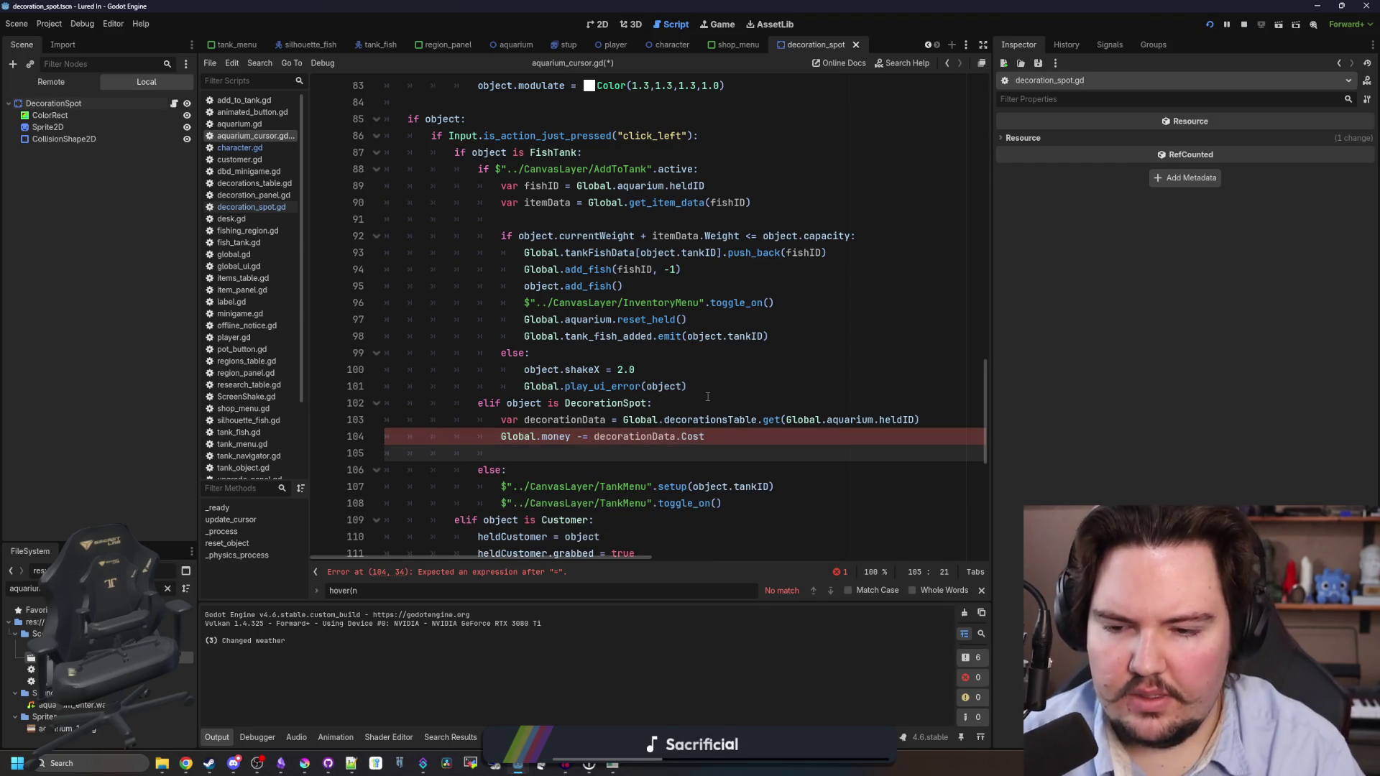
pyautogui.write('G')
pyautogui.press('BackSpace')
pyautogui.press('BackSpace')
pyautogui.press('BackSpace')
pyautogui.write('lobal.')
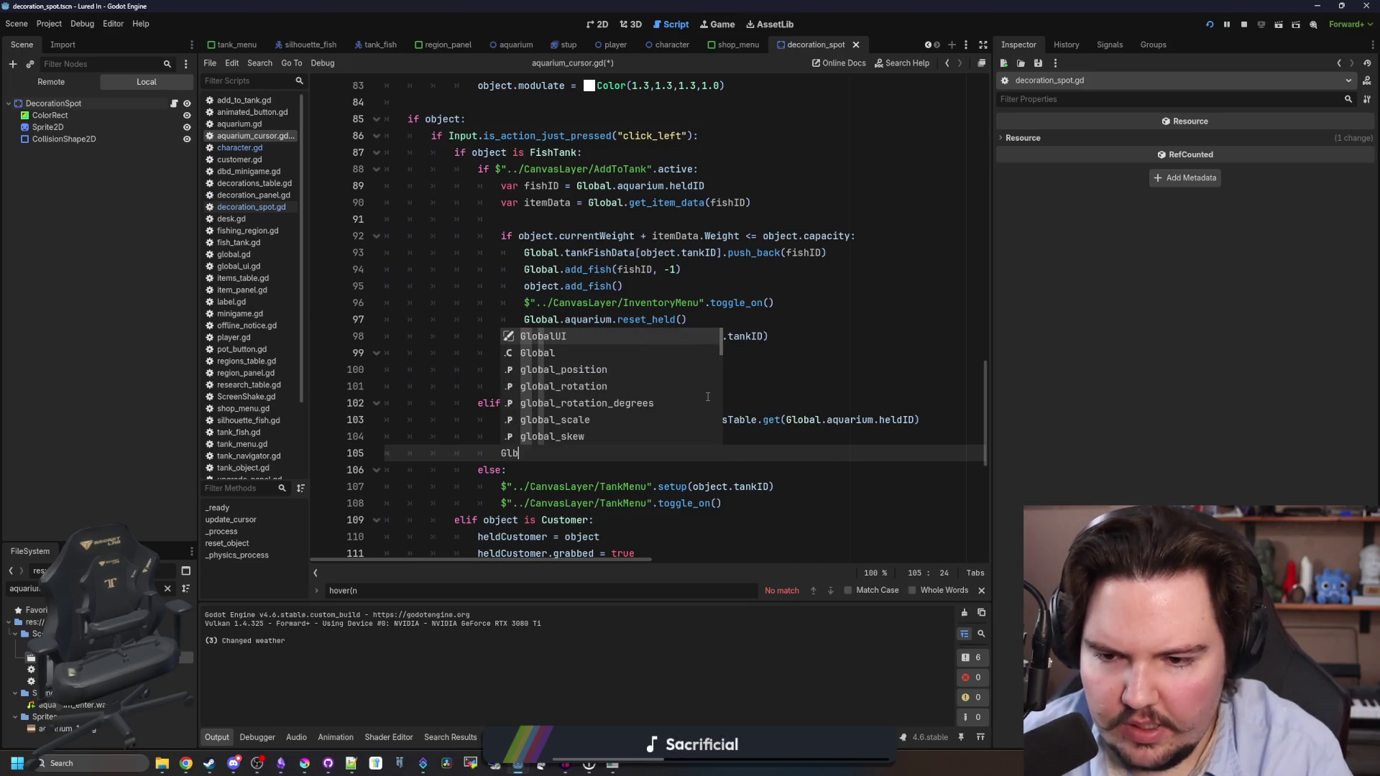
pyautogui.write('globa')
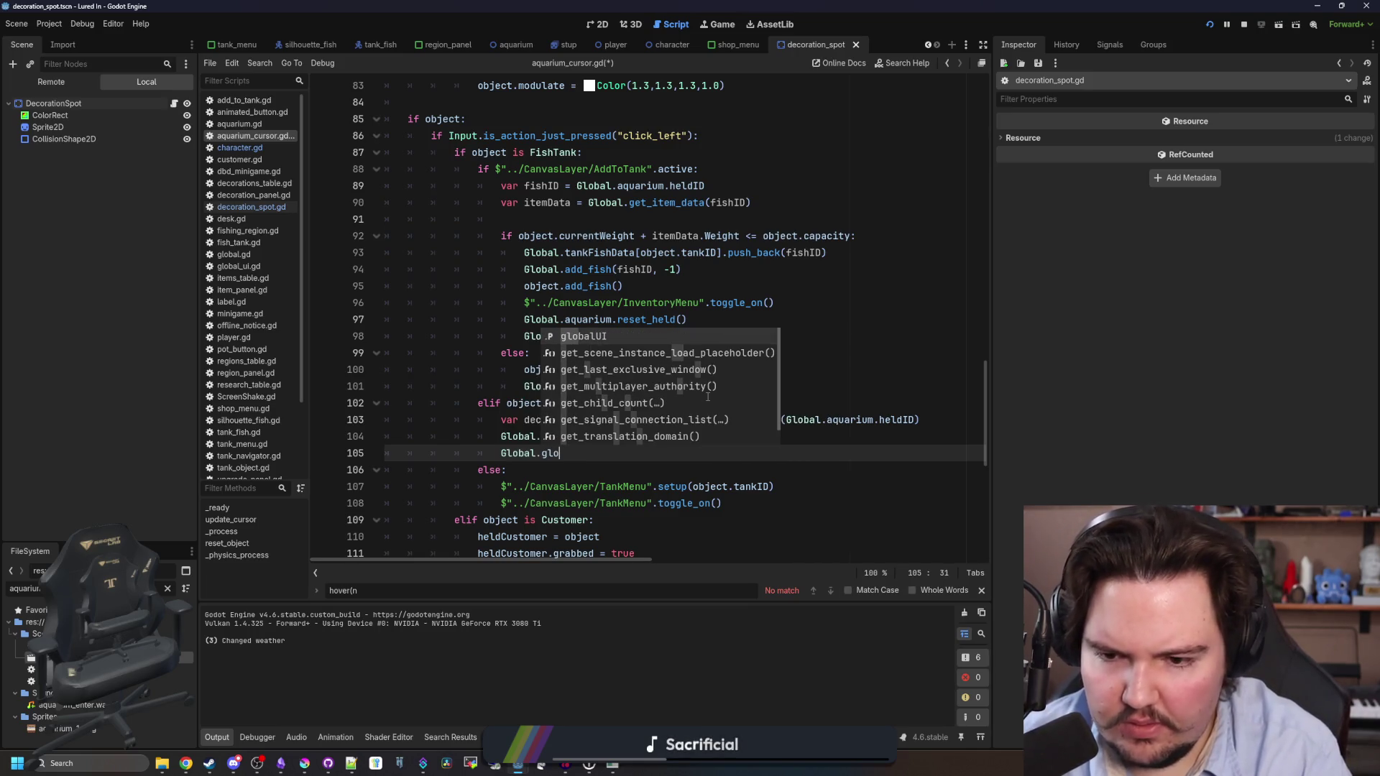
pyautogui.press('Return')
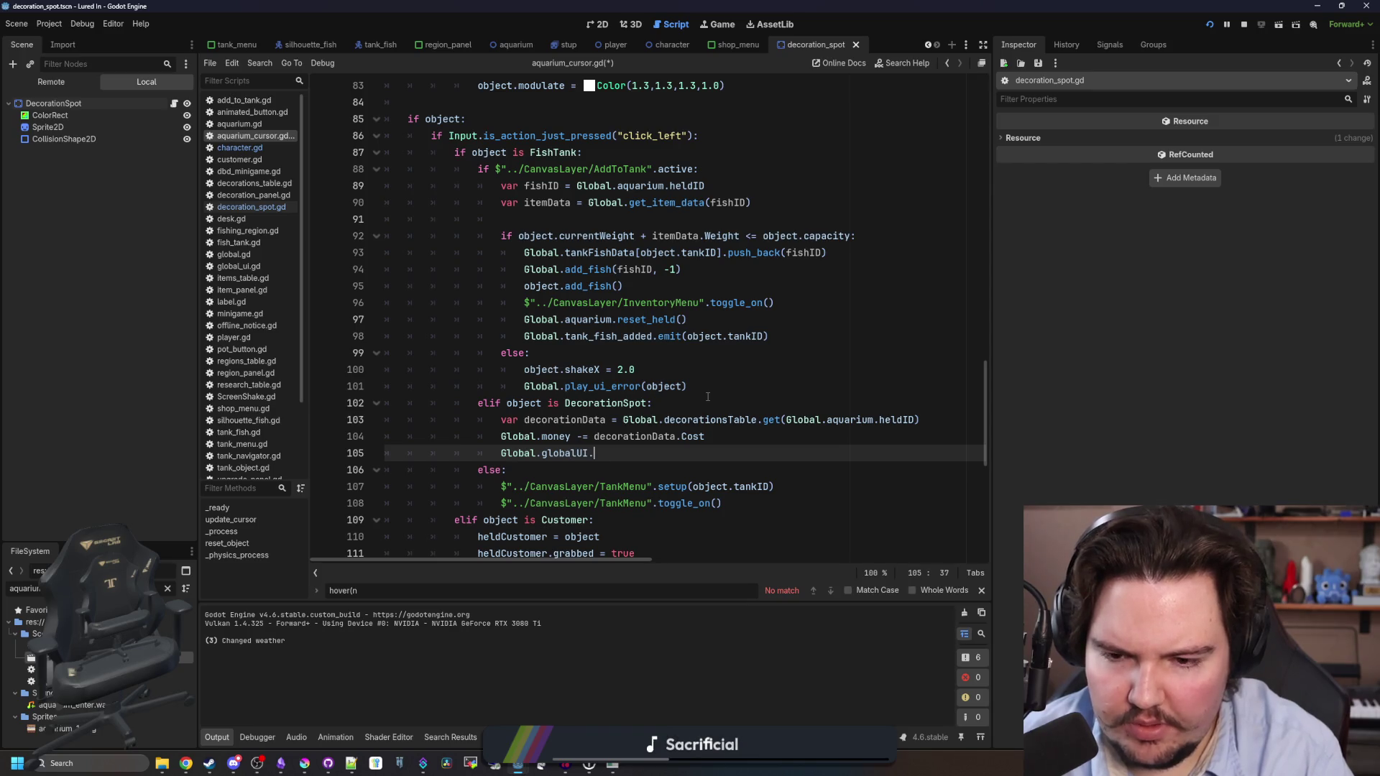
pyautogui.write('.money')
pyautogui.press('Return')
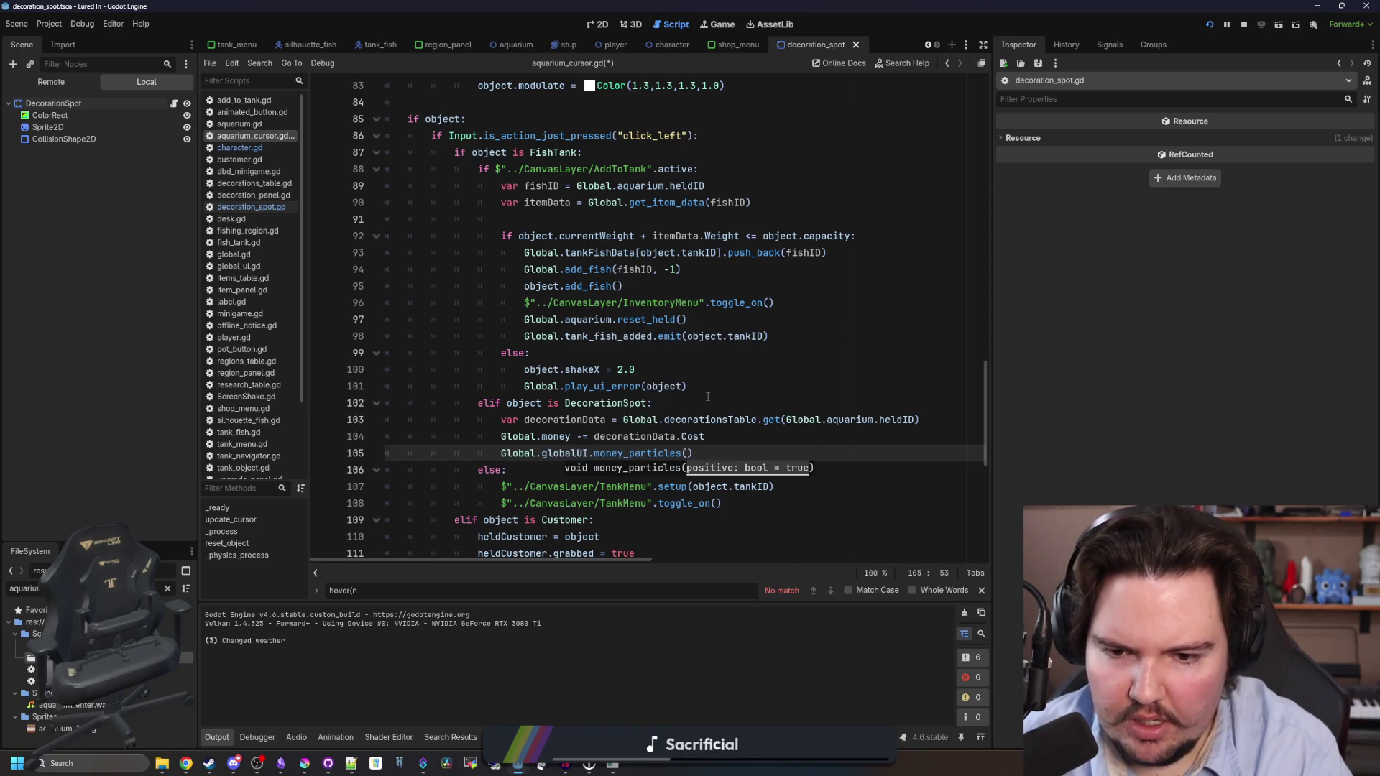
pyautogui.press('Return')
pyautogui.press('End')
# Place the decoration on the spot with set_decoration, then run the game with F5.
pyautogui.press('Return')
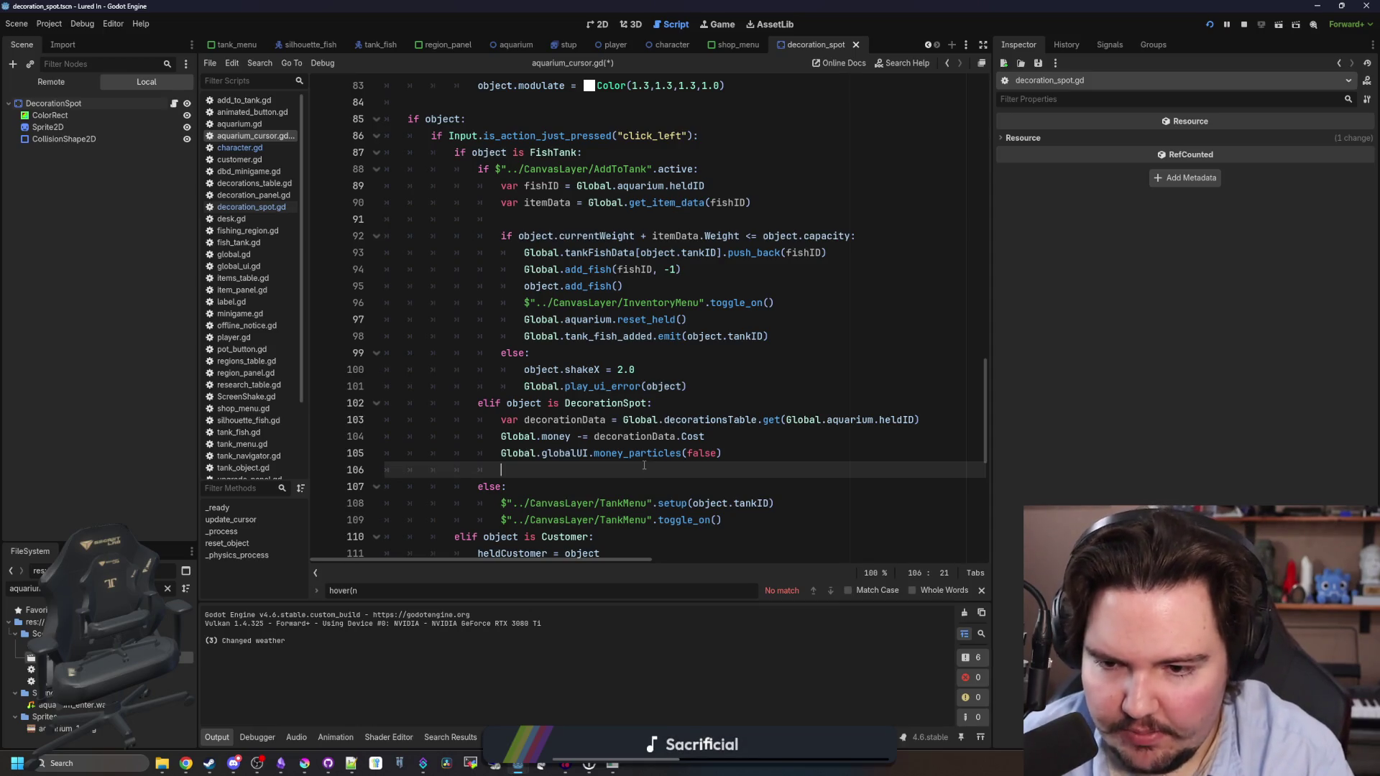
pyautogui.write('object.')
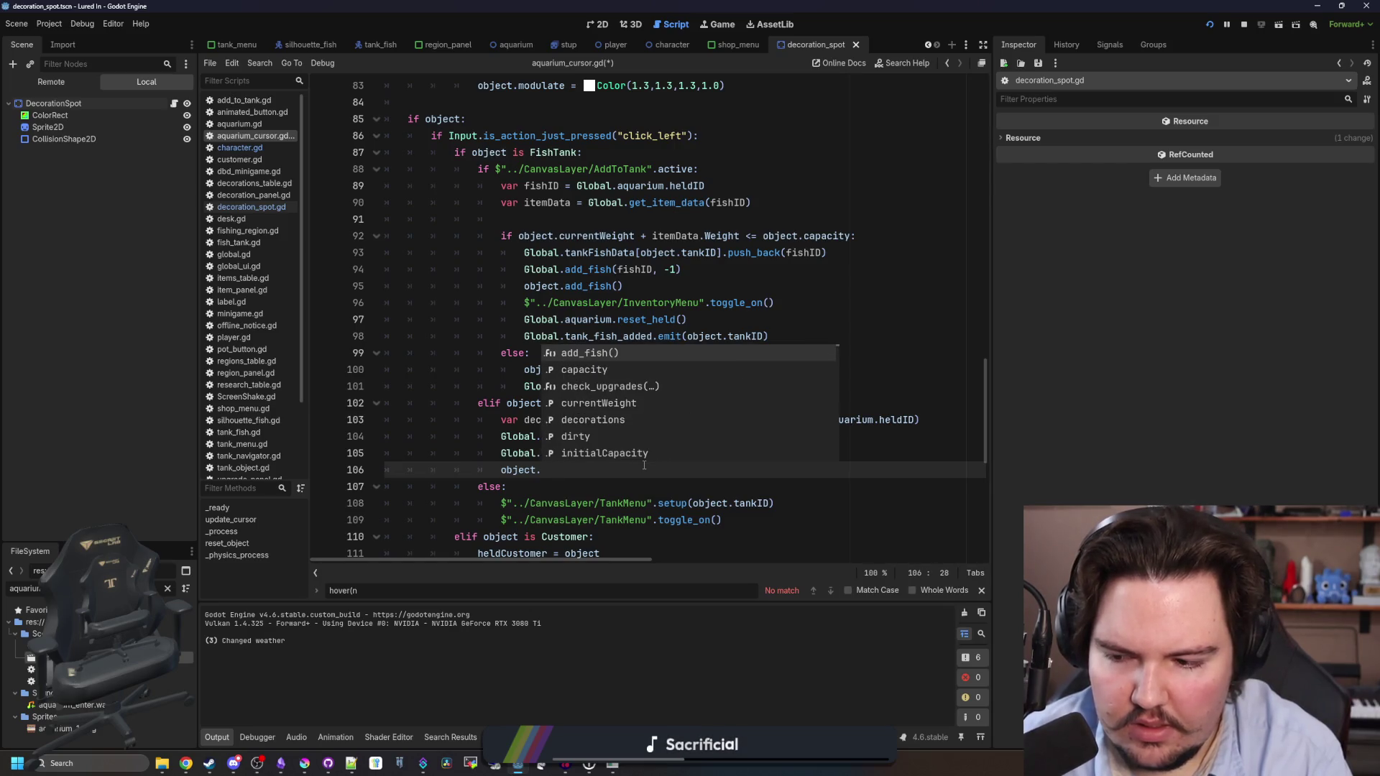
pyautogui.write('set_de')
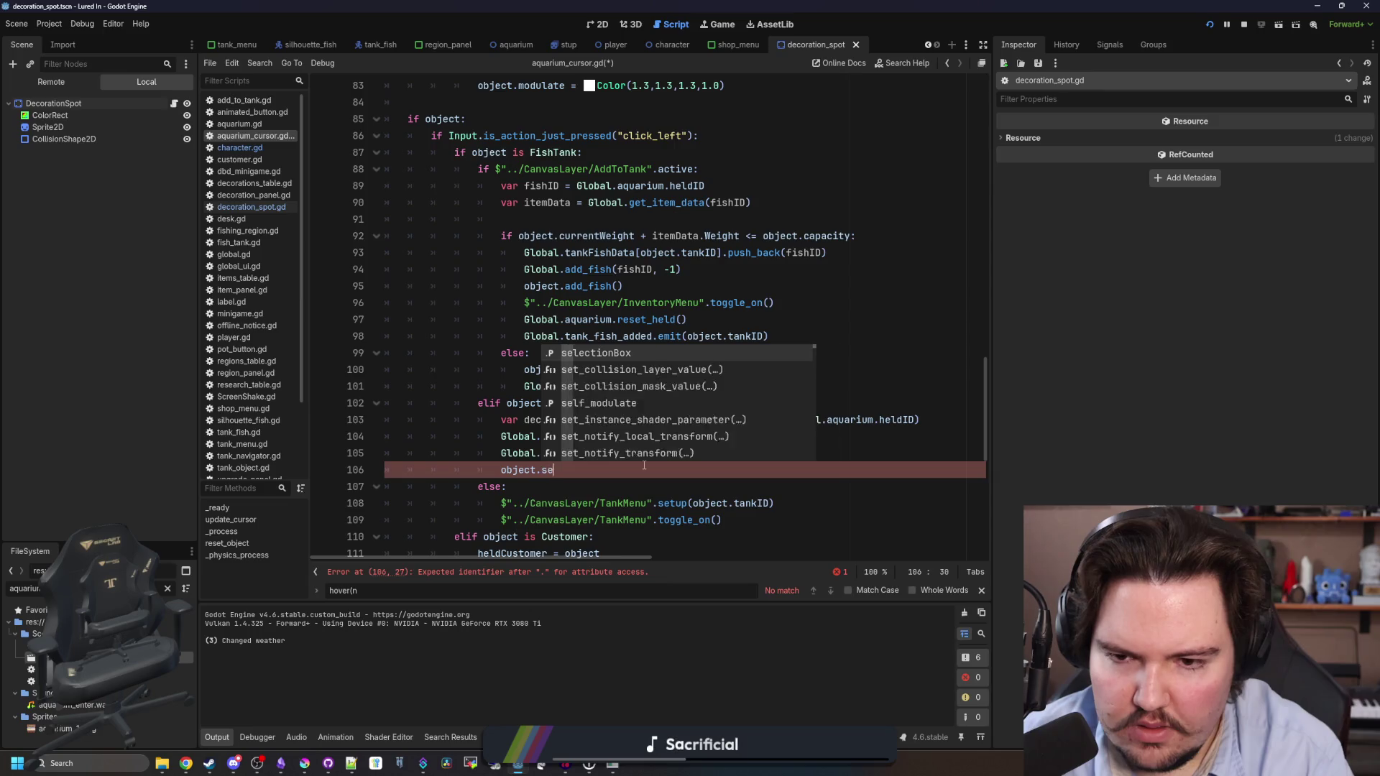
pyautogui.press('BackSpace')
pyautogui.press('BackSpace')
pyautogui.press('BackSpace')
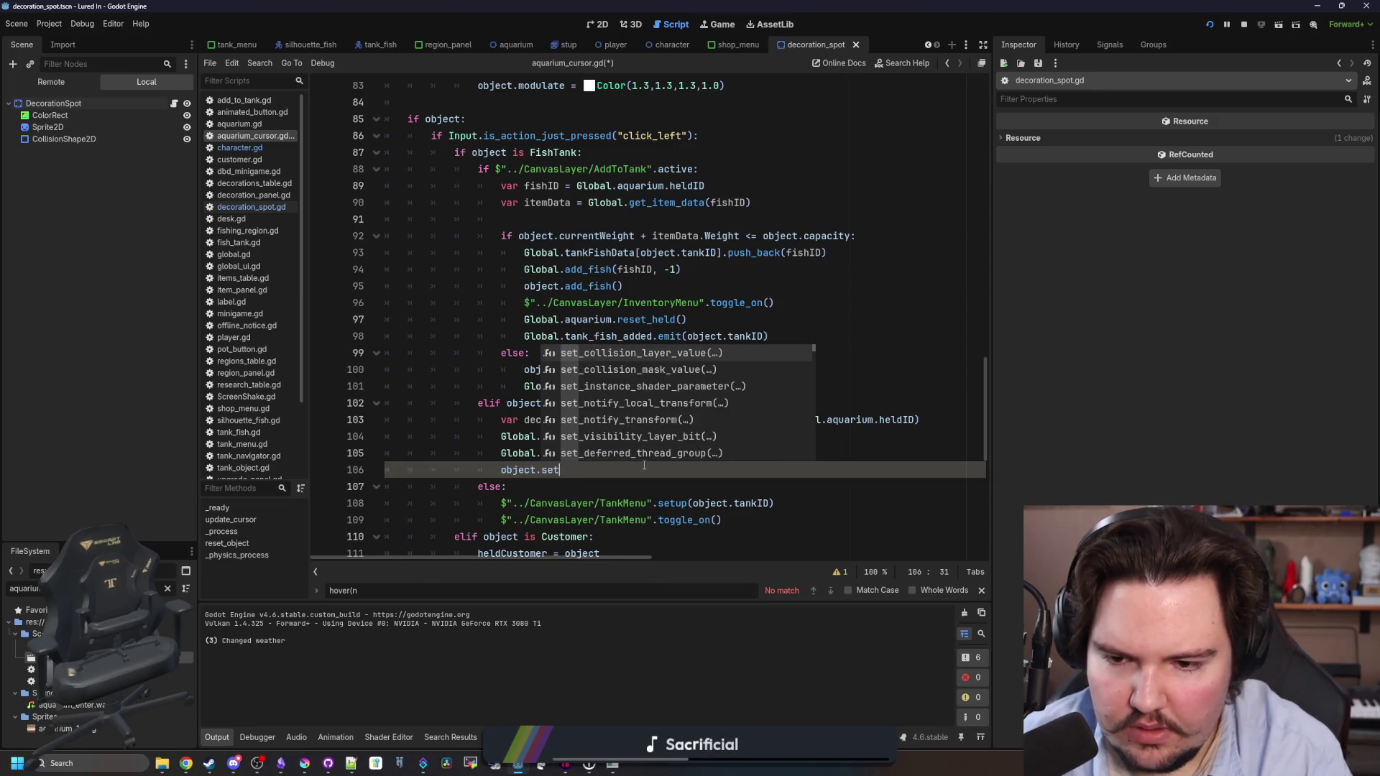
pyautogui.write('decor')
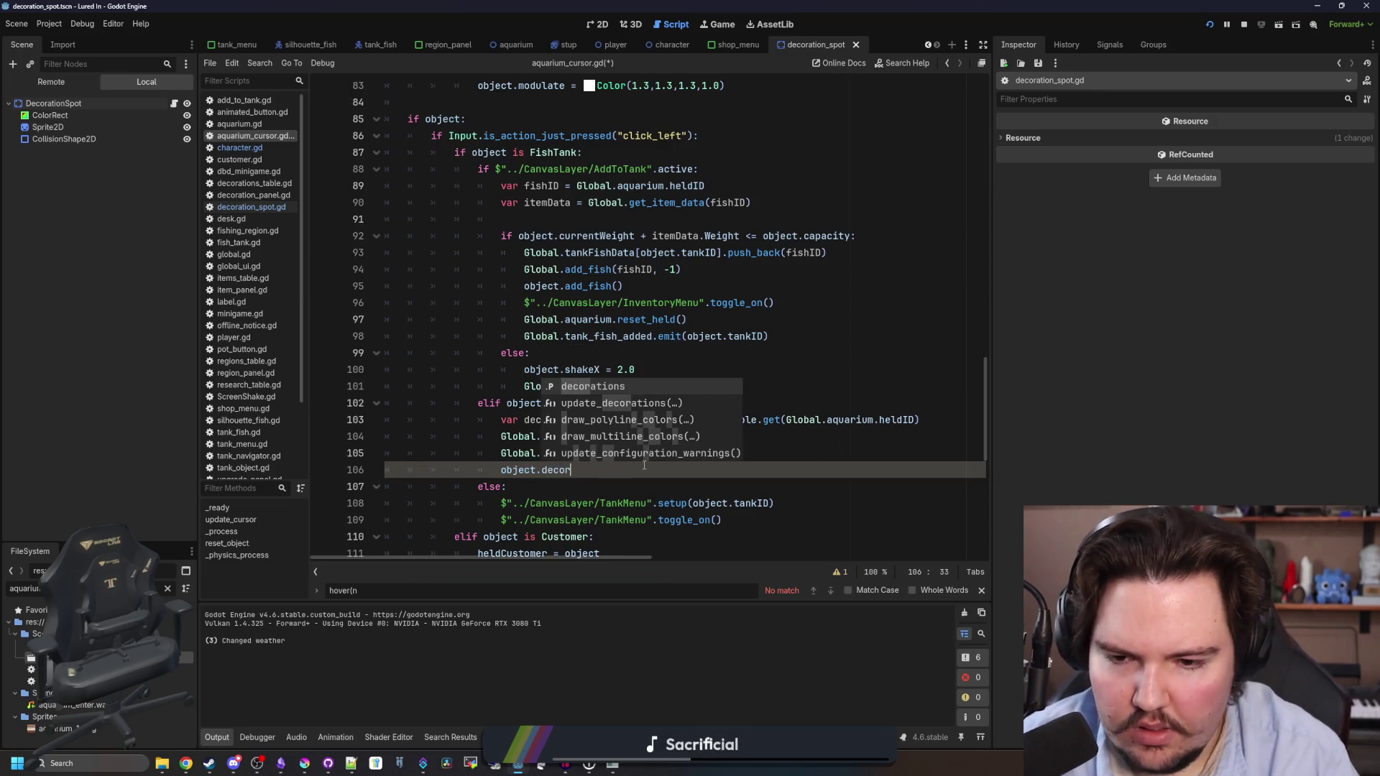
pyautogui.press('Return')
pyautogui.click(174, 104)
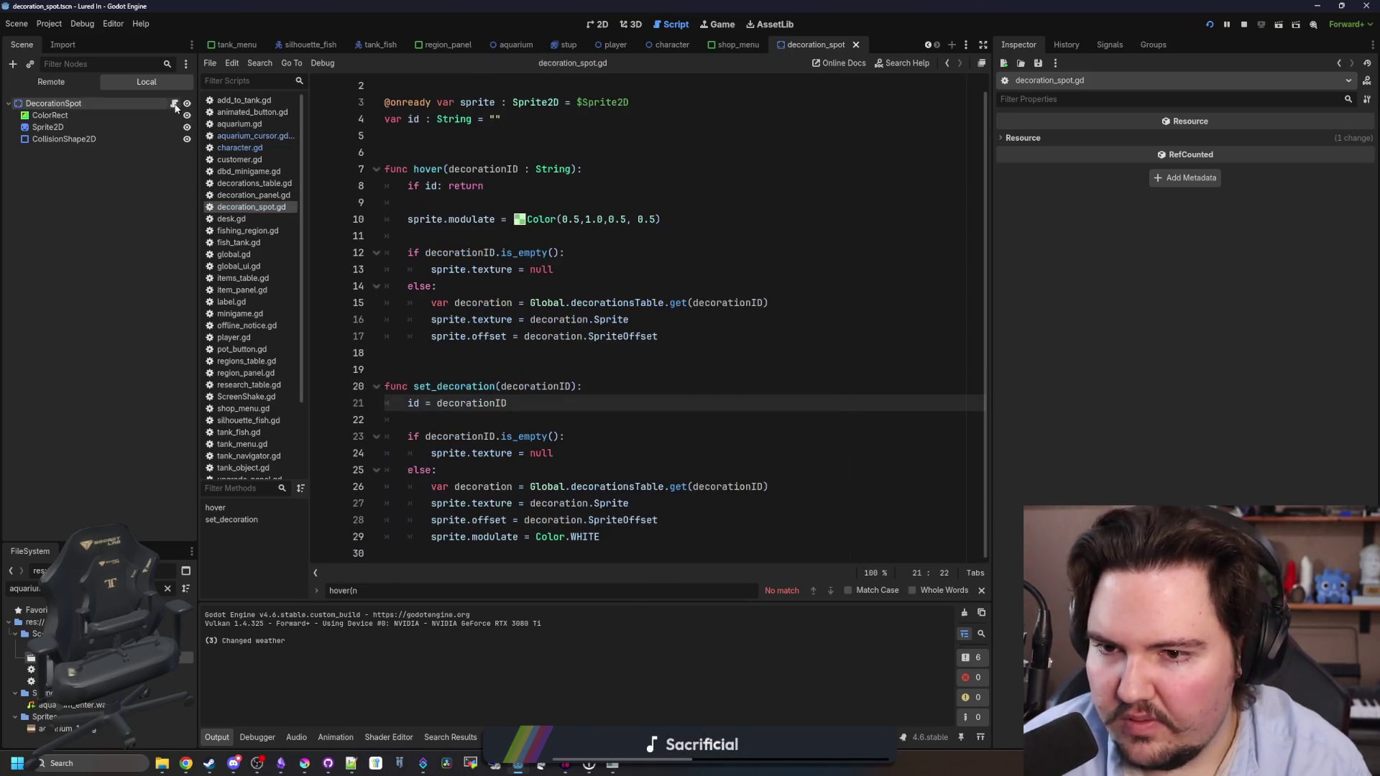
pyautogui.doubleClick(440, 386)
pyautogui.hotkey('ctrl', 'c')
pyautogui.hotkey('alt', 'Left')
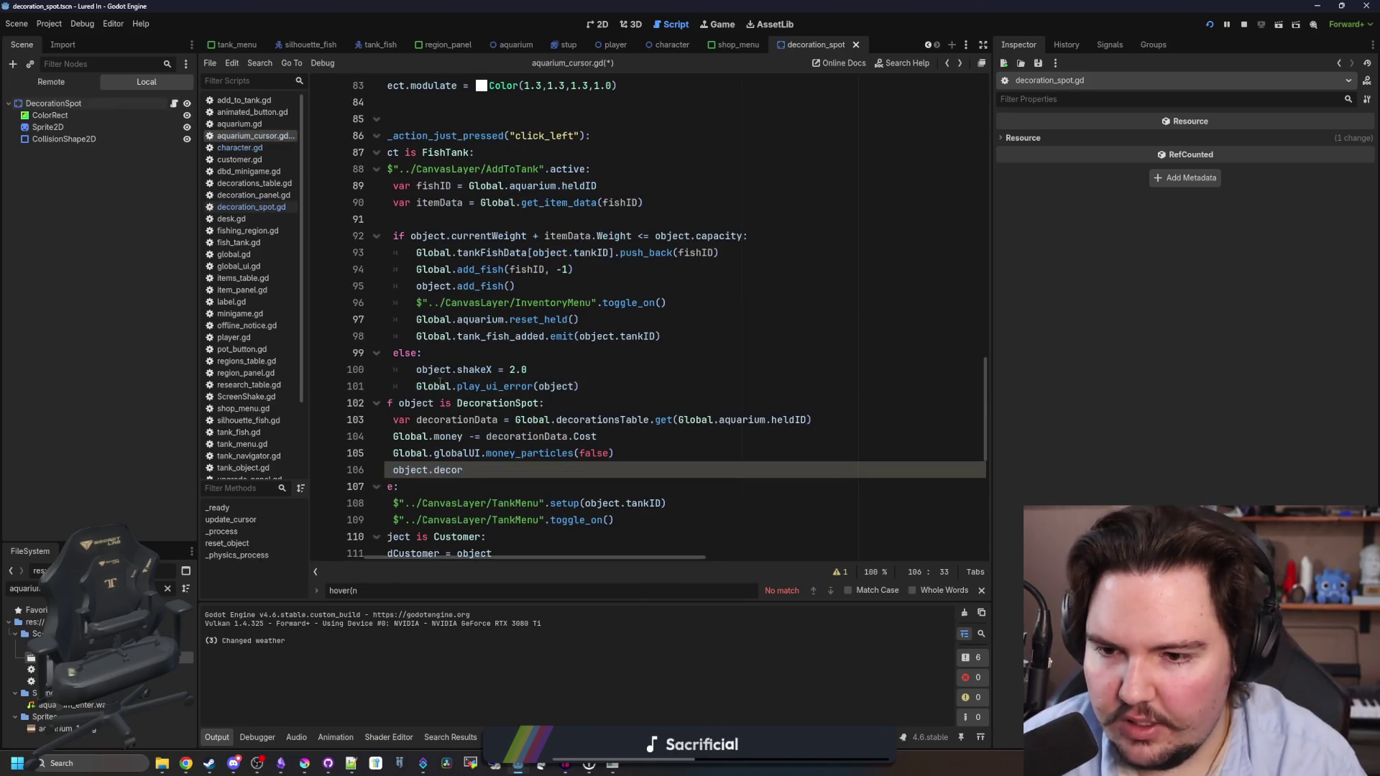
pyautogui.hotkey('ctrl', 'shift', 'Left')
pyautogui.hotkey('ctrl', 'v')
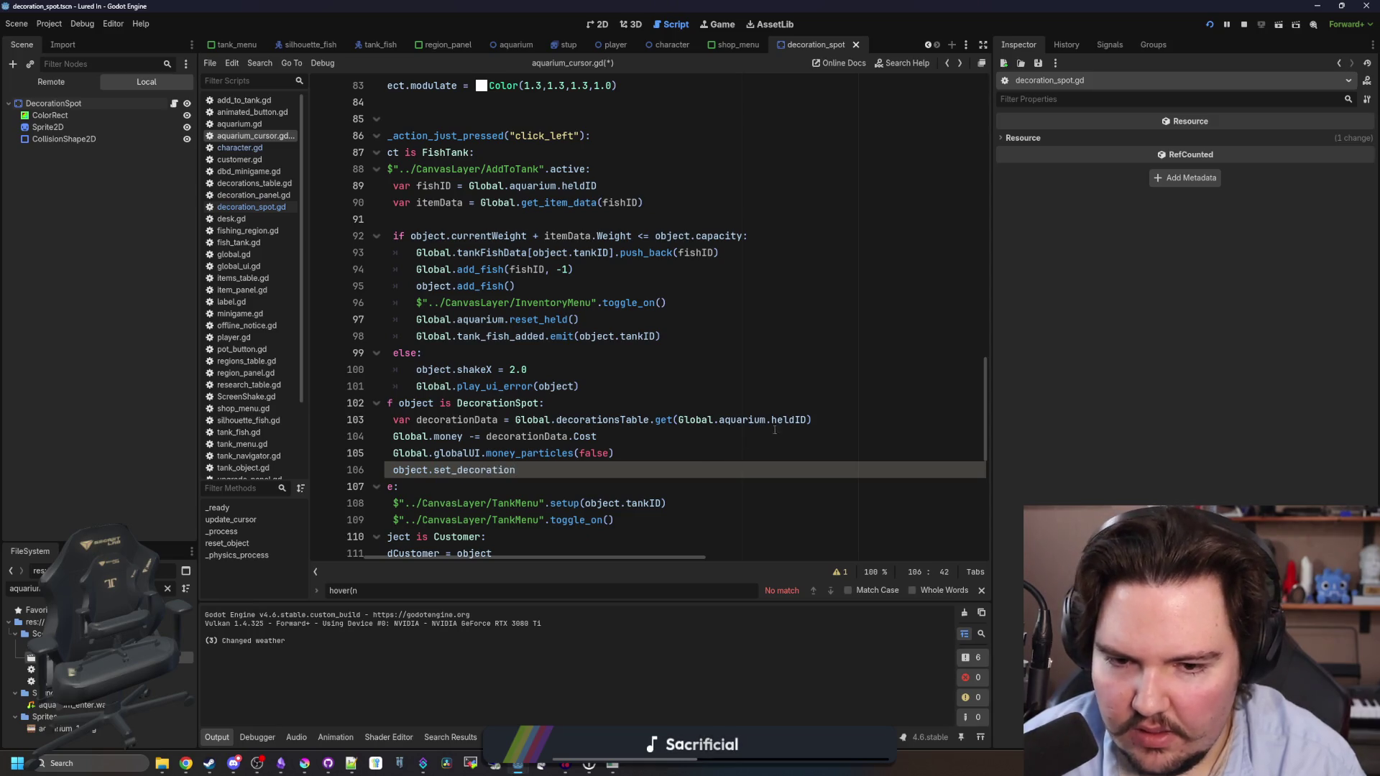
pyautogui.moveTo(809, 420); pyautogui.dragTo(679, 420)
pyautogui.press('F5')
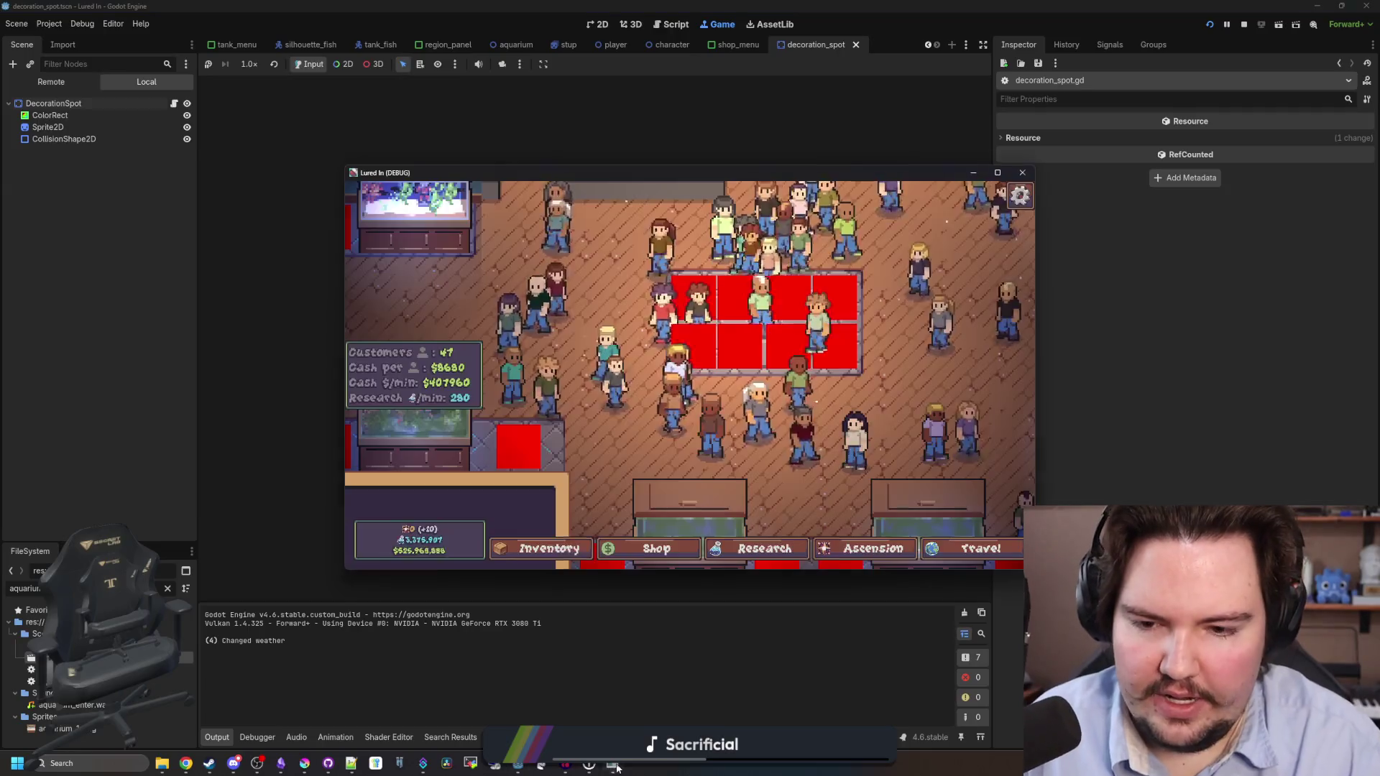
# In the running game, buy a Starfish Home from the Decorations shop, then return to the editor.
pyautogui.click(998, 172)
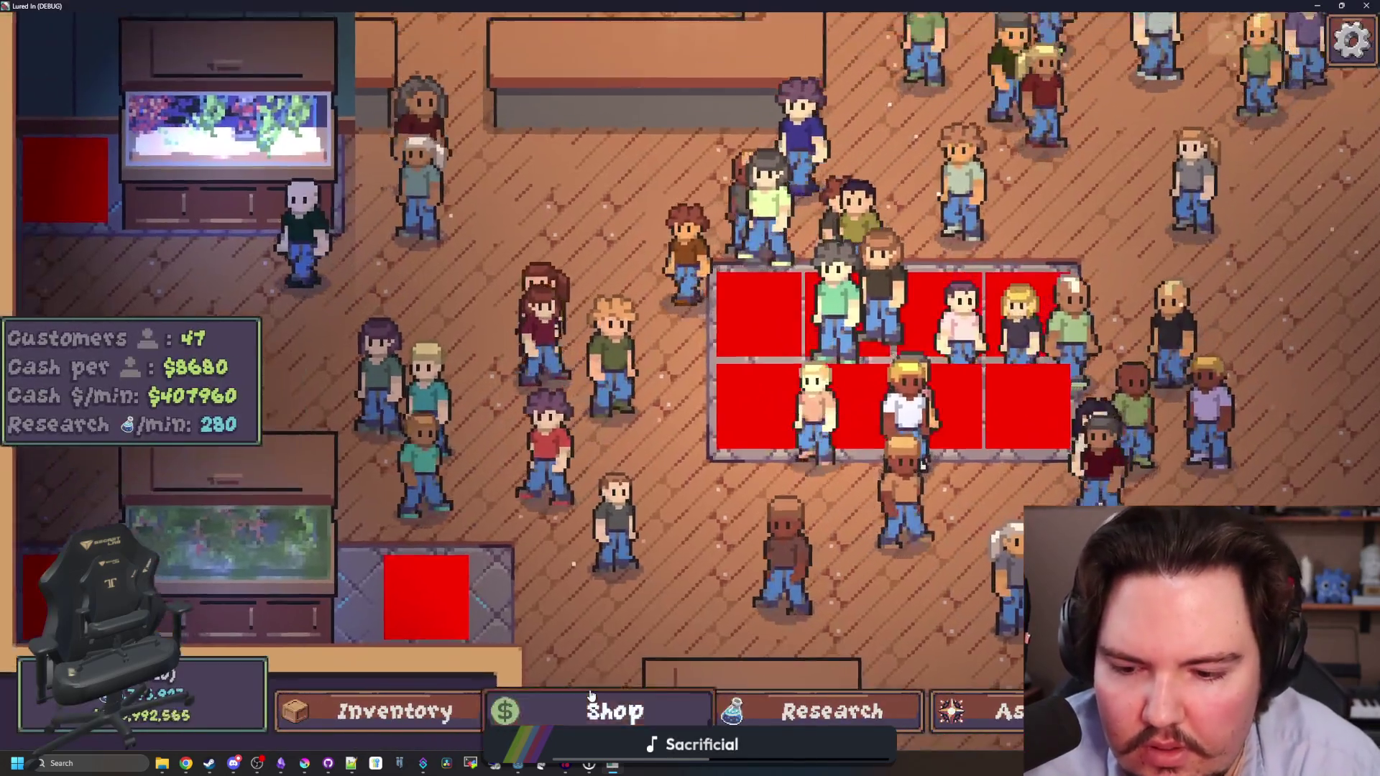
pyautogui.click(611, 712)
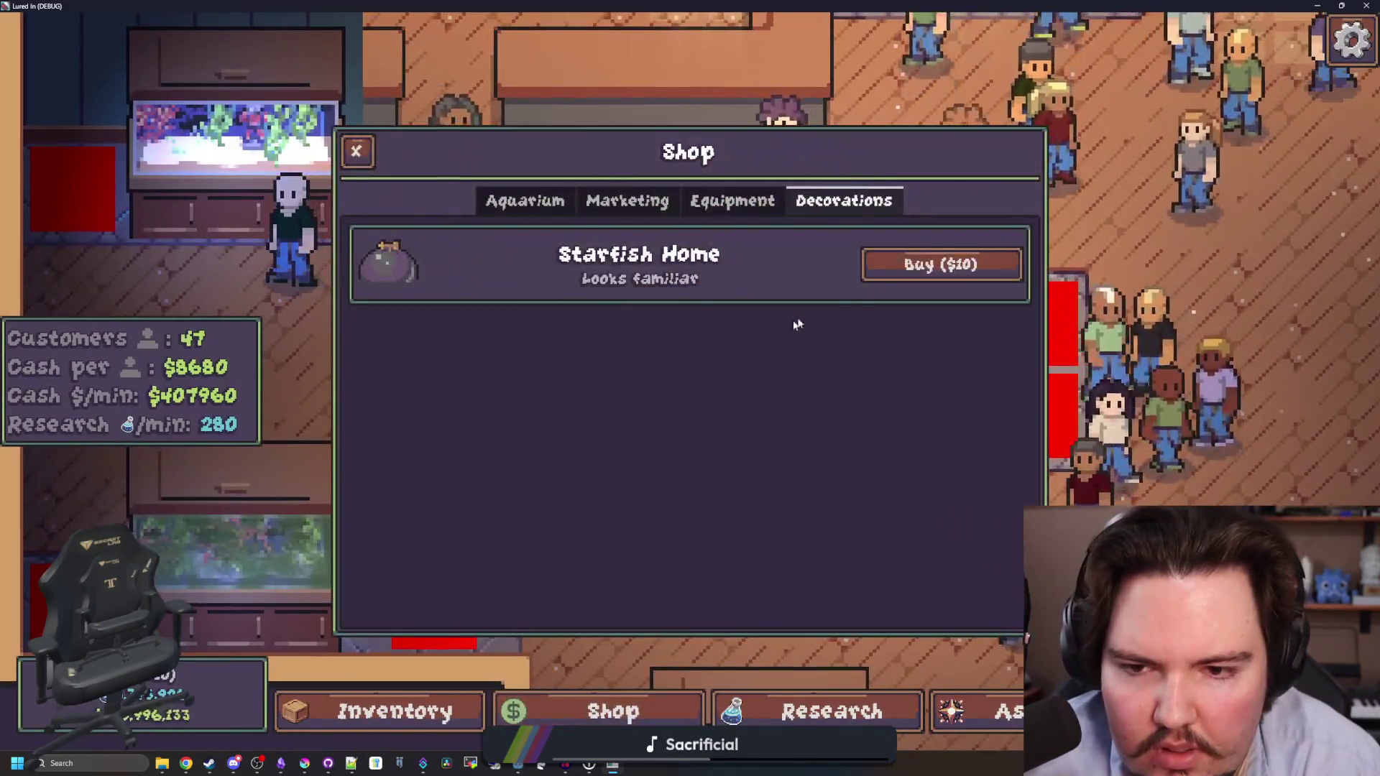
pyautogui.click(939, 262)
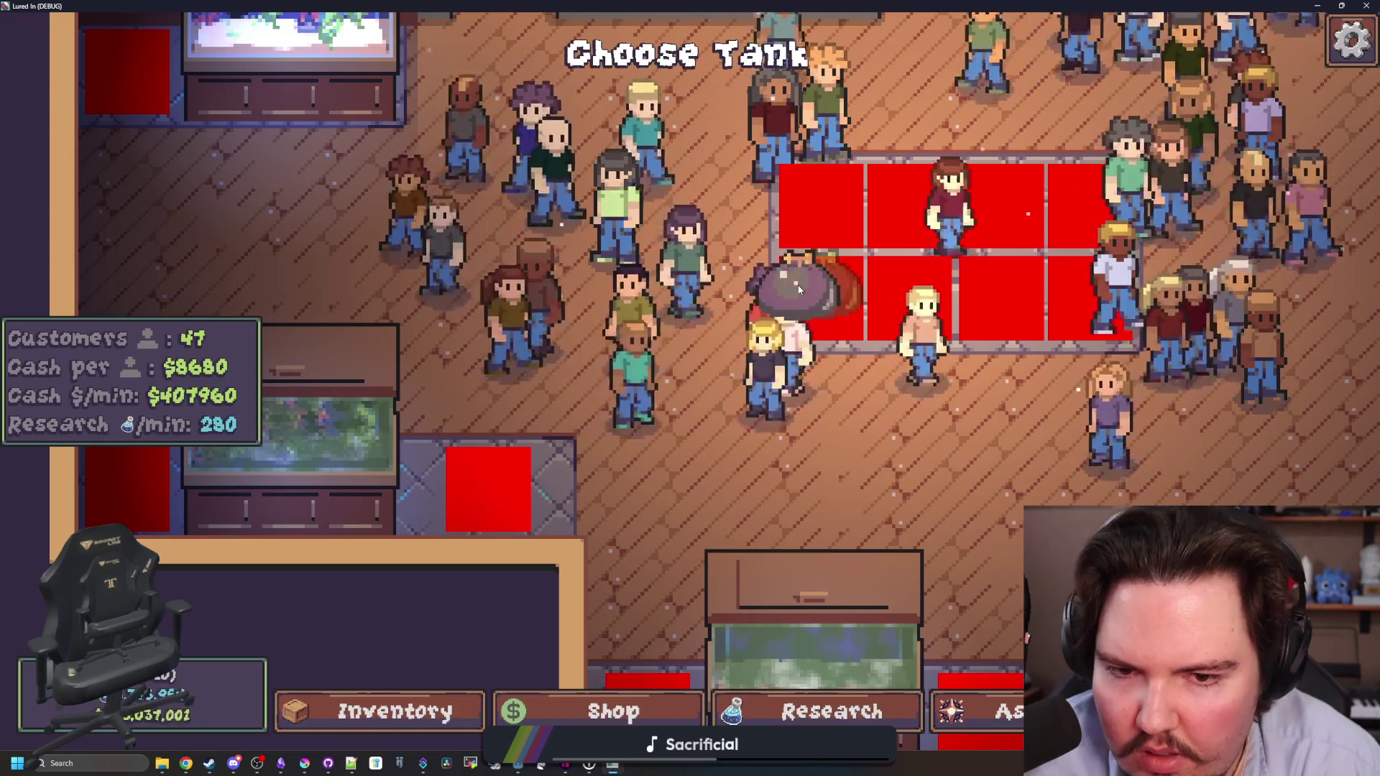
pyautogui.hotkey('alt', 'Tab')
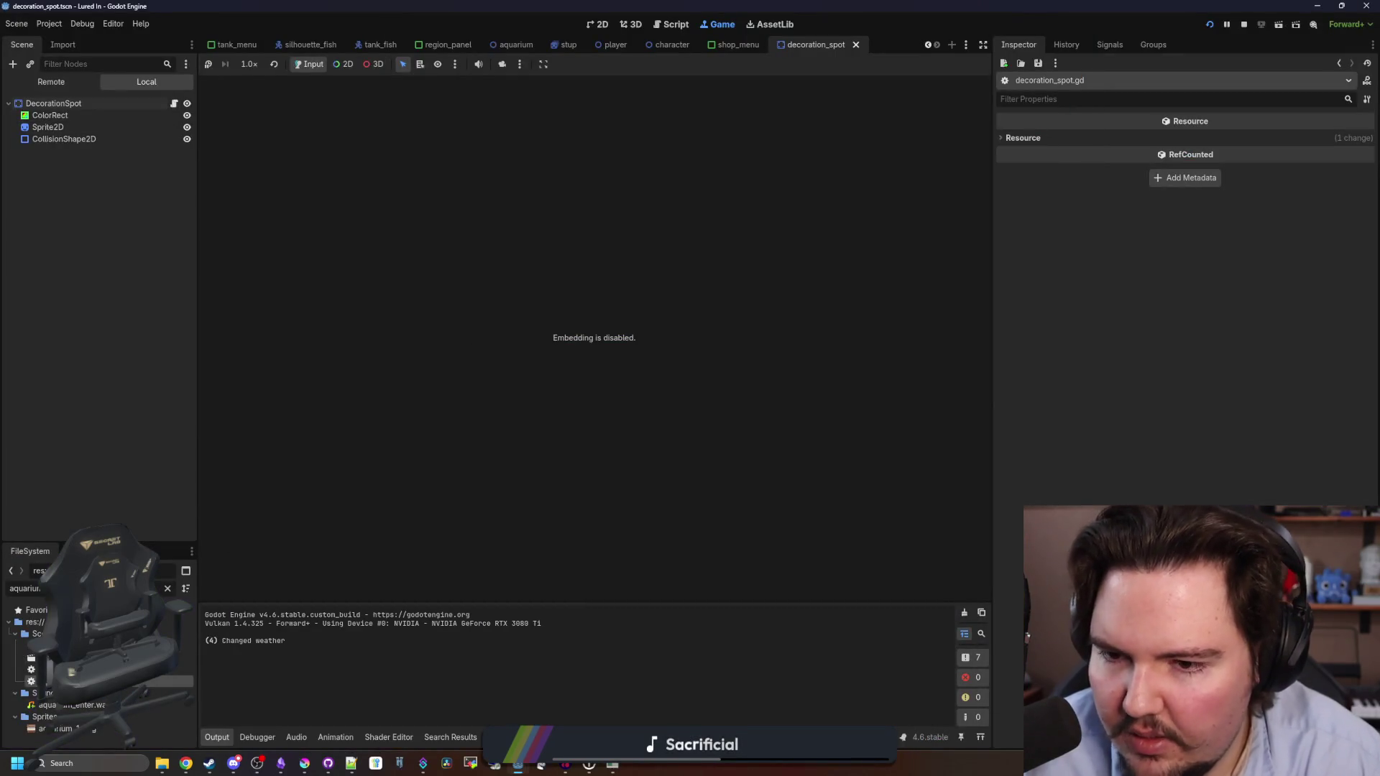
# Cut the DecorationSpot branch and paste it at the top of the left-click handler.
pyautogui.hotkey('ctrl', 'F3')
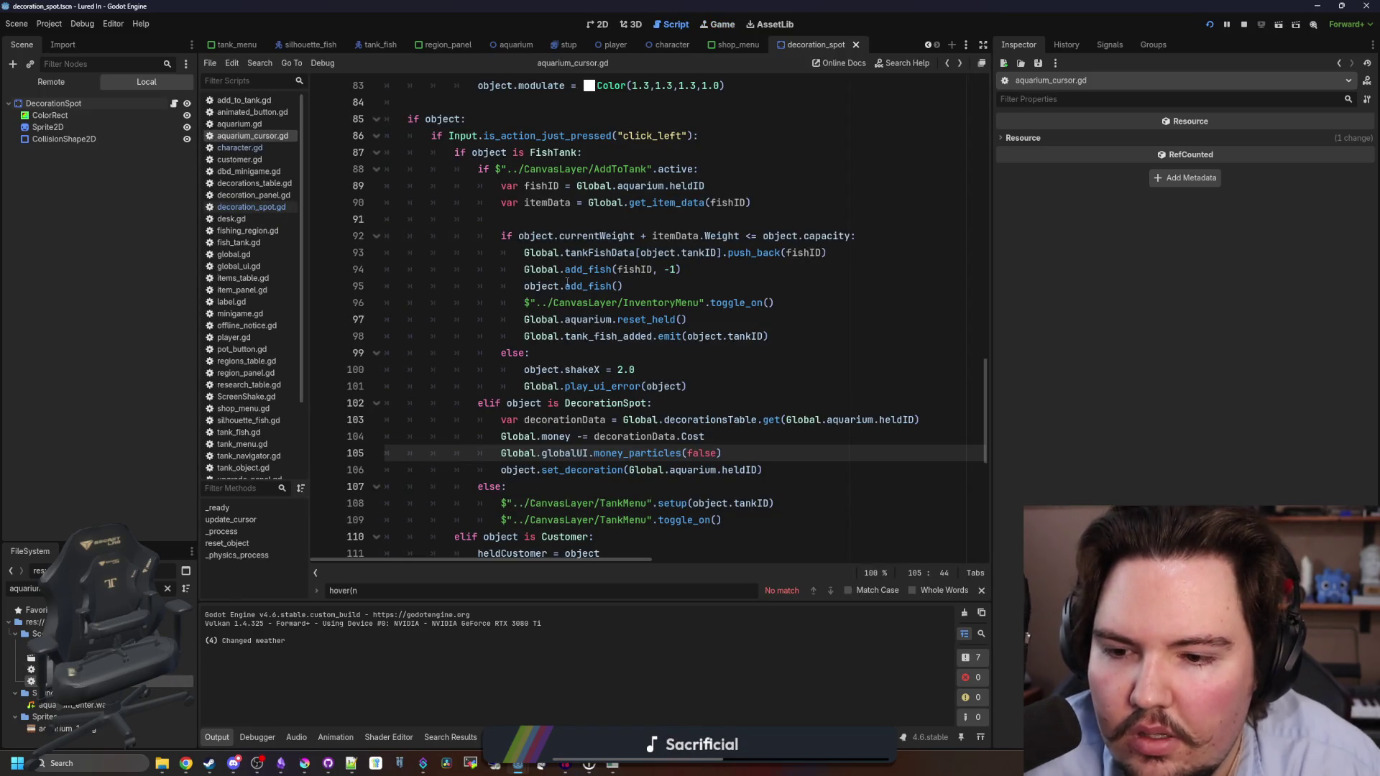
pyautogui.click(559, 401)
pyautogui.moveTo(783, 470)
pyautogui.mouseDown()
pyautogui.moveTo(504, 468)
pyautogui.moveTo(478, 403)
pyautogui.moveTo(505, 403)
pyautogui.moveTo(460, 417)
pyautogui.moveTo(431, 404)
pyautogui.mouseUp()
pyautogui.hotkey('ctrl', 'c')
pyautogui.press('BackSpace')
pyautogui.press('BackSpace')
pyautogui.press('BackSpace')
pyautogui.press('BackSpace')
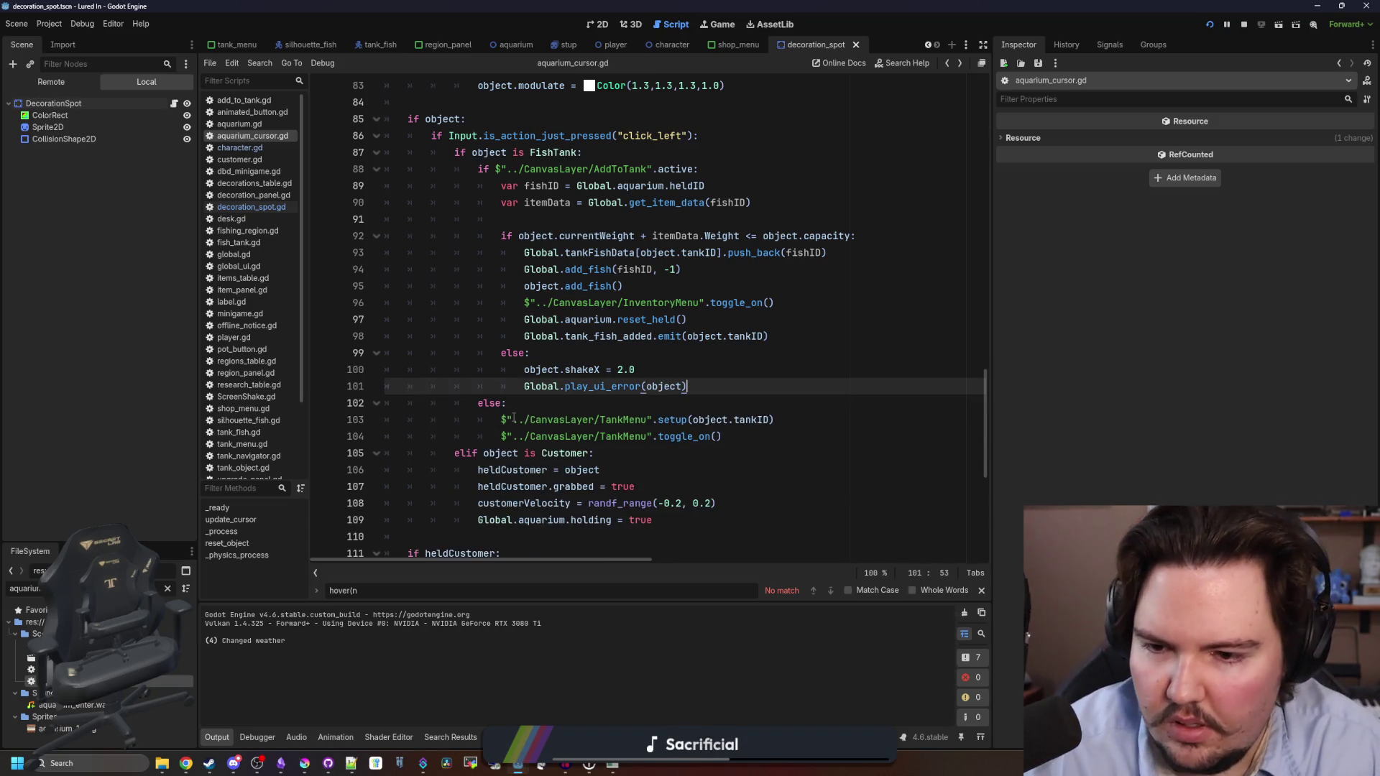
pyautogui.click(429, 136)
pyautogui.press('Return')
pyautogui.hotkey('ctrl', 'v')
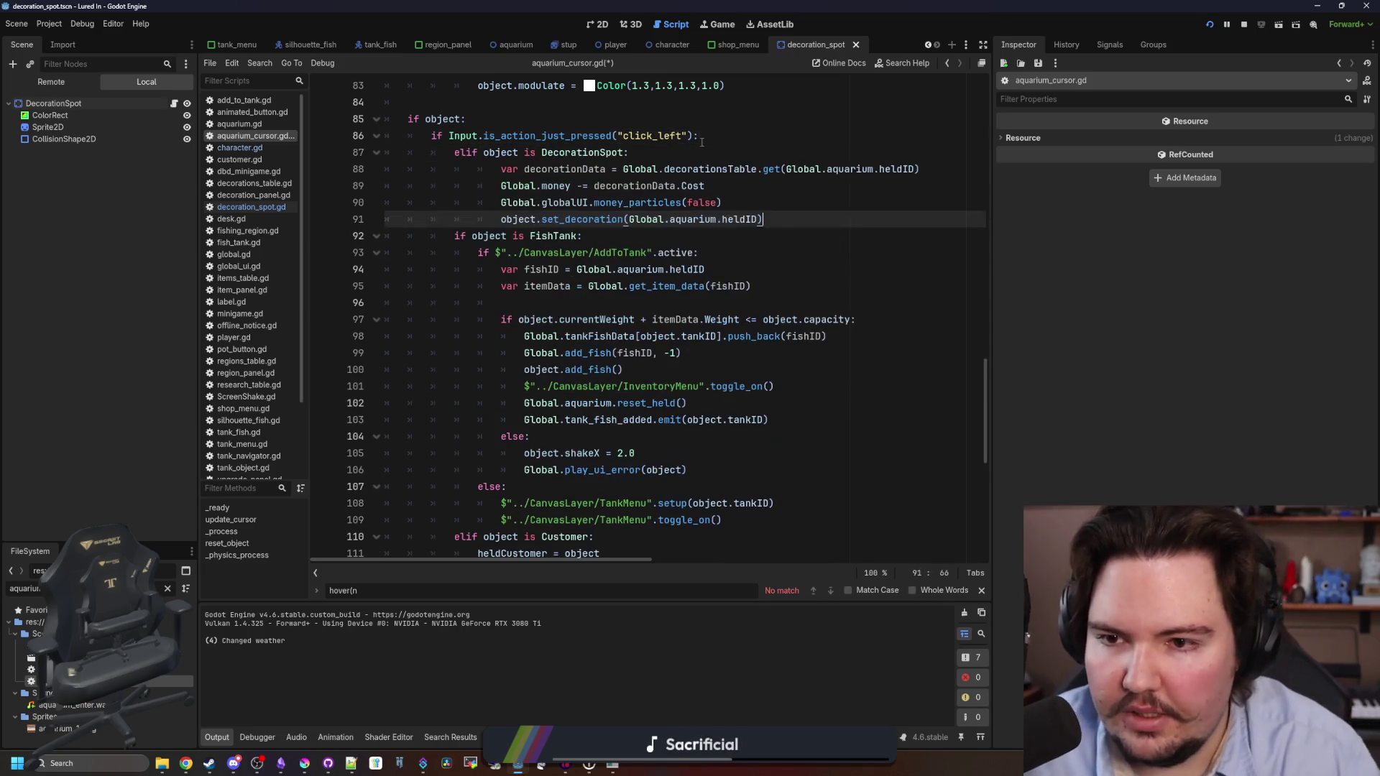
# Turn the DecorationSpot check into if and FishTank into elif, dedent the body, and save.
pyautogui.click(466, 152)
pyautogui.press('BackSpace')
pyautogui.press('BackSpace')
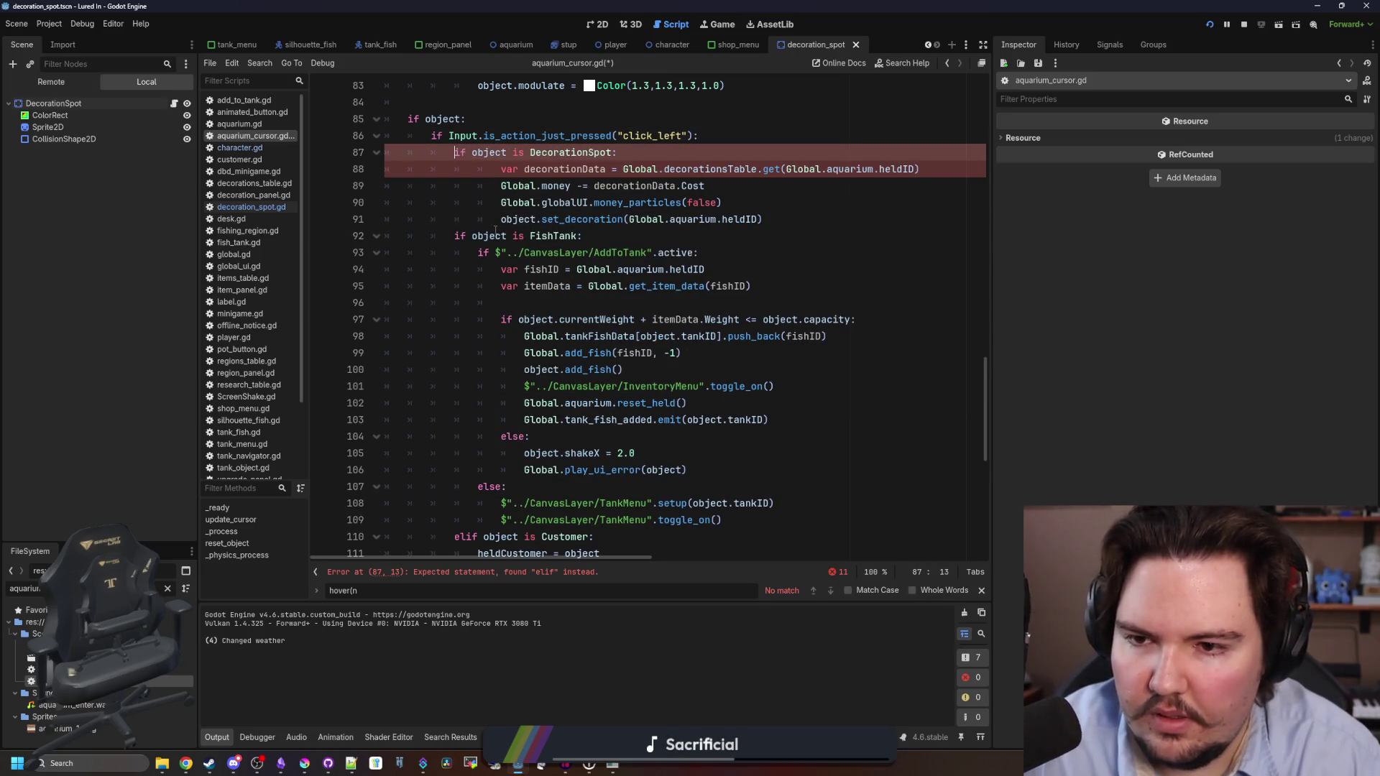
pyautogui.click(453, 236)
pyautogui.write('el')
pyautogui.moveTo(764, 220); pyautogui.dragTo(343, 174)
pyautogui.hotkey('shift', 'Tab')
pyautogui.click(740, 220)
pyautogui.hotkey('ctrl', 's')
pyautogui.click(707, 26)
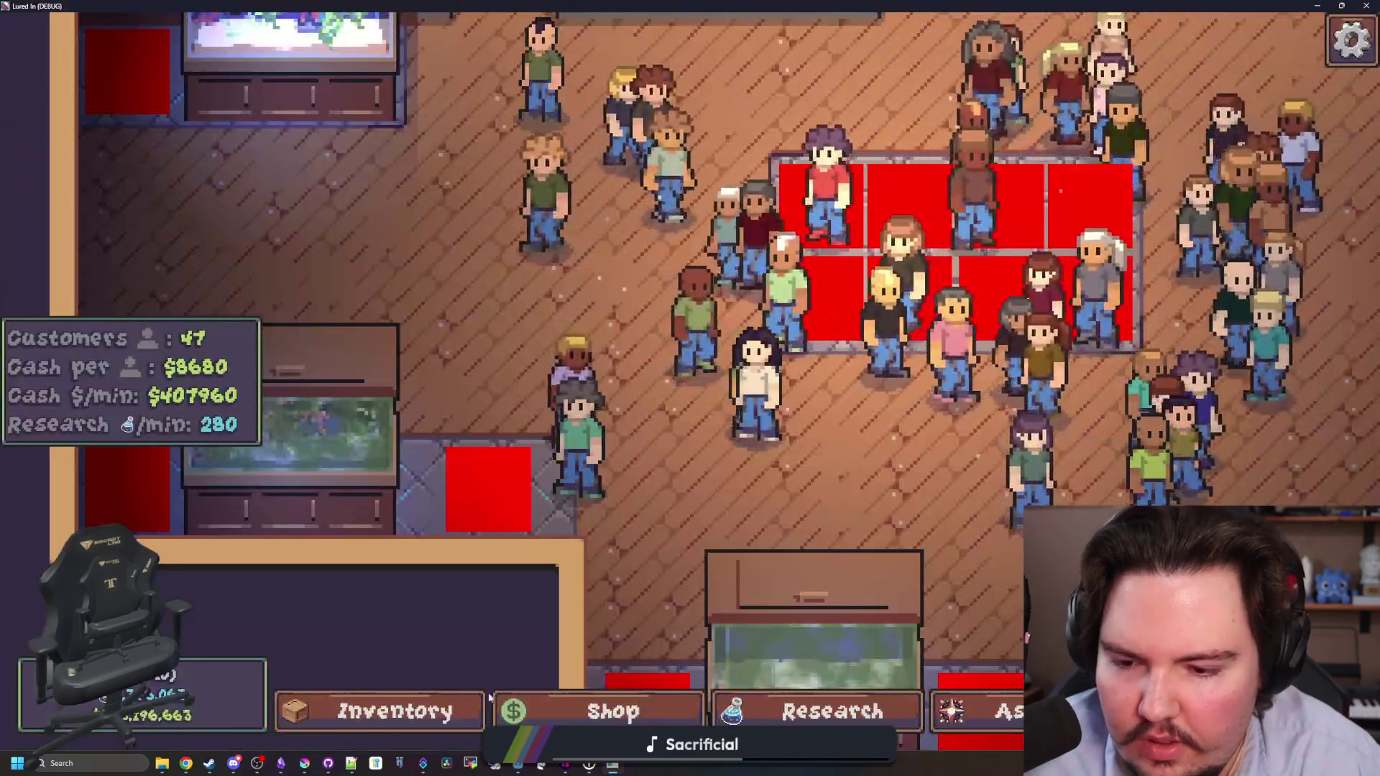
# Buy a Starfish Home from the shop and place it on the first tank.
pyautogui.click(460, 708)
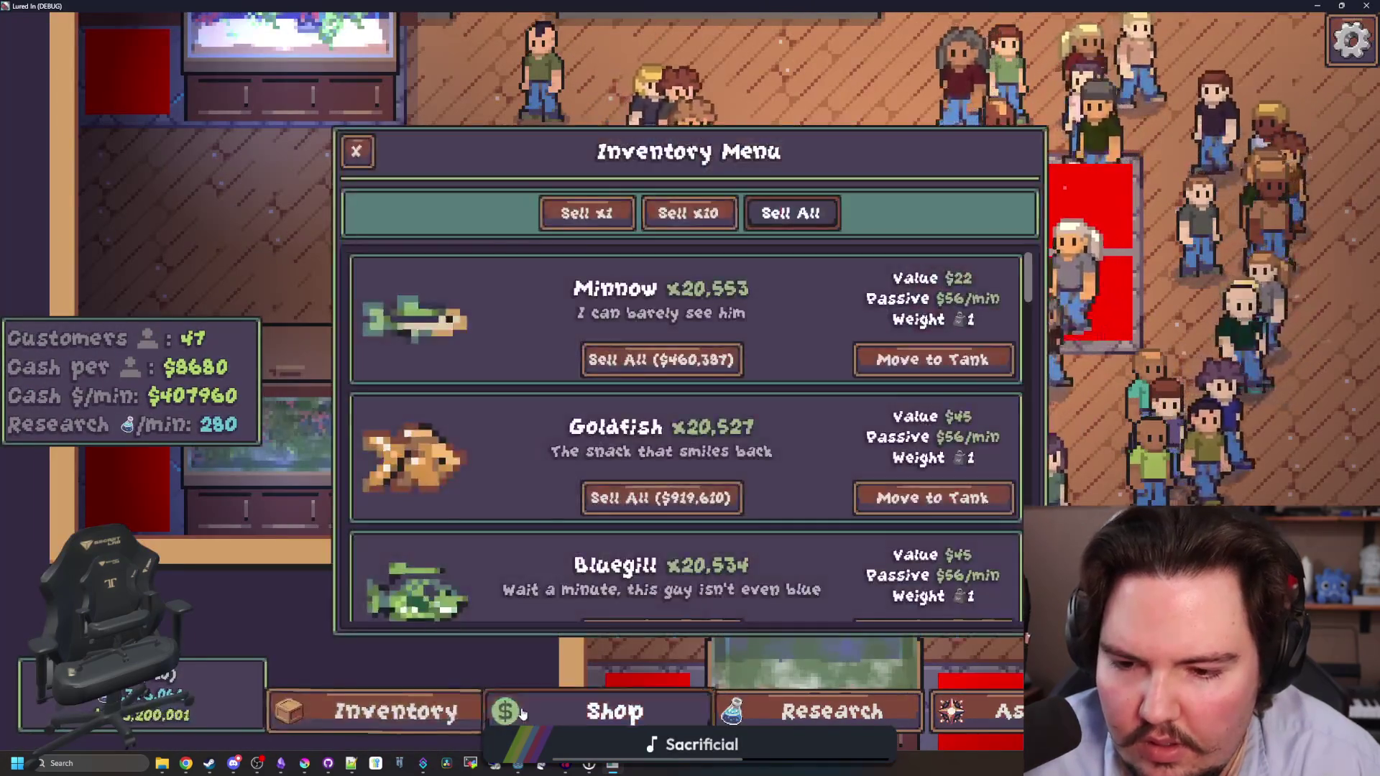
pyautogui.click(611, 712)
pyautogui.click(939, 261)
pyautogui.click(490, 498)
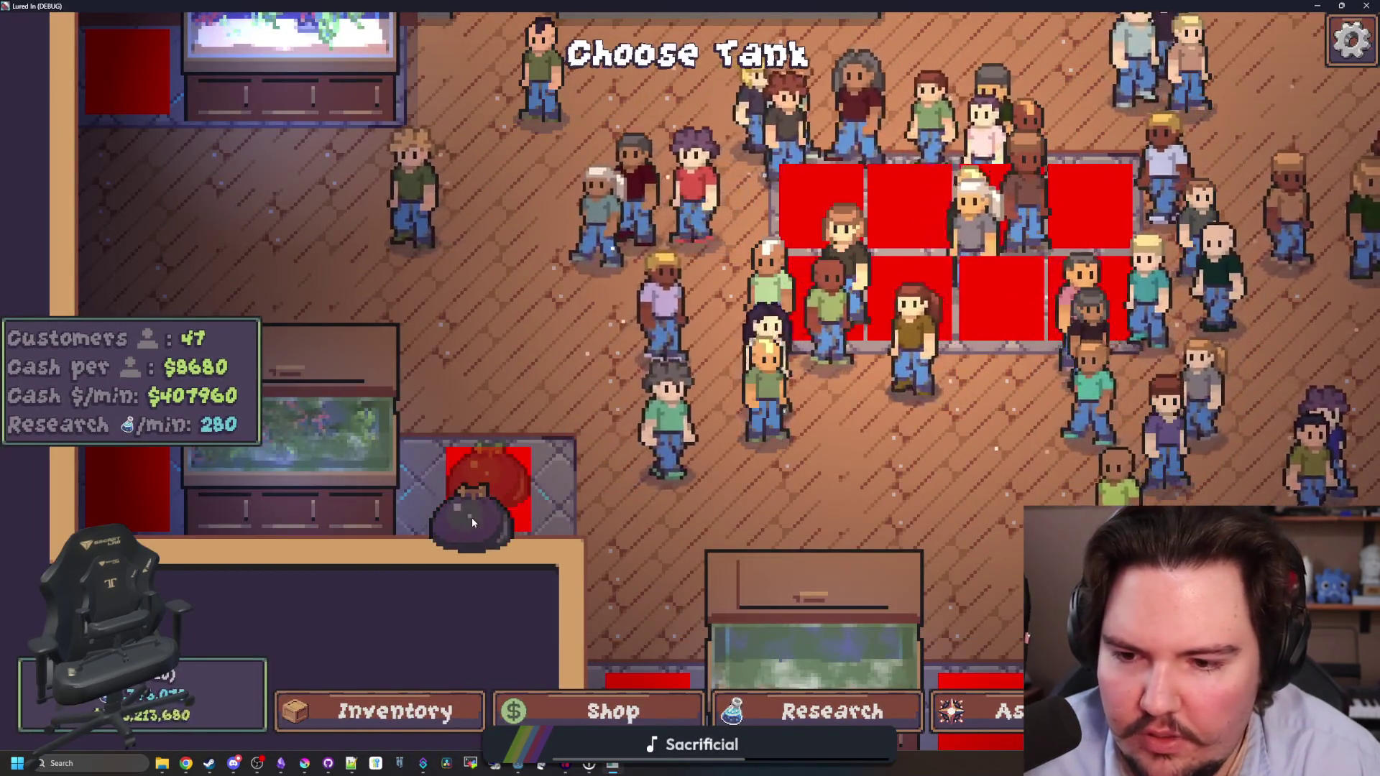
# Pan around the shop floor filling the red grid spots with bags, then stop the game.
pyautogui.press('s')
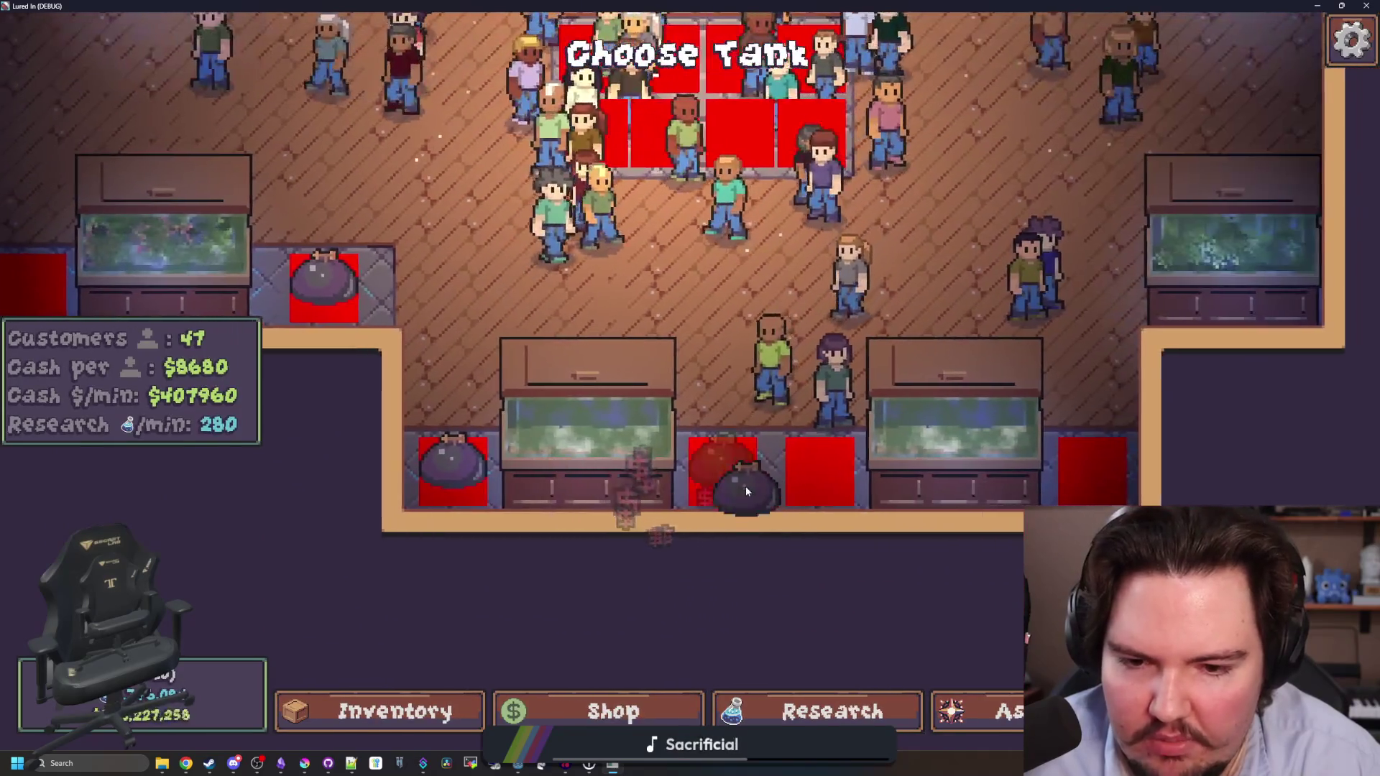
pyautogui.scroll(-2, 747, 491)
pyautogui.press('w')
pyautogui.moveTo(584, 255)
pyautogui.mouseDown()
pyautogui.moveTo(486, 301)
pyautogui.moveTo(611, 309)
pyautogui.mouseUp()
pyautogui.press('w')
pyautogui.scroll(-2, 711, 341)
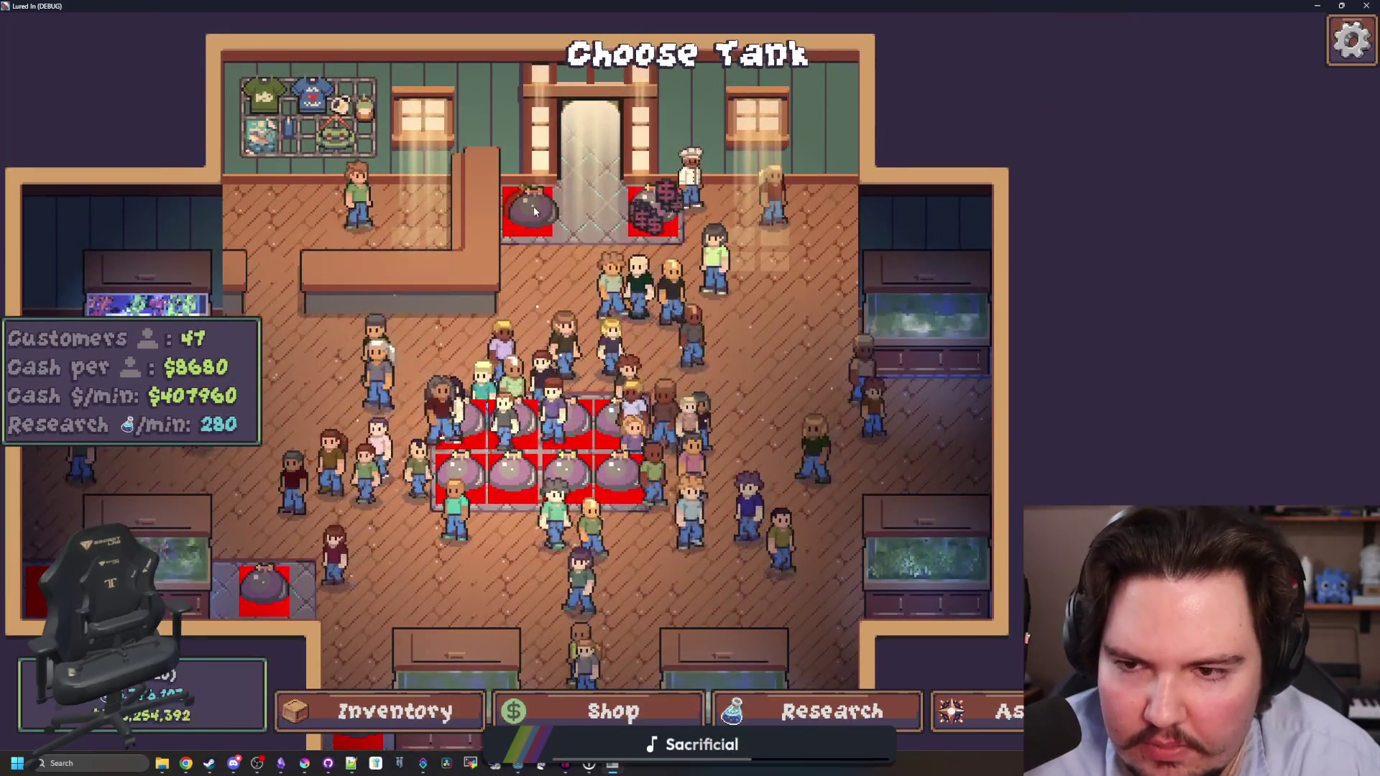
pyautogui.press('s')
pyautogui.press('a')
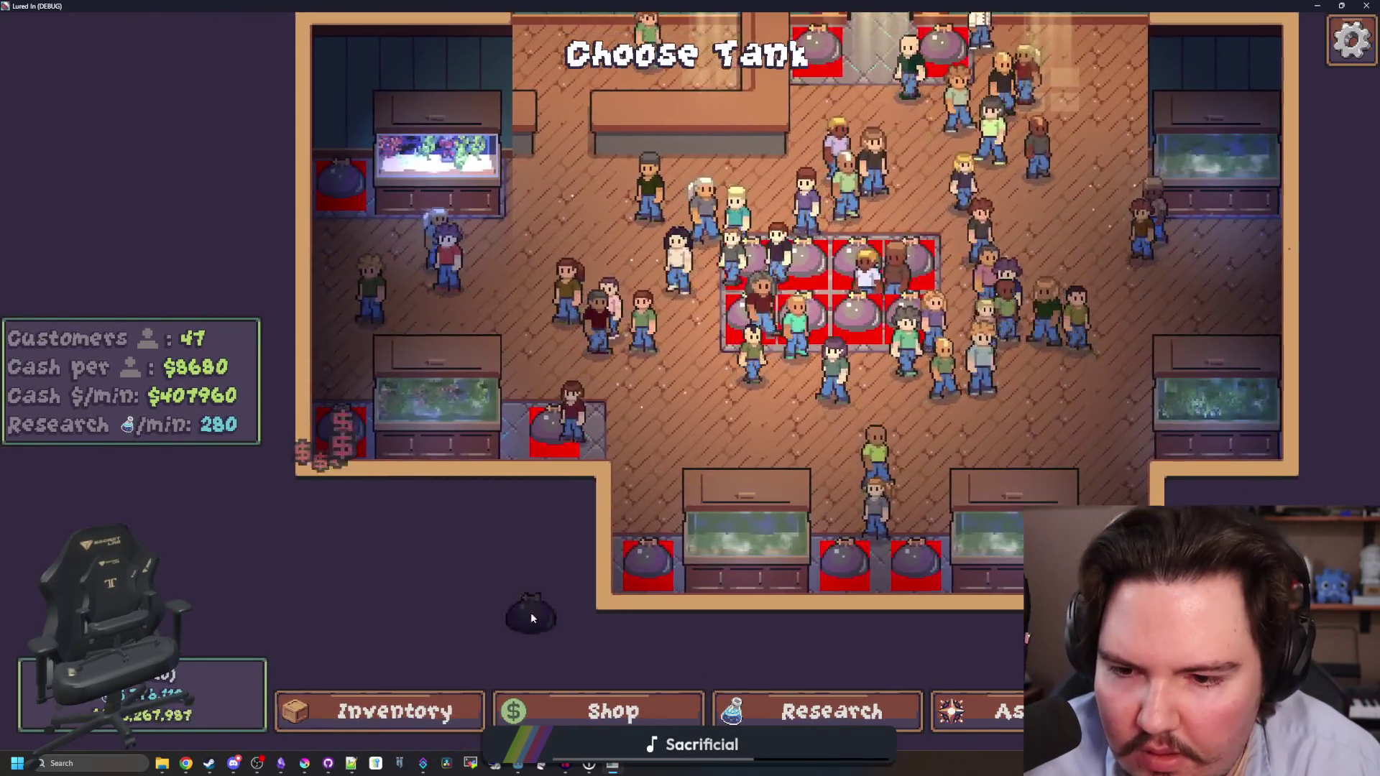
pyautogui.press('d')
pyautogui.press('s')
pyautogui.press('w')
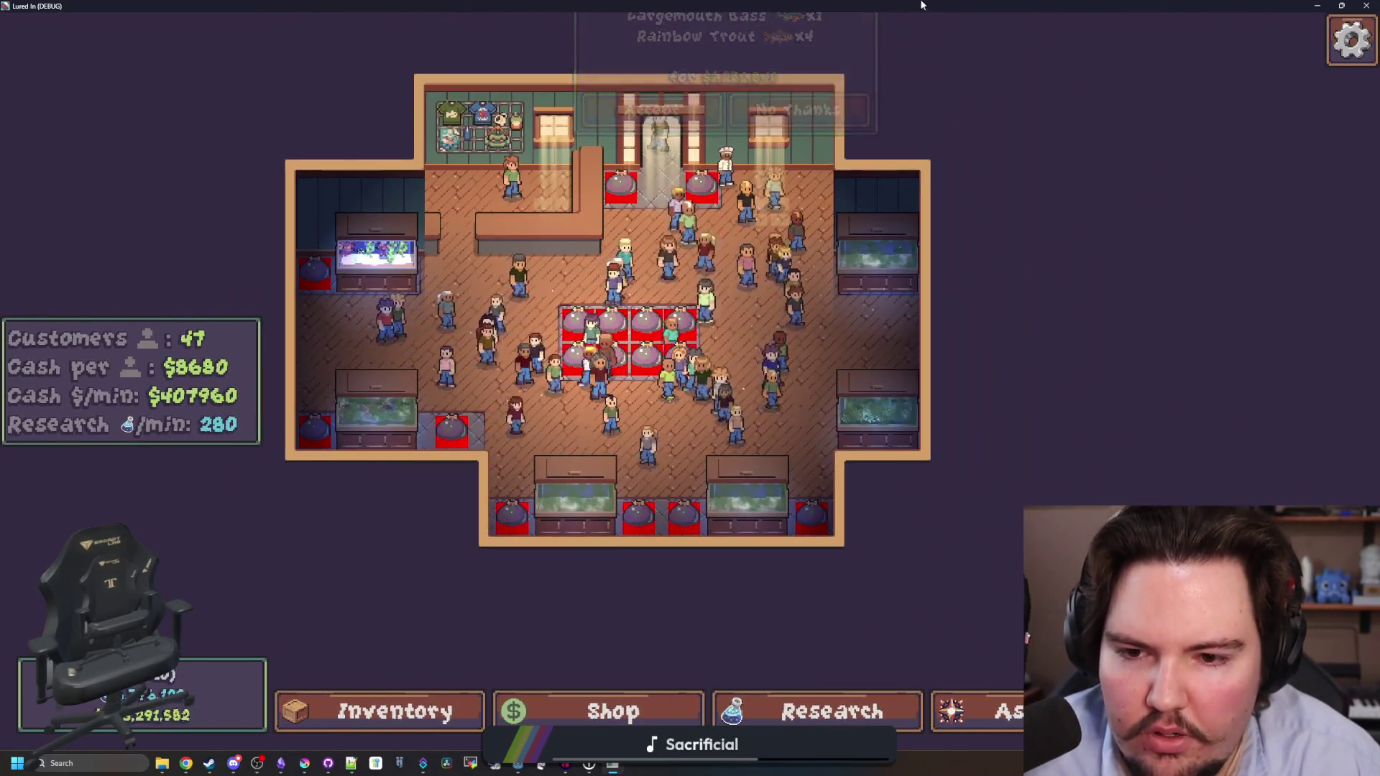
pyautogui.press('F8')
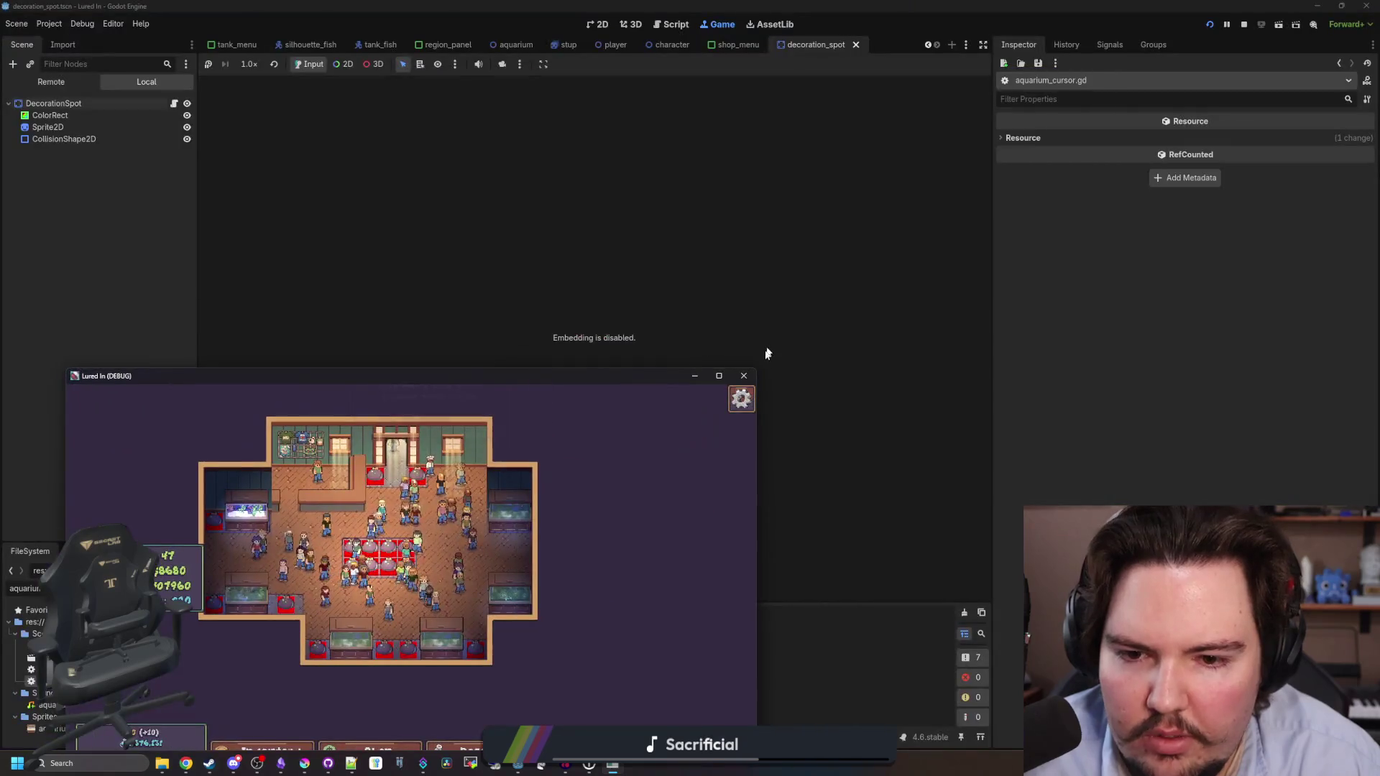
pyautogui.click(754, 184)
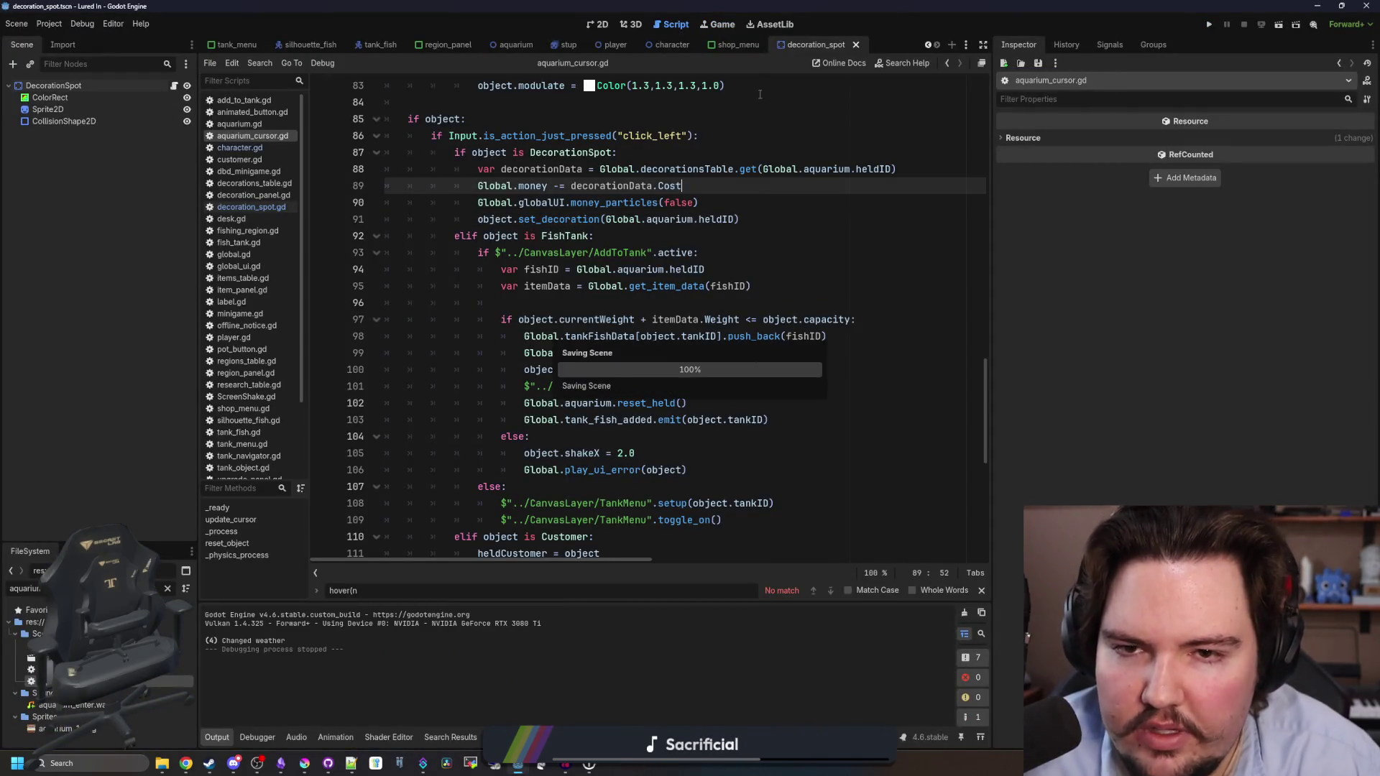
# Maximize Krita and create a new 24×24 document.
pyautogui.click(304, 763)
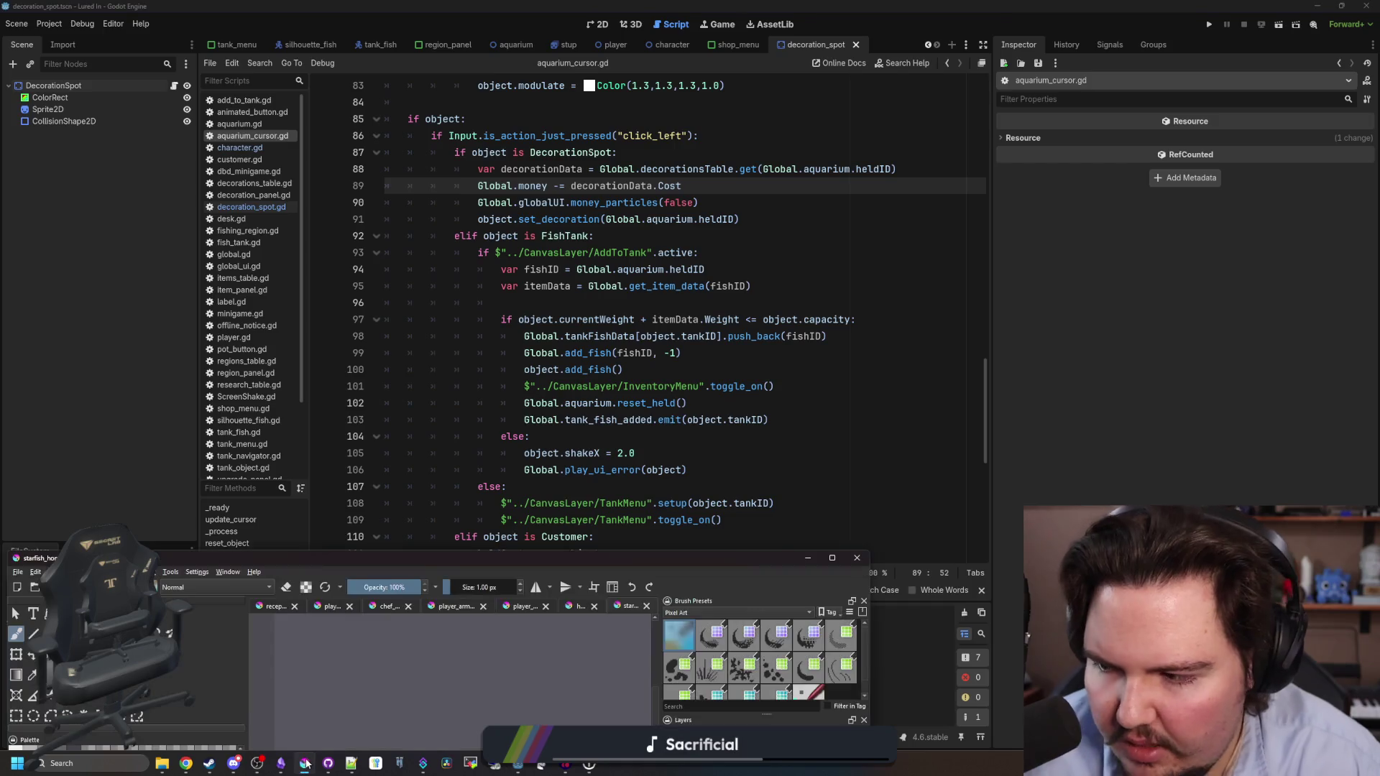
pyautogui.doubleClick(401, 568)
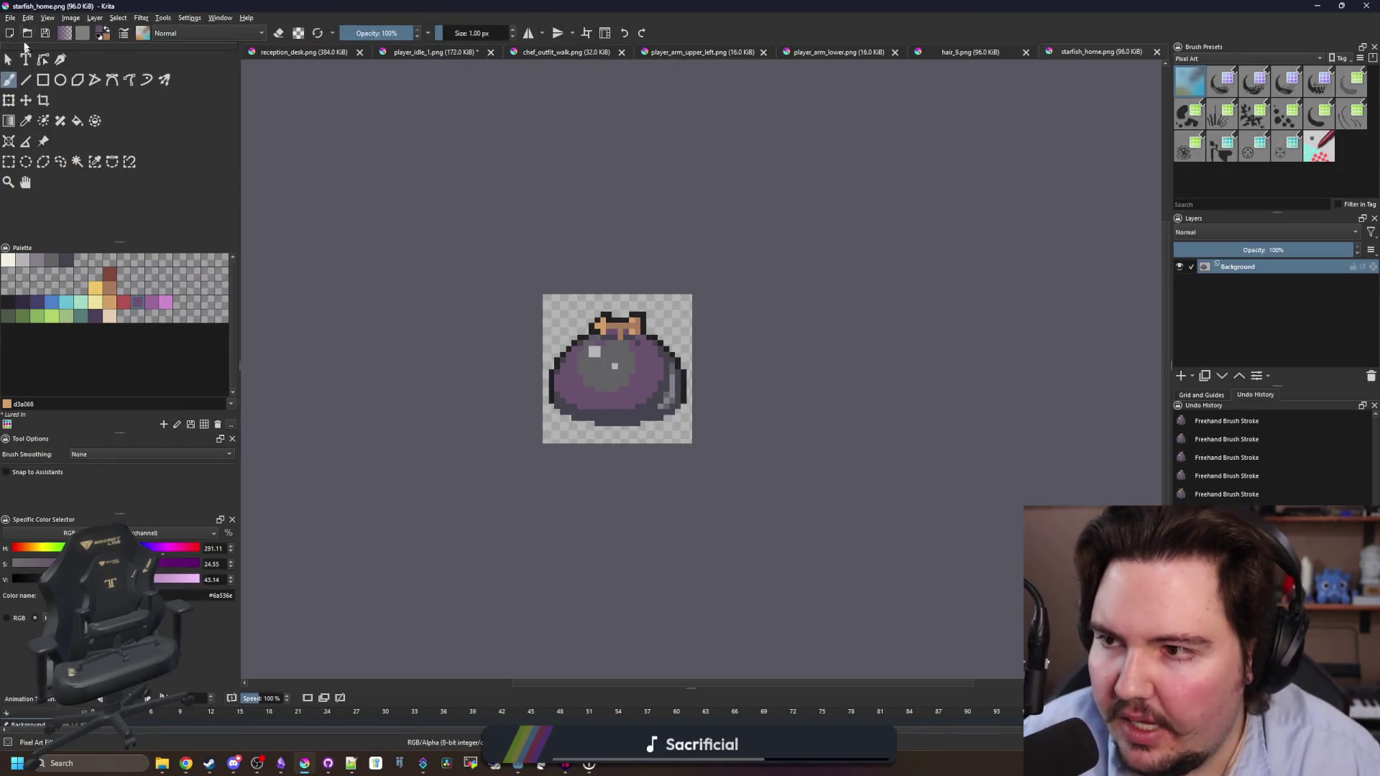
pyautogui.click(10, 17)
pyautogui.click(22, 29)
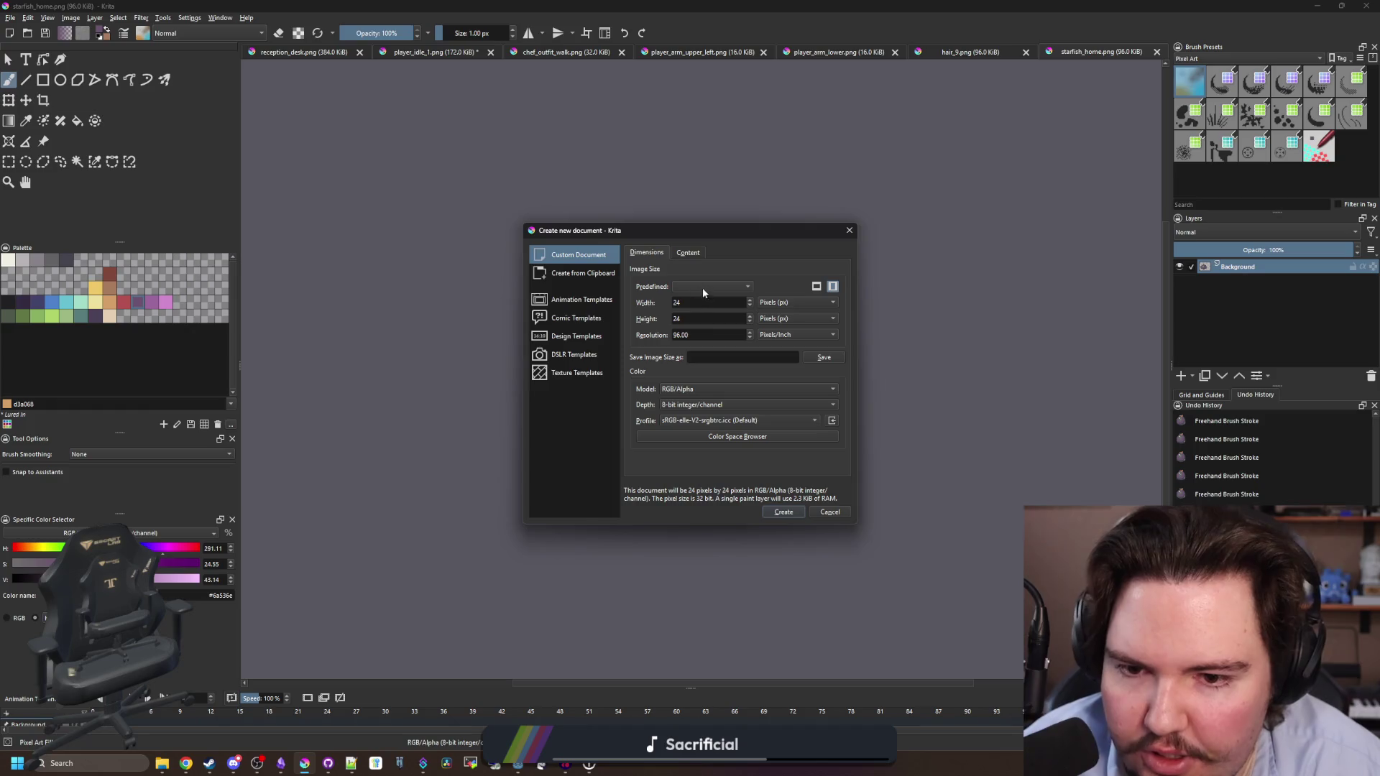
pyautogui.click(783, 512)
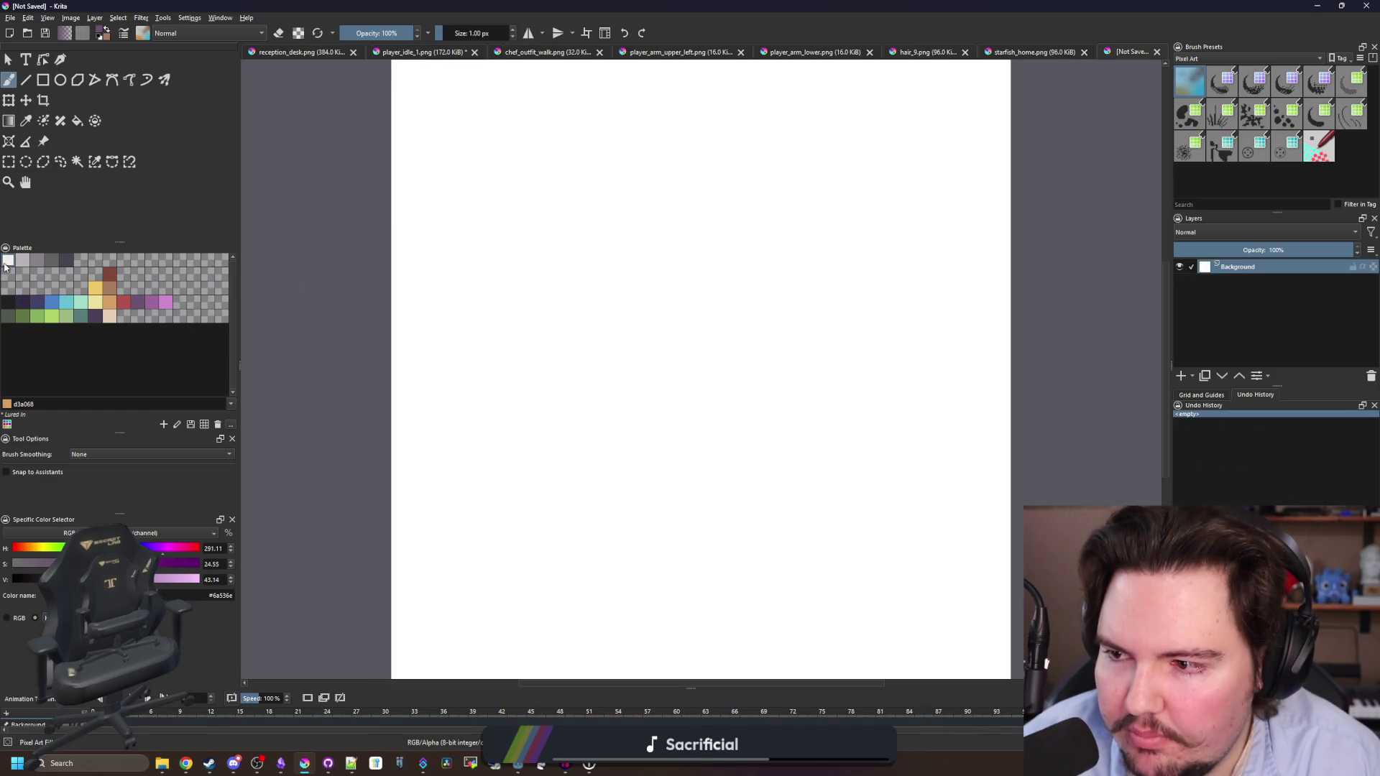
# Select the whole canvas, delete it to transparency, and deselect.
pyautogui.click(9, 161)
pyautogui.scroll(-1, 539, 400)
pyautogui.moveTo(905, 647)
pyautogui.mouseDown()
pyautogui.moveTo(400, 209)
pyautogui.moveTo(370, 147)
pyautogui.mouseUp()
pyautogui.press('Delete')
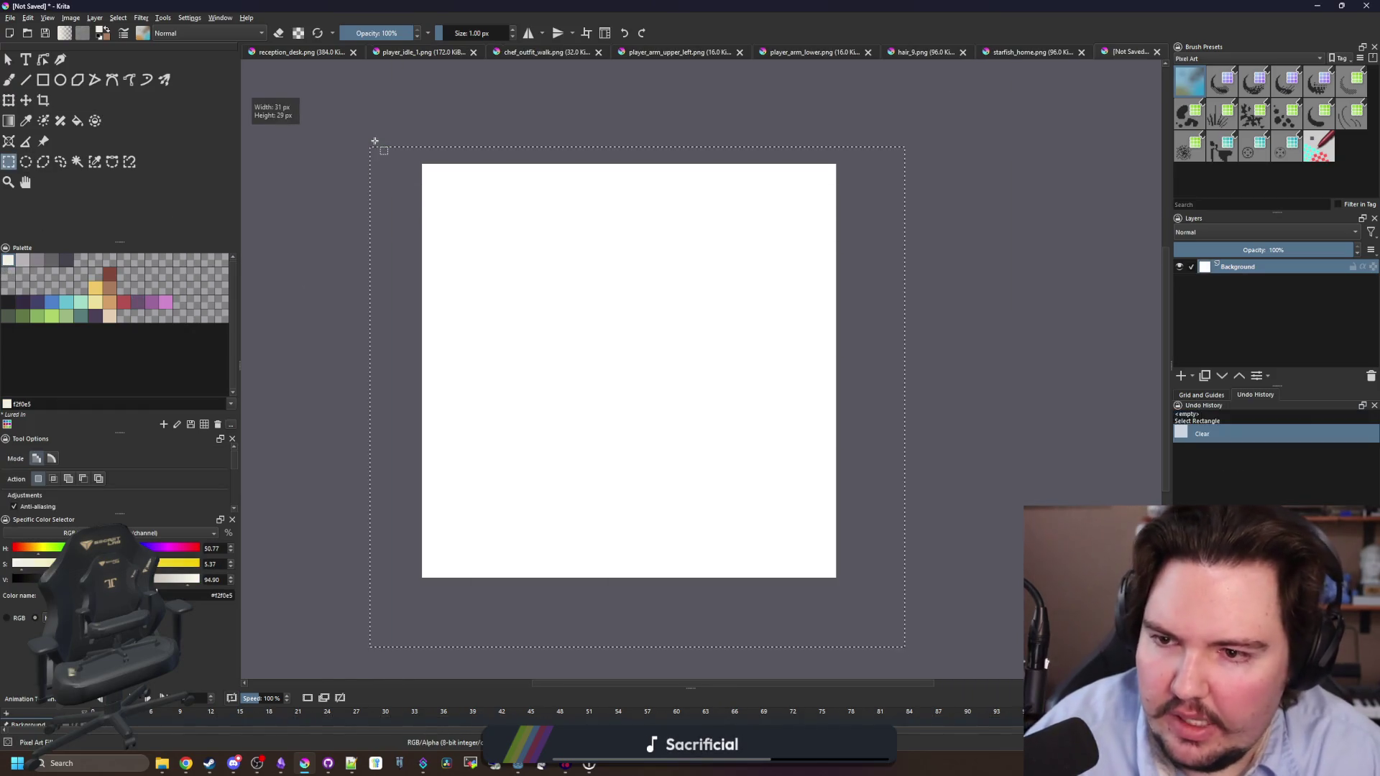
pyautogui.press('Delete')
pyautogui.hotkey('ctrl', 'shift', 'a')
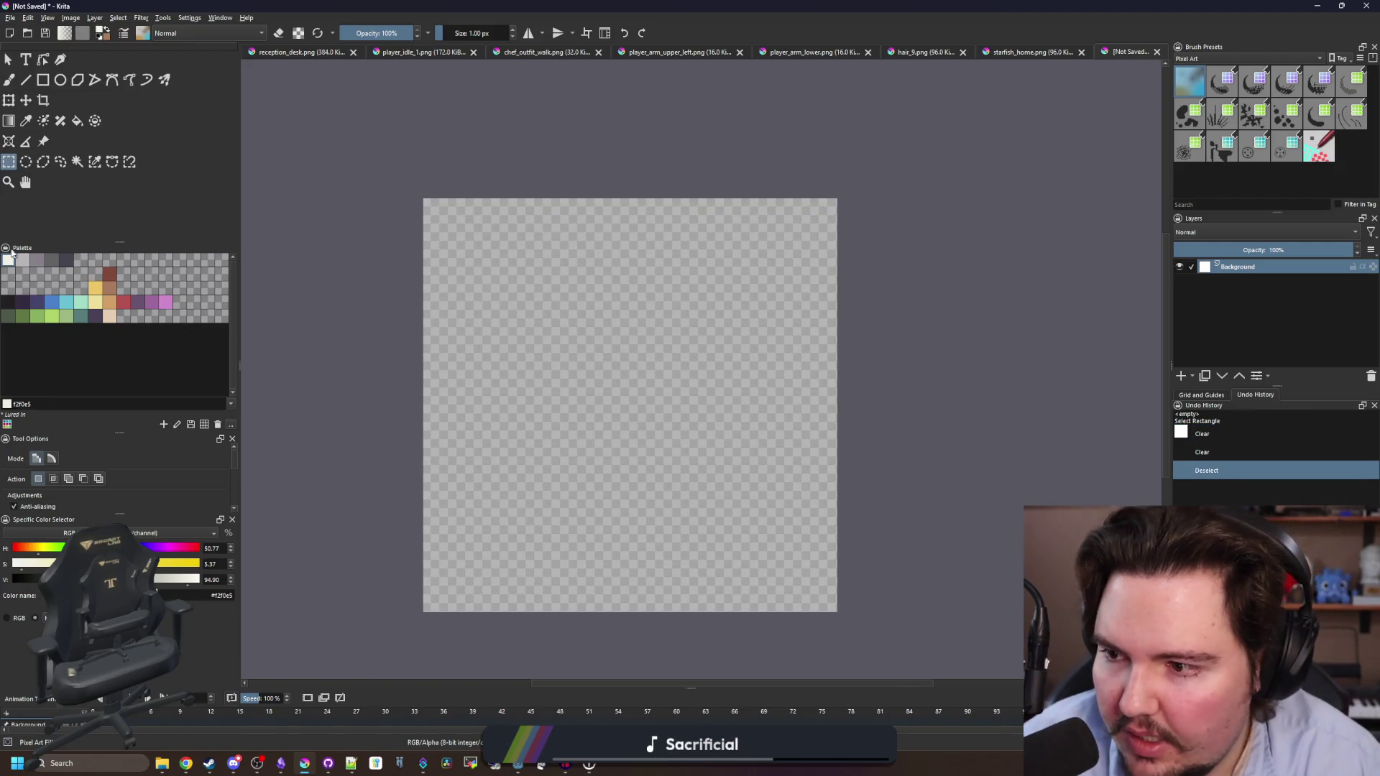
pyautogui.click(43, 79)
pyautogui.hotkey('alt', 'Tab')
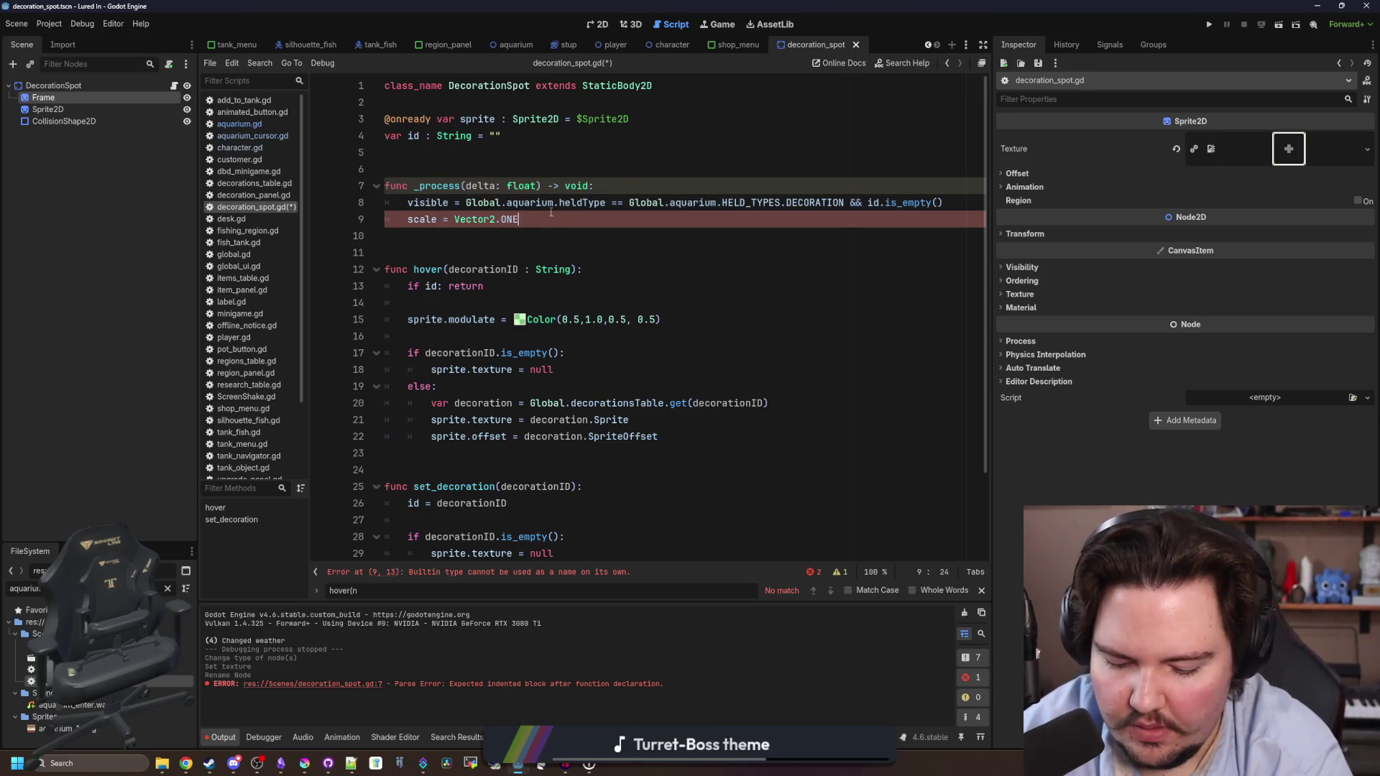
# Set scale to Vector2.ONE * Global.sin_range(0.9, 1.1, Time.get_ticks_msec()/200.0).
pyautogui.write(' * Global.sin_')
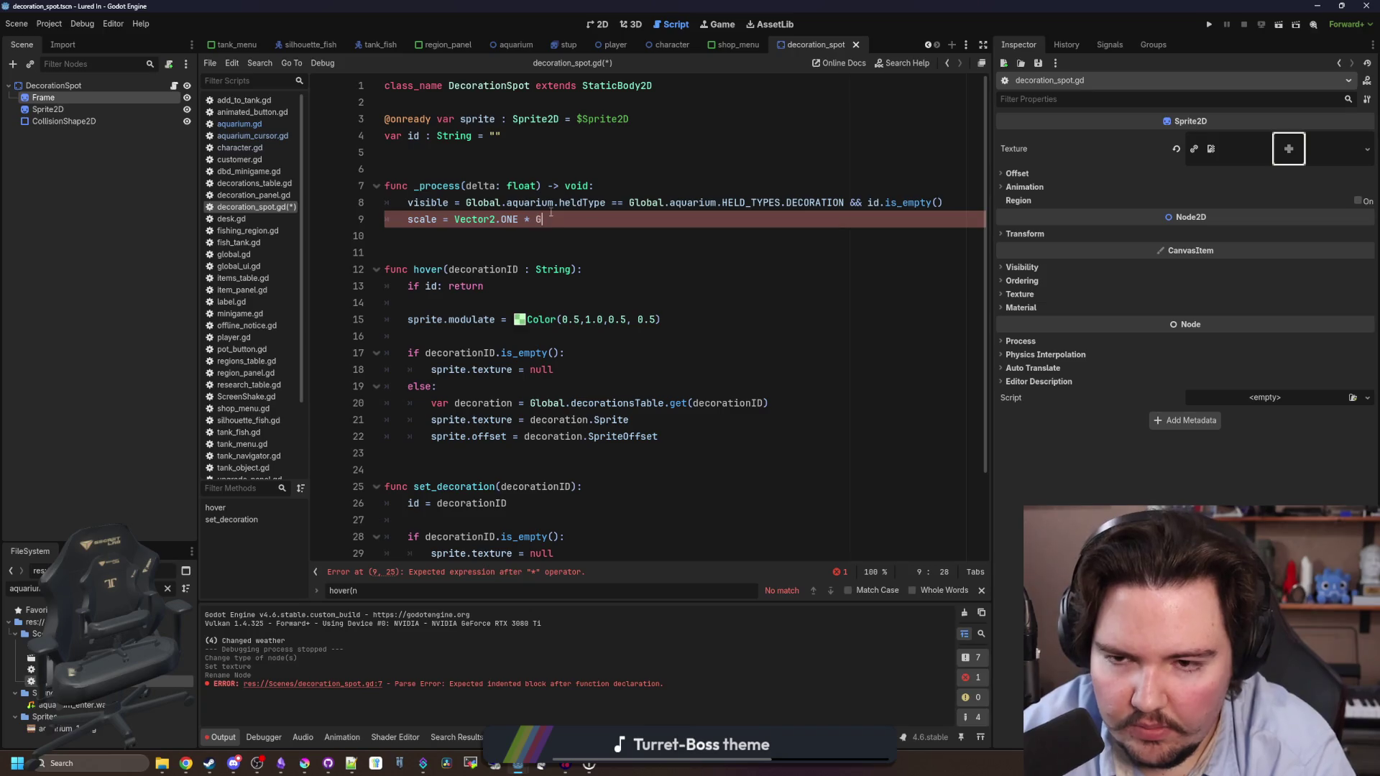
pyautogui.press('Return')
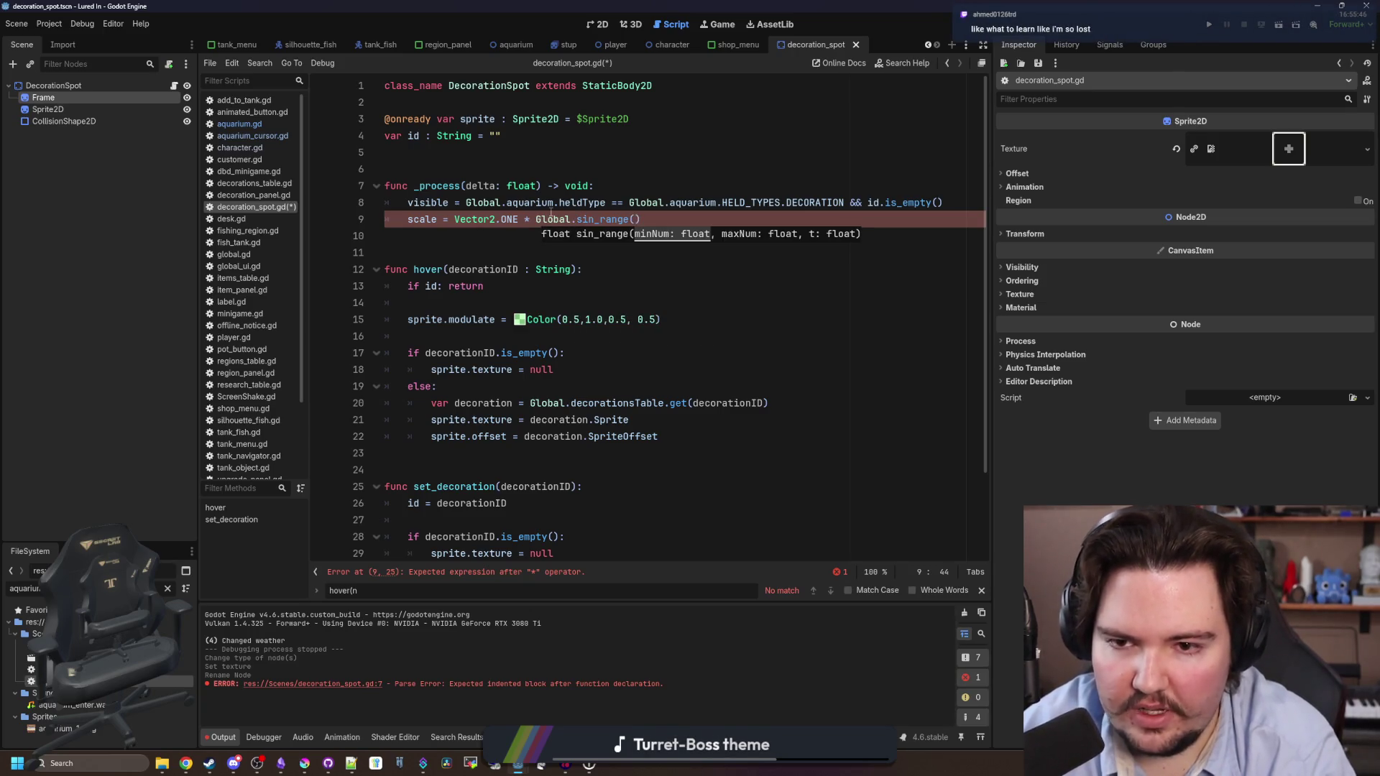
pyautogui.write('.1, Time.')
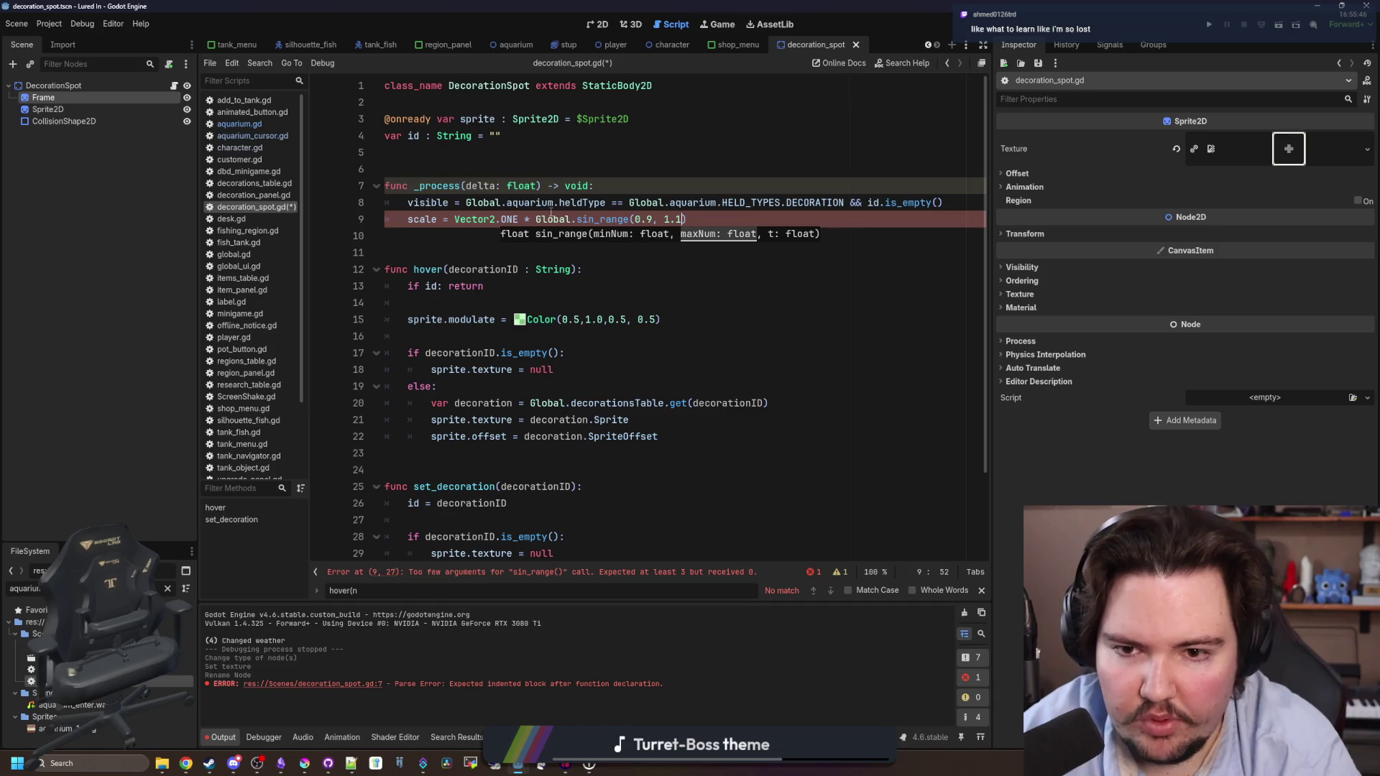
pyautogui.write('get_tic')
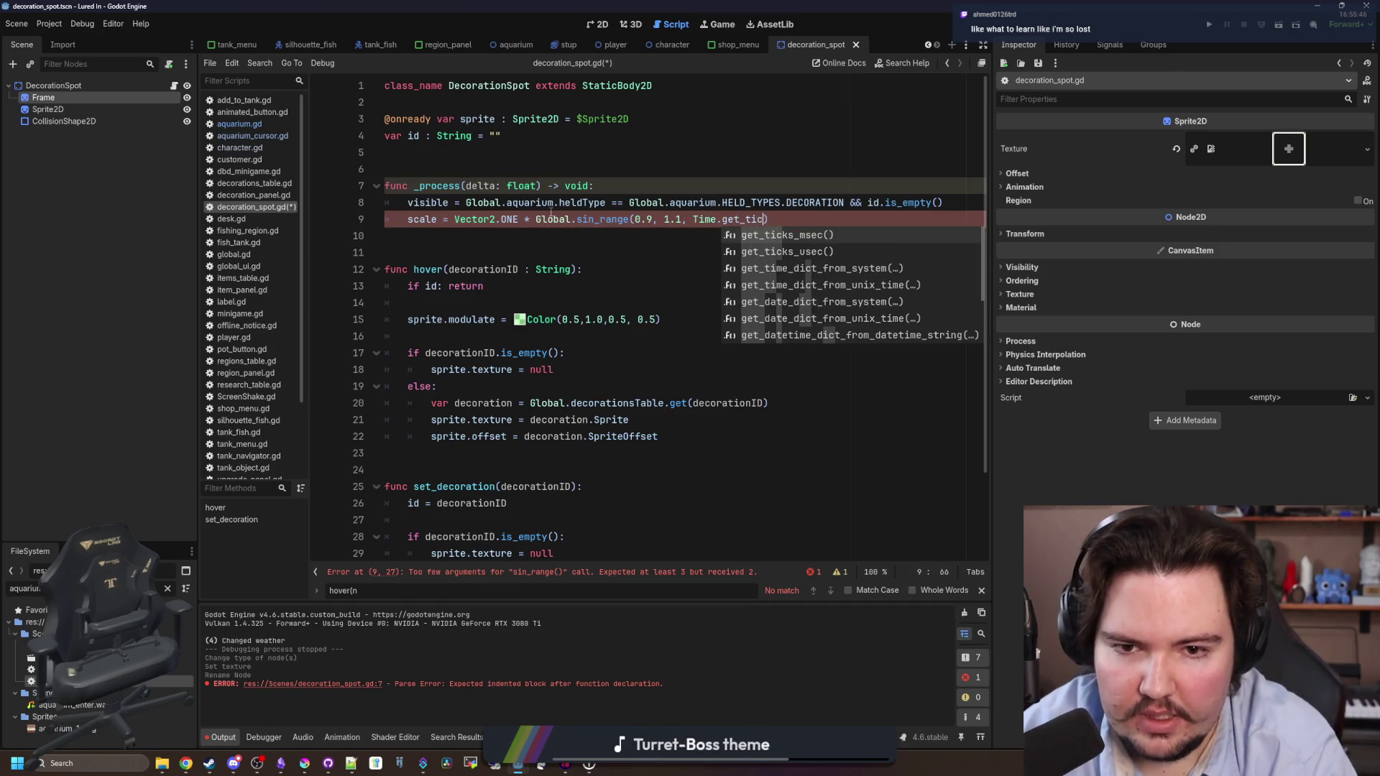
pyautogui.press('Return')
pyautogui.write('/200.0)')
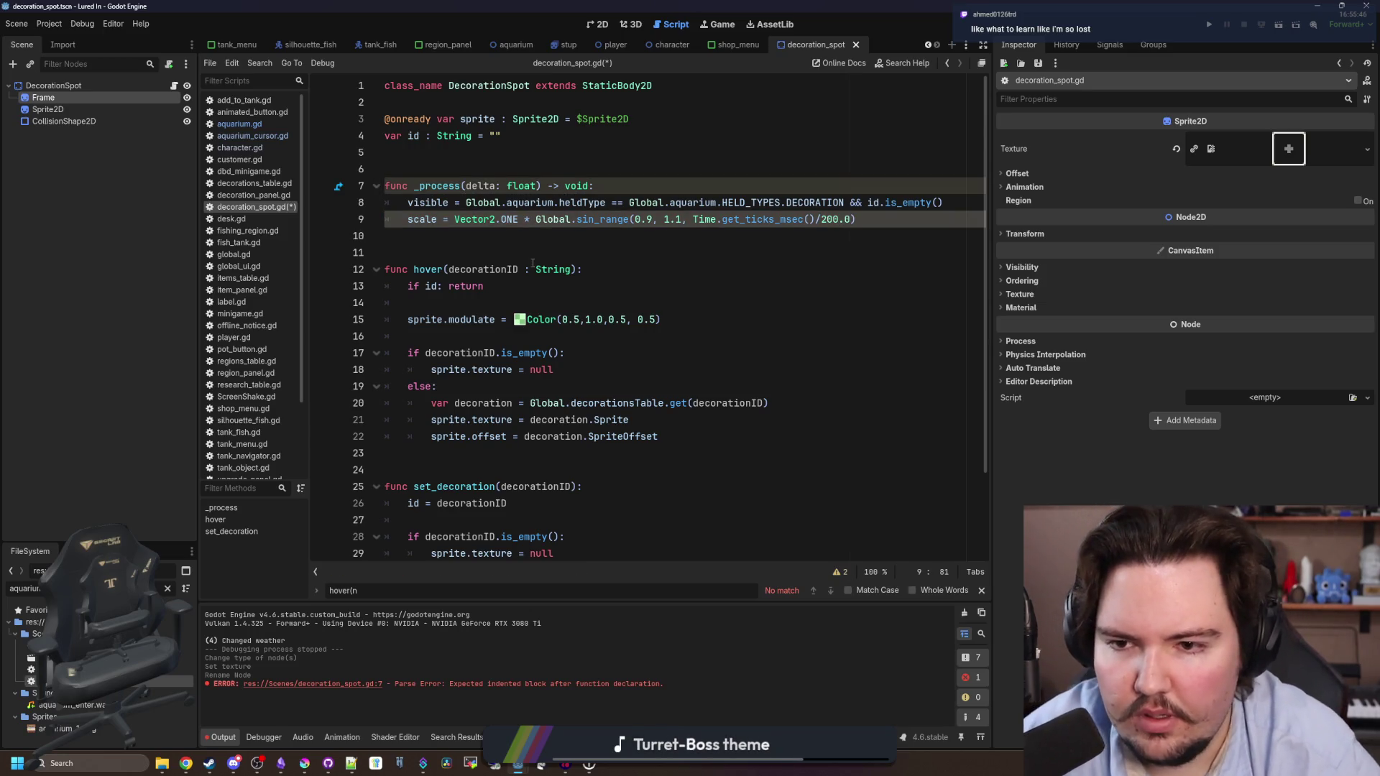
pyautogui.click(521, 245)
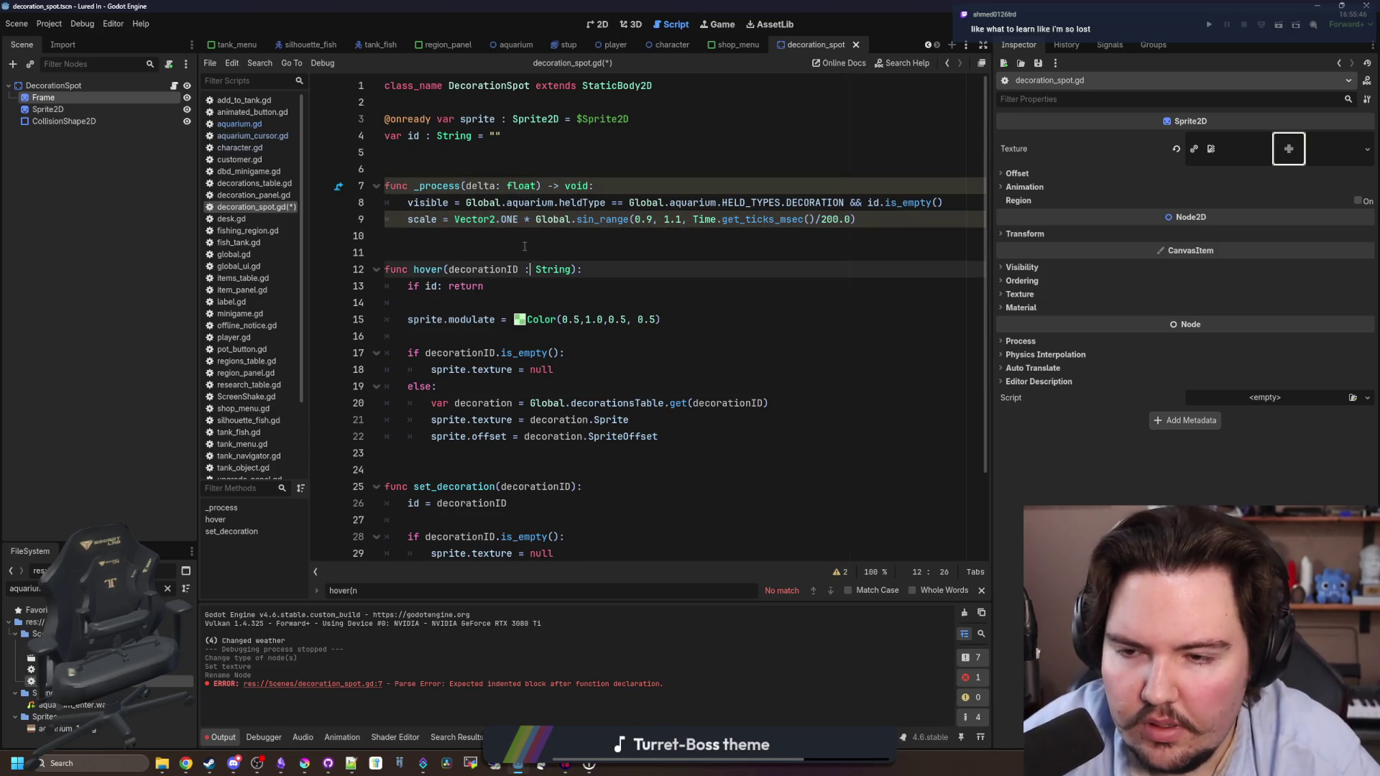
# Rename the delta parameter to _delta, save the script and scene, and run the game.
pyautogui.click(465, 186)
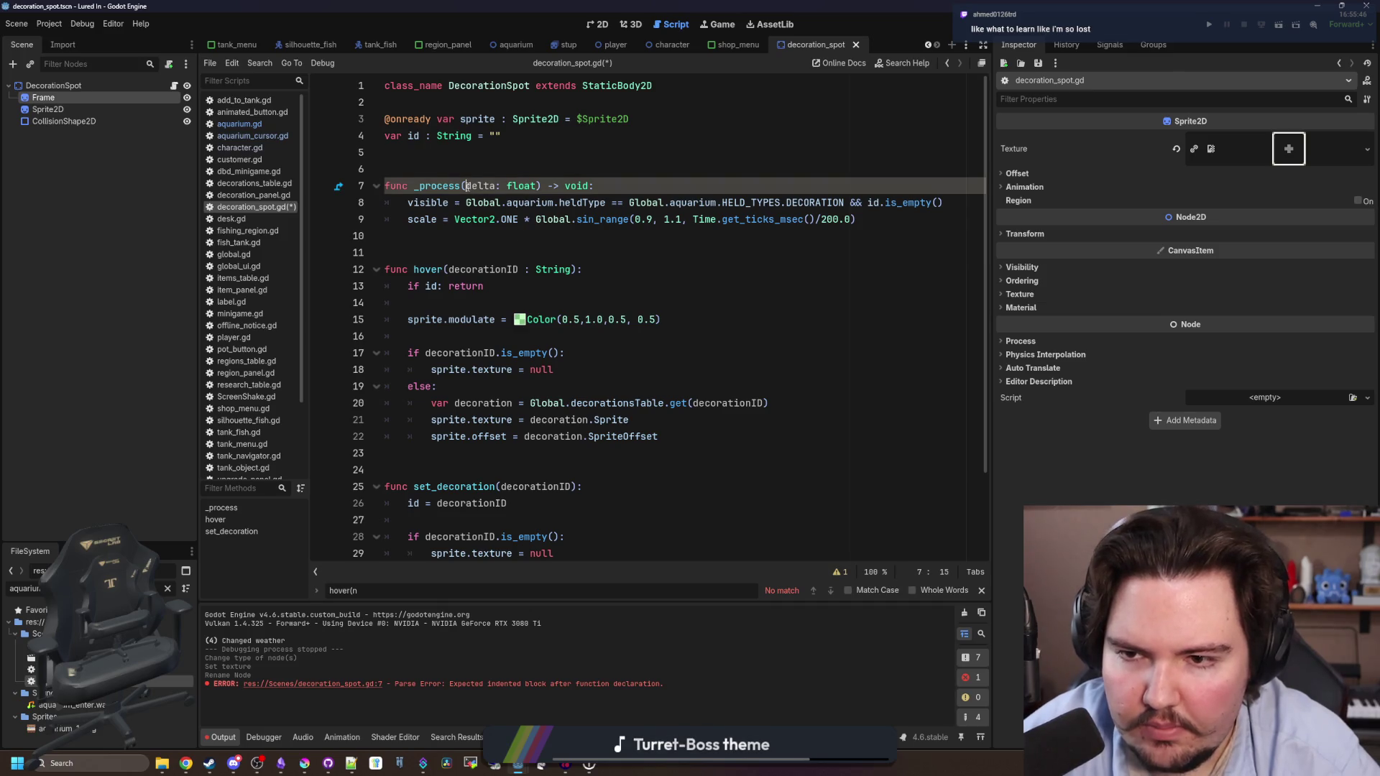
pyautogui.write('_')
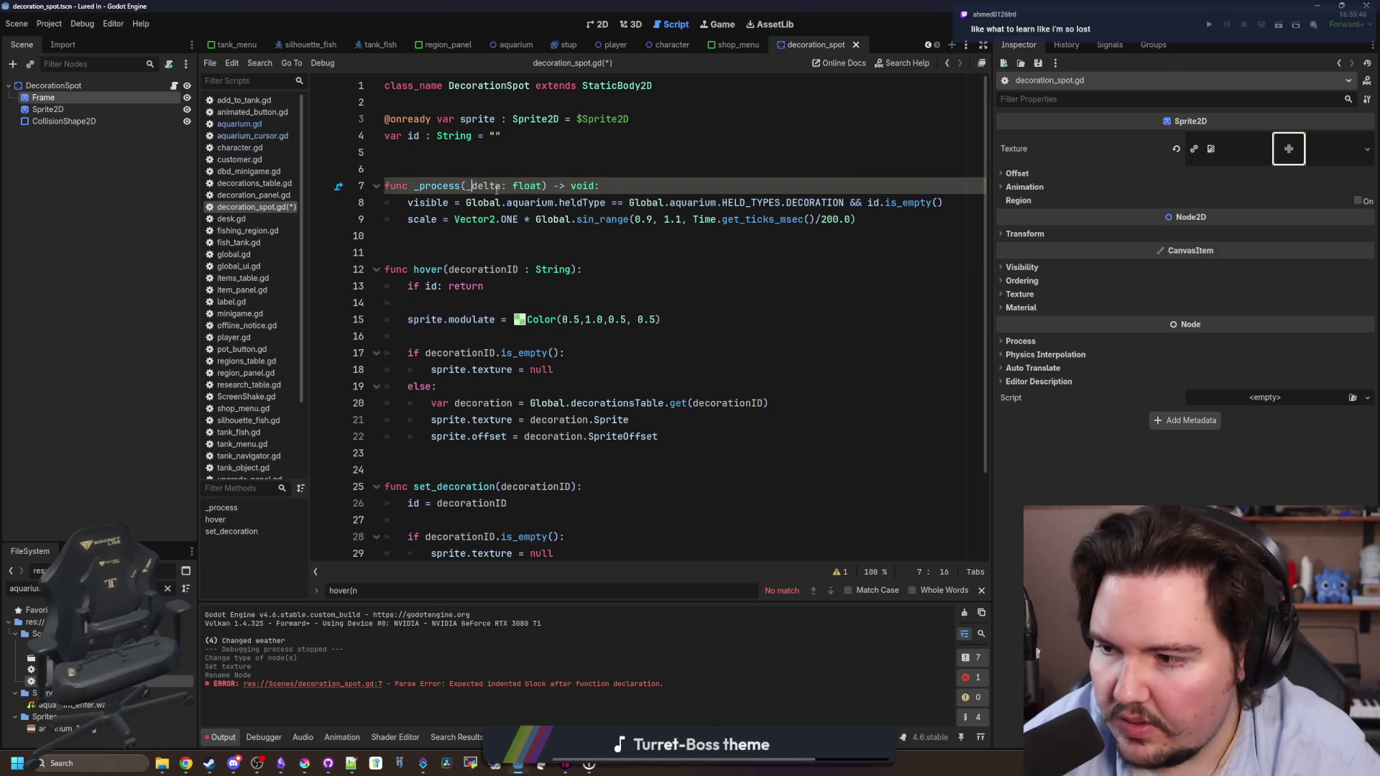
pyautogui.click(479, 236)
pyautogui.hotkey('ctrl', 's')
pyautogui.click(827, 169)
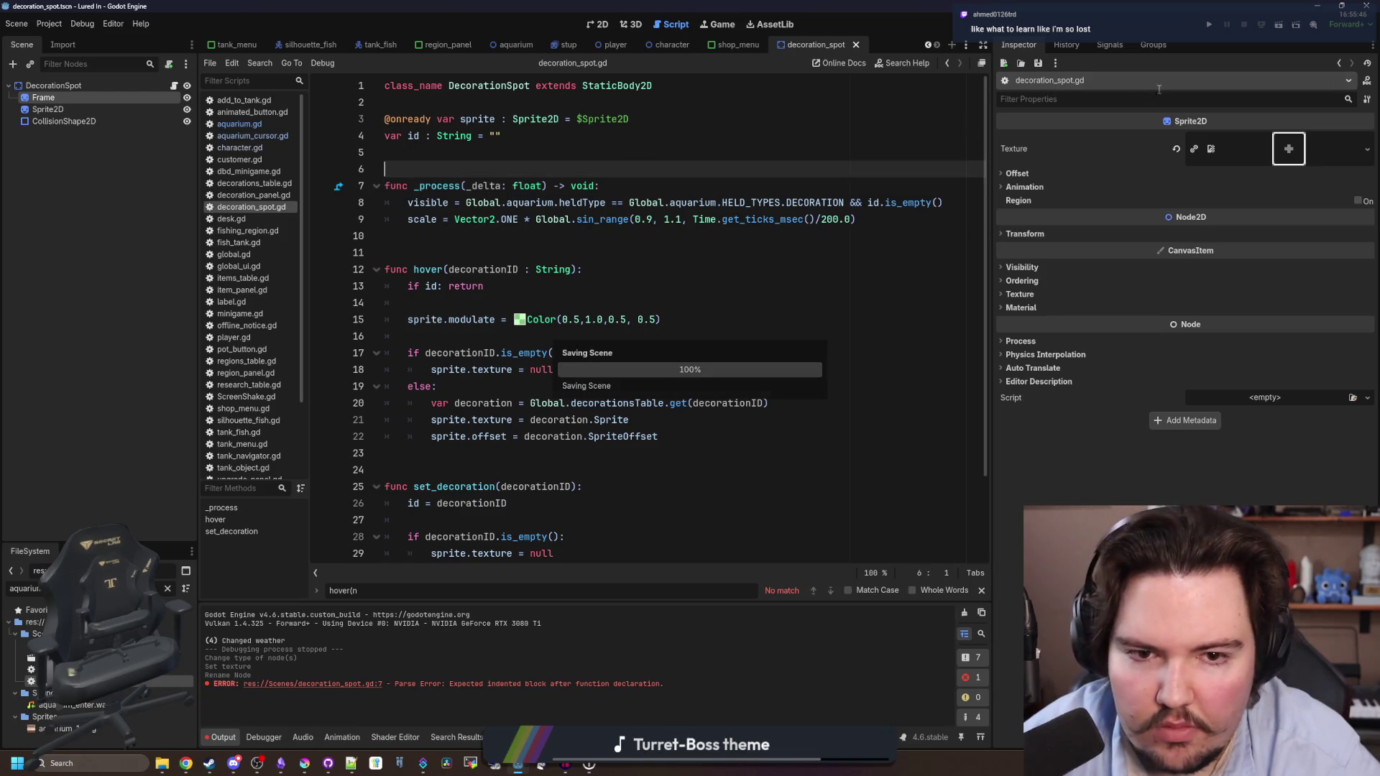
pyautogui.click(1209, 26)
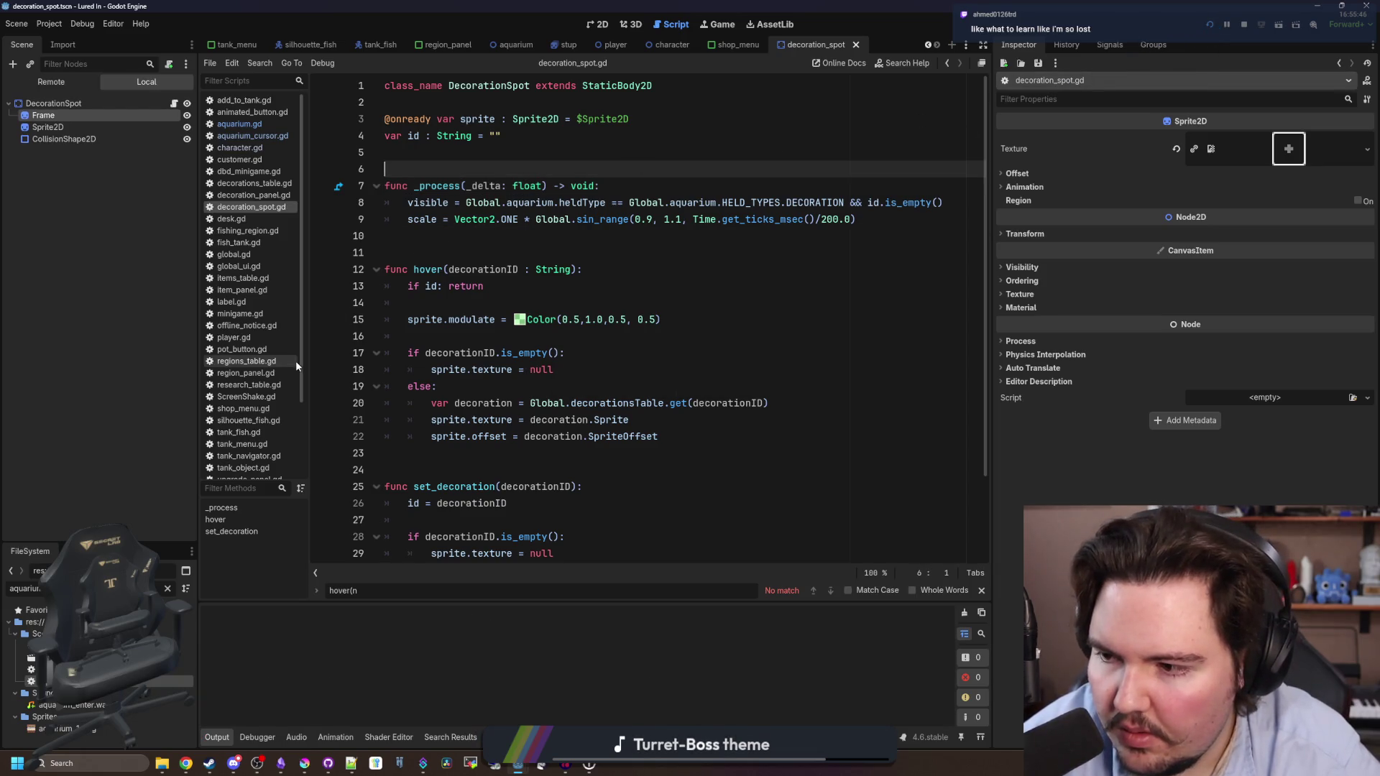
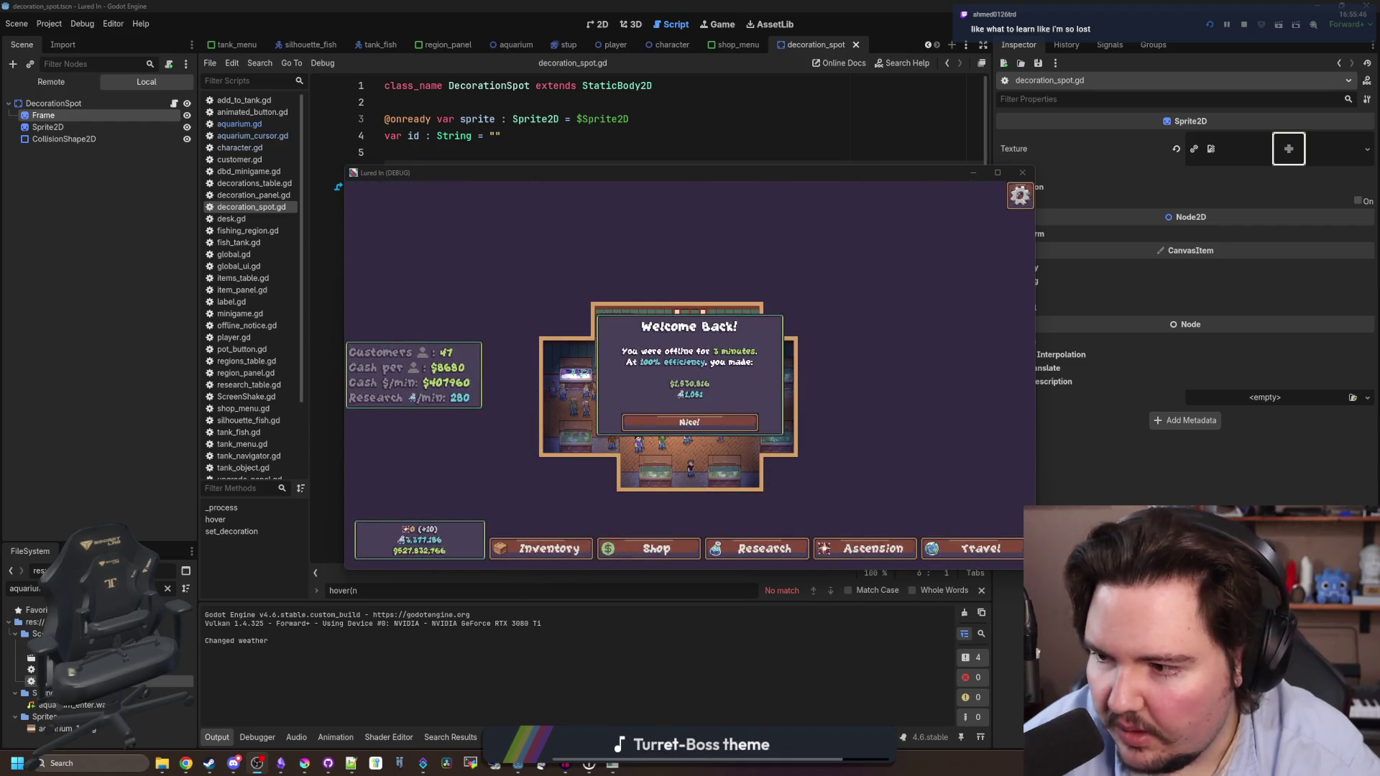
# Dismiss Welcome Back and buy a decoration from the shop's Decorations list.
pyautogui.click(731, 425)
pyautogui.scroll(5, 730, 425)
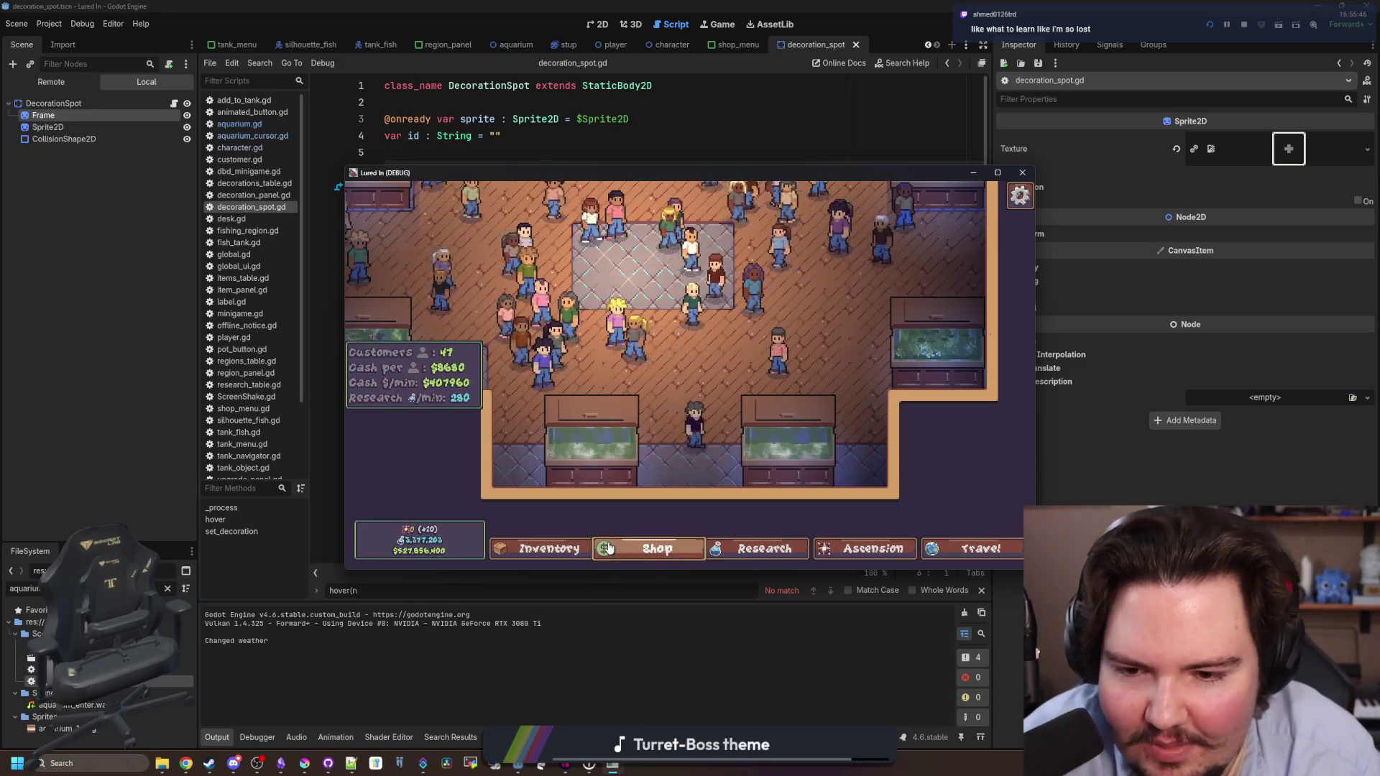
pyautogui.click(608, 548)
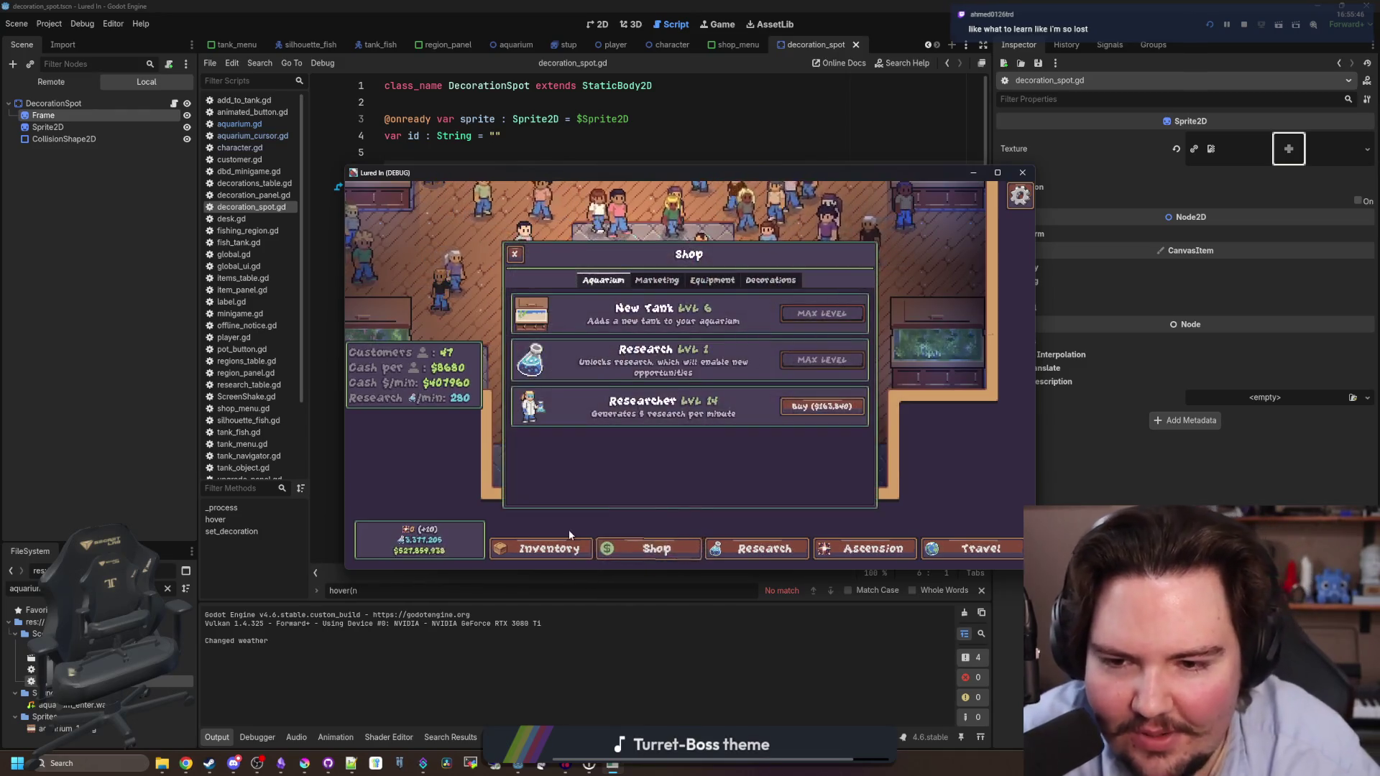
pyautogui.click(546, 549)
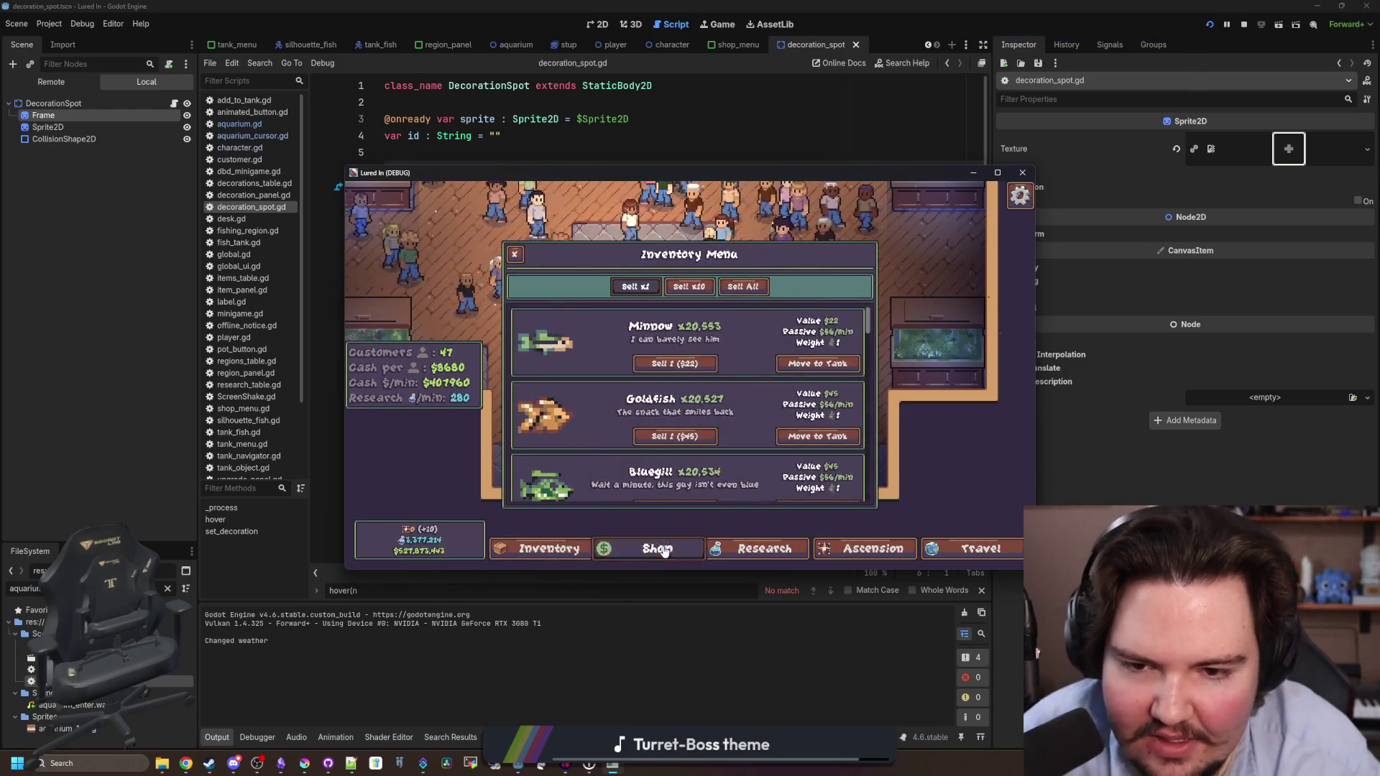
pyautogui.click(654, 548)
pyautogui.click(774, 286)
pyautogui.click(803, 311)
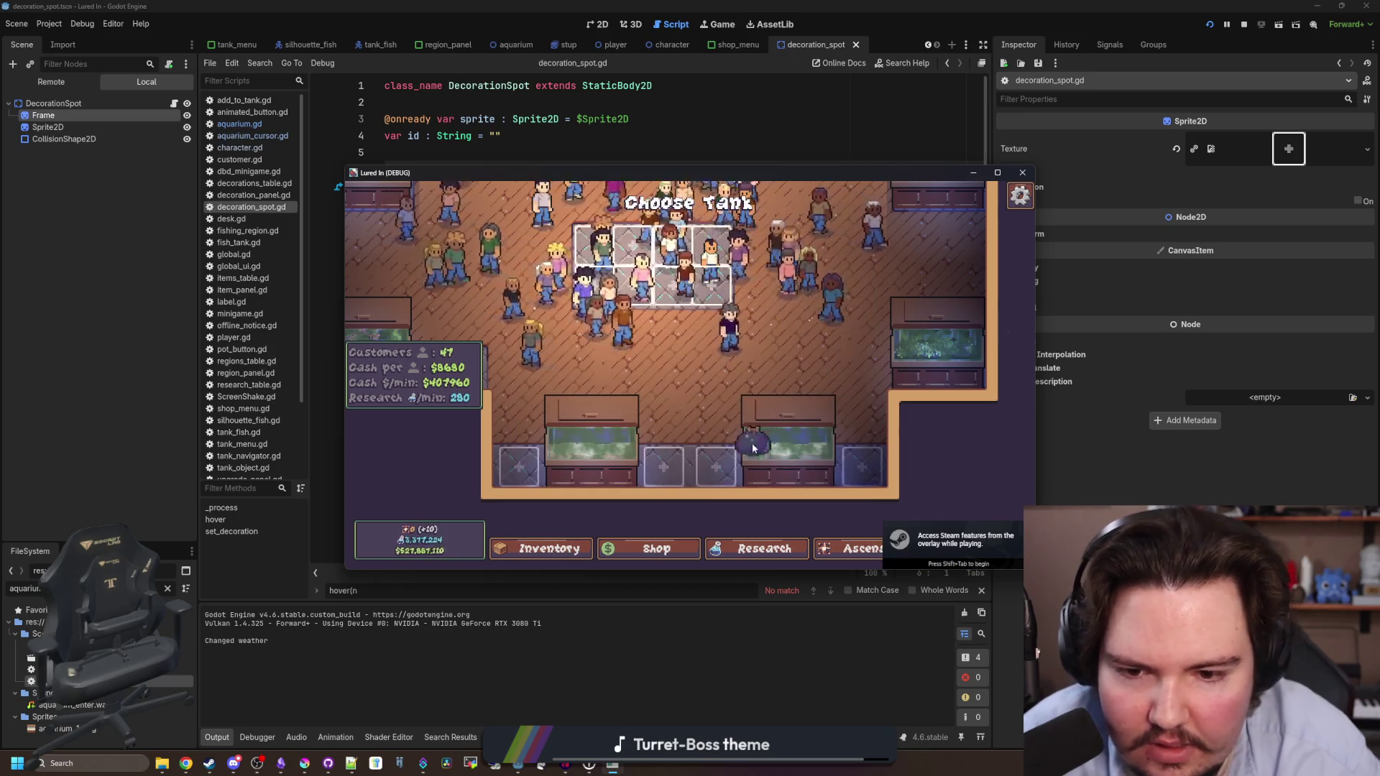
# Look over the Choose Tank overlay, then stop the game and return to _process.
pyautogui.scroll(-3, 784, 316)
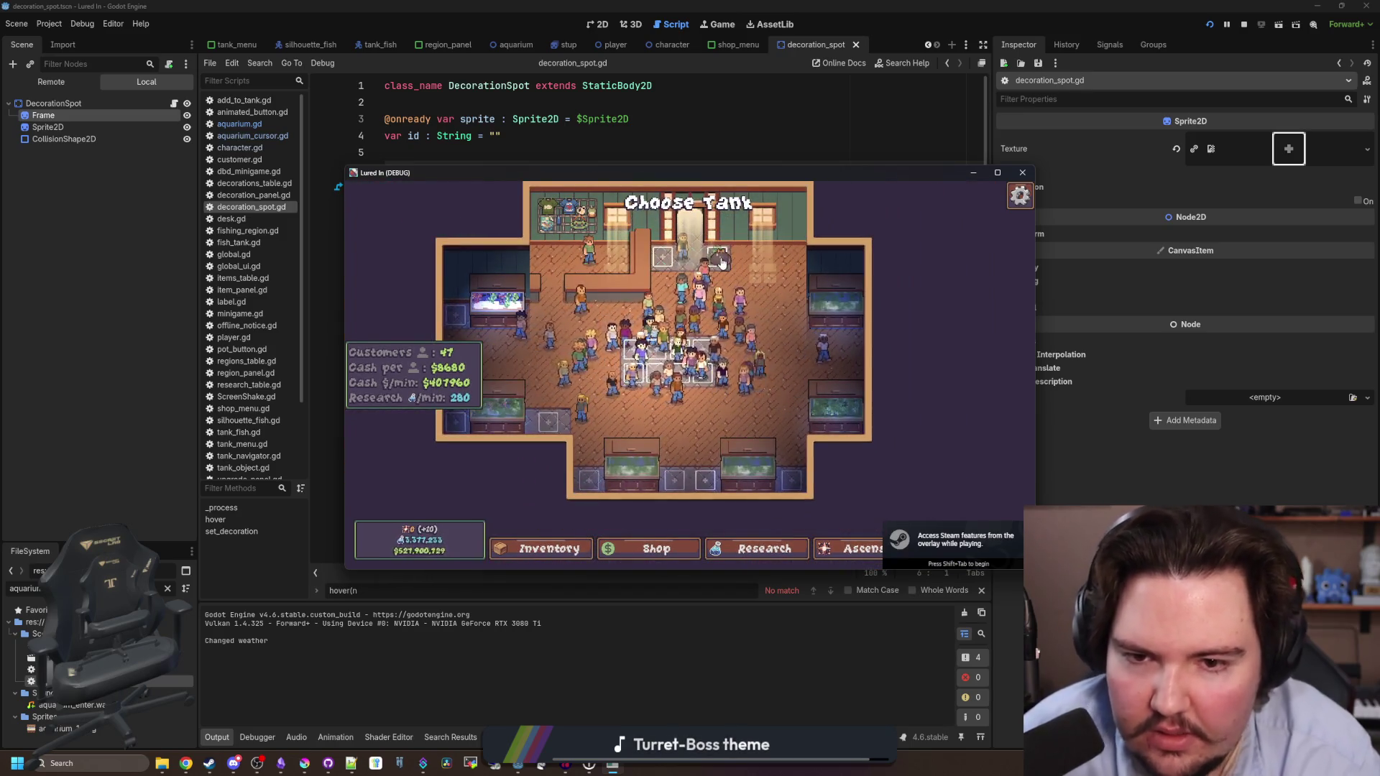
pyautogui.scroll(-2, 660, 283)
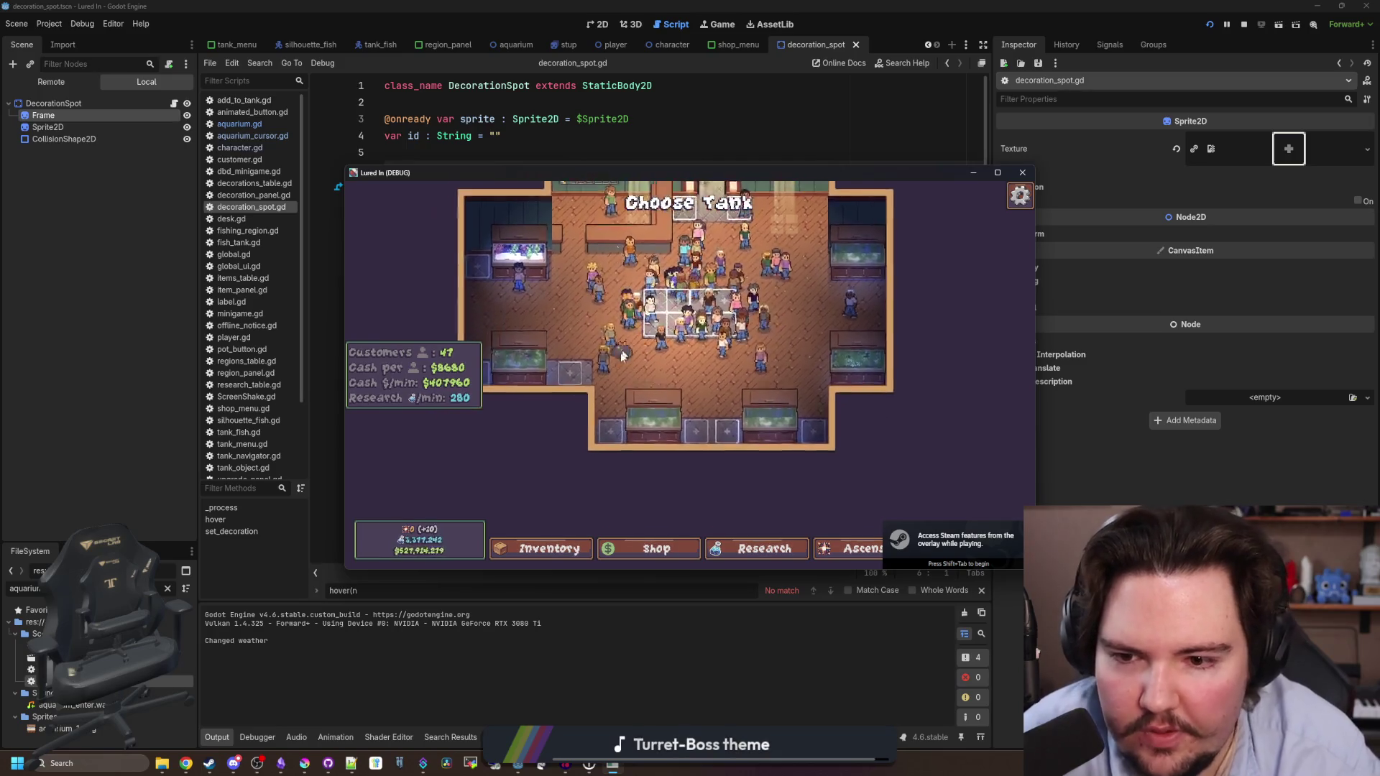
pyautogui.scroll(3, 692, 460)
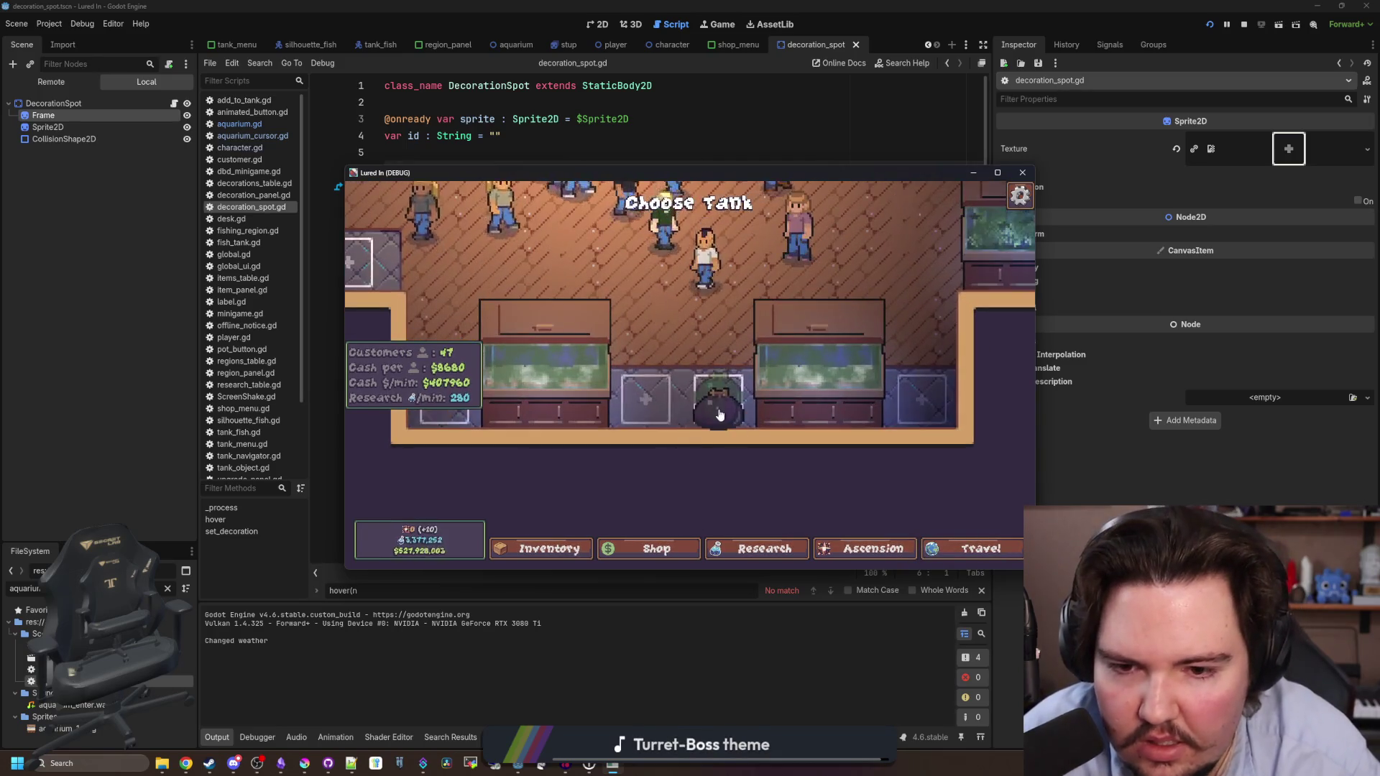
pyautogui.scroll(3, 779, 453)
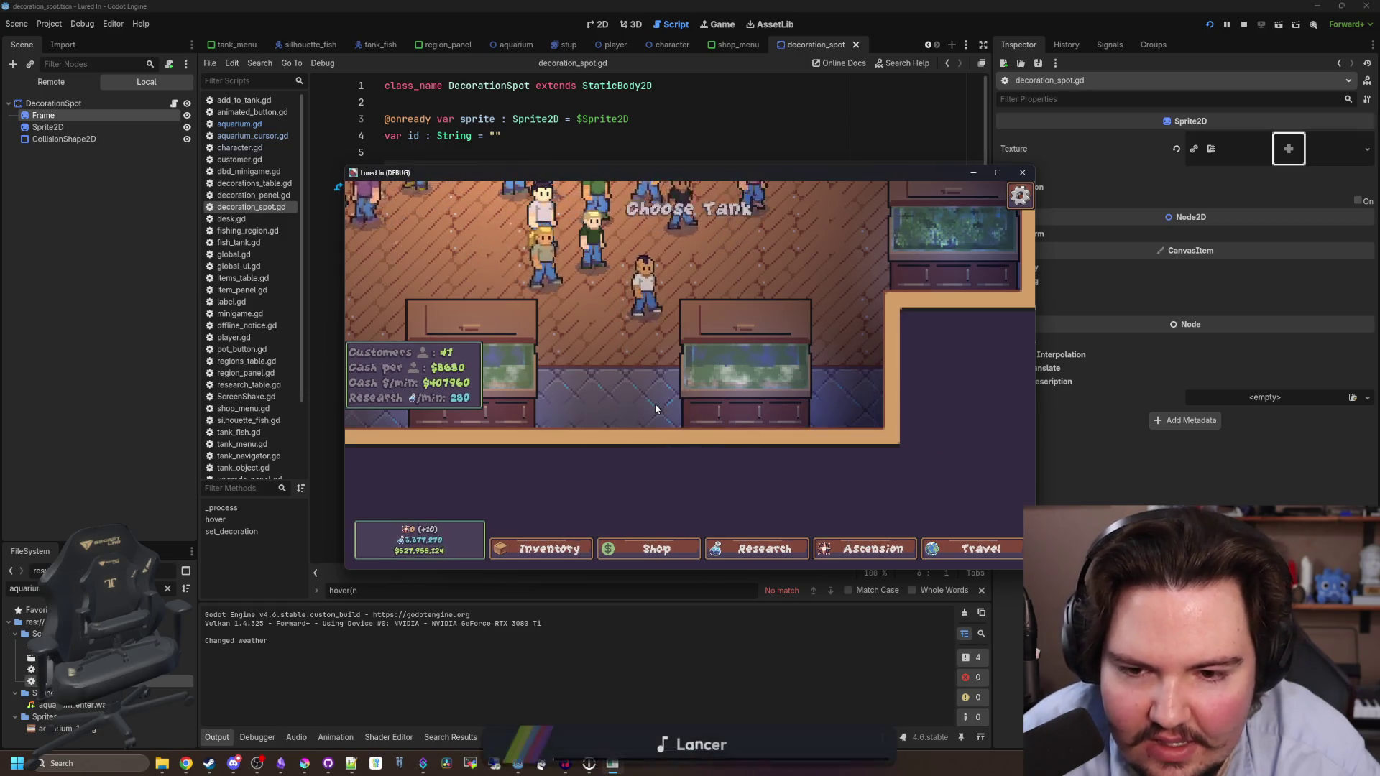
pyautogui.click(1239, 23)
pyautogui.click(476, 240)
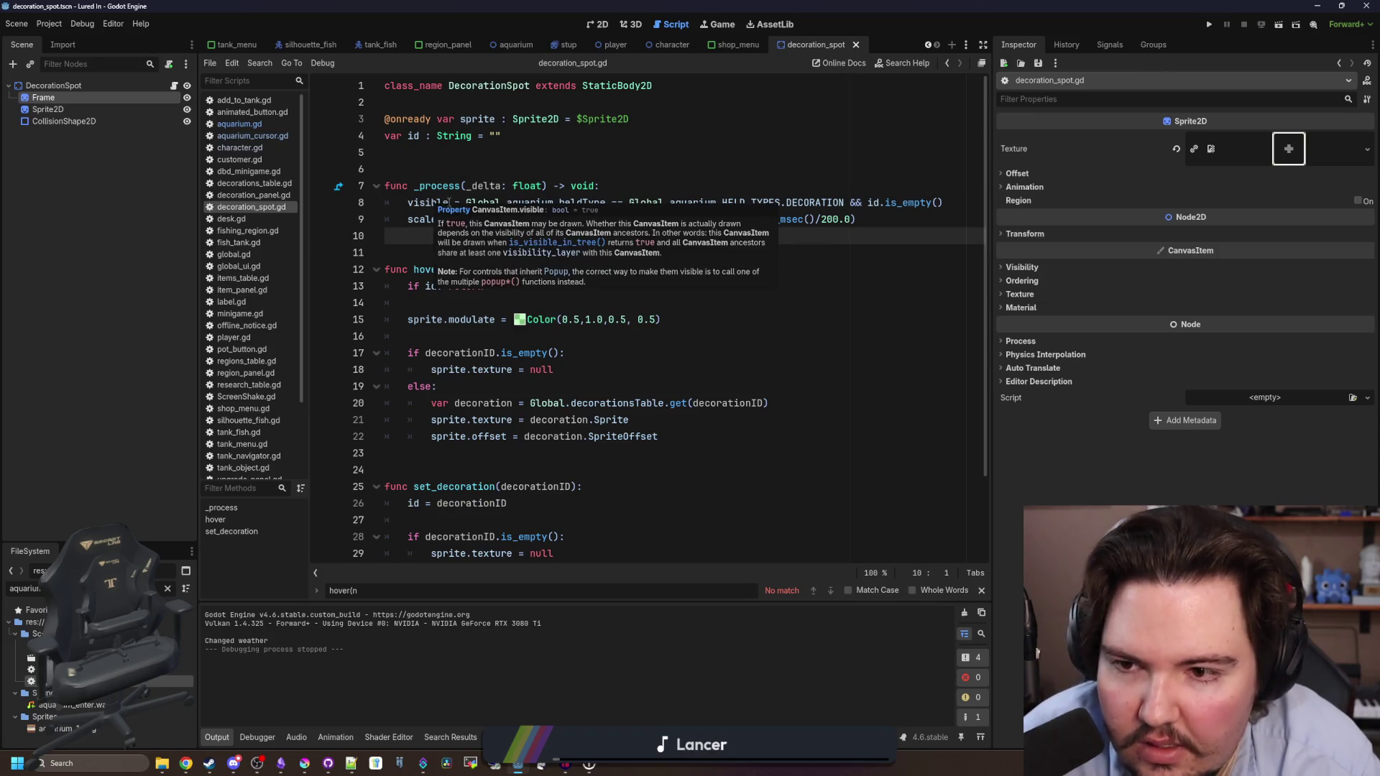
# Prefix the visible and scale lines in _process with $Frame., save, and rerun the game.
pyautogui.click(449, 202)
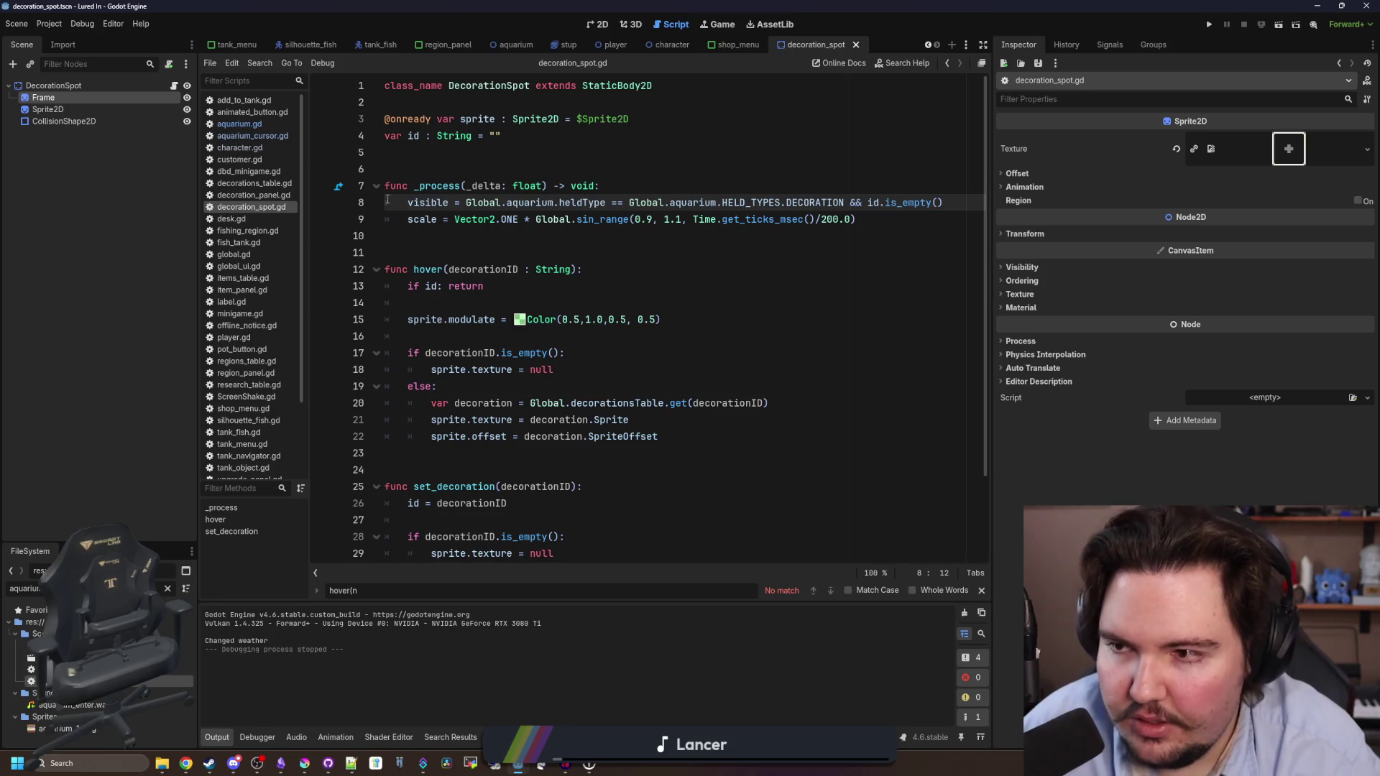
pyautogui.moveTo(67, 97)
pyautogui.mouseDown()
pyautogui.moveTo(403, 222)
pyautogui.moveTo(407, 204)
pyautogui.mouseUp()
pyautogui.write('.')
pyautogui.moveTo(62, 93); pyautogui.dragTo(408, 219)
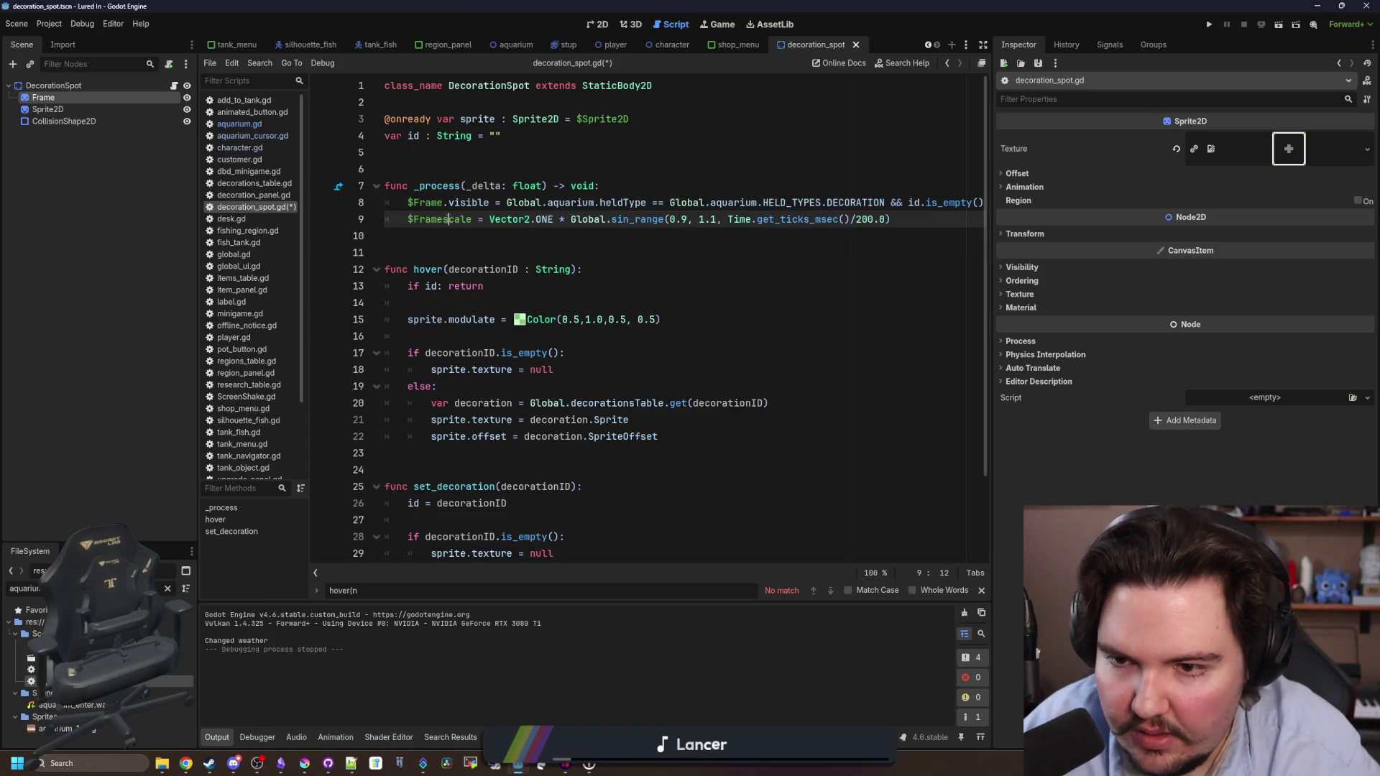
pyautogui.write('.')
pyautogui.press('Escape')
pyautogui.press('Down')
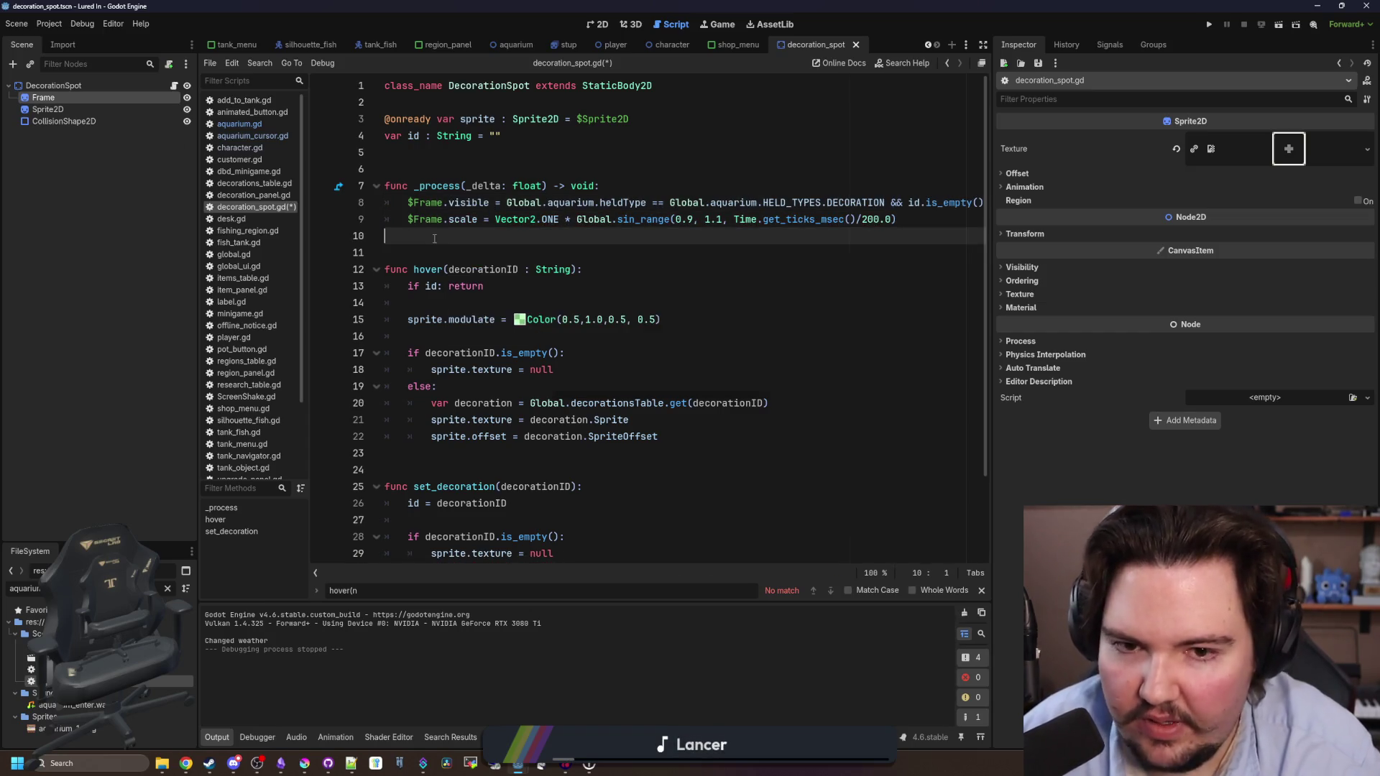
pyautogui.click(1209, 24)
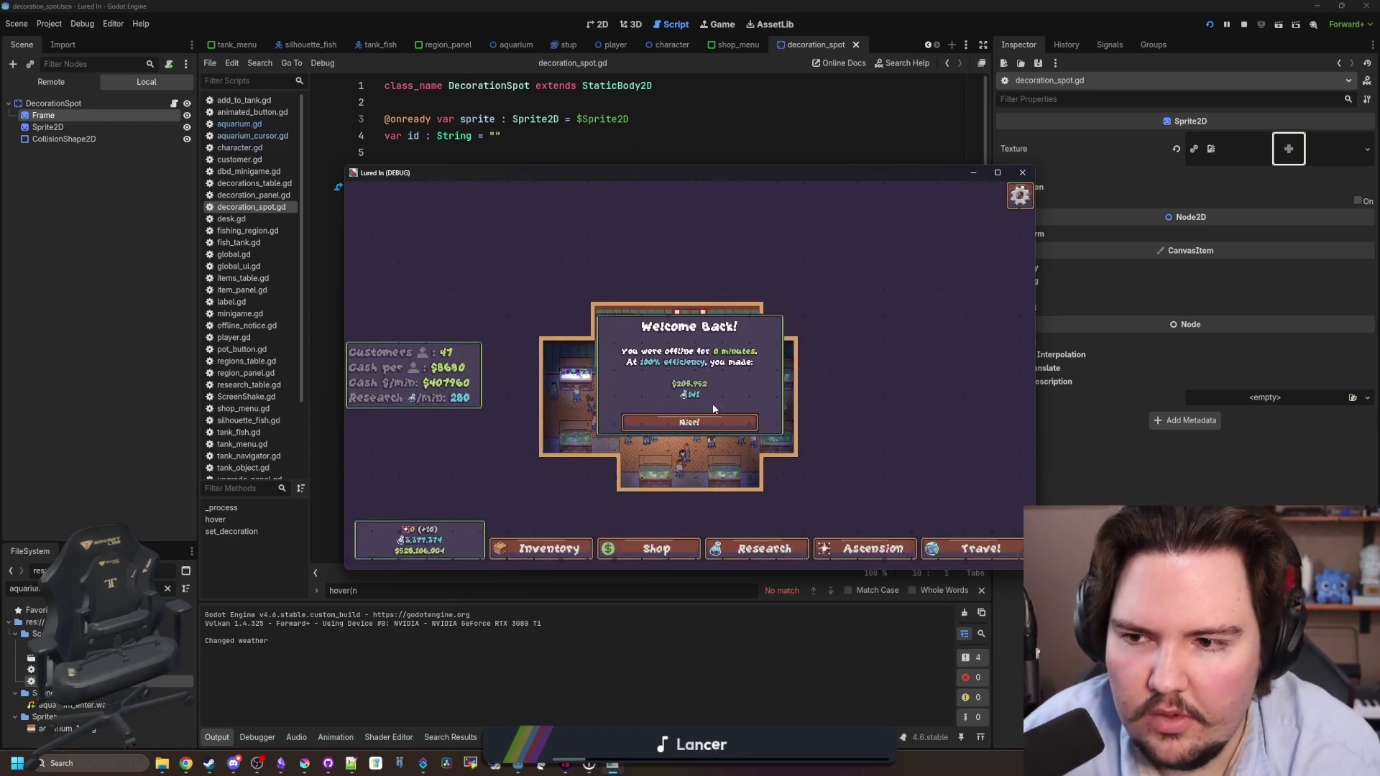
# Dismiss Welcome Back, buy a Starfish Home from Decorations, zoom in, then return to the script.
pyautogui.click(713, 417)
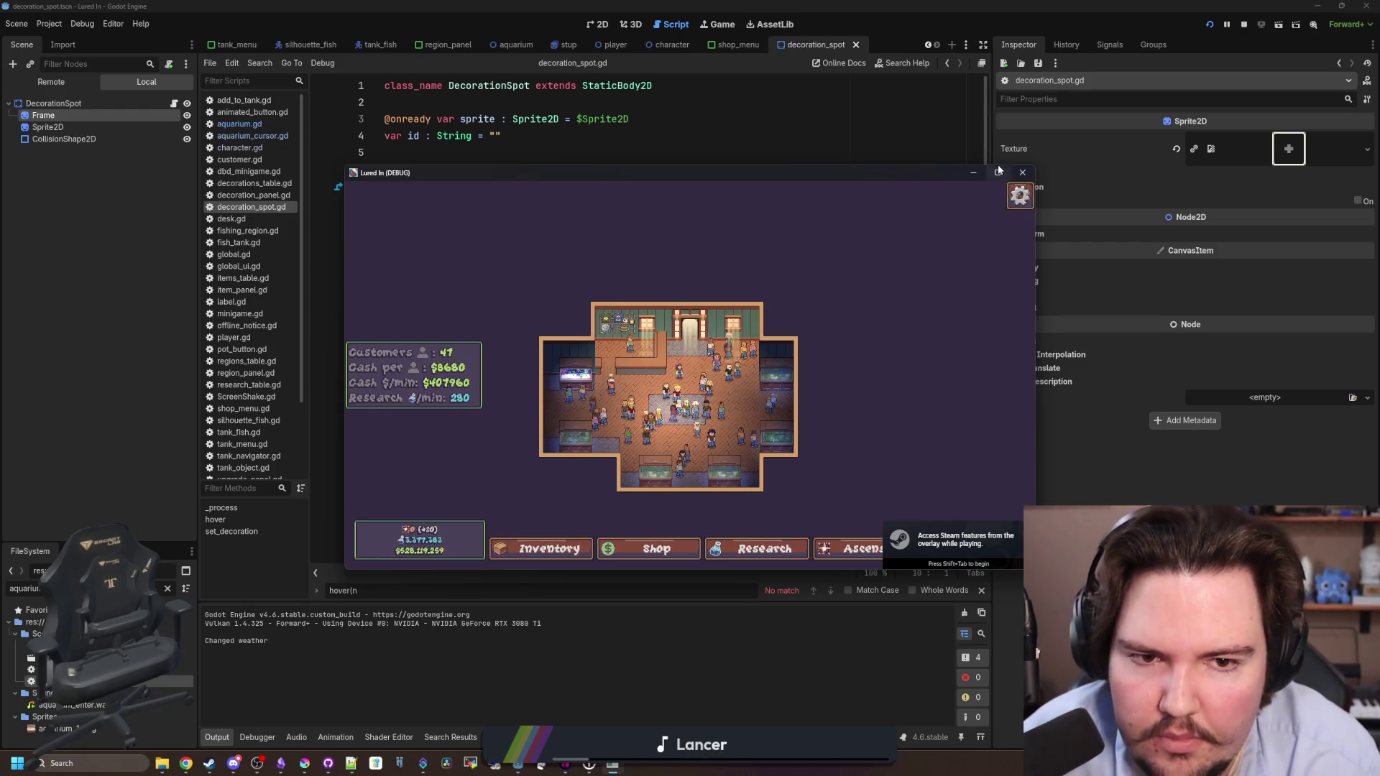
pyautogui.press('1')
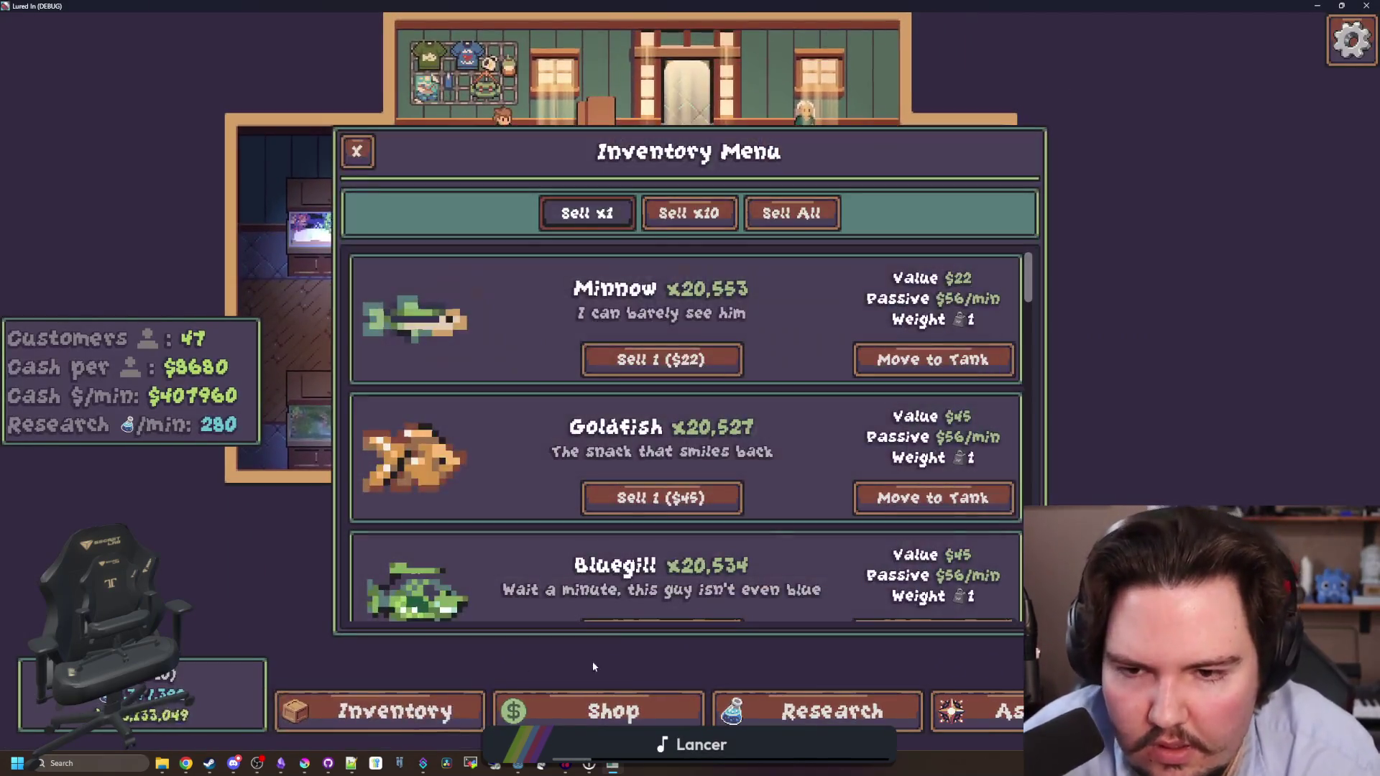
pyautogui.press('2')
pyautogui.click(810, 205)
pyautogui.click(899, 265)
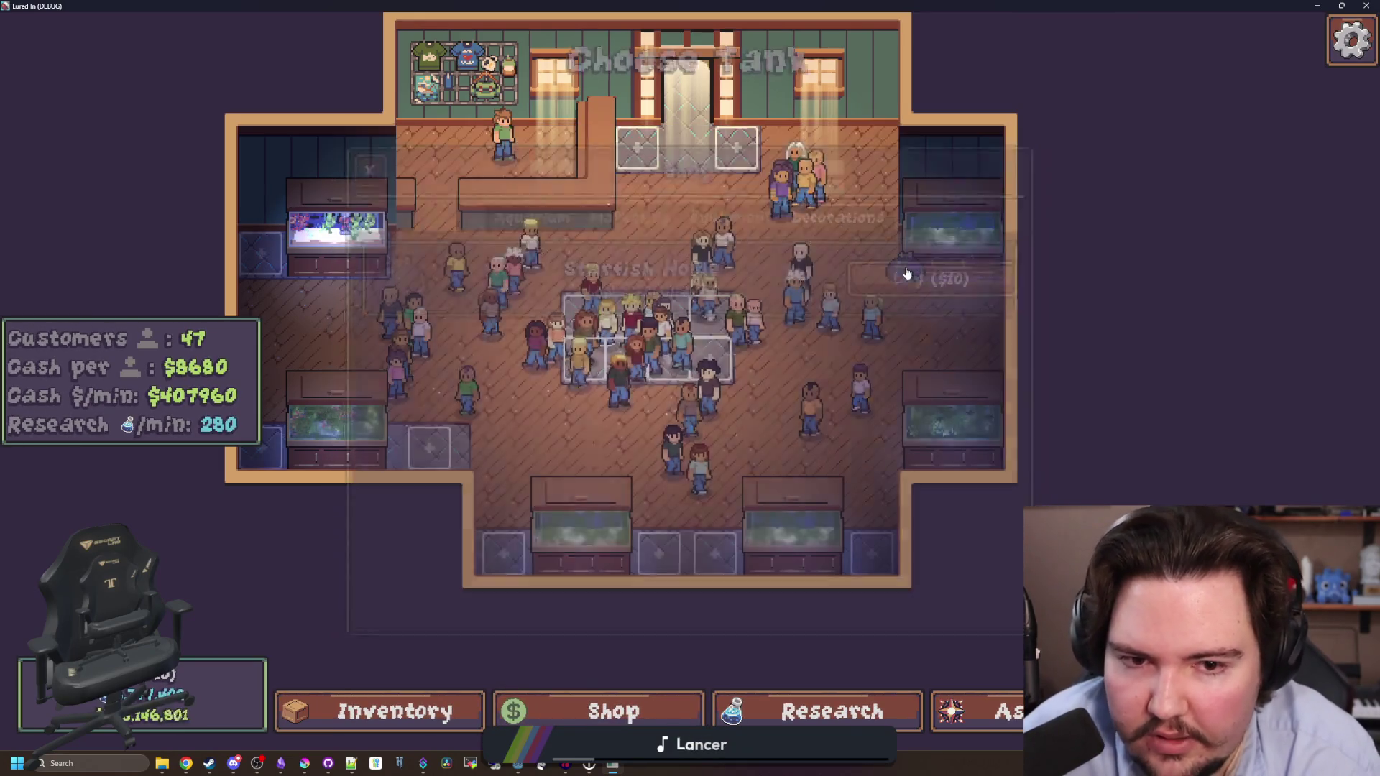
pyautogui.scroll(2, 897, 277)
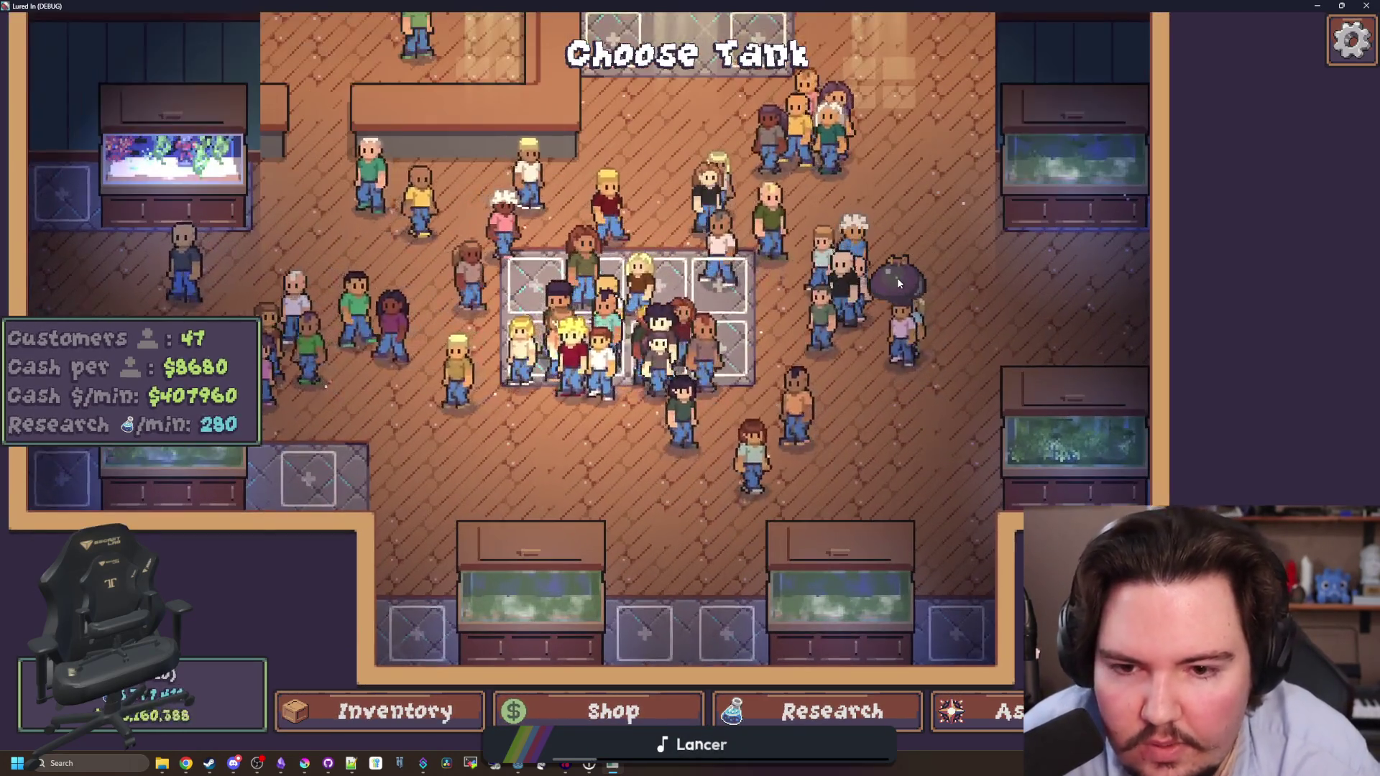
pyautogui.hotkey('alt', 'Tab')
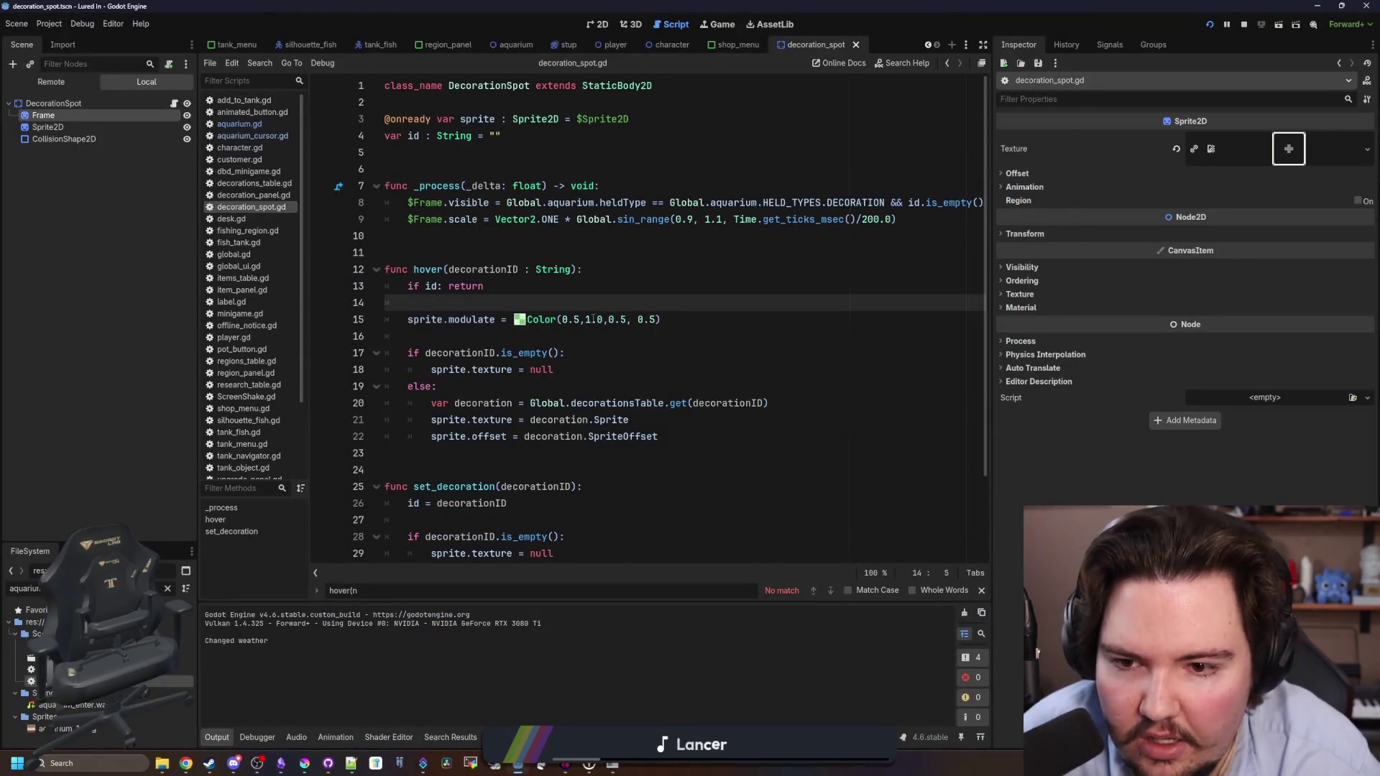
# Change line 9's pulse to sin_range(0.95, 1.05 …) and bring the game back up.
pyautogui.click(722, 219)
pyautogui.press('BackSpace')
pyautogui.write('05')
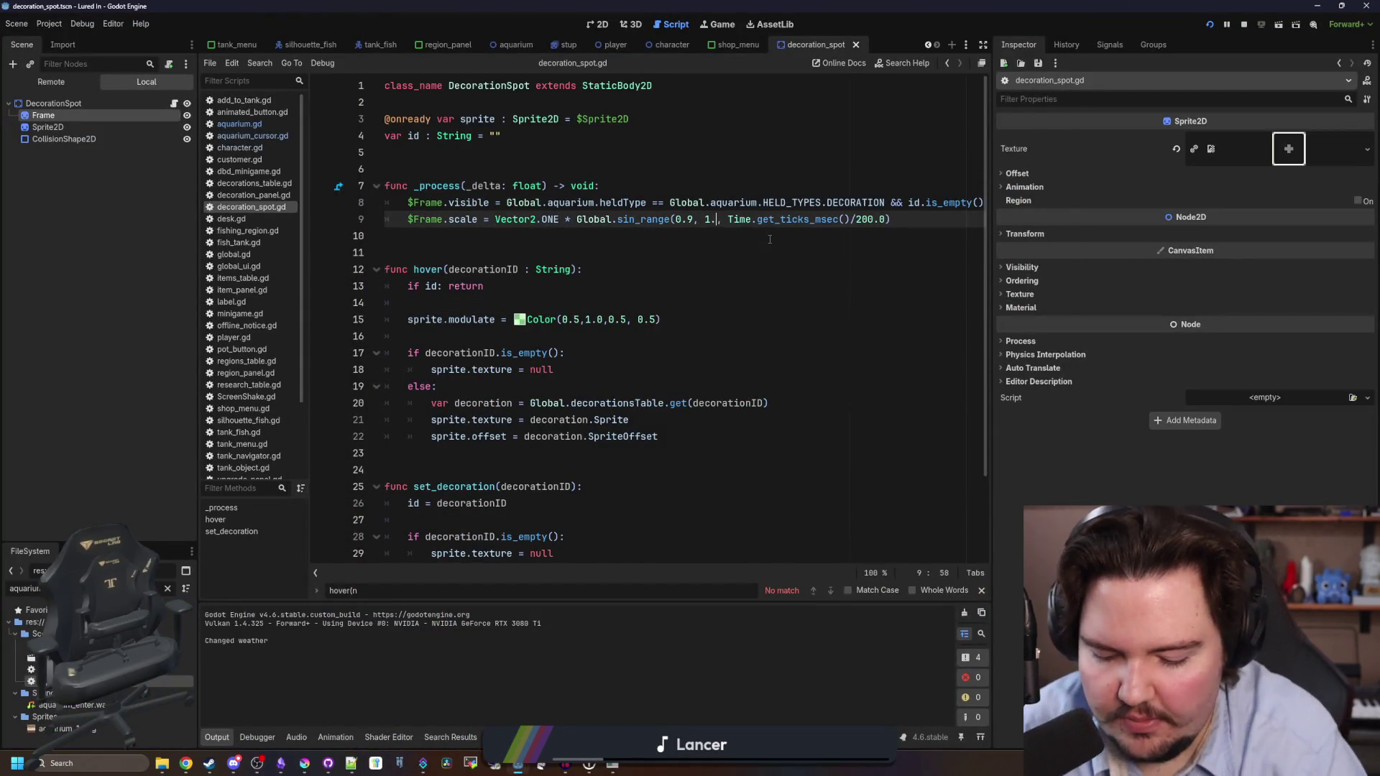
pyautogui.press('Left')
pyautogui.press('Left')
pyautogui.write('5')
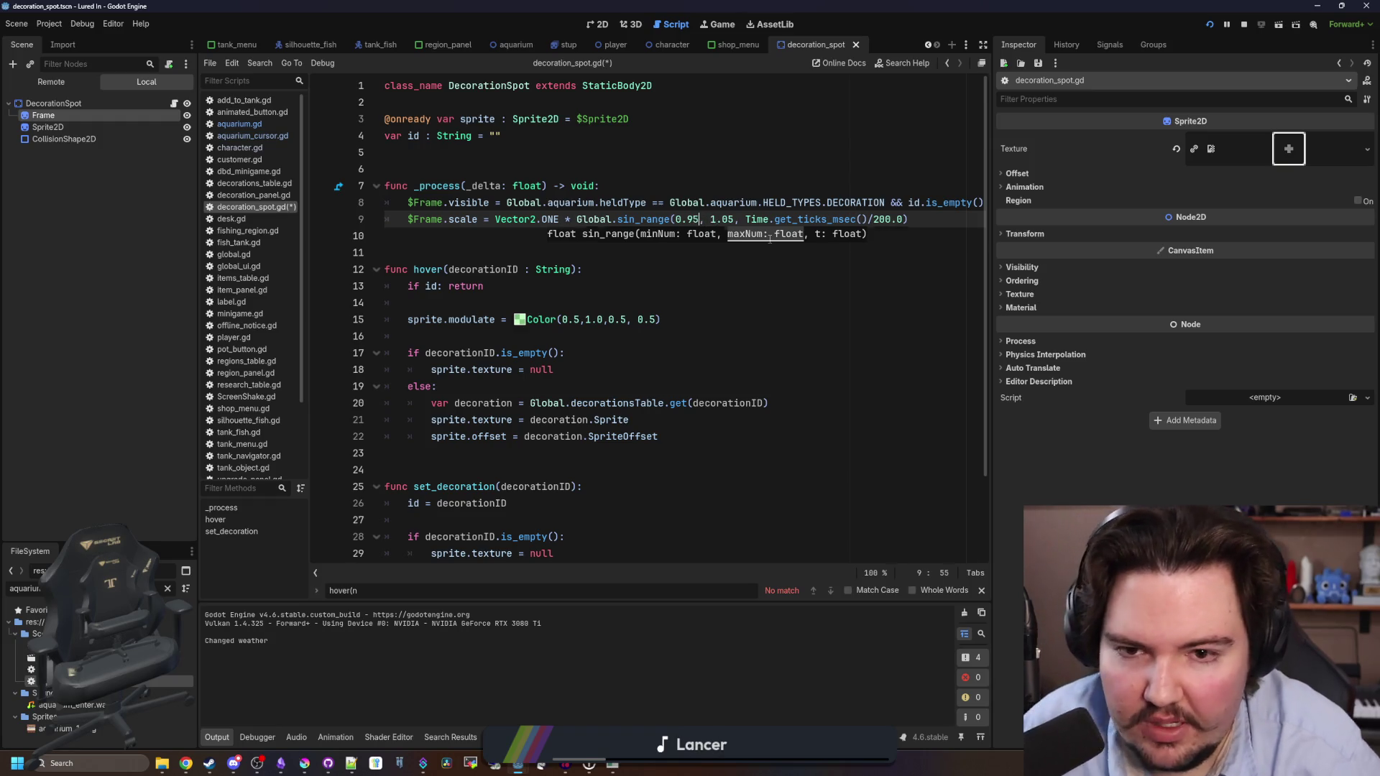
pyautogui.click(770, 237)
pyautogui.click(718, 23)
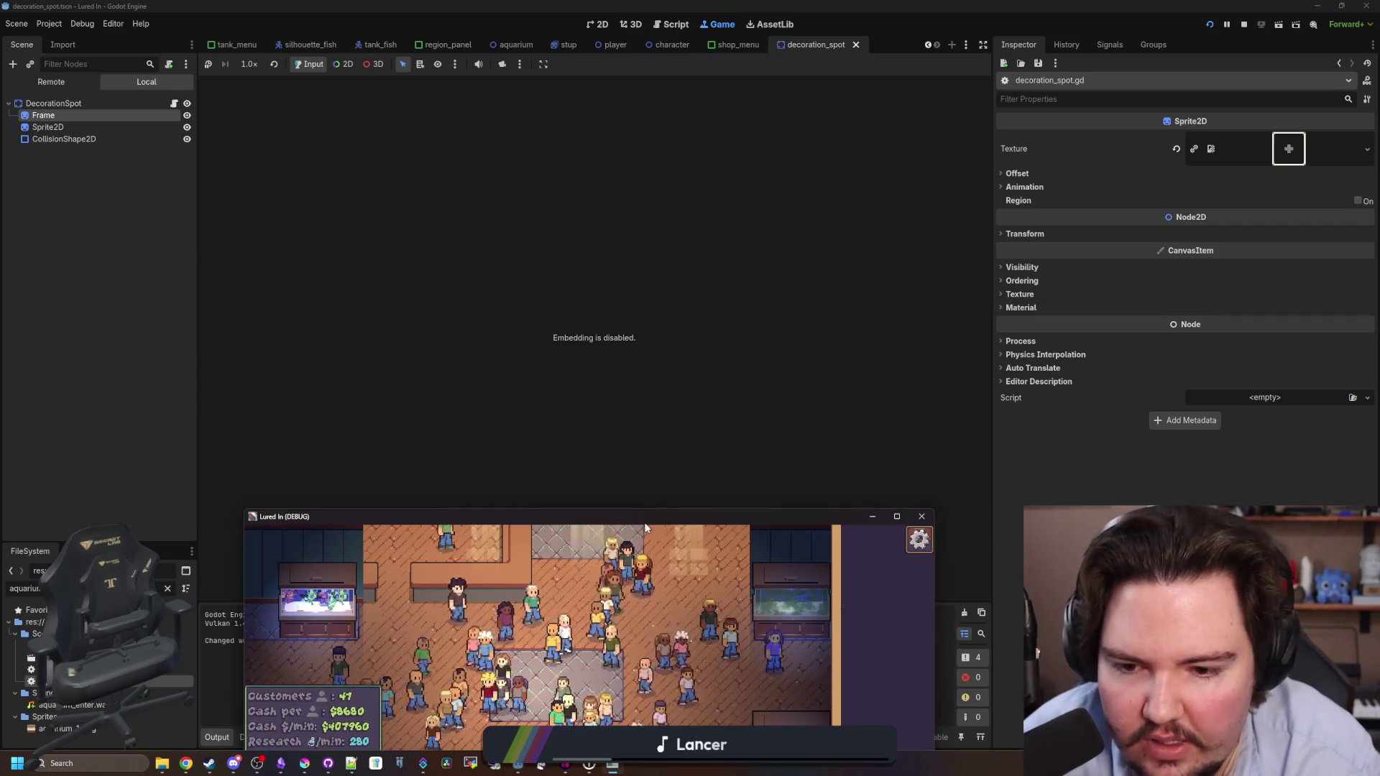
# Buy a Starfish Home in the maximized game to check the pulse, close it, and select Frame.
pyautogui.doubleClick(644, 519)
pyautogui.click(615, 708)
pyautogui.click(934, 262)
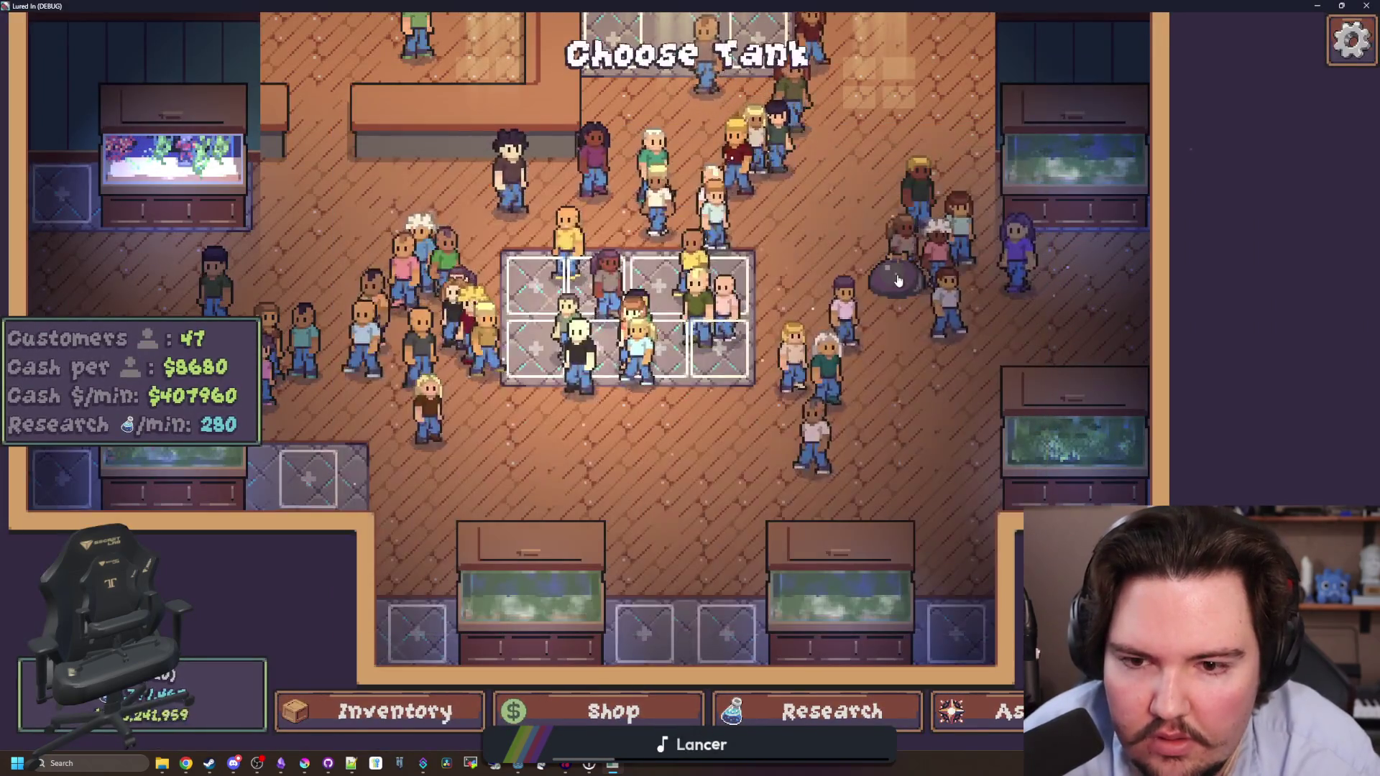
pyautogui.press('a')
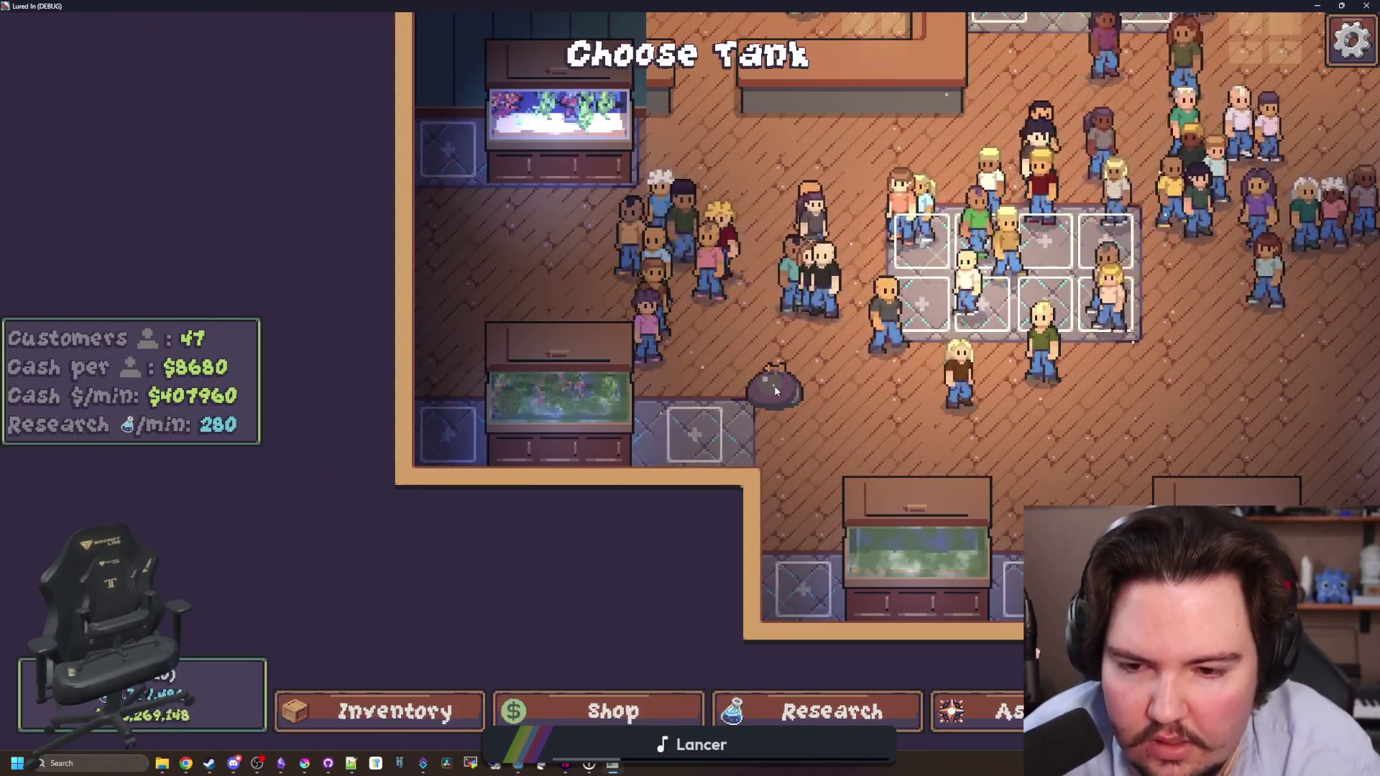
pyautogui.press('d')
pyautogui.press('F8')
pyautogui.click(72, 138)
pyautogui.click(71, 115)
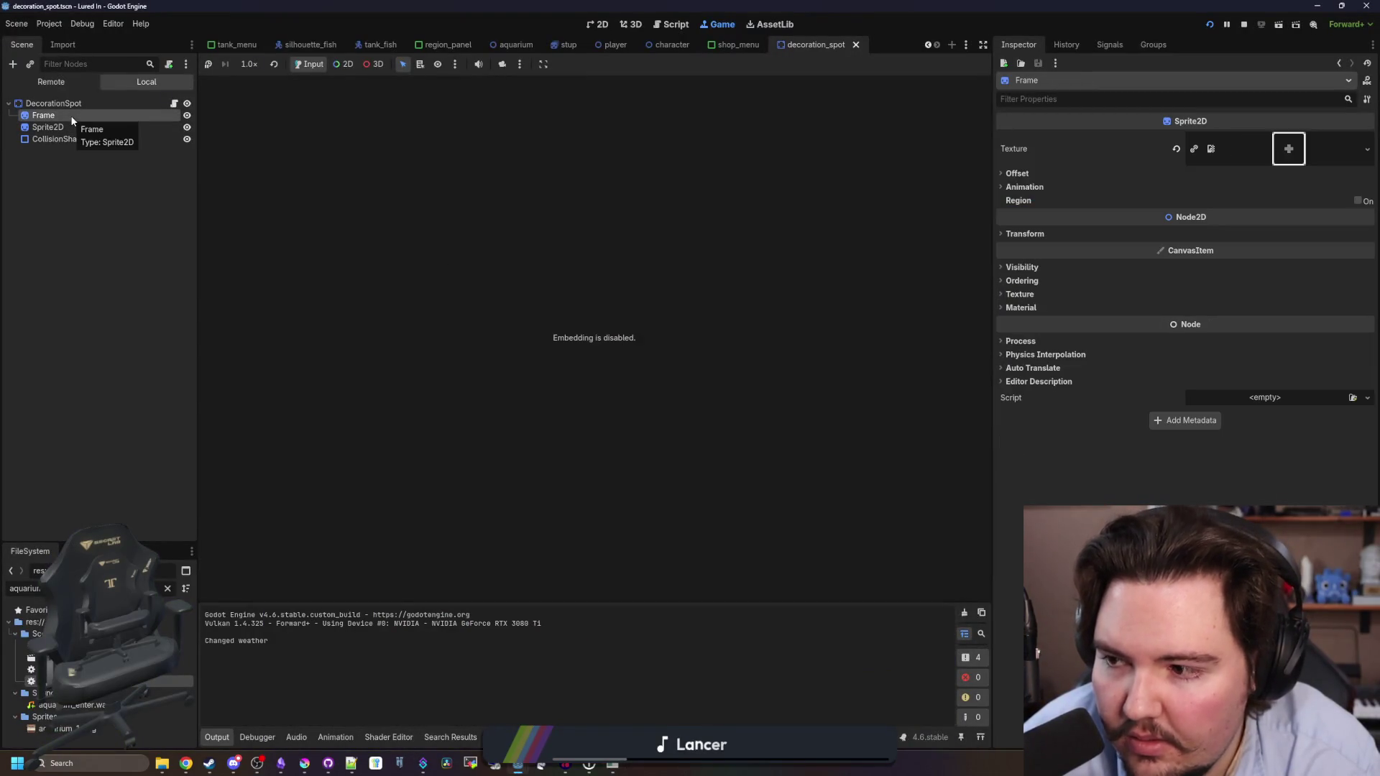
# Assign unshaded.tres as the Frame node's CanvasItem material and save the scene.
pyautogui.click(1071, 307)
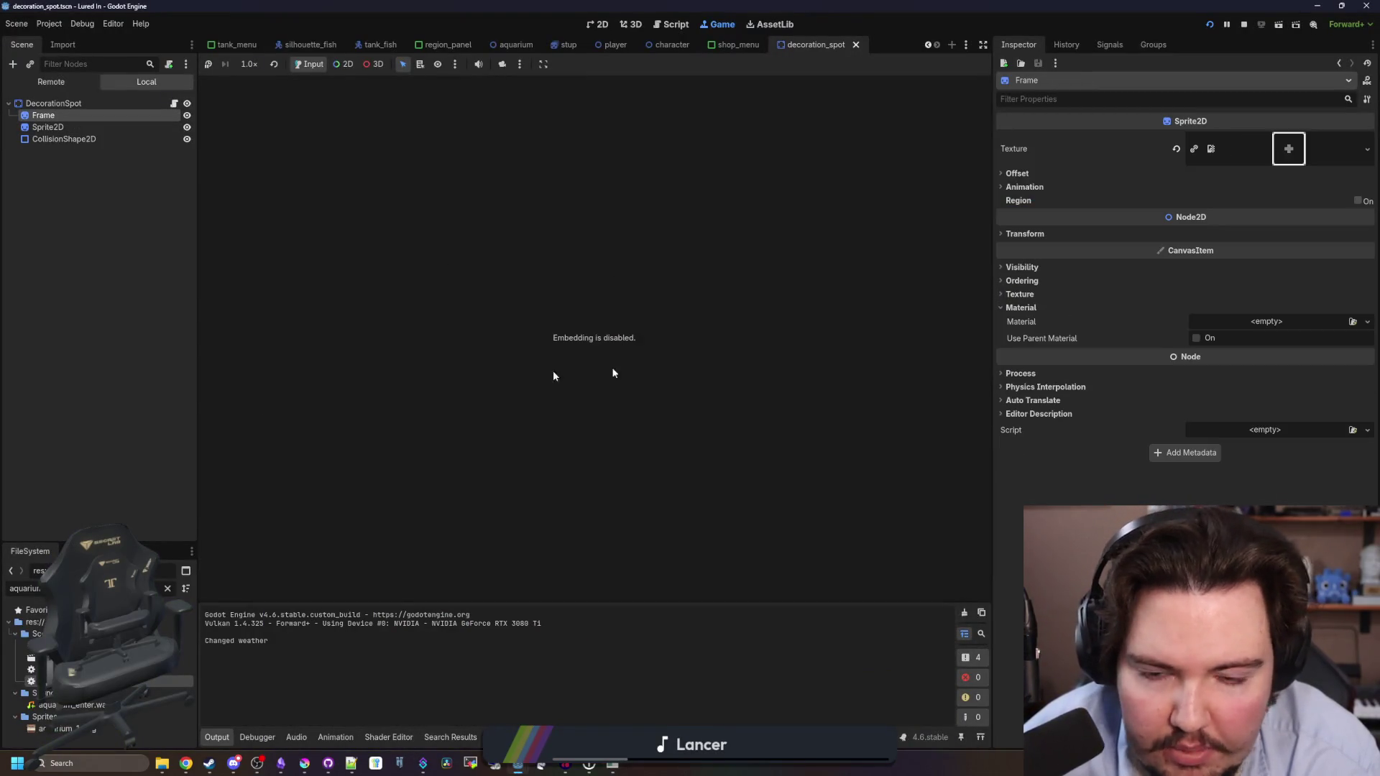
pyautogui.click(167, 588)
pyautogui.write('unshade')
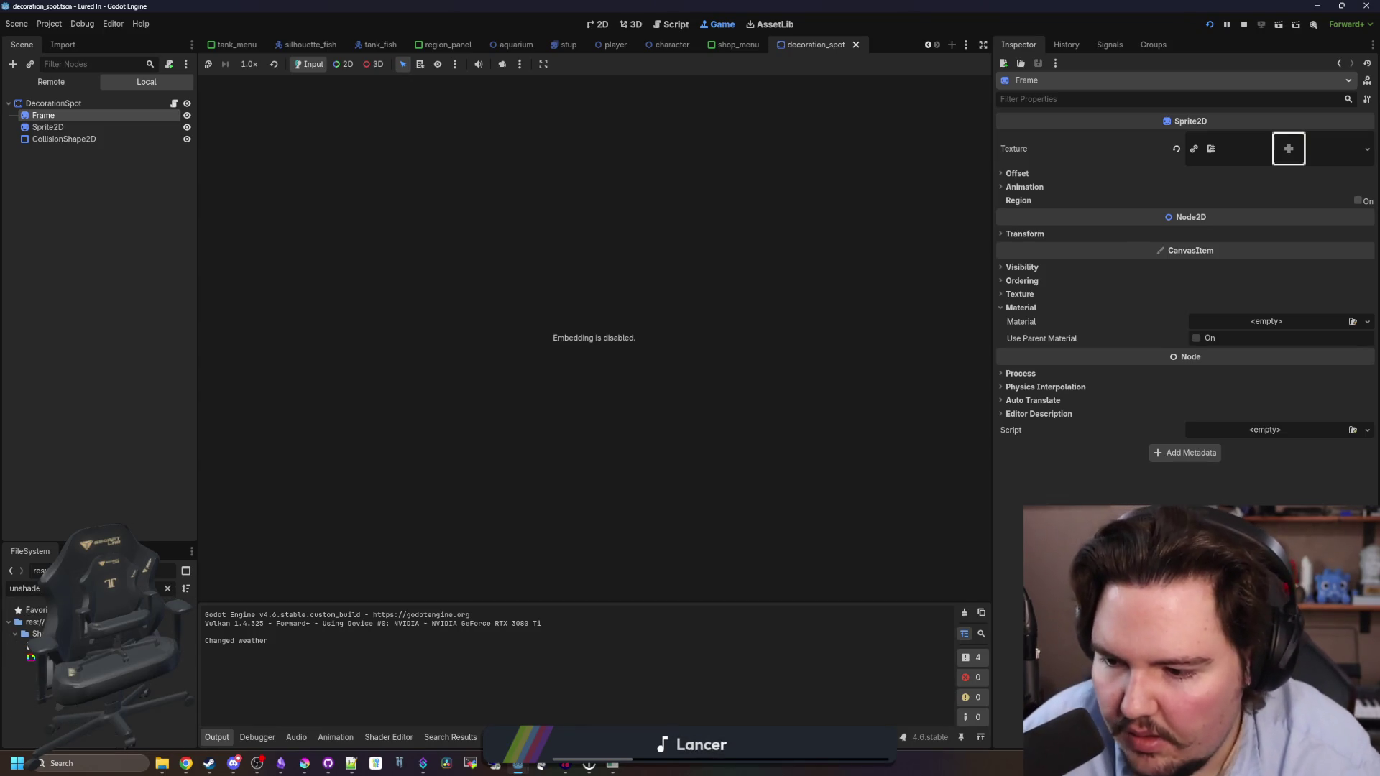
pyautogui.moveTo(31, 657)
pyautogui.mouseDown()
pyautogui.moveTo(758, 285)
pyautogui.moveTo(1214, 320)
pyautogui.mouseUp()
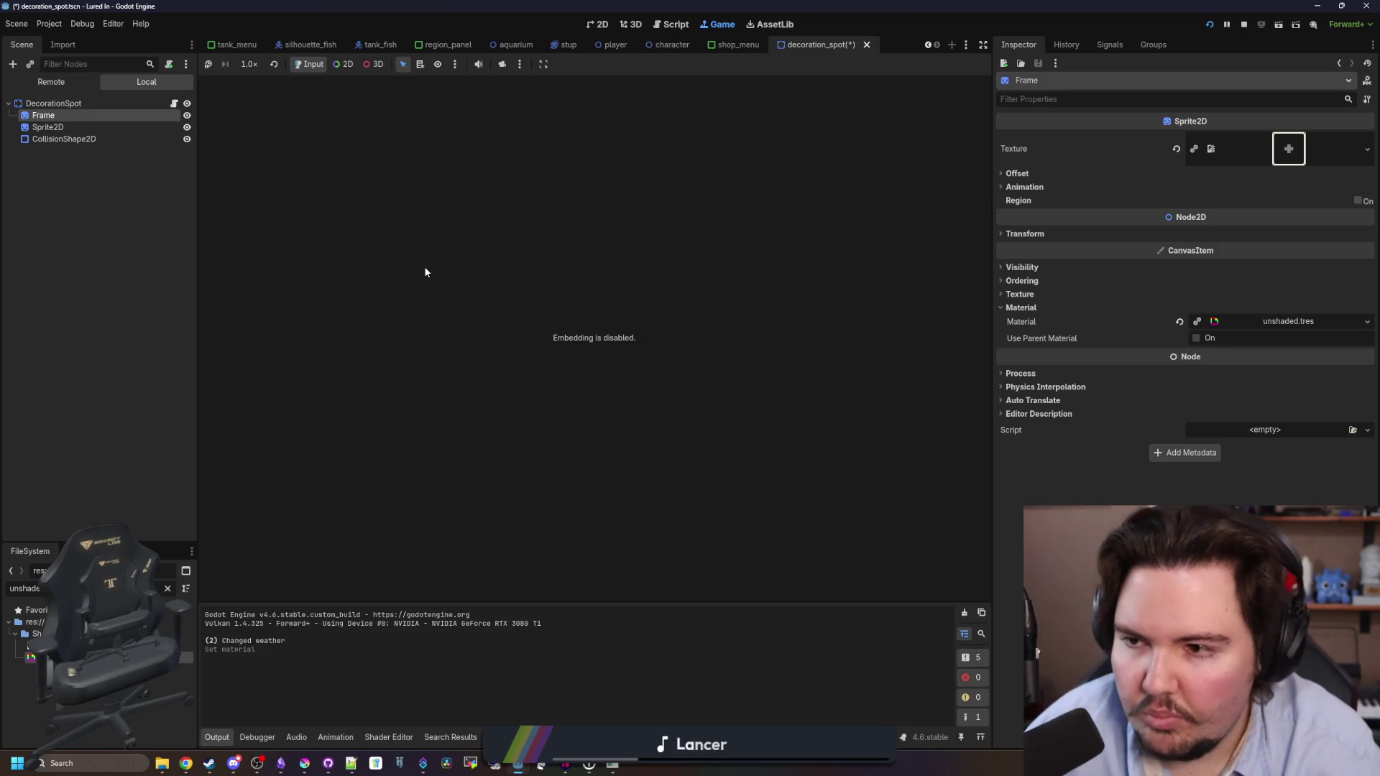
pyautogui.hotkey('ctrl', 's')
pyautogui.click(174, 104)
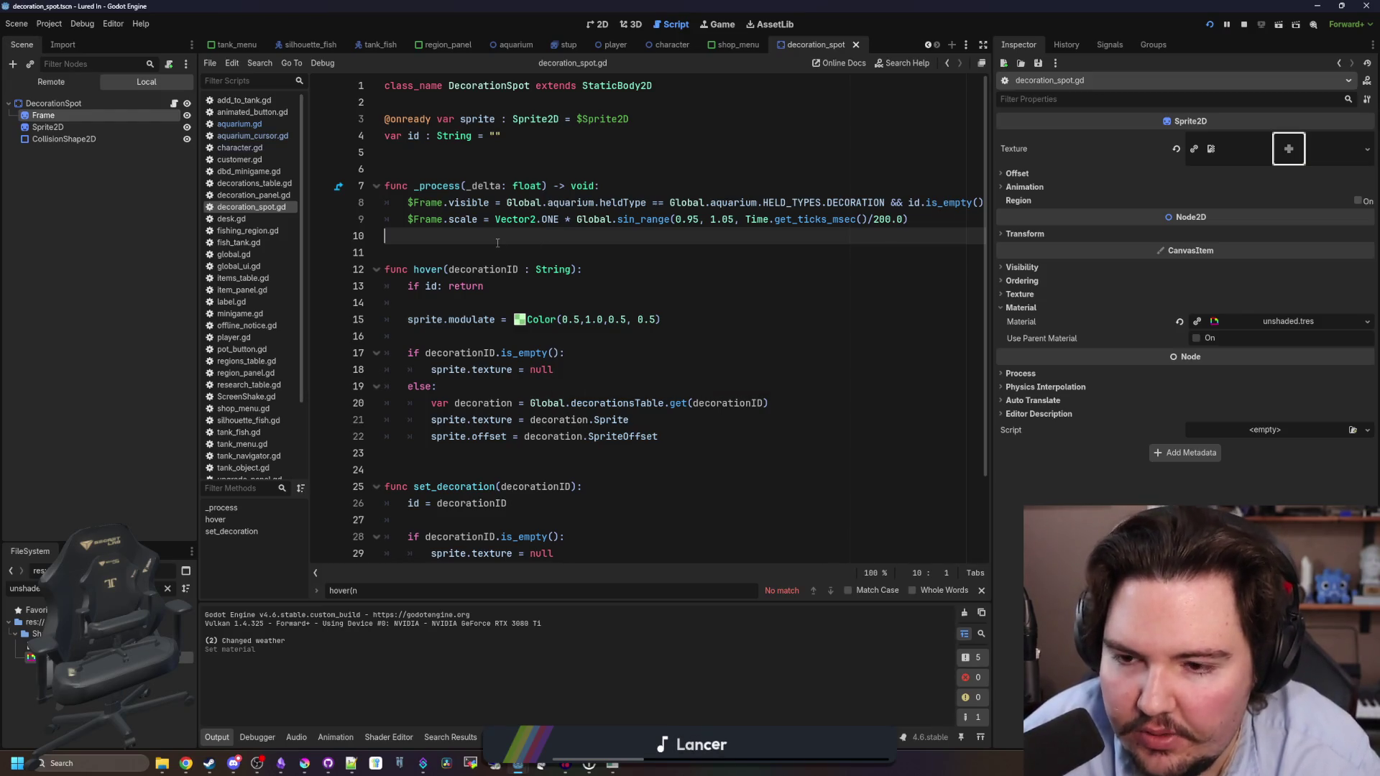
# Add sprite.material = preload("res://Shaders/unshaded.tres") in hover's else branch.
pyautogui.scroll(-2, 478, 309)
pyautogui.scroll(2, 467, 349)
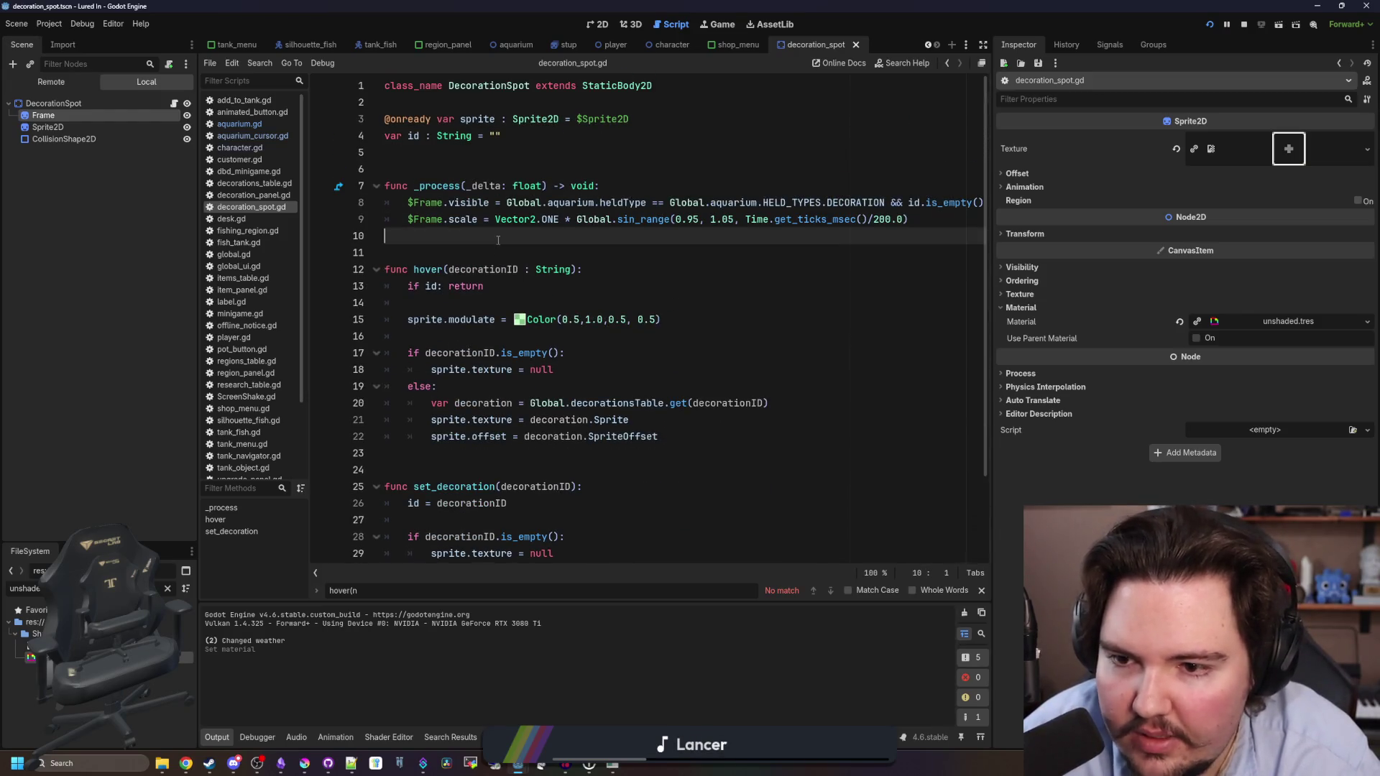
pyautogui.scroll(-2, 503, 251)
pyautogui.click(532, 199)
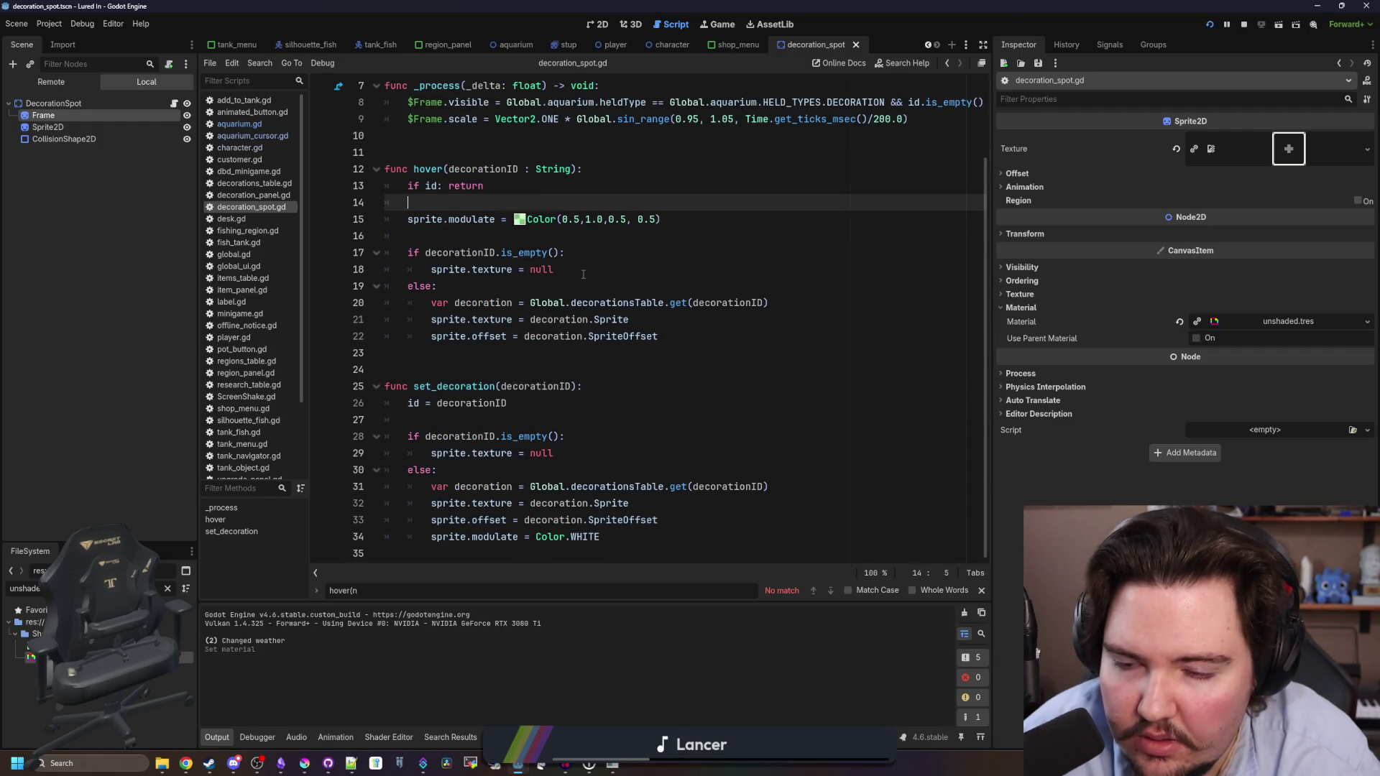
pyautogui.click(562, 285)
pyautogui.press('Return')
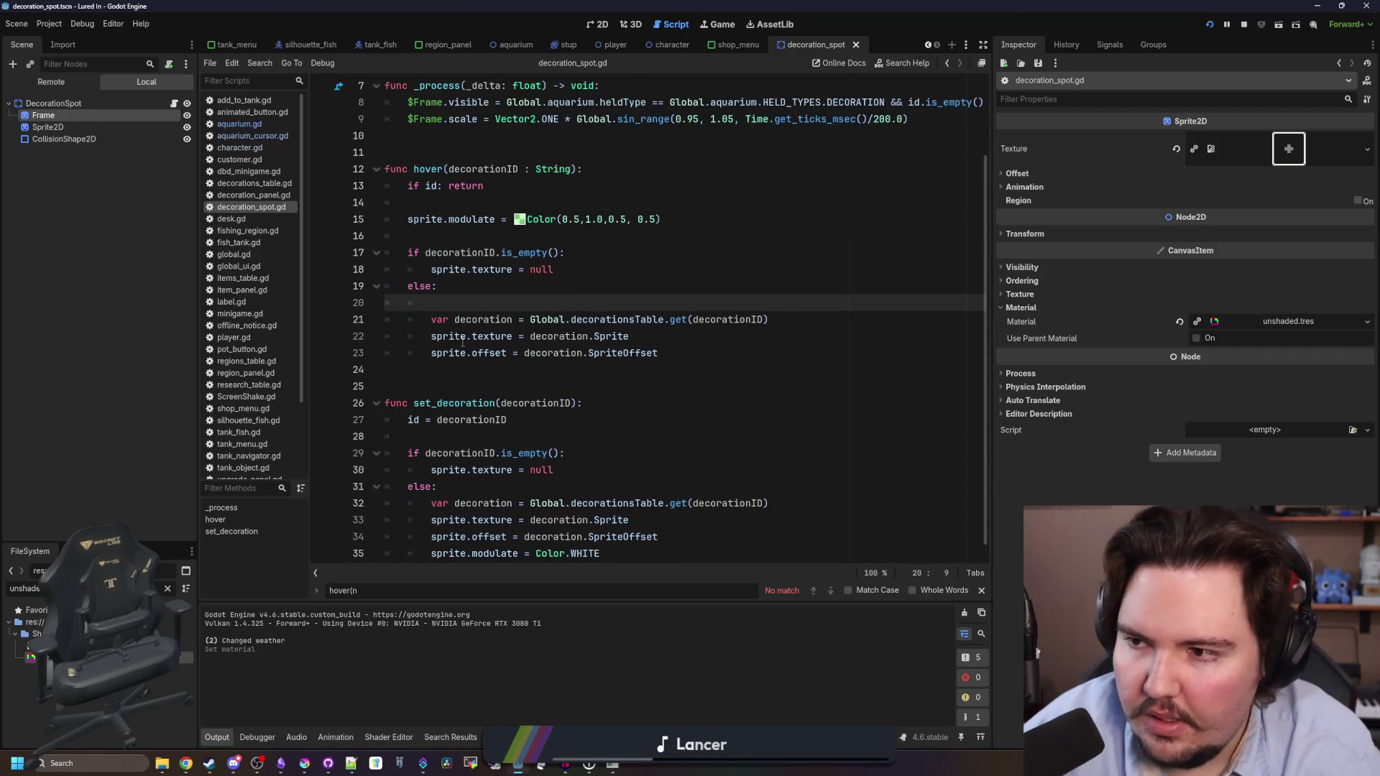
pyautogui.write('sprite.mat')
pyautogui.press('Return')
pyautogui.write('= pre')
pyautogui.press('Return')
pyautogui.write('"')
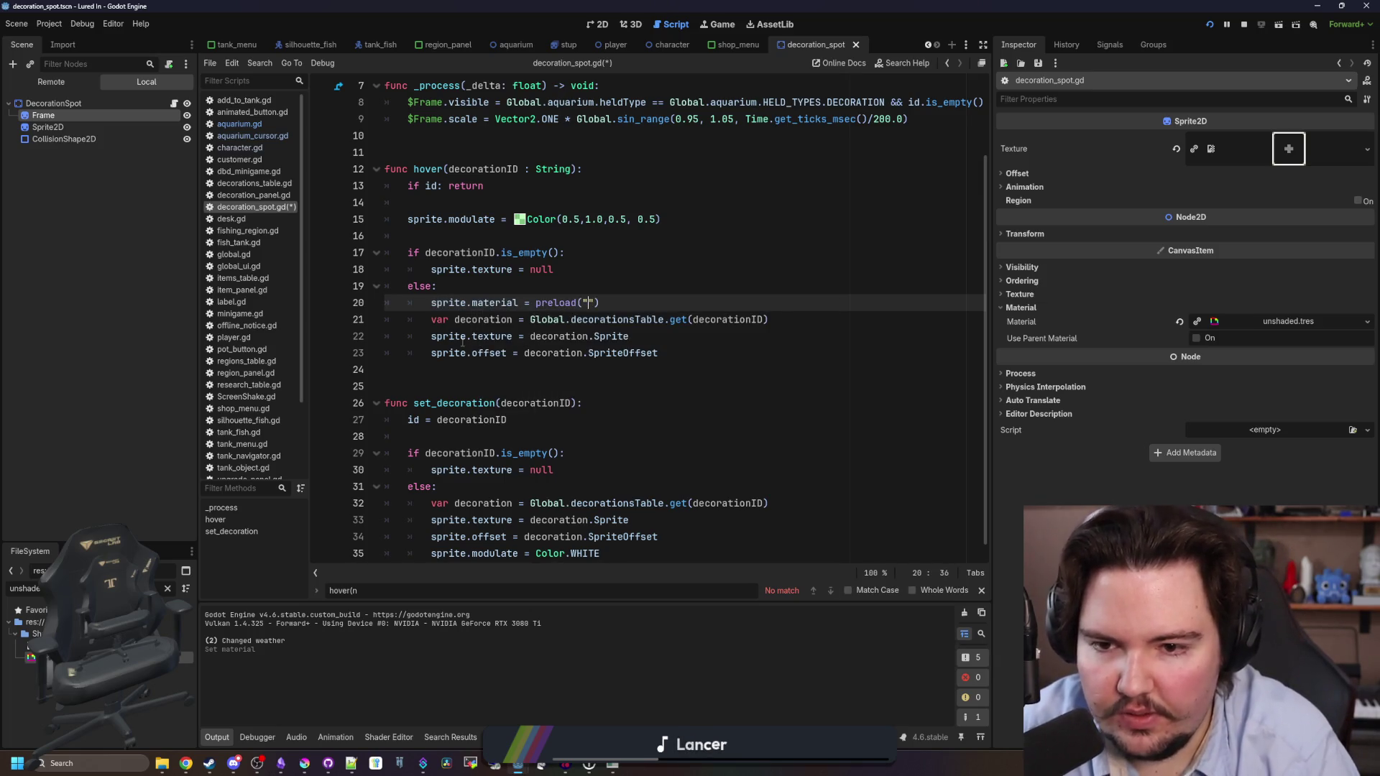
pyautogui.write('unshaded')
pyautogui.press('Down')
pyautogui.press('Return')
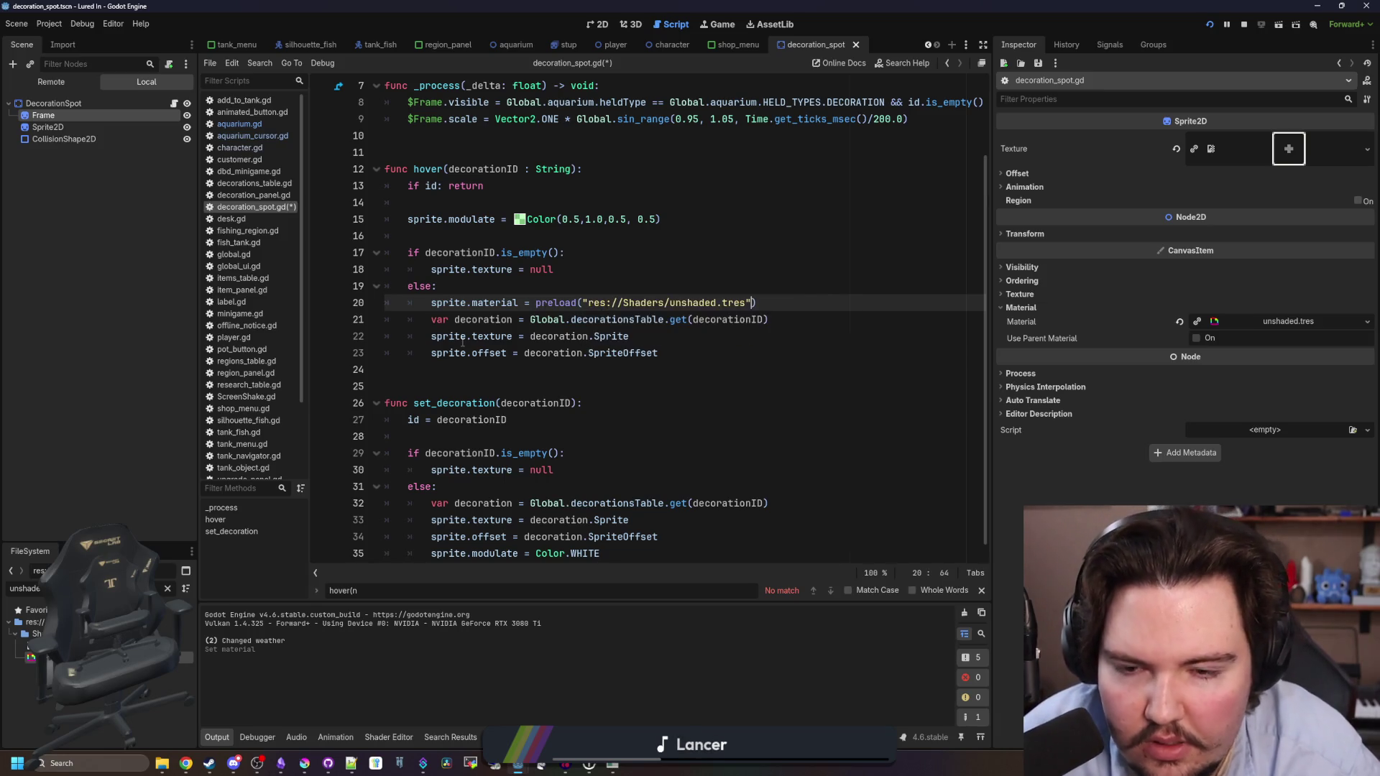
# Set sprite.material = null in set_decoration's else branch, save, and run the game.
pyautogui.scroll(-1, 753, 316)
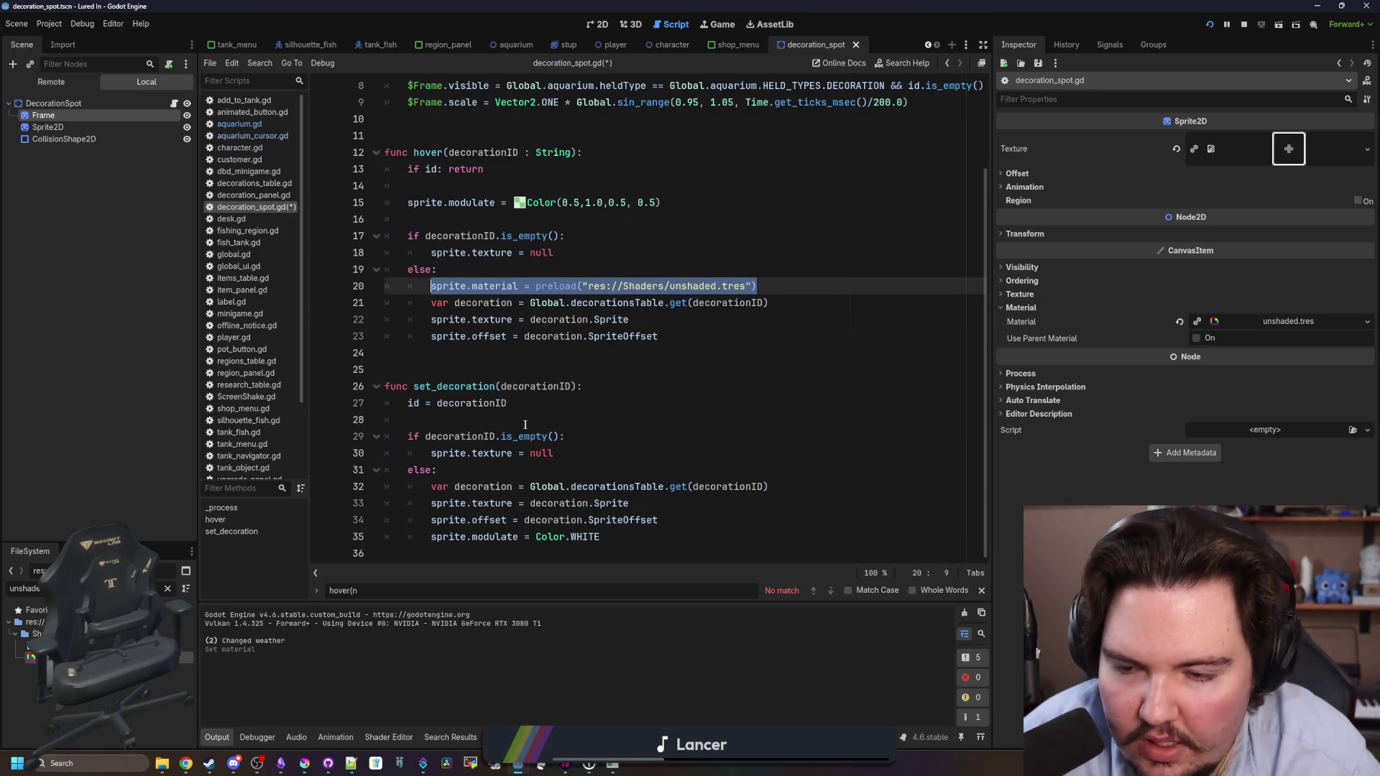
pyautogui.click(502, 411)
pyautogui.press('Return')
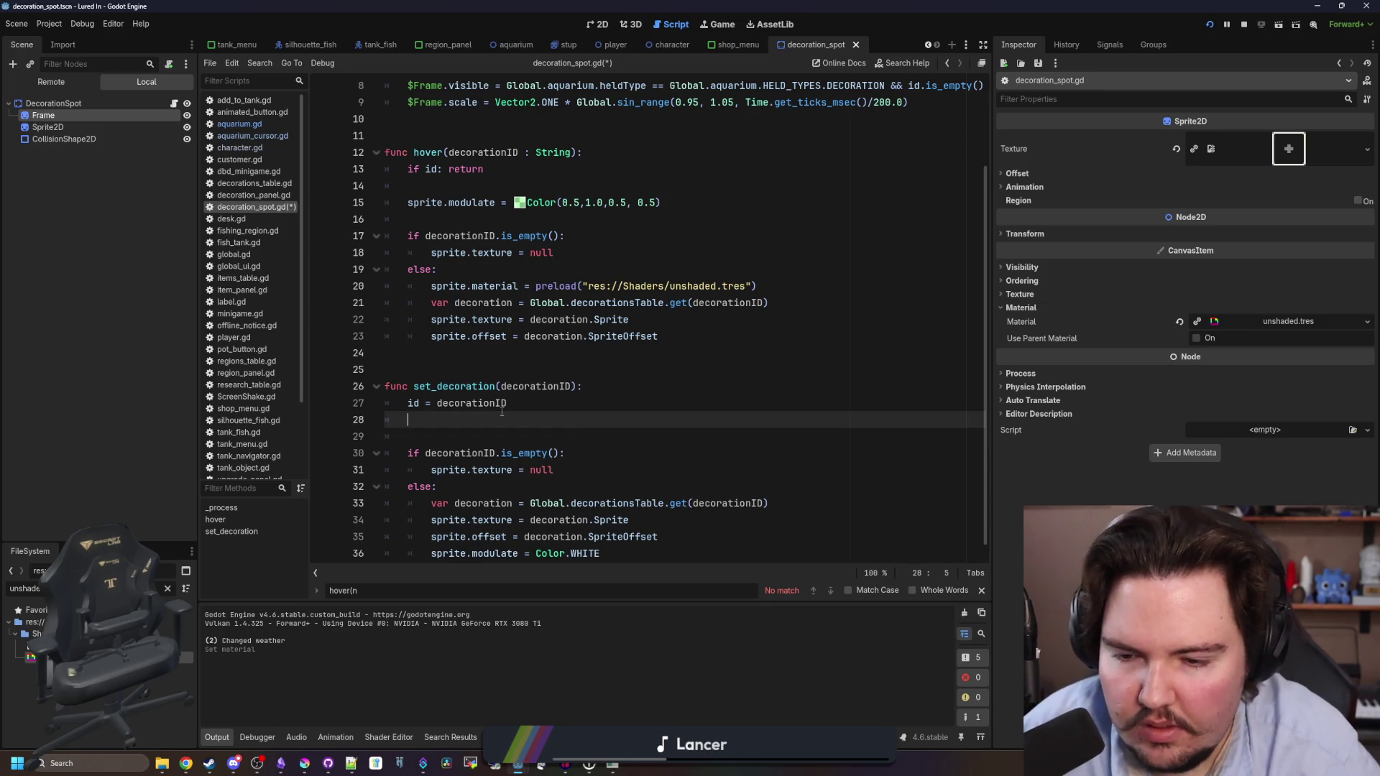
pyautogui.press('BackSpace')
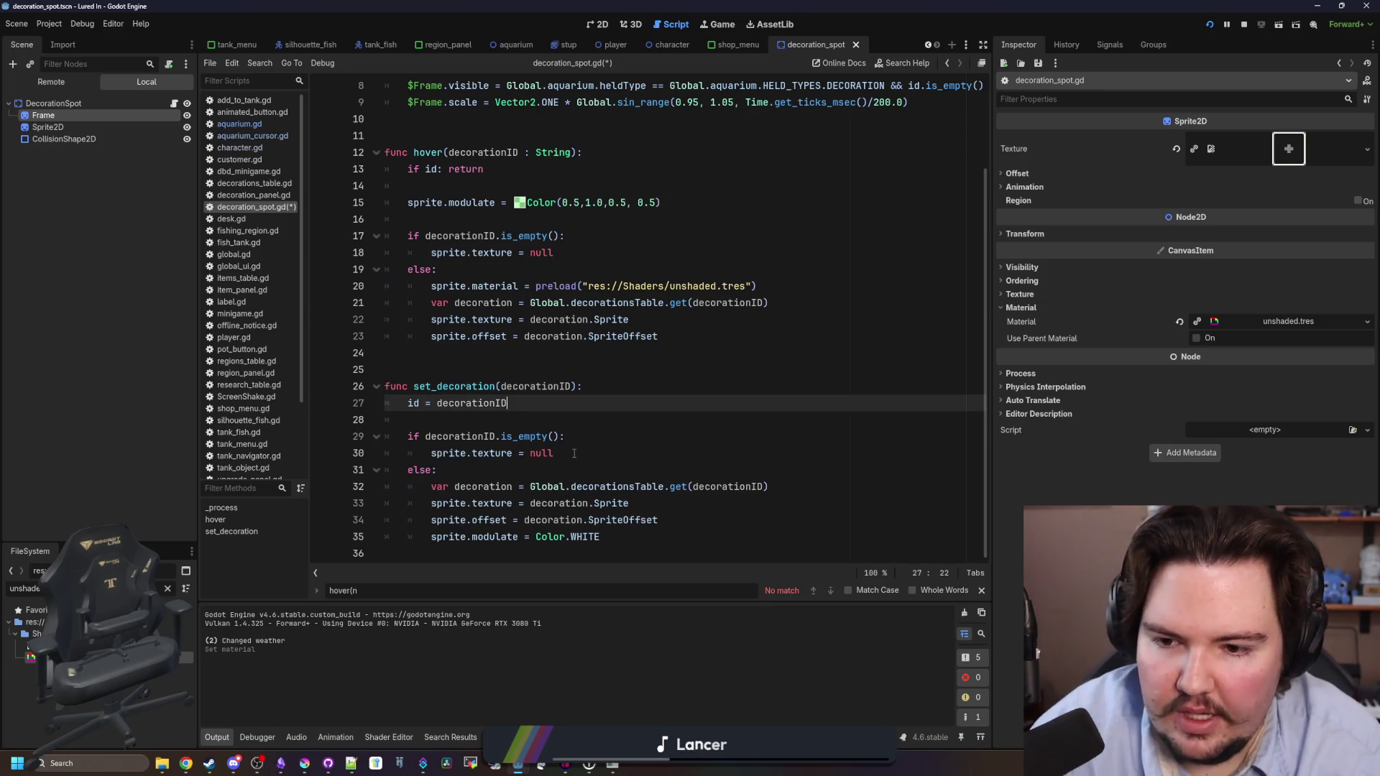
pyautogui.press('Down')
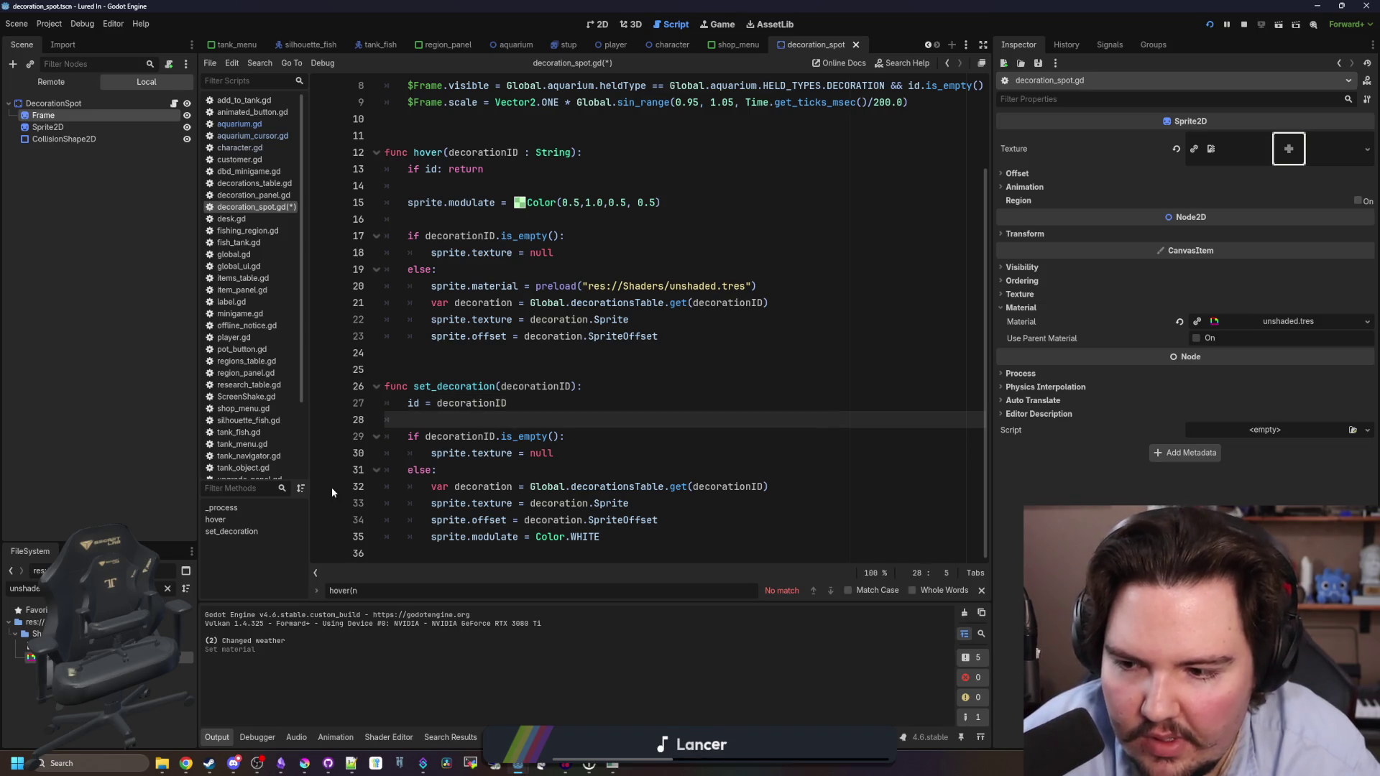
pyautogui.click(507, 470)
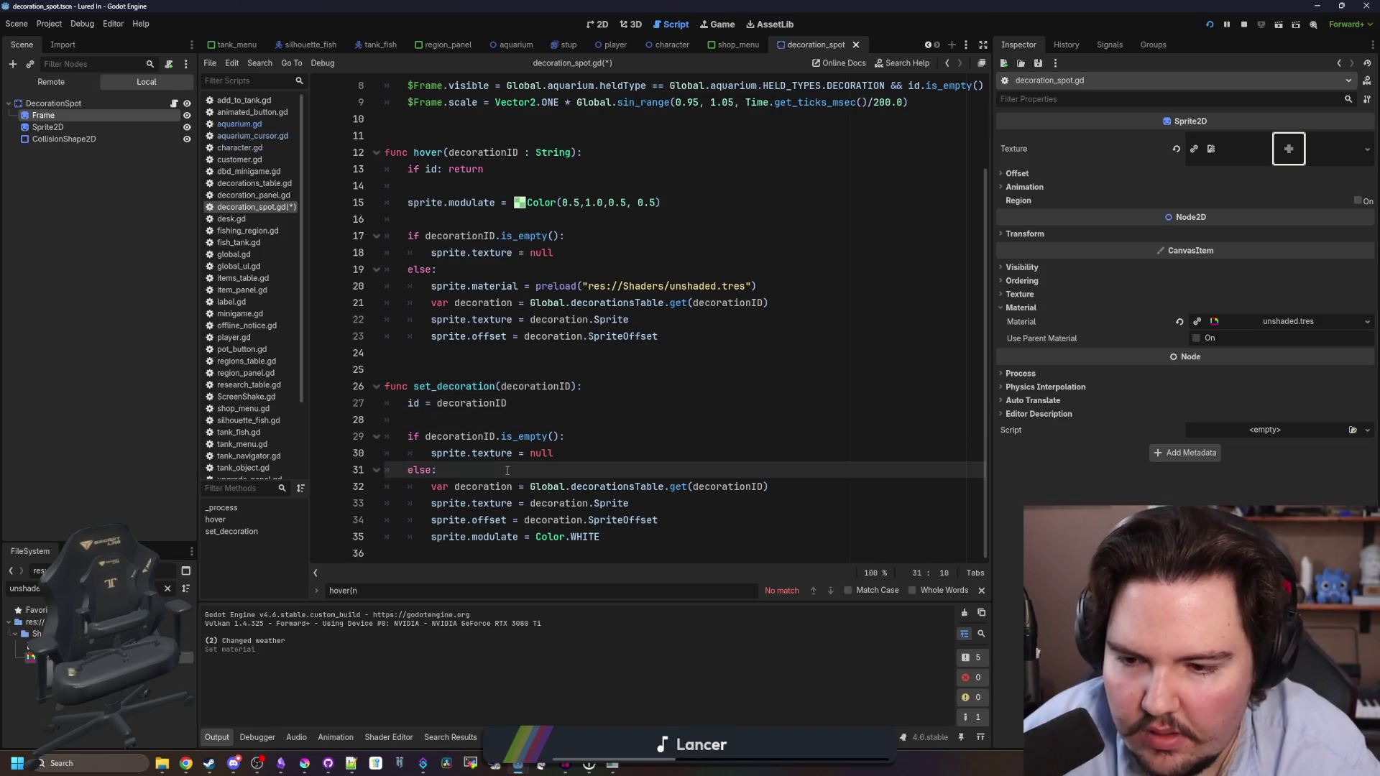
pyautogui.press('Return')
pyautogui.write('sprite.material = preload("res://Shaders/unshaded.tres")')
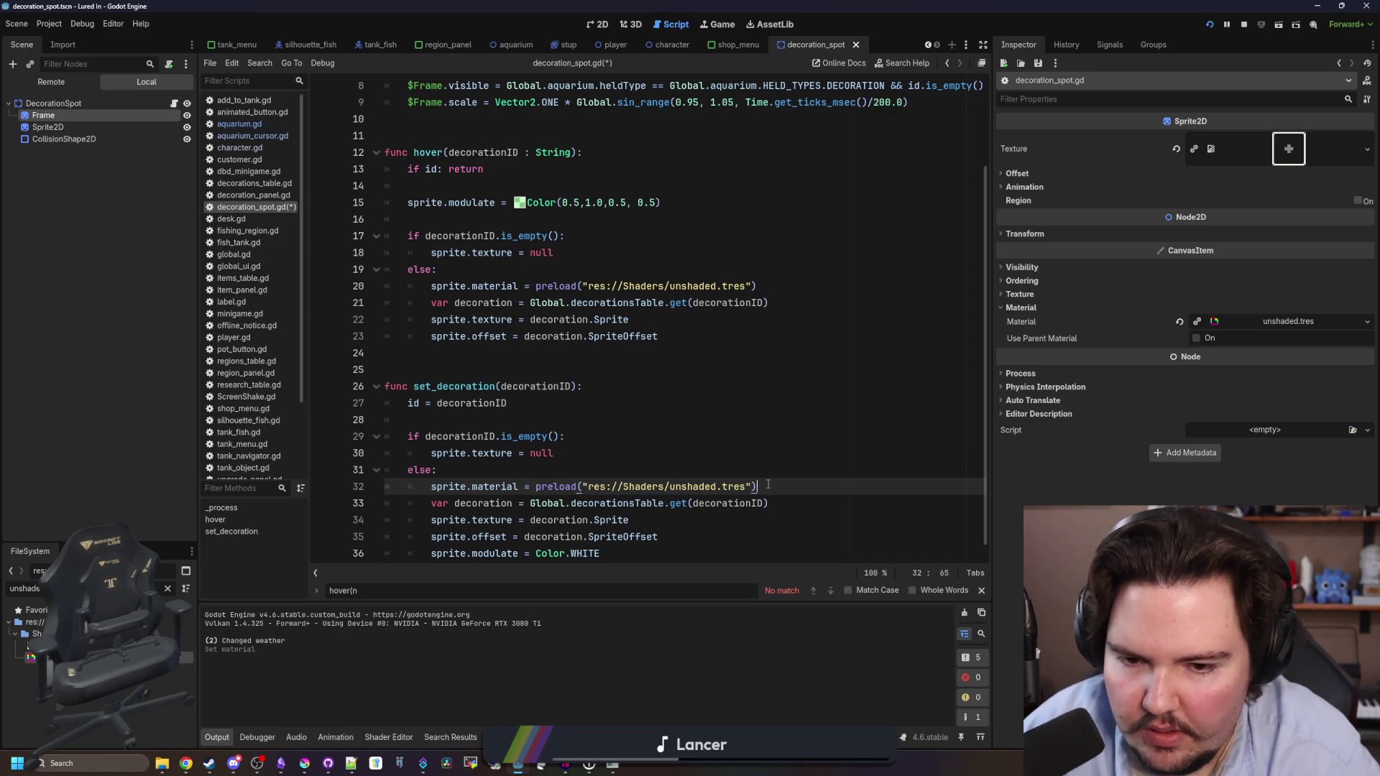
pyautogui.moveTo(768, 485); pyautogui.dragTo(536, 486)
pyautogui.write('null')
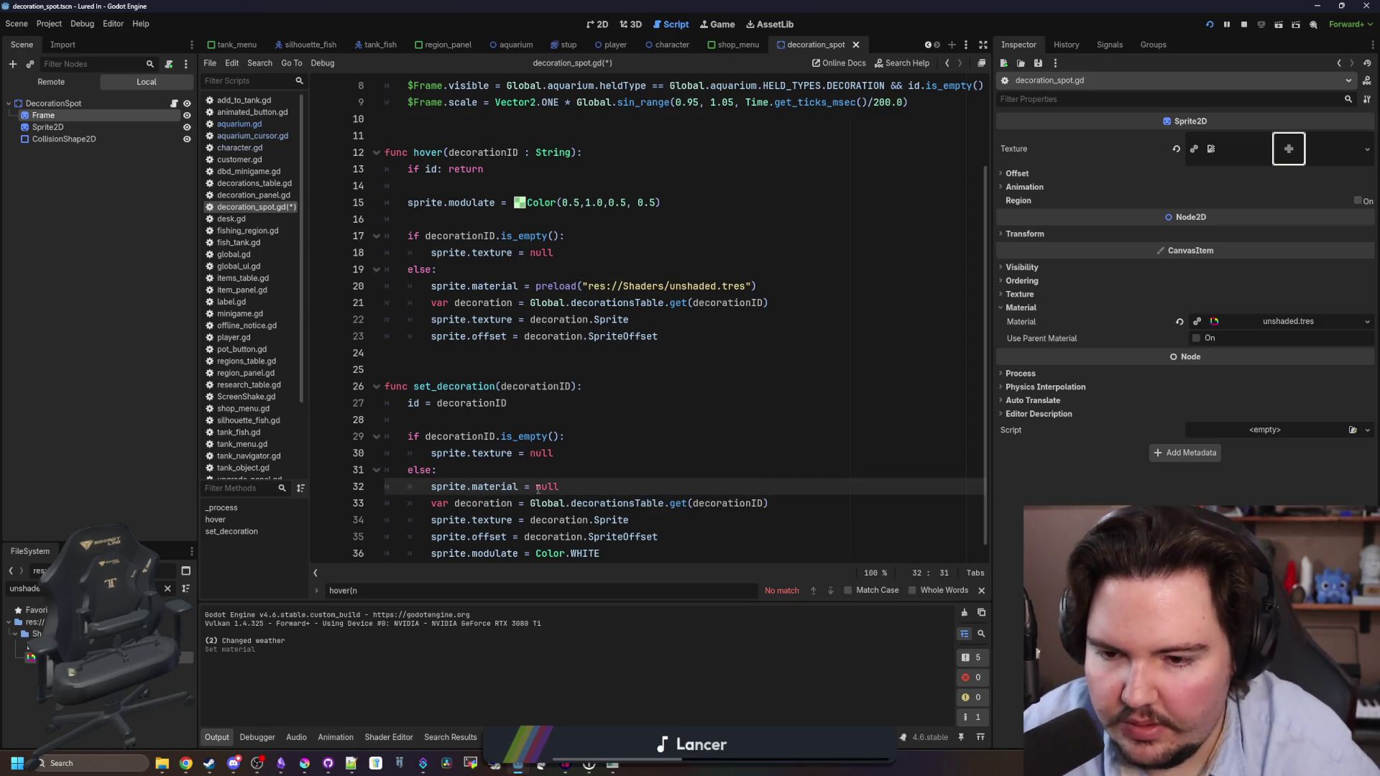
pyautogui.hotkey('ctrl', 's')
pyautogui.click(559, 368)
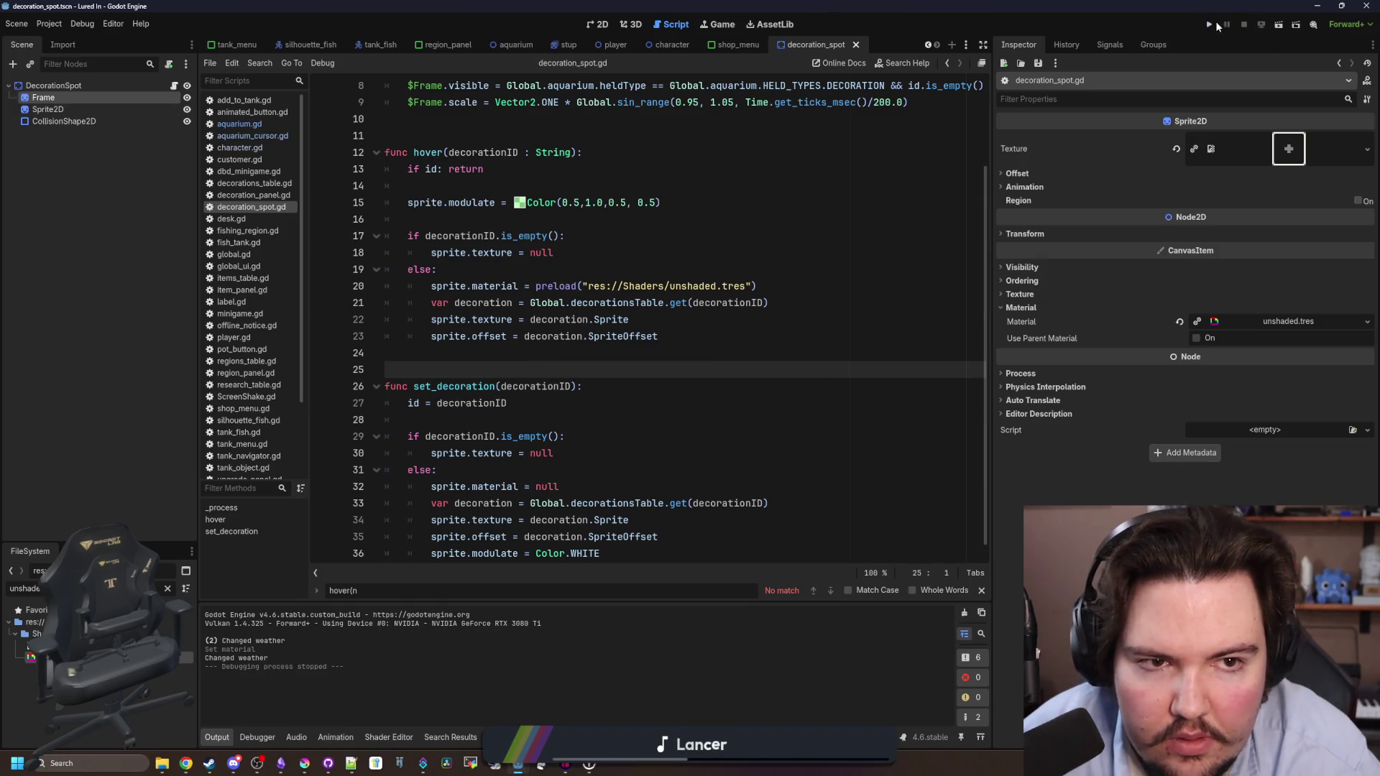
pyautogui.click(1215, 27)
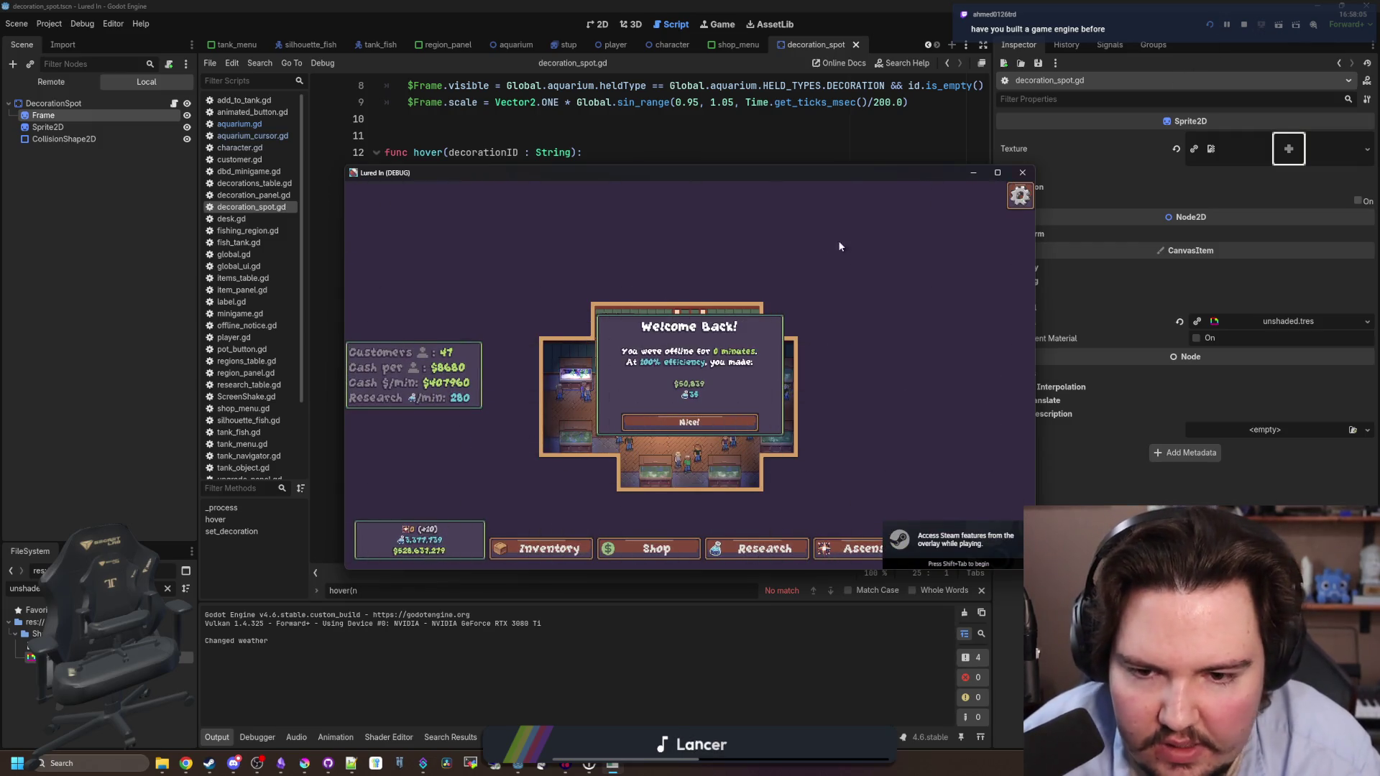
# Dismiss Welcome Back, maximize the game, and buy a Starfish Home from Decorations.
pyautogui.click(691, 431)
pyautogui.click(997, 173)
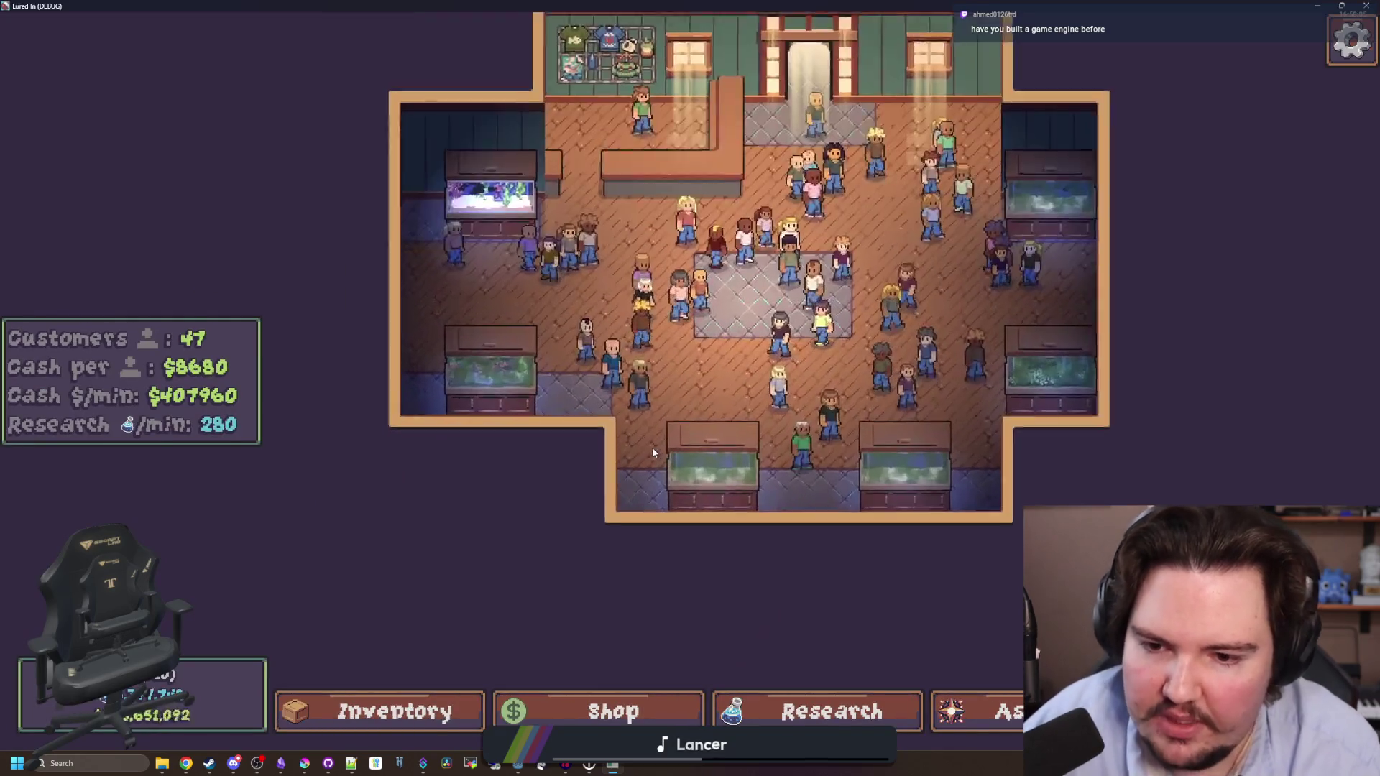
pyautogui.scroll(2, 718, 361)
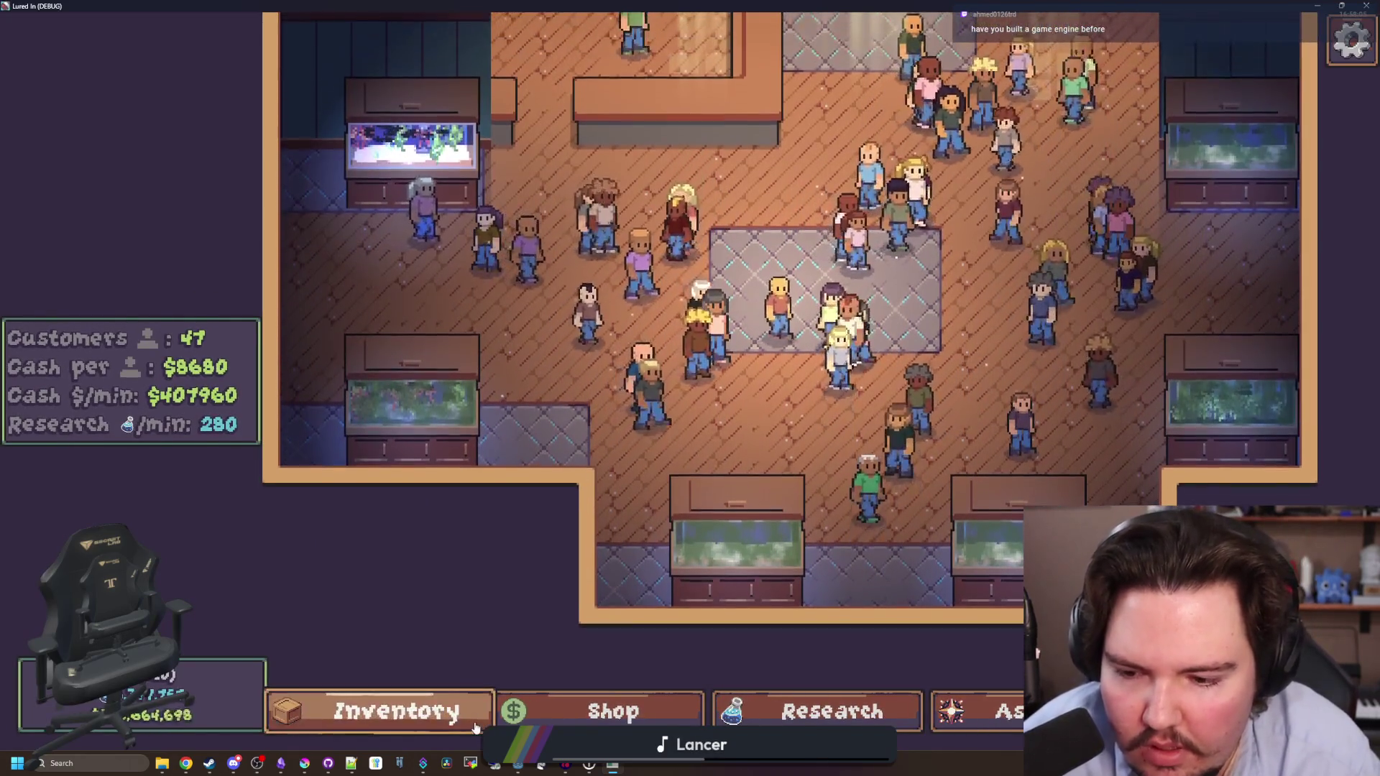
pyautogui.click(613, 711)
pyautogui.click(841, 201)
pyautogui.click(921, 262)
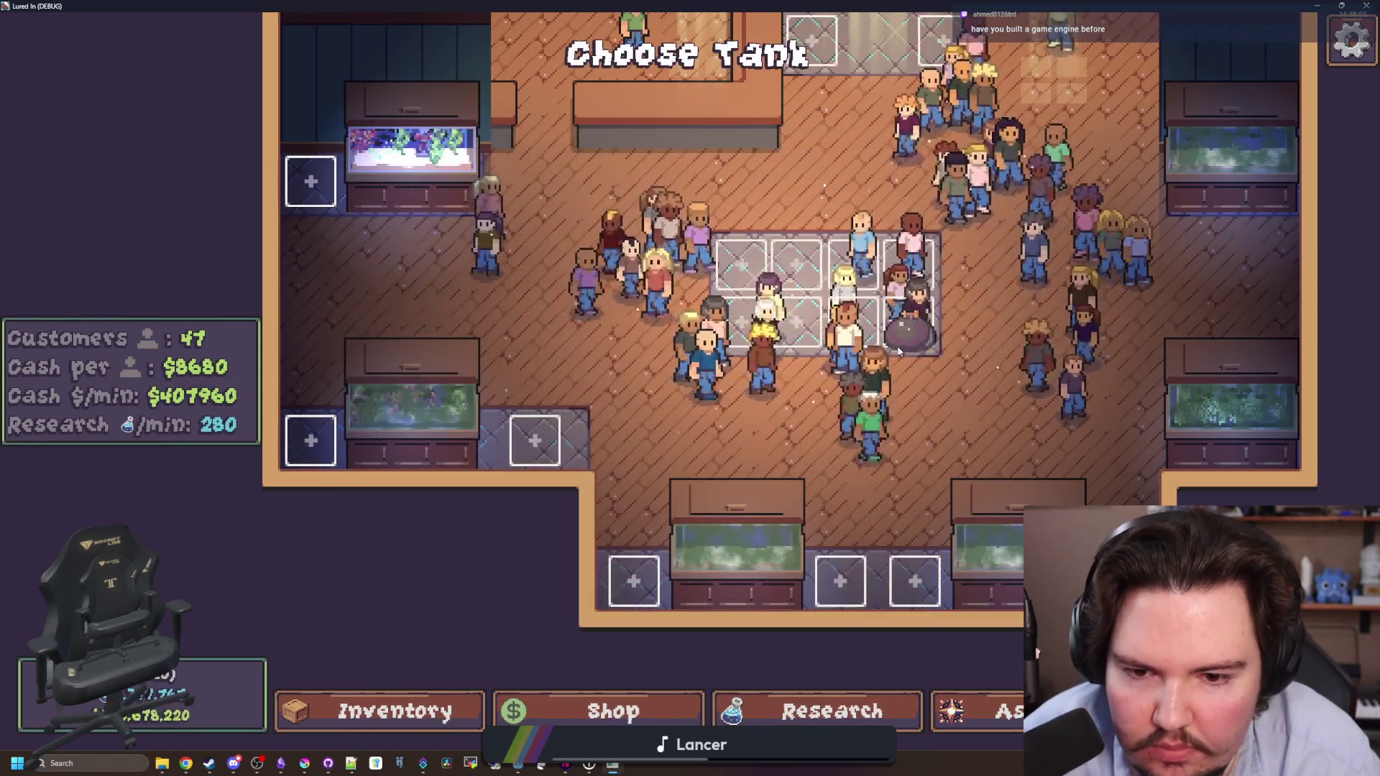
# Place the Starfish Home in the slot beside the top-left tank and close the game.
pyautogui.press('a')
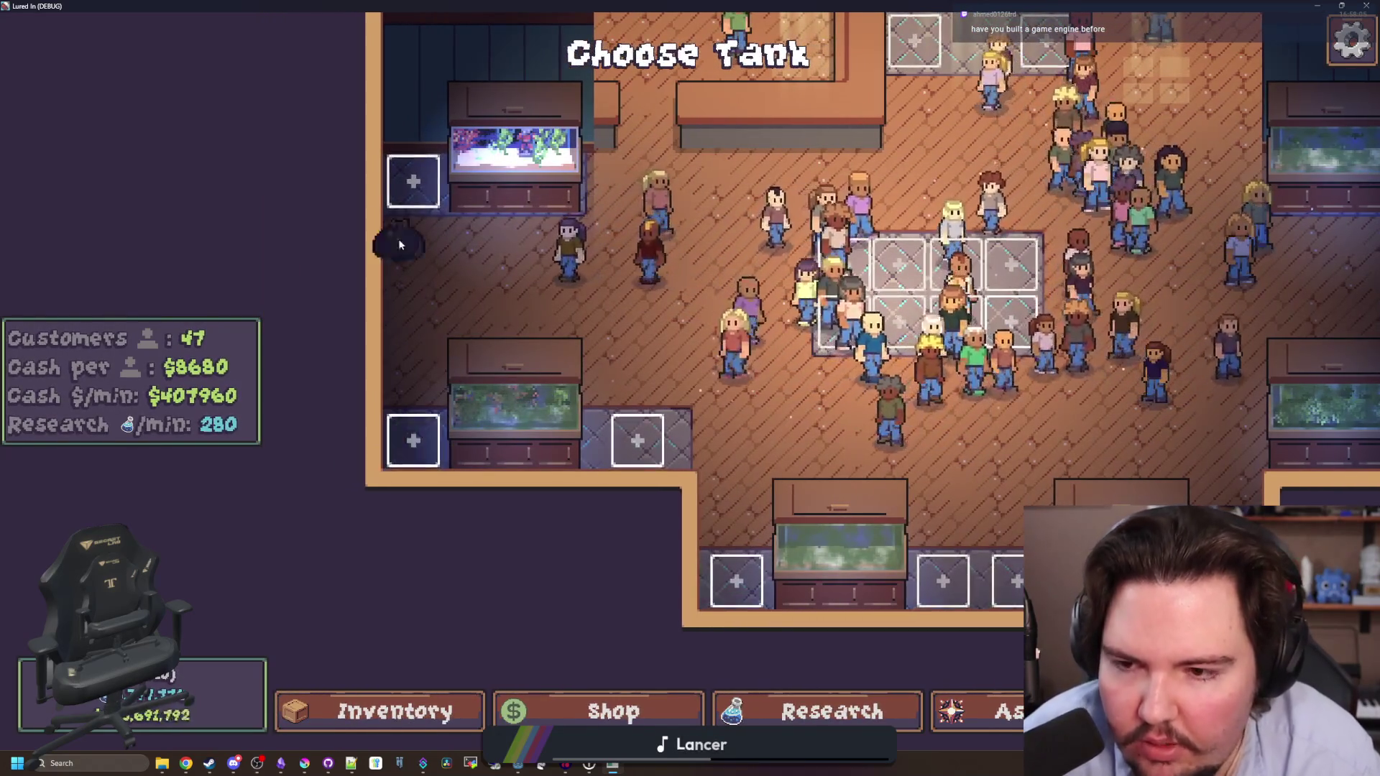
pyautogui.scroll(2, 399, 212)
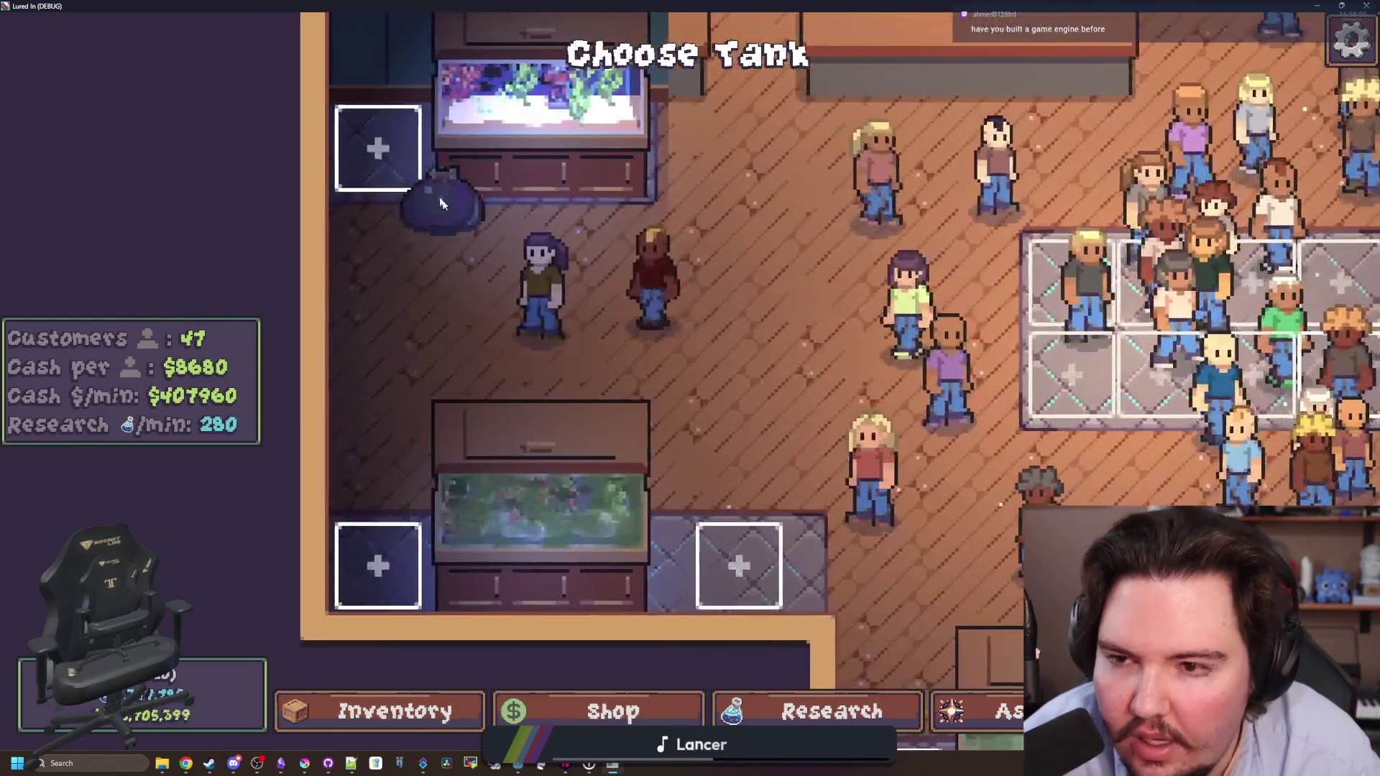
pyautogui.click(380, 151)
pyautogui.press('w')
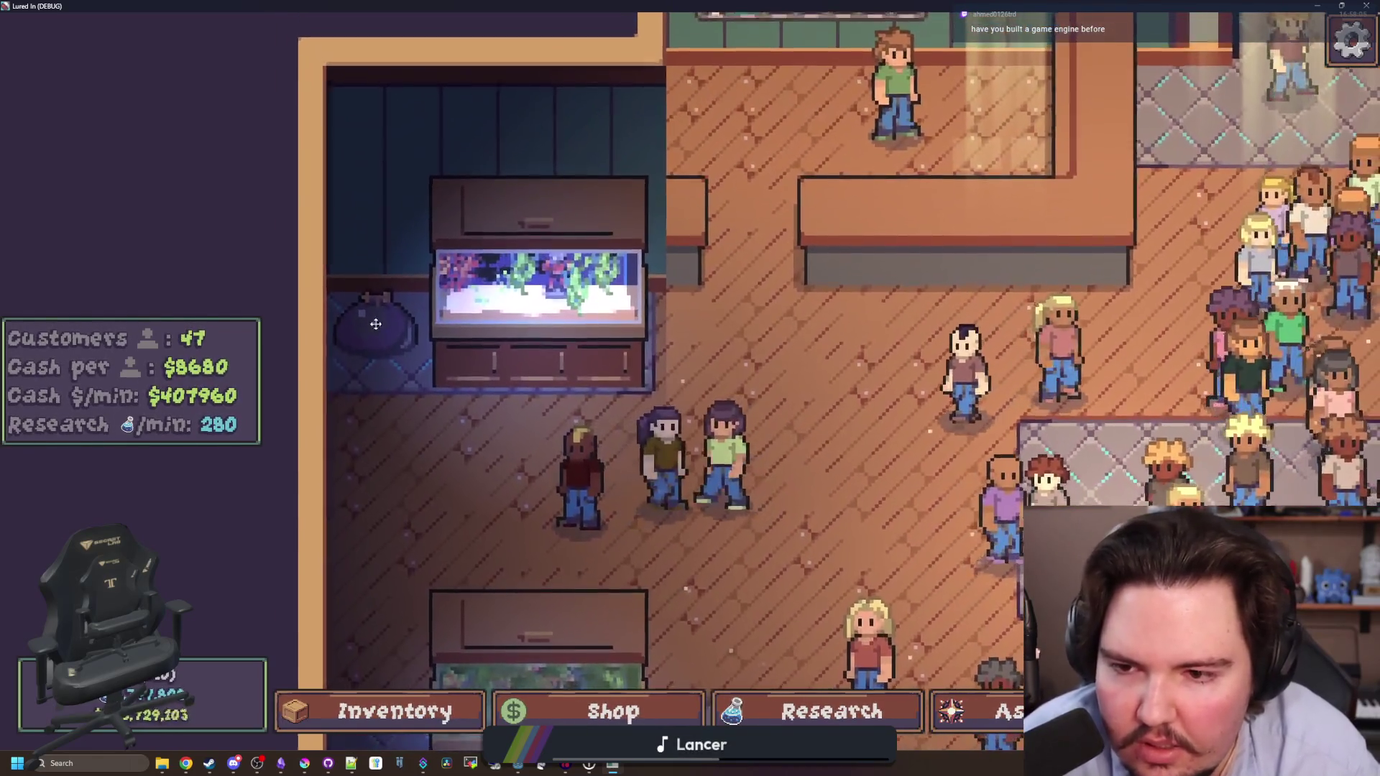
pyautogui.scroll(-3, 484, 385)
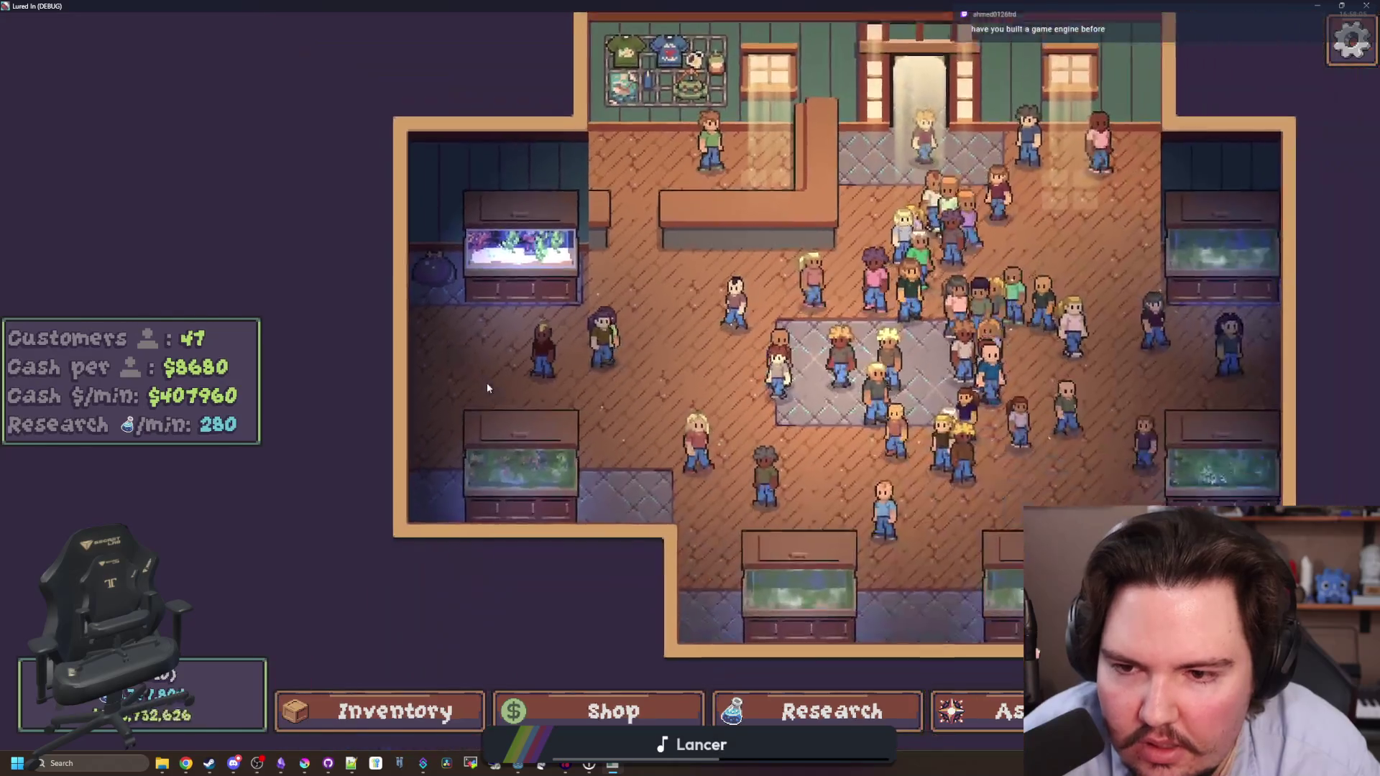
pyautogui.doubleClick(778, 5)
pyautogui.press('F8')
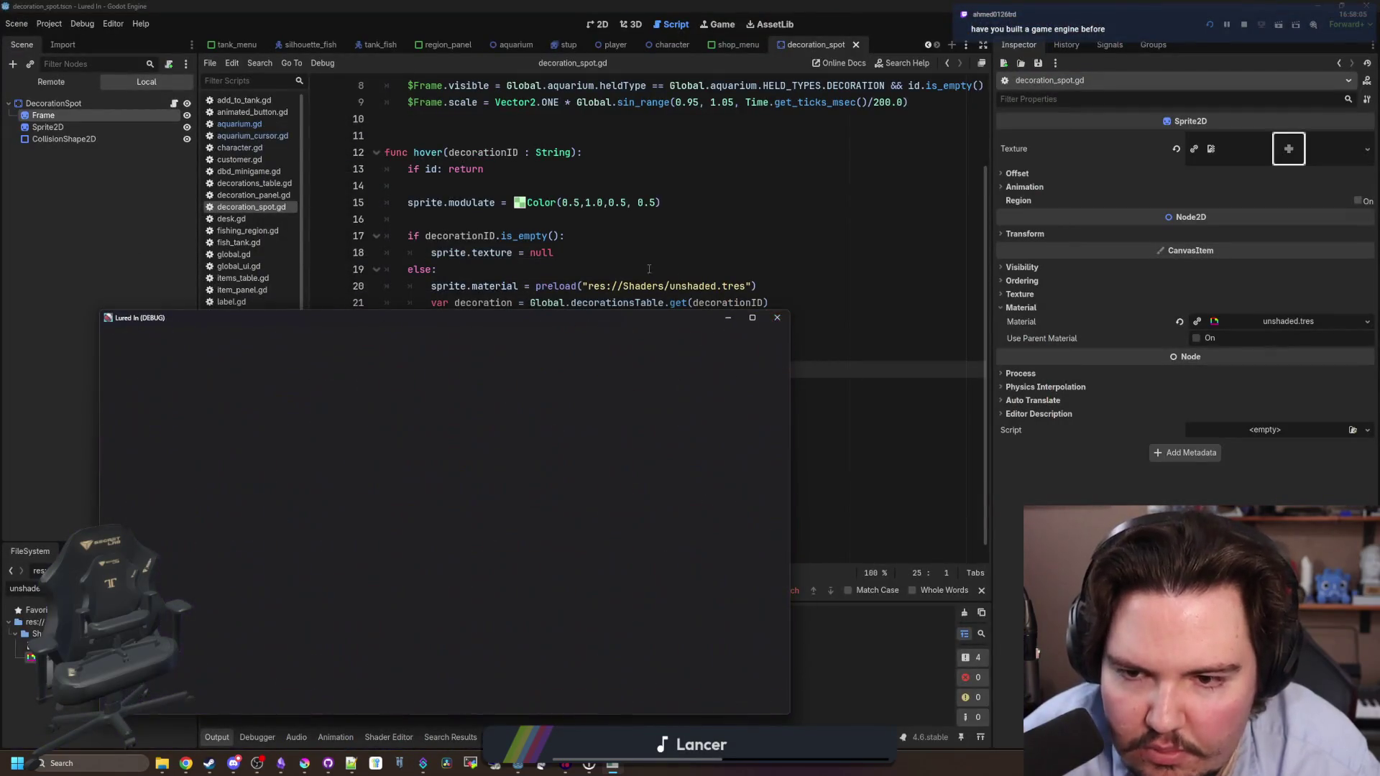
# Change the hover tint on line 15 to Color(0.5, 1.0, 0.5, 0.7).
pyautogui.click(641, 267)
pyautogui.click(546, 356)
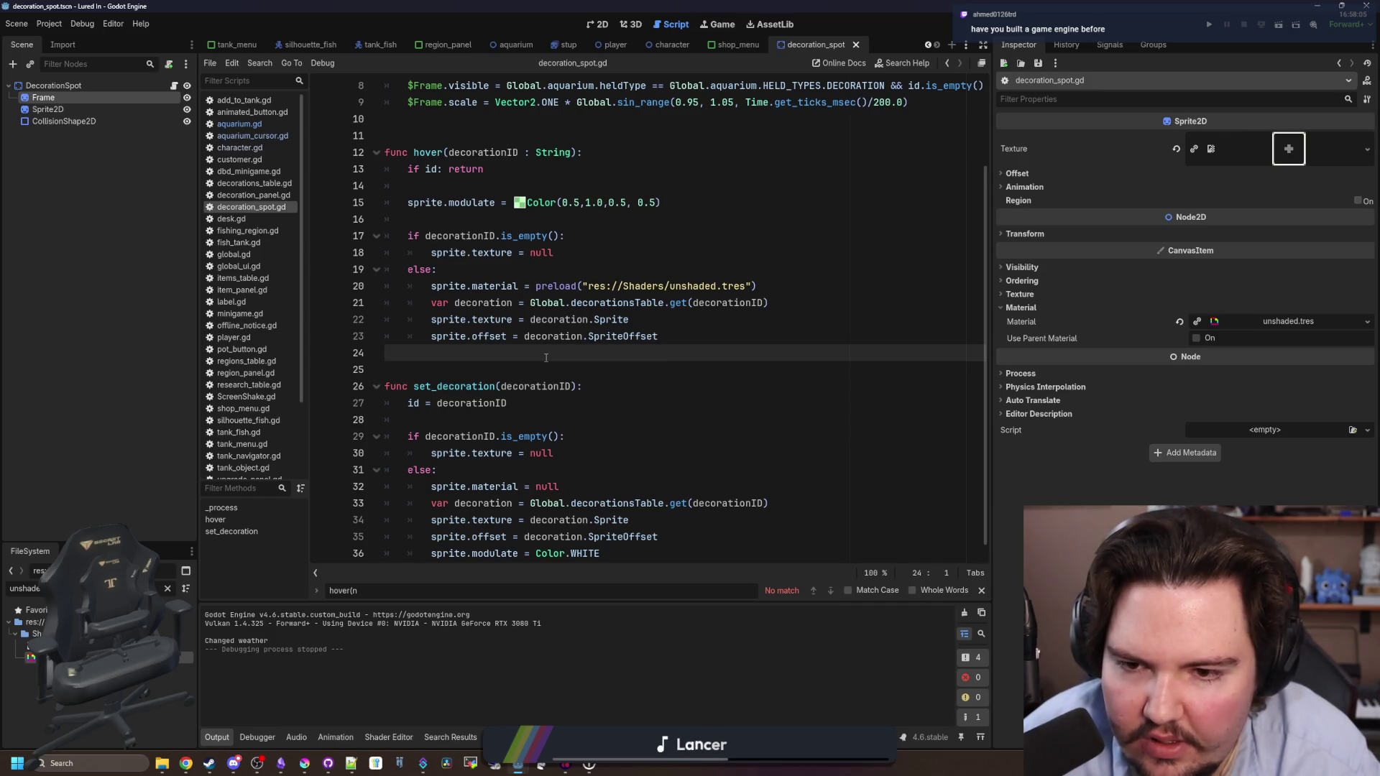
pyautogui.click(656, 203)
pyautogui.press('BackSpace')
pyautogui.write('7')
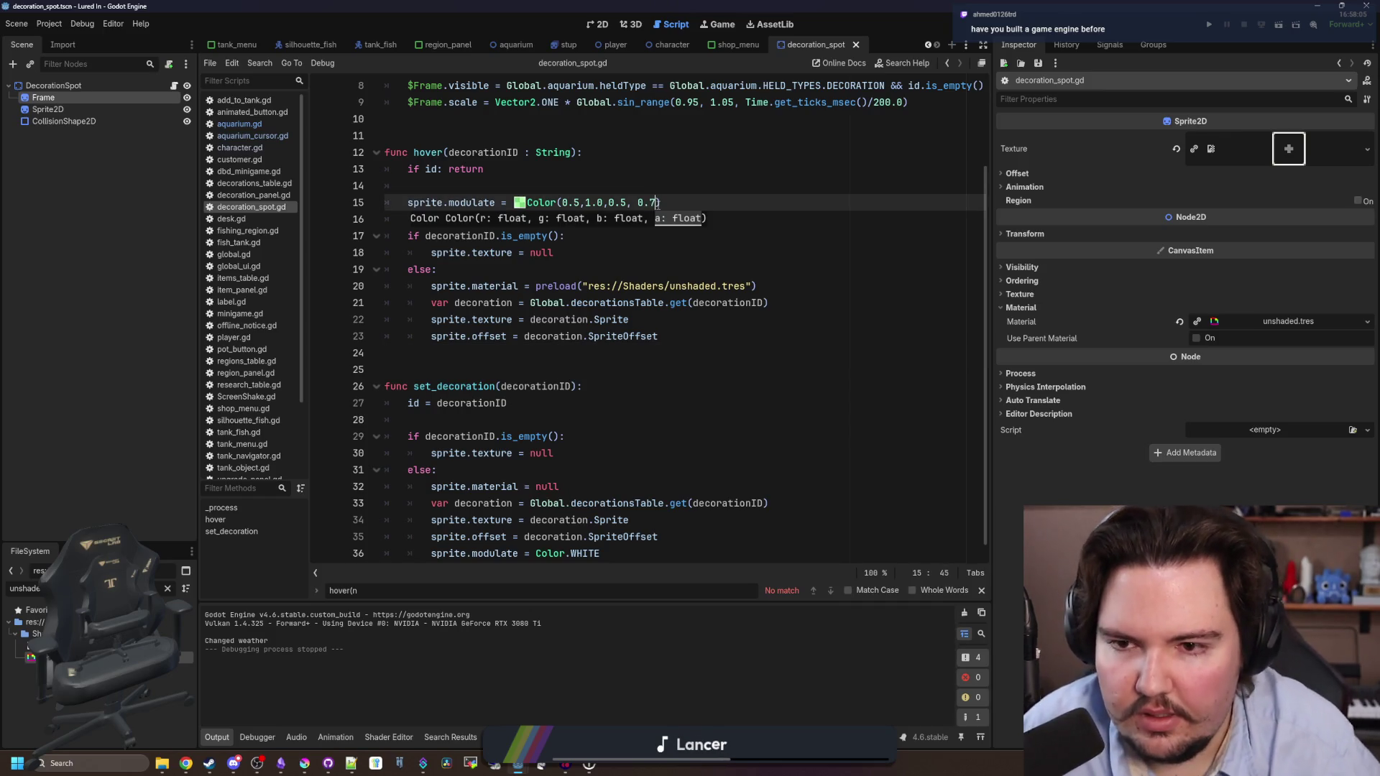
pyautogui.click(677, 189)
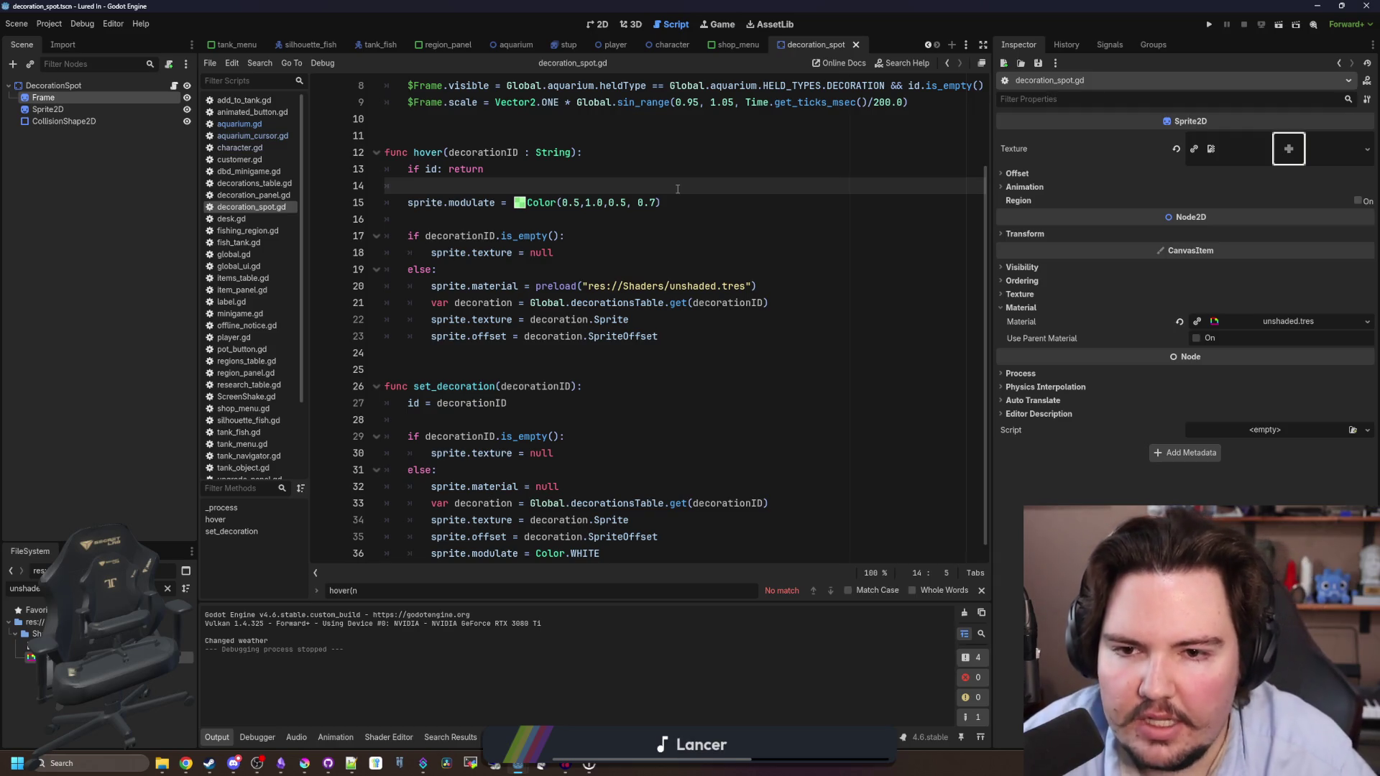
pyautogui.click(705, 218)
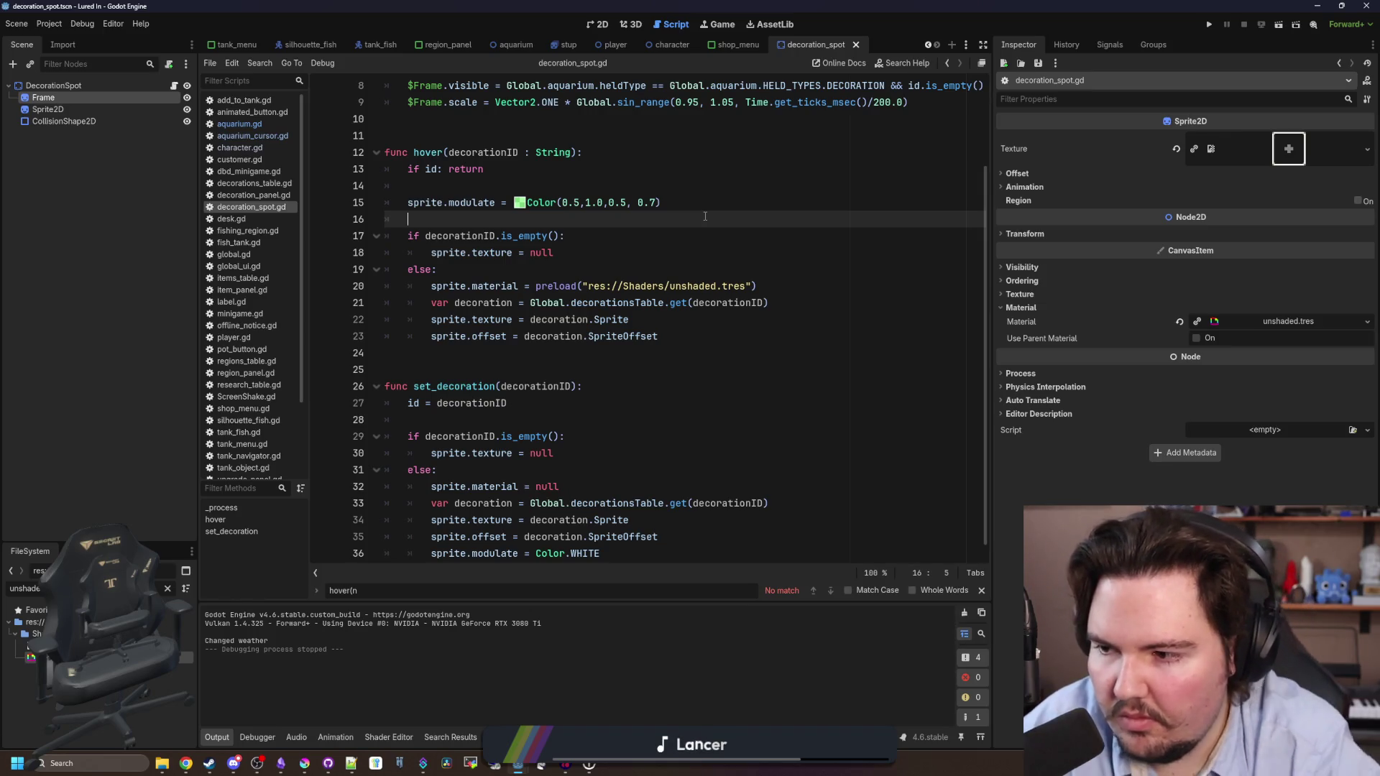
pyautogui.click(606, 352)
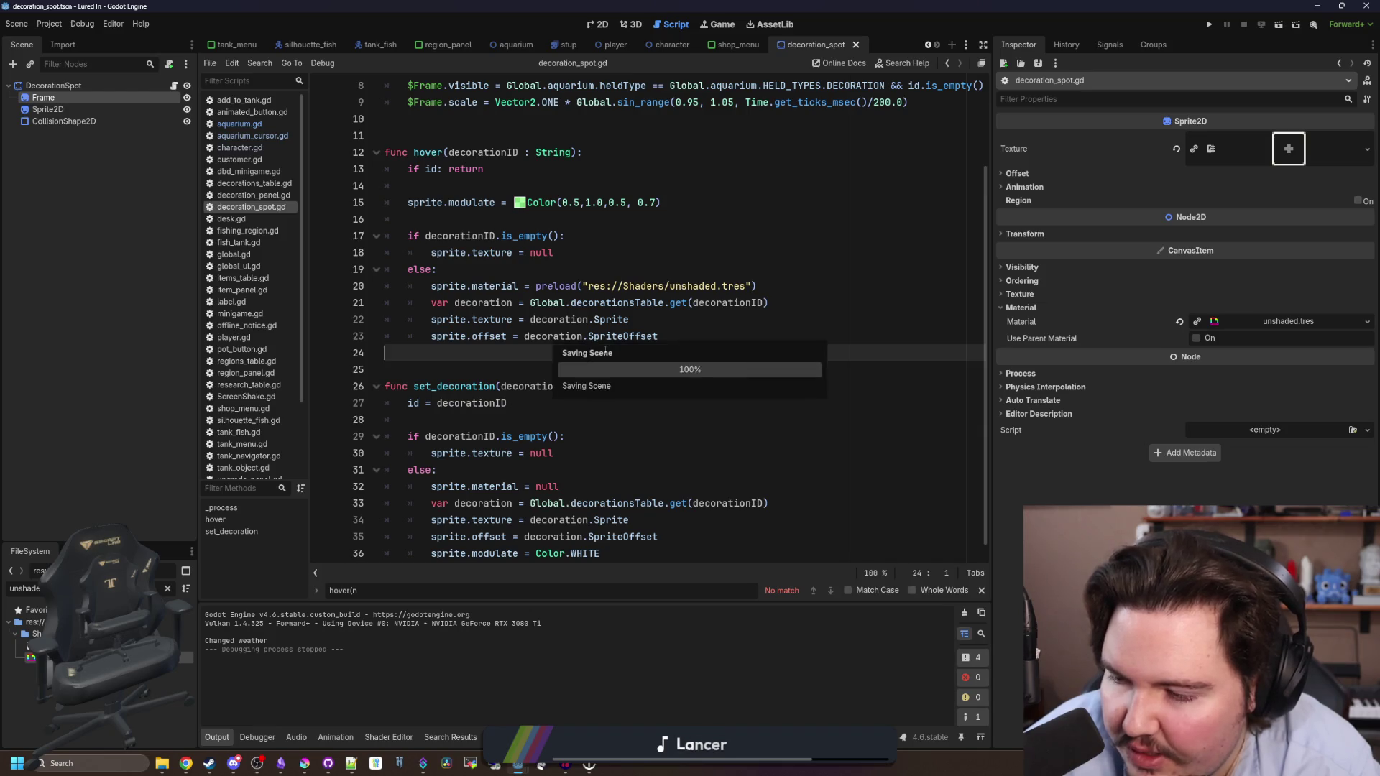
pyautogui.click(723, 25)
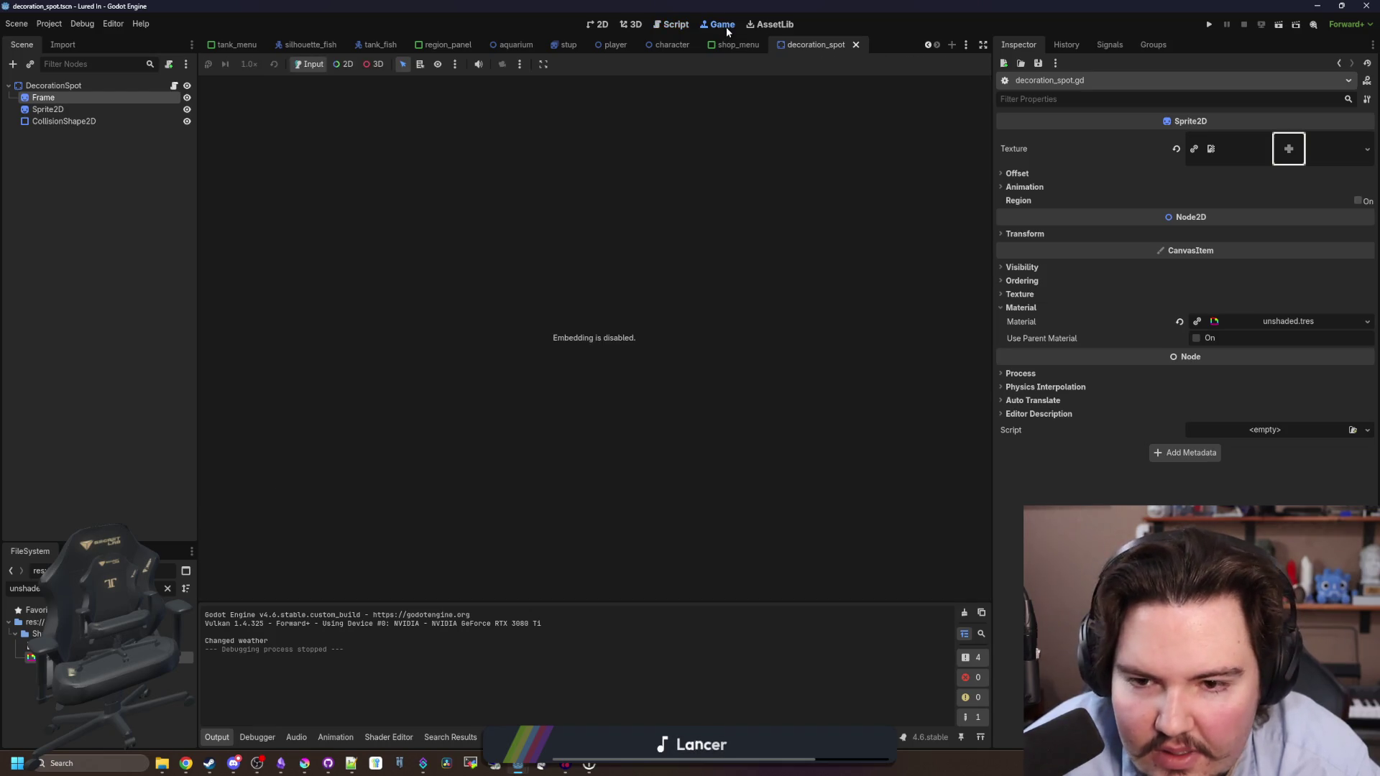
pyautogui.click(598, 25)
pyautogui.scroll(-3, 546, 370)
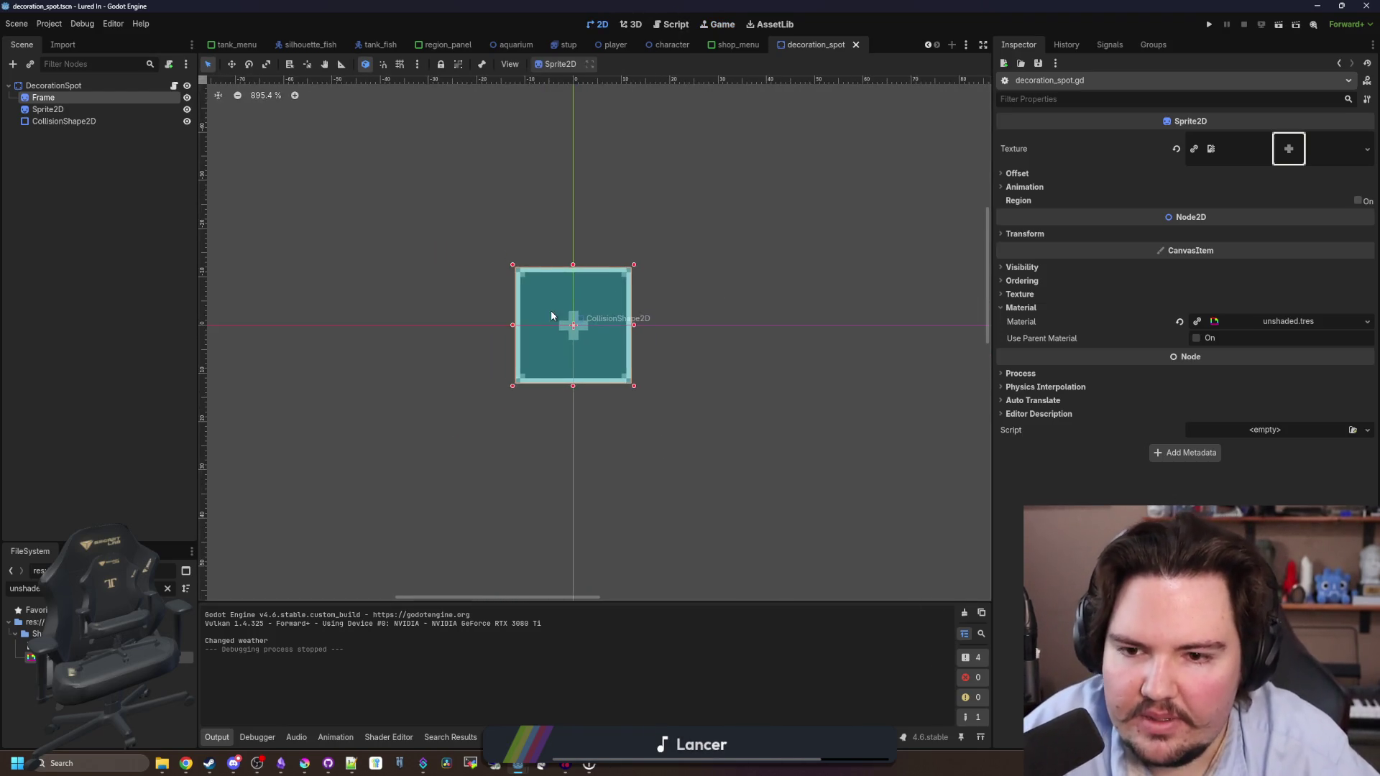
pyautogui.scroll(4, 554, 314)
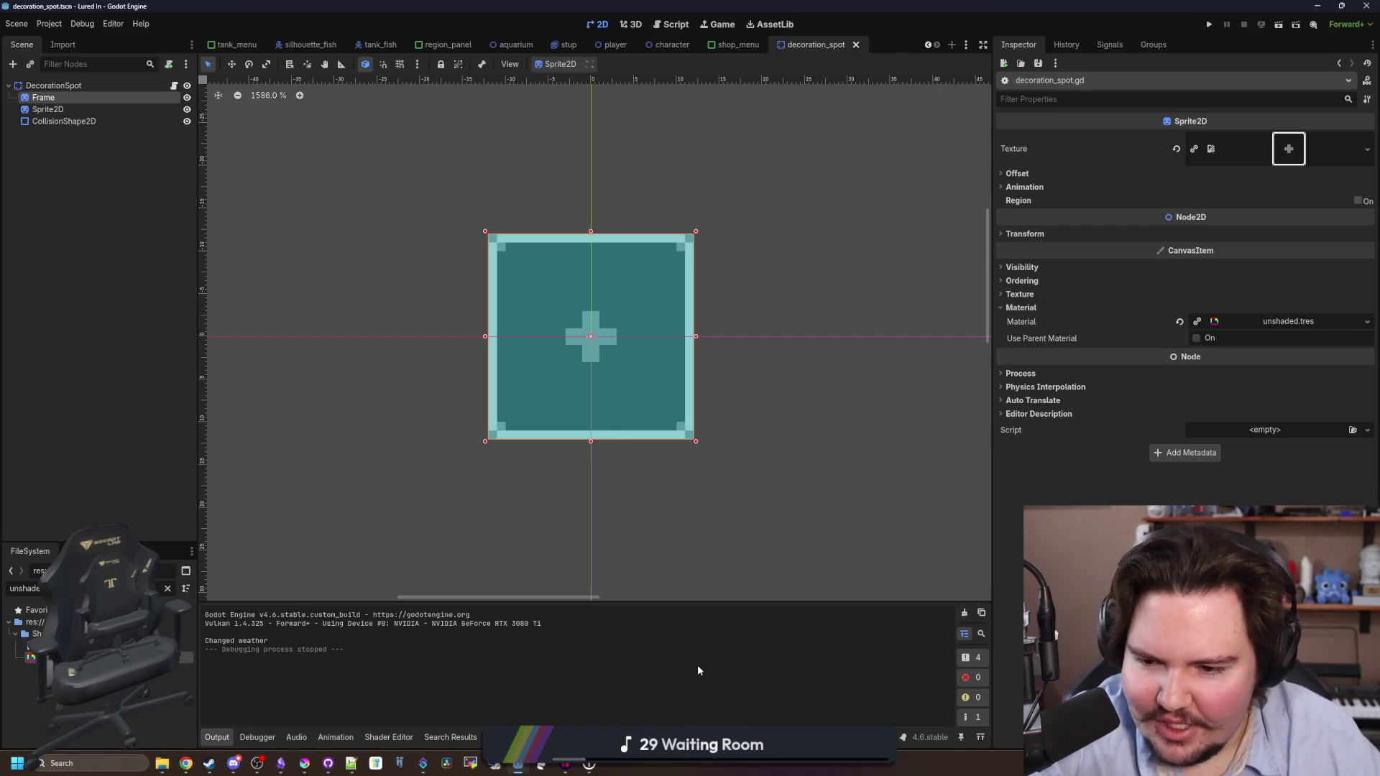
pyautogui.click(168, 292)
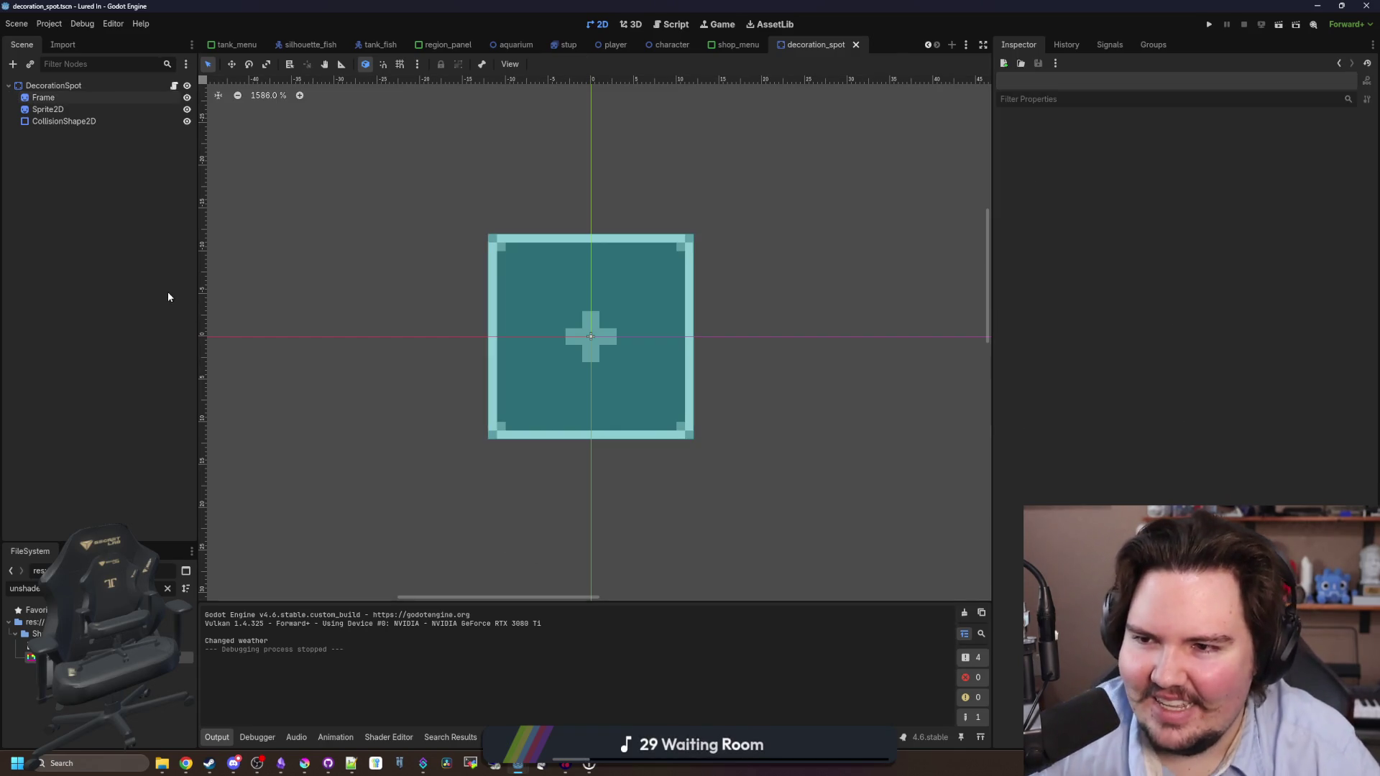
pyautogui.click(173, 85)
pyautogui.click(601, 366)
pyautogui.press('Up')
pyautogui.scroll(3, 568, 403)
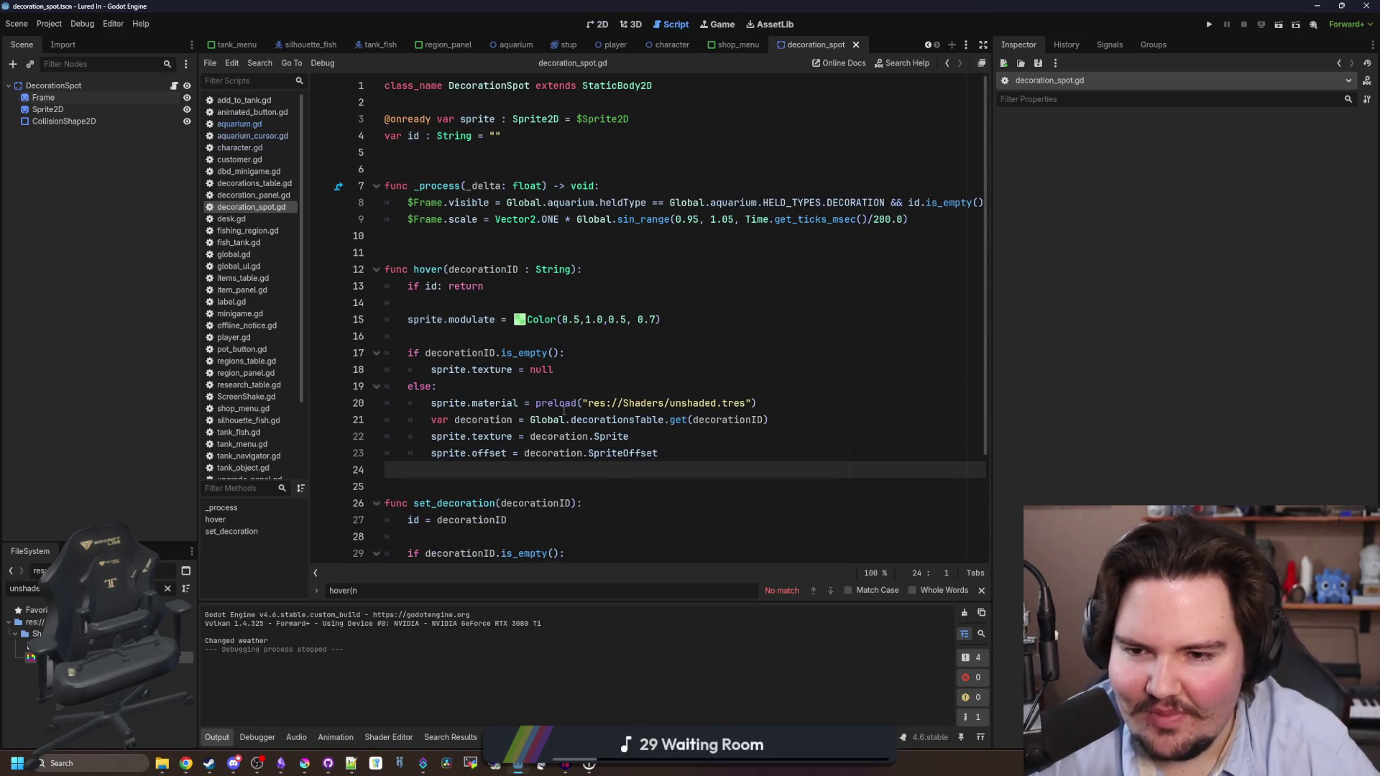
# Relaunch the game with F5, dismiss Welcome Back, maximize, and buy a Starfish Home.
pyautogui.click(500, 315)
pyautogui.press('Up')
pyautogui.press('Up')
pyautogui.press('Up')
pyautogui.press('F5')
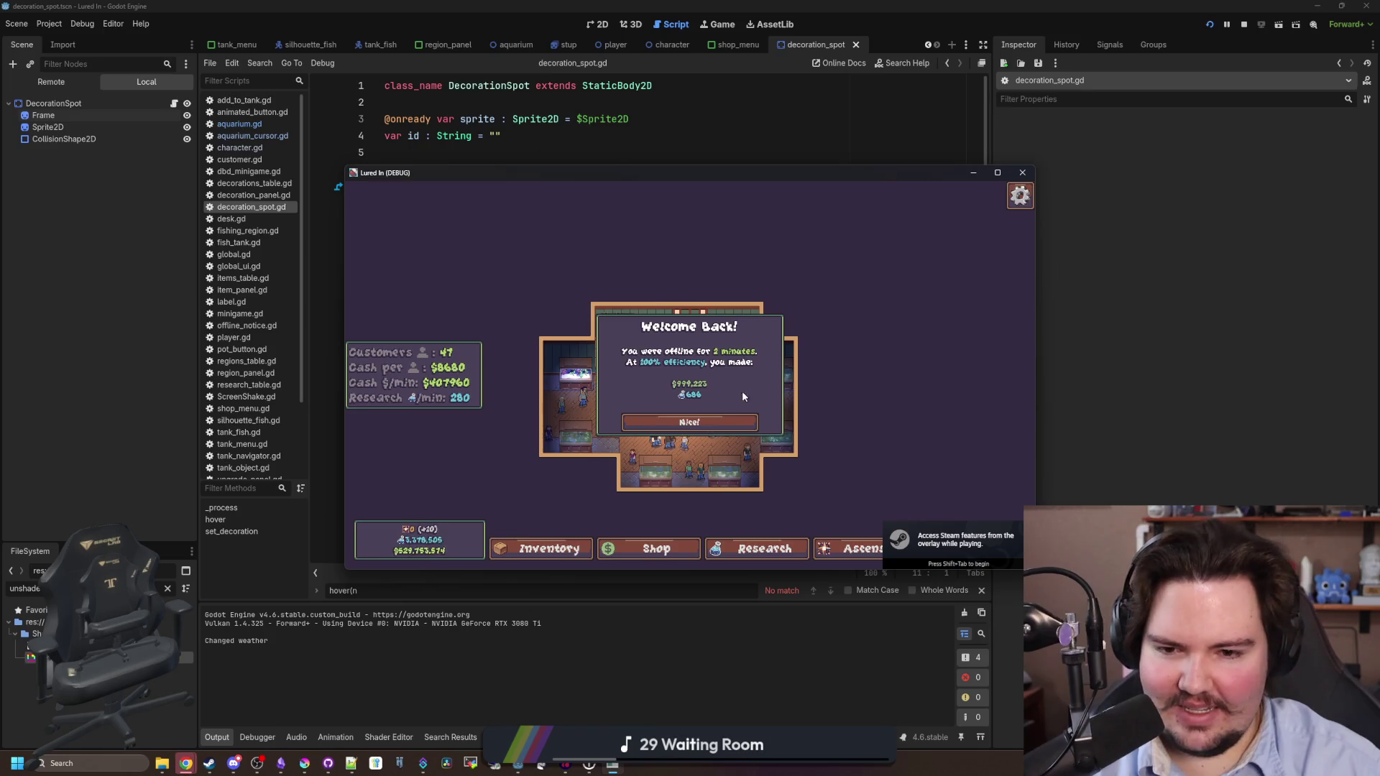
pyautogui.click(689, 422)
pyautogui.click(997, 175)
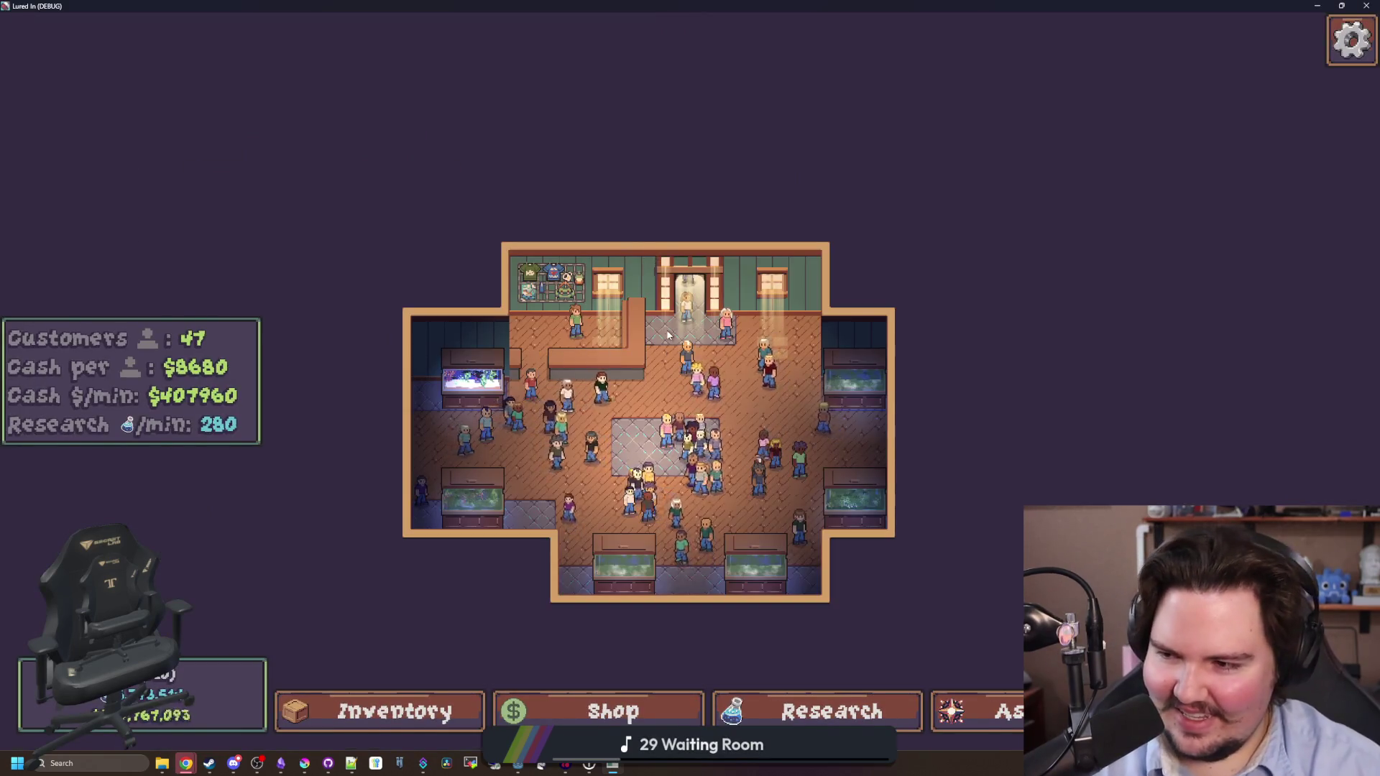
pyautogui.scroll(3, 647, 503)
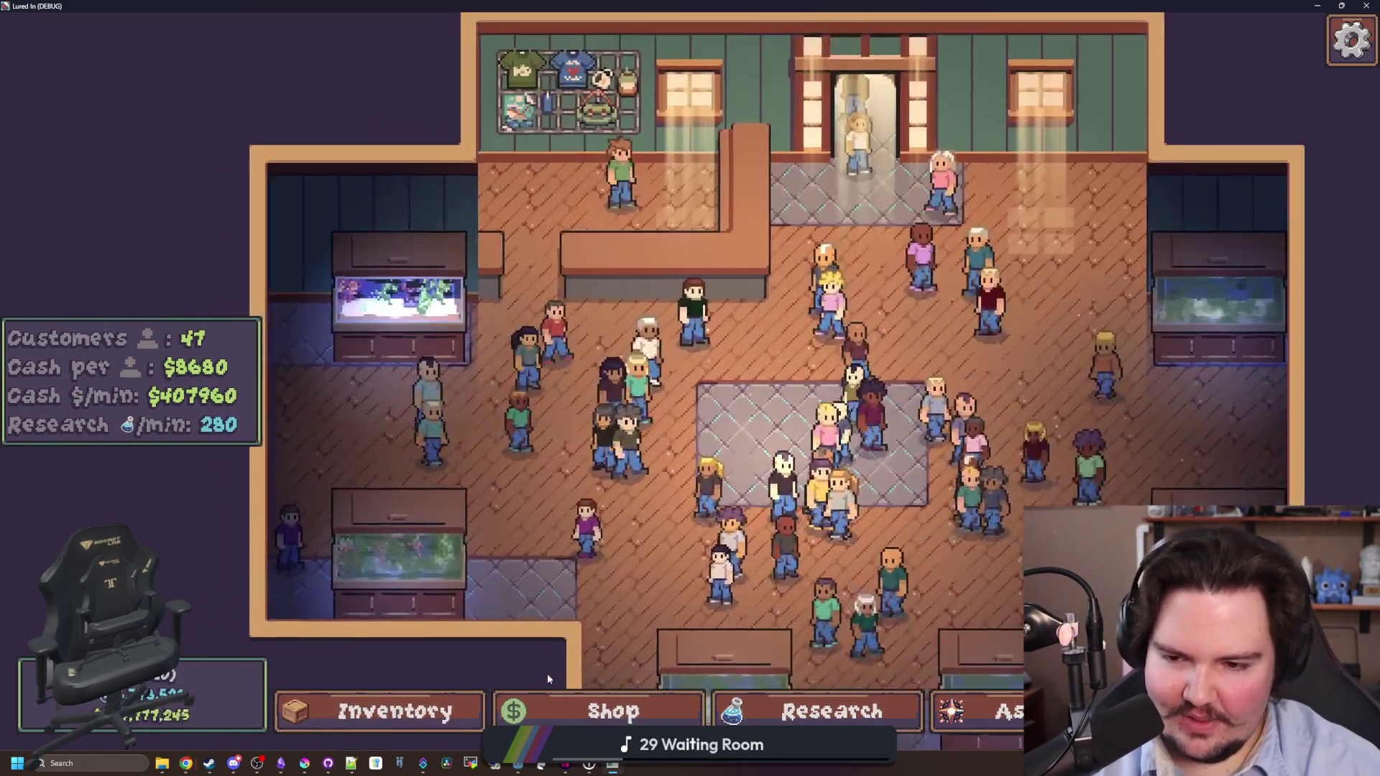
pyautogui.click(614, 712)
pyautogui.click(841, 201)
pyautogui.click(940, 261)
# Pan and zoom around the shop room to survey the tanks, then open the fish inventory.
pyautogui.press('a')
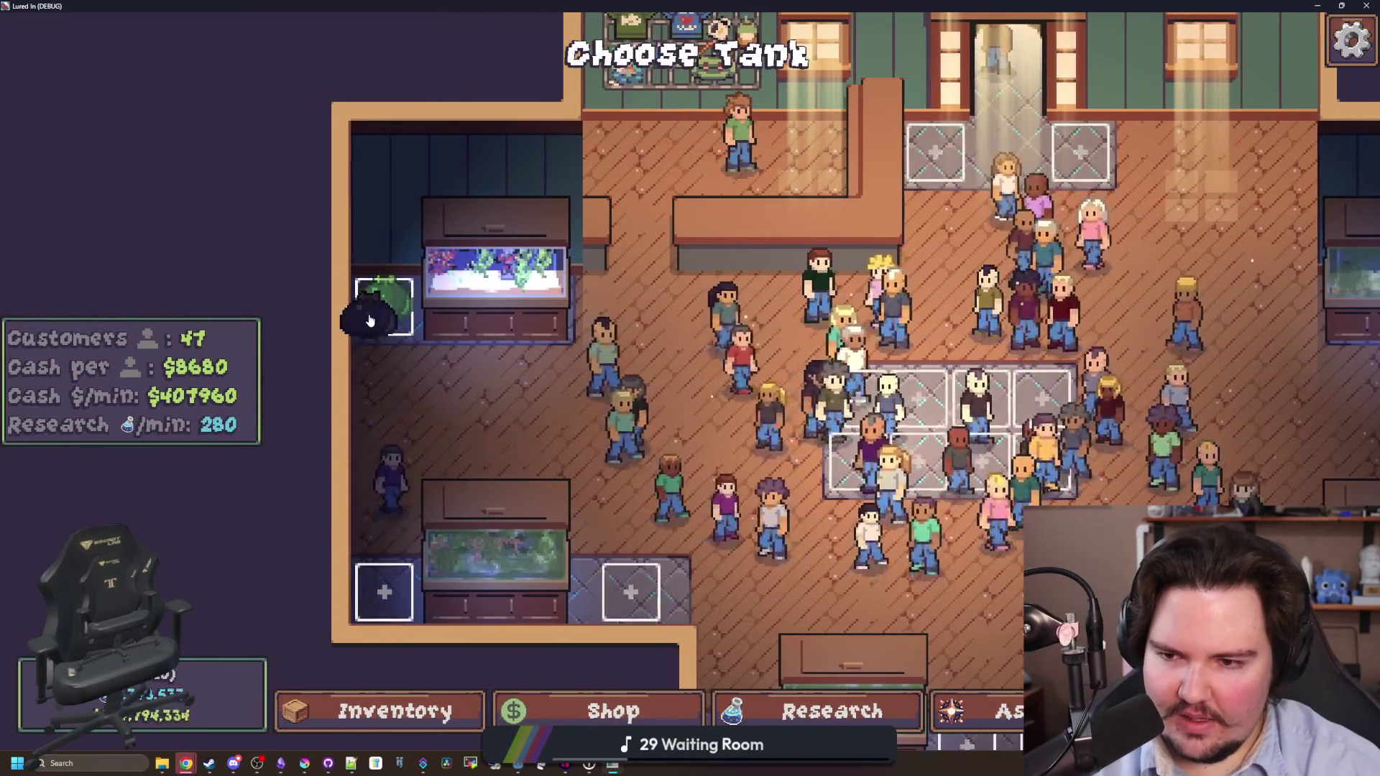
pyautogui.press('s')
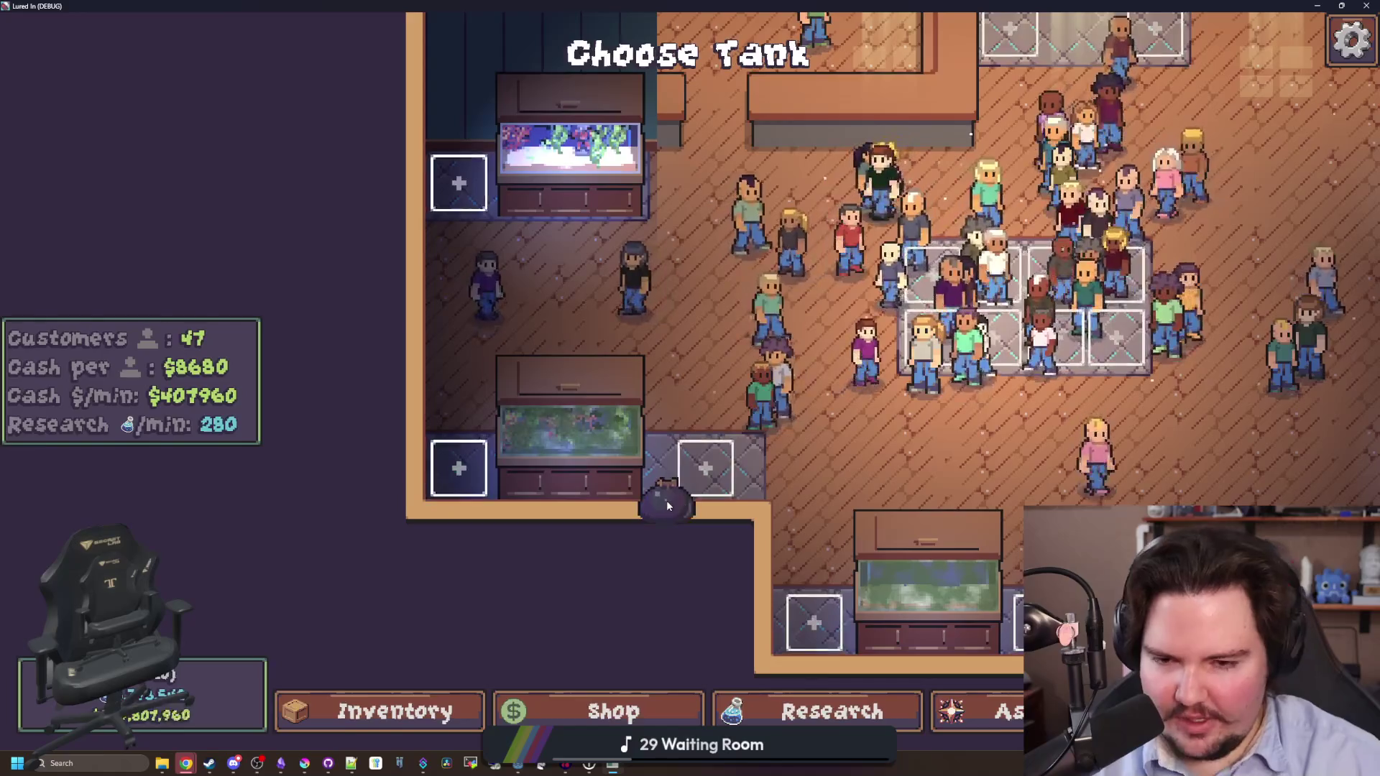
pyautogui.press('s')
pyautogui.press('d')
pyautogui.press('d')
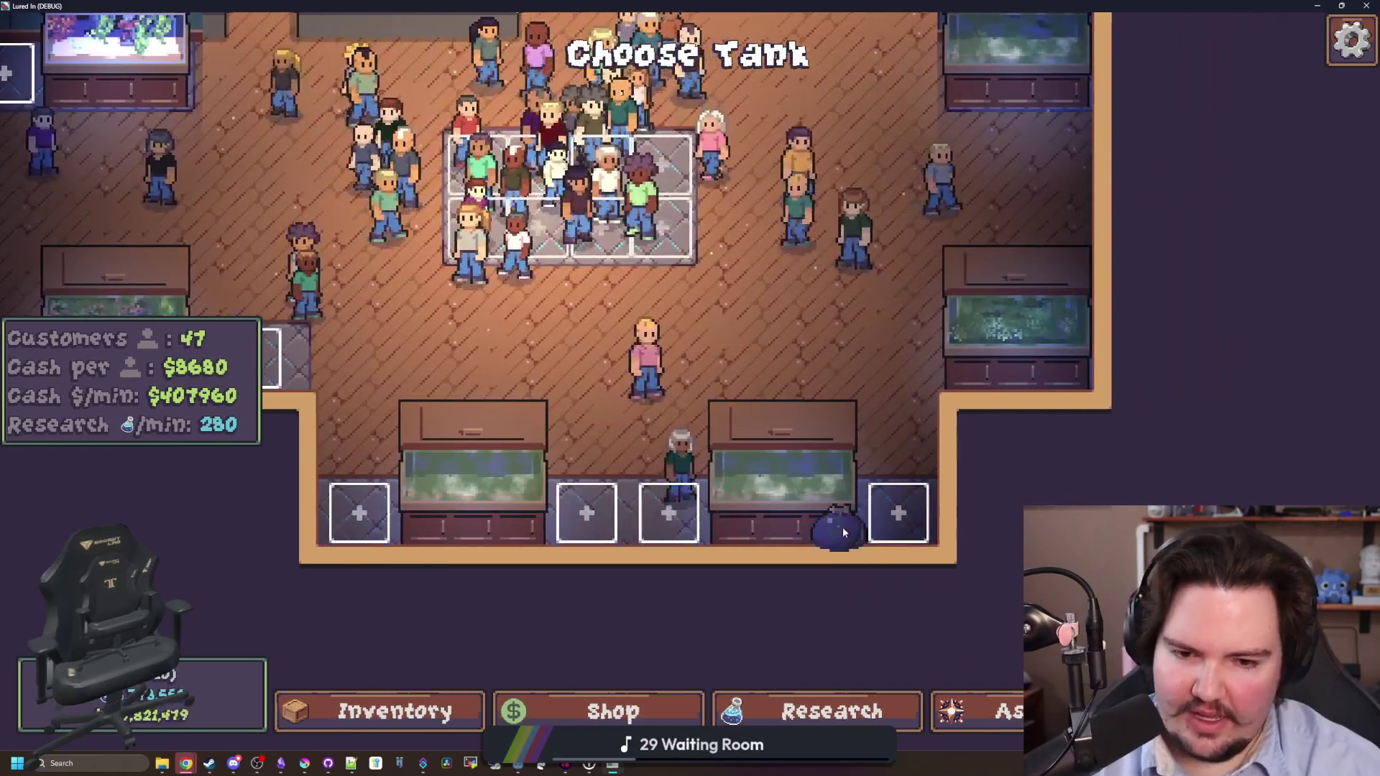
pyautogui.press('w')
pyautogui.press('w')
pyautogui.press('a')
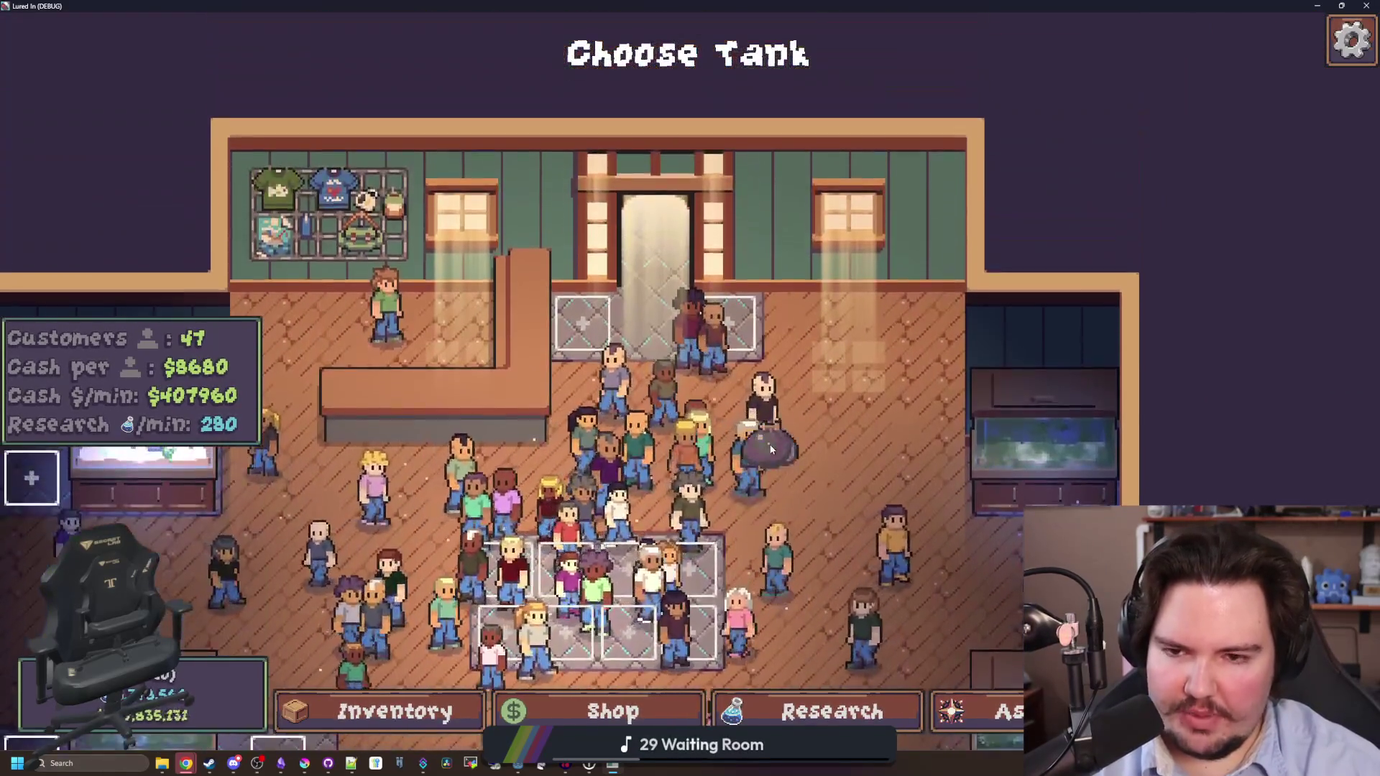
pyautogui.press('a')
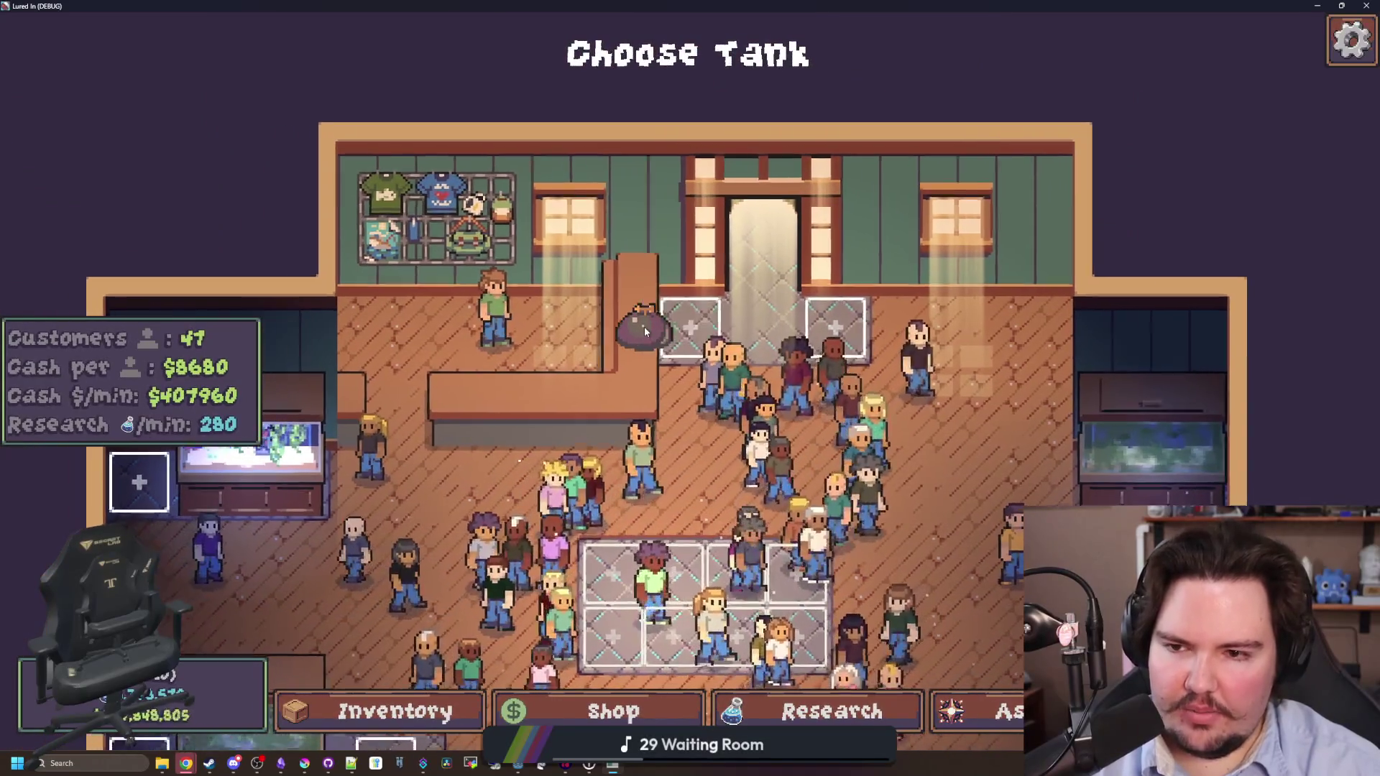
pyautogui.press('s')
pyautogui.press('s')
pyautogui.press('d')
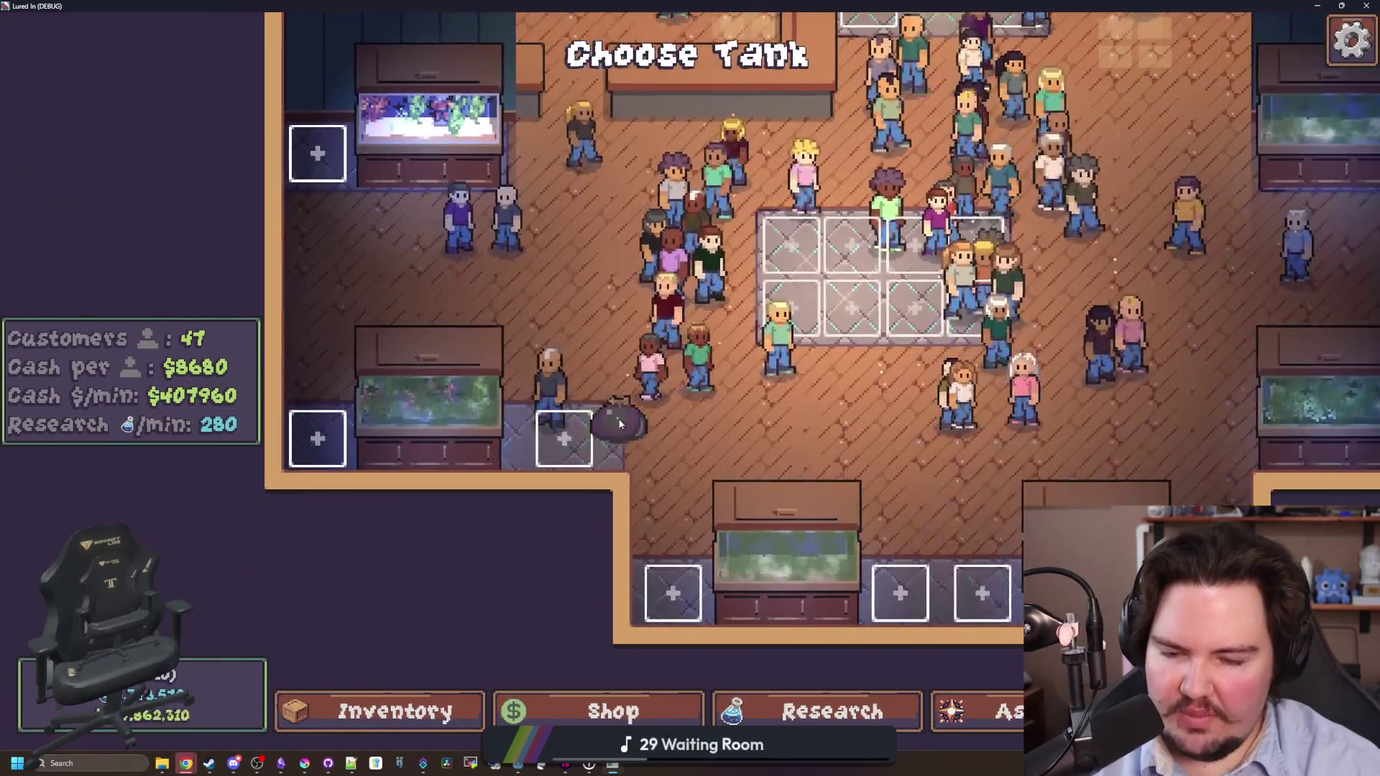
pyautogui.press('w')
pyautogui.scroll(2, 632, 395)
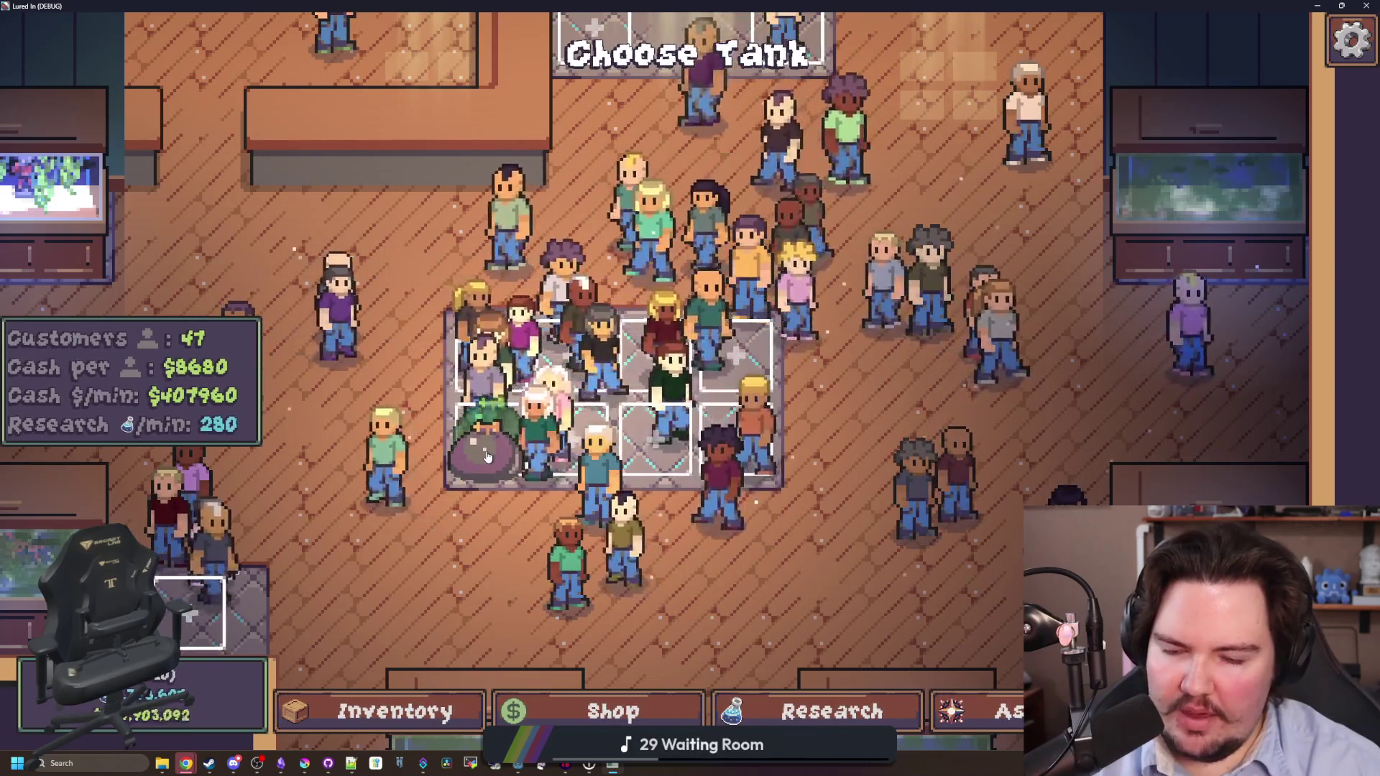
pyautogui.press('w')
pyautogui.press('w')
pyautogui.press('a')
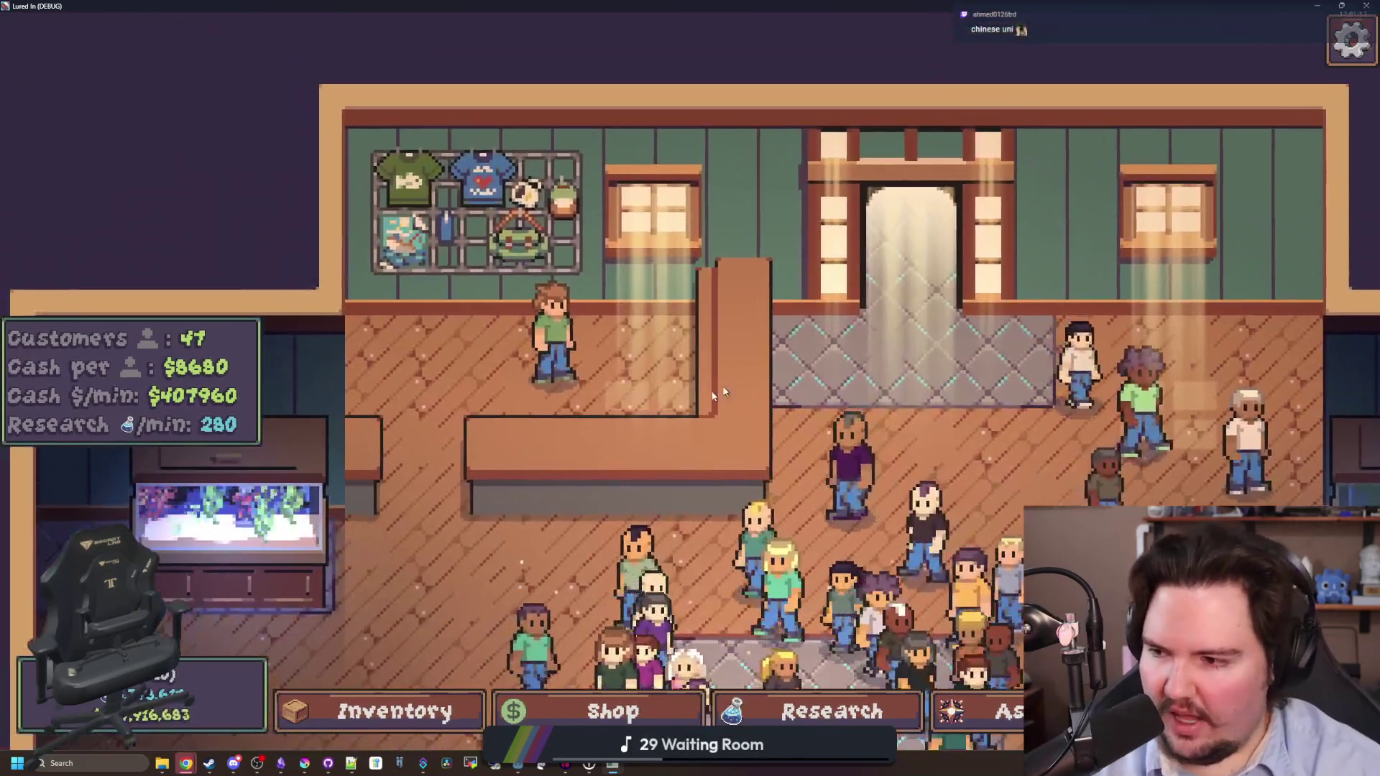
pyautogui.press('s')
pyautogui.press('d')
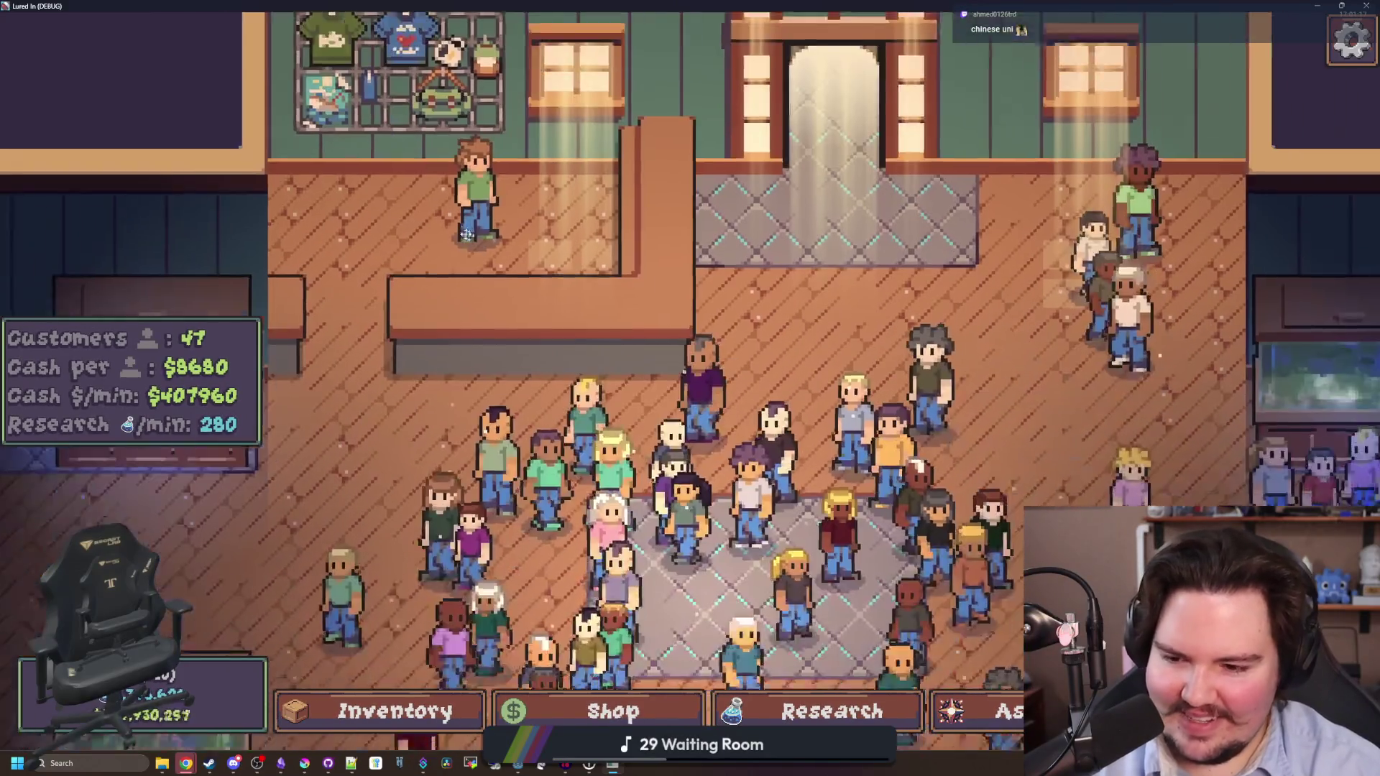
pyautogui.scroll(-2, 565, 385)
pyautogui.press('i')
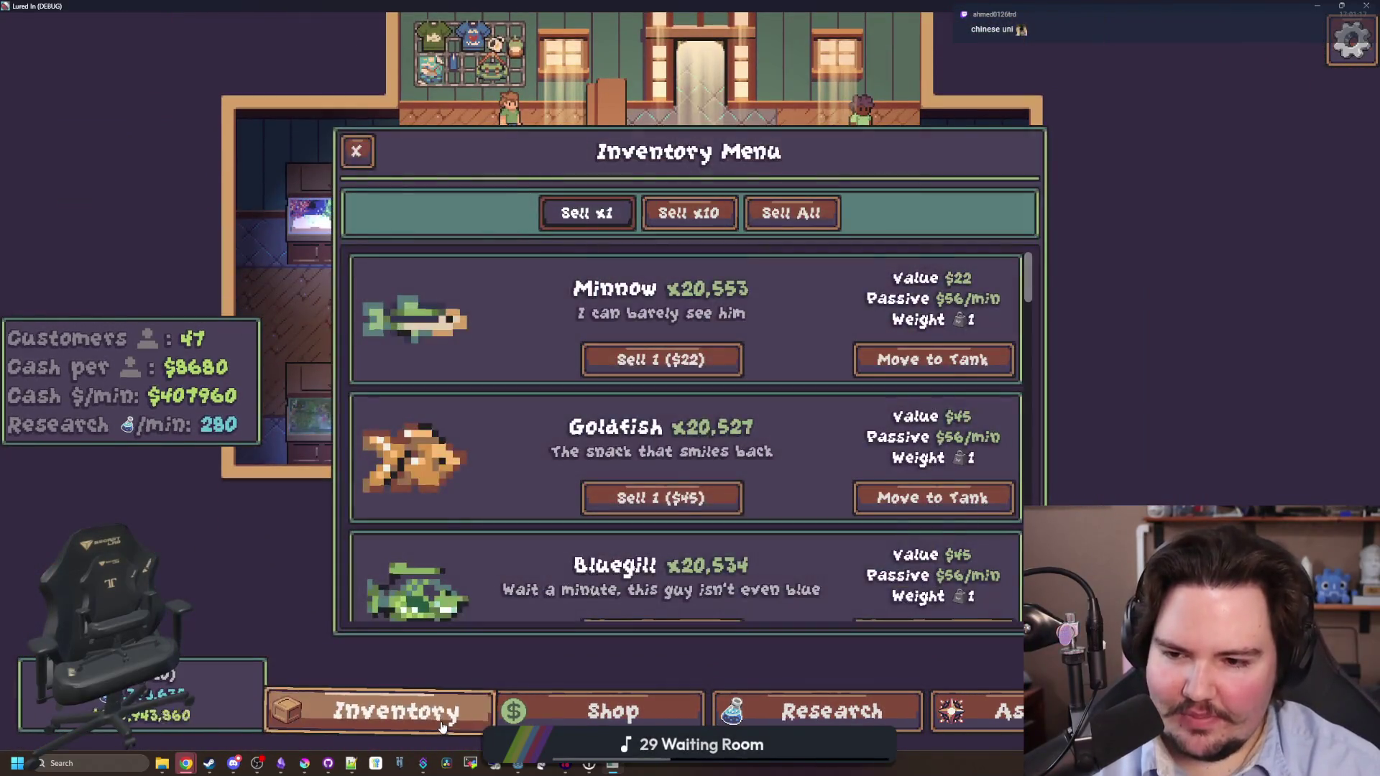
pyautogui.scroll(-10, 757, 554)
# Buy another Starfish Home, place it beside the top-left tank, and restore the editor window.
pyautogui.click(608, 697)
pyautogui.click(899, 260)
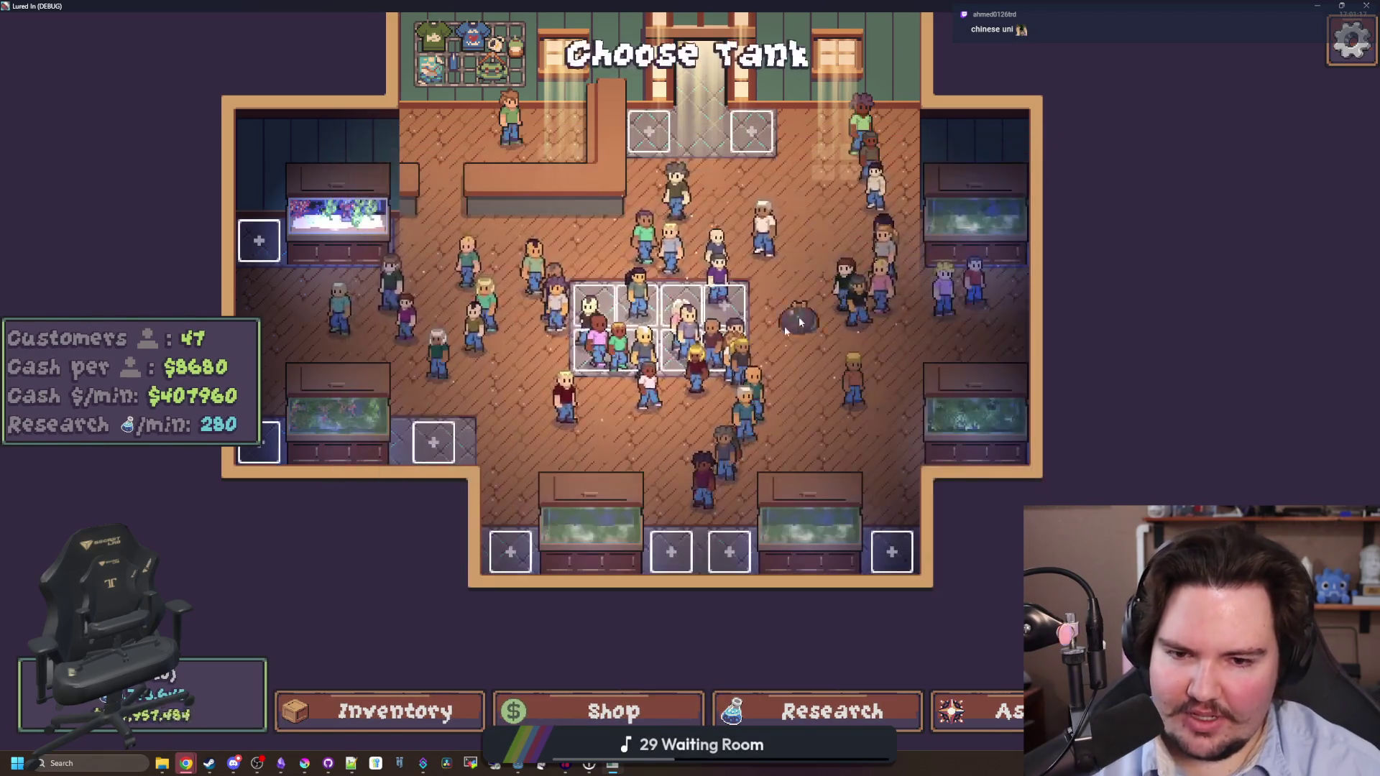
pyautogui.scroll(2, 443, 454)
pyautogui.press('a')
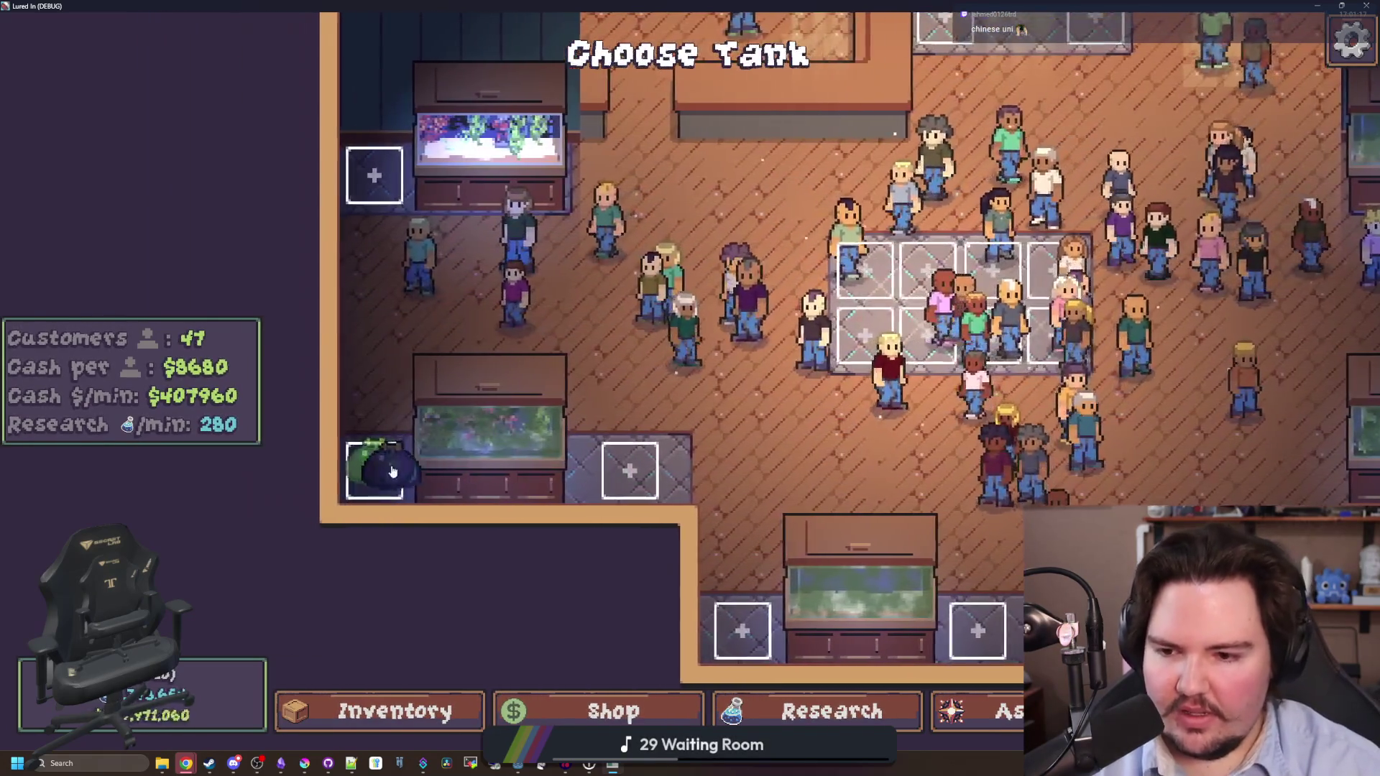
pyautogui.press('w')
pyautogui.click(385, 317)
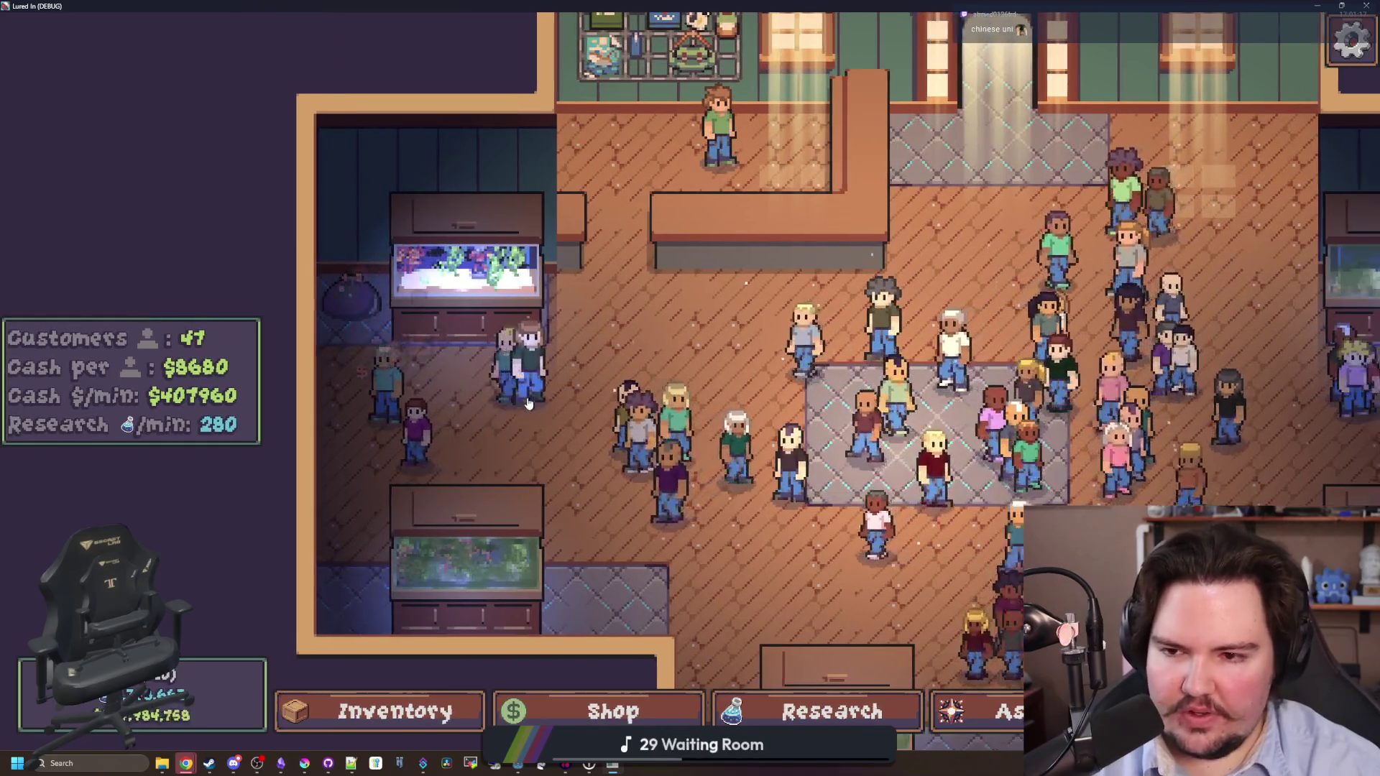
pyautogui.scroll(-2, 542, 373)
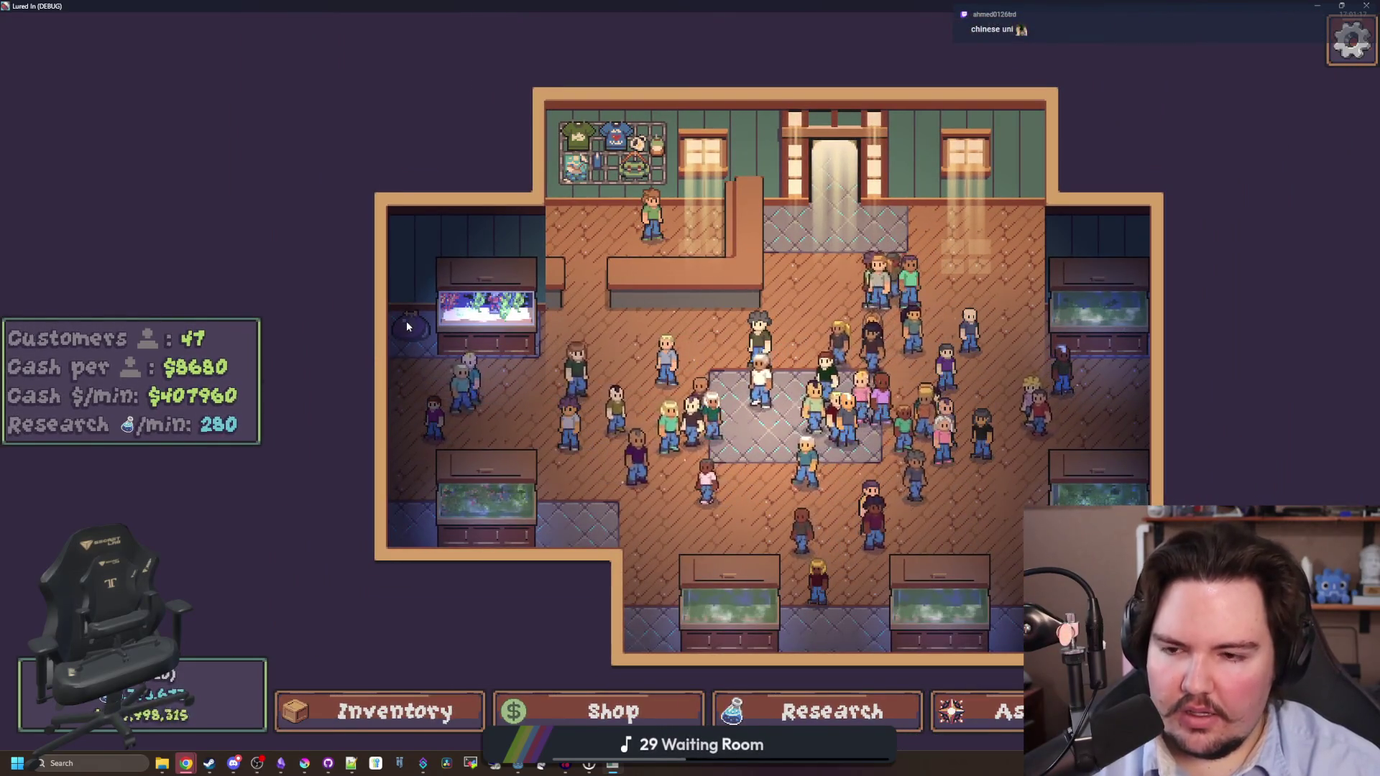
pyautogui.press('d')
pyautogui.press('w')
pyautogui.press('a')
pyautogui.press('s')
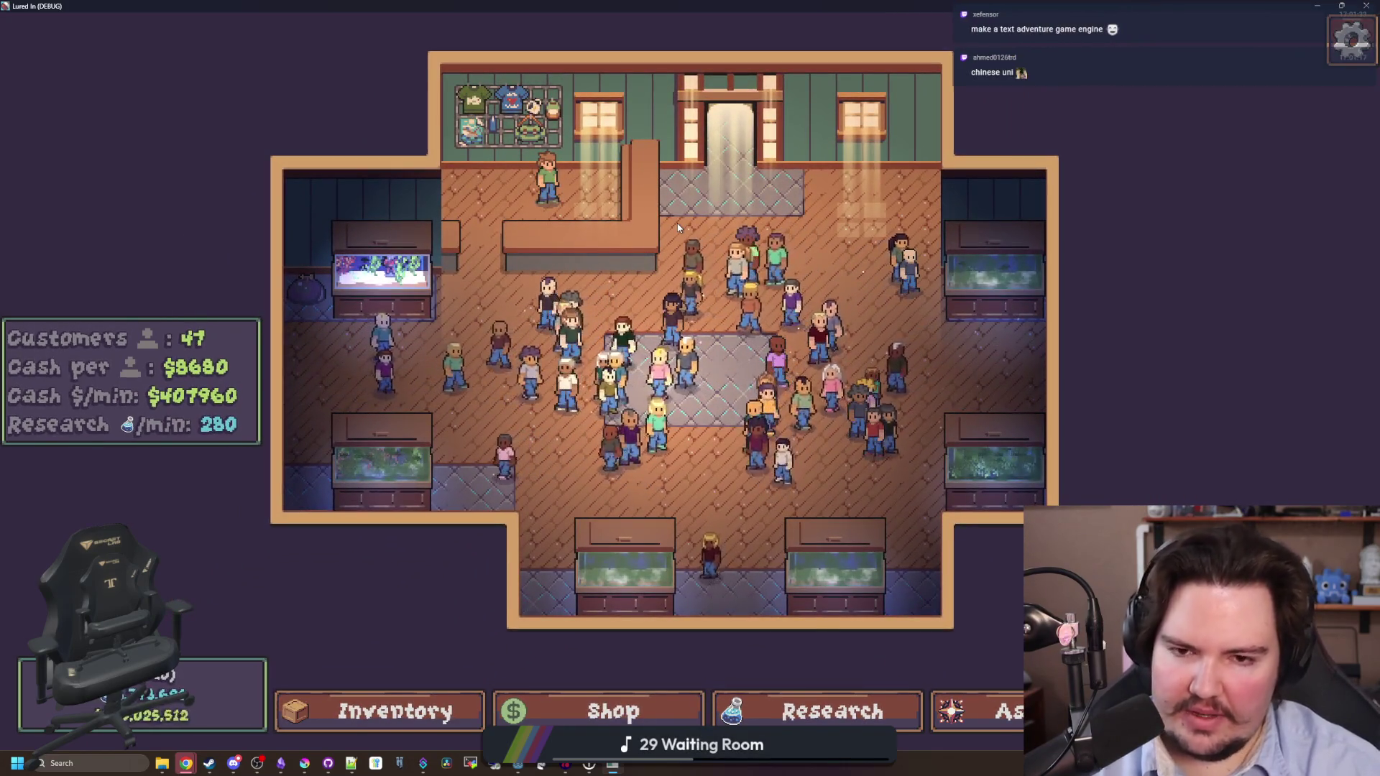
pyautogui.press('super+Down')
pyautogui.press('super+Down')
pyautogui.click(508, 297)
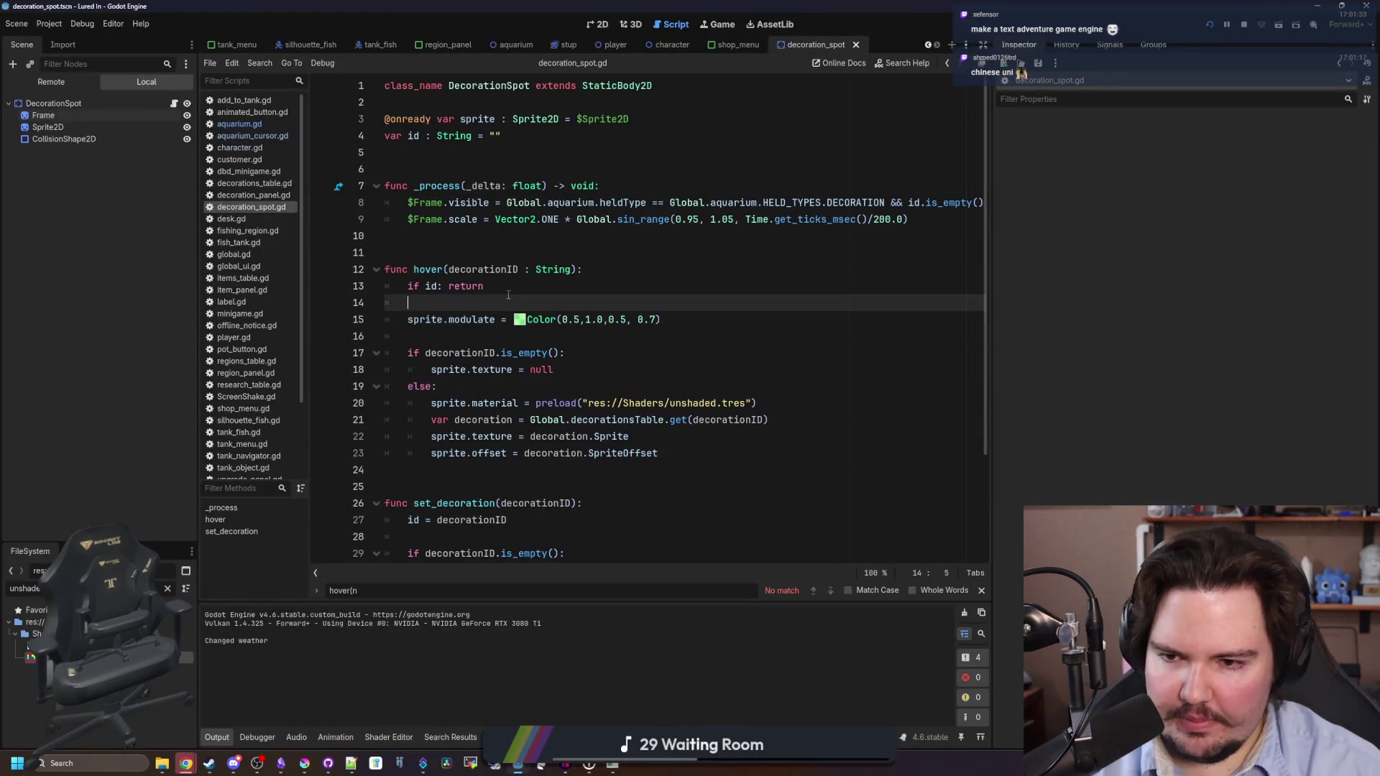
# Insert an empty 'func _ready():' with 'pass' above func _process in decoration_spot.gd.
pyautogui.click(498, 229)
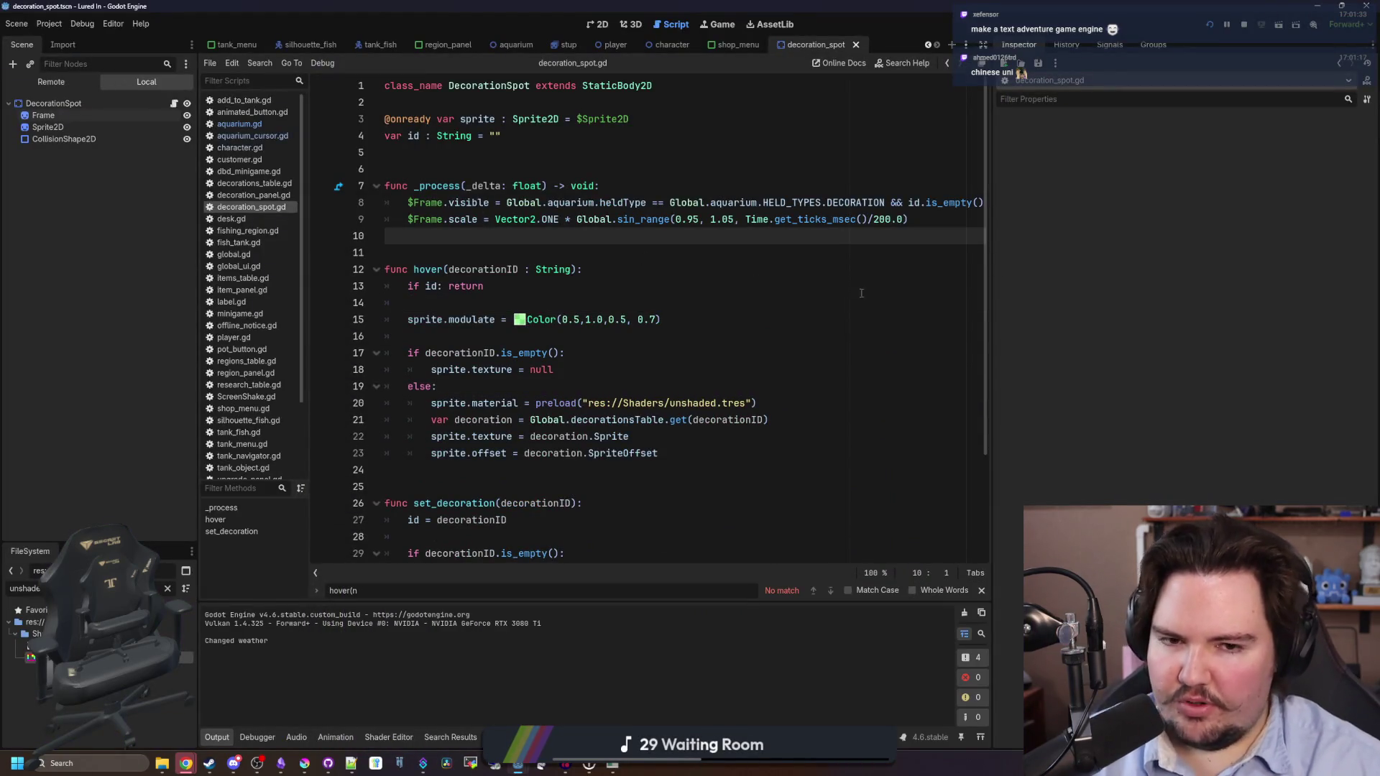
pyautogui.hotkey('shift', 'Up')
pyautogui.hotkey('shift', 'Up')
pyautogui.hotkey('shift', 'Up')
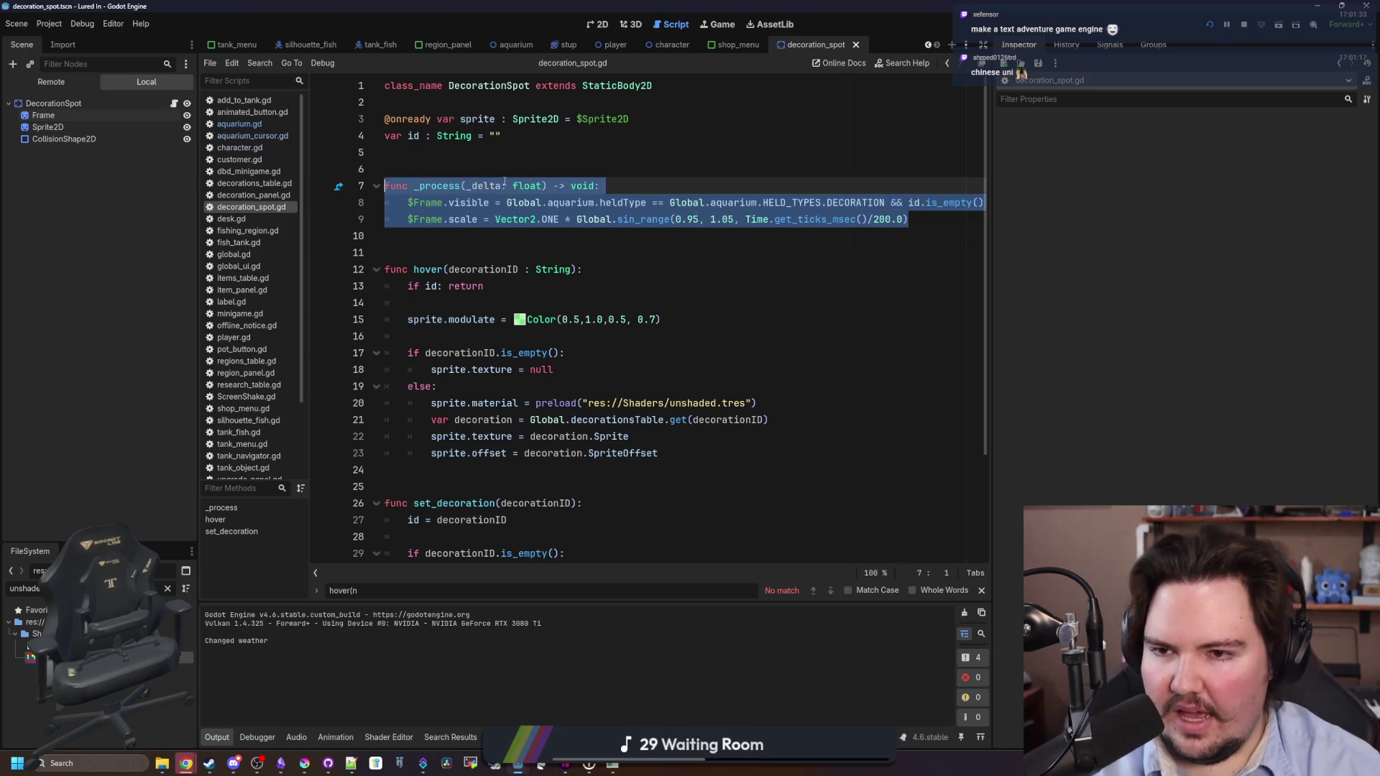
pyautogui.click(506, 165)
pyautogui.click(518, 158)
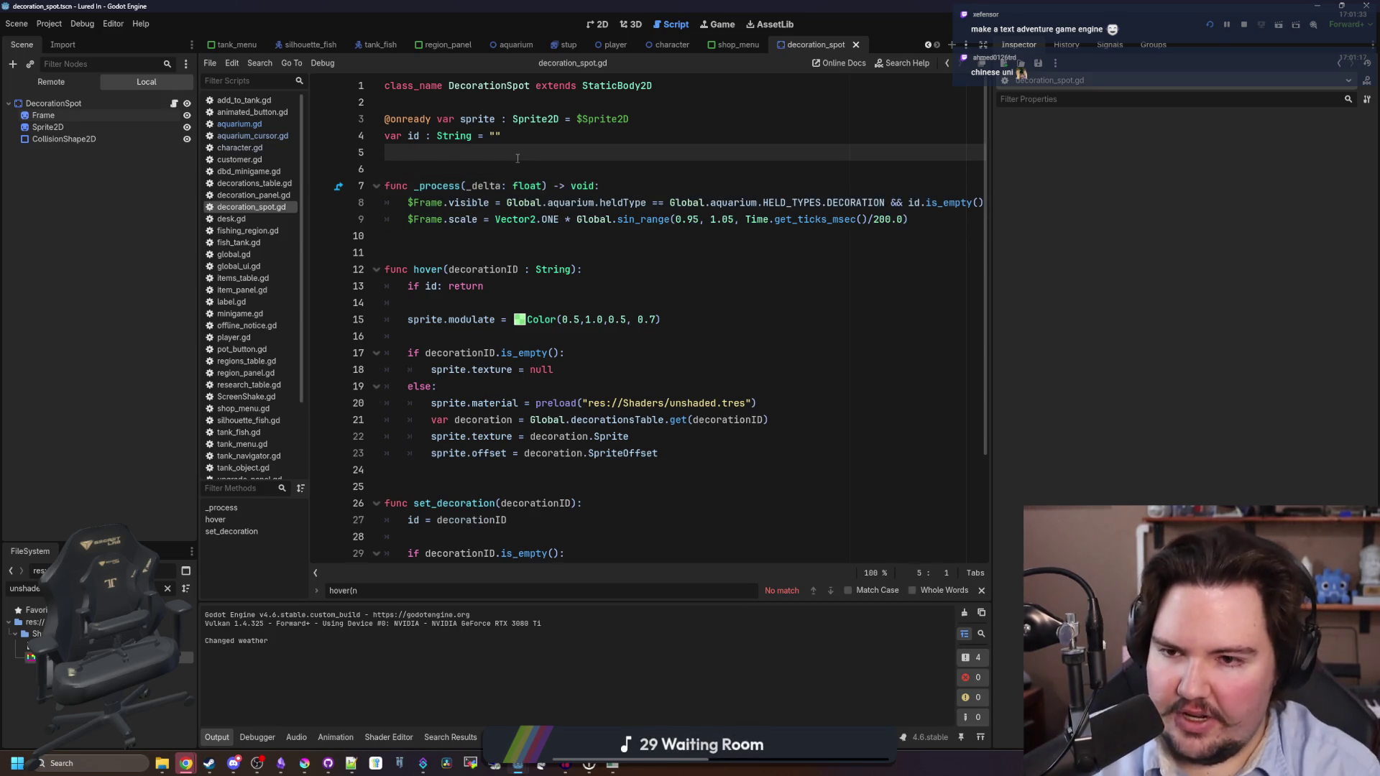
pyautogui.press('Return')
pyautogui.press('Return')
pyautogui.press('Return')
pyautogui.press('Up')
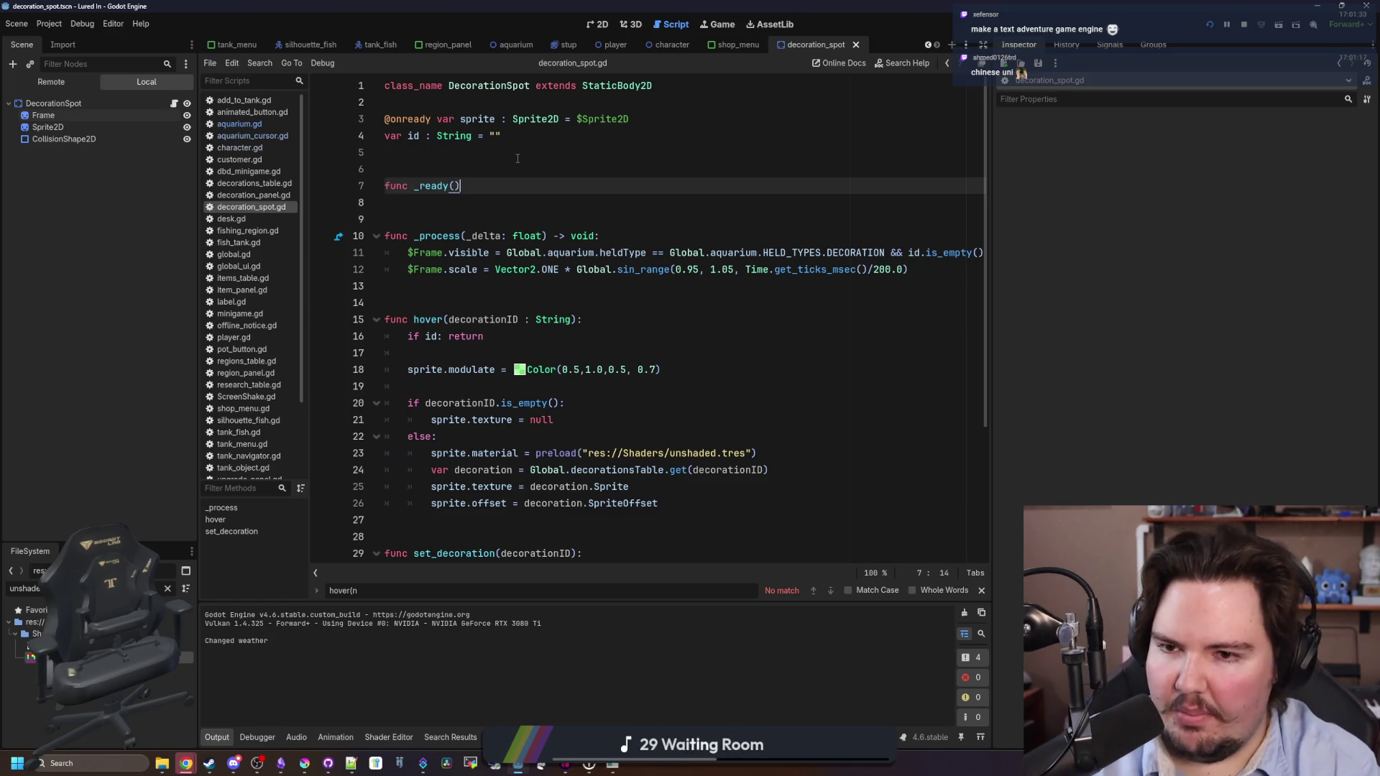
pyautogui.write(':')
pyautogui.press('Return')
pyautogui.write('pass')
# Review the new _ready block and the func _process line, then switch to Chrome.
pyautogui.click(517, 158)
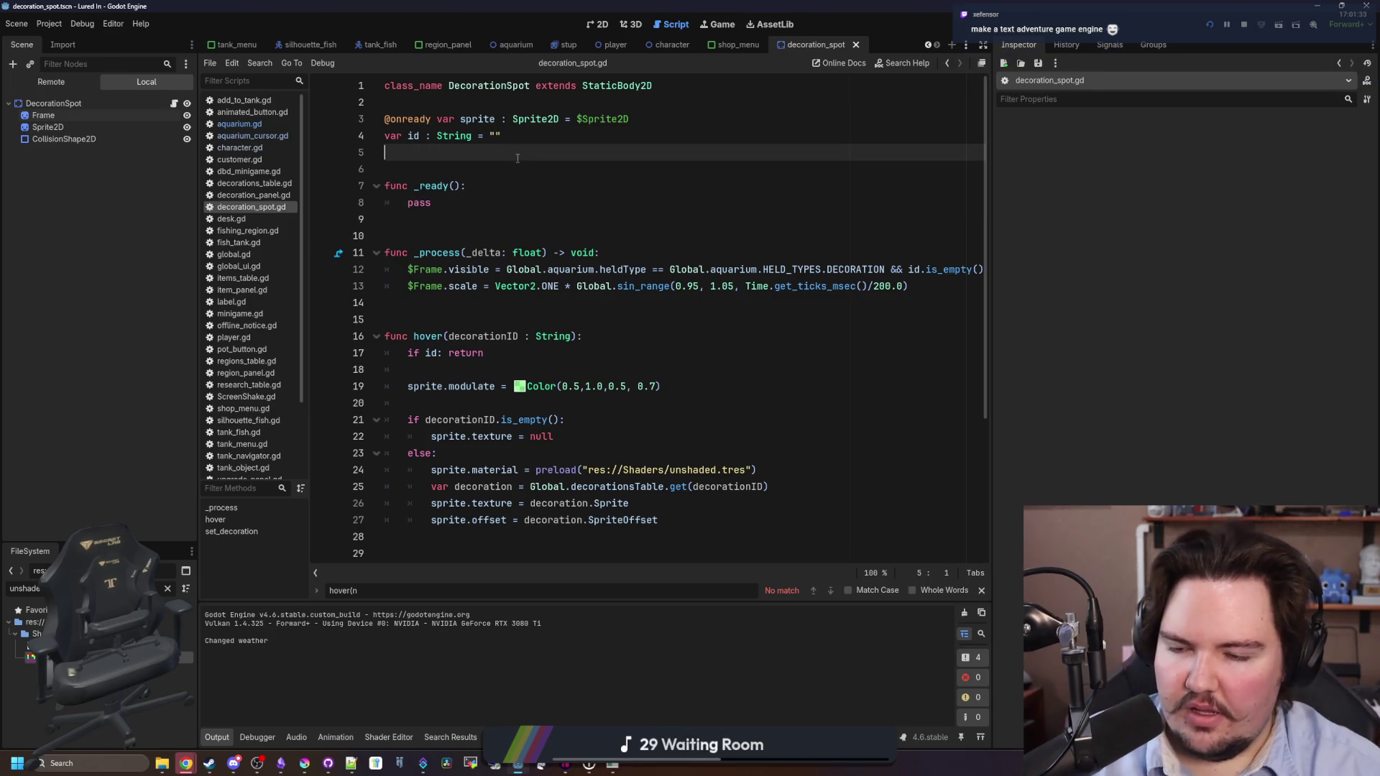
pyautogui.moveTo(639, 248); pyautogui.dragTo(373, 183)
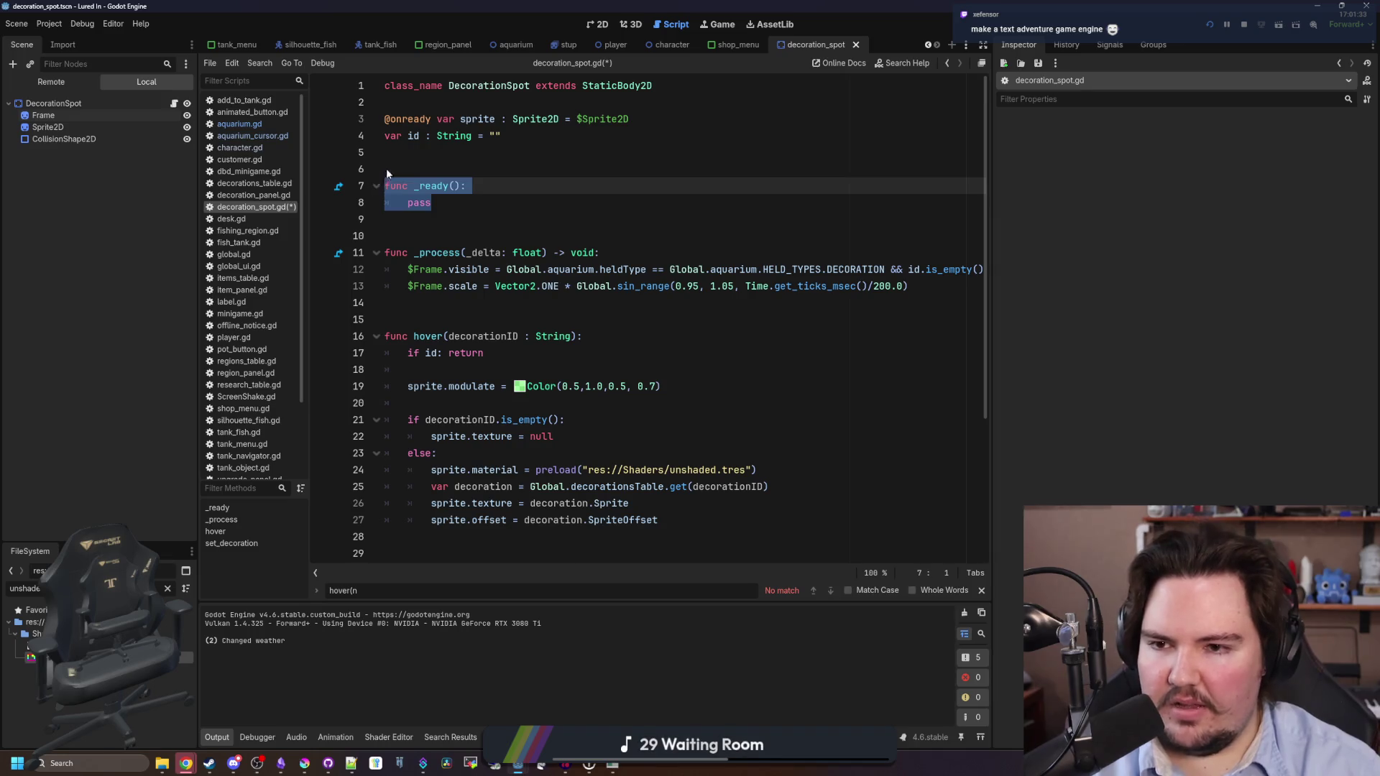
pyautogui.click(413, 152)
pyautogui.moveTo(461, 201); pyautogui.dragTo(374, 173)
pyautogui.click(439, 164)
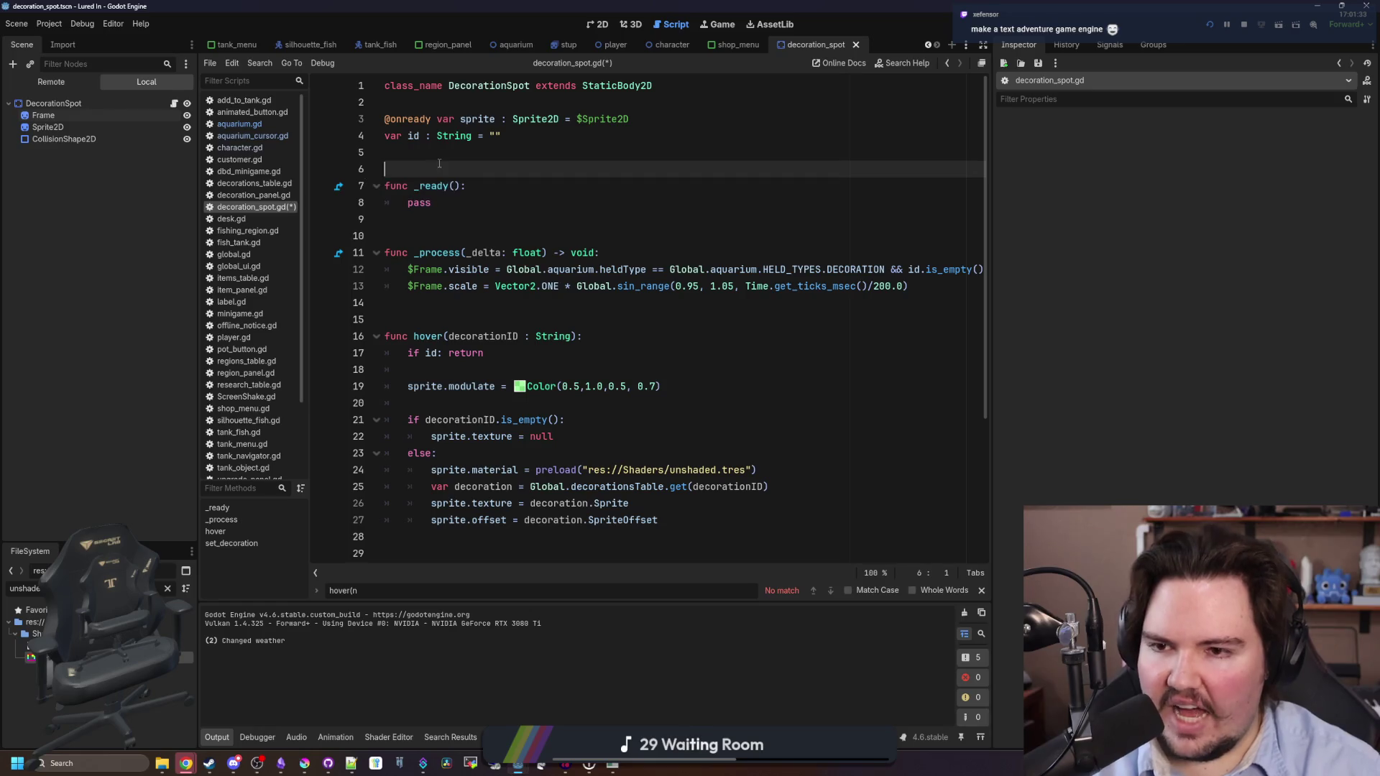
pyautogui.moveTo(478, 189); pyautogui.dragTo(389, 187)
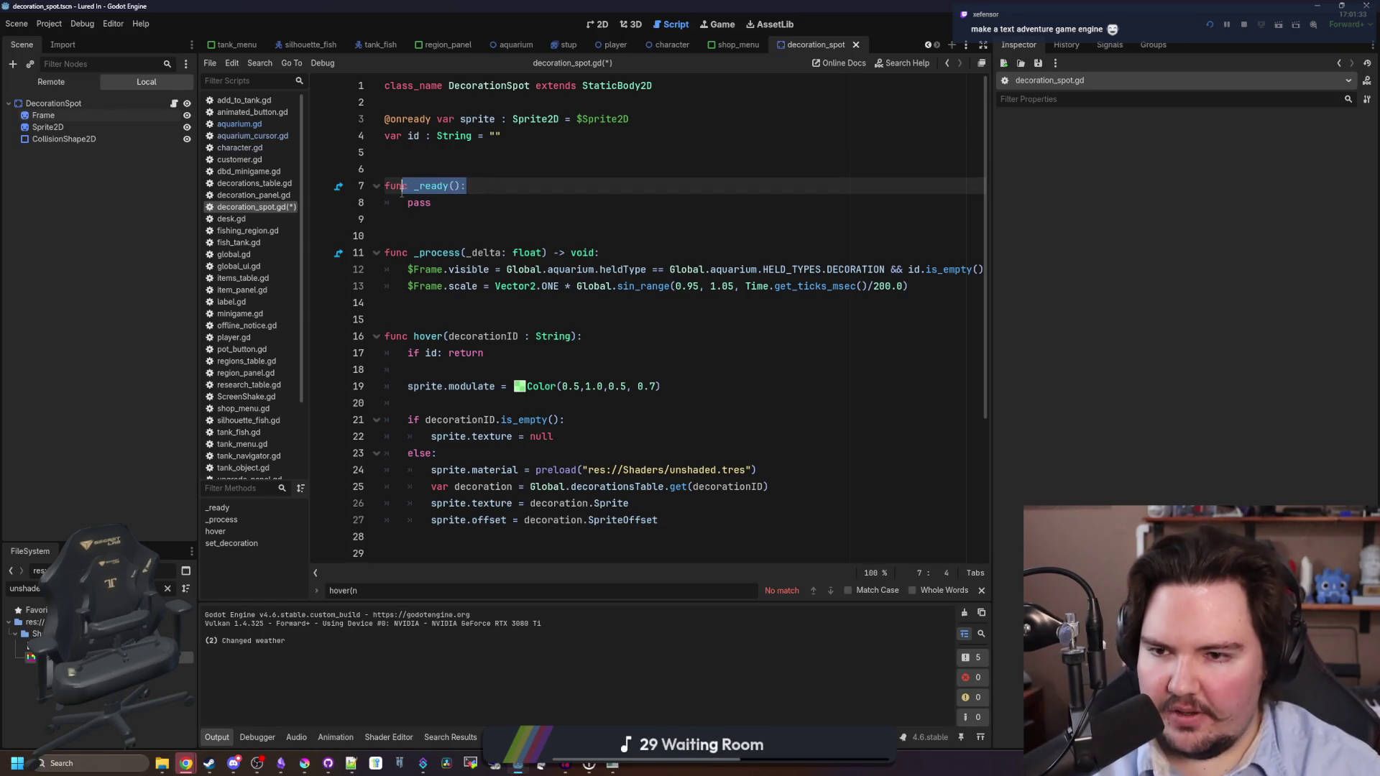
pyautogui.click(462, 217)
pyautogui.moveTo(601, 253); pyautogui.dragTo(384, 252)
pyautogui.click(409, 236)
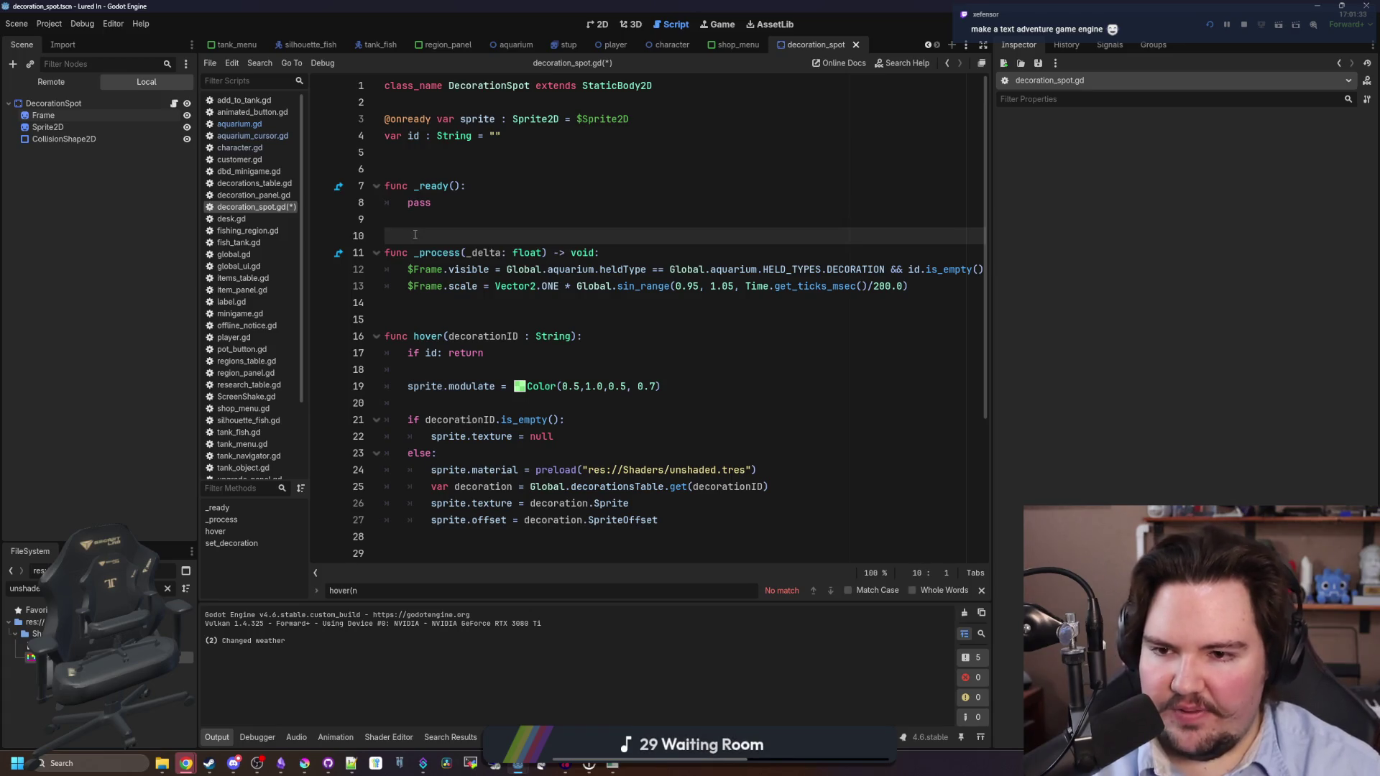
pyautogui.click(444, 222)
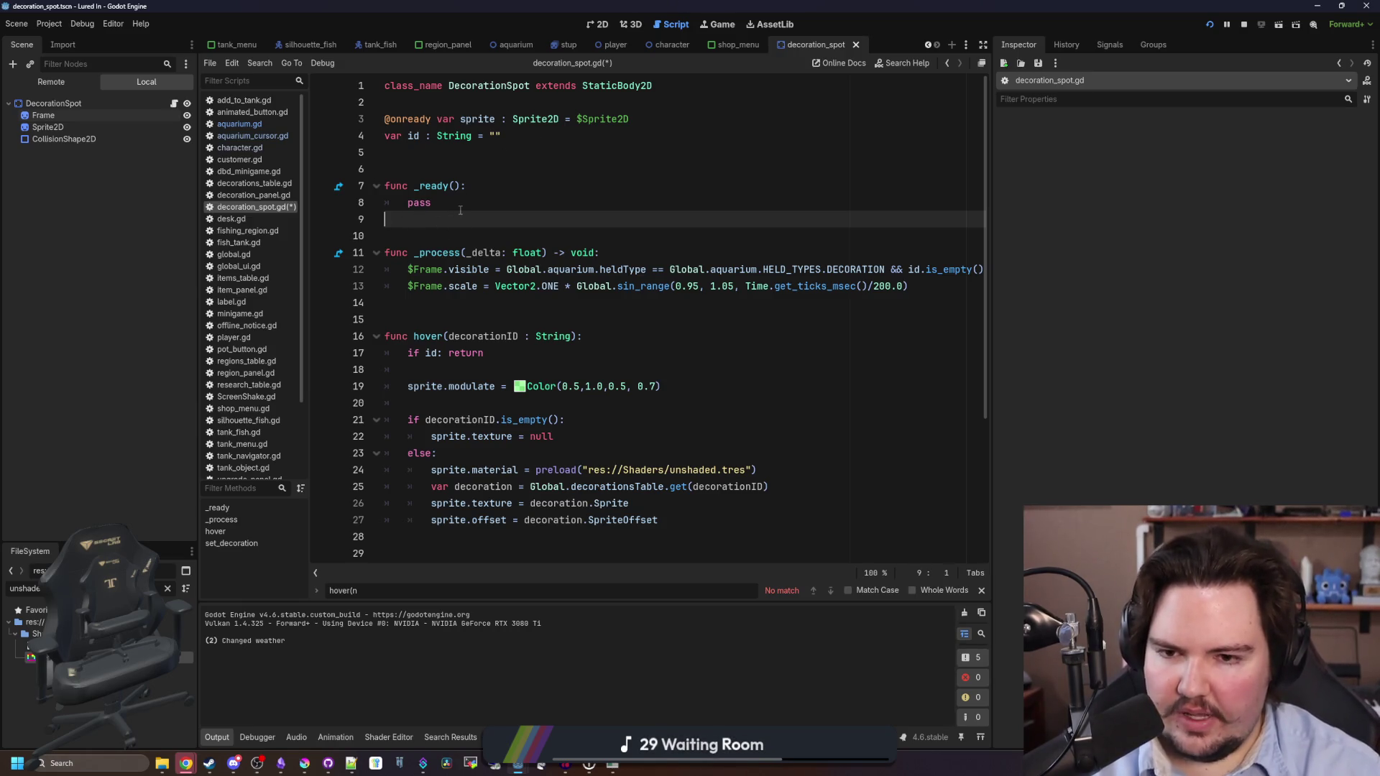
pyautogui.moveTo(608, 253); pyautogui.dragTo(386, 253)
pyautogui.click(441, 234)
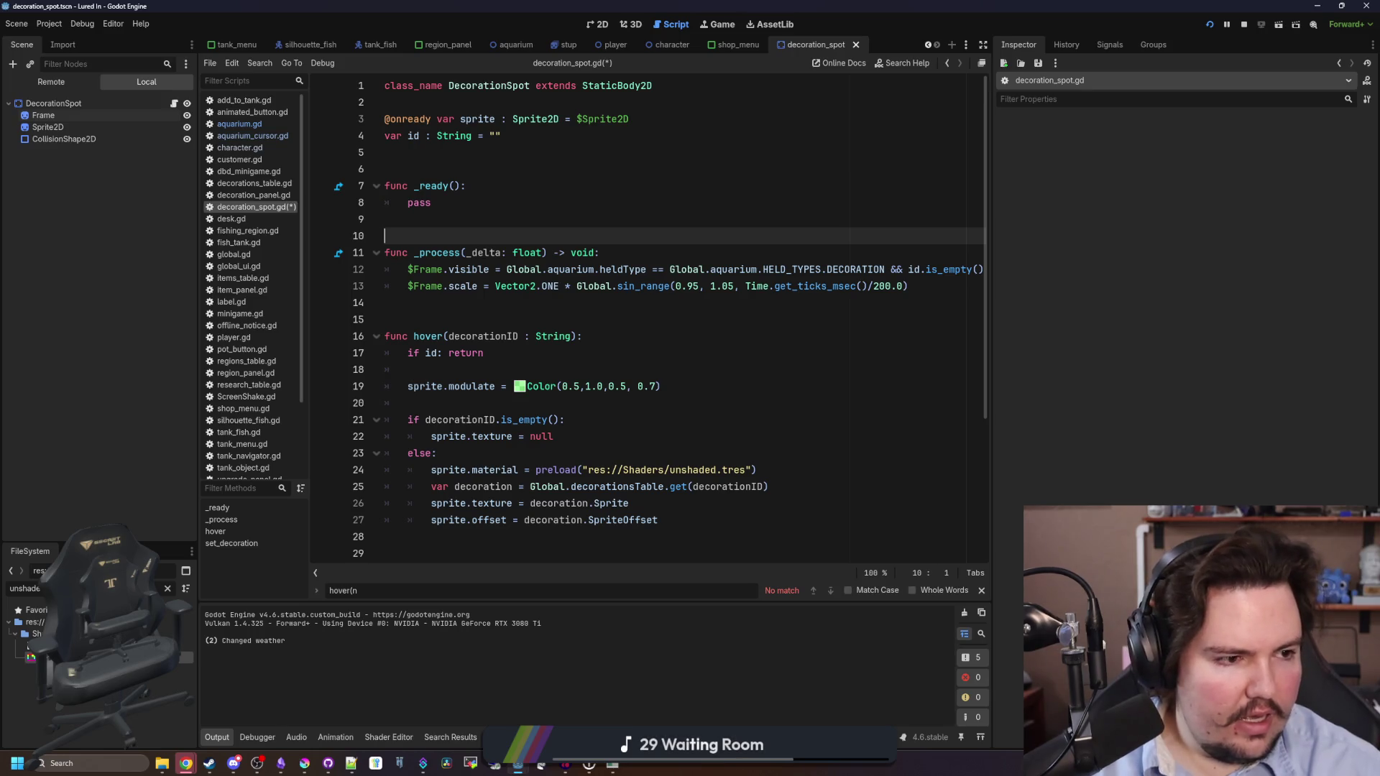
pyautogui.hotkey('alt', 'Tab')
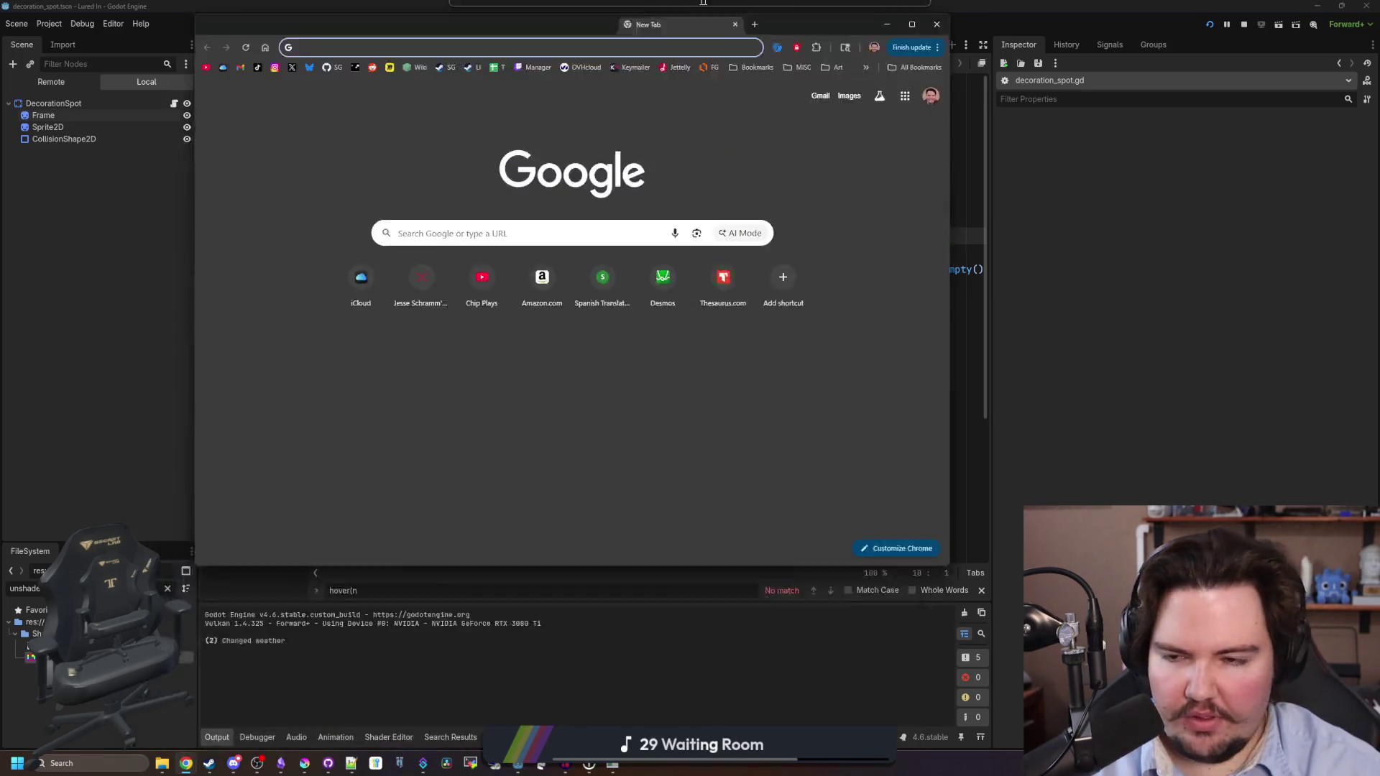
# Load chipplays.com in the new Chrome tab.
pyautogui.write('chip')
pyautogui.press('Return')
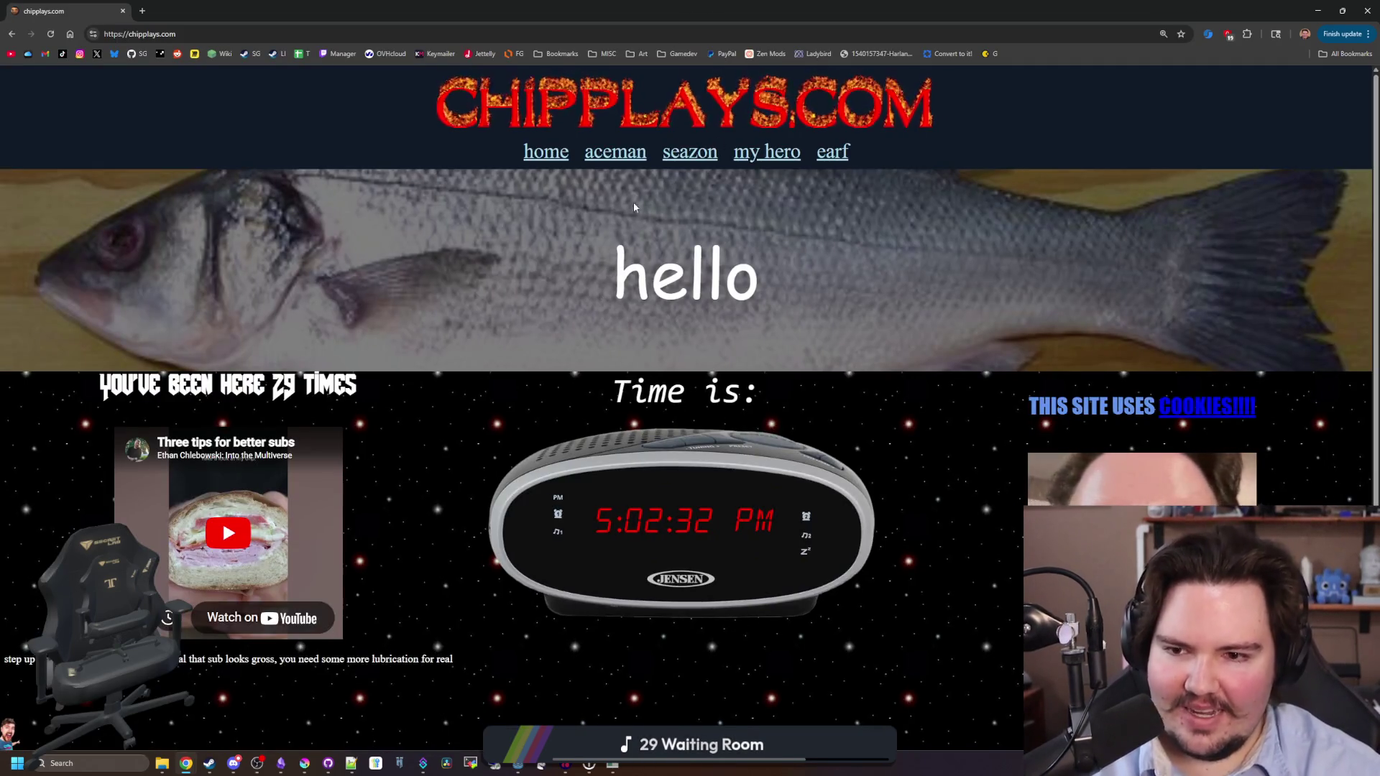
pyautogui.scroll(-2, 712, 172)
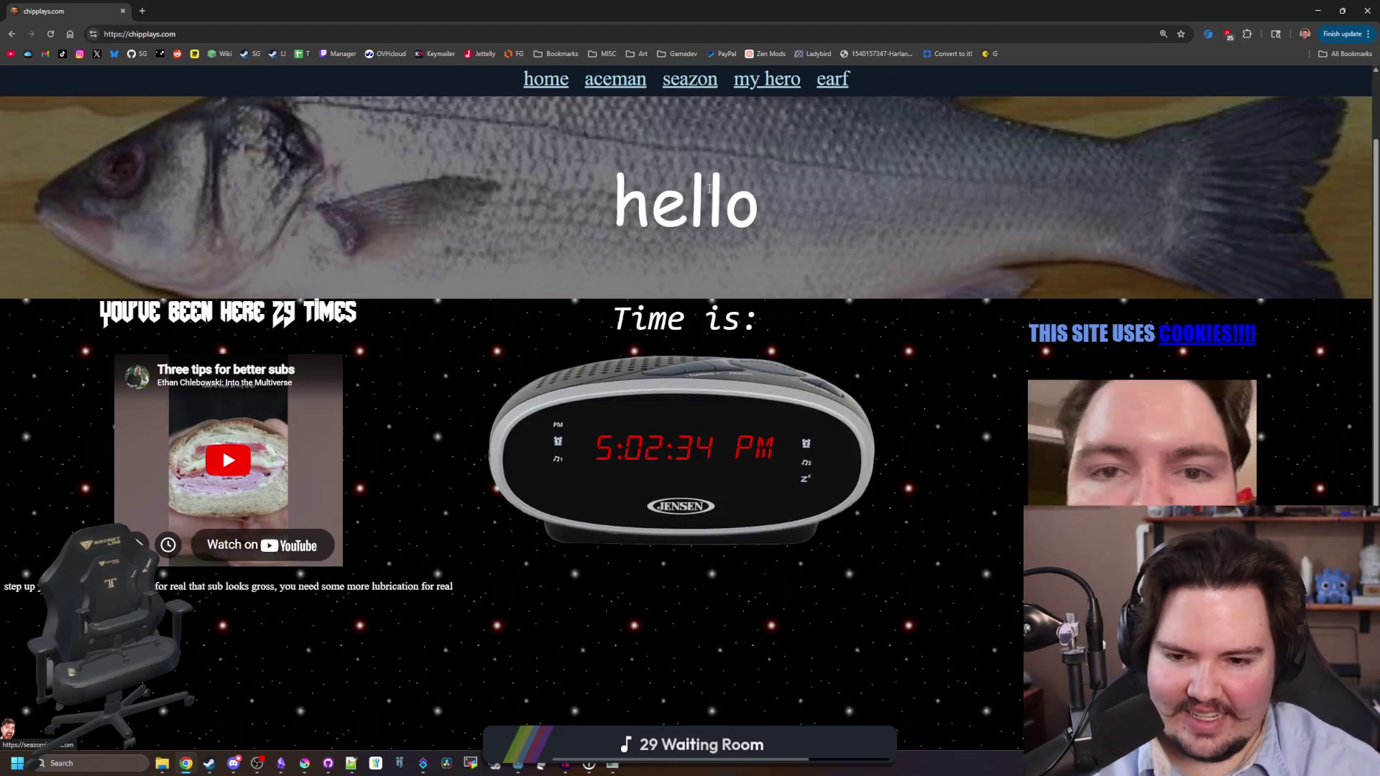
pyautogui.scroll(2, 726, 215)
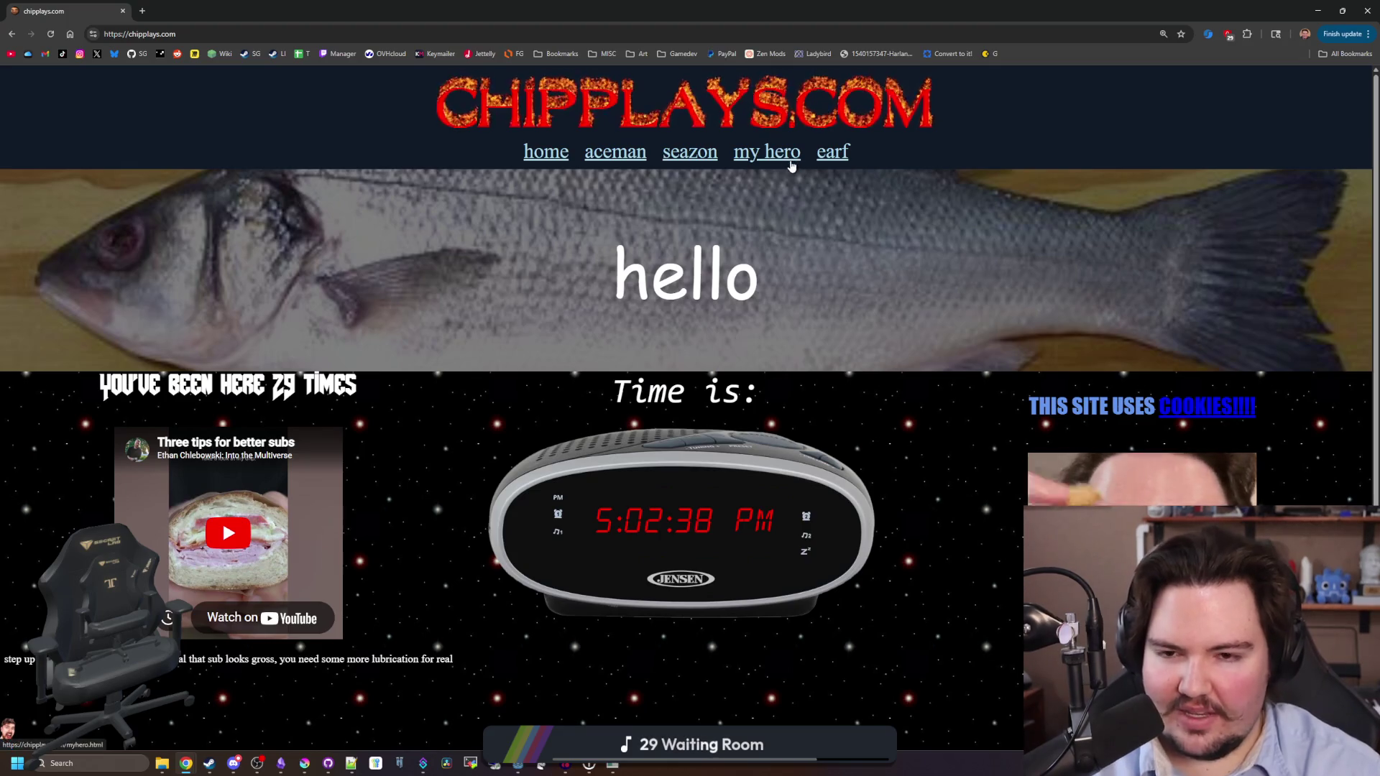
# Reach the fishtank page through the planet links and restore Chrome to a smaller window.
pyautogui.click(824, 153)
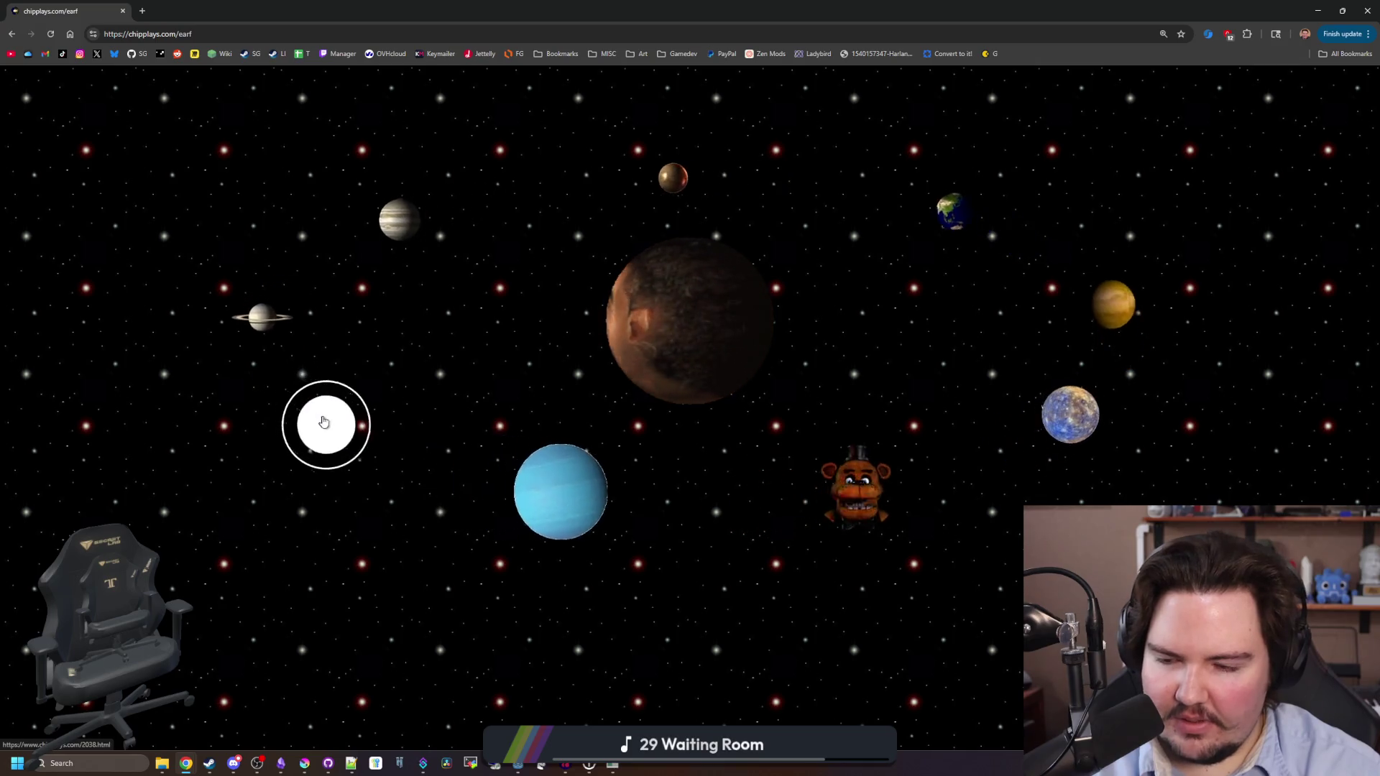
pyautogui.click(507, 476)
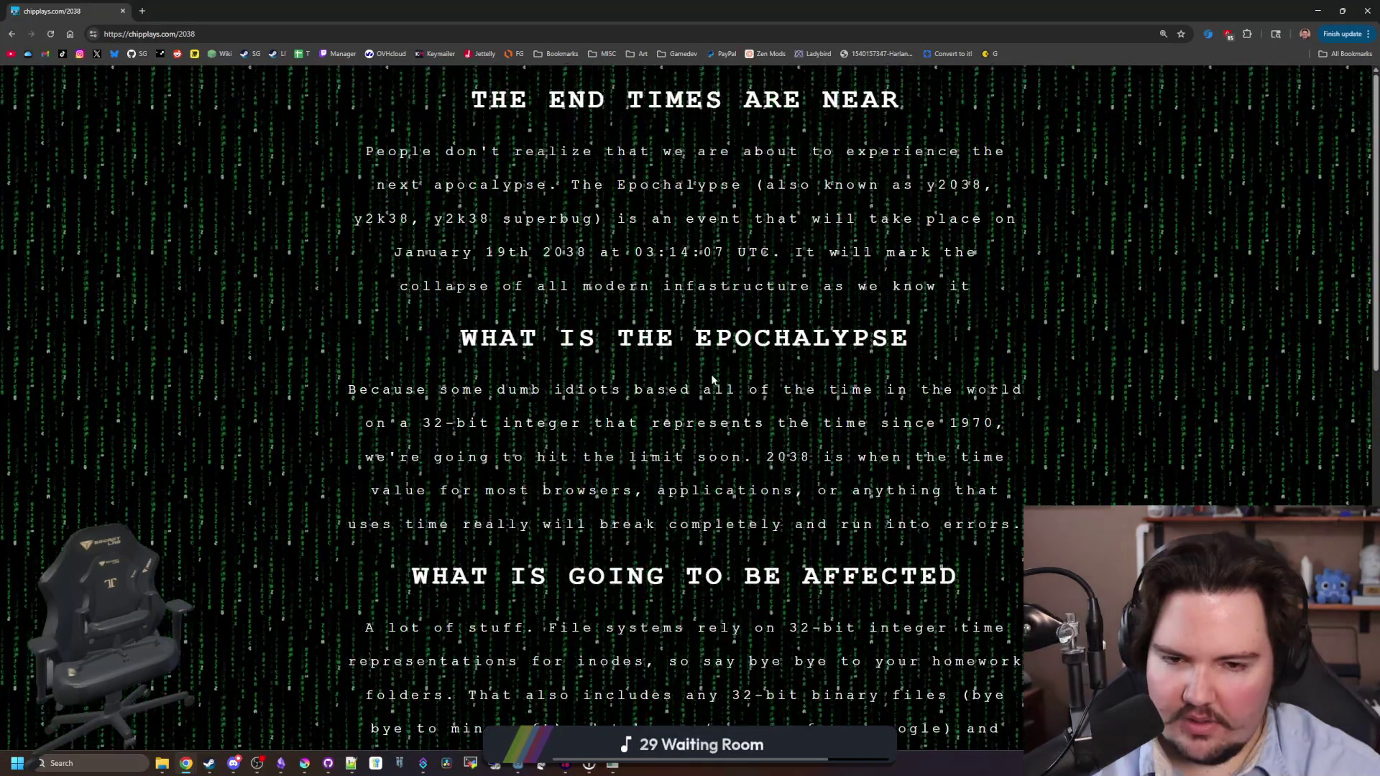
pyautogui.hotkey('alt', 'Left')
pyautogui.click(855, 489)
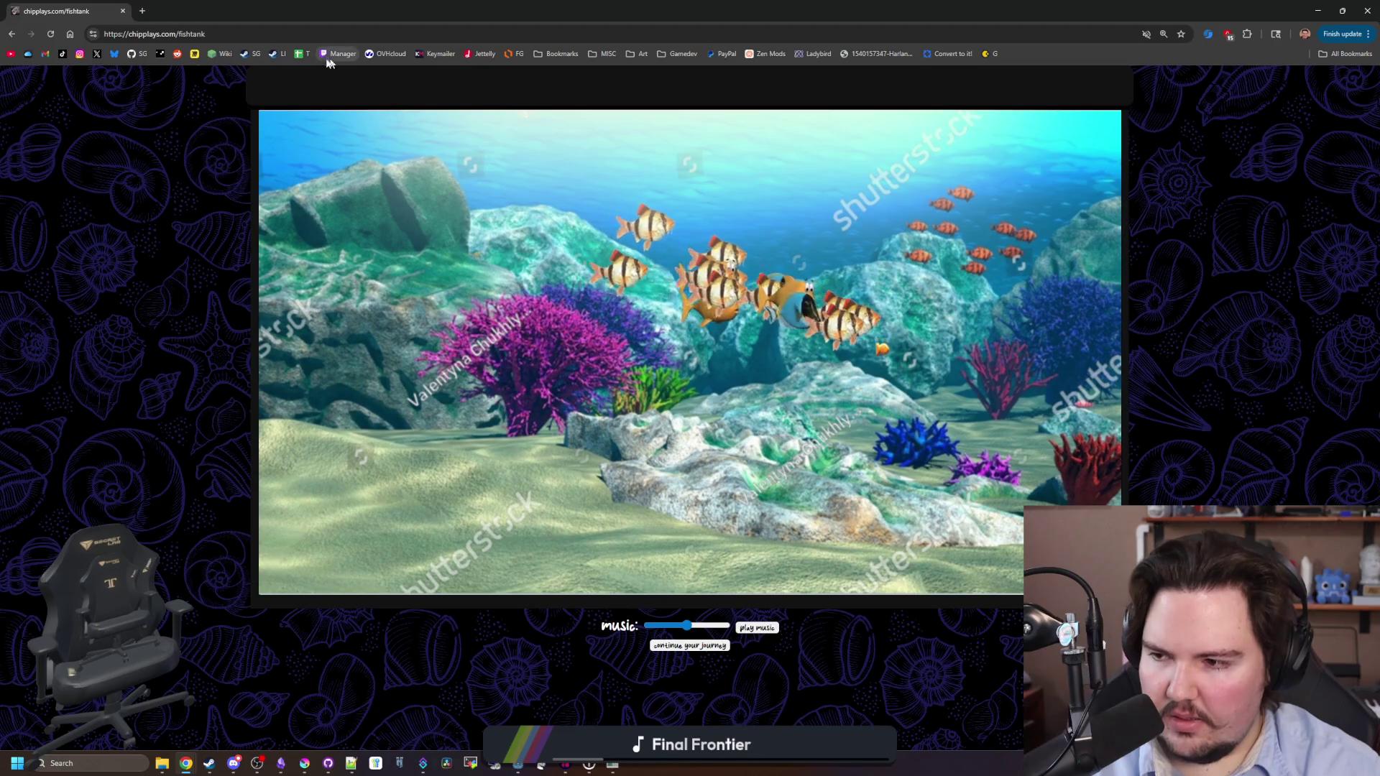
pyautogui.moveTo(346, 10); pyautogui.dragTo(824, 430)
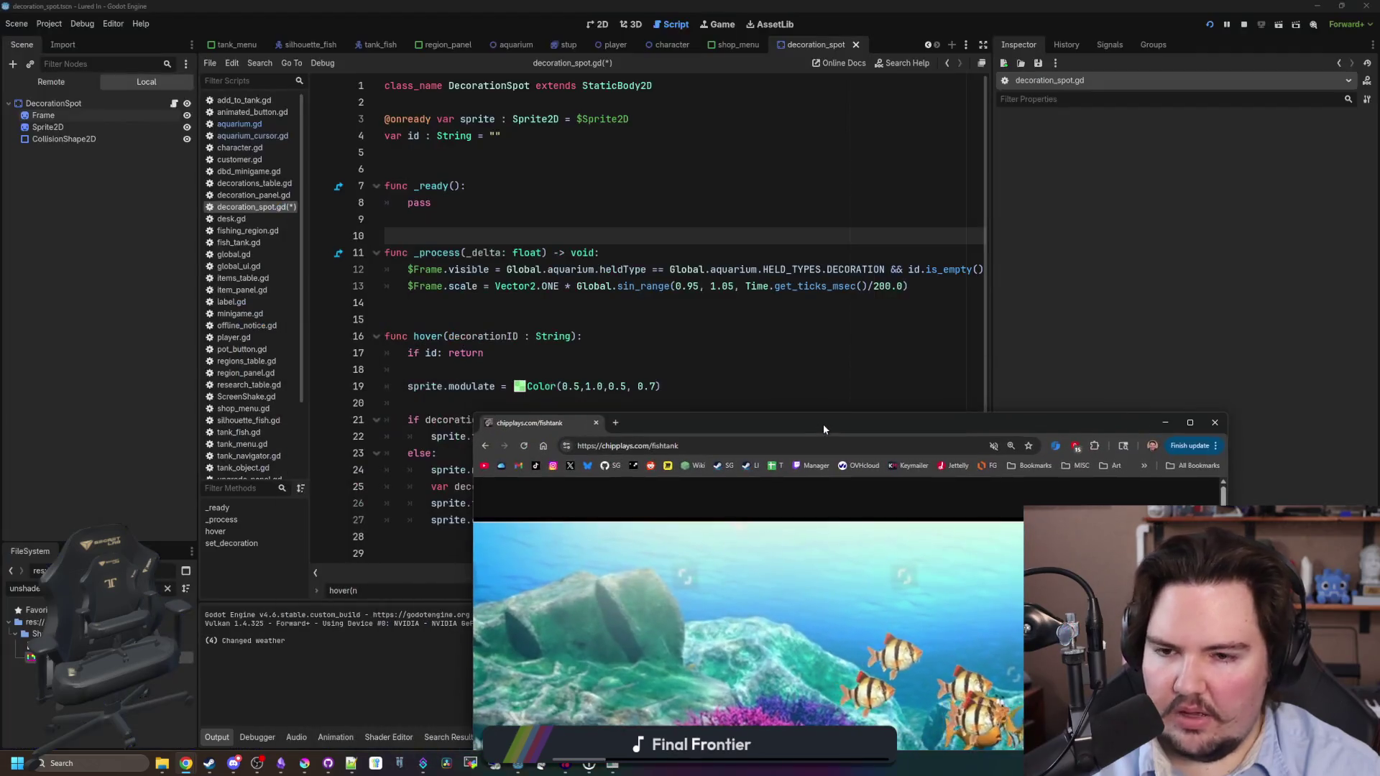
# Close the fishtank tab, delete the empty _ready function, and enlarge the running game.
pyautogui.click(598, 424)
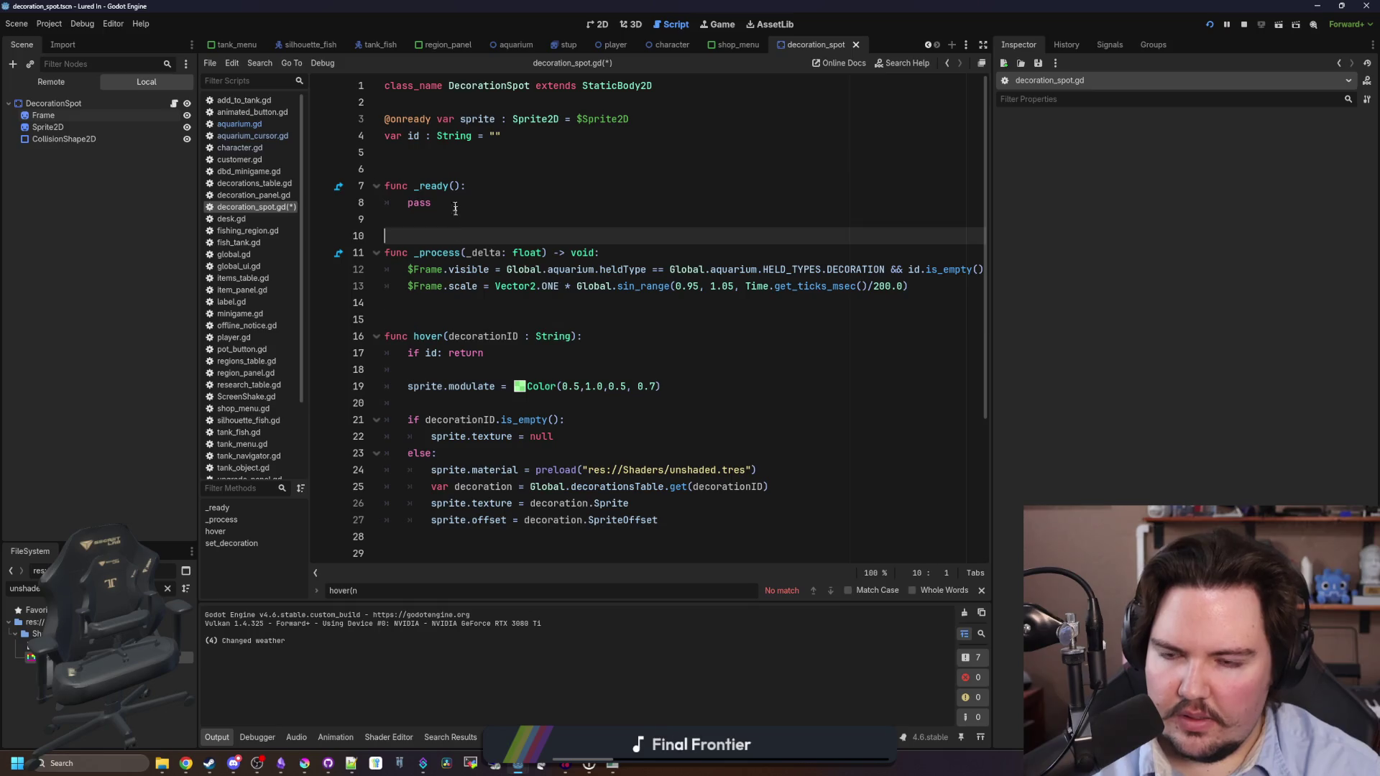
pyautogui.press('BackSpace')
pyautogui.press('BackSpace')
pyautogui.press('BackSpace')
pyautogui.press('BackSpace')
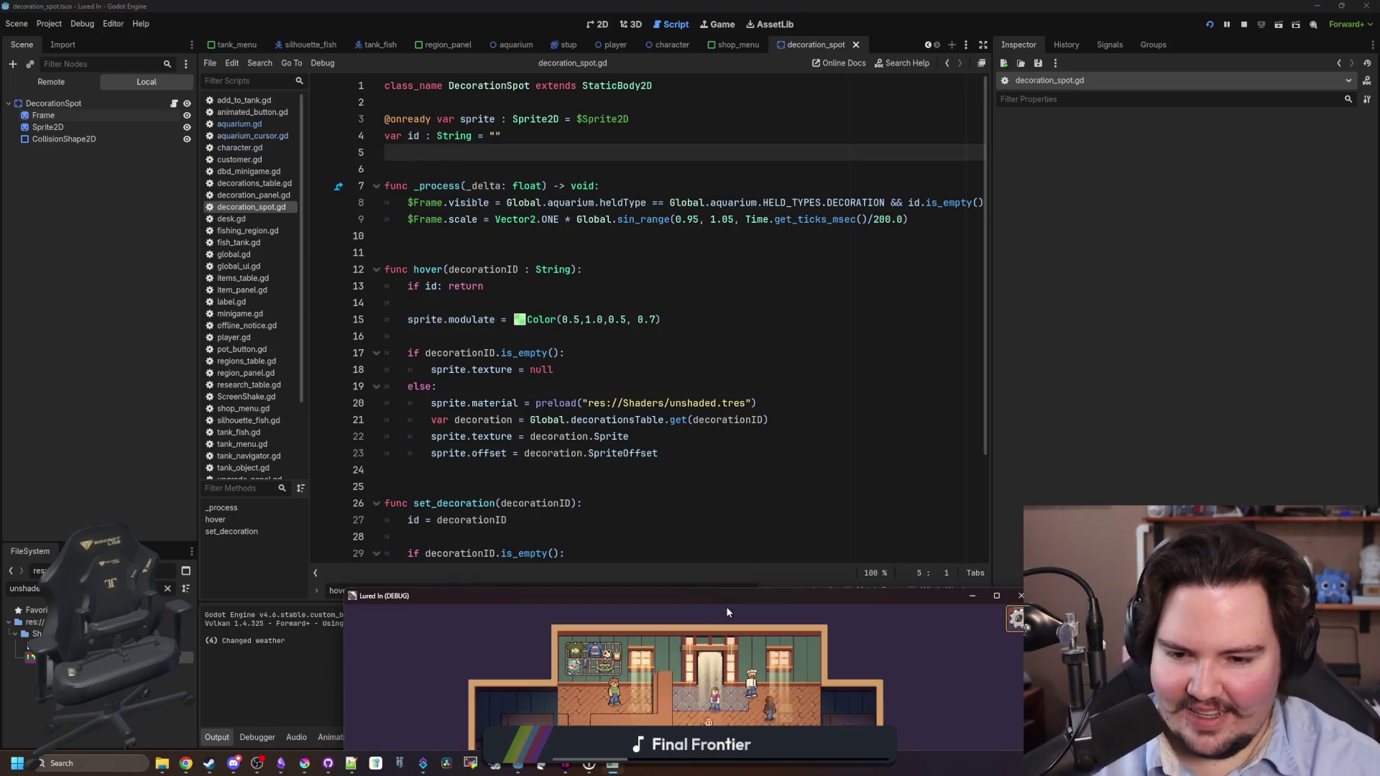
pyautogui.doubleClick(750, 601)
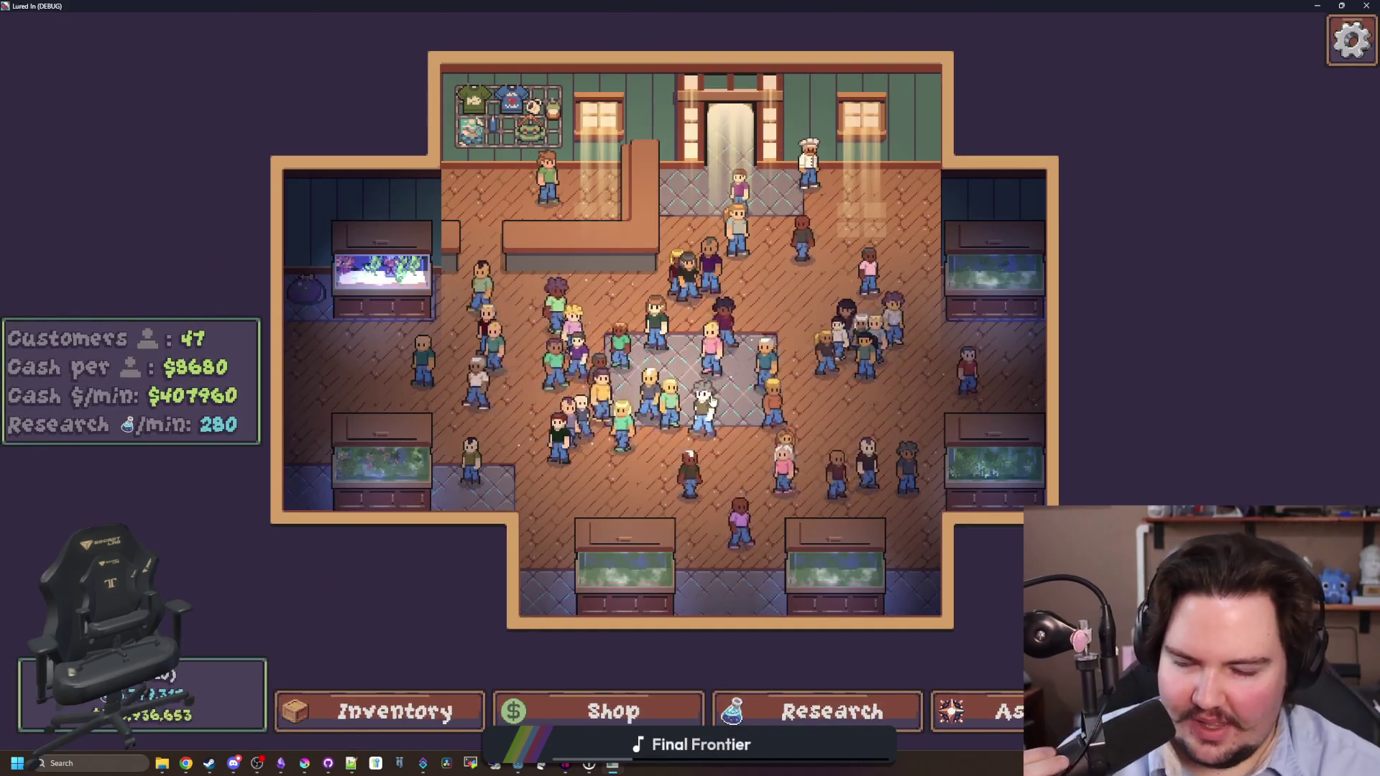
# Buy a Starfish Home for $10 from the shop's decorations, then restore the game window.
pyautogui.click(613, 712)
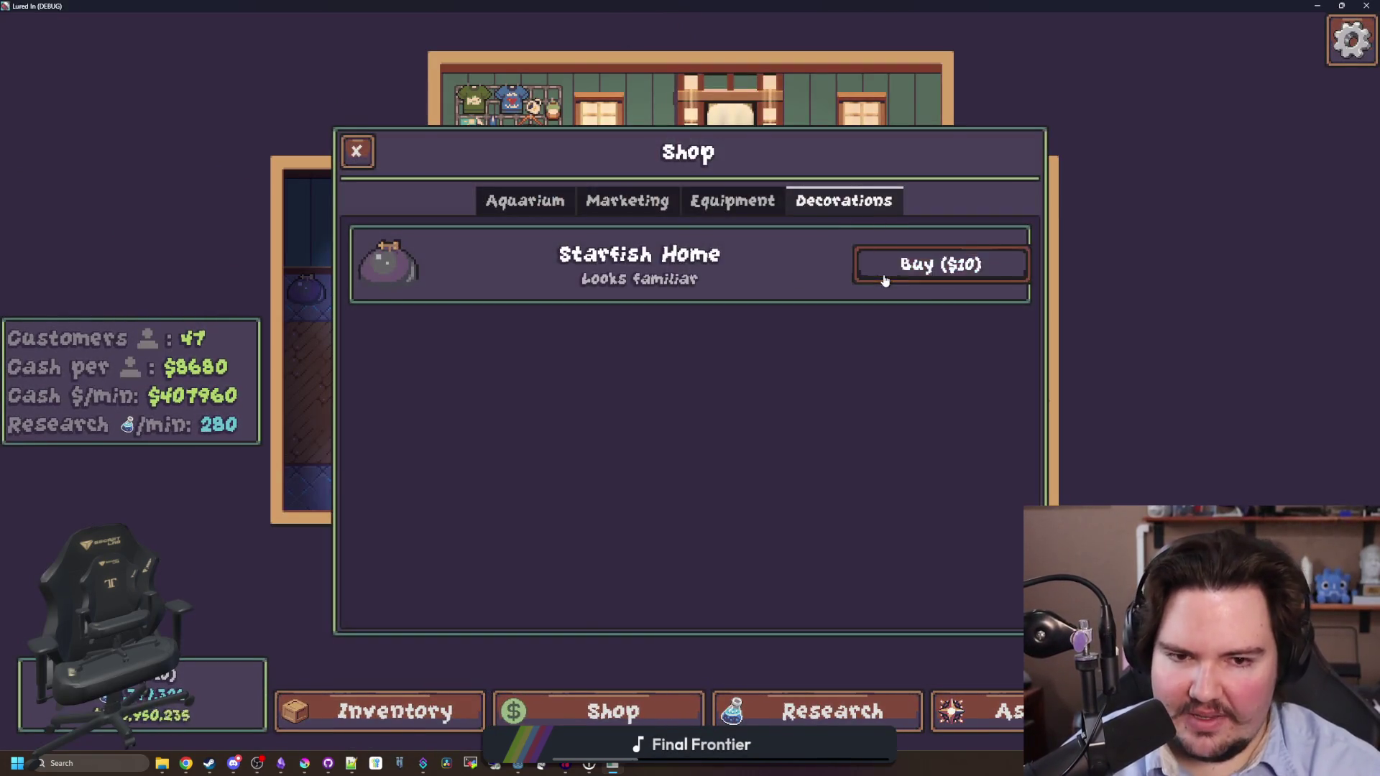
pyautogui.click(885, 280)
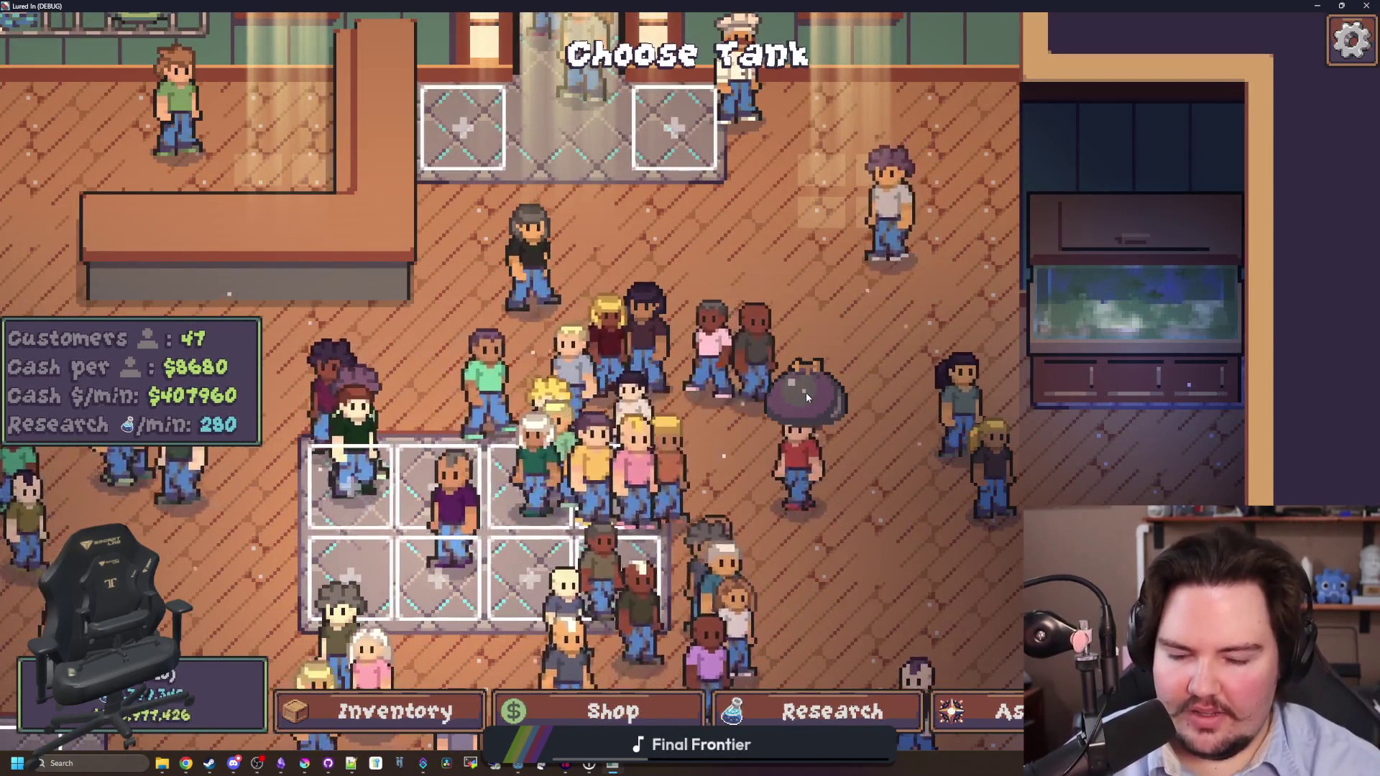
pyautogui.press('super+Down')
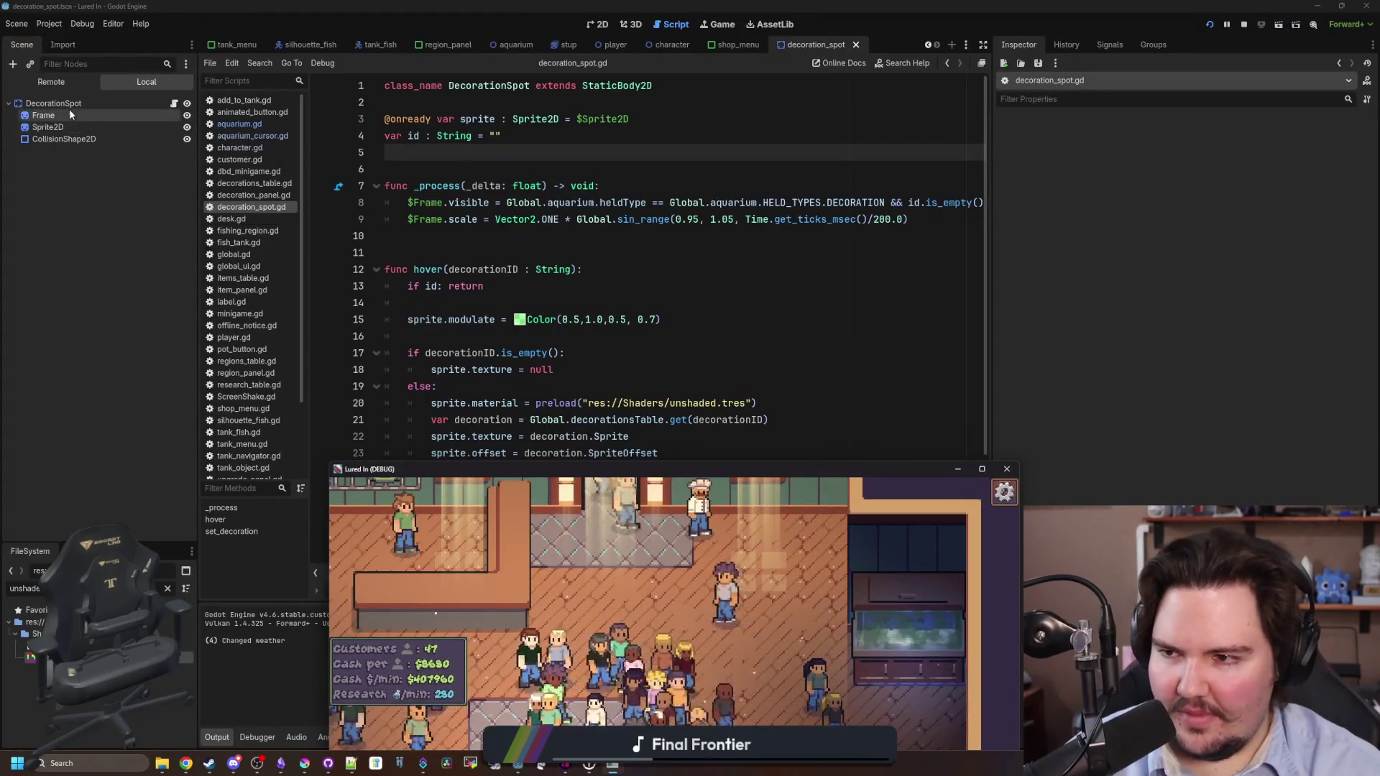
# Set the Frame's Z Index to -1 with Z as Relative on, and save the scene.
pyautogui.click(70, 115)
pyautogui.click(1061, 279)
pyautogui.click(1212, 309)
pyautogui.click(1214, 309)
pyautogui.click(1253, 293)
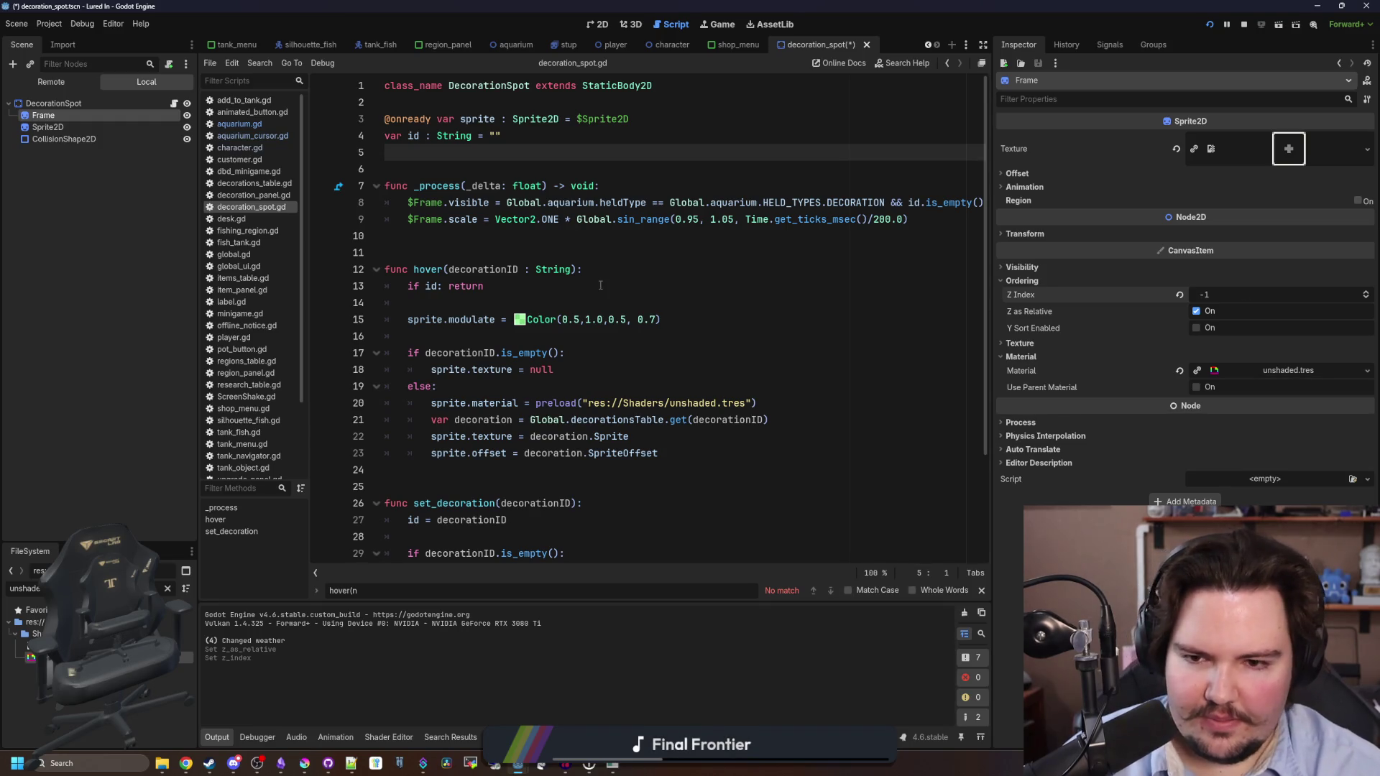
pyautogui.hotkey('ctrl', 's')
# Bring the running game forward and buy another Starfish Home.
pyautogui.click(719, 25)
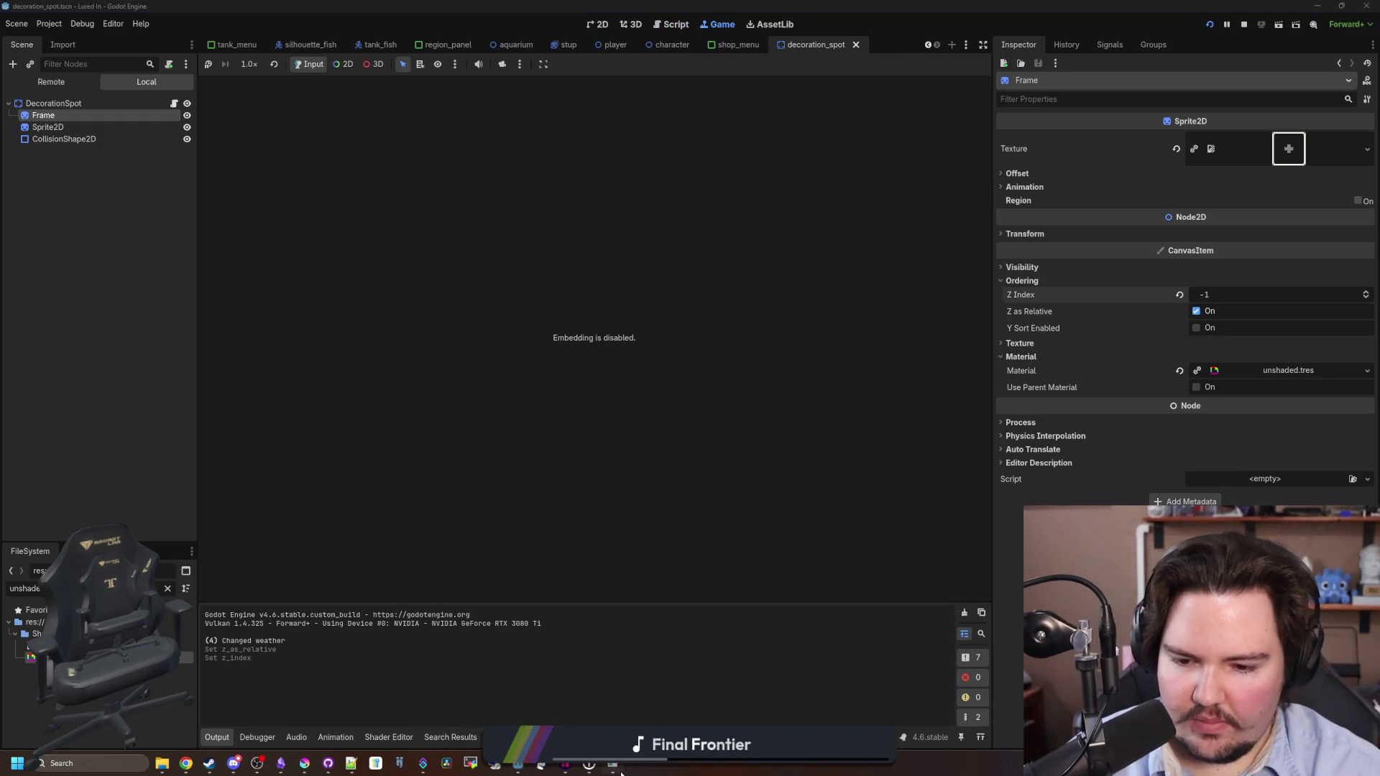
pyautogui.click(619, 768)
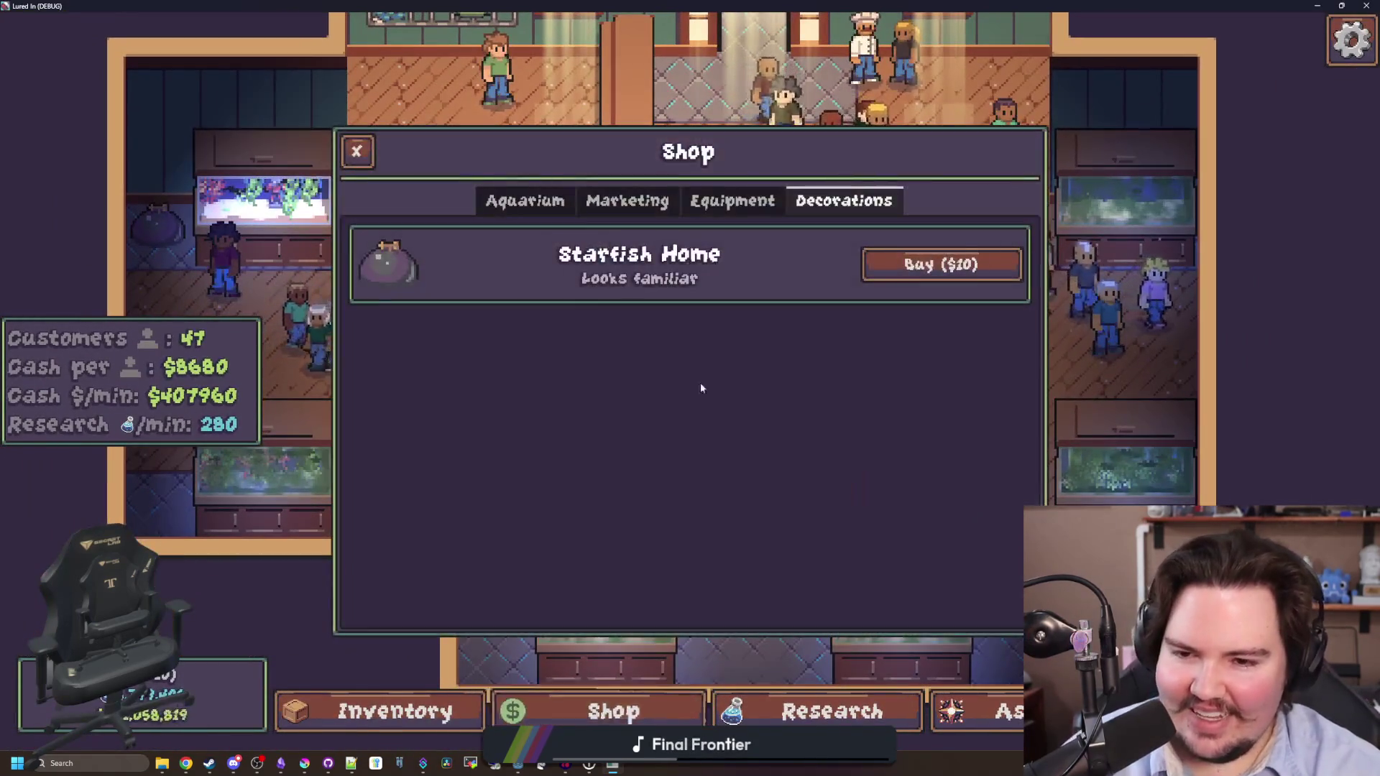
pyautogui.click(913, 263)
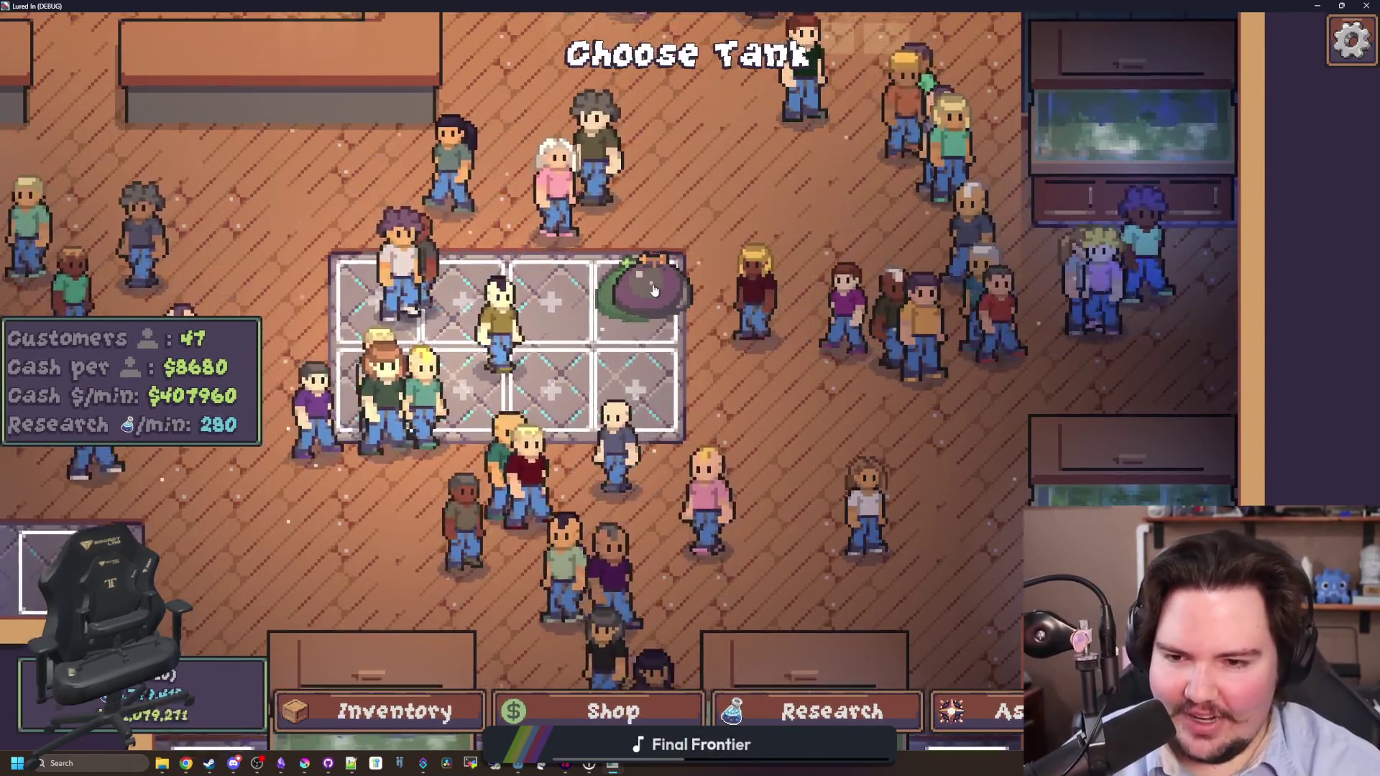
pyautogui.press('w')
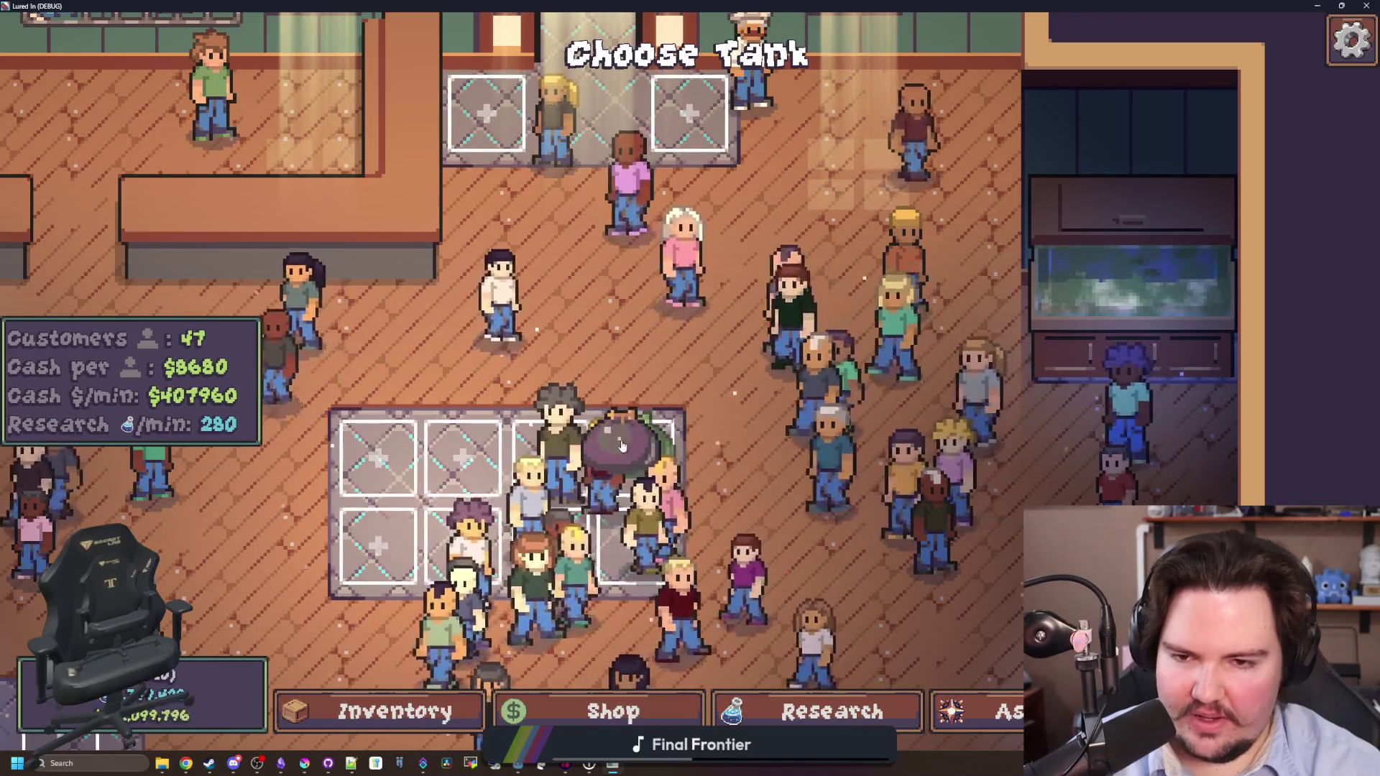
pyautogui.press('w')
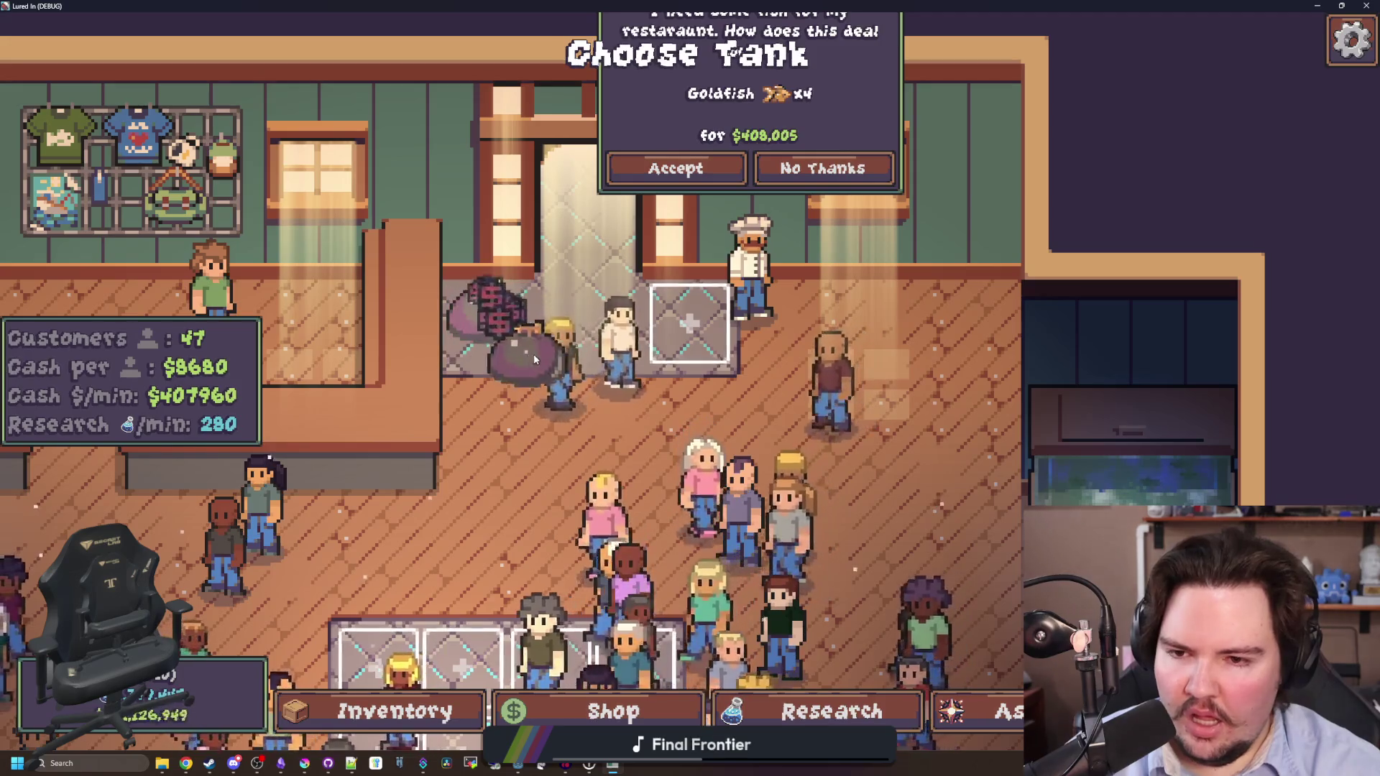
pyautogui.scroll(-3, 546, 367)
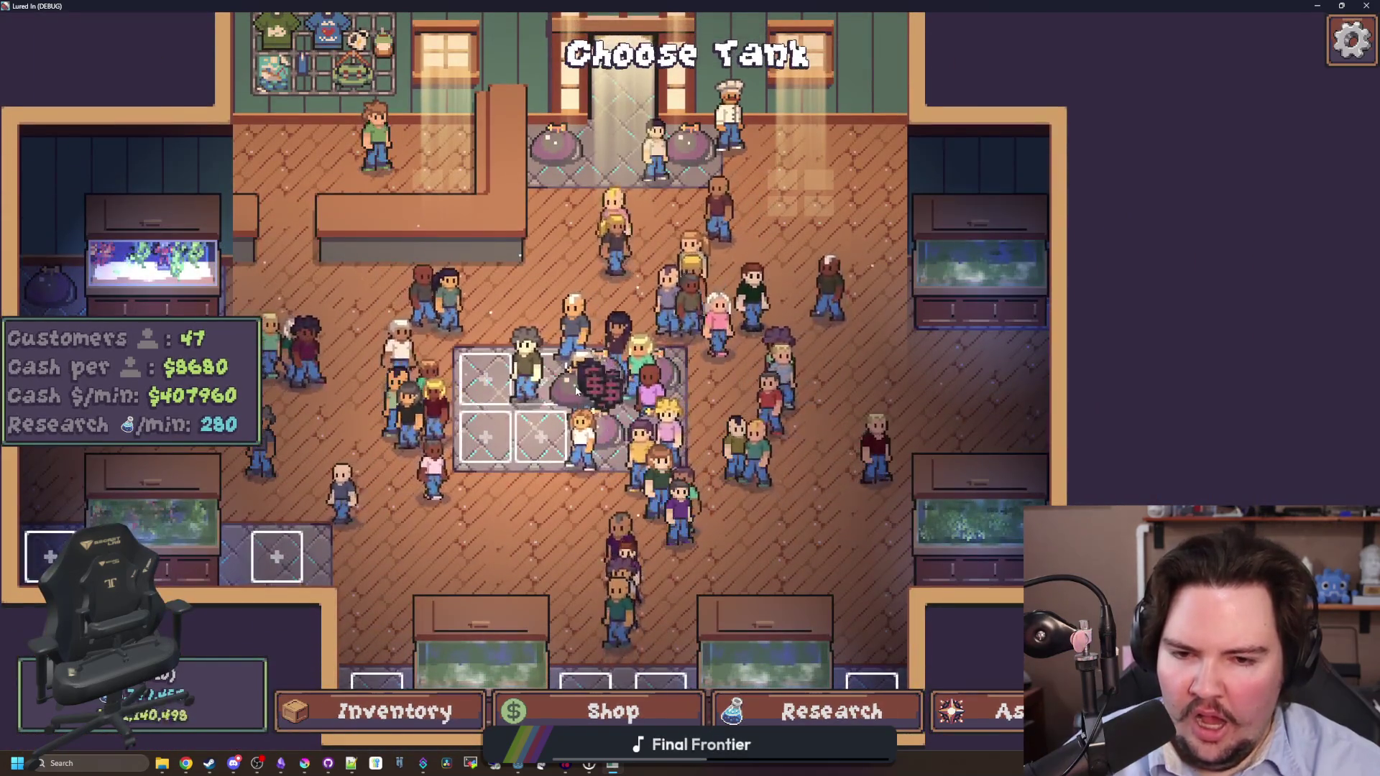
# Place Starfish Homes on six empty decoration spots across the upper and bottom rows.
pyautogui.click(486, 379)
pyautogui.click(486, 439)
pyautogui.click(541, 437)
pyautogui.press('s')
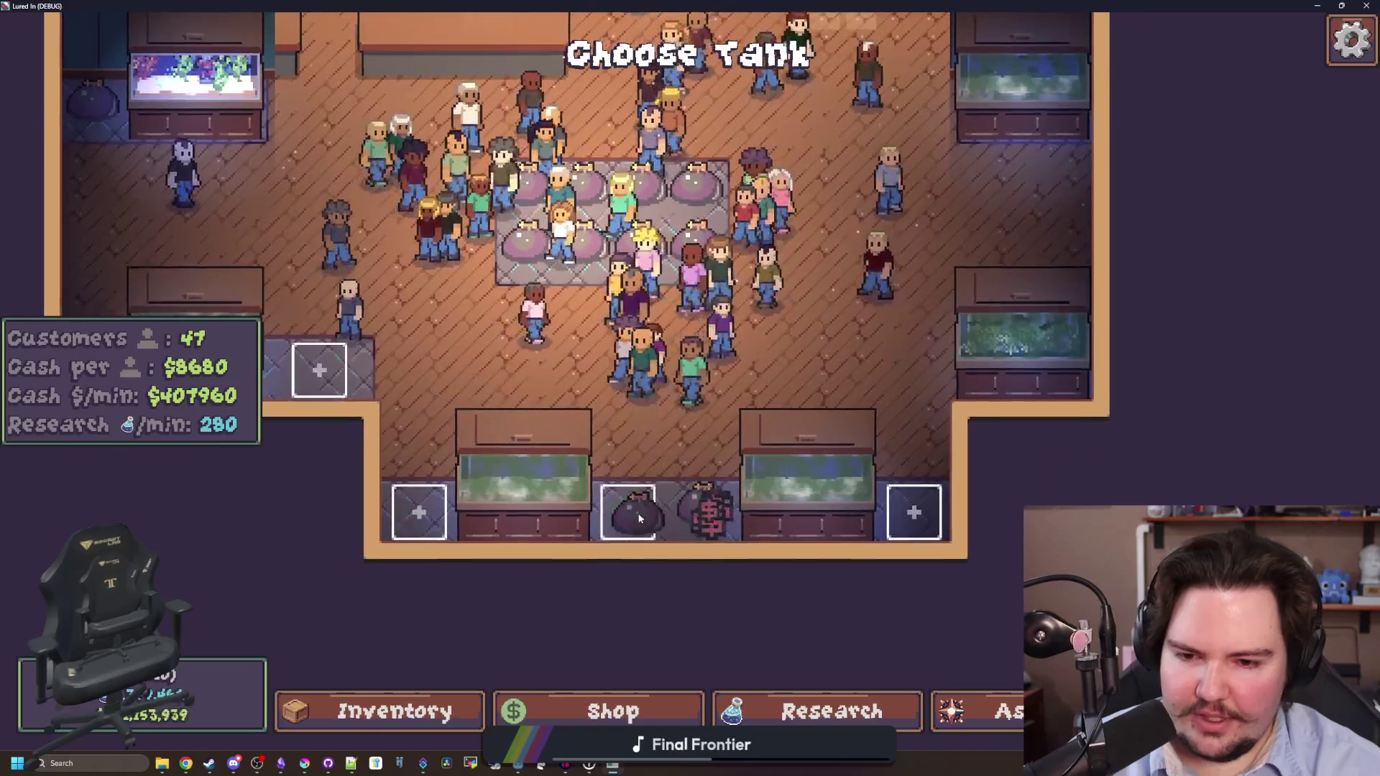
pyautogui.click(639, 518)
pyautogui.click(914, 512)
pyautogui.click(419, 512)
pyautogui.press('a')
pyautogui.press('w')
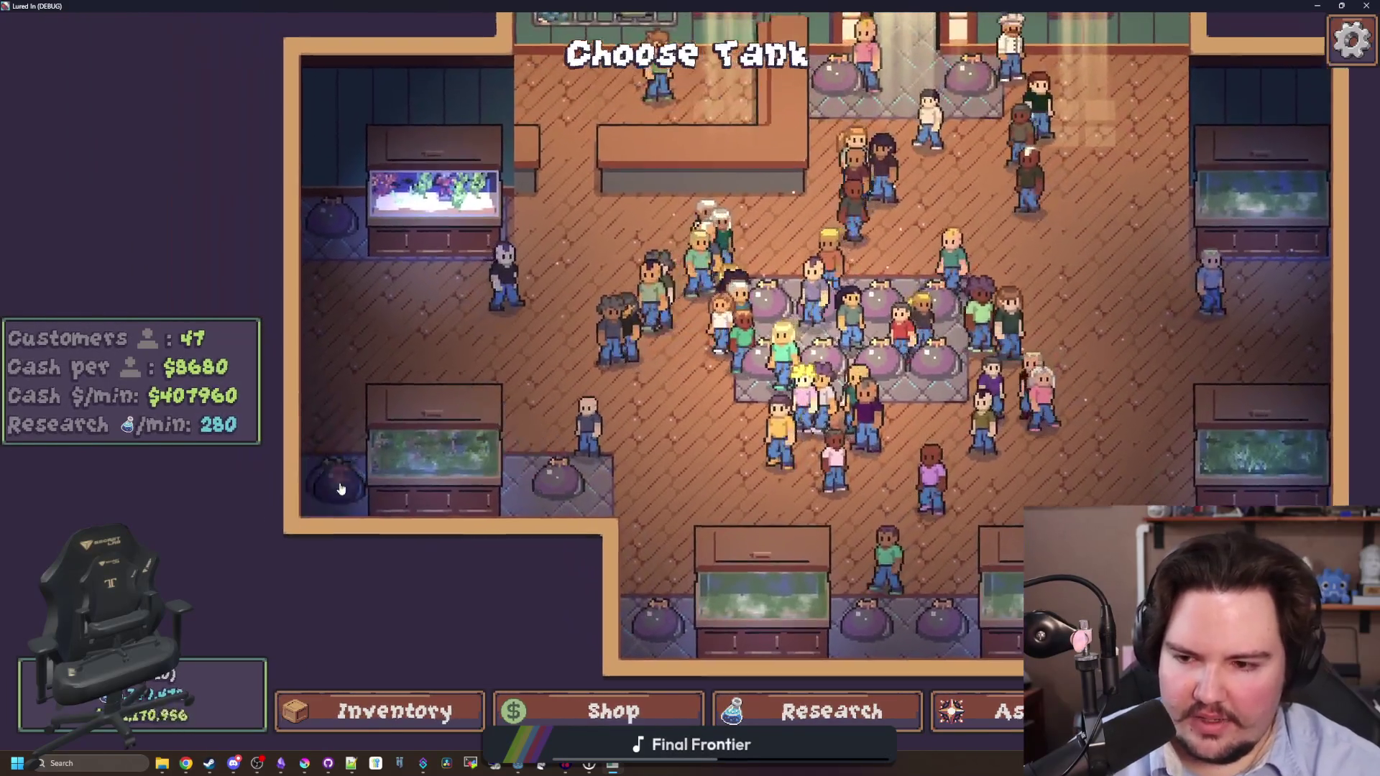
pyautogui.press('w')
pyautogui.scroll(-5, 872, 503)
pyautogui.press('Escape')
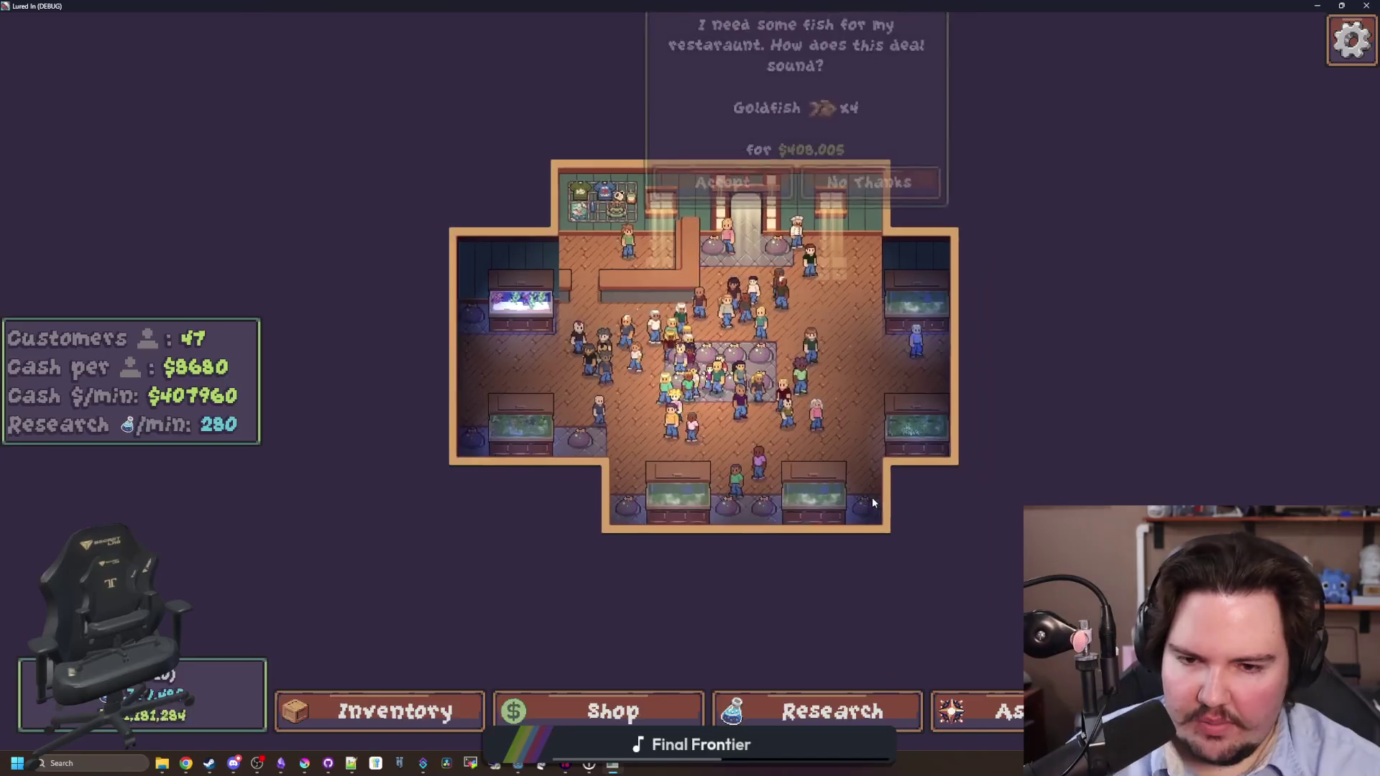
# Pan across the tank to inspect the placed Starfish Homes, then switch to Krita.
pyautogui.press('d')
pyautogui.press('s')
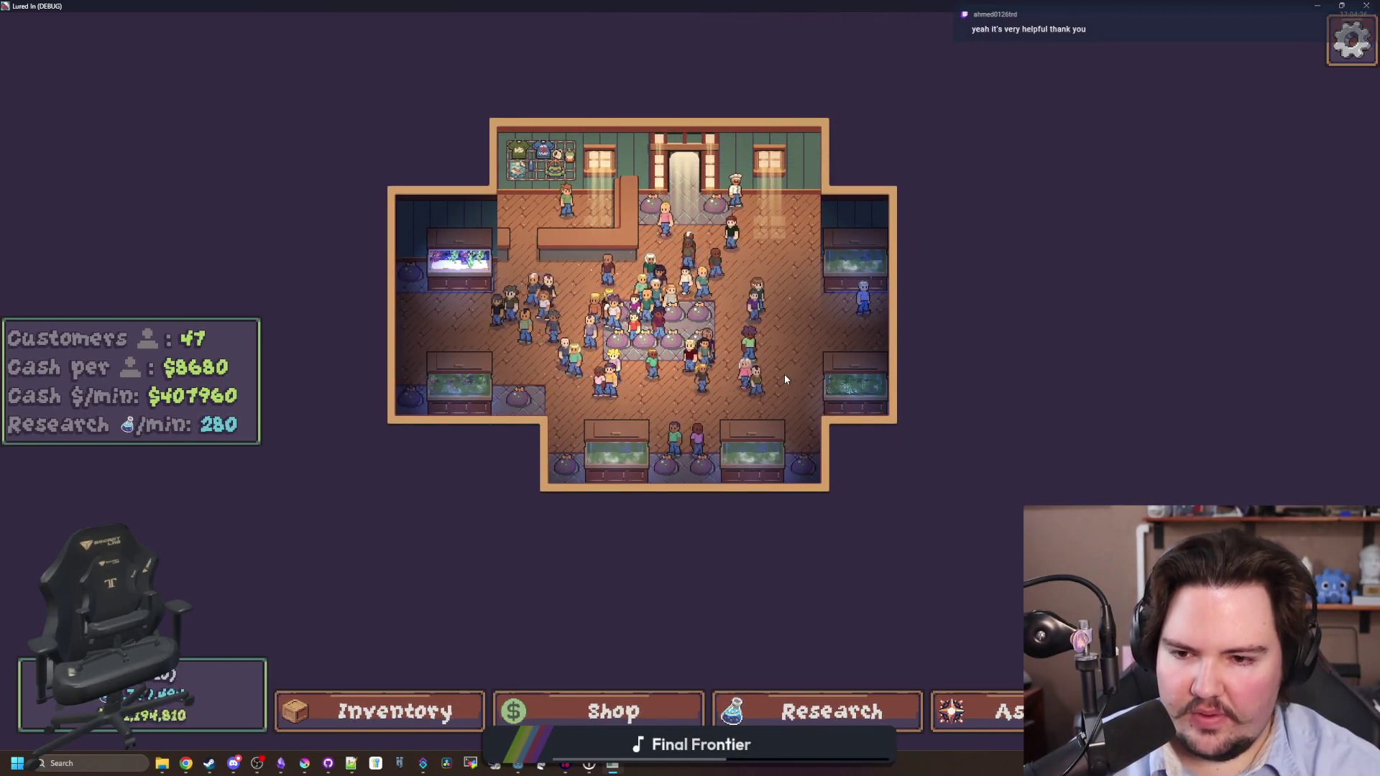
pyautogui.scroll(2, 783, 373)
pyautogui.press('w')
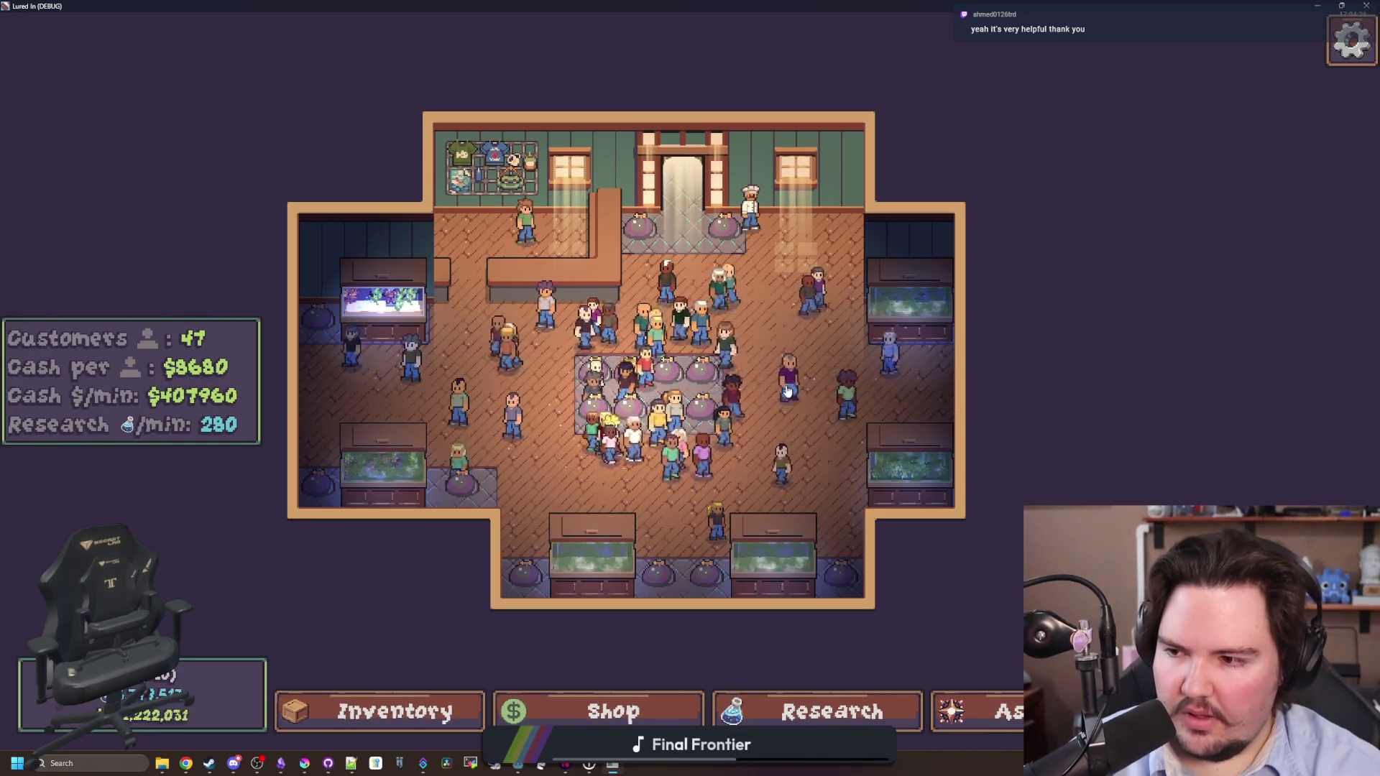
pyautogui.scroll(2, 824, 389)
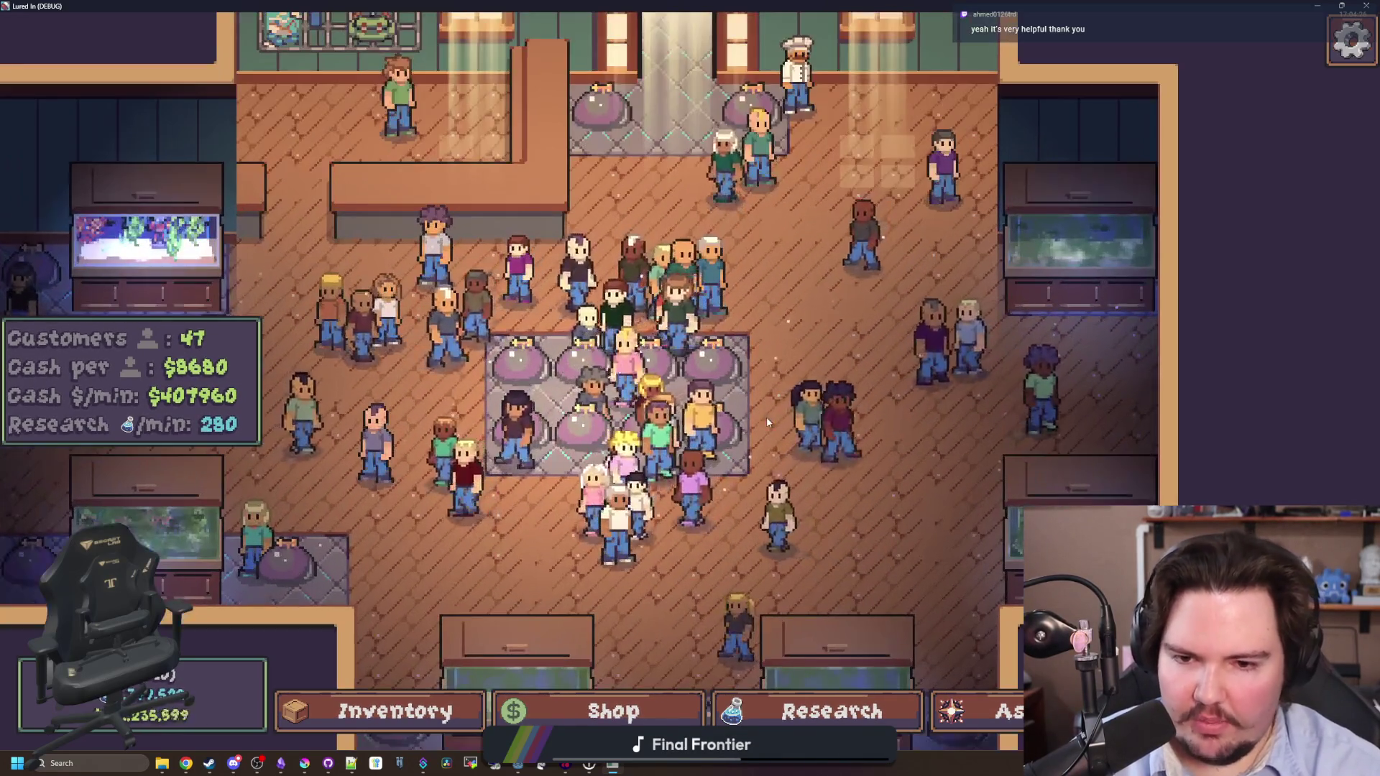
pyautogui.scroll(3, 767, 423)
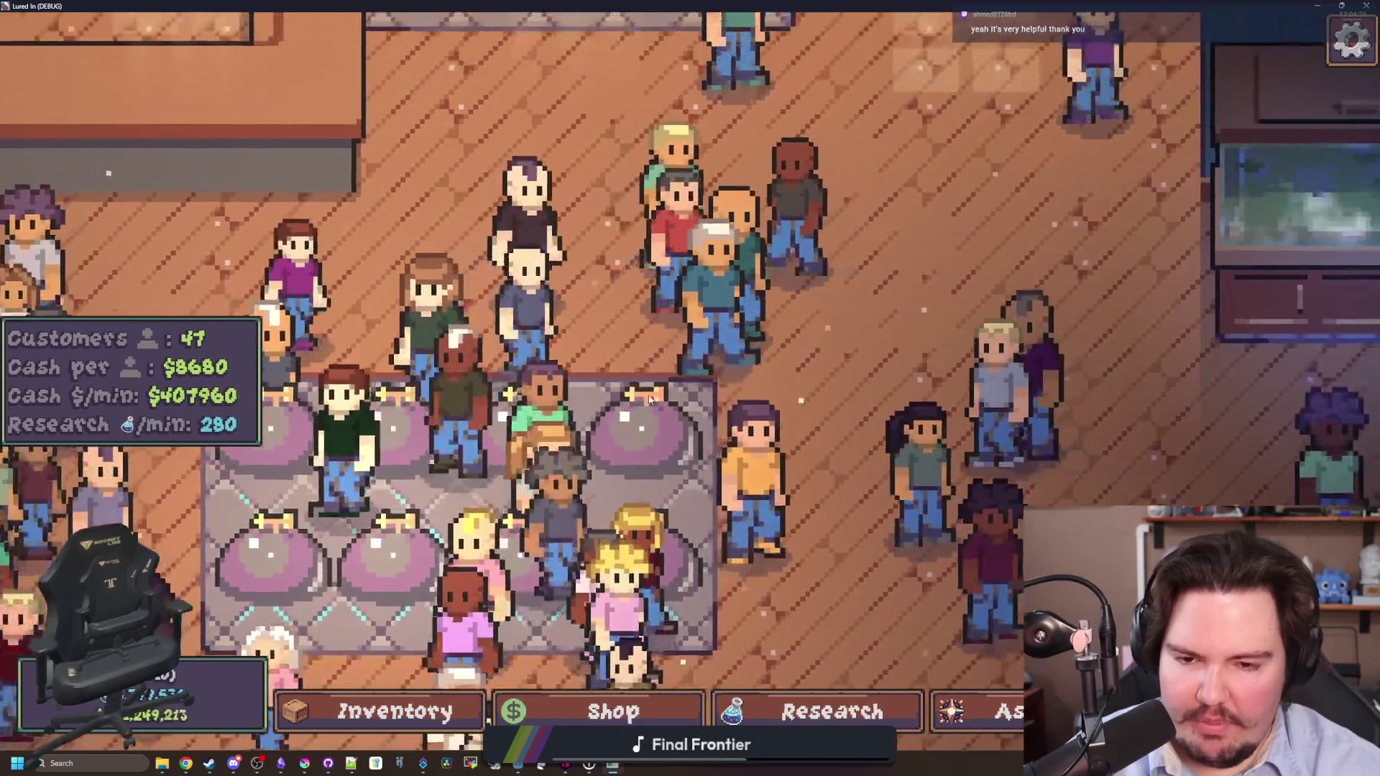
pyautogui.press('a')
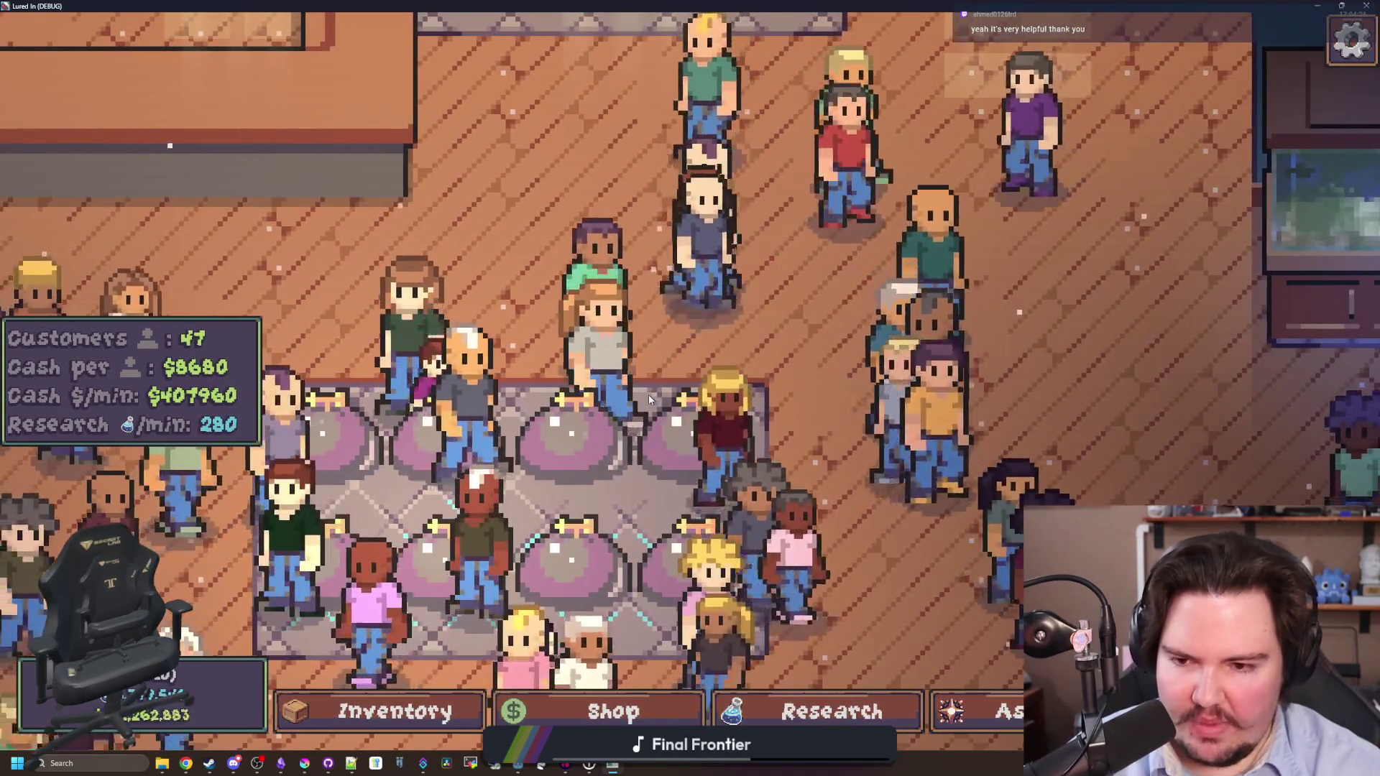
pyautogui.press('a')
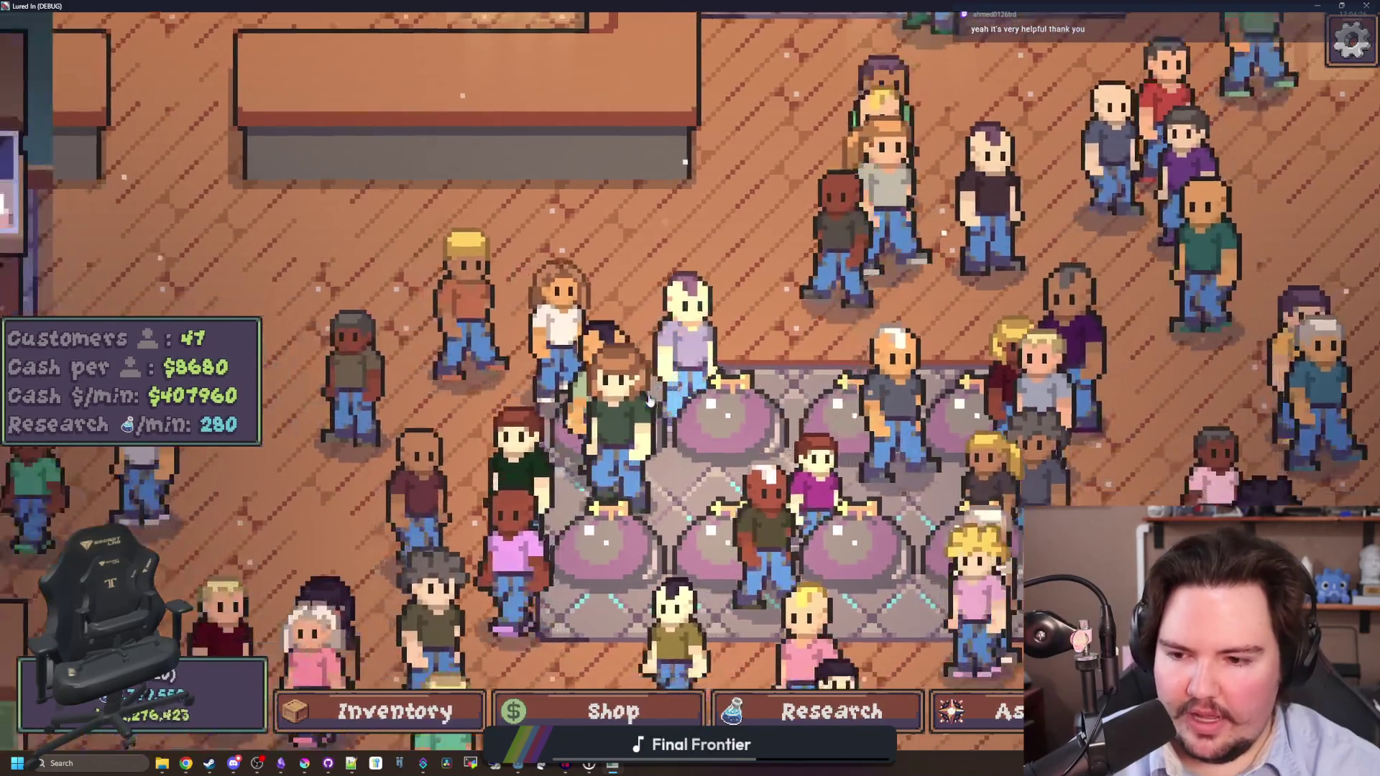
pyautogui.press('a')
pyautogui.press('s')
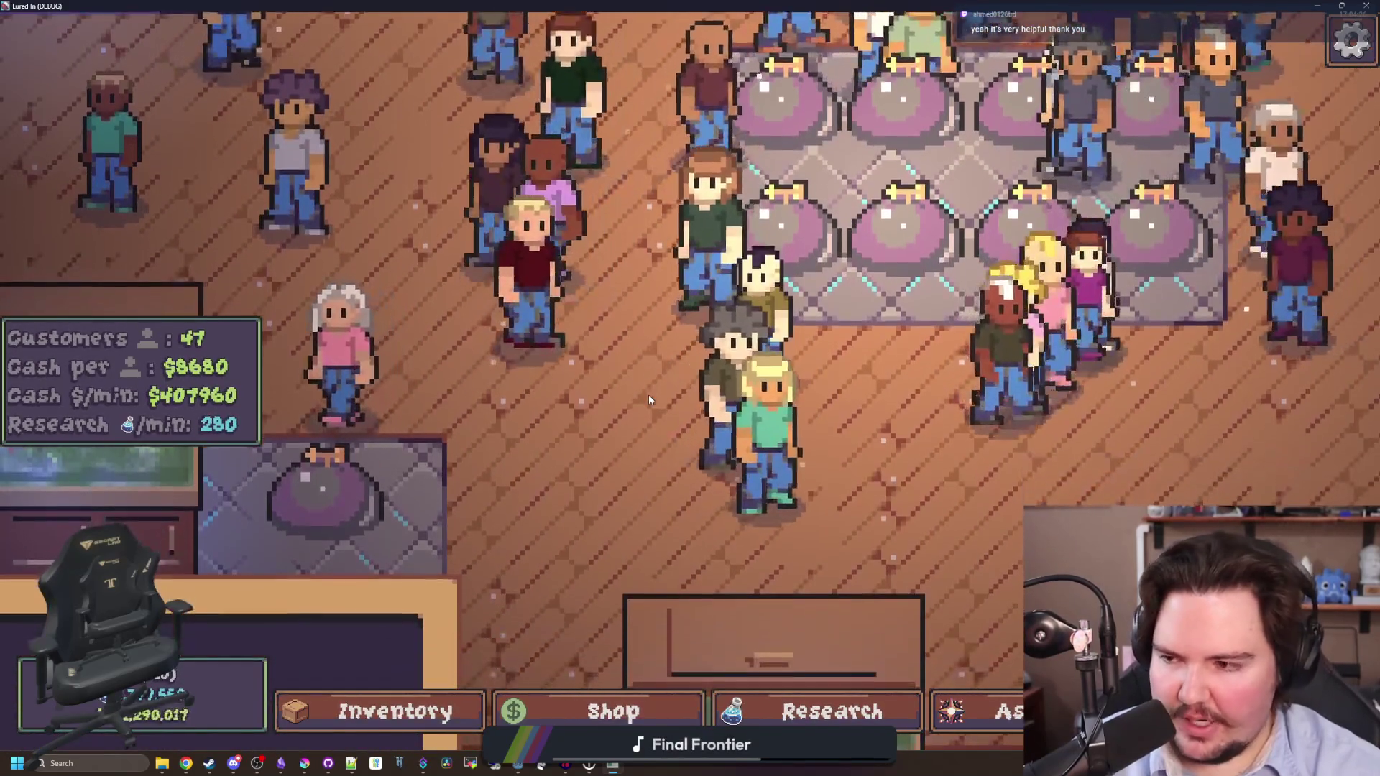
pyautogui.hotkey('alt', 'Tab')
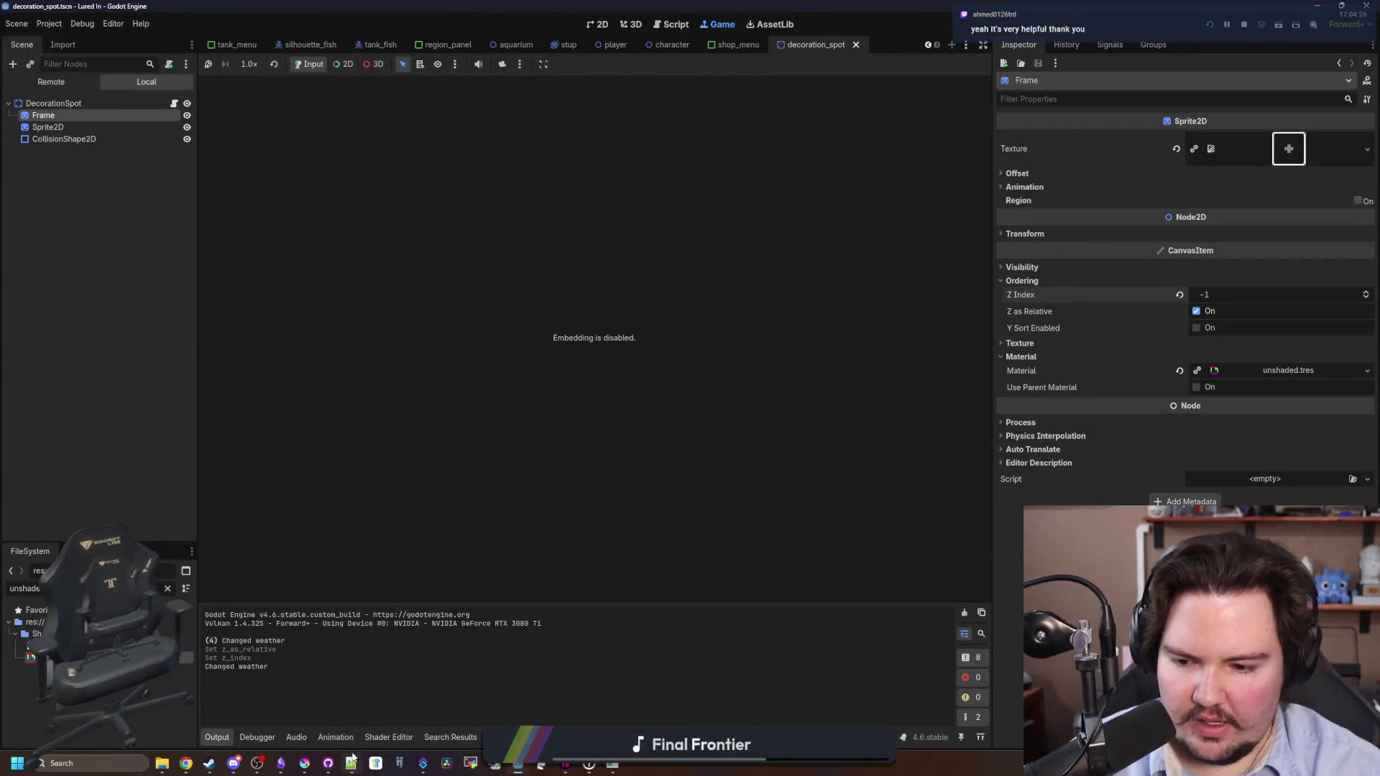
pyautogui.click(305, 765)
# Touch up starfish_home.png with darker bottom-edge pixels and save it as PNG.
pyautogui.click(1002, 51)
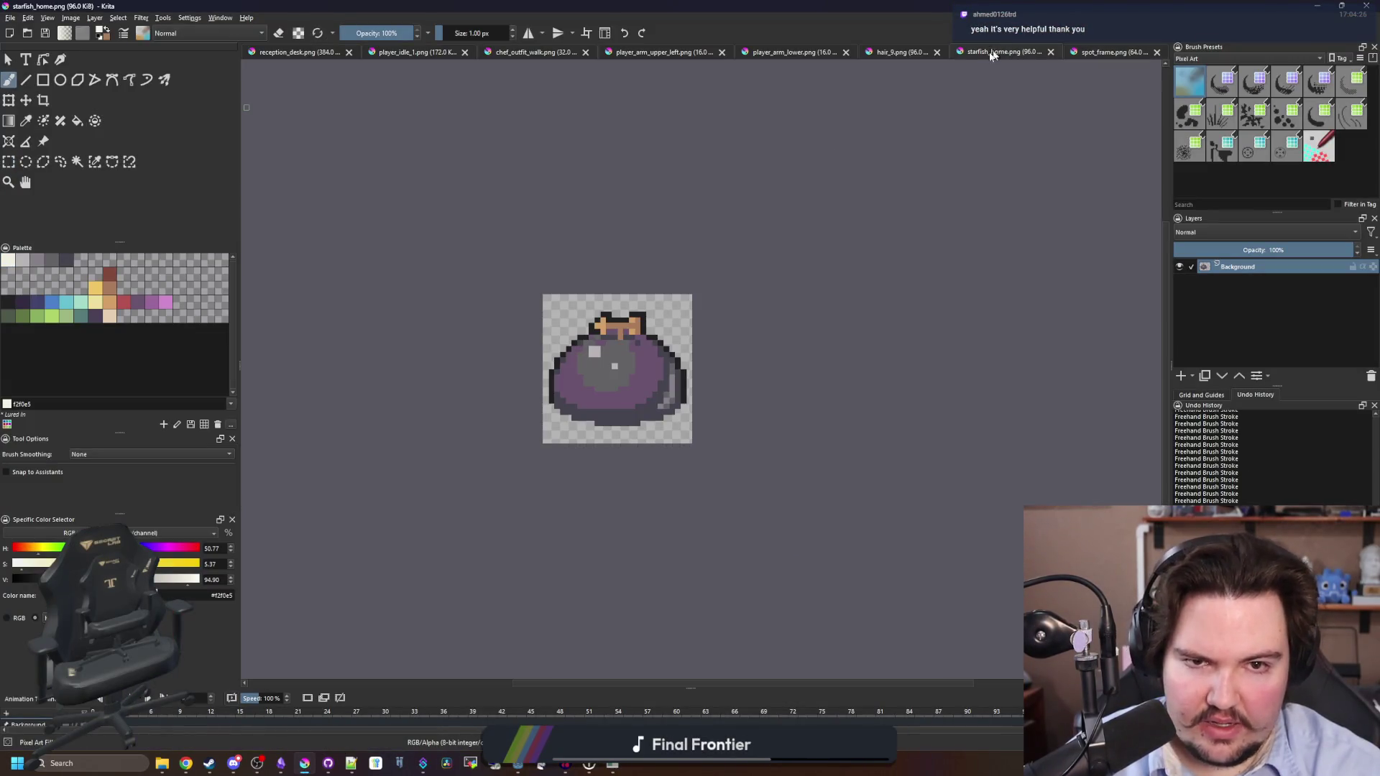
pyautogui.scroll(5, 573, 420)
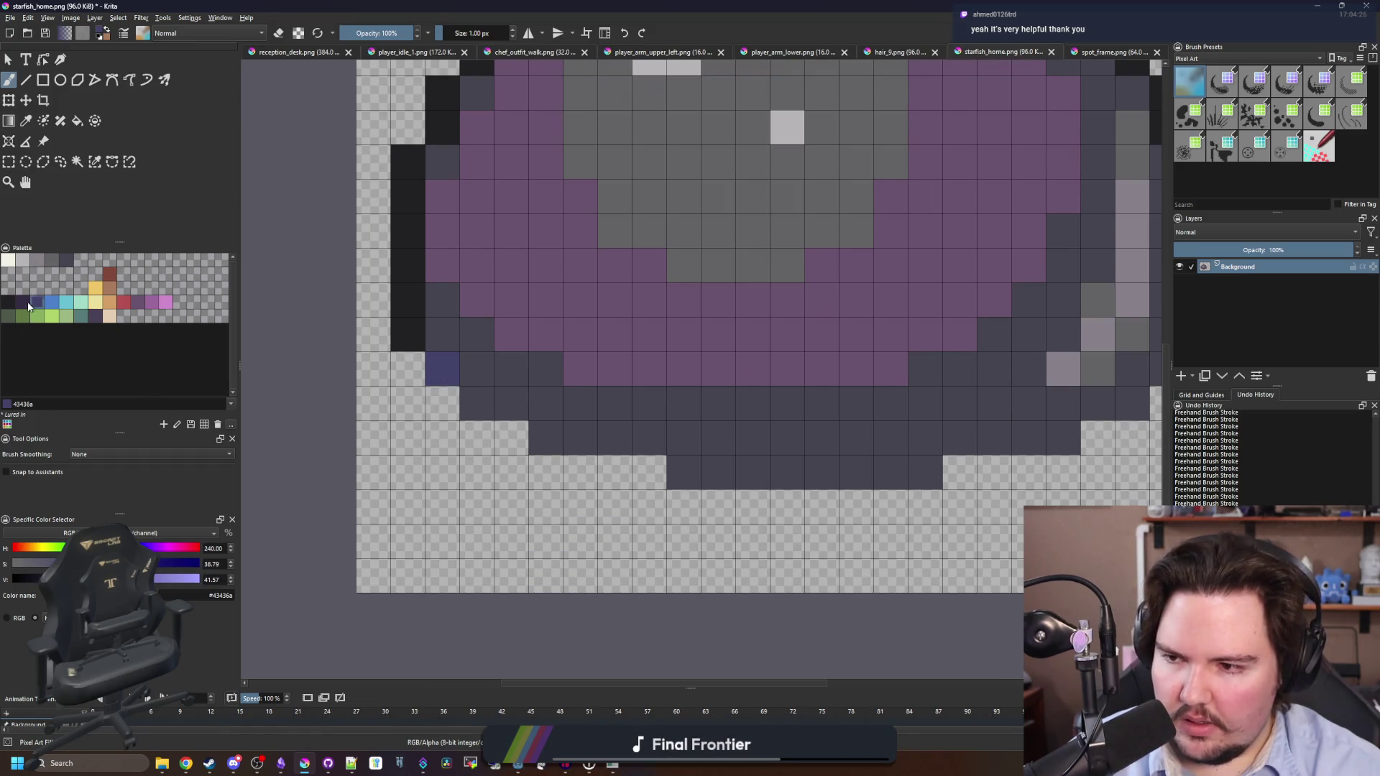
pyautogui.scroll(-2, 478, 379)
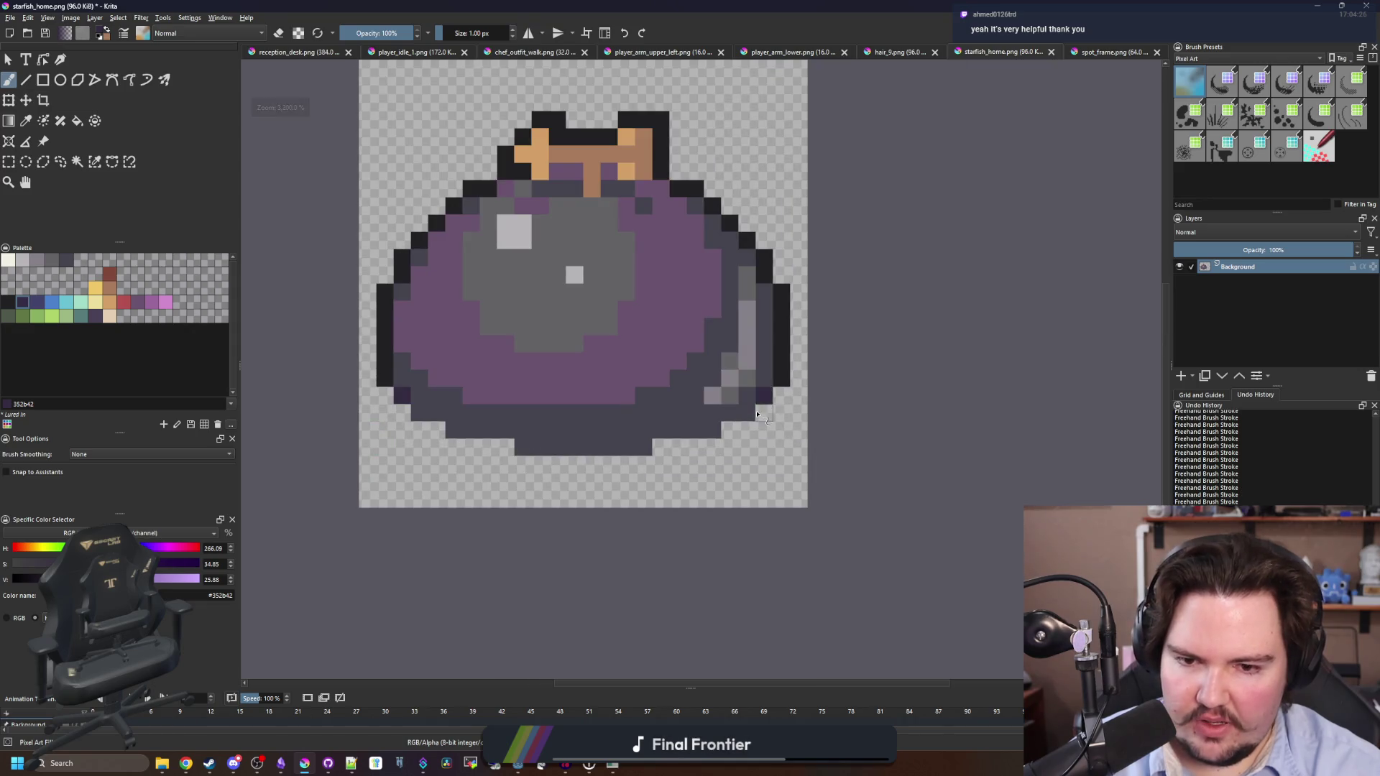
pyautogui.scroll(-3, 571, 388)
pyautogui.hotkey('ctrl', 's')
pyautogui.click(743, 483)
pyautogui.press('super+Down')
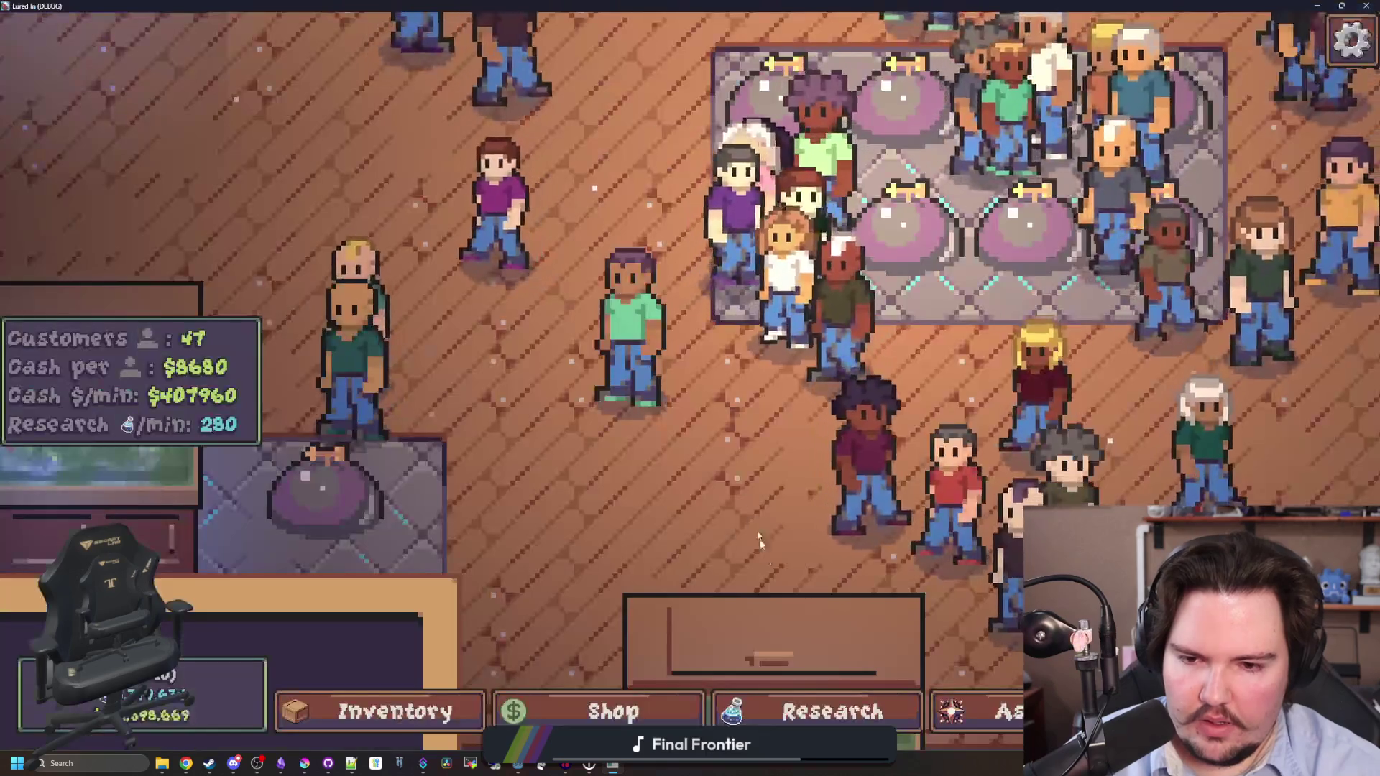
# Close the running game so Godot reimports the edited starfish_home.png sprite.
pyautogui.hotkey('alt', 'F4')
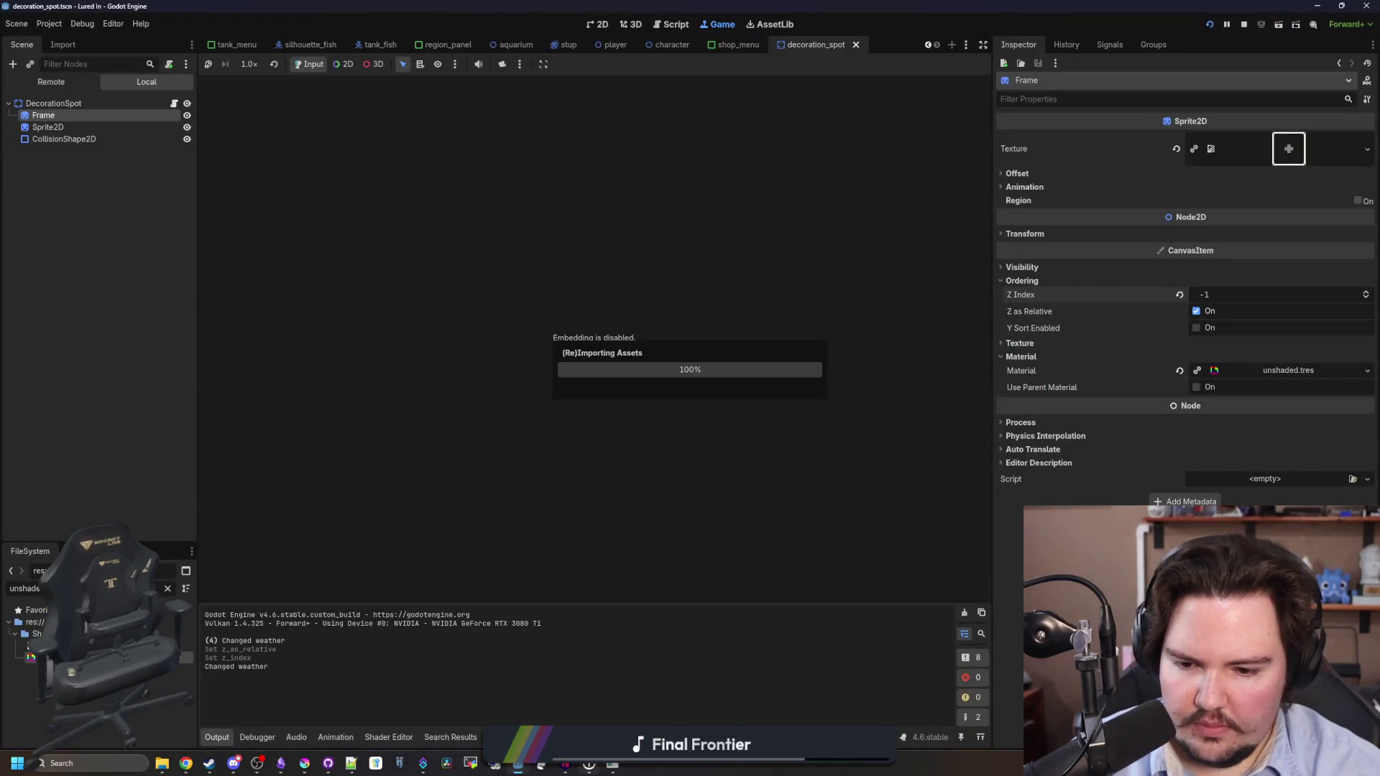